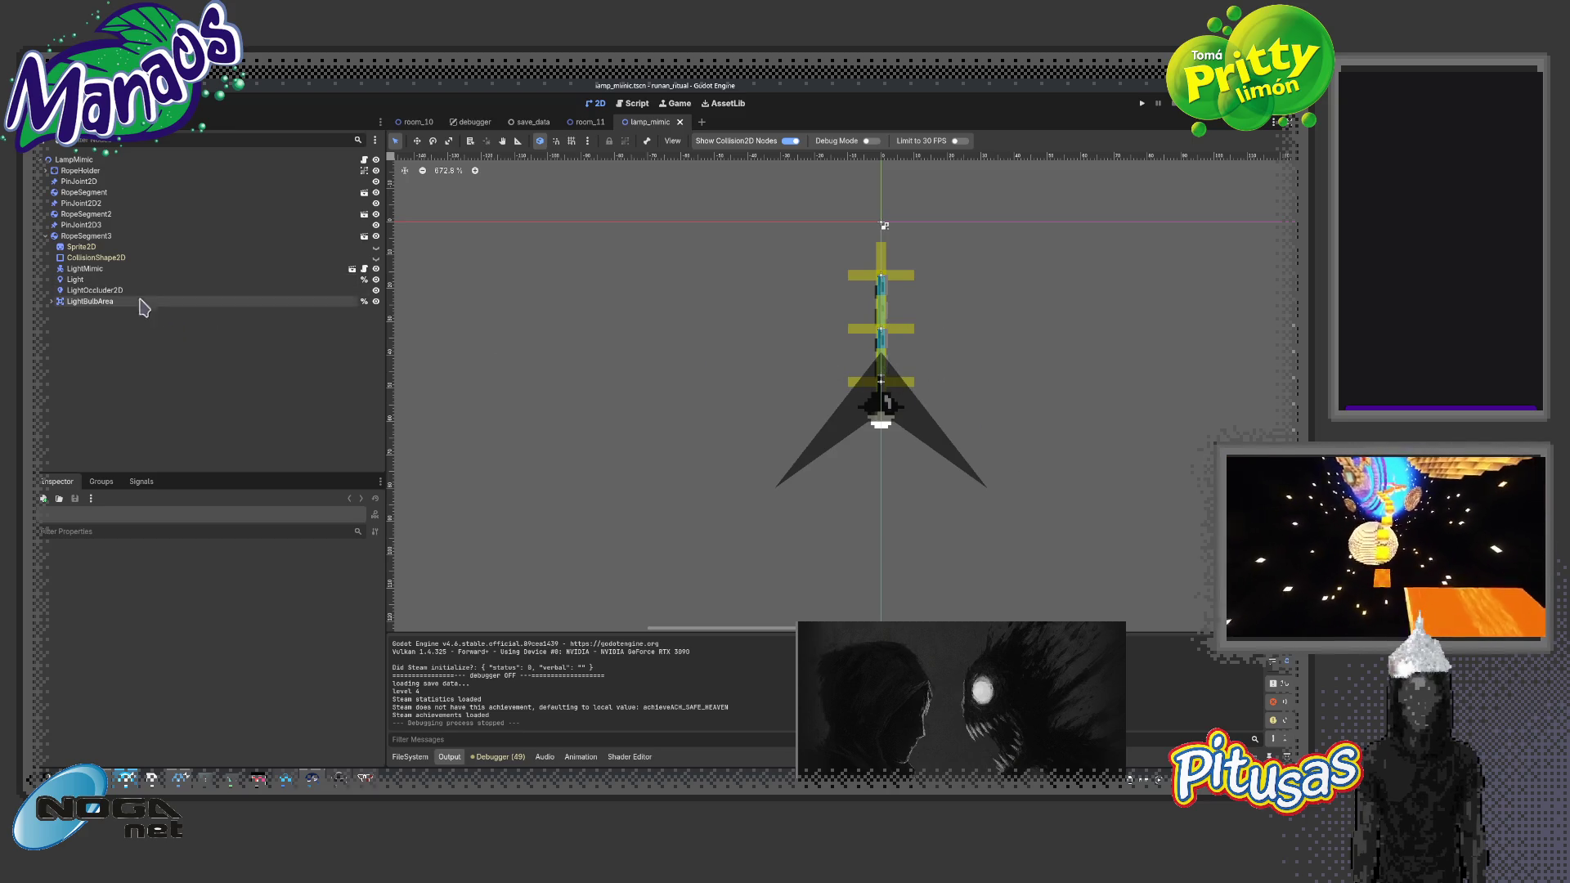
Expand LightBulbArea in lamp_mimic and open the LightMimic instance as LightMimic.tscn in its own tab
left_click(90, 302)
left_click(51, 302)
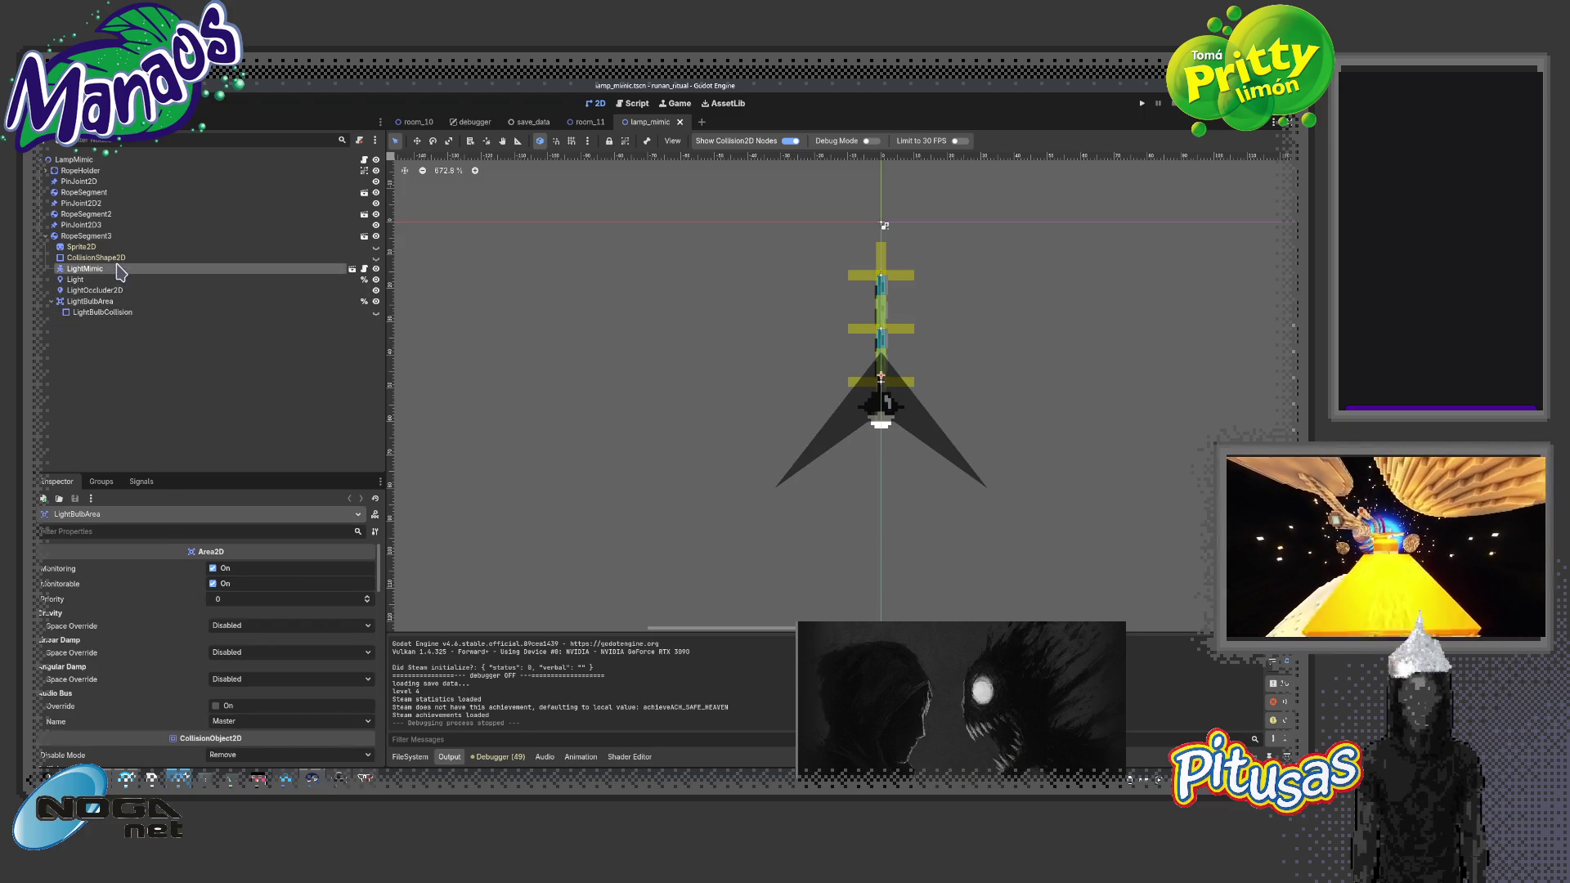
left_click(352, 269)
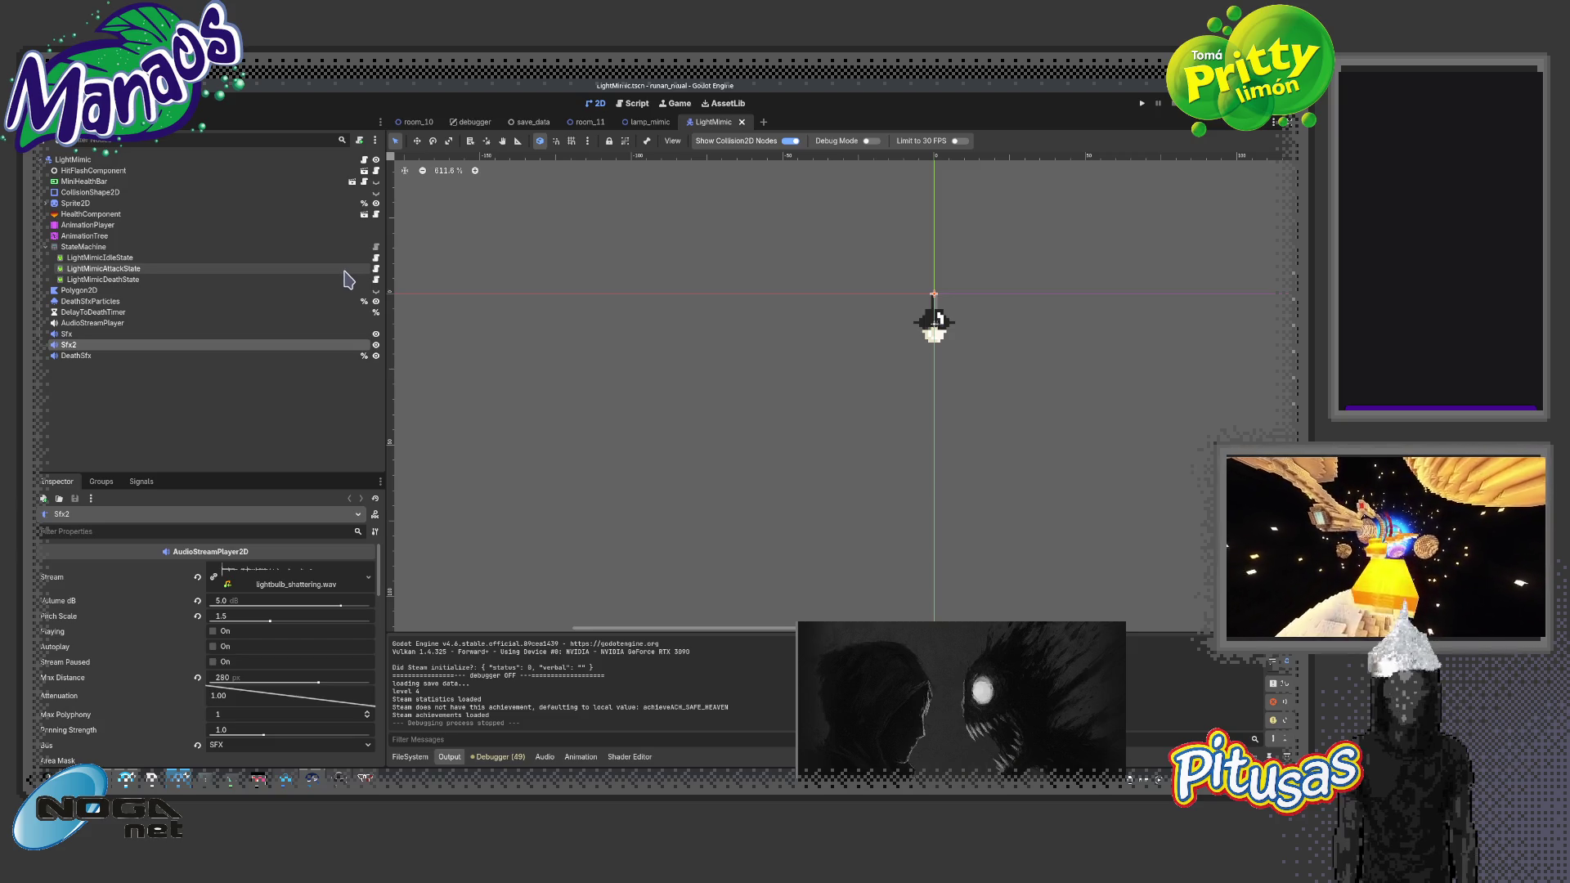
Zoom into the lamp sprite and inspect the HealthComponent and HurtboxCollisionShape2D settings
scroll(915, 347, "up", 5)
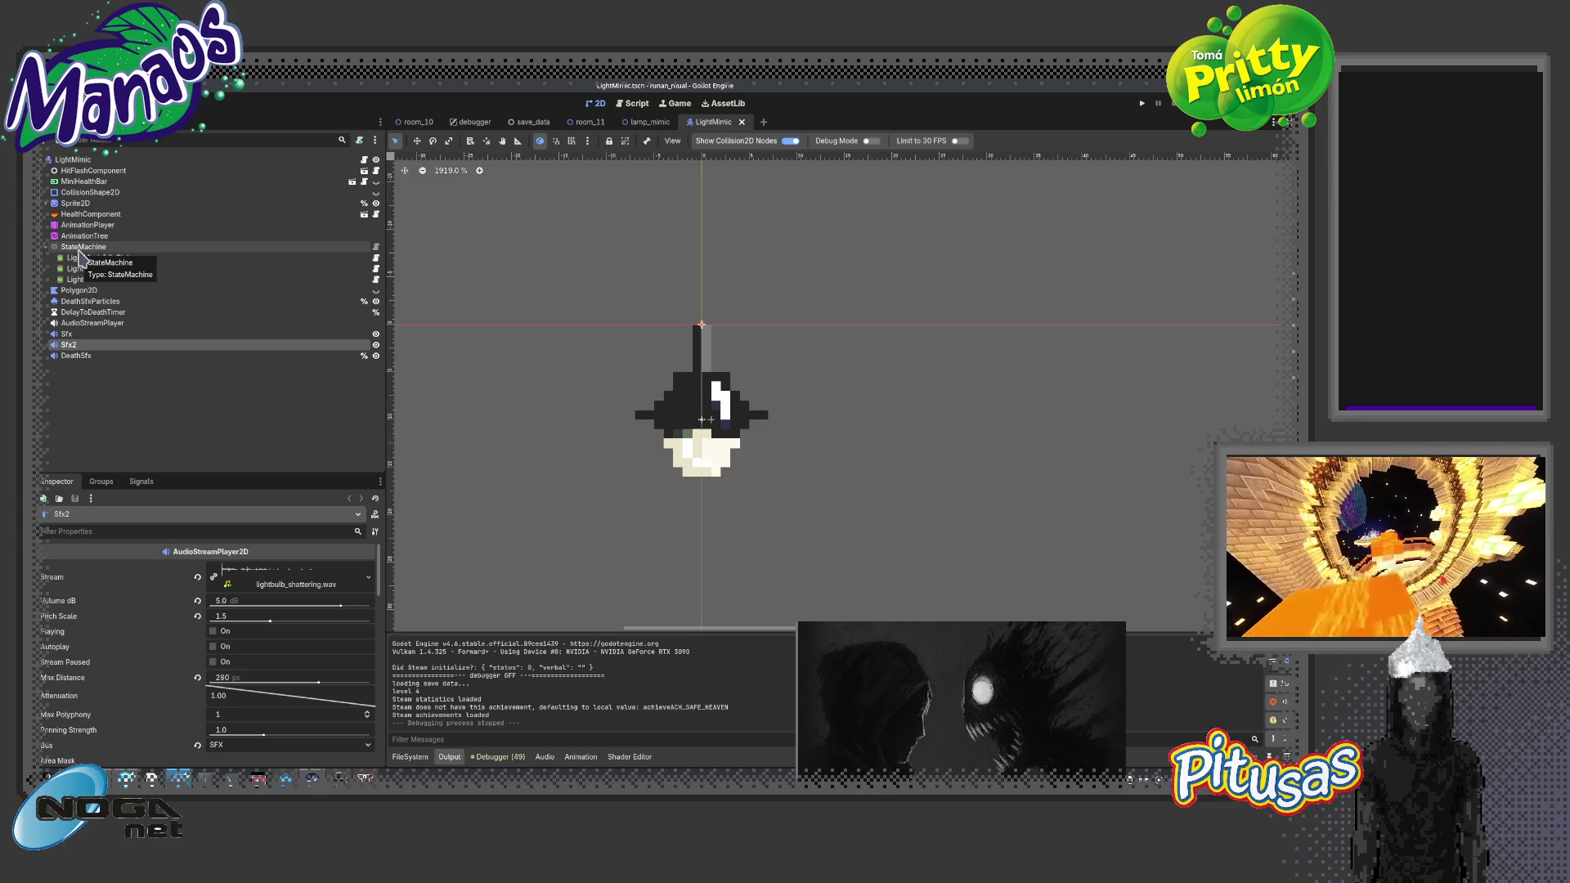
left_click(59, 215)
left_click(45, 203)
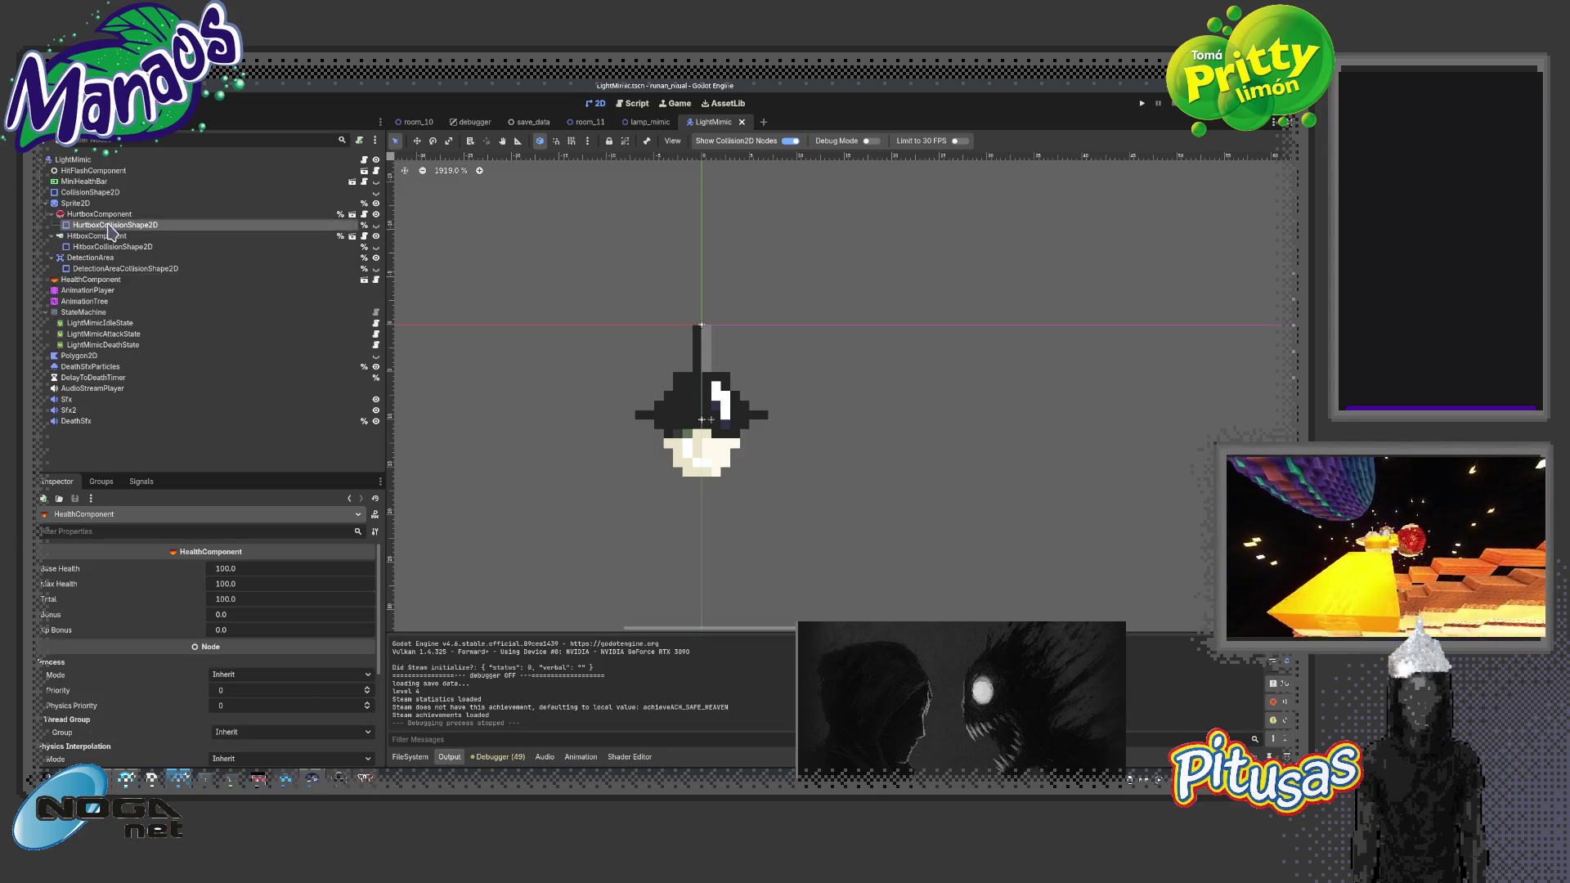
left_click(114, 224)
Enable Show Collision2D Nodes and select AnimationPlayer to bring up the attack animation
left_click(868, 140)
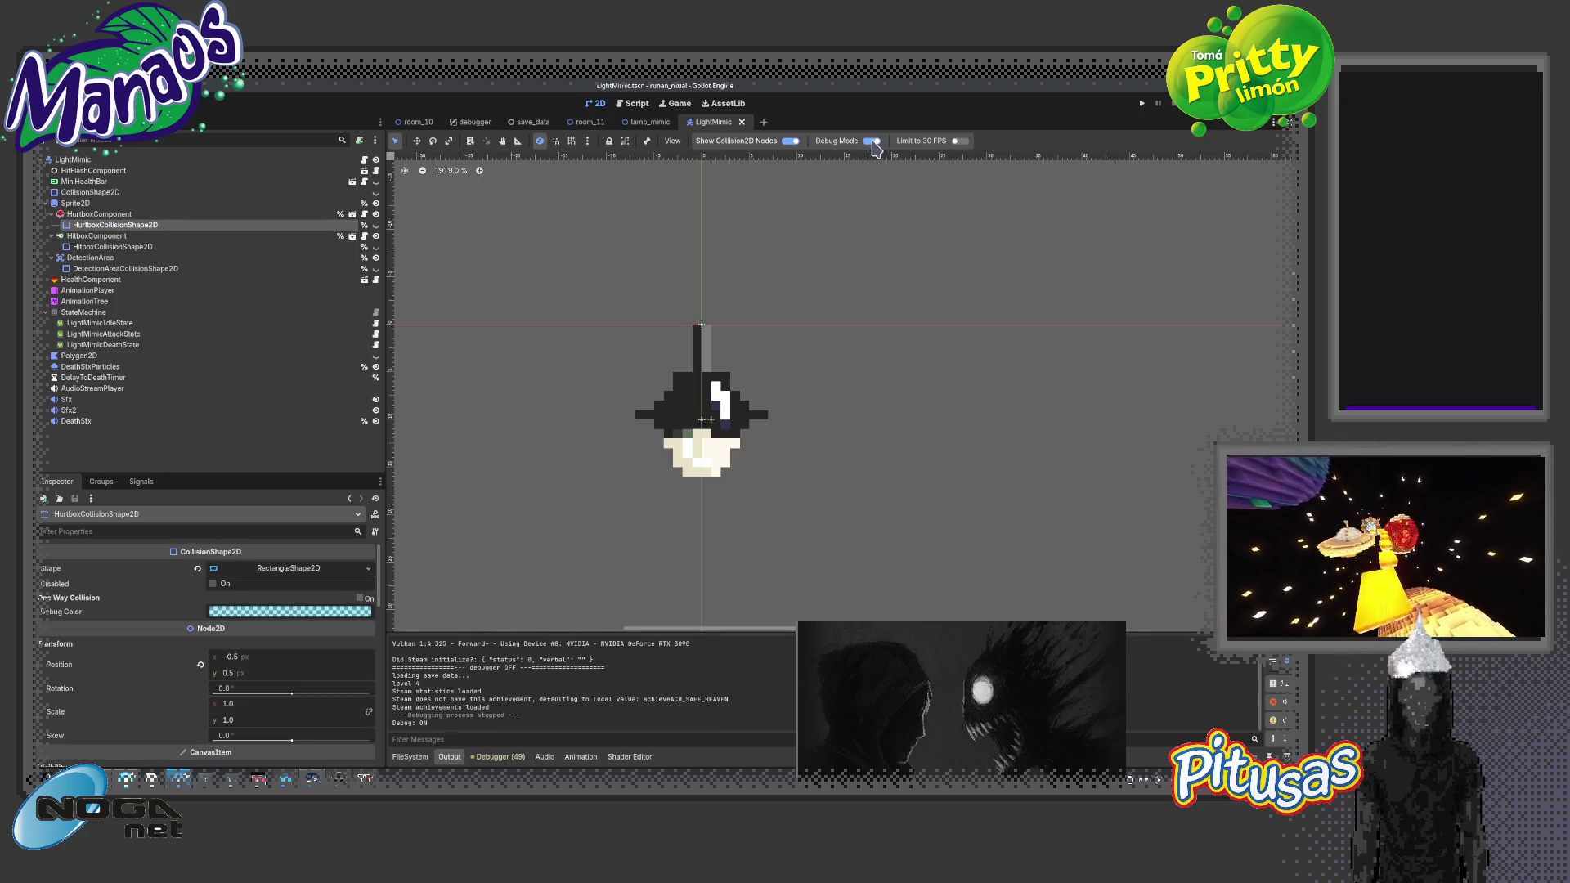
left_click(869, 141)
left_click(791, 141)
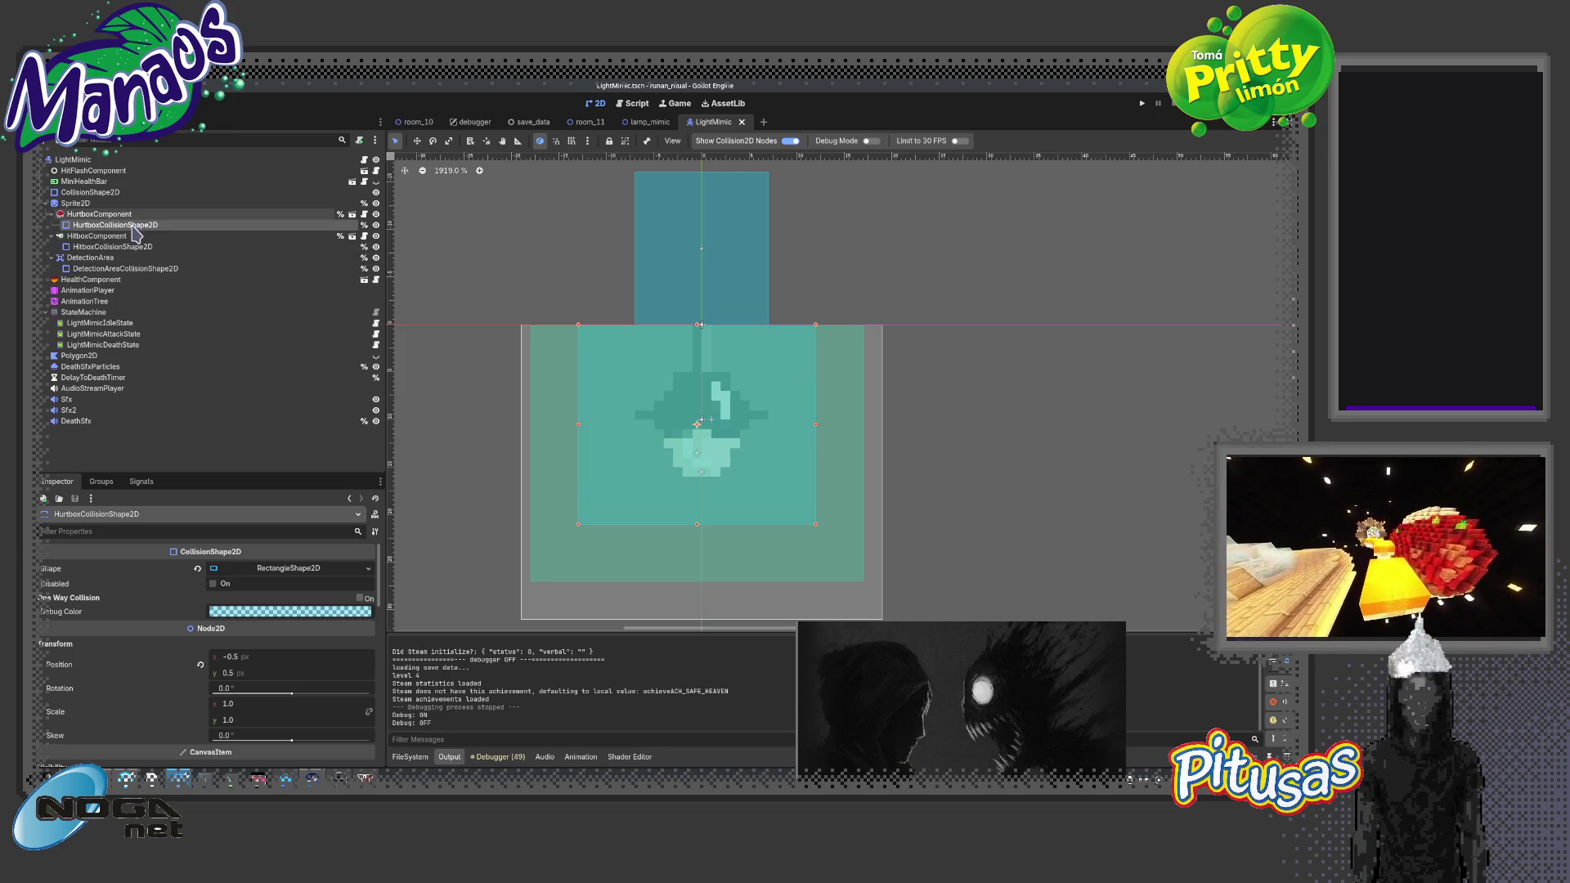
left_click(113, 292)
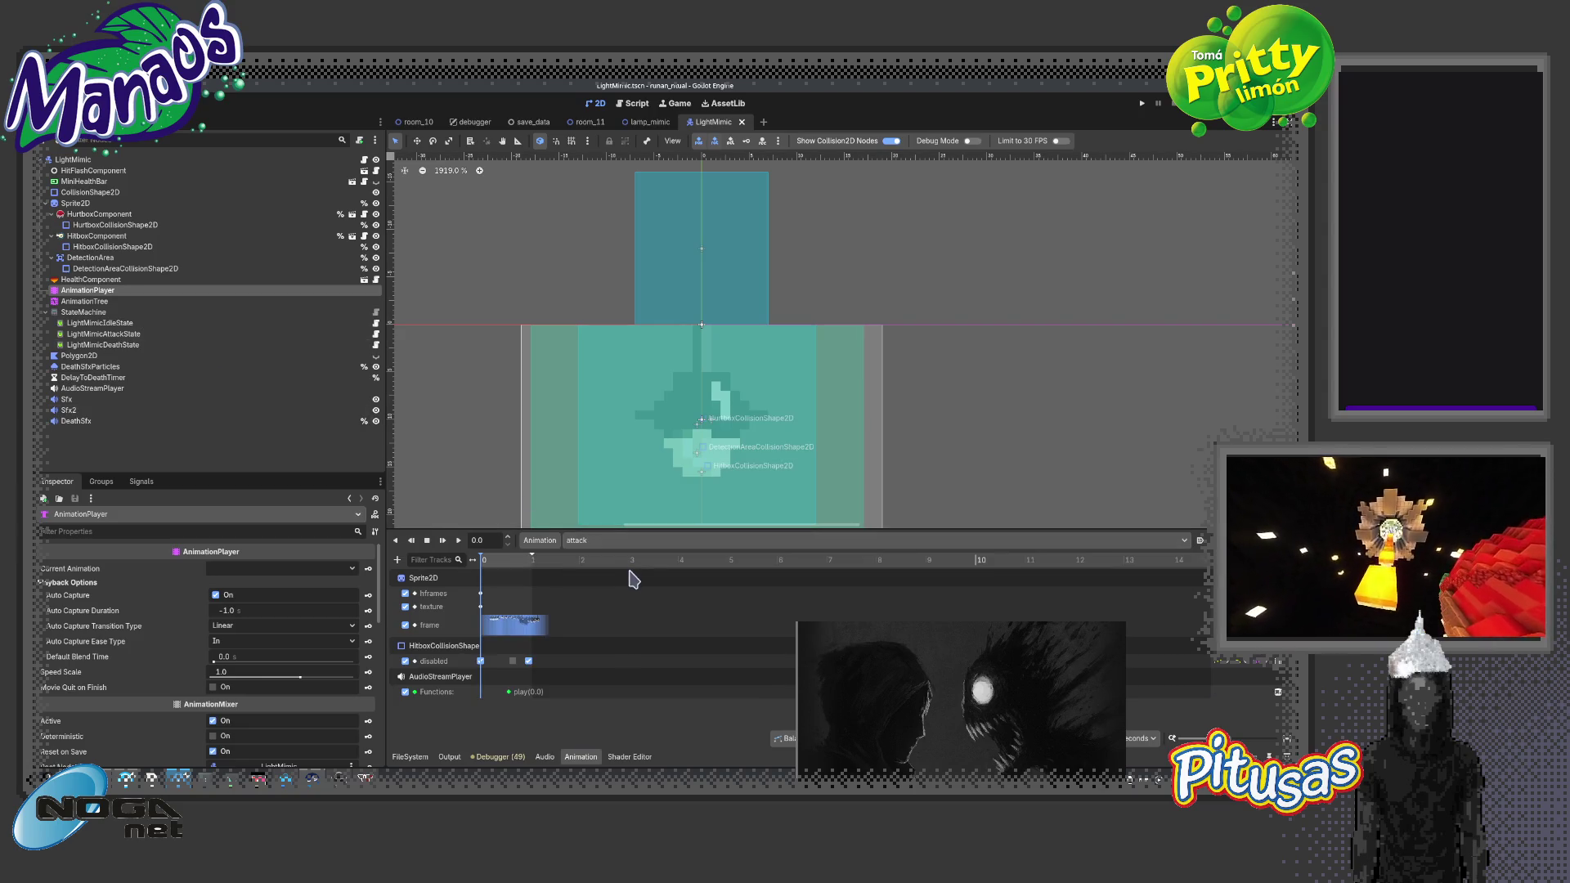
Move the HitboxCollisionShape disabled key from 0.65 to 0.35 s, save, and return to room_11
left_click(504, 564)
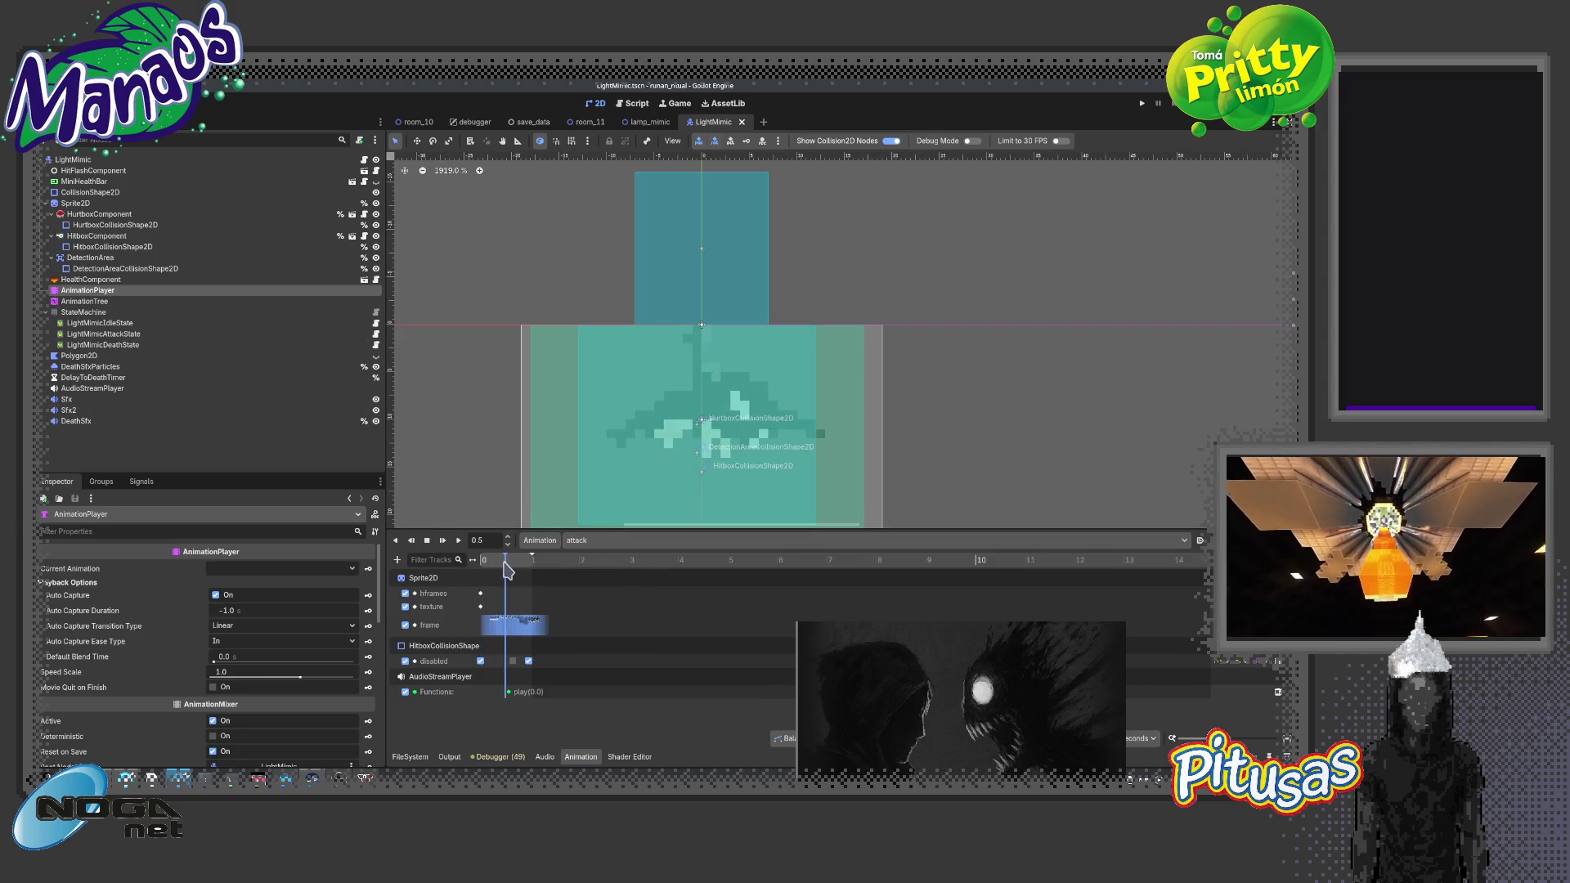
left_click_drag(505, 564, 516, 565)
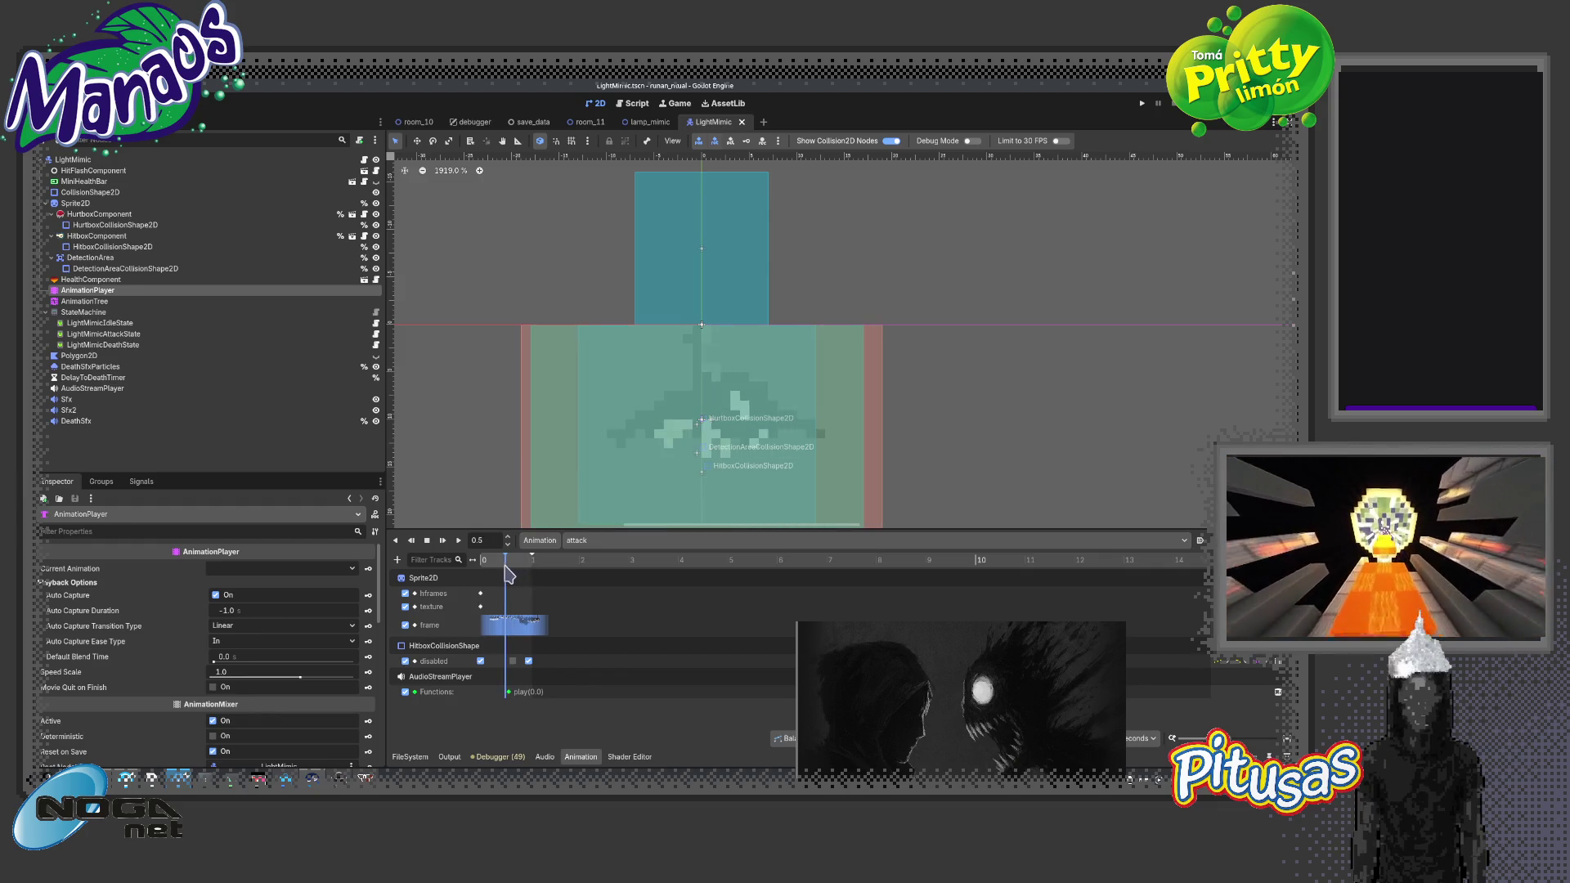
left_click(498, 563)
left_click(513, 661)
left_click_drag(513, 661, 497, 661)
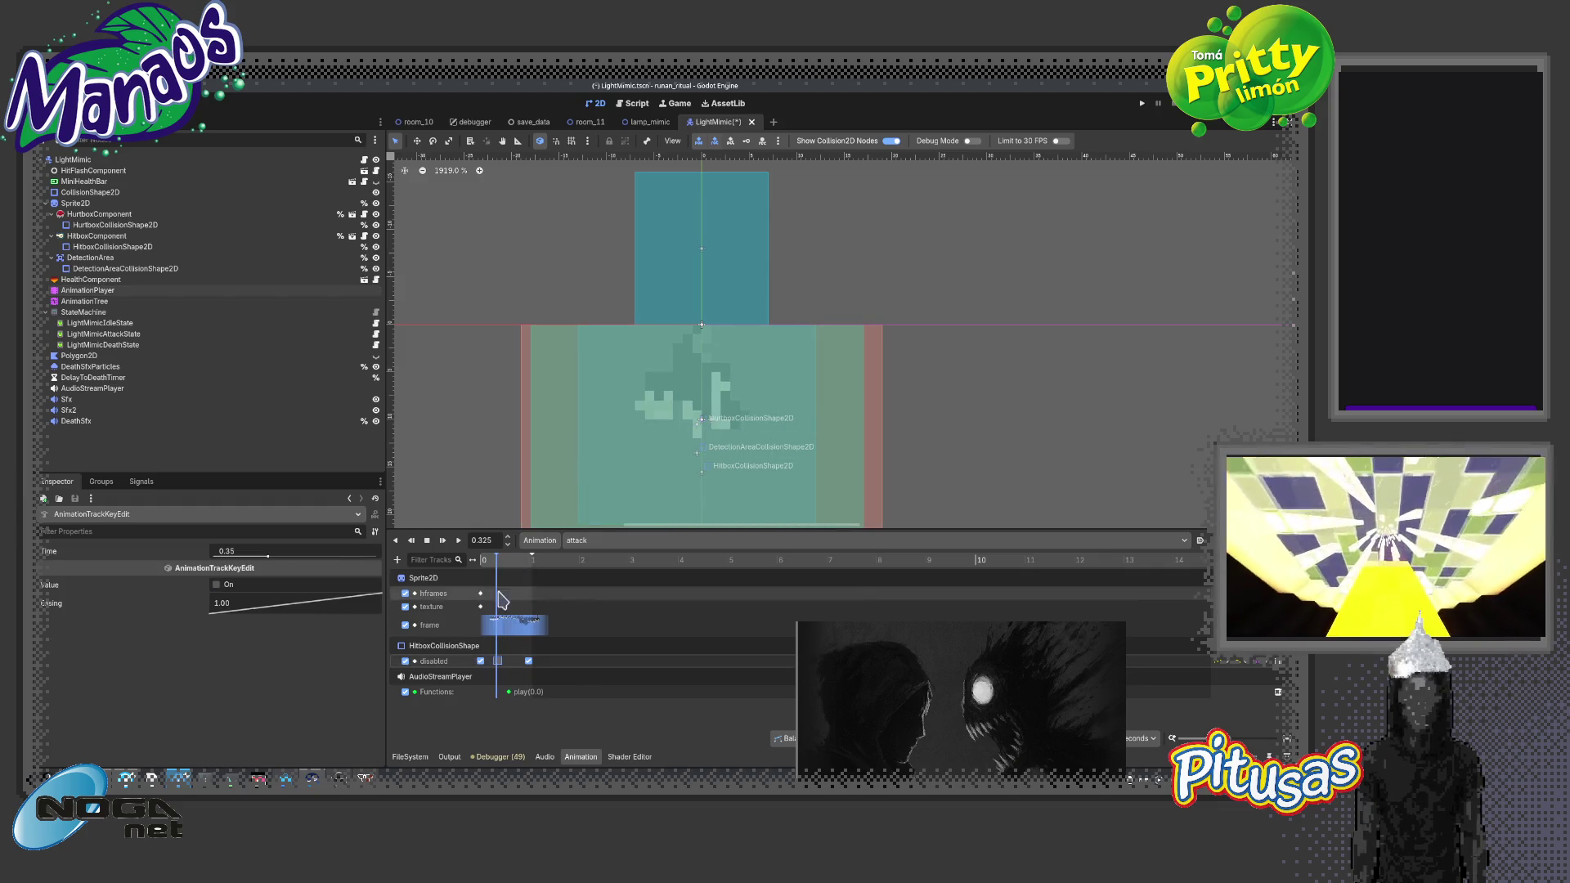
left_click(485, 563)
left_click_drag(486, 570, 498, 590)
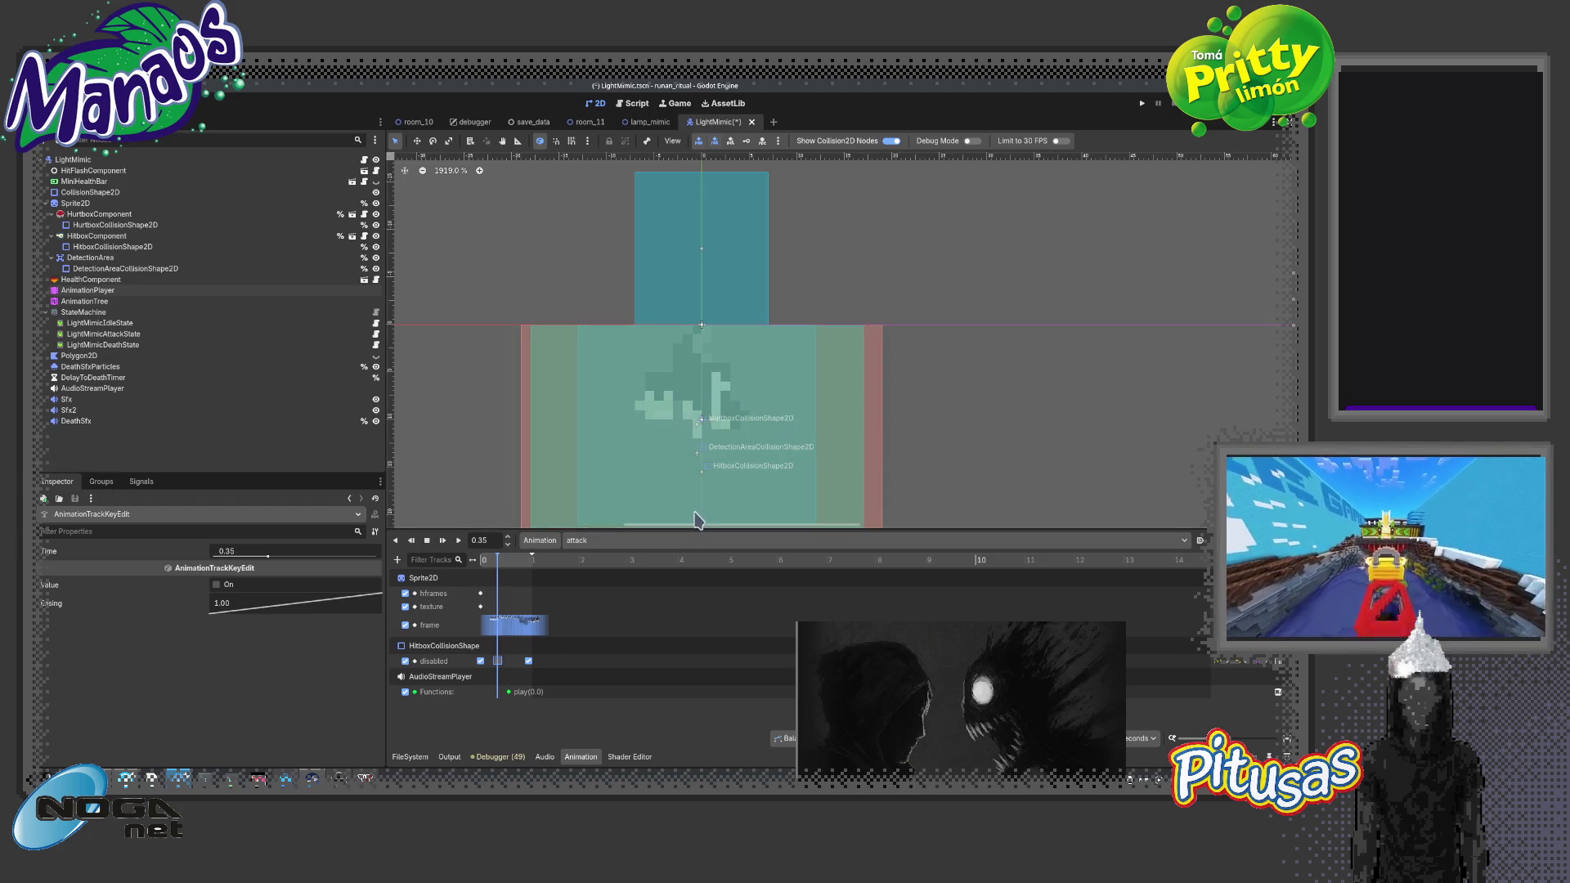
key("ctrl+s")
left_click(590, 122)
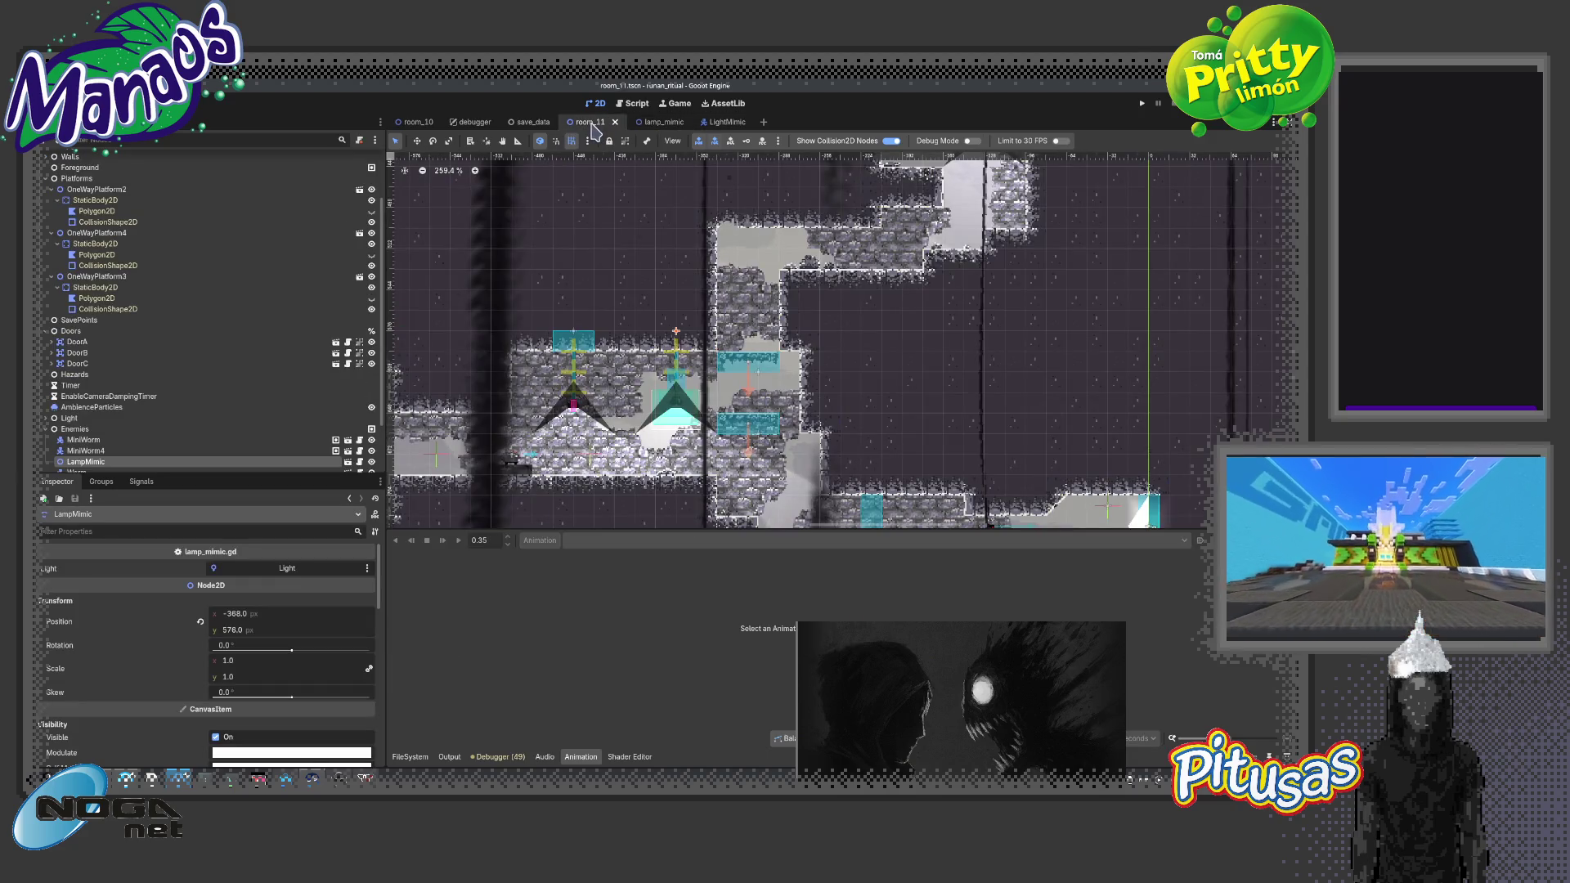
key("F6")
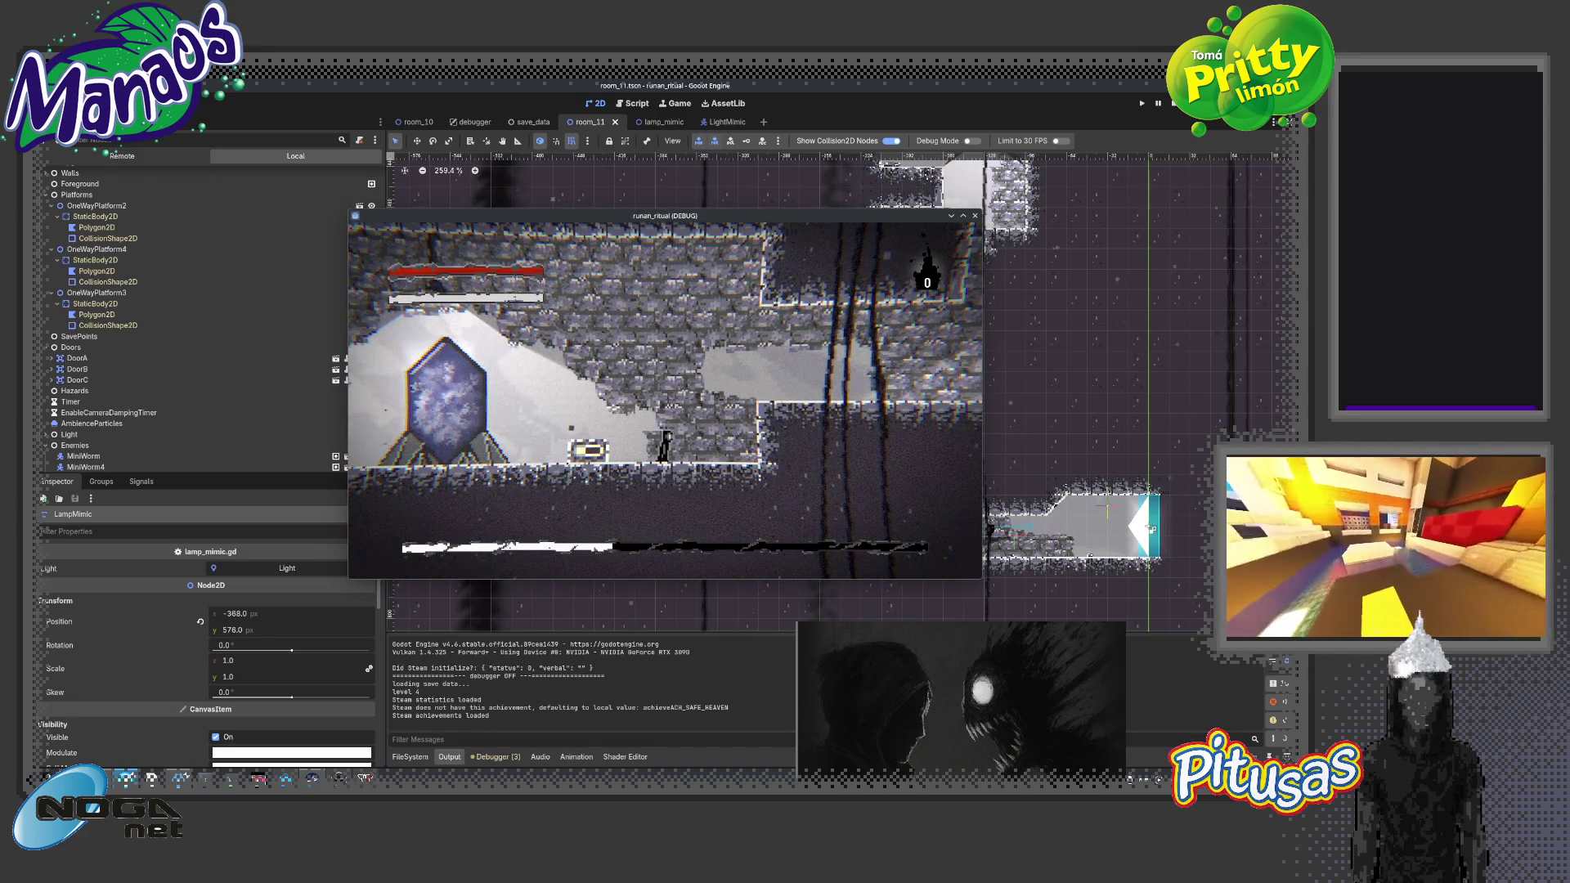
key("Right")
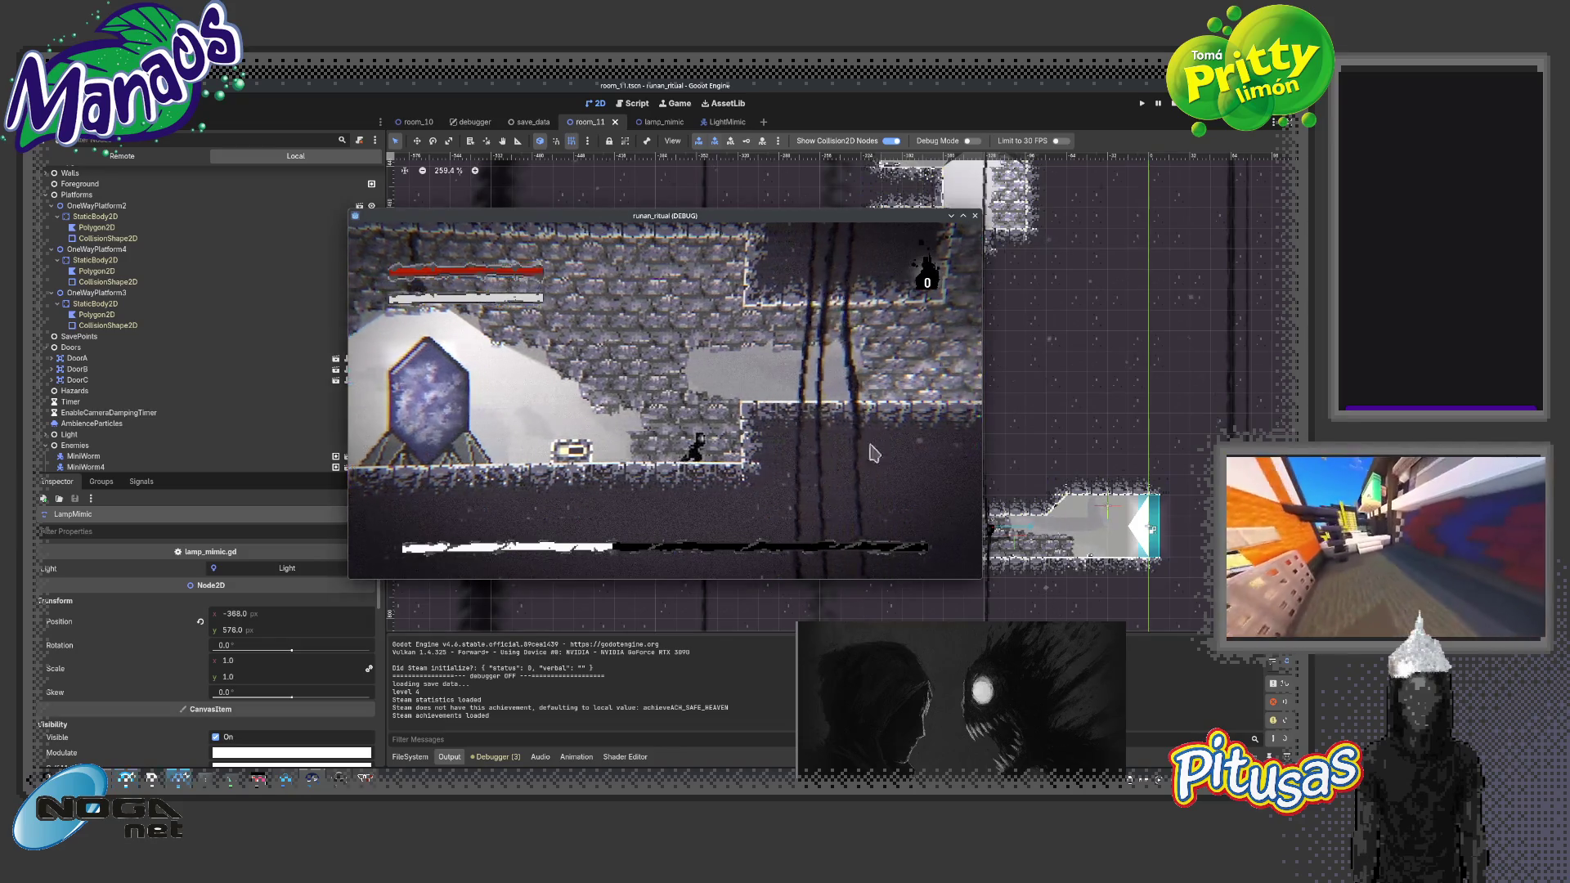
key("Right")
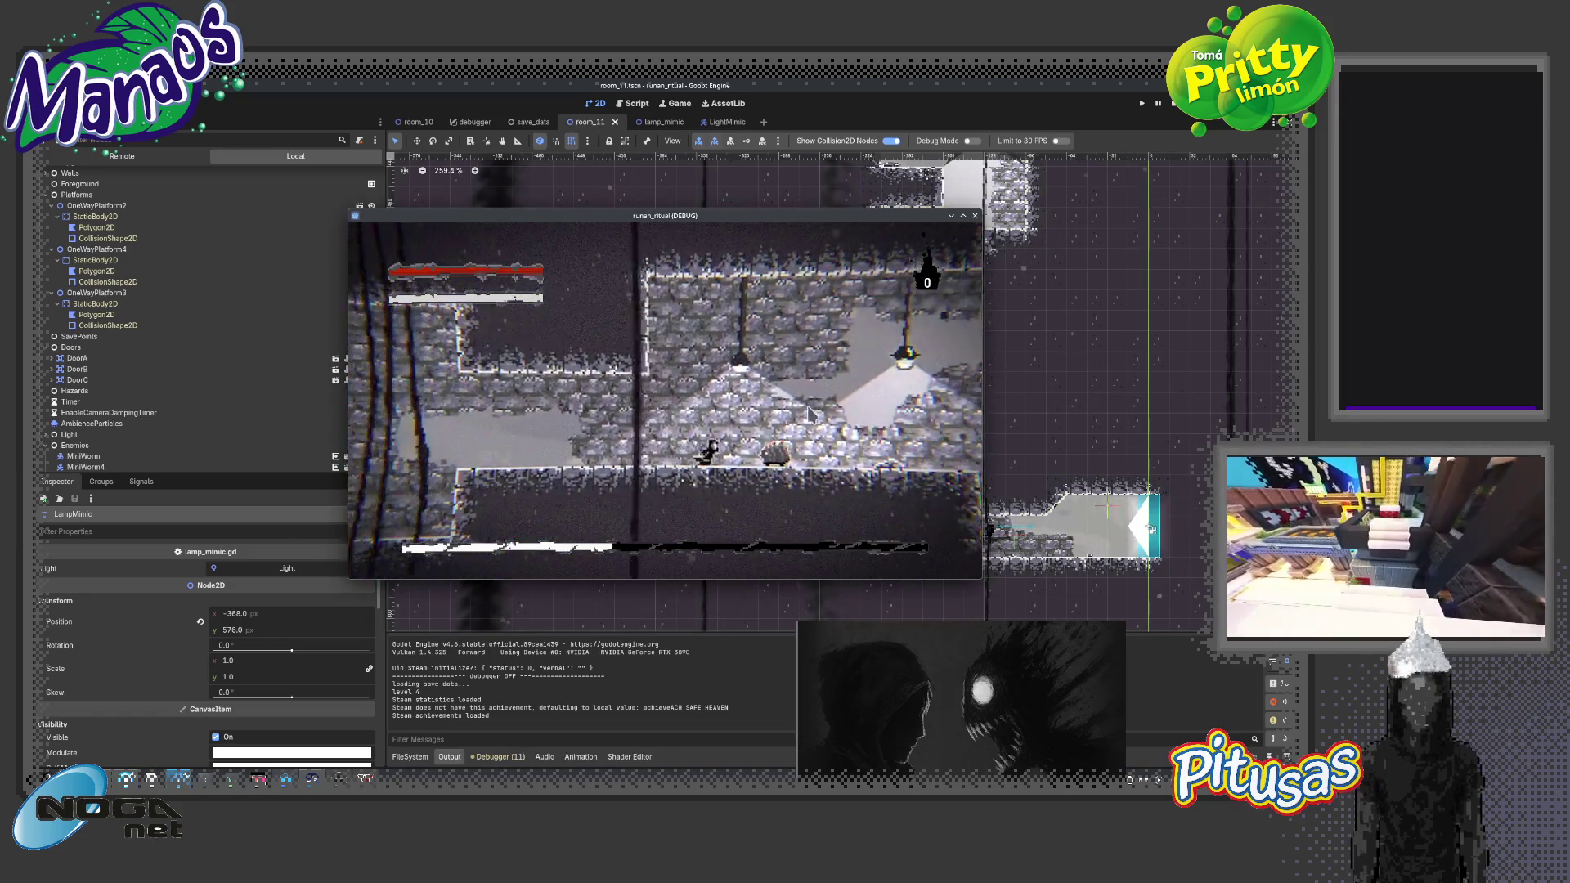
key("Right")
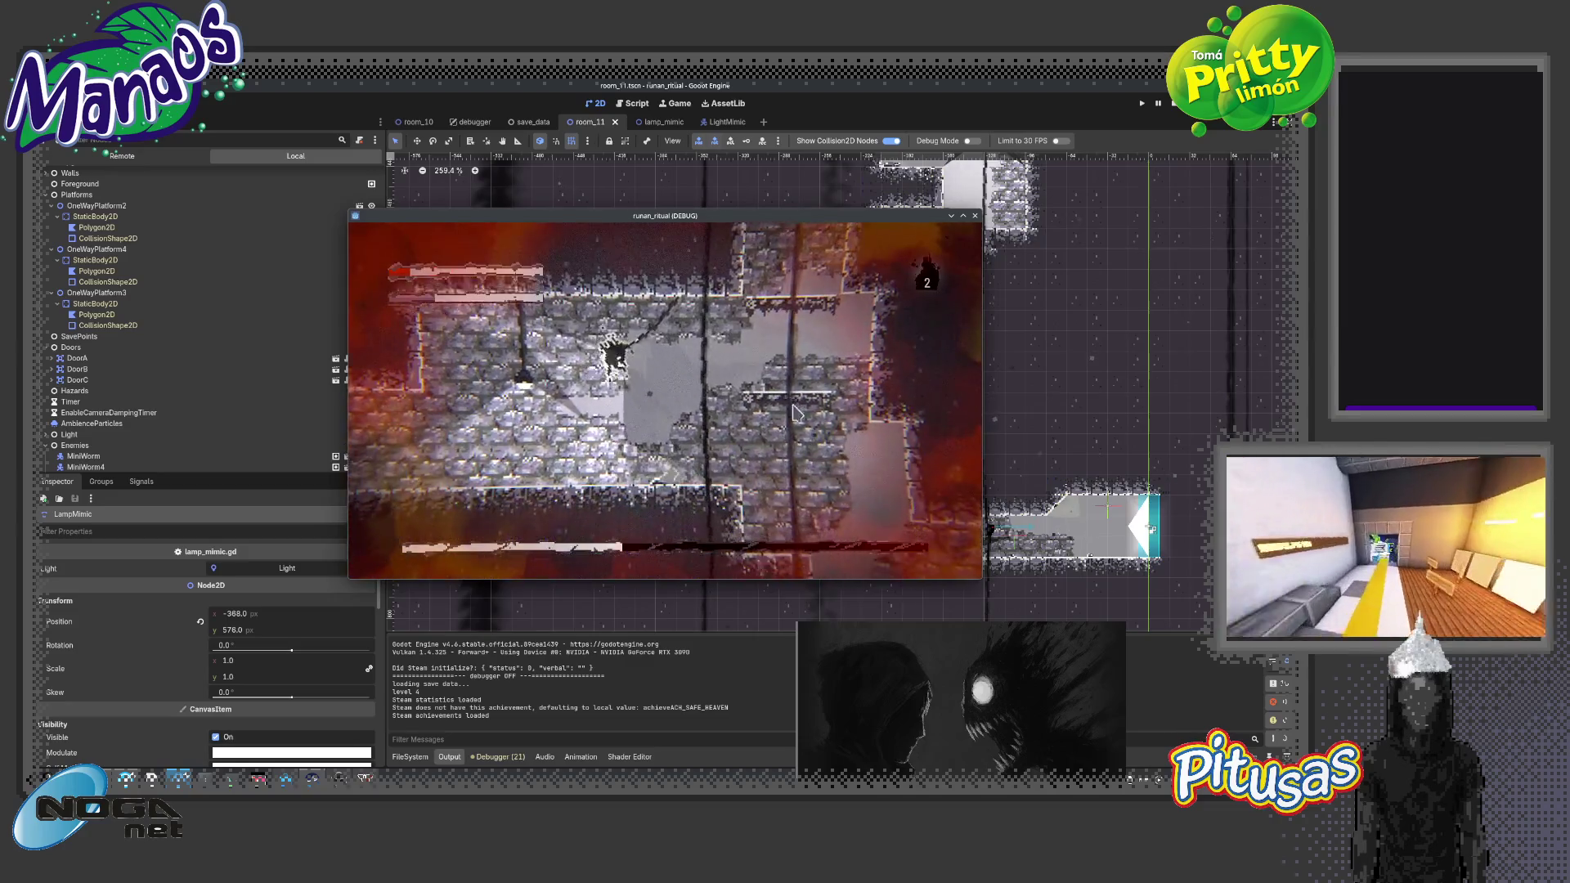
key("Right")
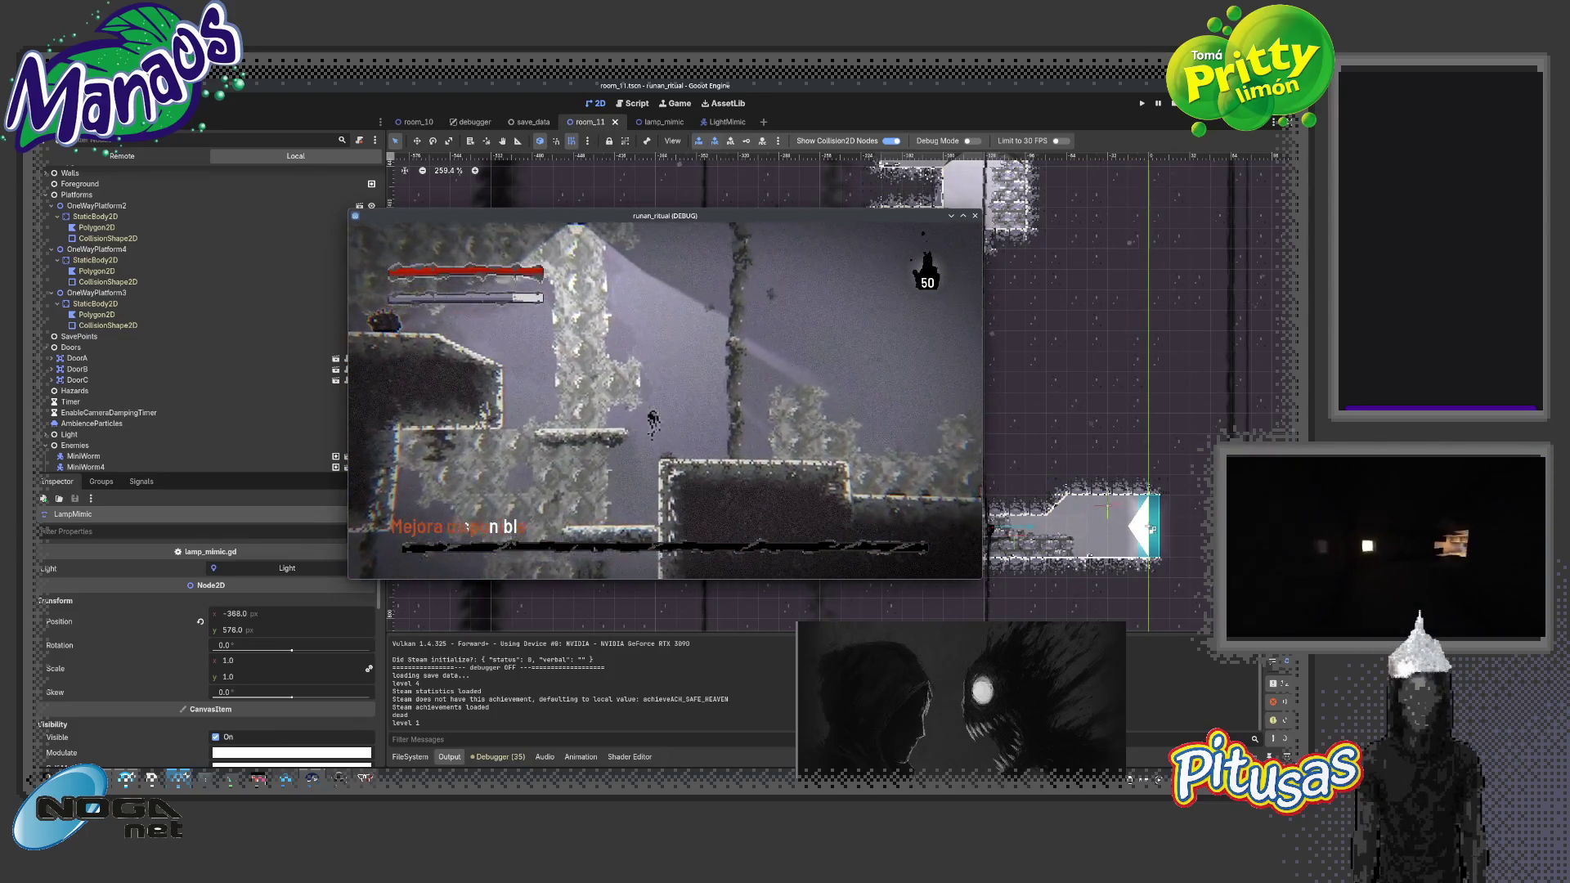
key("Left")
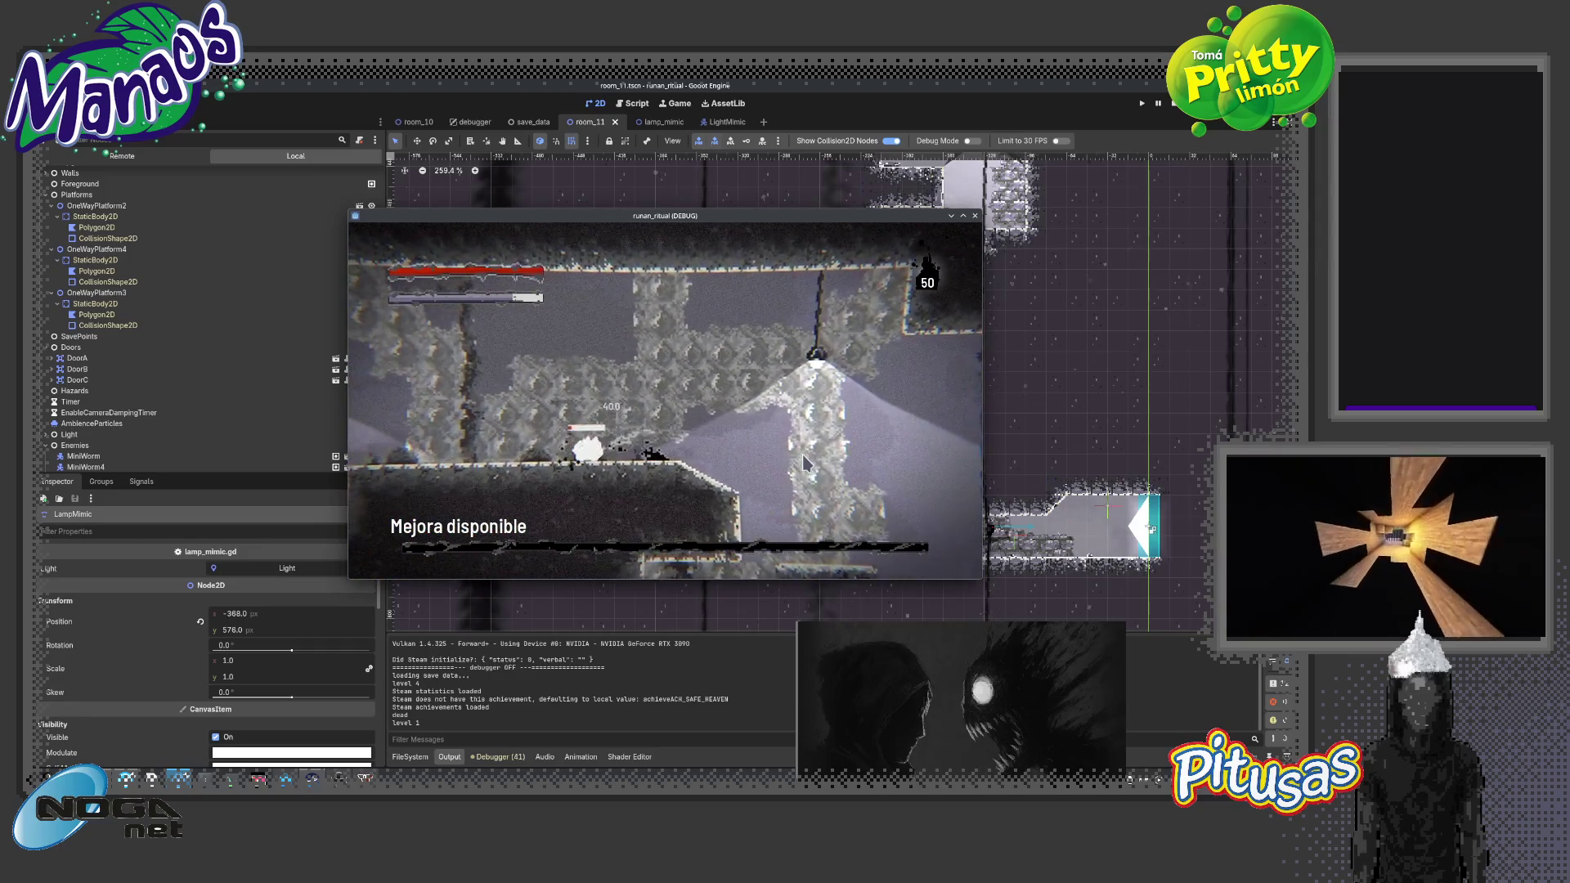
key("Right")
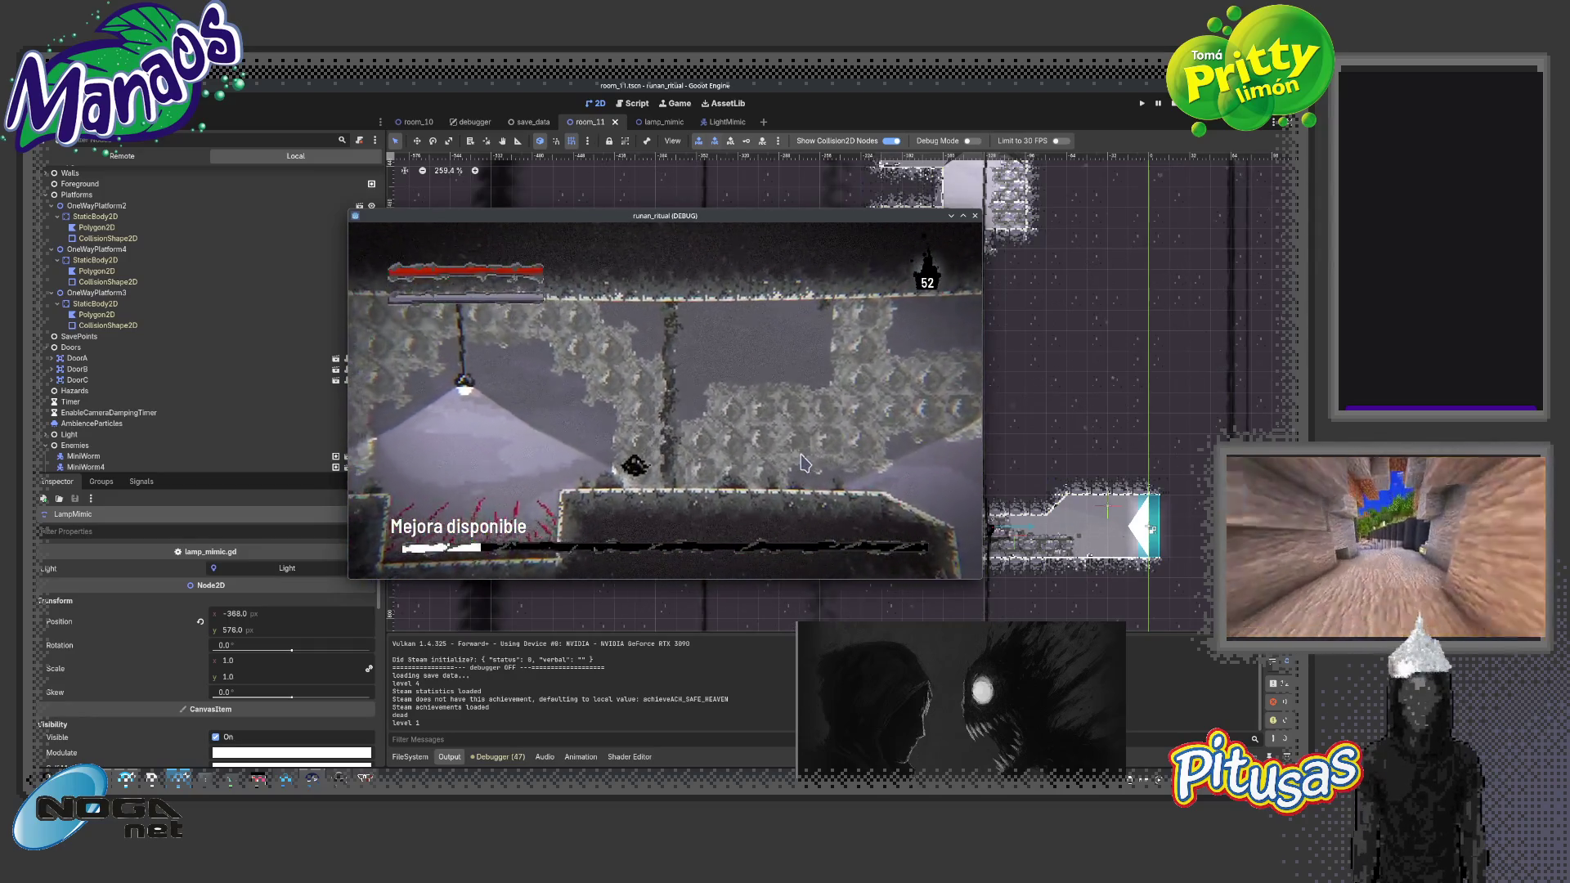
key("Left")
key("Left")
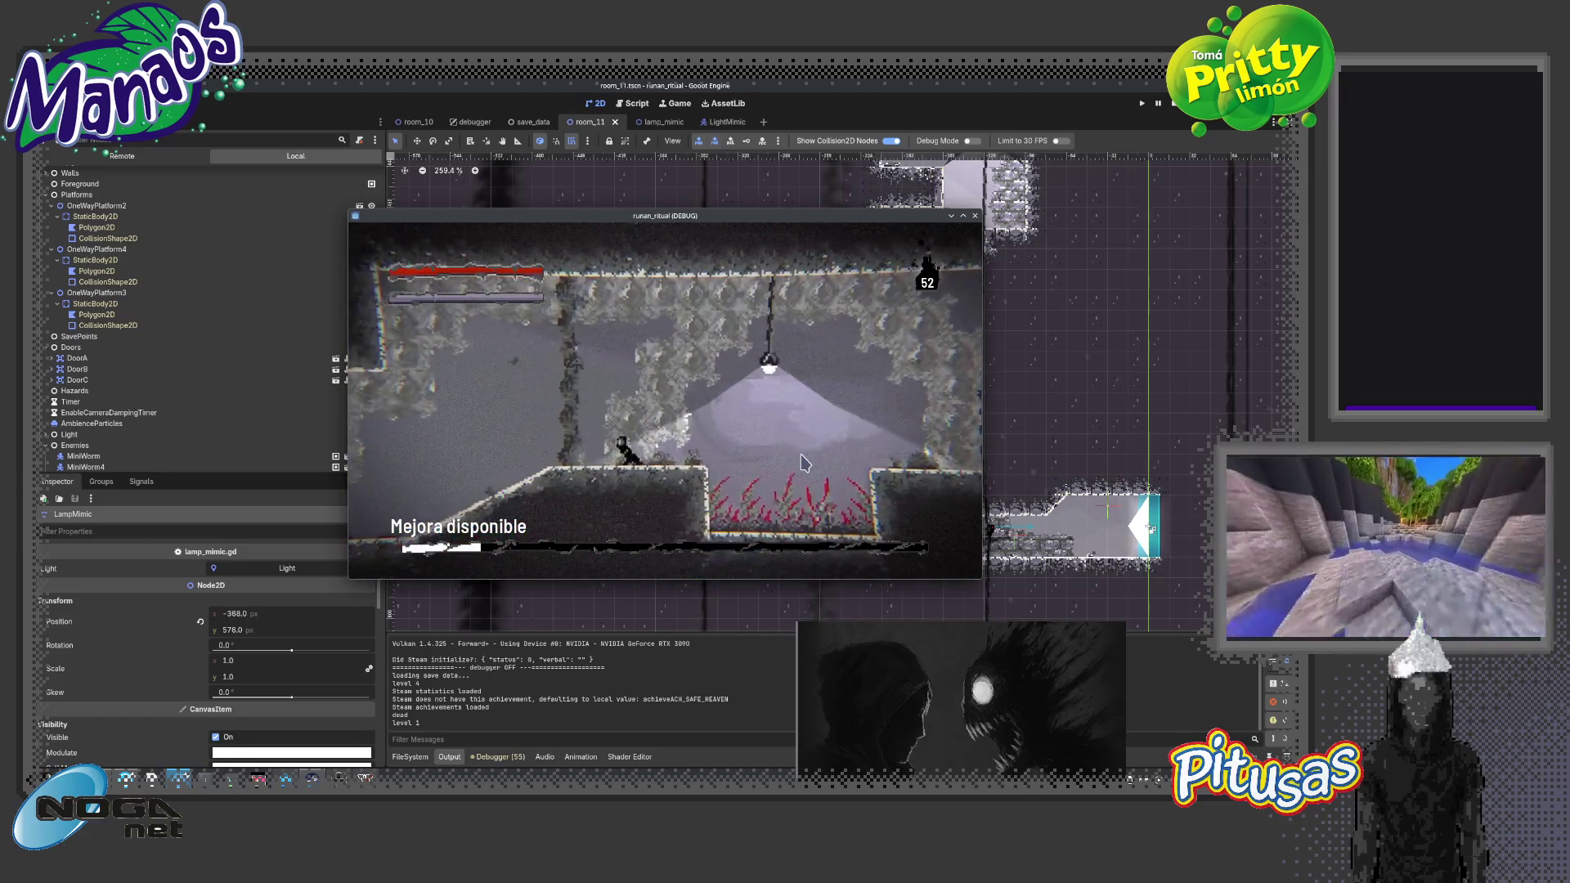
key("Left")
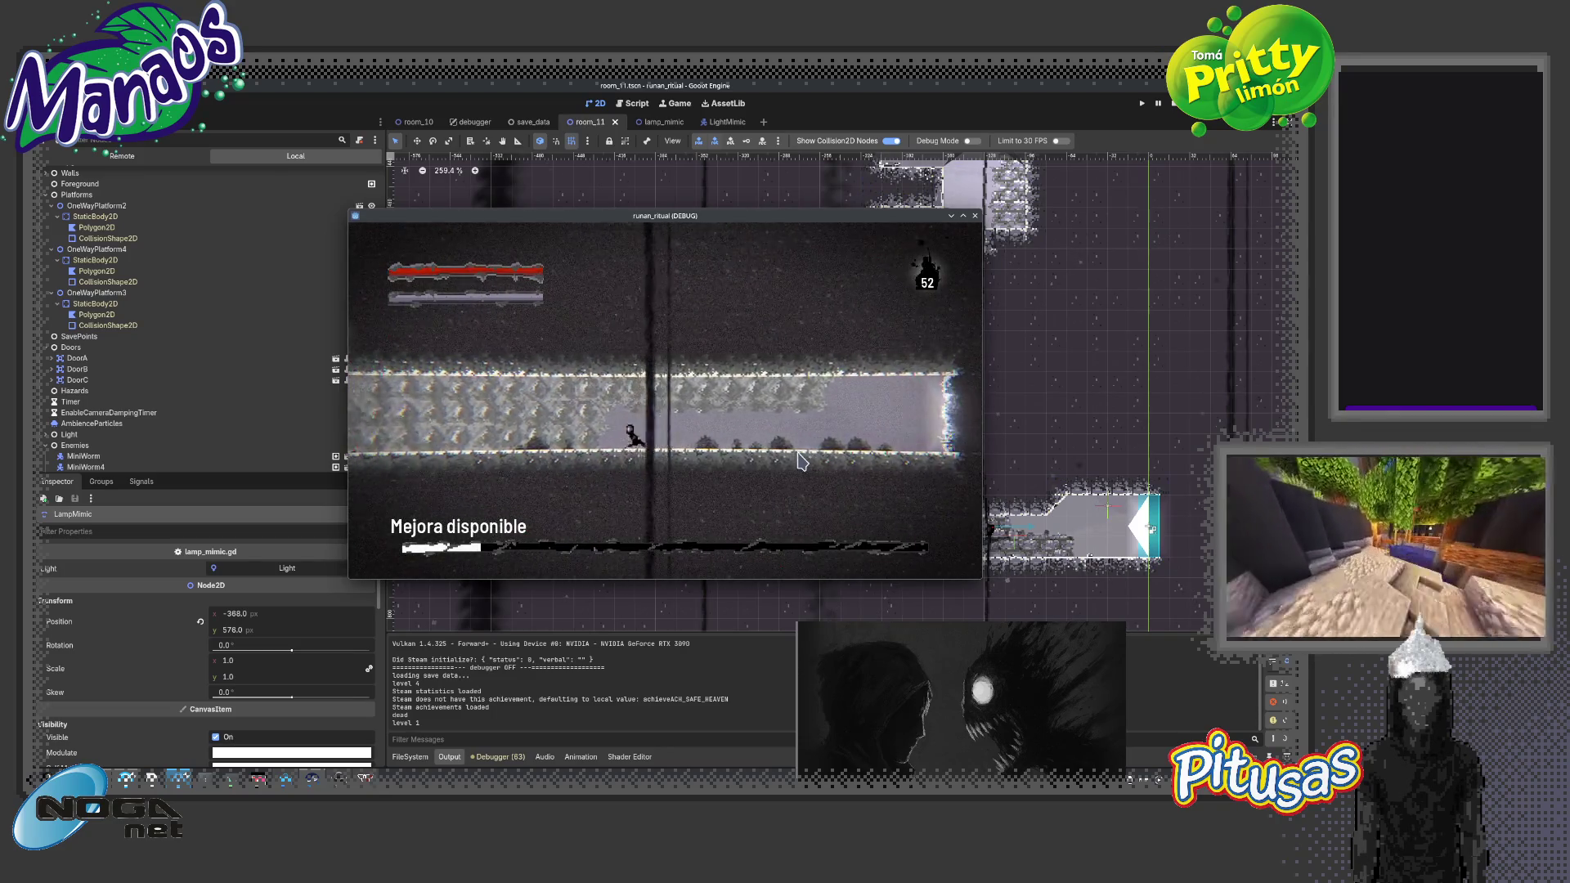
key("F8")
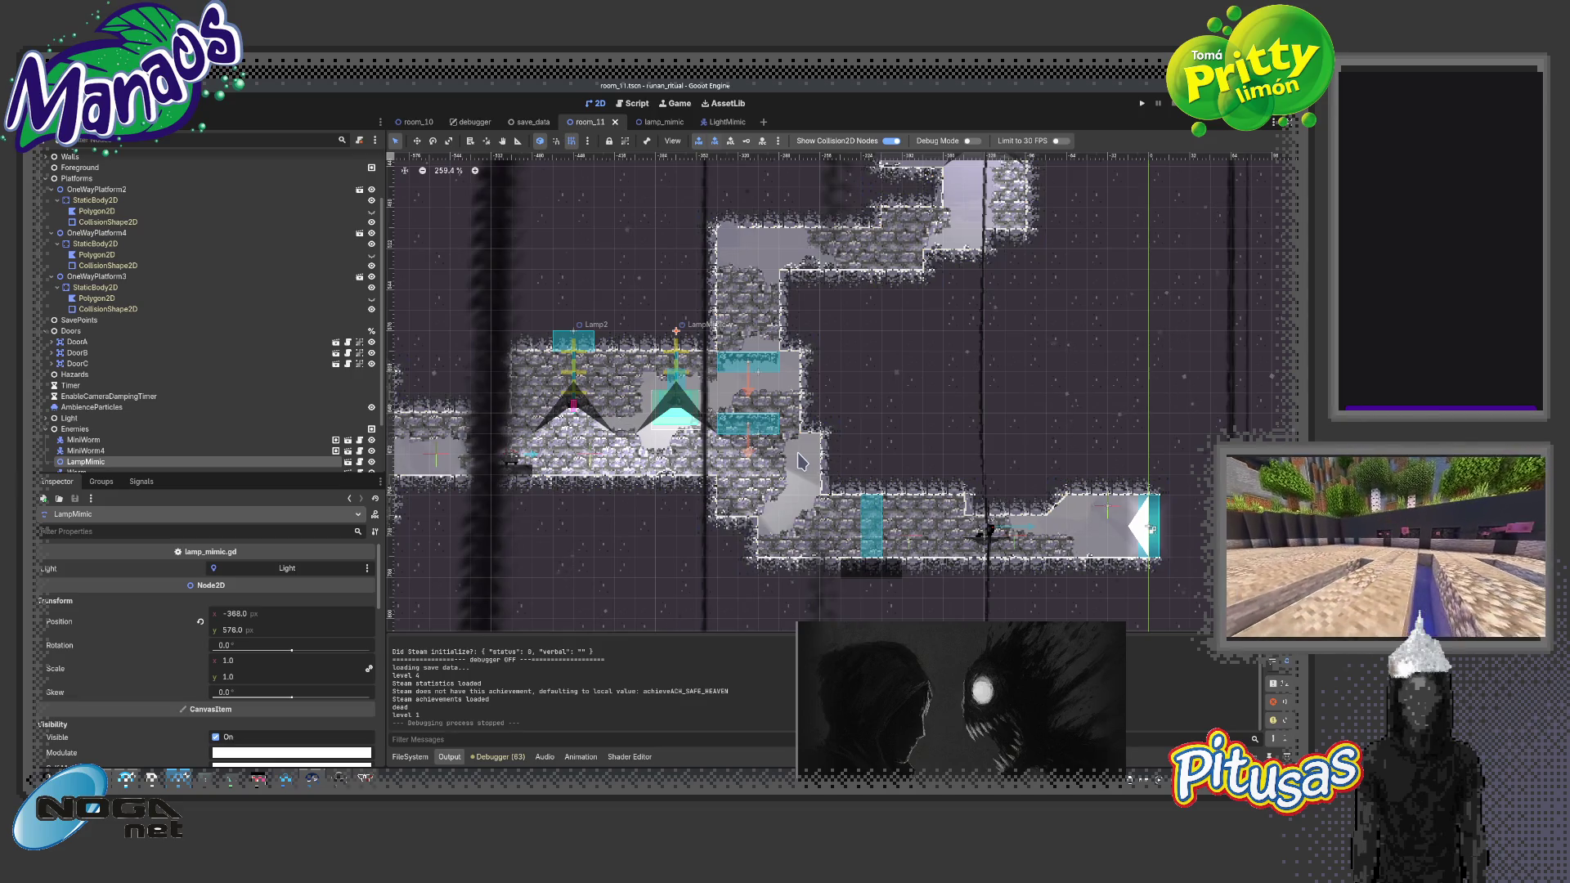
Open room_04 and then room_14 via the quick scene picker, and select the Room14 root
key("ctrl+shift+o")
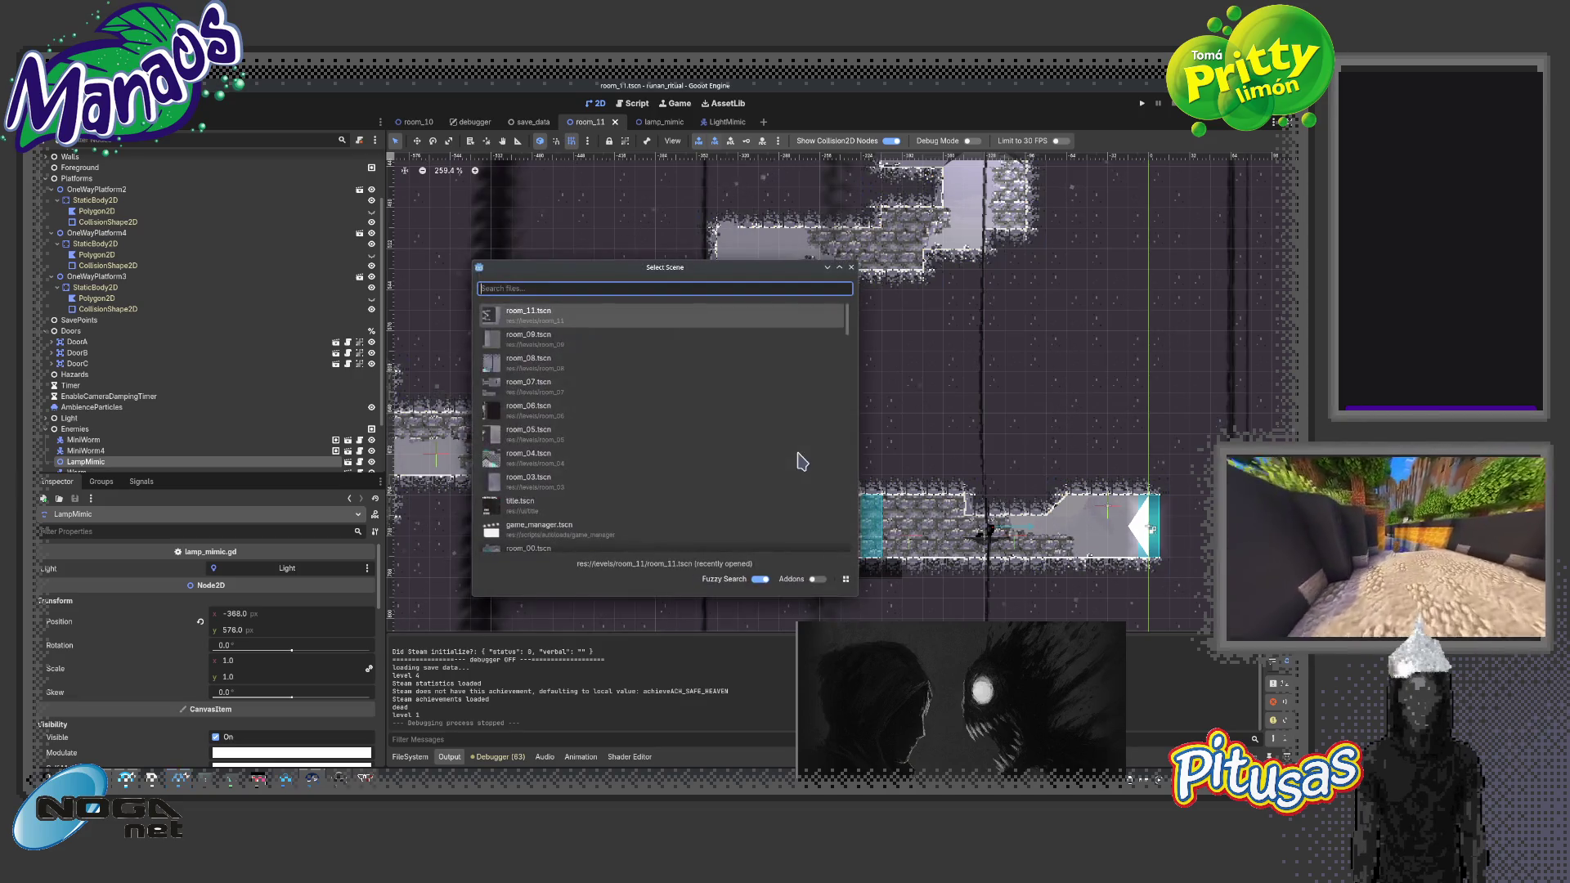
key("Down")
key("Down")
key("Down")
key("Return")
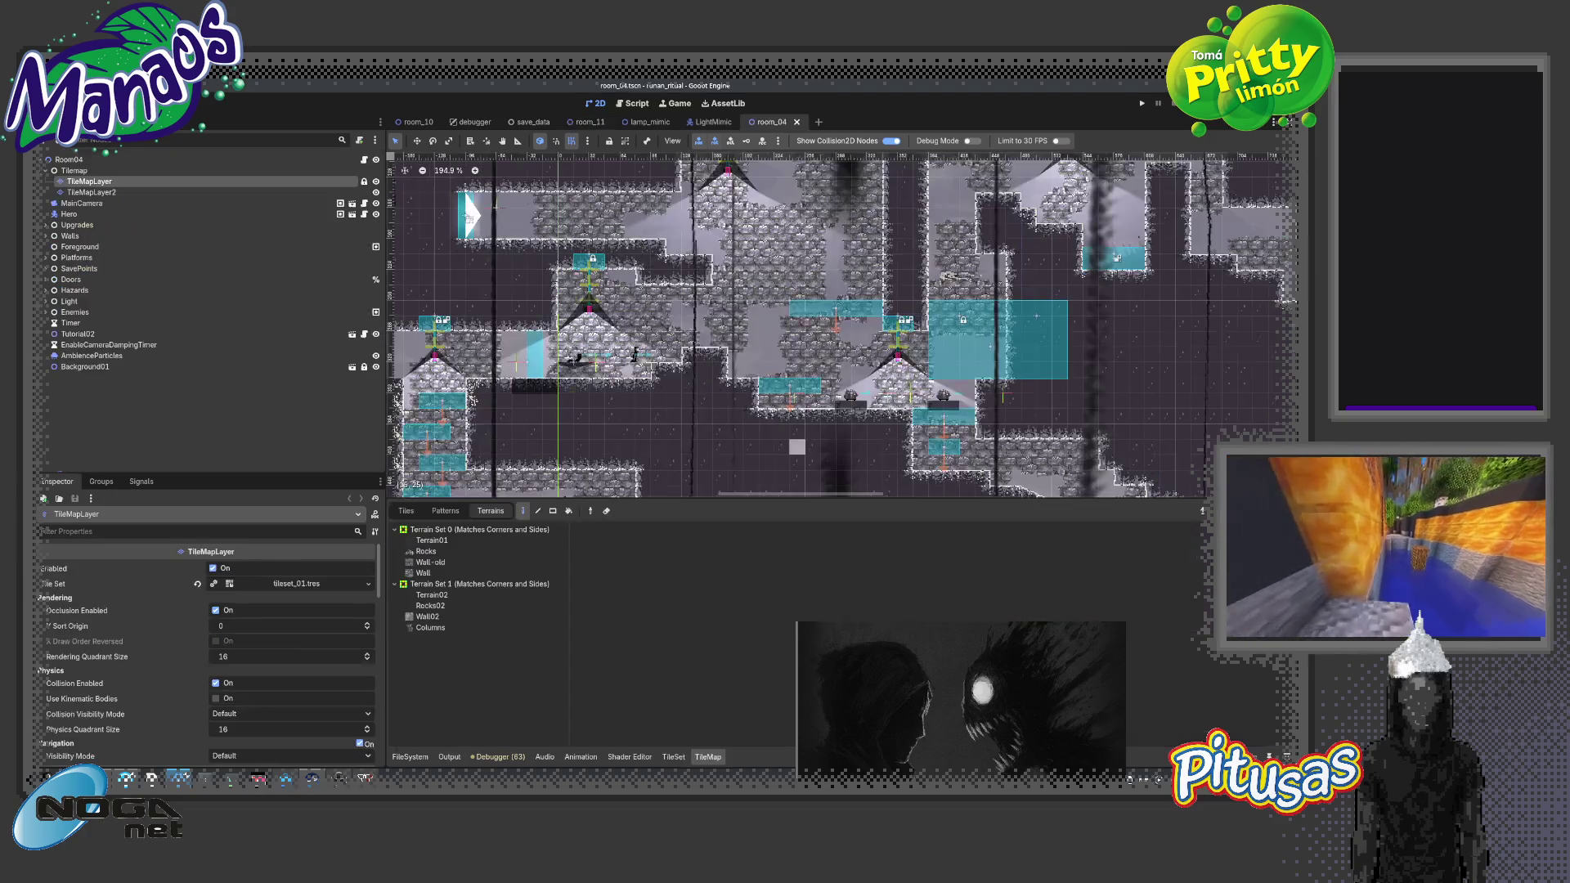
key("ctrl+shift+o")
type("14")
key("Return")
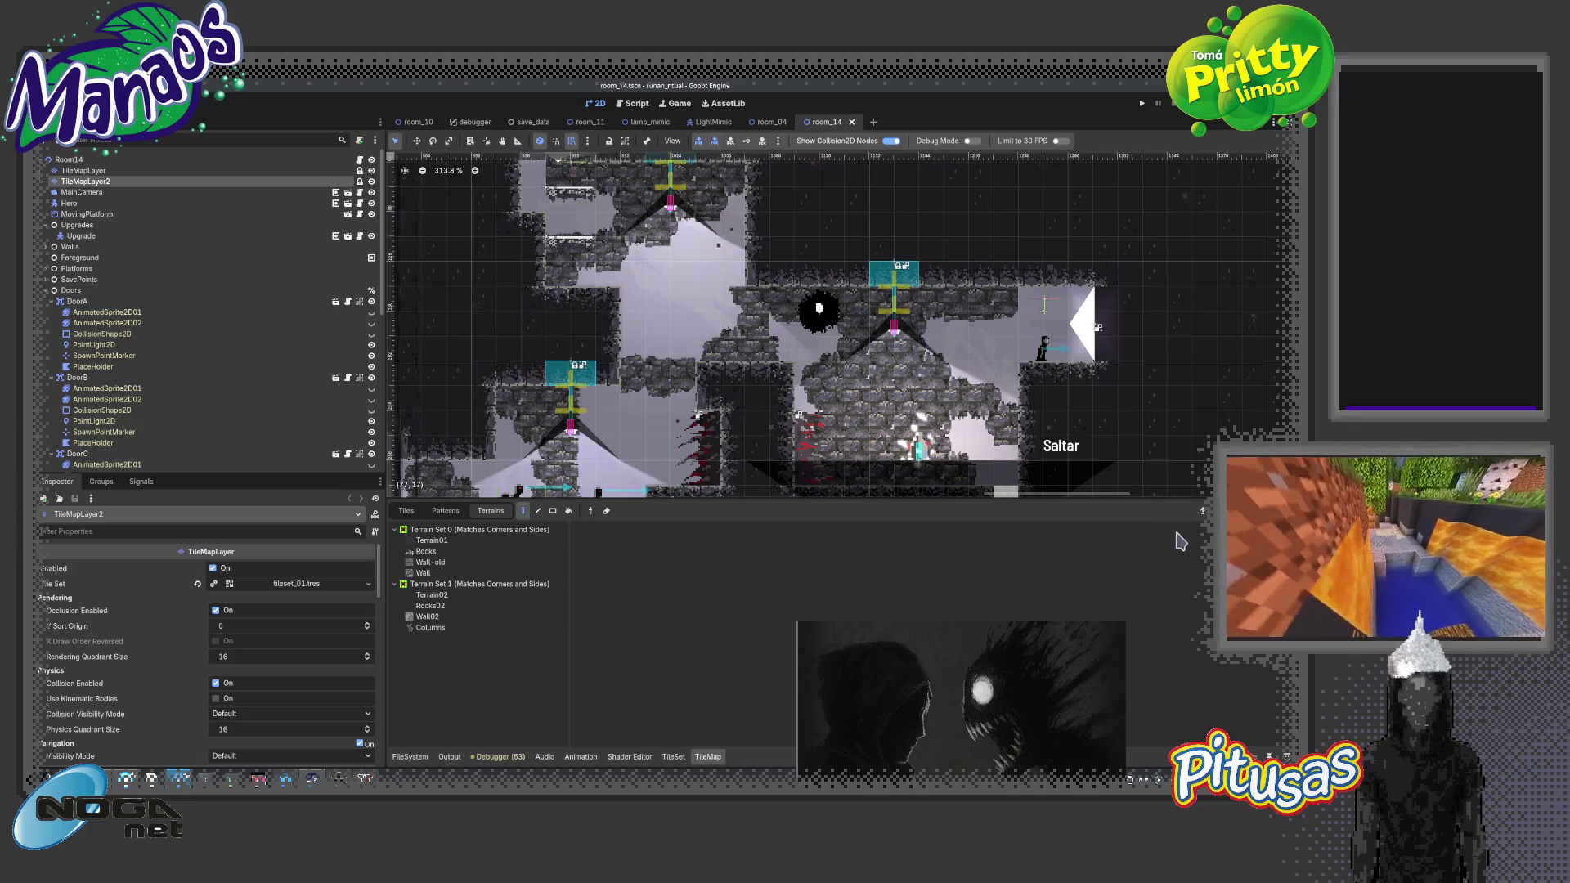
scroll(818, 327, "down", 5)
scroll(817, 327, "left", 5)
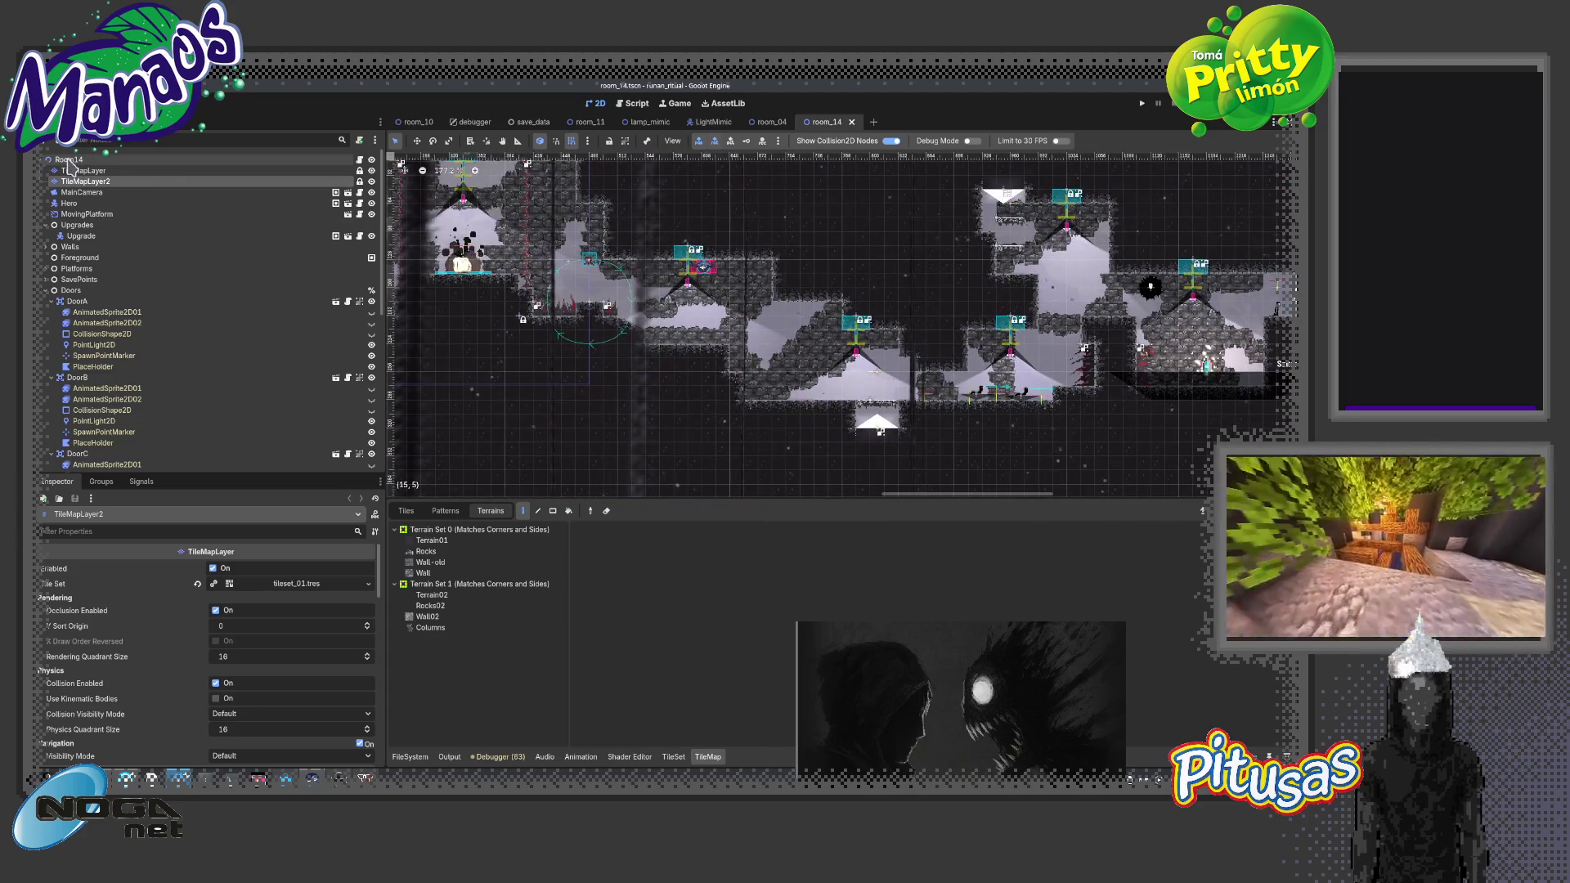
left_click(880, 431)
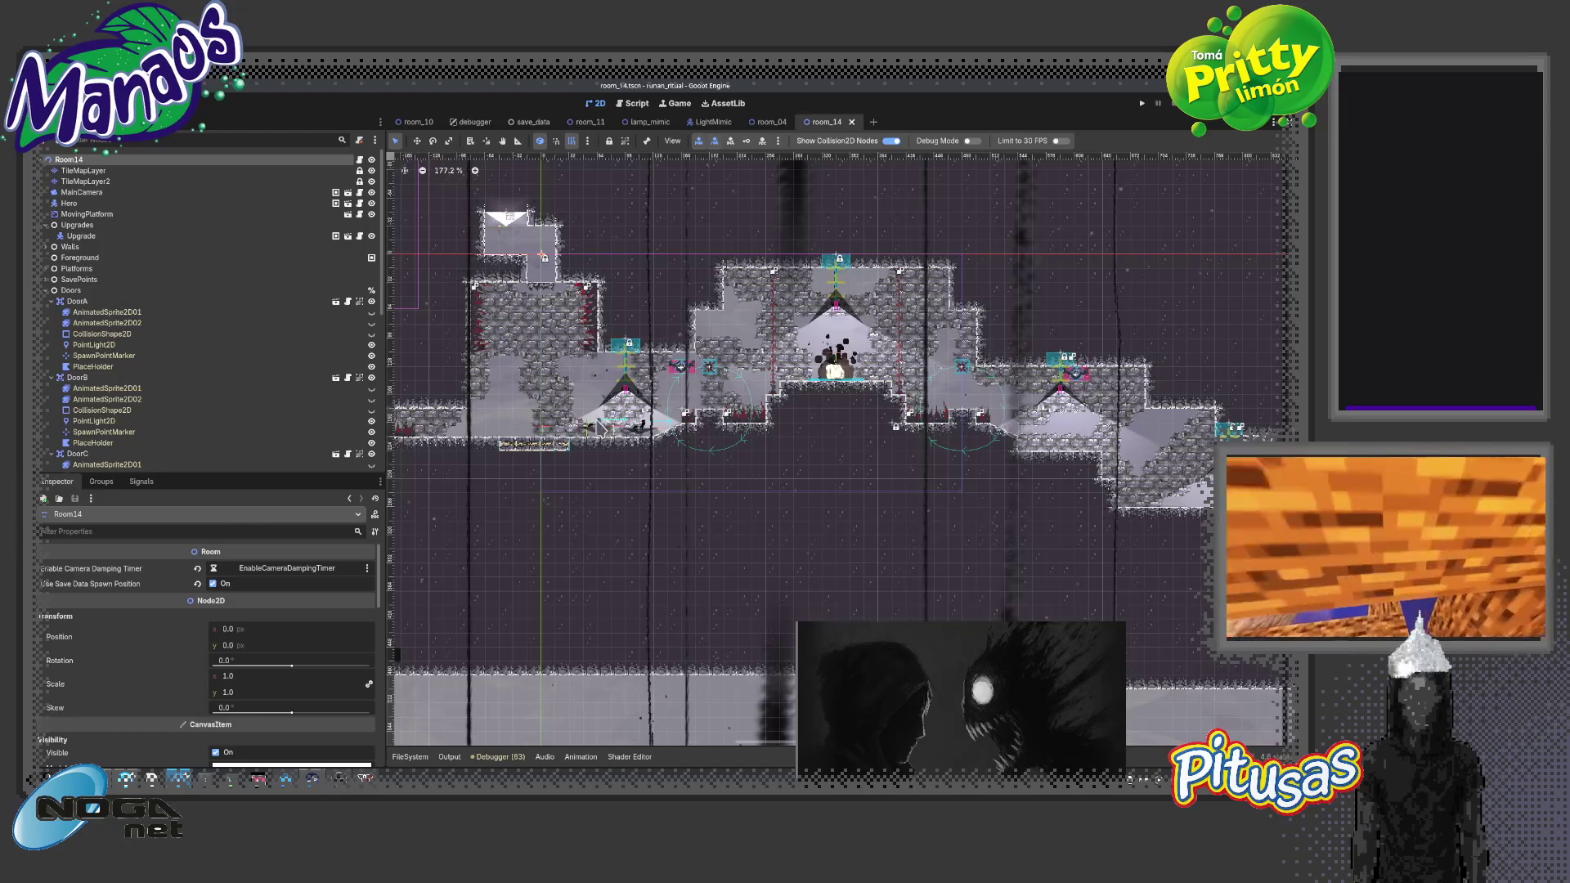
Shift MiniWorm2 about 172 px left then slightly right, and nudge MiniWorm up and right
scroll(589, 413, "up", 5)
left_click(602, 429)
scroll(603, 429, "down", 1)
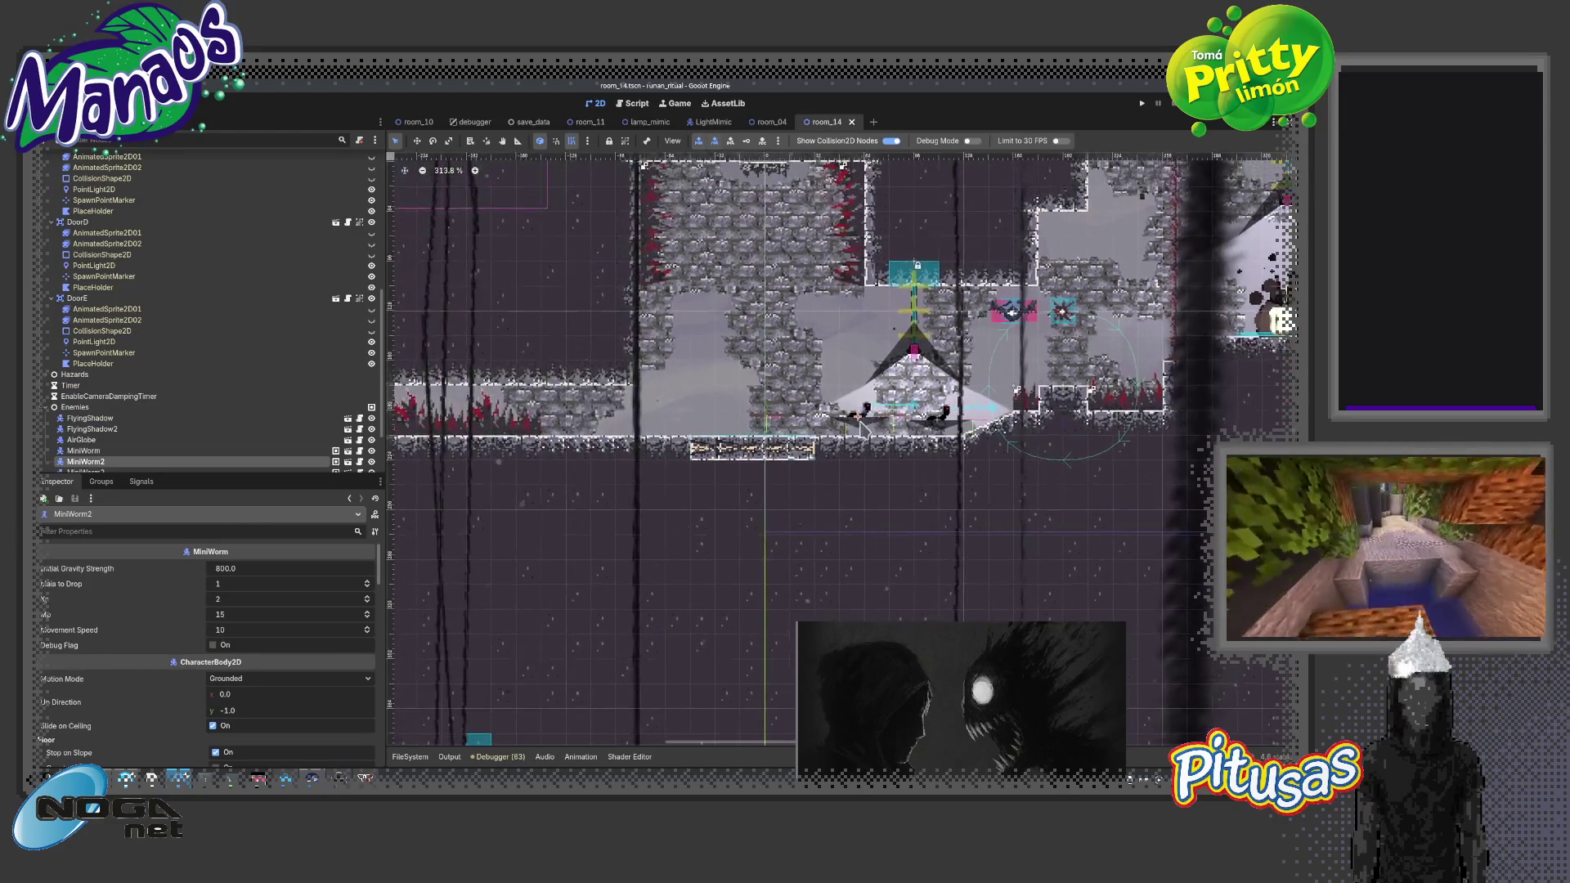
left_click_drag(859, 421, 645, 423)
scroll(778, 441, "up", 3)
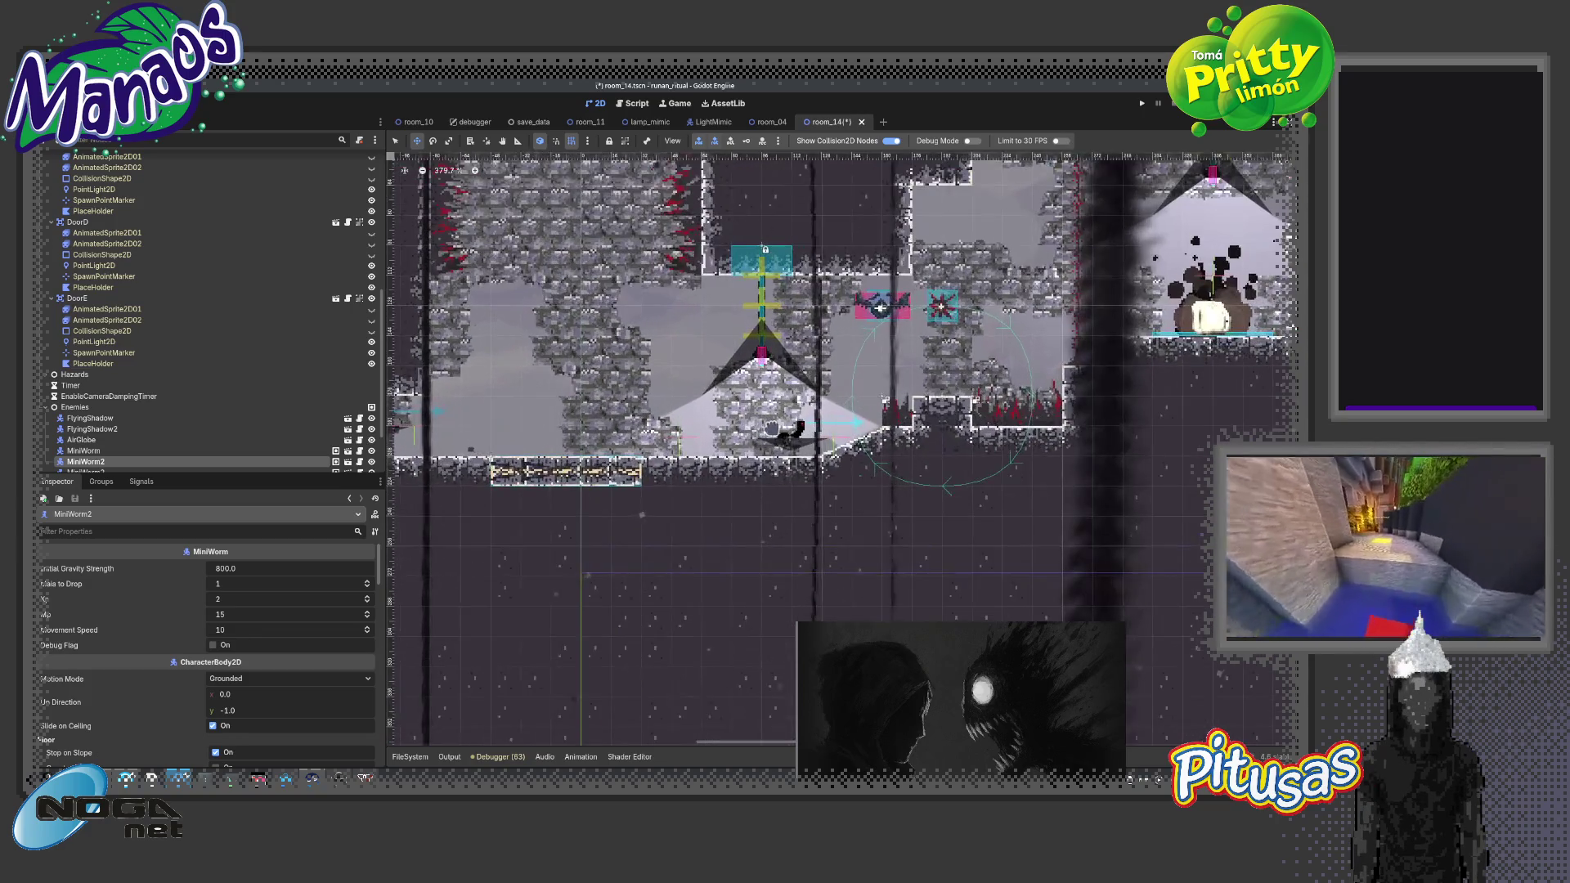
left_click(795, 441)
scroll(701, 425, "down", 3)
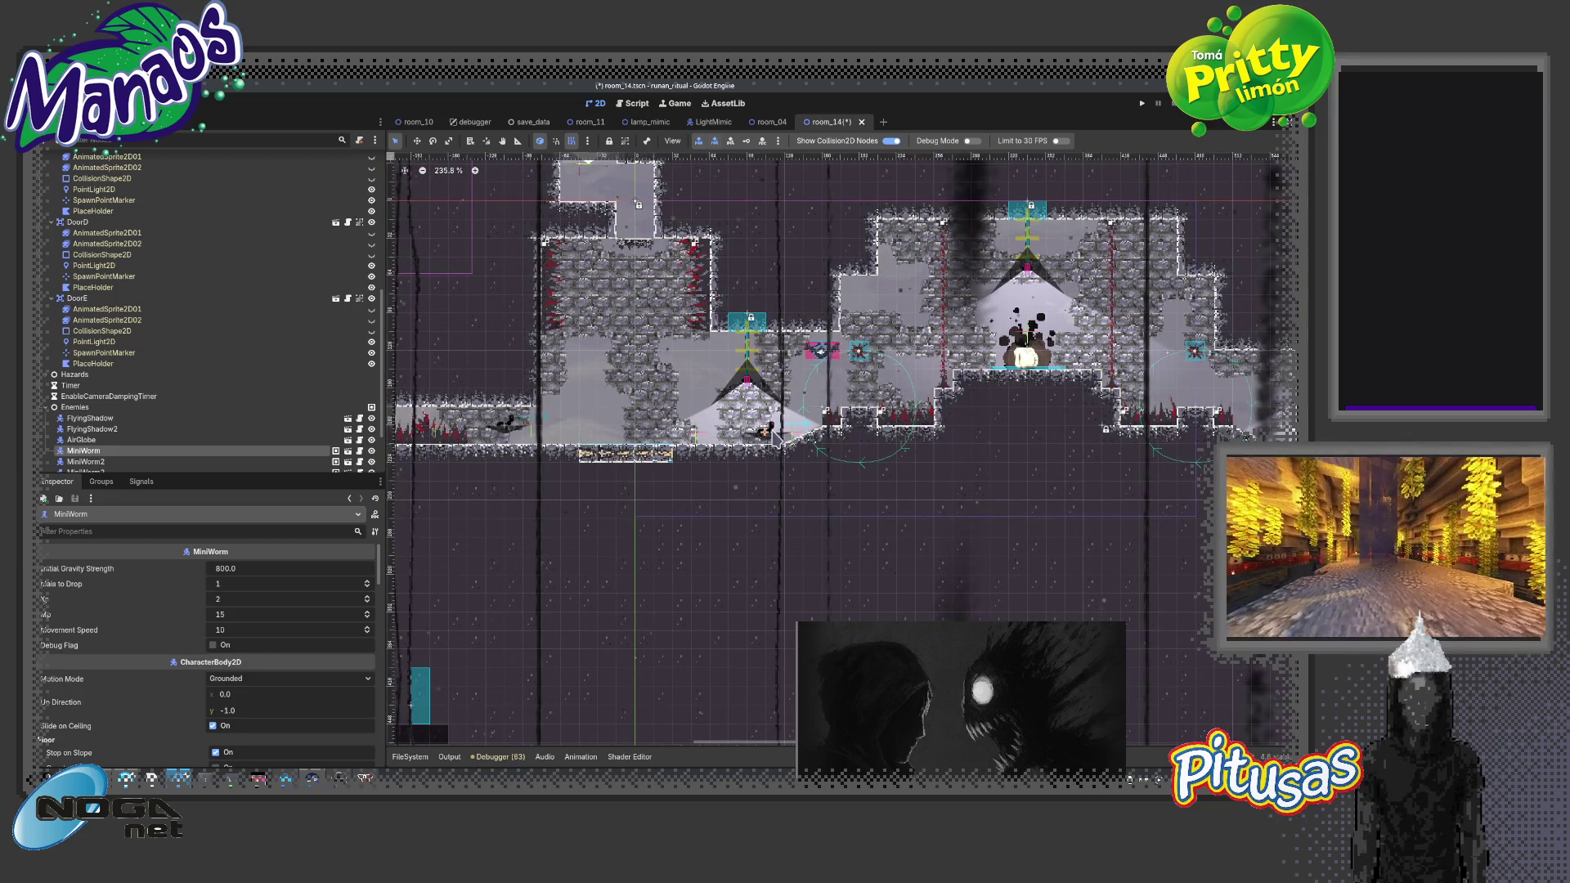
left_click_drag(764, 439, 795, 428)
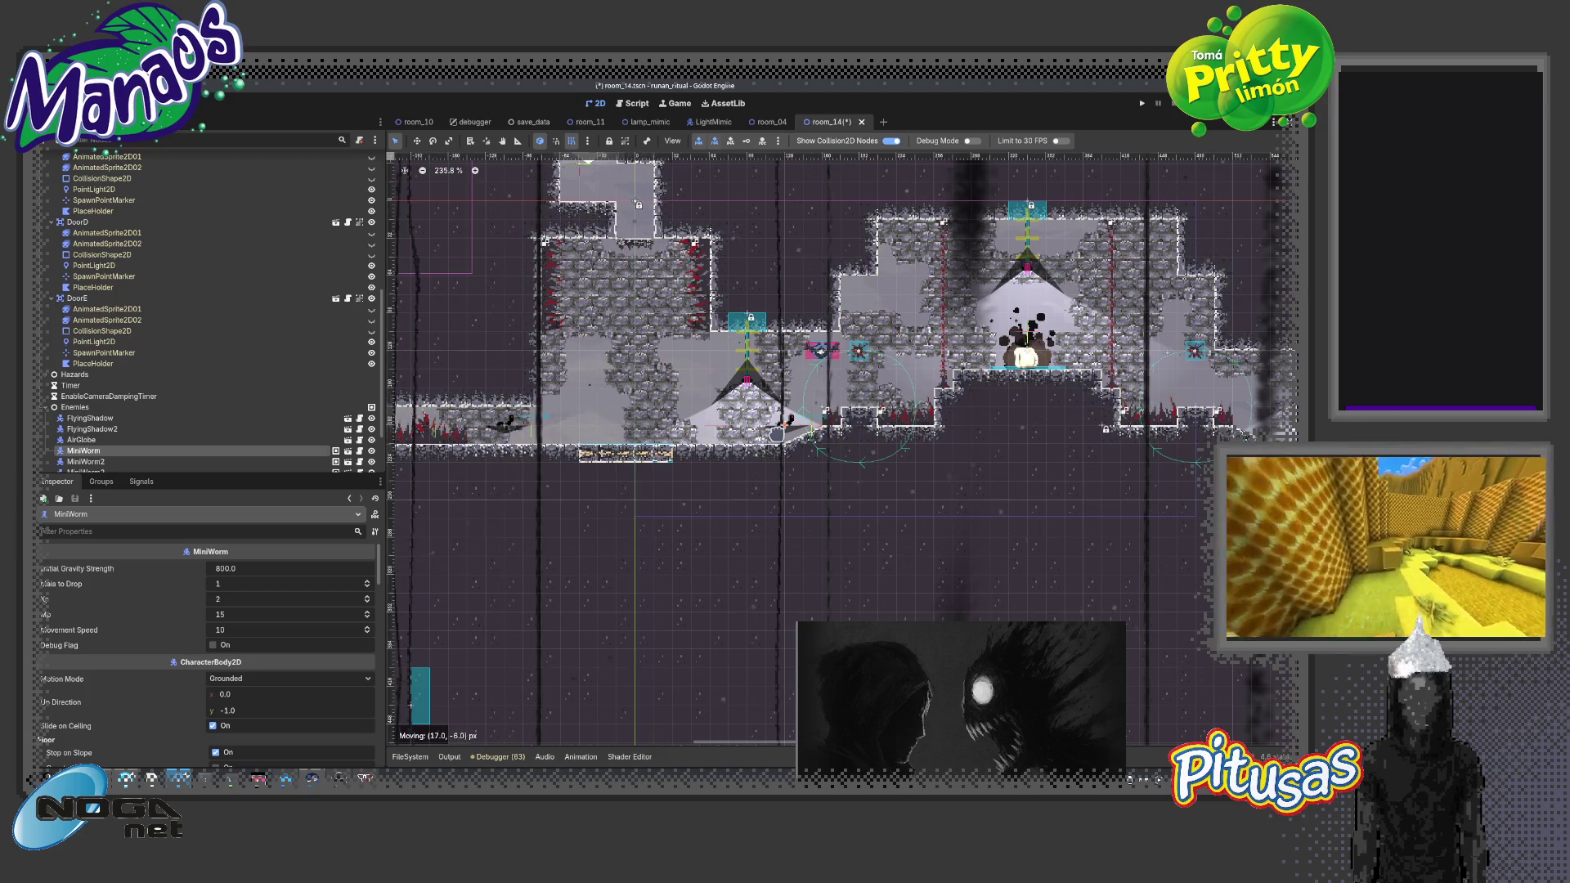
scroll(789, 420, "left", 3)
left_click_drag(617, 431, 647, 431)
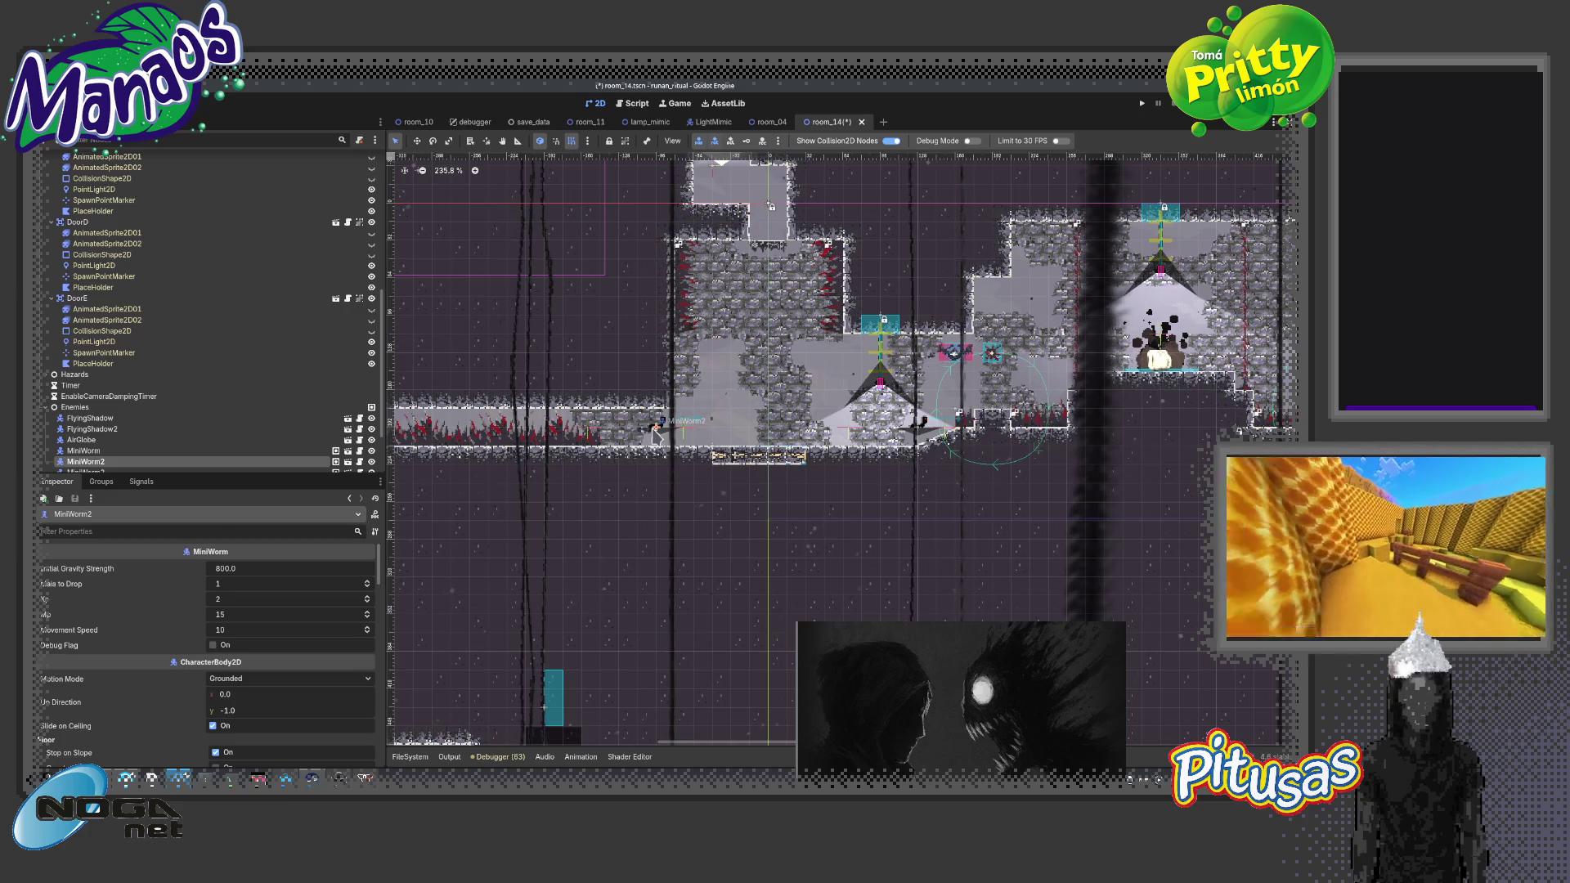
Drag the Hero to a new starting spot, select Room14, and run the scene with F6
scroll(699, 433, "down", 3)
scroll(163, 262, "up", 10)
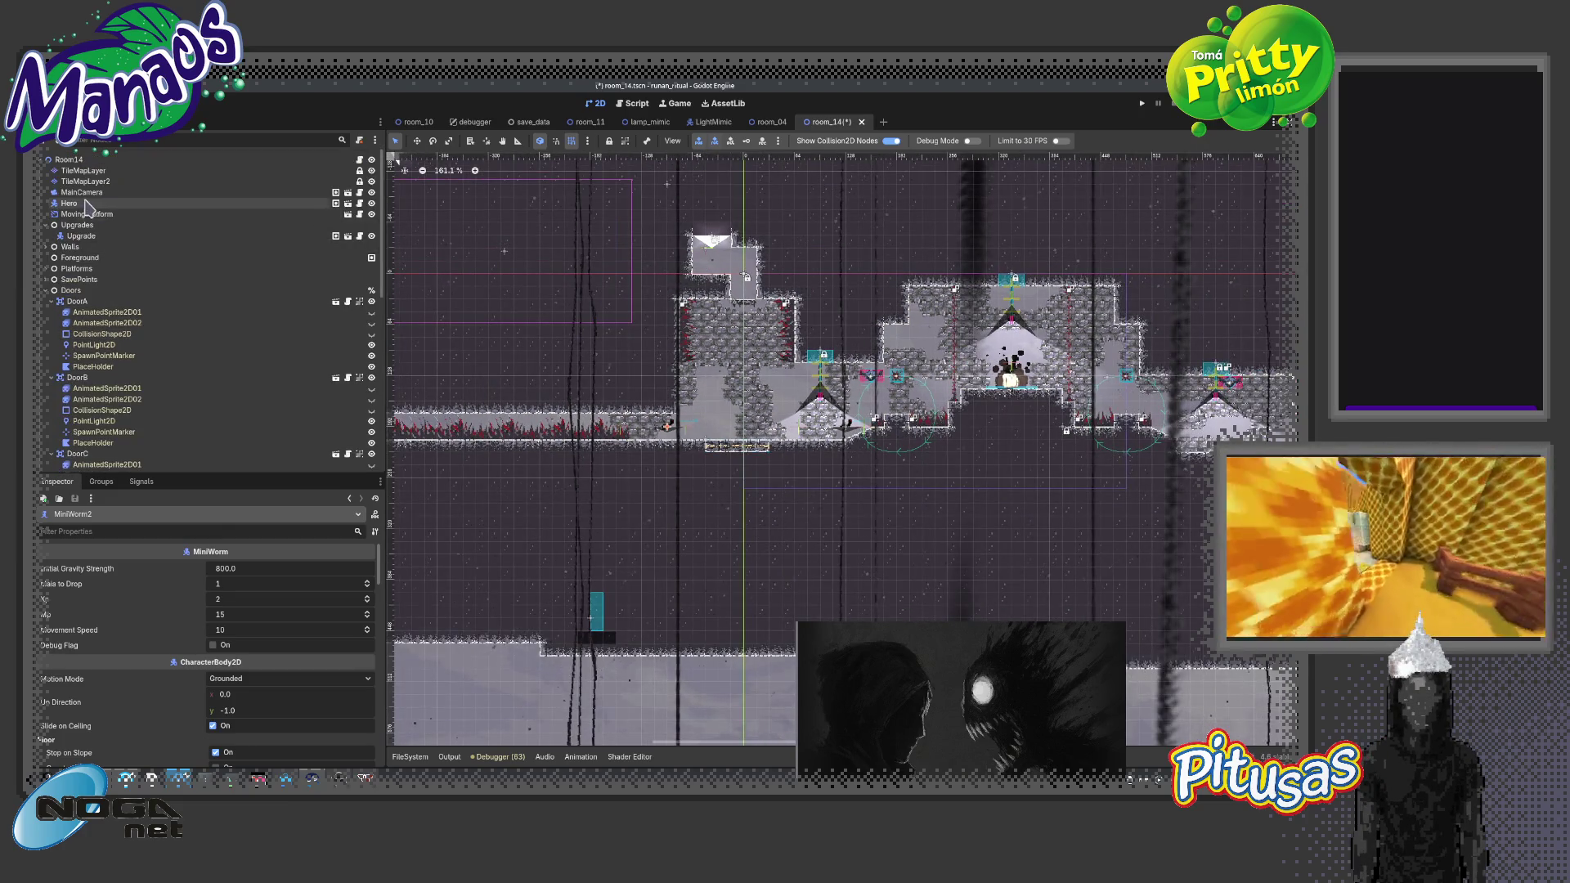
left_click(81, 203)
scroll(686, 419, "down", 5)
scroll(817, 466, "left", 3)
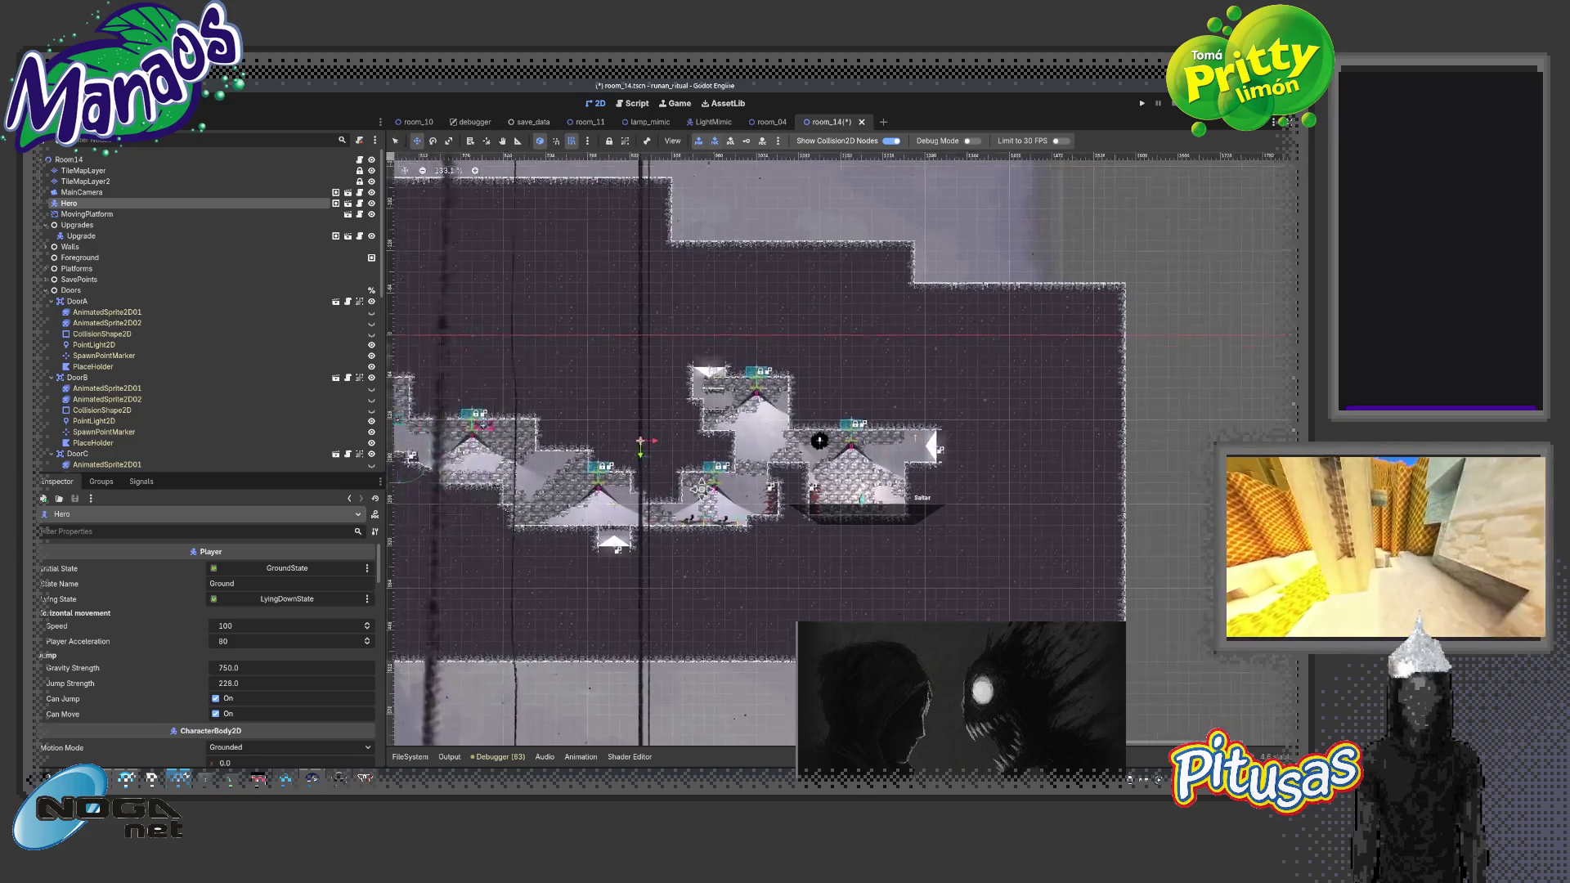
left_click_drag(912, 507, 509, 426)
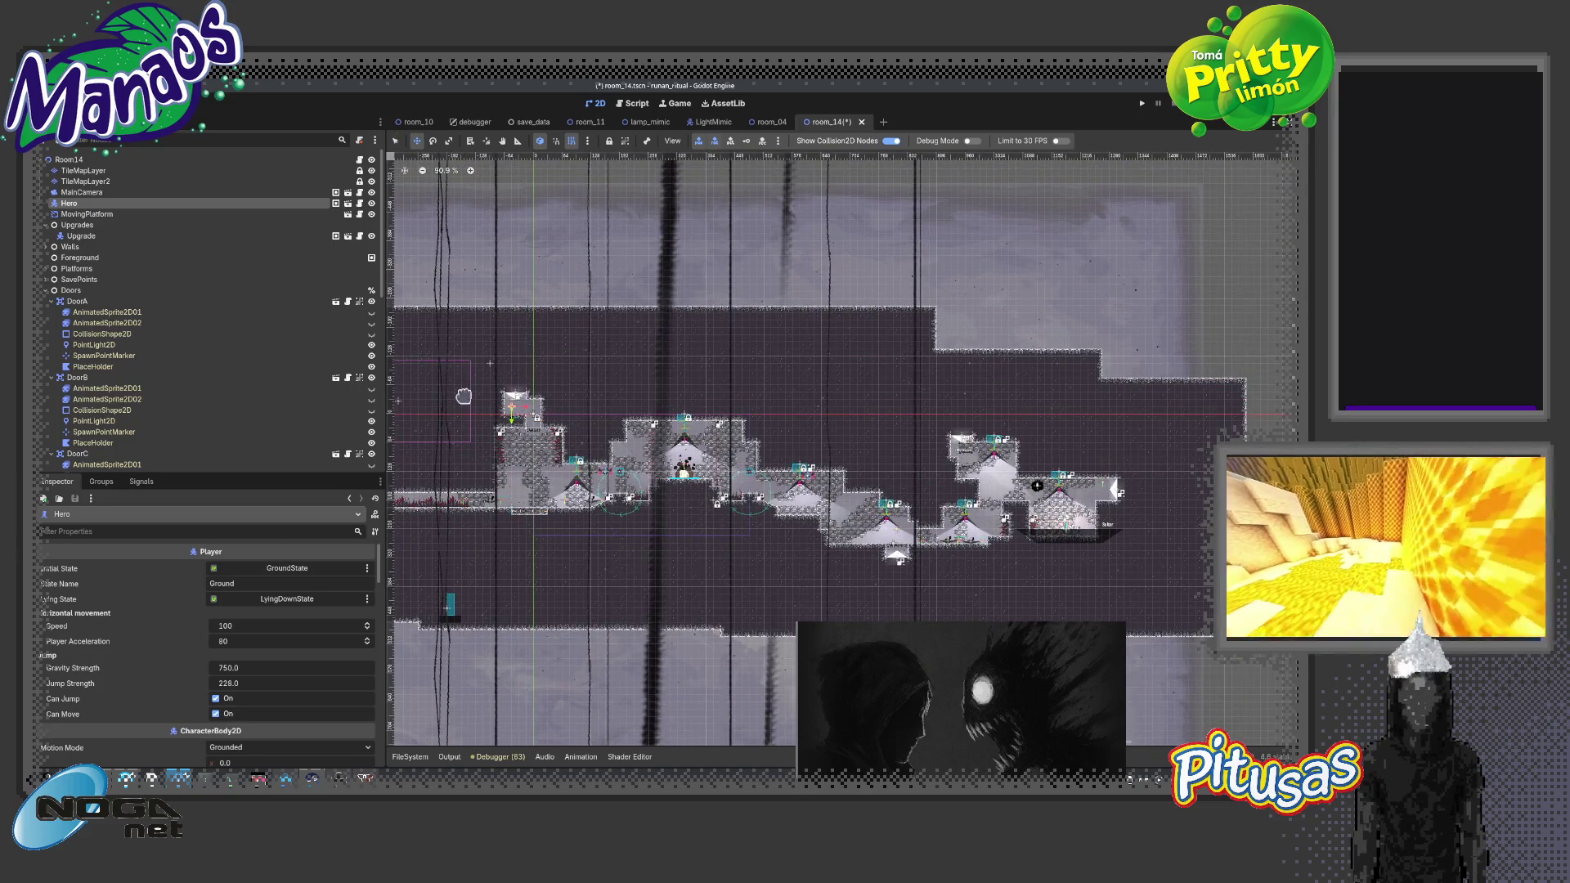
left_click(181, 160)
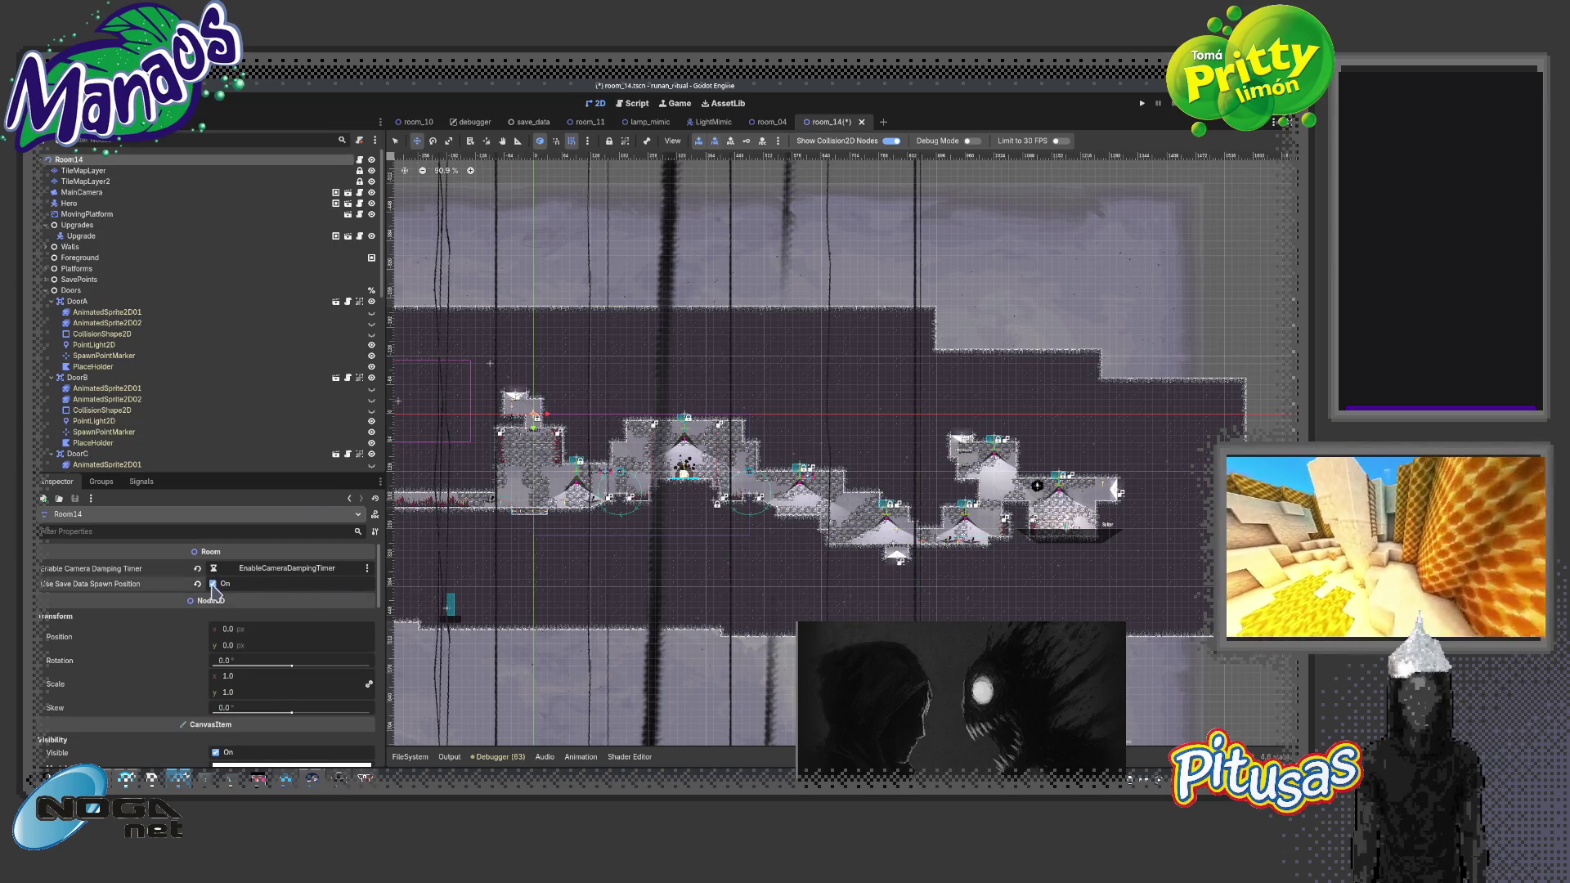
key("F6")
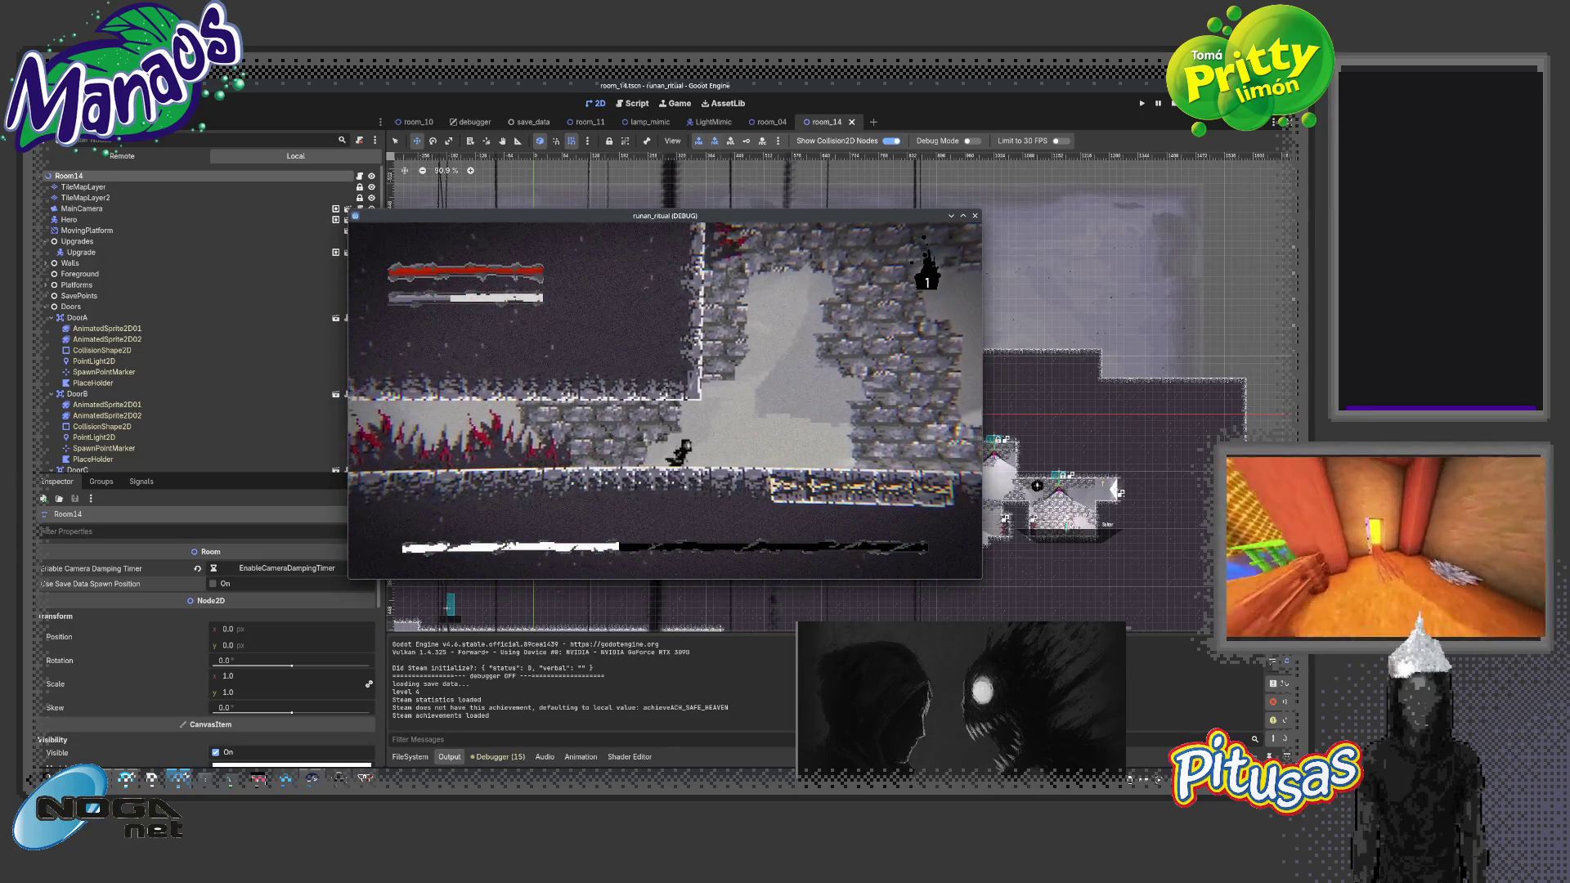
Walk the character right through the cavern's spiked passages, then stop the game with F8
key("Right")
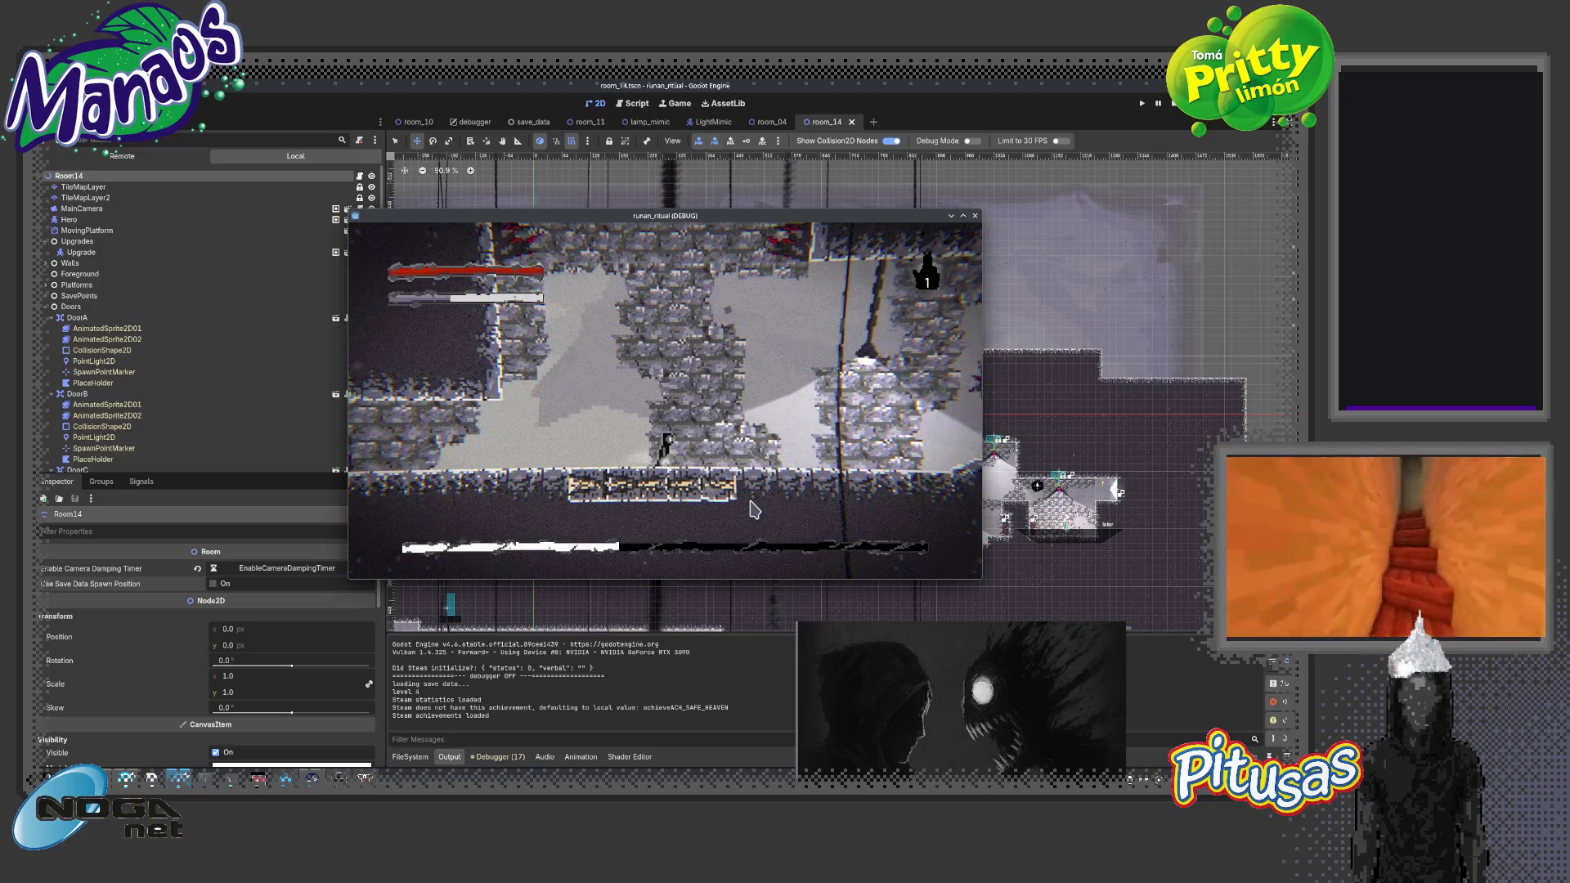
key("Left")
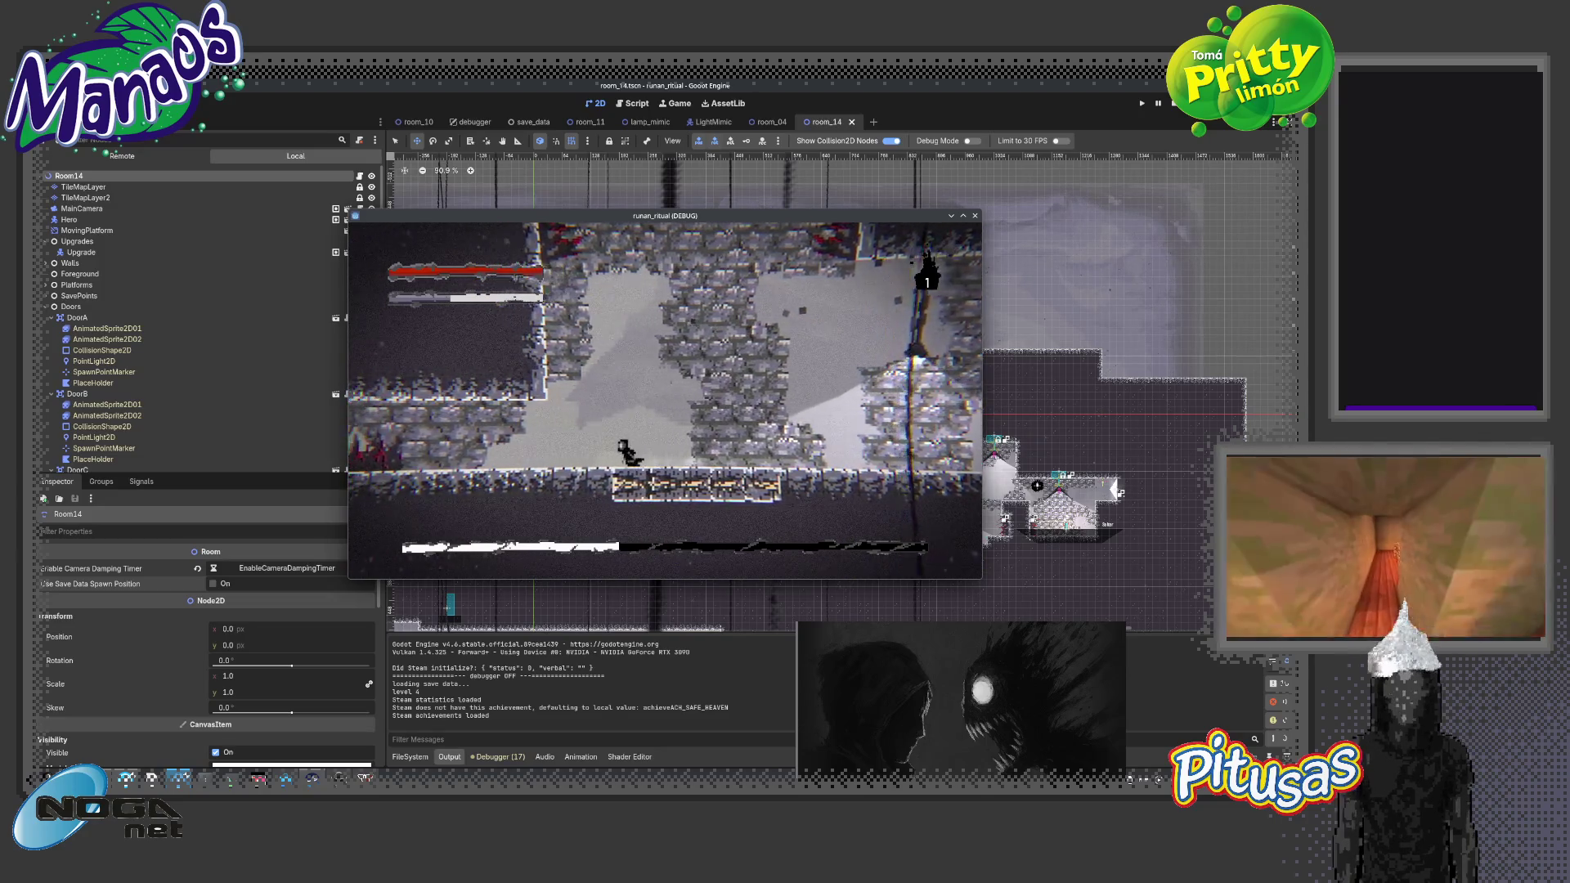
key("Right")
key("Right")
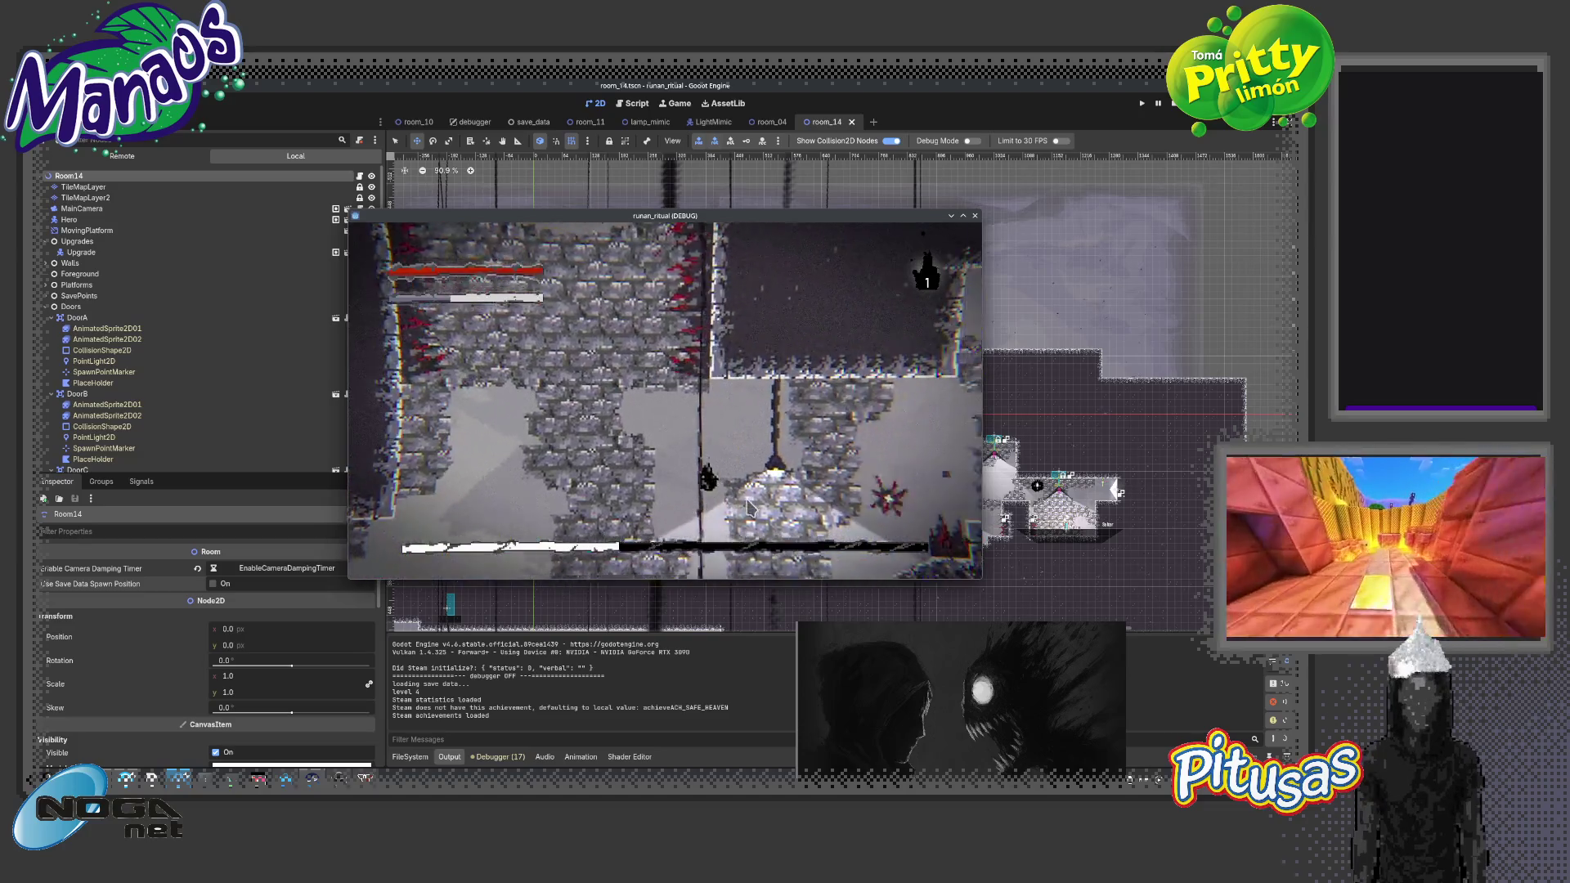
key("Right")
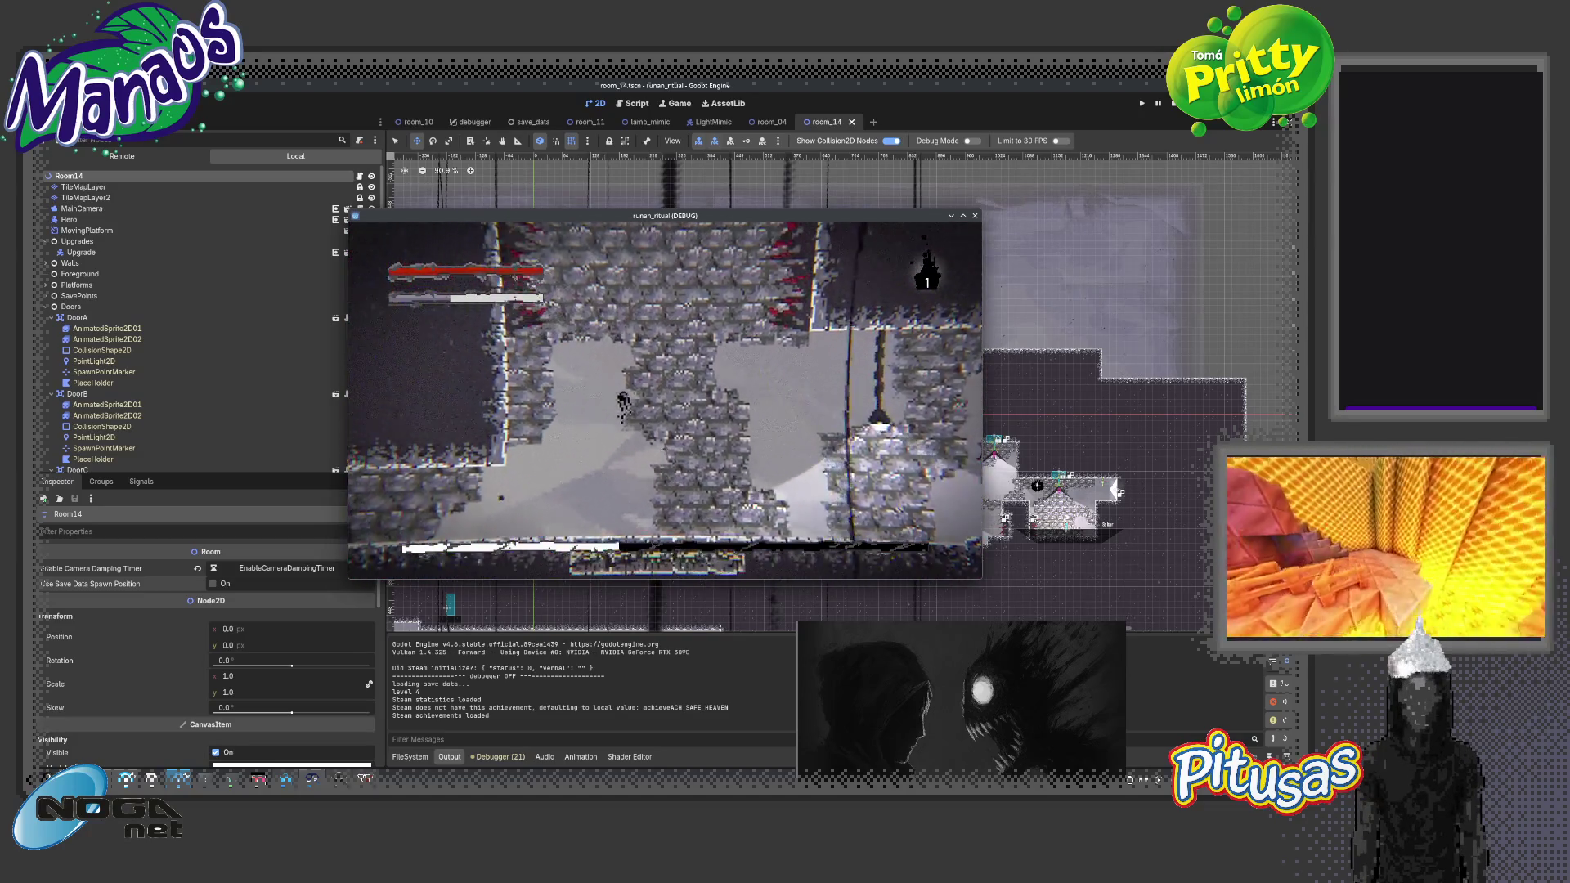
key("Right")
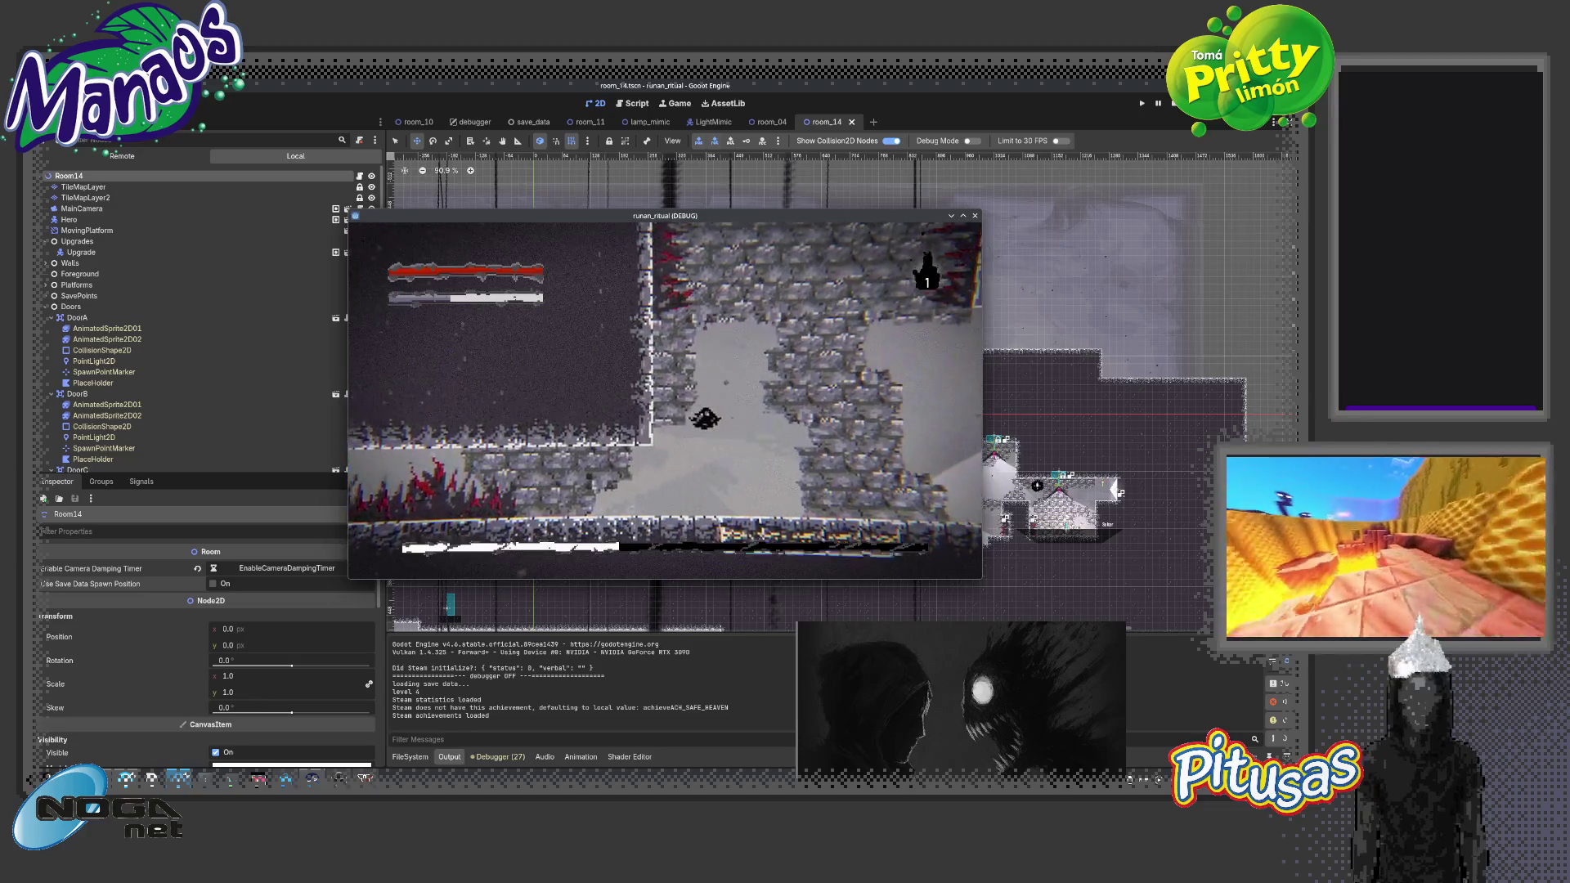
key("Right")
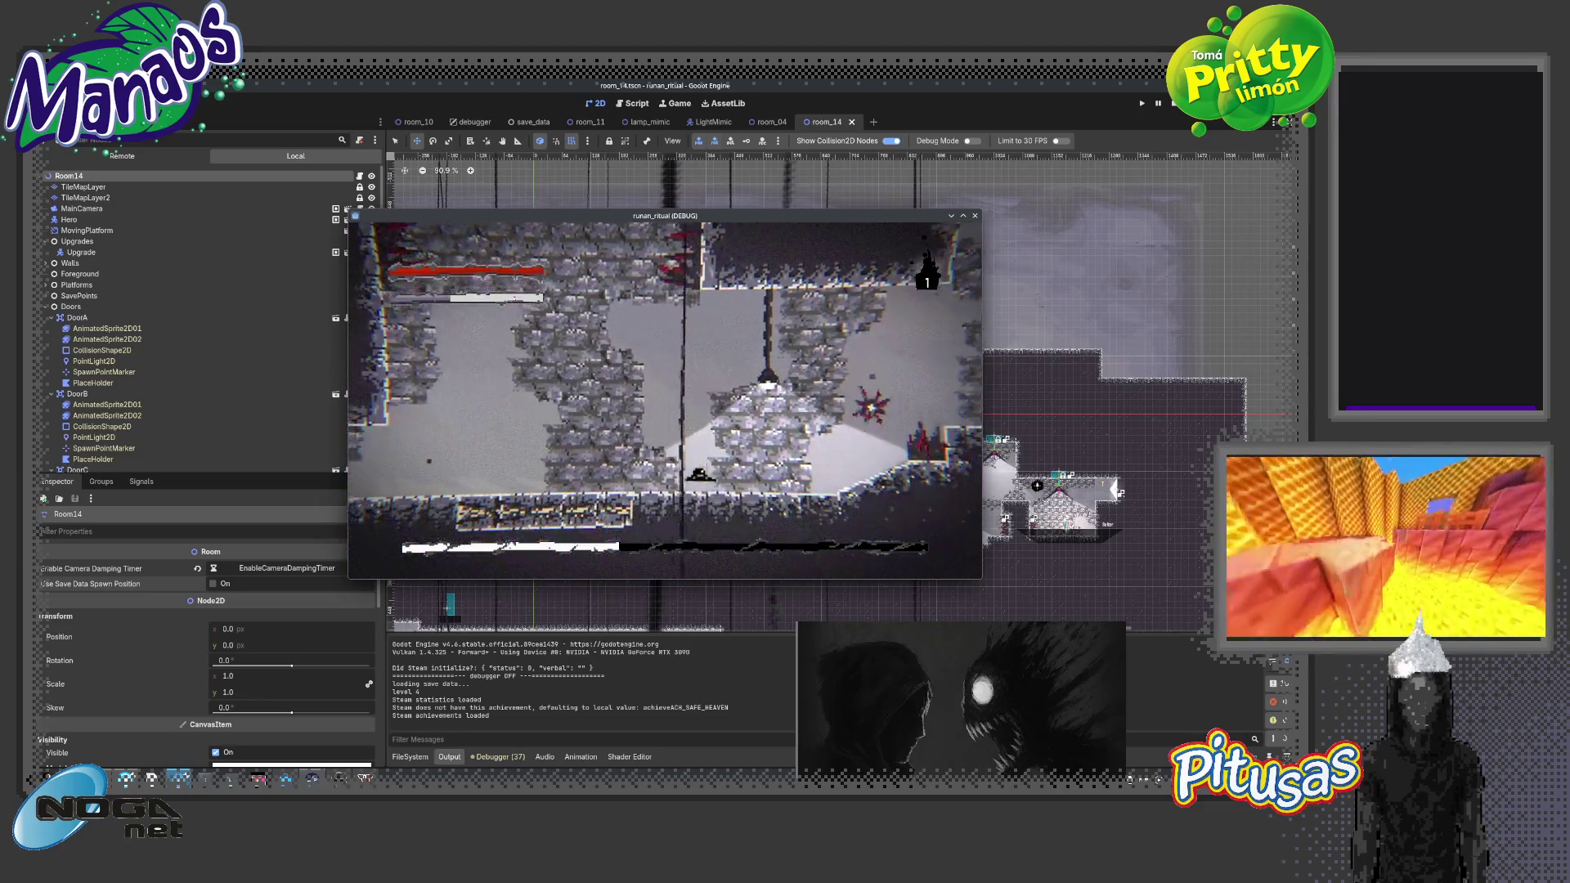
key("Right")
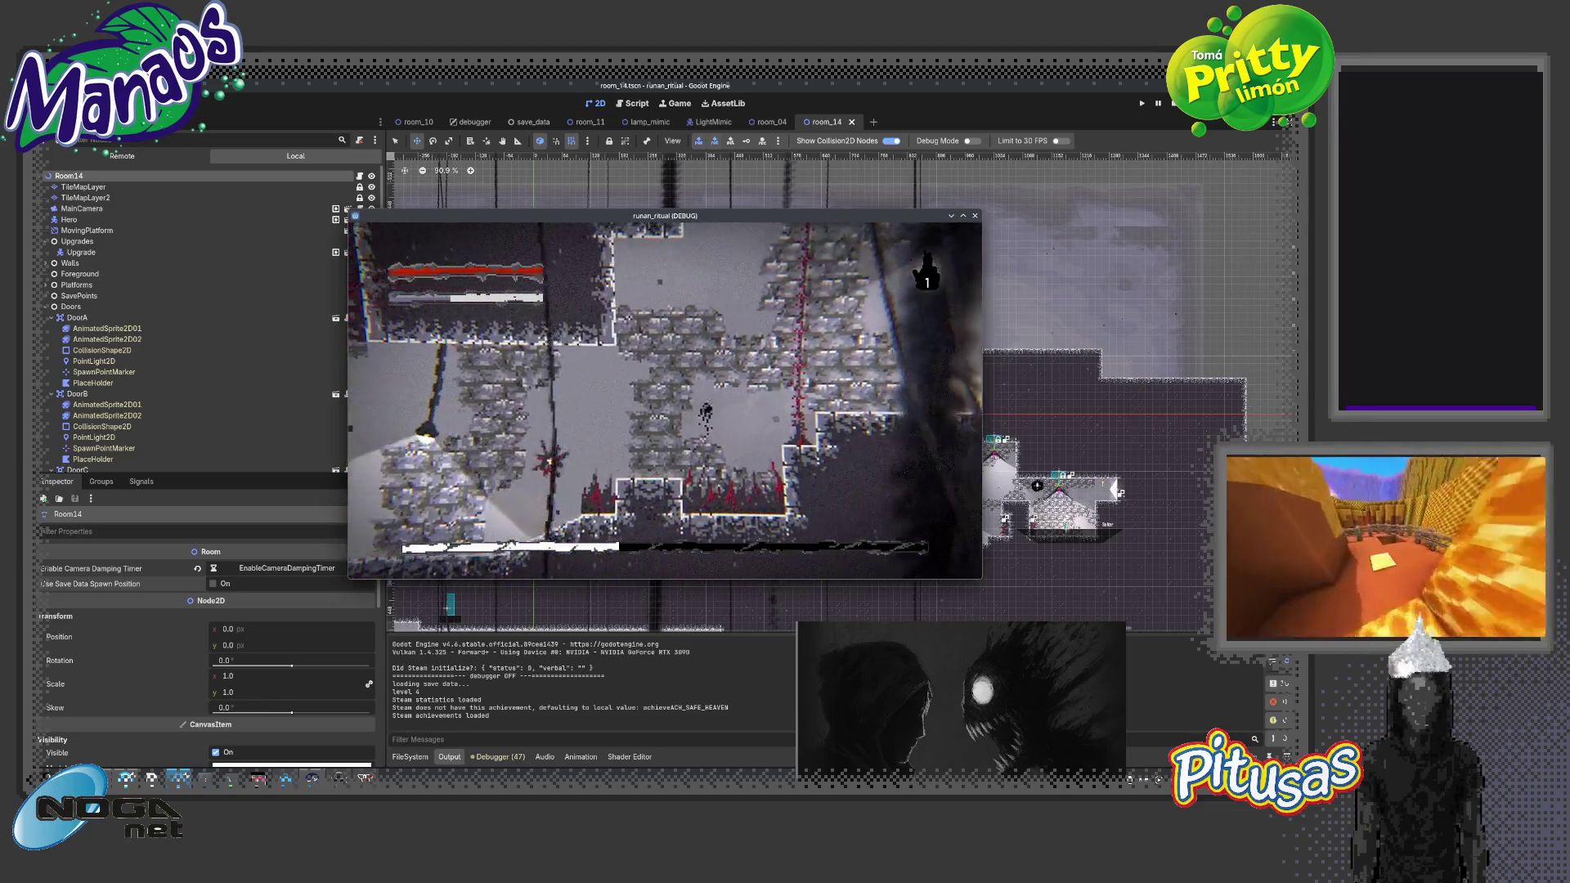
key("Left")
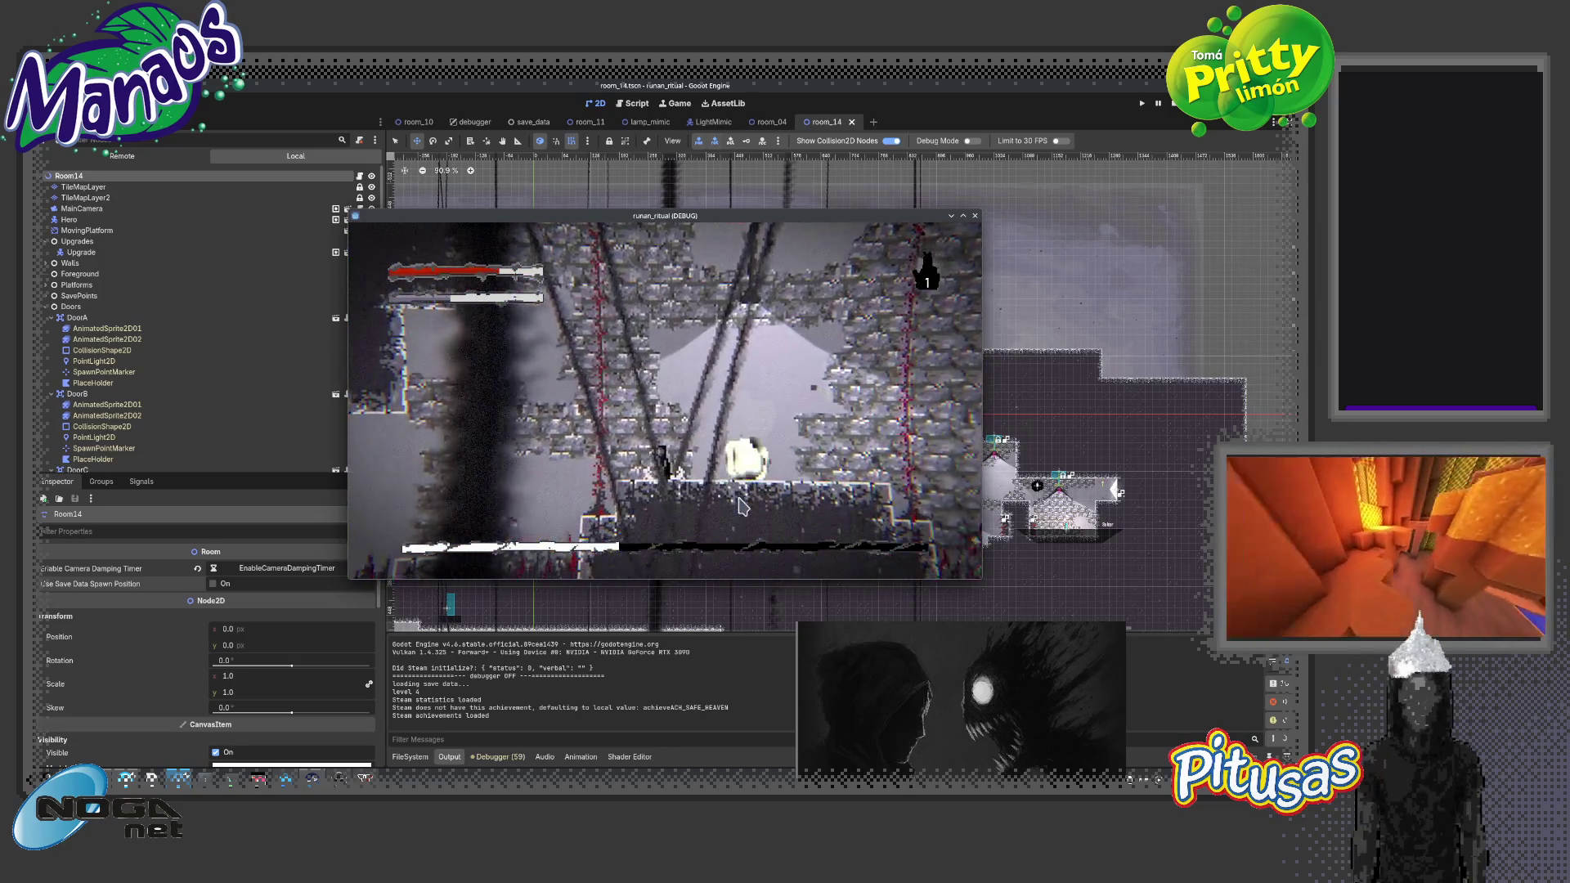
key("F8")
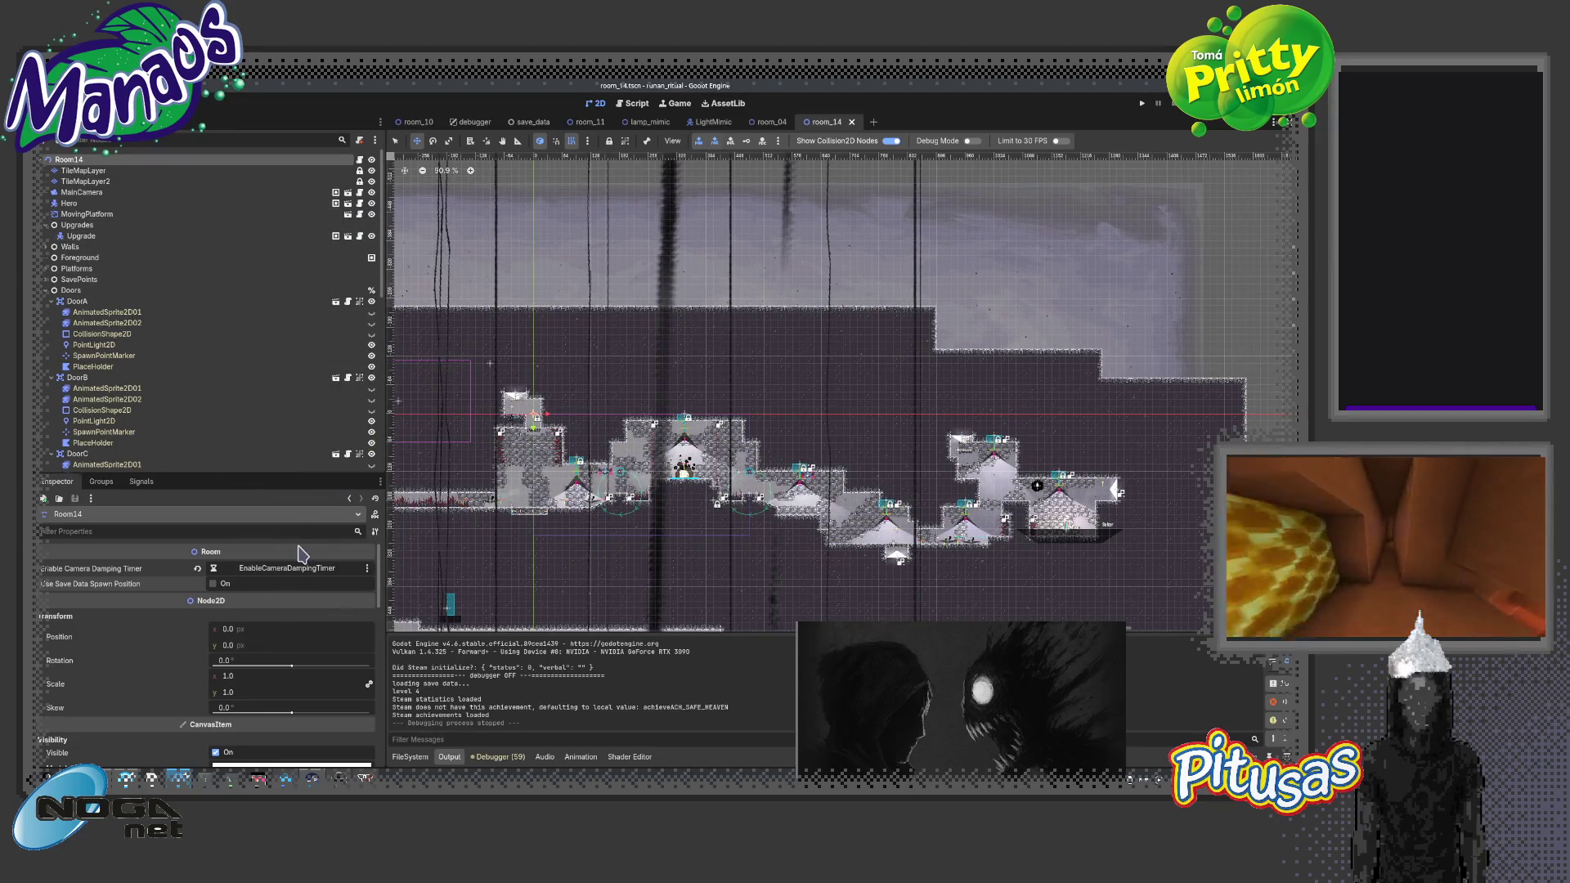
Tick Use Save Data Spawn Position in the Room14 root's Inspector
left_click(214, 583)
scroll(582, 532, "down", 2)
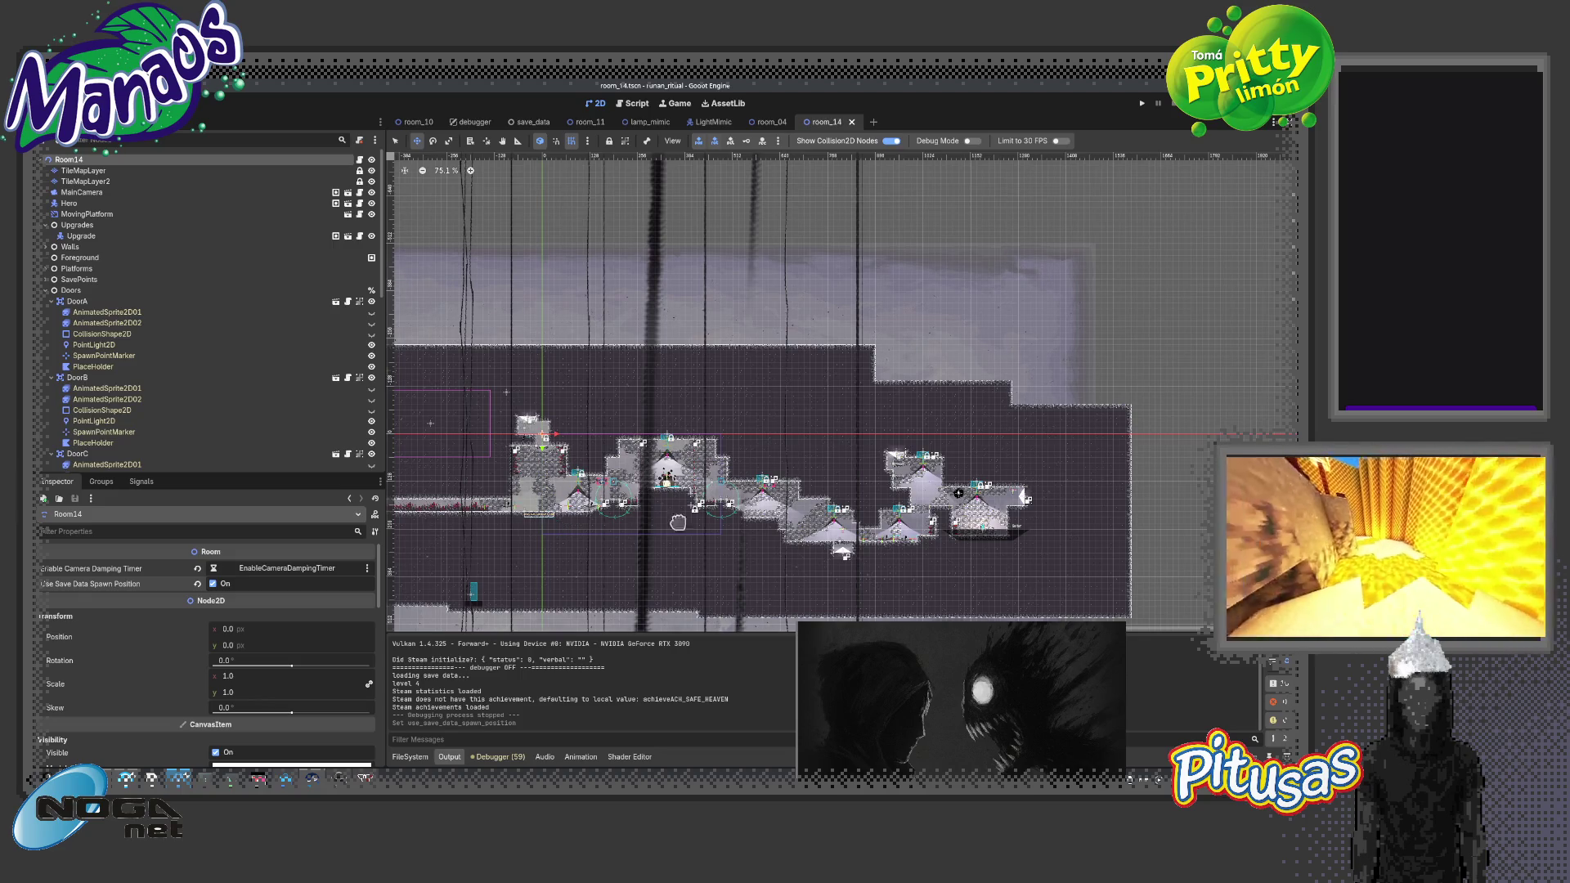
scroll(570, 529, "up", 8)
scroll(693, 423, "up", 3)
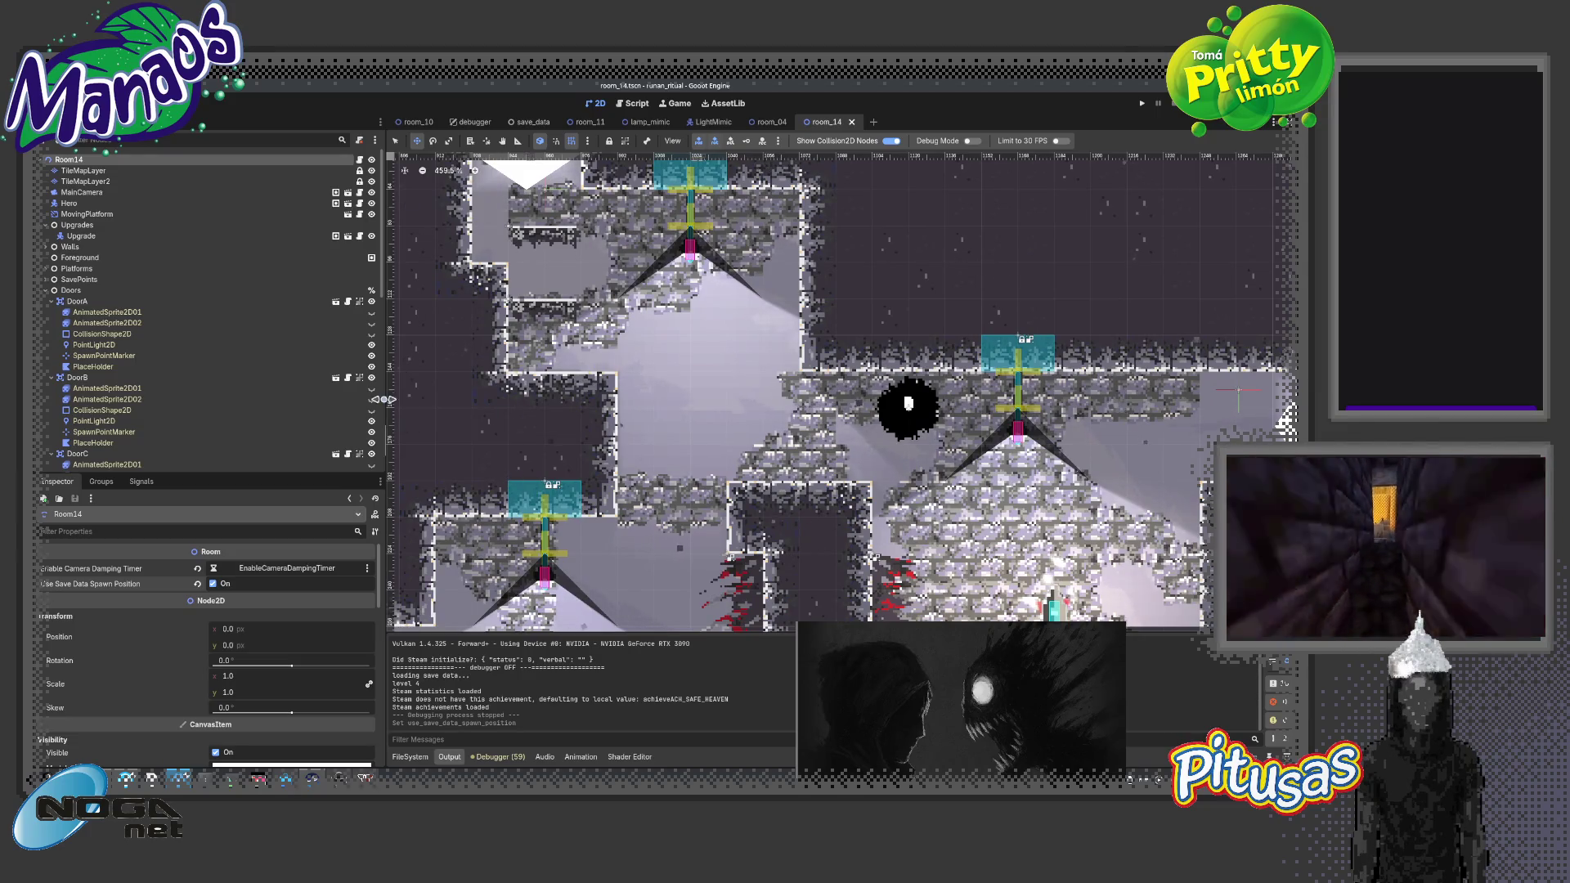
Select TileMapLayer2, choose tileset_01.png in the Tiles tab, and paint a spike tile into the level
left_click(46, 292)
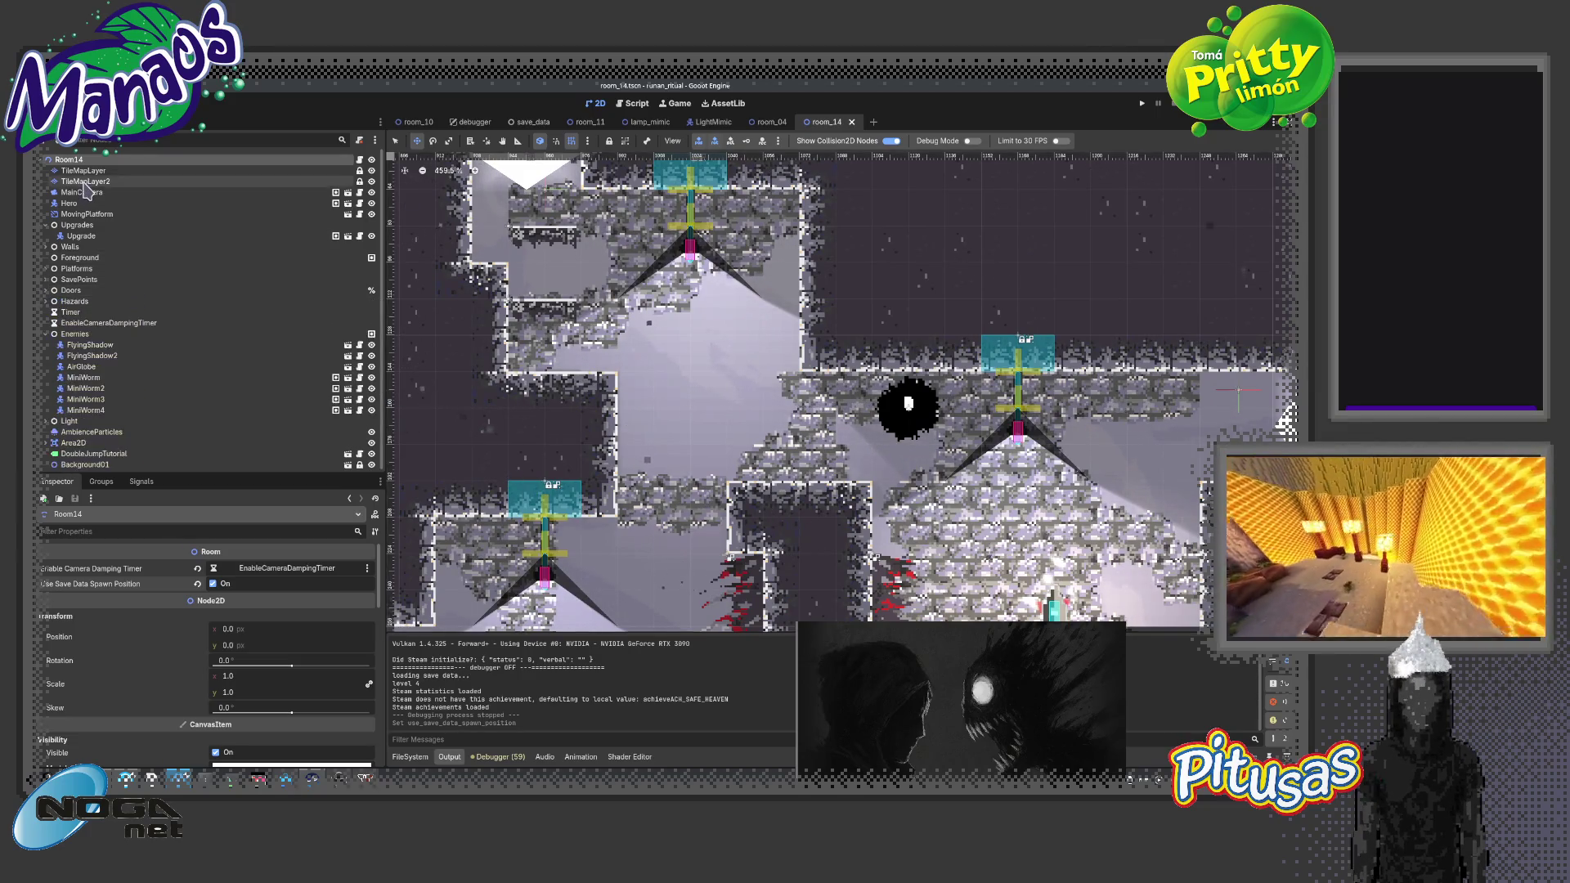
left_click(85, 181)
scroll(596, 396, "down", 3)
scroll(596, 396, "down", 2)
scroll(596, 396, "left", 2)
left_click(405, 510)
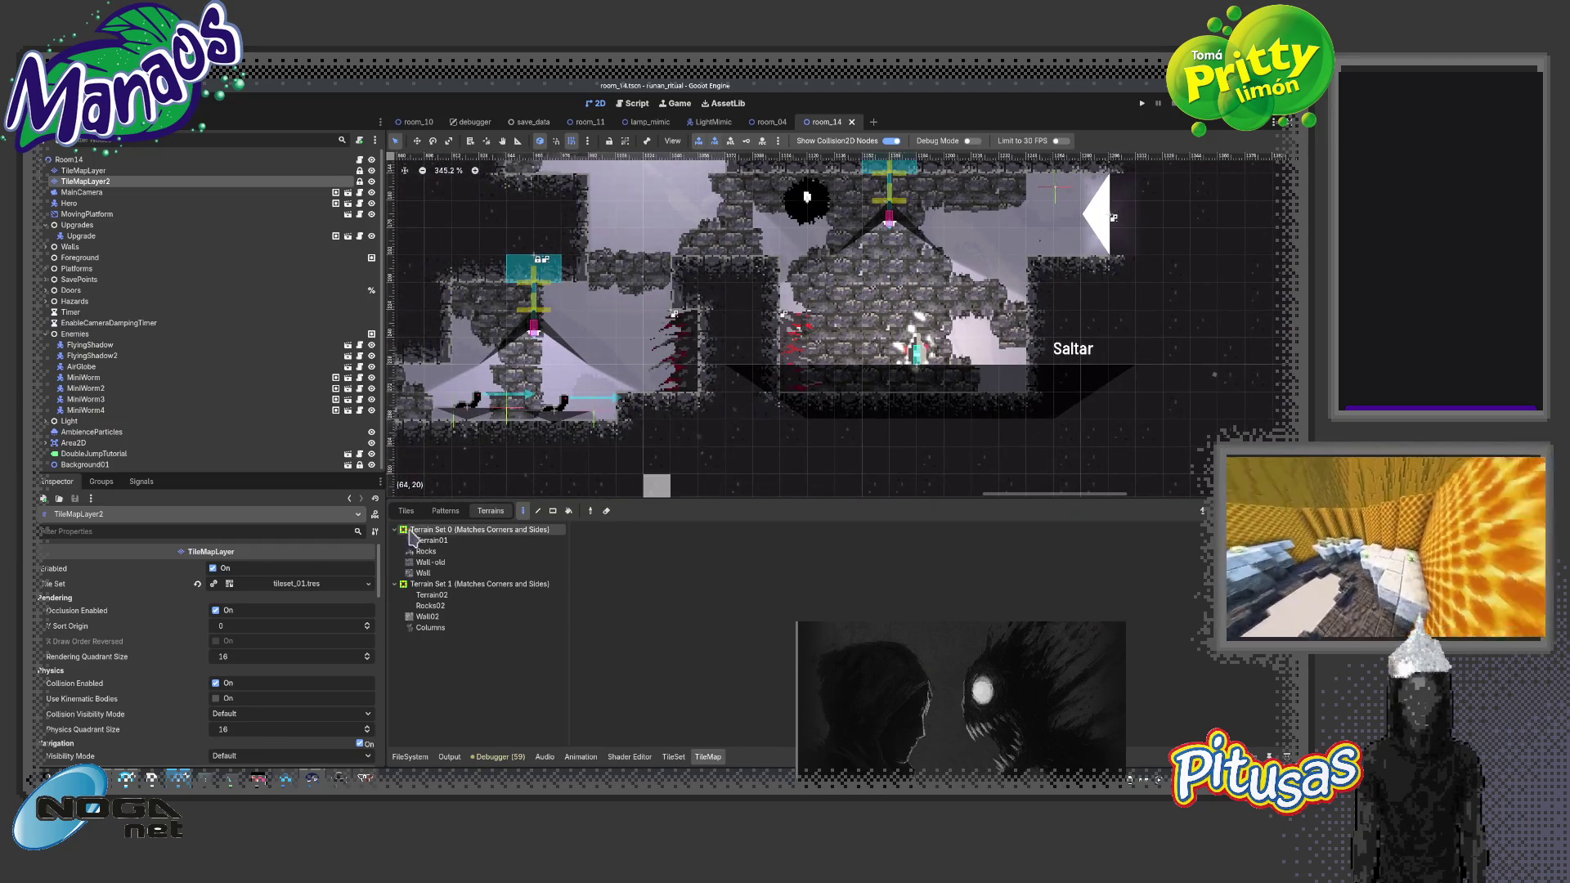
left_click(470, 580)
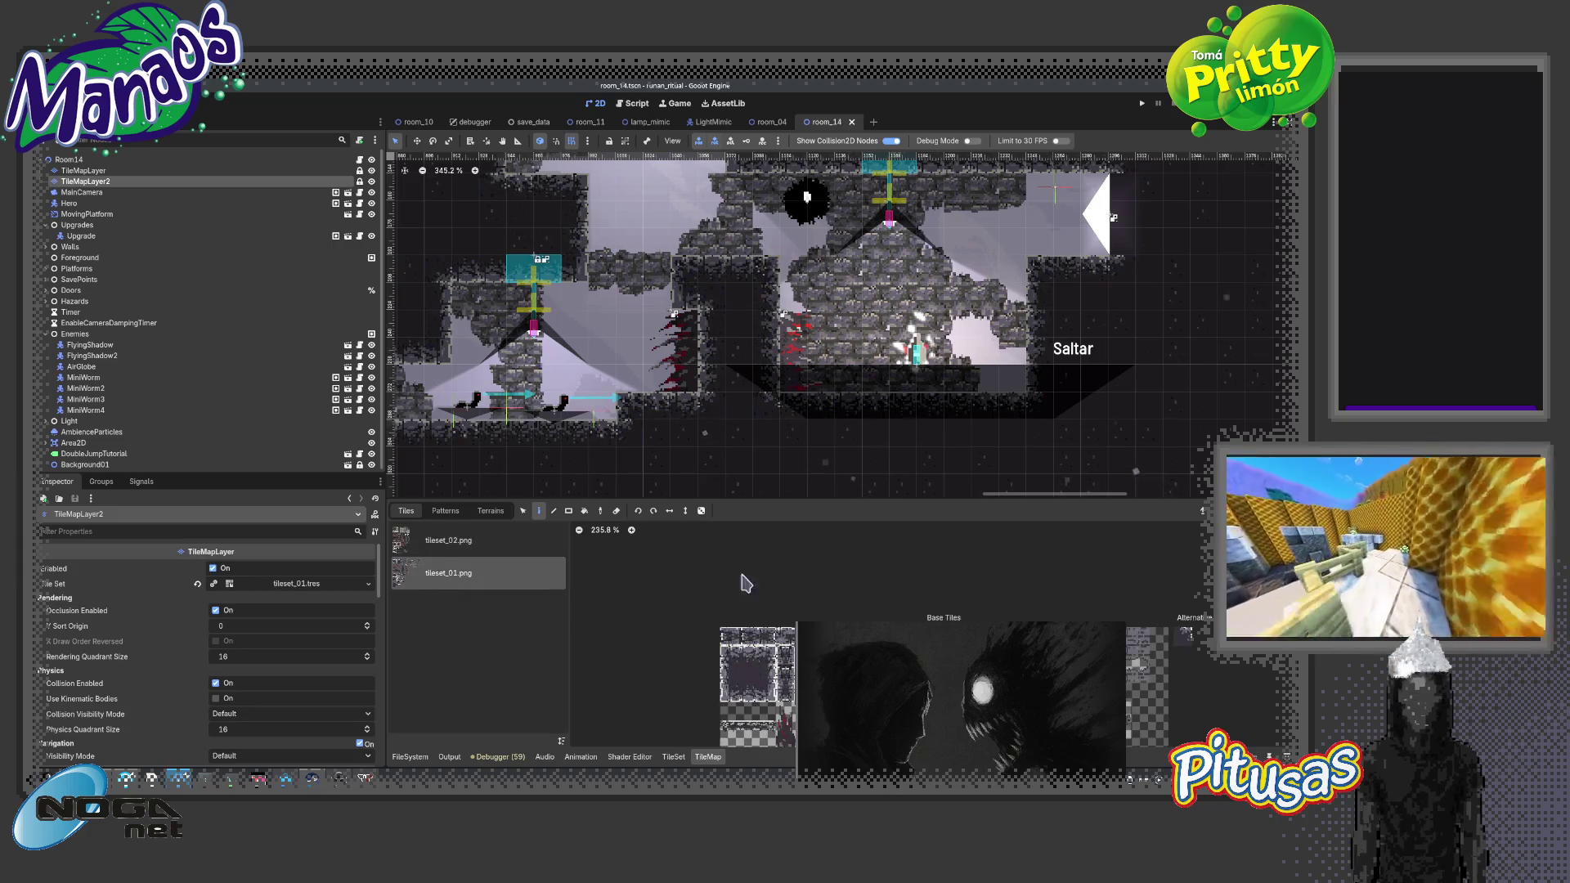
scroll(814, 577, "up", 5)
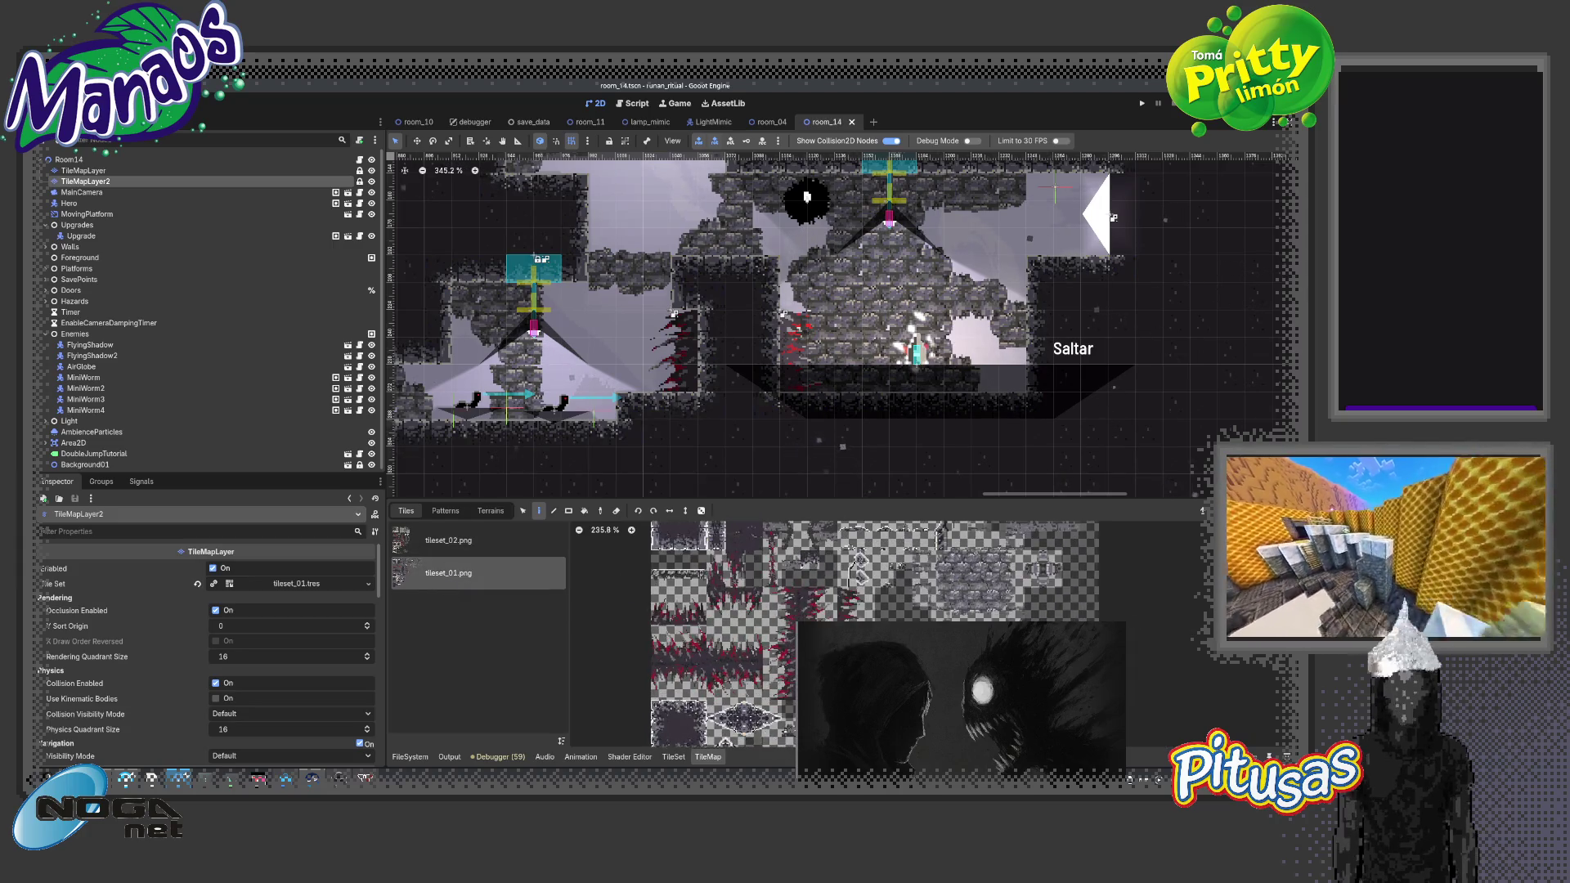
left_click(820, 607)
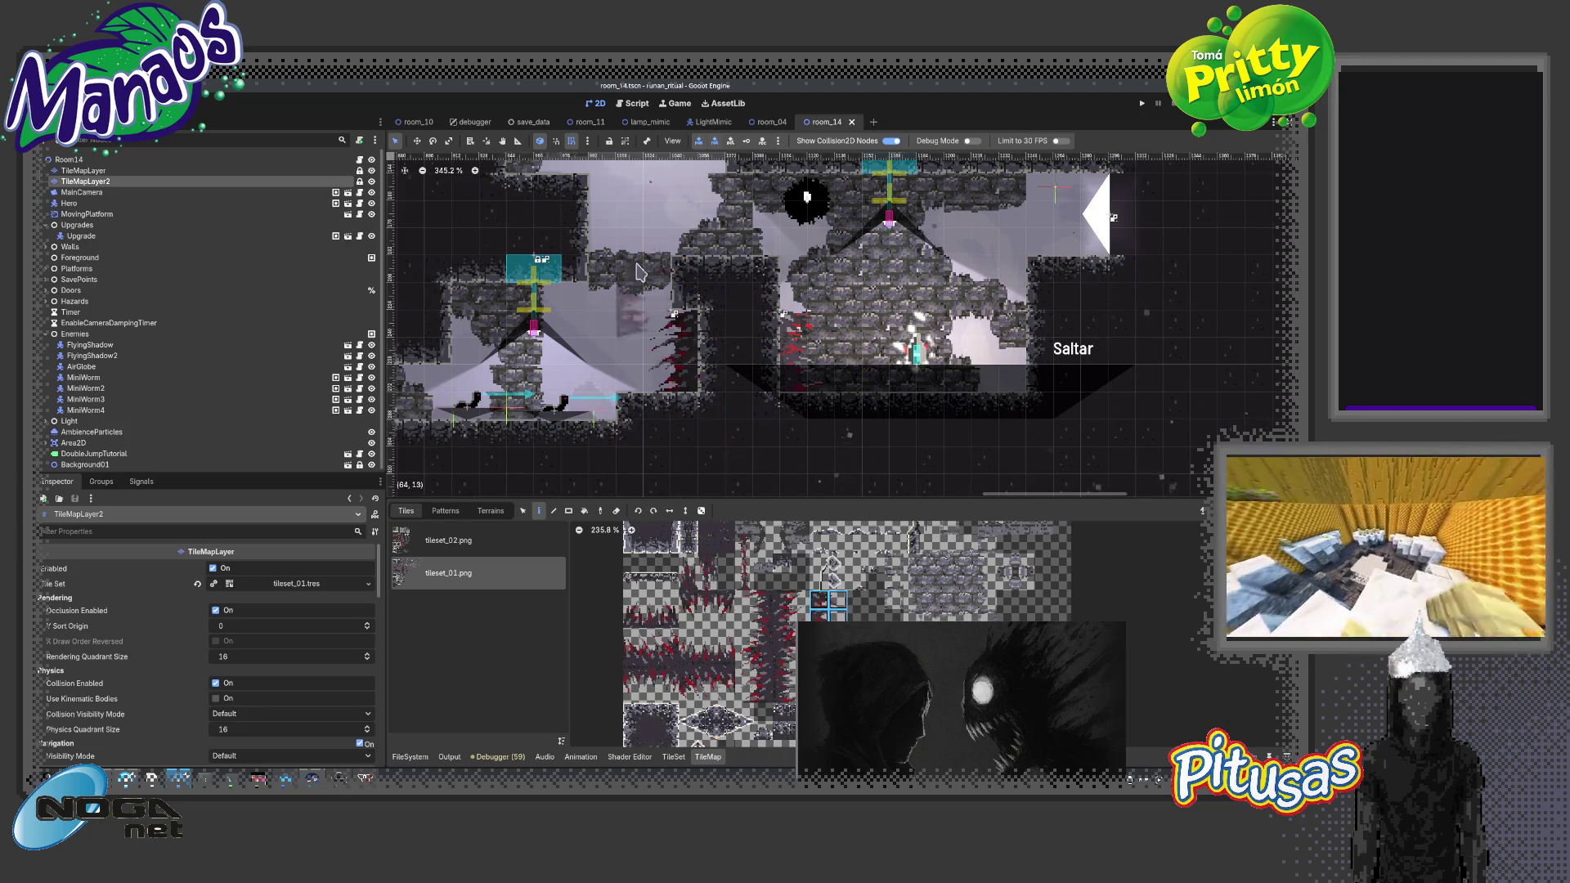
left_click(581, 235)
Return the TileMap panel to terrain sets, select TileMapLayer, then select the Room14 root
scroll(708, 374, "up", 3)
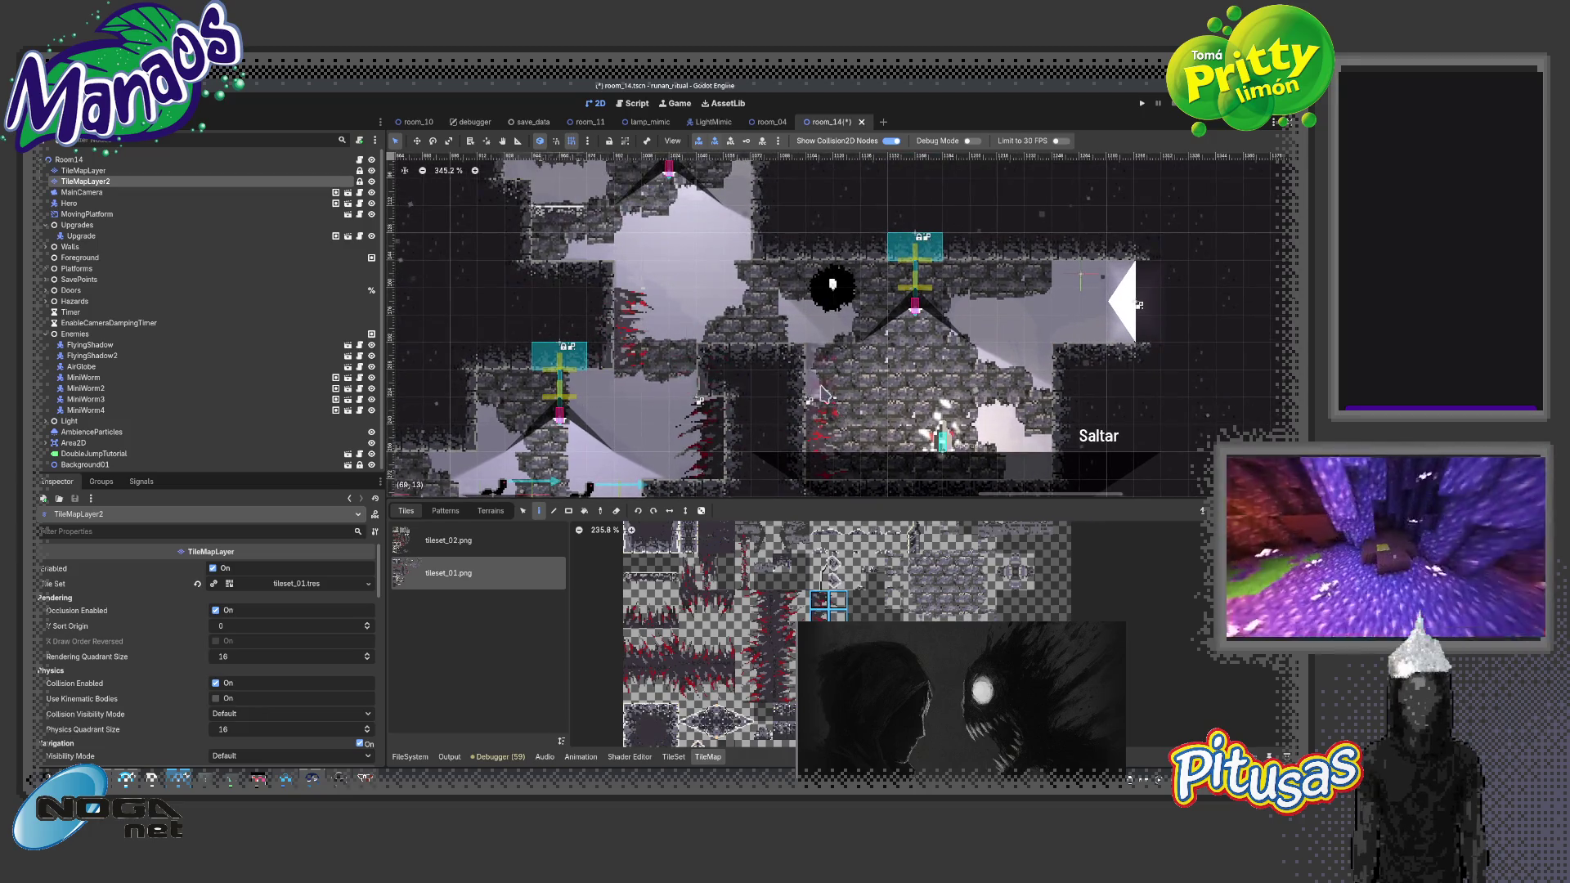
scroll(708, 375, "up", 2)
left_click(488, 510)
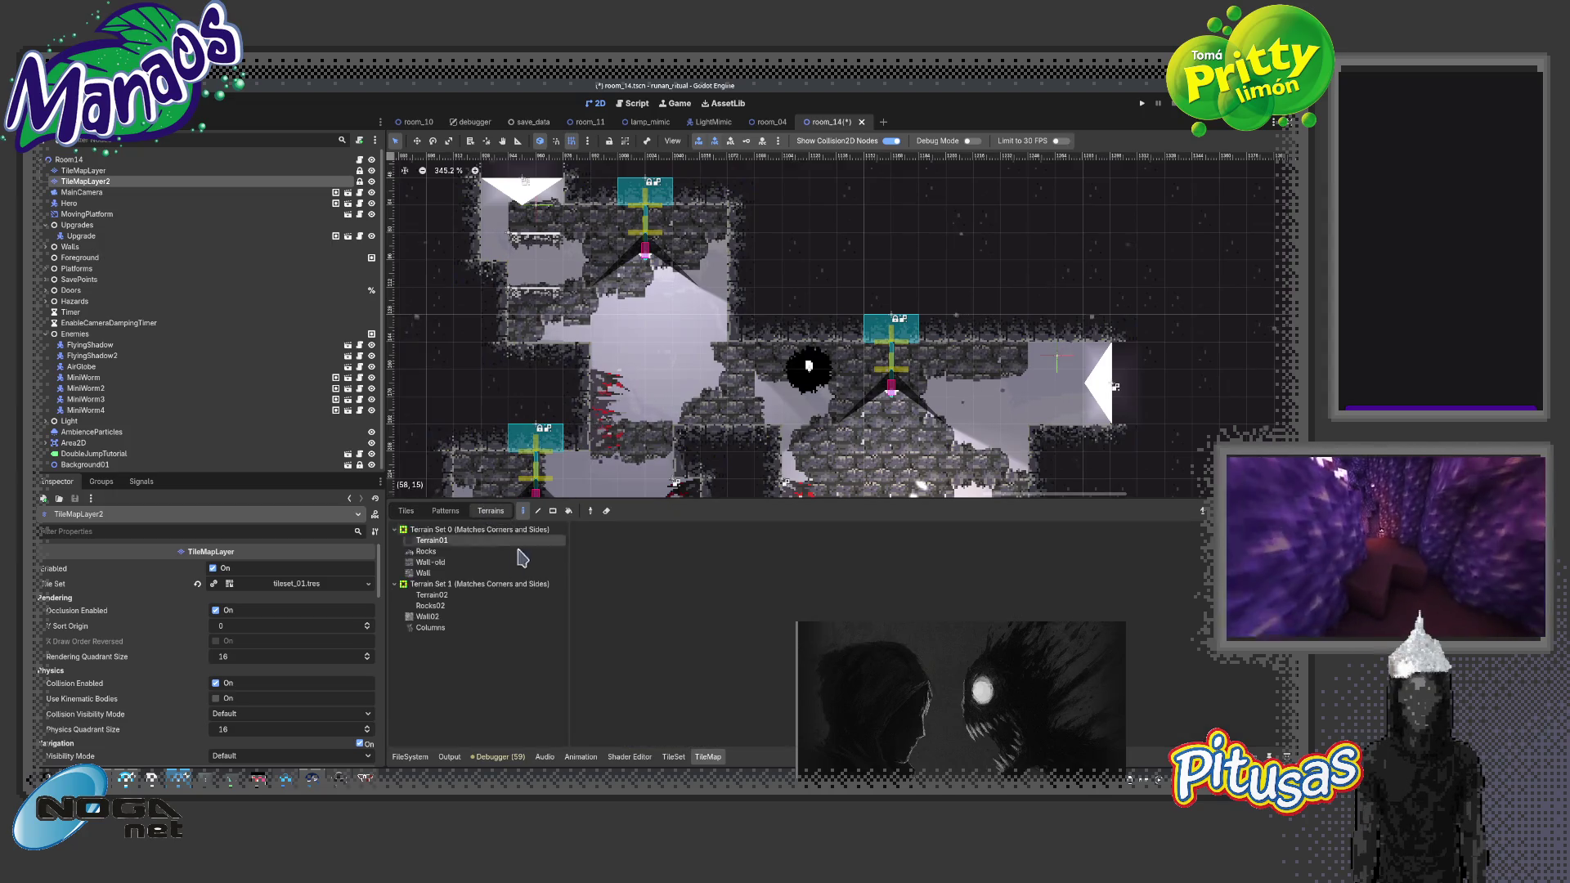
left_click(155, 170)
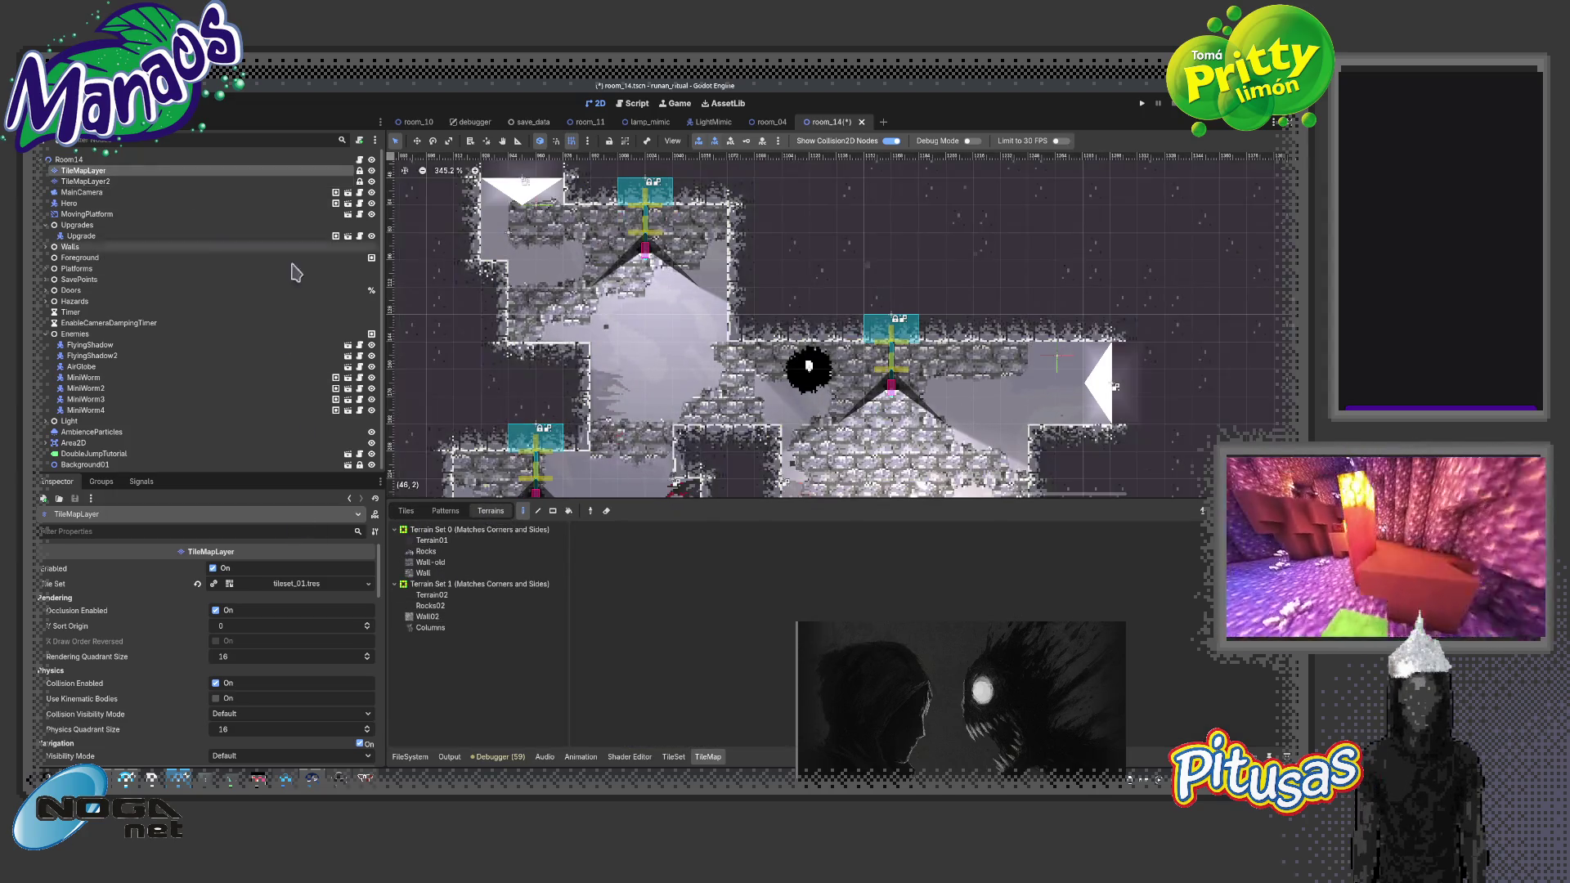
scroll(636, 426, "down", 2)
left_click(70, 159)
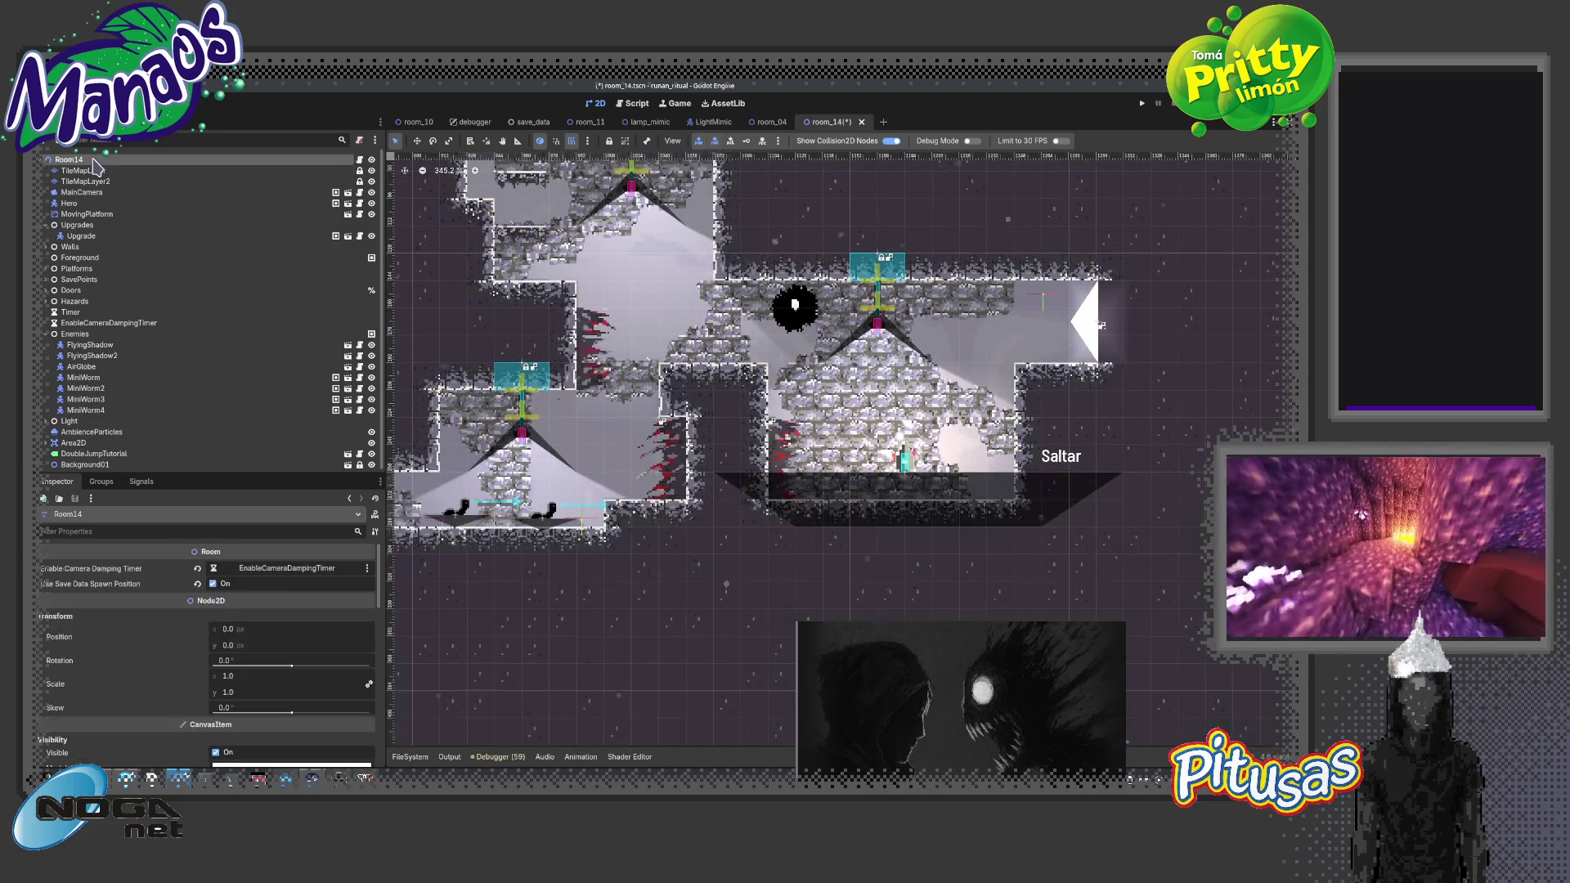
Show collision shapes, duplicate HitboxComponent14 with Ctrl+D and move the copy over the spikes
left_click(783, 456)
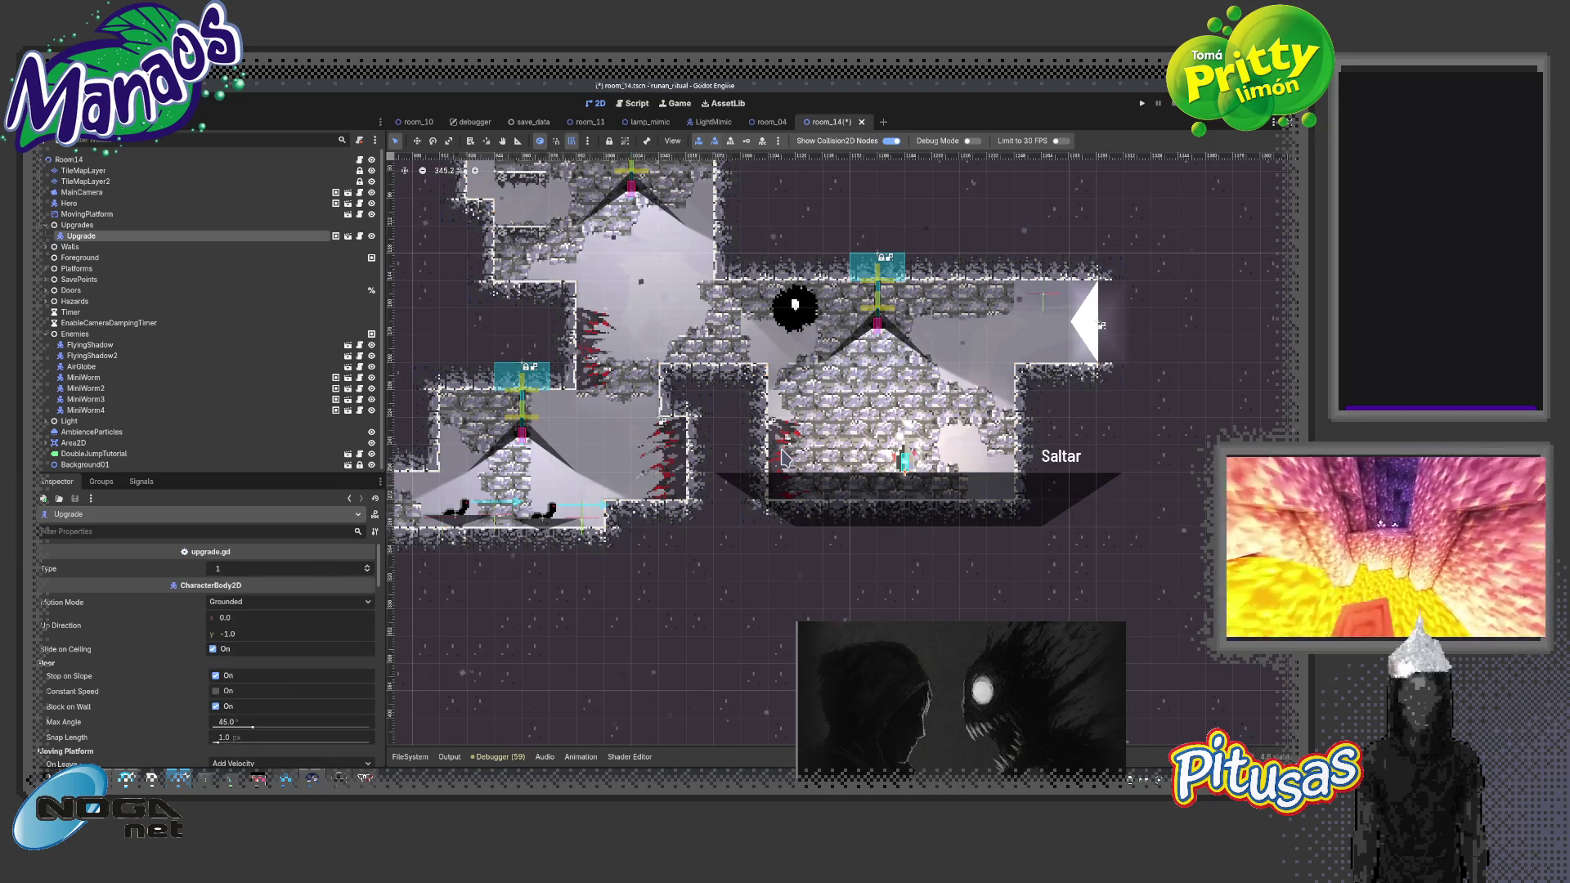
left_click(891, 140)
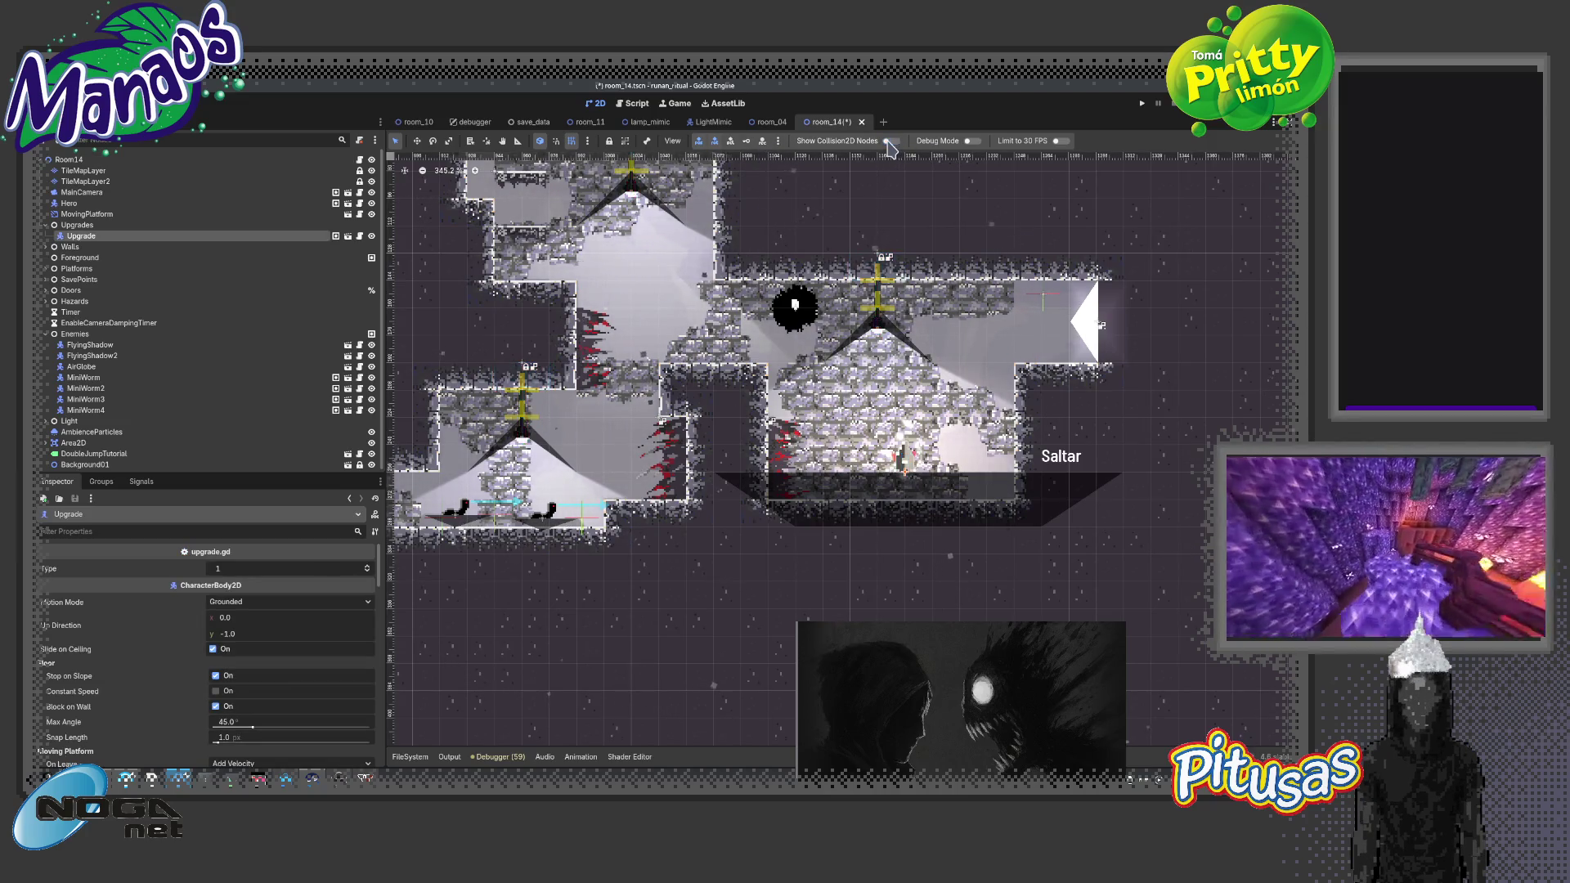
left_click(575, 421)
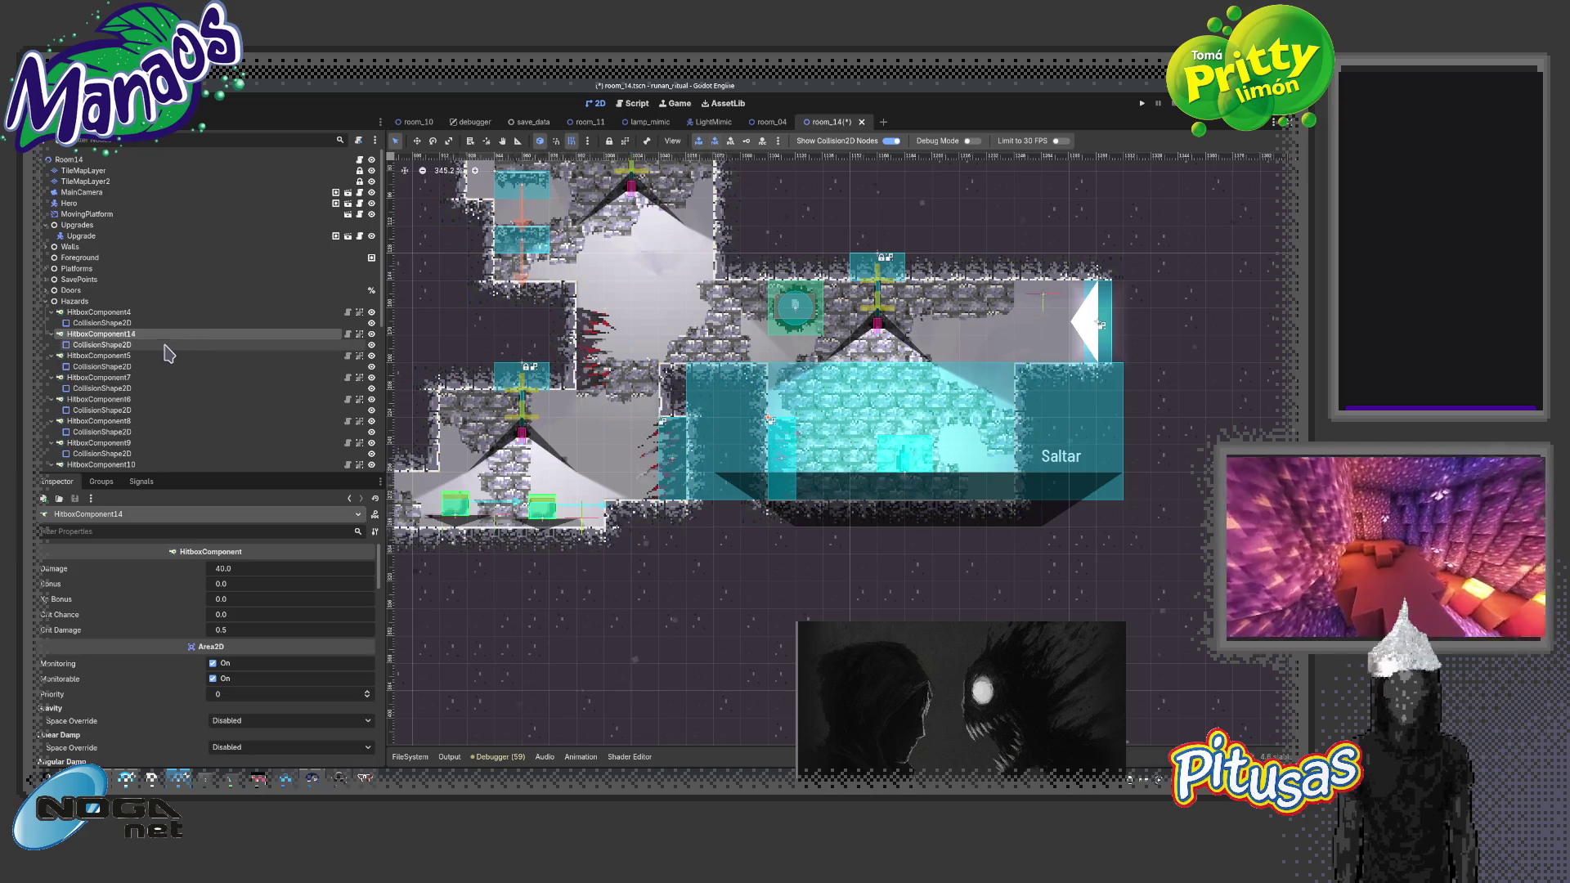
key("ctrl+d")
key("w")
left_click_drag(716, 411, 544, 322)
Pan out to see the whole room and move the Hero to a new starting spot
scroll(431, 550, "down", 1)
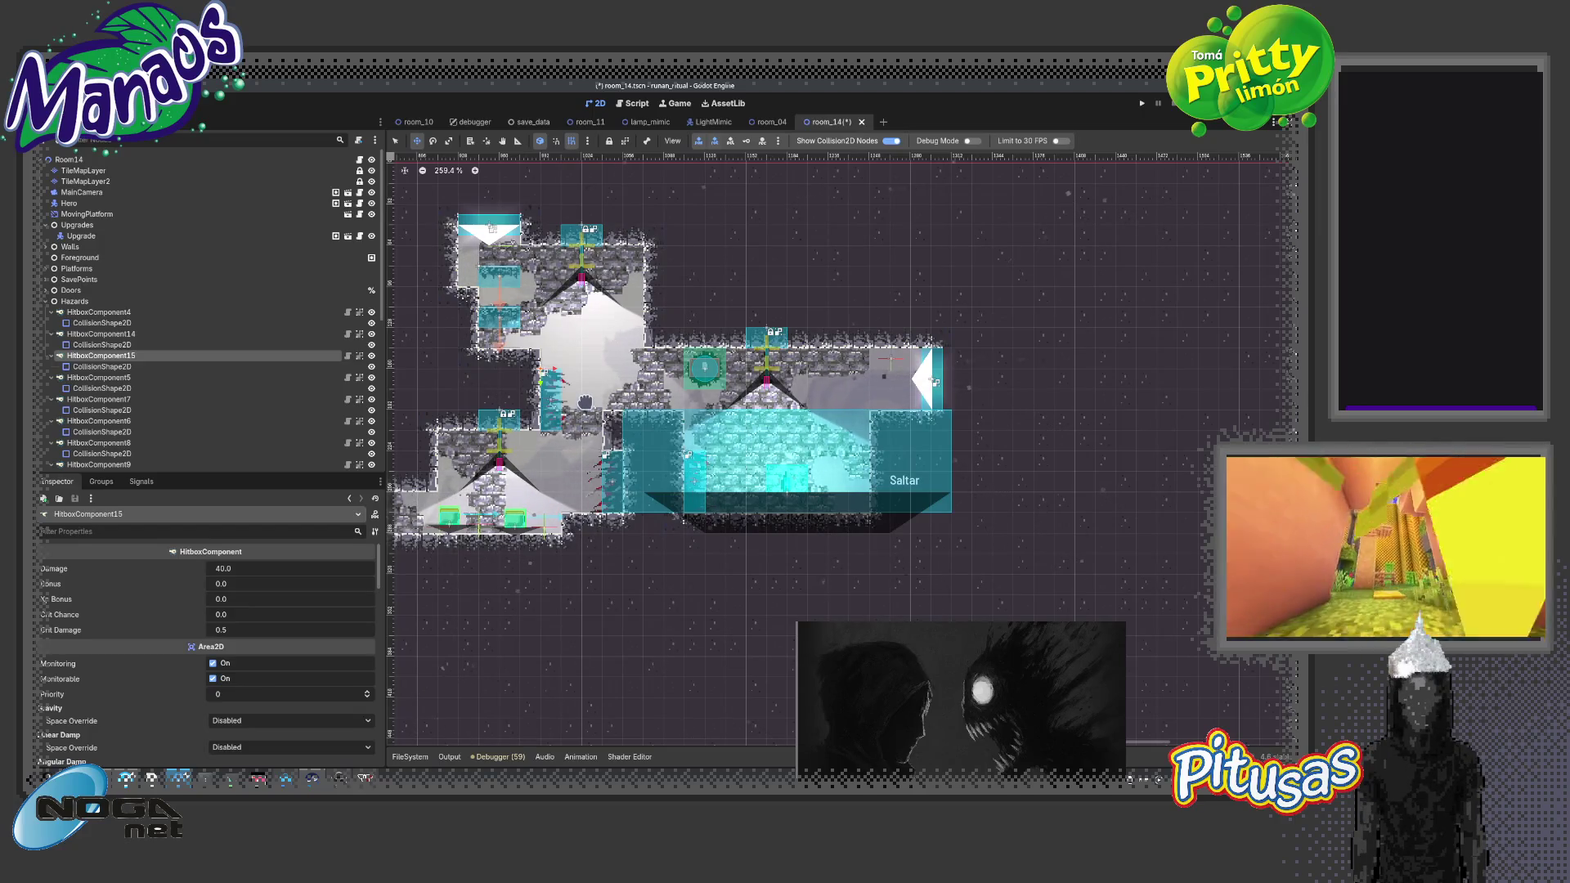
scroll(585, 402, "down", 1)
scroll(585, 401, "down", 1)
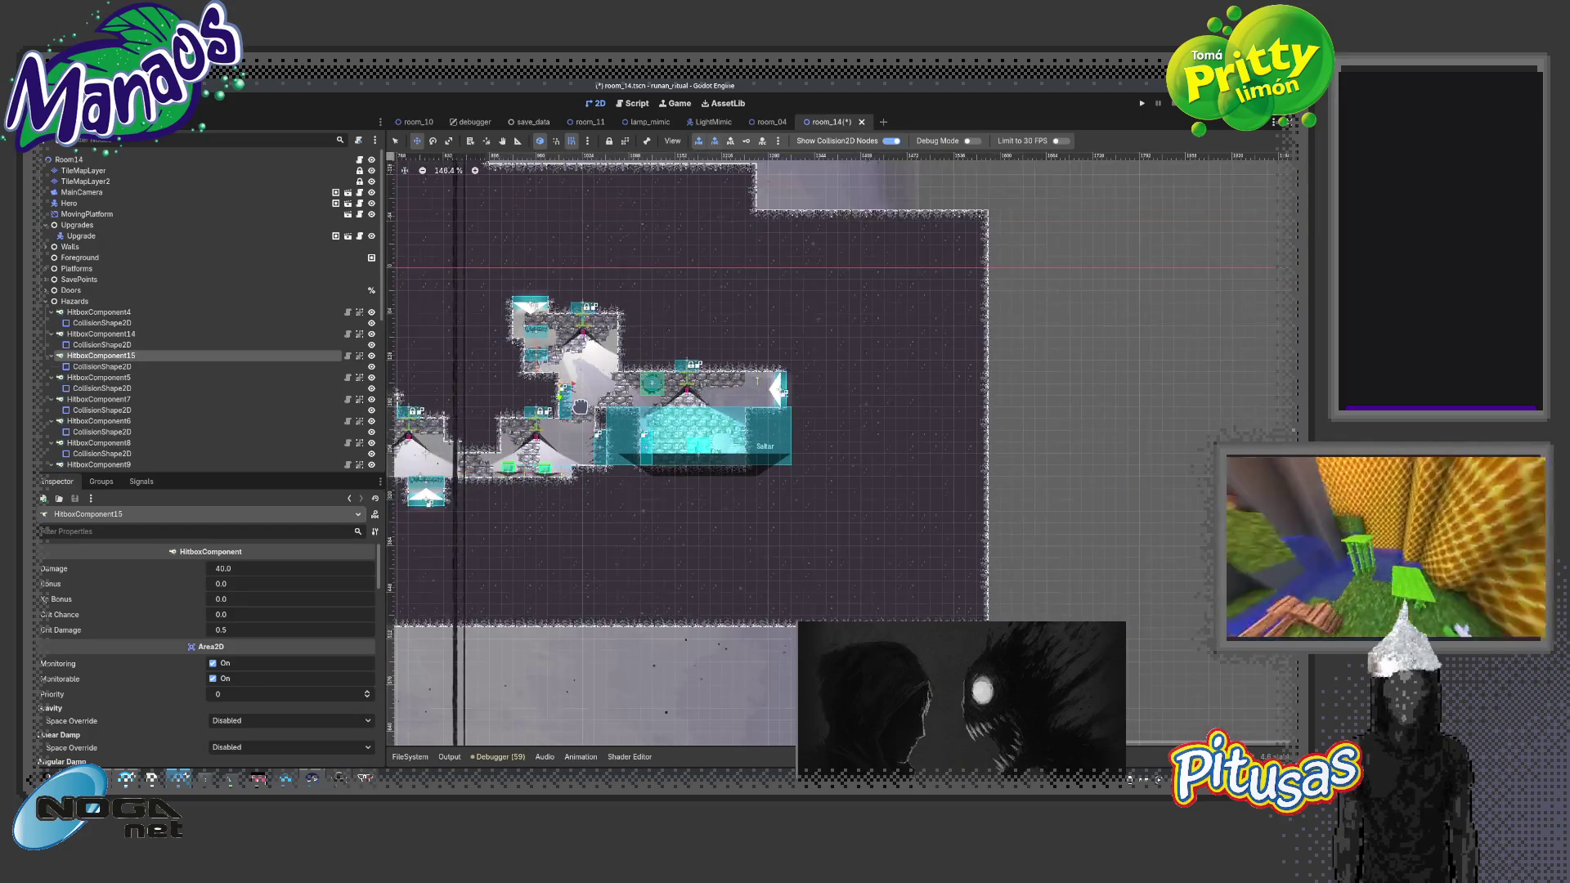
left_click_drag(586, 402, 851, 476)
scroll(850, 477, "up", 4)
key("q")
left_click(532, 444)
key("w")
scroll(577, 447, "down", 3)
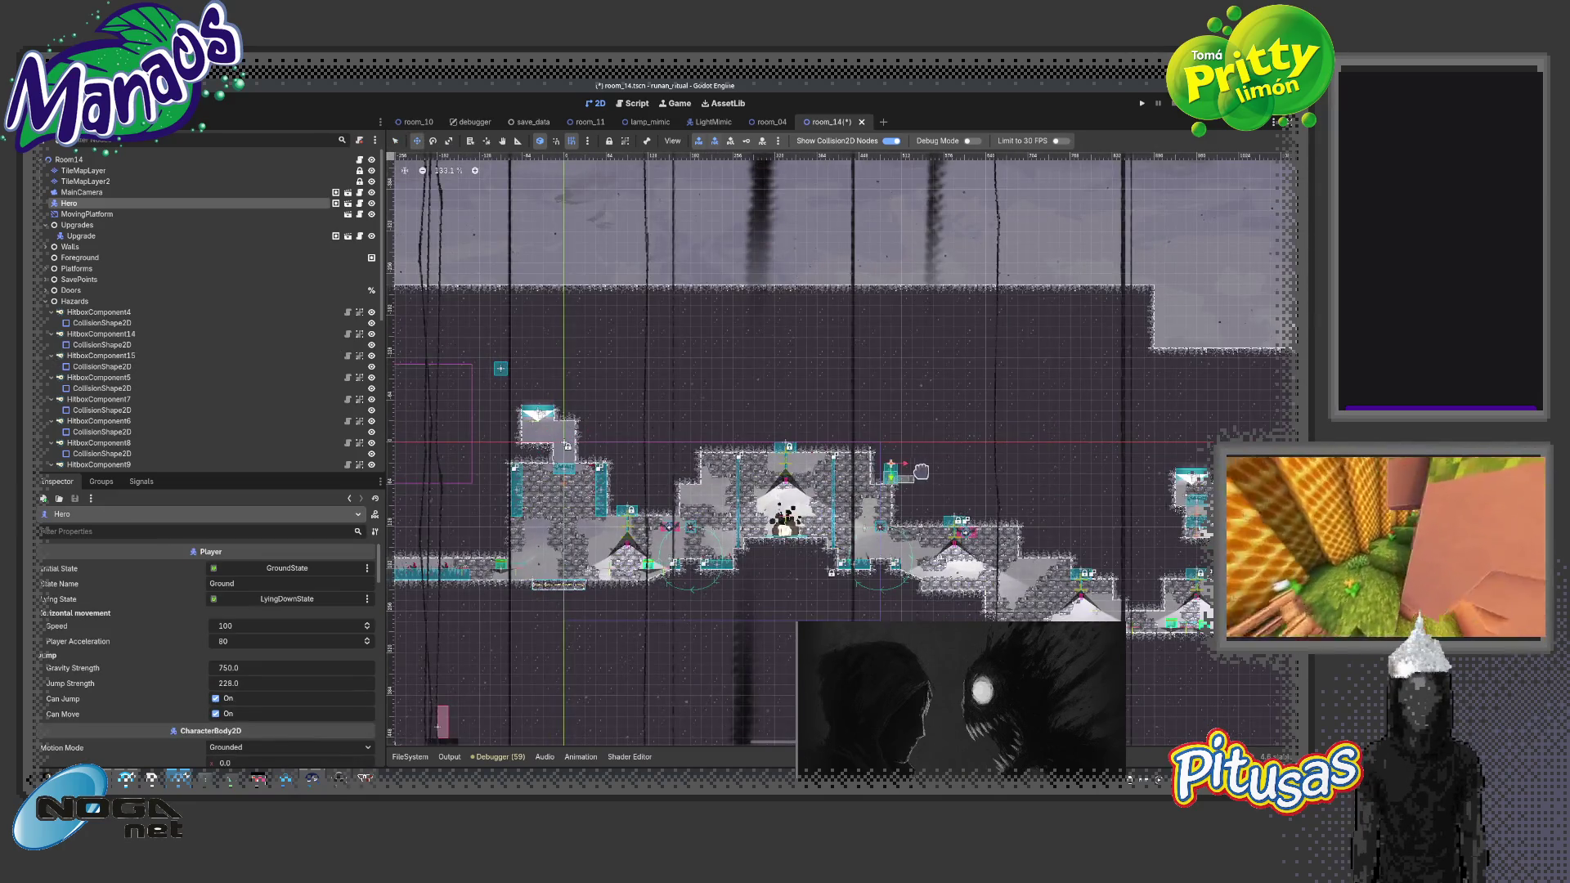
scroll(577, 446, "up", 2)
mouse_move(577, 446)
left_mouse_down()
mouse_move(895, 542)
mouse_move(874, 541)
left_mouse_up()
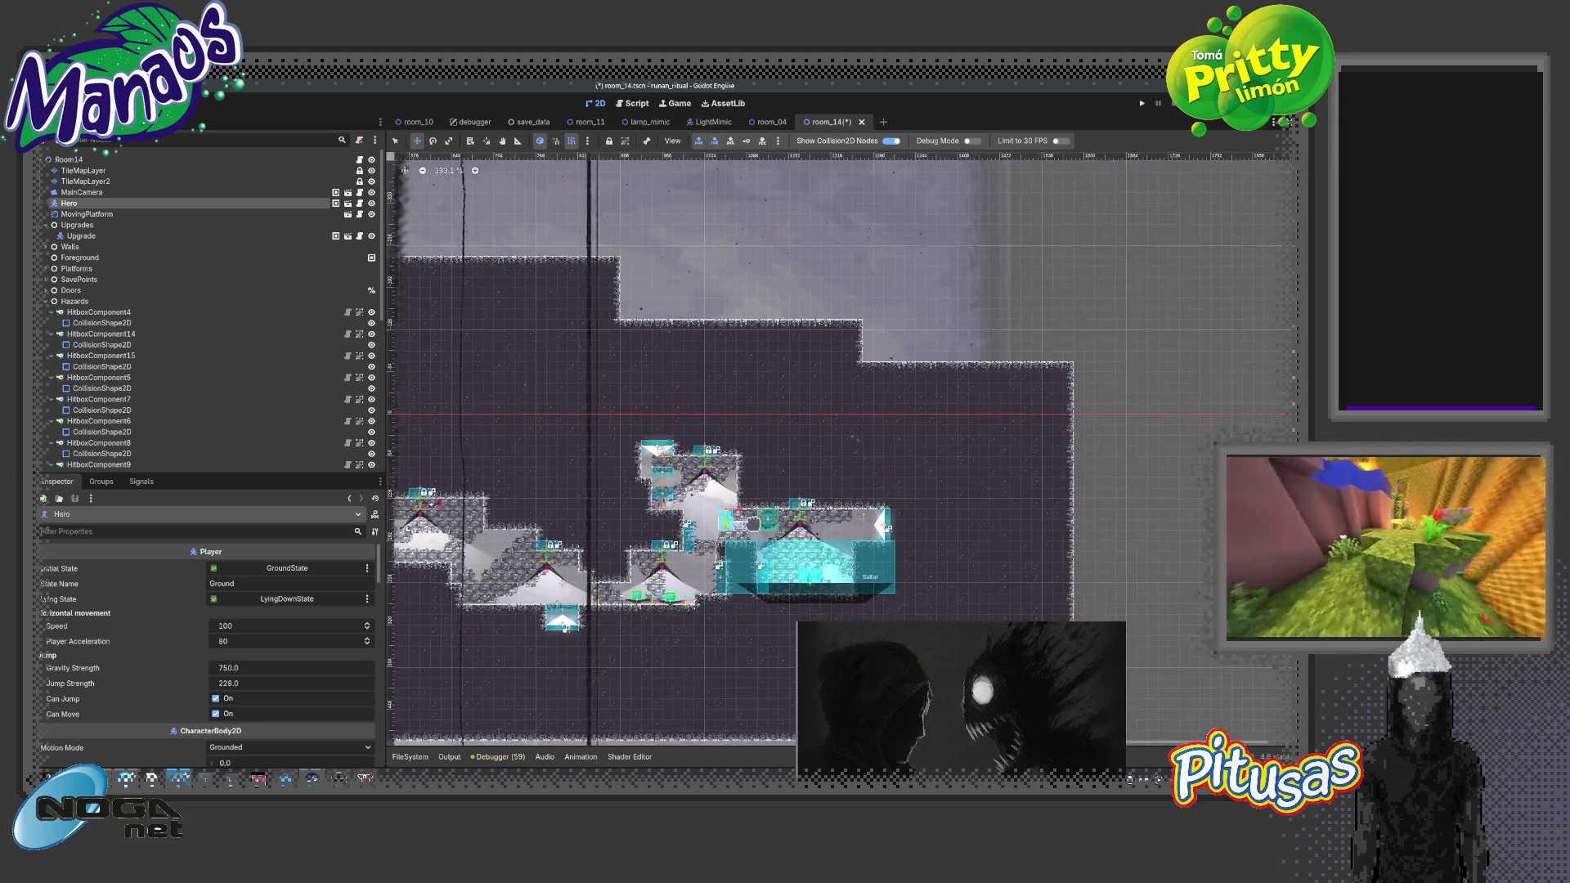
Uncheck Use Save Data Spawn Position on Room14 and run the scene with F6
scroll(875, 541, "up", 8)
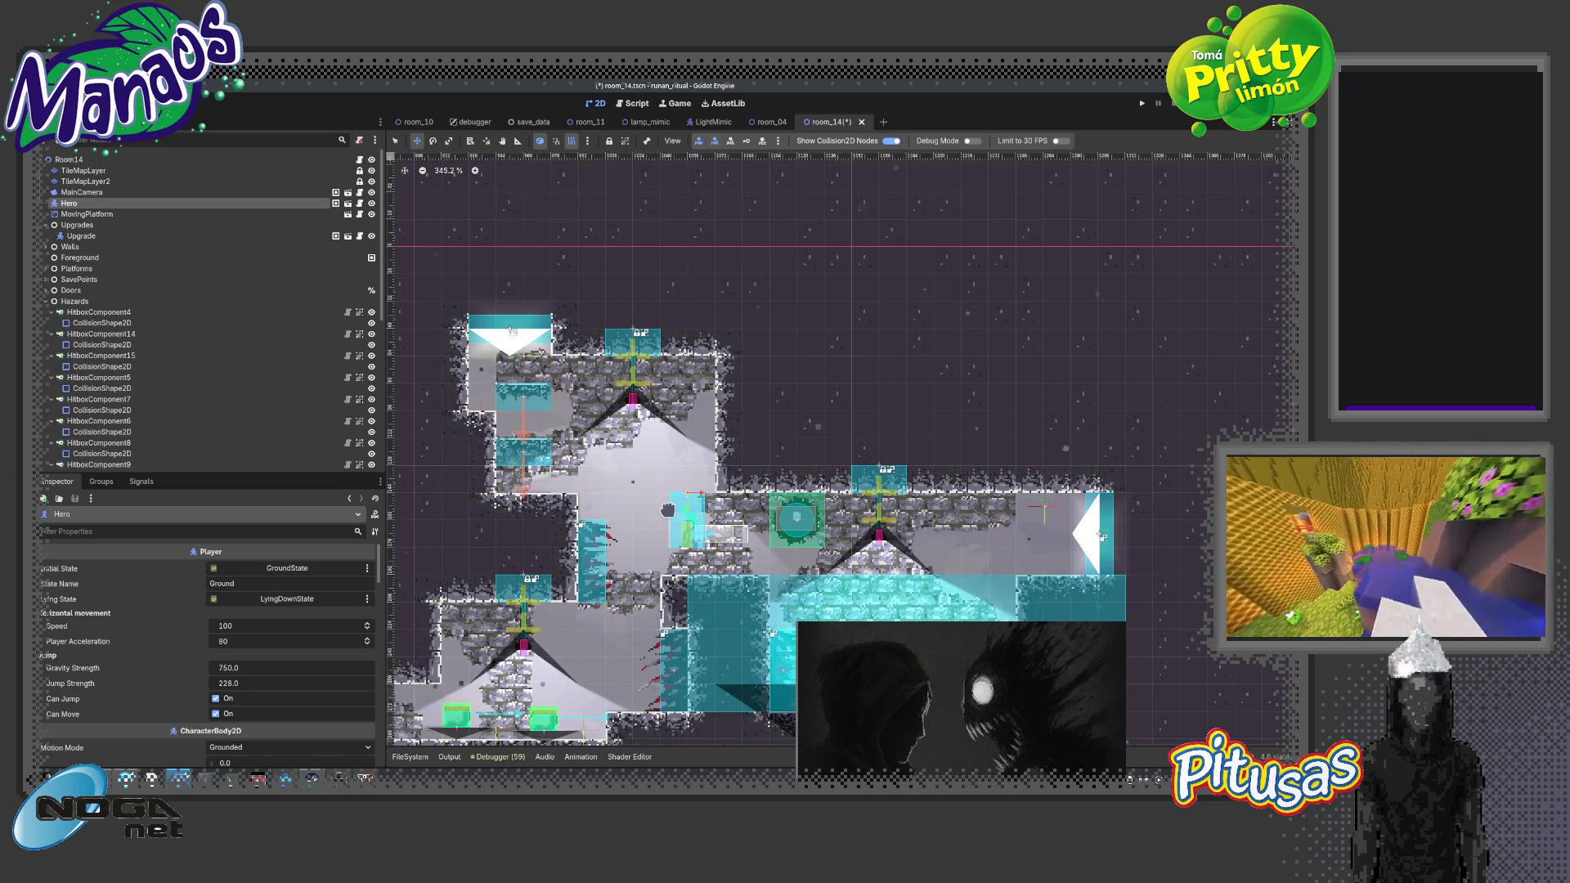
left_click(83, 159)
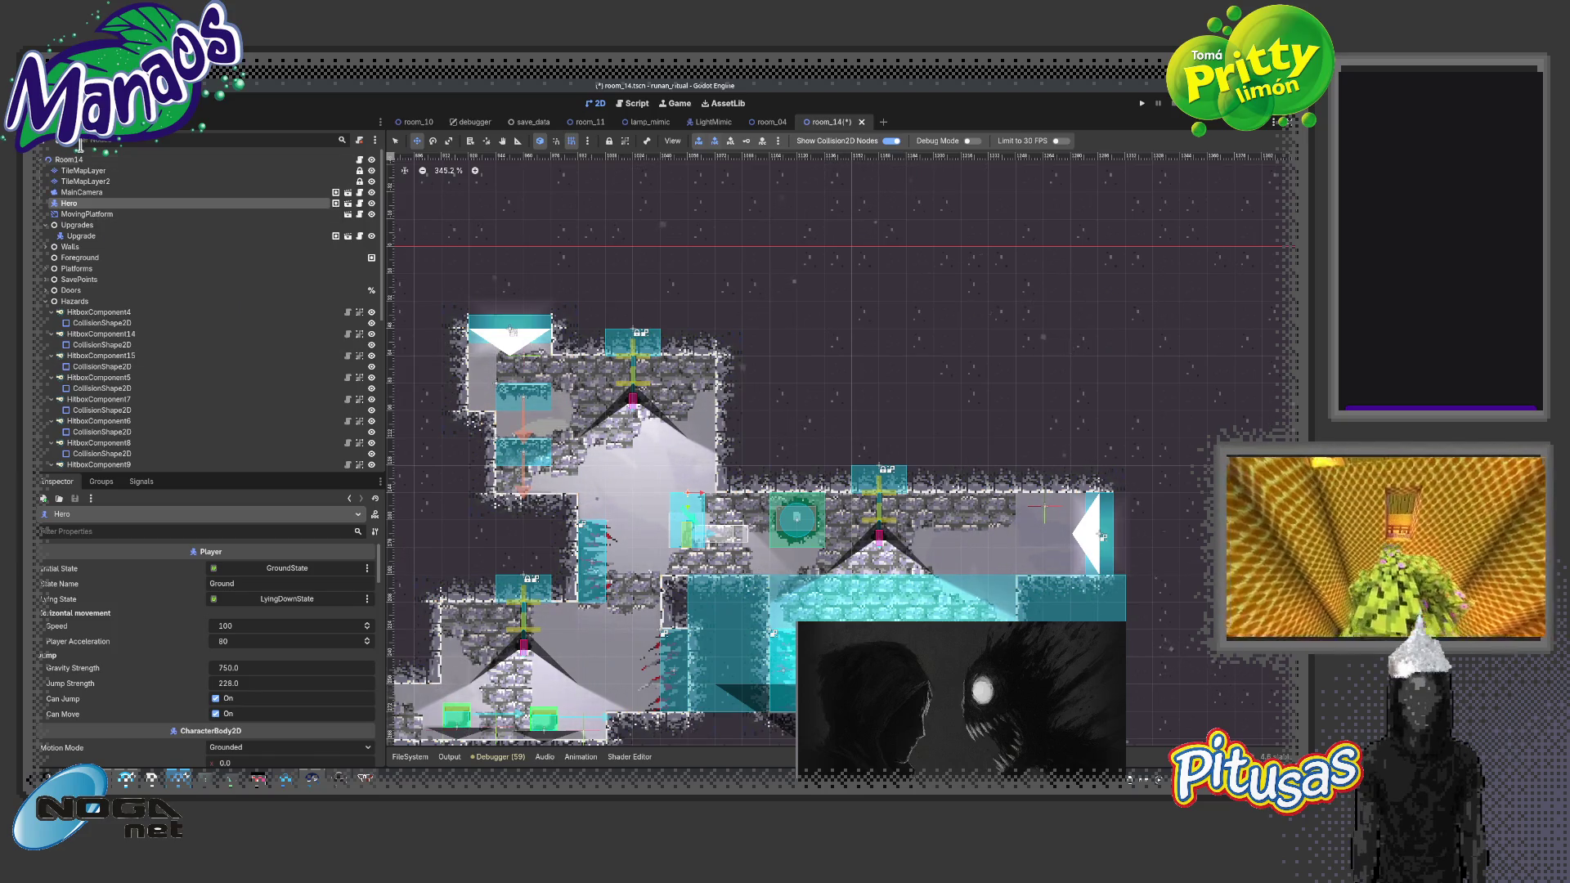
left_click(212, 584)
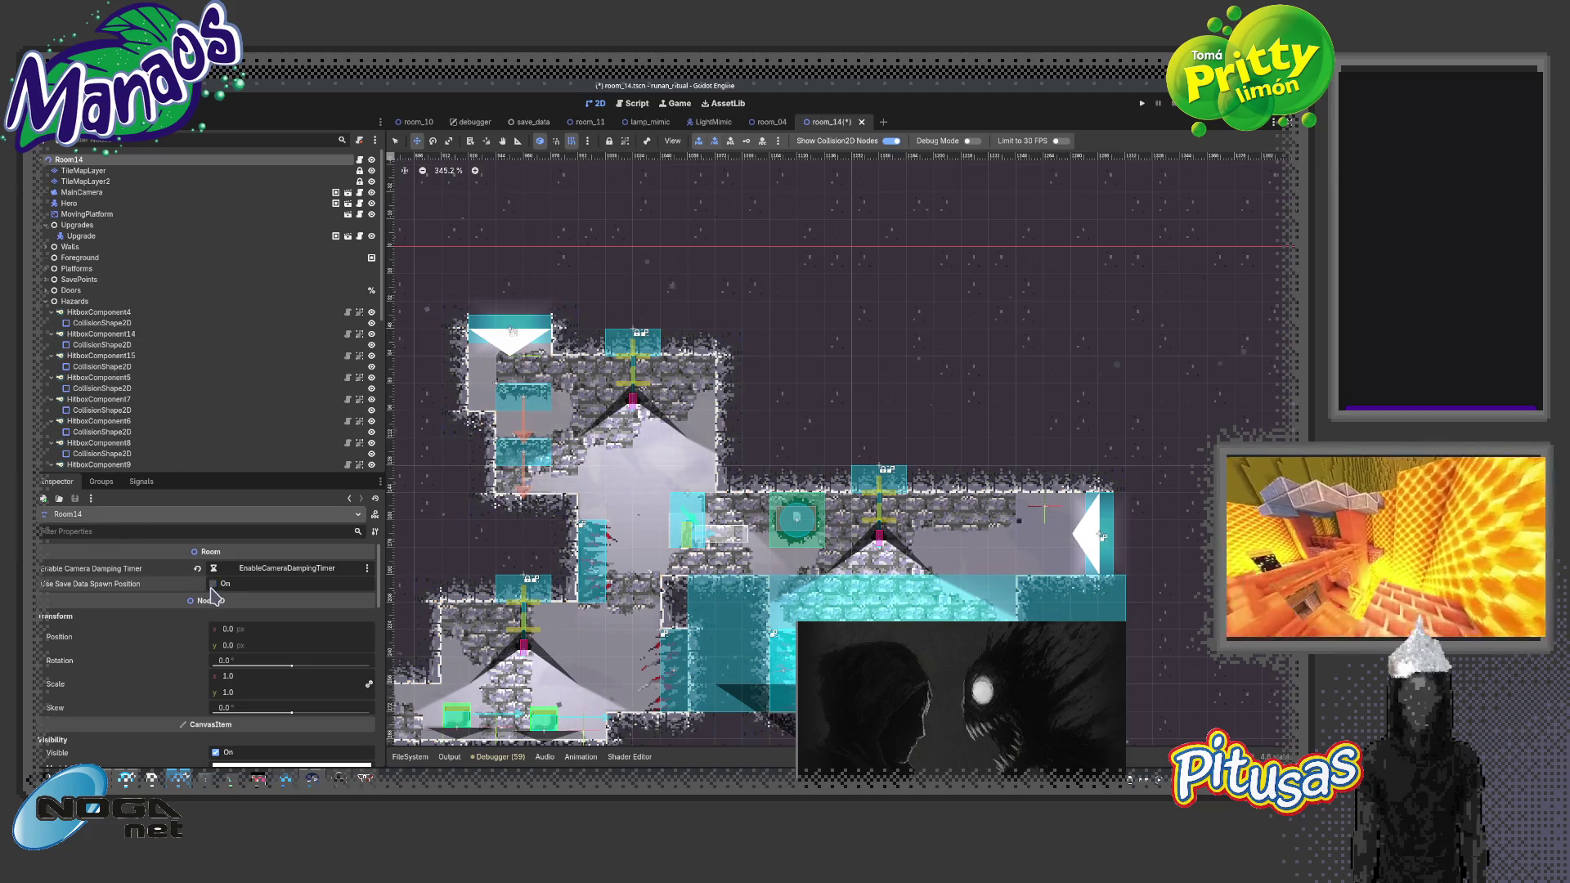
key("F6")
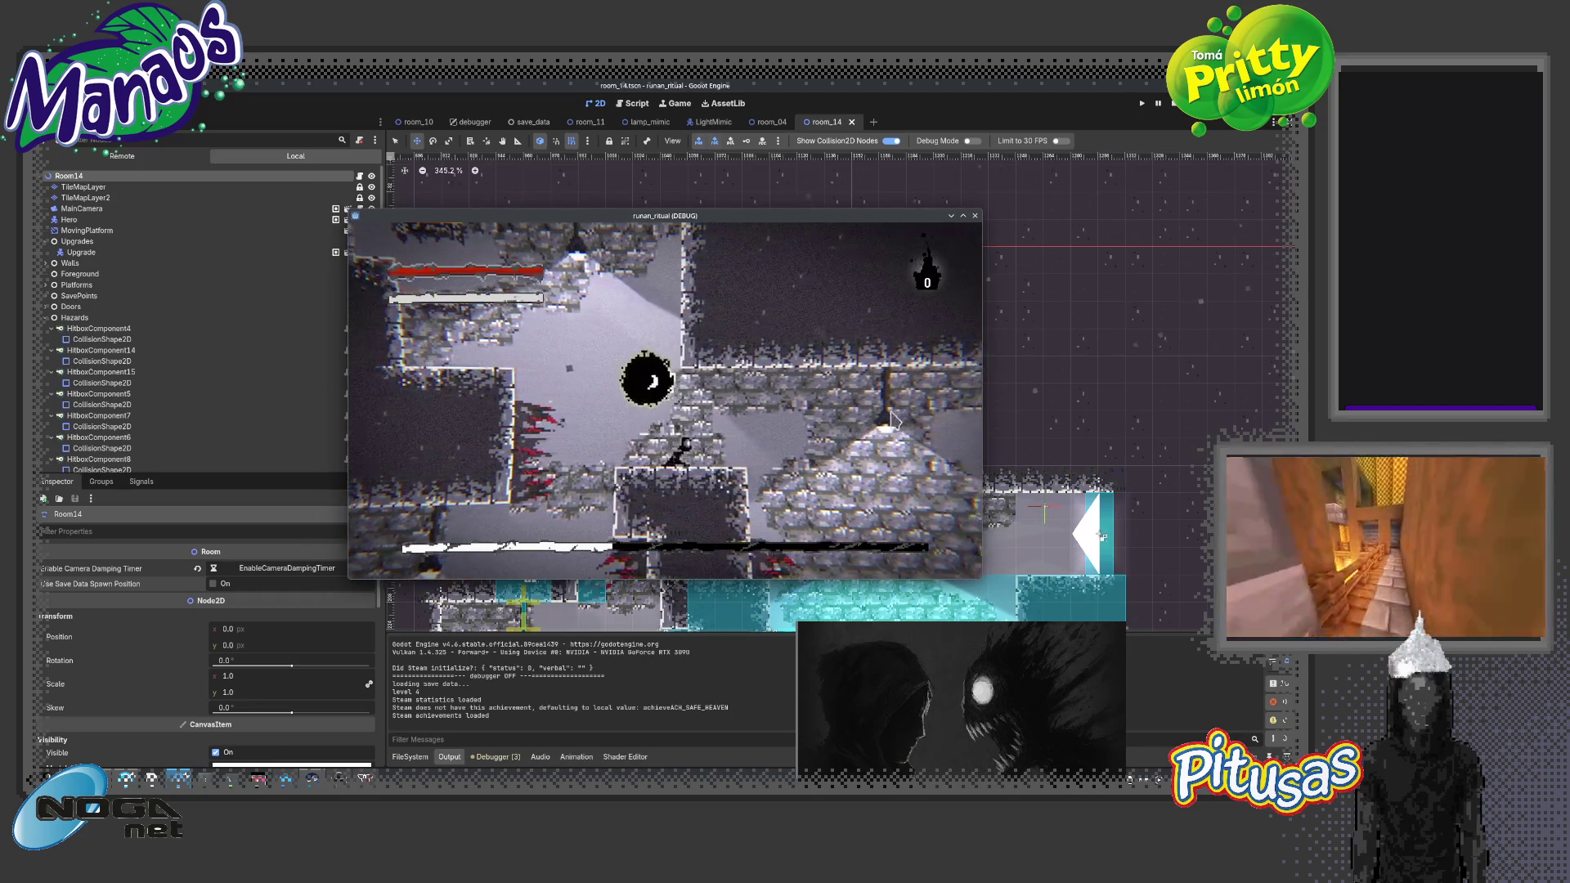
Play from the Hero's new spot, walking, rolling and jumping up onto the stone ledges
key("Right")
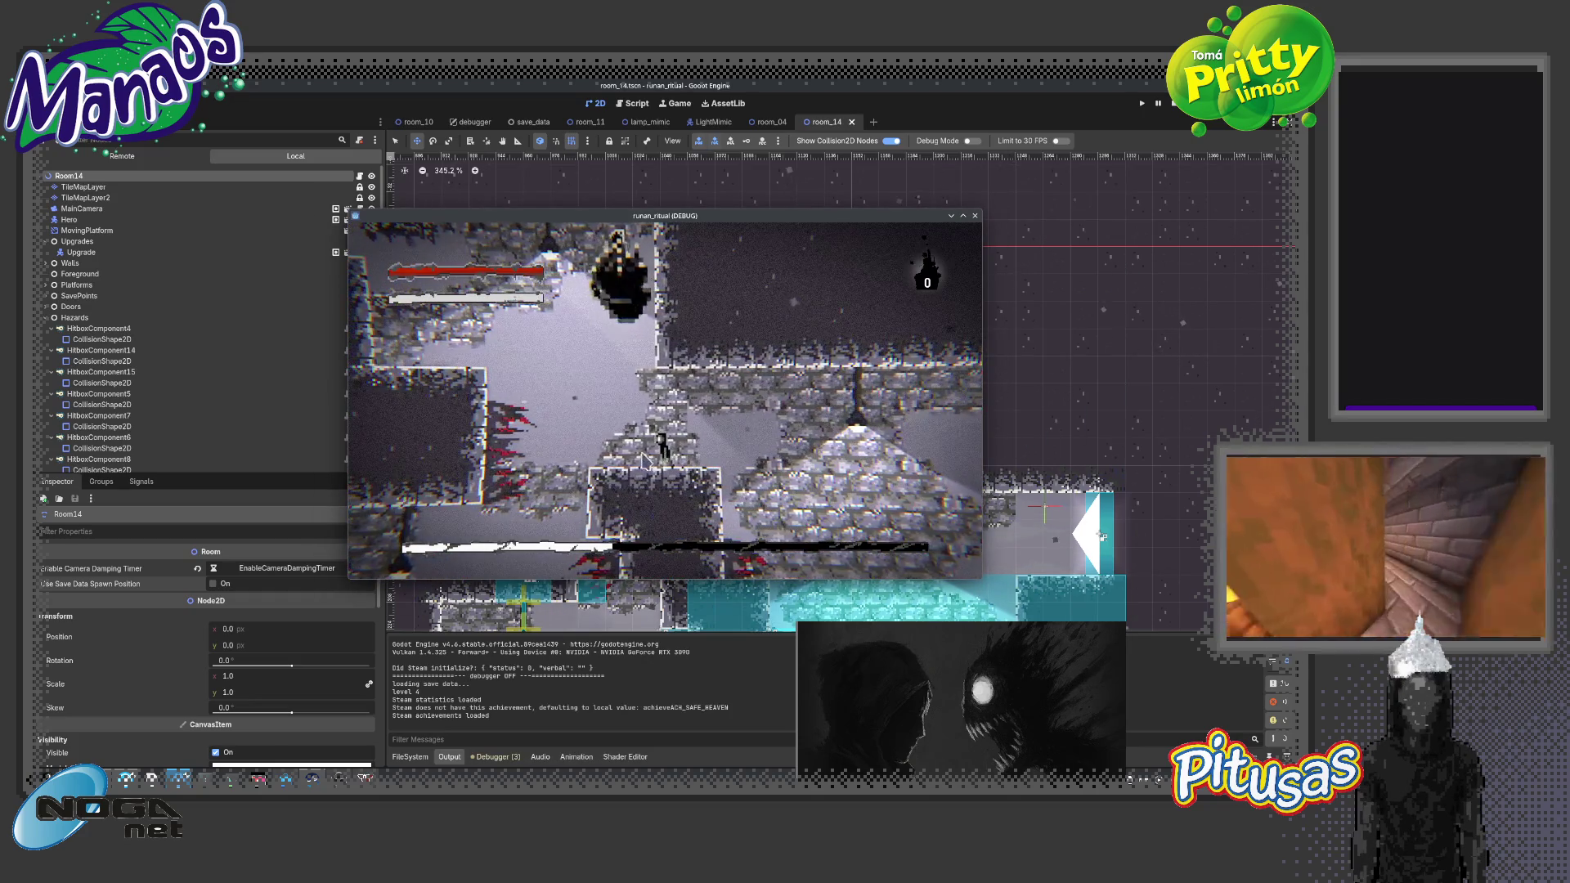
key("Left")
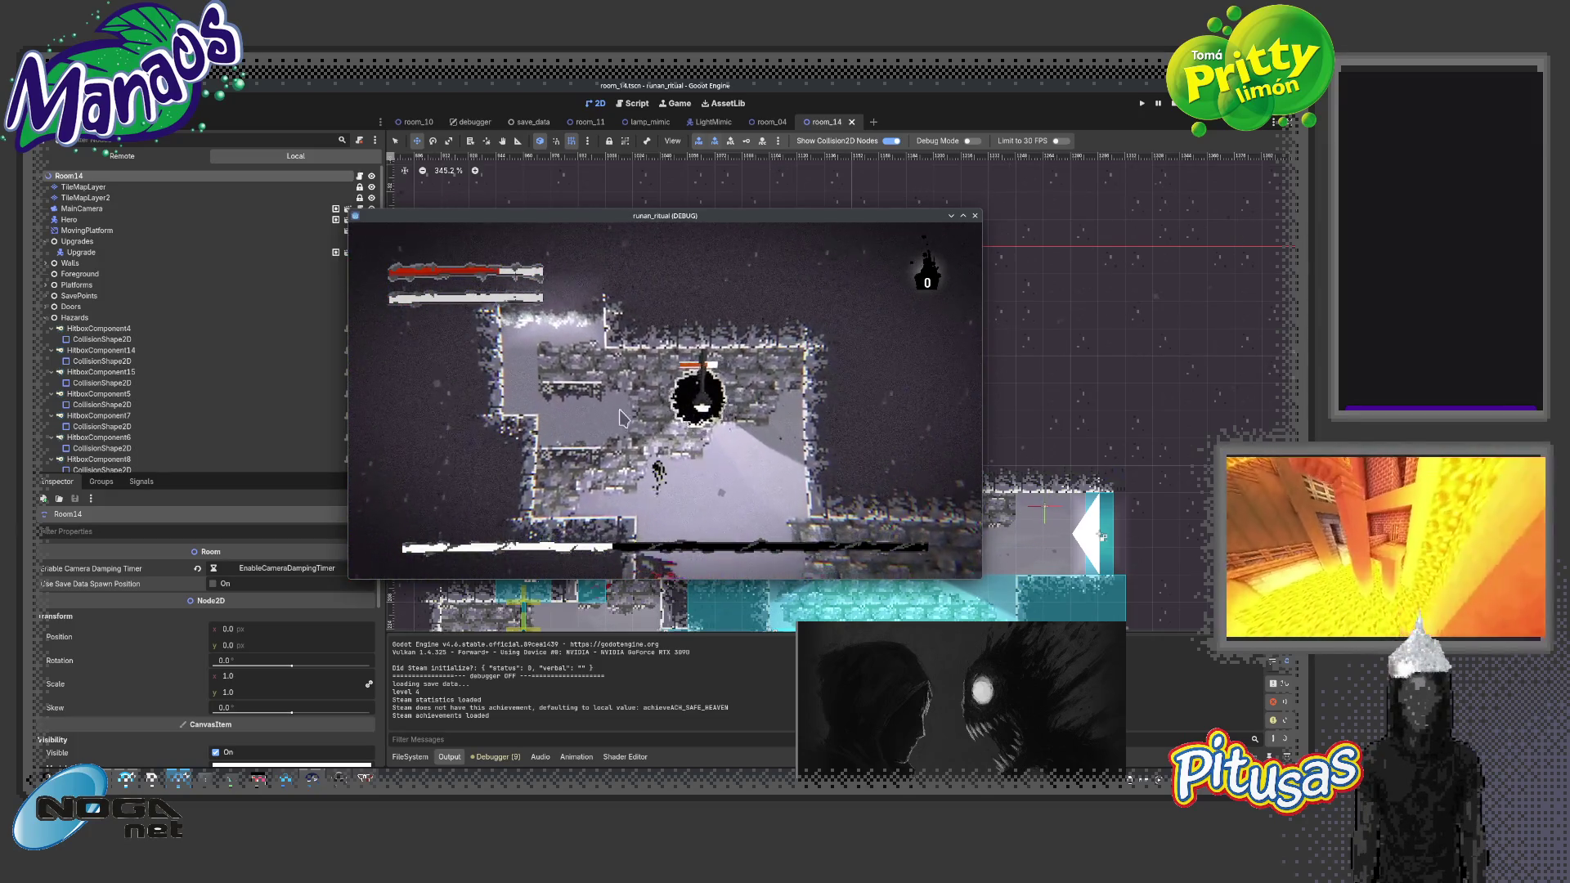
key("Left")
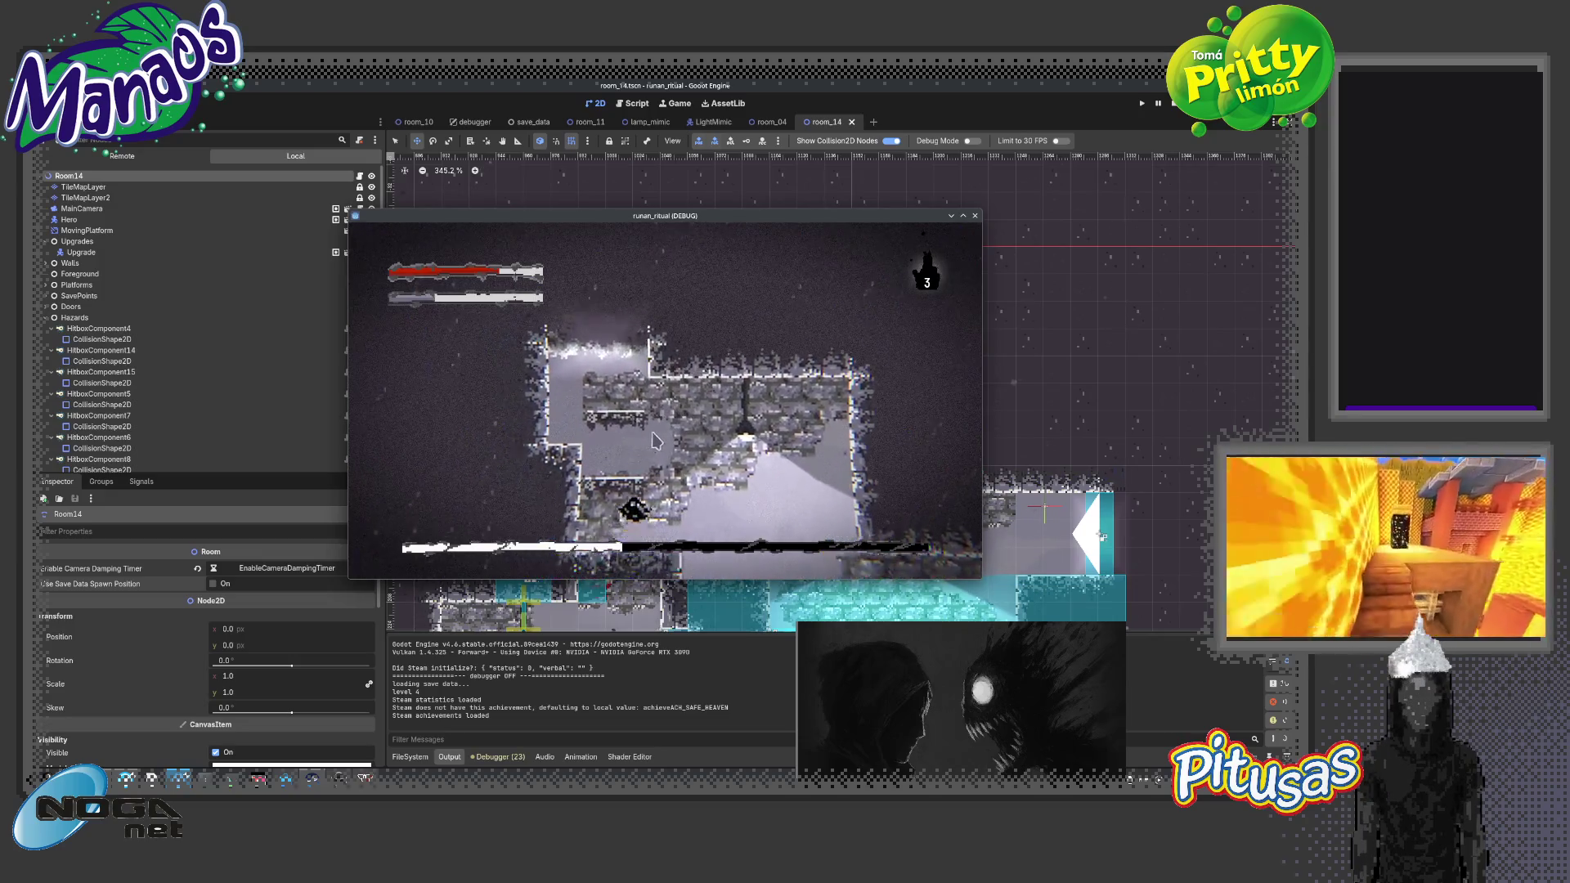
key("Right")
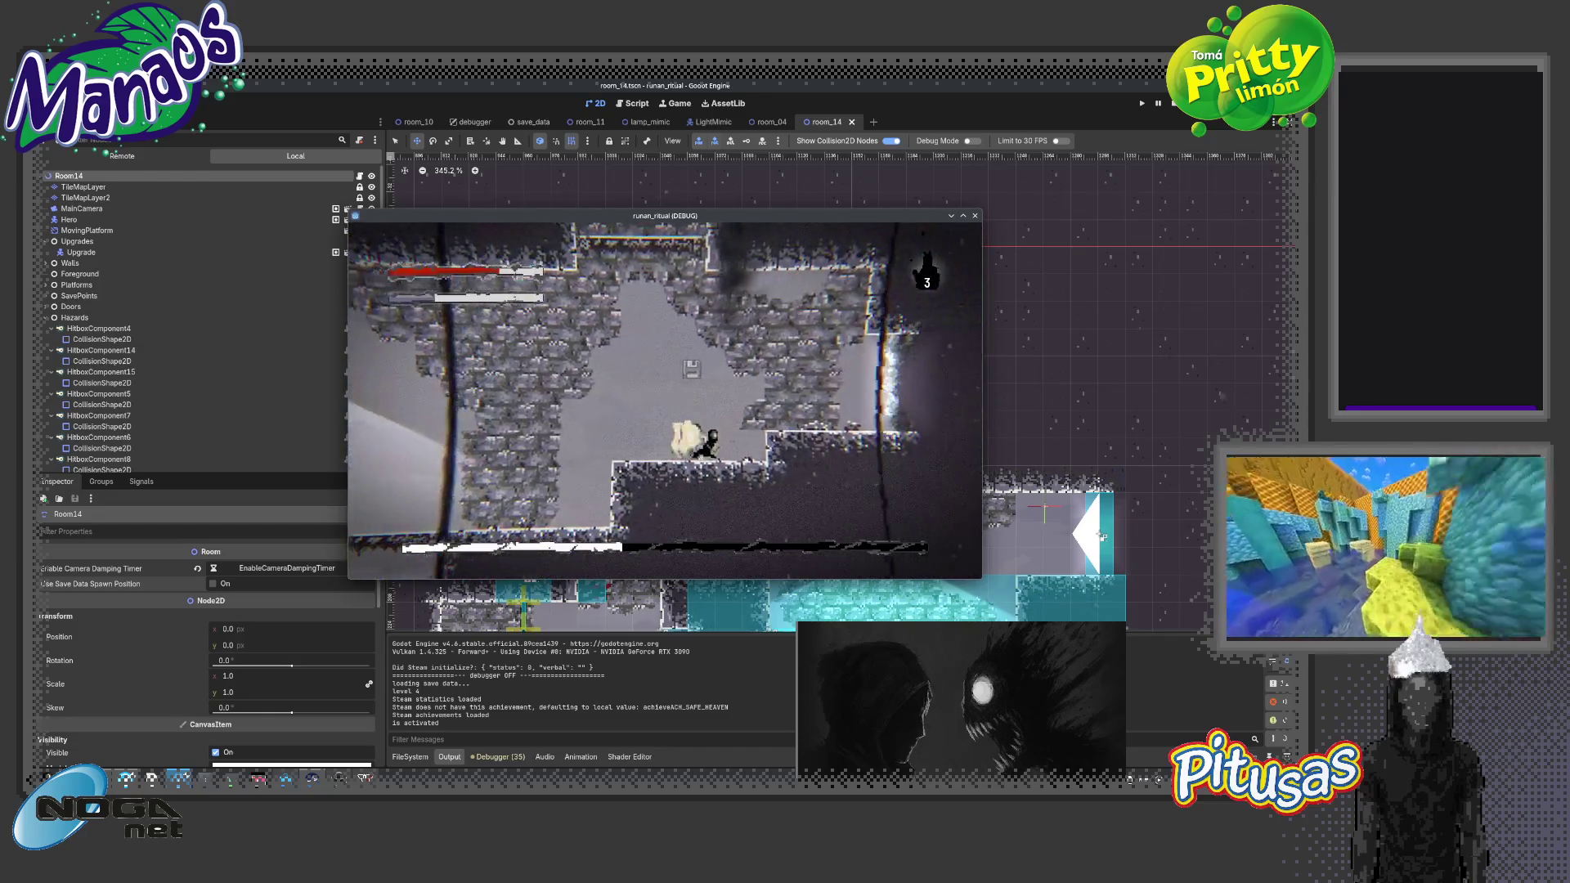
key("Down")
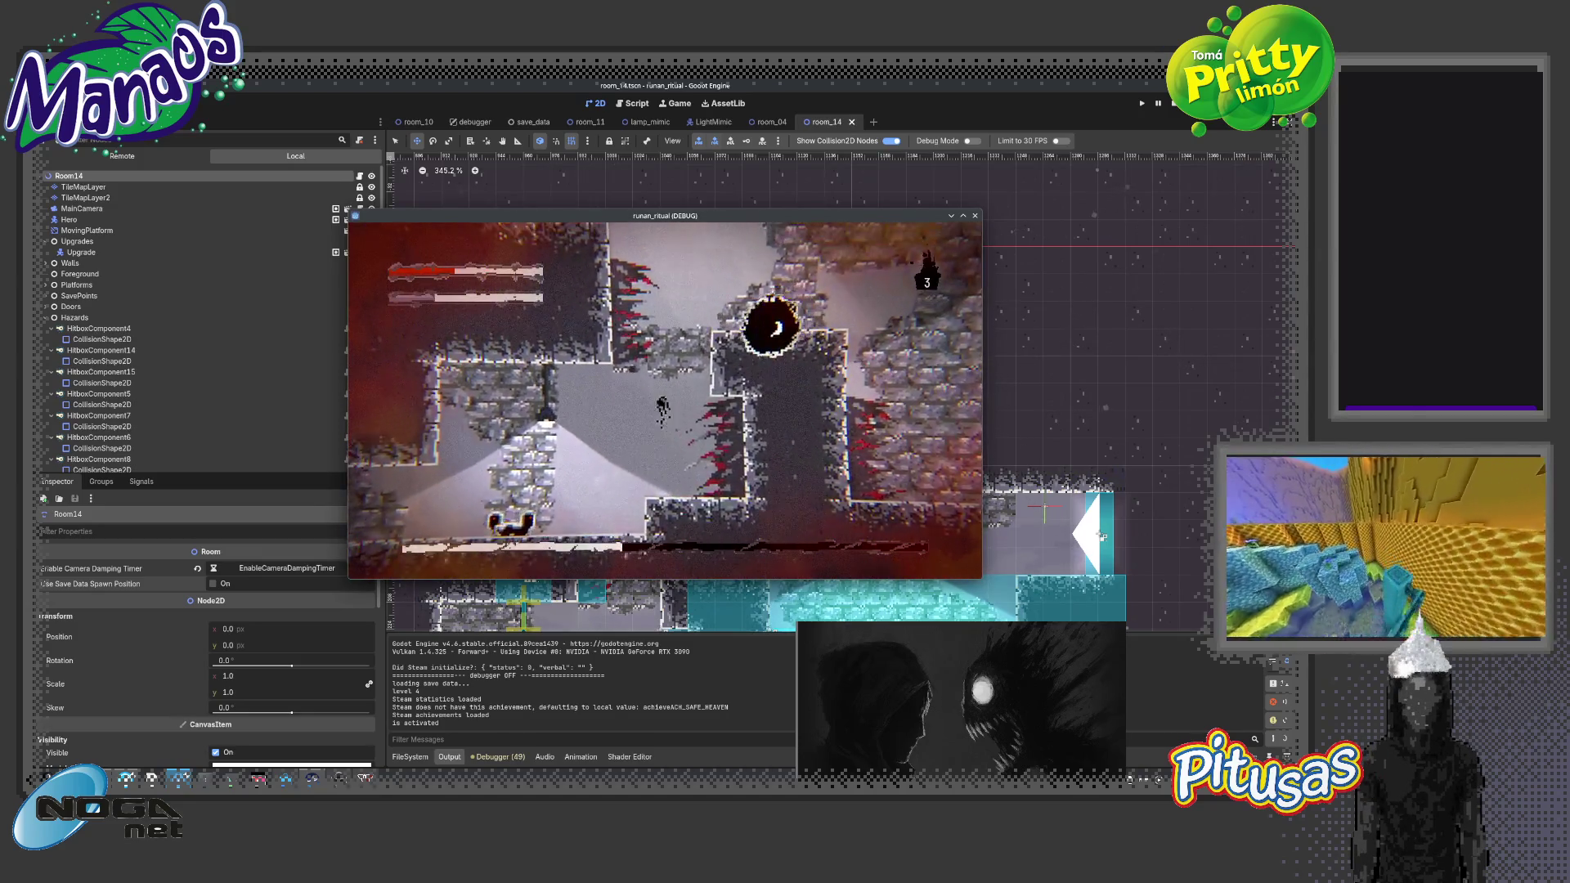
key("space")
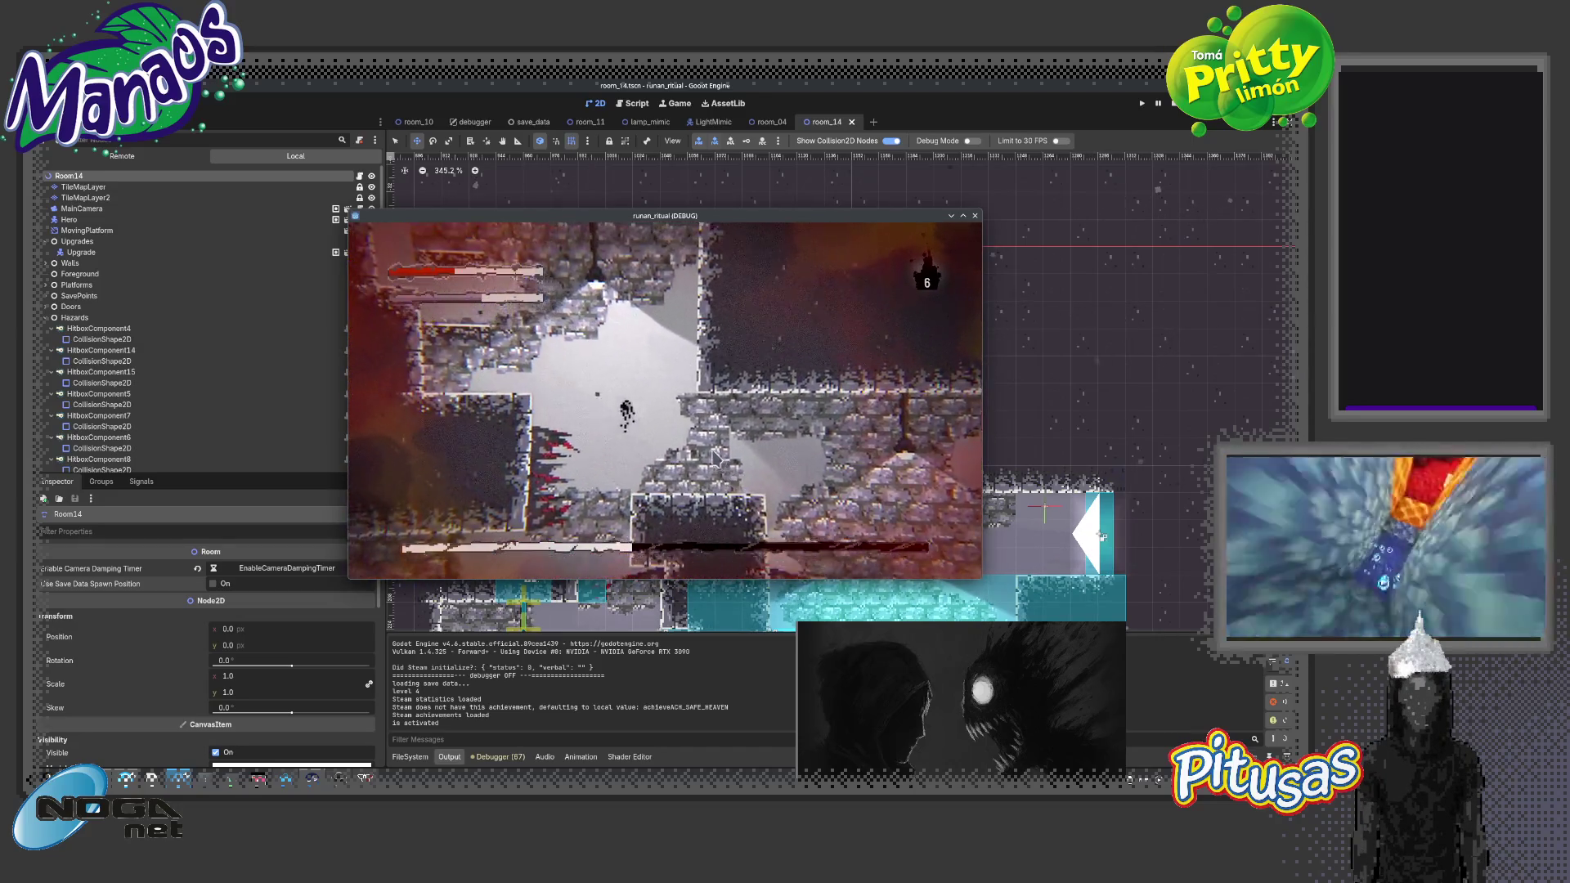
key("space")
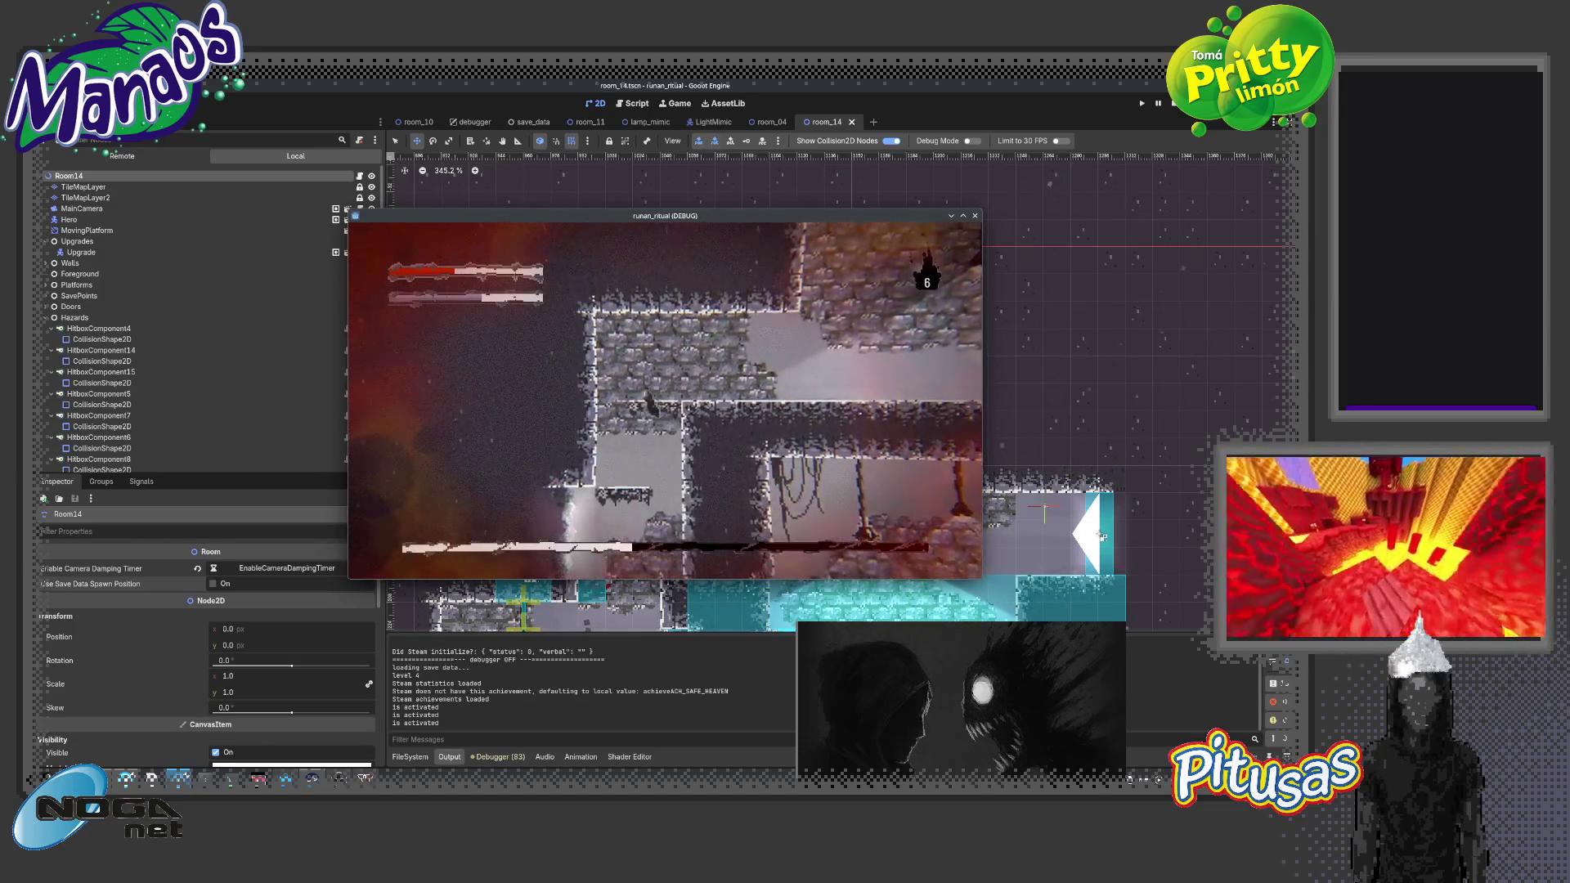
key("Right")
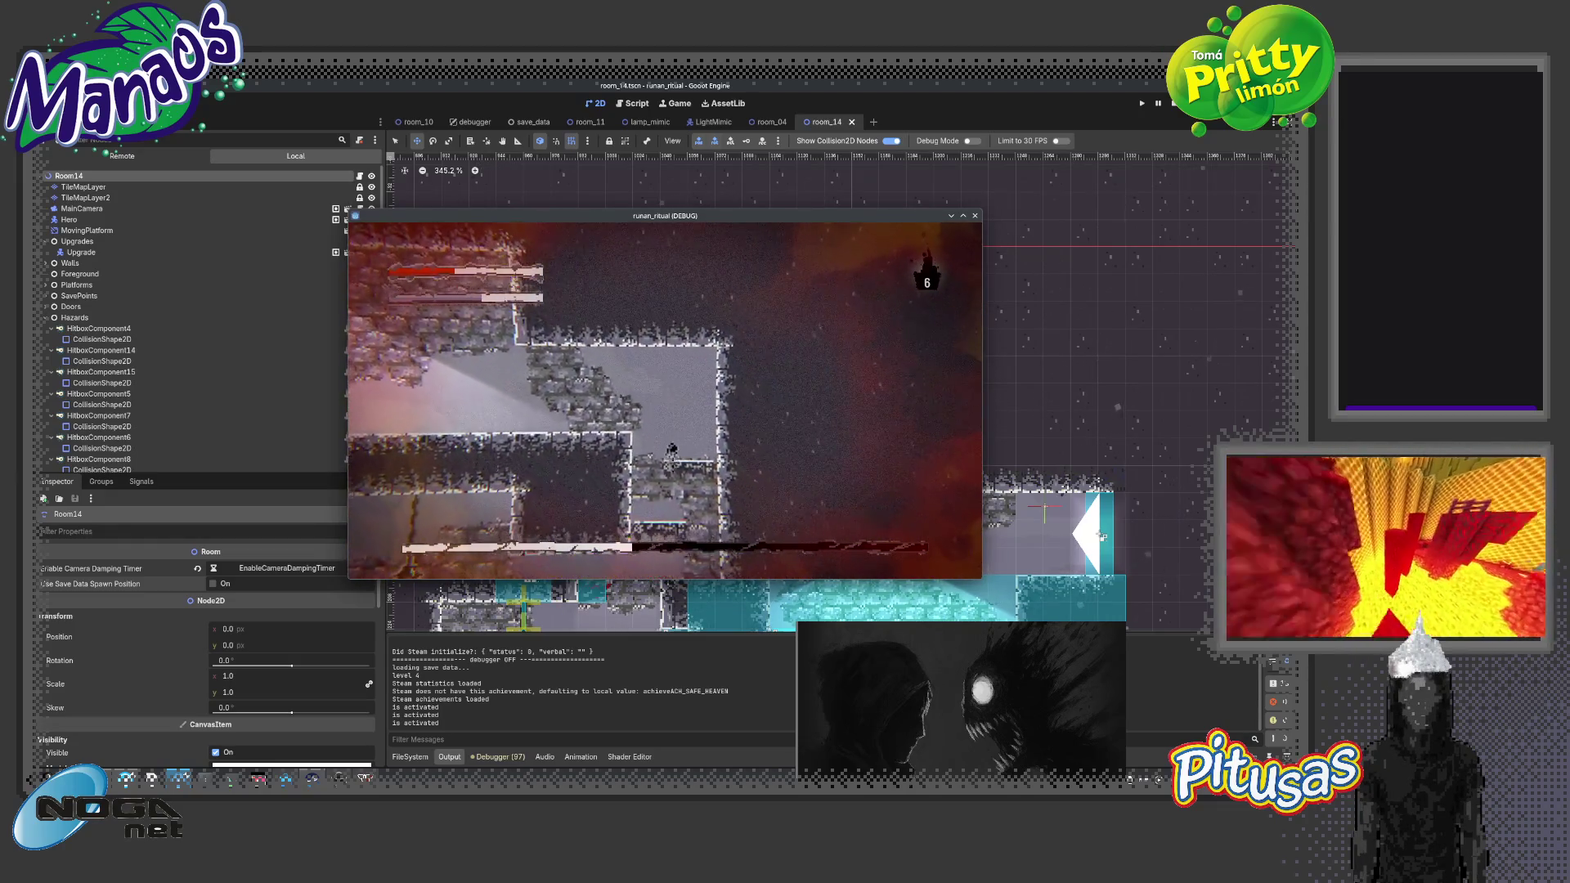
key("Left")
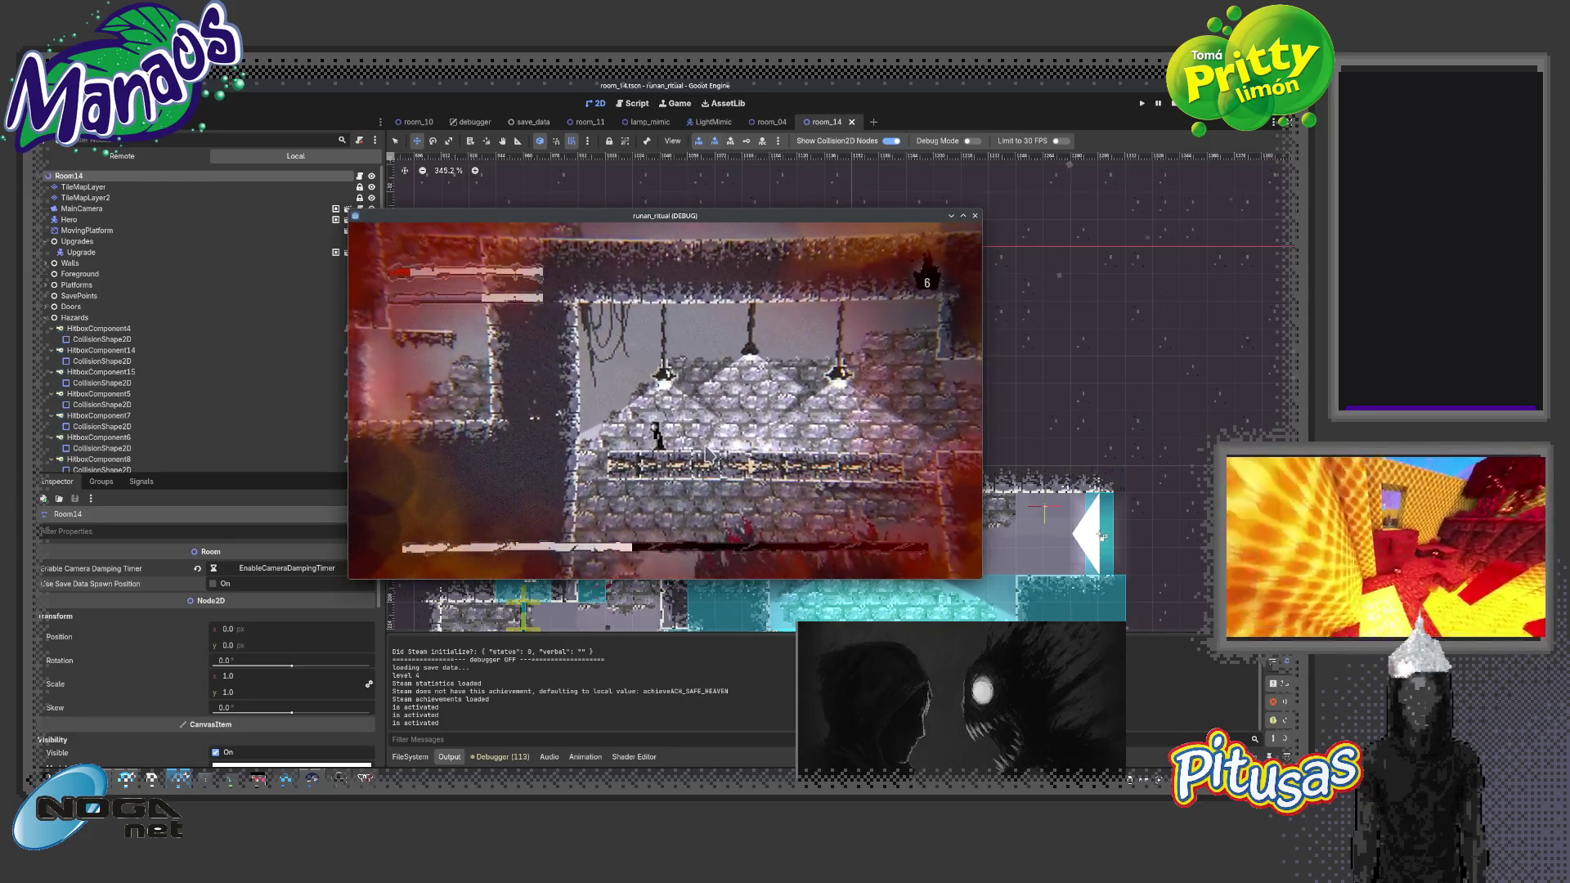
key("Left")
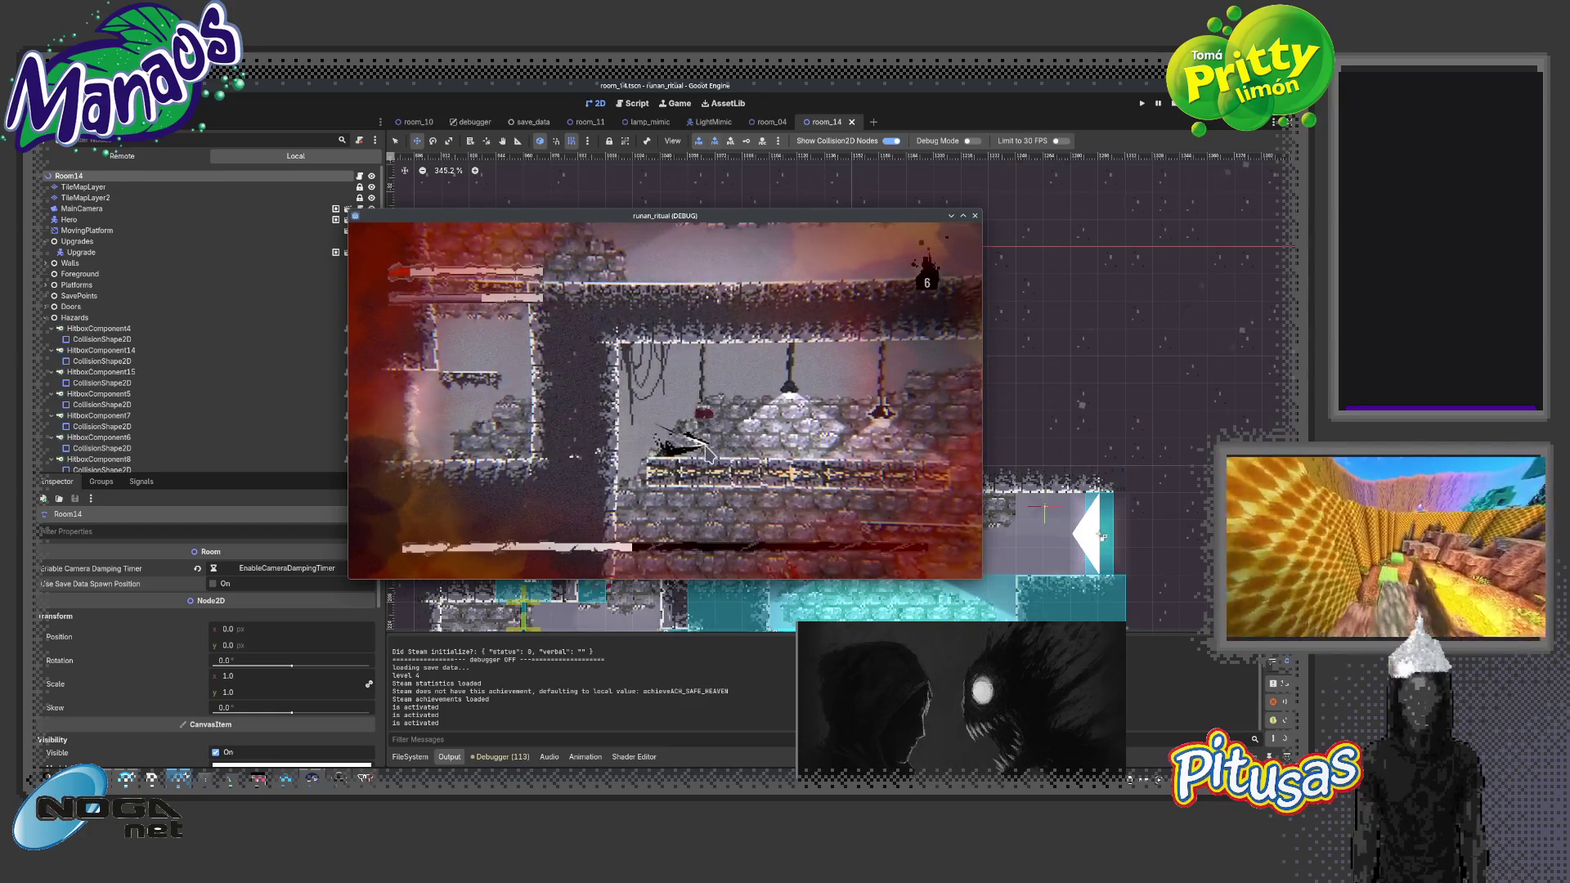
key("Right")
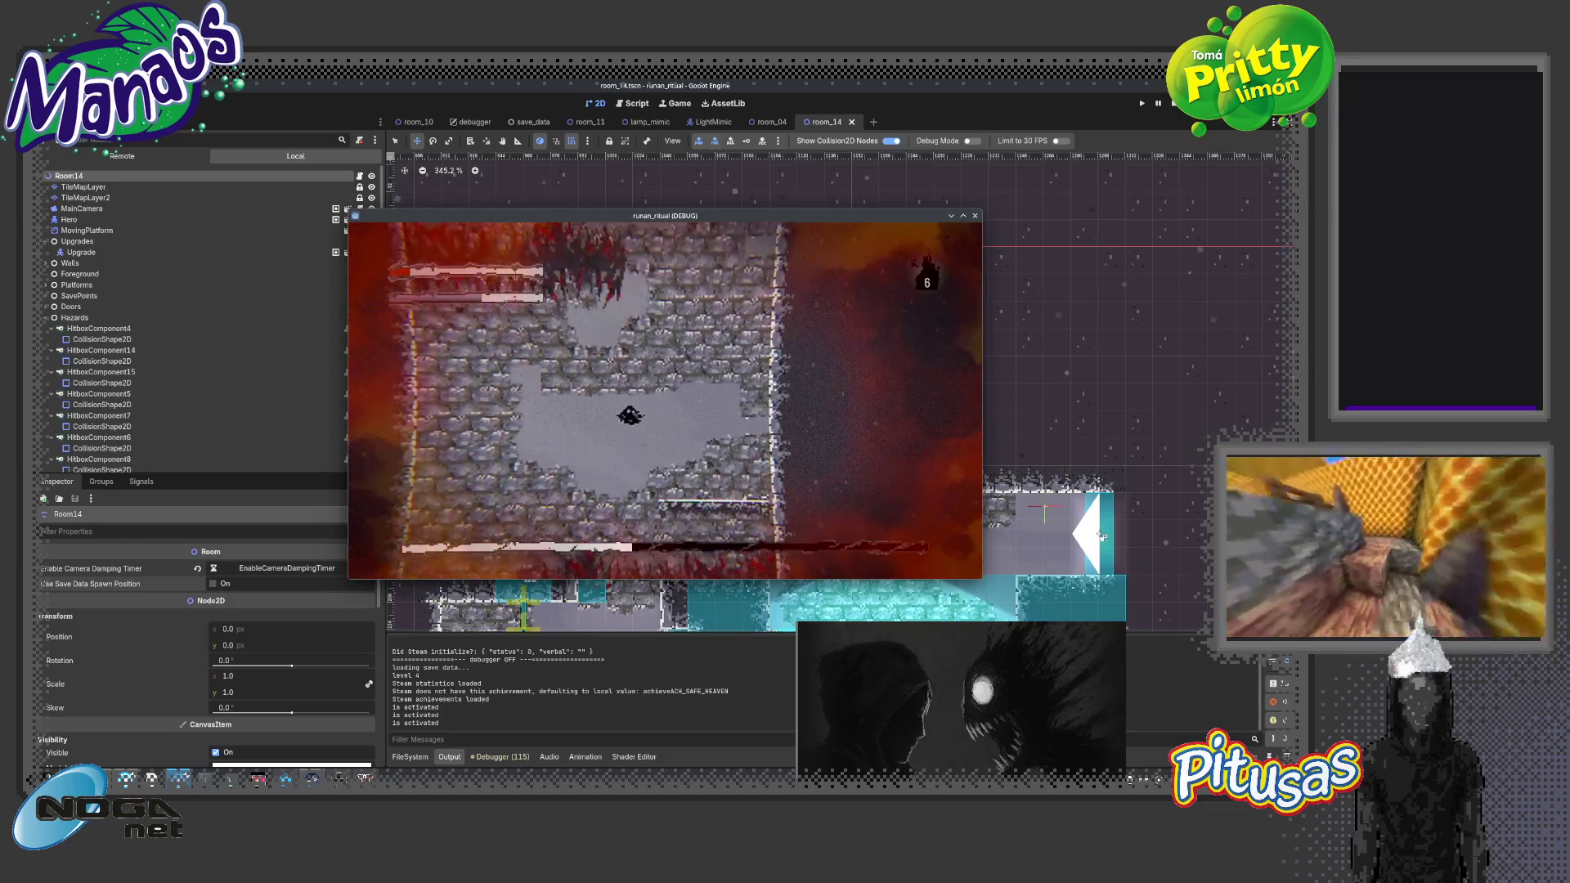
key("space")
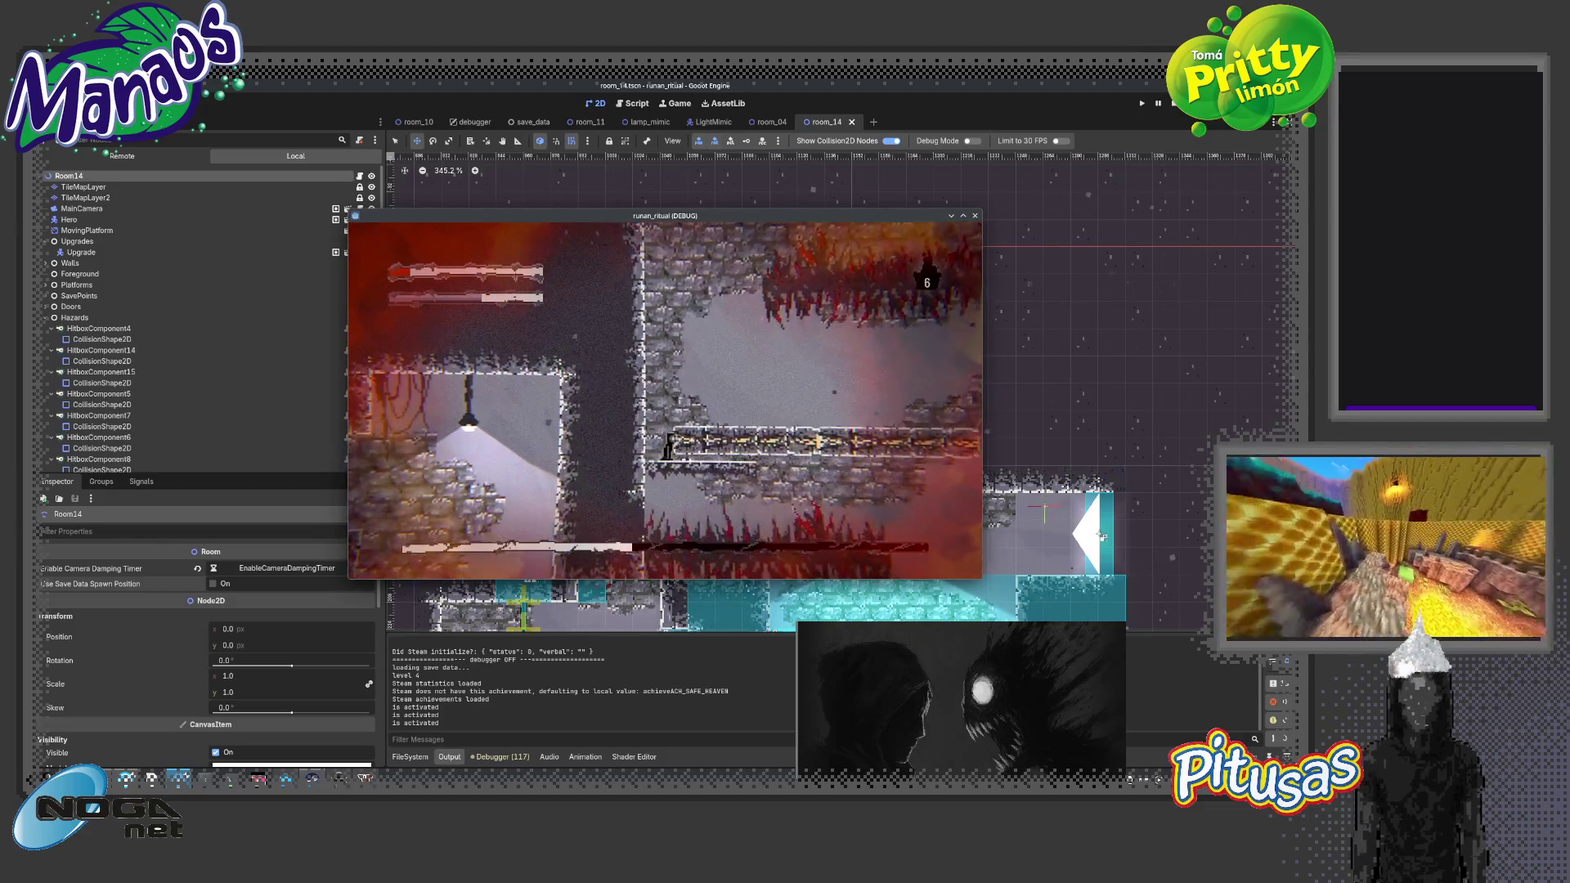
Continue through the next spiked room and the lamp-lit rooms to the right, then stop with F8
key("Left")
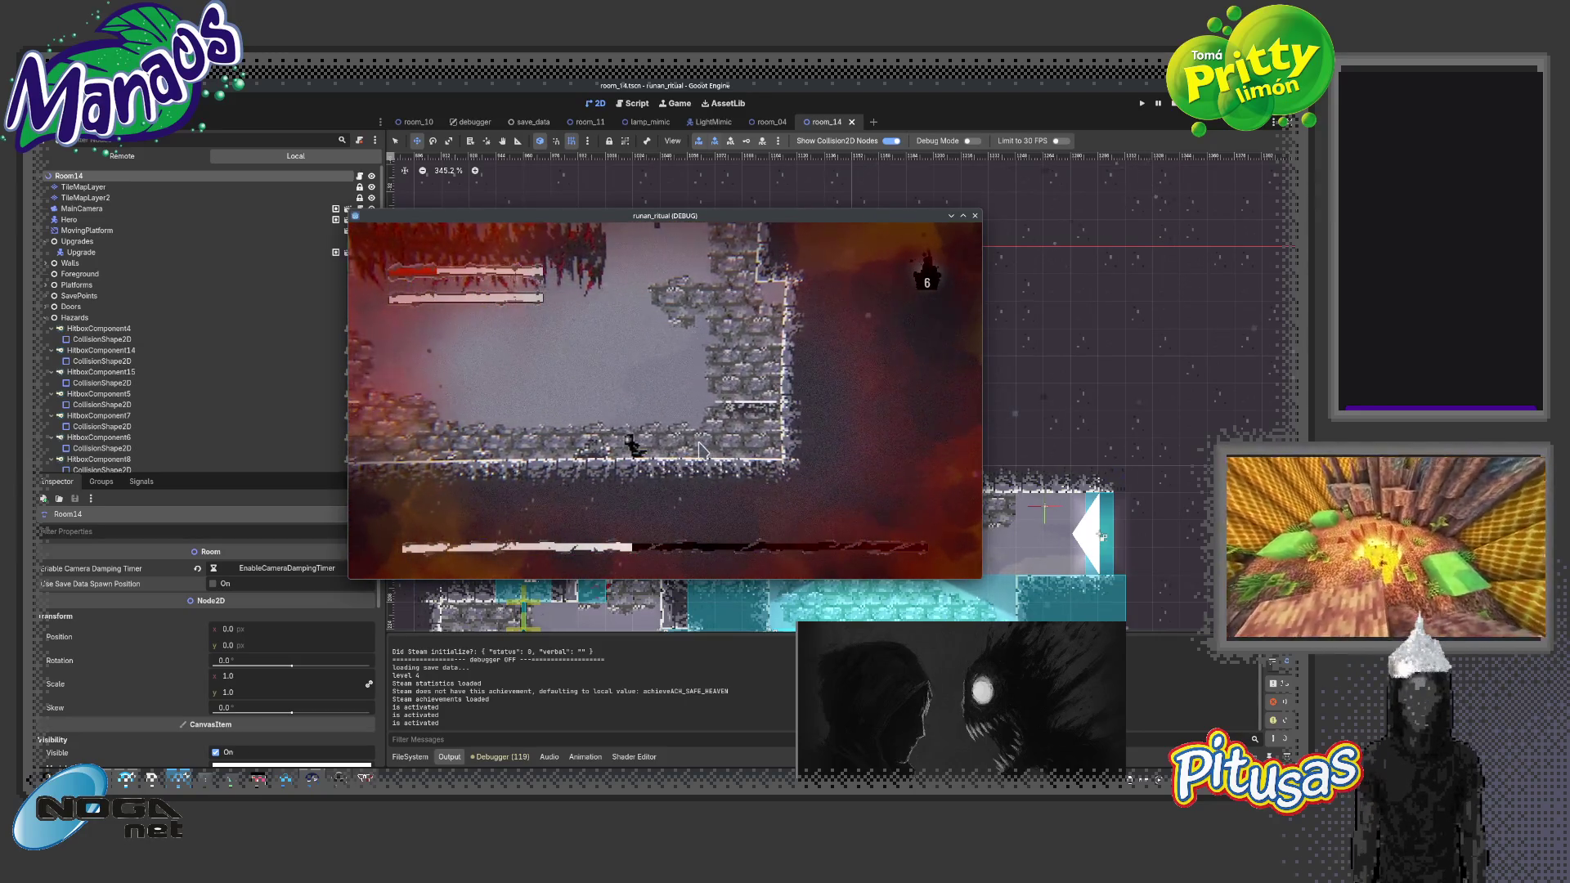
key("Left")
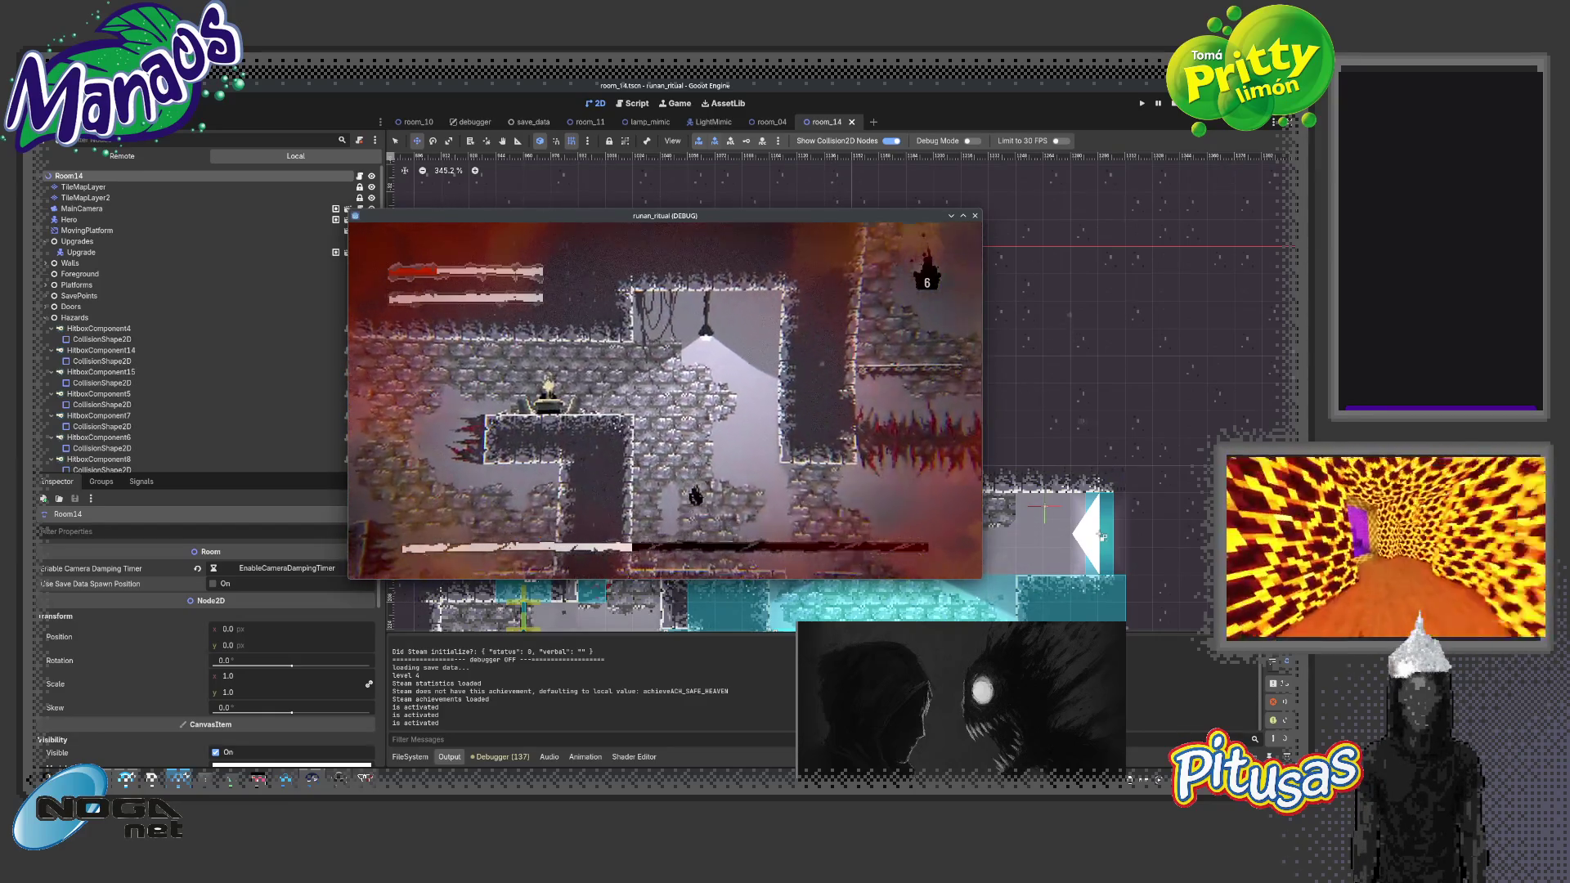
key("Right")
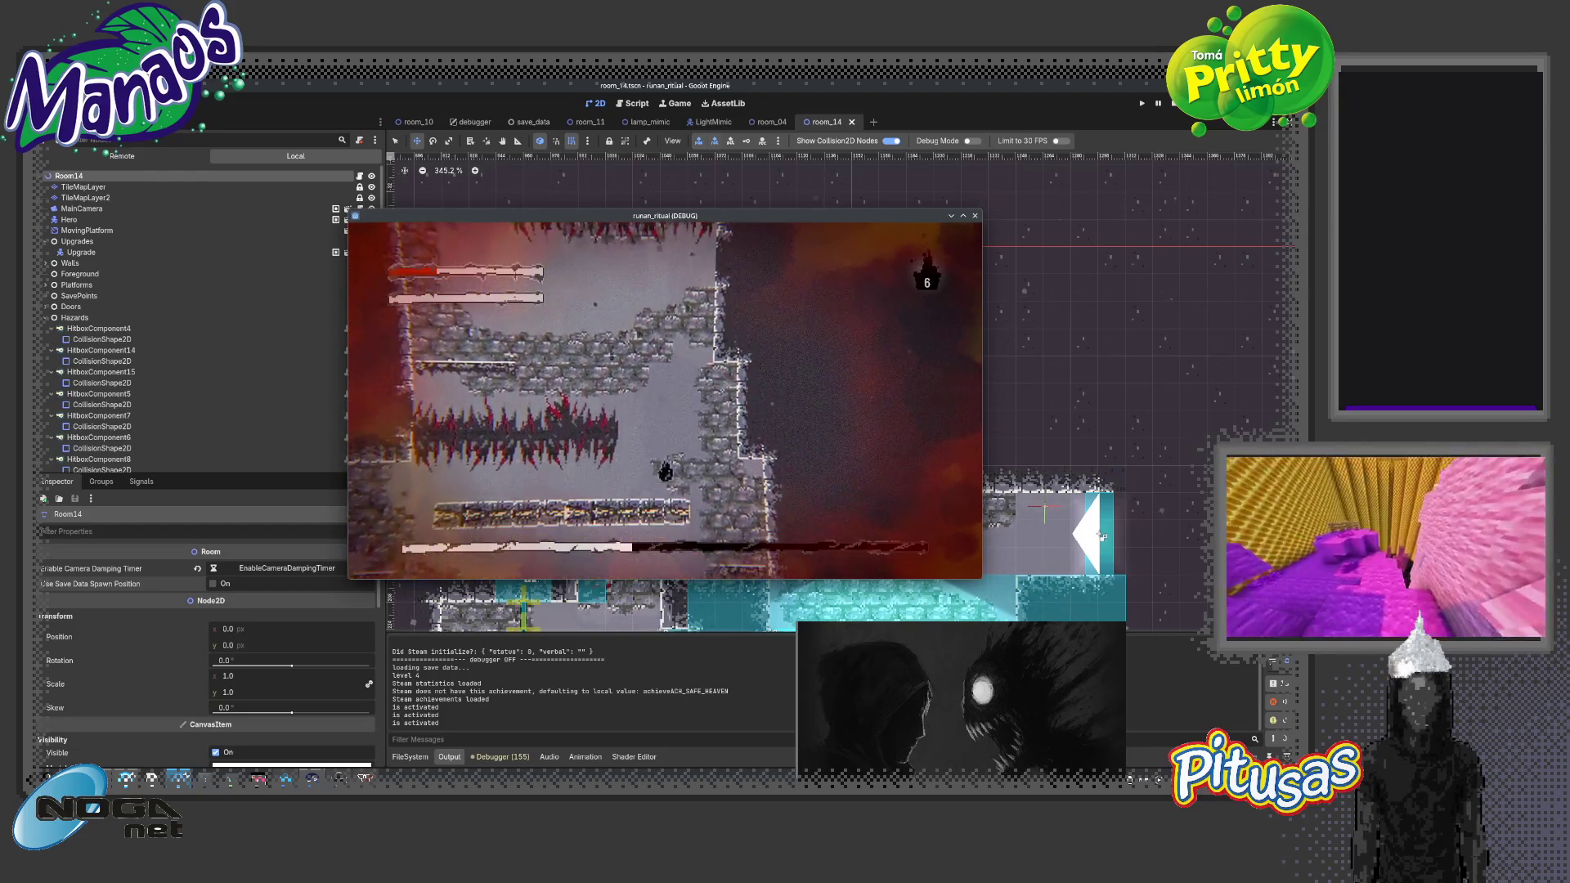
key("Right")
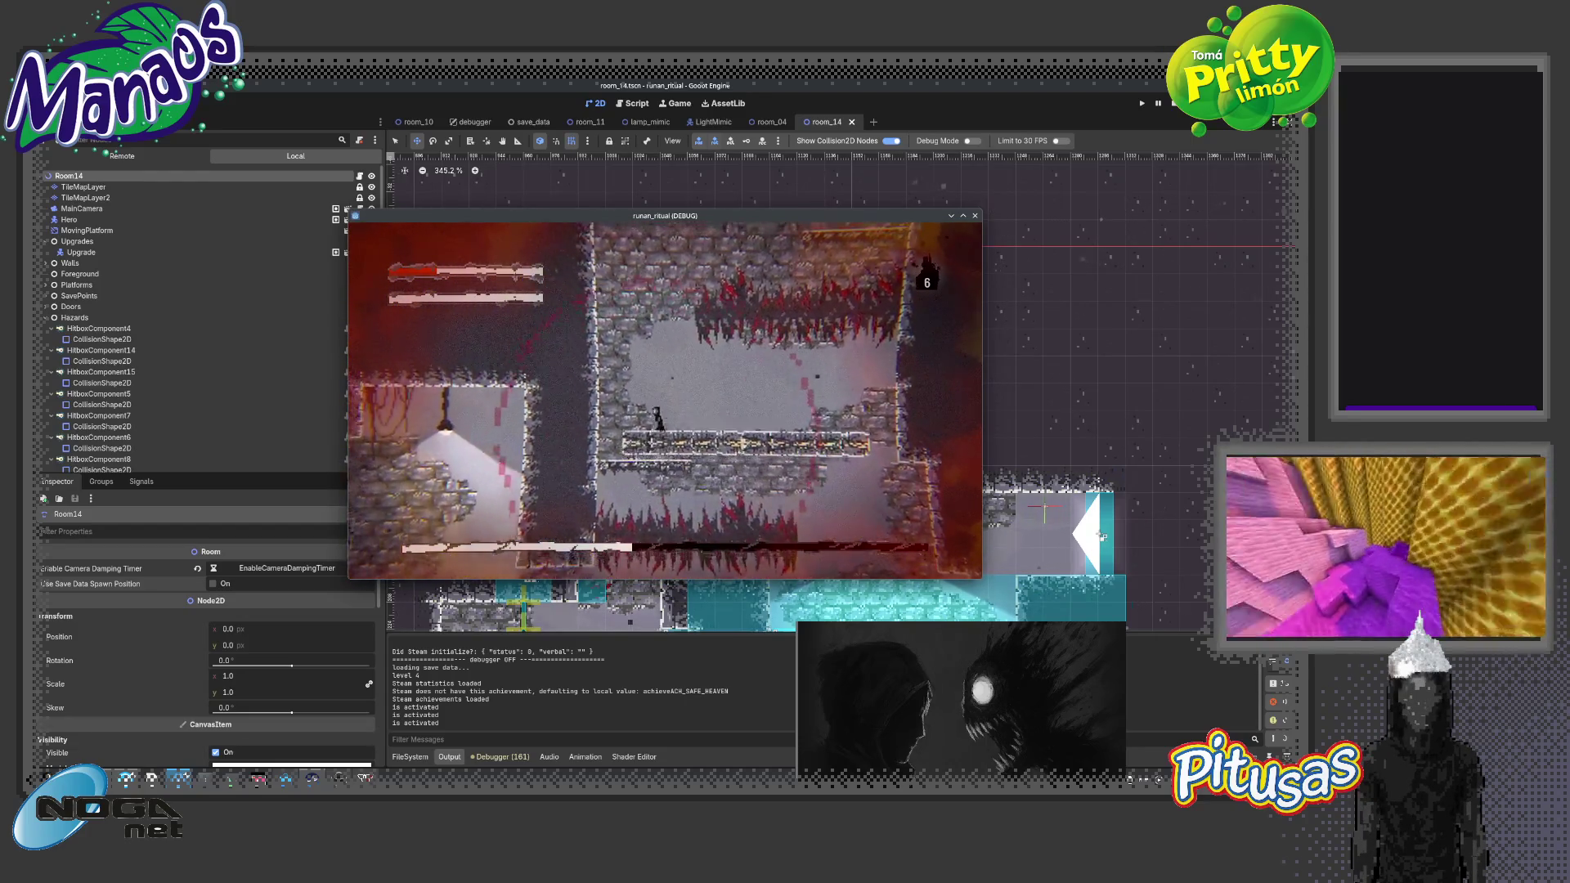
key("Right")
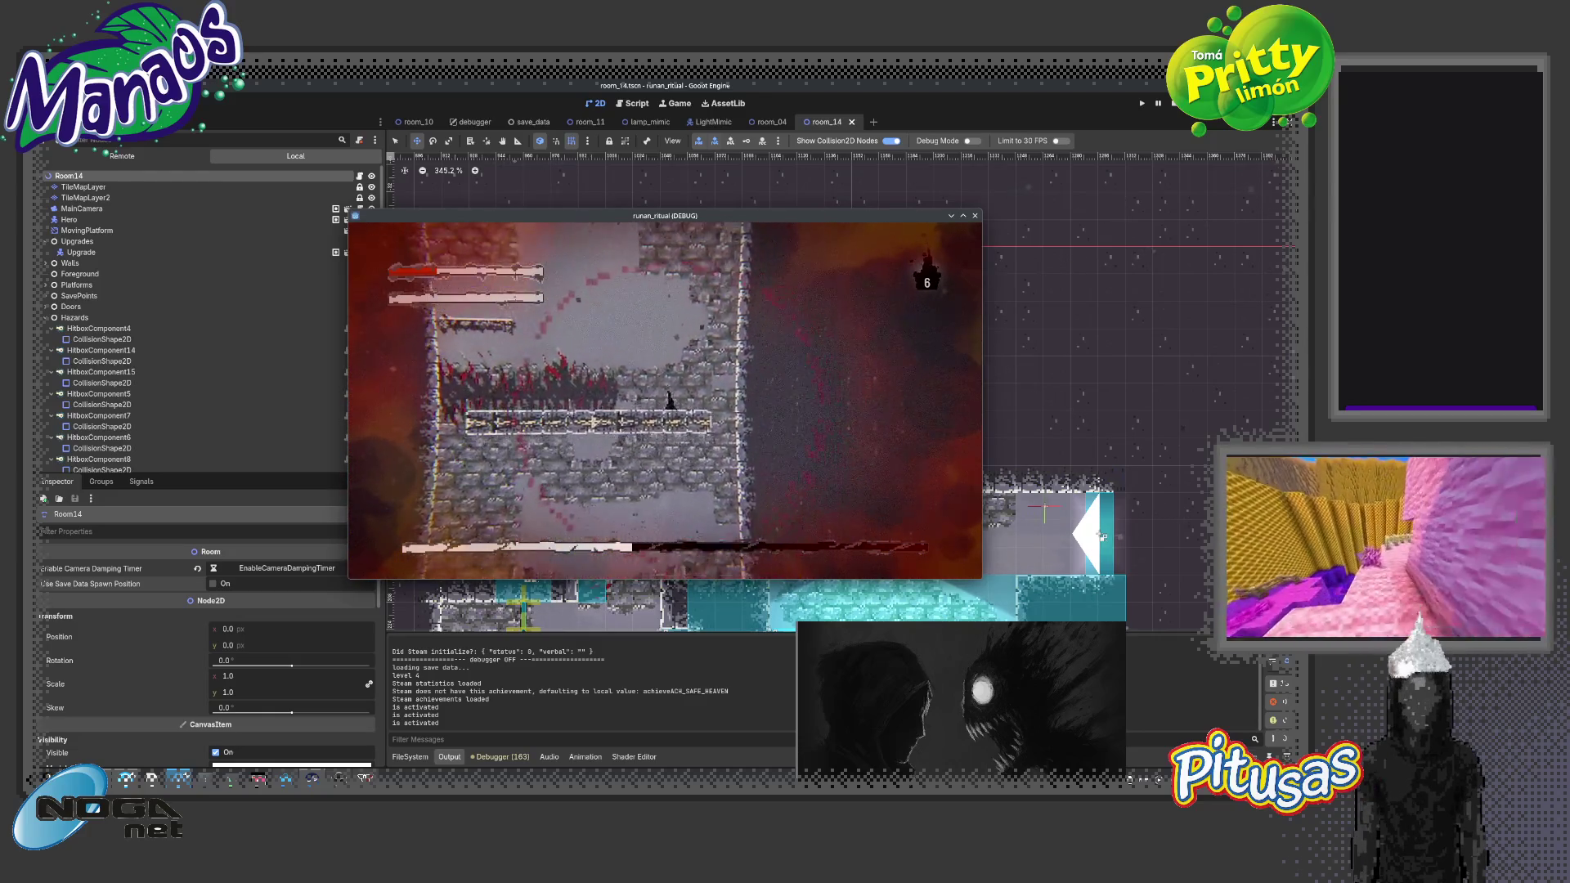
key("Right")
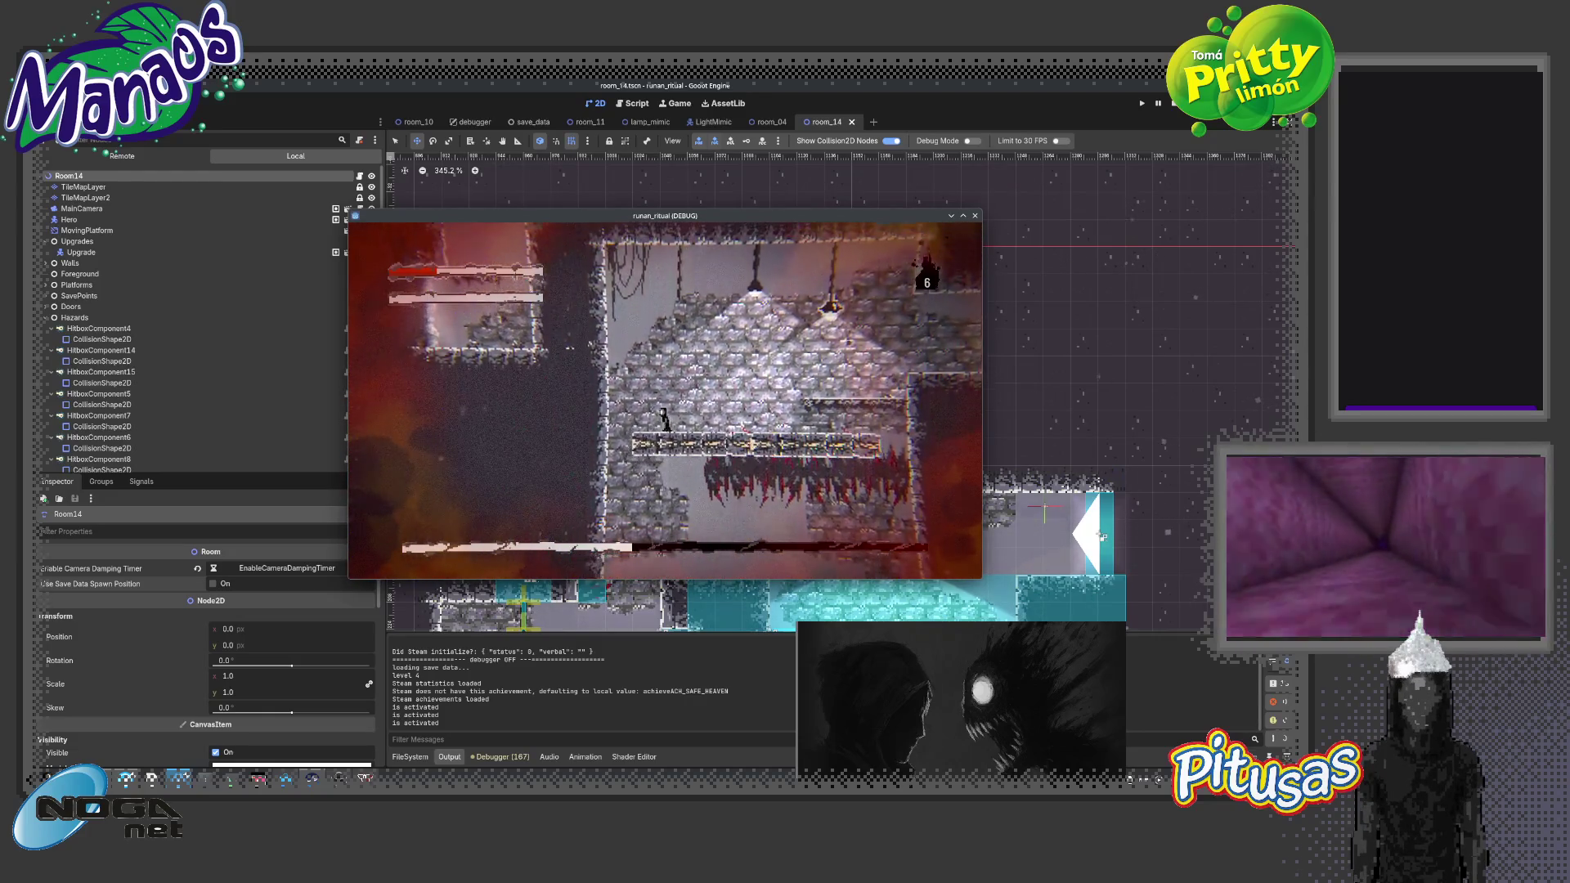
key("Right")
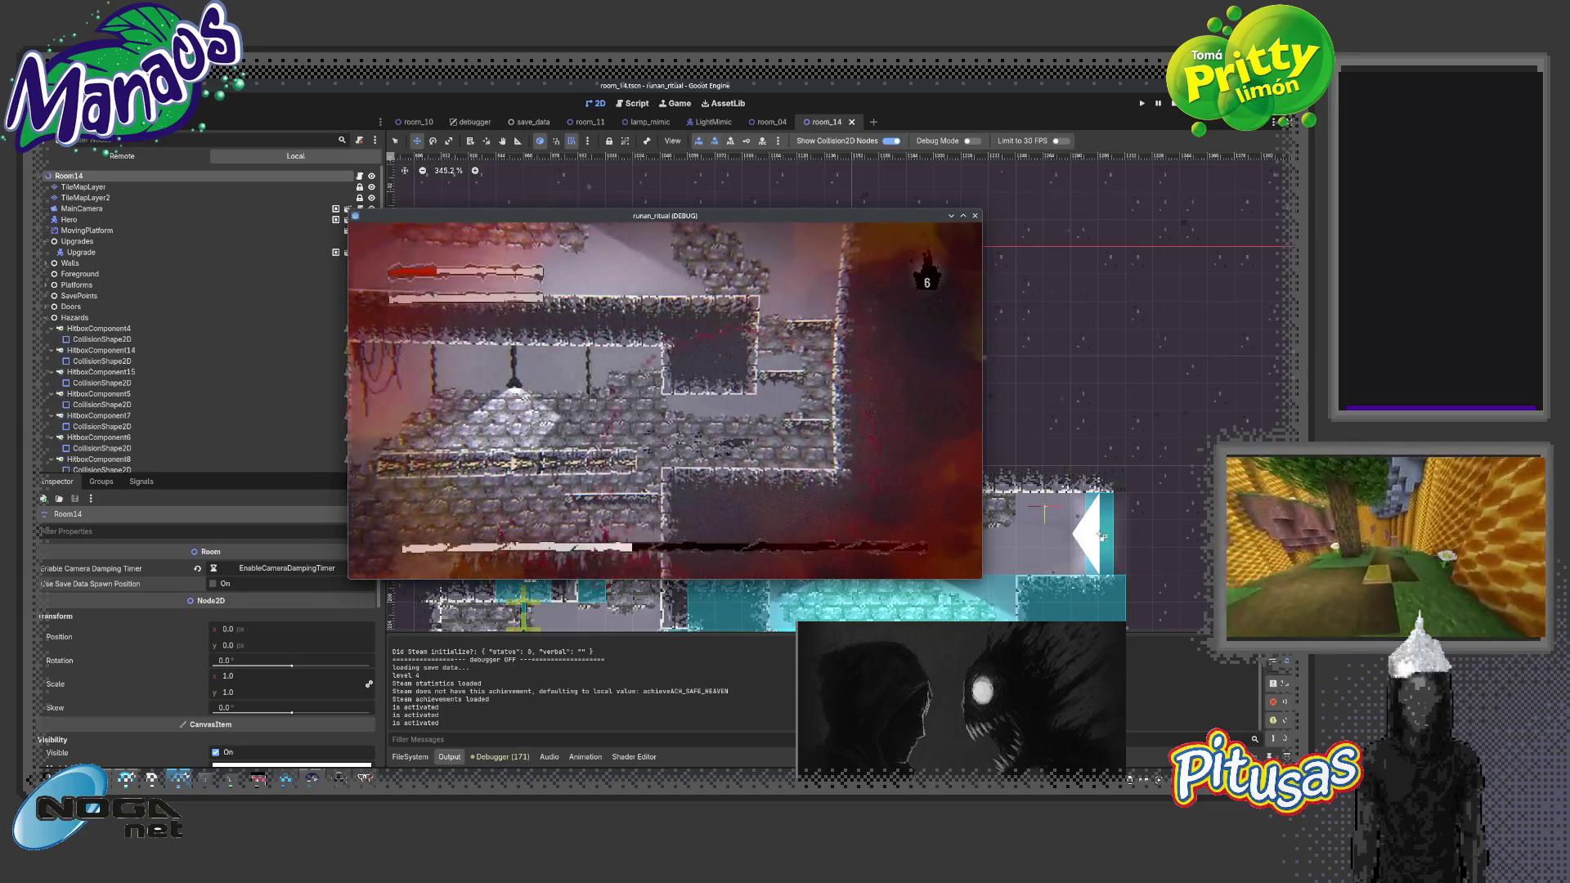
key("Right")
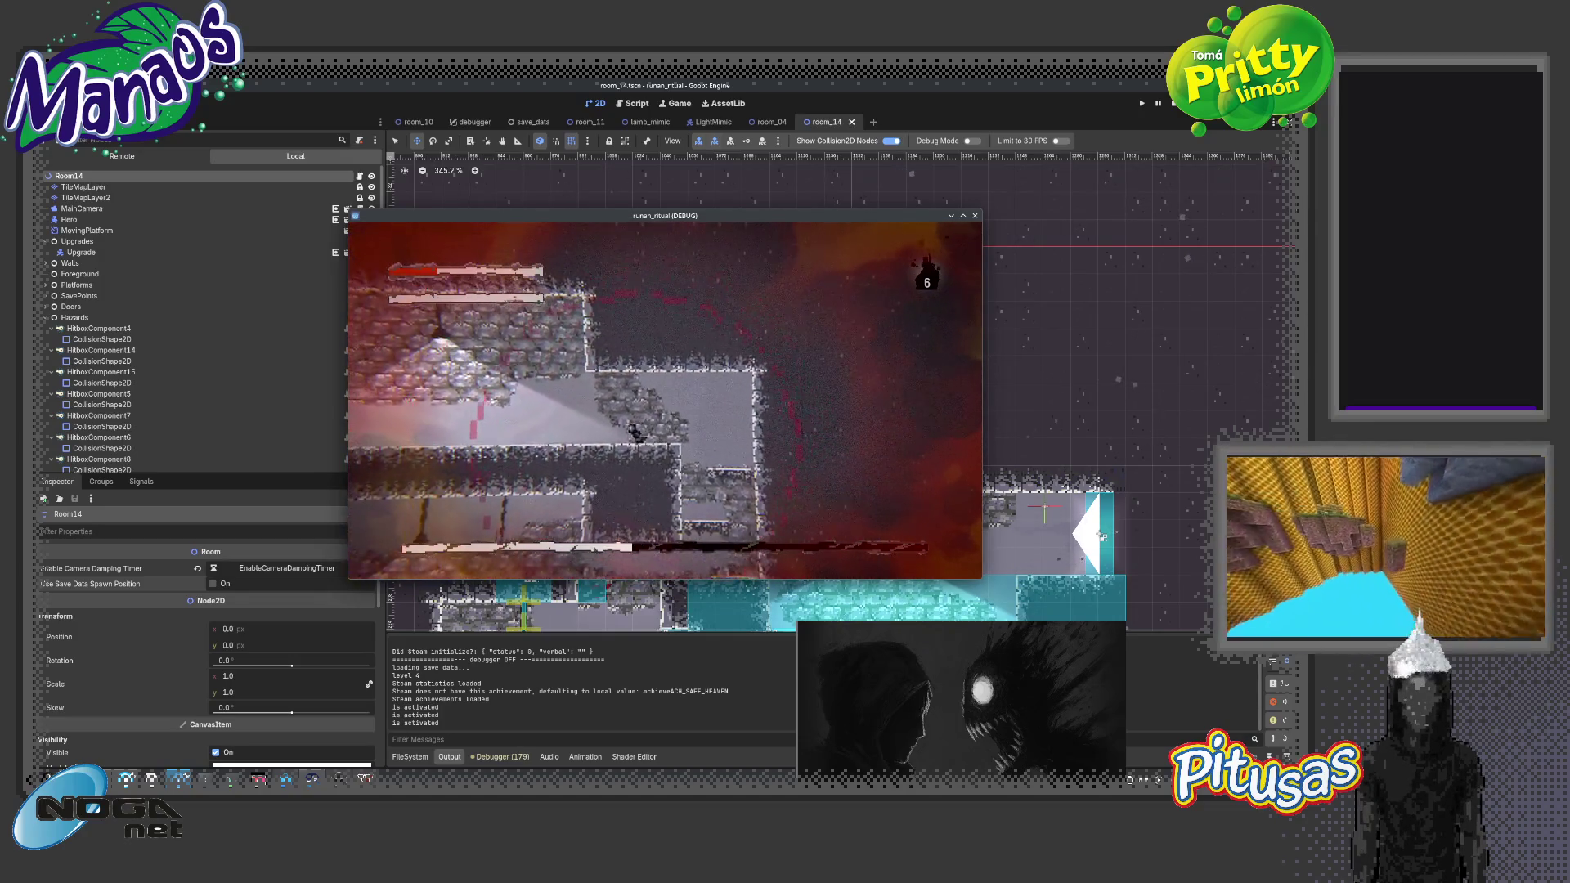
key("F8")
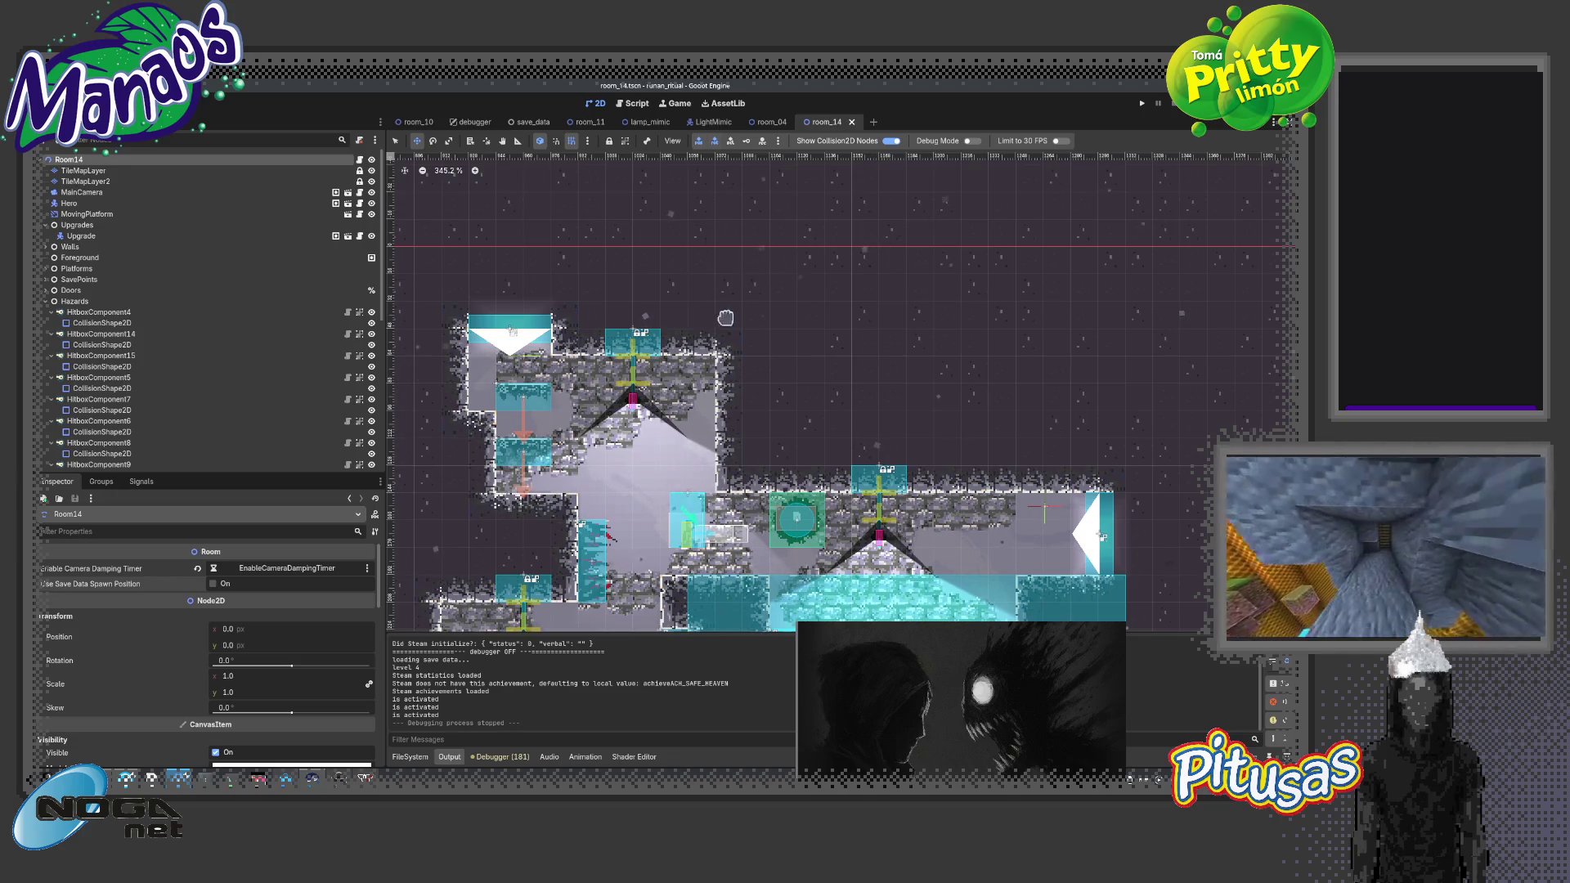
Check the LampMimic root in lamp_mimic, then enable Use Save Data Spawn Position in room_14
left_click(654, 122)
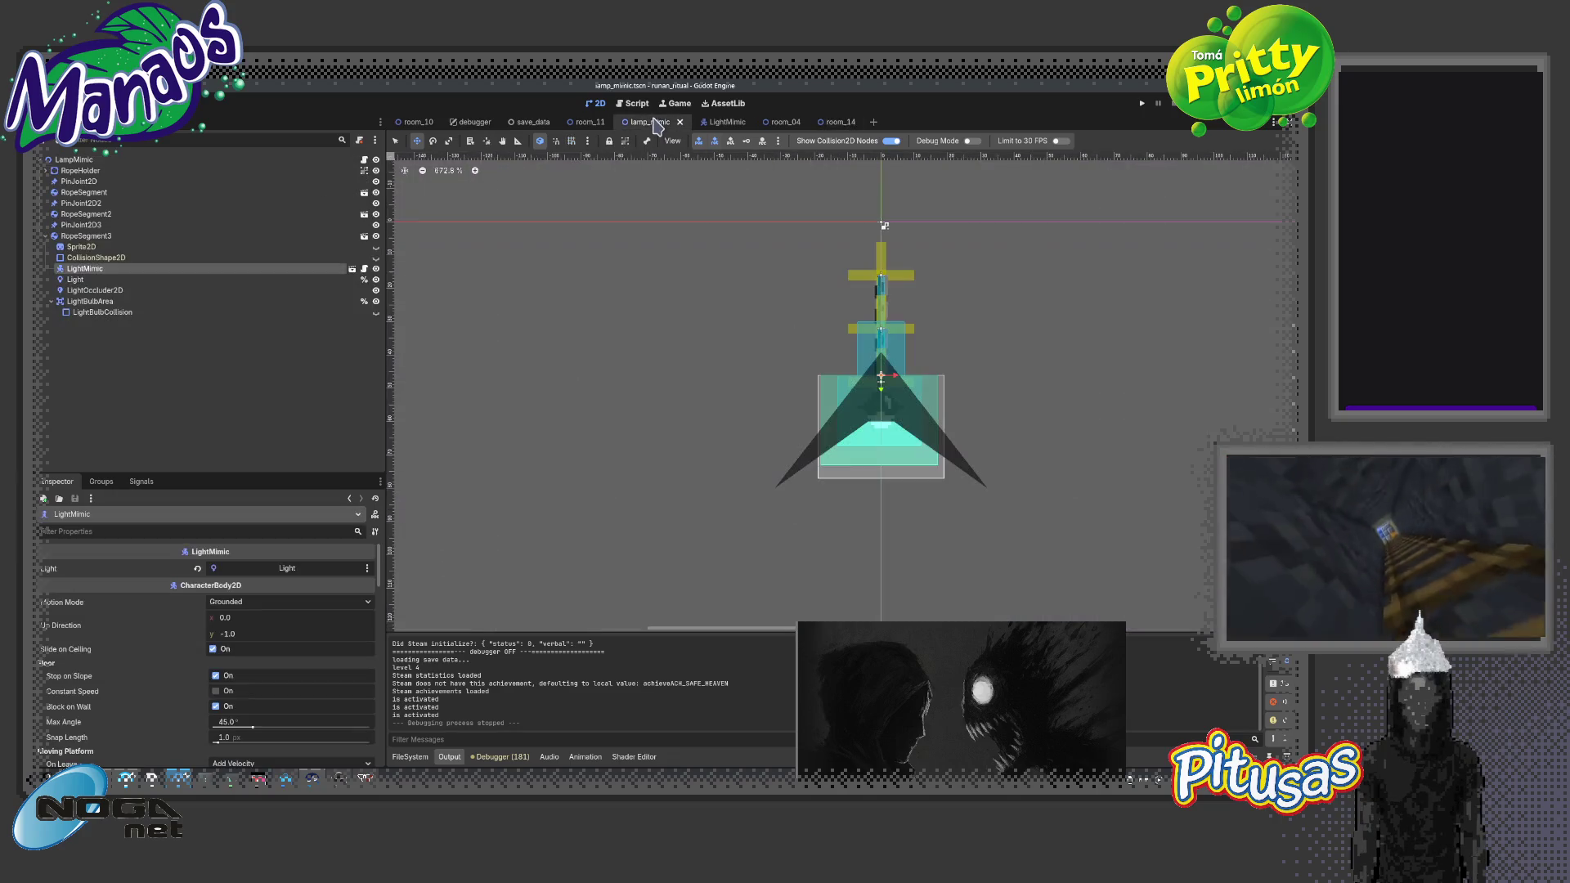
left_click(115, 160)
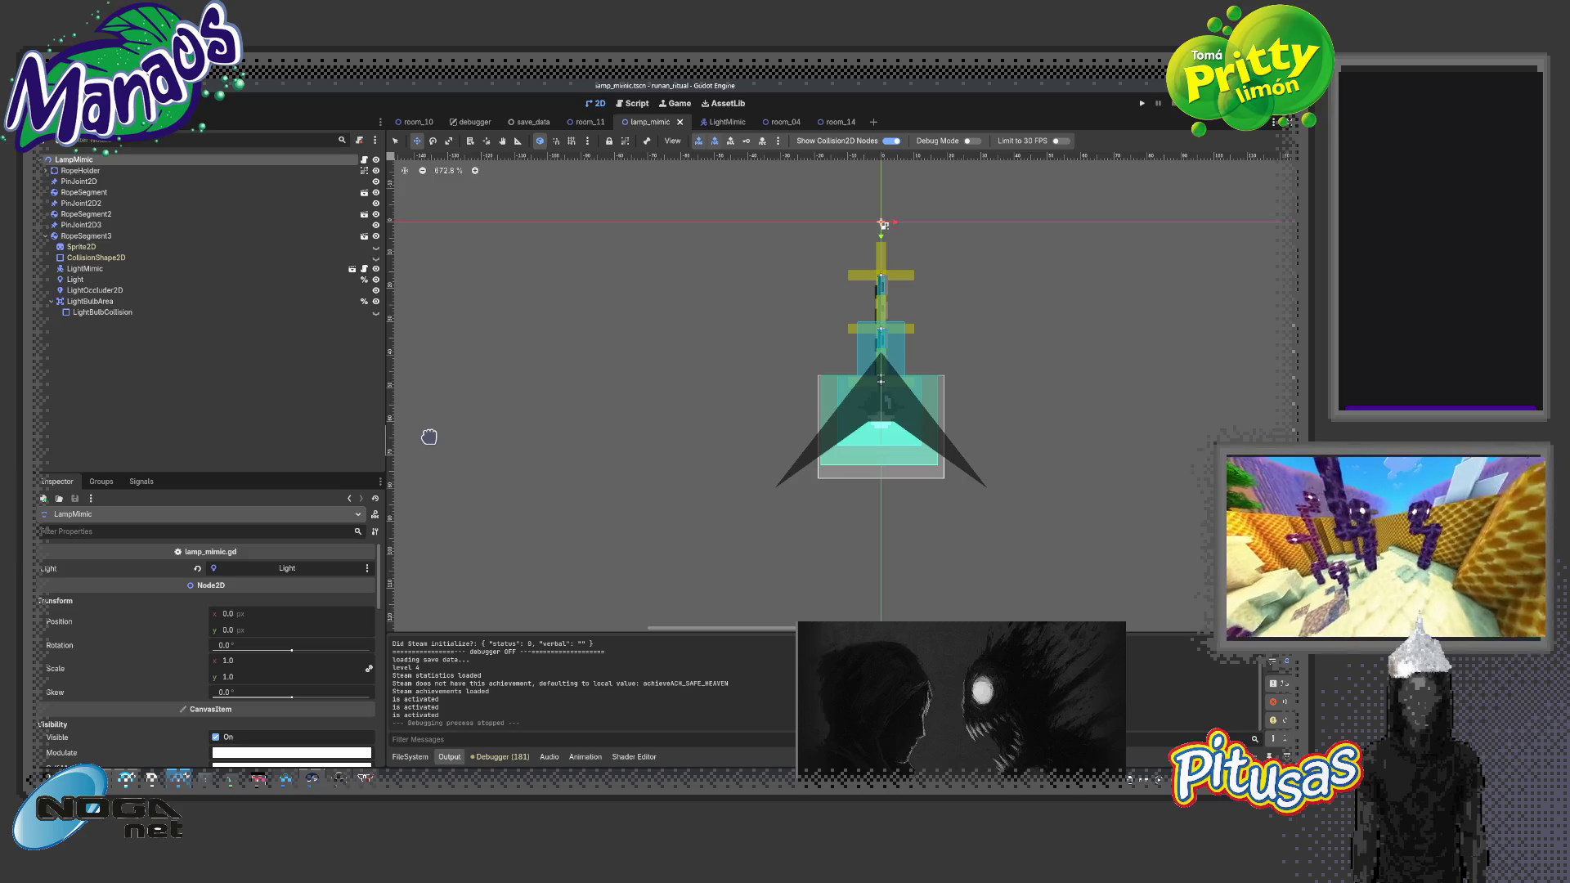
left_click(842, 121)
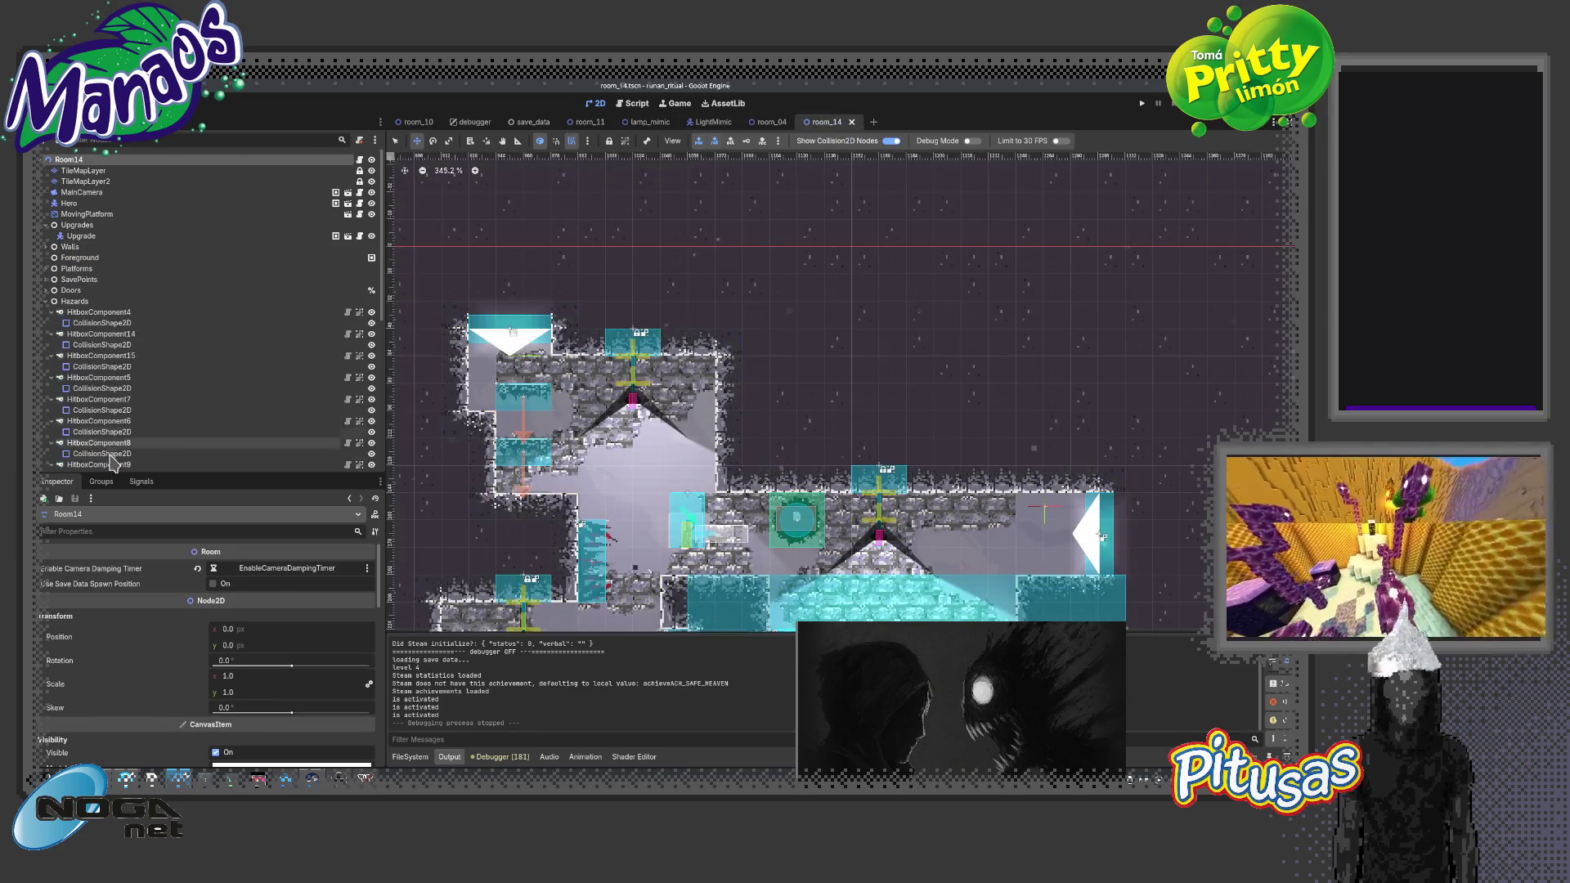
left_click(213, 584)
Quick-open the room_15 scene and launch a debug run with F5
key("ctrl+shift+o")
double_click(687, 487)
scroll(554, 407, "down", 2)
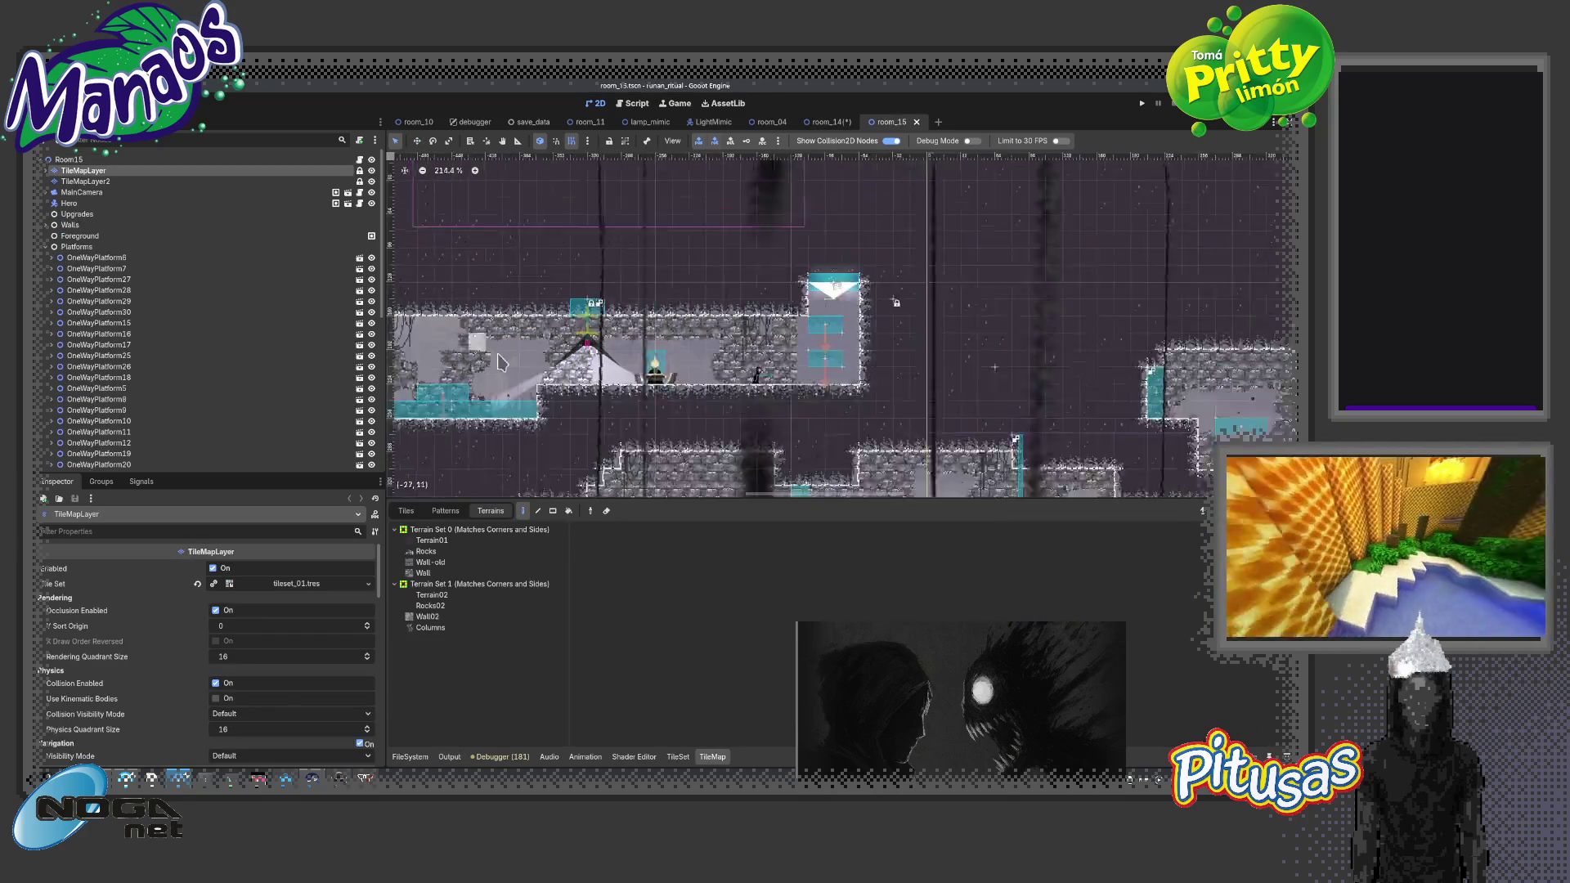
scroll(951, 390, "up", 3)
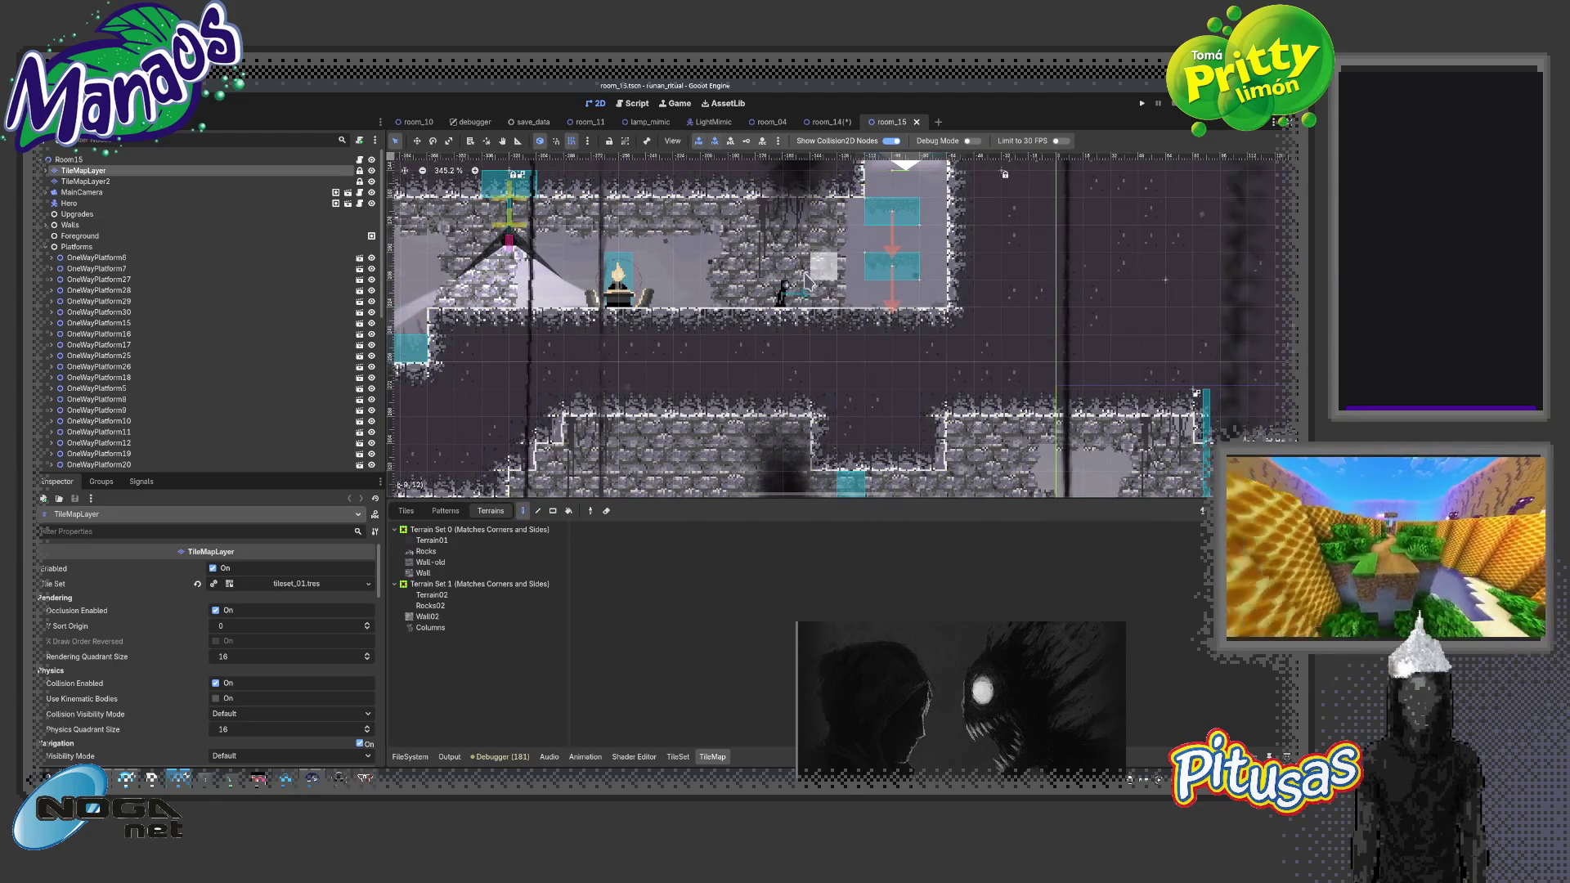
scroll(842, 315, "left", 5)
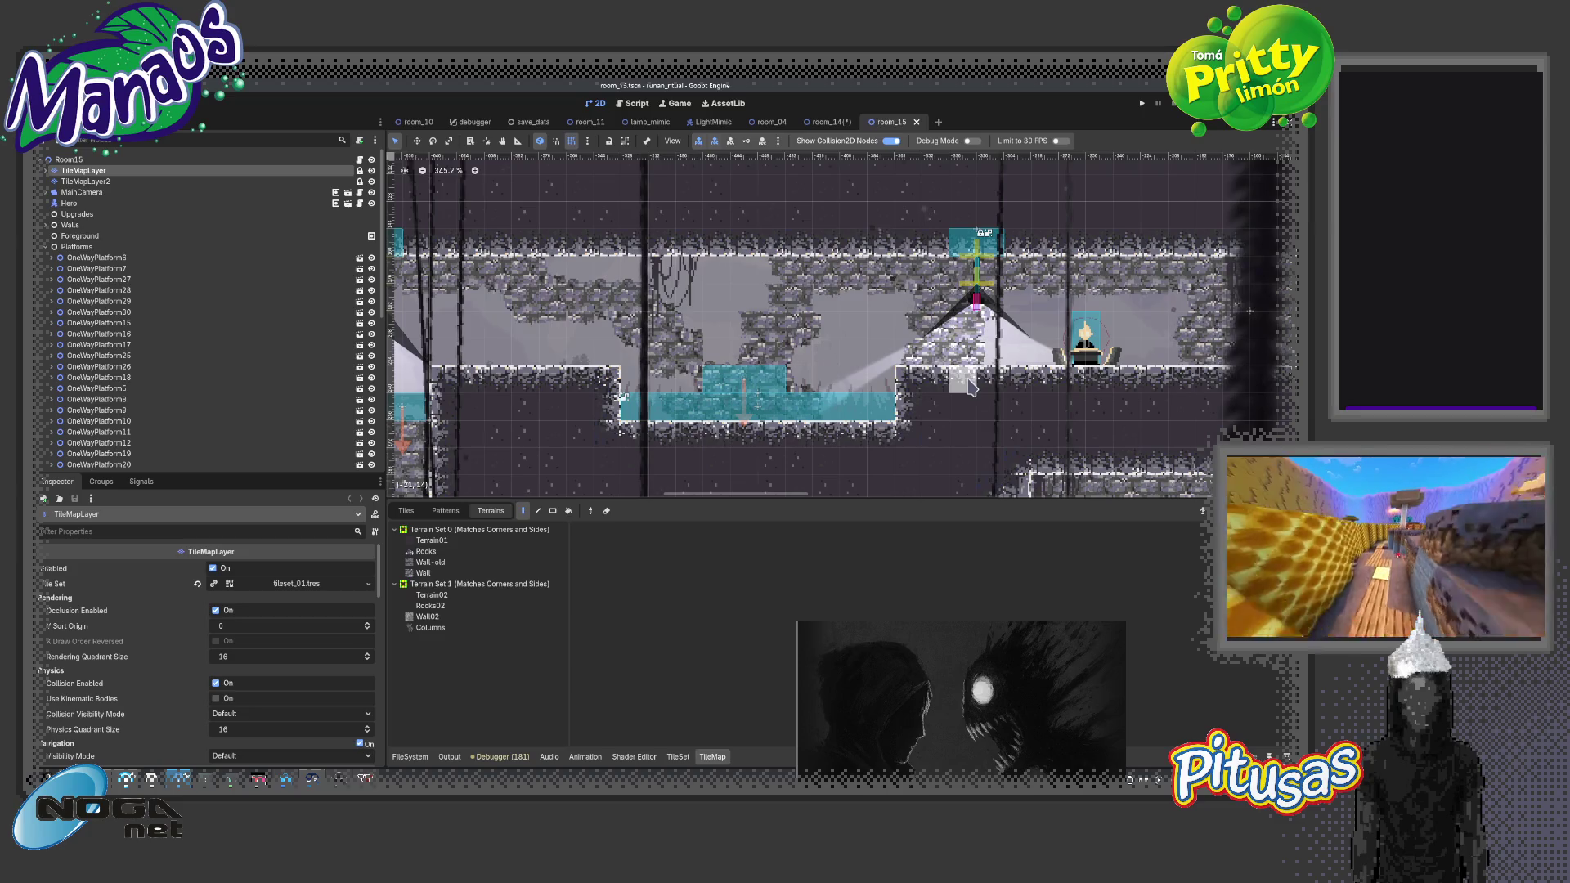
key("F5")
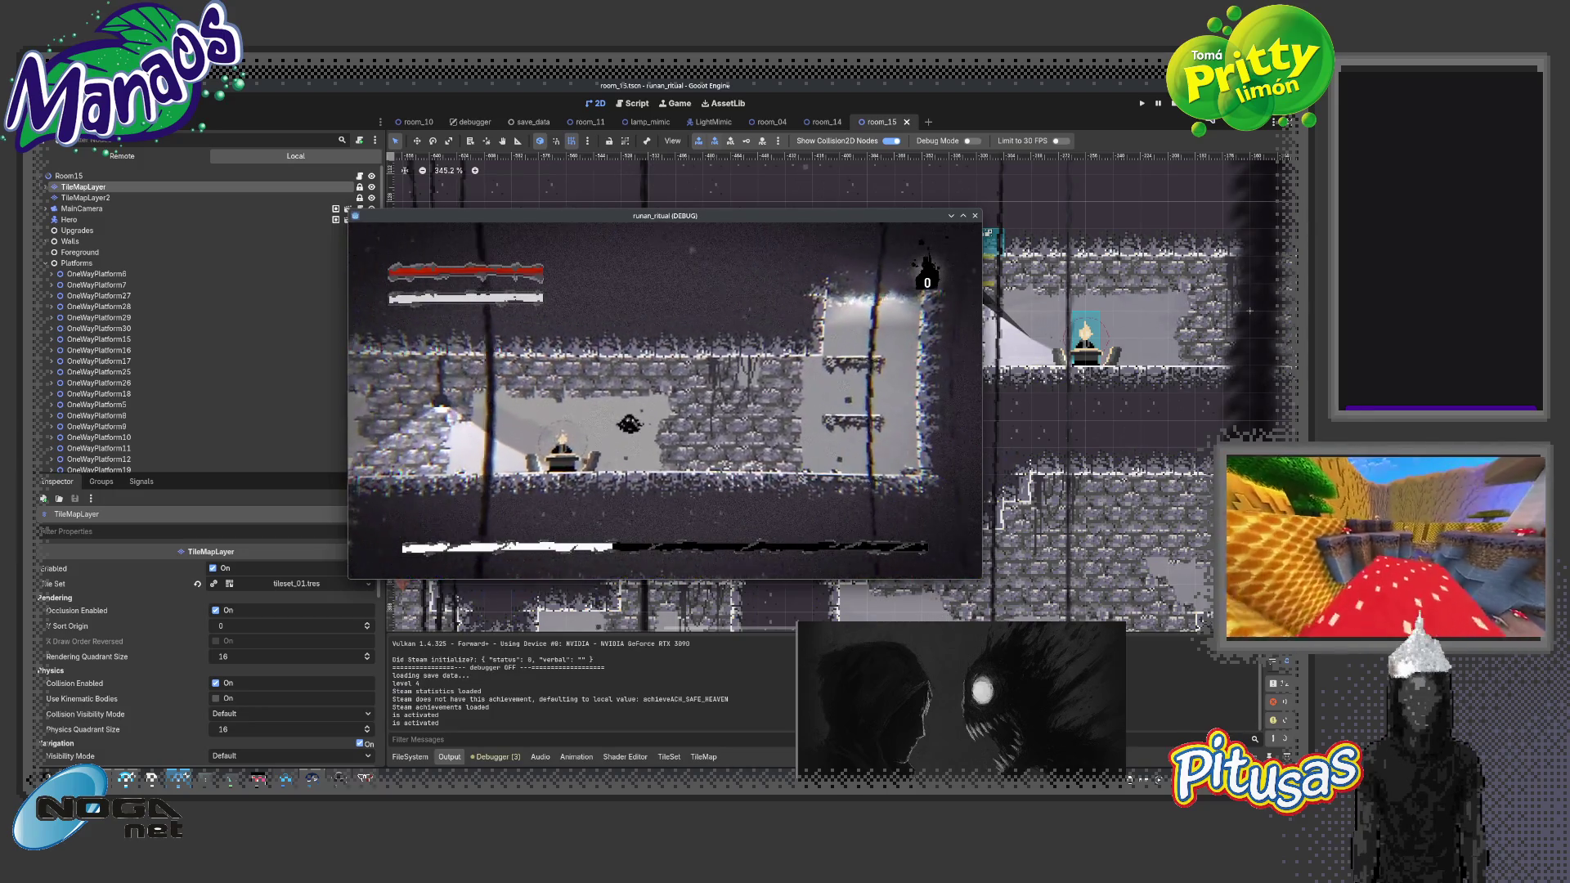
Move the character left through the level, dropping to lower platforms and attacking
key("Left")
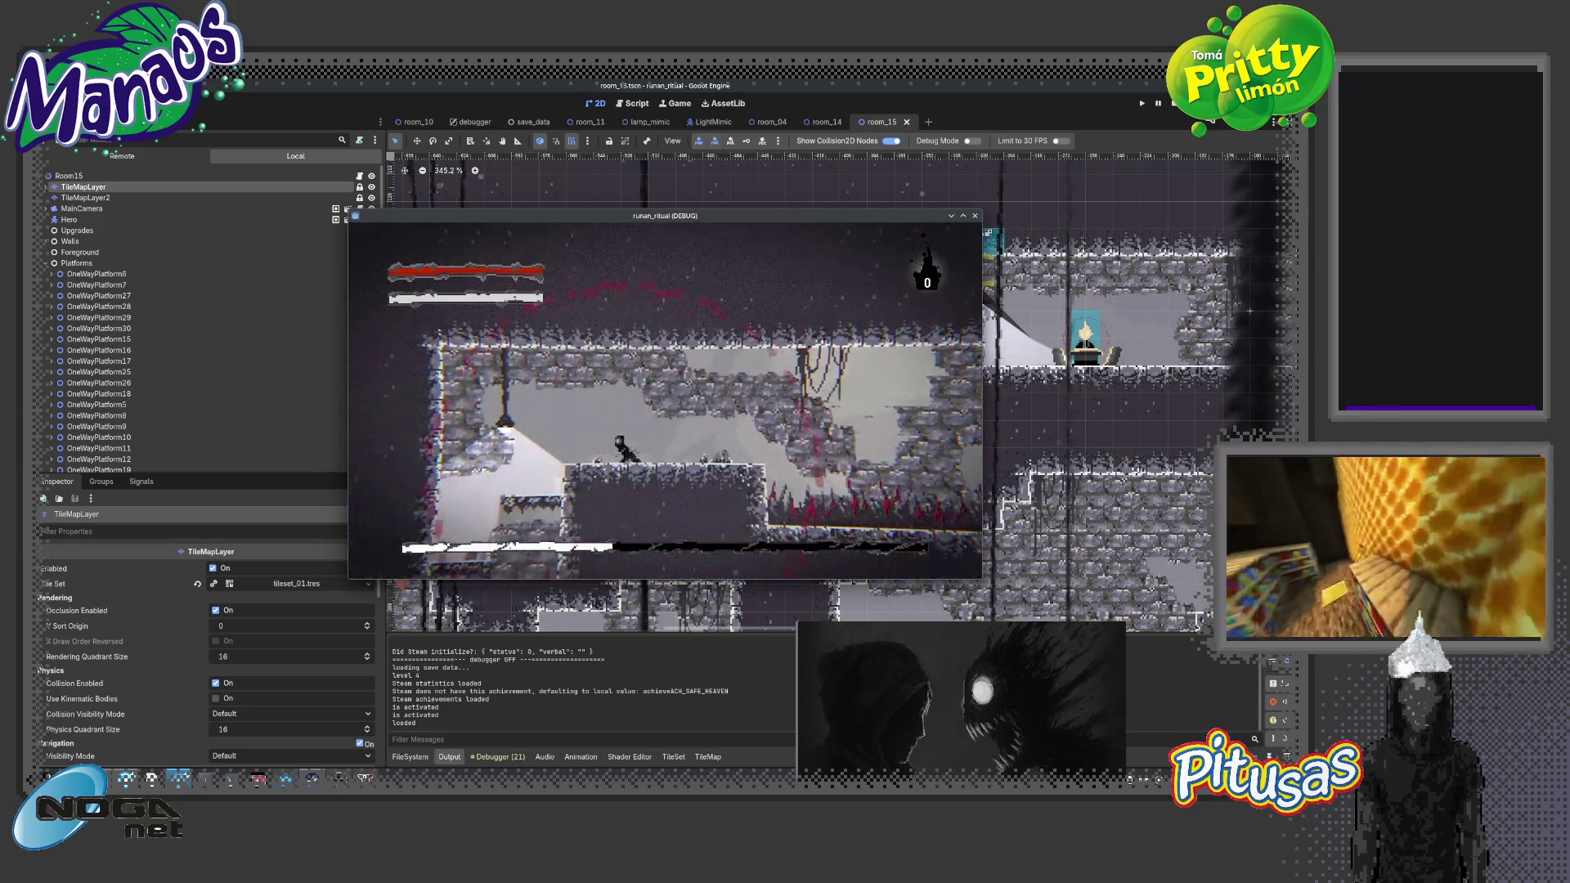
key("Left")
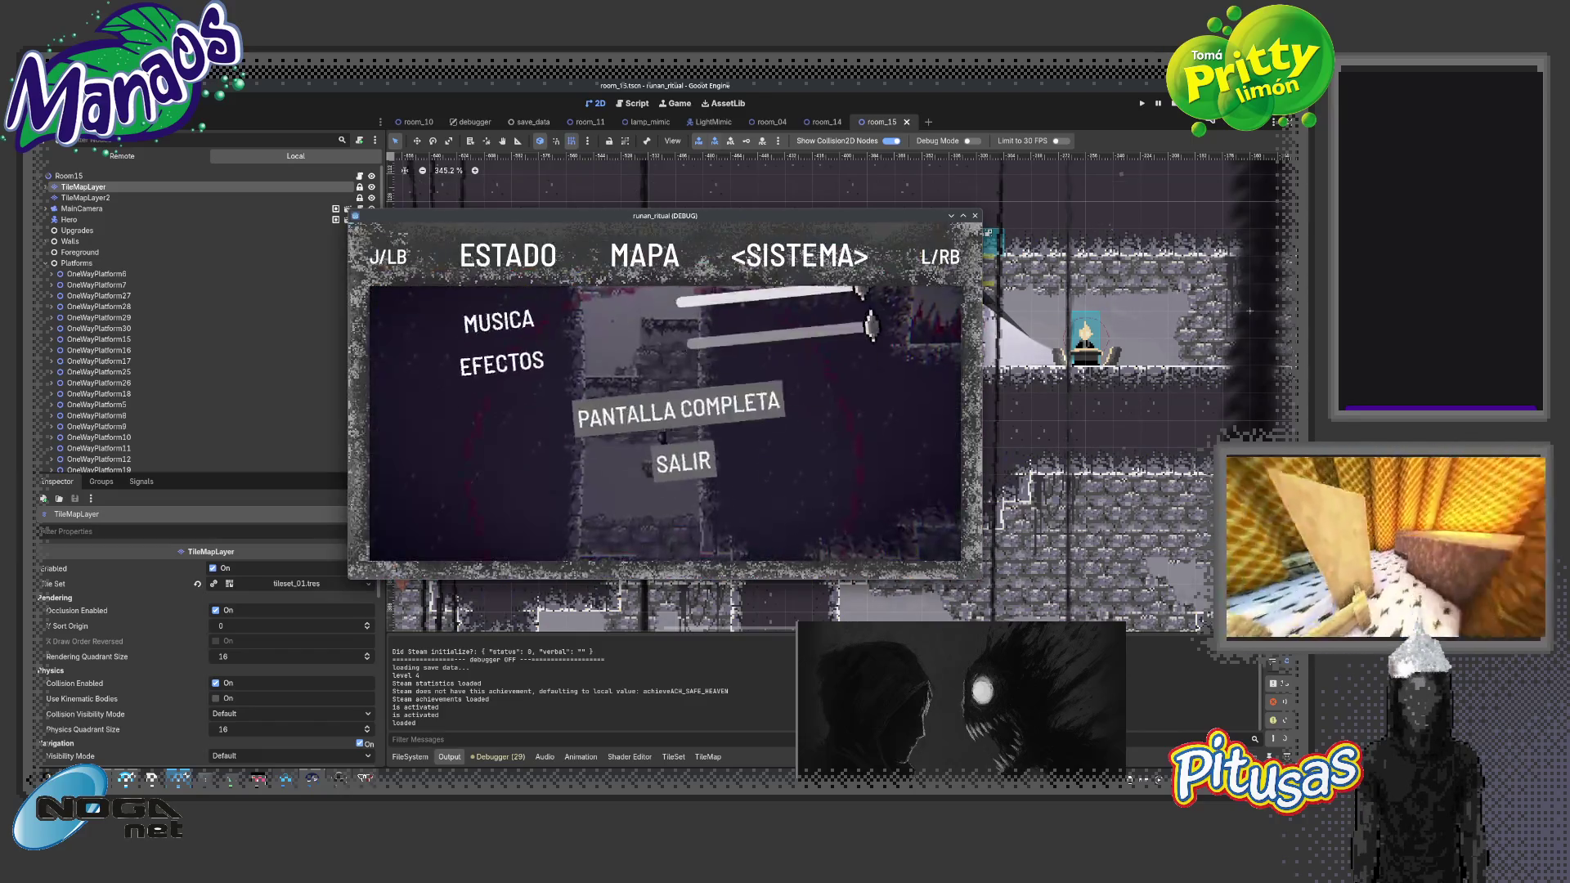
key("Return")
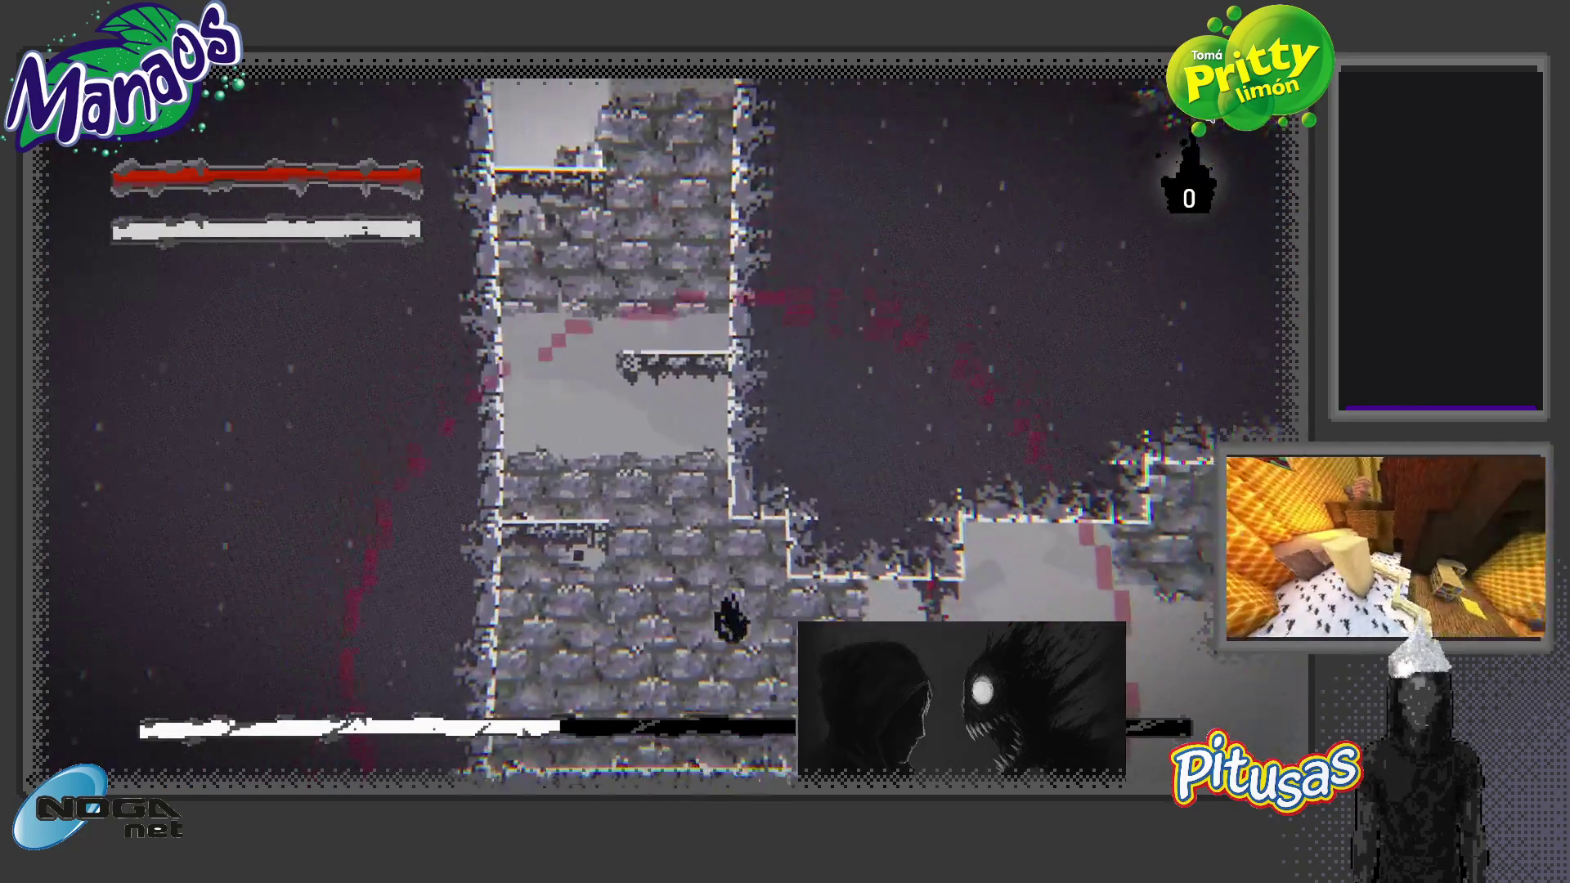
key("Left")
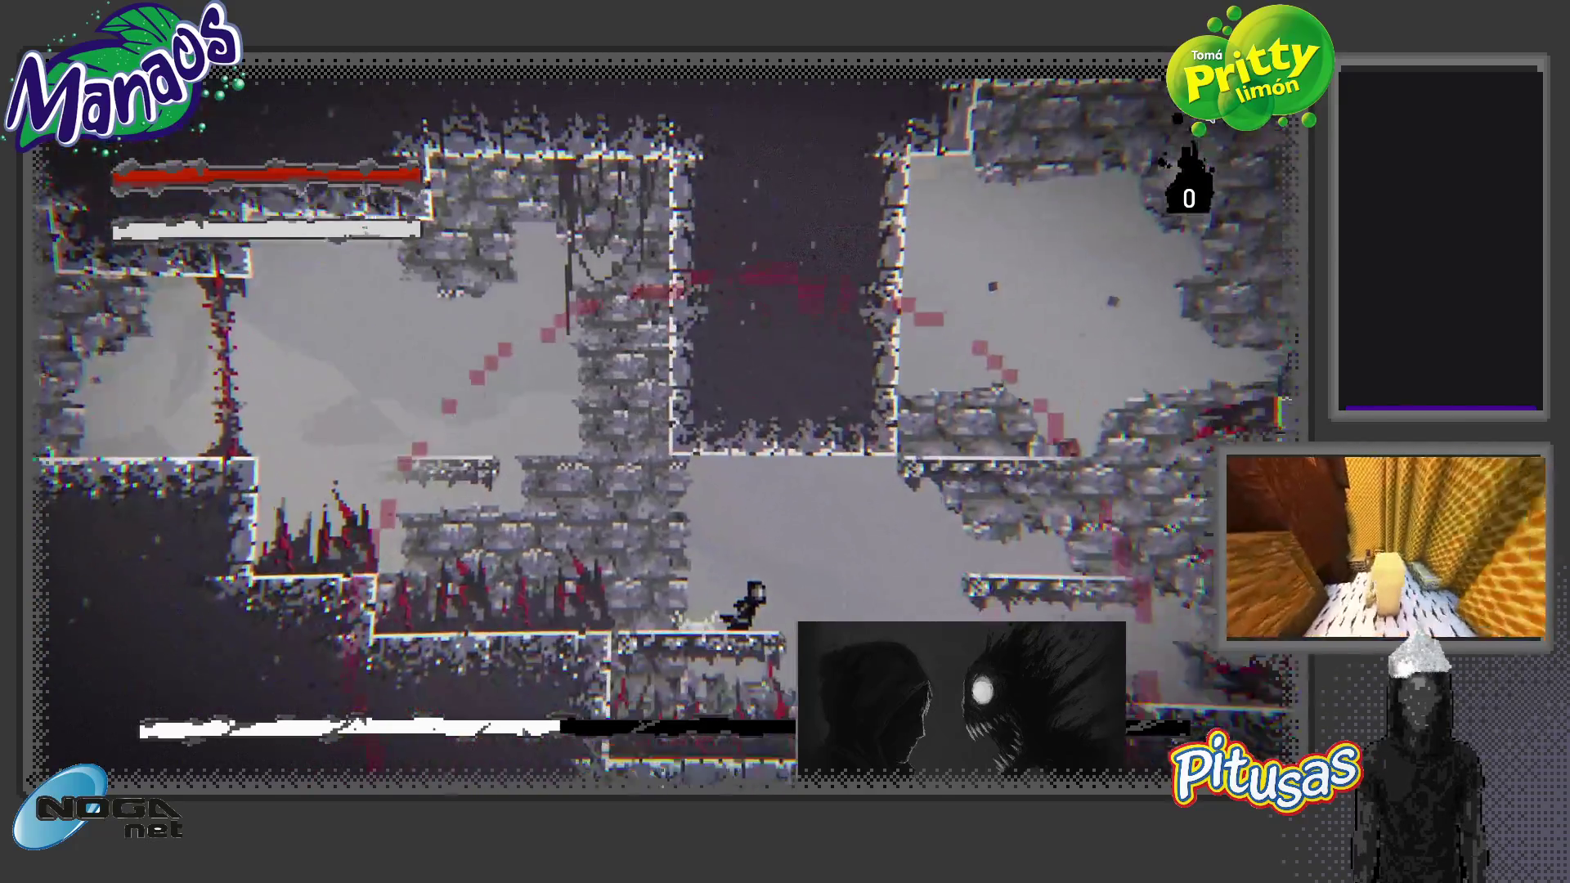
key("Left")
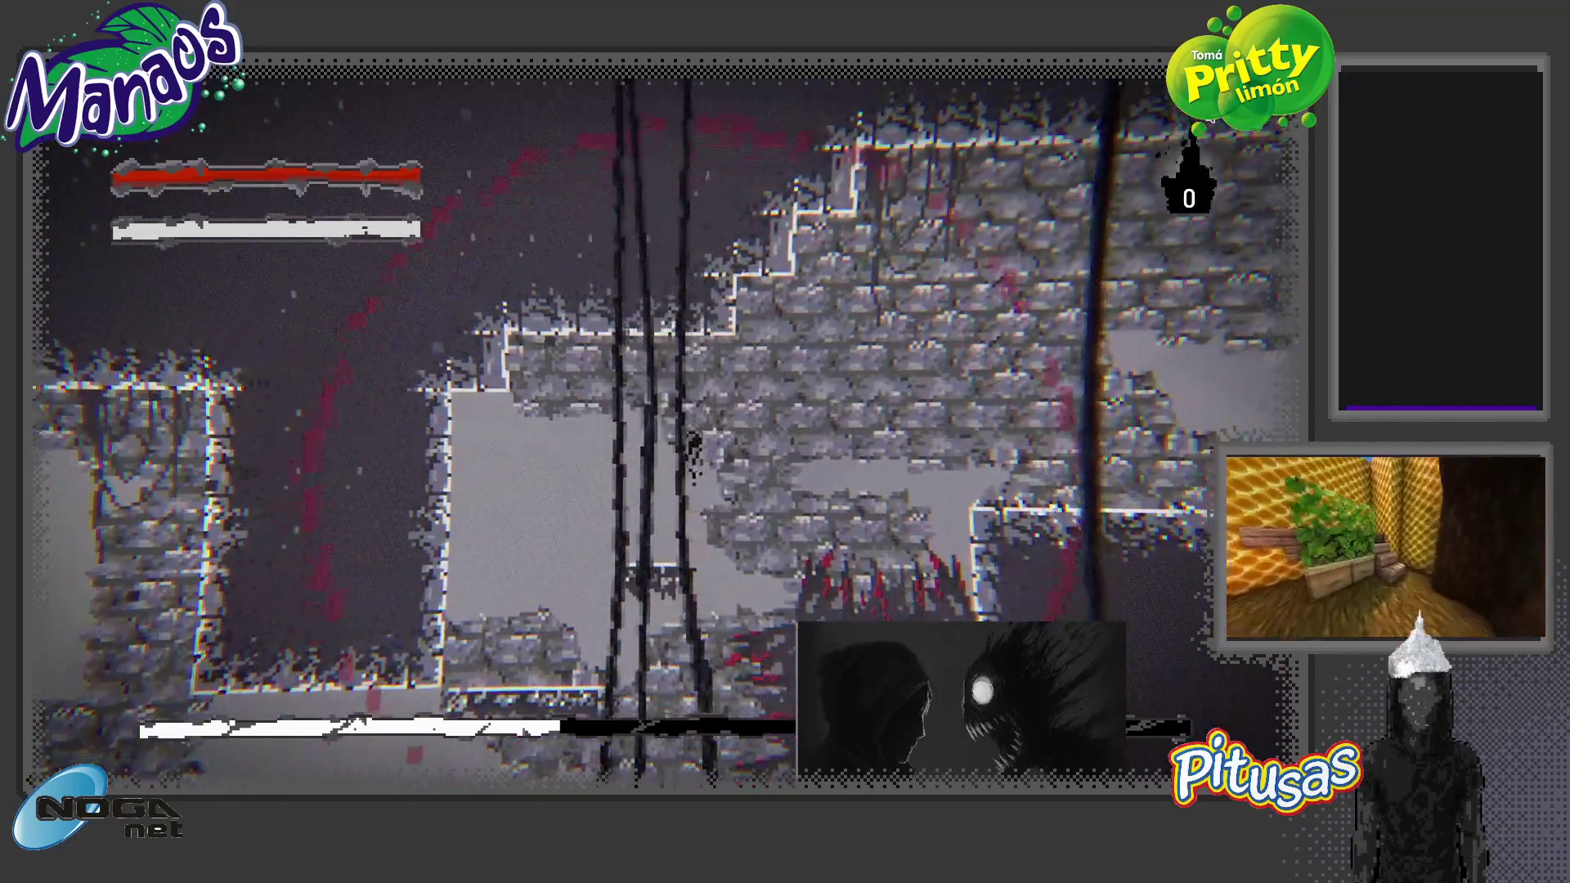
key("Left")
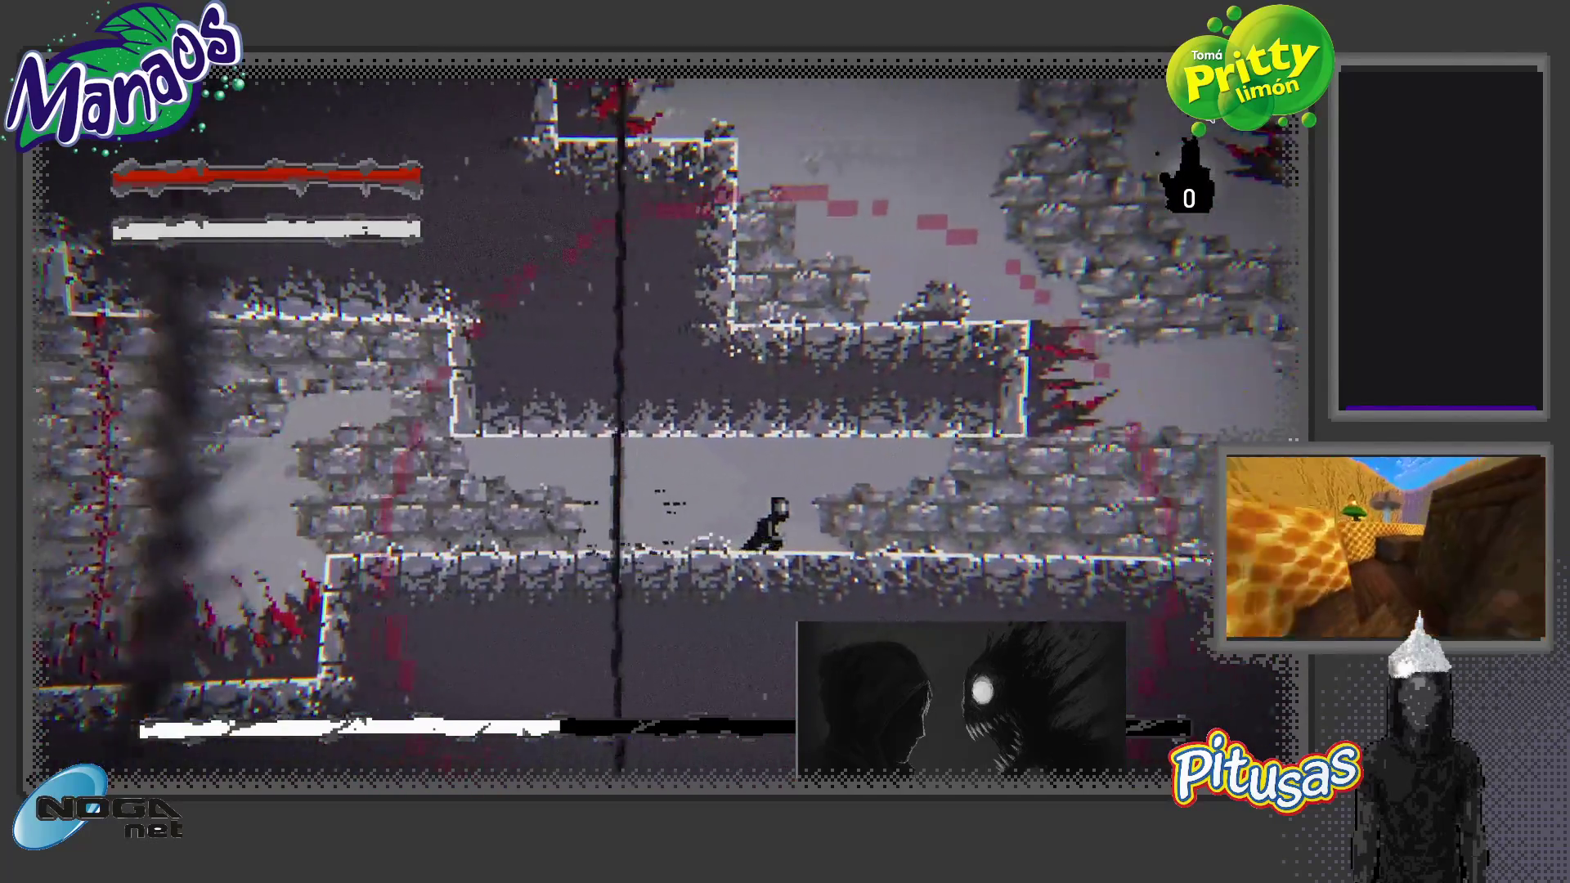
key("Left")
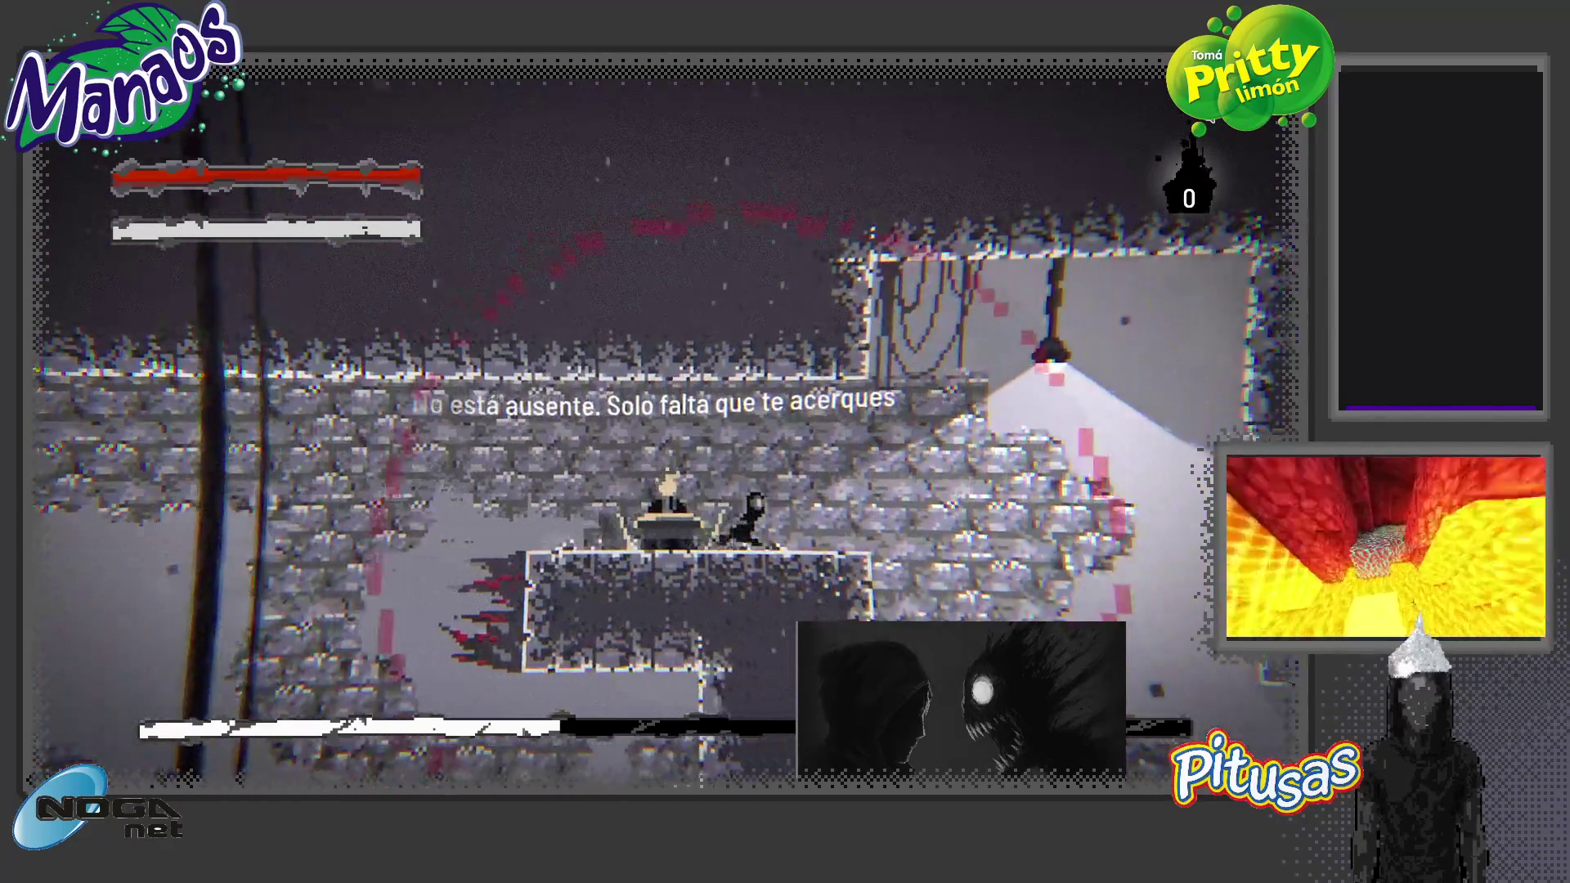
Run right into the spike rooms and jump up the stone wall
key("Right")
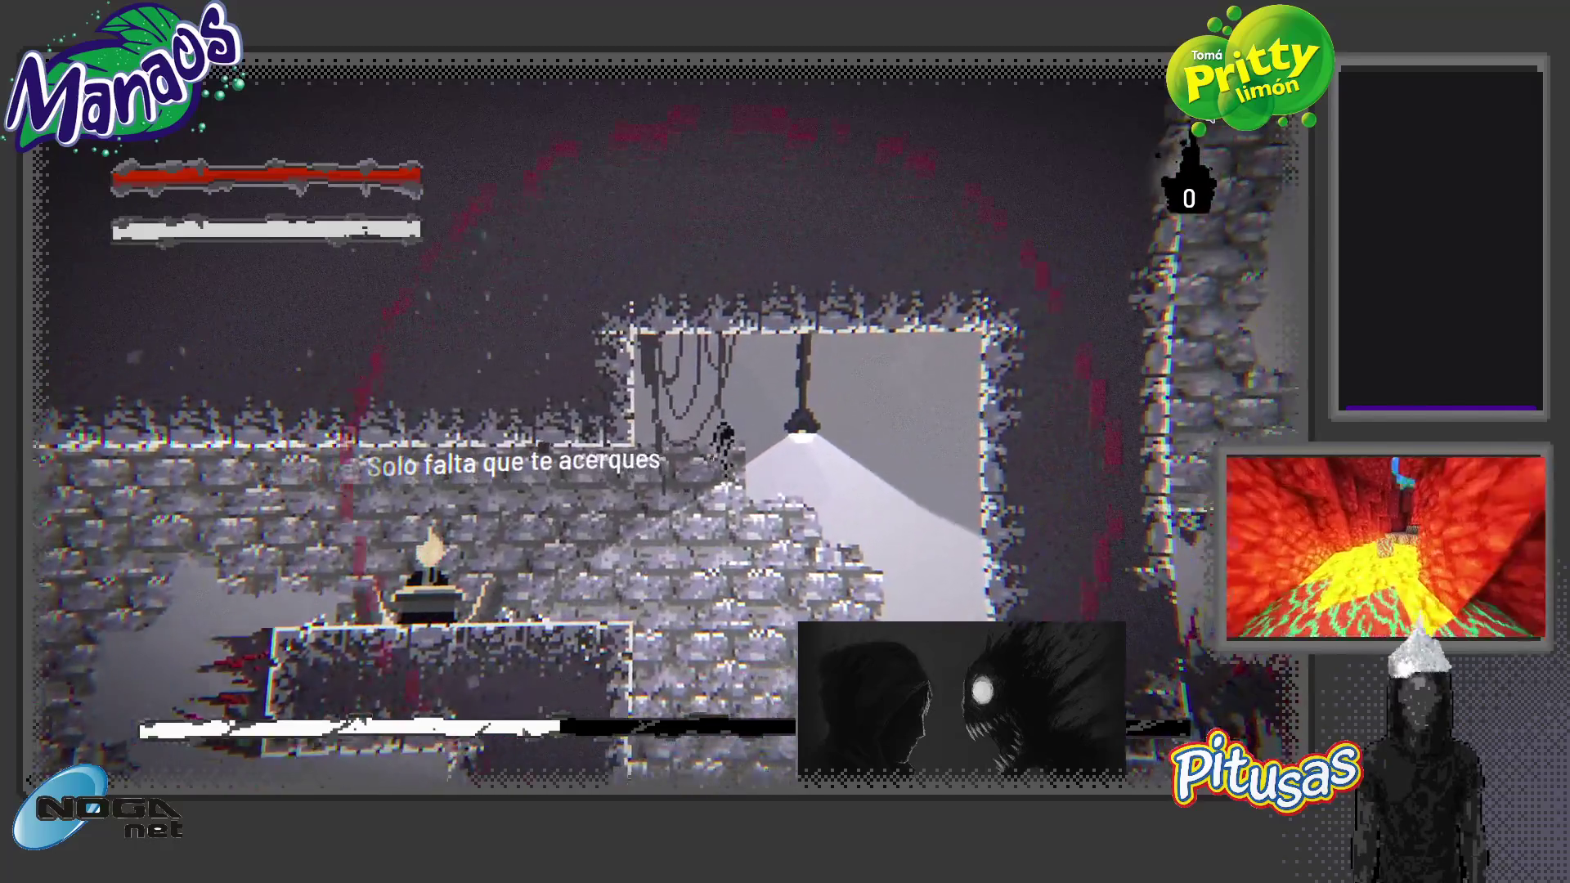
key("Right")
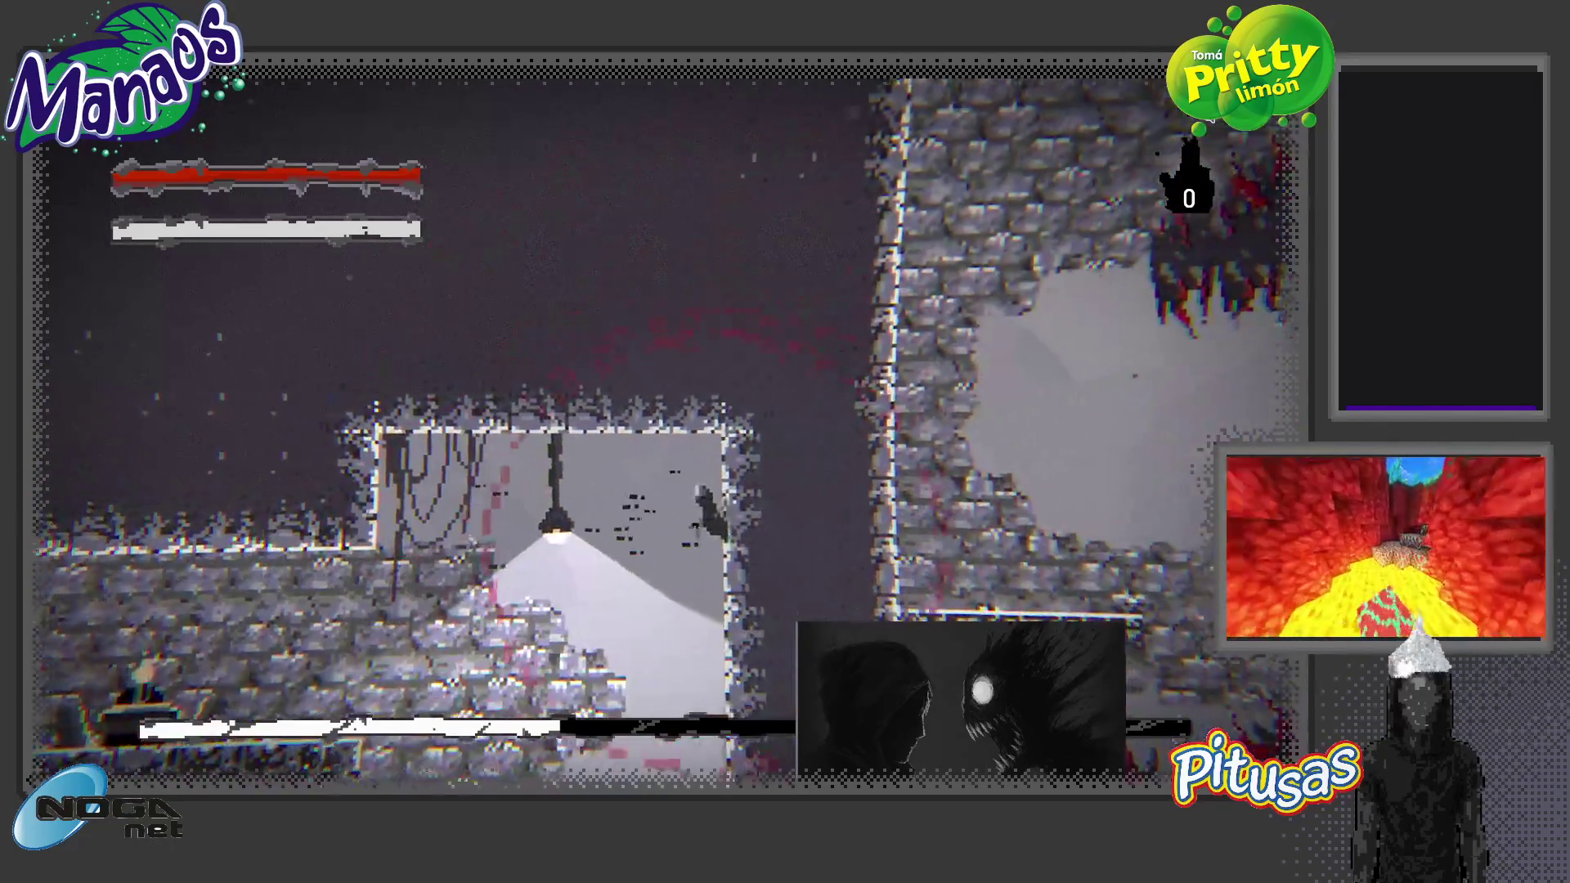
key("Right")
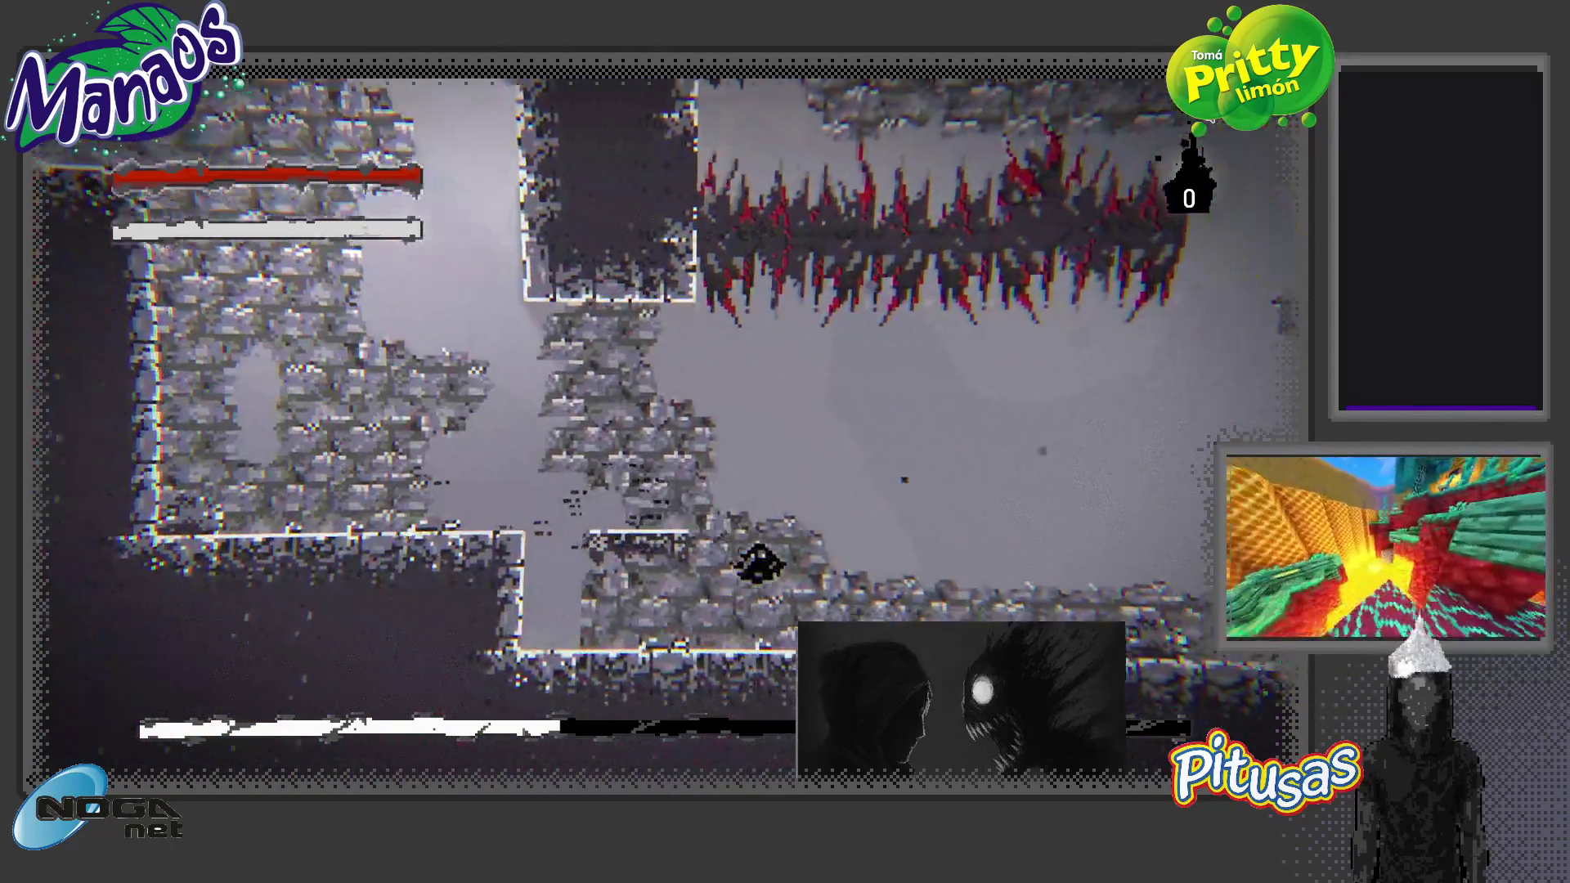
key("Right")
key("space")
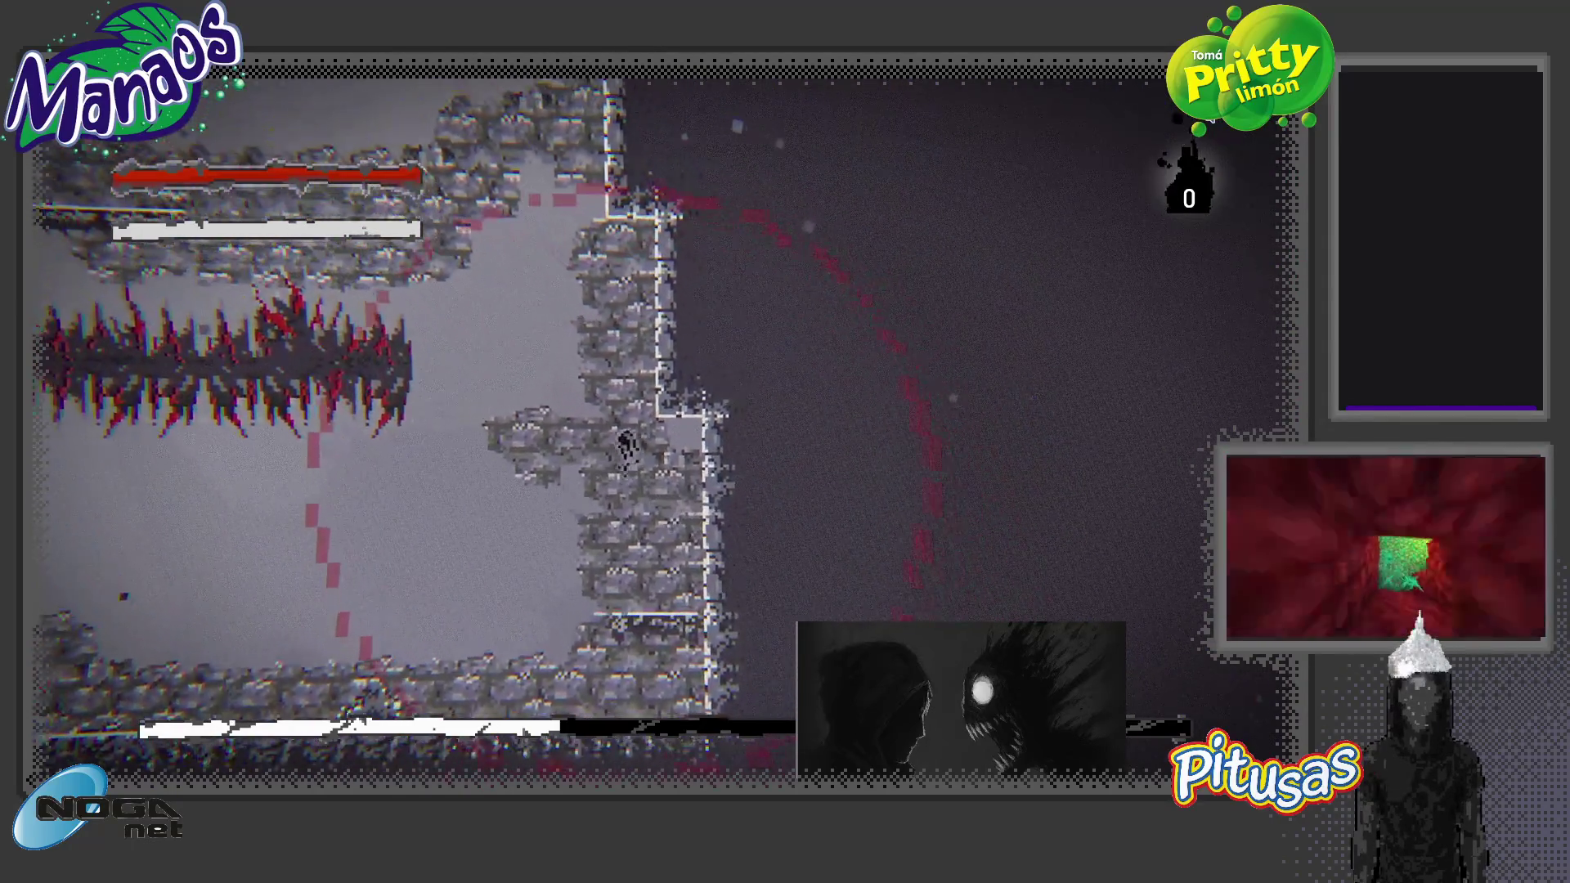
key("Right")
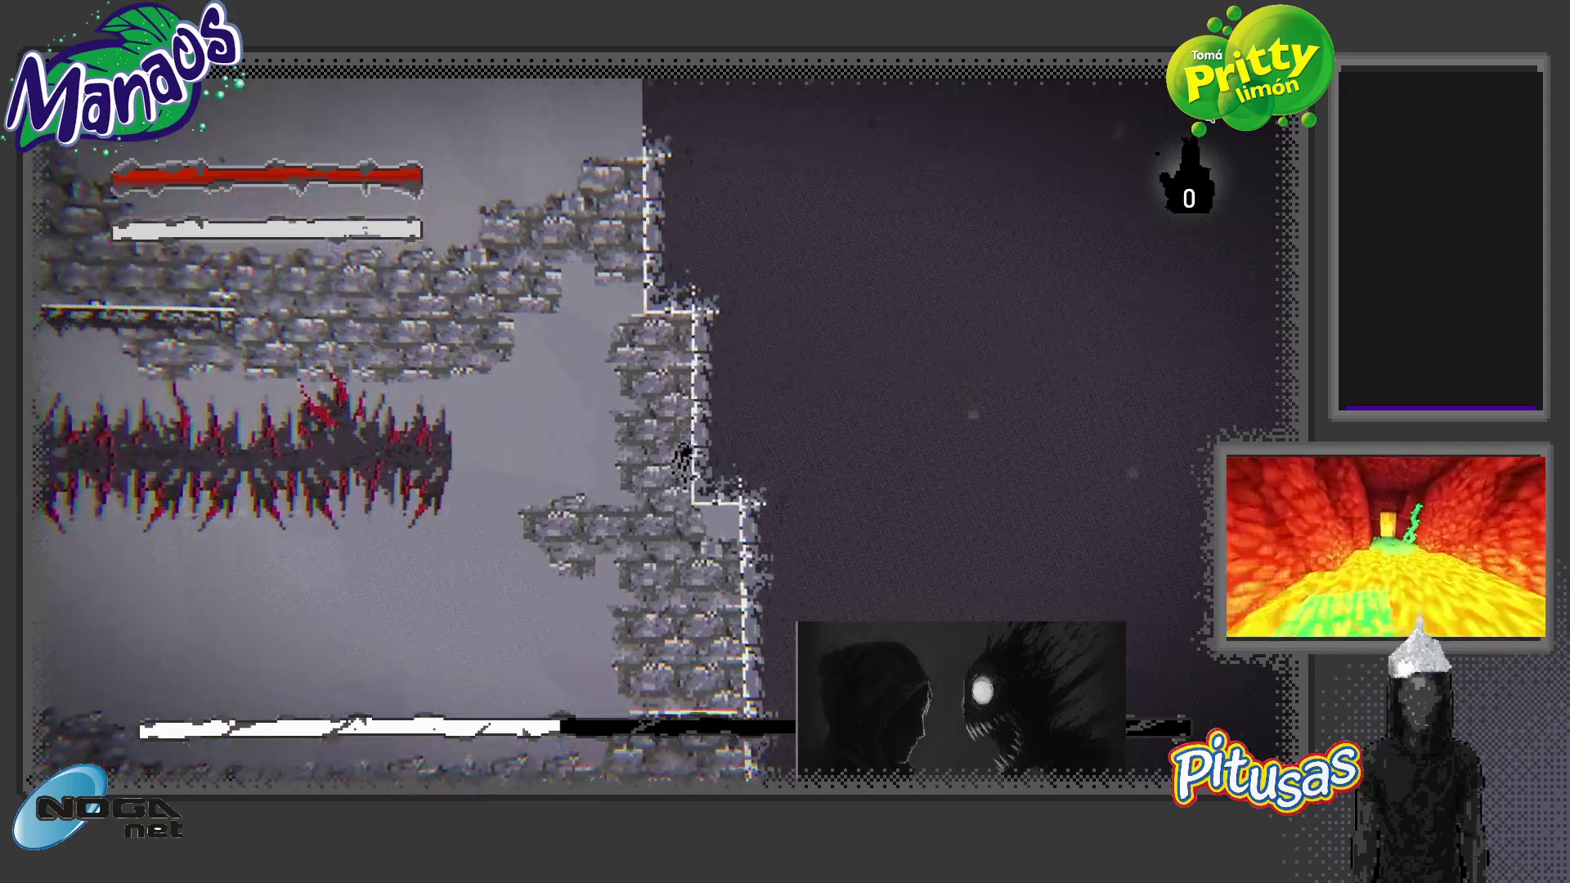
key("space")
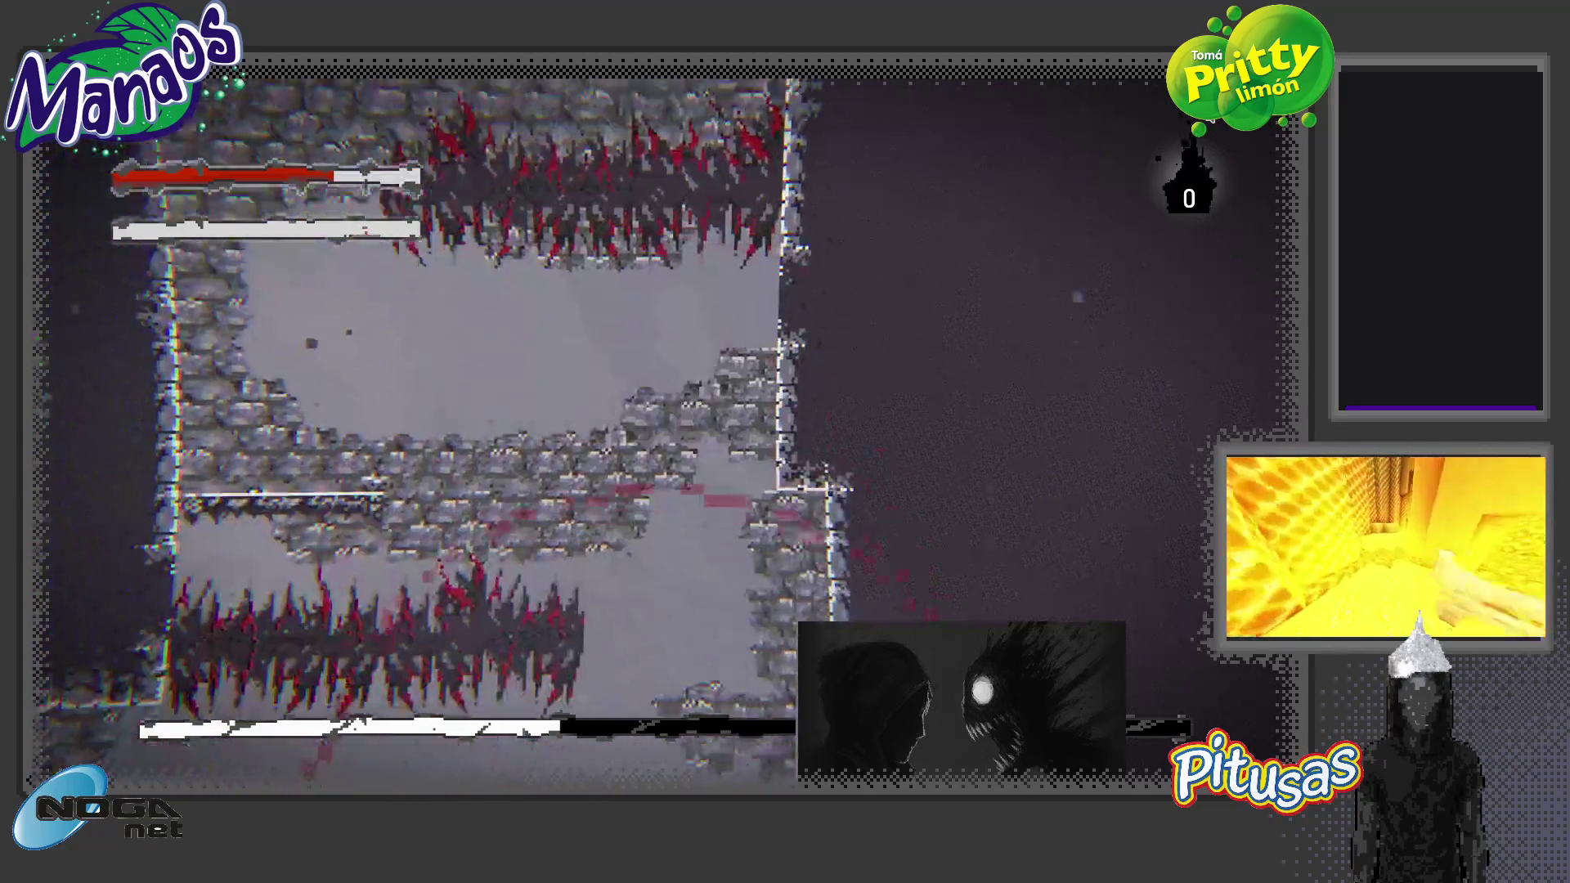
key("space")
key("space")
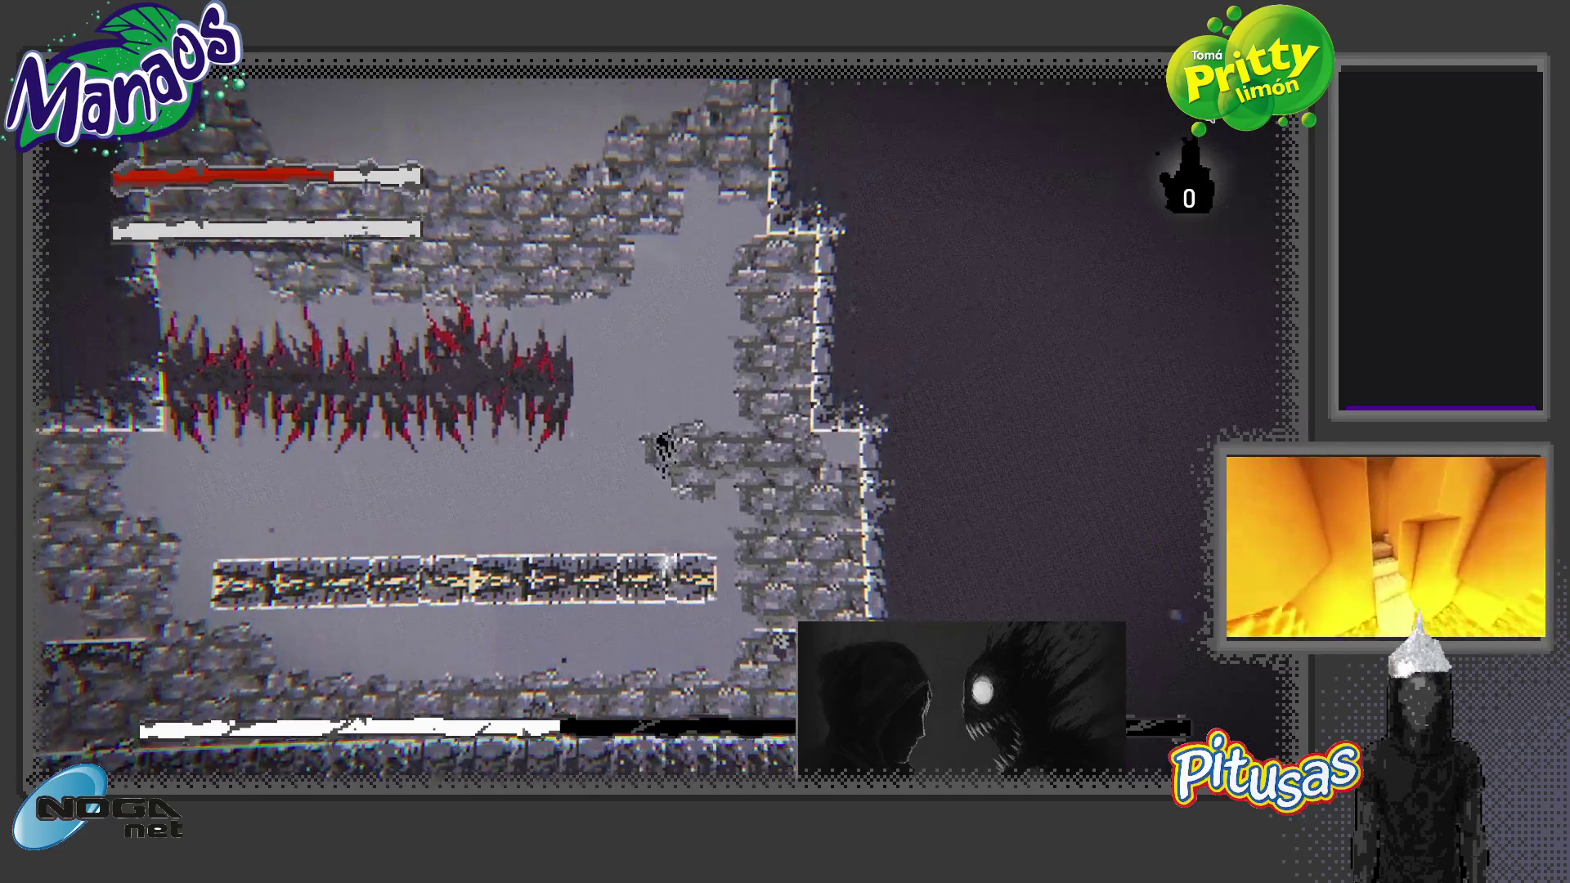
key("space")
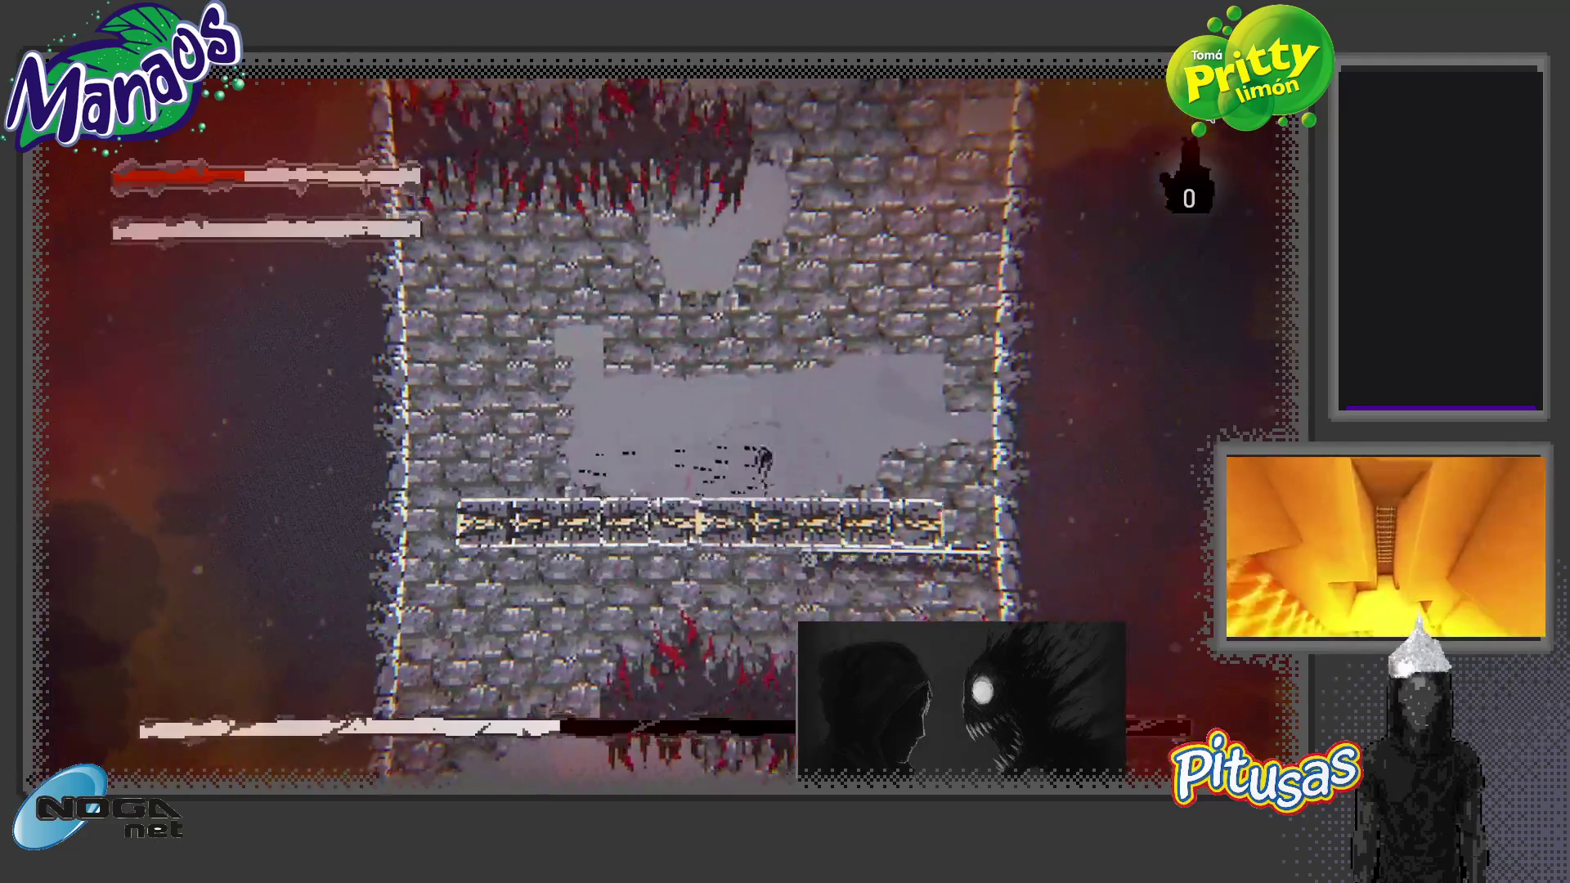
Quit the game from the pause menu's SISTEMA page with SALIR
key("Escape")
key("l")
key("Return")
key("Return")
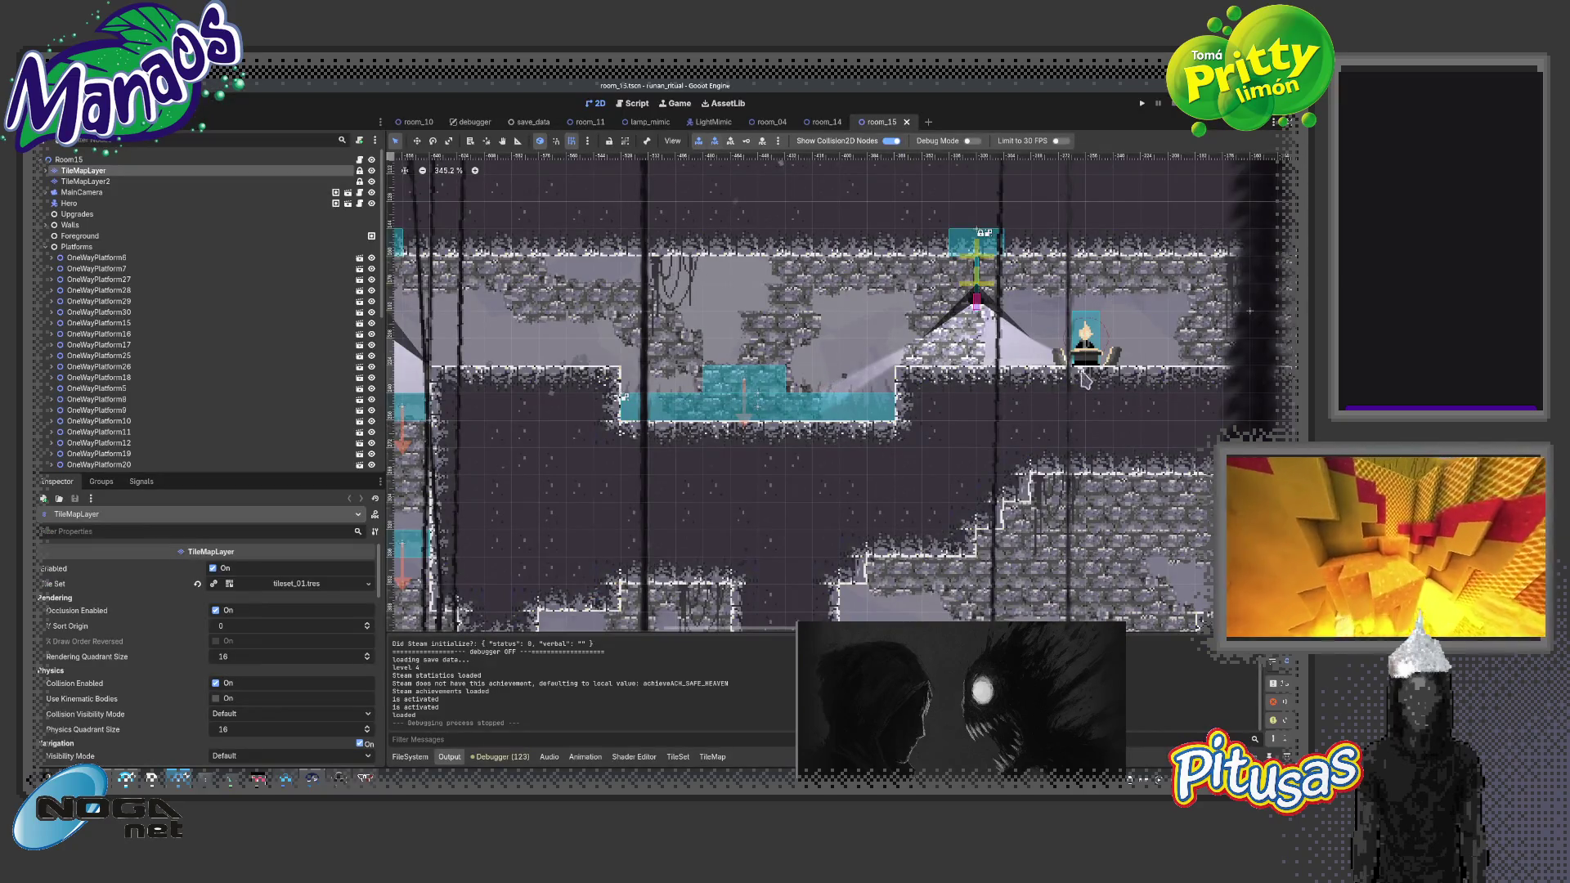
Select the Wall terrain in the TileMap Terrains painting tools
left_click_drag(1095, 383, 650, 317)
scroll(650, 317, "down", 2)
scroll(650, 318, "down", 1)
left_click_drag(1050, 232, 967, 381)
left_click_drag(1097, 340, 833, 355)
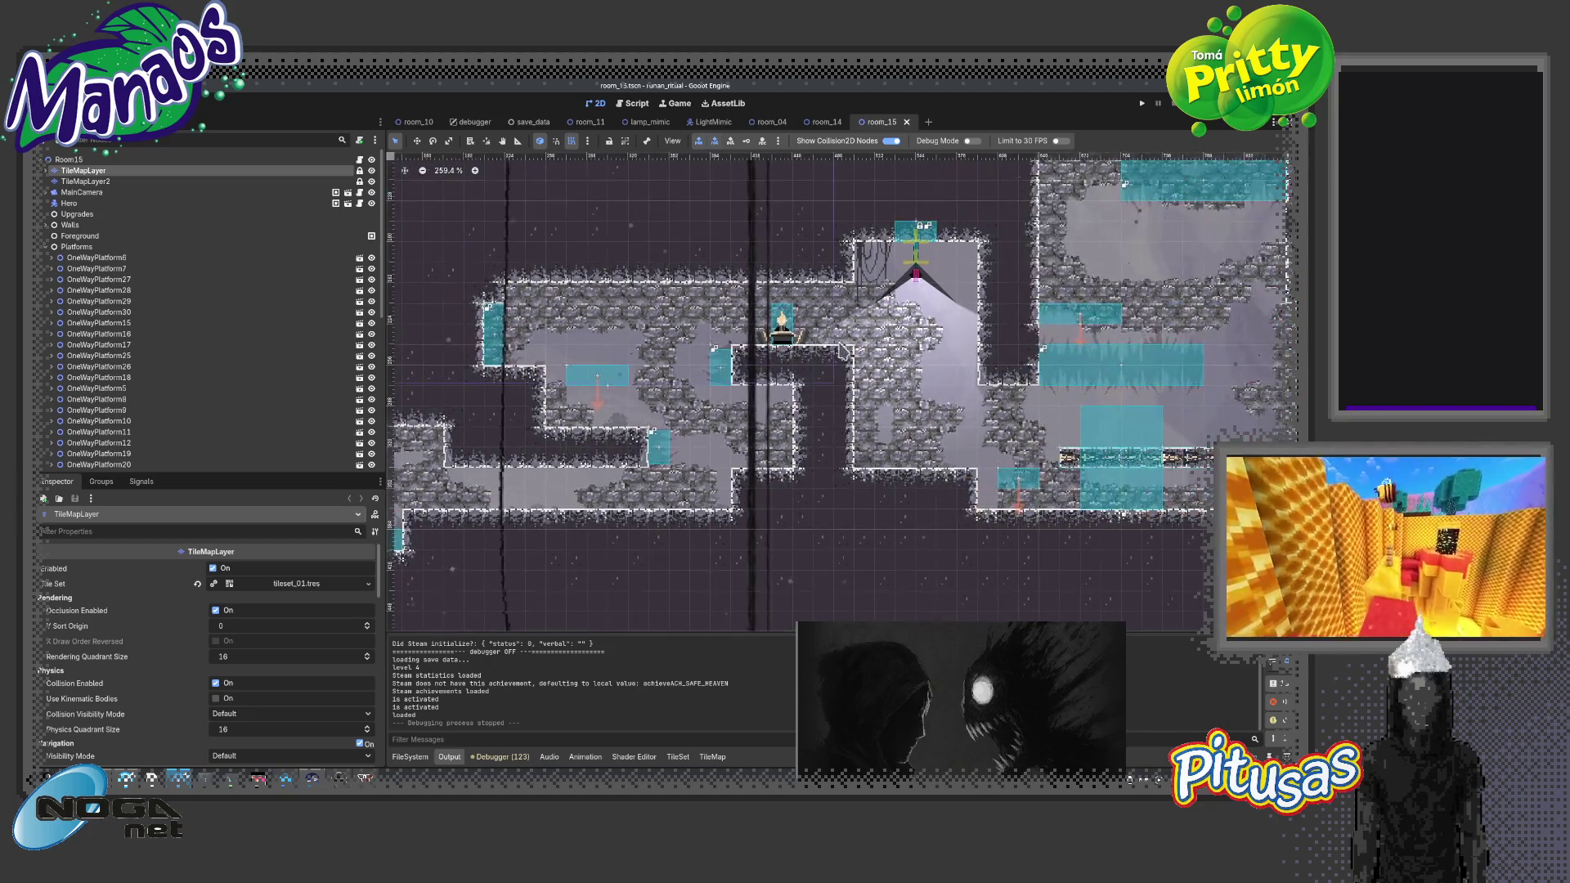
scroll(832, 356, "up", 5)
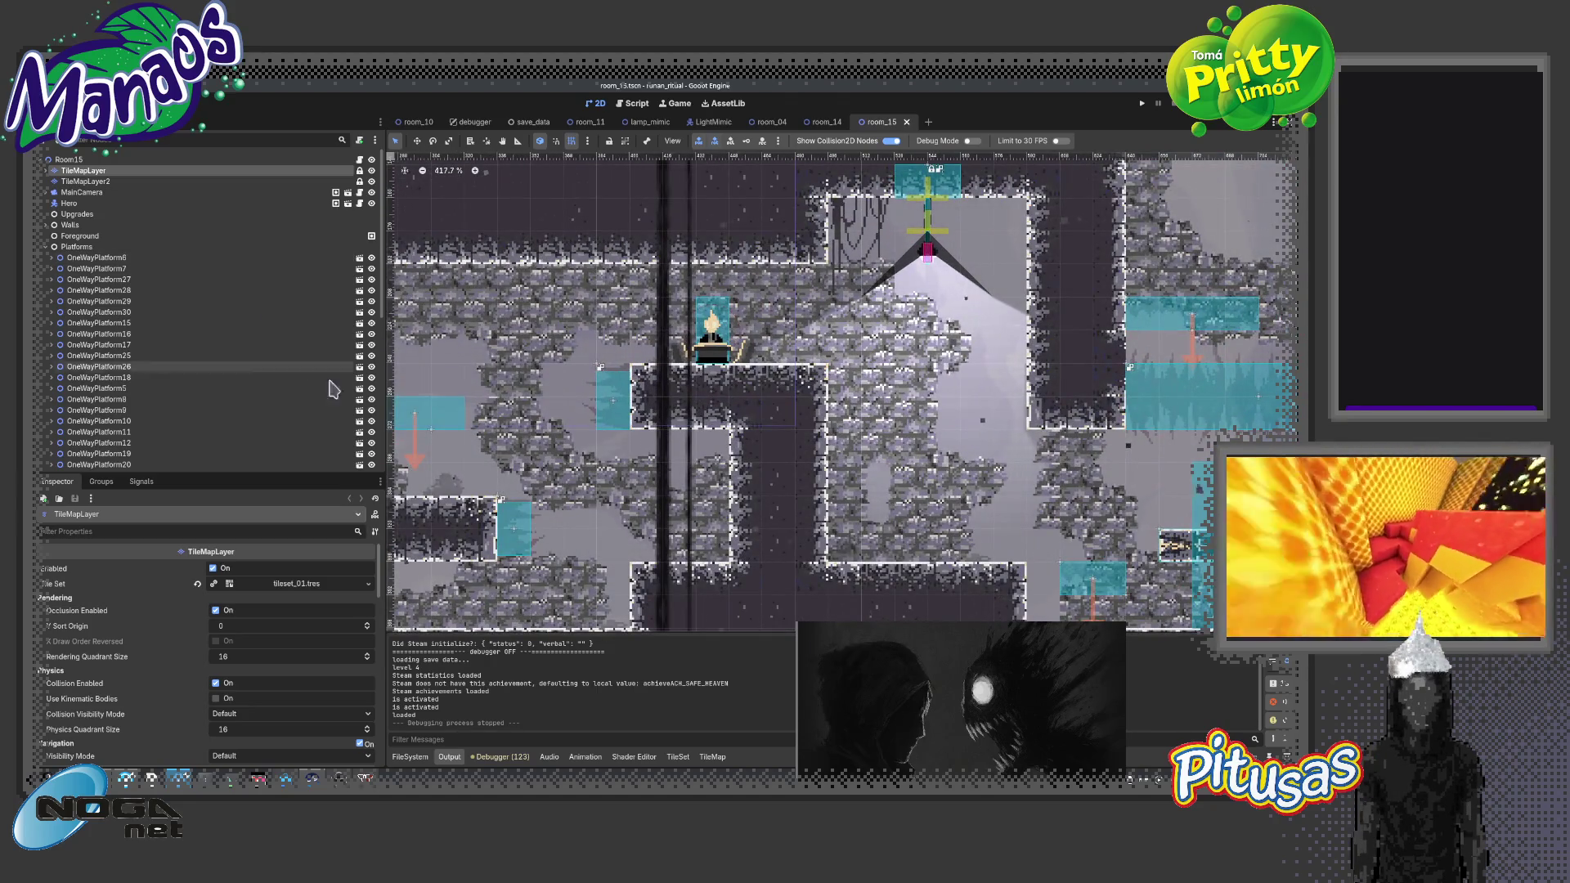
left_click(409, 756)
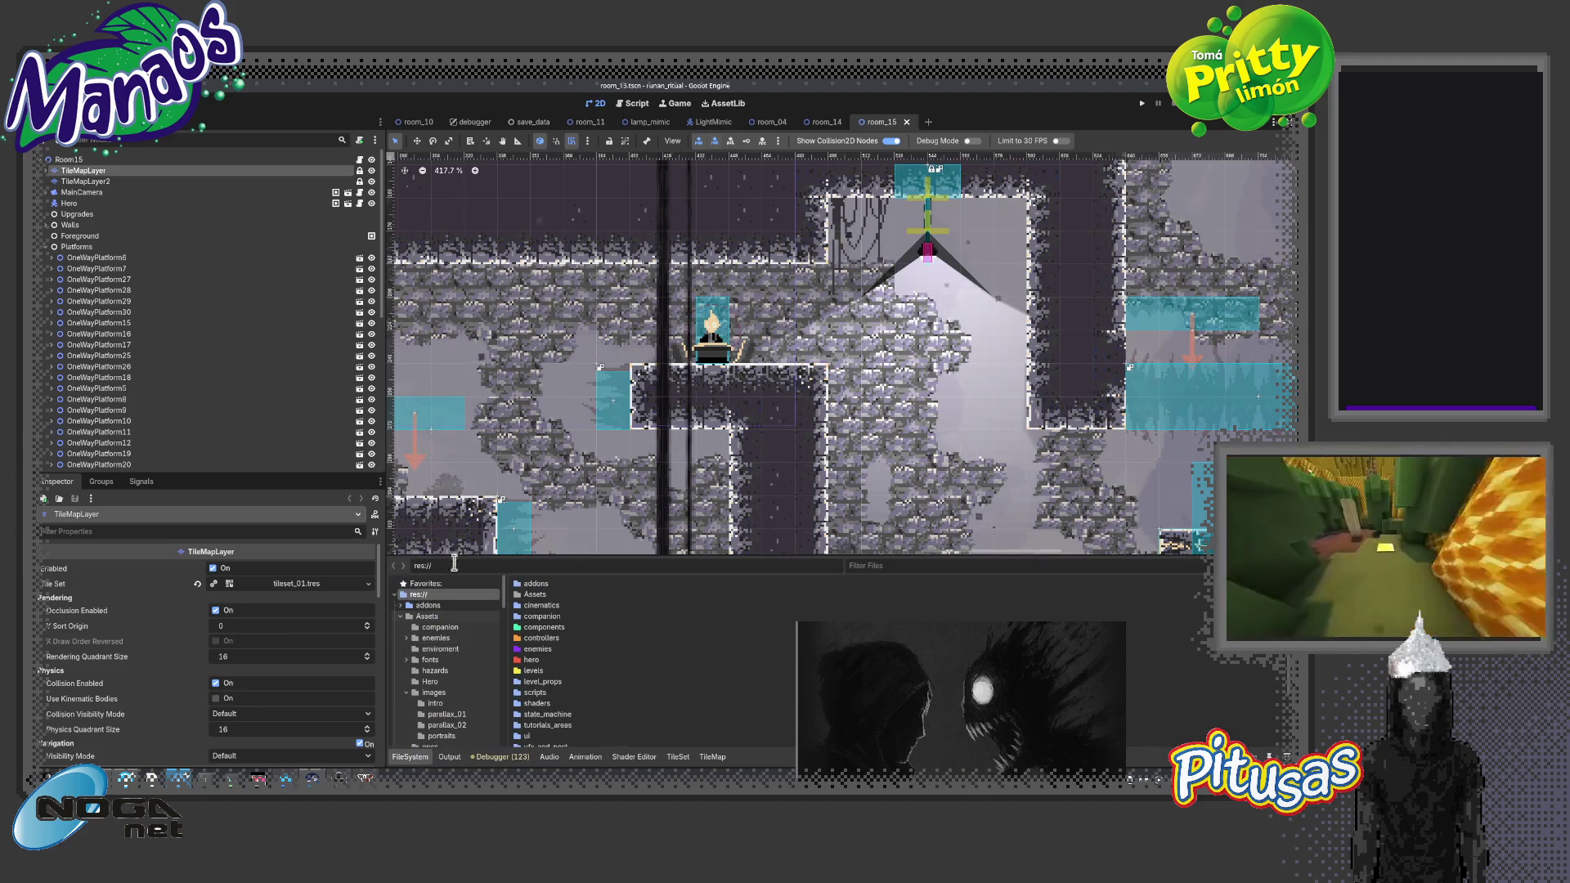
left_click(163, 172)
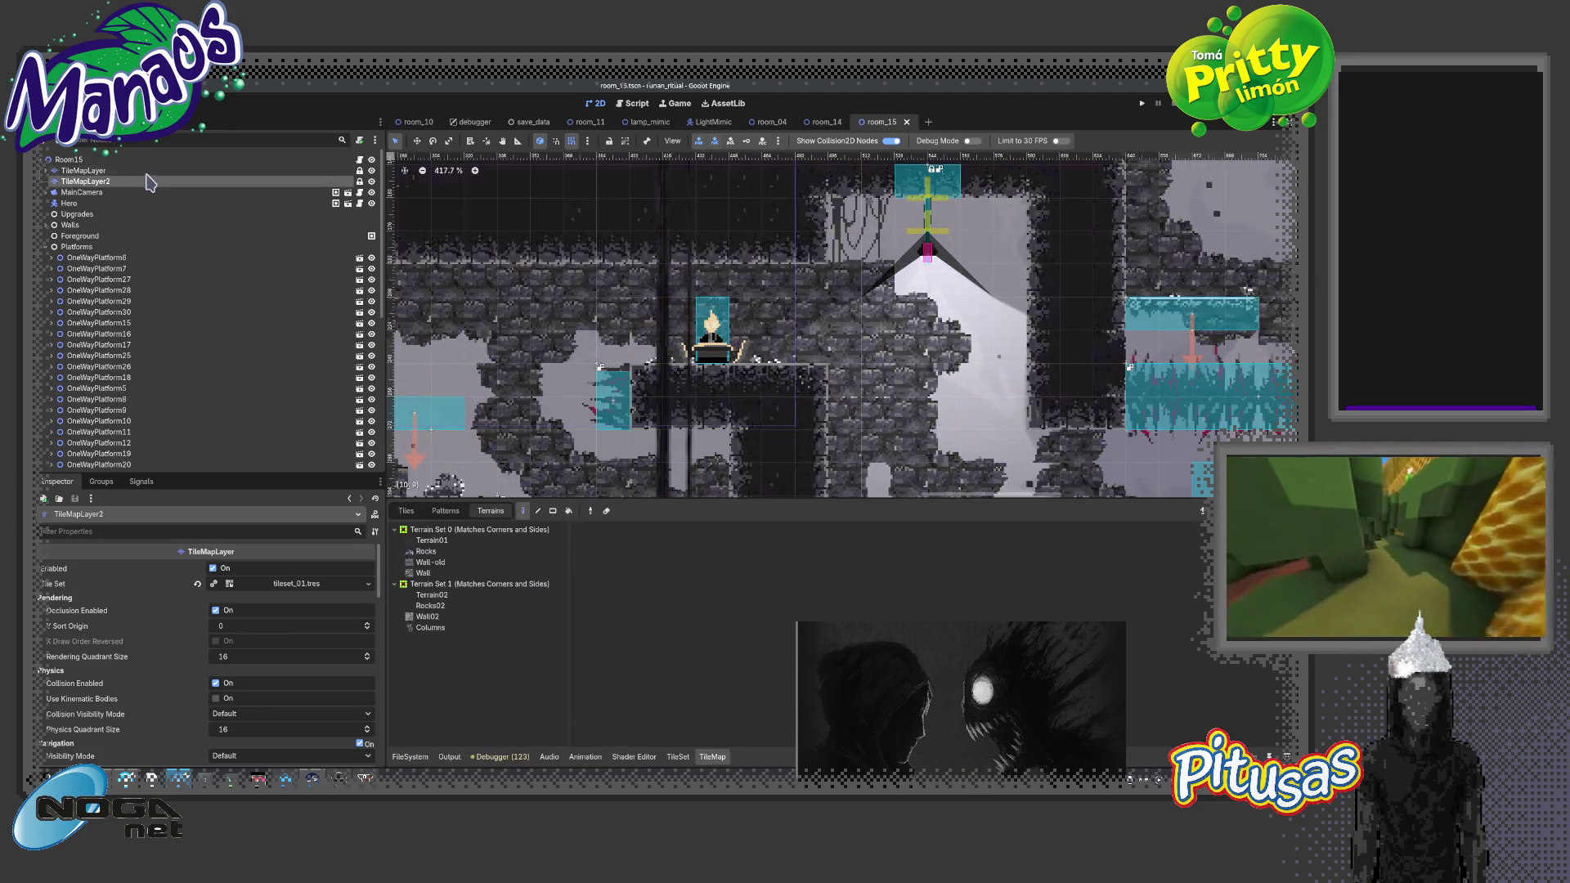
left_click(423, 573)
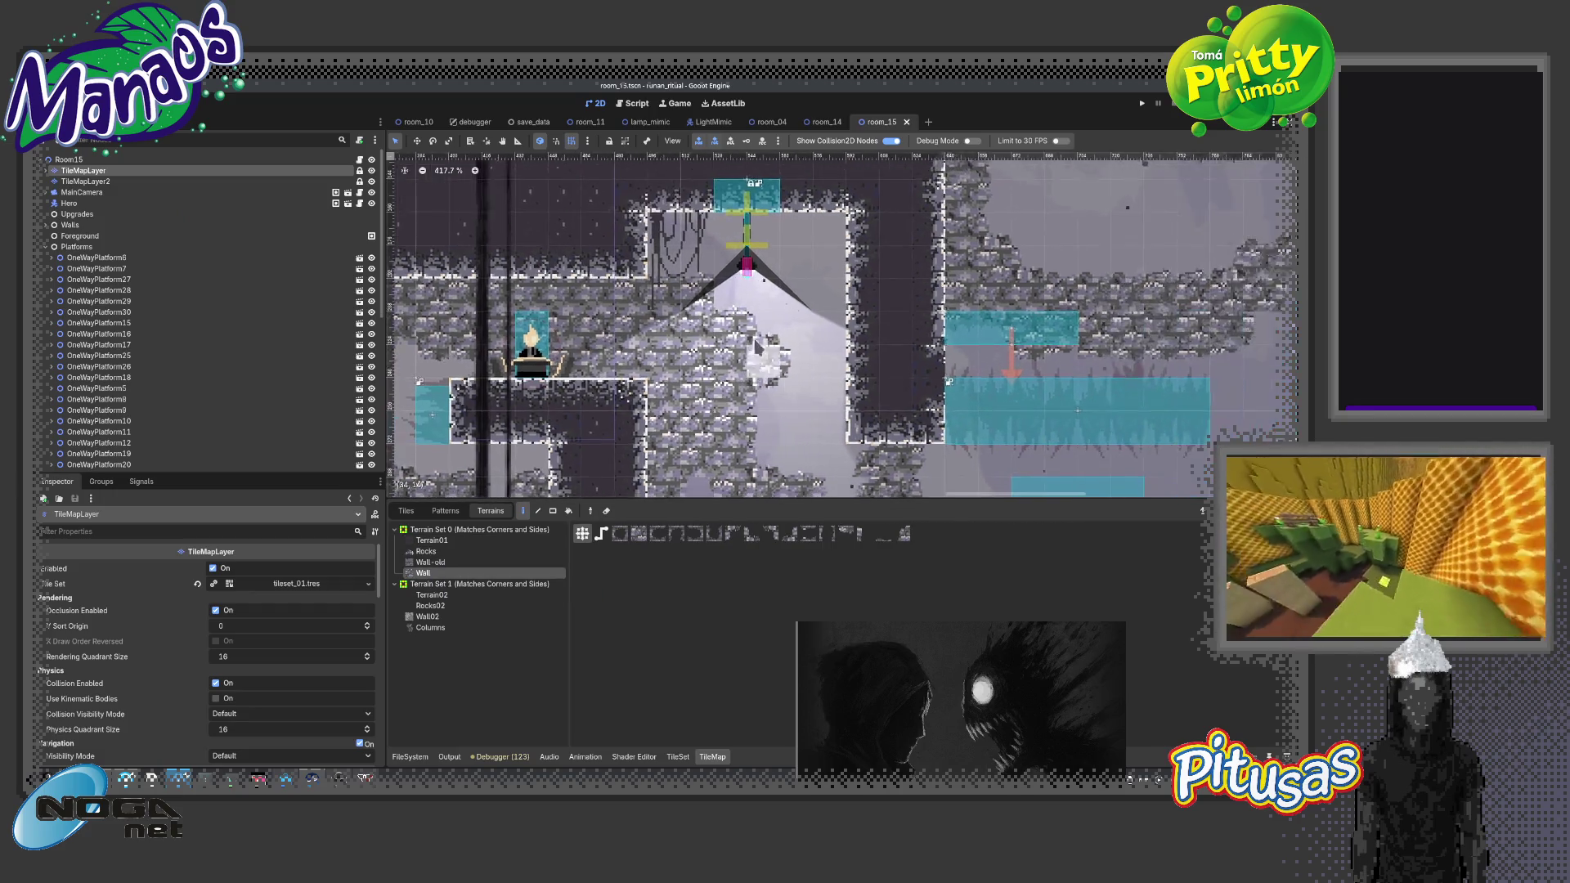
scroll(685, 327, "up", 2)
Paint a first rock wall tile into the room and survey the surrounding floor
left_click(678, 282)
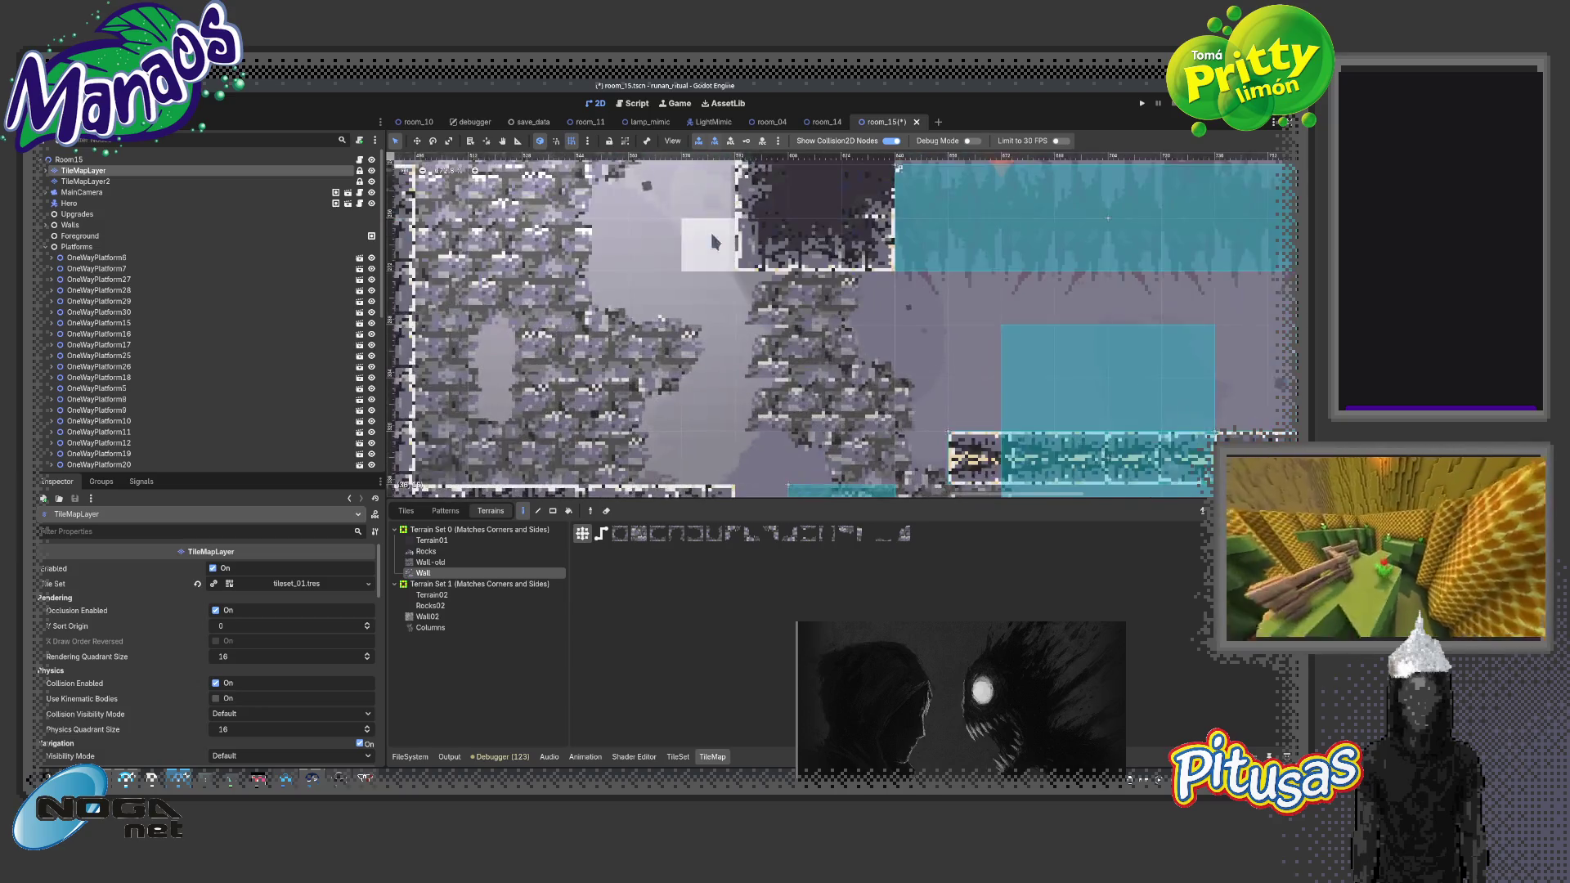
left_click_drag(685, 327, 737, 186)
scroll(736, 187, "down", 1)
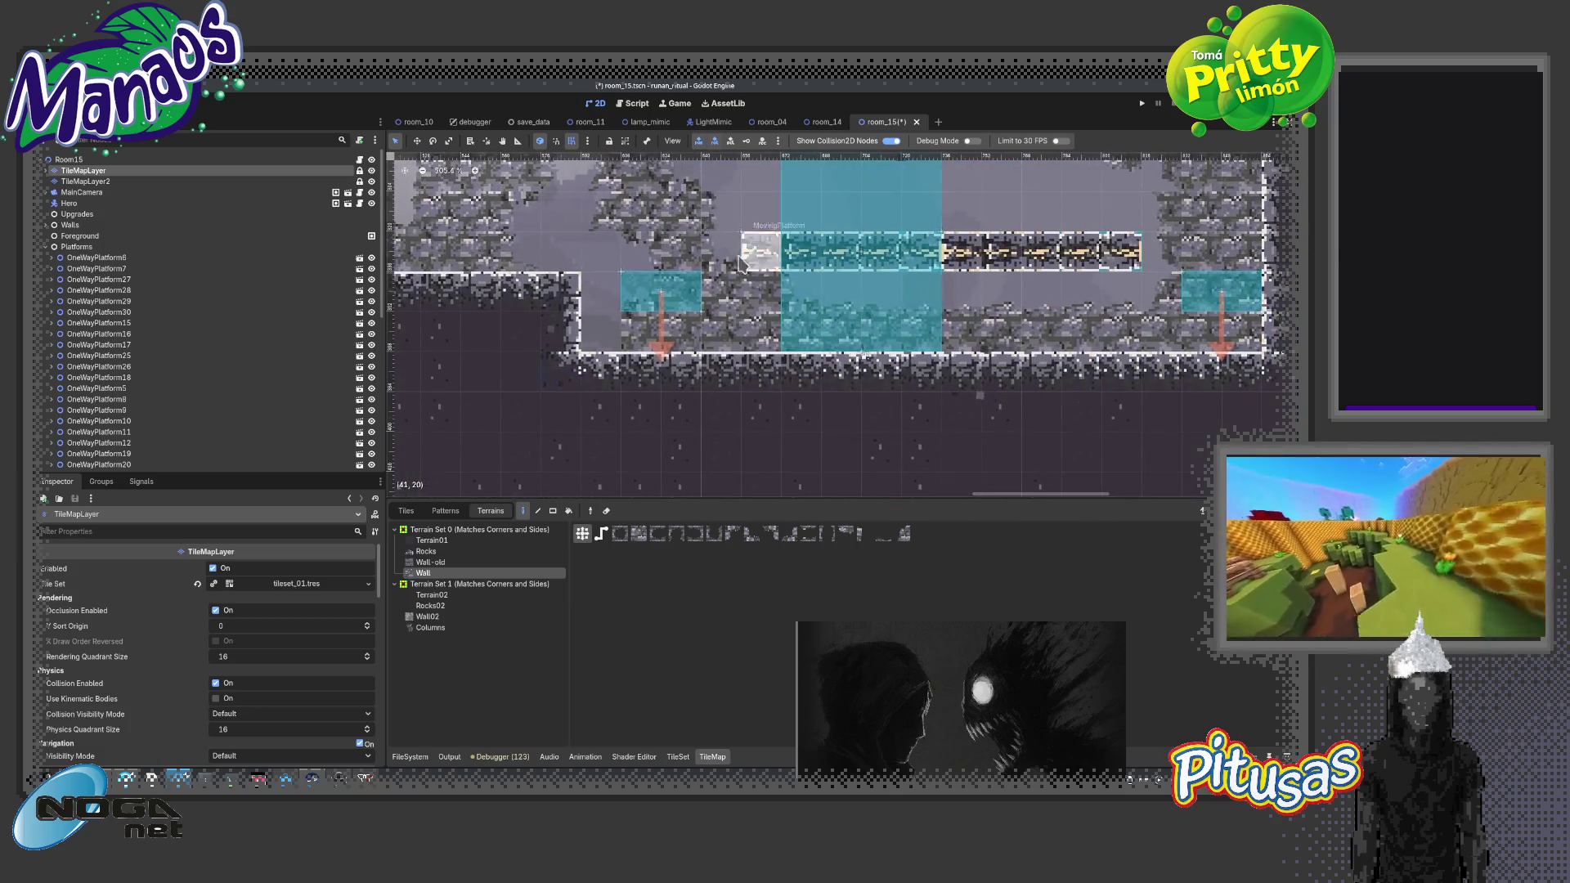
scroll(795, 278, "down", 4)
scroll(793, 278, "down", 3)
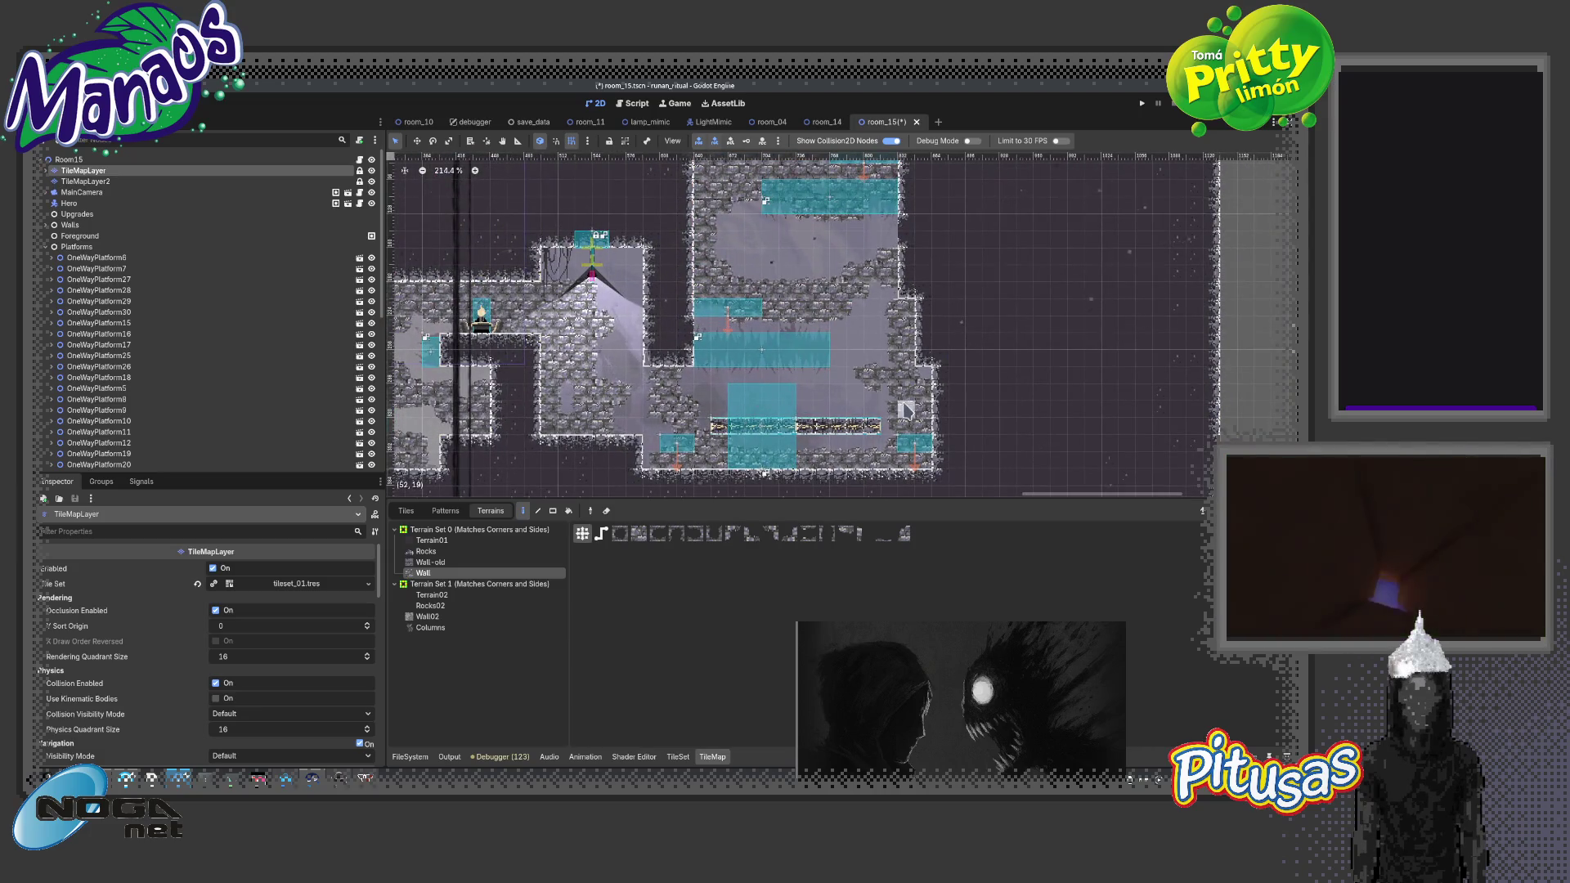
scroll(907, 403, "up", 3)
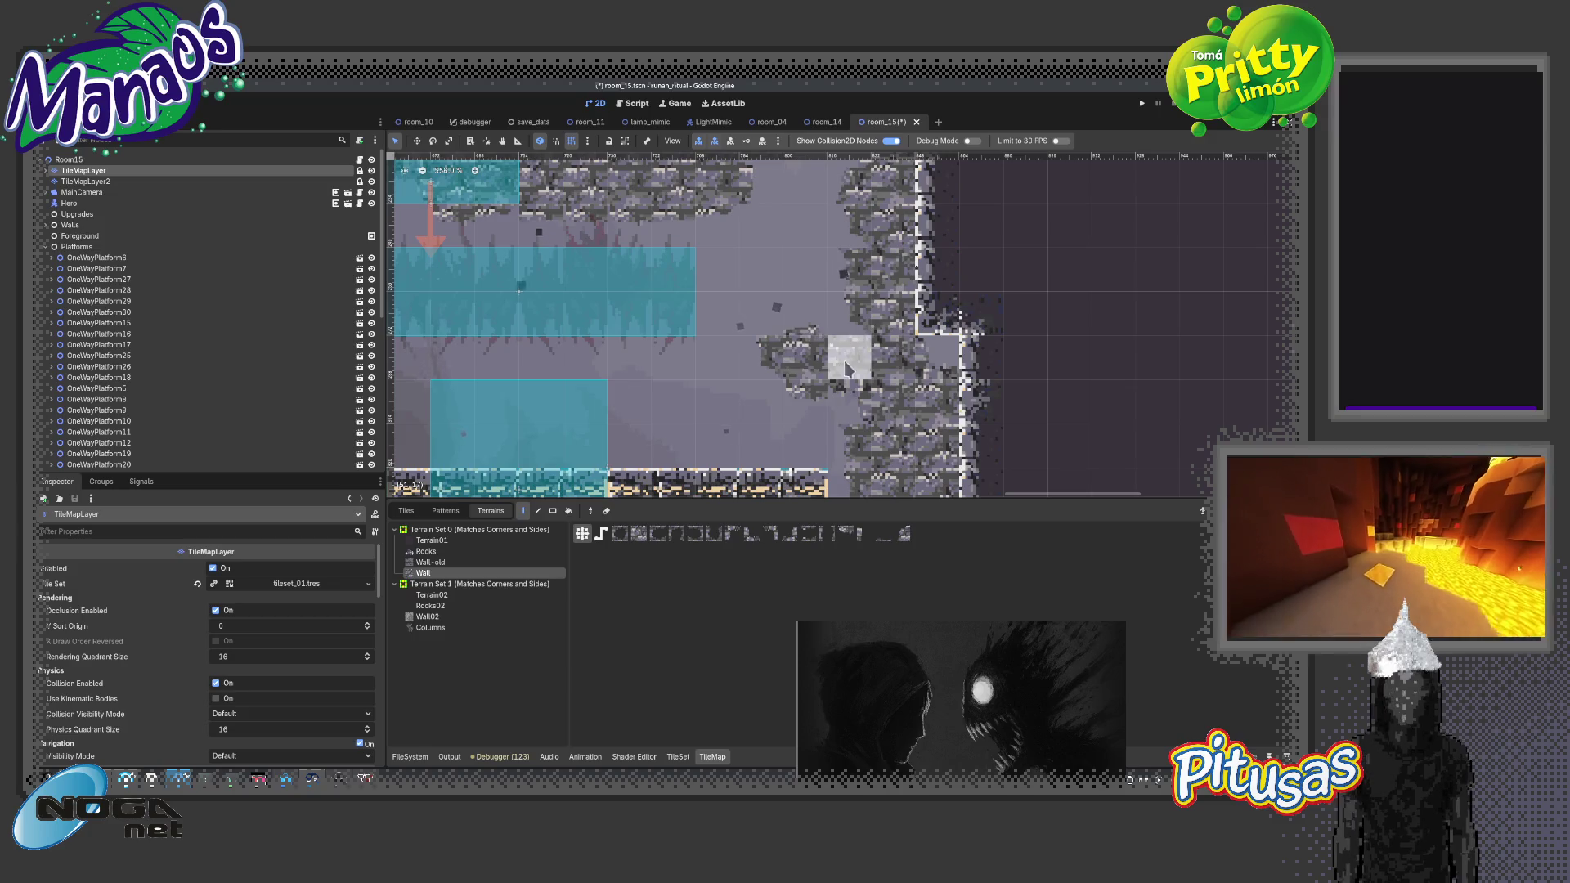
scroll(836, 353, "down", 2)
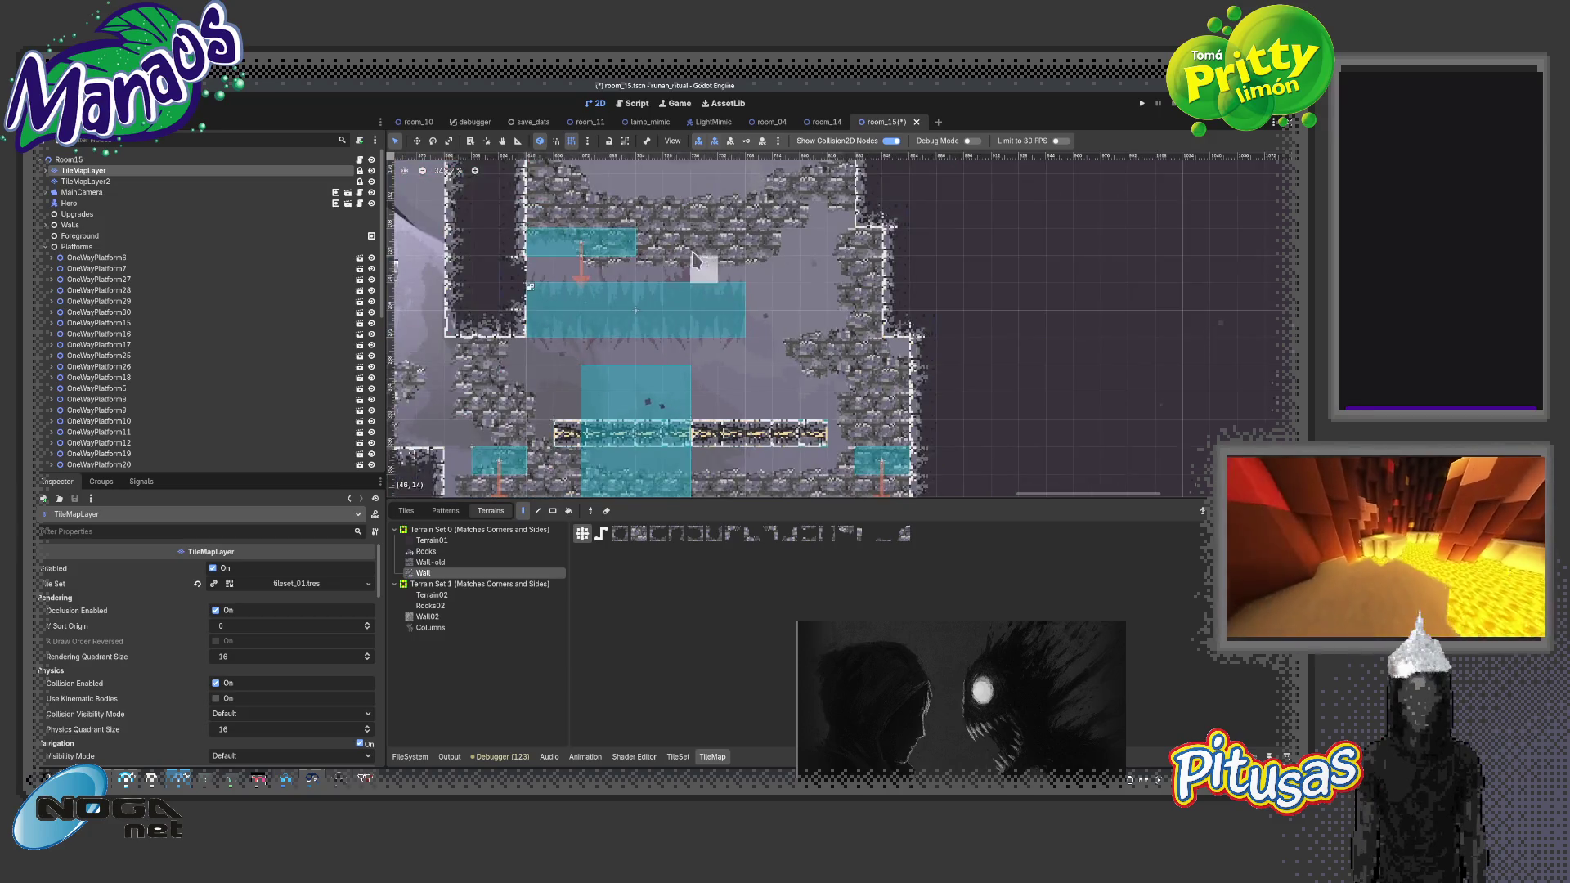
scroll(769, 372, "up", 2)
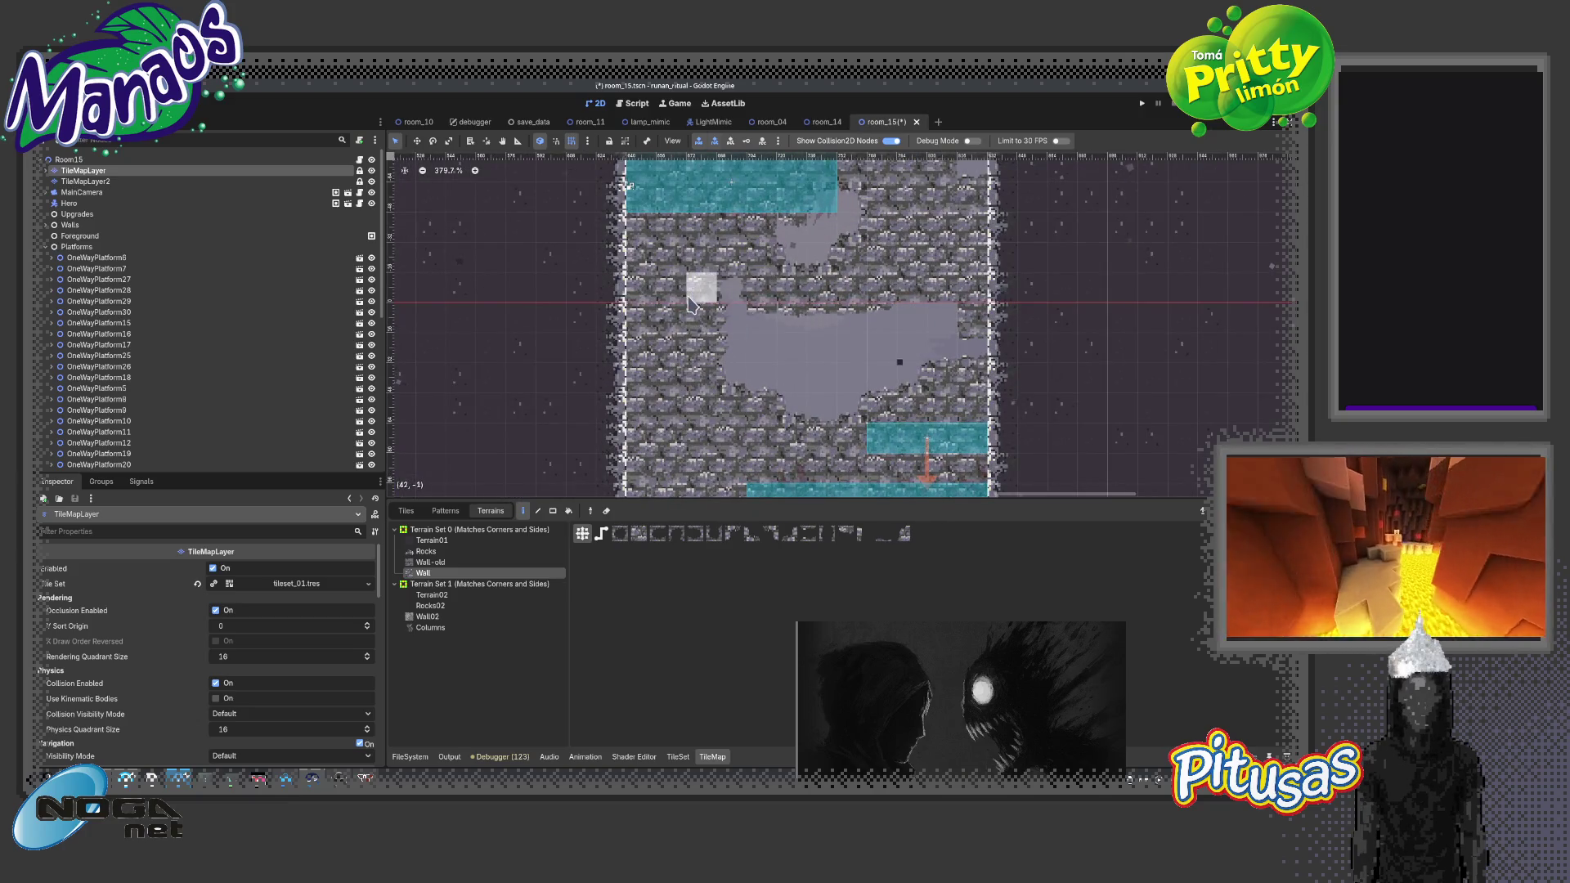
scroll(891, 303, "right", 2)
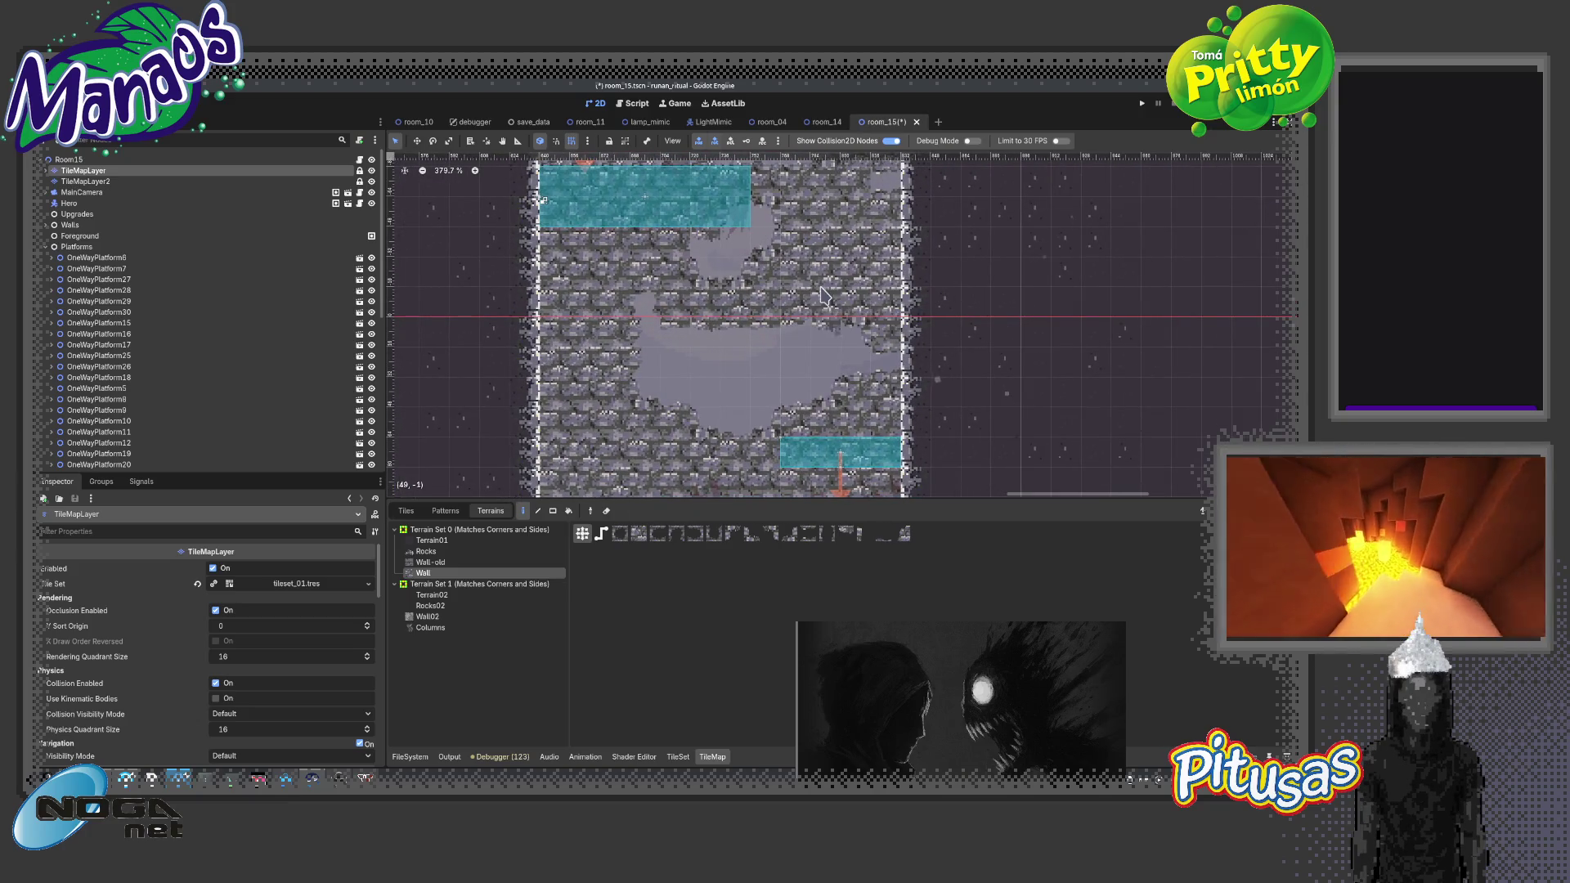
left_click_drag(855, 302, 836, 434)
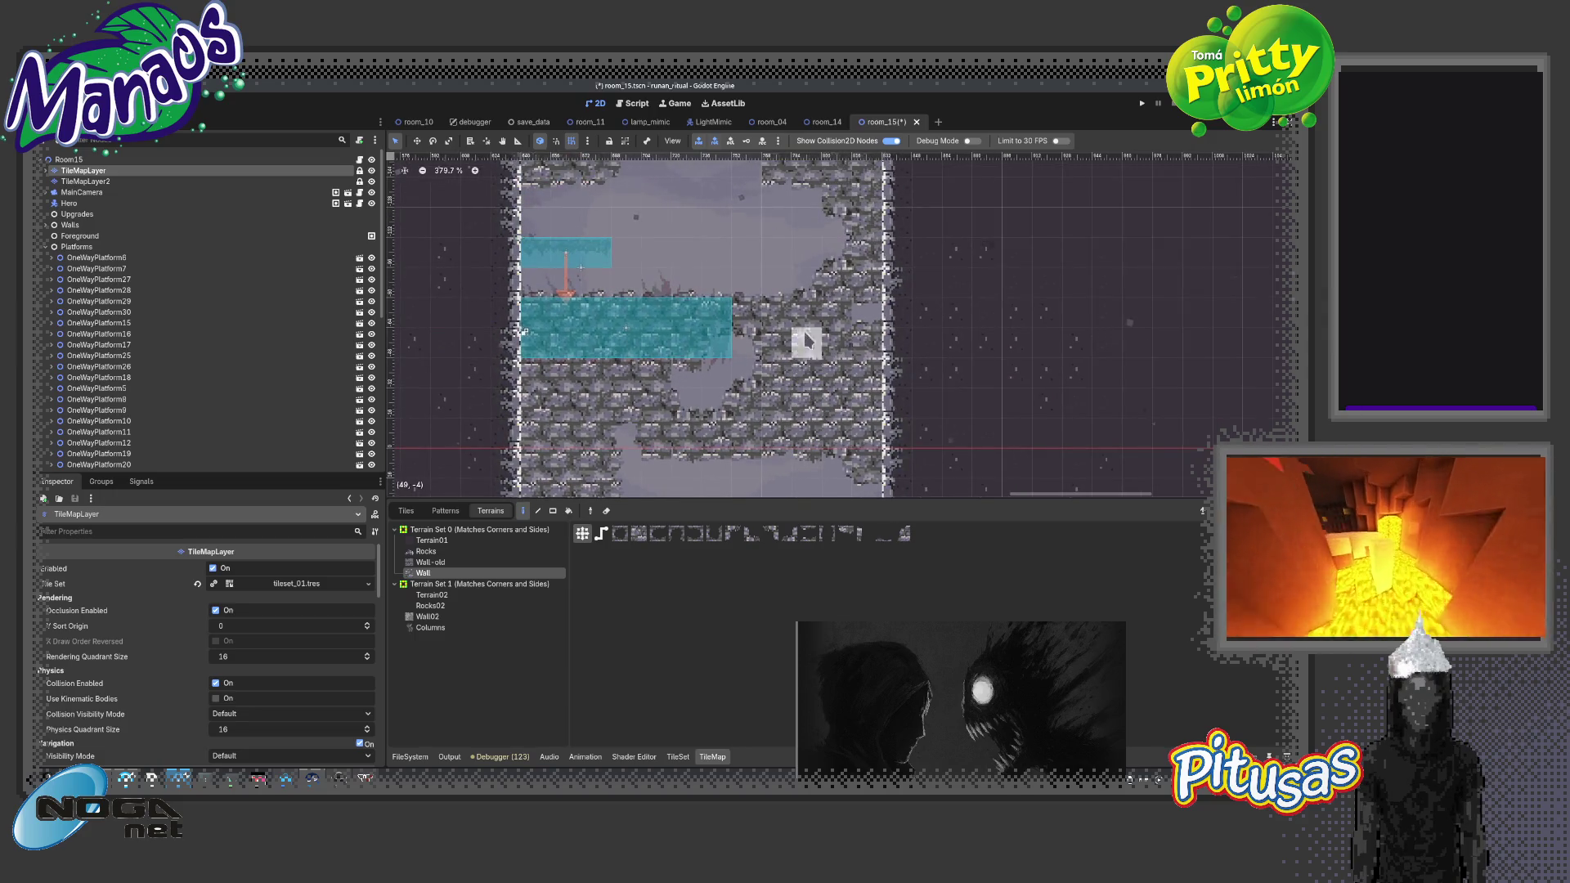
scroll(833, 327, "down", 2)
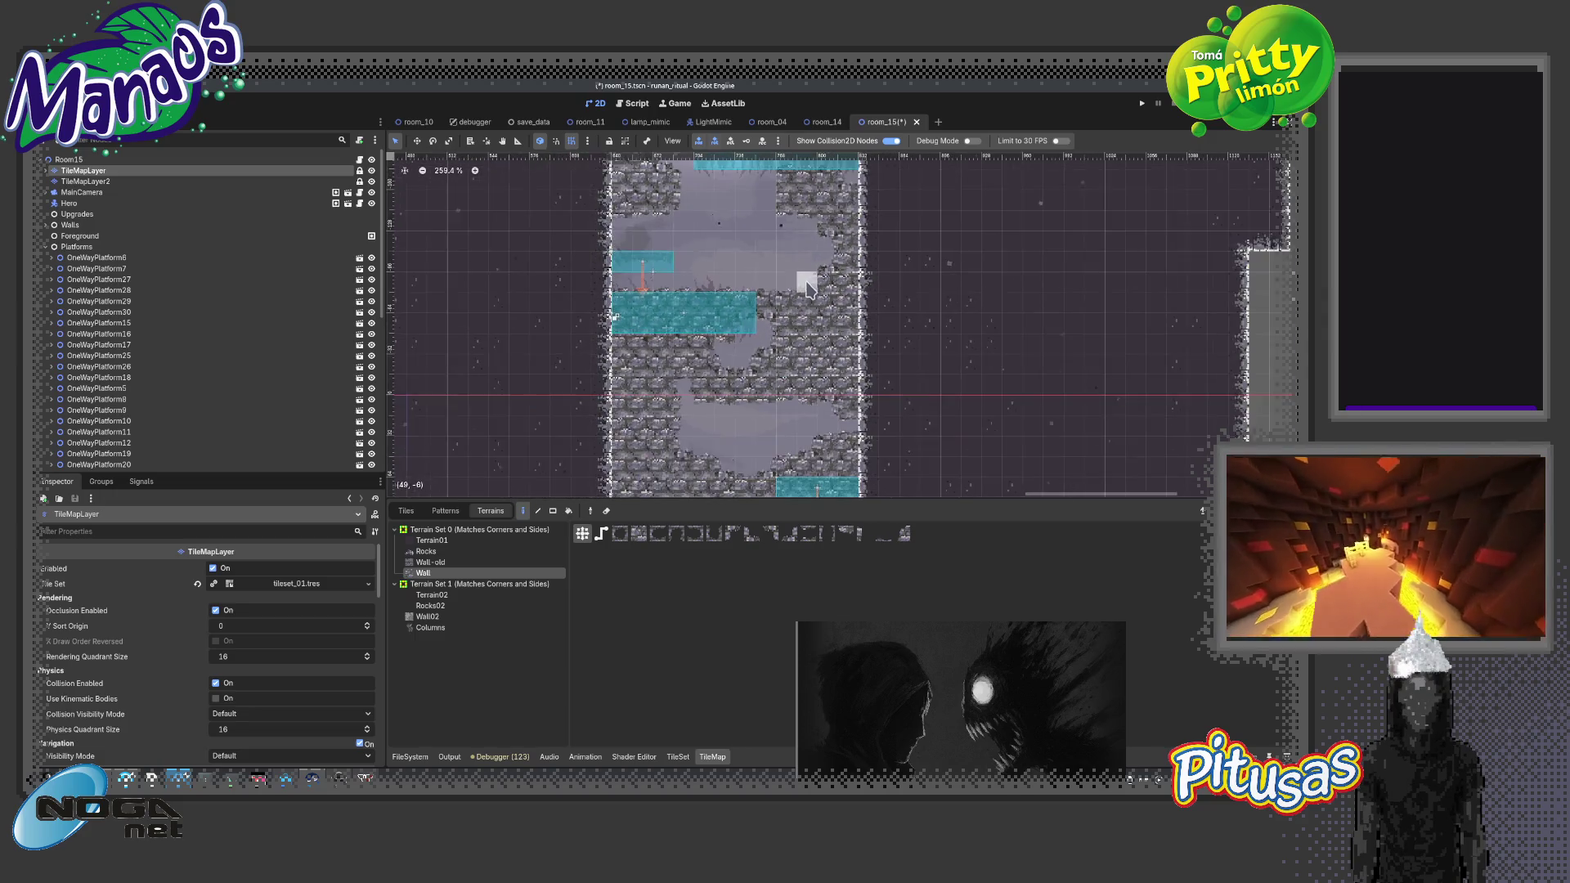
scroll(813, 384, "up", 3)
Paint rock wall tiles leftward into the open floor
left_click_drag(814, 384, 740, 331)
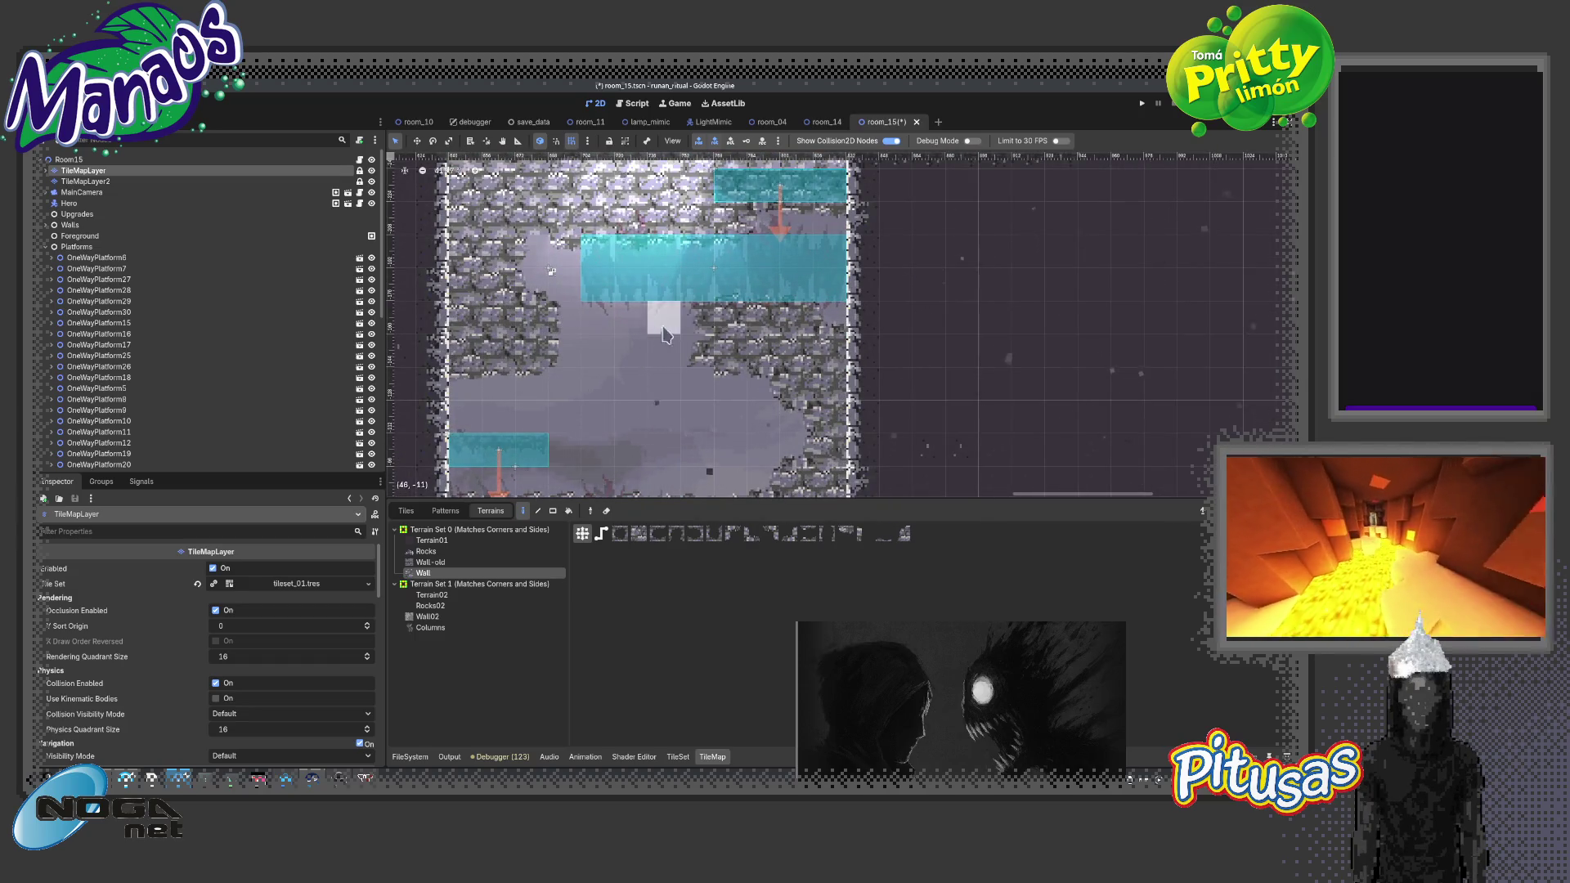
left_click_drag(740, 331, 945, 413)
scroll(851, 353, "down", 1)
left_click_drag(848, 353, 800, 421)
Save the room_15 scene with Ctrl+S
key("ctrl+s")
scroll(940, 319, "up", 3)
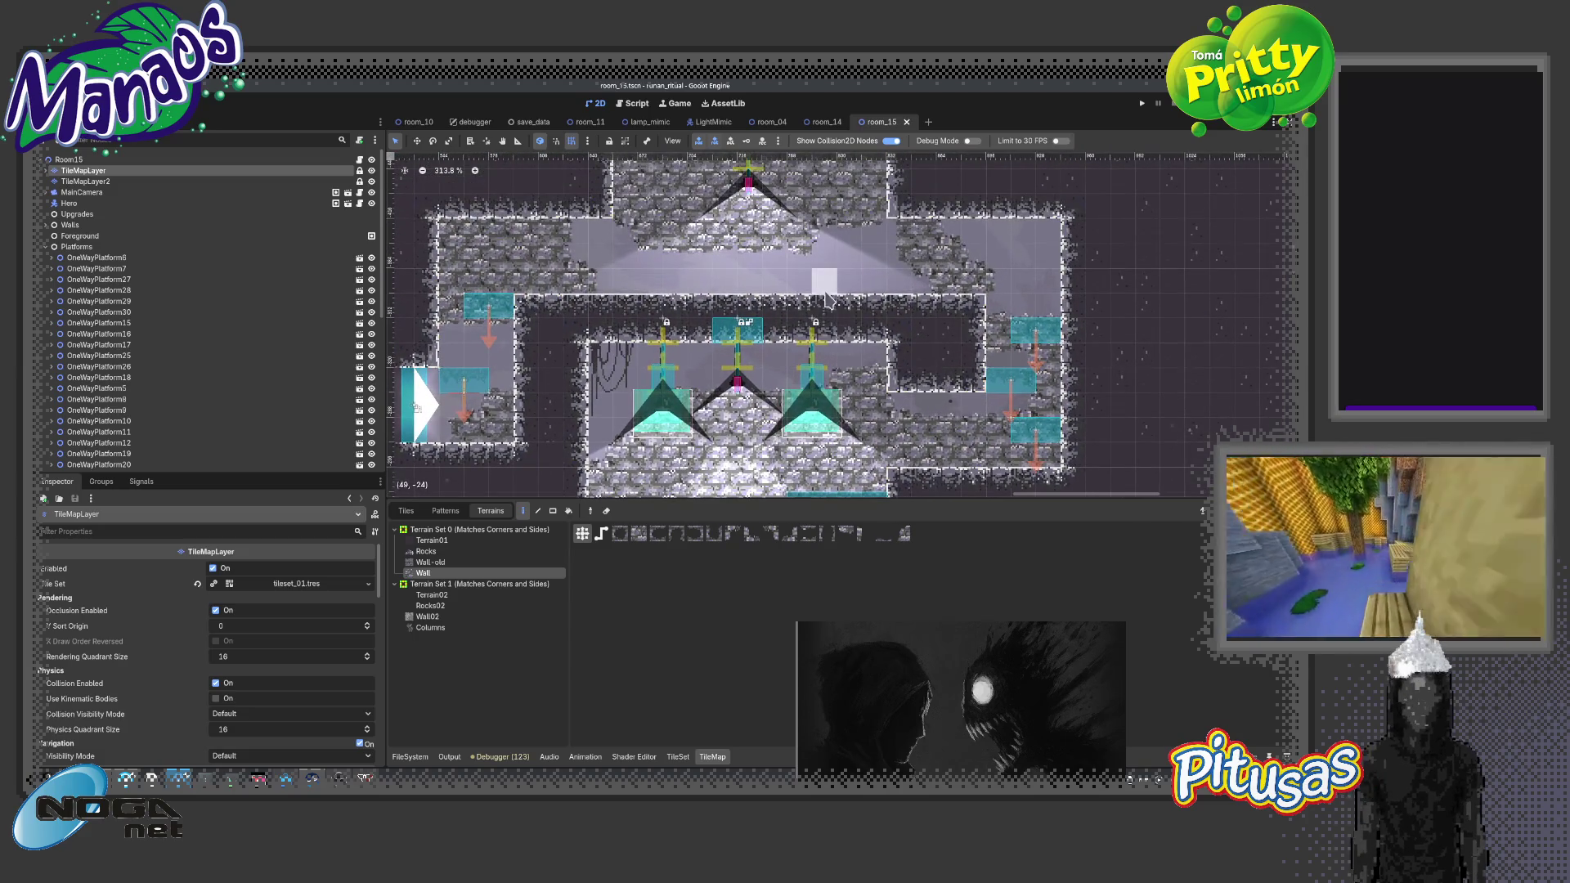
scroll(826, 301, "down", 2)
scroll(940, 319, "left", 5)
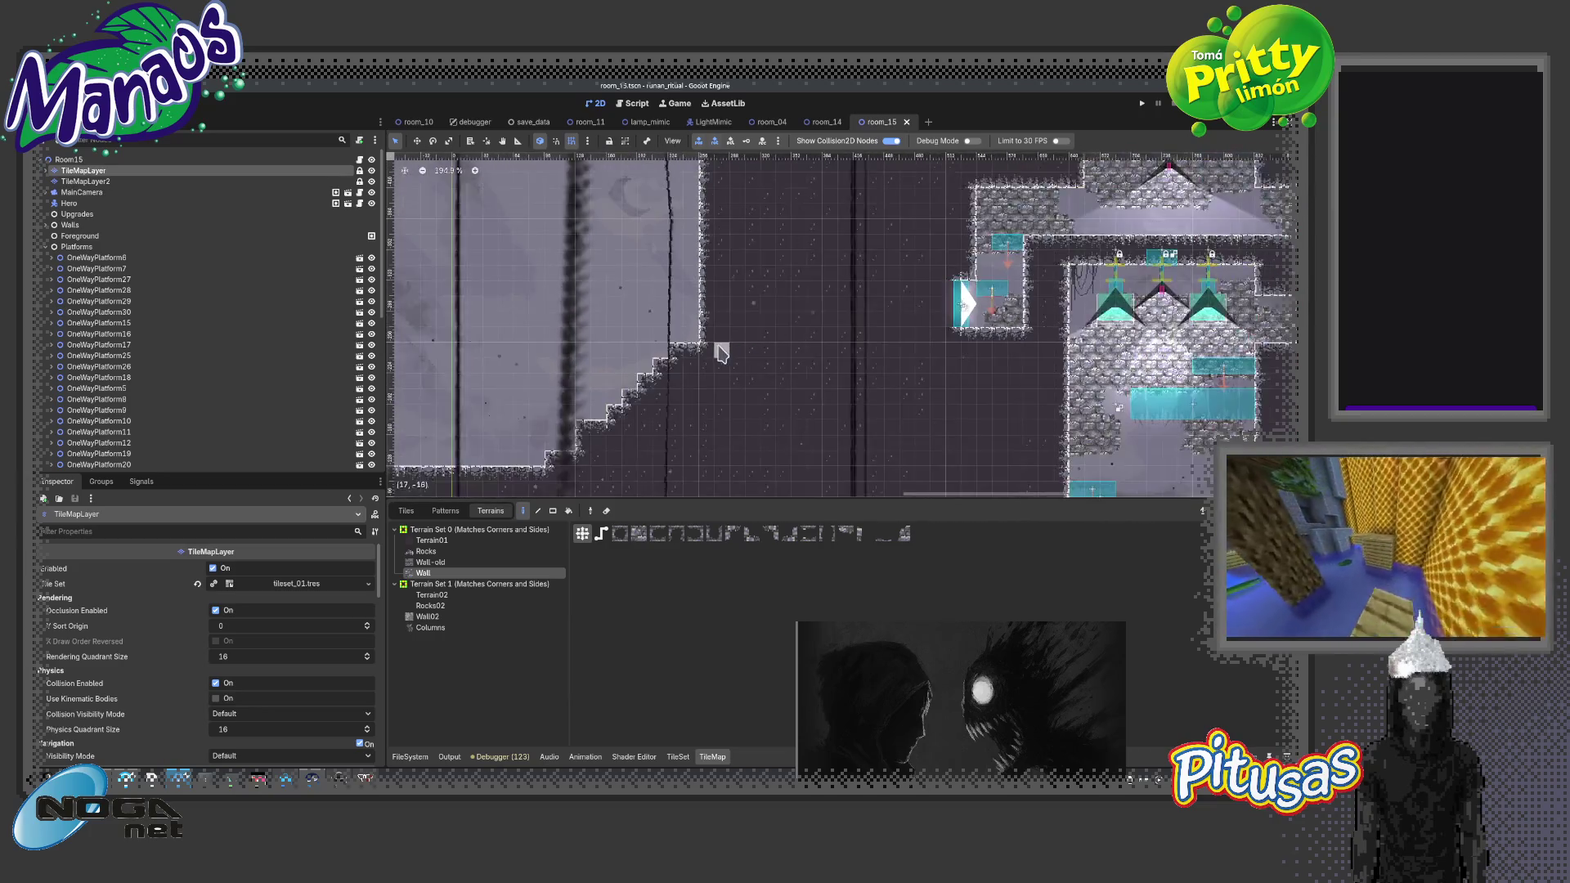
scroll(715, 360, "down", 3)
scroll(707, 327, "down", 3)
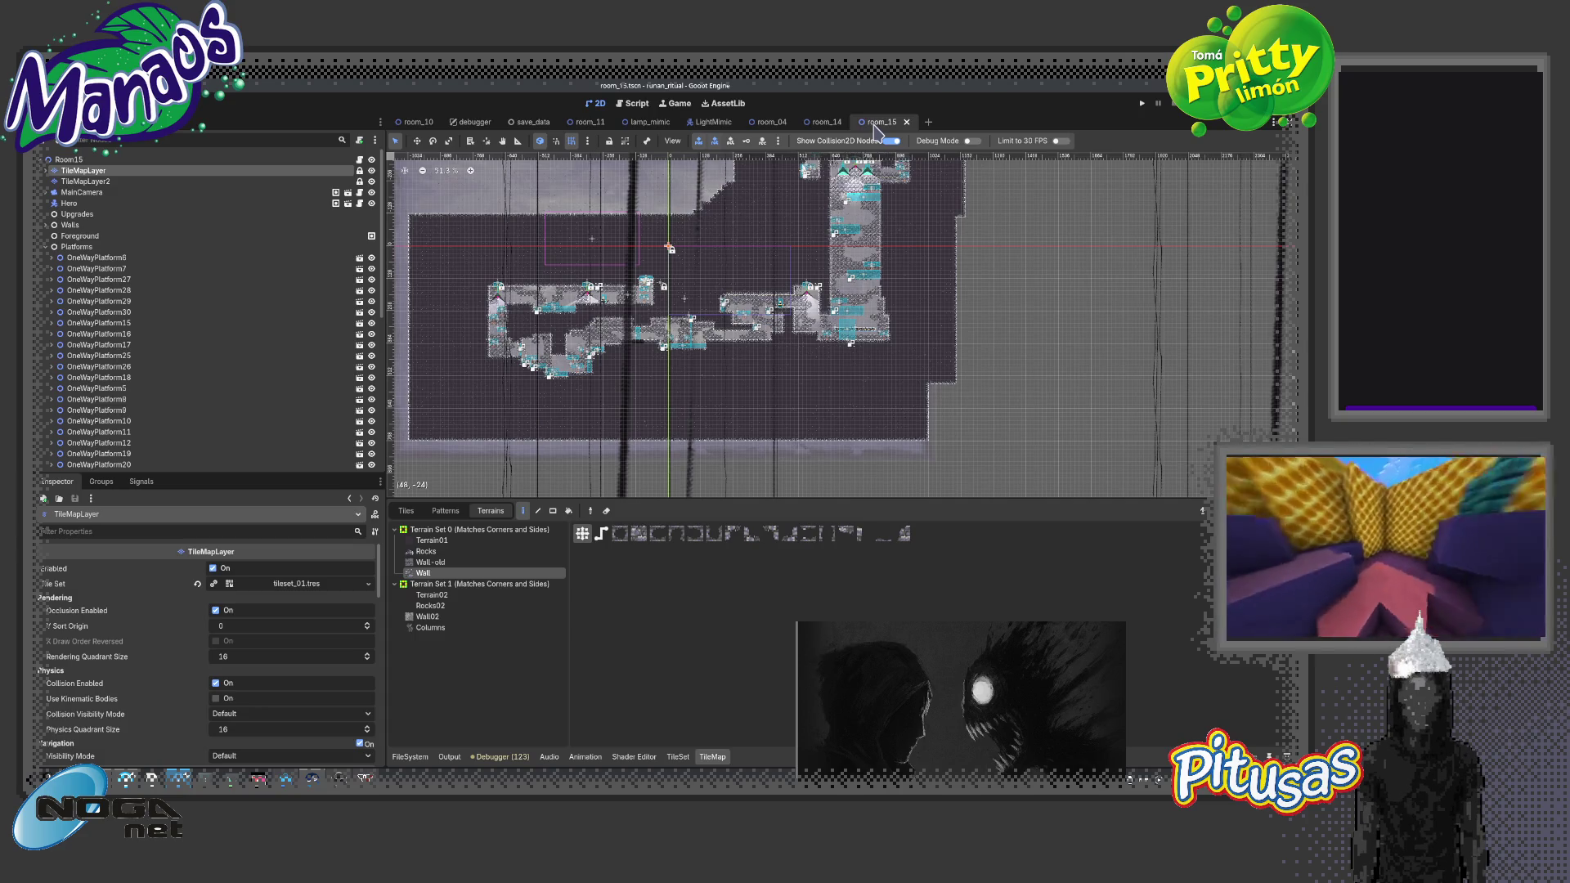
key("ctrl+shift+o")
Open room_00 and enable Use Save Data Spawn Position on its Room00 root
key("Return")
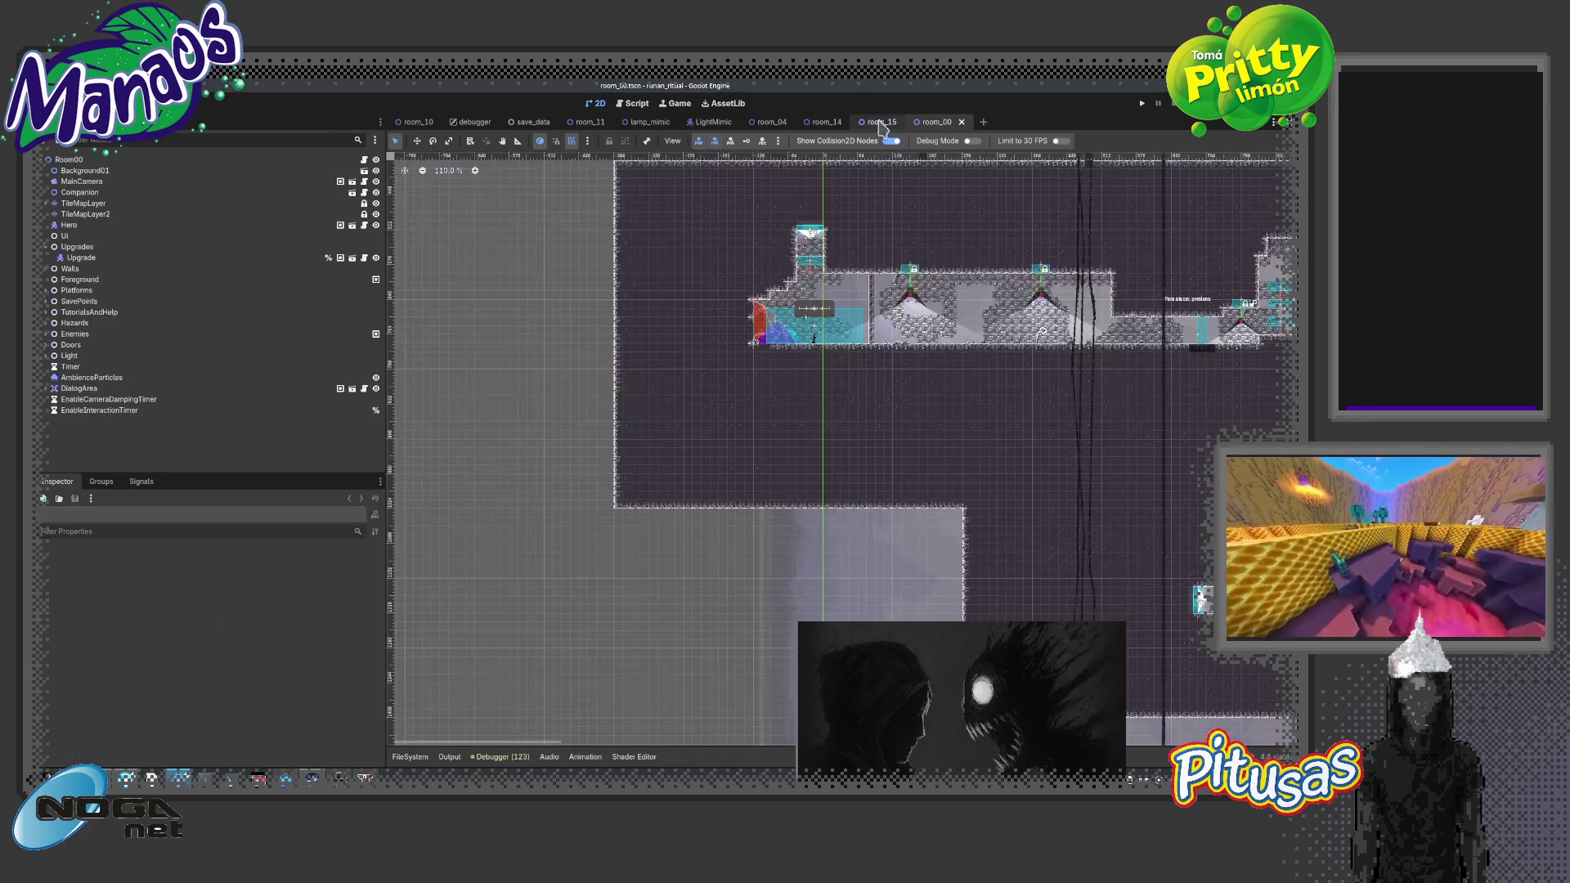
left_click(327, 161)
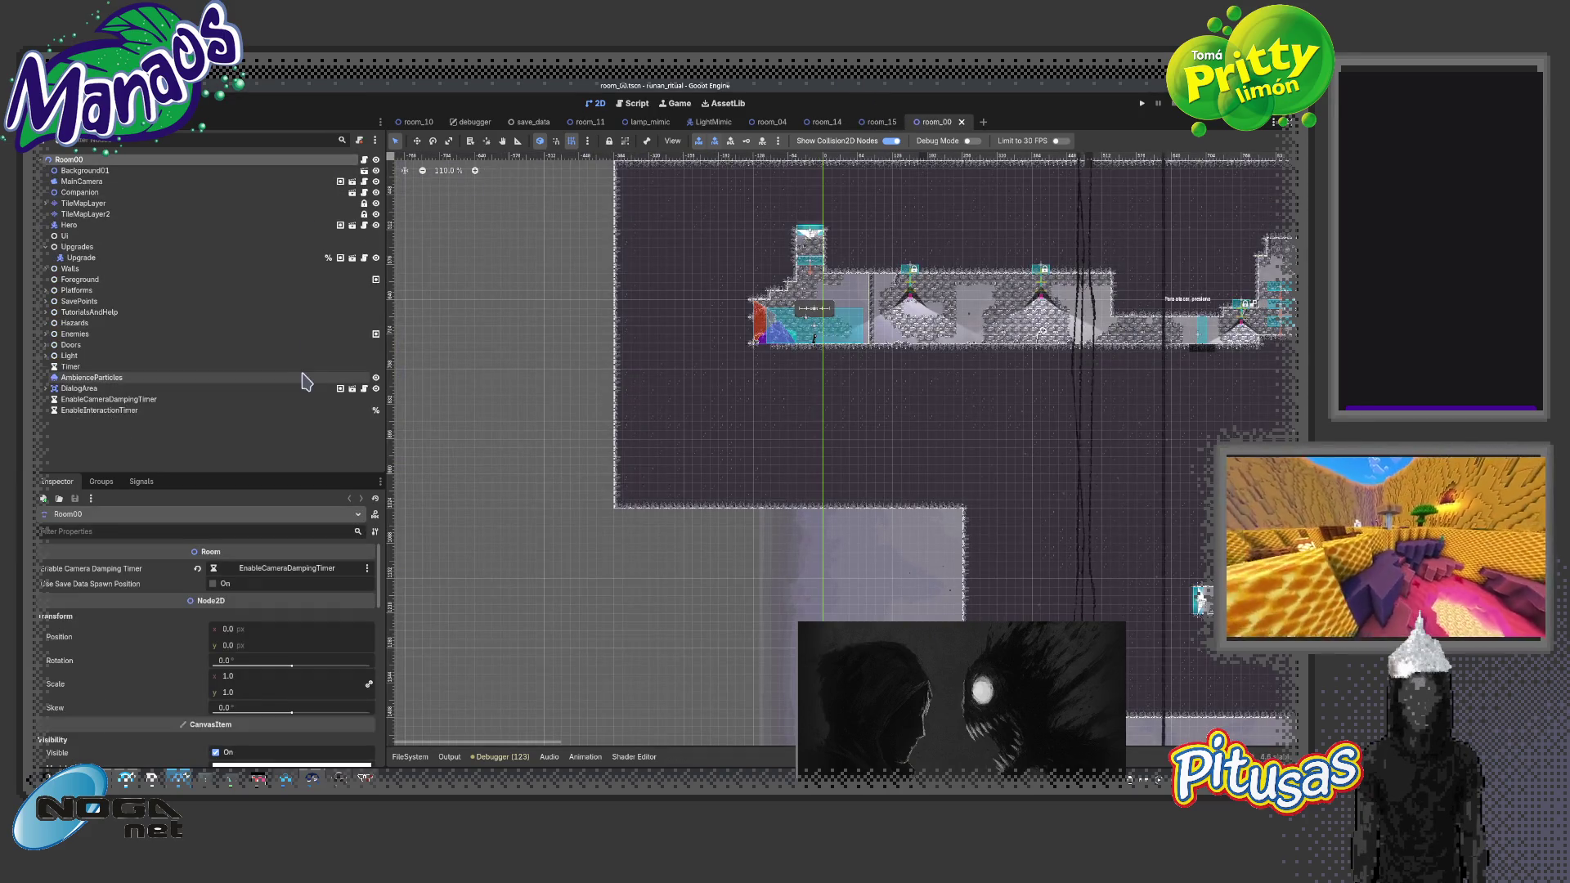
left_click(213, 583)
scroll(655, 460, "up", 3)
Open room_01, enable Use Save Data Spawn Position on Room01, and save
key("ctrl+shift+o")
key("Return")
left_click(205, 160)
left_click(213, 583)
scroll(630, 524, "down", 4)
key("ctrl+s")
Quick-open the Boss02 scene by typing boss02 and show the FileSystem dock
key("ctrl+shift+o")
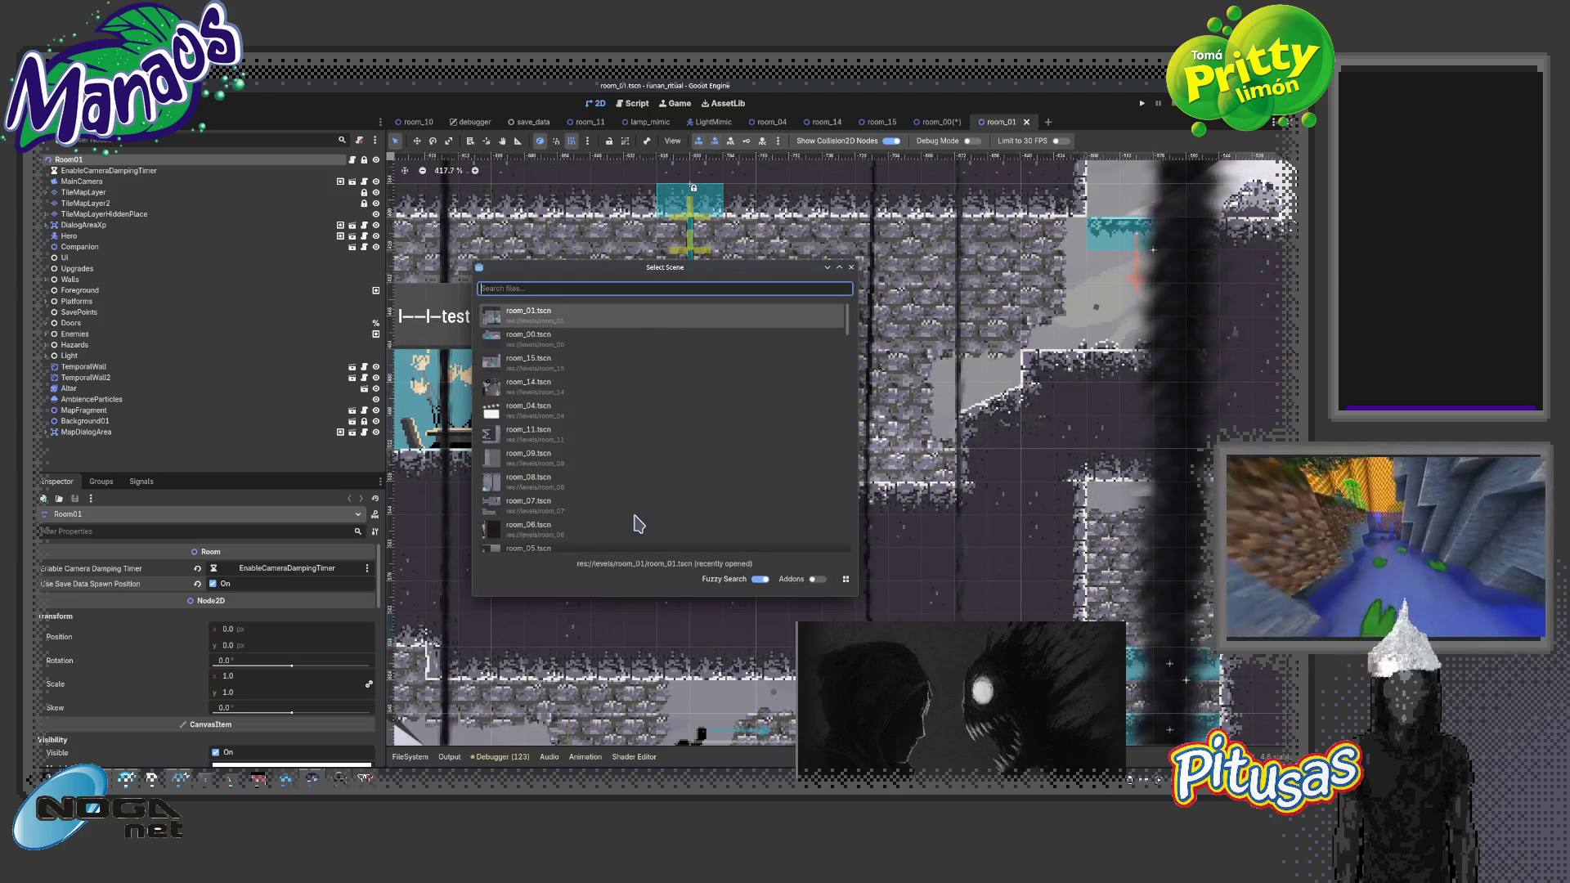
type("boss02")
key("Return")
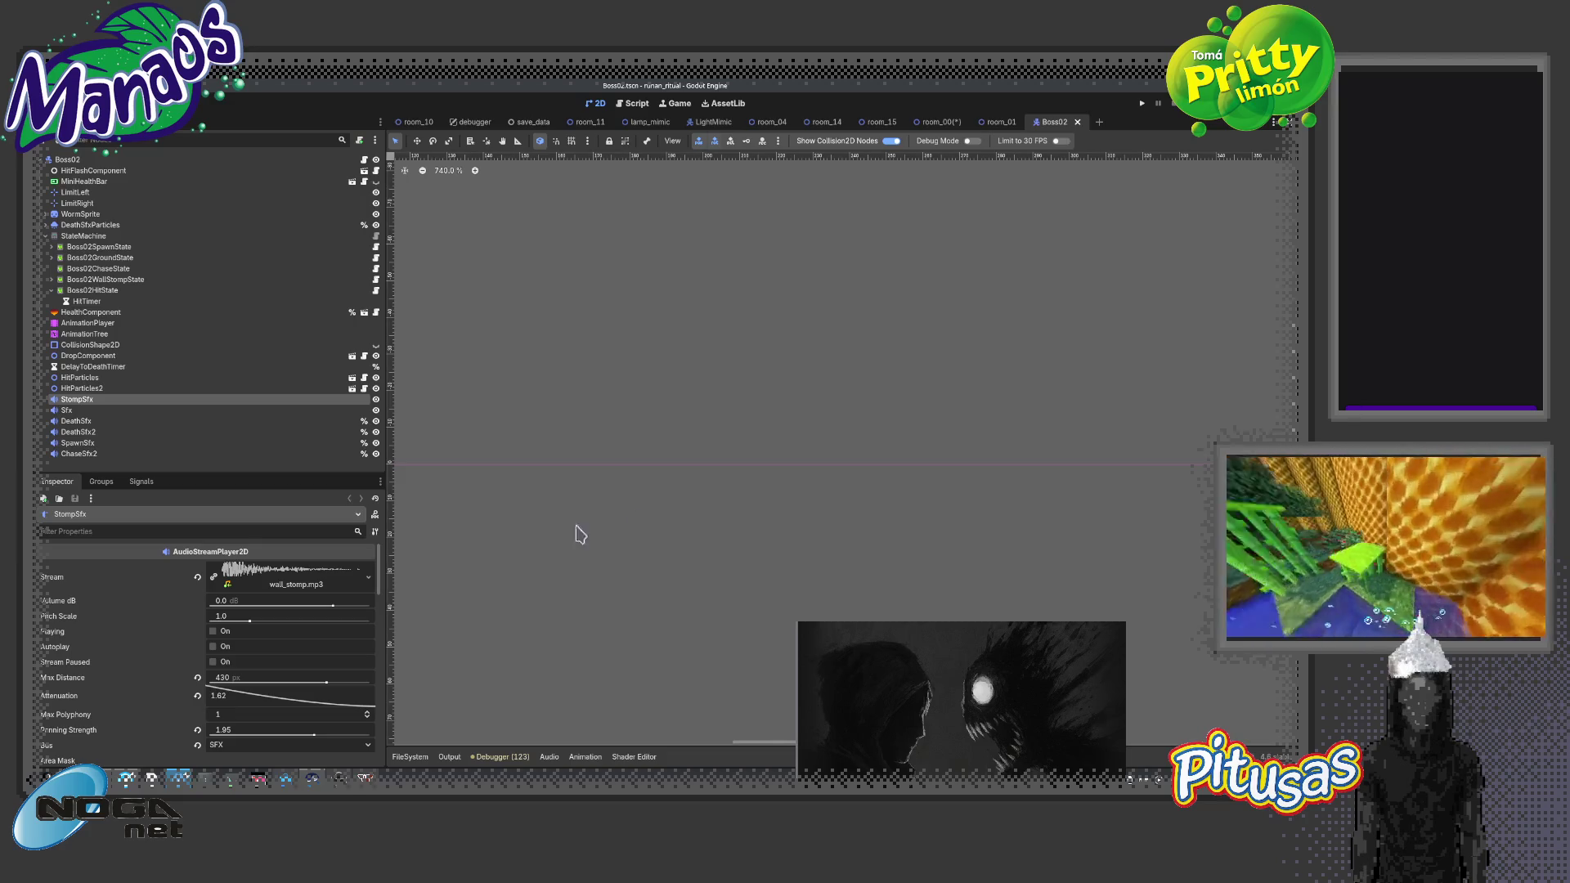
left_click(410, 756)
Browse the FileSystem dock and expand the levels folder
scroll(494, 664, "down", 3)
scroll(486, 674, "down", 3)
scroll(479, 683, "down", 4)
scroll(467, 690, "down", 3)
scroll(467, 693, "down", 3)
scroll(466, 696, "down", 4)
scroll(465, 700, "down", 3)
scroll(464, 704, "down", 2)
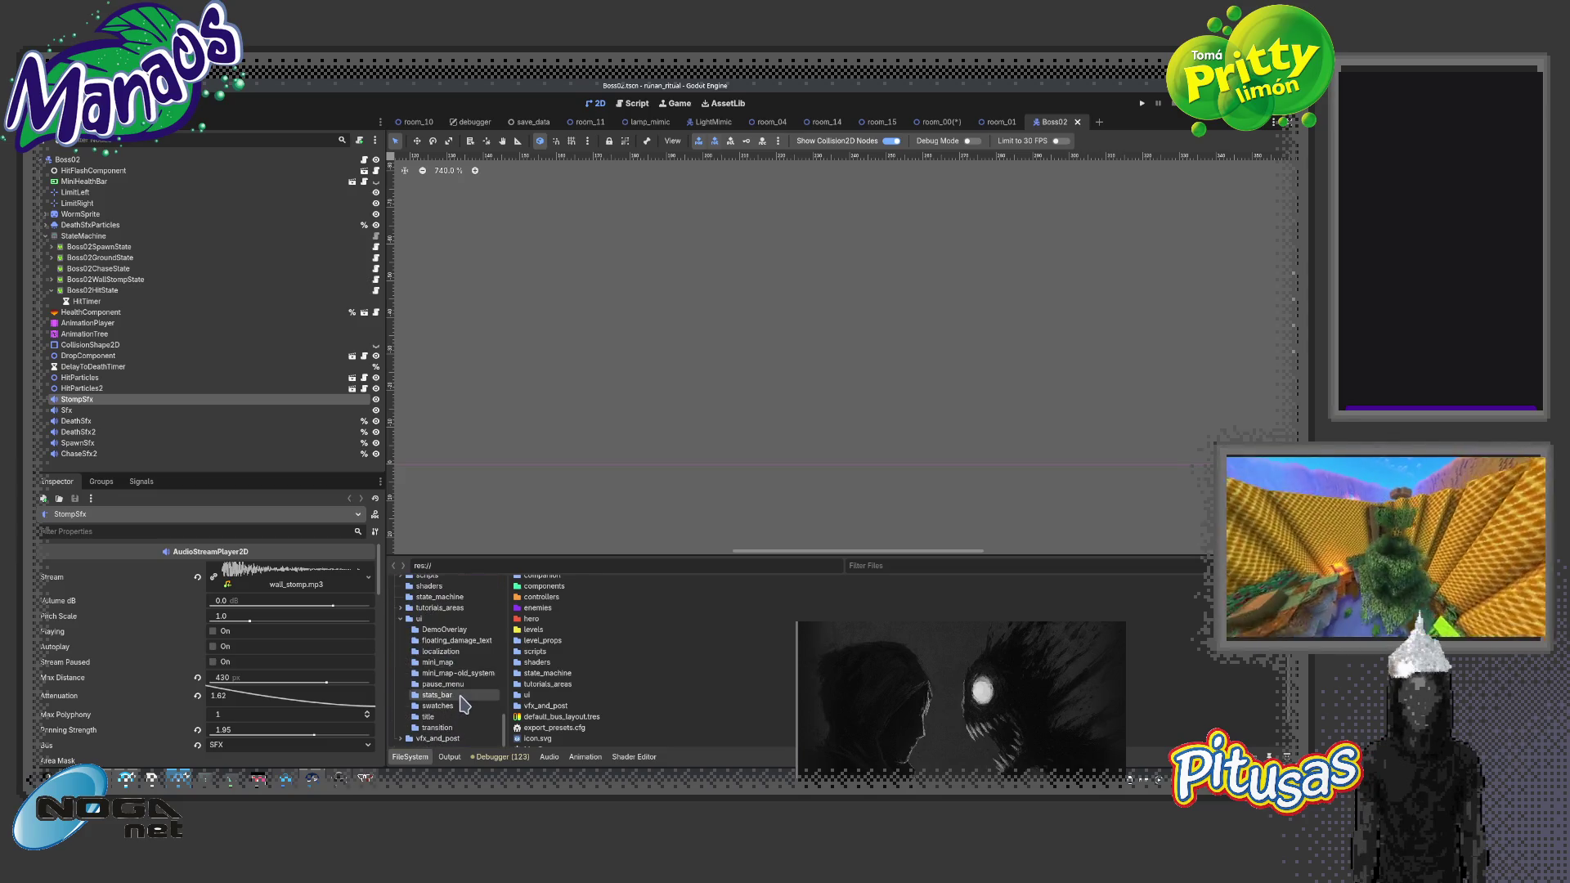
scroll(507, 728, "up", 3)
scroll(508, 723, "up", 3)
scroll(511, 719, "up", 3)
scroll(515, 713, "up", 3)
scroll(442, 654, "up", 3)
scroll(425, 663, "up", 3)
scroll(405, 675, "up", 3)
scroll(402, 668, "down", 2)
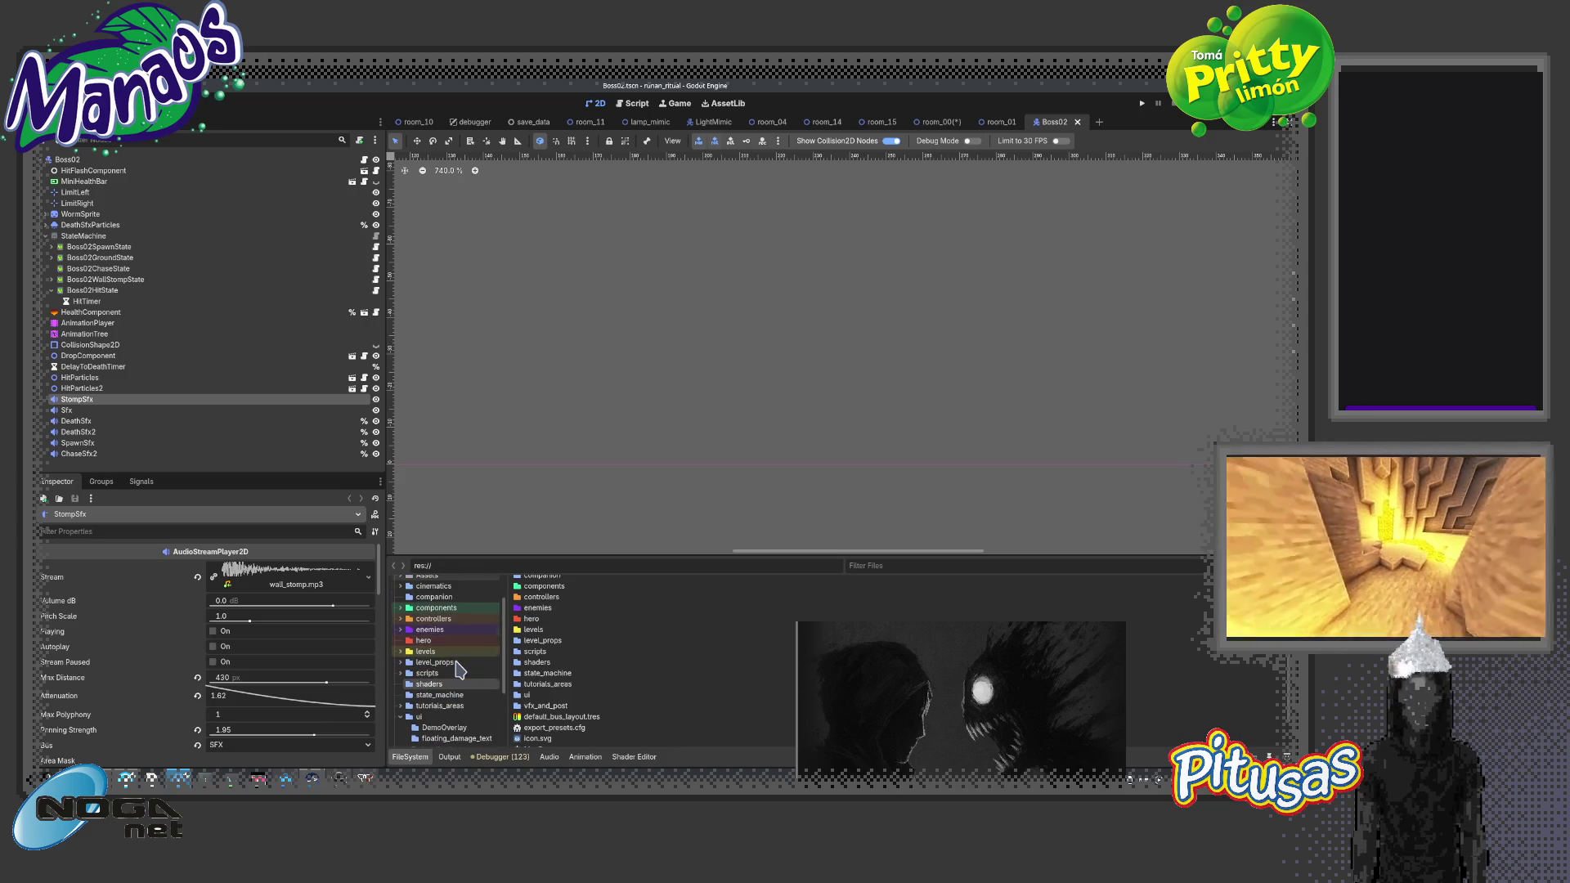
left_click(402, 651)
Open room_02, then open room_03 and enable Use Save Data Spawn Position on Room03
left_click(442, 695)
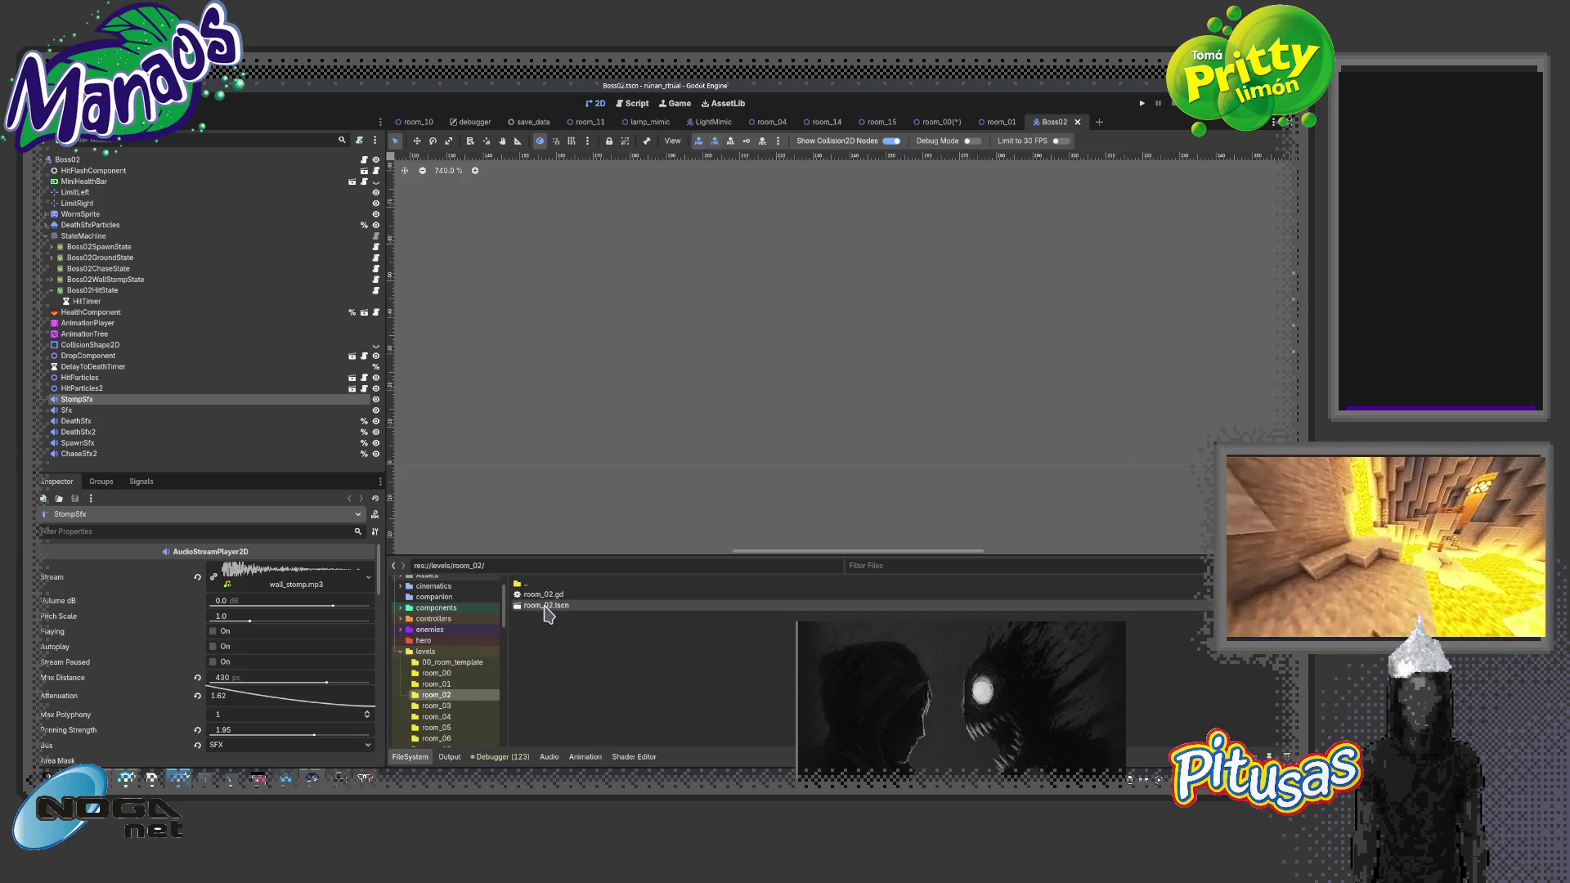
double_click(546, 605)
left_click(131, 161)
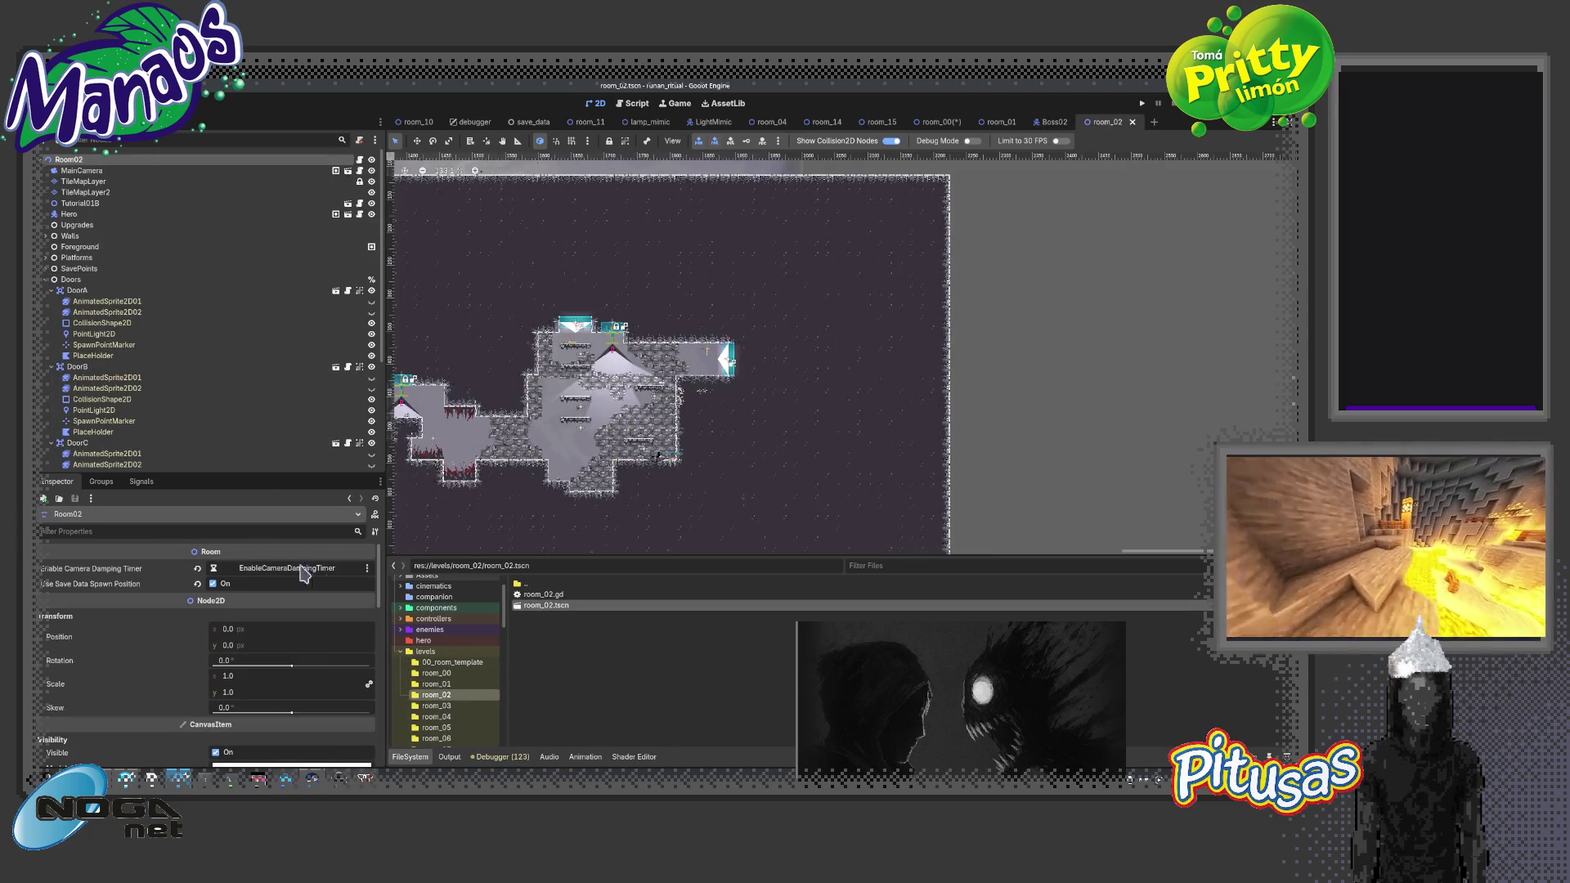
left_click(437, 706)
double_click(567, 605)
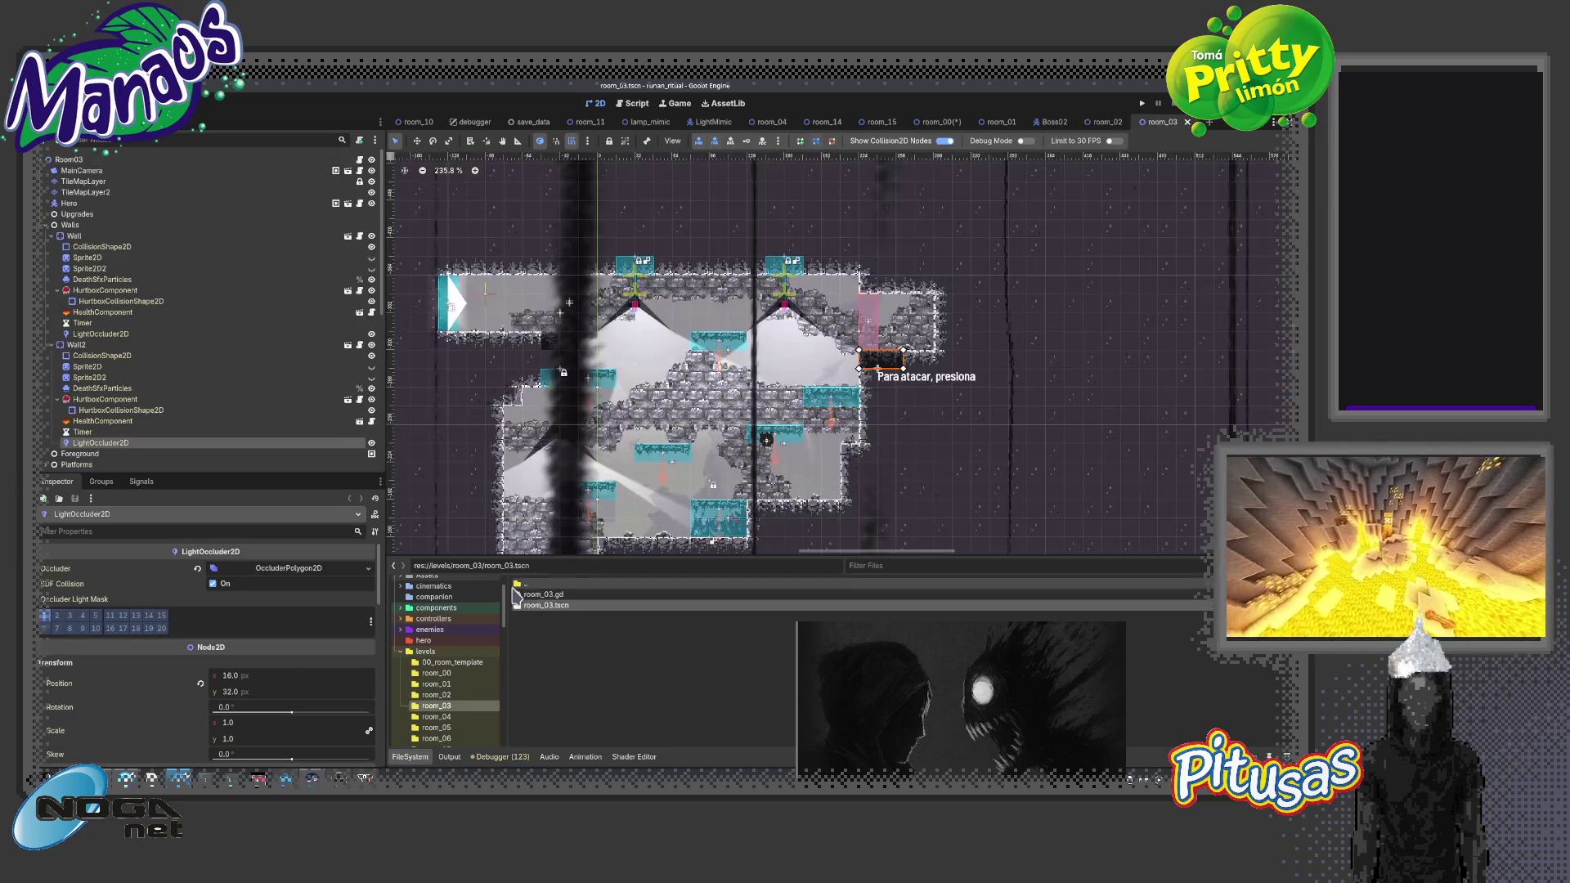
left_click(215, 584)
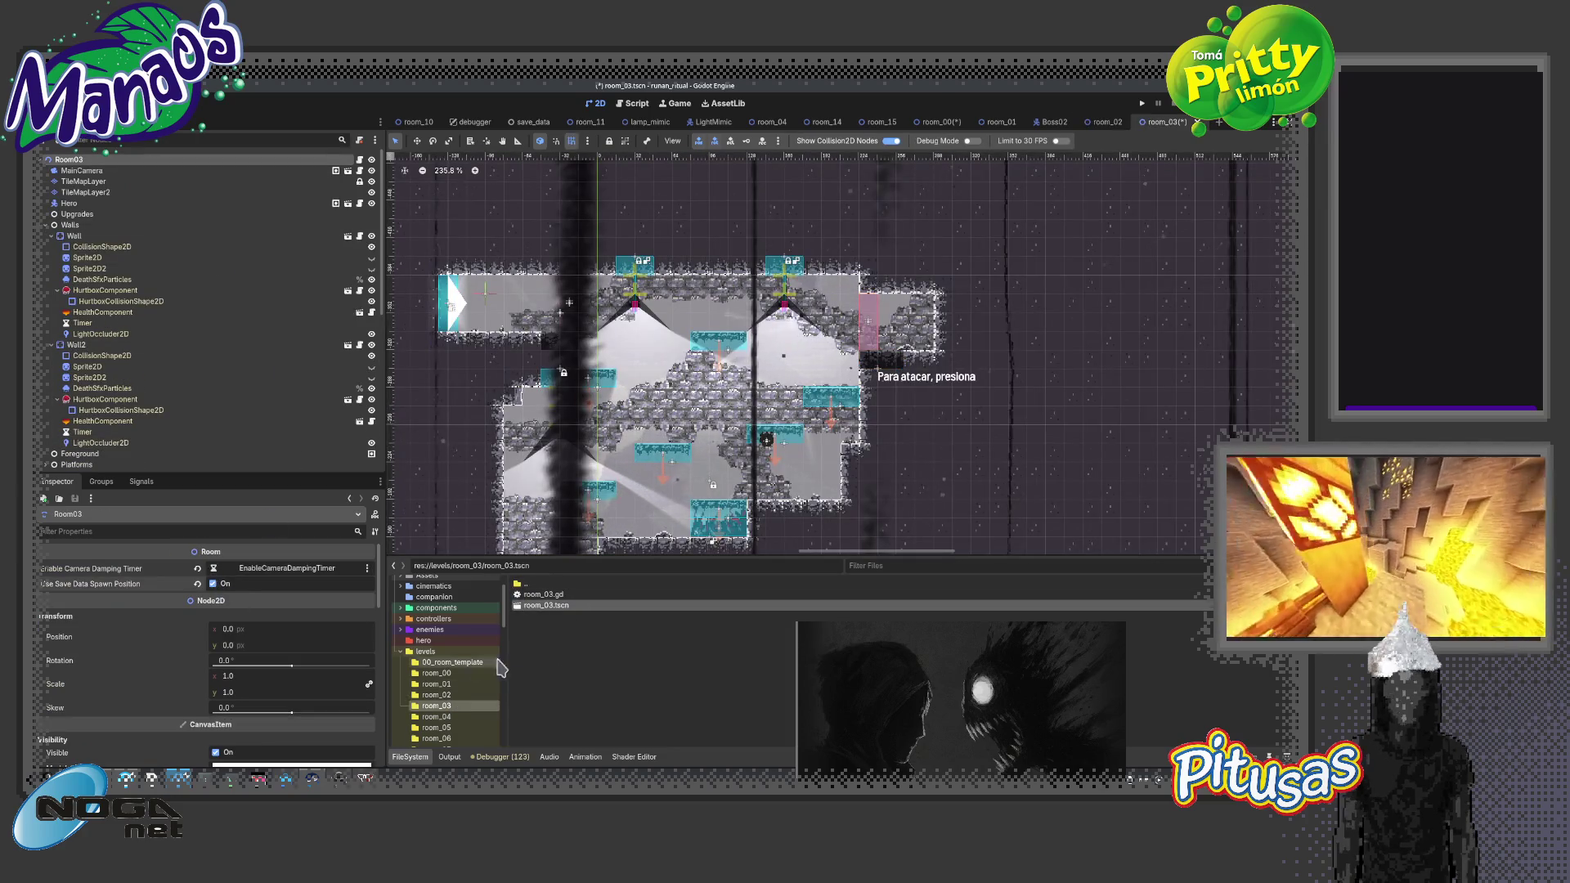
Open room_04 and enable Use Save Data Spawn Position on its Room04 root
left_click(442, 717)
double_click(547, 605)
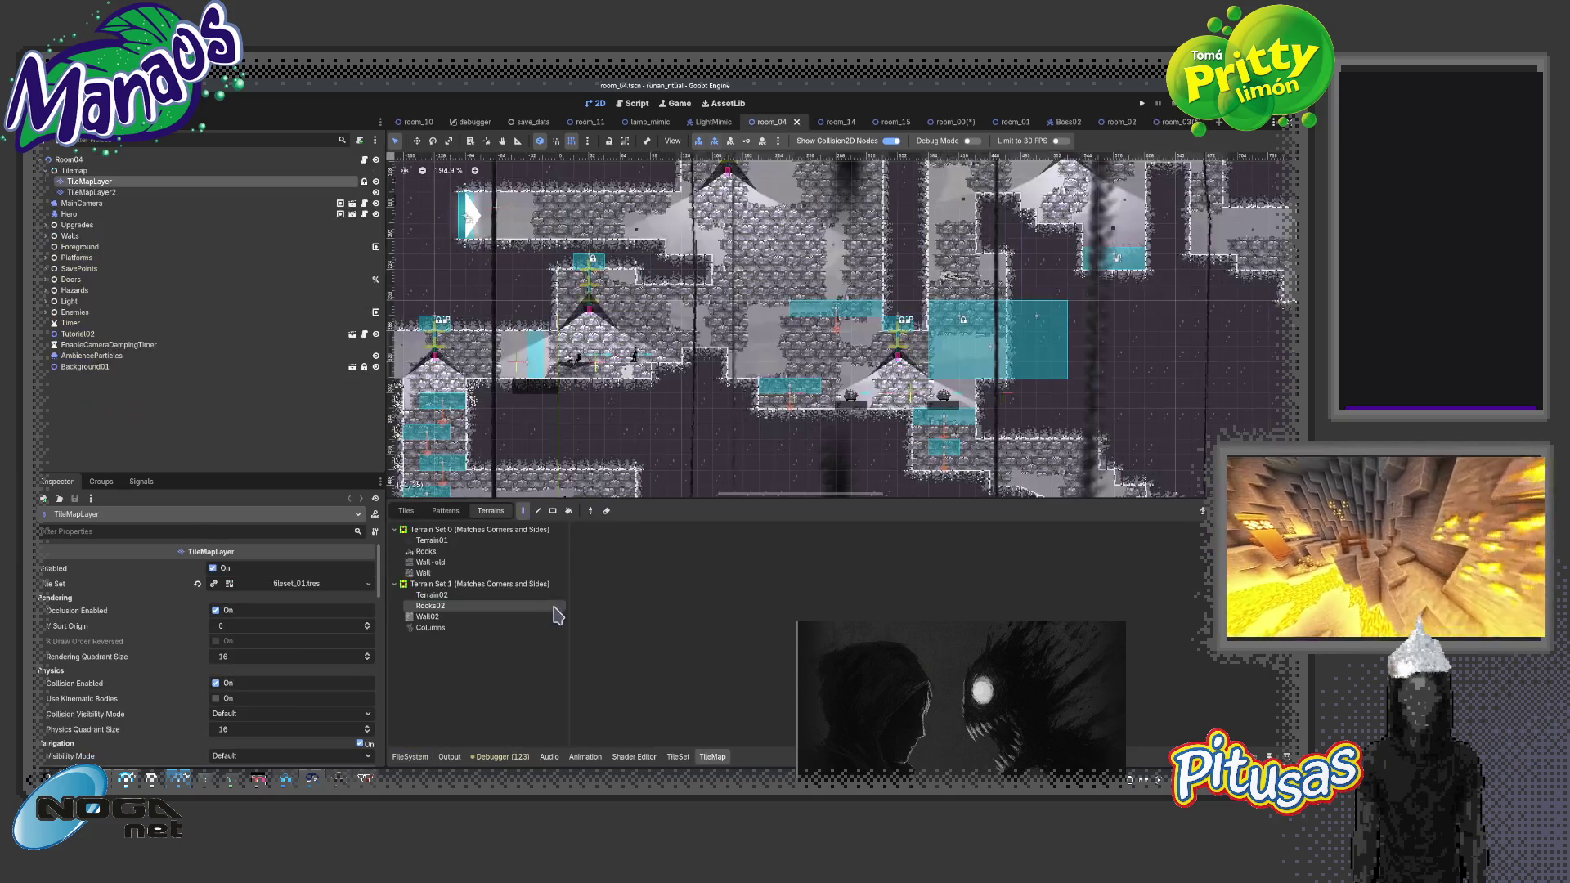
left_click(121, 160)
left_click(214, 584)
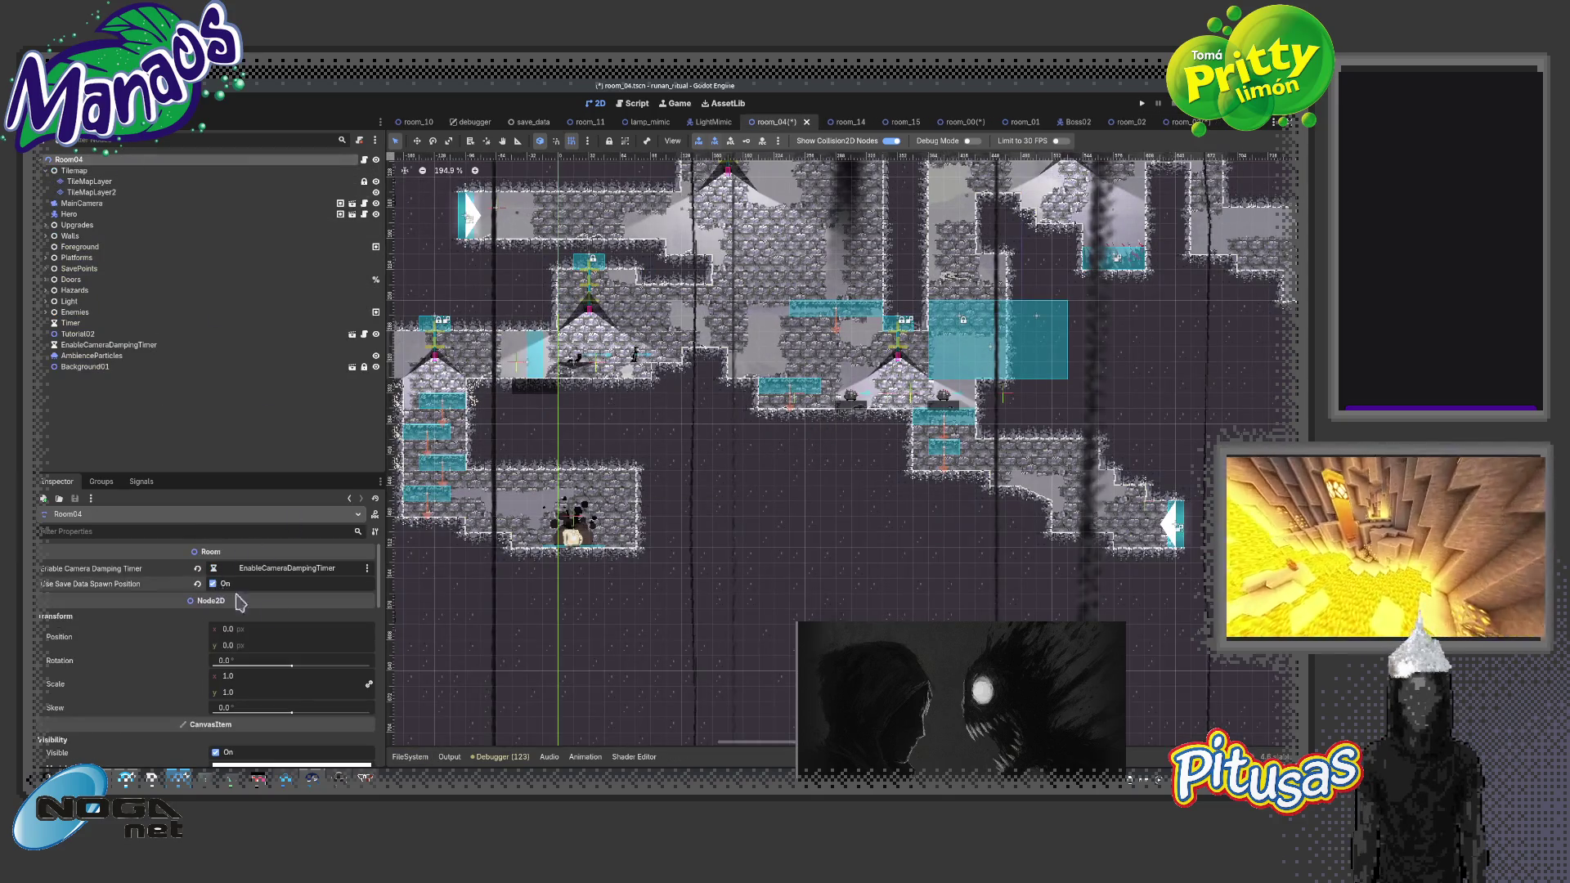
left_click(409, 757)
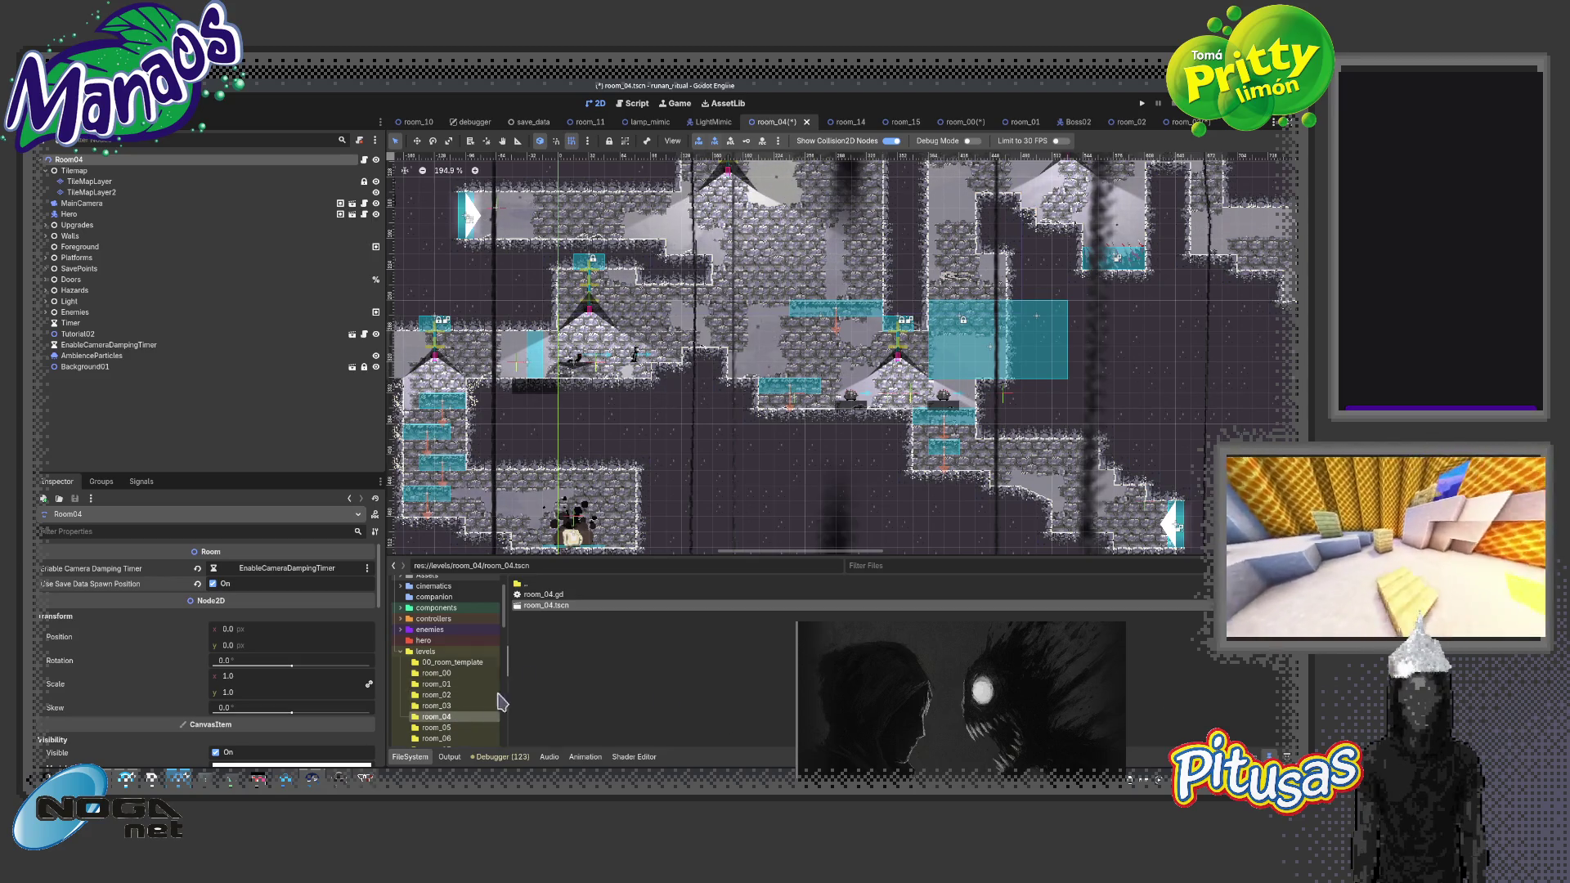
Open room_05 and room_06 and select the Room06 root node
left_click(436, 726)
double_click(546, 605)
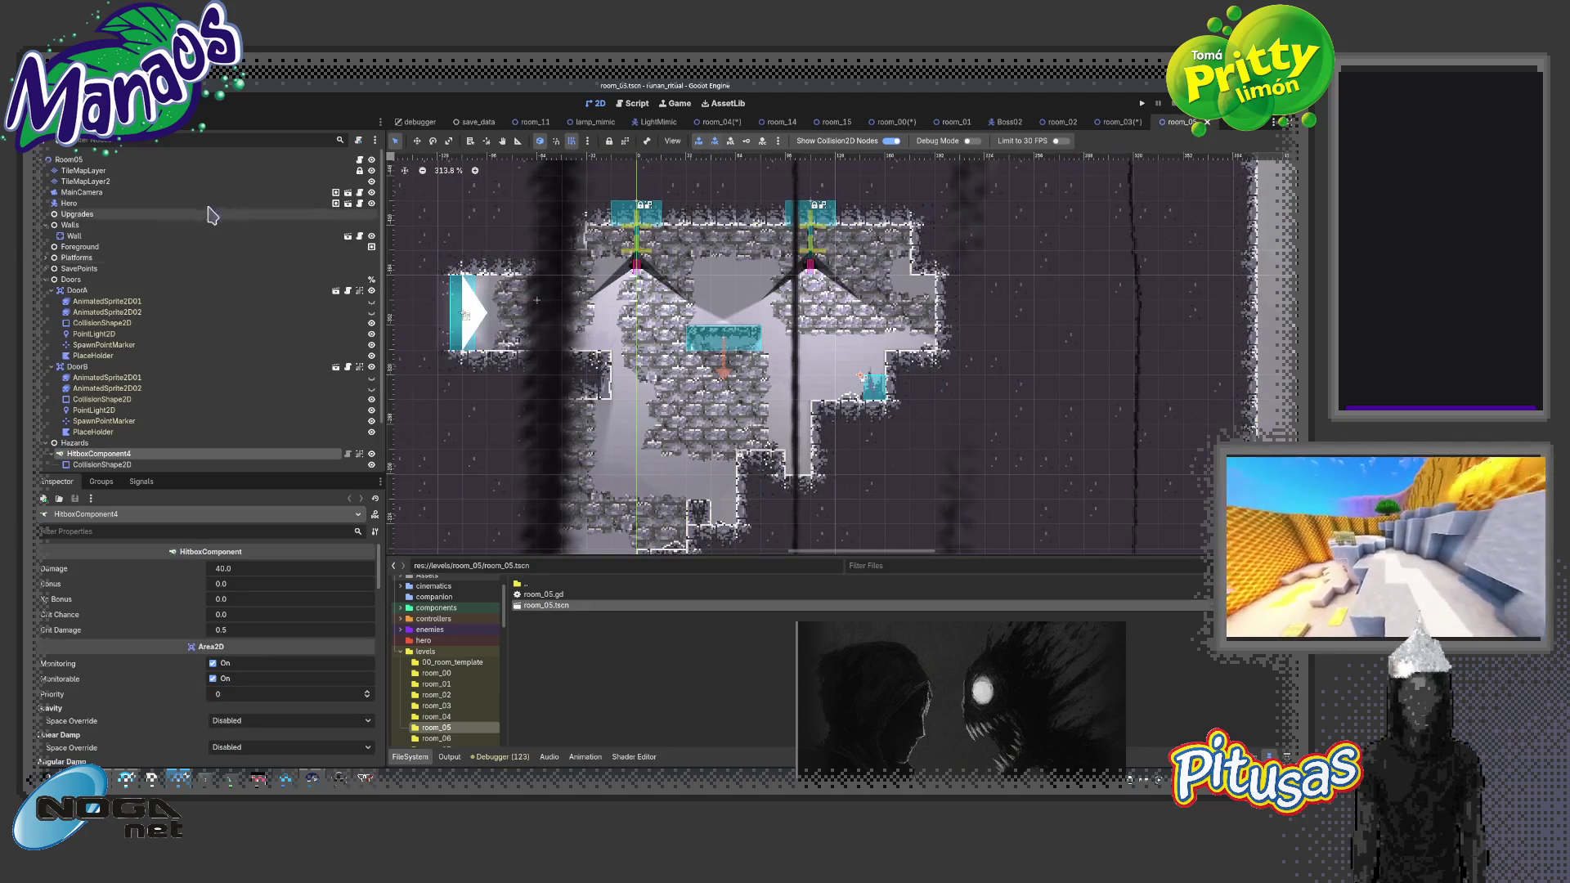
left_click(436, 738)
double_click(546, 605)
left_click(104, 169)
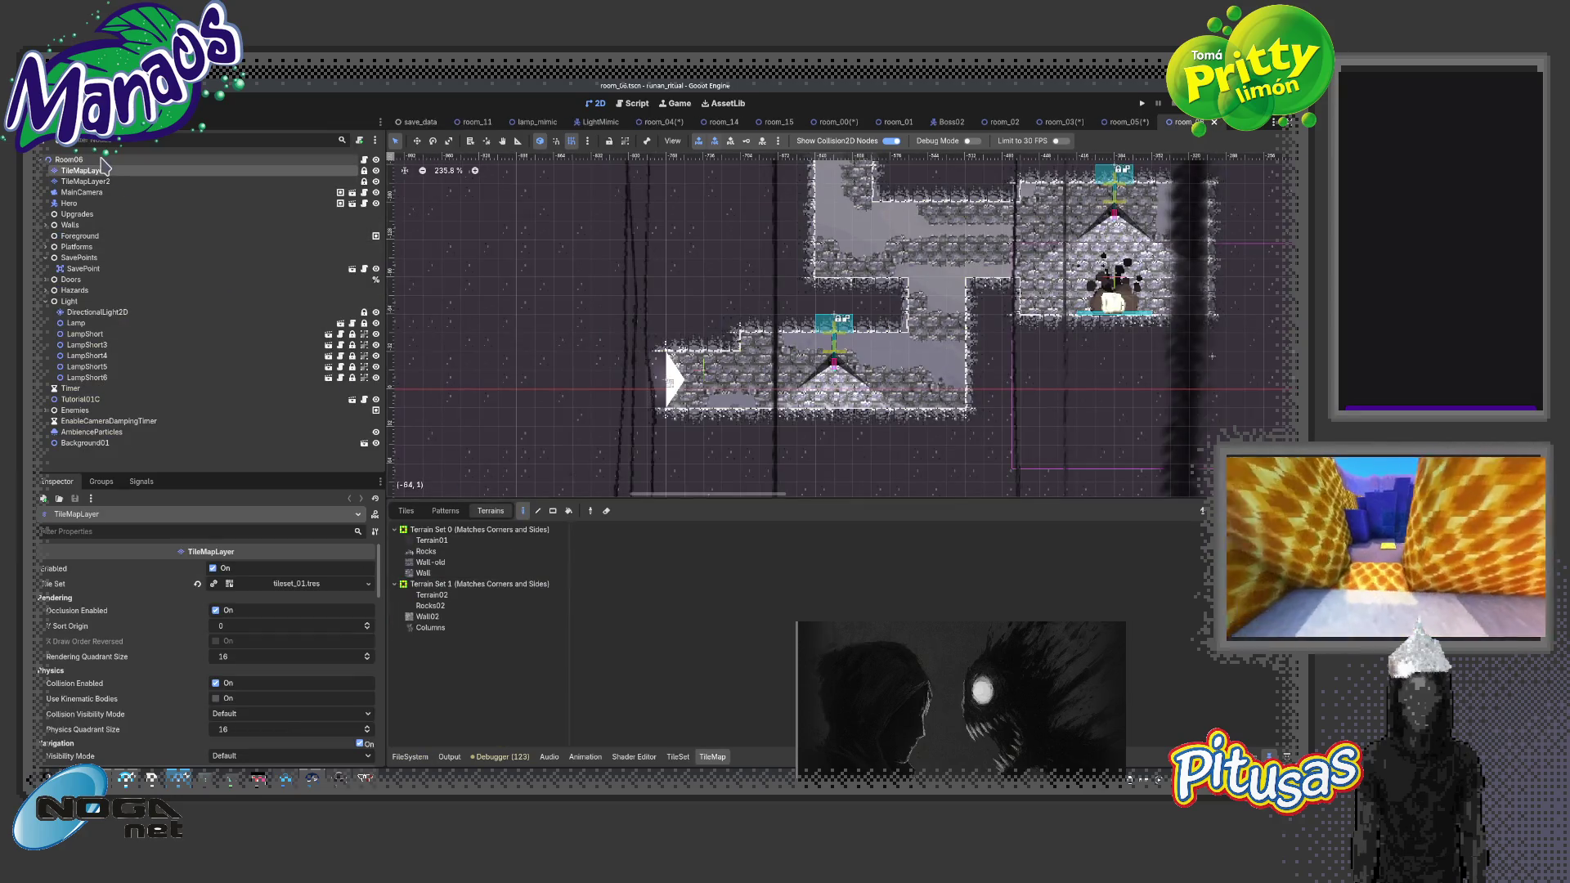
left_click(101, 160)
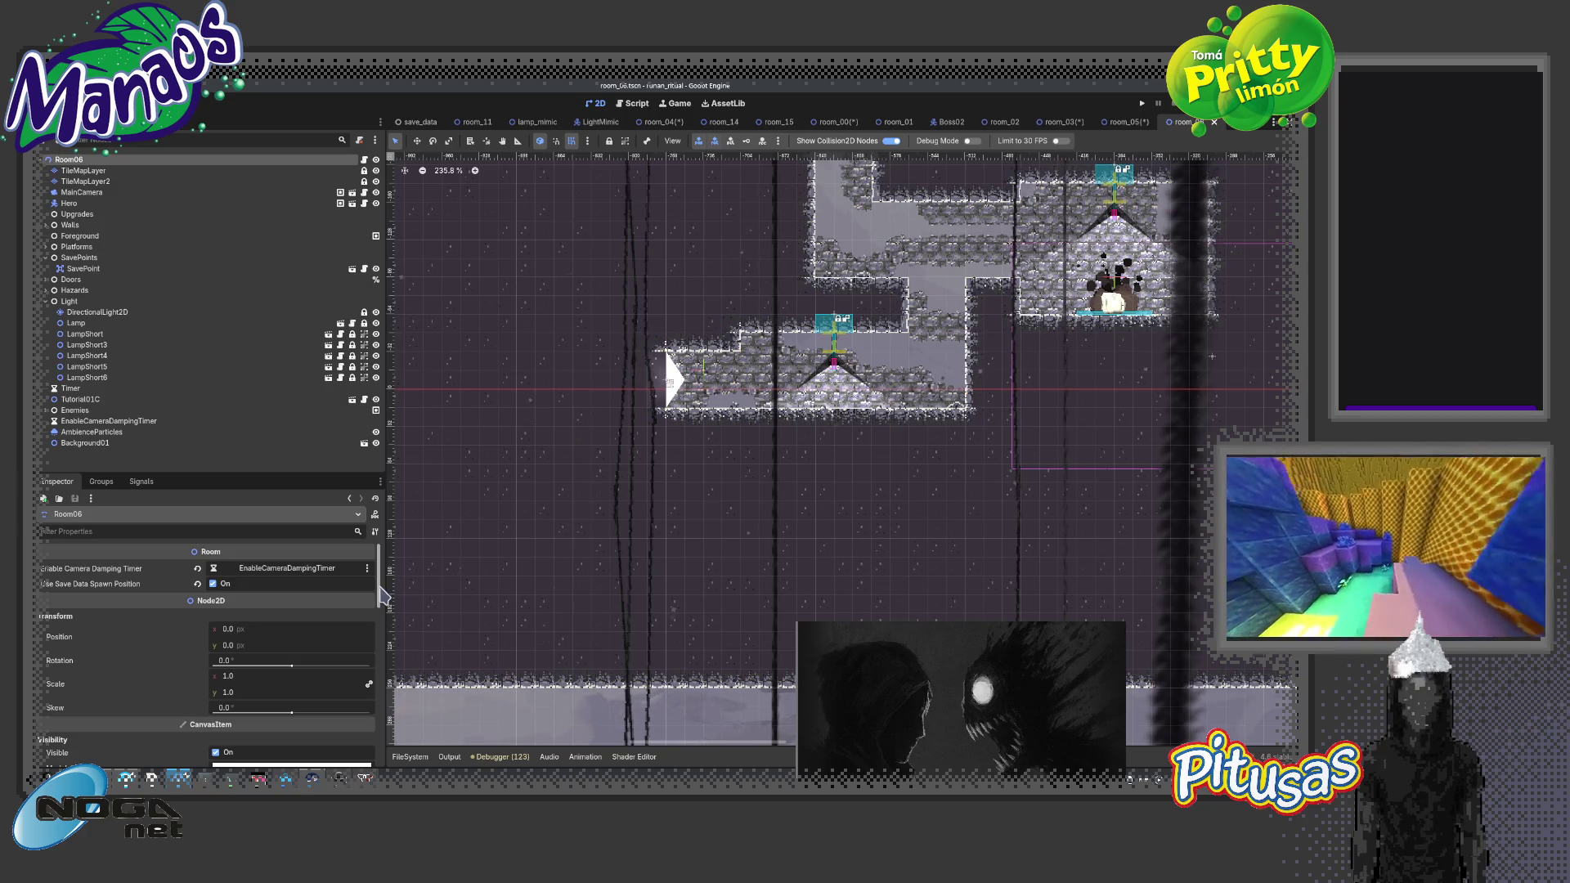
left_click(411, 757)
scroll(466, 704, "down", 2)
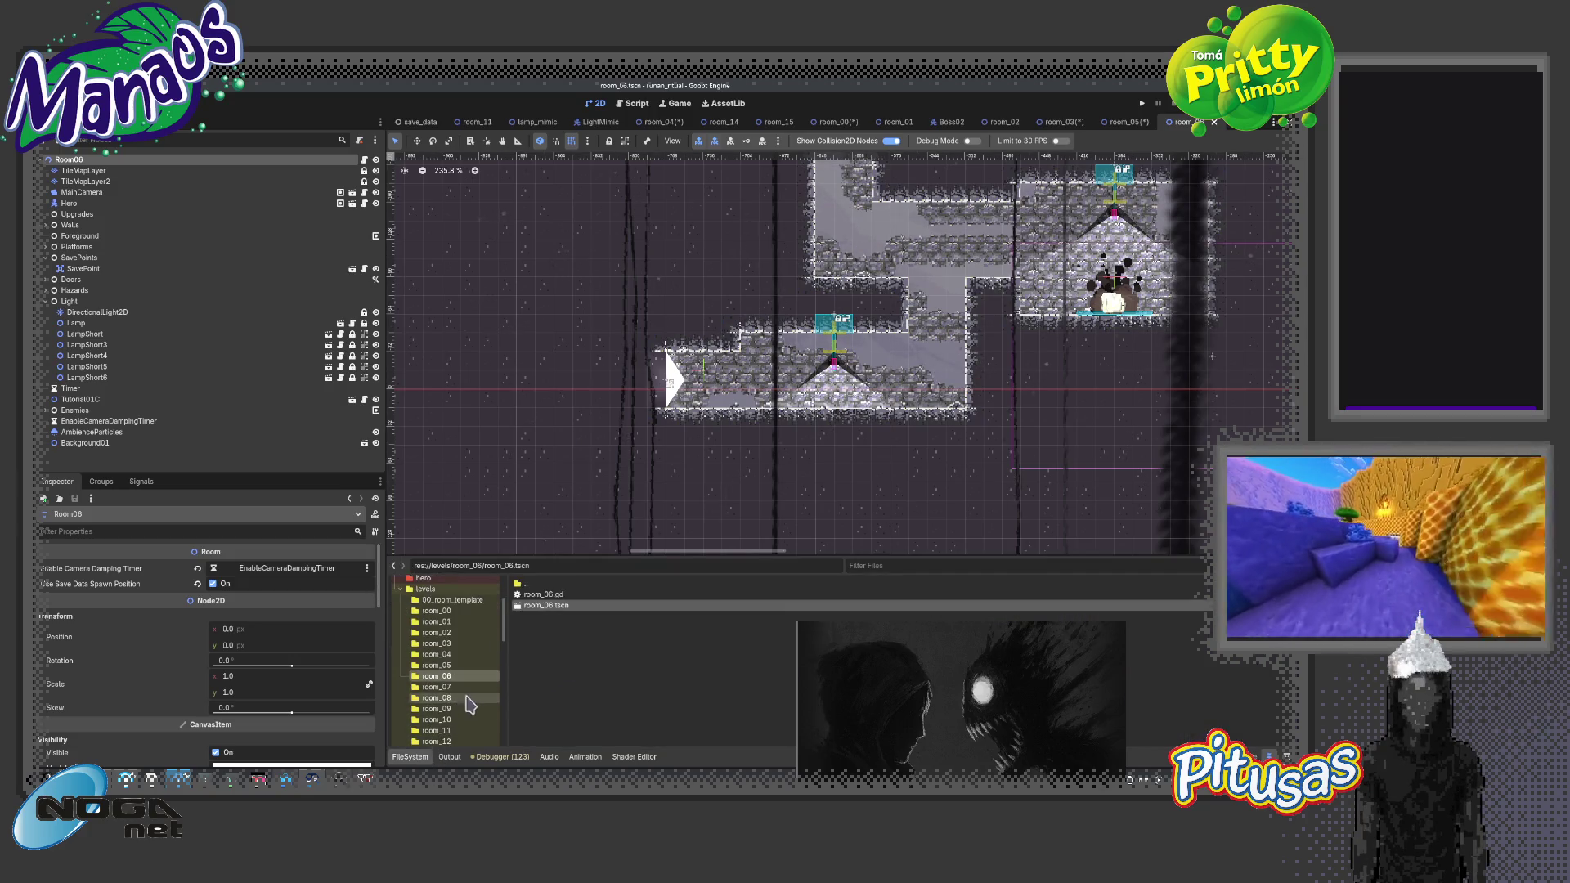
Enable Use Save Data Spawn Position in room_07 and room_08
left_click(436, 687)
double_click(547, 605)
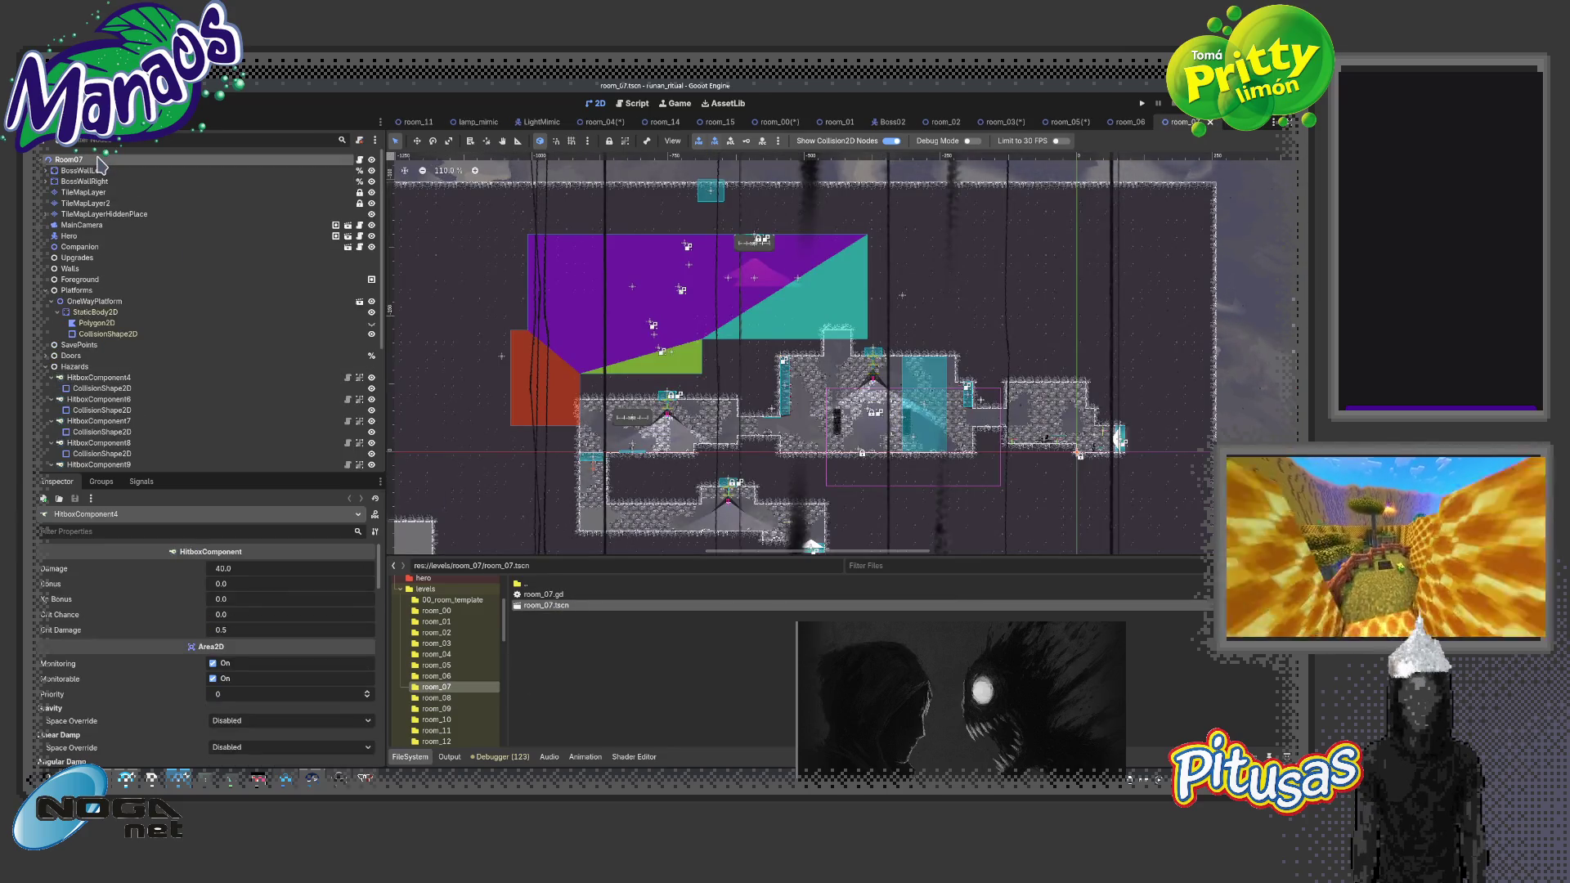
left_click(98, 161)
left_click(215, 583)
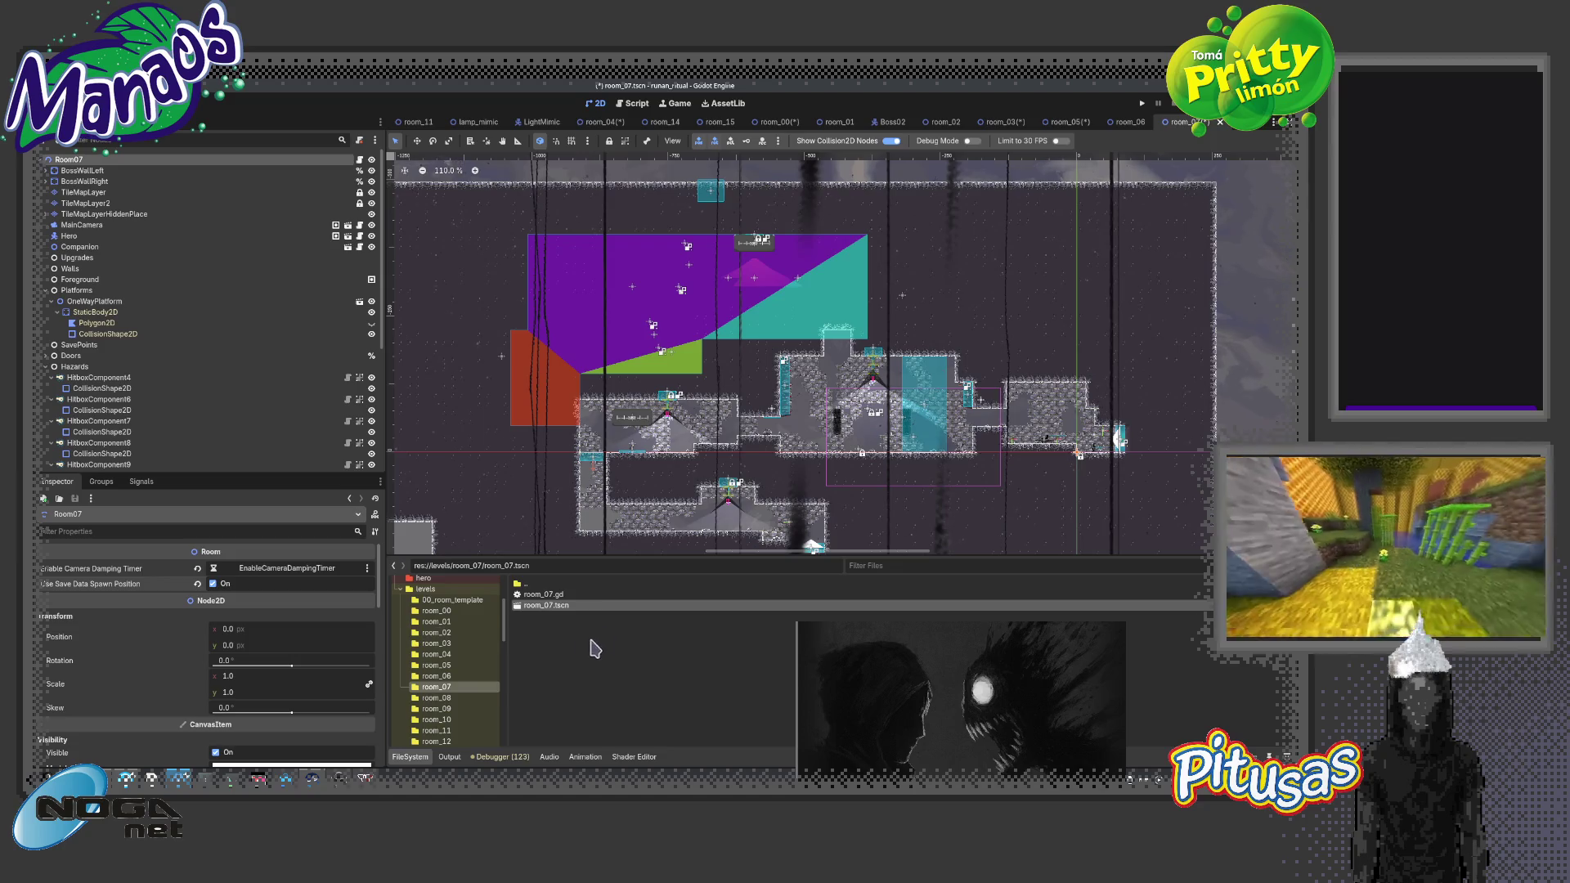
left_click(437, 697)
double_click(546, 605)
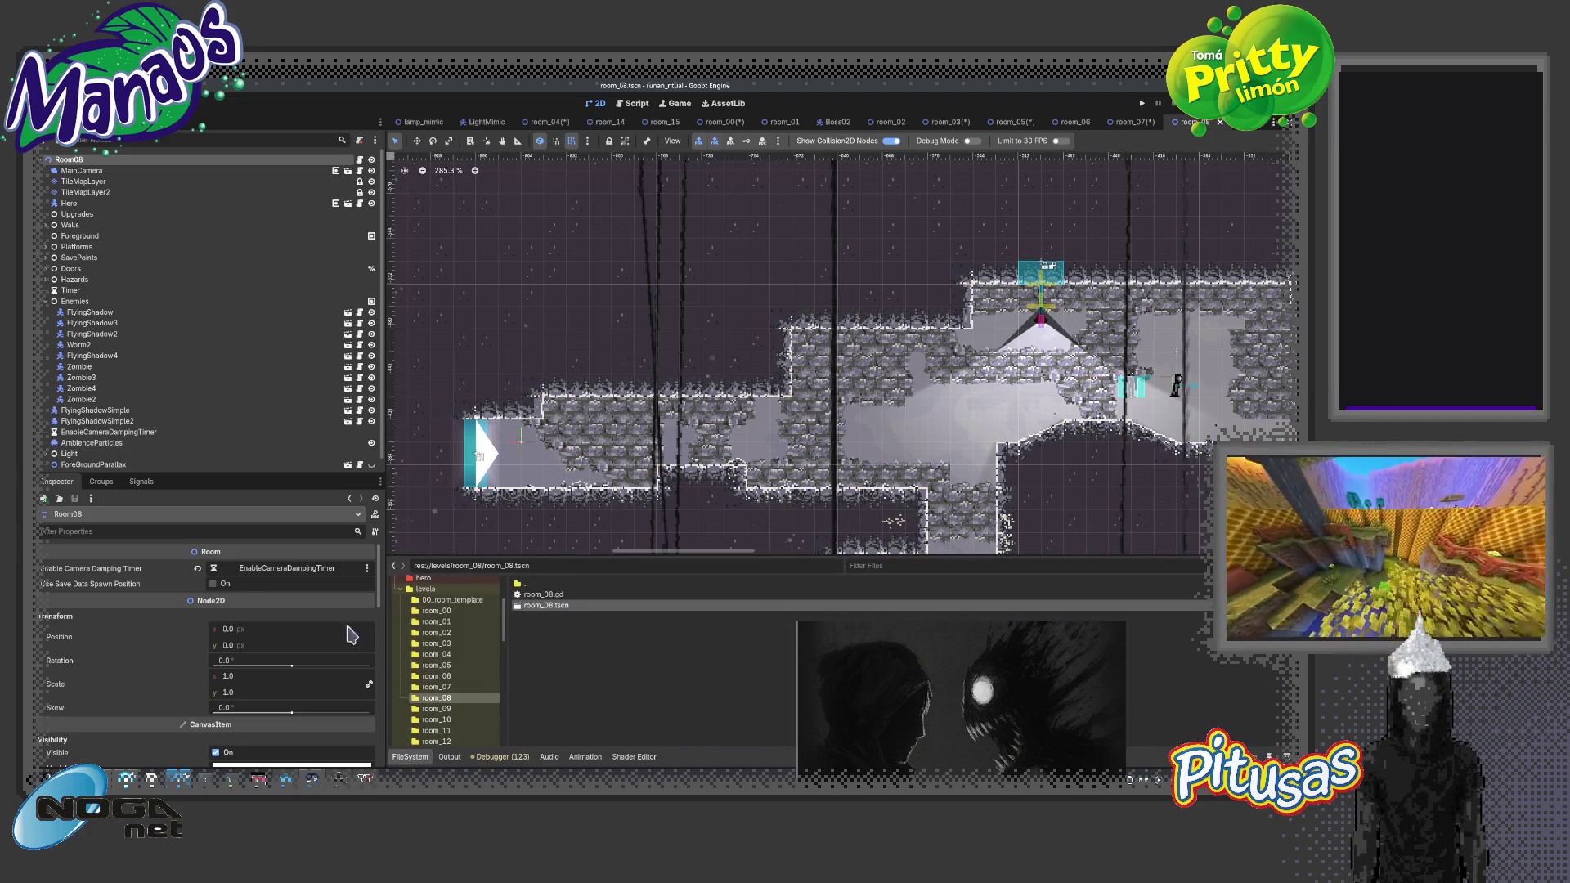
left_click(212, 583)
Enable Use Save Data Spawn Position in room_09 and room_10
left_click(437, 709)
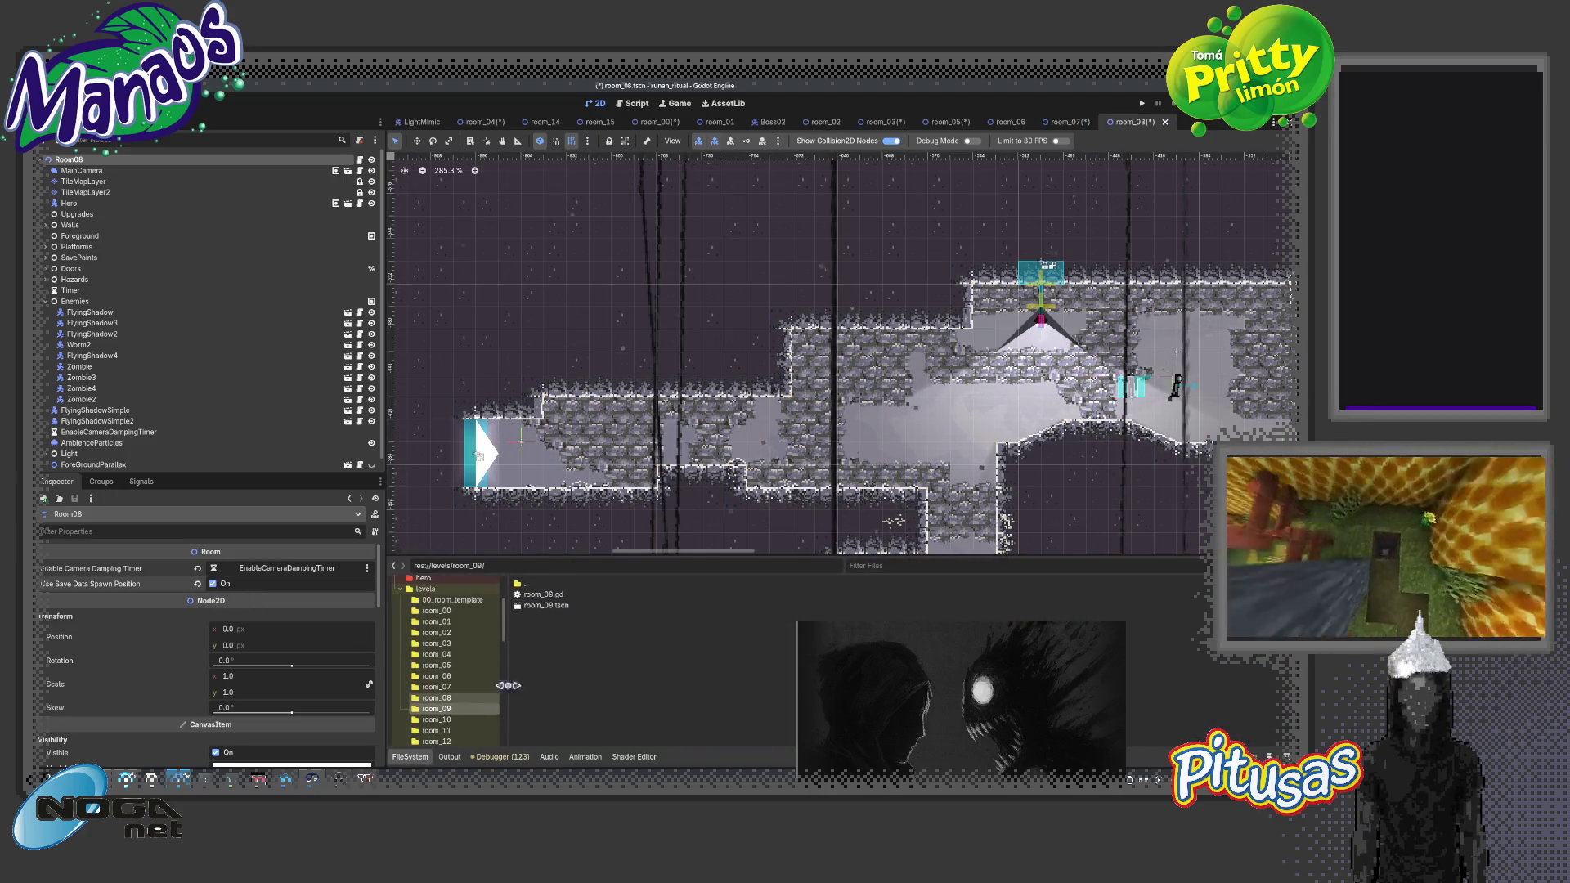
double_click(545, 605)
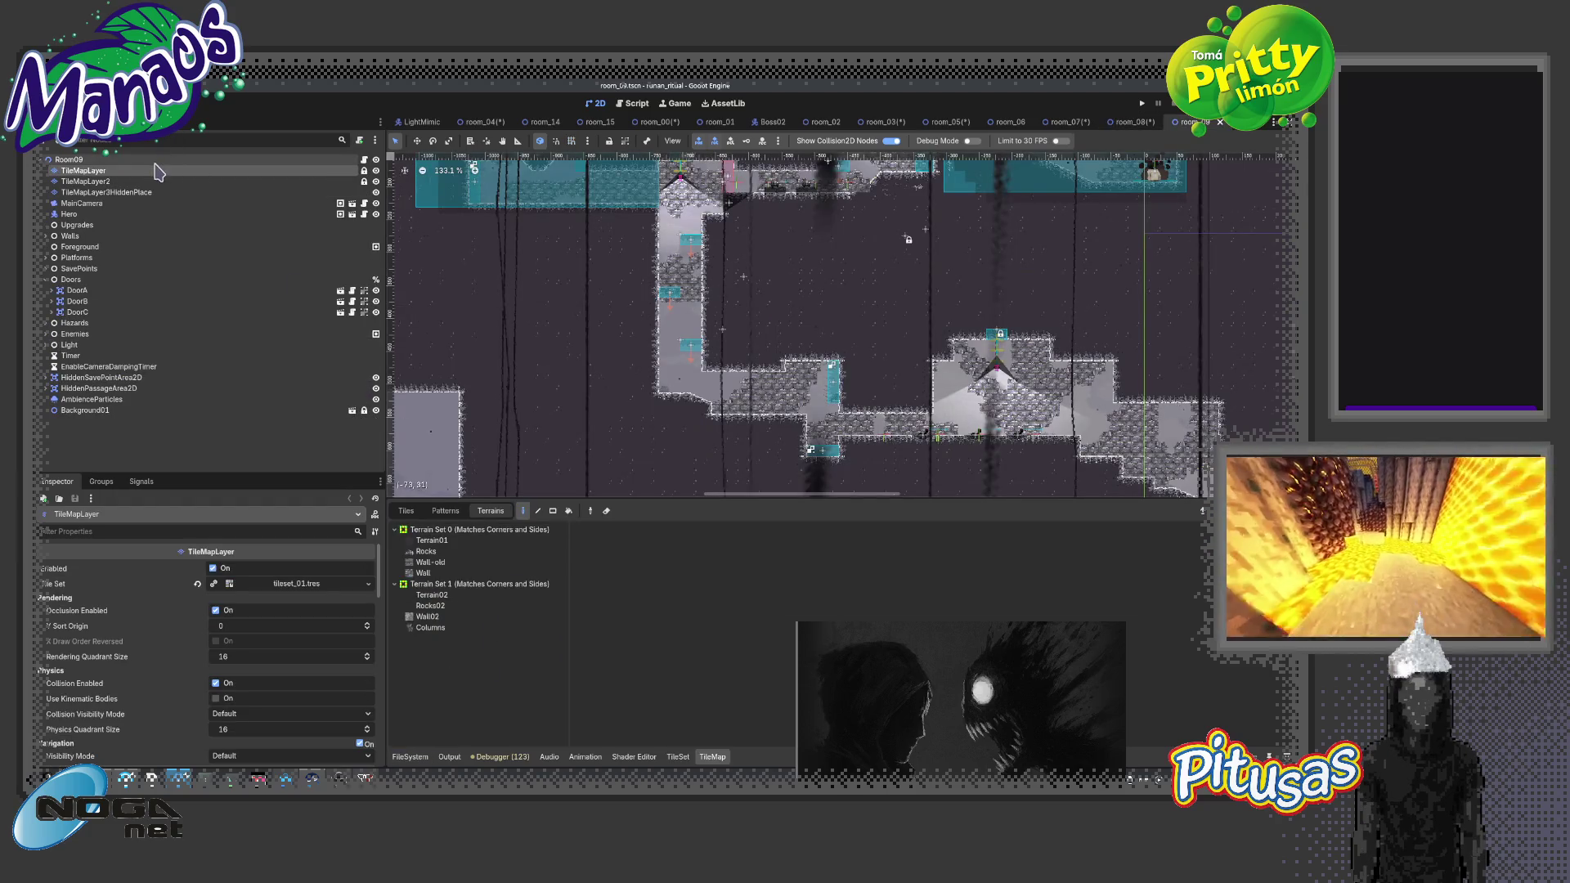
left_click(163, 159)
left_click(213, 583)
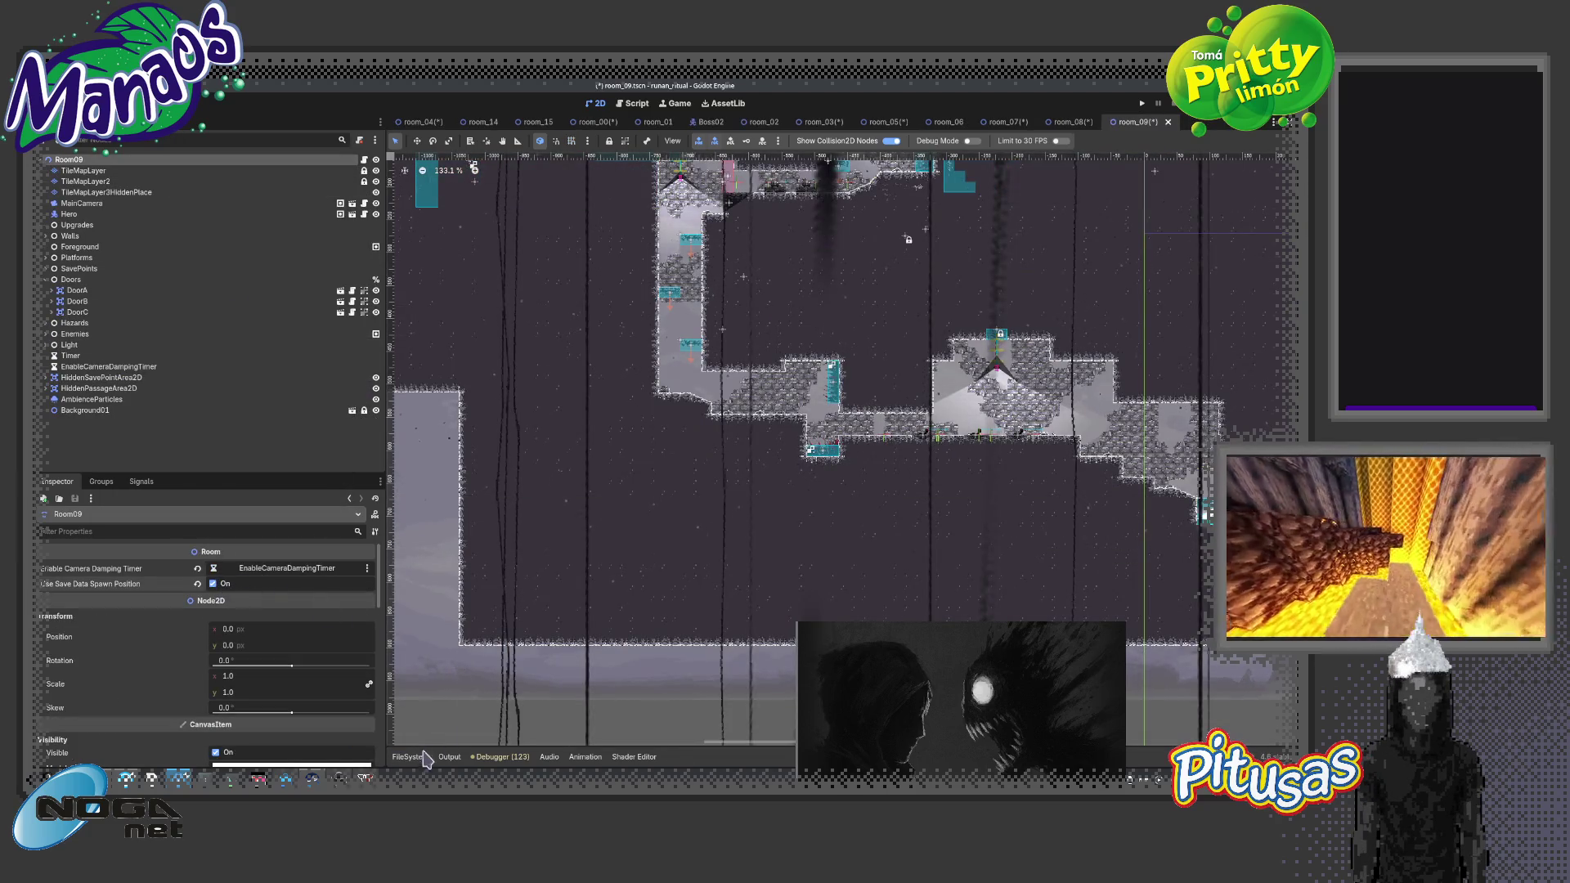
left_click(417, 756)
left_click(438, 678)
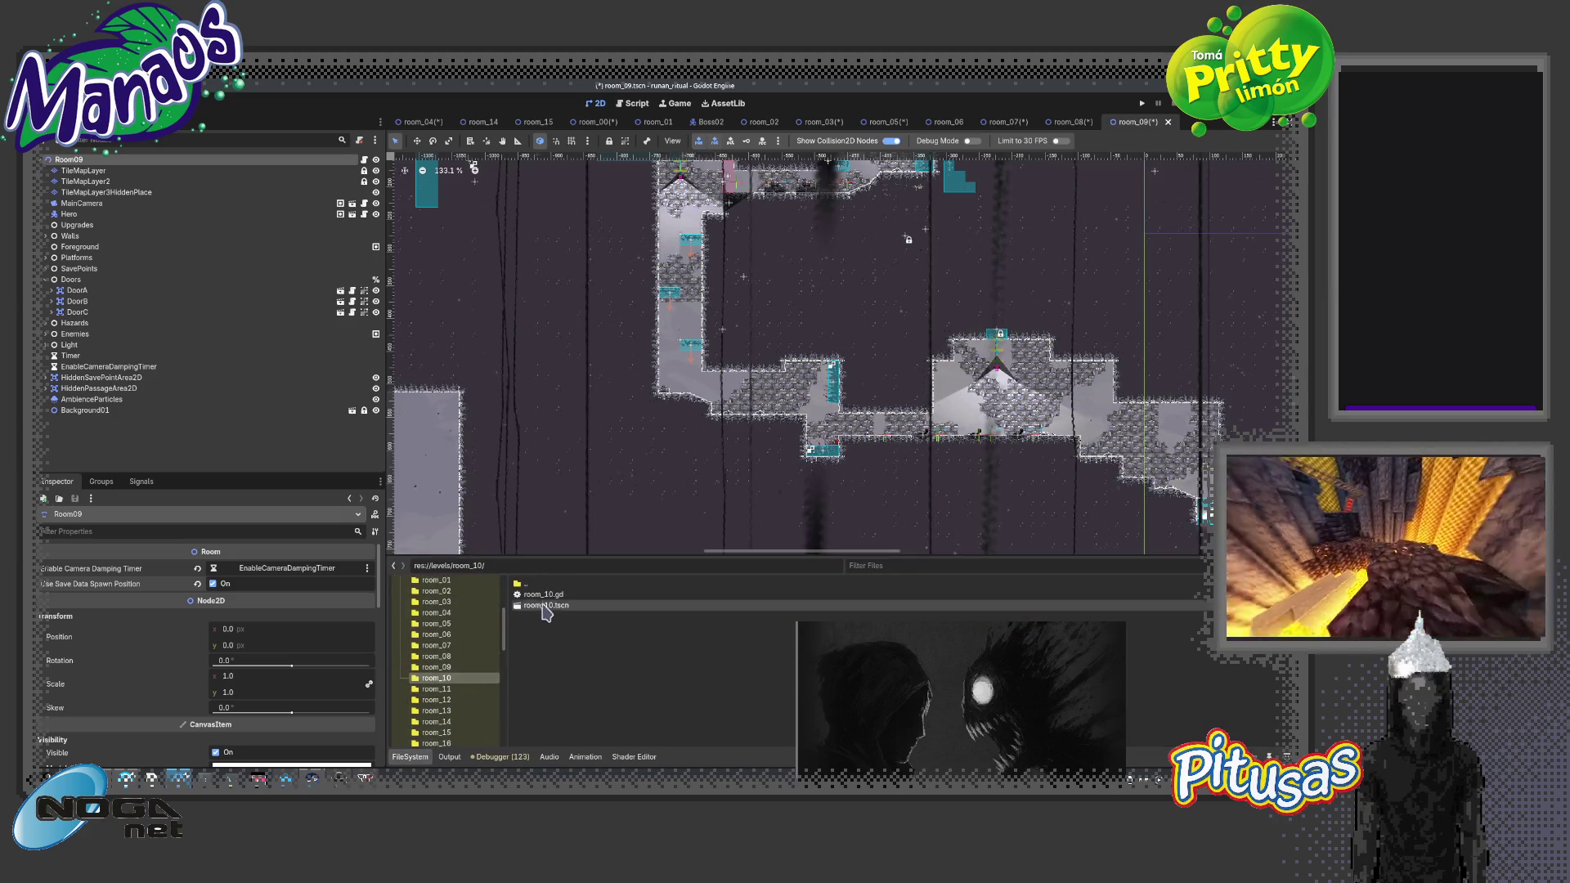
double_click(544, 605)
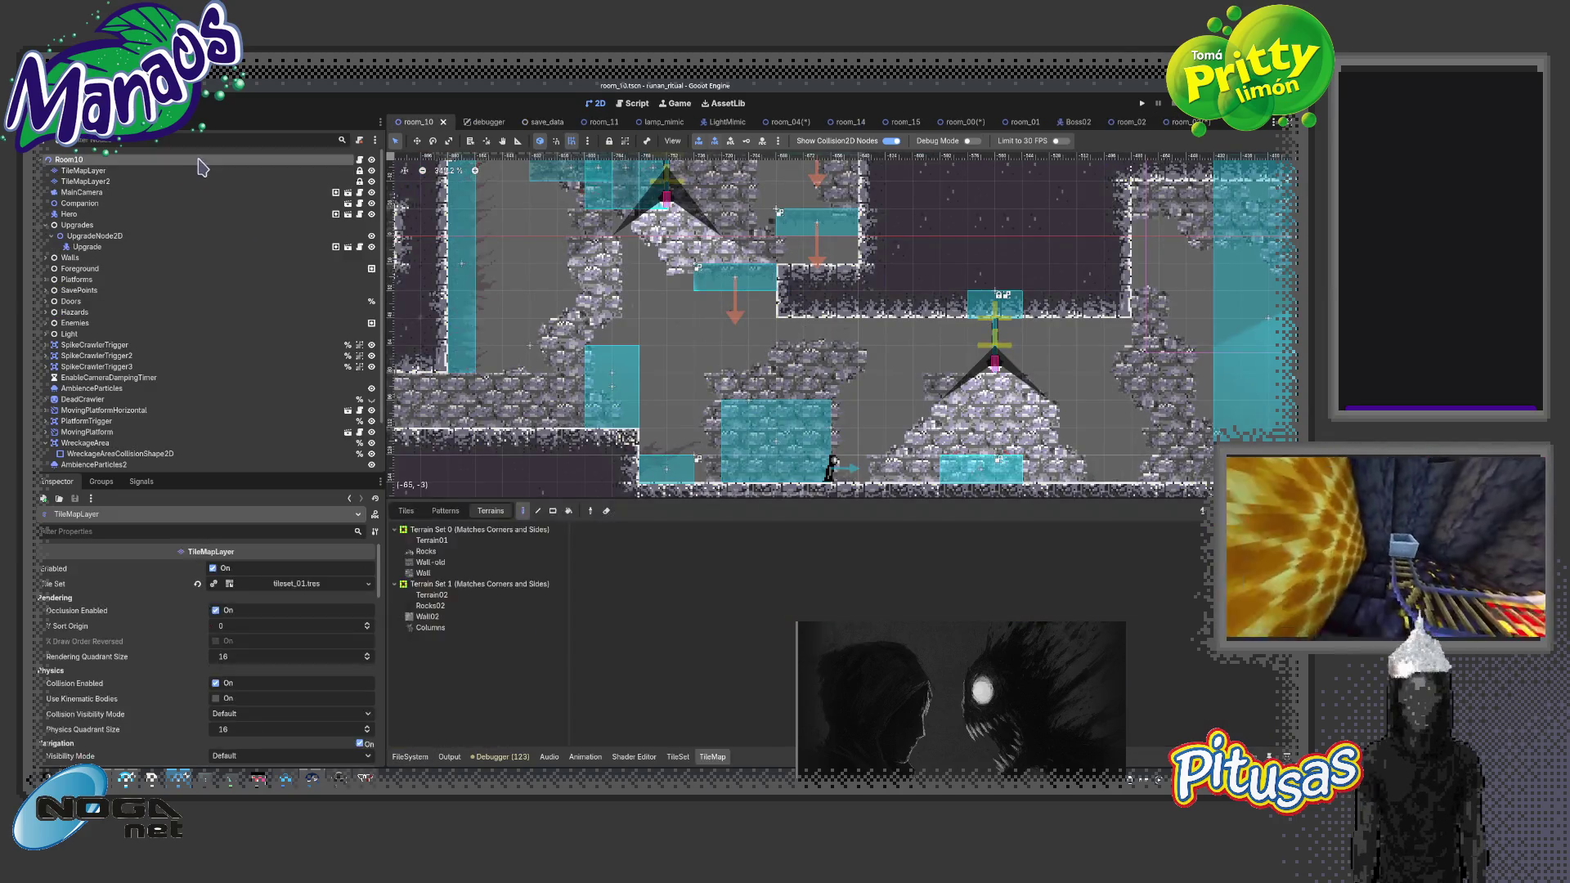
left_click(213, 583)
left_click(412, 756)
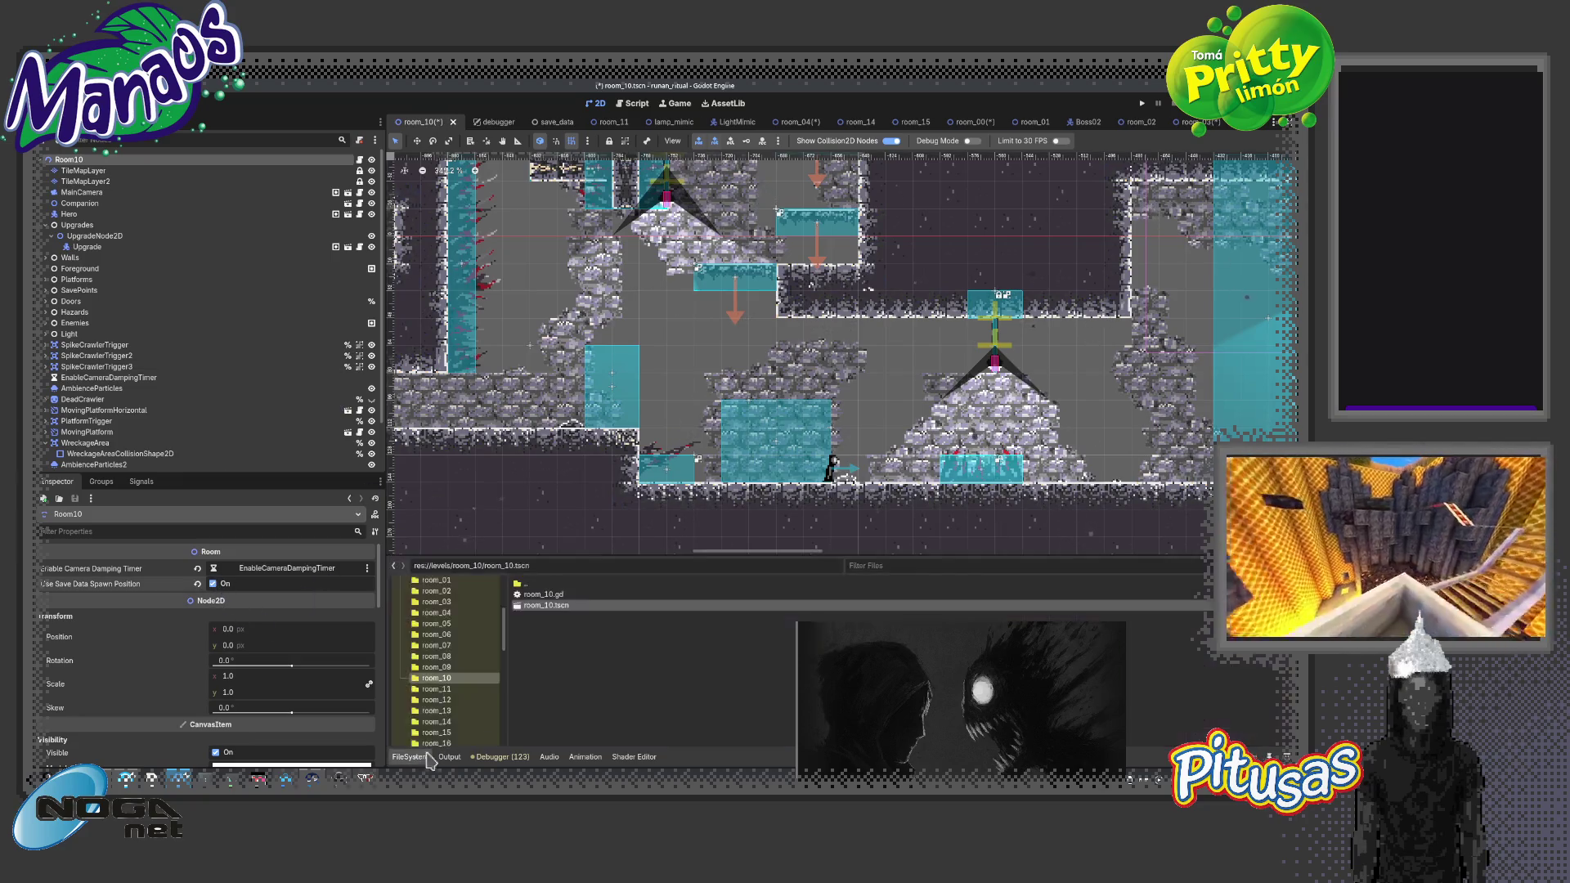
Enable the spawn option in room_11, then open room_12 and select its Room12 root
left_click(460, 689)
double_click(545, 605)
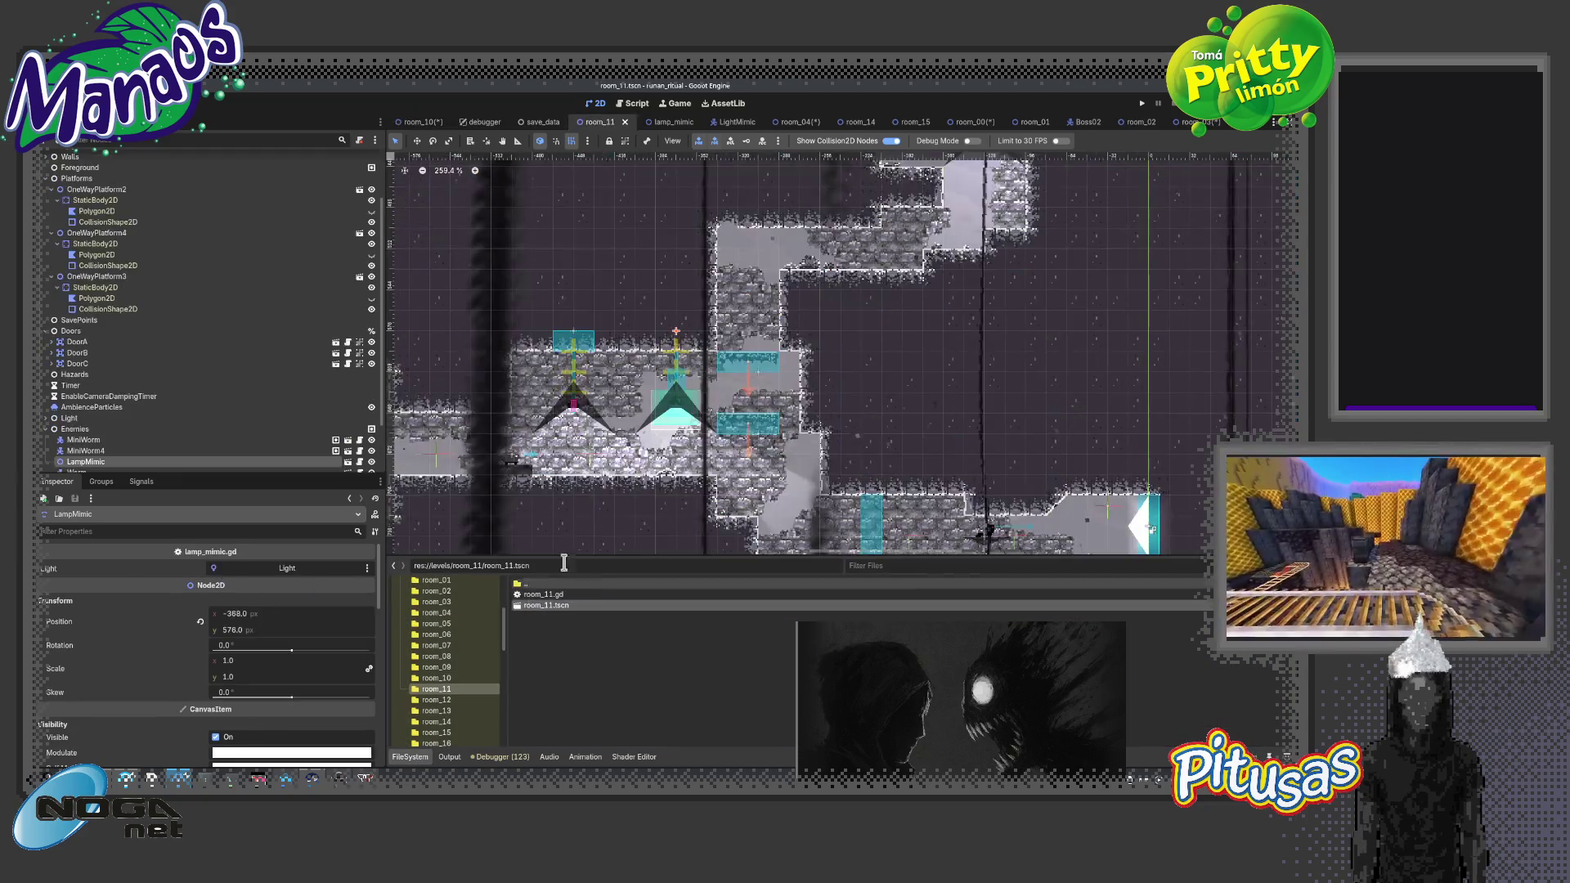
scroll(164, 245, "up", 3)
left_click(123, 162)
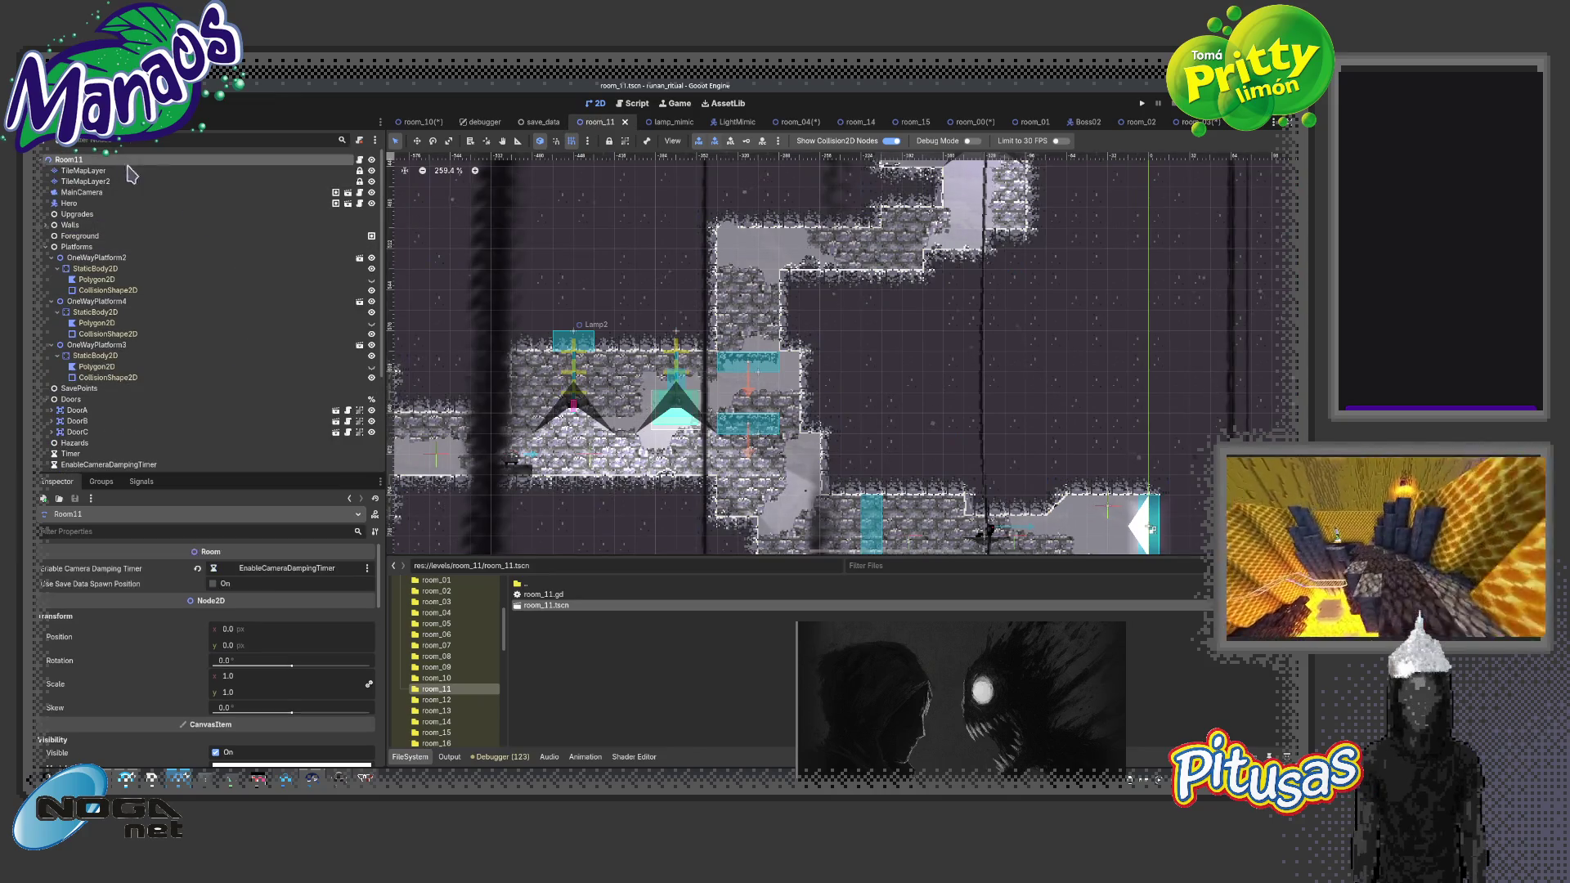
left_click(214, 583)
left_click(436, 700)
double_click(545, 605)
left_click(148, 183)
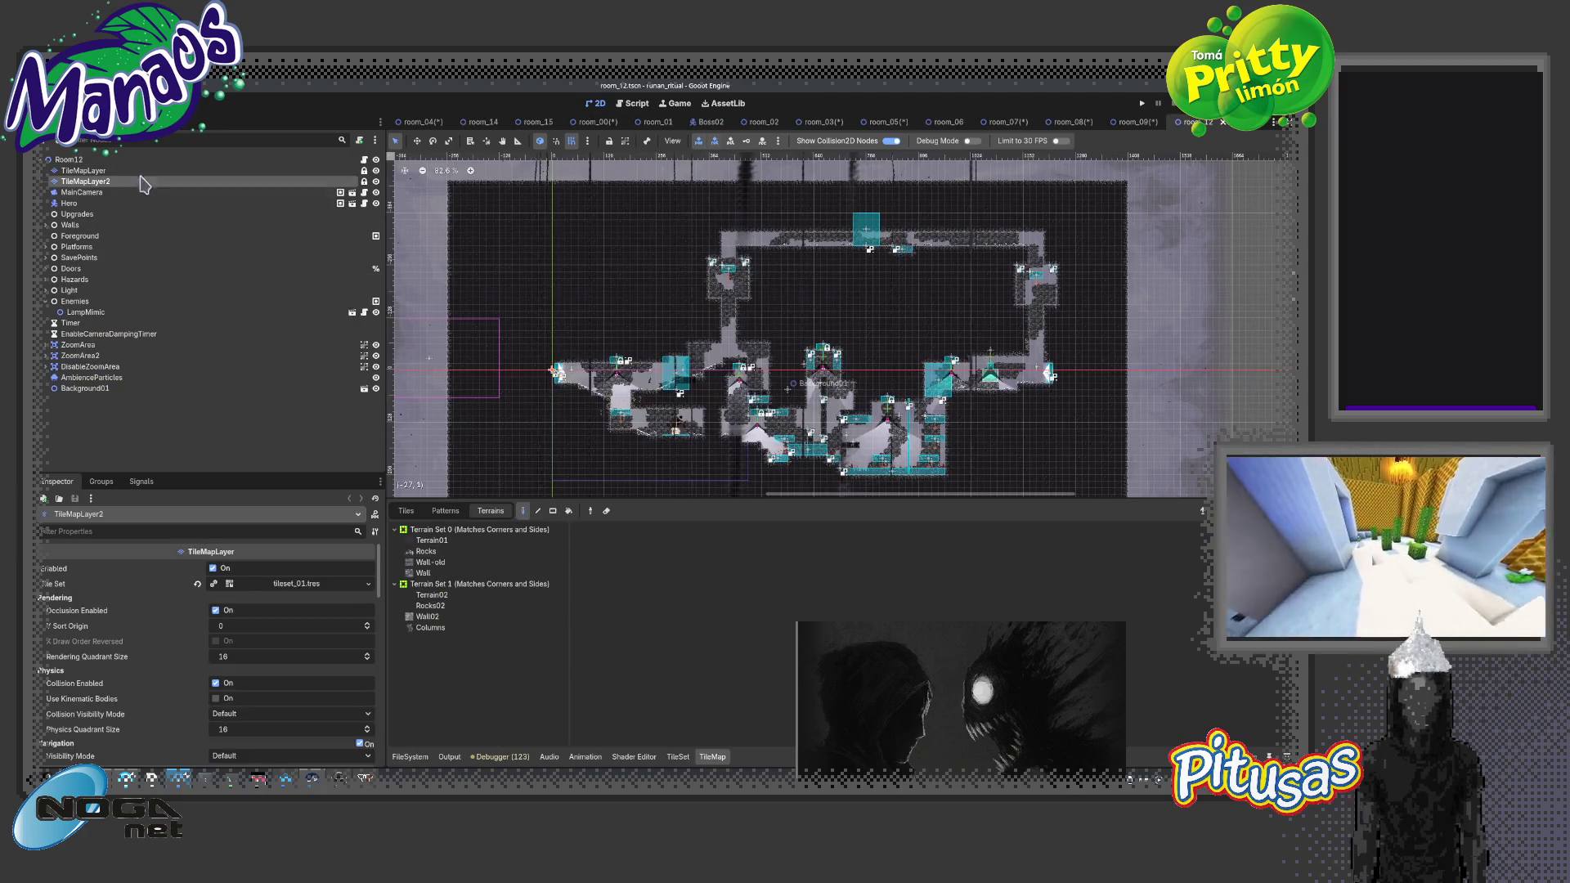
left_click(126, 161)
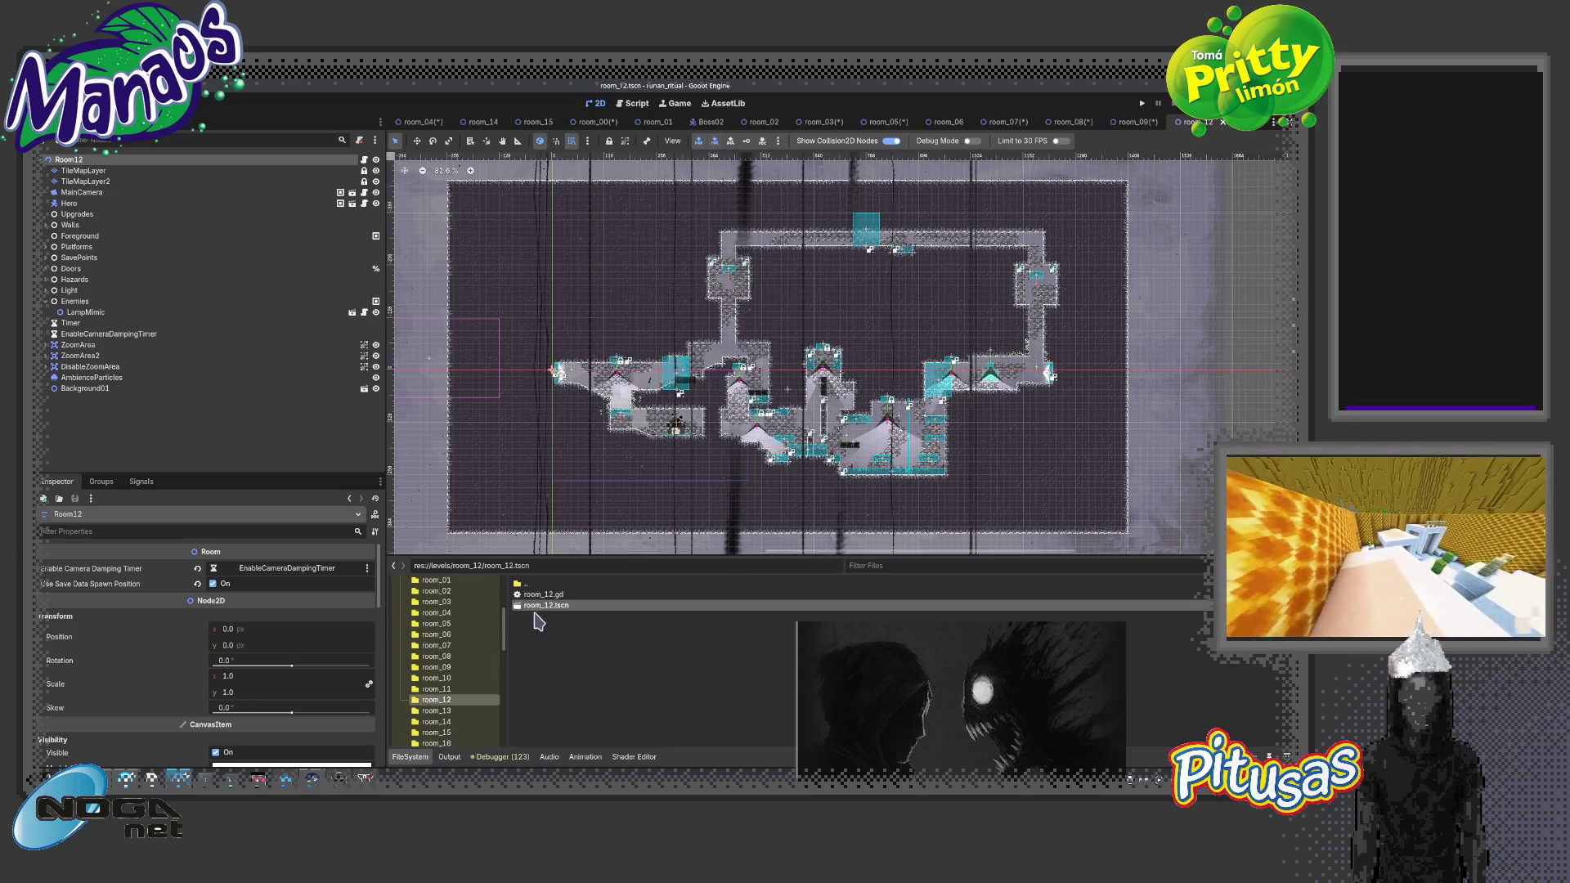
Open room_13 and select its root, then open room_14
left_click(441, 710)
double_click(545, 616)
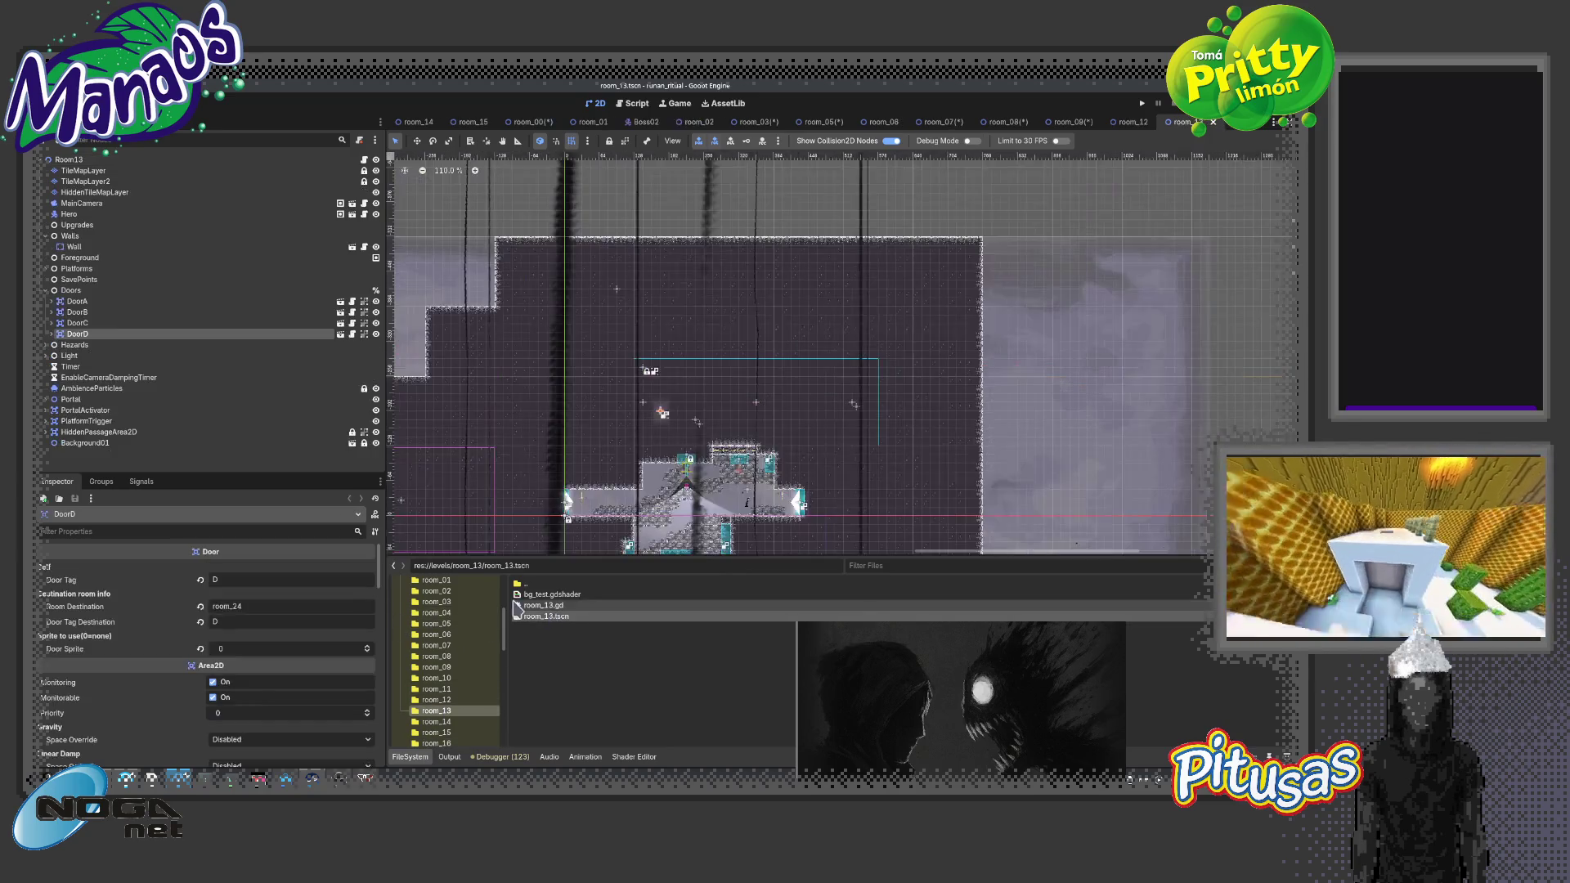
left_click(115, 162)
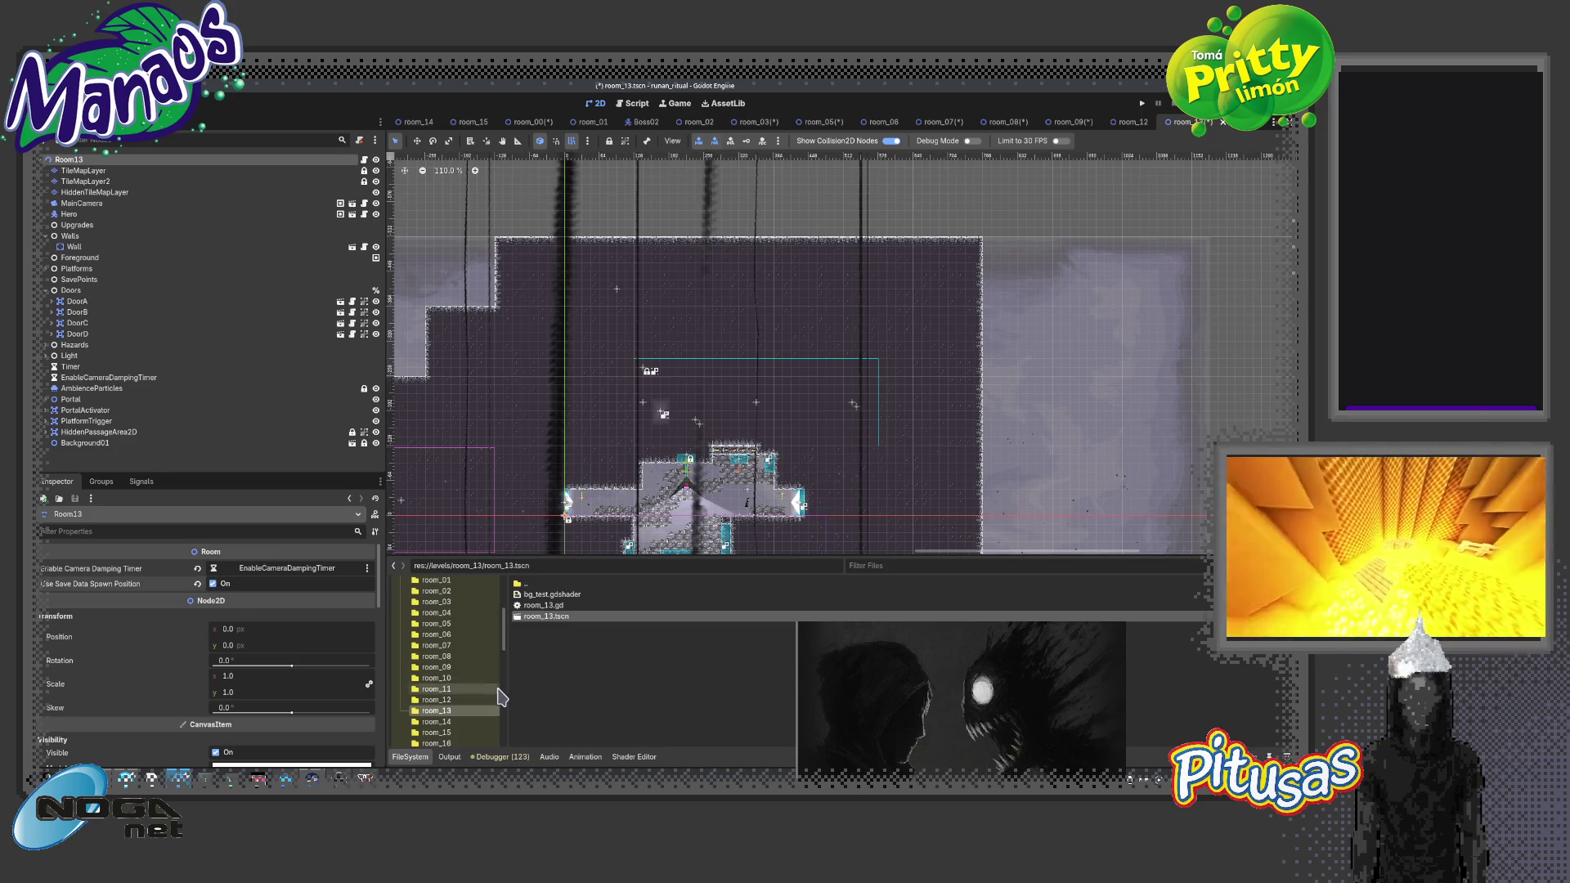
left_click(439, 722)
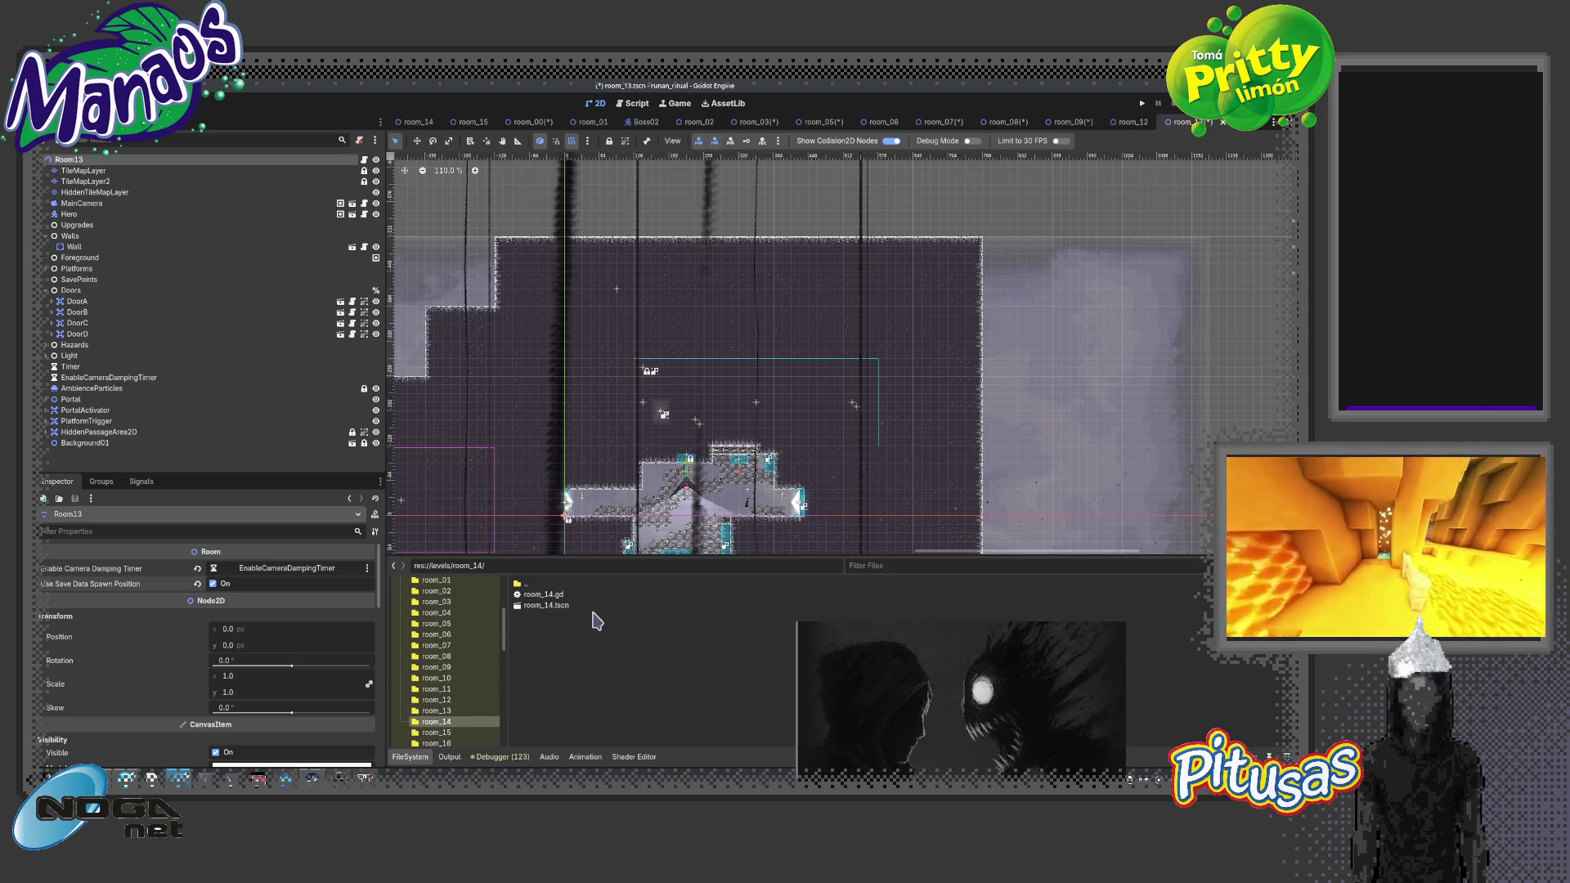
double_click(564, 606)
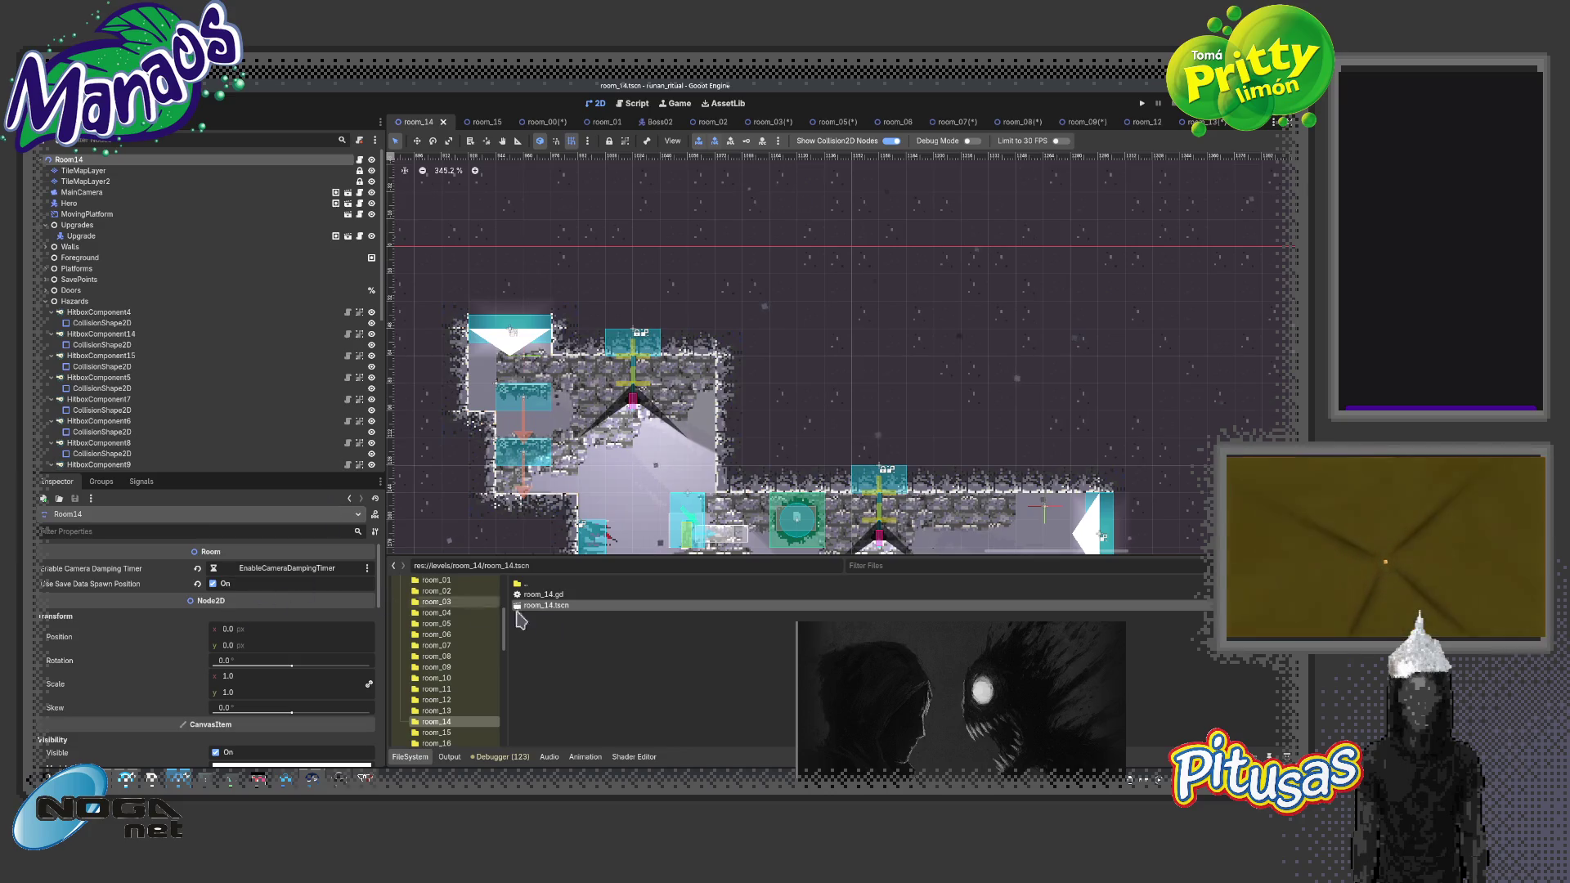
Open room_15 from its folder and select the Room15 root node
left_click(433, 733)
double_click(545, 605)
left_click(113, 170)
left_click(479, 488)
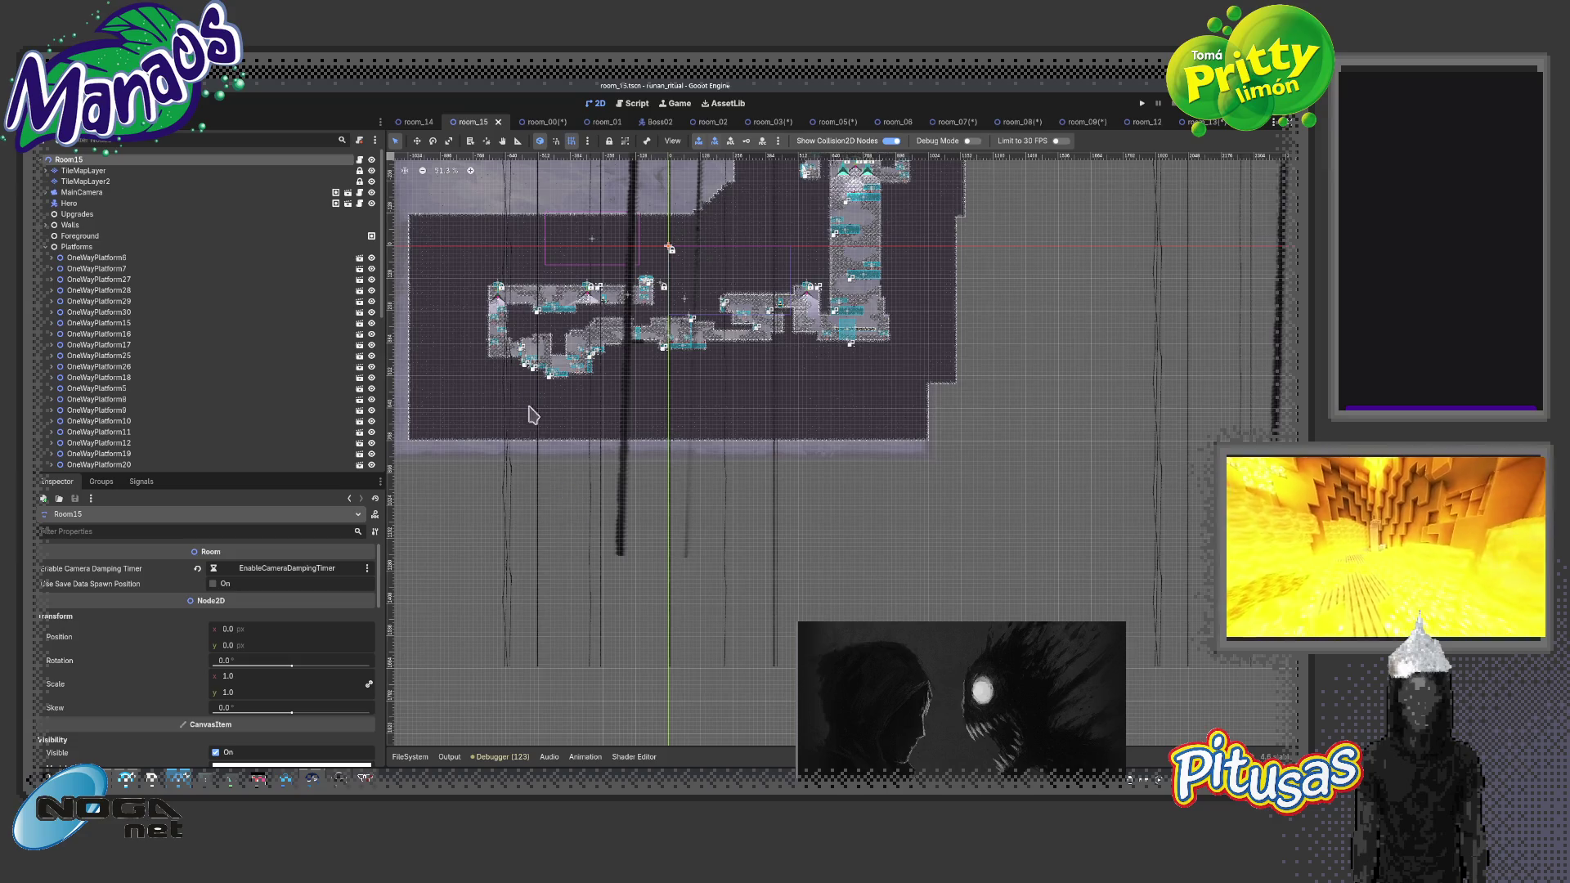
Zoom in and out around the room_15 canvas to look over its layout
scroll(704, 365, "up", 2)
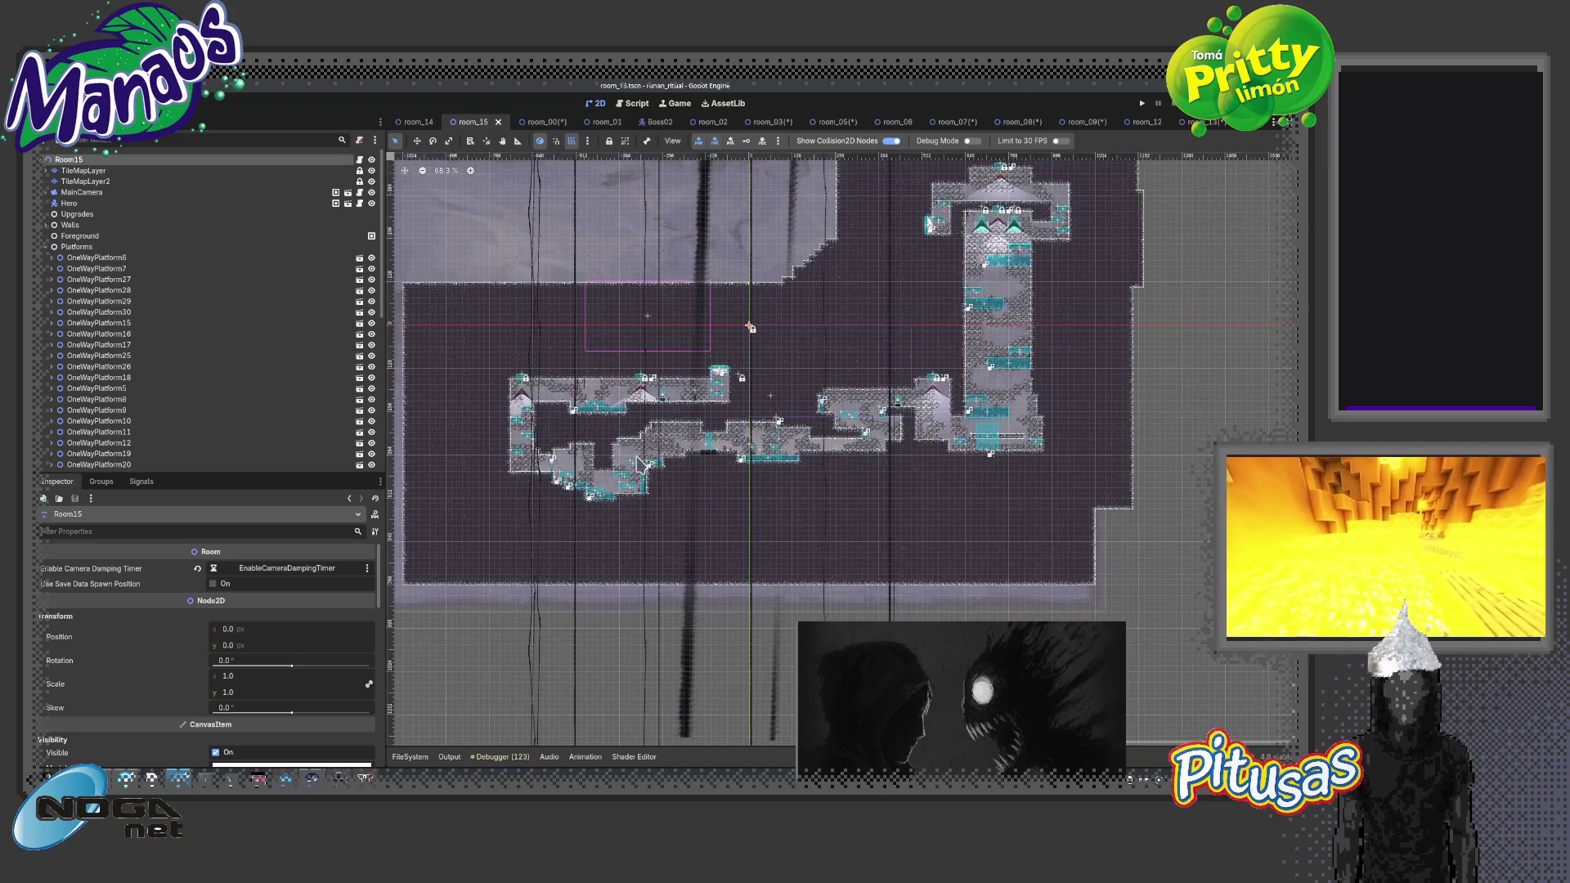
scroll(642, 464, "up", 1)
scroll(641, 465, "up", 2)
scroll(642, 464, "down", 2)
scroll(642, 464, "up", 4)
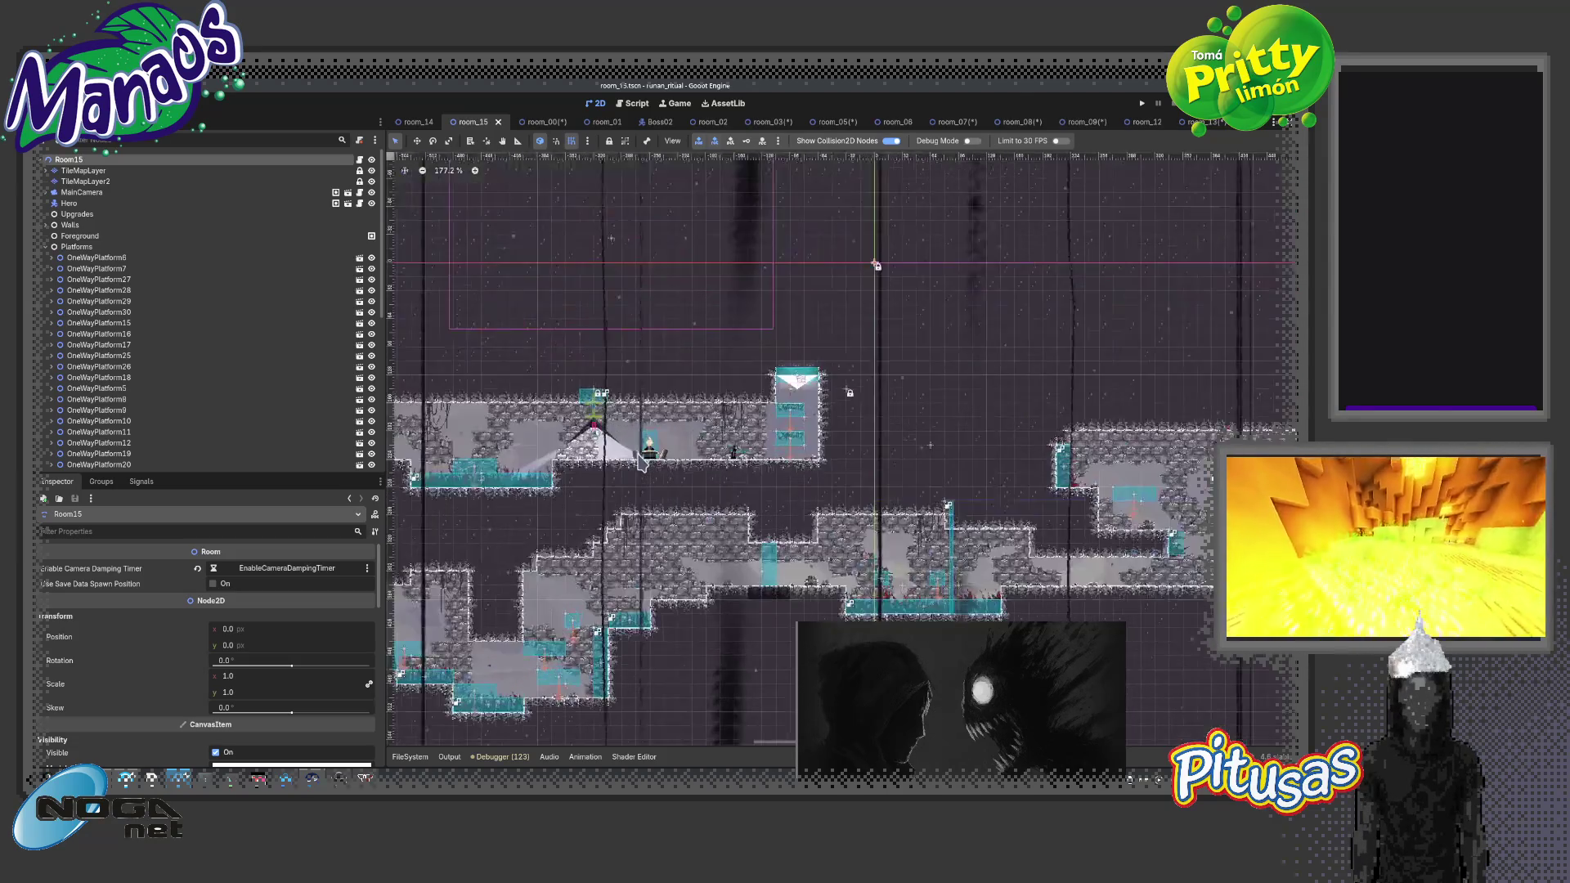
scroll(642, 462, "down", 1)
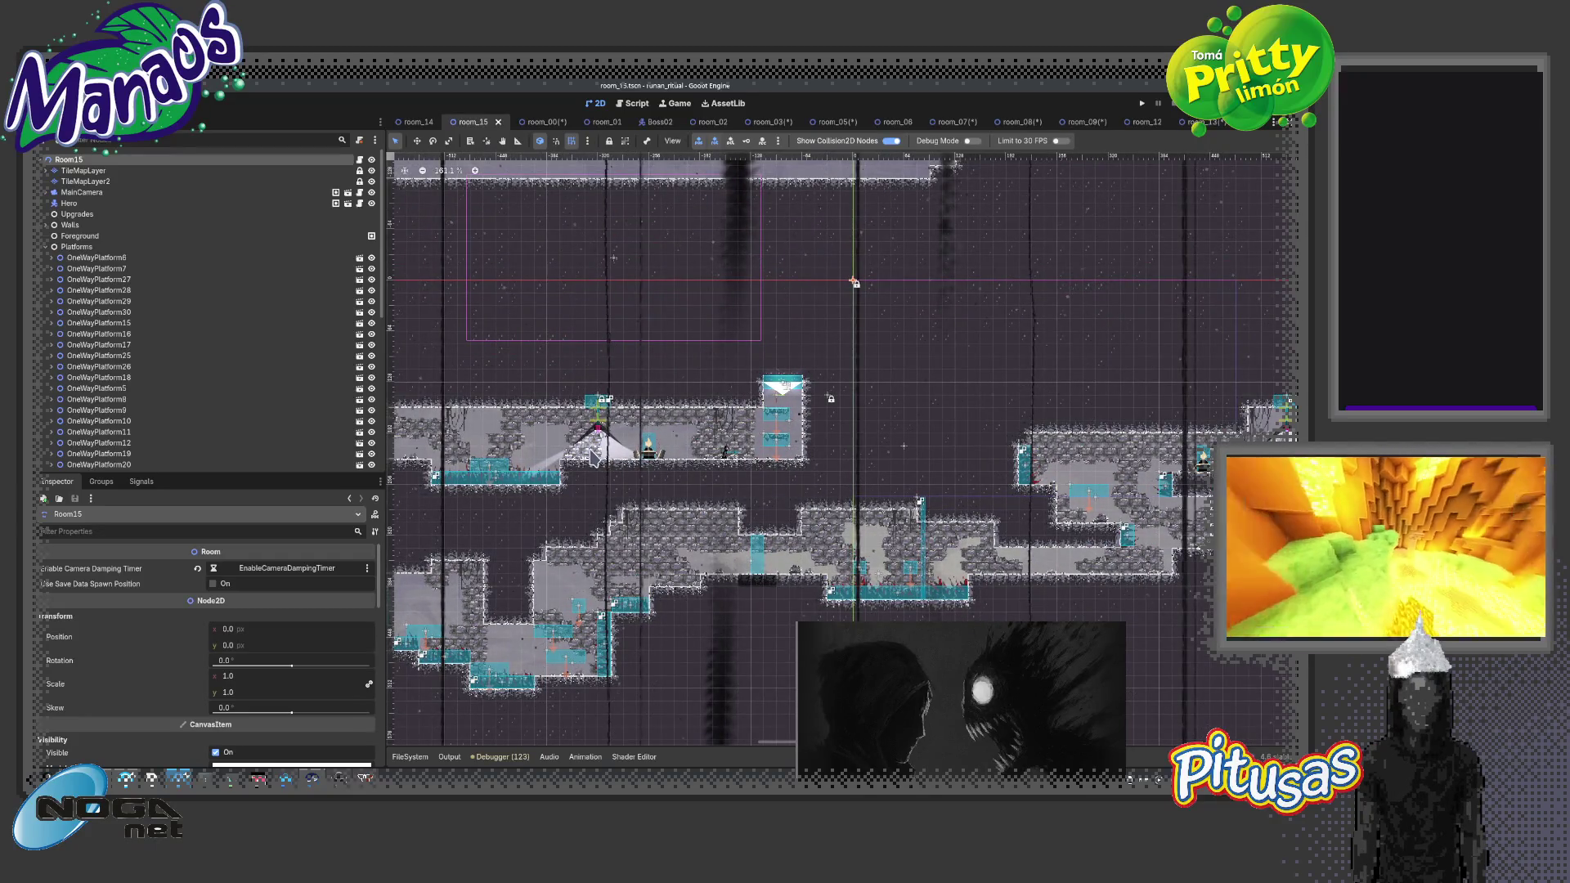
scroll(588, 455, "up", 1)
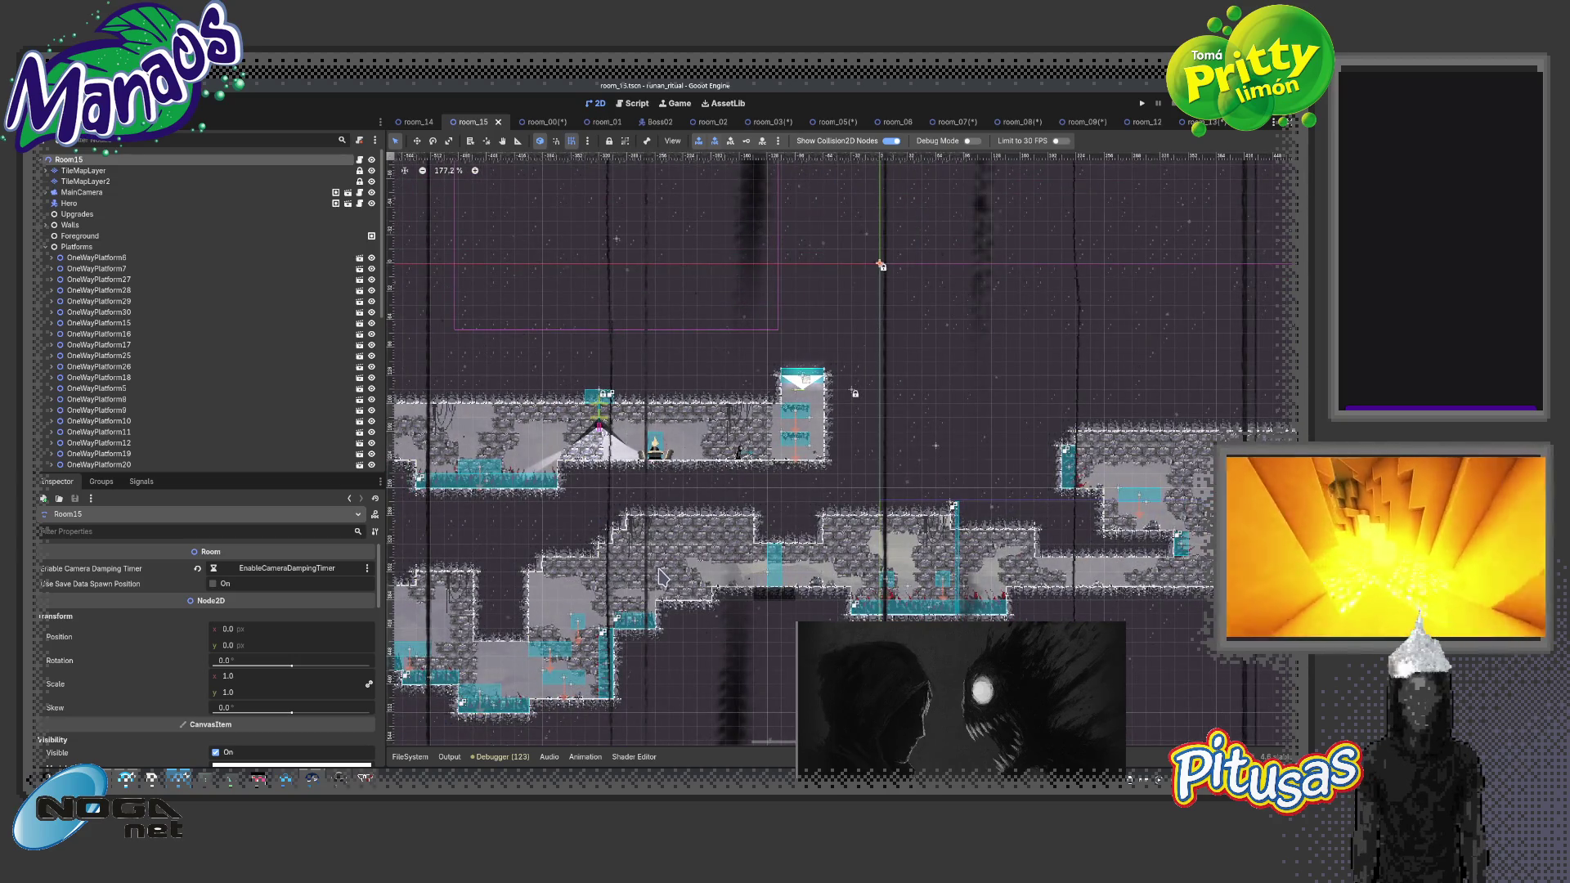
scroll(662, 577, "up", 2)
scroll(637, 556, "up", 1)
scroll(618, 532, "down", 4)
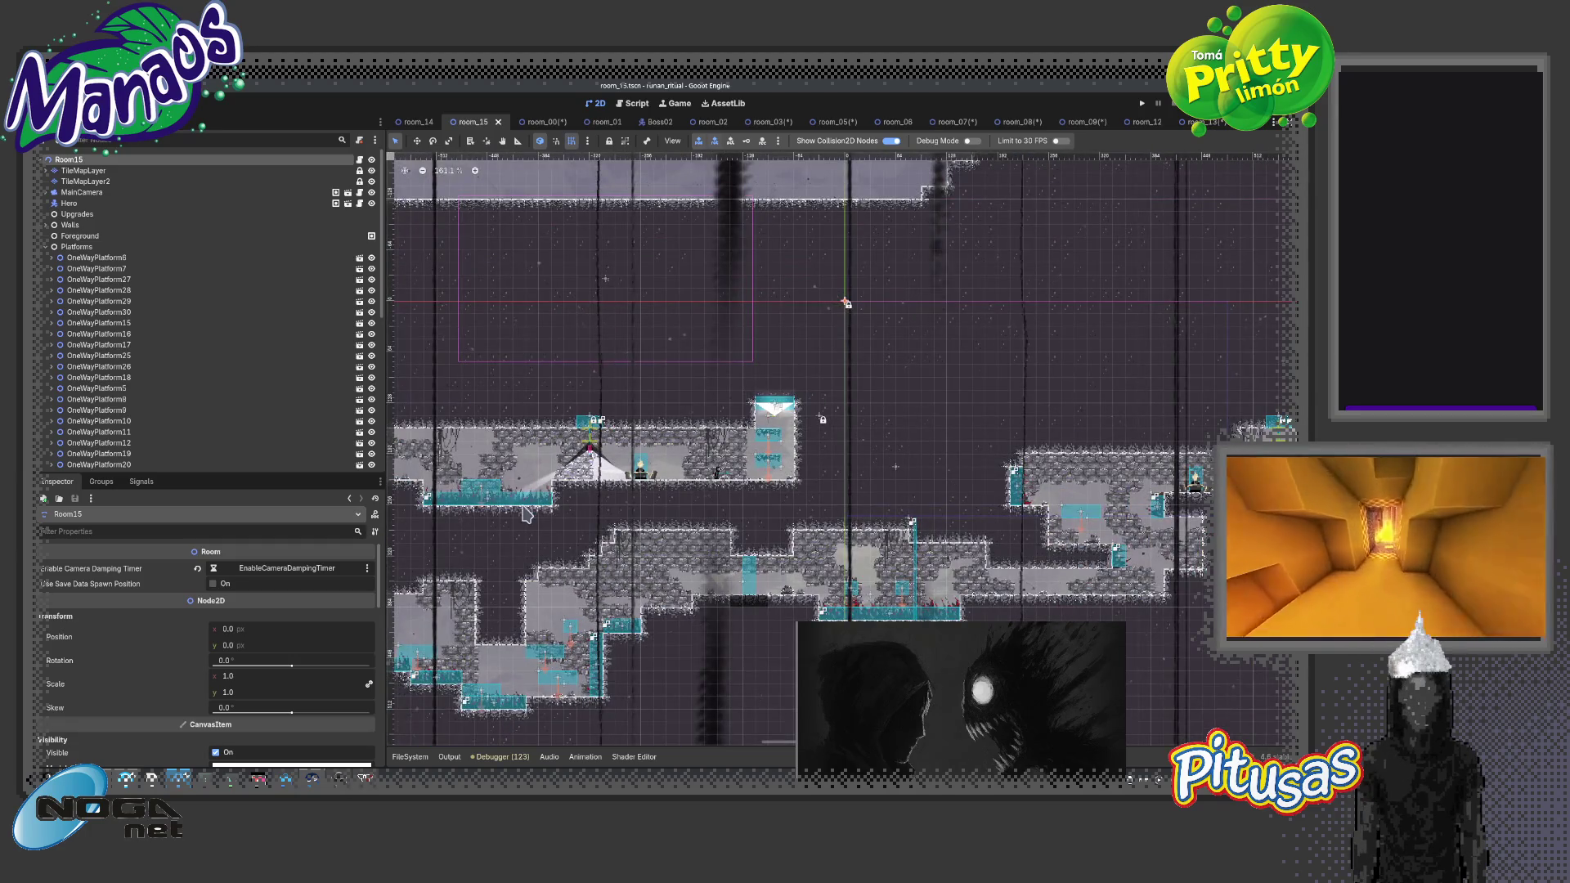
Enable Use Save Data Spawn Position on Room15 and bring back the FileSystem dock
left_click(213, 584)
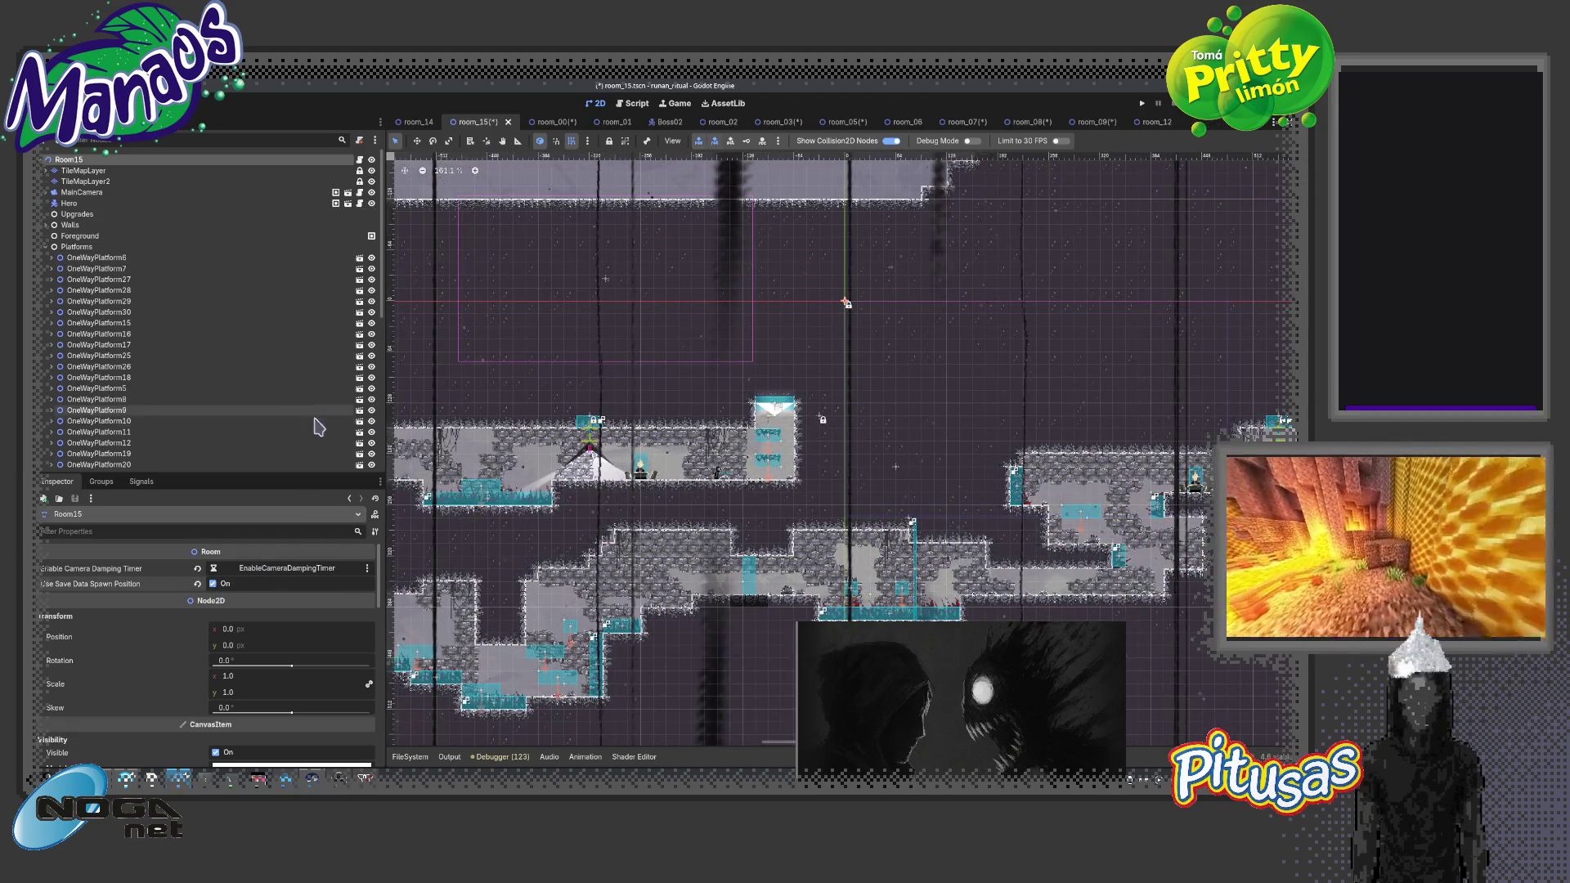
key("alt+f")
scroll(476, 693, "down", 3)
Open the room_16, room_17 and room_18 scenes and select each room's root node
left_click(437, 660)
double_click(546, 605)
left_click(69, 160)
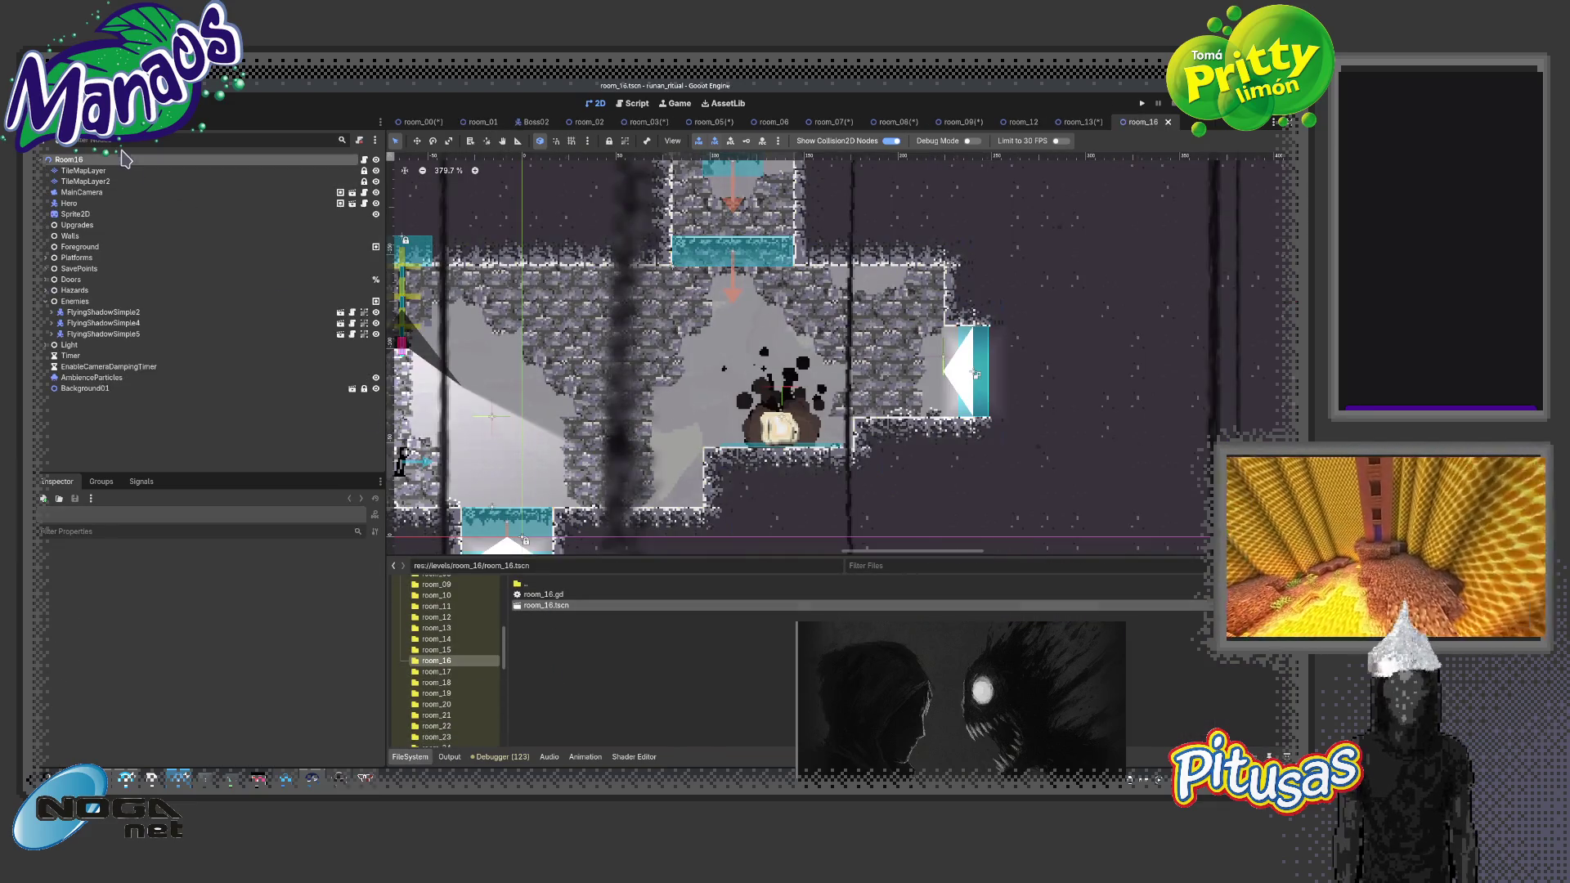
left_click(442, 671)
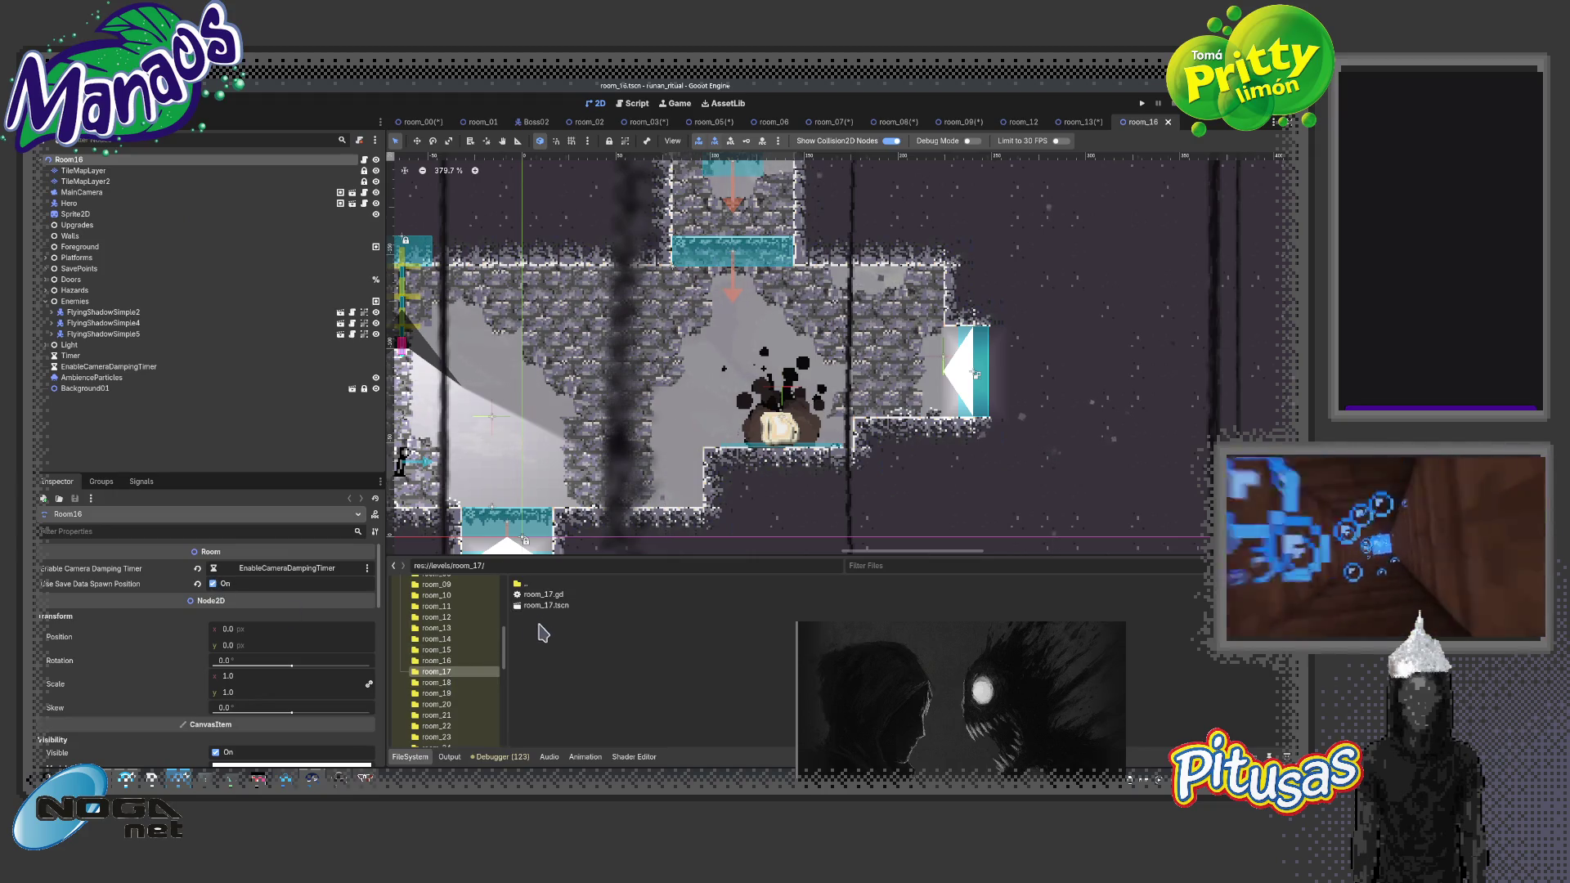
double_click(546, 605)
left_click(69, 160)
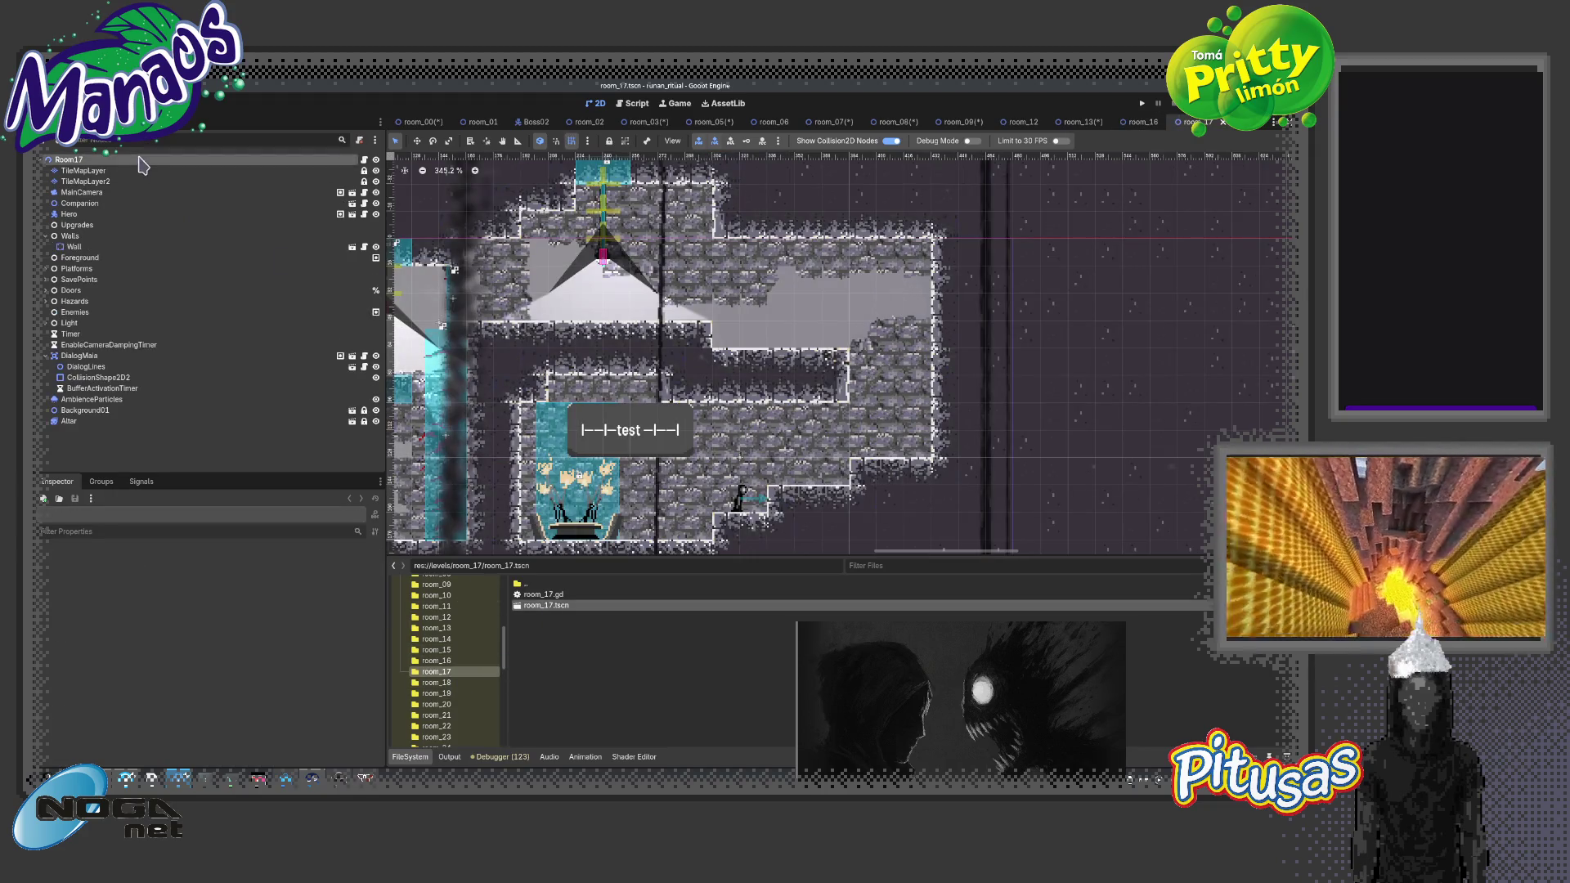
left_click(437, 682)
double_click(543, 606)
left_click(69, 159)
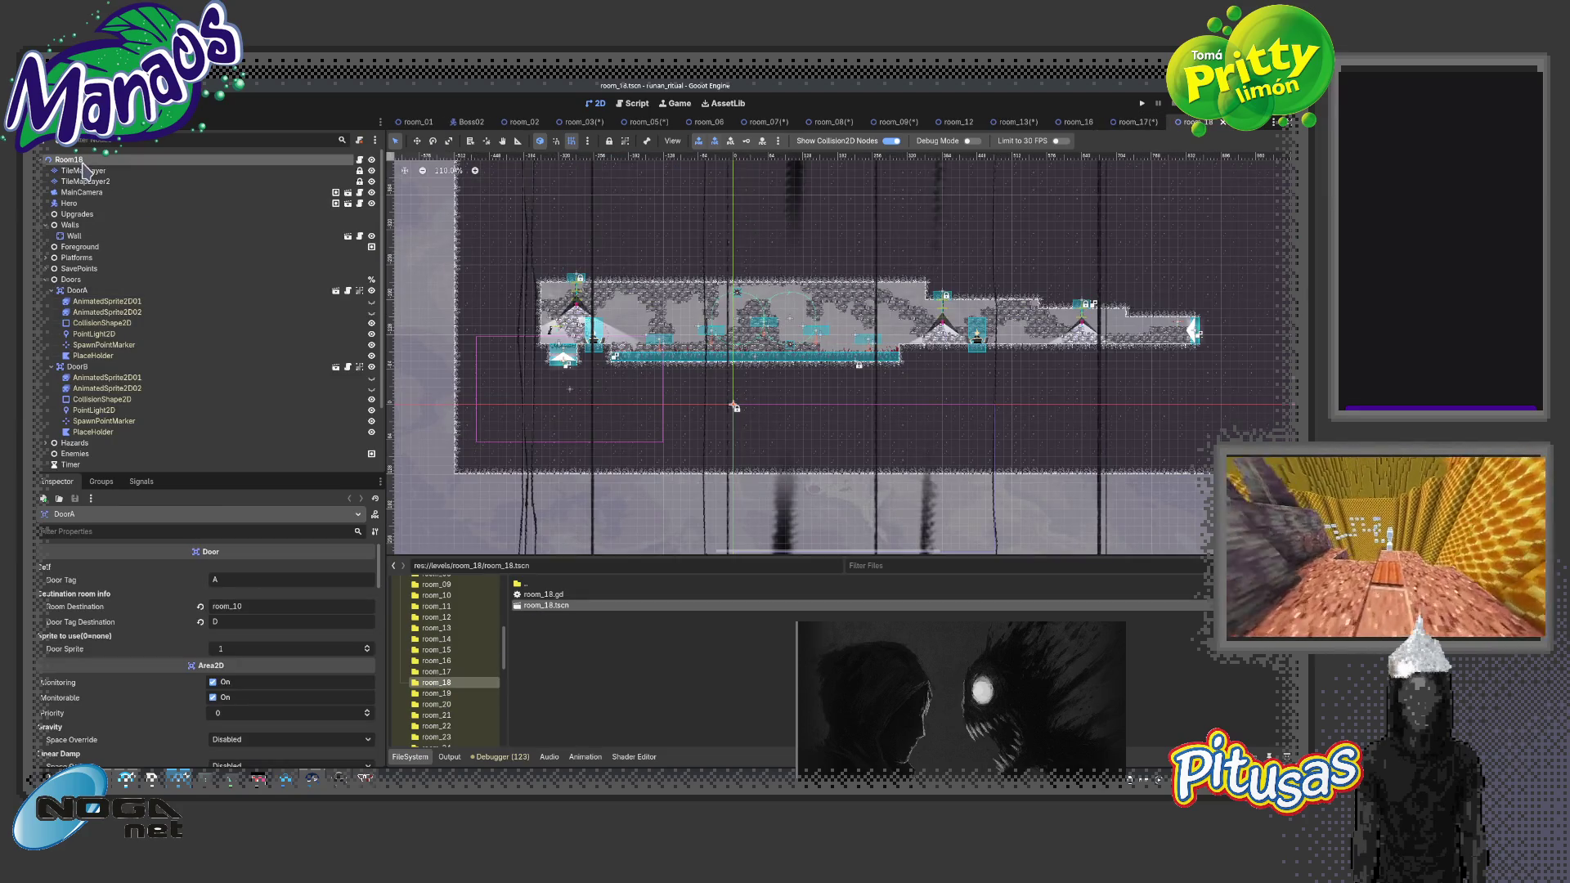
Open room_19 and room_20, select their root nodes, and save the edited room scenes
left_click(441, 694)
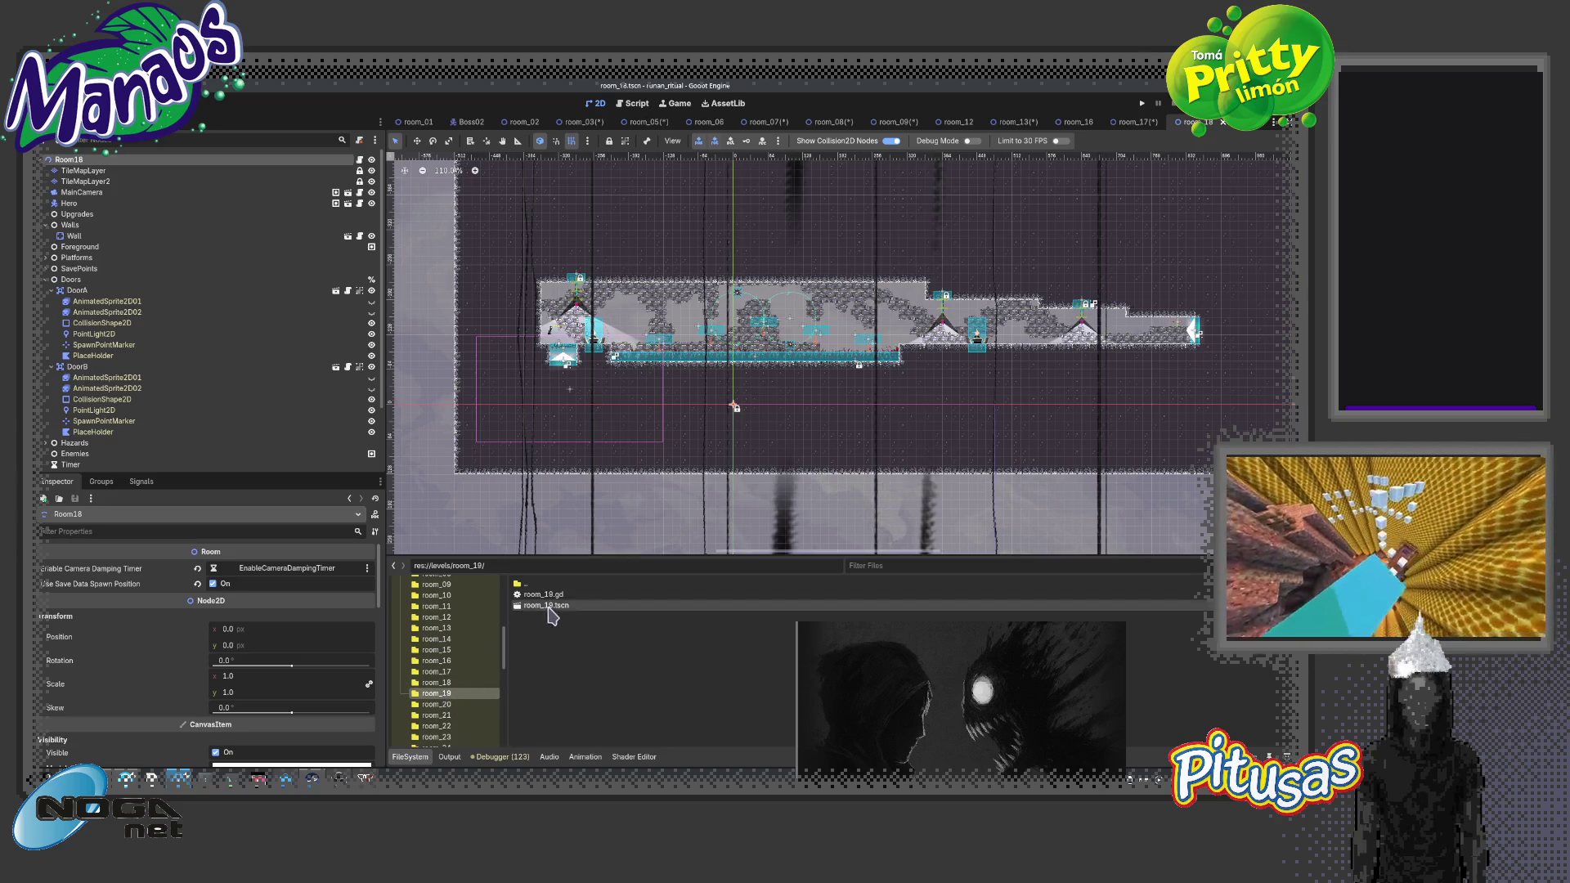
double_click(545, 605)
left_click(115, 160)
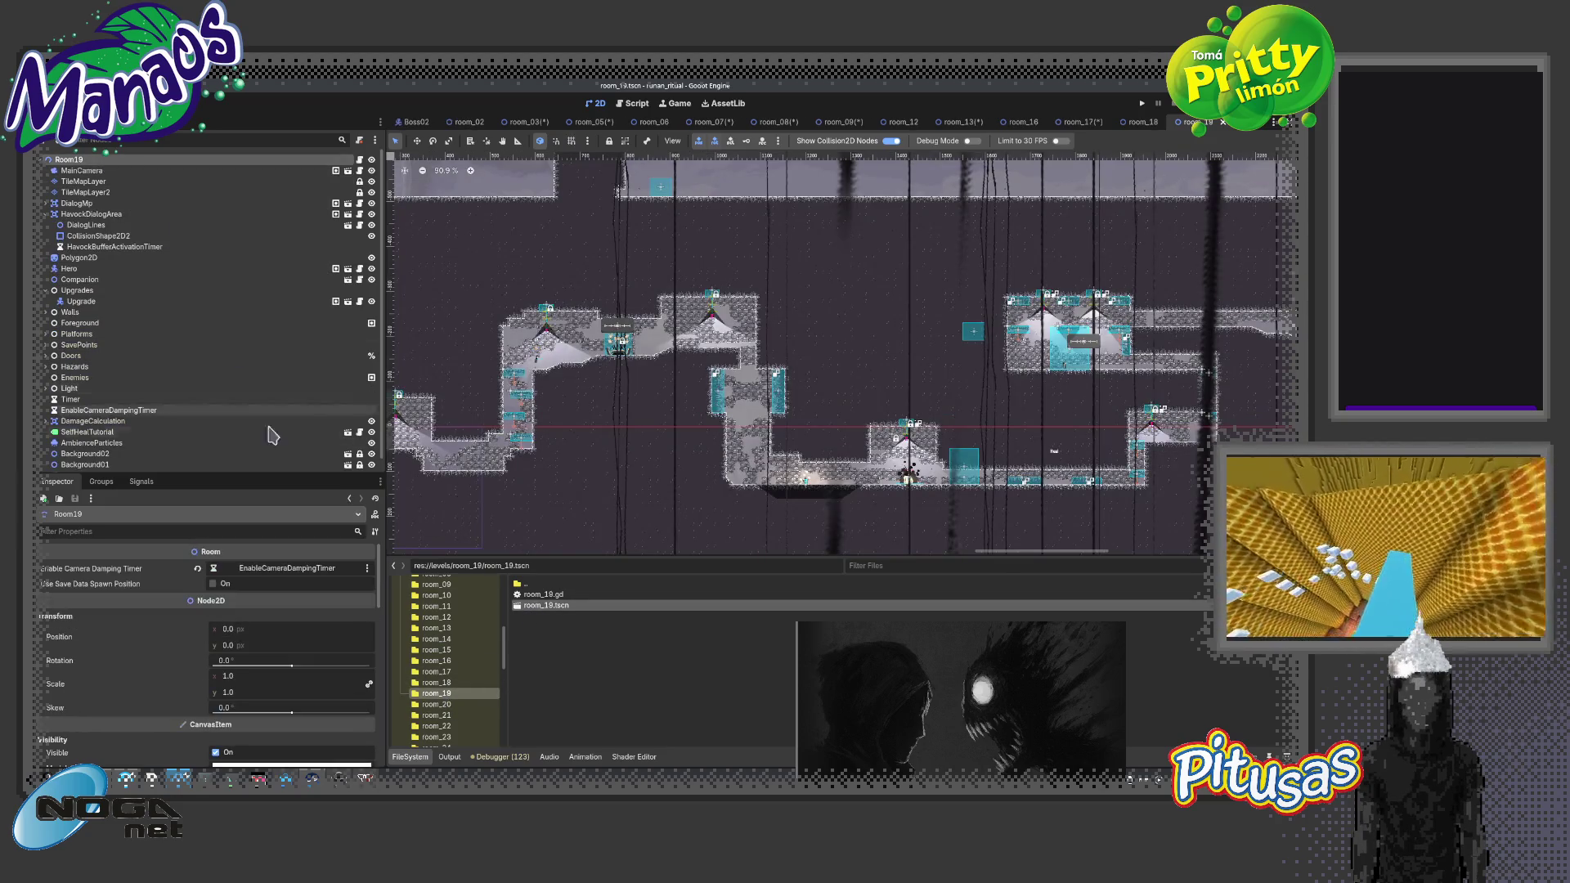
left_click(437, 704)
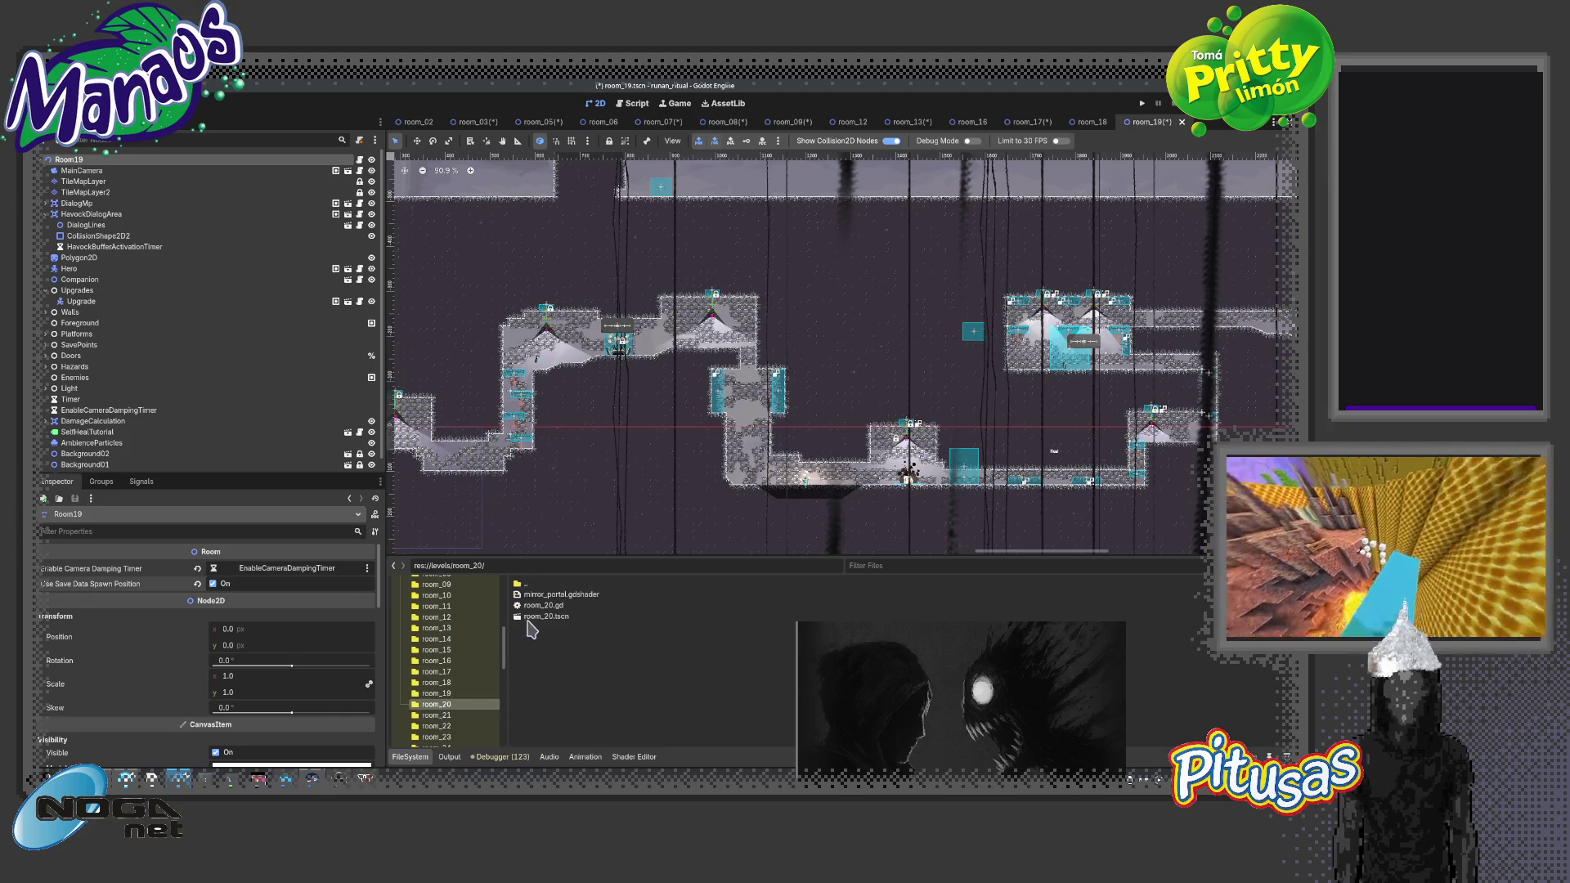
double_click(545, 615)
left_click(152, 215)
left_click(68, 160)
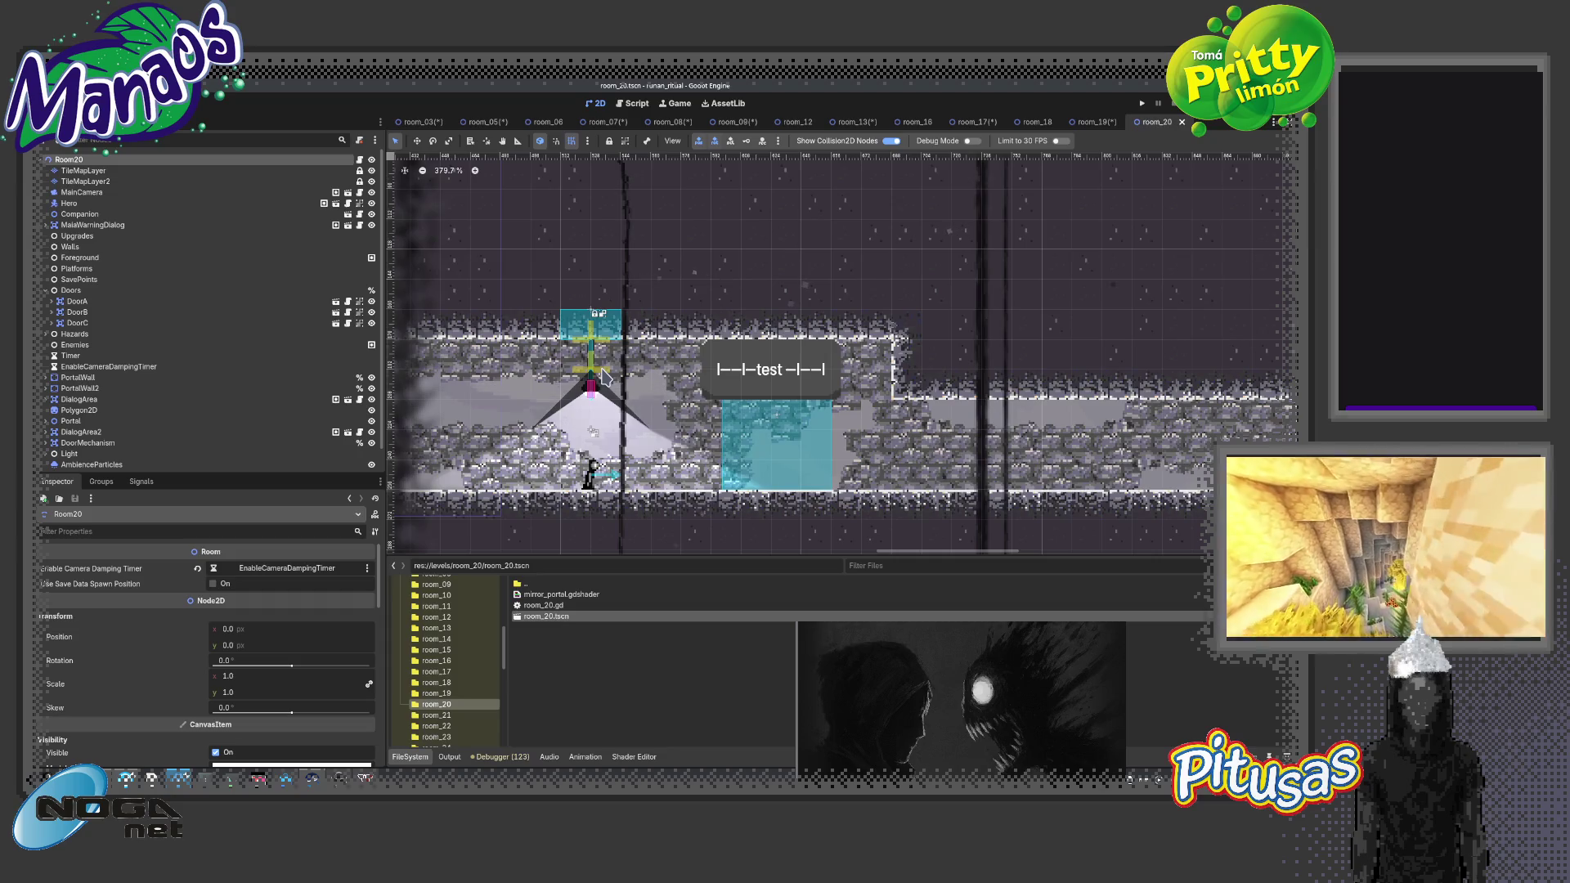
key("ctrl+s")
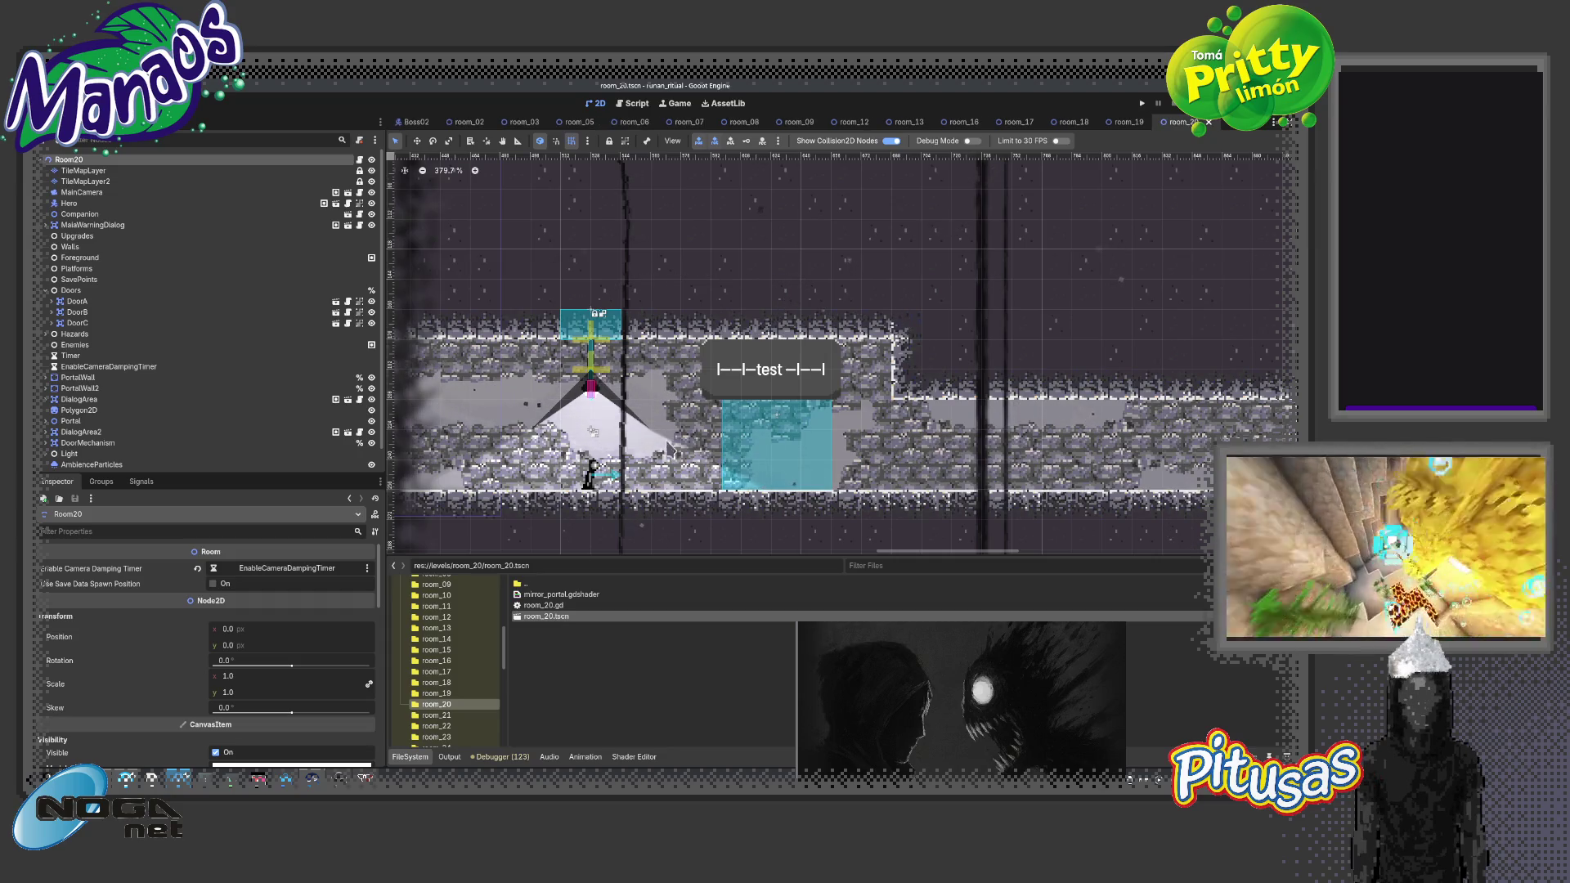
scroll(484, 125, "up", 1)
Close four finished room scene tabs
scroll(484, 124, "down", 2)
scroll(486, 127, "down", 2)
scroll(487, 129, "down", 2)
middle_click(486, 125)
middle_click(485, 124)
middle_click(486, 124)
middle_click(486, 124)
middle_click(486, 124)
middle_click(486, 124)
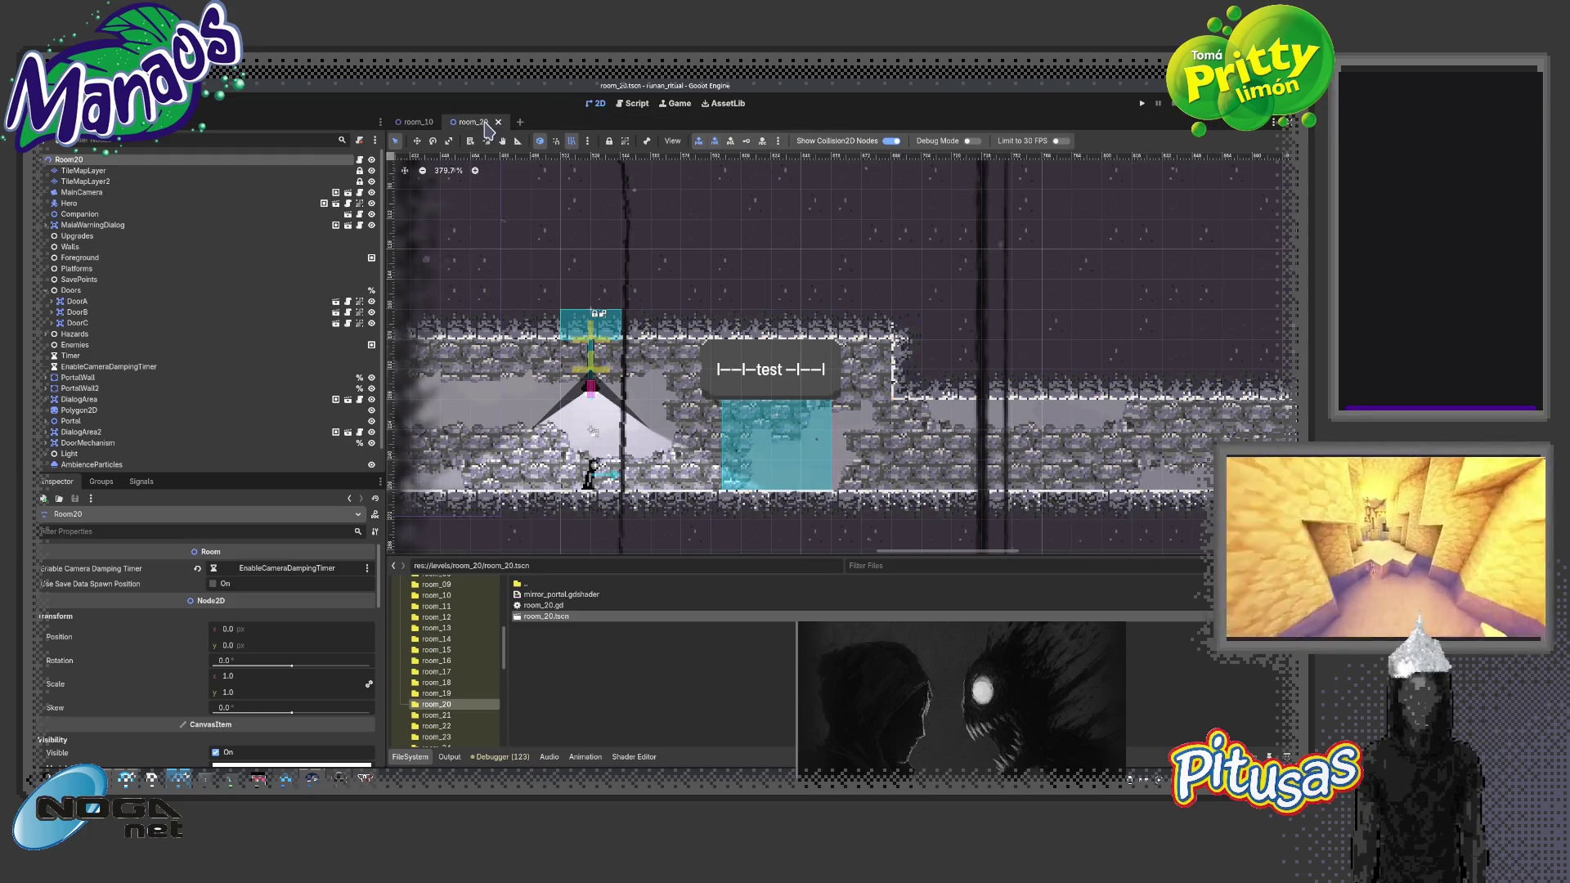
middle_click(486, 124)
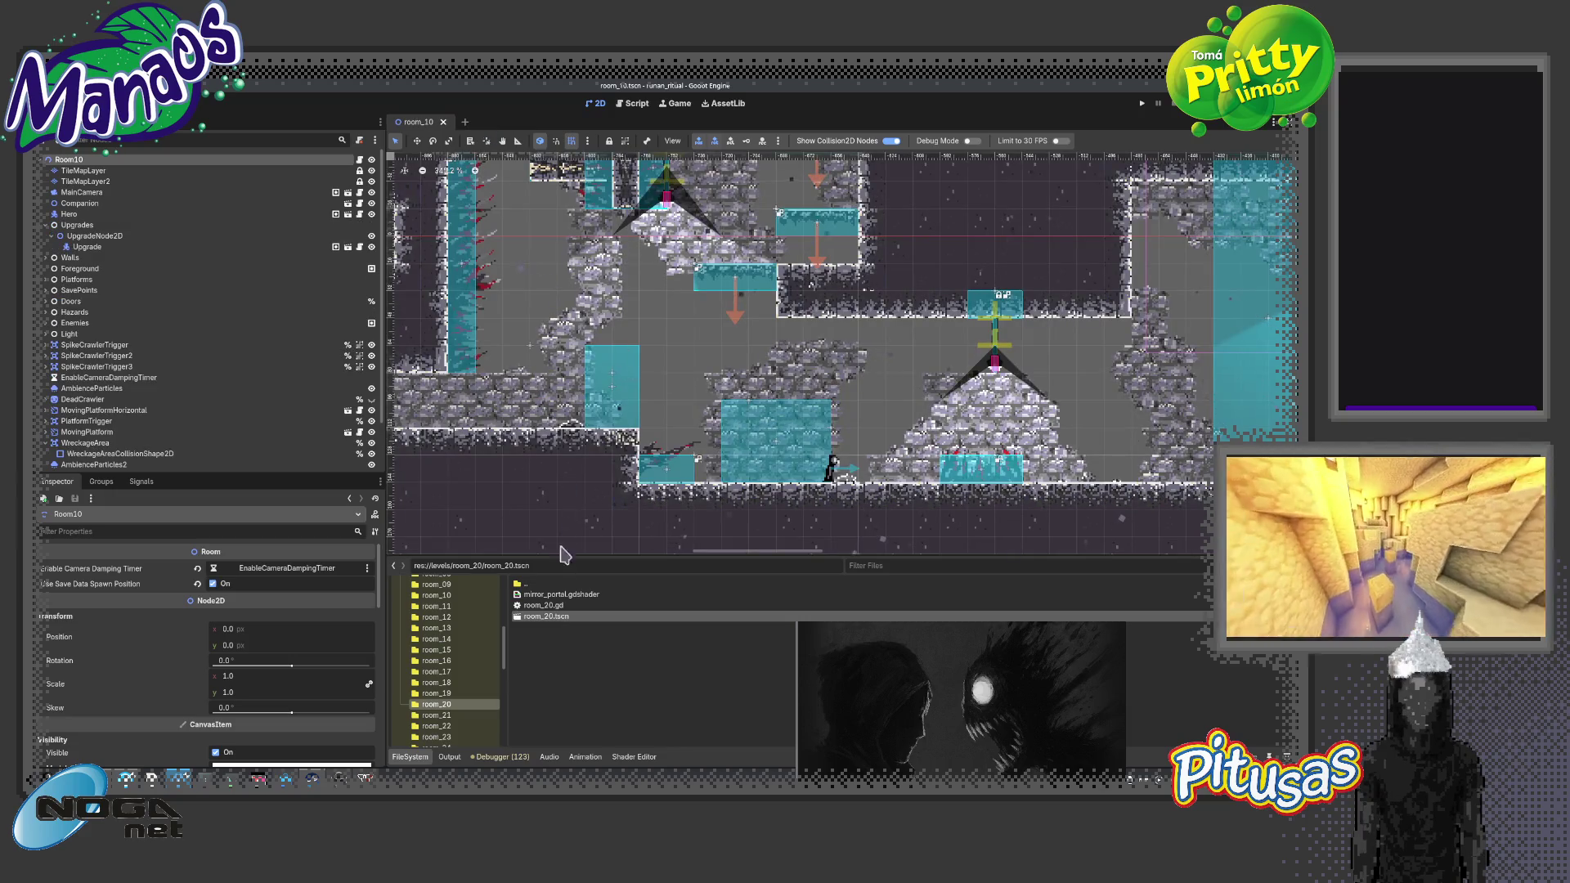
Open room_21 and room_22 and enable Use Save Data Spawn Position on each
left_click(444, 715)
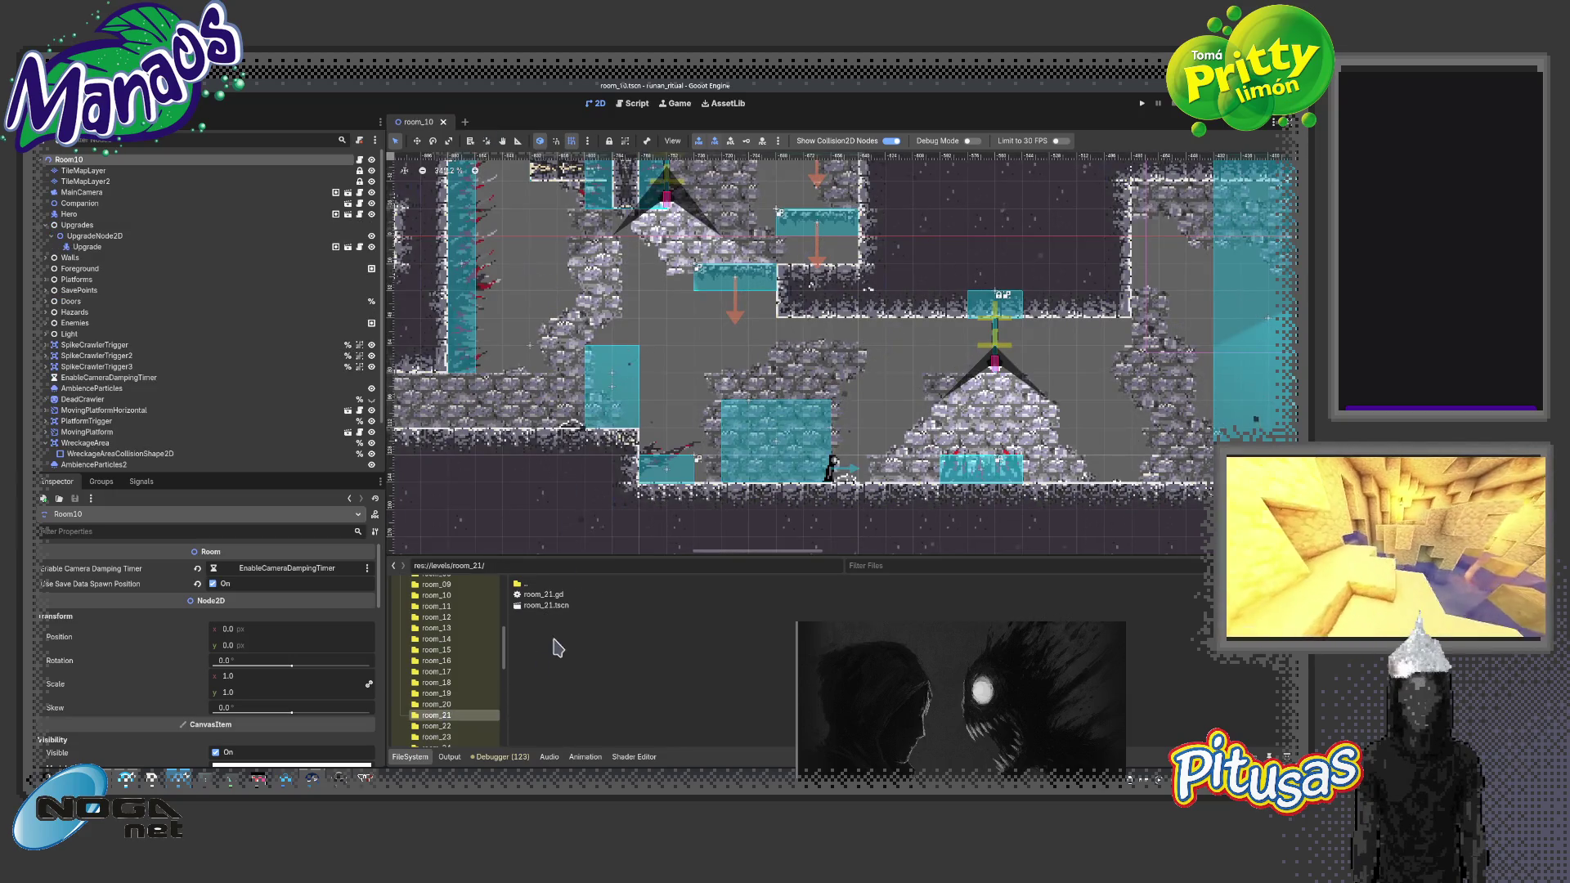
double_click(548, 605)
left_click(69, 160)
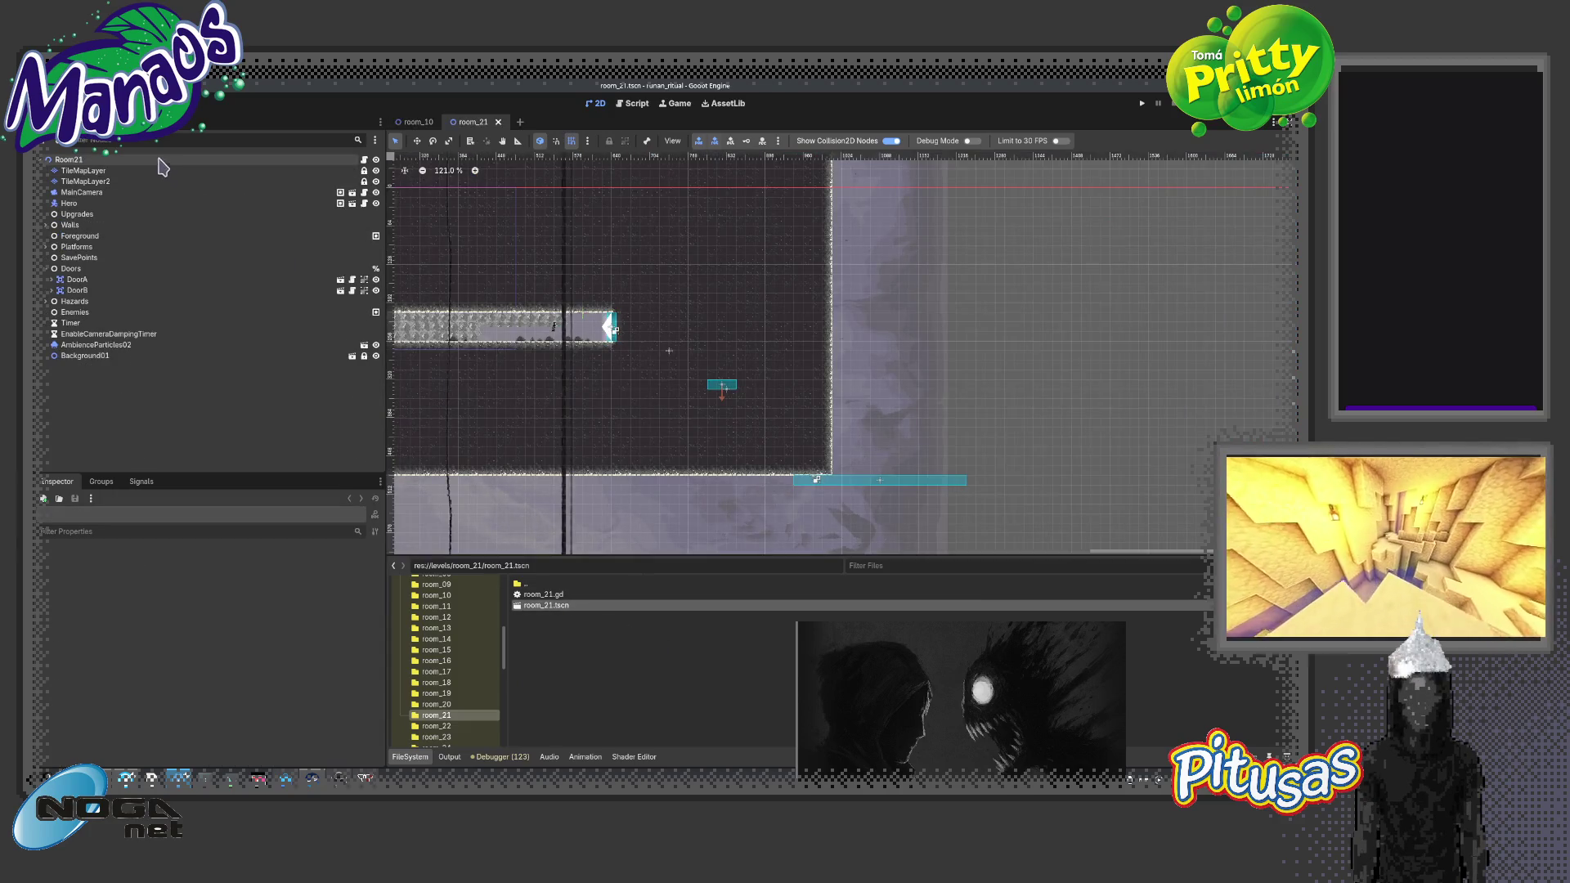
left_click(213, 584)
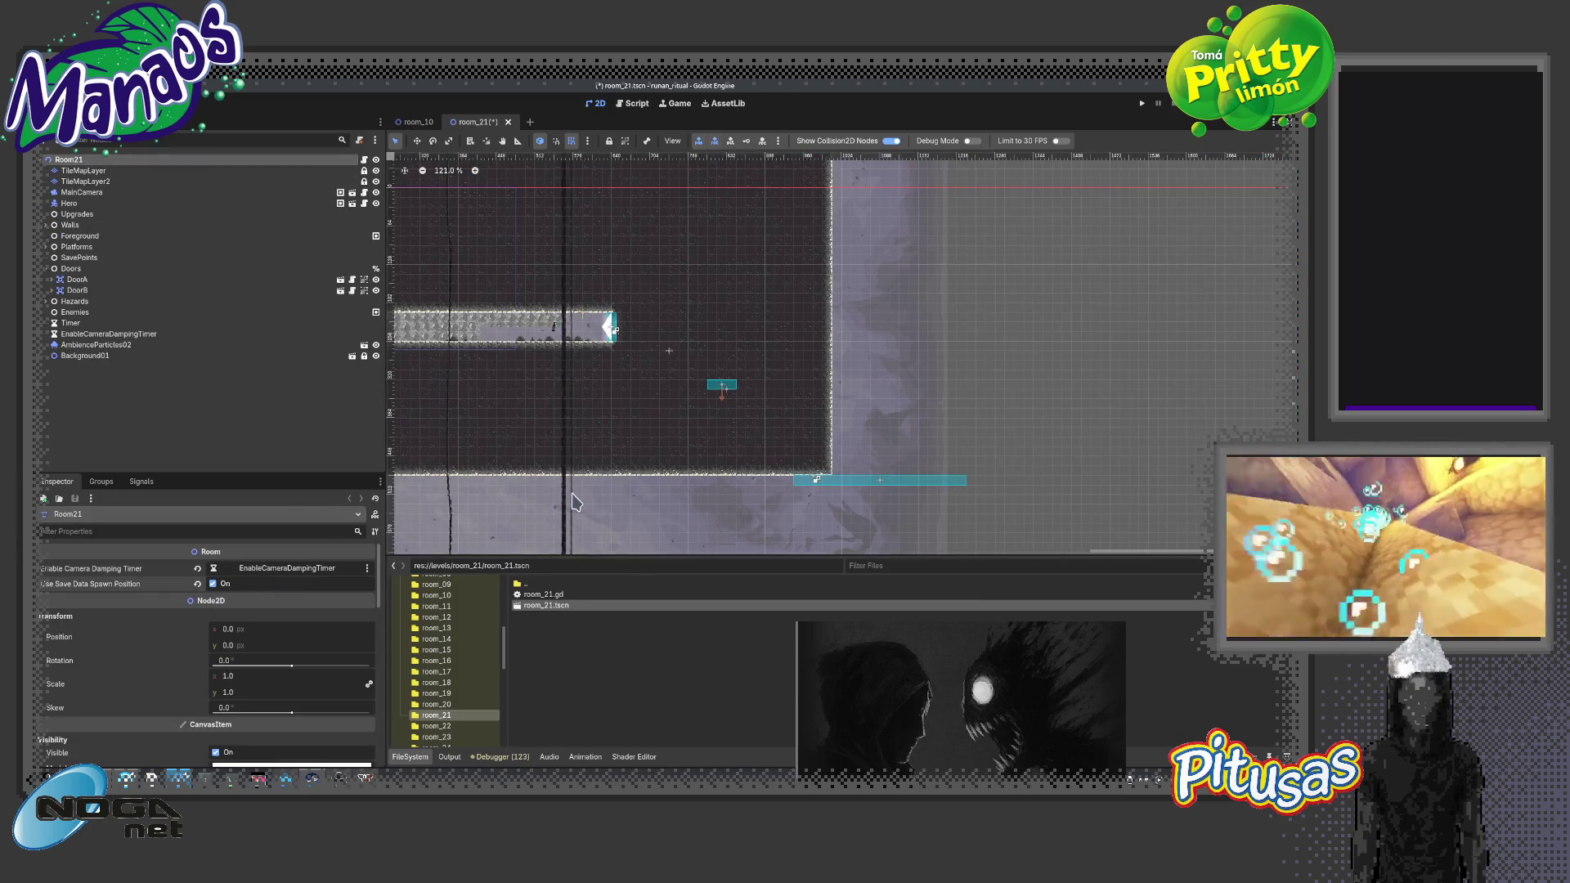
left_click(436, 726)
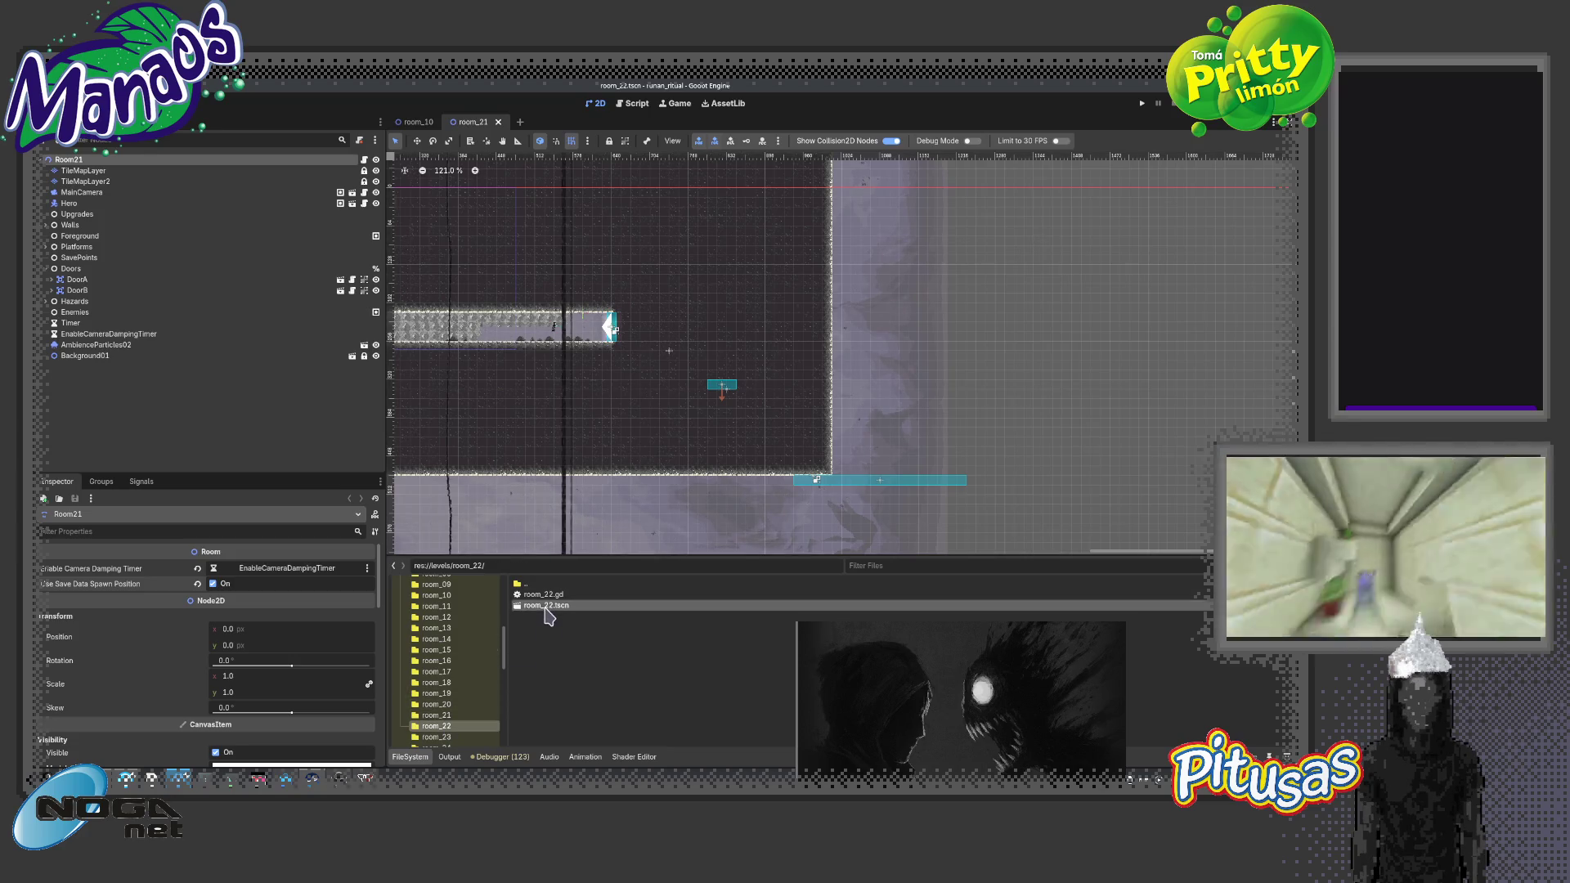
double_click(546, 605)
left_click(213, 583)
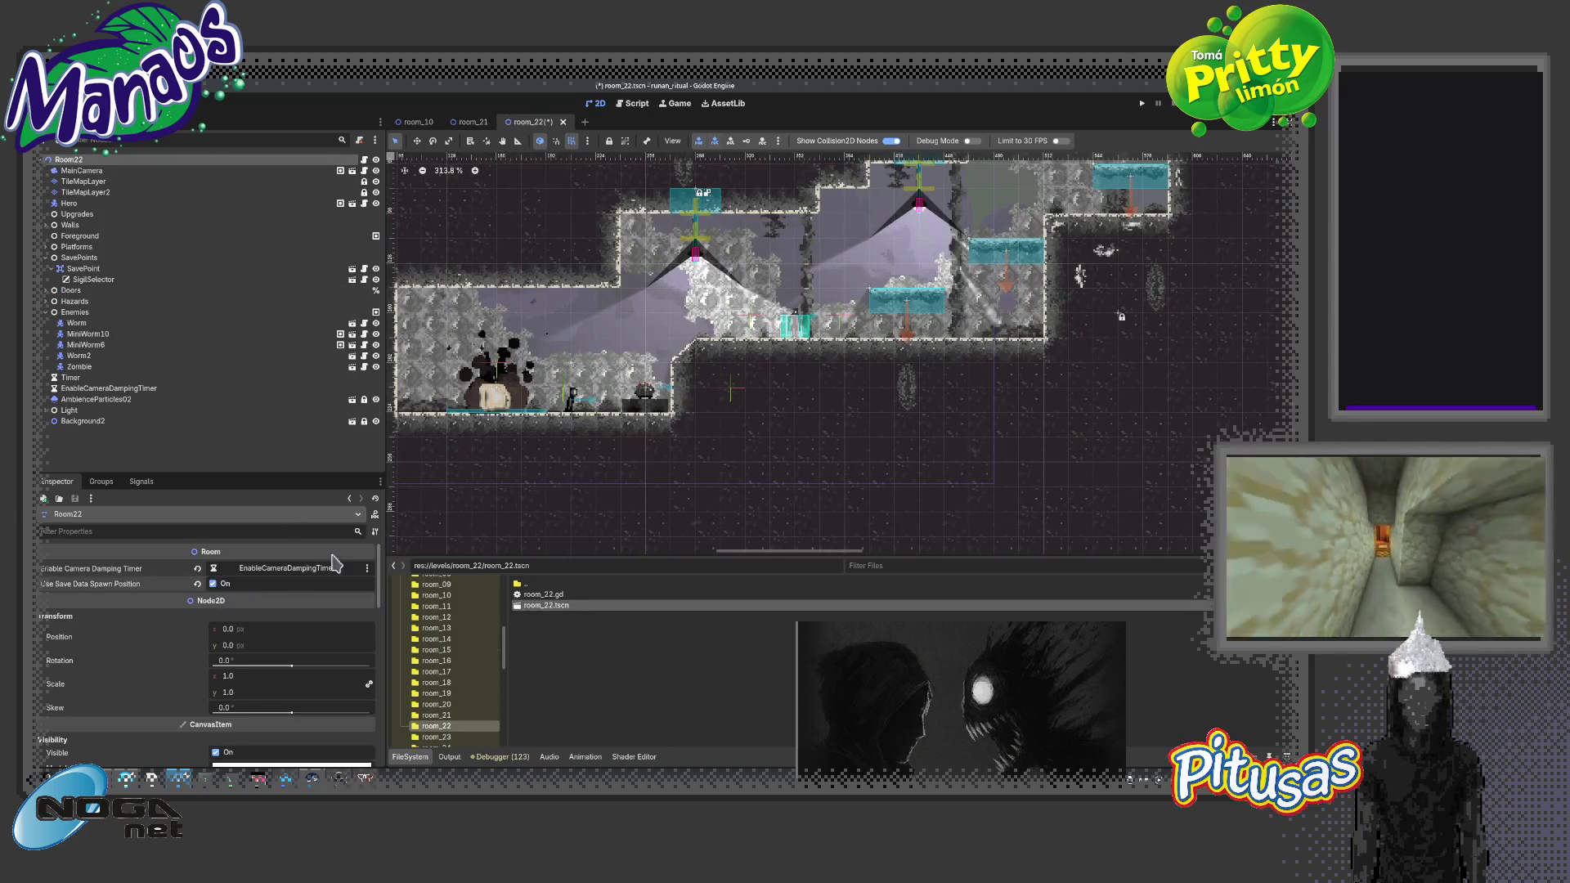
scroll(661, 418, "down", 3)
Open room_23 and room_24 and enable Use Save Data Spawn Position on each
left_click(437, 737)
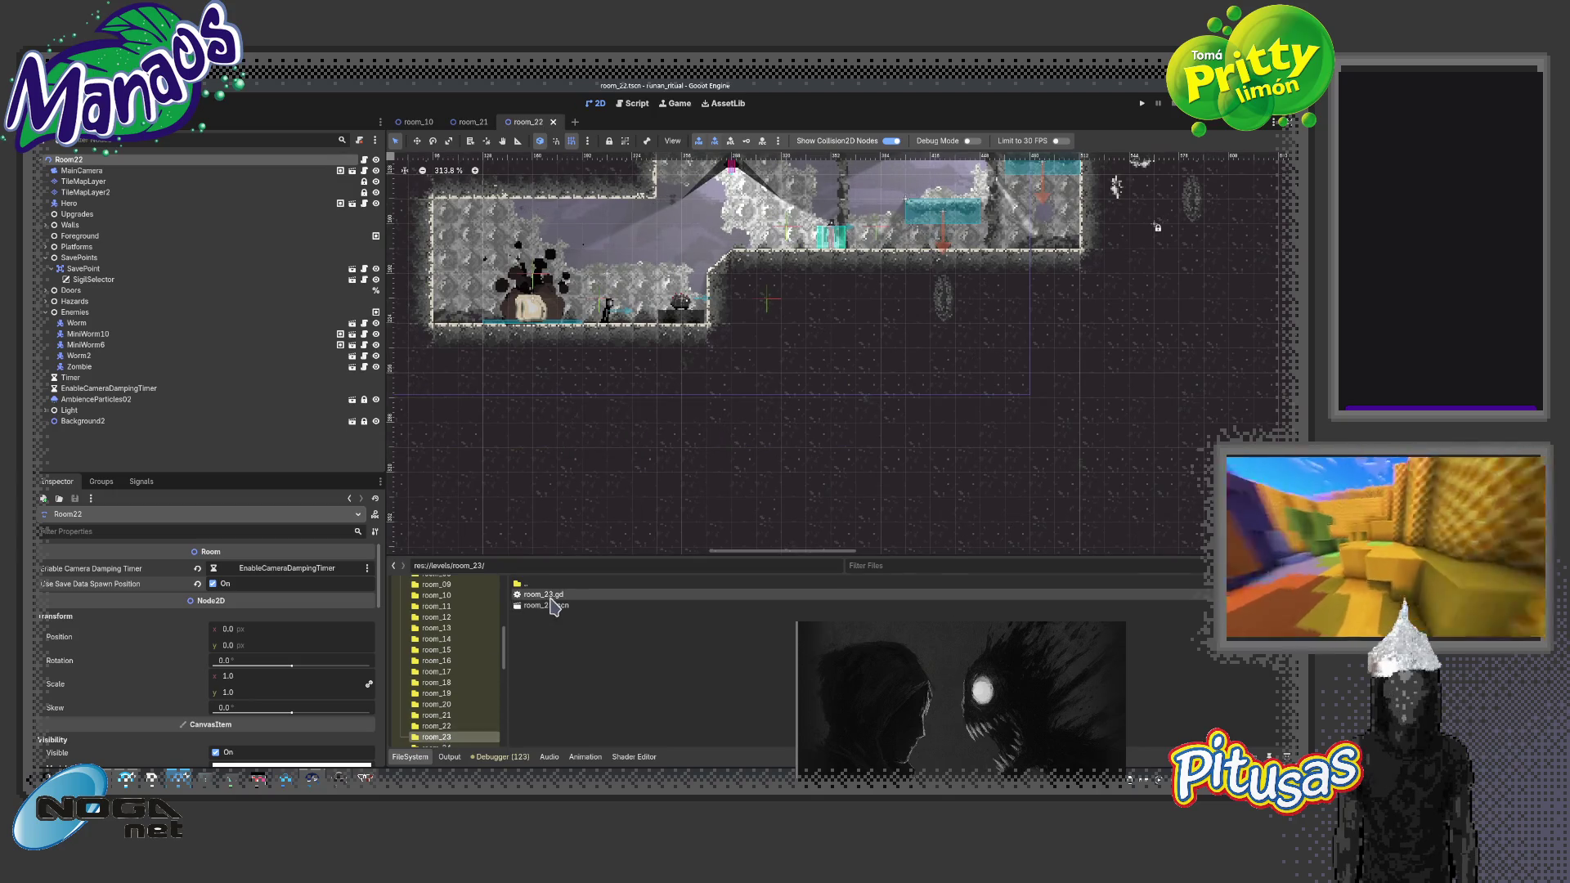
double_click(546, 605)
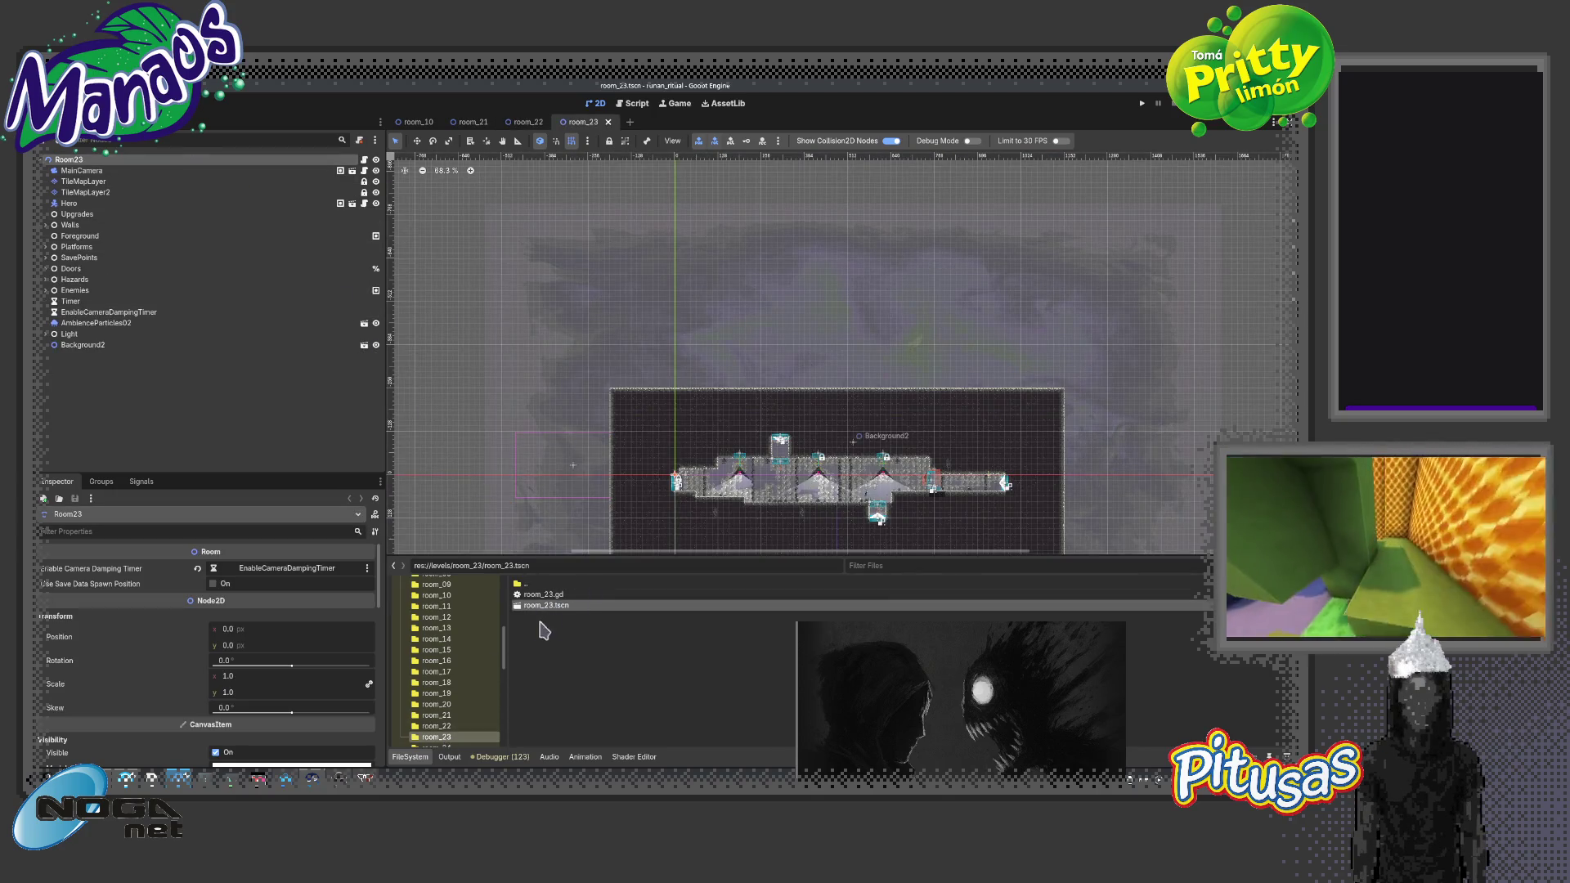
left_click(214, 583)
scroll(559, 378, "down", 3)
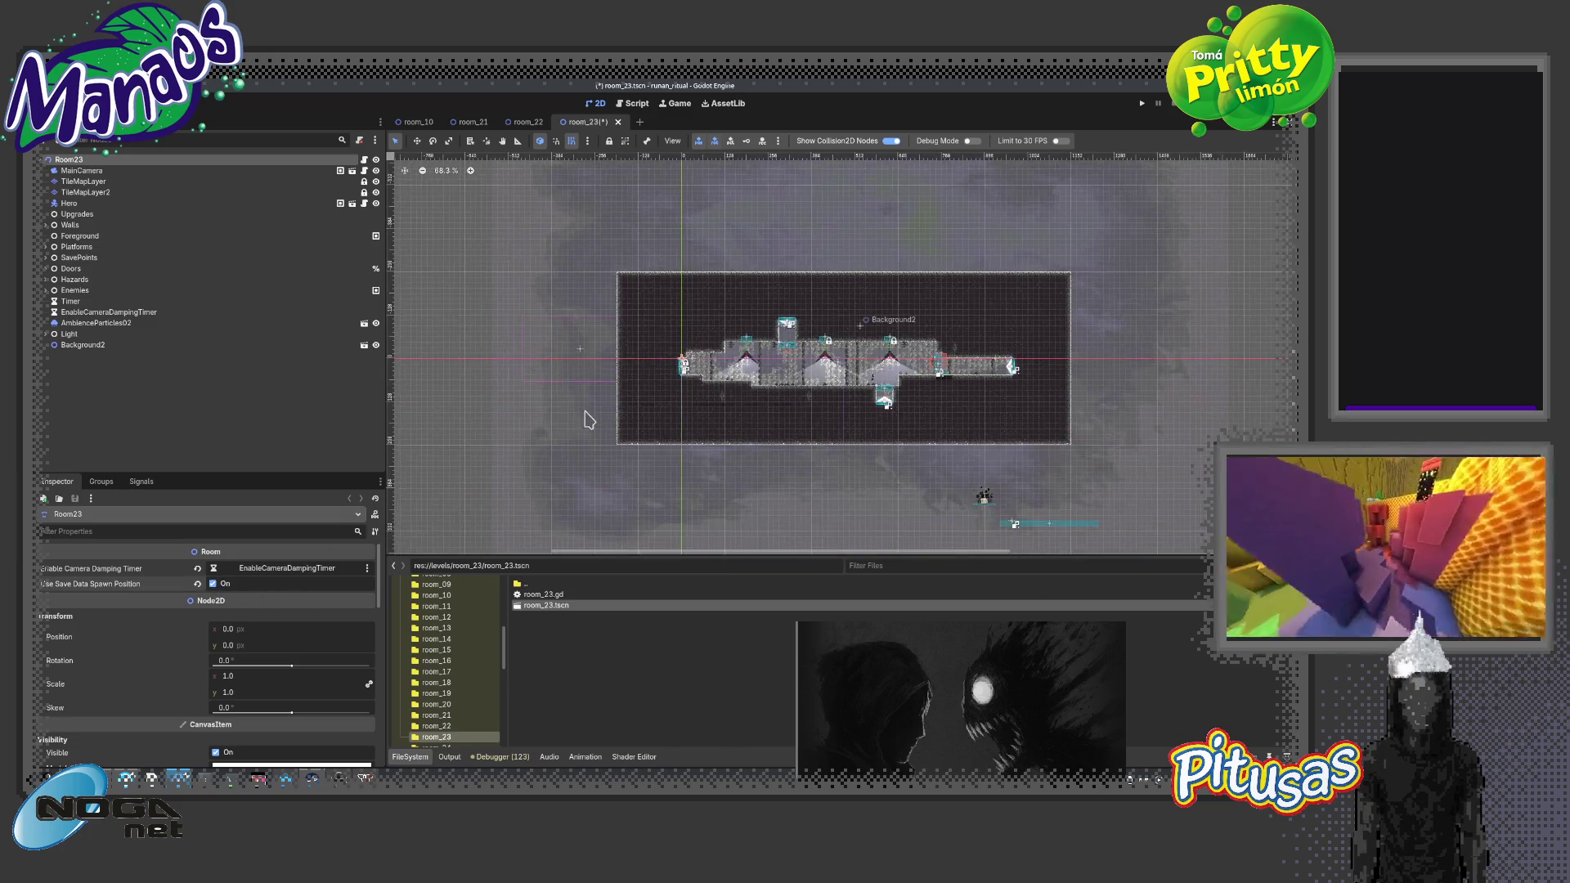
scroll(433, 671, "down", 3)
left_click(437, 643)
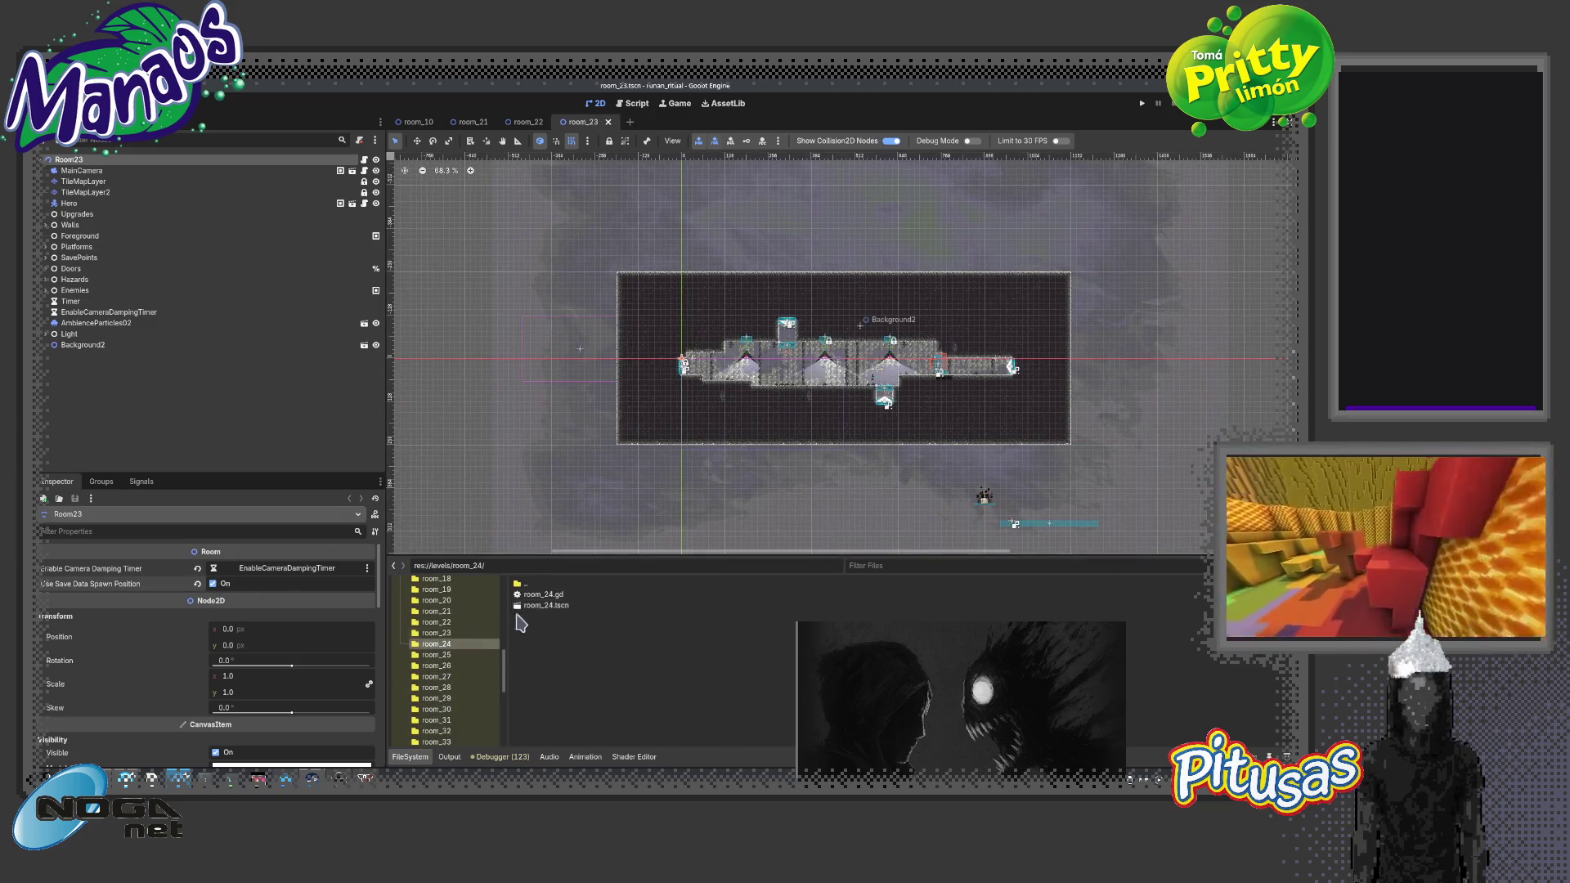
double_click(537, 606)
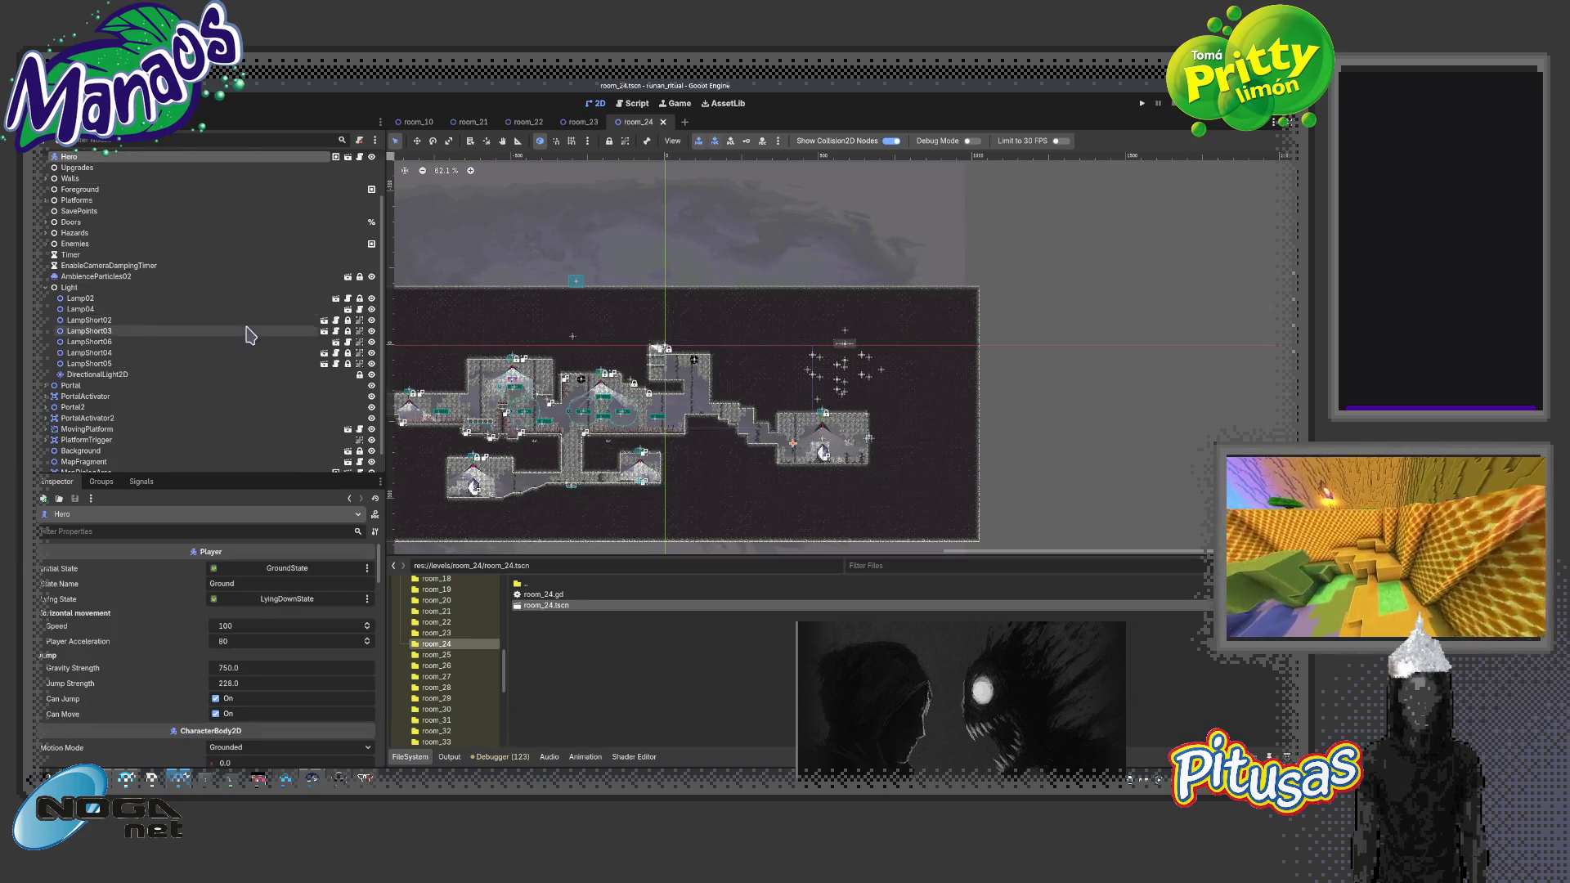
left_click(110, 159)
left_click(213, 584)
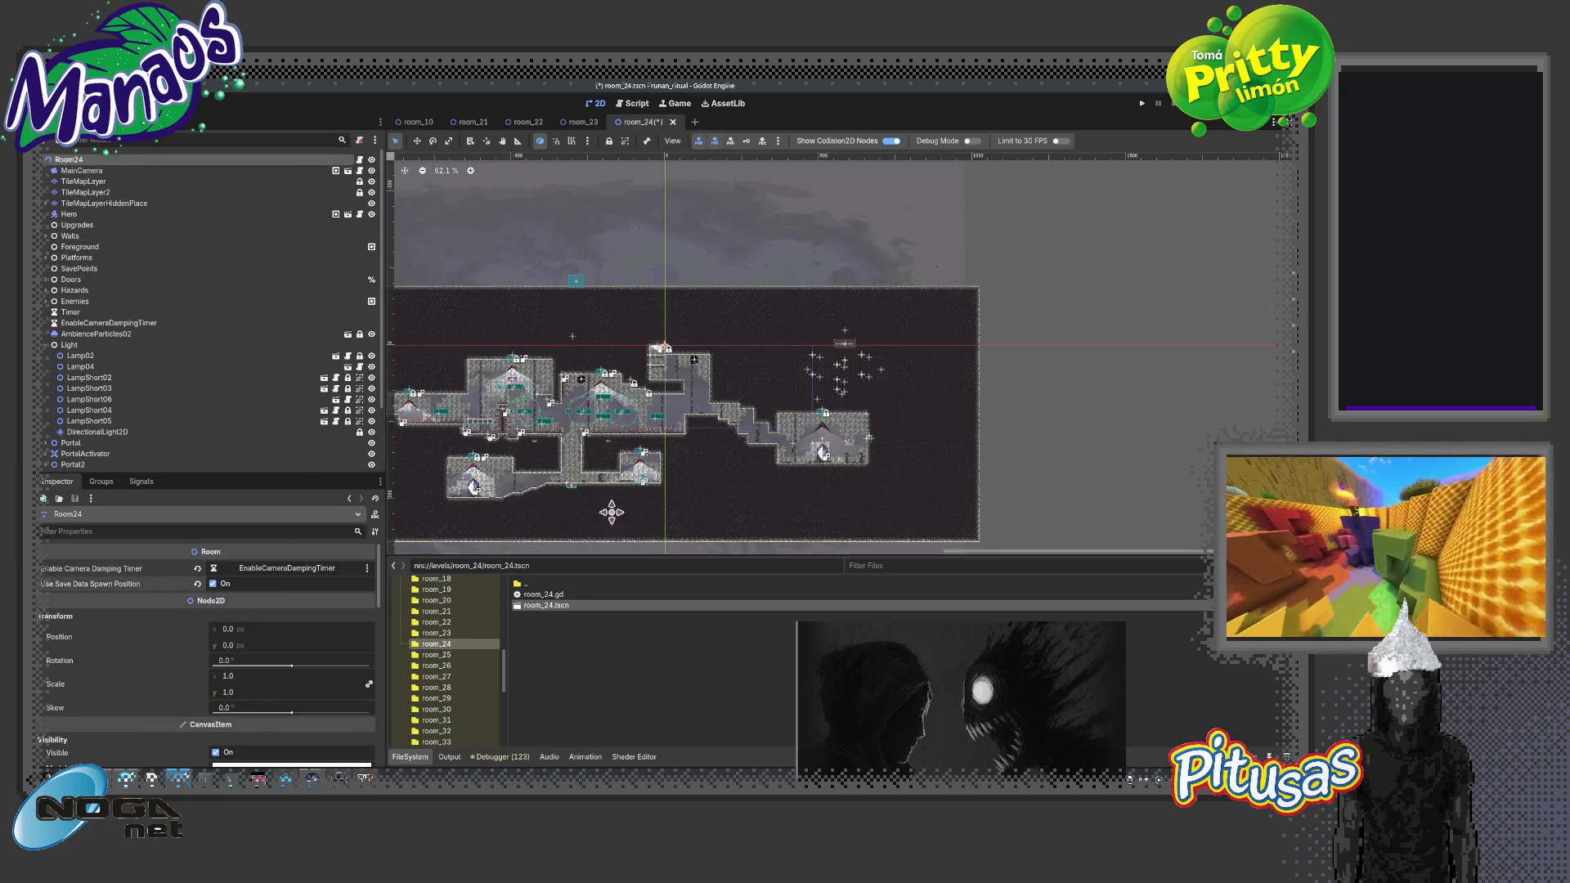
scroll(622, 507, "down", 1)
Enable Use Save Data Spawn Position on Room25 with the file browser hidden, then save room_25
left_click(436, 655)
double_click(545, 605)
left_click(69, 160)
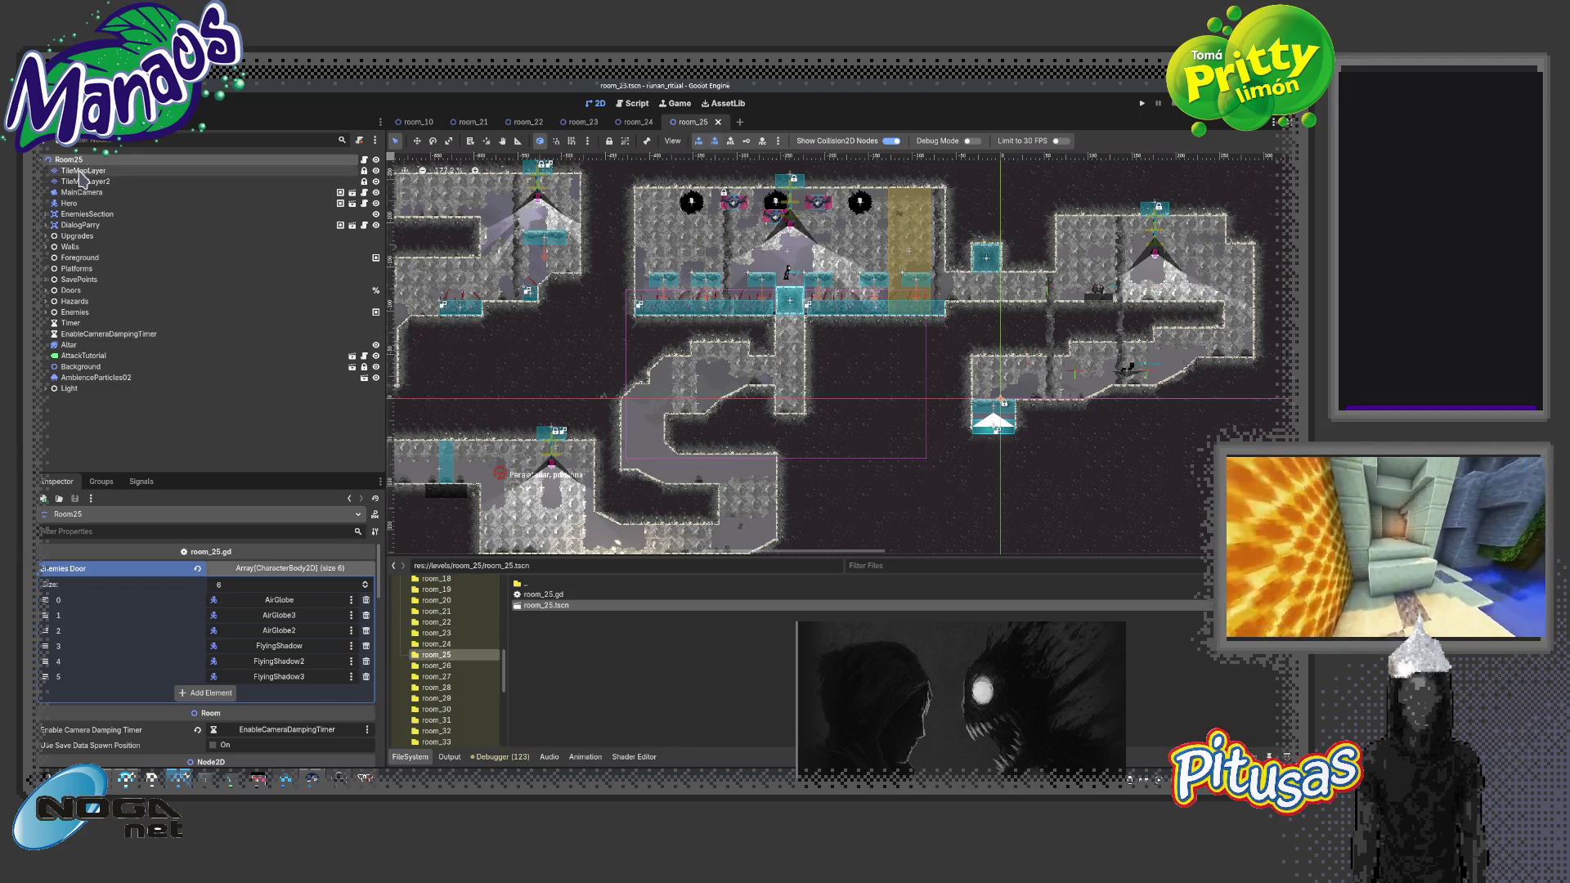
key("ctrl+j")
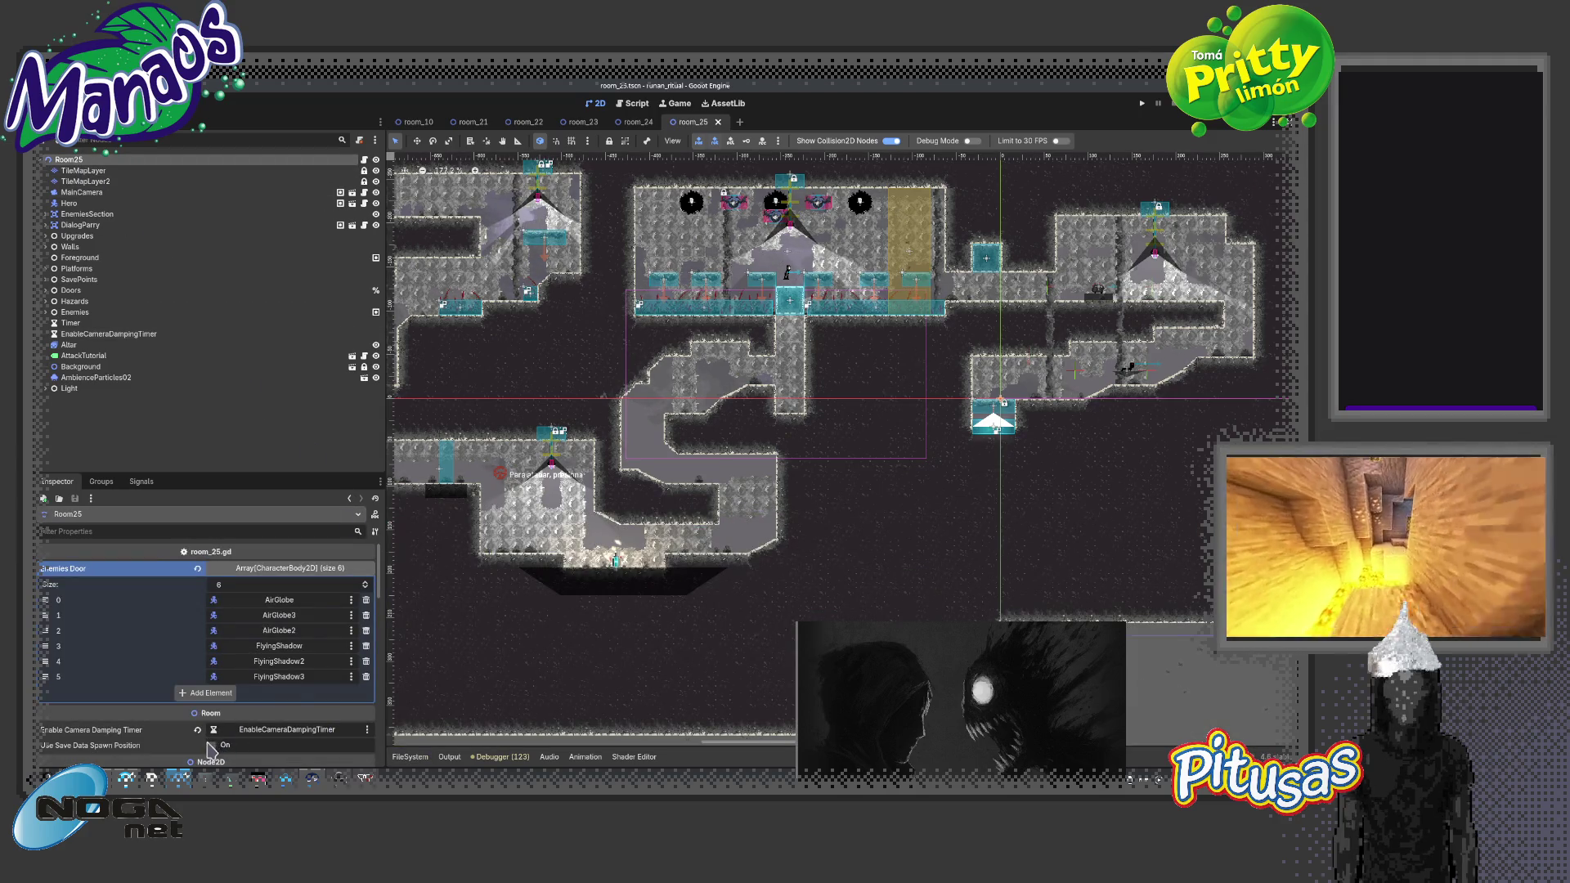
left_click(214, 746)
key("ctrl+s")
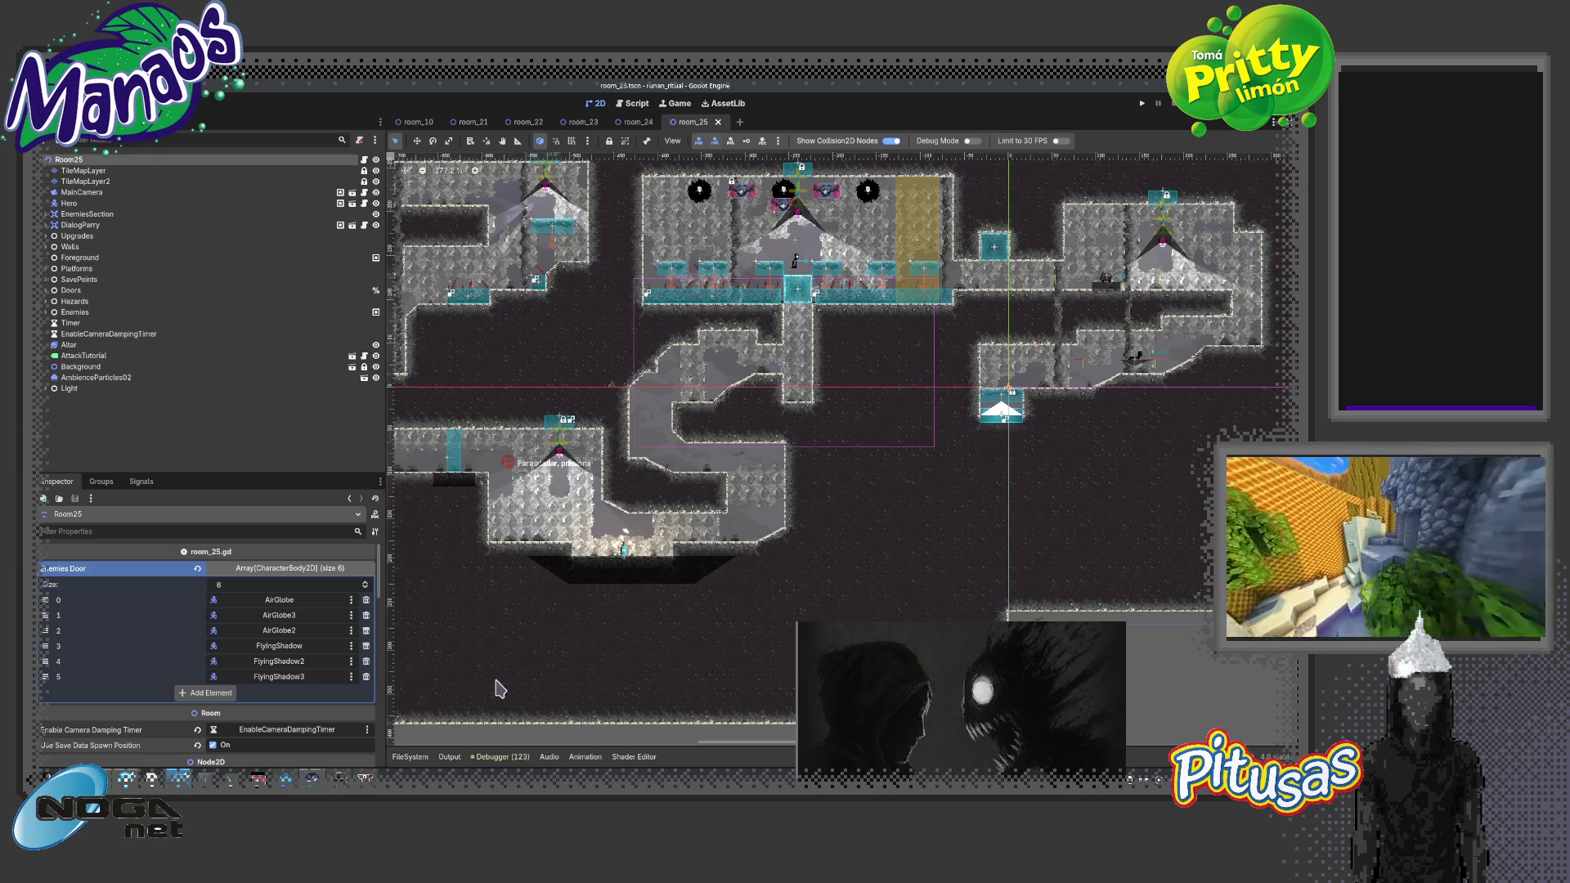
Enable Use Save Data Spawn Position on room_26 and open the room_27 scene
left_click(411, 757)
left_click(441, 666)
double_click(553, 609)
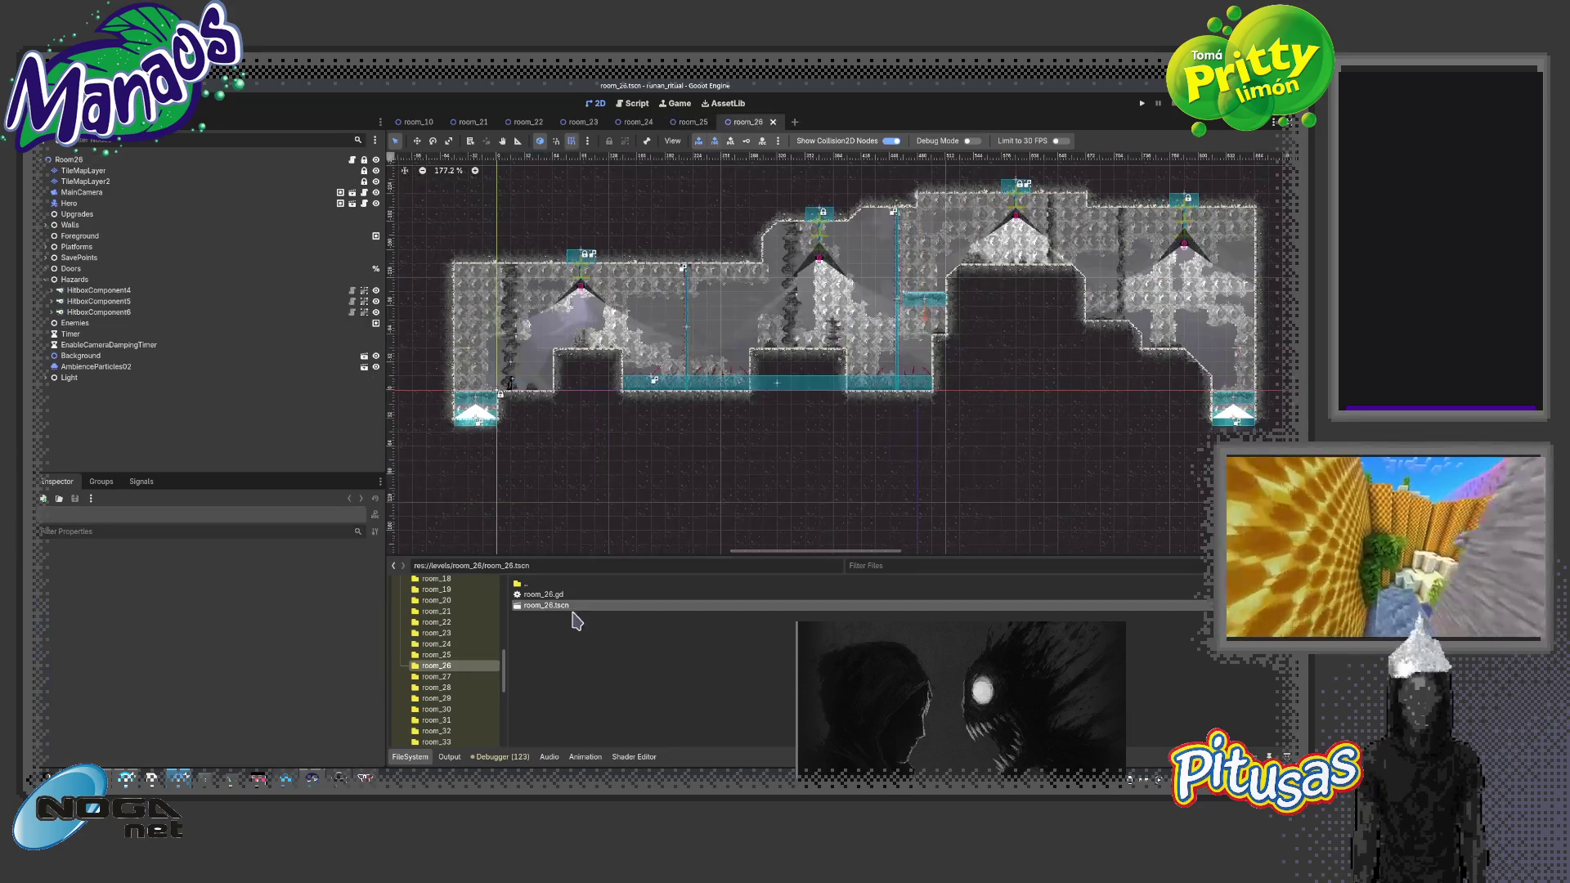
left_click(213, 583)
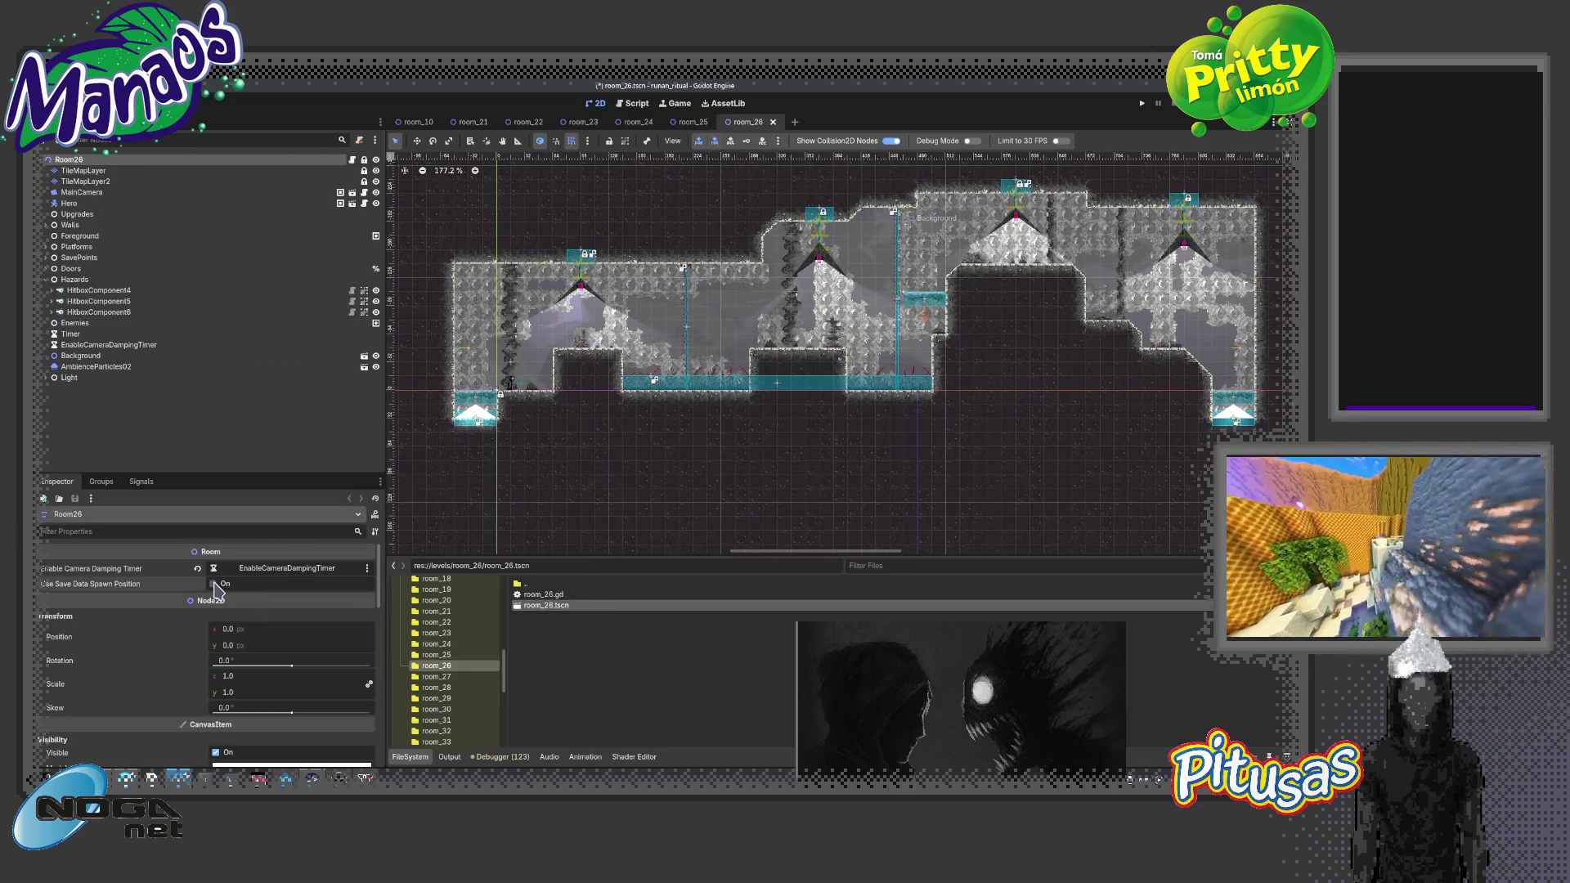
left_click(436, 676)
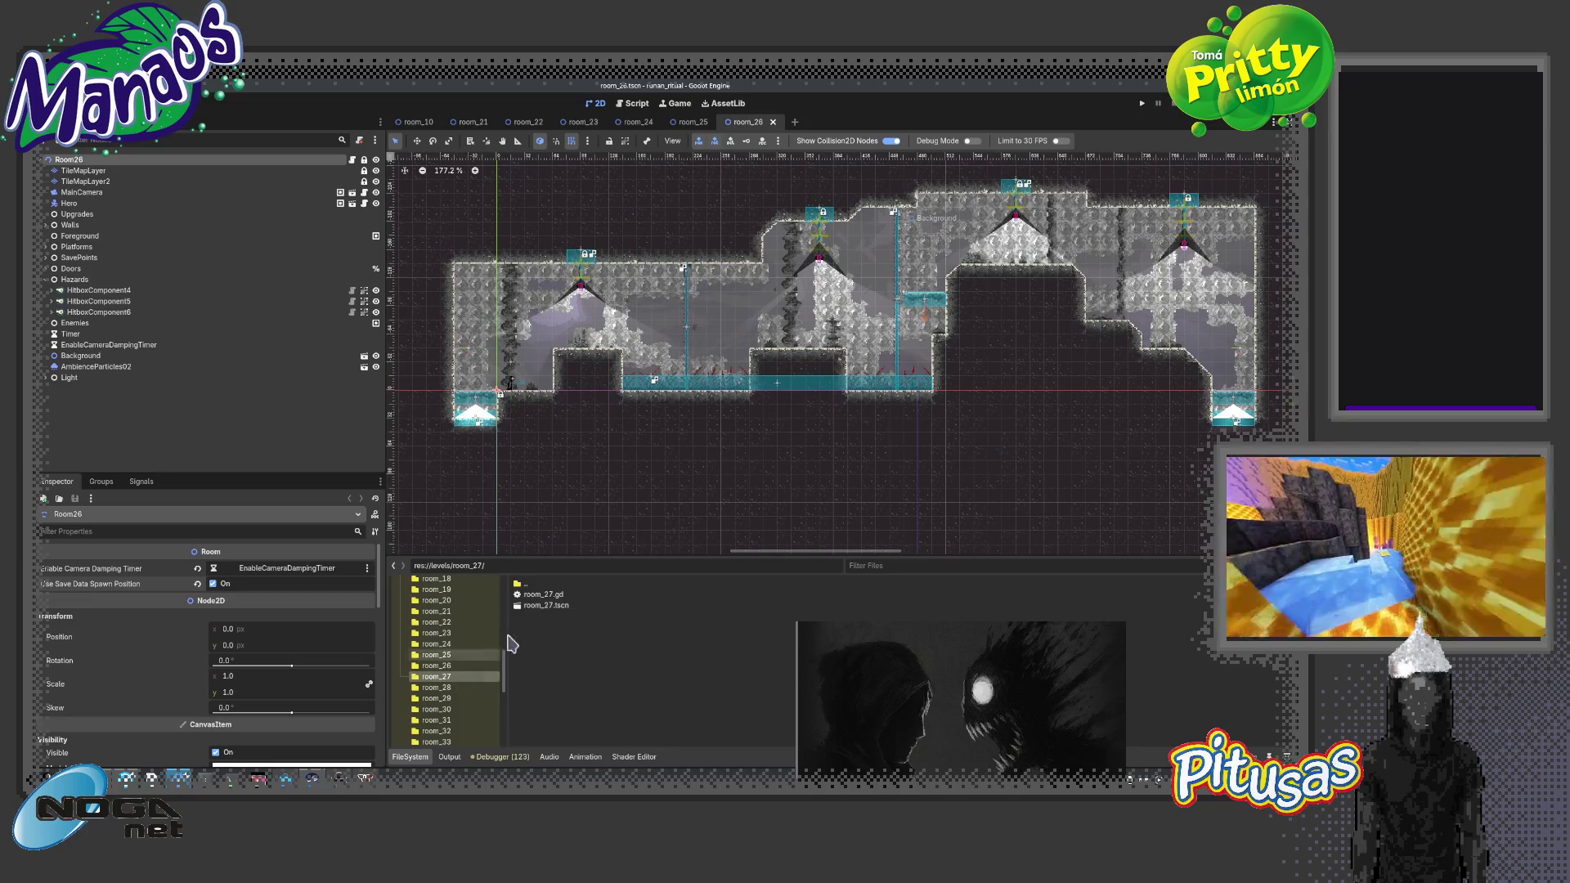
double_click(545, 605)
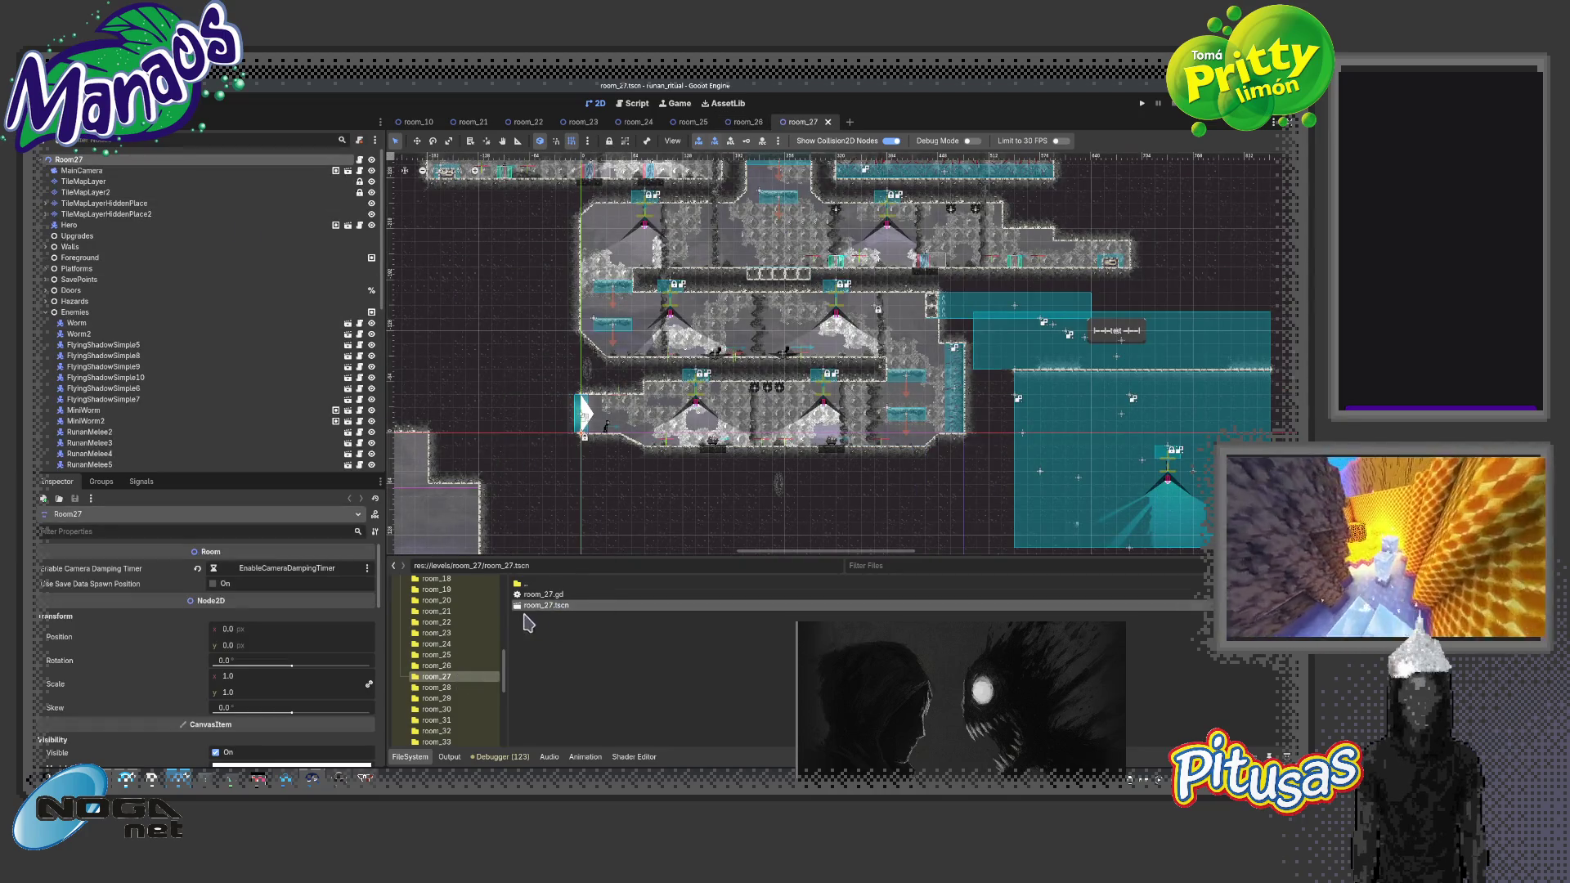
Enable Use Save Data Spawn Position on room_28, then open and save room_29
left_click(436, 687)
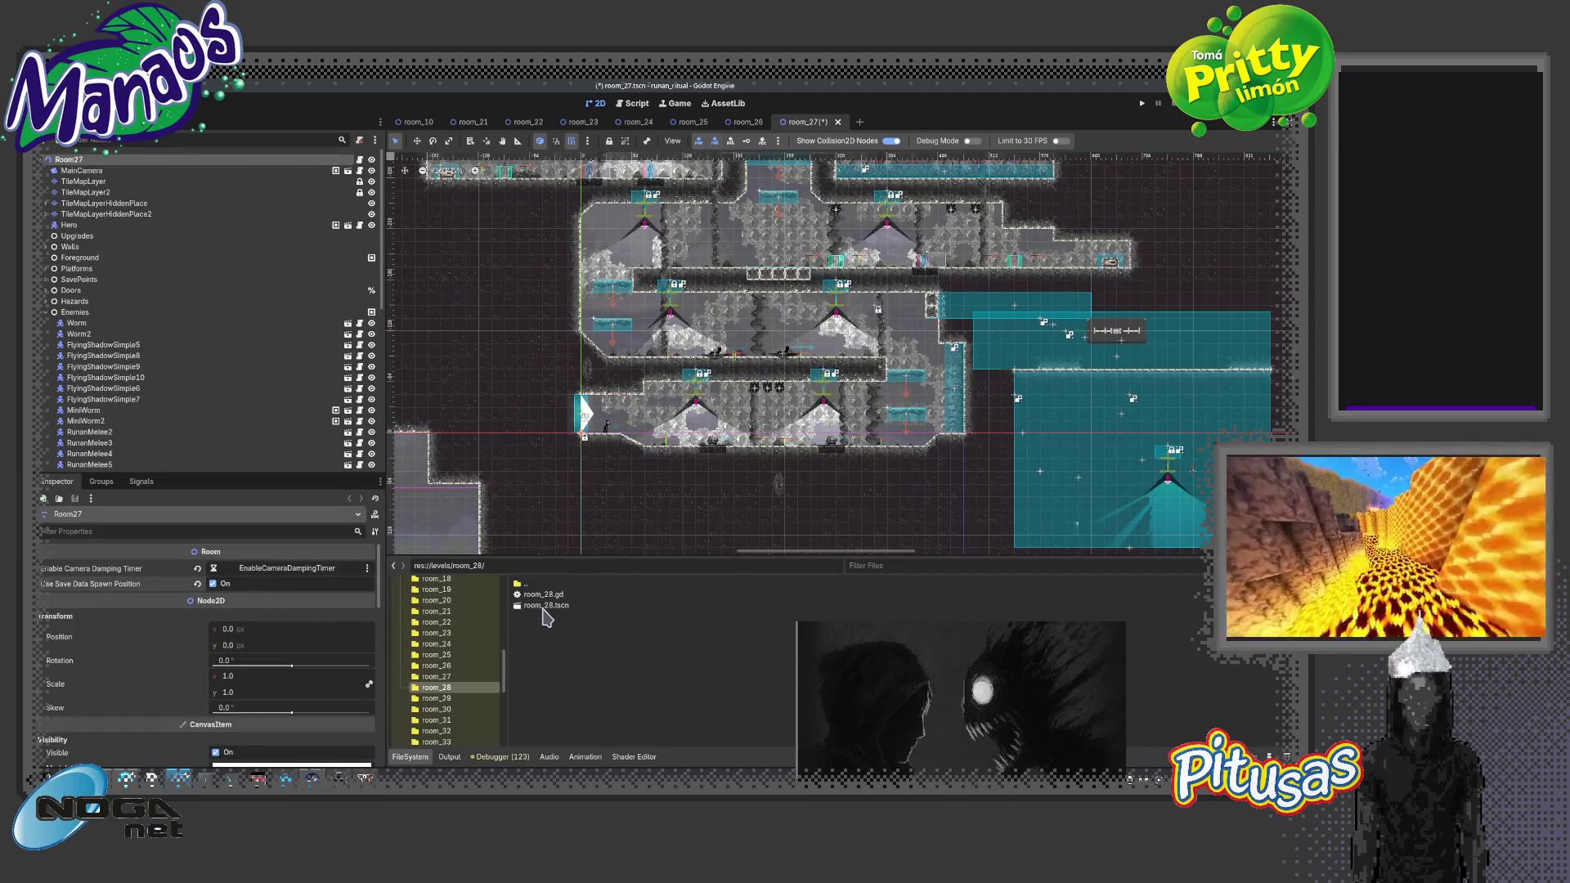
double_click(545, 605)
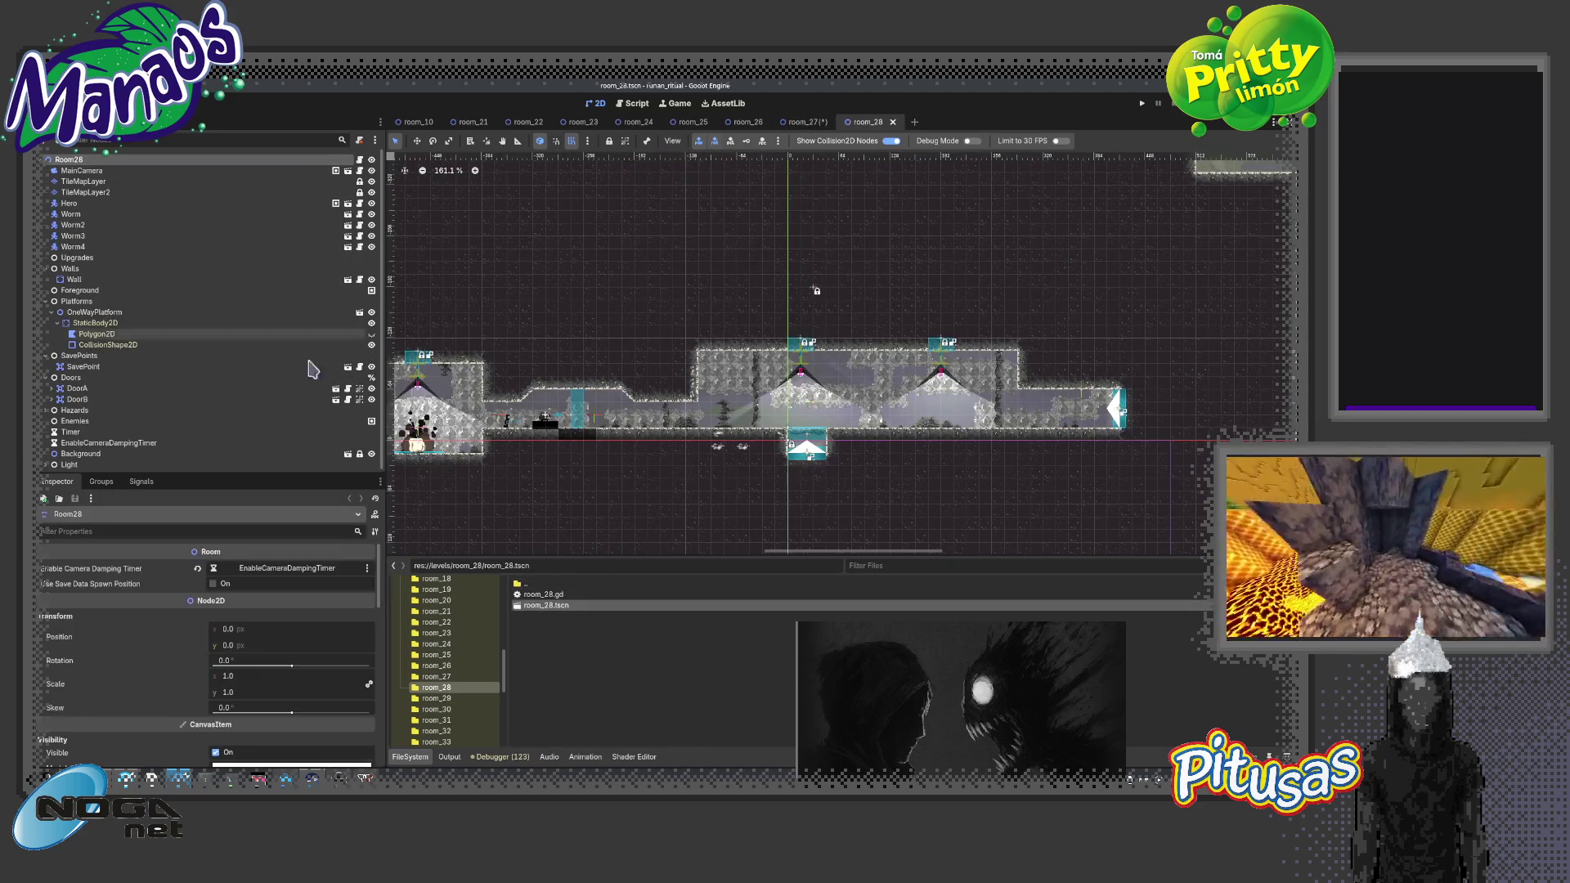
left_click(213, 583)
scroll(627, 480, "down", 2)
left_click(436, 698)
double_click(545, 605)
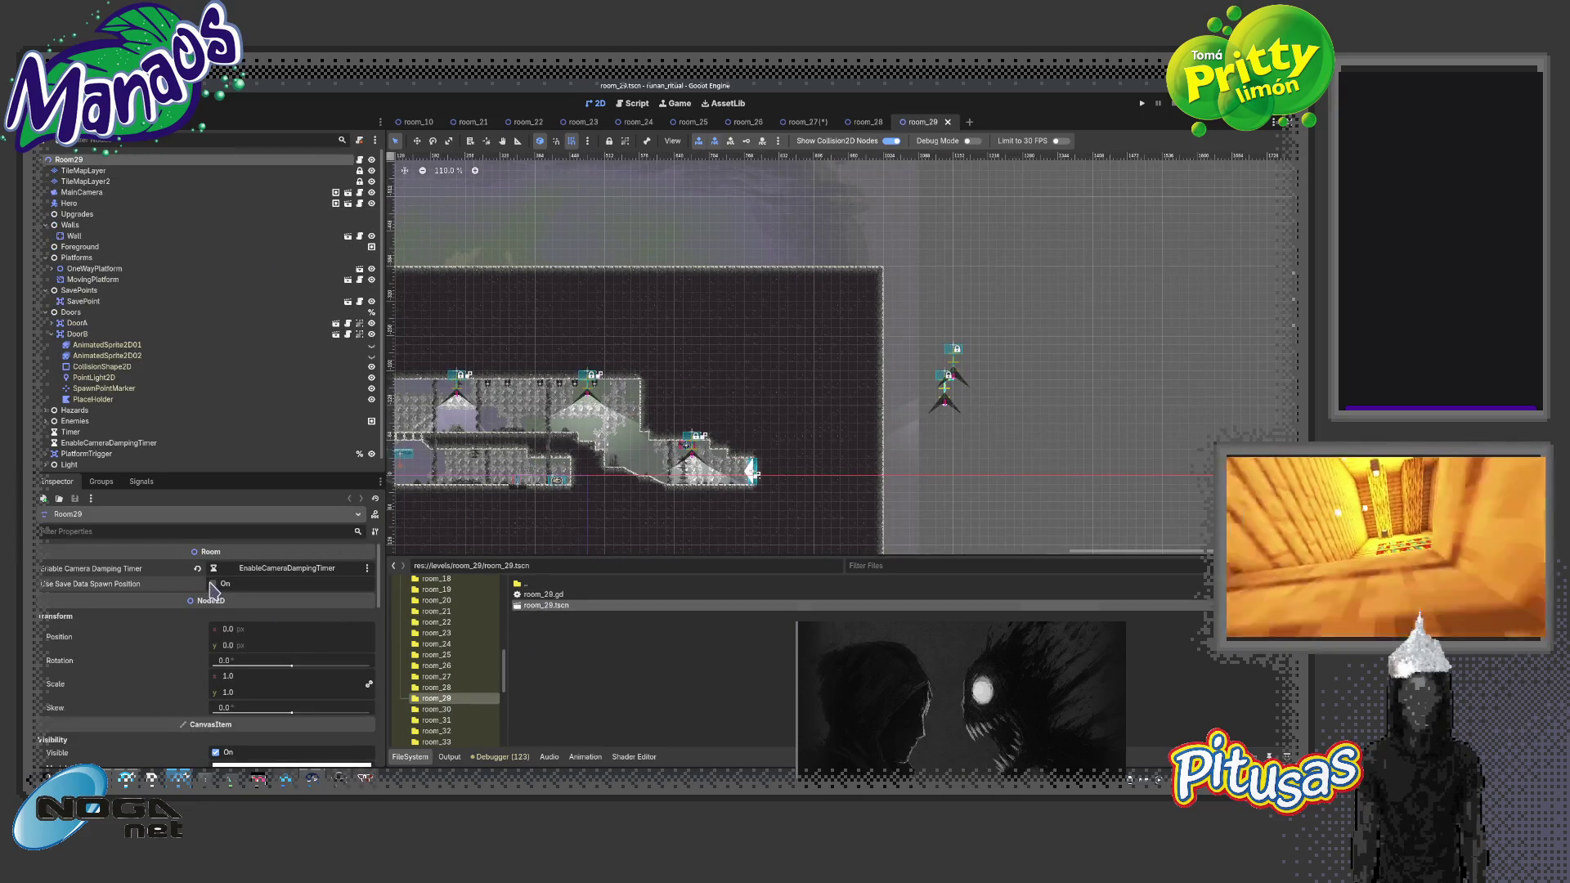
key("ctrl+s")
Open room_30, select its Room30 root node, and hide the file browser
left_click(447, 709)
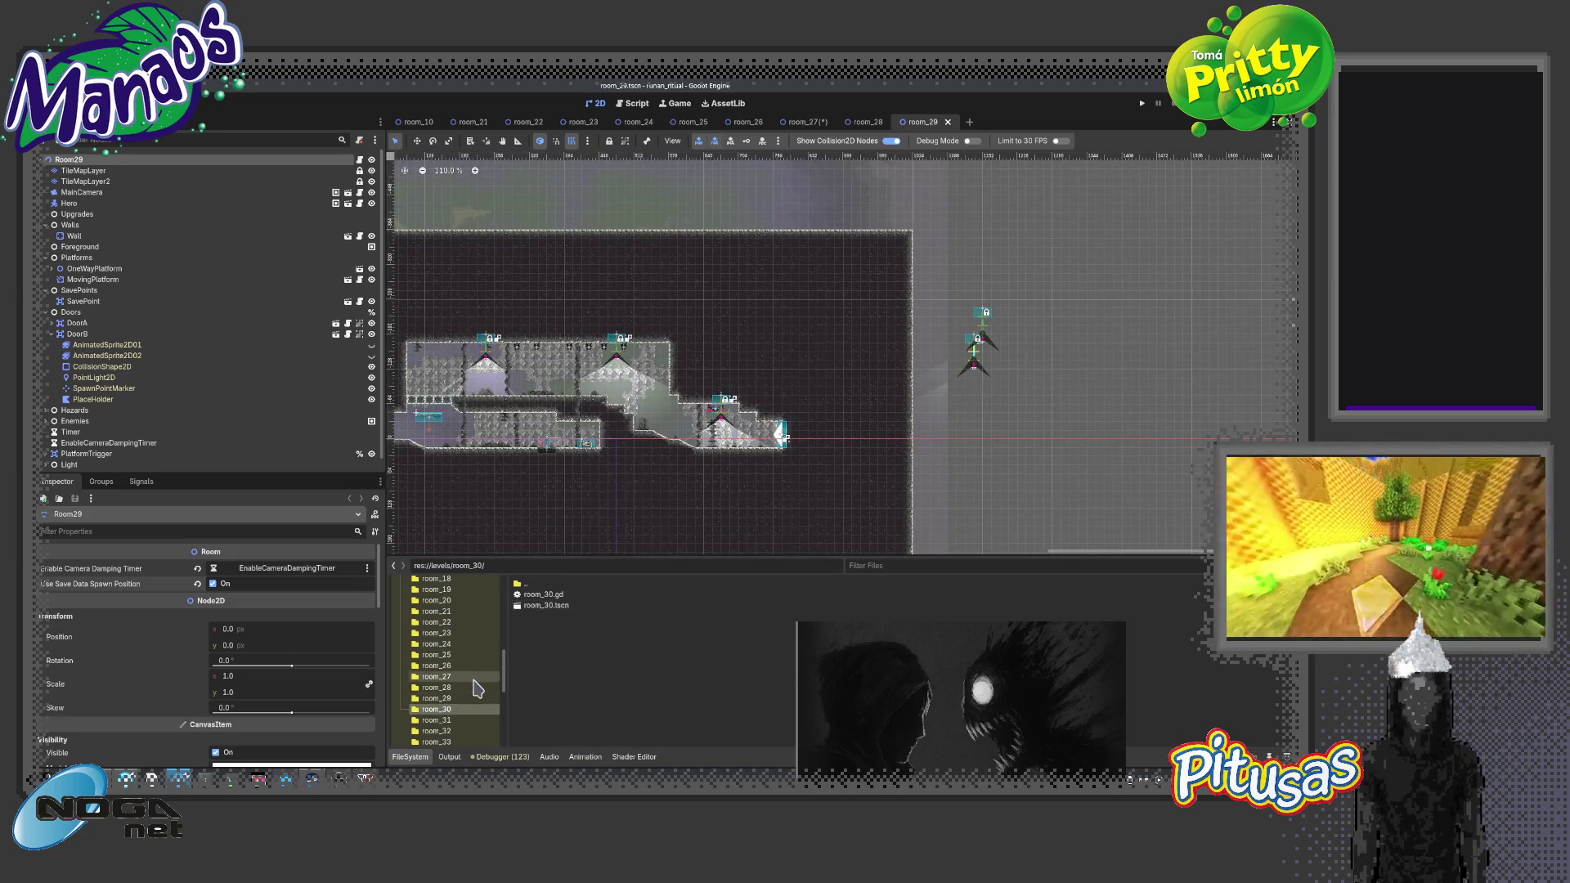
double_click(546, 605)
left_click(91, 160)
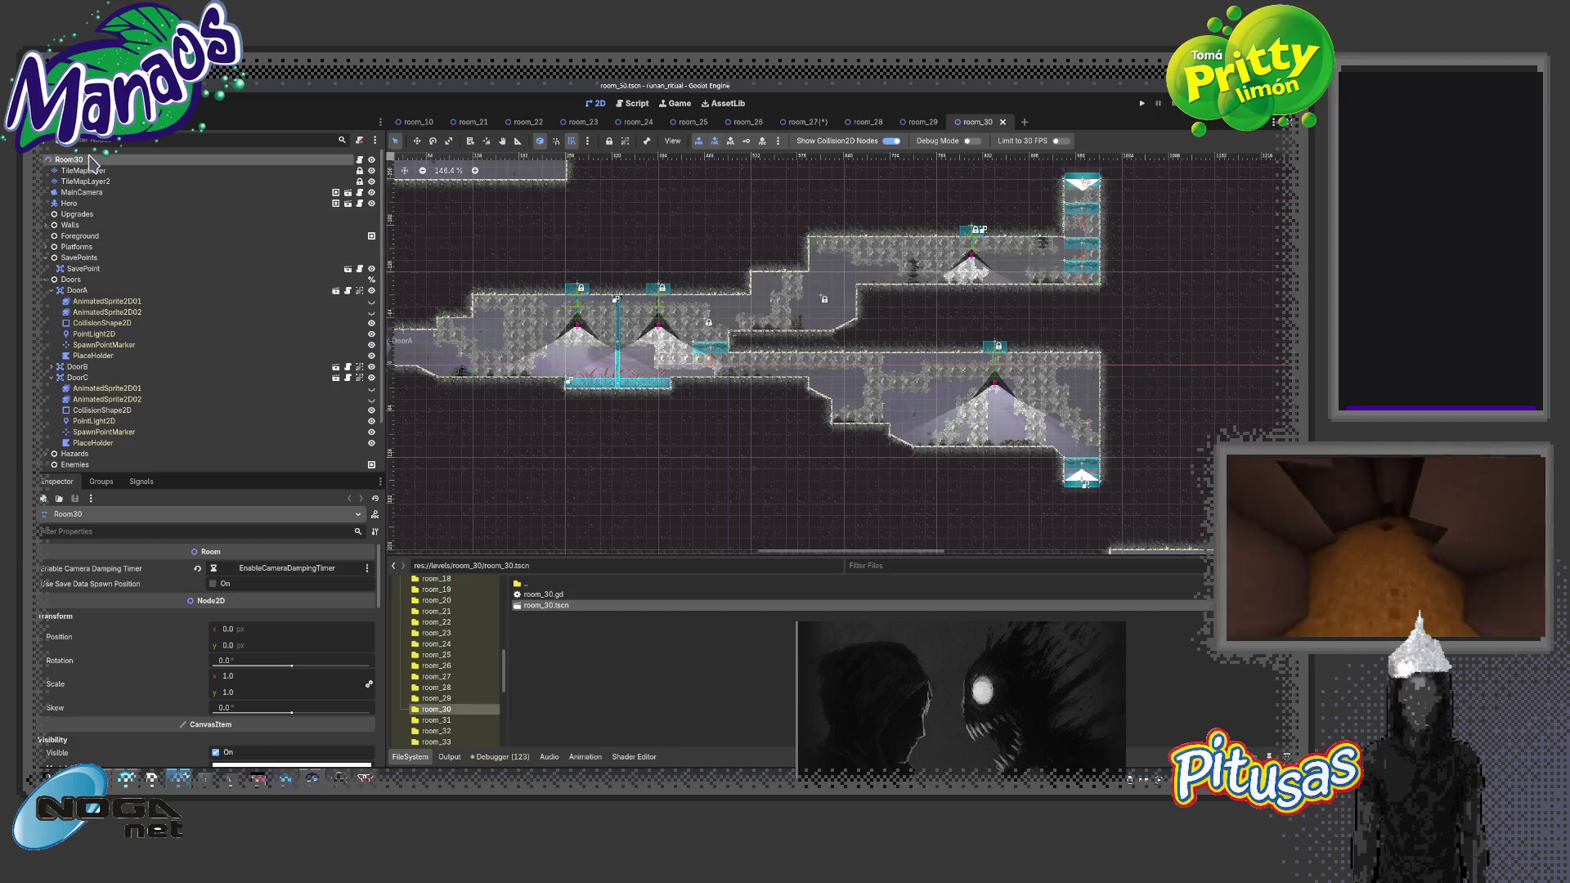
key("ctrl+j")
Enable Use Save Data Spawn Position on Room30, then open the room_31 scene
left_click(214, 584)
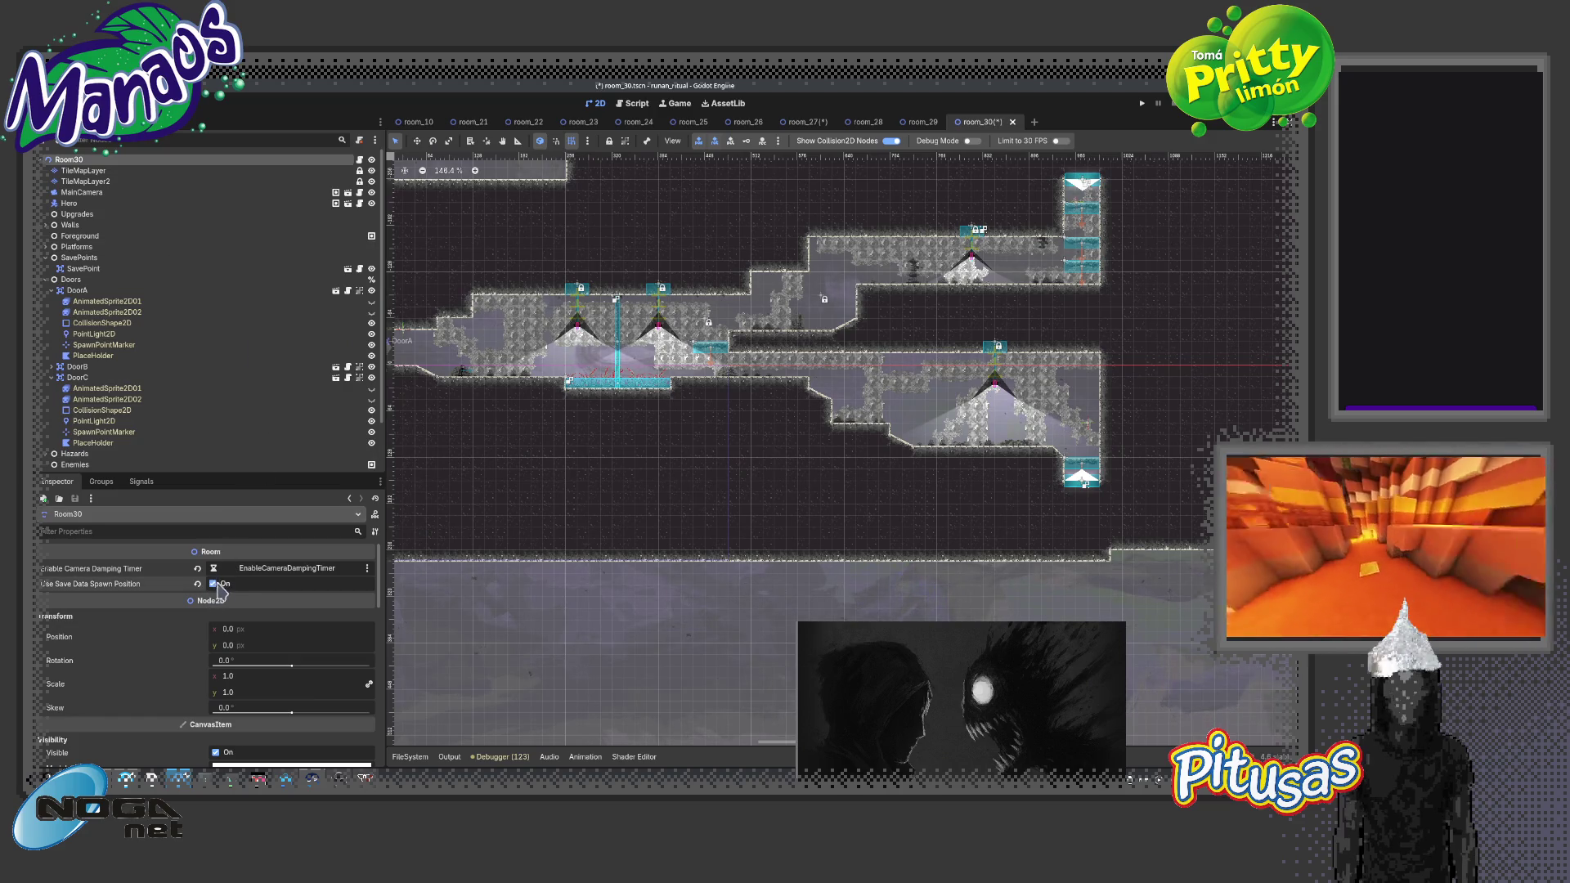
left_click(409, 756)
left_click(448, 721)
double_click(546, 605)
scroll(623, 411, "up", 2)
scroll(623, 410, "down", 3)
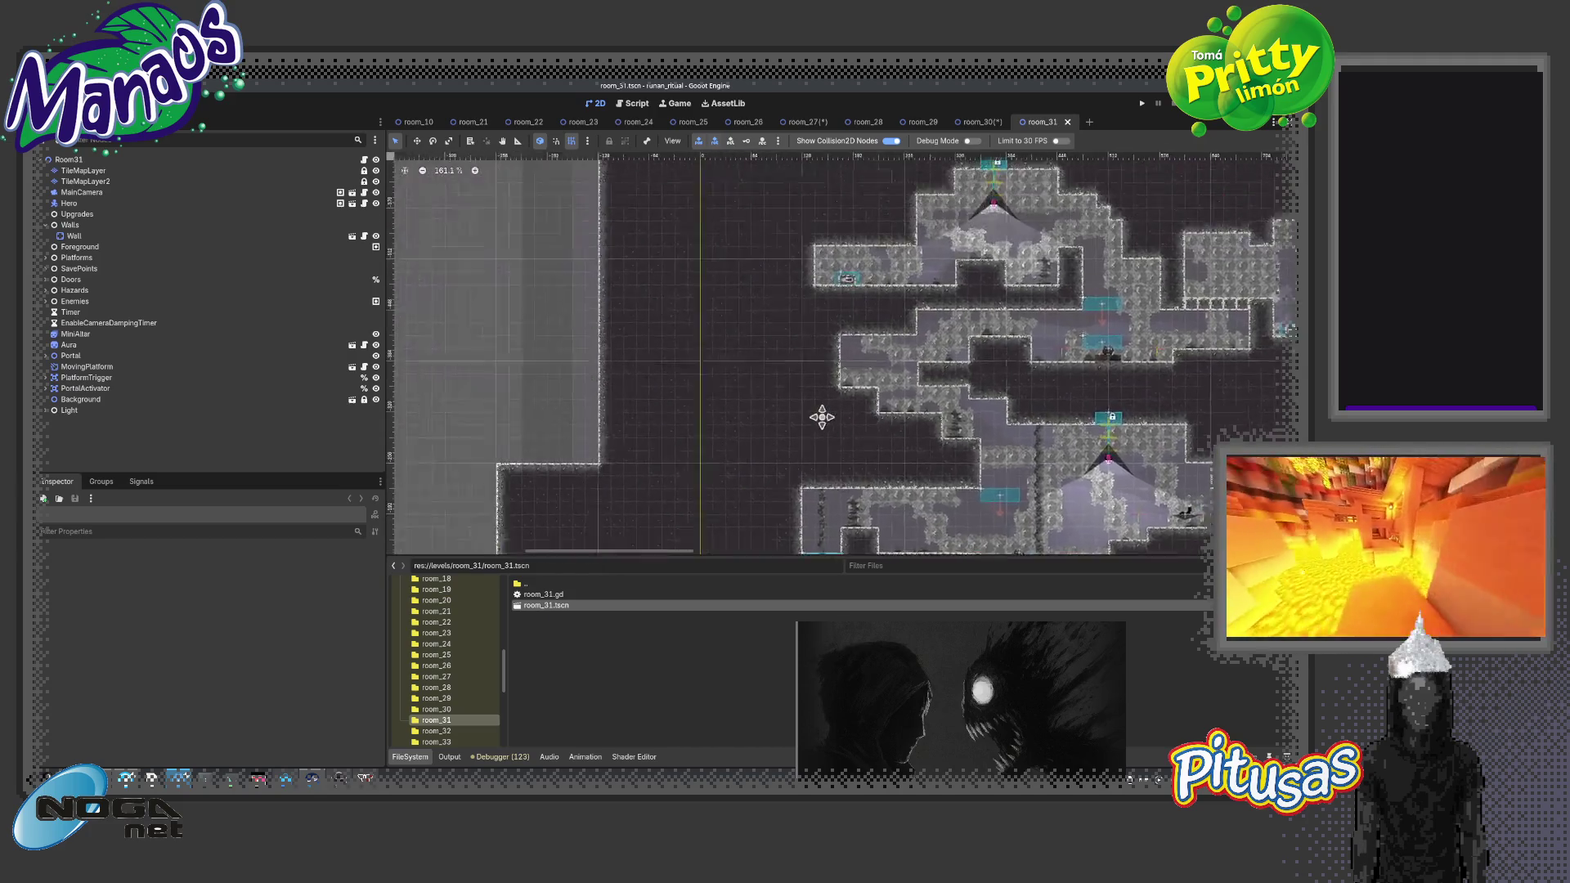
scroll(623, 410, "down", 3)
scroll(624, 410, "down", 3)
scroll(625, 410, "down", 3)
scroll(615, 424, "up", 3)
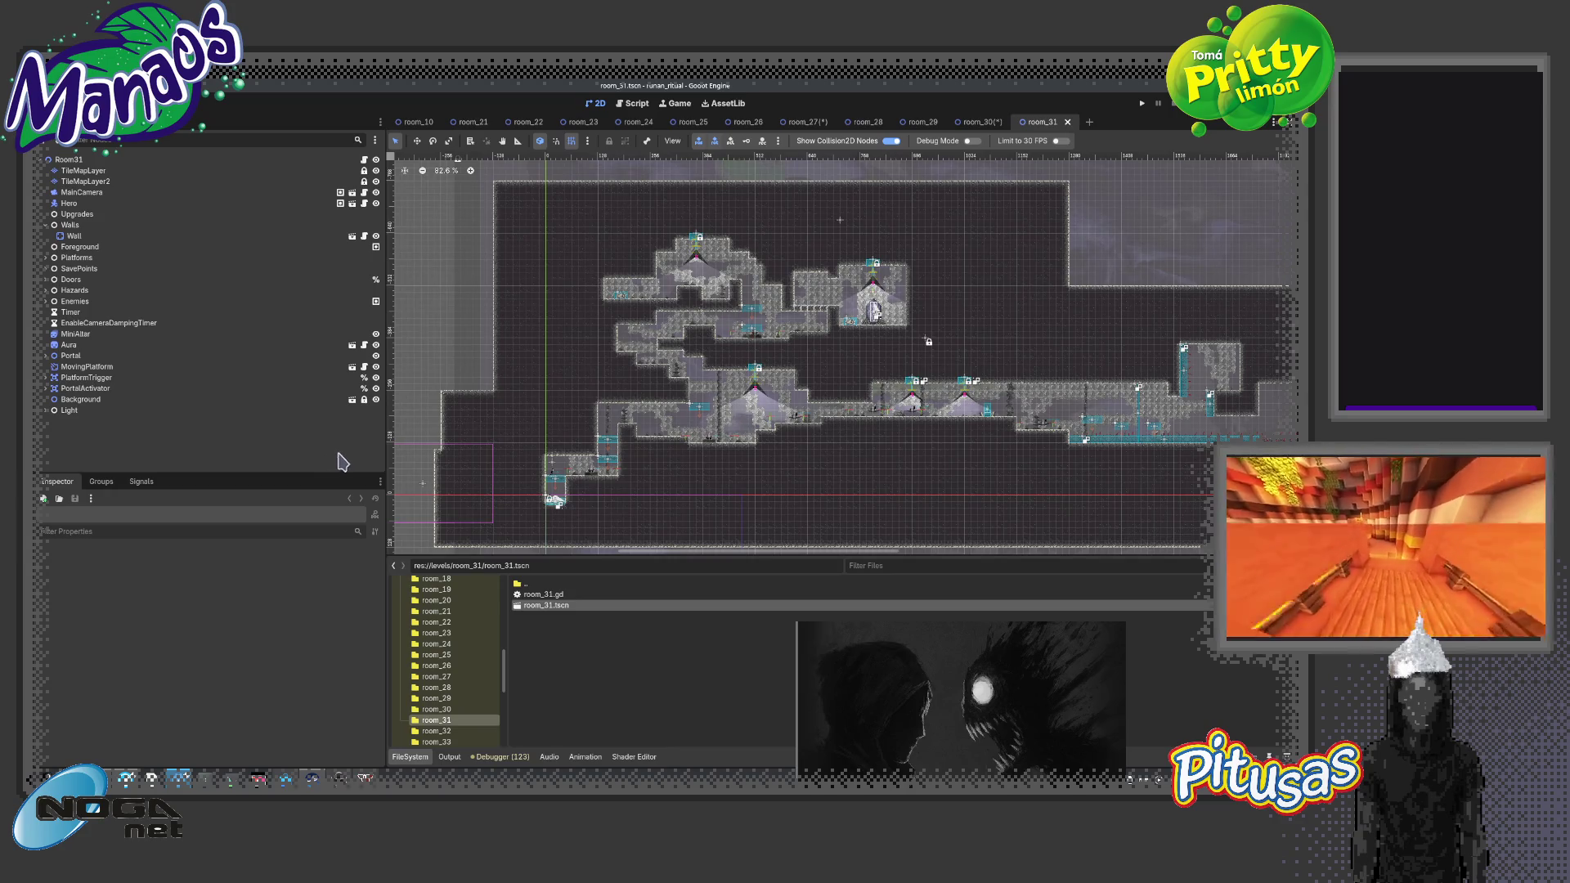
Enable Use Save Data Spawn Position on Room31 and open the room_32 scene
left_click(121, 161)
left_click(213, 584)
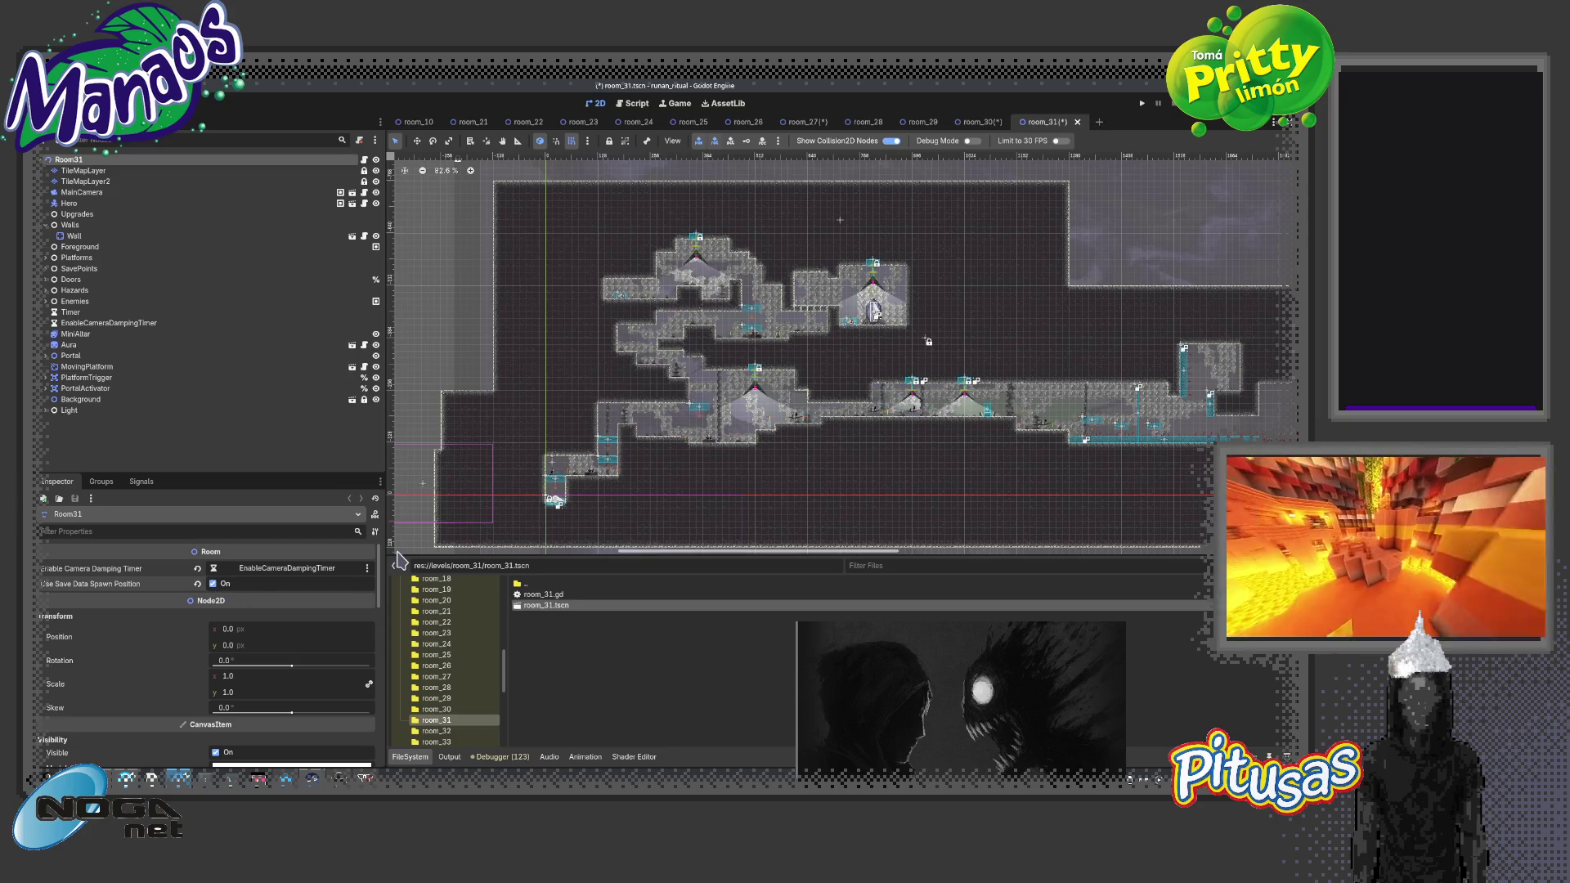
left_click(436, 731)
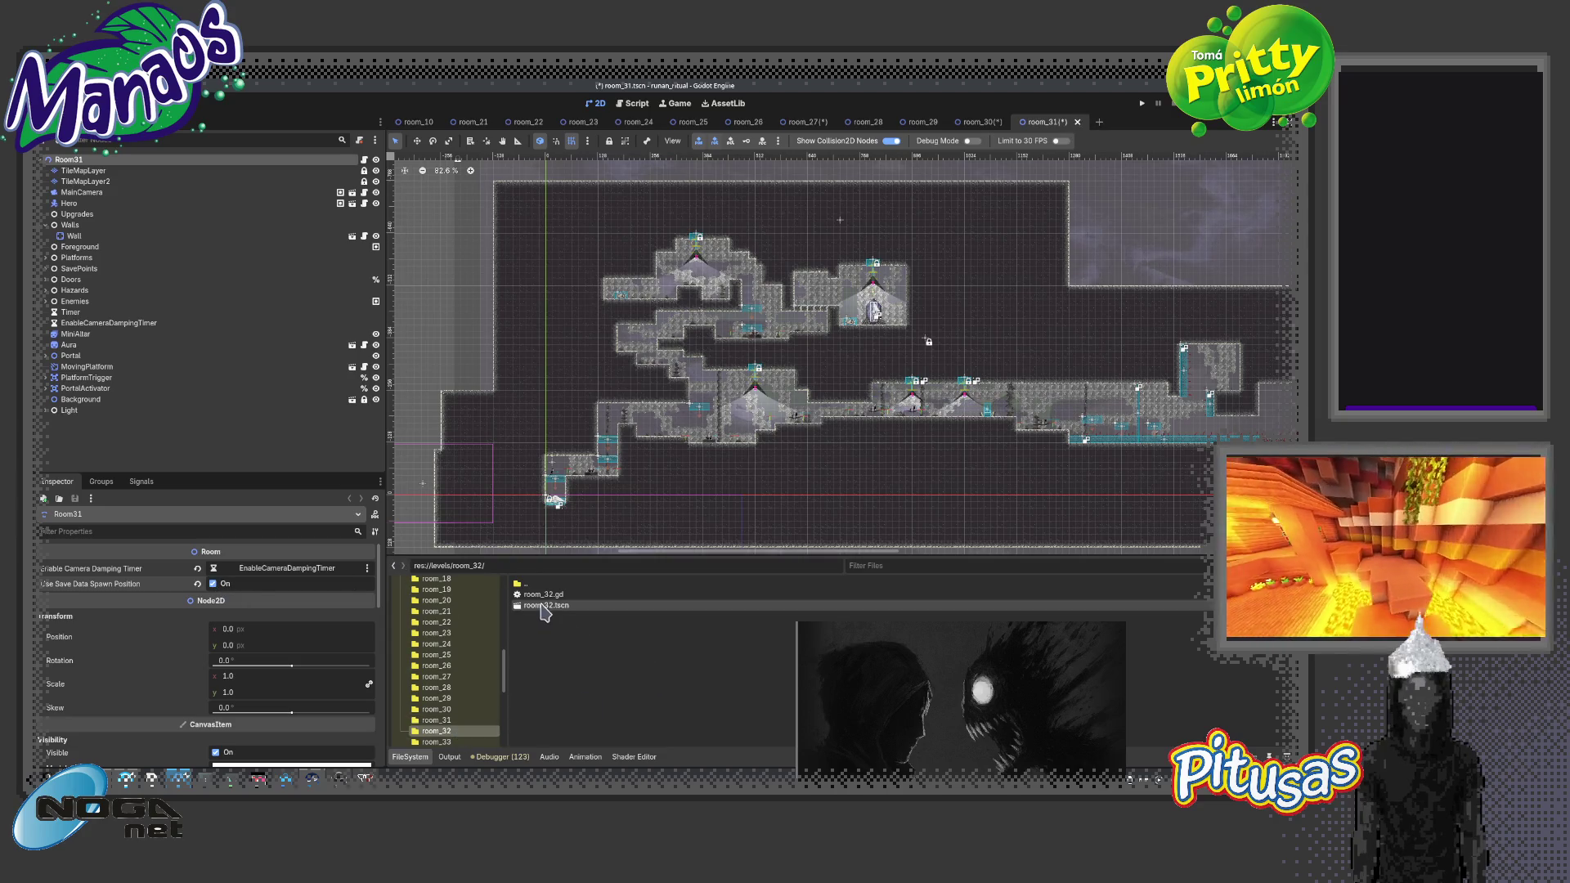
double_click(543, 606)
scroll(622, 507, "down", 2)
scroll(623, 408, "down", 4)
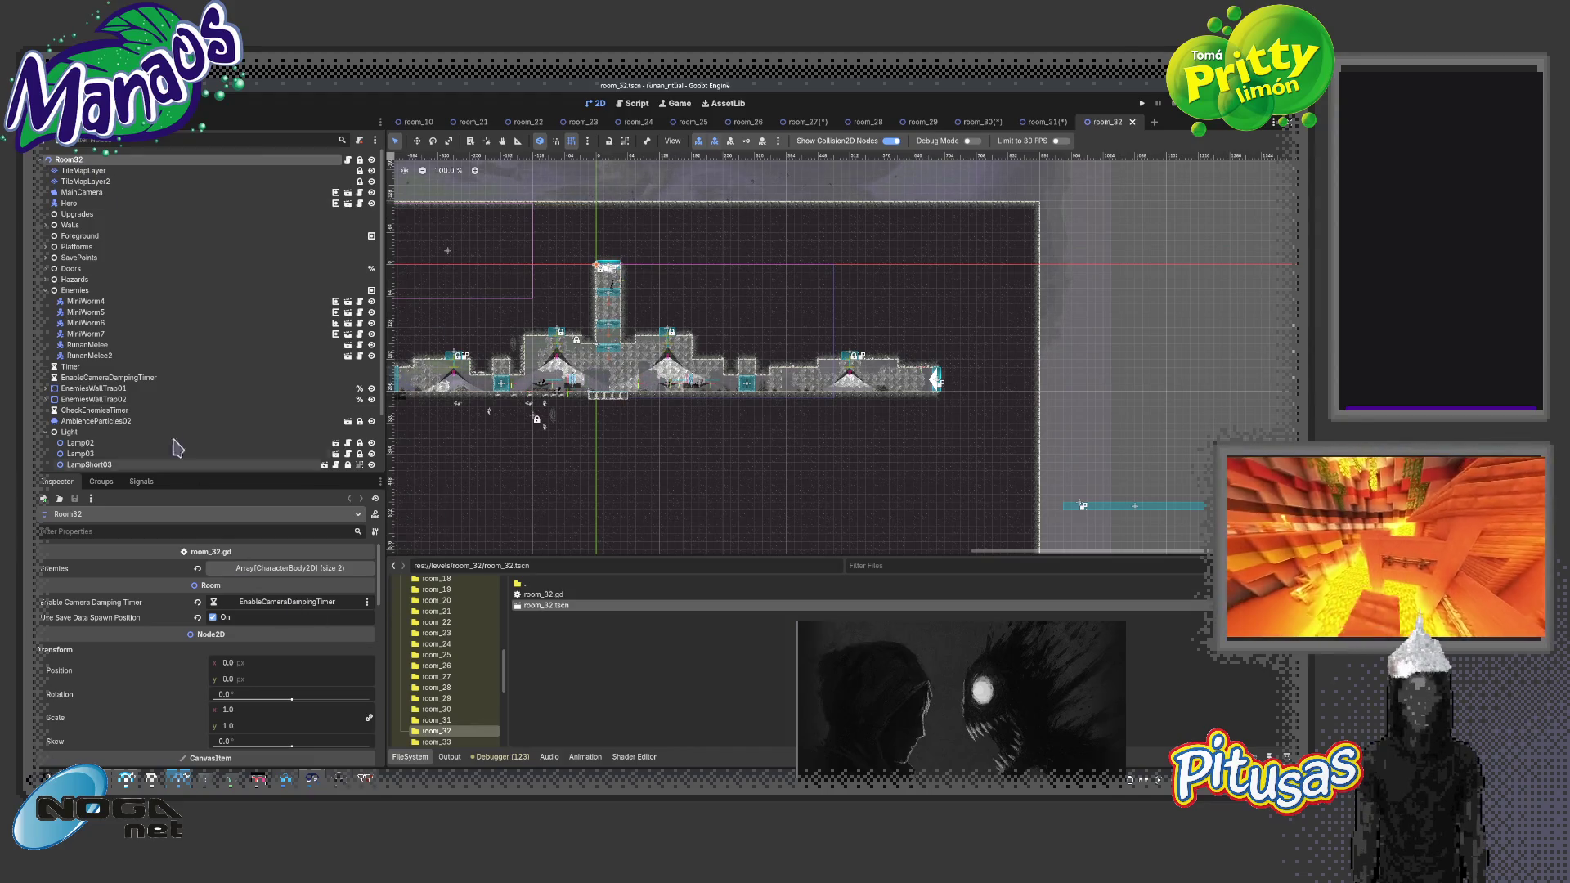
Open room_33 and then room_34, panning and zooming the 2D viewport
left_click(436, 742)
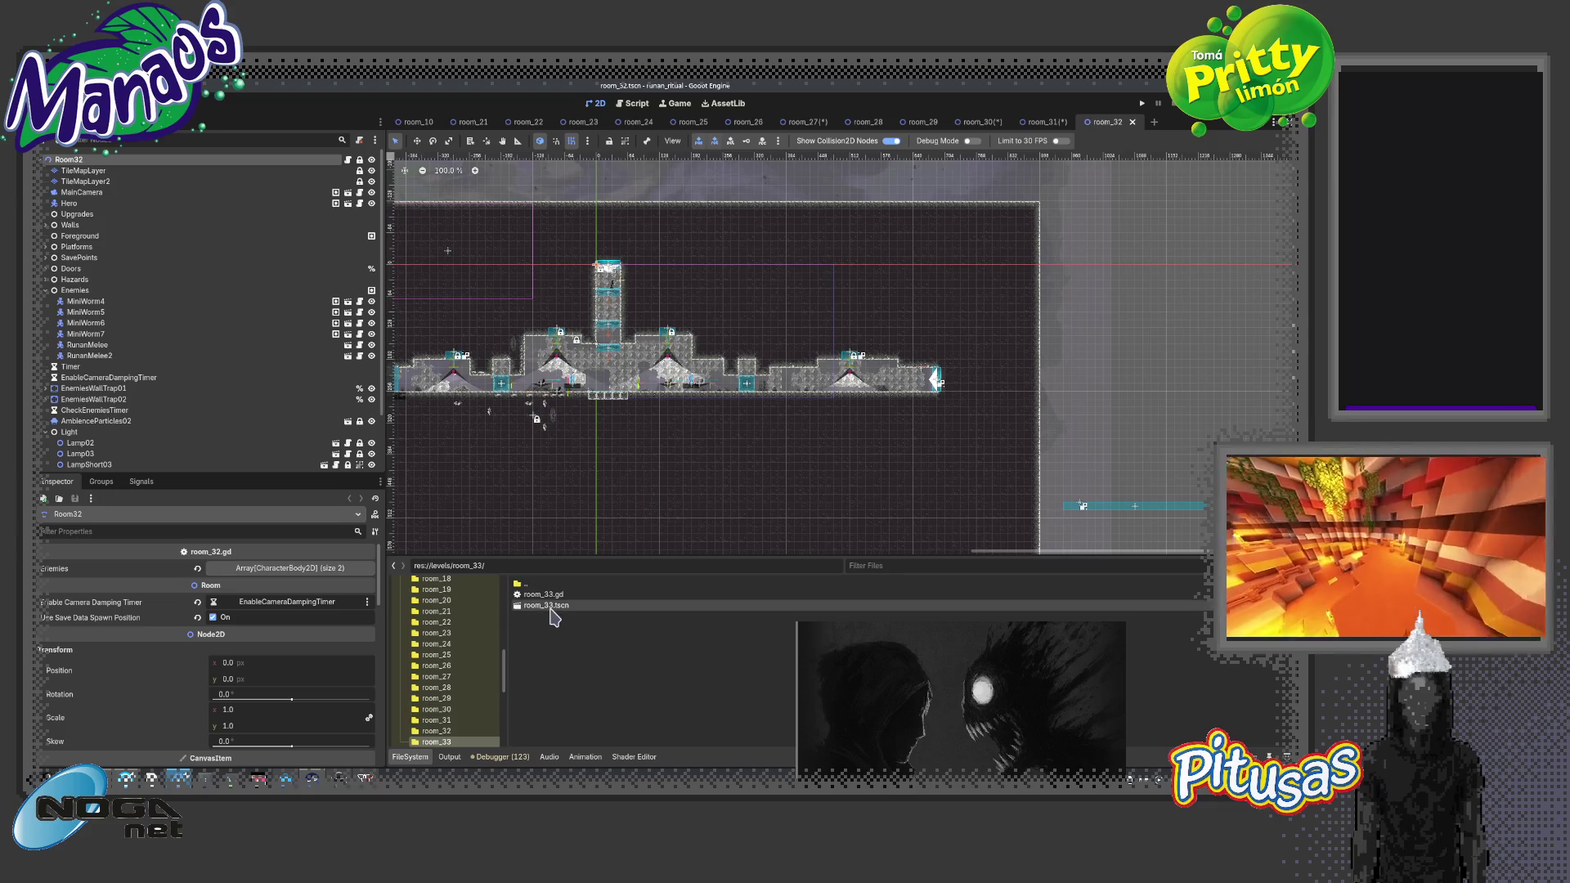
double_click(546, 605)
scroll(744, 411, "down", 2)
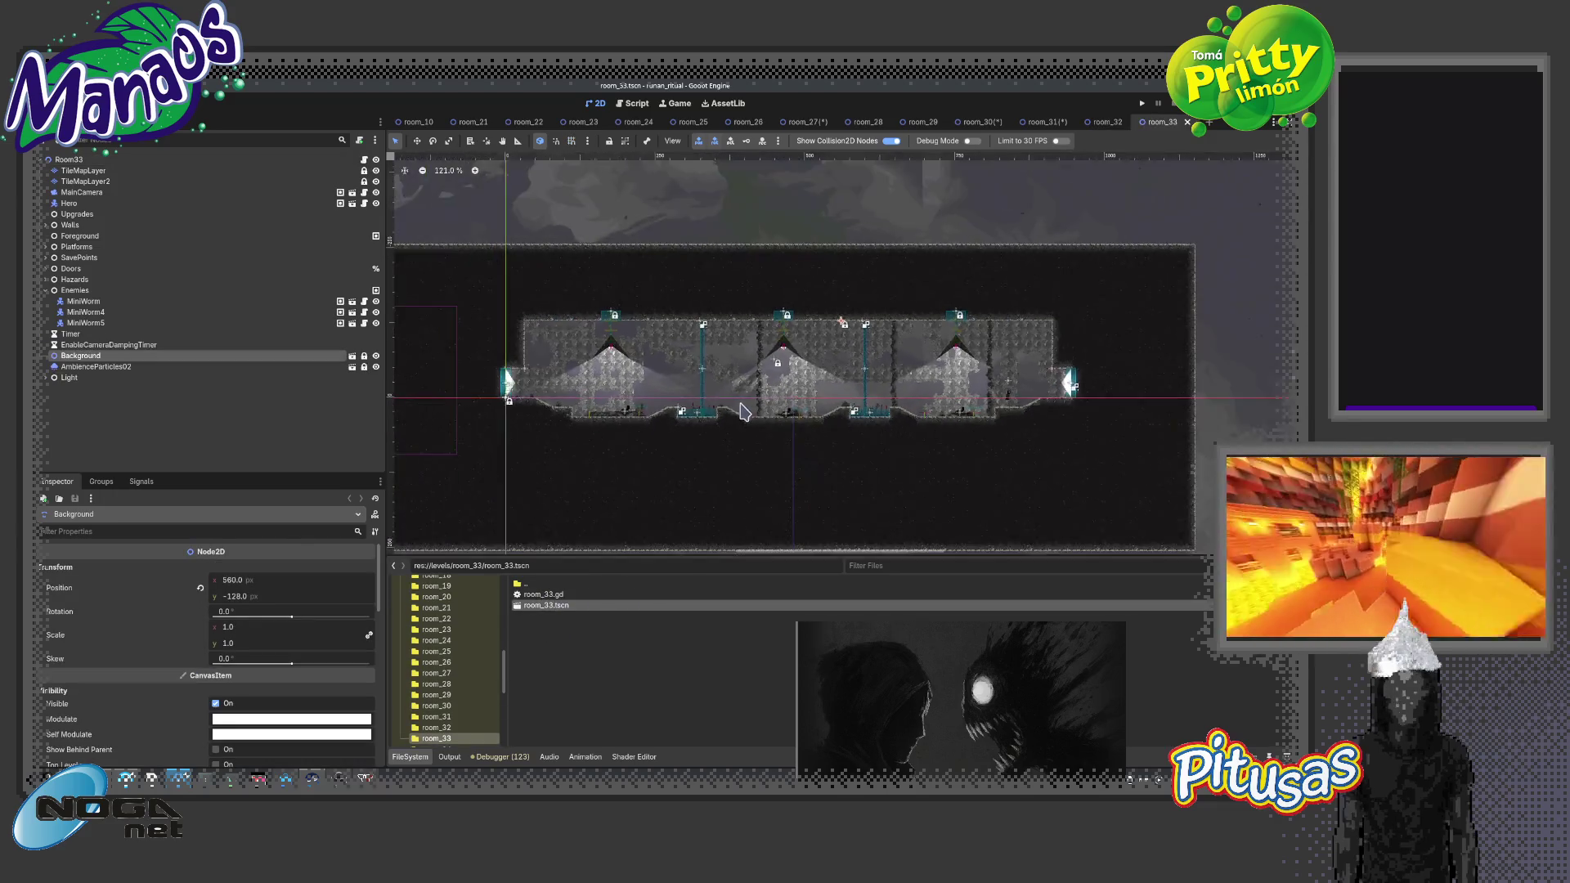
scroll(744, 412, "up", 2)
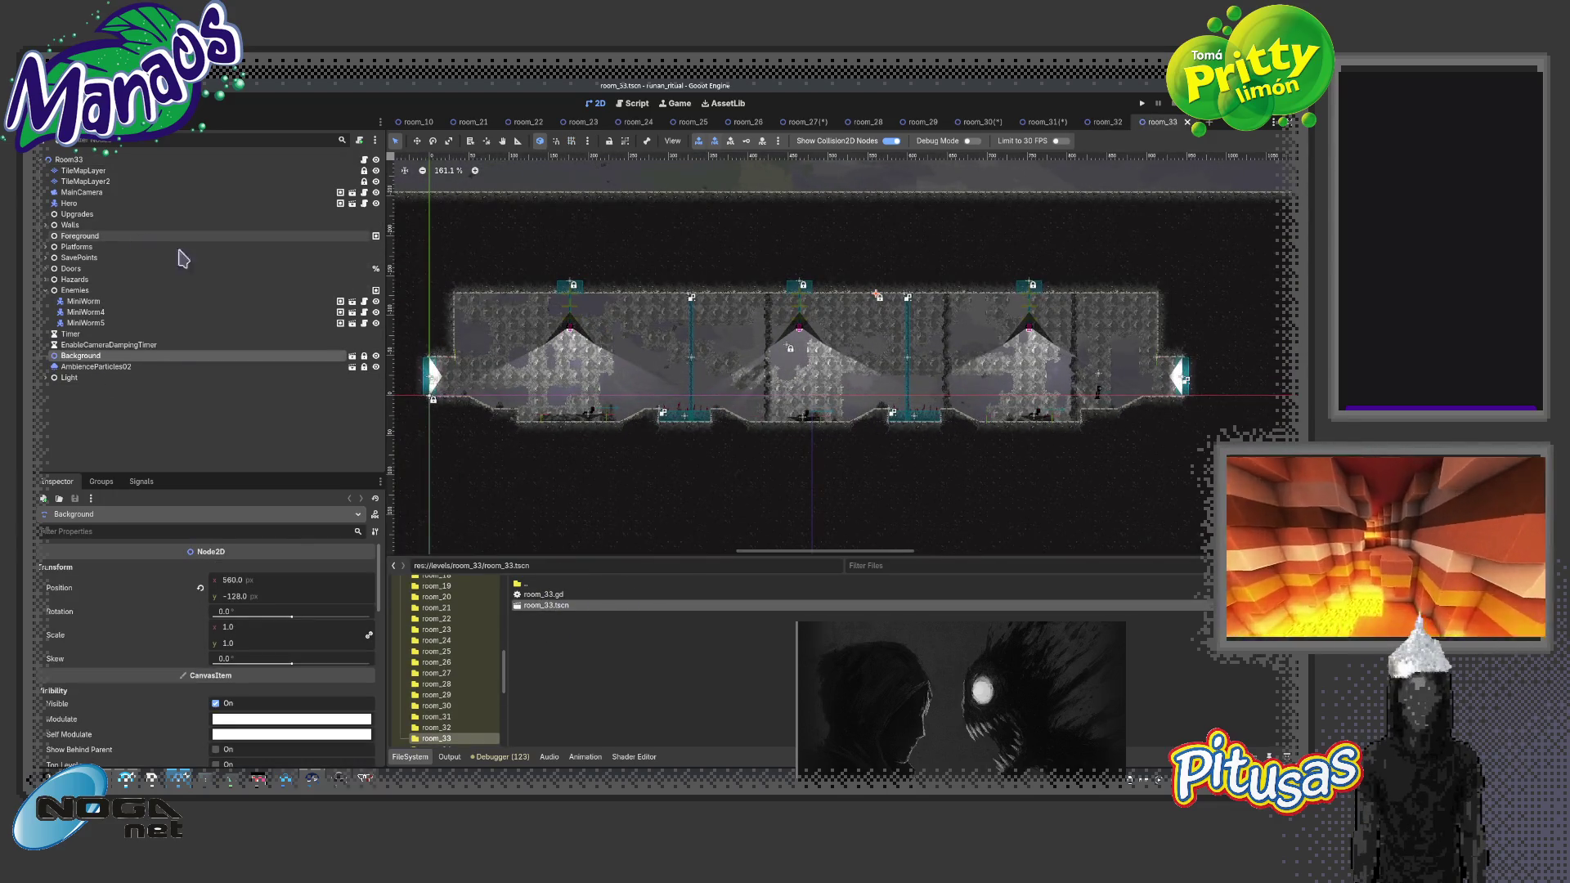
scroll(448, 694, "down", 1)
left_click(442, 731)
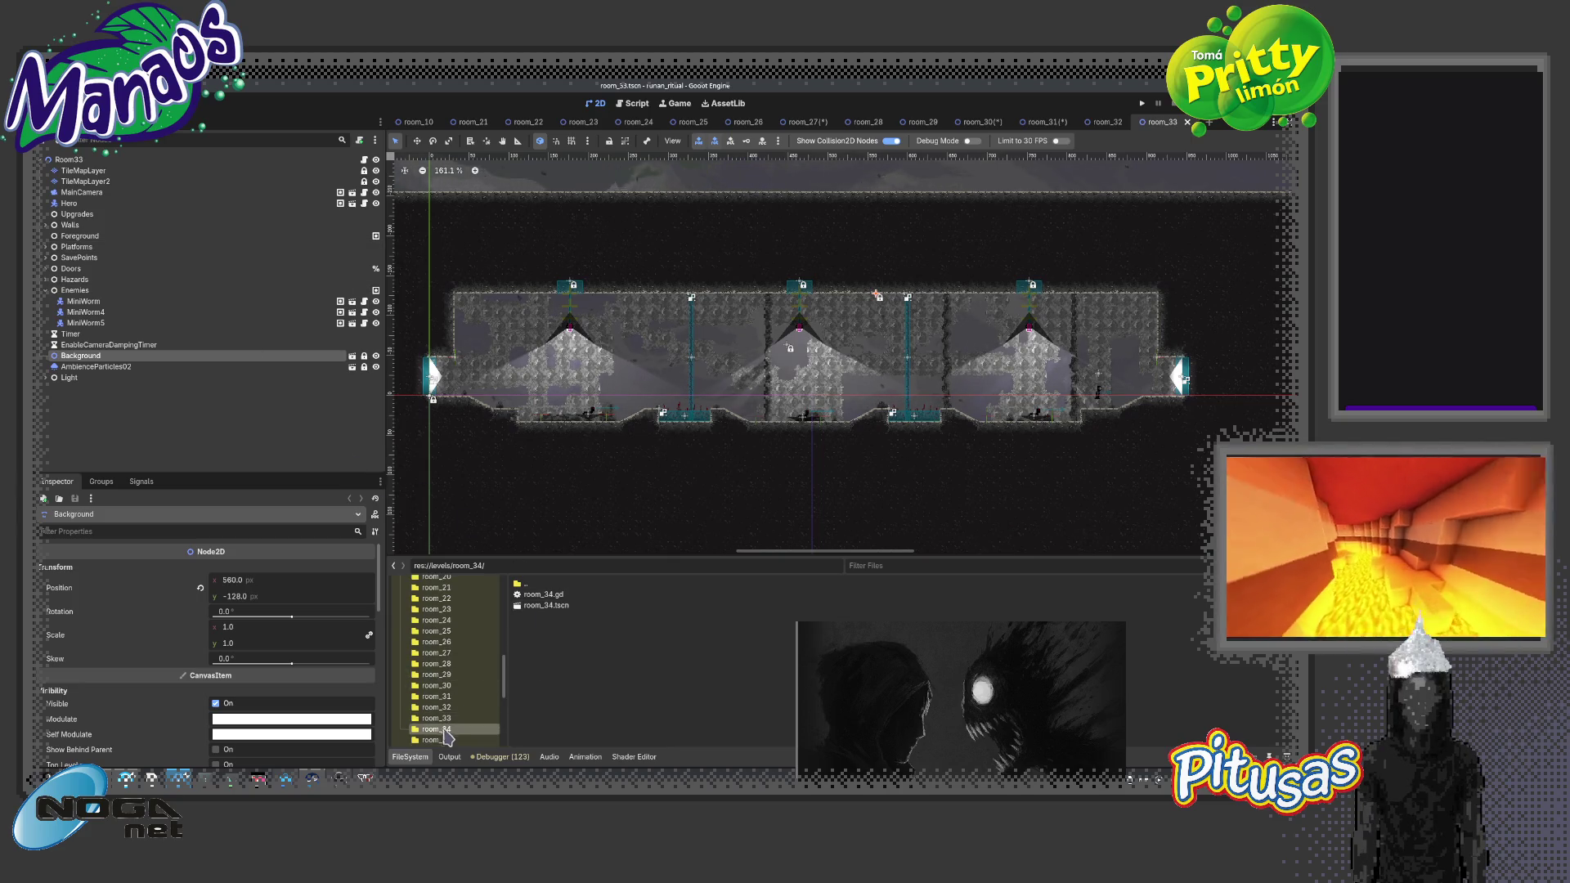
double_click(546, 605)
scroll(771, 436, "up", 1)
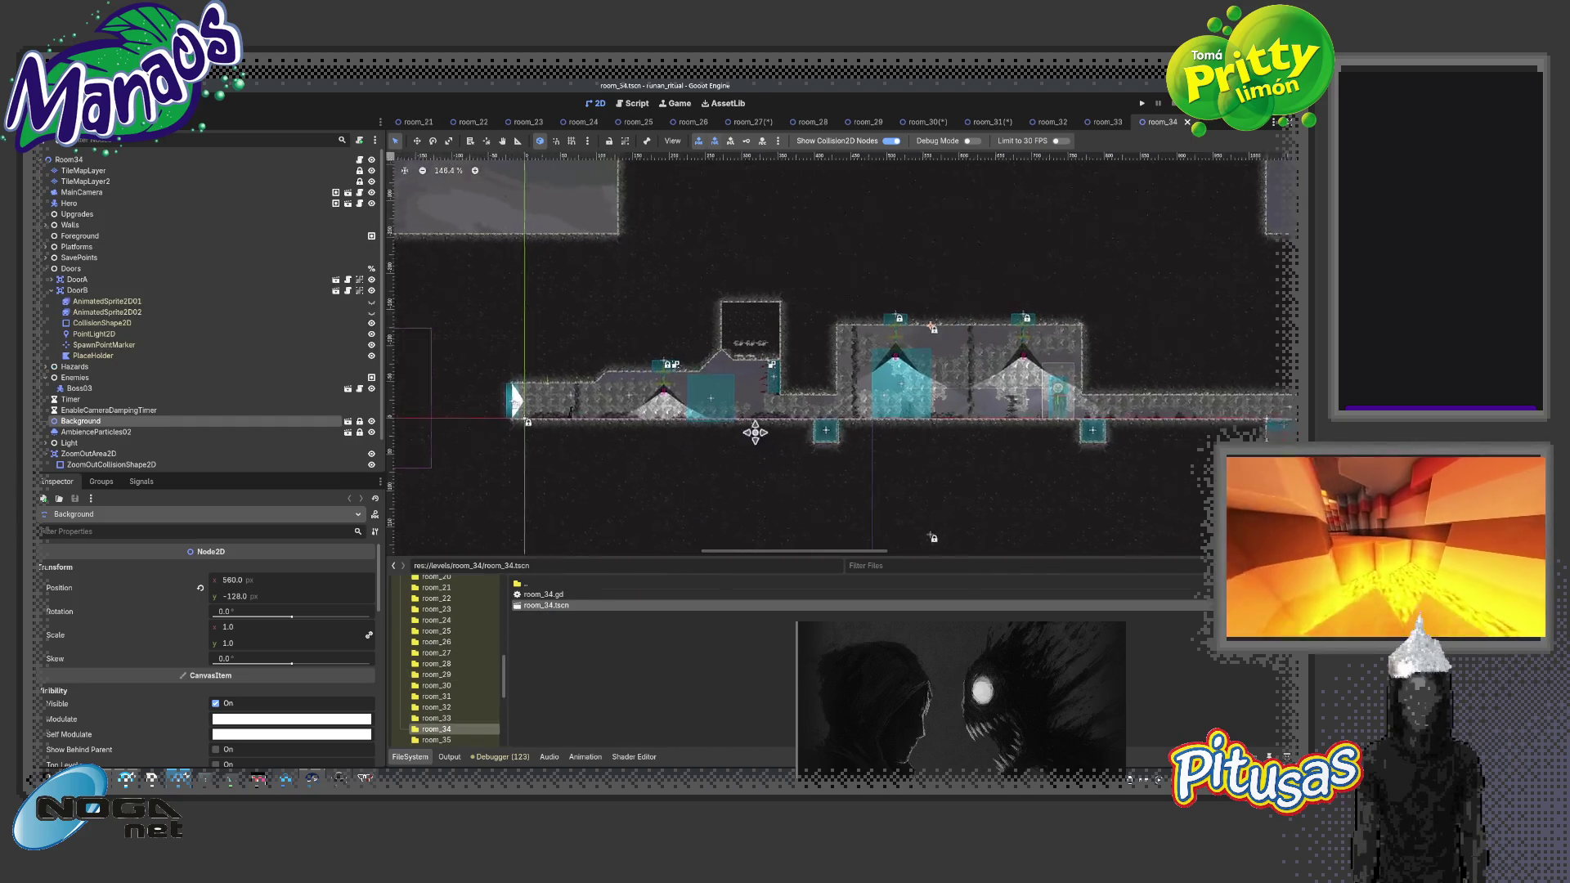
scroll(771, 436, "right", 3)
scroll(770, 409, "right", 3)
scroll(769, 375, "right", 2)
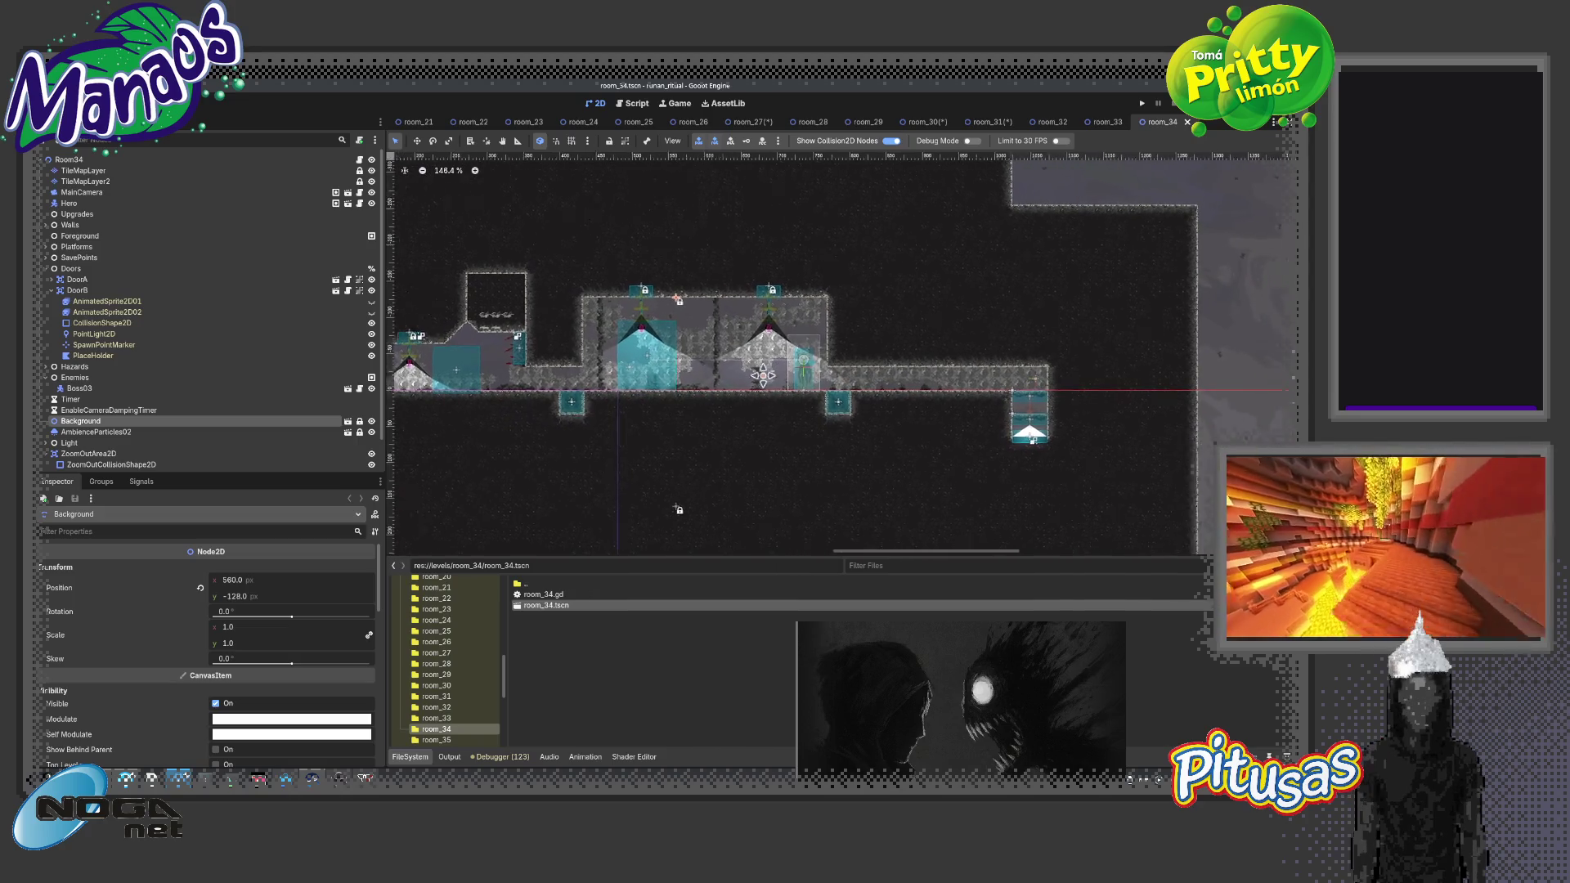
scroll(769, 375, "up", 5)
scroll(760, 381, "up", 2)
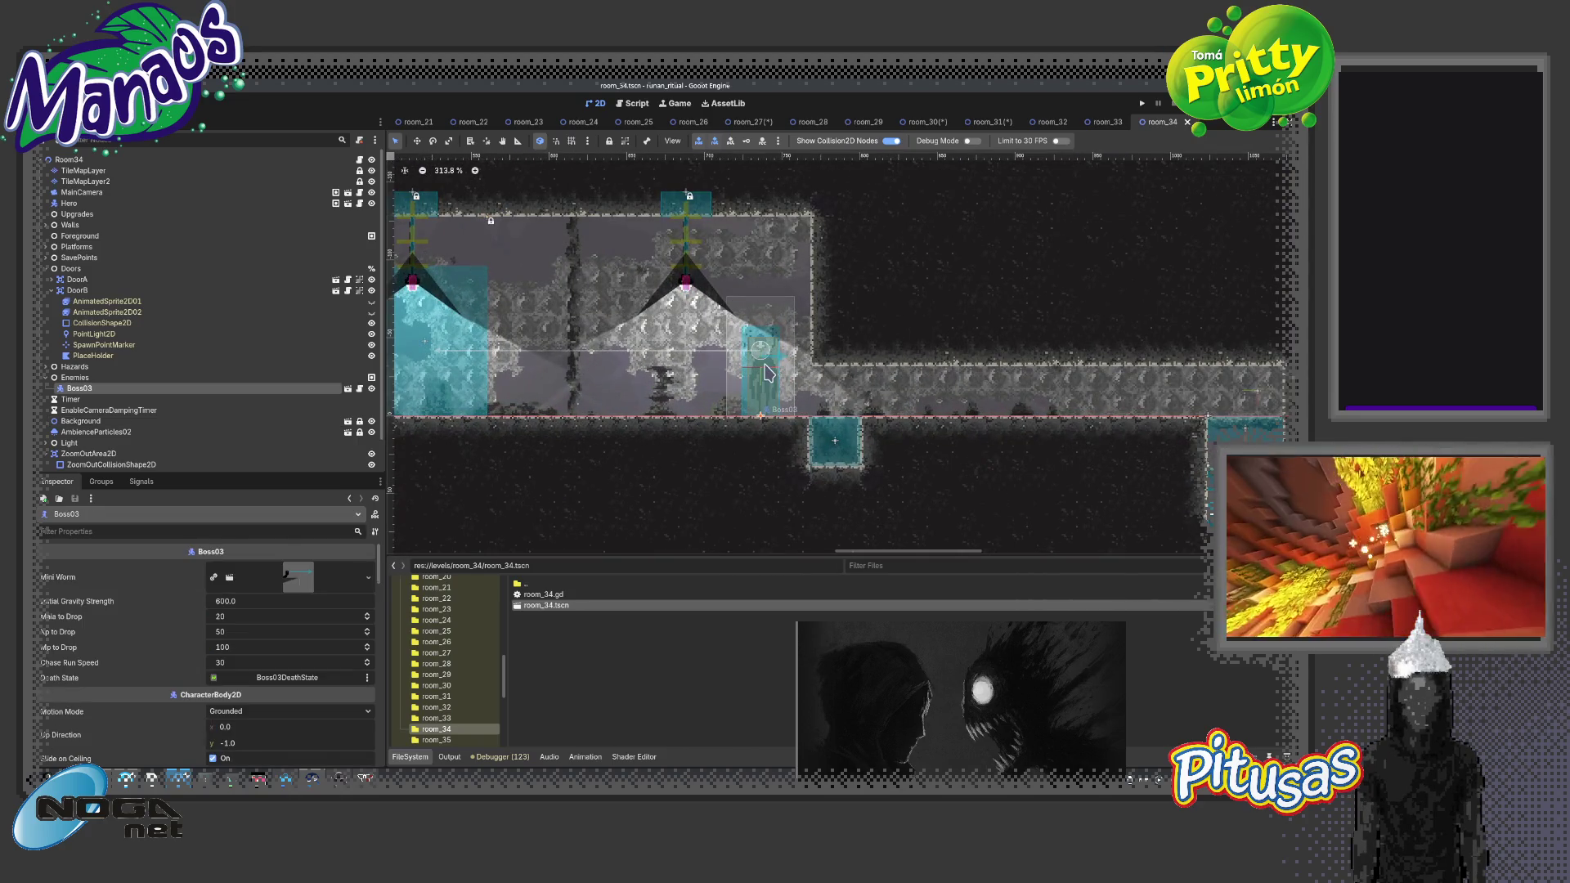
Enable Use Save Data Spawn Position on Room34 and open the Boss03 scene for editing
left_click(68, 159)
left_click(212, 583)
left_click(79, 388)
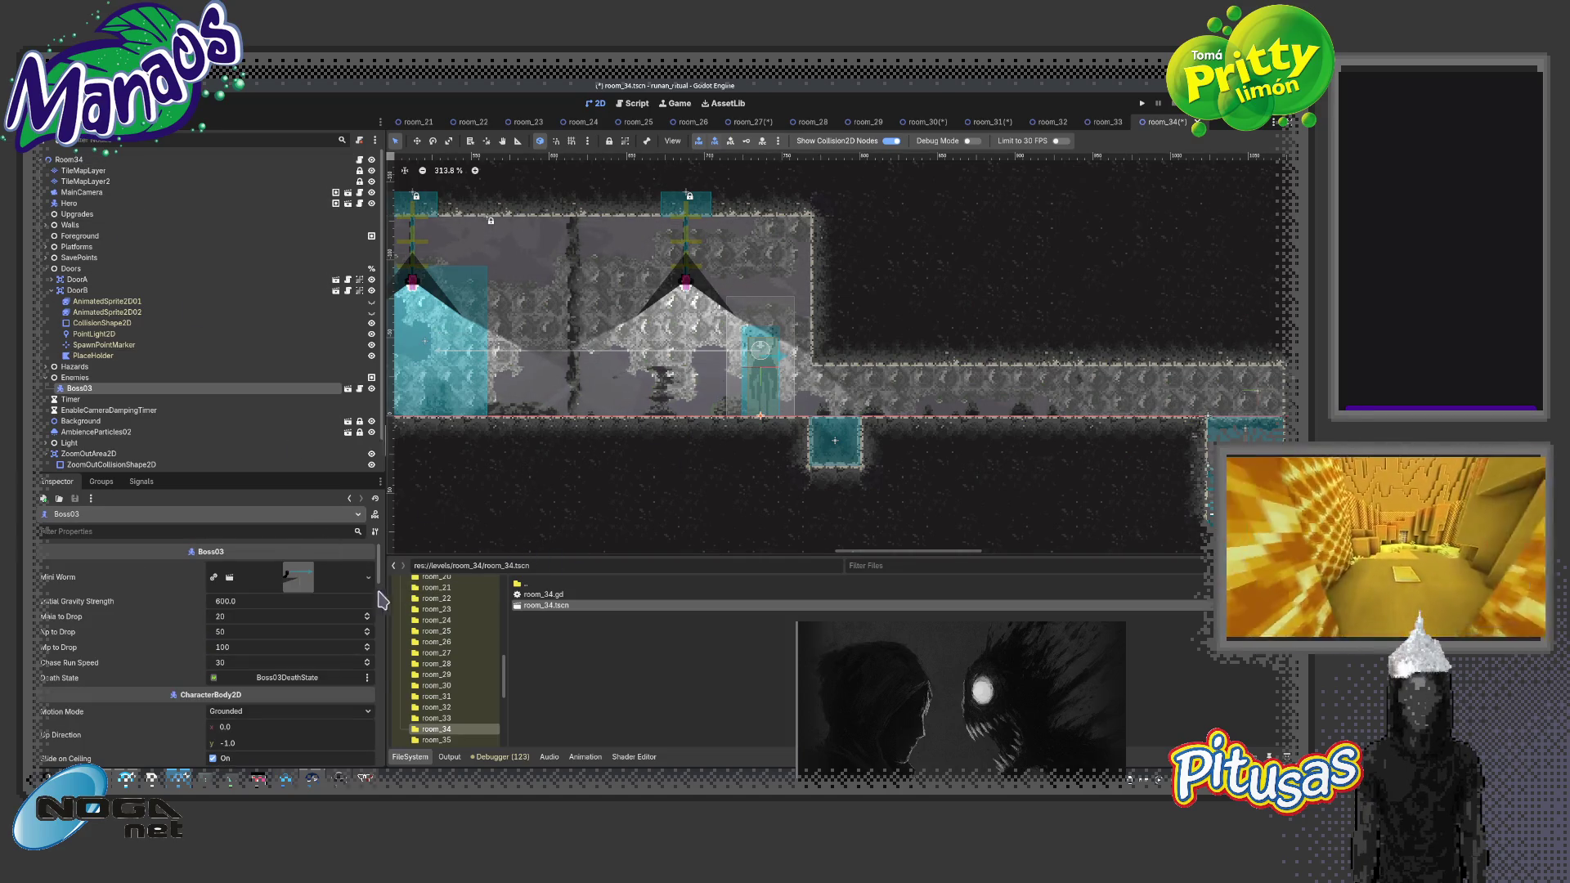
left_click(347, 388)
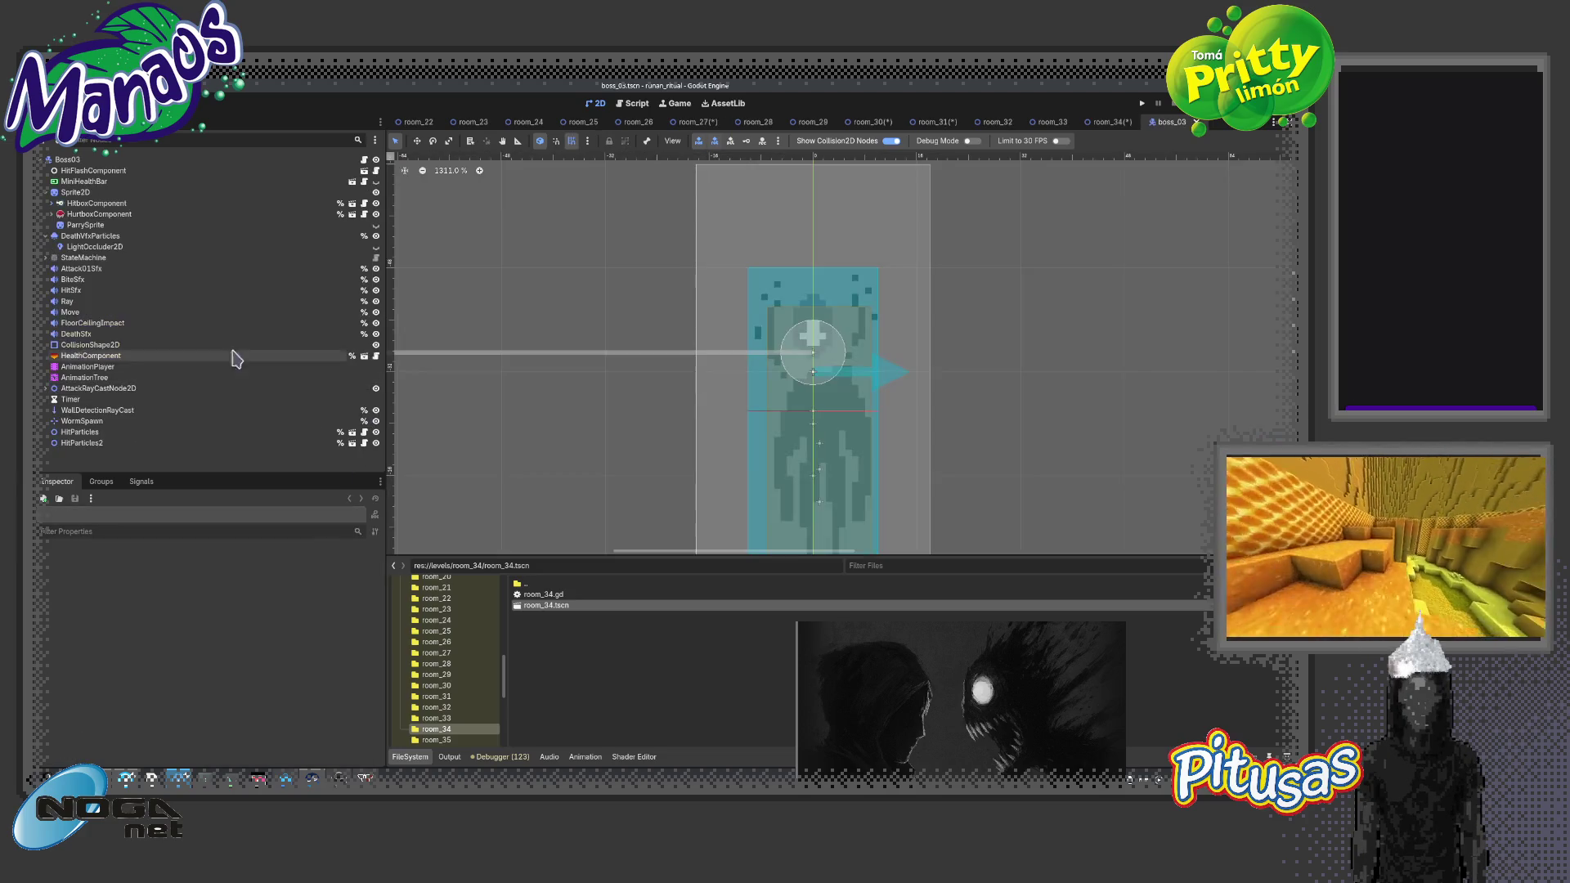
Set the Boss03 HealthComponent health to 2500 and save the boss_03 scene
left_click(89, 355)
left_click(281, 565)
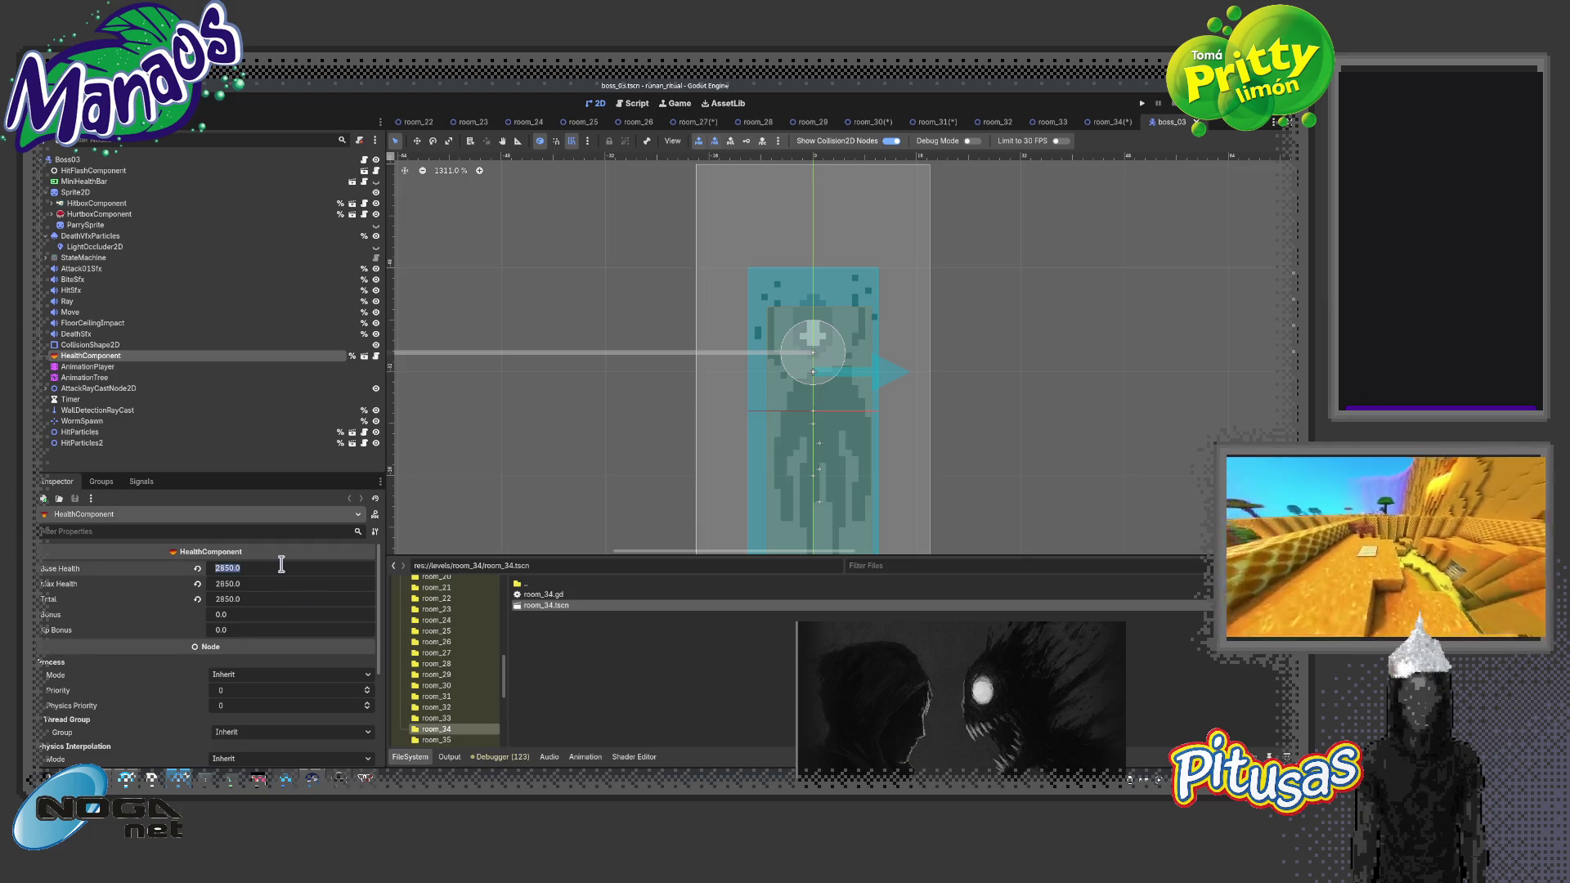
key("Tab")
key("Tab")
type("25")
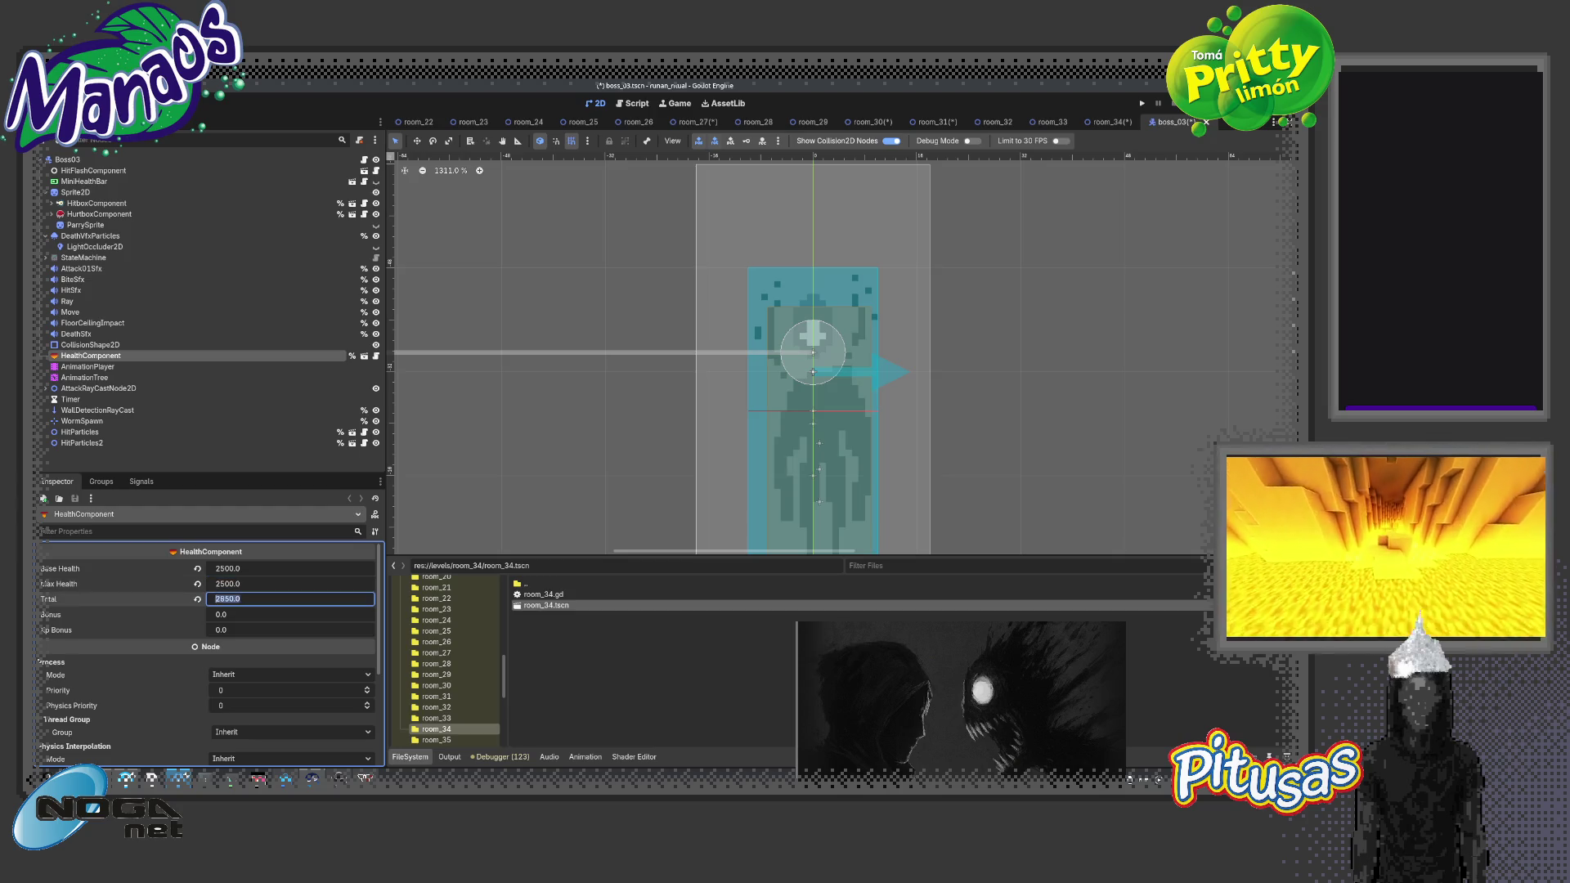
key("ctrl+s")
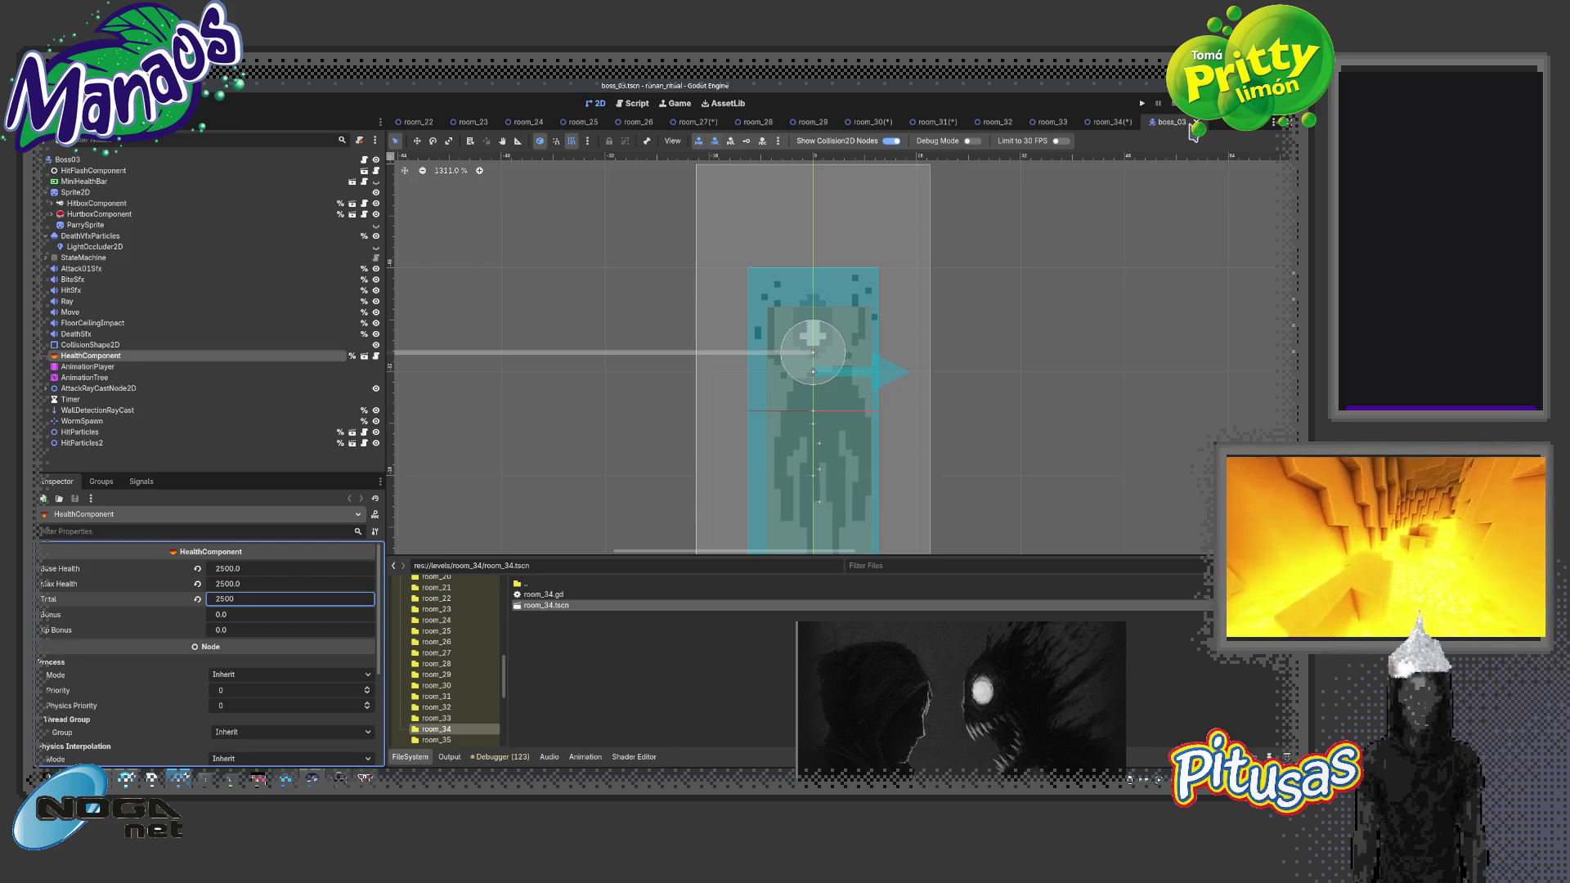
Close the boss_03 scene, saving it, and select the room_35 folder
left_click(1196, 123)
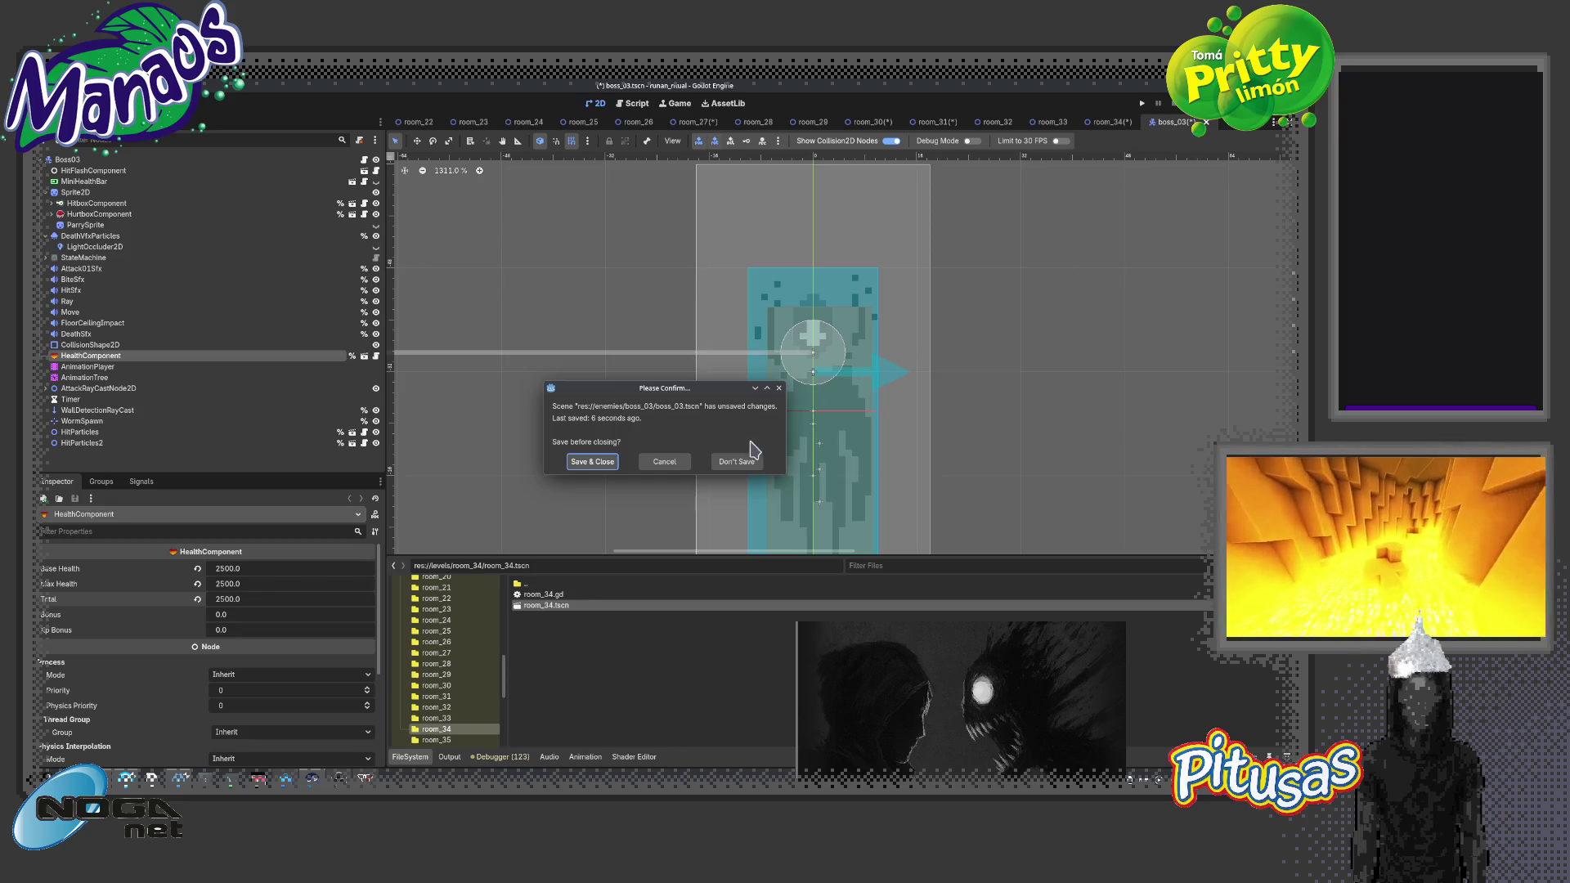
left_click(593, 462)
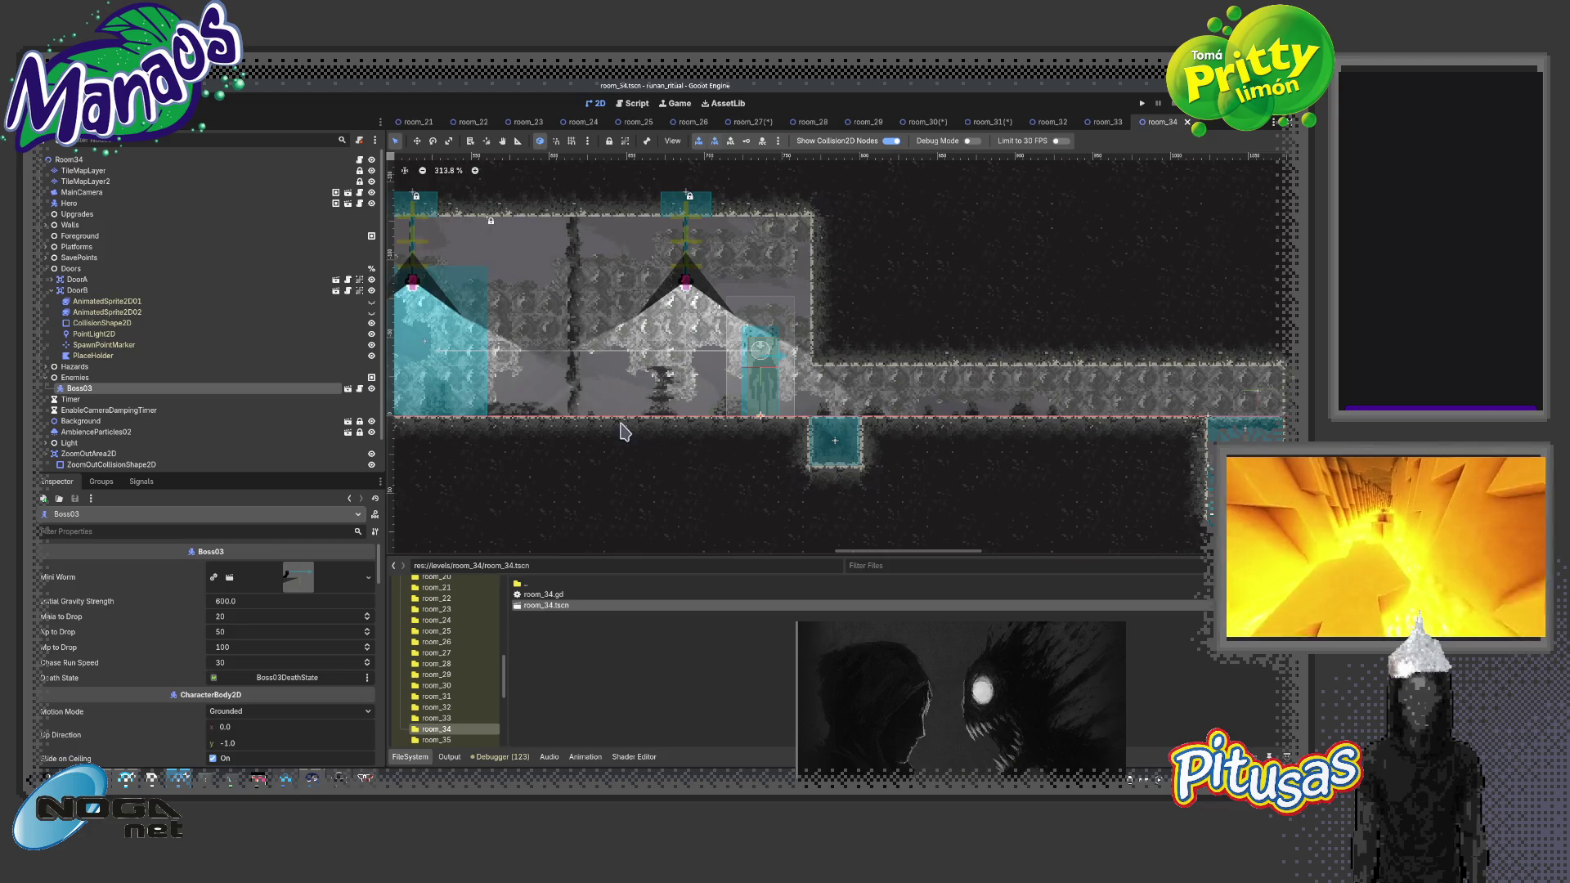
left_click(437, 739)
Open room_35 and enable Use Save Data Spawn Position on its Room35 root node
double_click(556, 605)
left_click(69, 160)
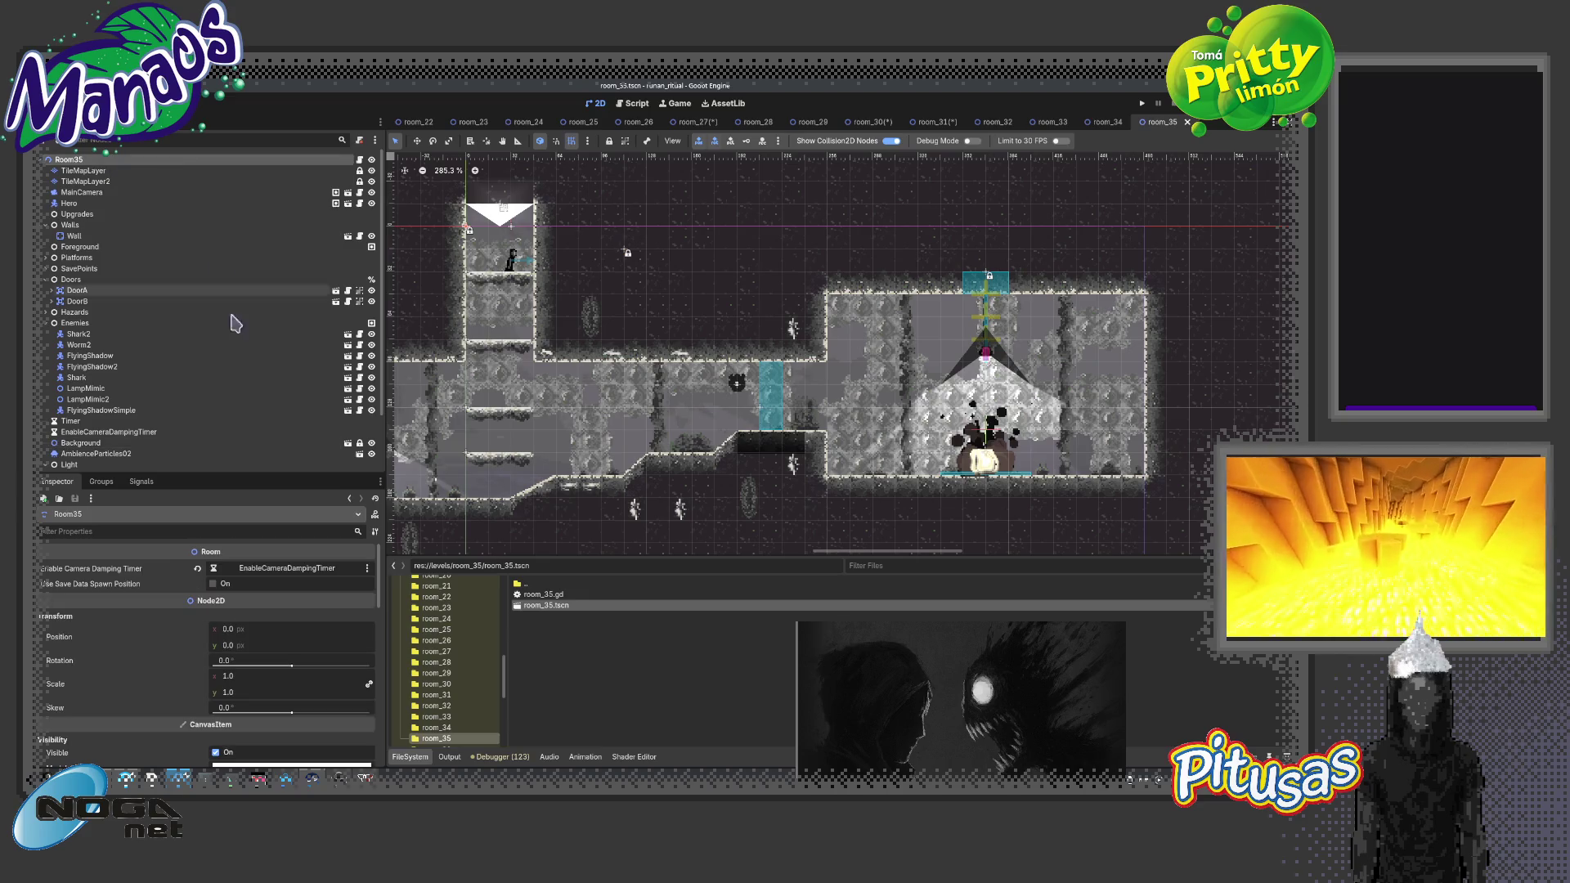
left_click_drag(109, 432, 246, 569)
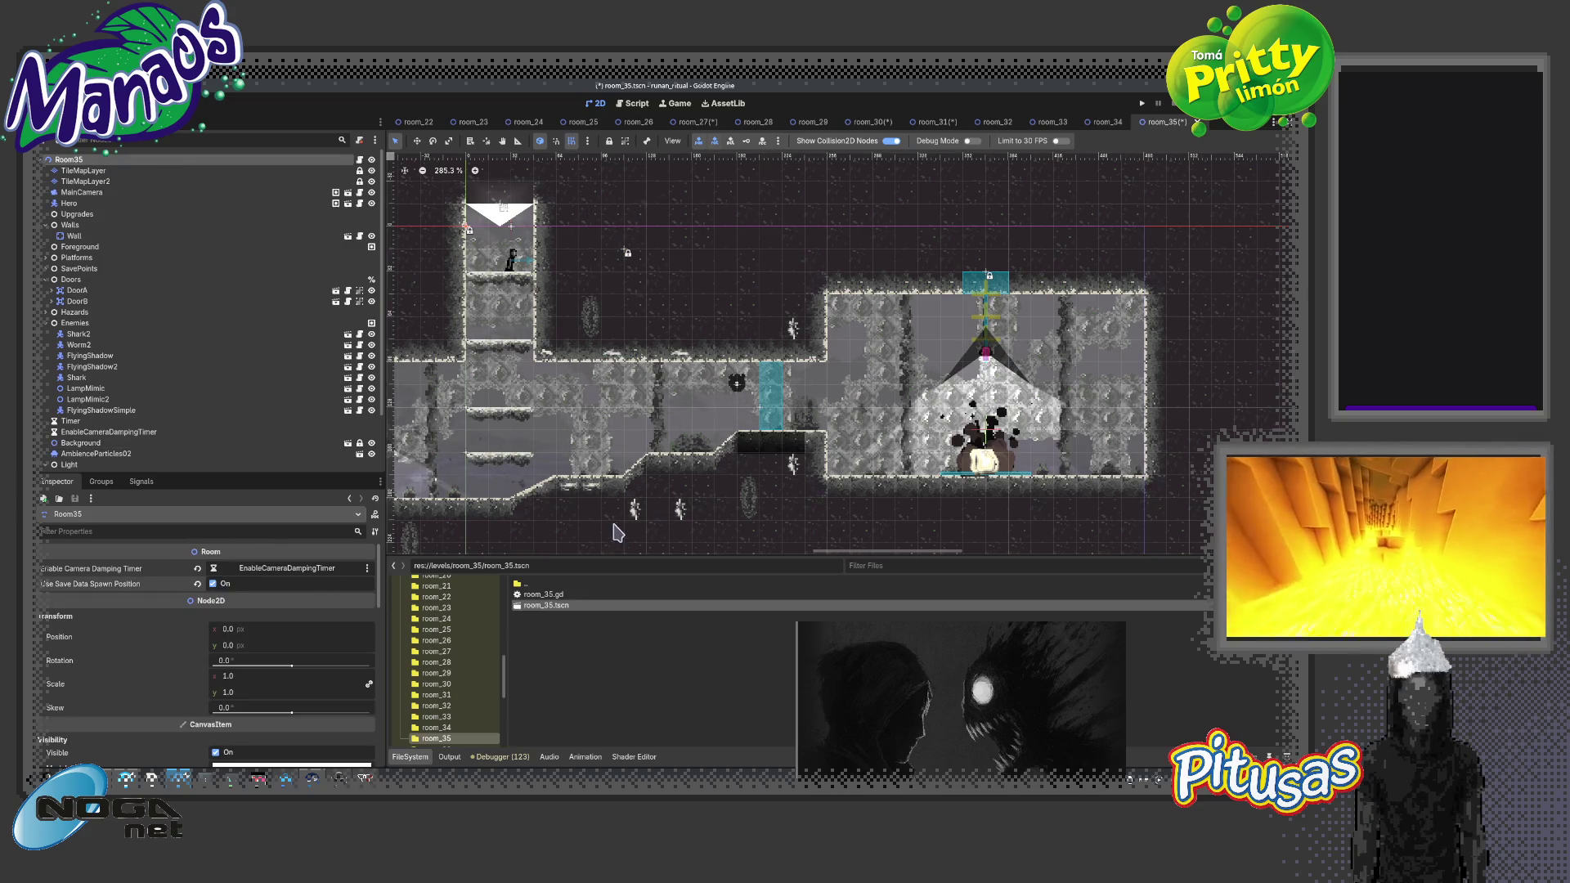
scroll(471, 675, "down", 1)
scroll(744, 502, "down", 3)
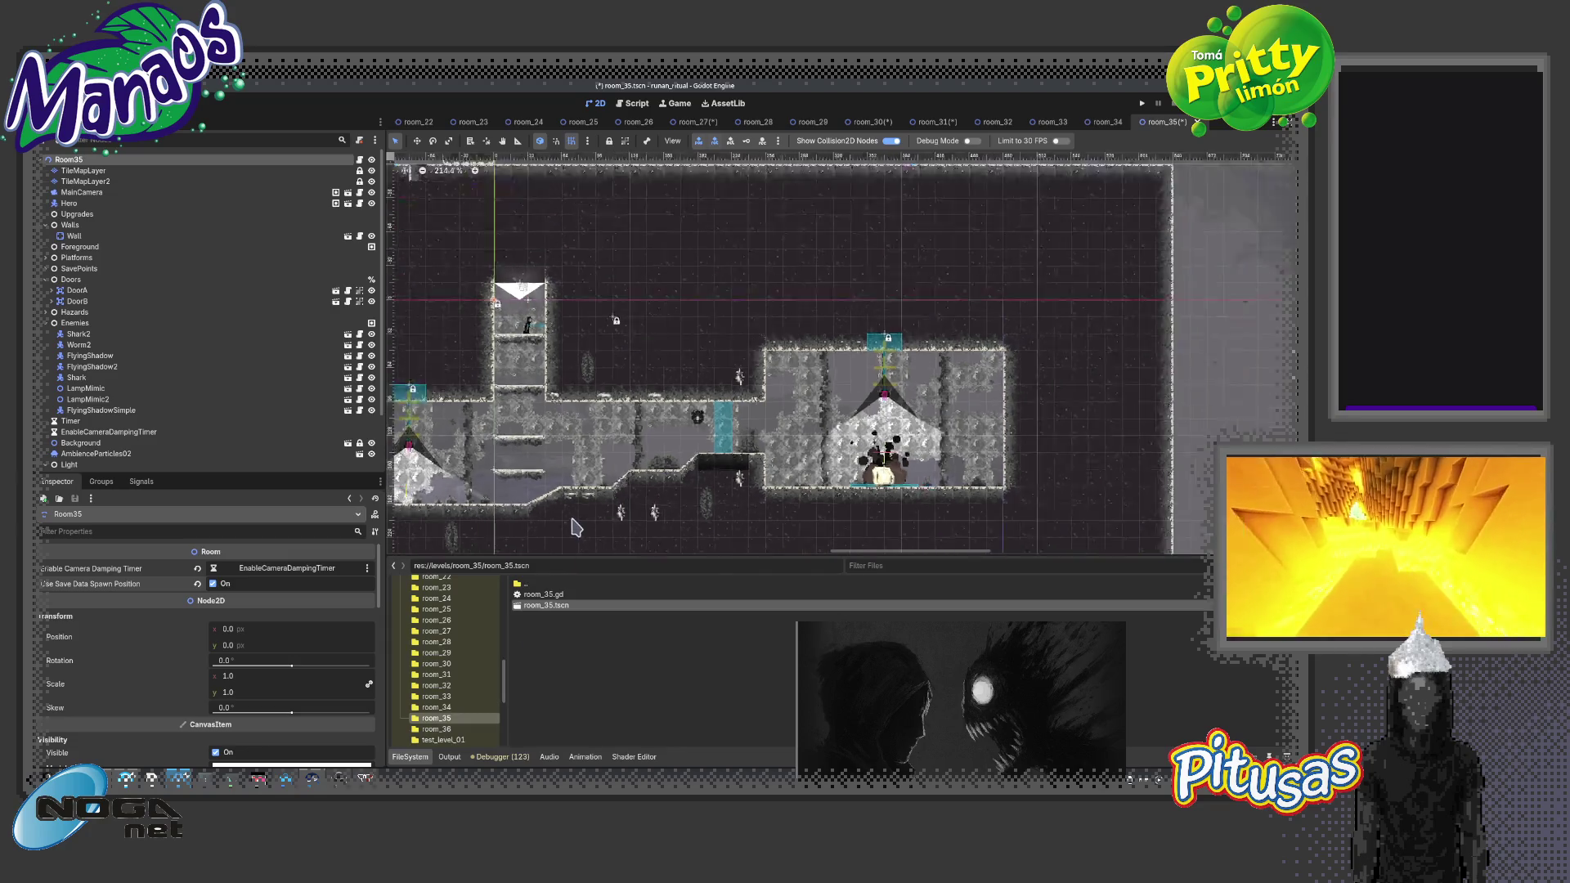
scroll(744, 502, "down", 2)
scroll(744, 502, "down", 1)
scroll(851, 456, "down", 1)
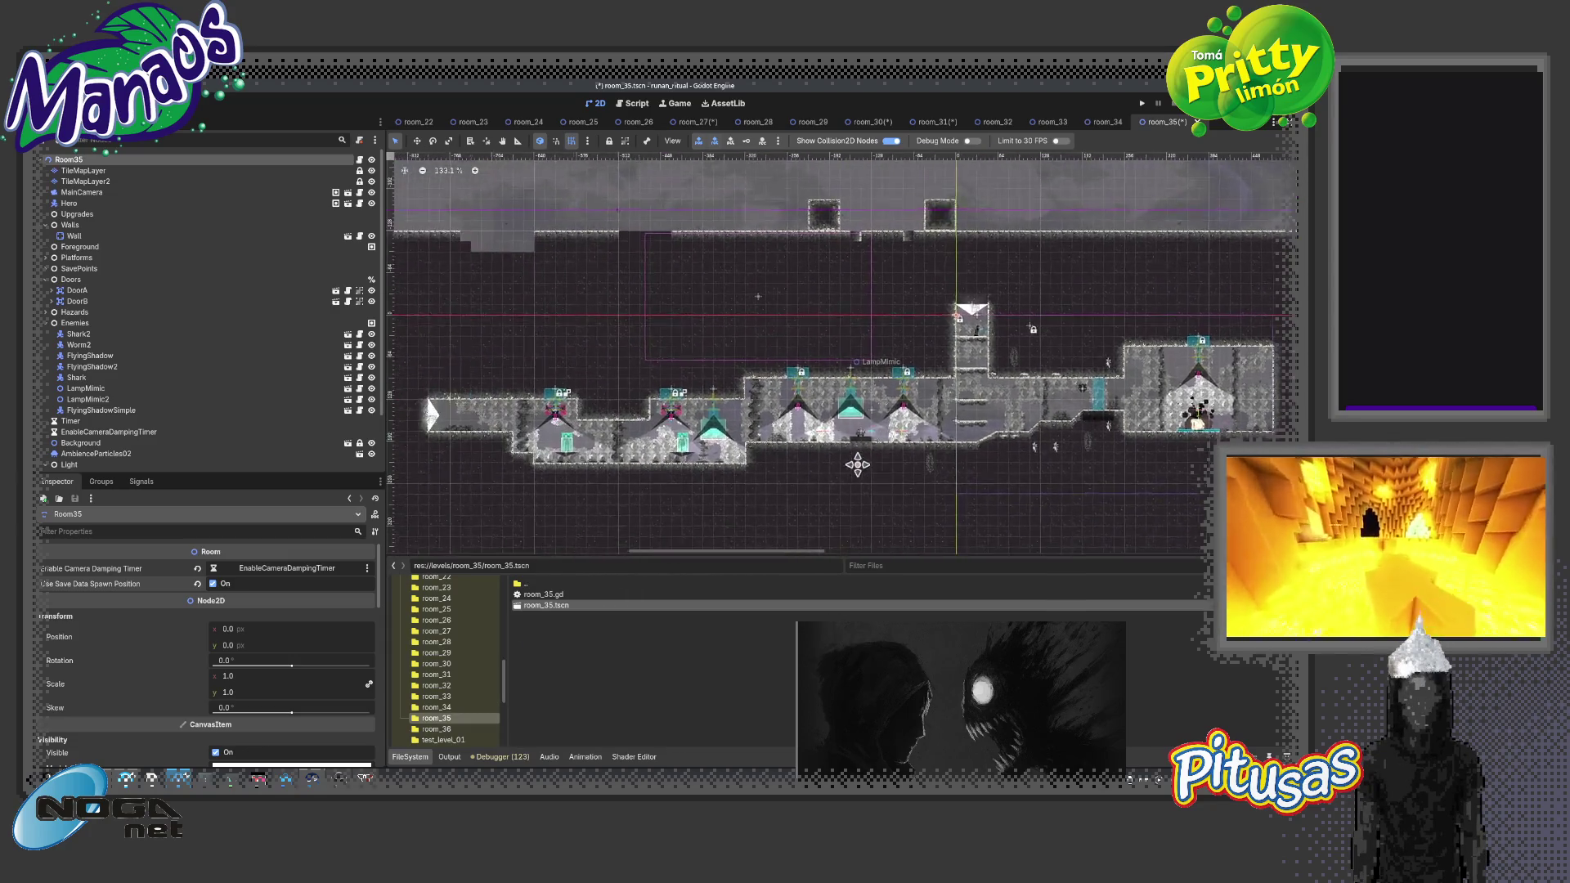
scroll(851, 456, "down", 1)
Open the room_36 scene and collapse its Light node group
left_click(445, 730)
double_click(547, 605)
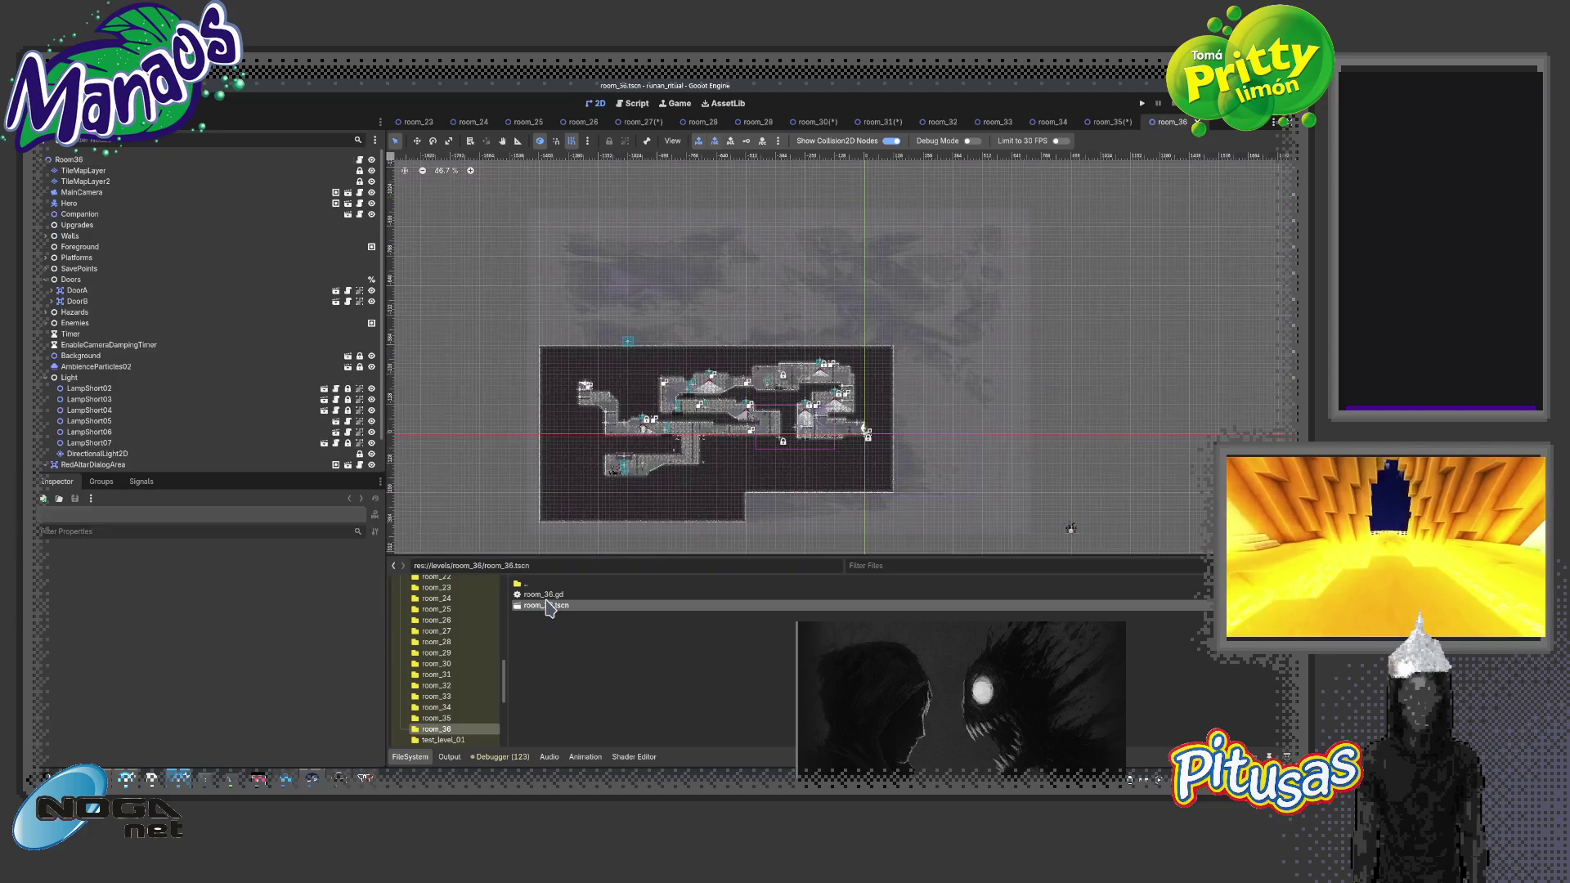
scroll(778, 459, "up", 5)
scroll(801, 445, "up", 2)
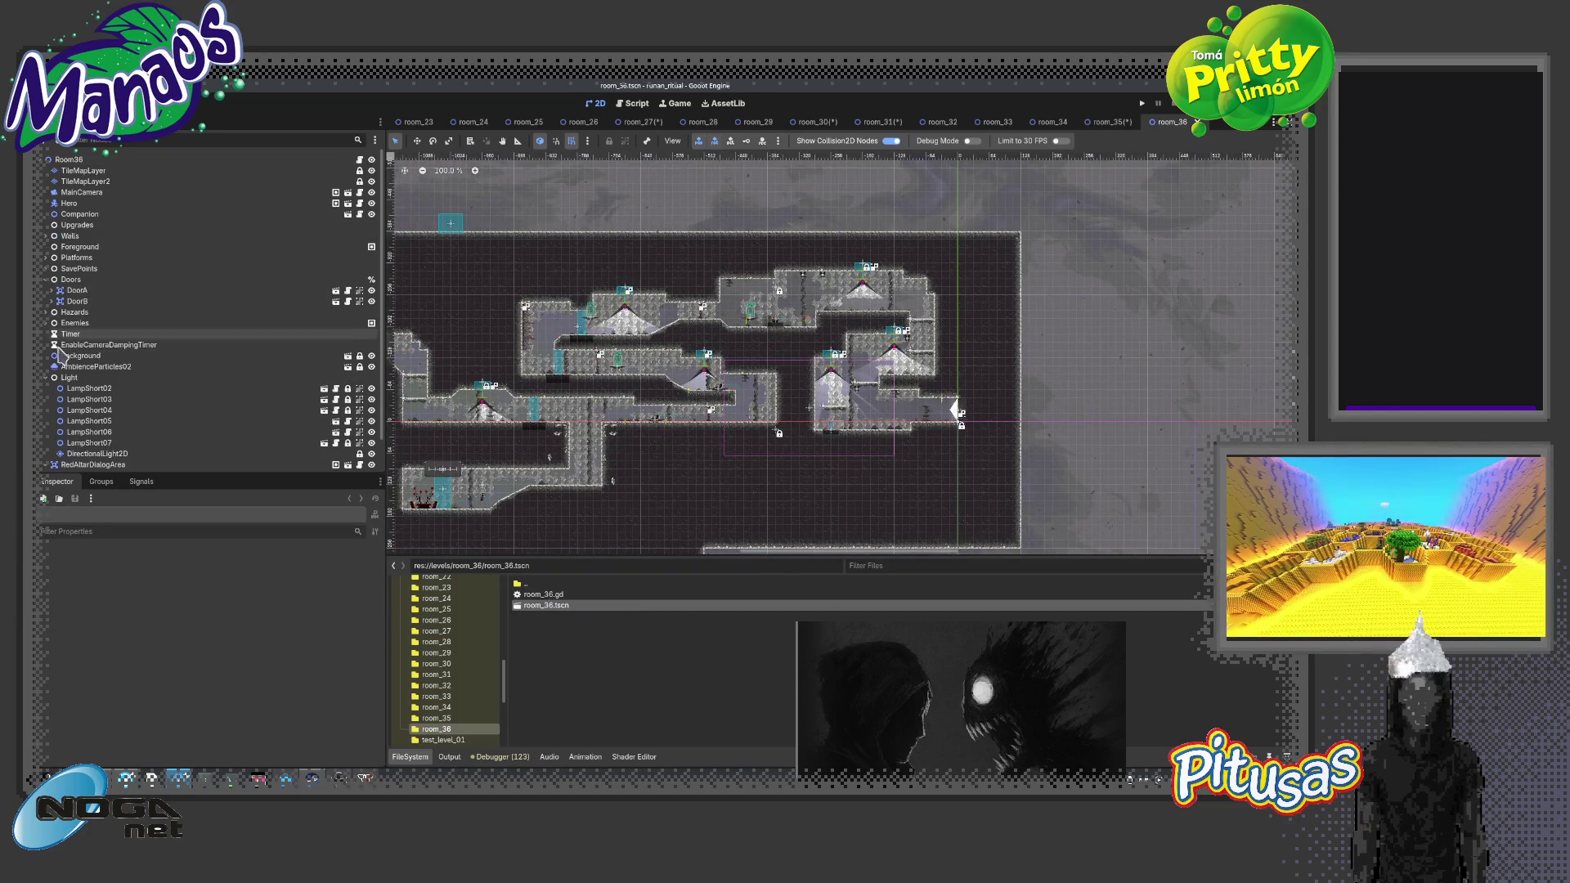
left_click(46, 378)
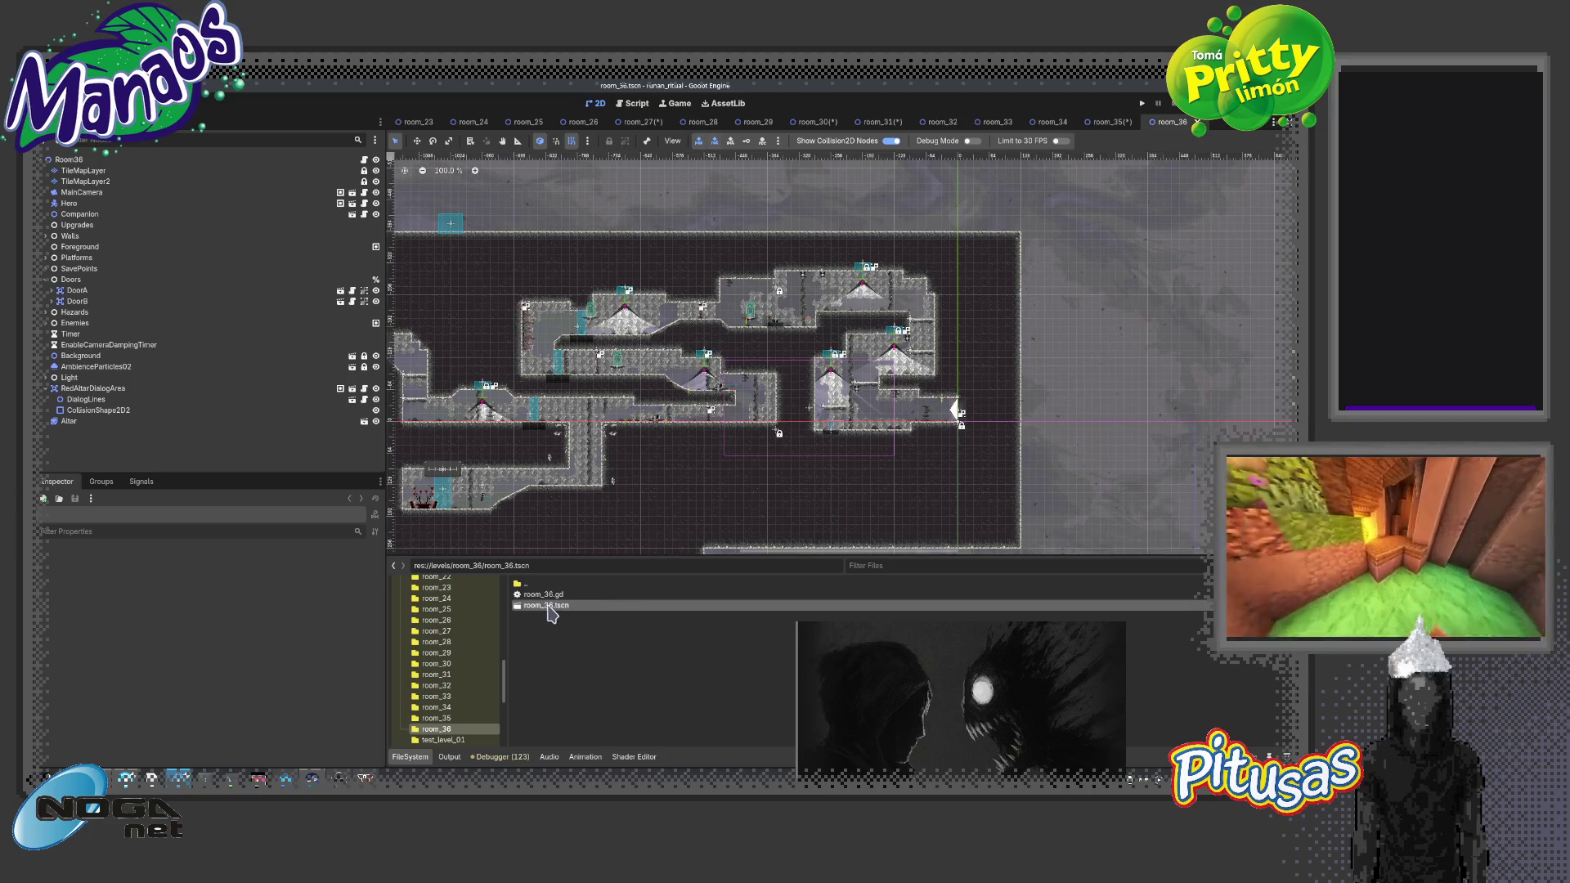
Enable Use Save Data Spawn Position on the Room36 root node and save room_36
left_click(245, 160)
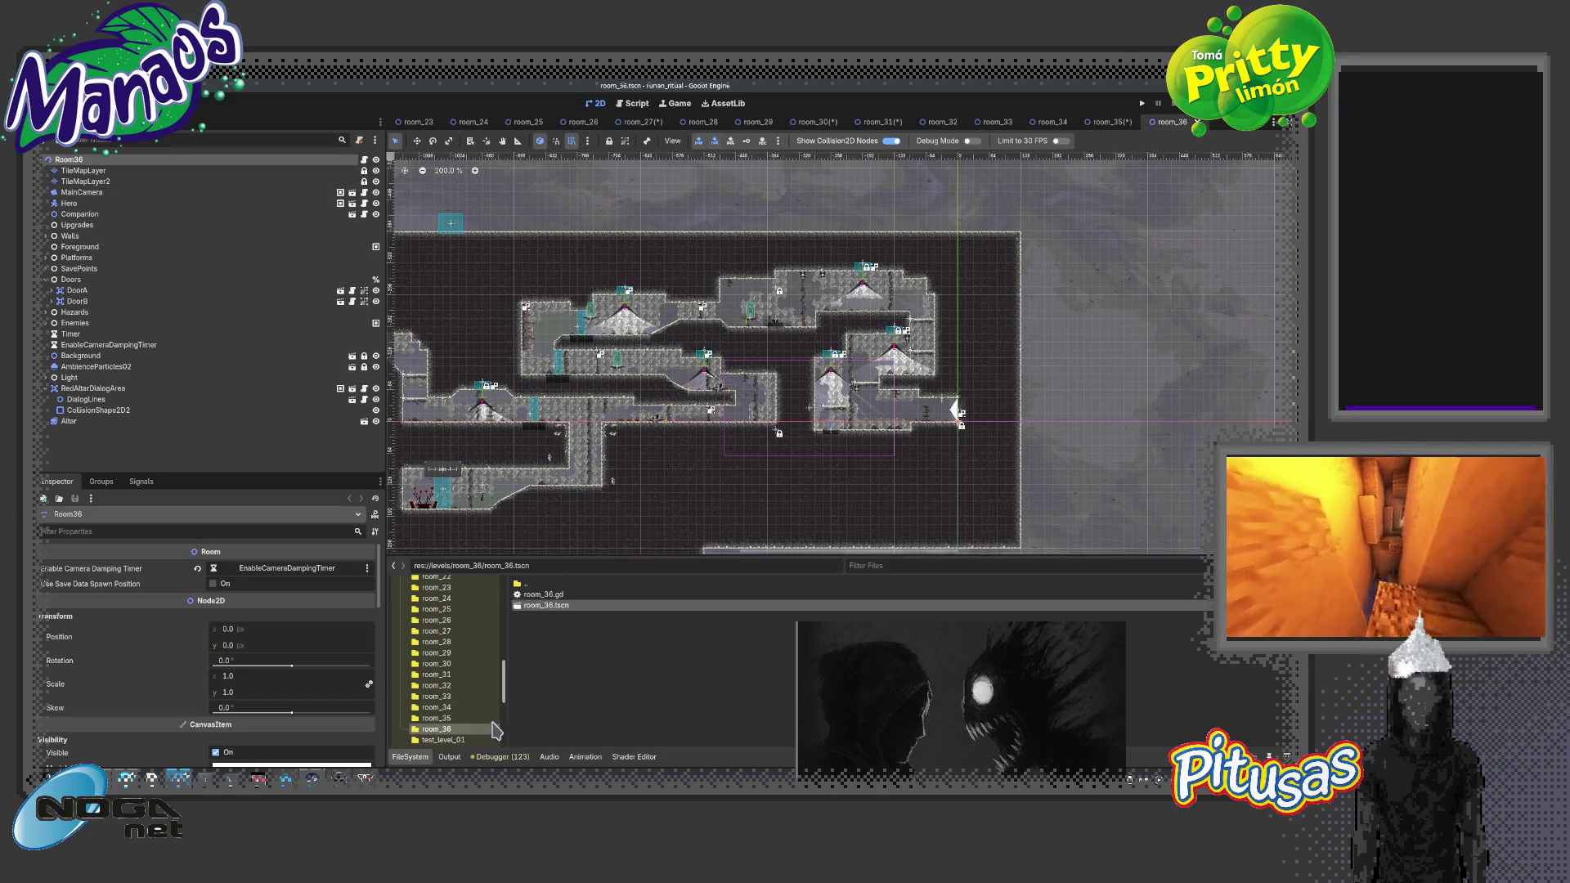
left_click(213, 584)
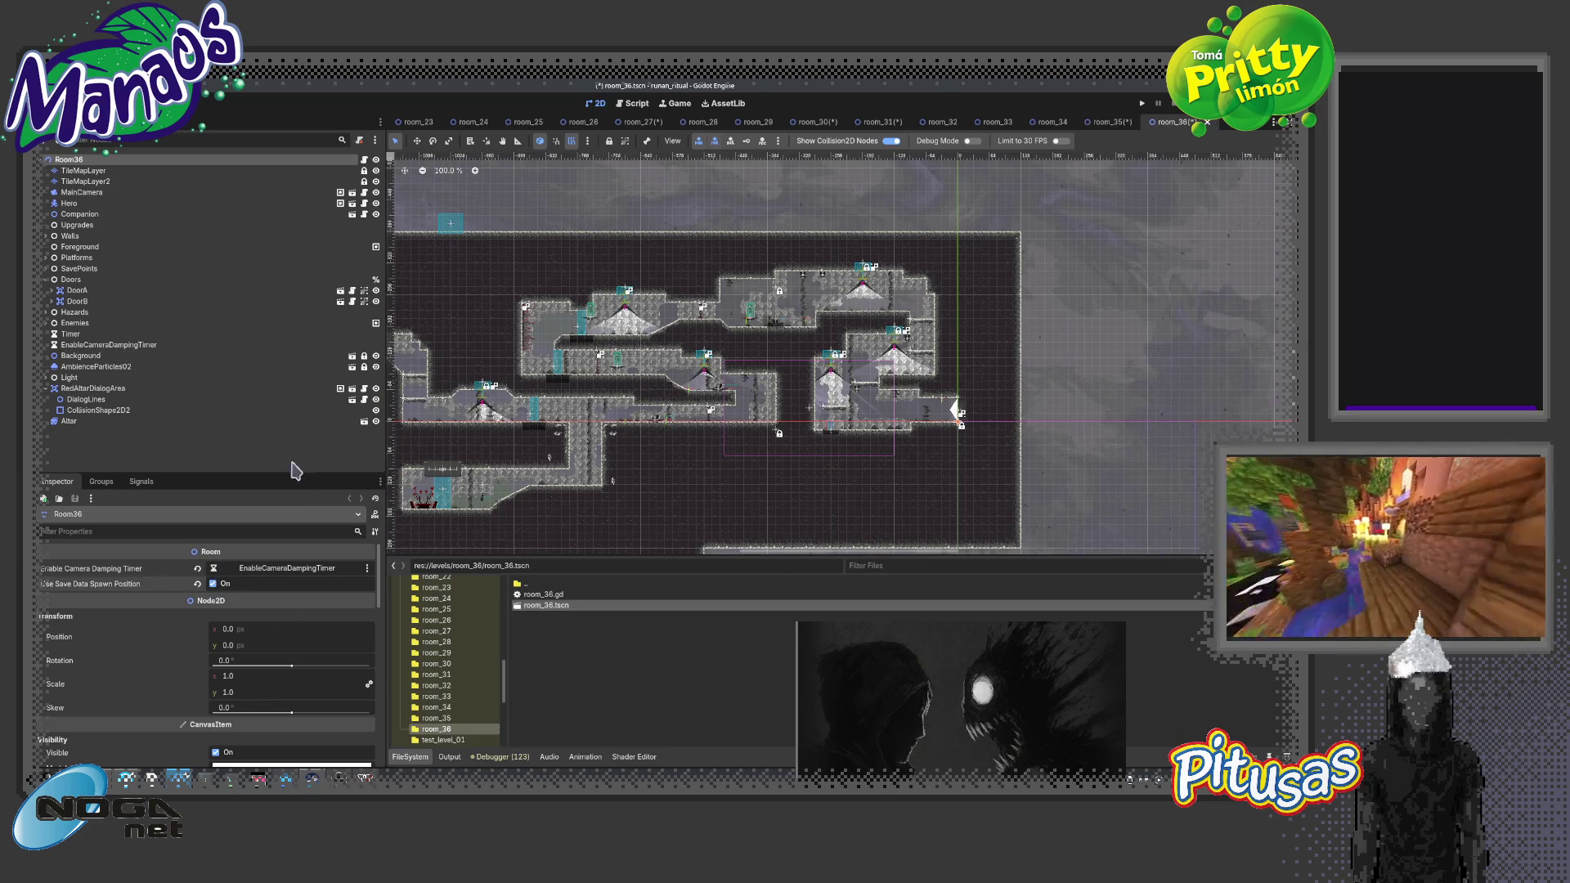
scroll(459, 735, "down", 1)
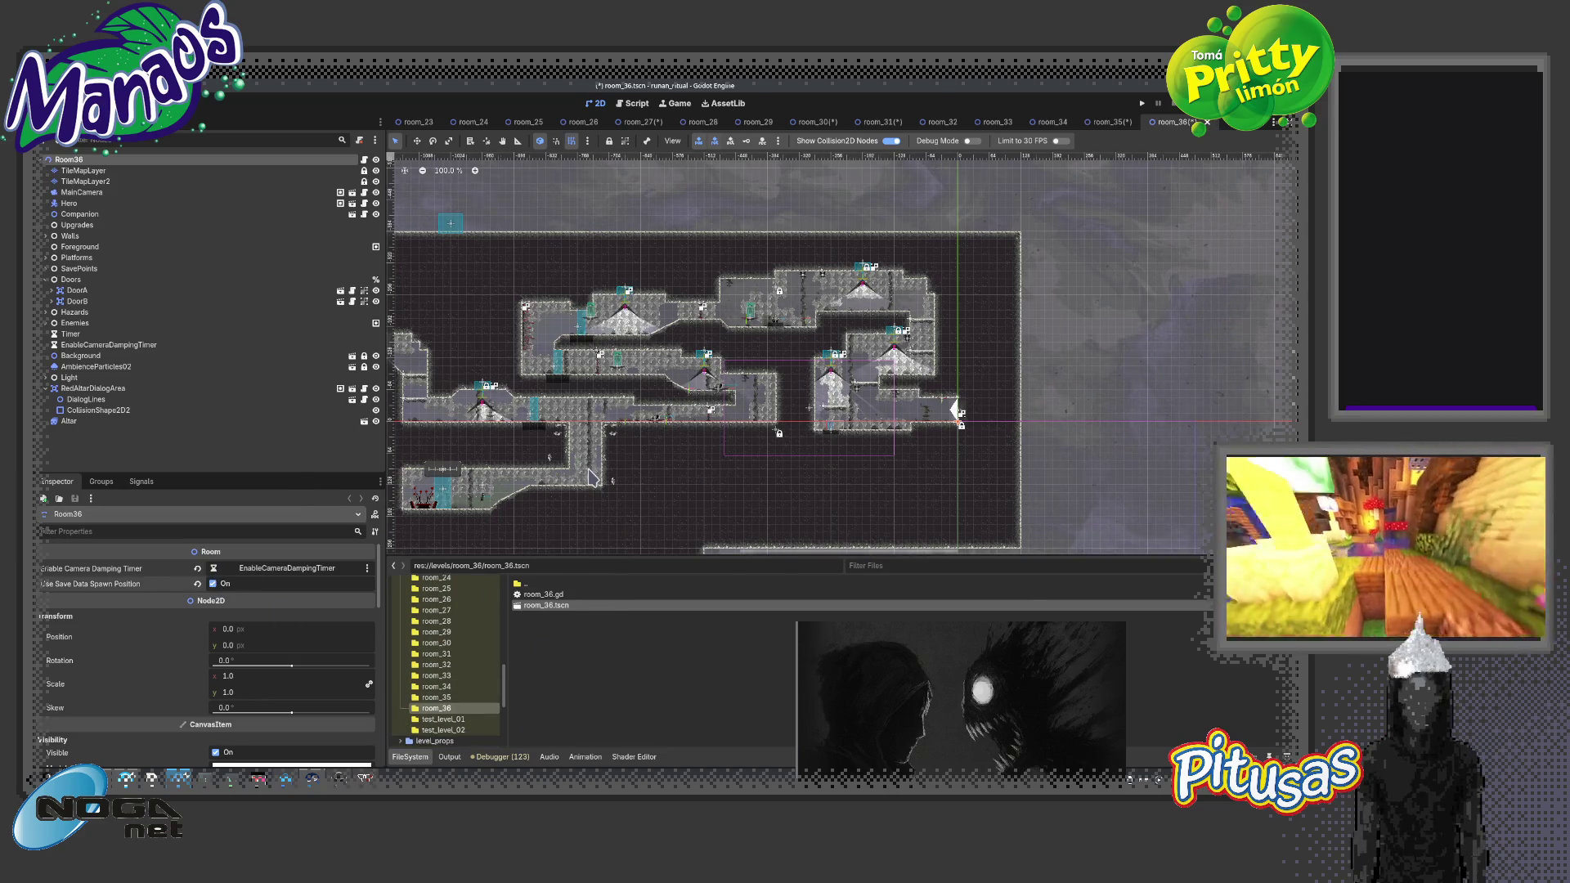
key("ctrl+s")
scroll(592, 477, "down", 3)
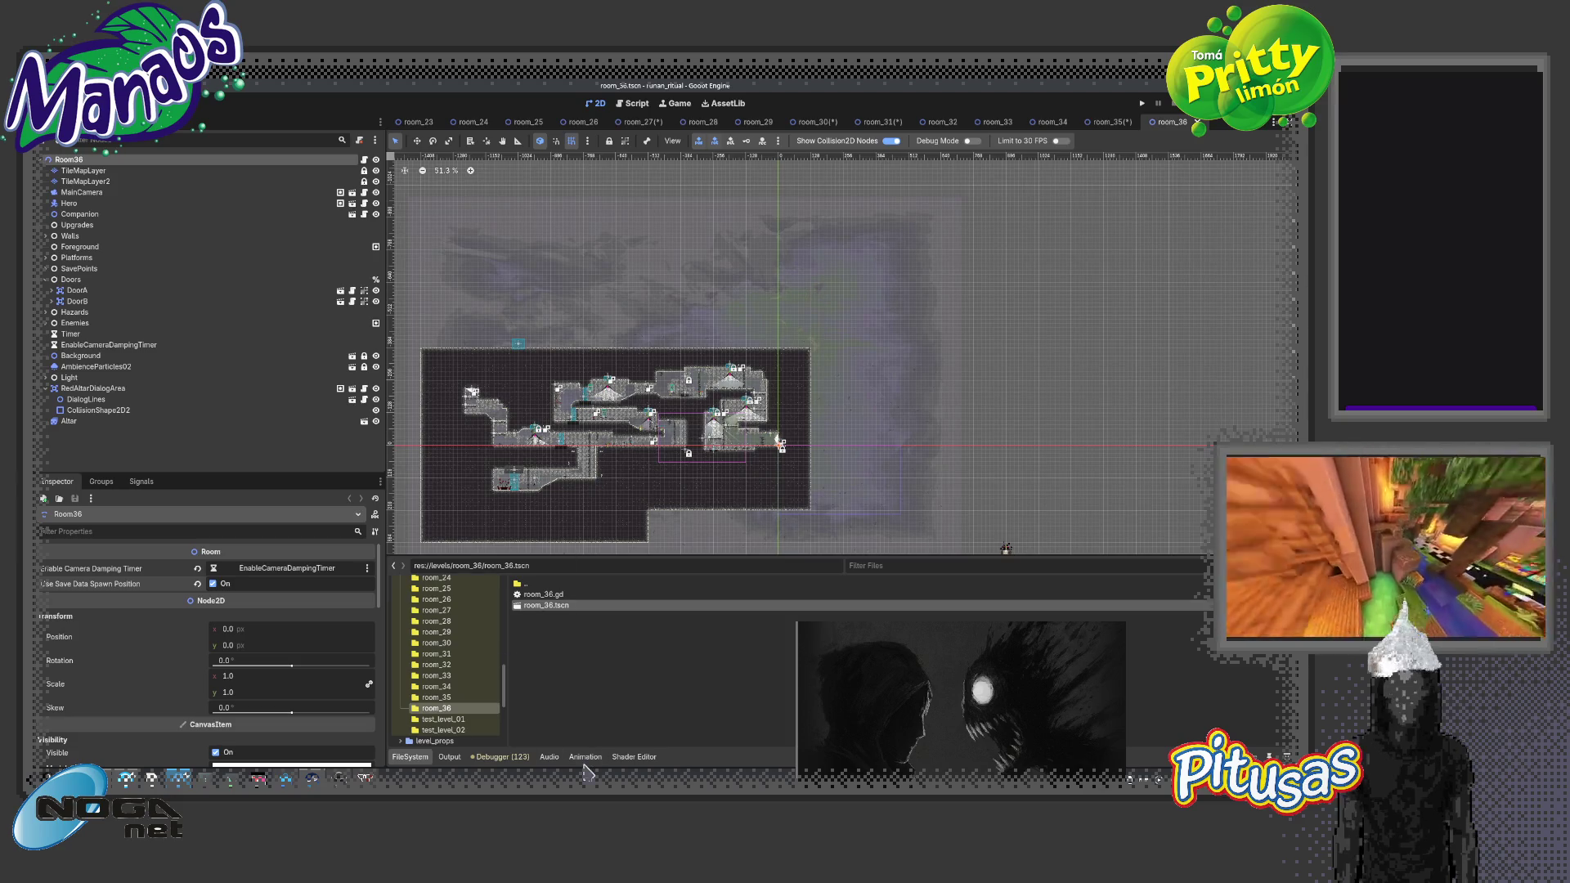
scroll(646, 511, "down", 2)
scroll(710, 495, "up", 2)
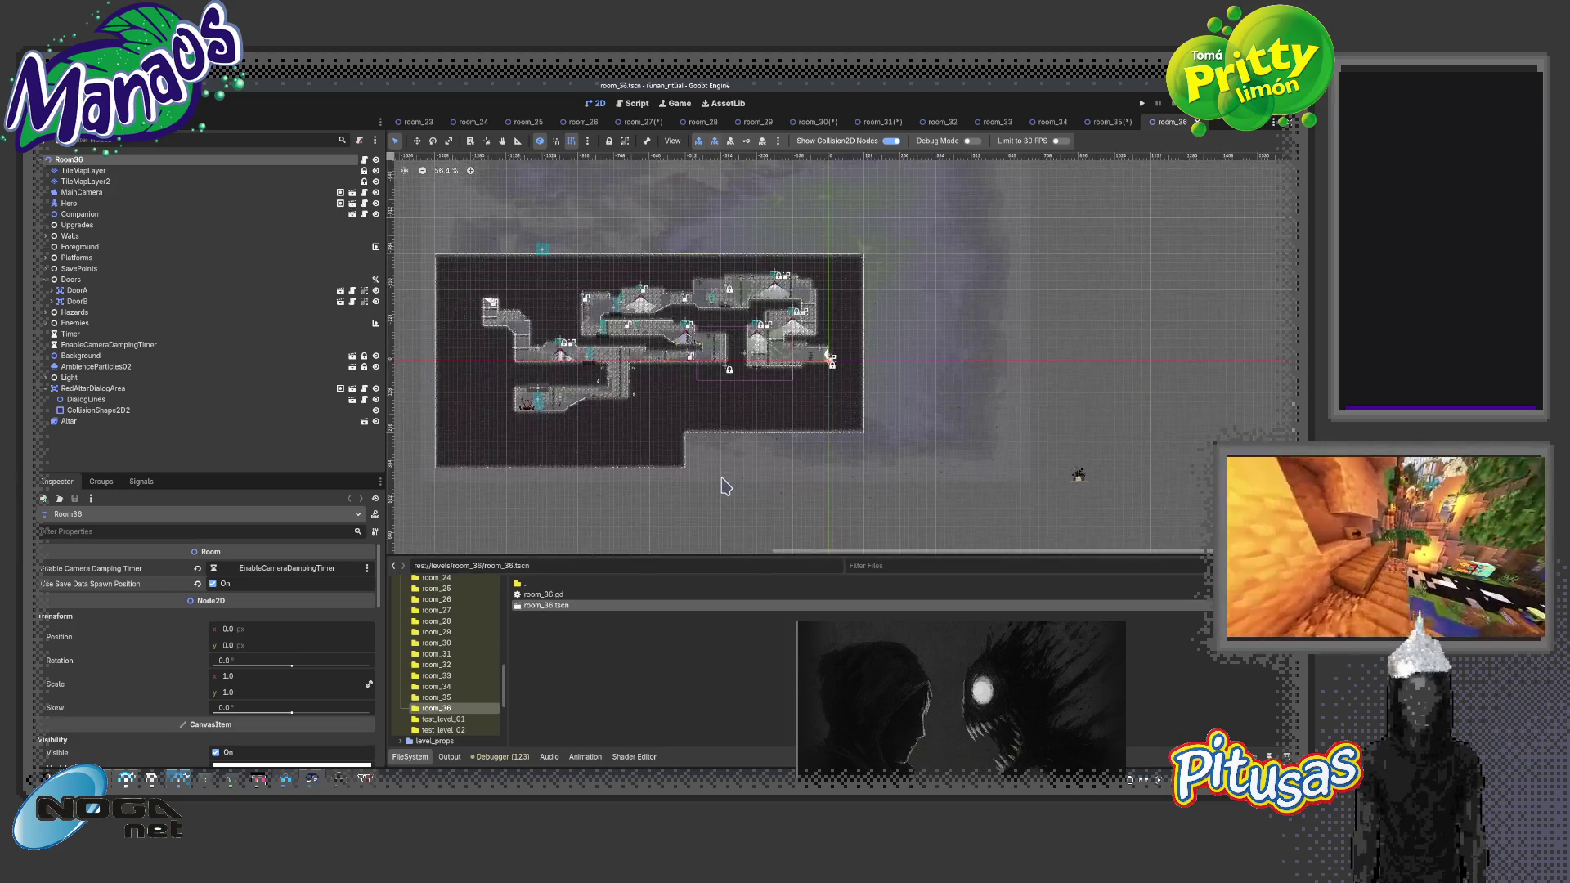
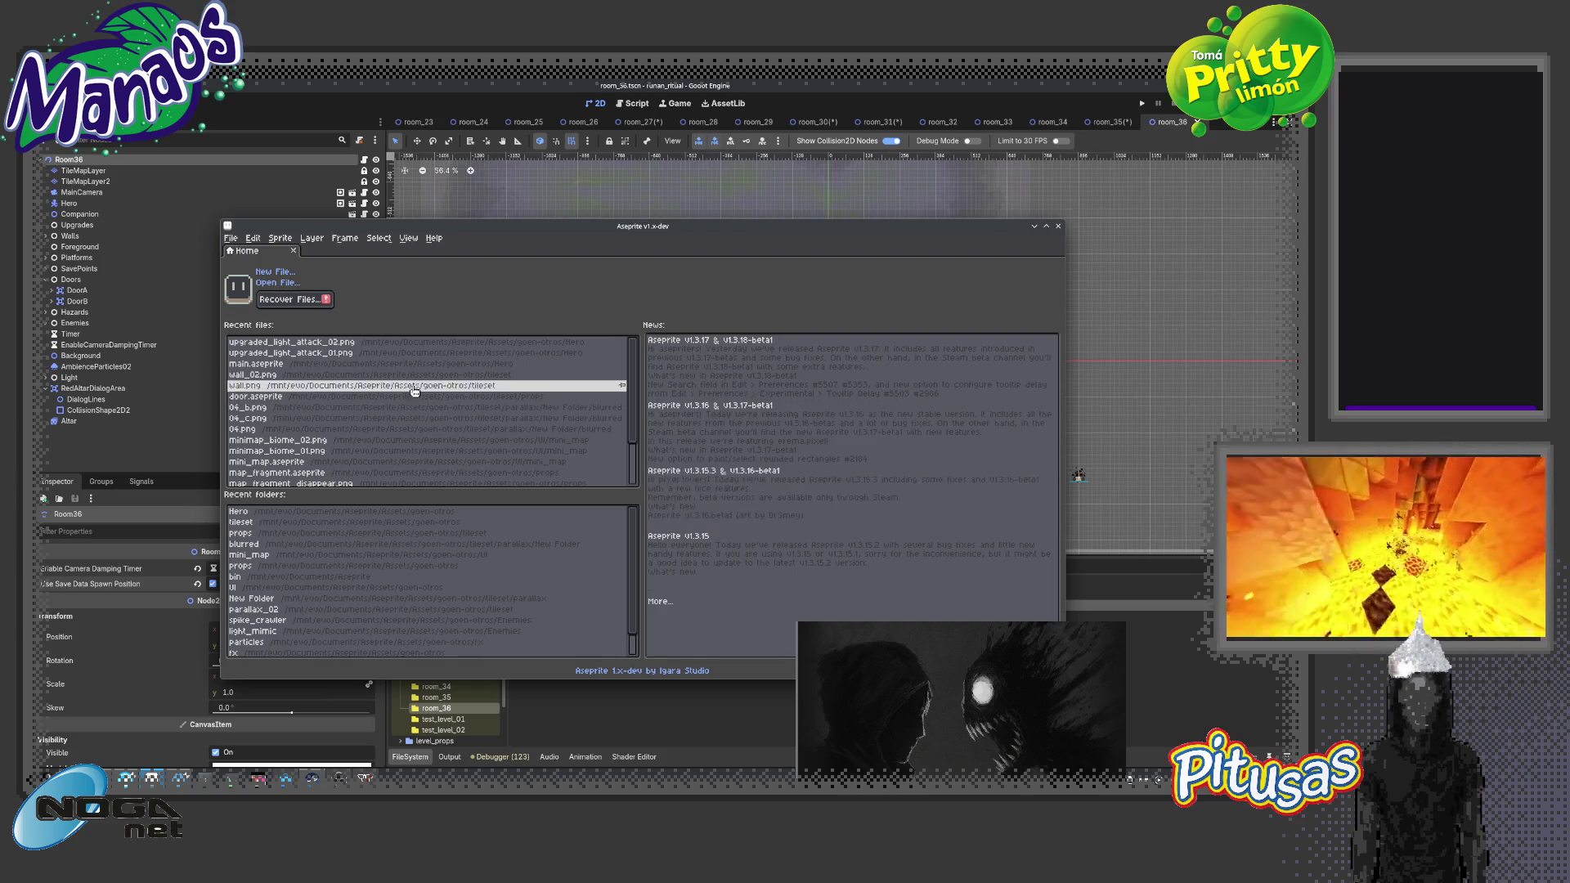
Open altar.aseprite from the props folder under Recent folders
scroll(376, 427, "down", 2)
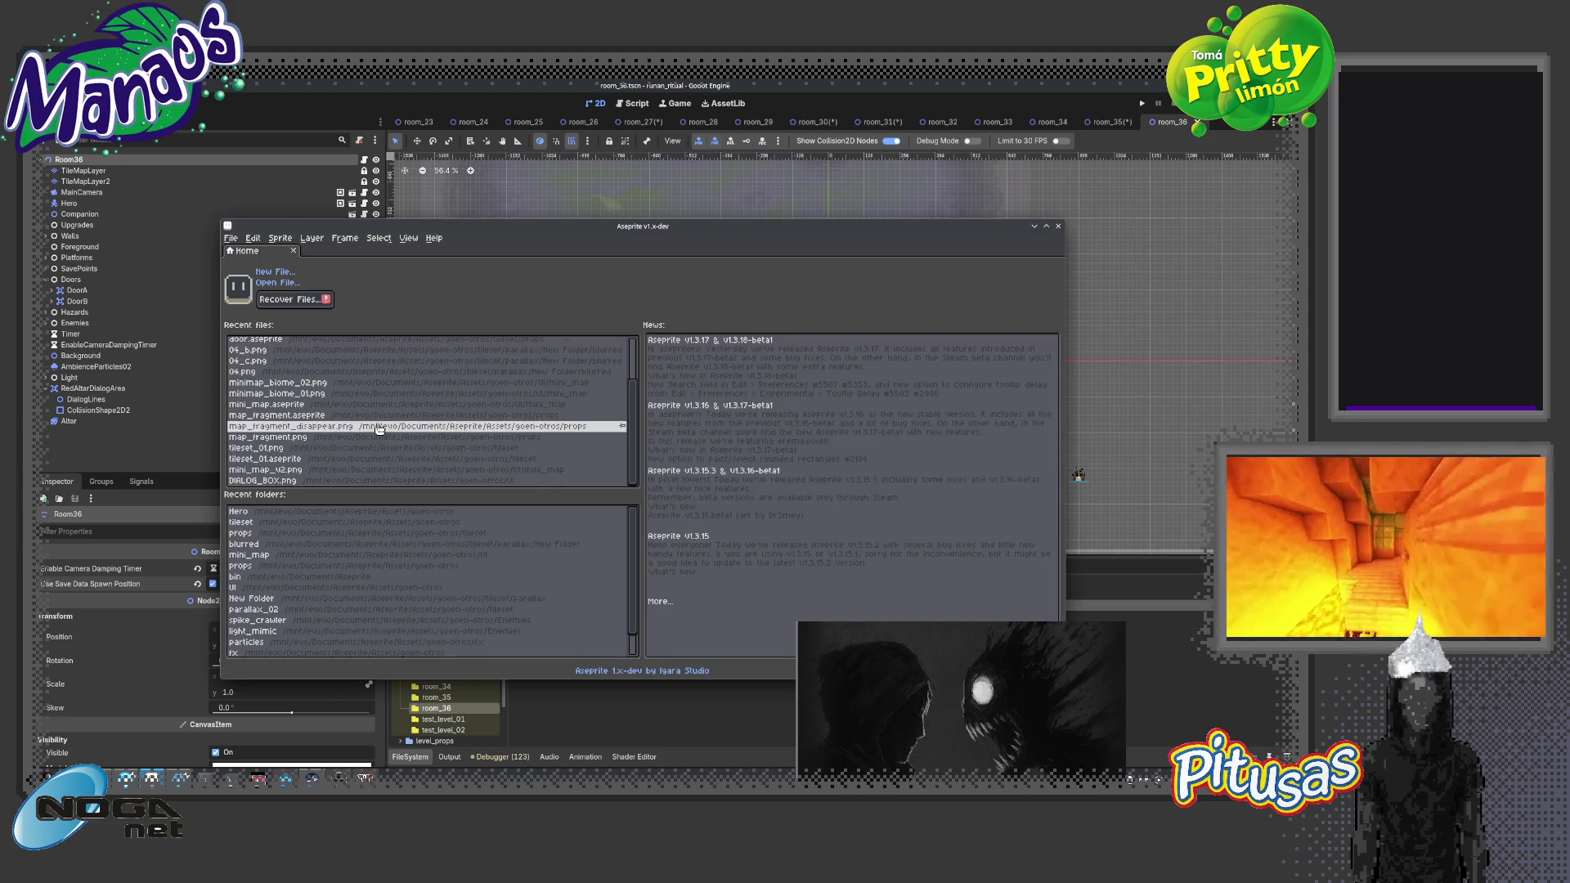
scroll(372, 423, "up", 2)
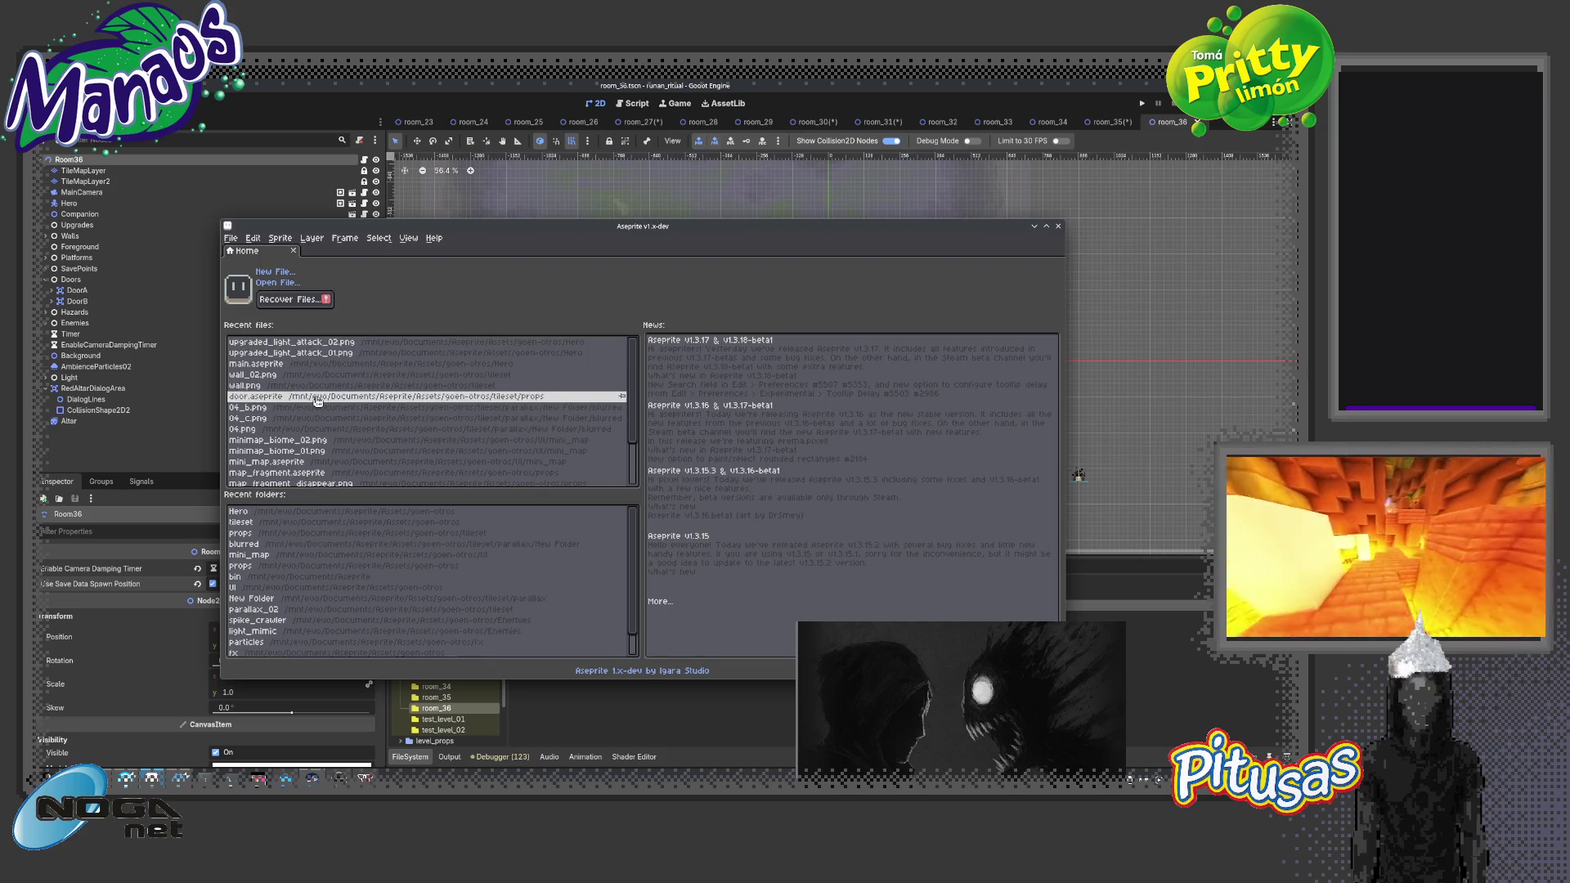
scroll(319, 400, "down", 2)
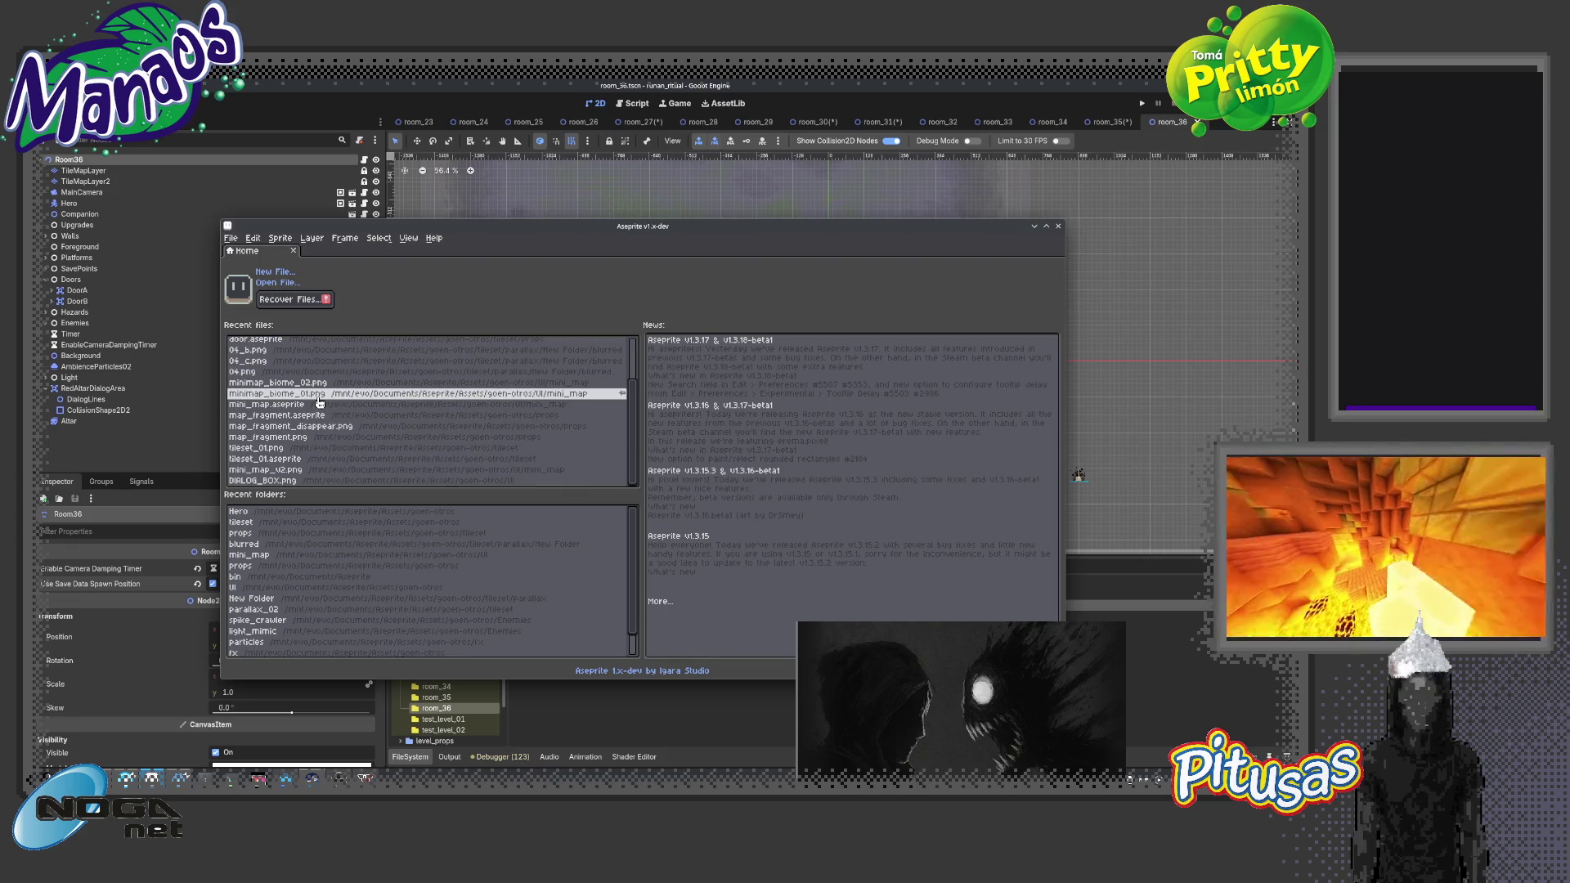
left_click(376, 566)
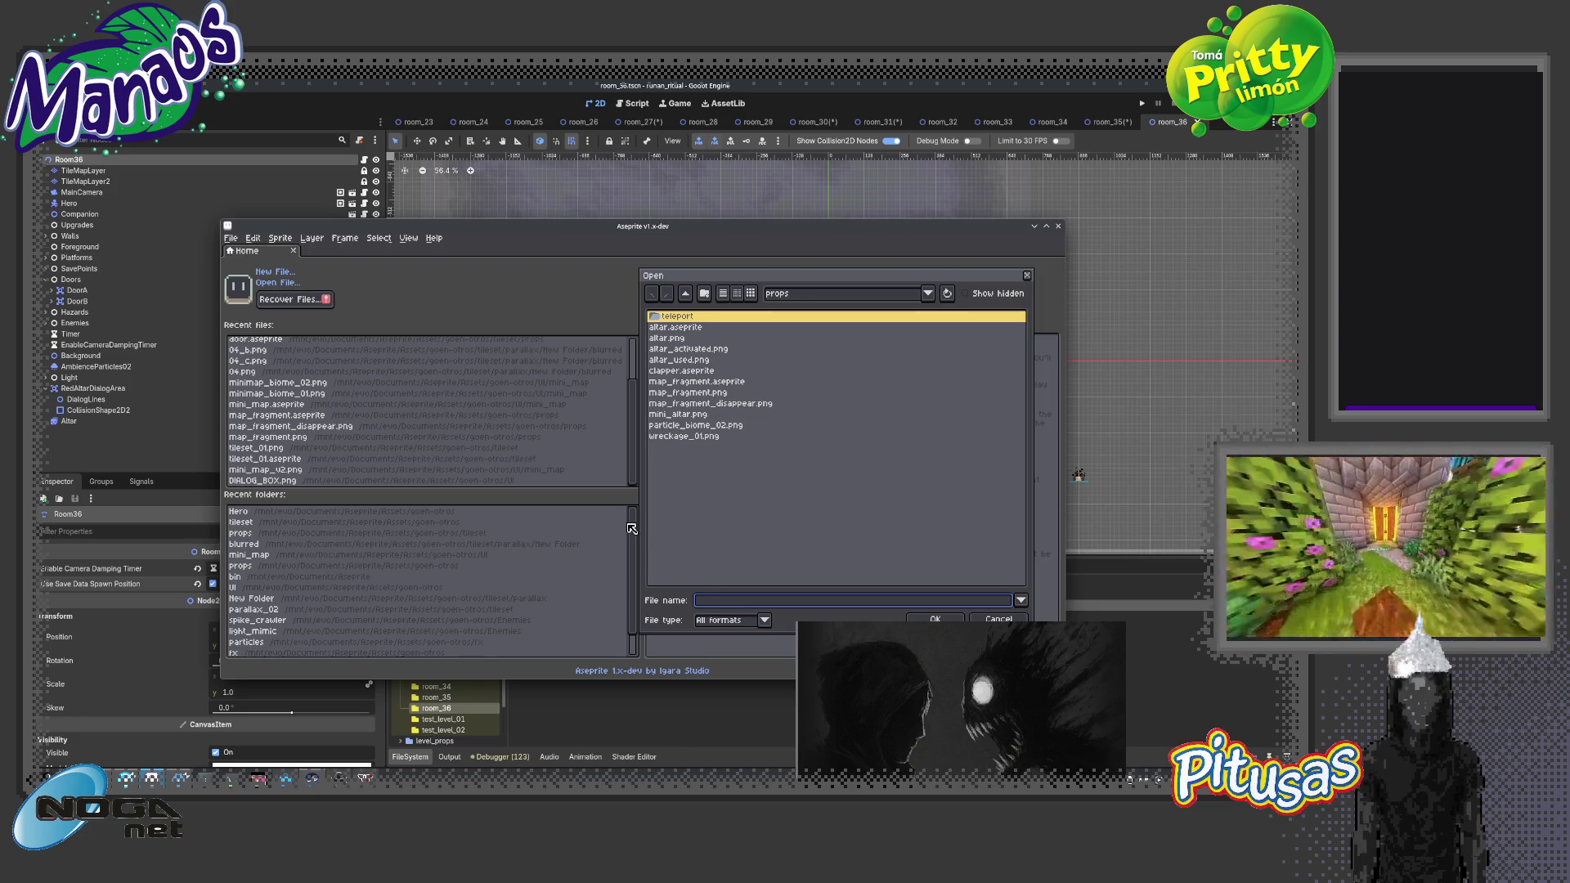
left_click(684, 328)
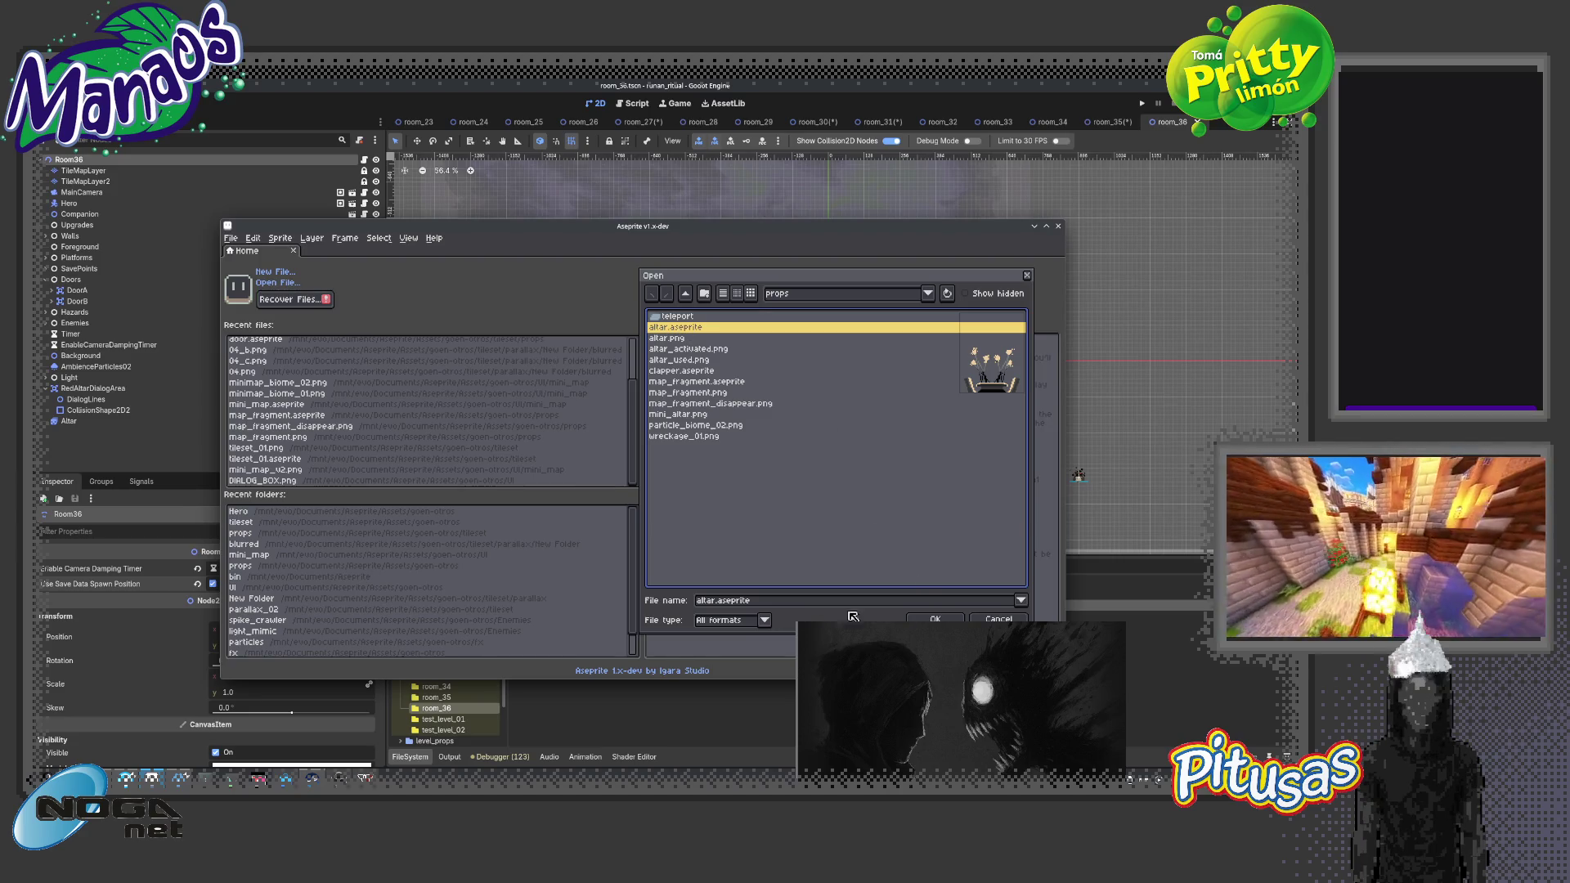
left_click(933, 616)
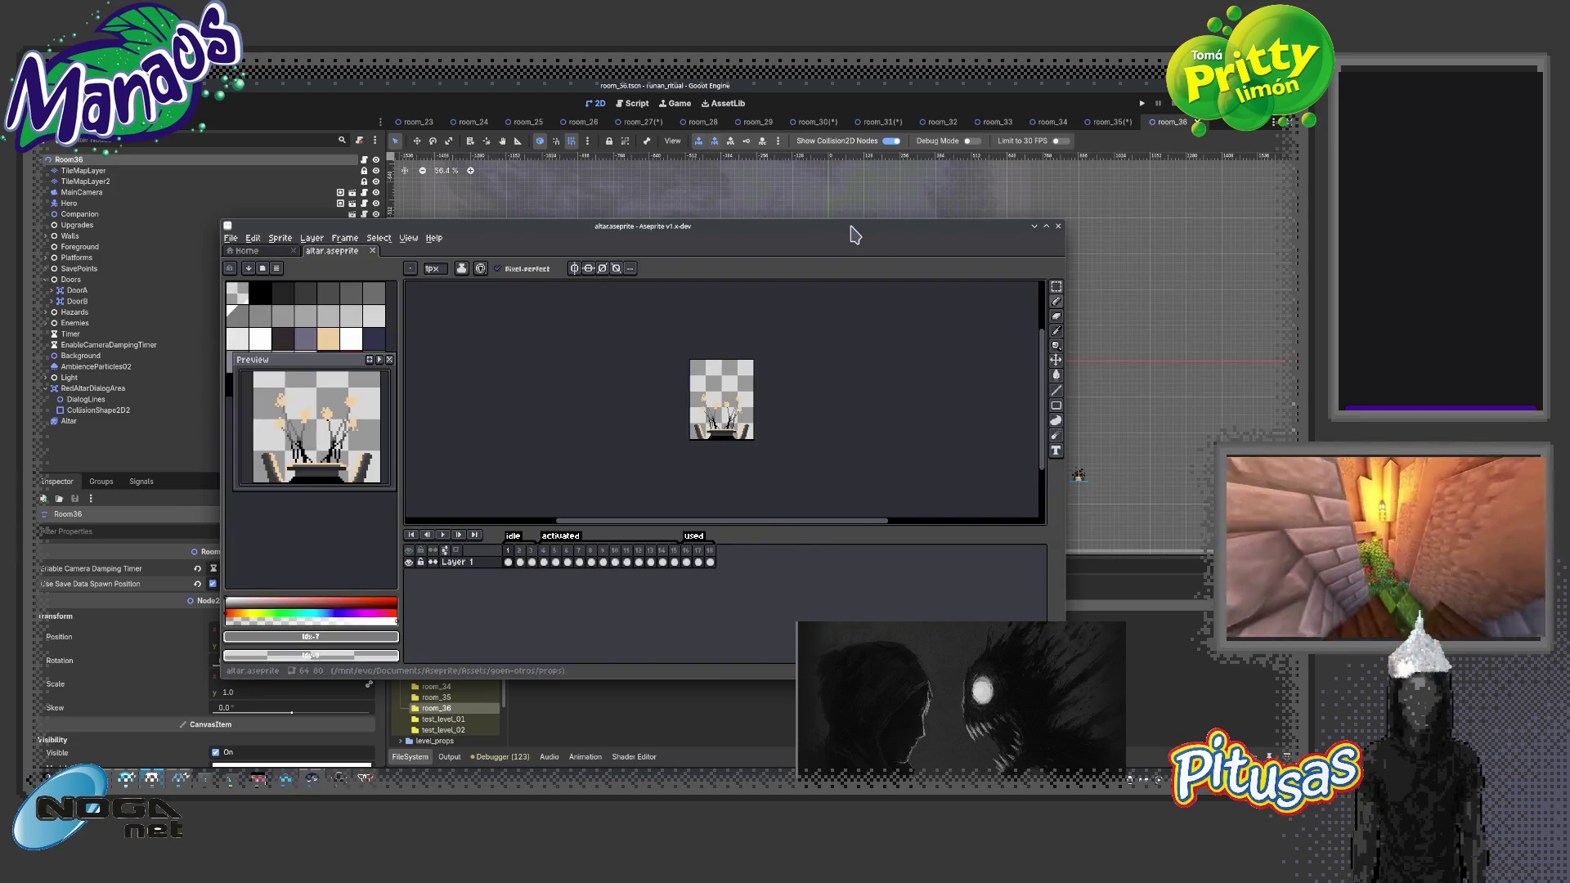
Maximize the Aseprite window so the editor fills the screen
double_click(857, 227)
scroll(506, 217, "up", 3)
scroll(507, 217, "down", 2)
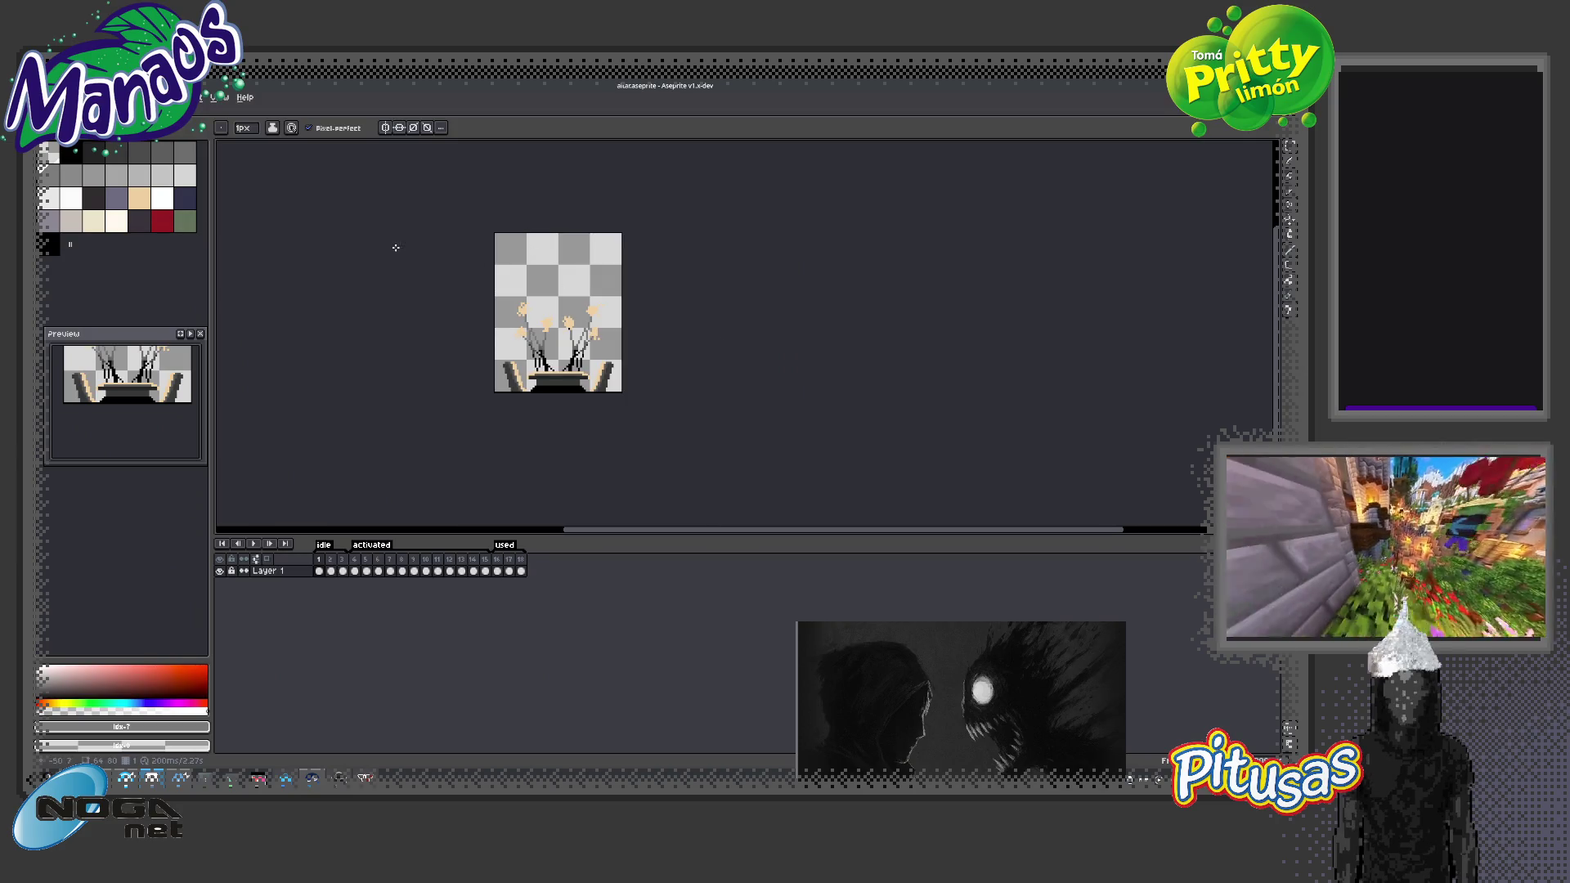
key("ctrl+w")
Create a new blank 16×32 sprite
key("ctrl+n")
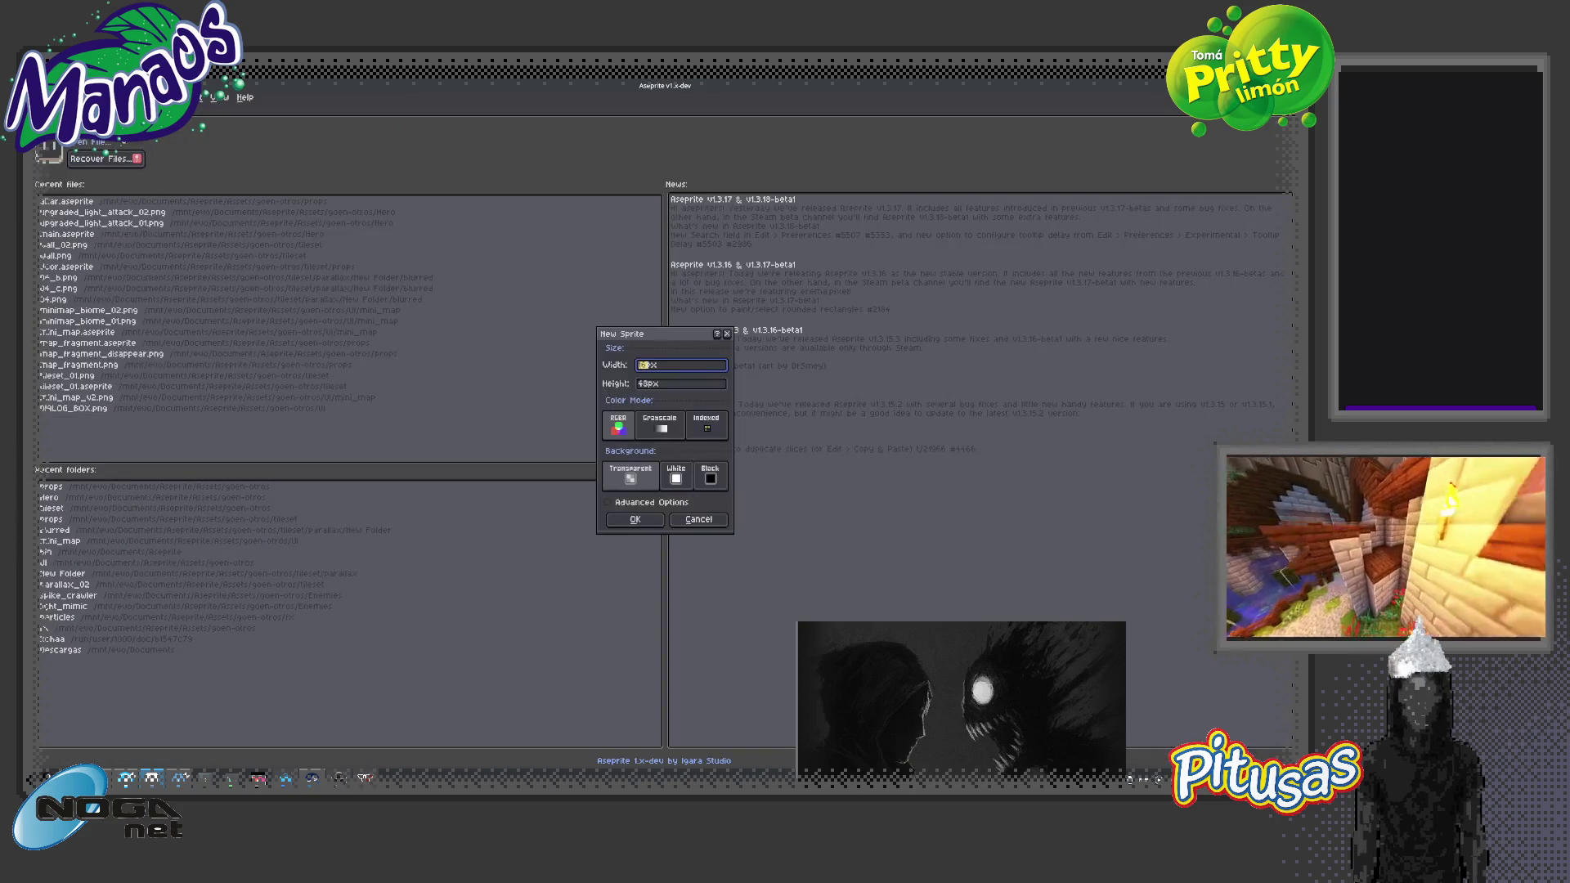
left_click(648, 386)
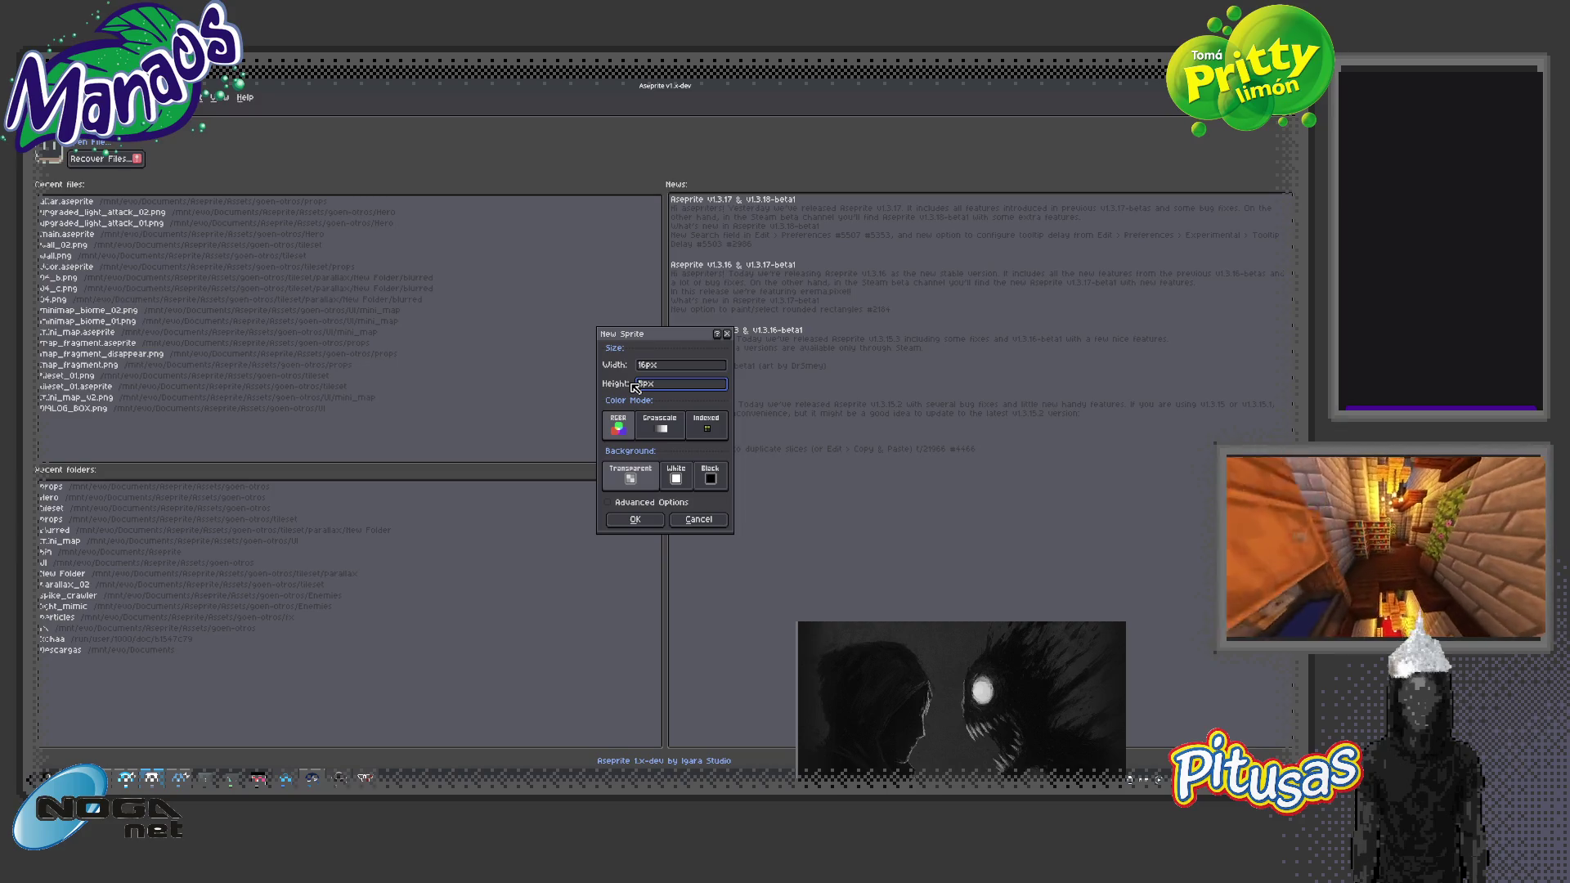
type("32")
left_click(634, 518)
In altar.aseprite, marquee-select and copy the lower-middle section of the altar
scroll(699, 386, "up", 5)
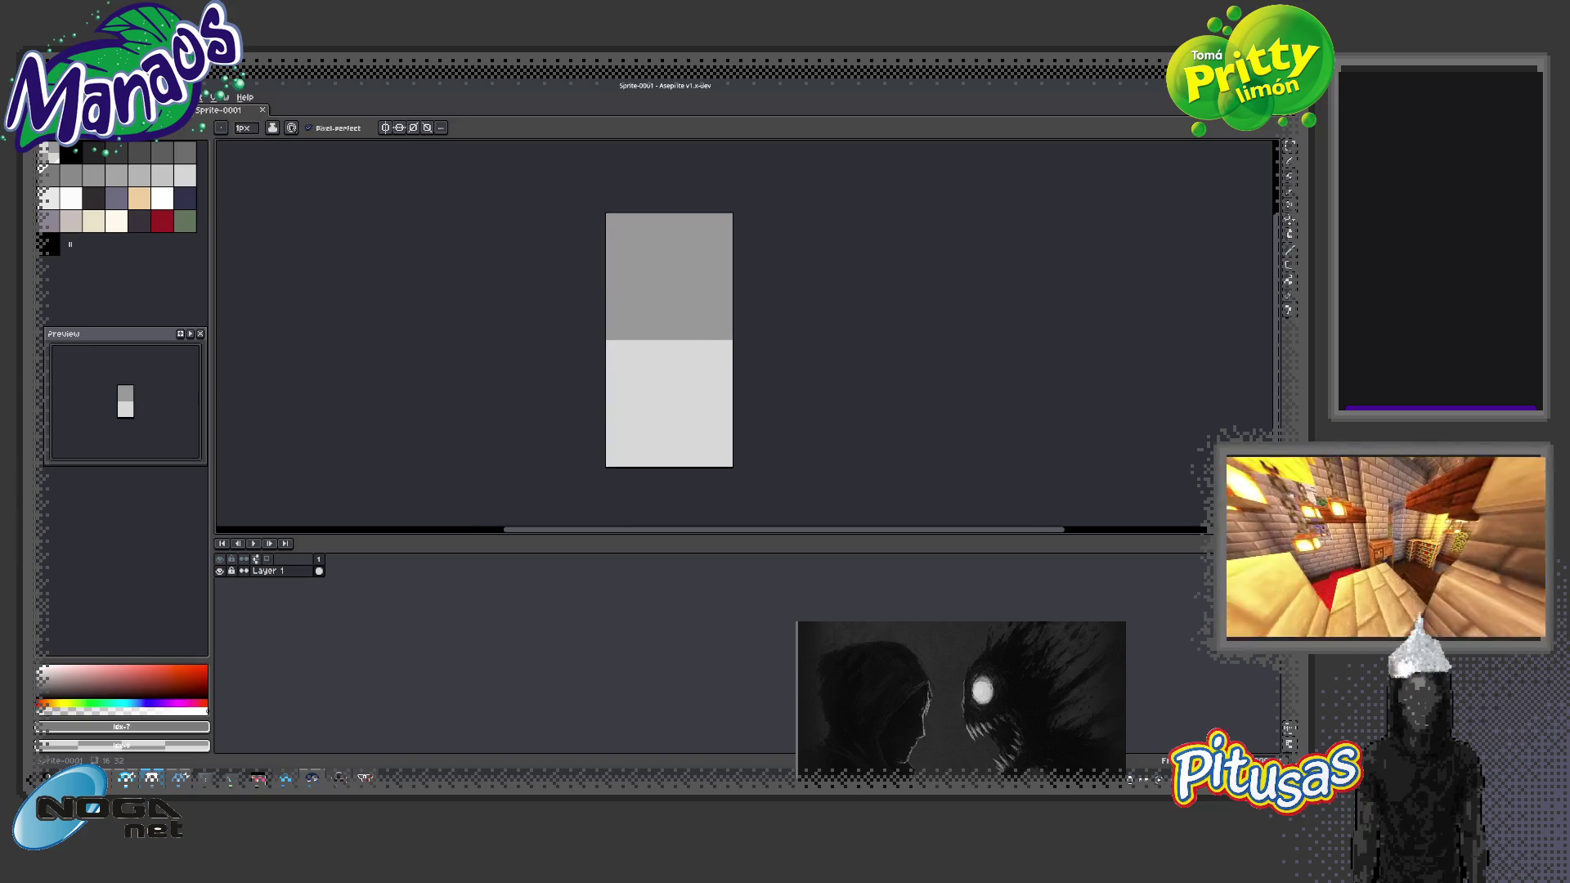
left_click(150, 142)
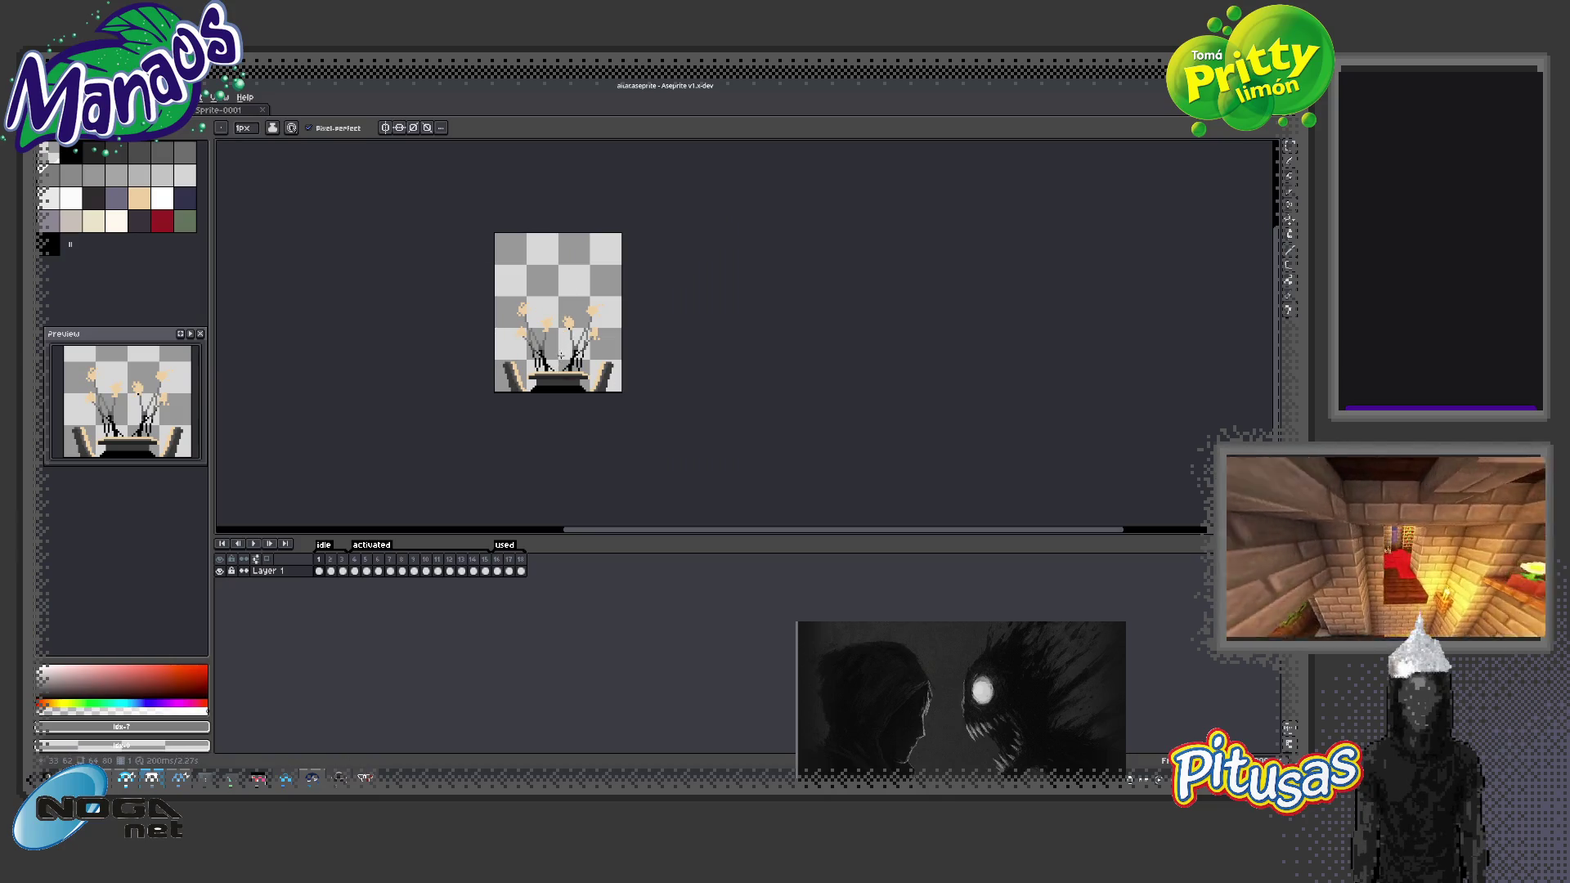
scroll(561, 353, "up", 3)
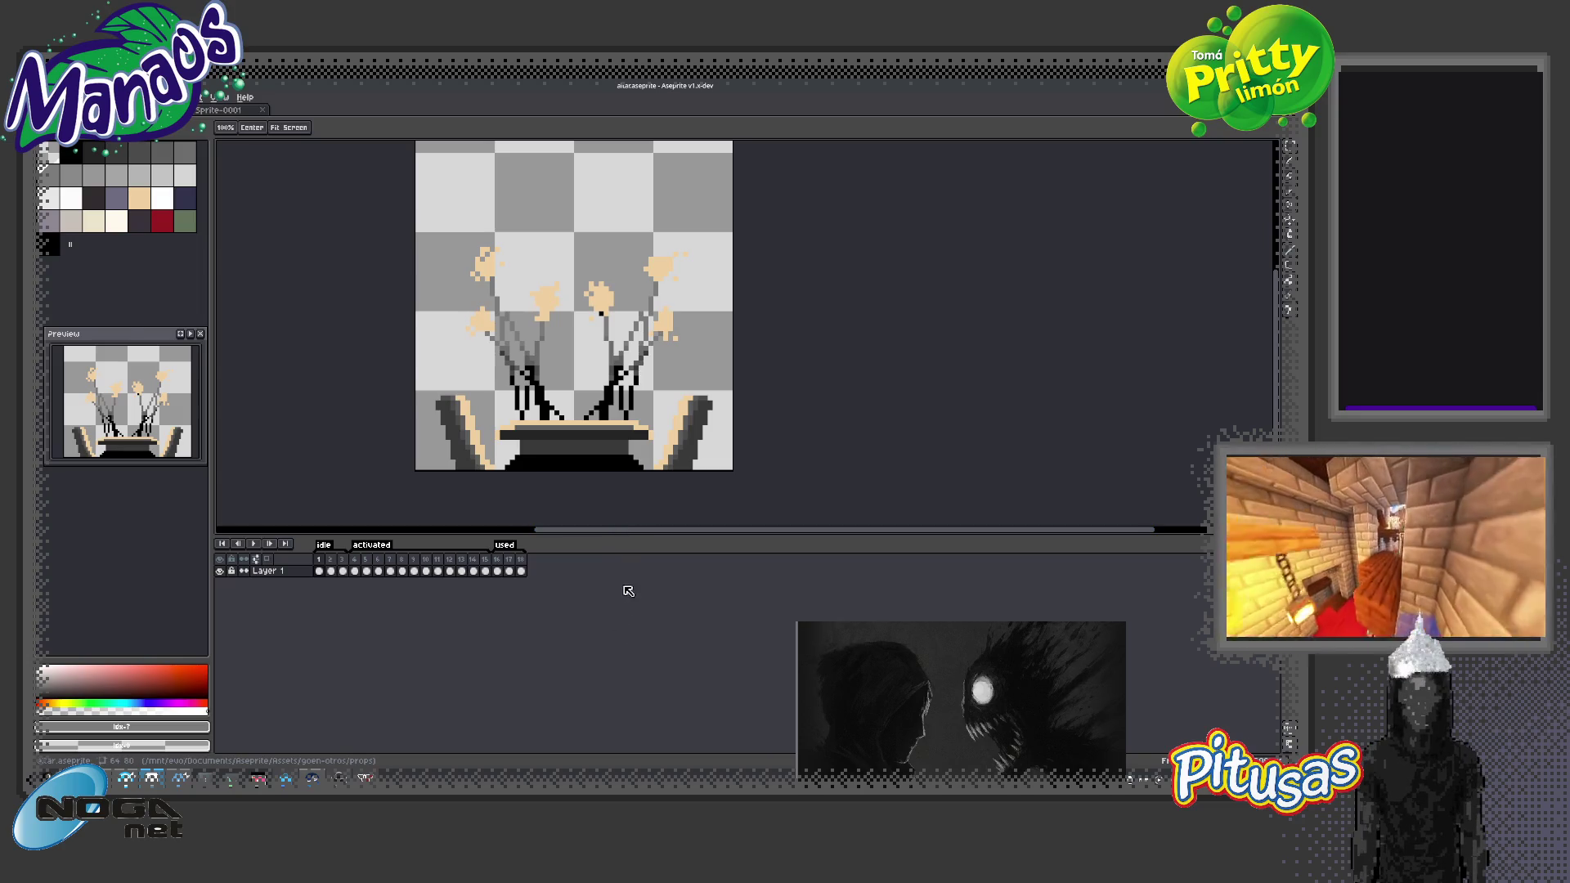
left_click_drag(620, 533, 619, 628)
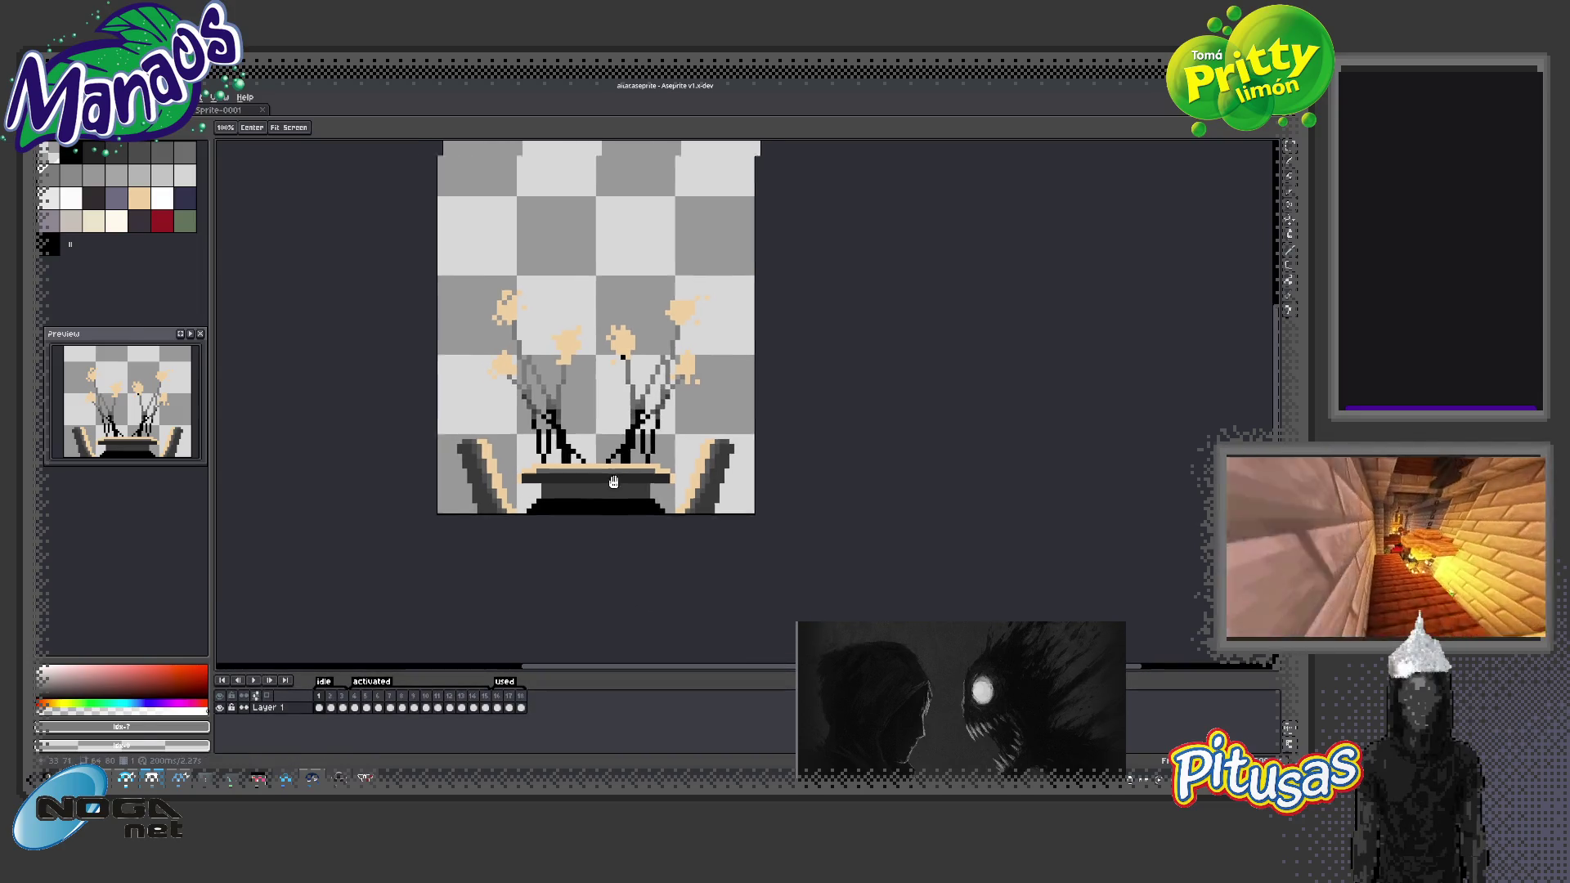
scroll(615, 588, "up", 3)
key("m")
mouse_move(742, 532)
left_mouse_down()
mouse_move(634, 455)
mouse_move(629, 413)
left_mouse_up()
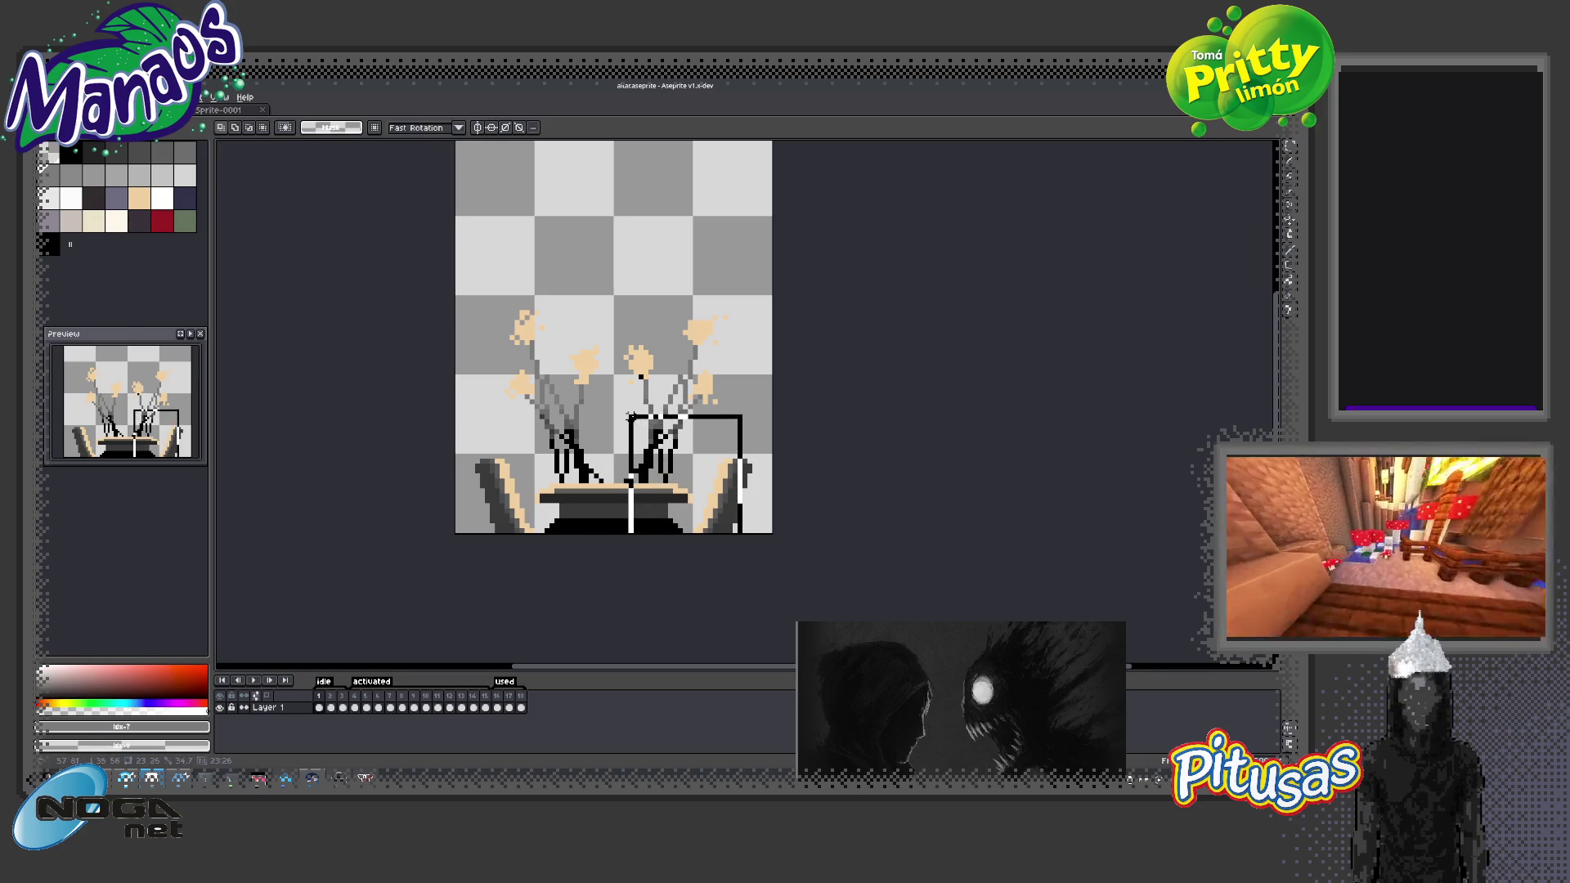
left_click(669, 535)
left_click_drag(694, 534, 618, 461)
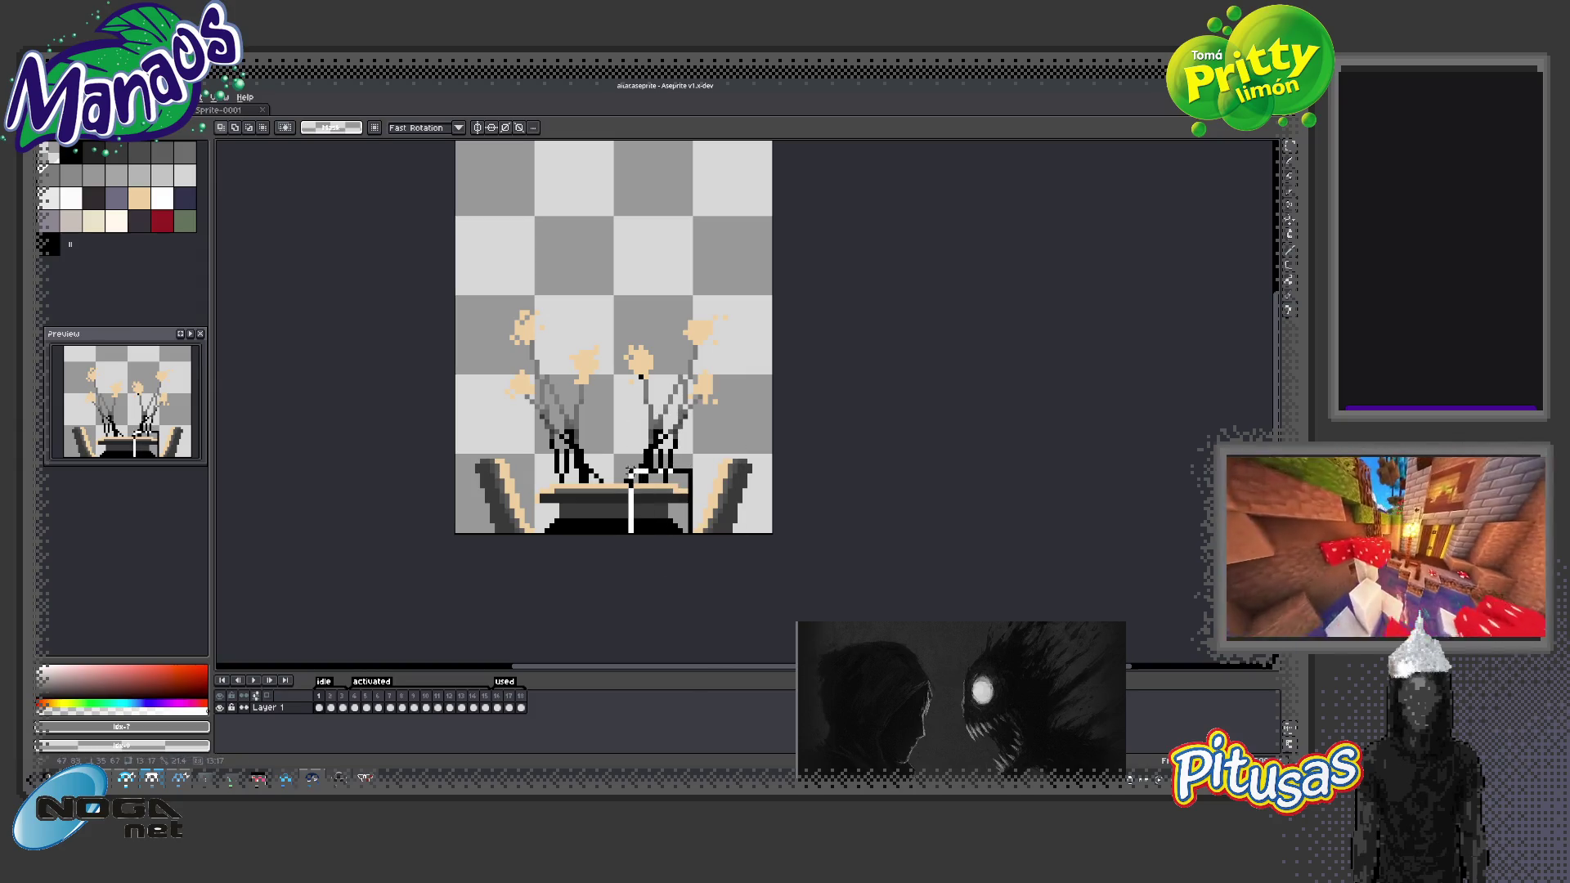
key("ctrl+c")
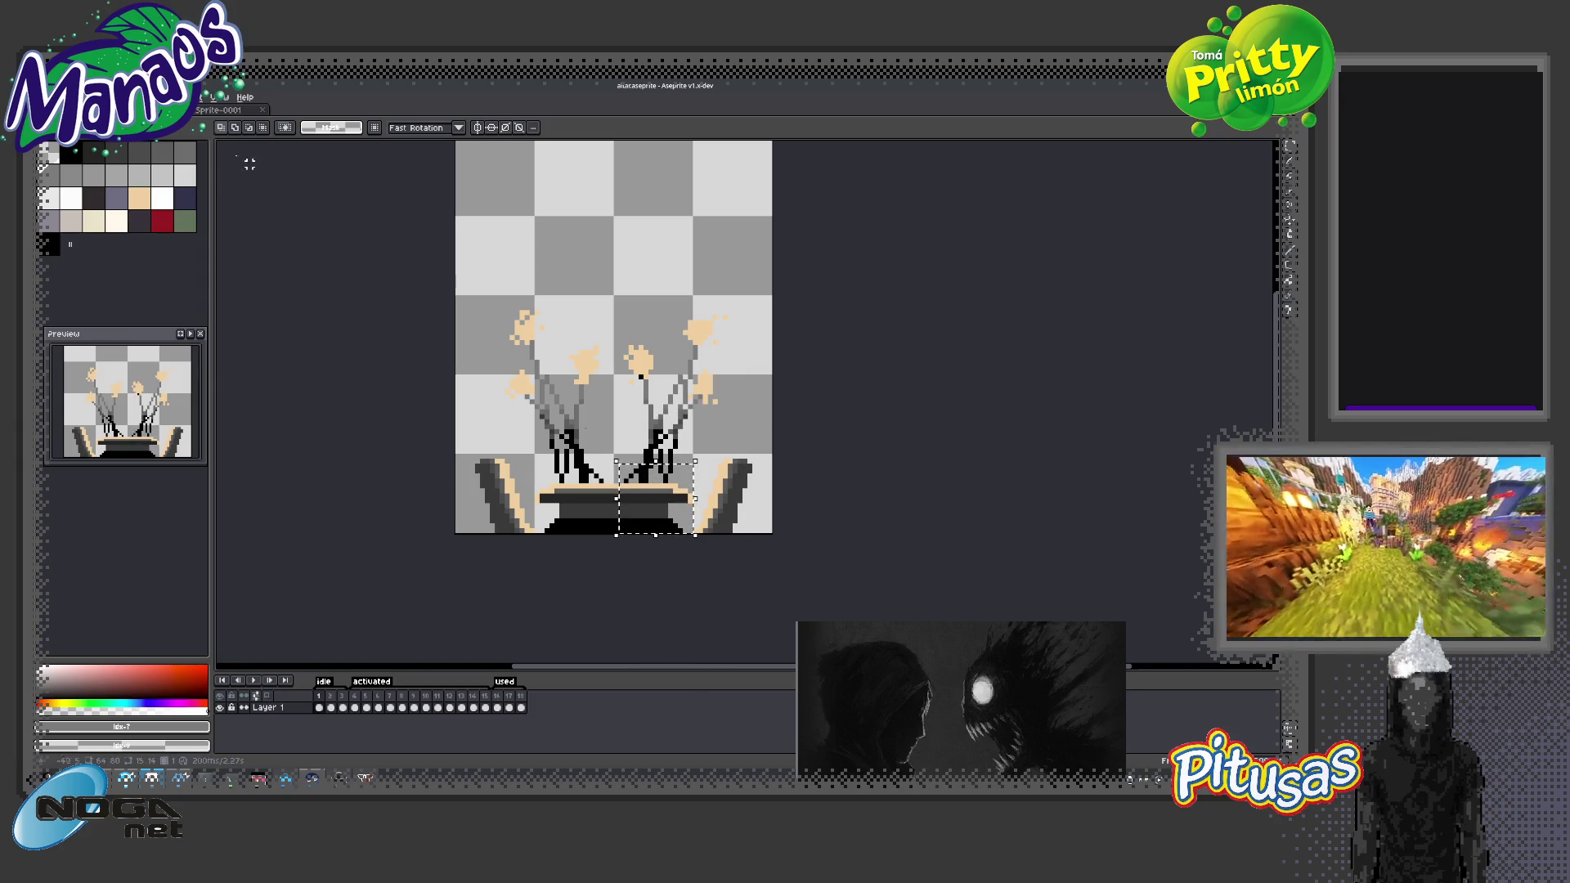
Paste the altar section into Sprite-0001 and fix it at the lower middle
key("ctrl+Tab")
key("ctrl+v")
left_click_drag(783, 431, 689, 445)
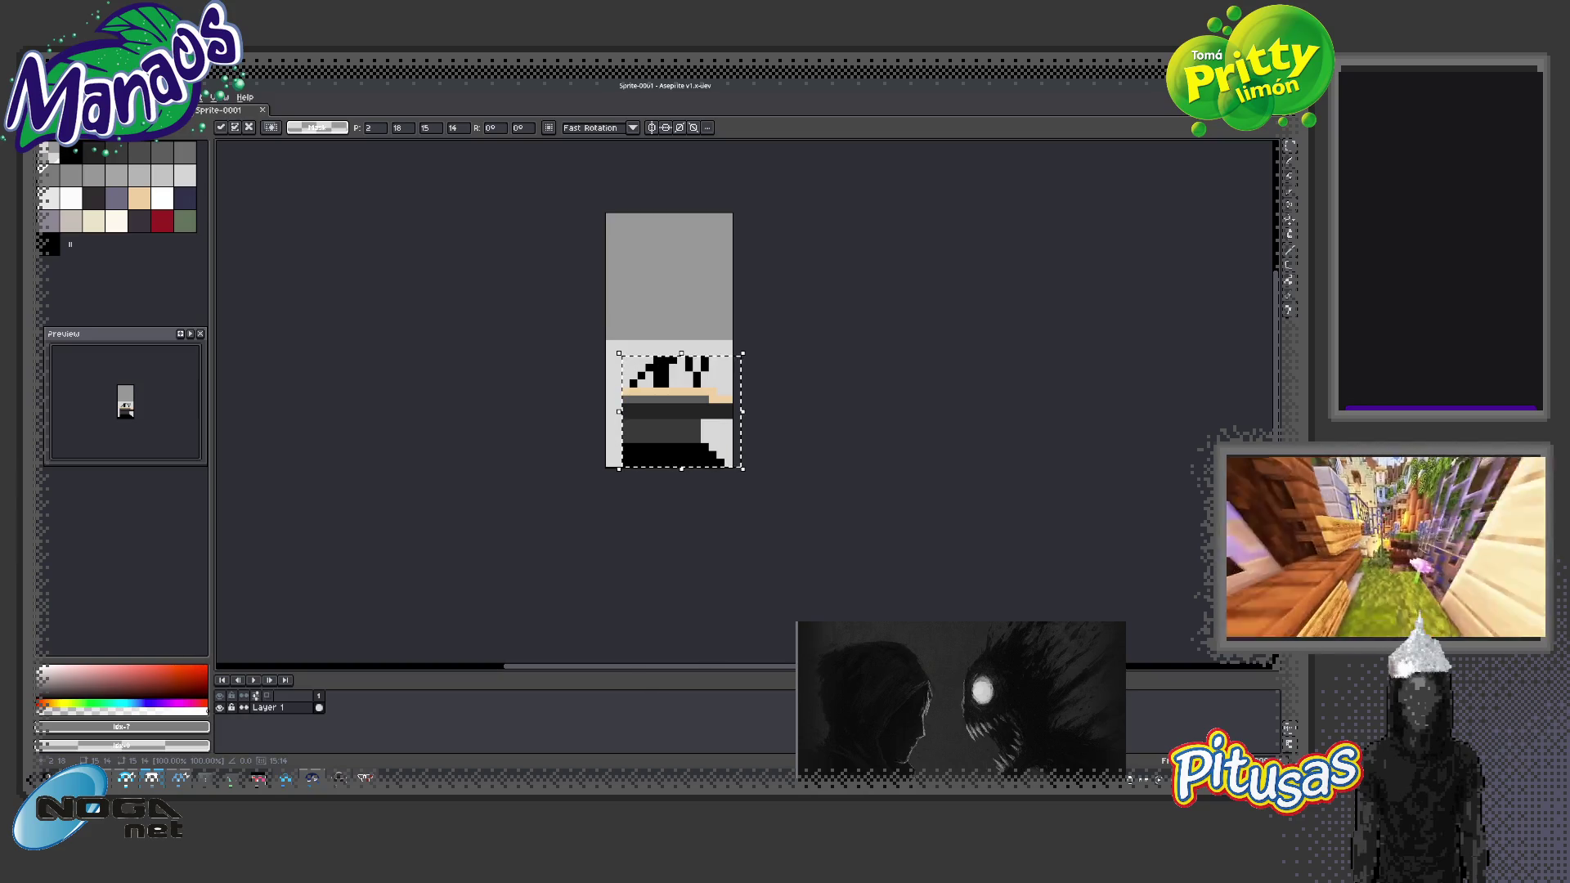
left_click(767, 431)
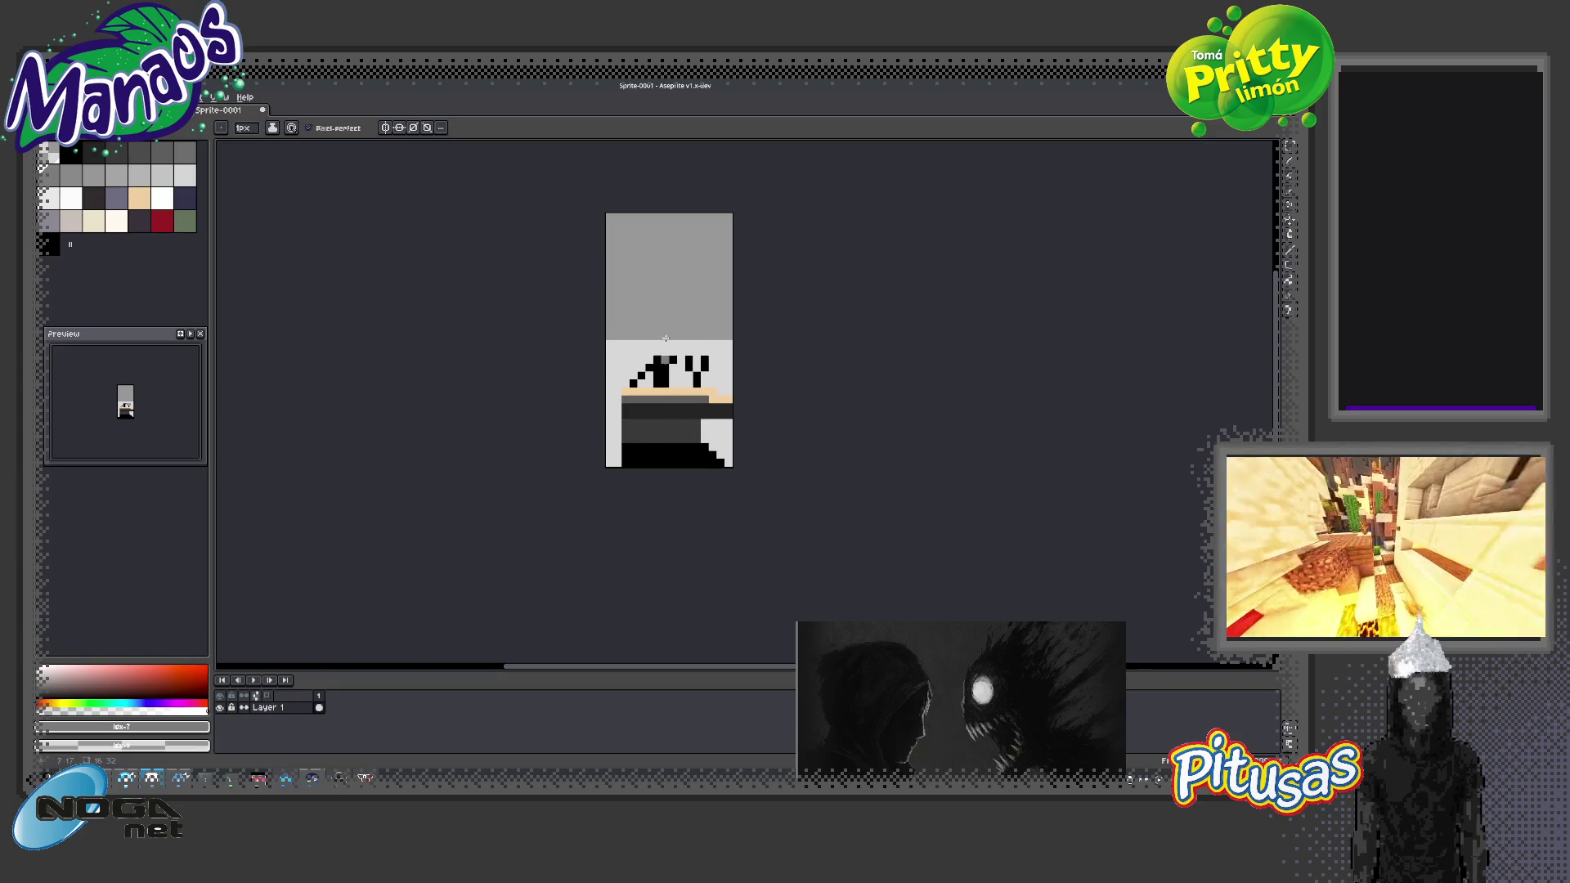
Turn on vertical symmetry and paint mirrored dark pixels on the body
left_click(385, 128)
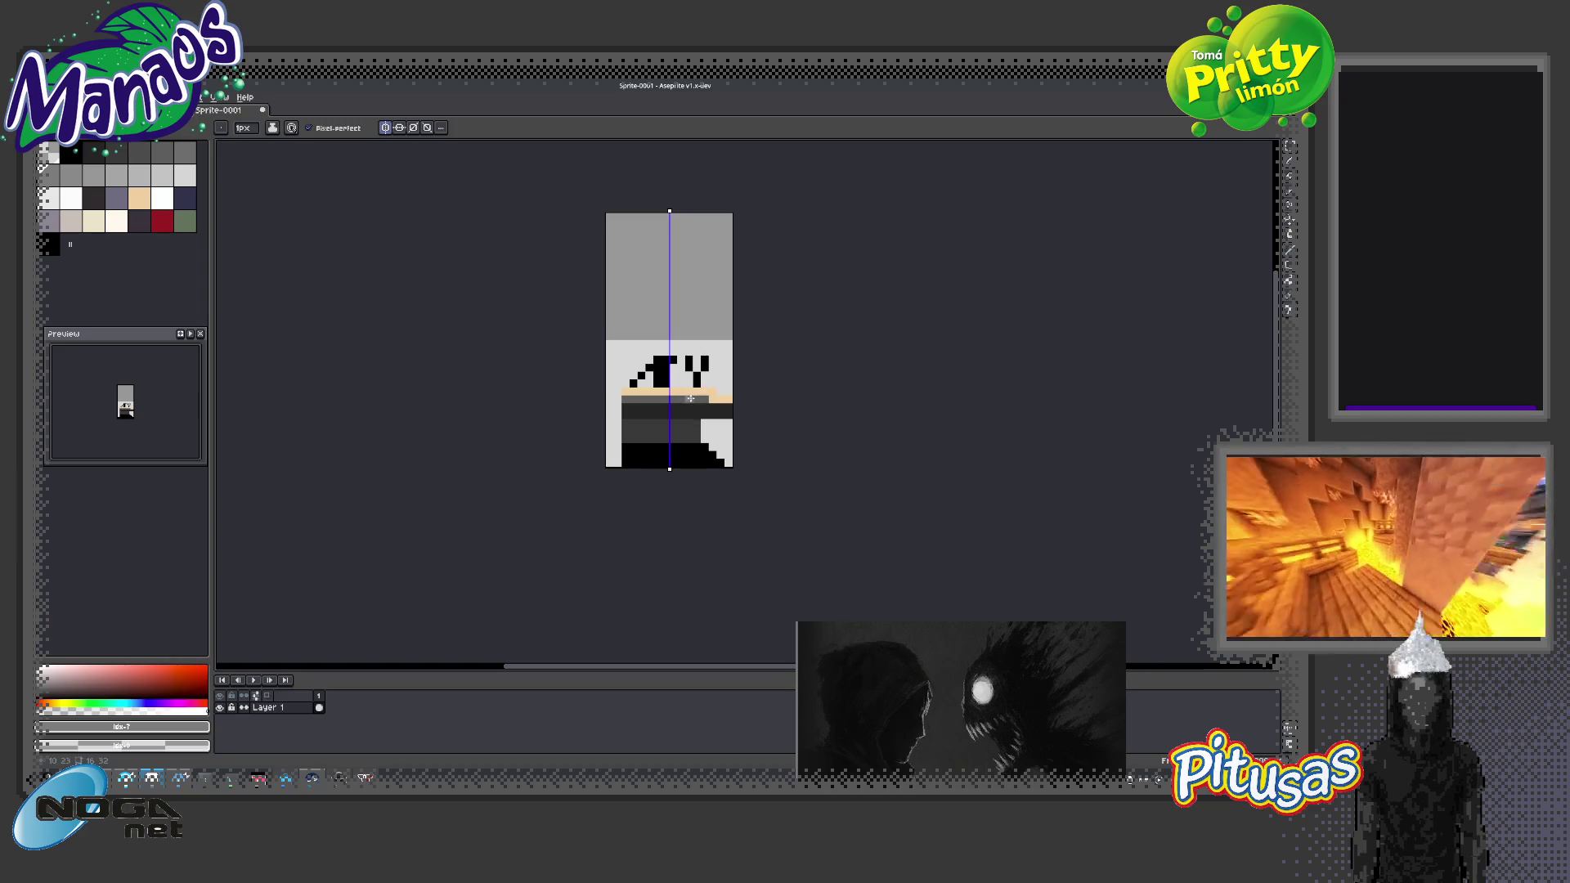
left_click(676, 390, "alt")
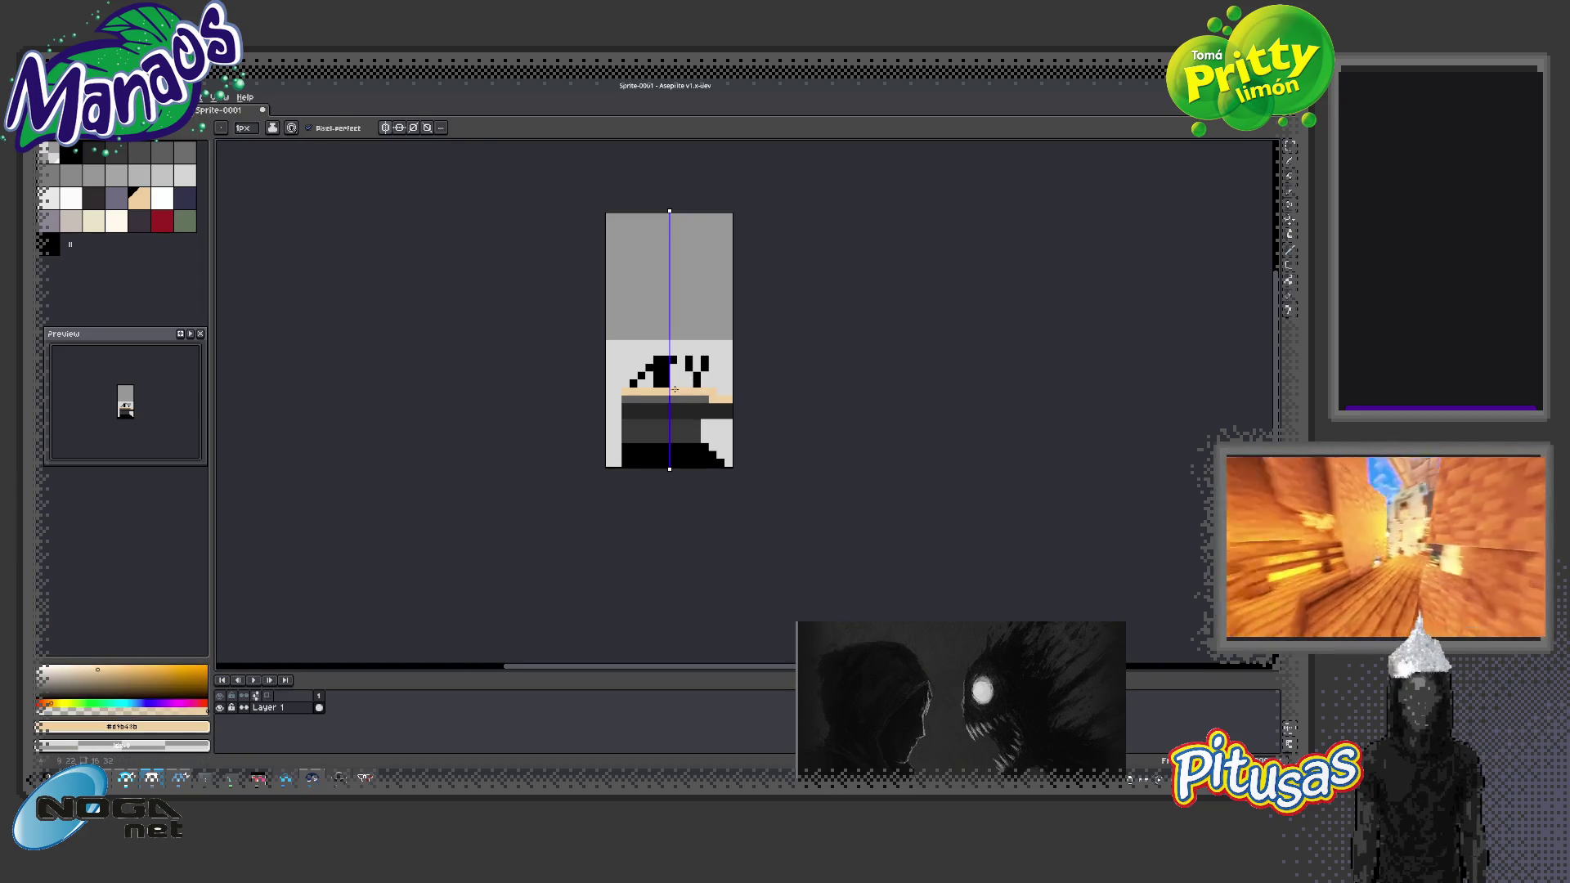
left_click(631, 411, "alt")
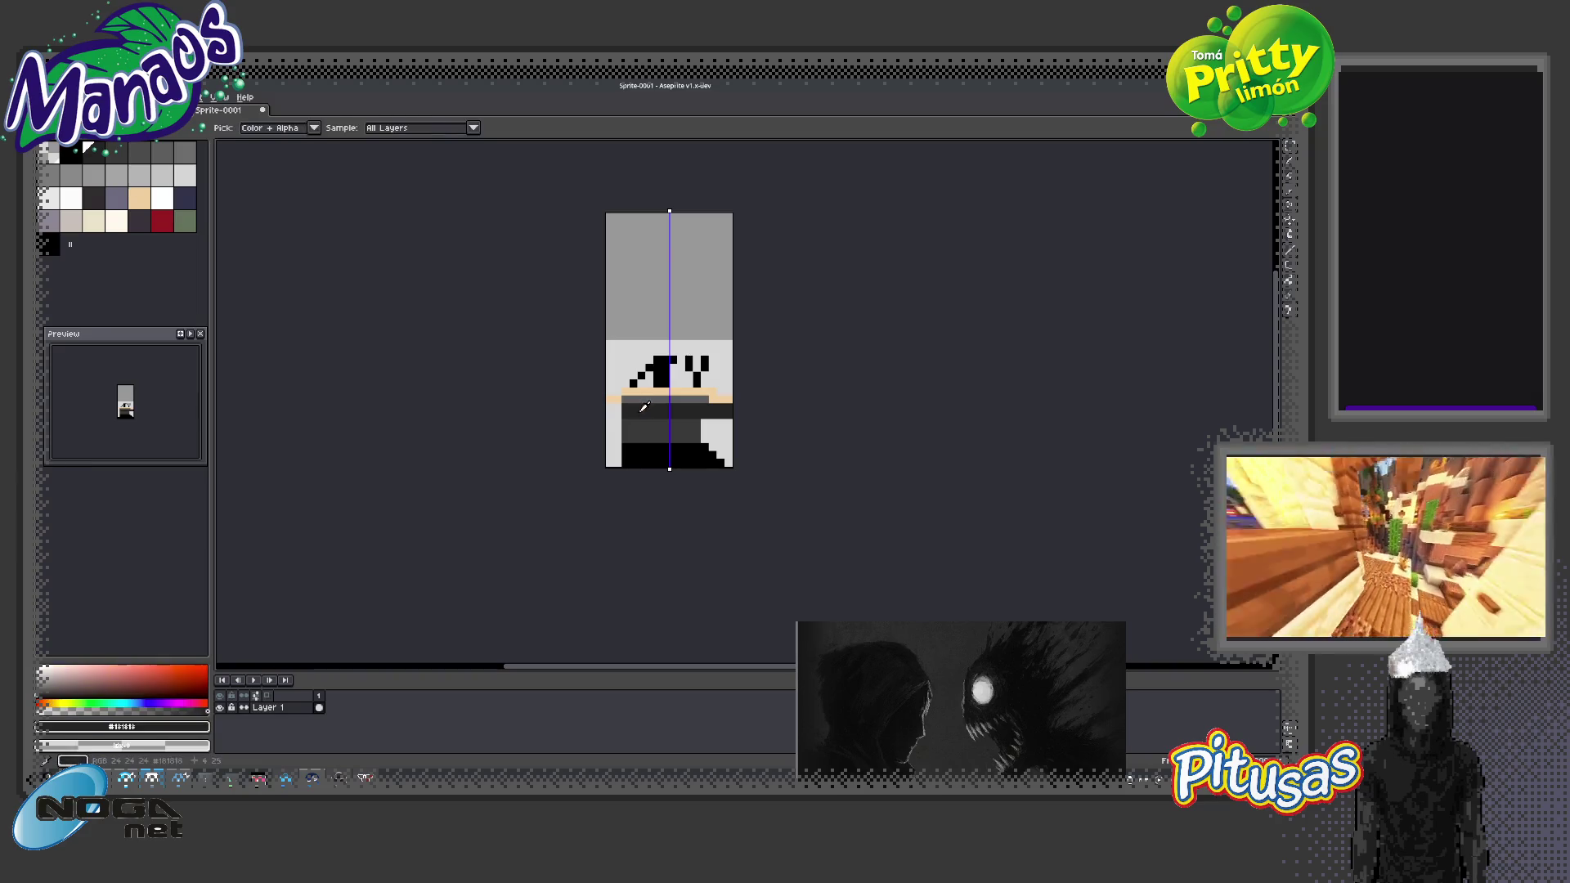
left_click(617, 416, "alt")
left_click(617, 422)
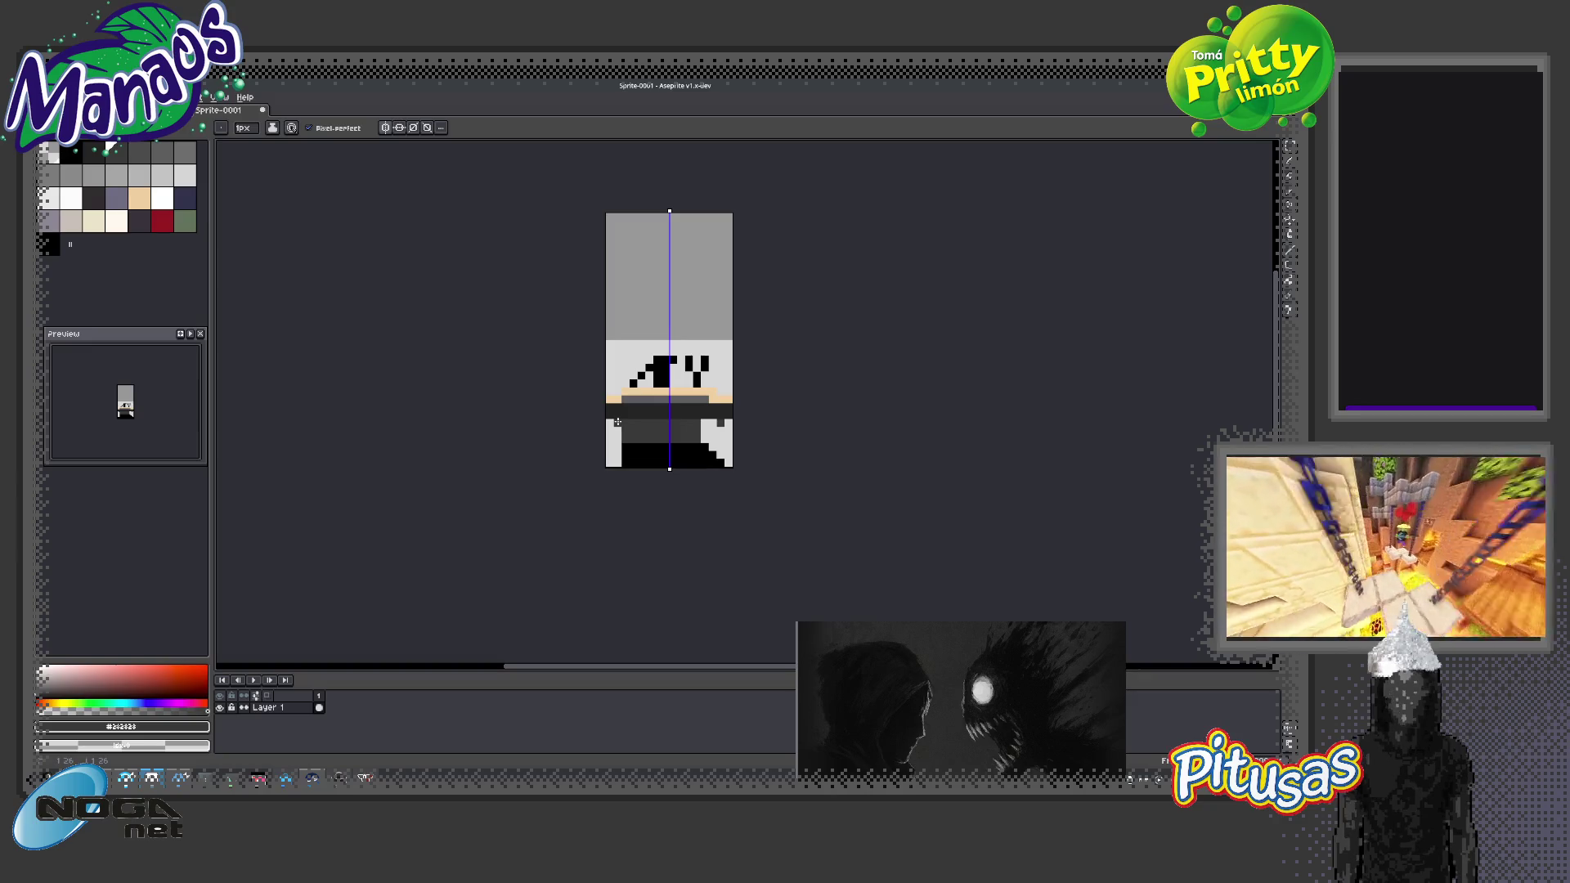
Undo and redo the painting, shrink the brush, and return to the 1px pencil
key("e")
key("ctrl+z")
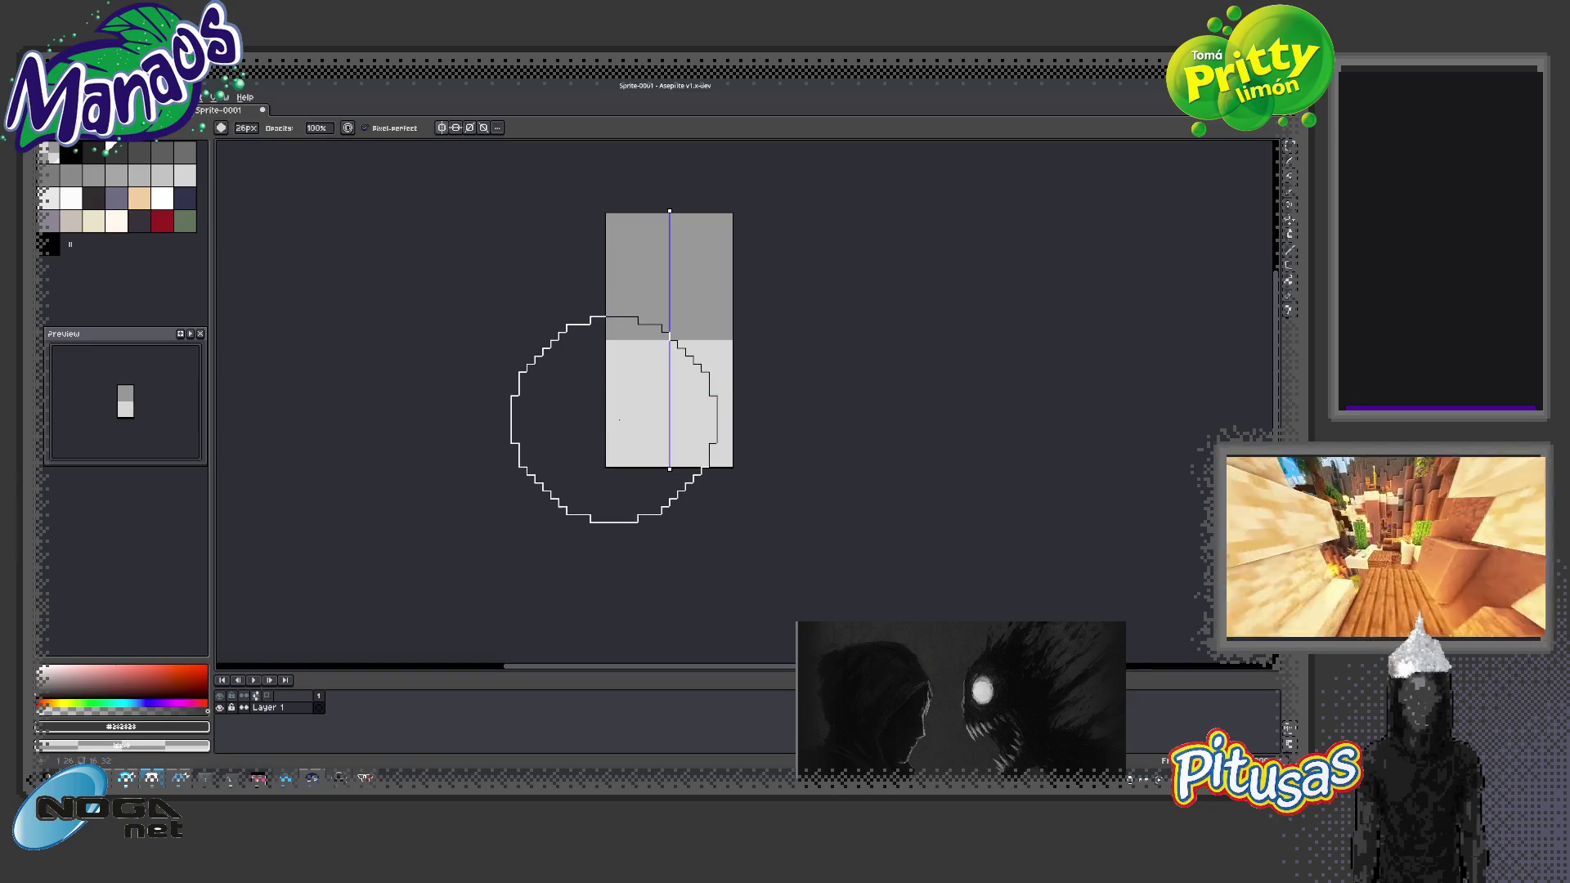
key("ctrl+y")
key("minus")
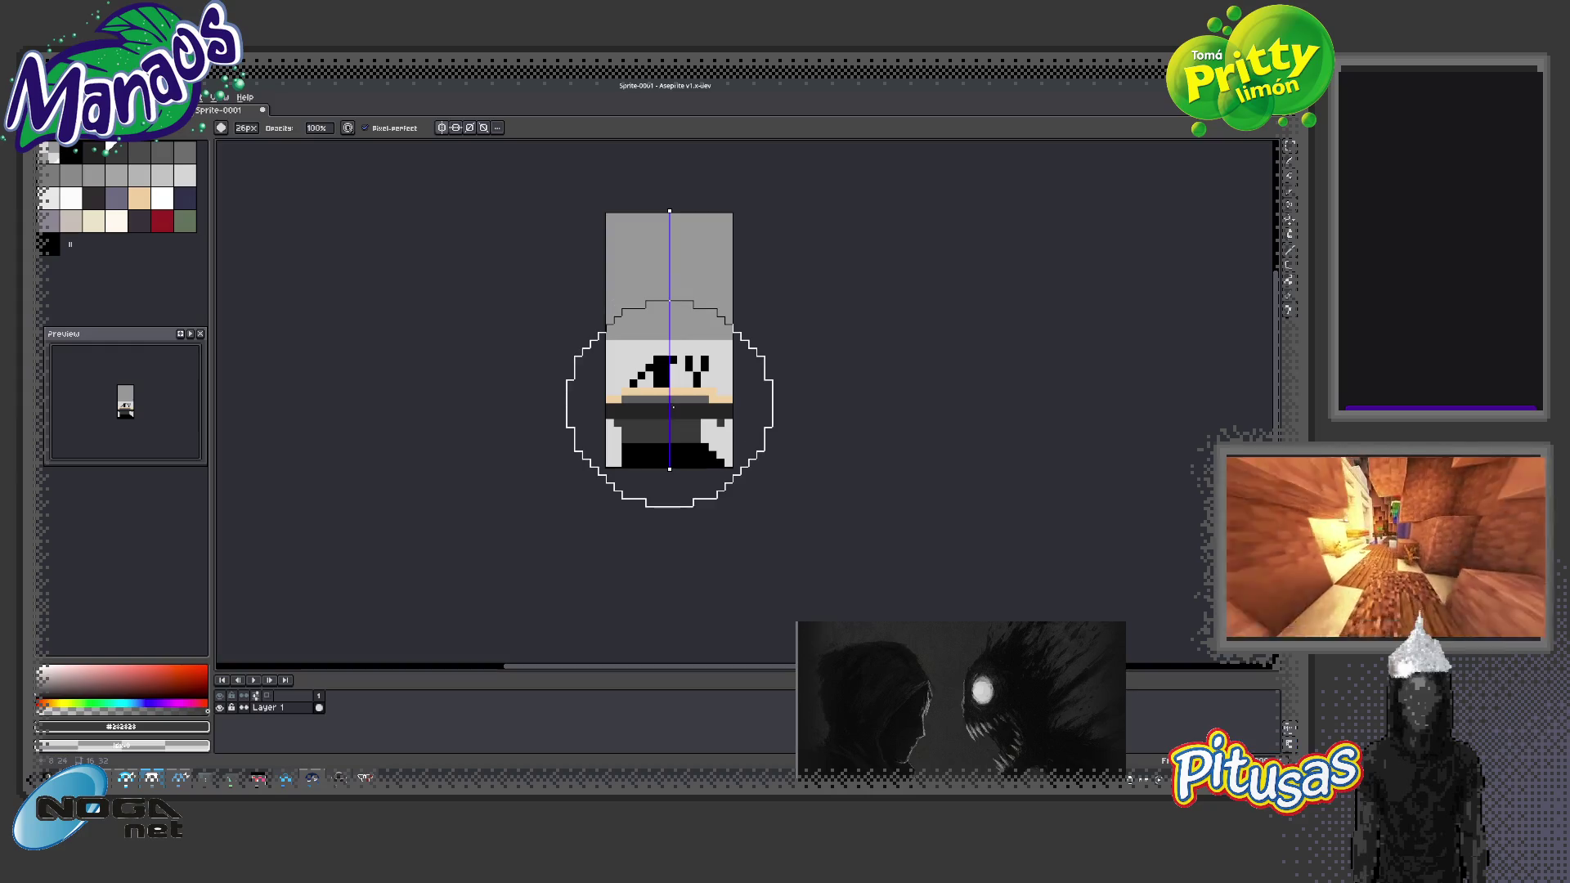
key("b")
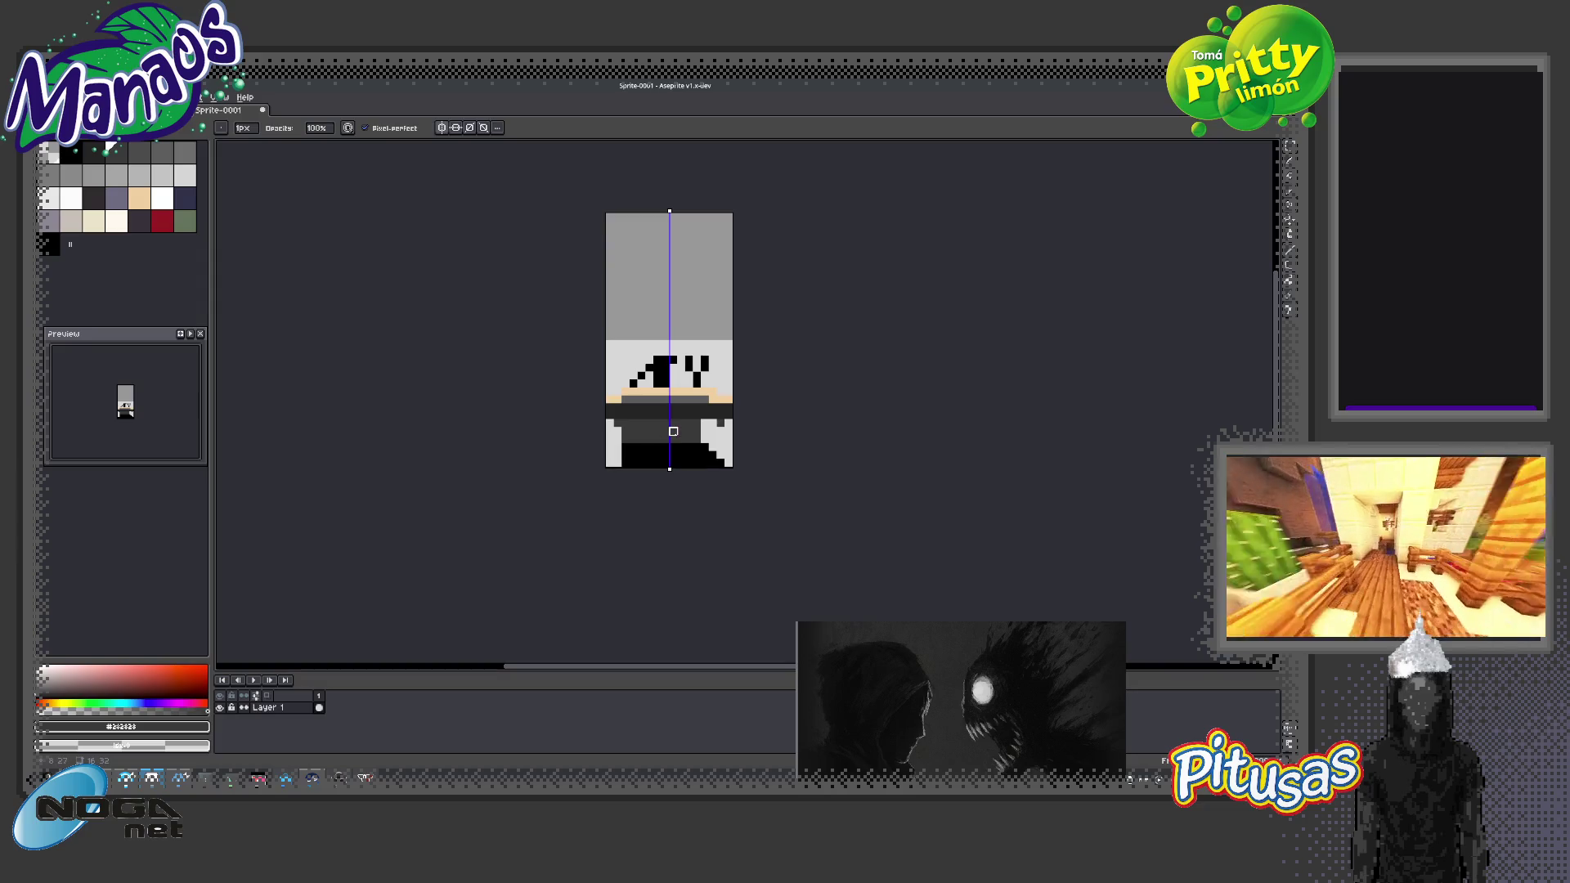
key("e")
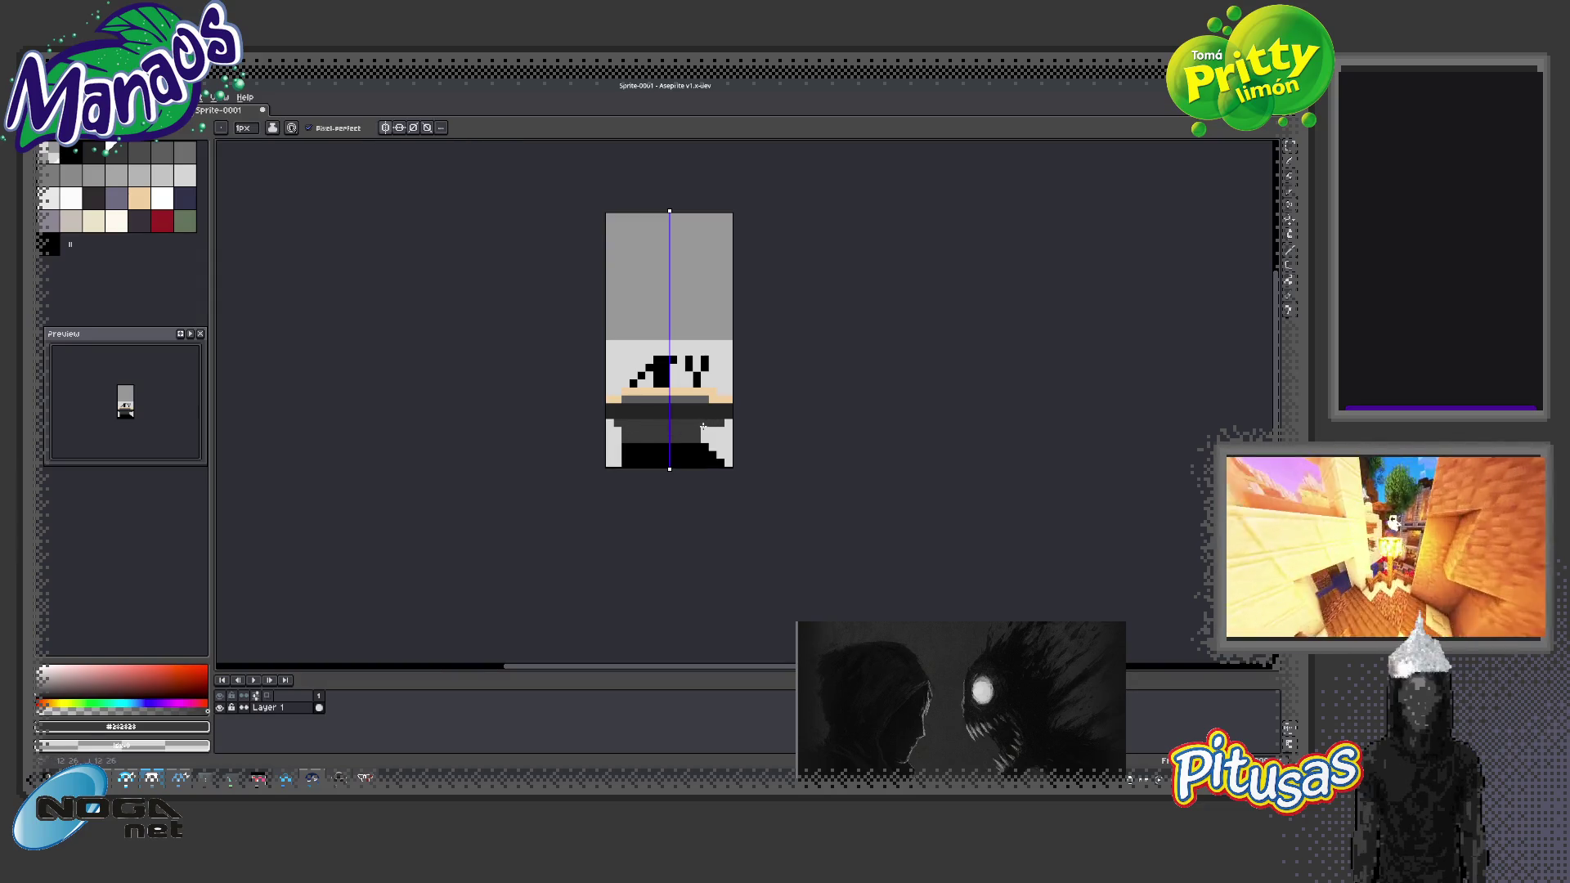
key("b")
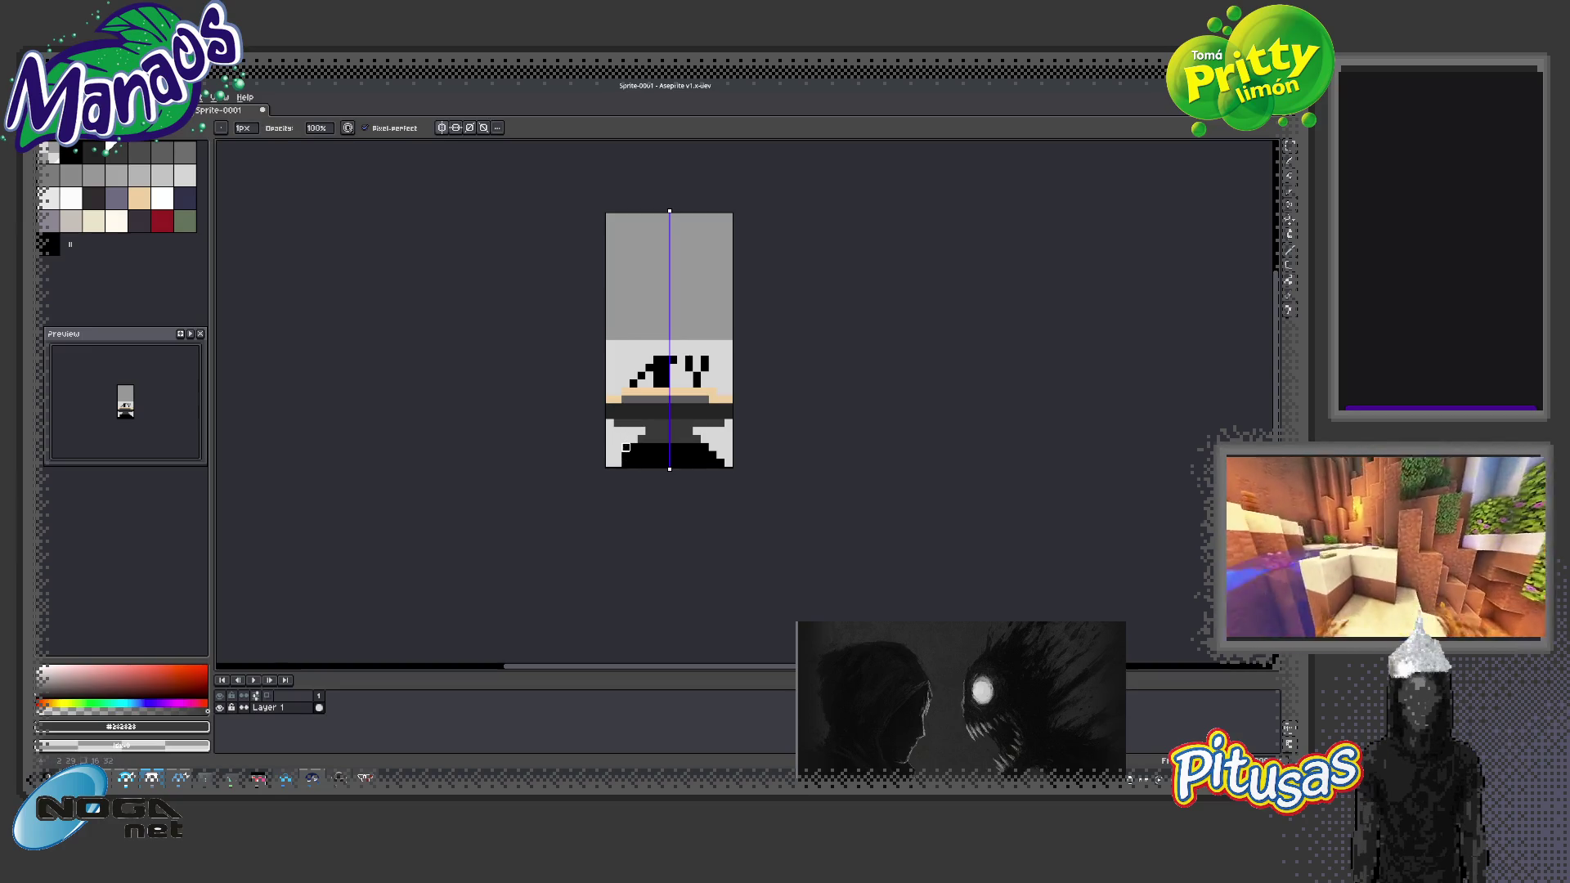
Turn the dark band's outer edge pixels light grey and erase black edge and face marks
mouse_move(626, 448)
left_mouse_down()
mouse_move(626, 466)
mouse_move(642, 454)
left_mouse_up()
left_click(650, 446)
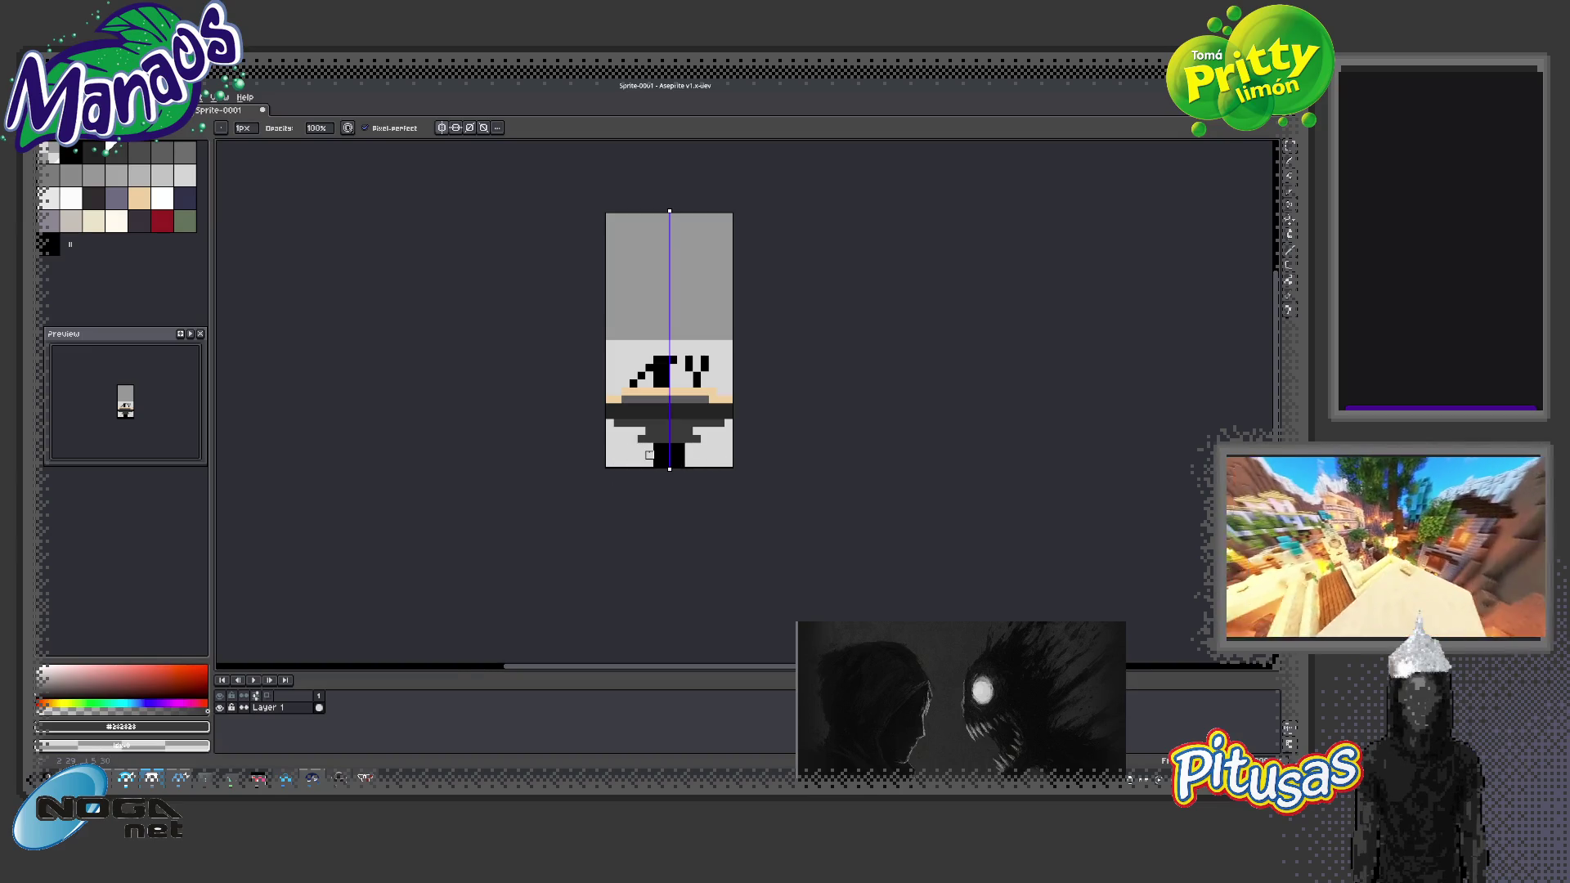
key("e")
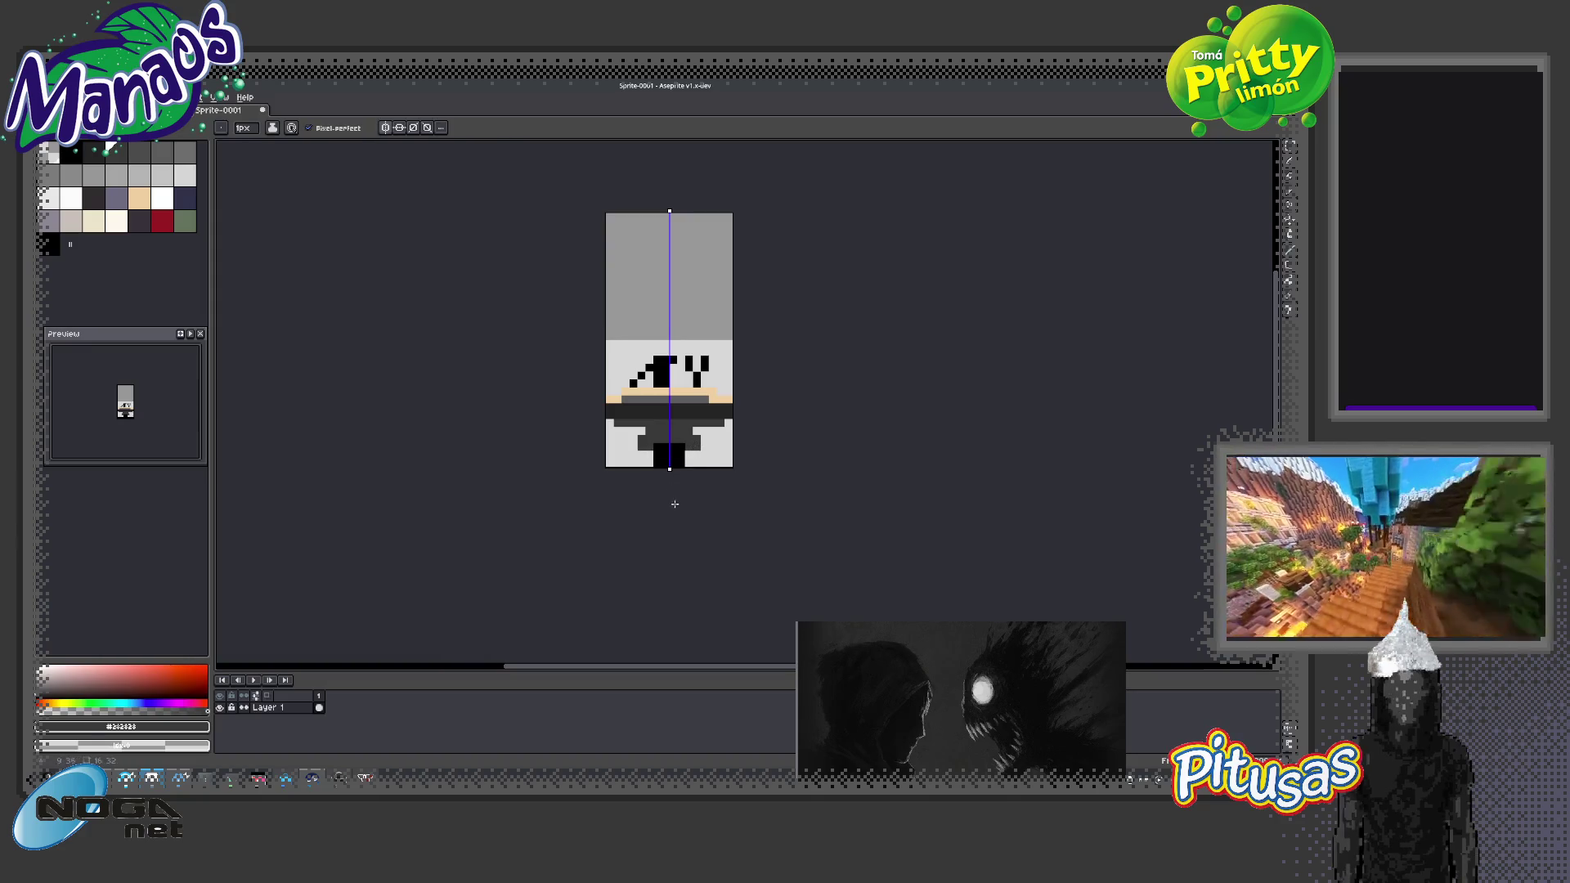
left_click_drag(657, 420, 668, 447)
key("b")
left_click(620, 438)
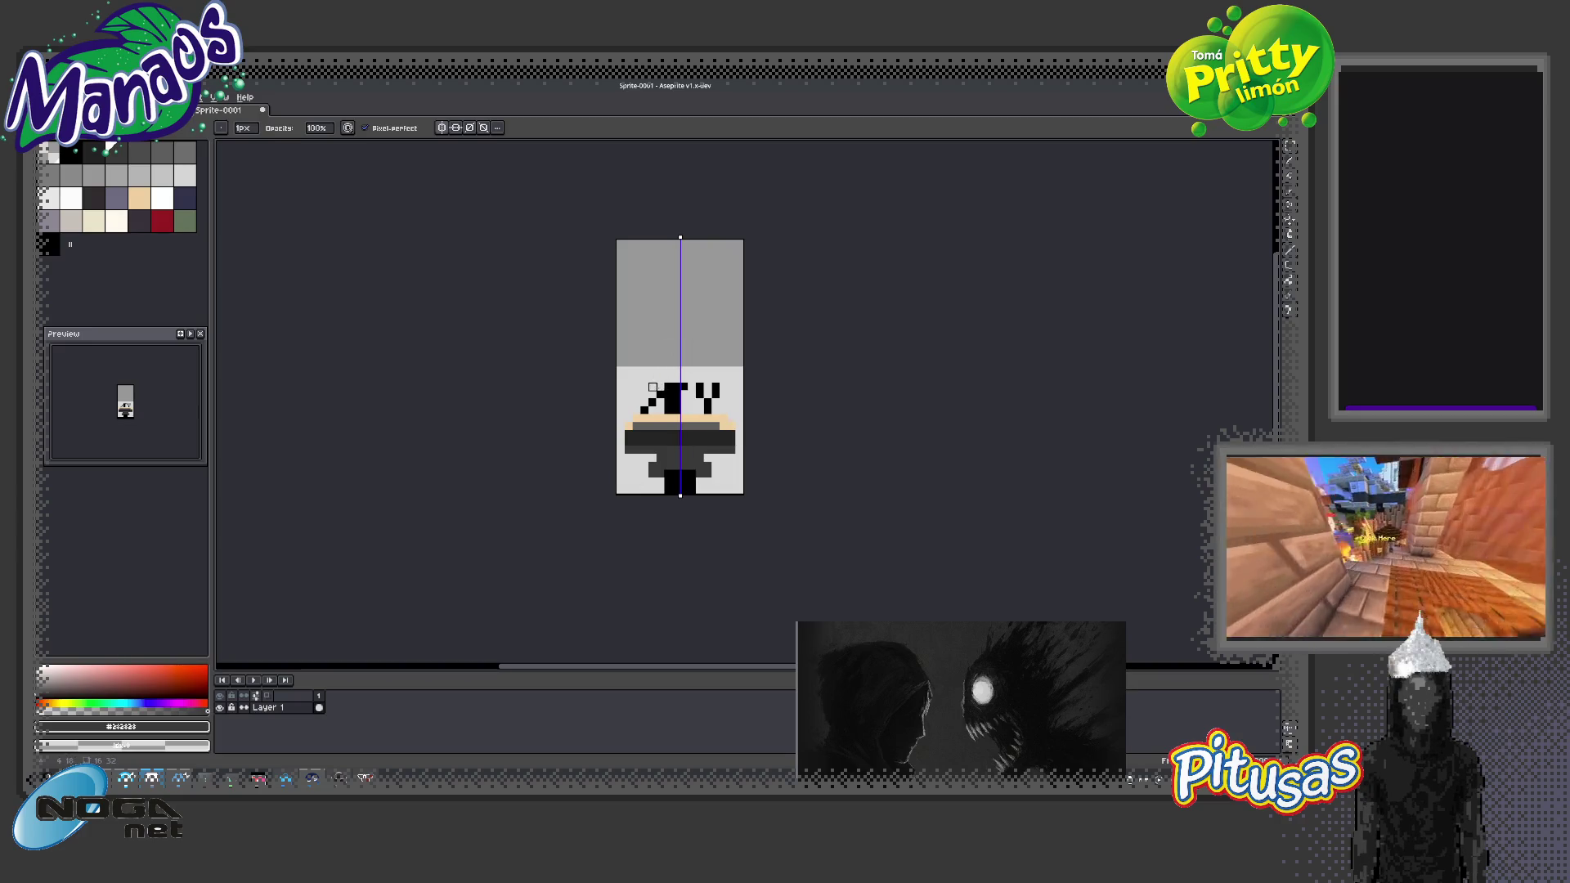
left_click_drag(668, 394, 651, 403)
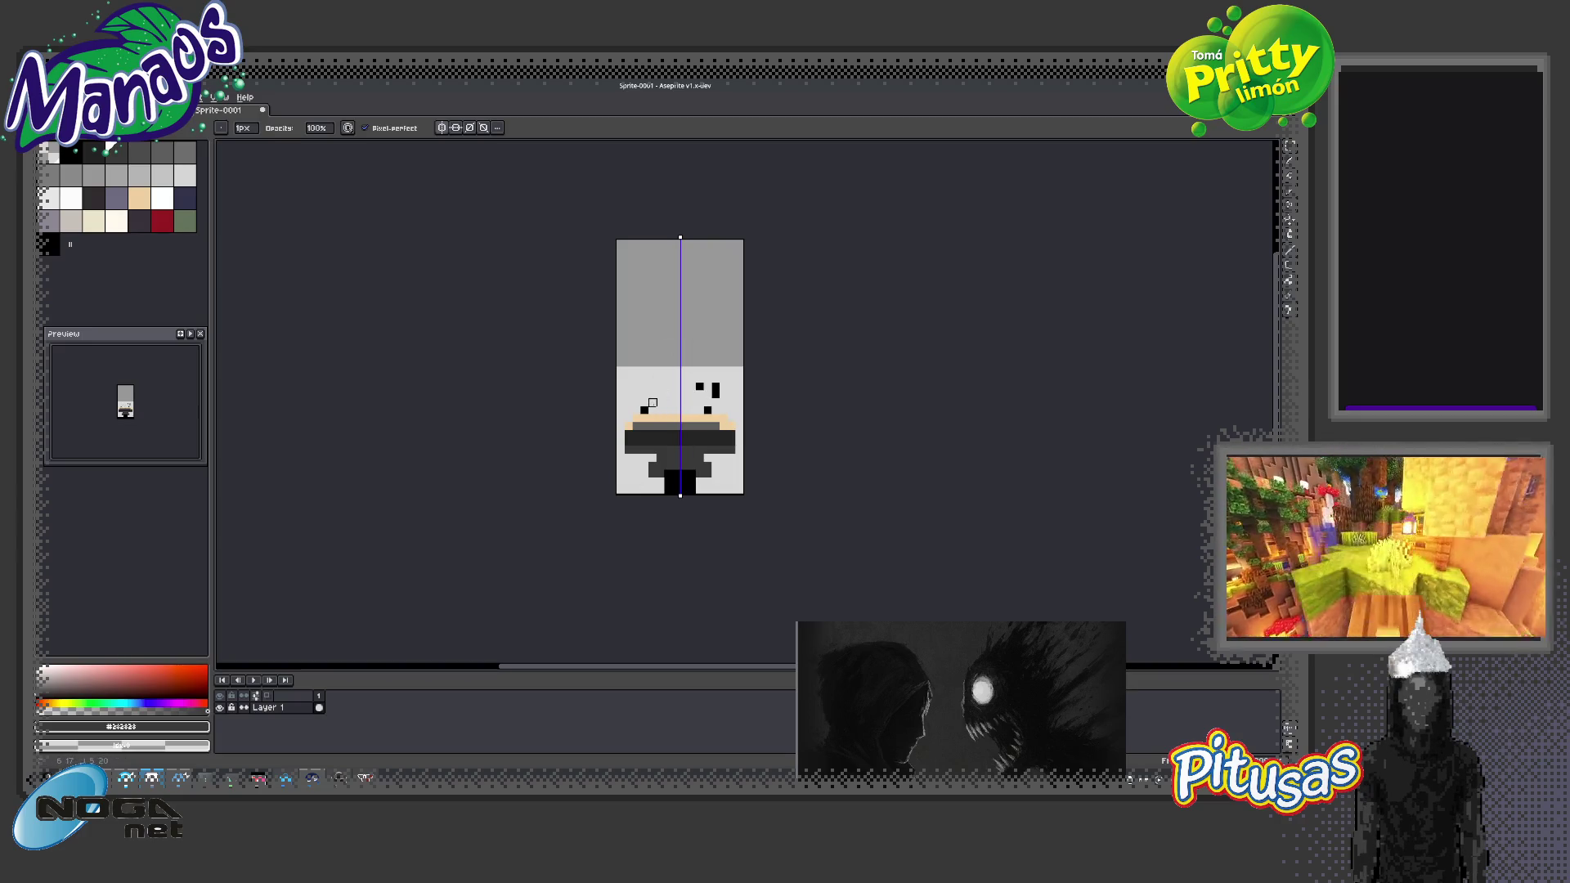
Draw a mirrored black vertical frame stroke and add cream pixels on the face and band
key("b")
left_click_drag(713, 408, 714, 384)
key("e")
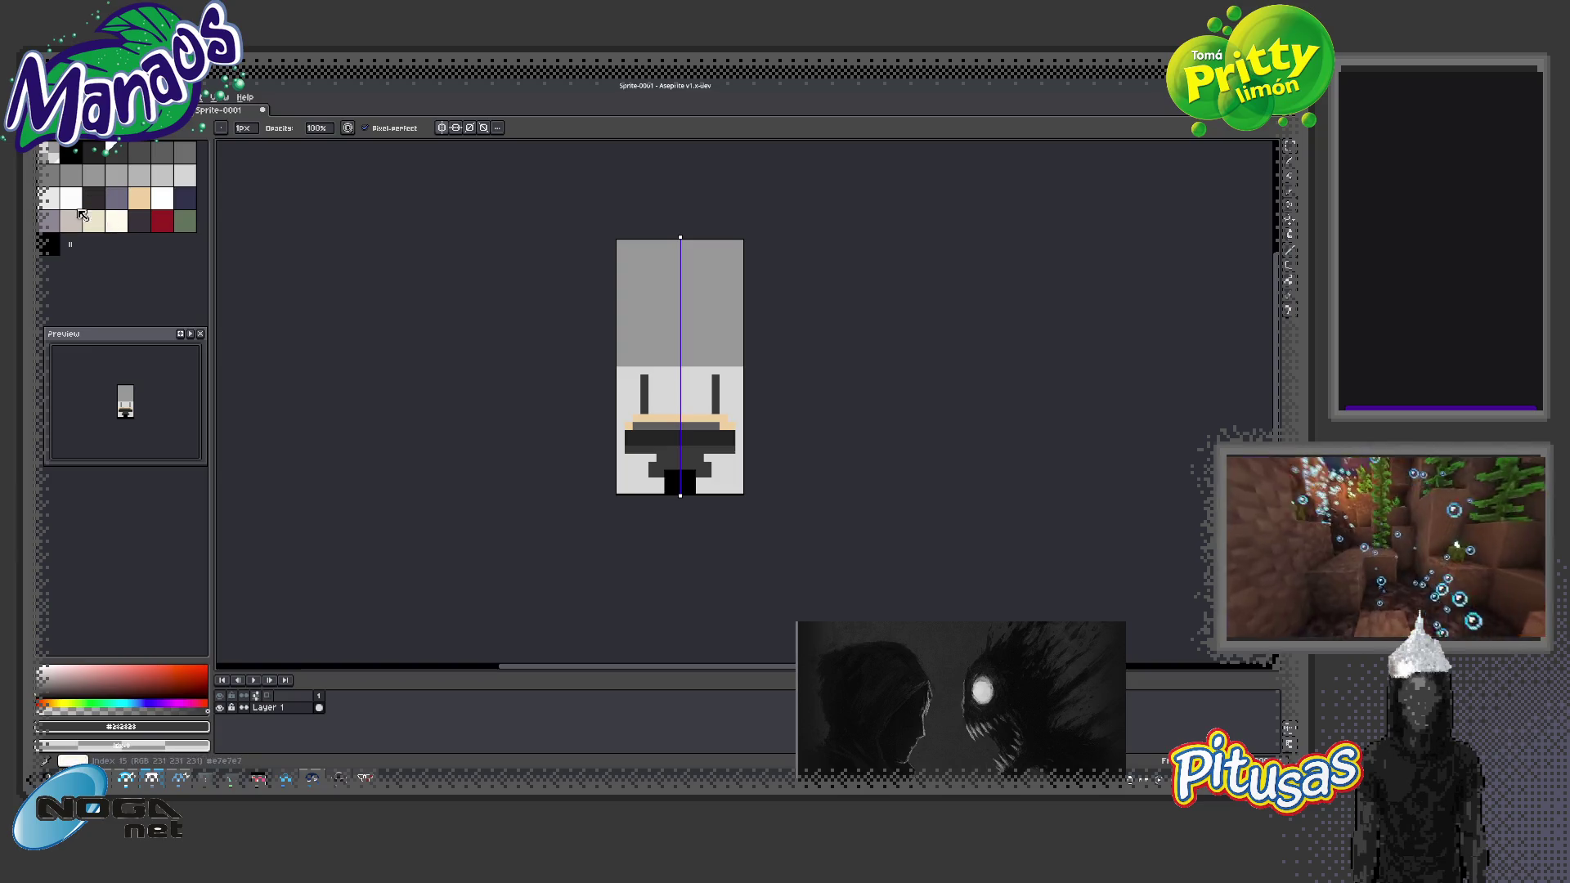
left_click(93, 221)
key("b")
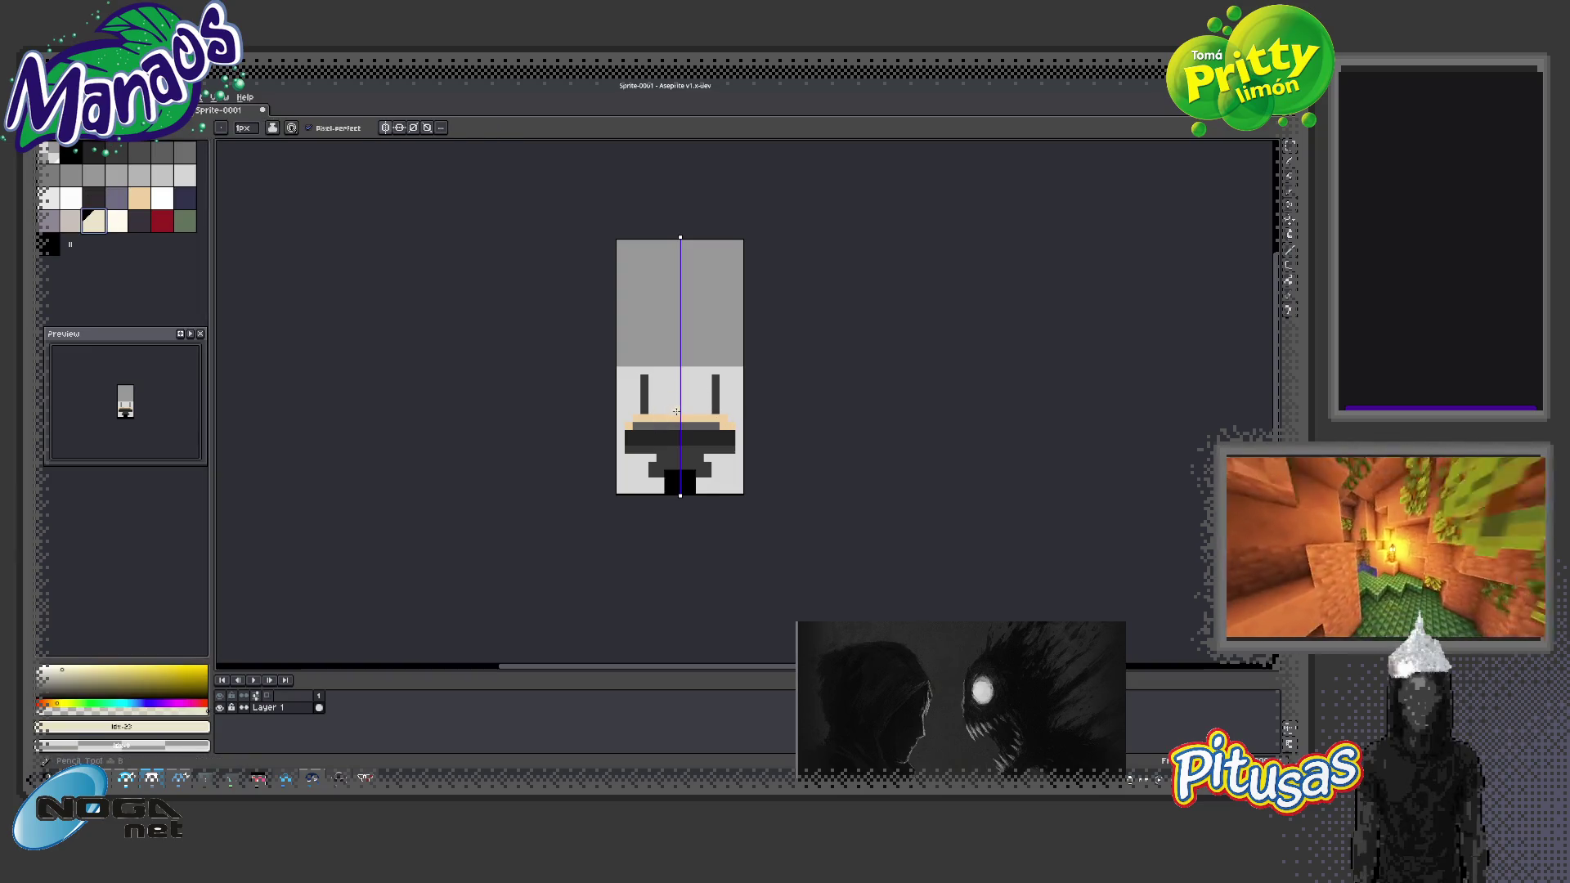
left_click(683, 407)
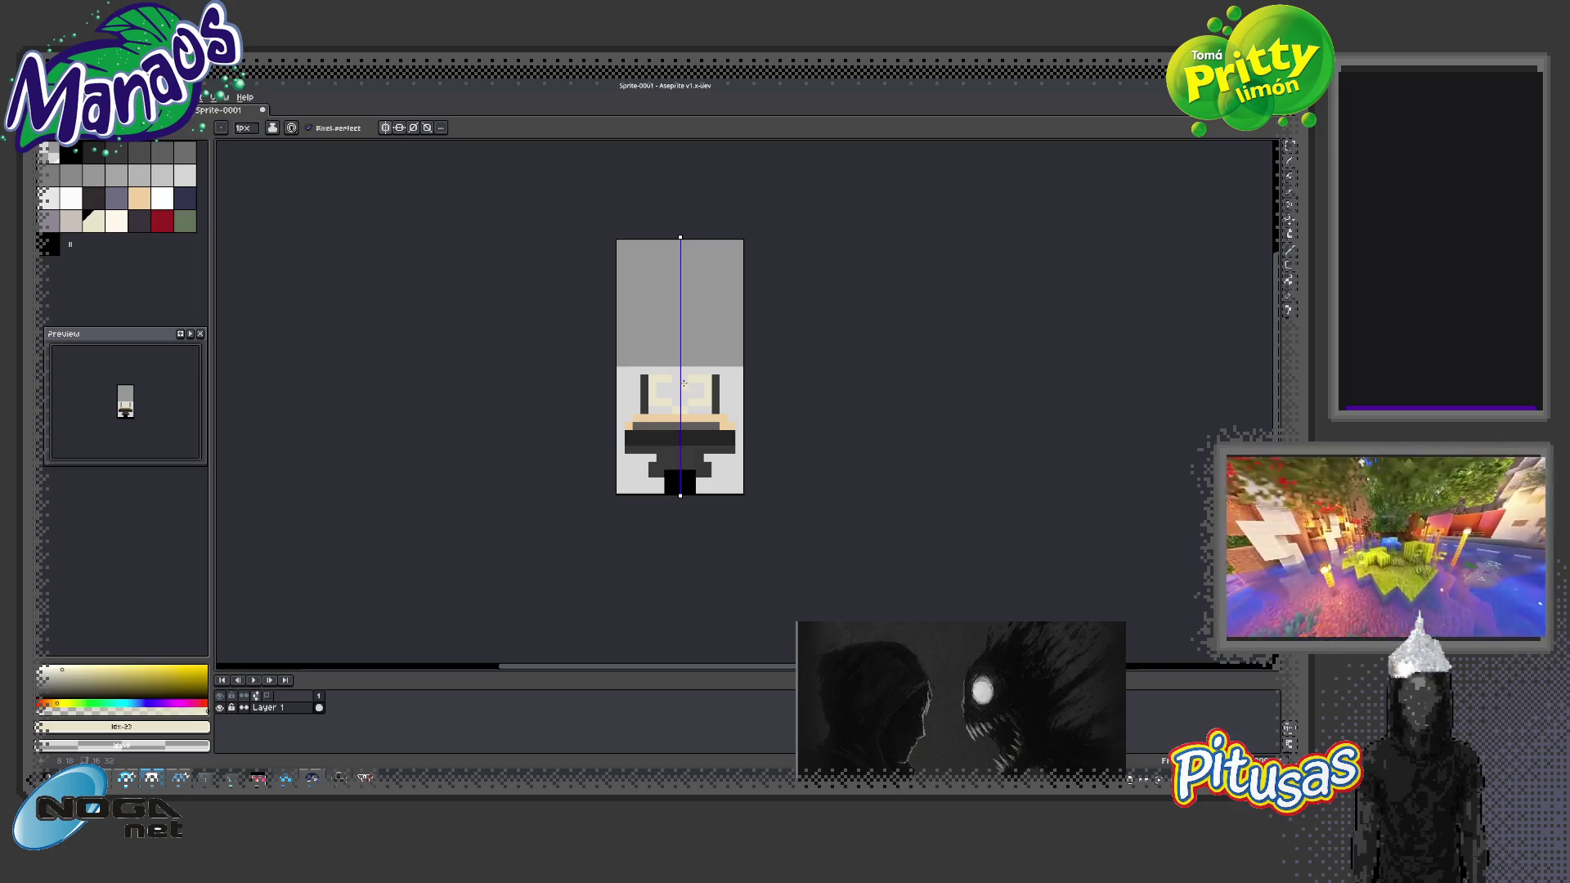
left_click(667, 444)
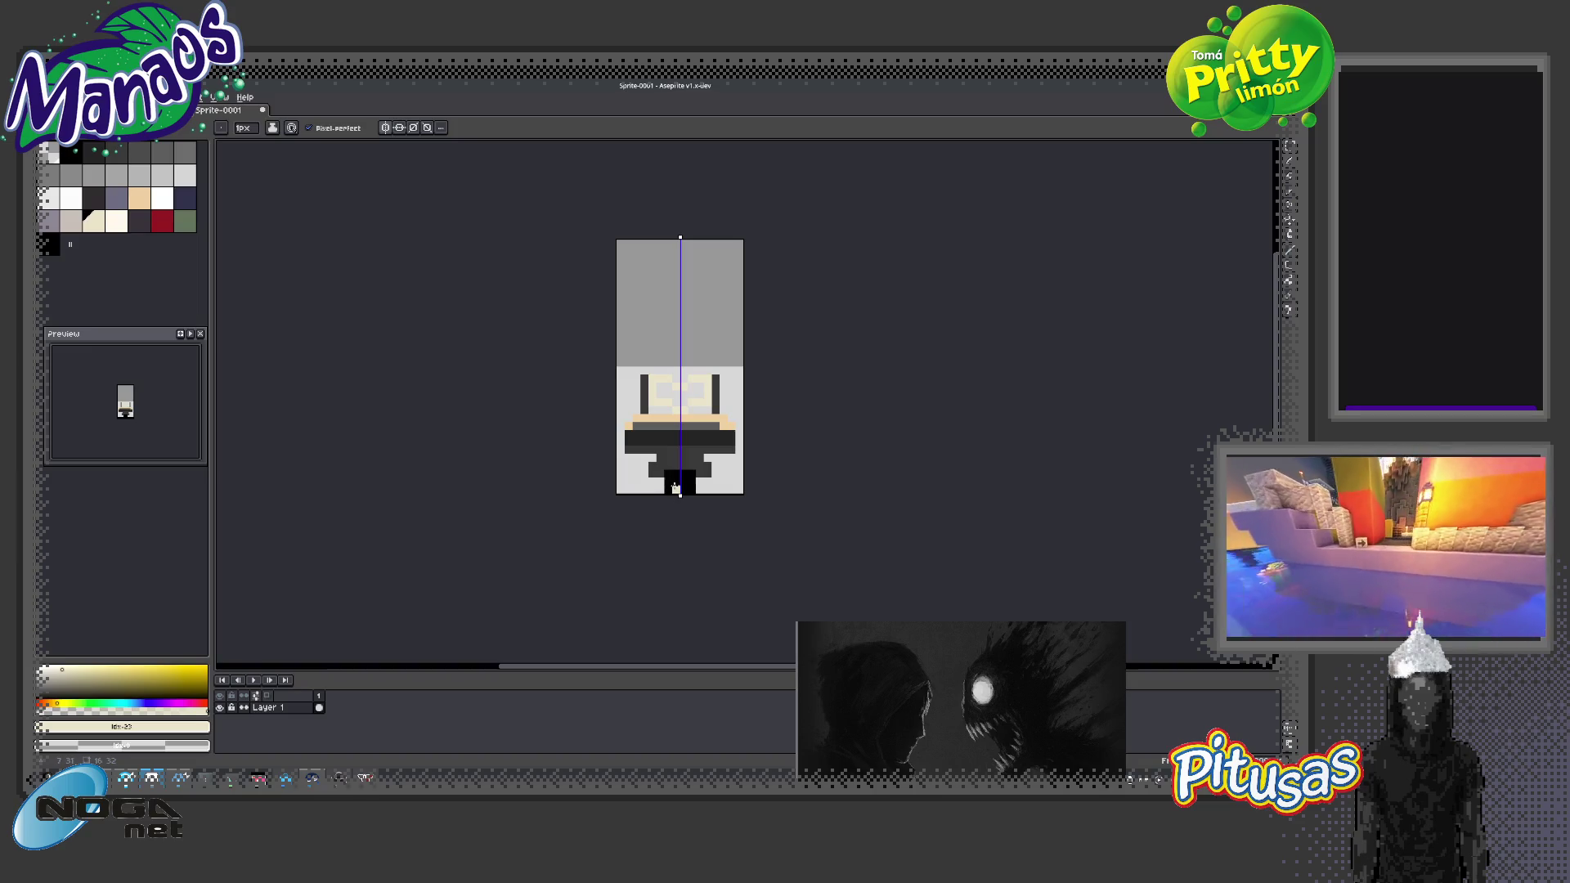
Turn off symmetry and fill both glasses lenses with white
left_click(385, 127)
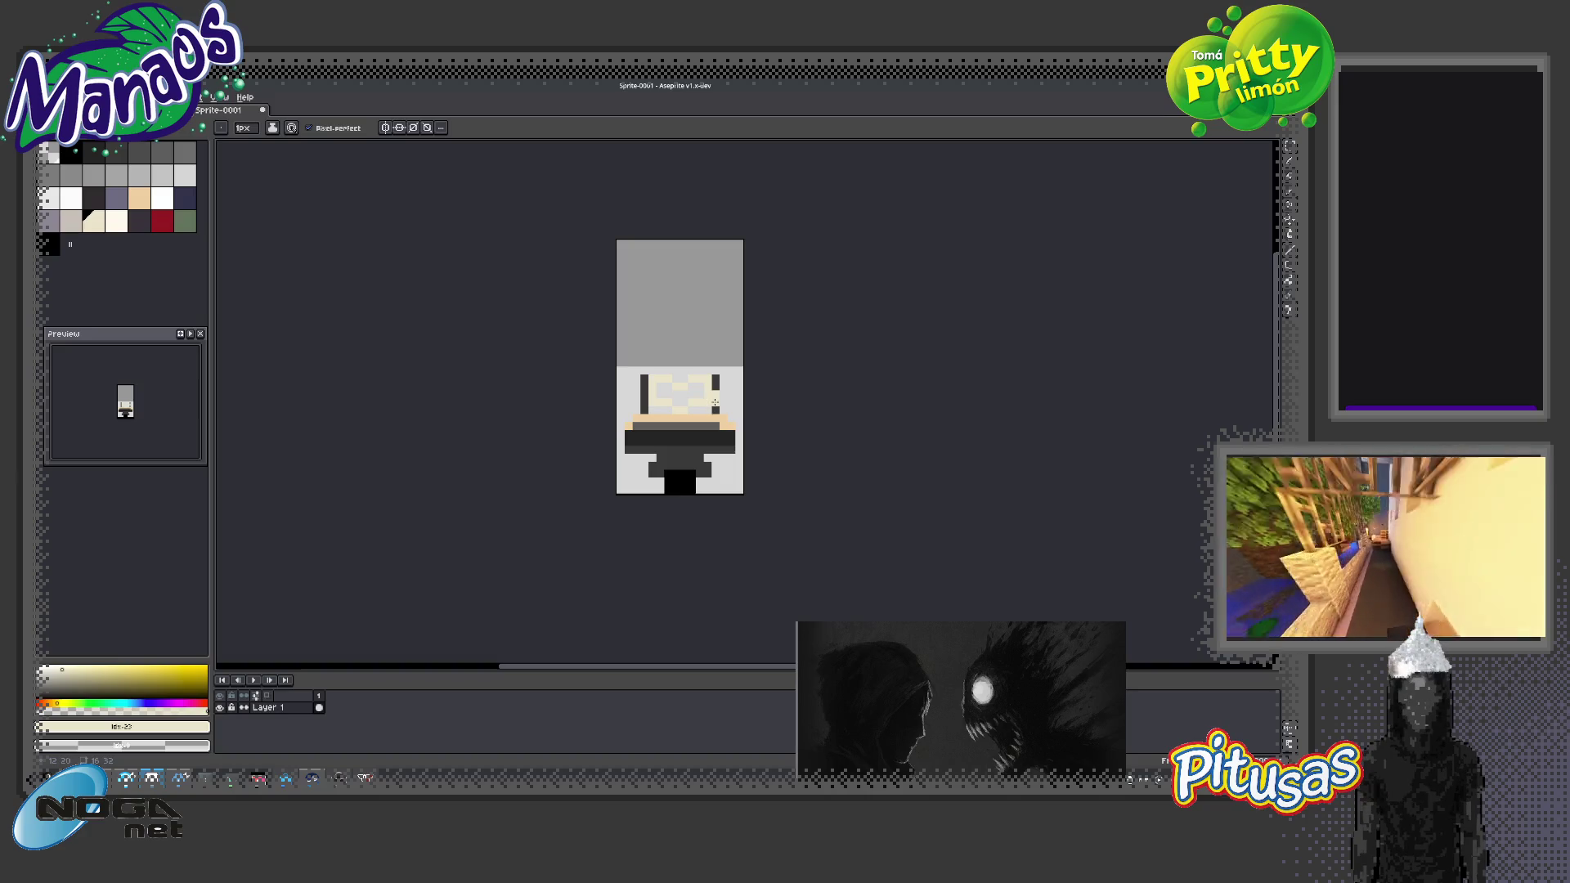
left_click(716, 432, "alt")
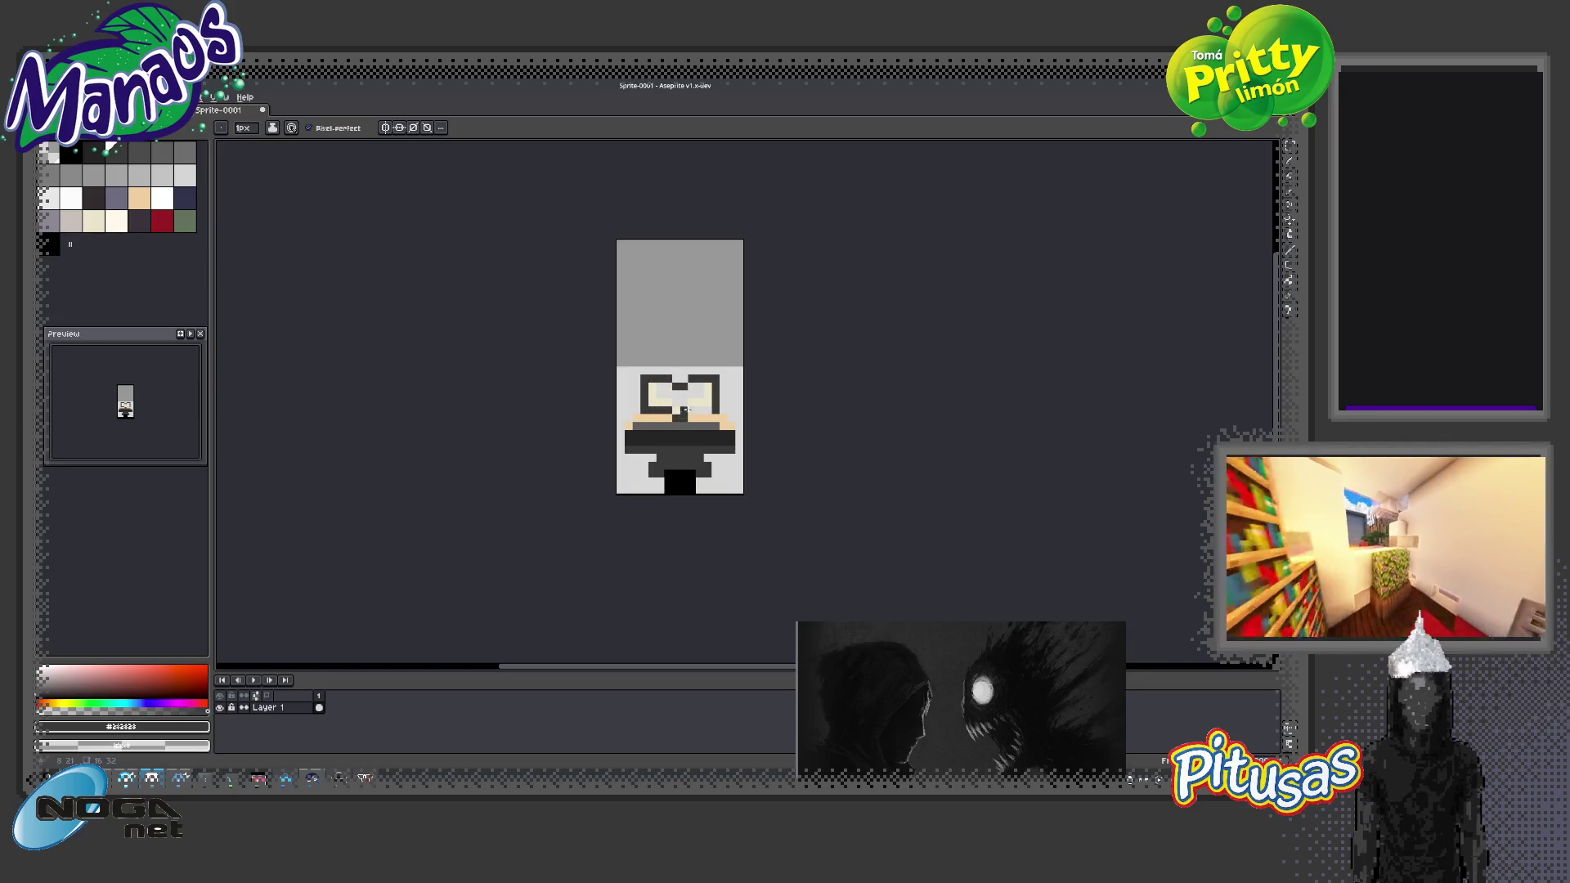
left_click(162, 198)
key("g")
left_click(690, 400)
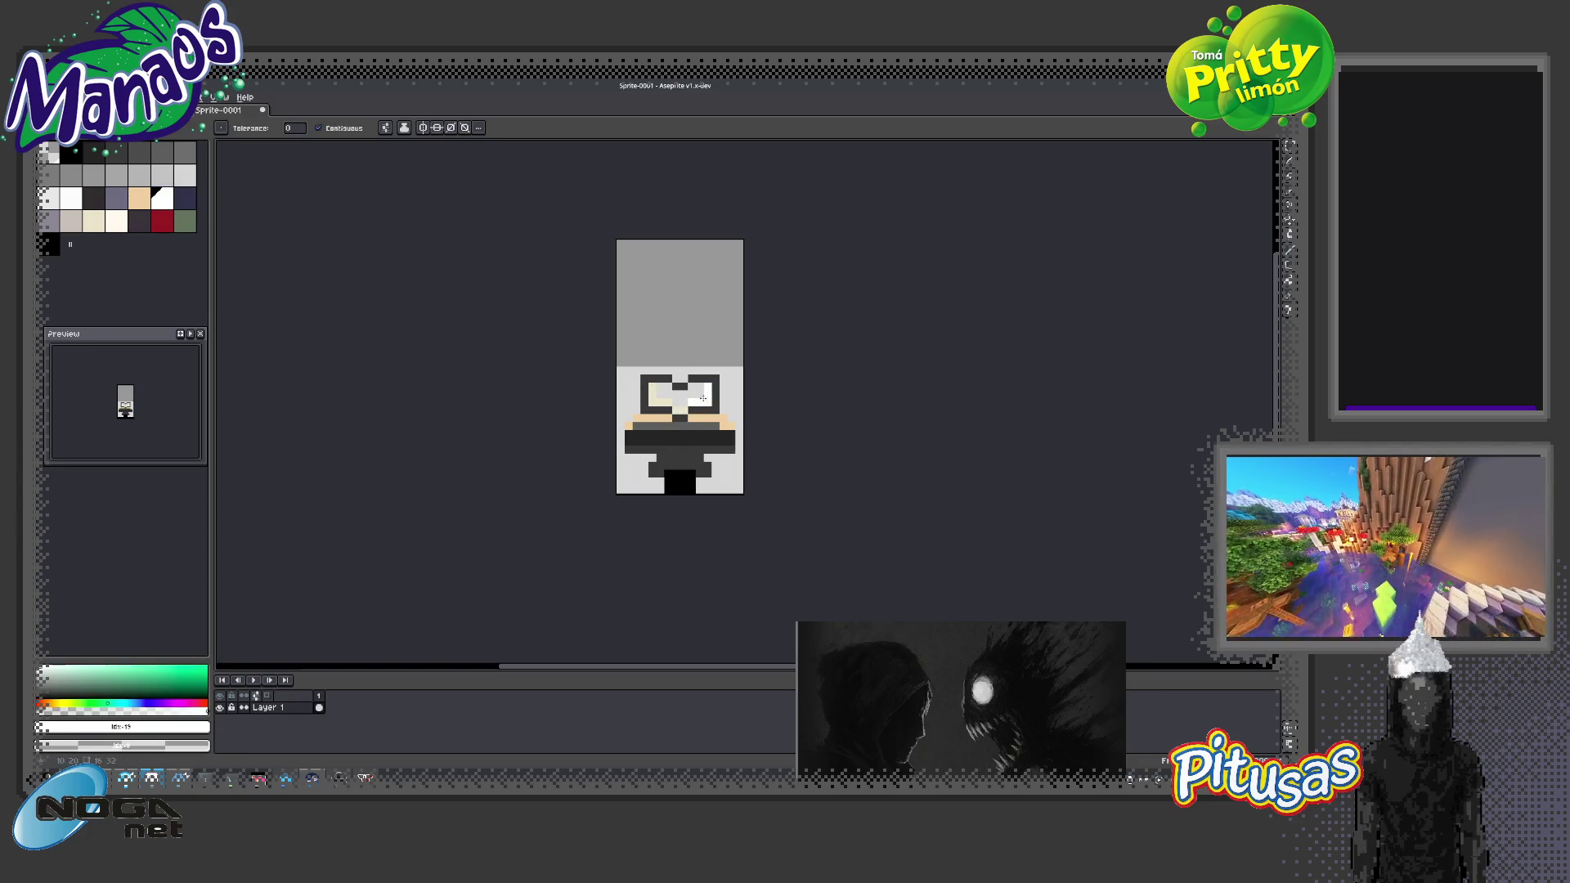
left_click(662, 397)
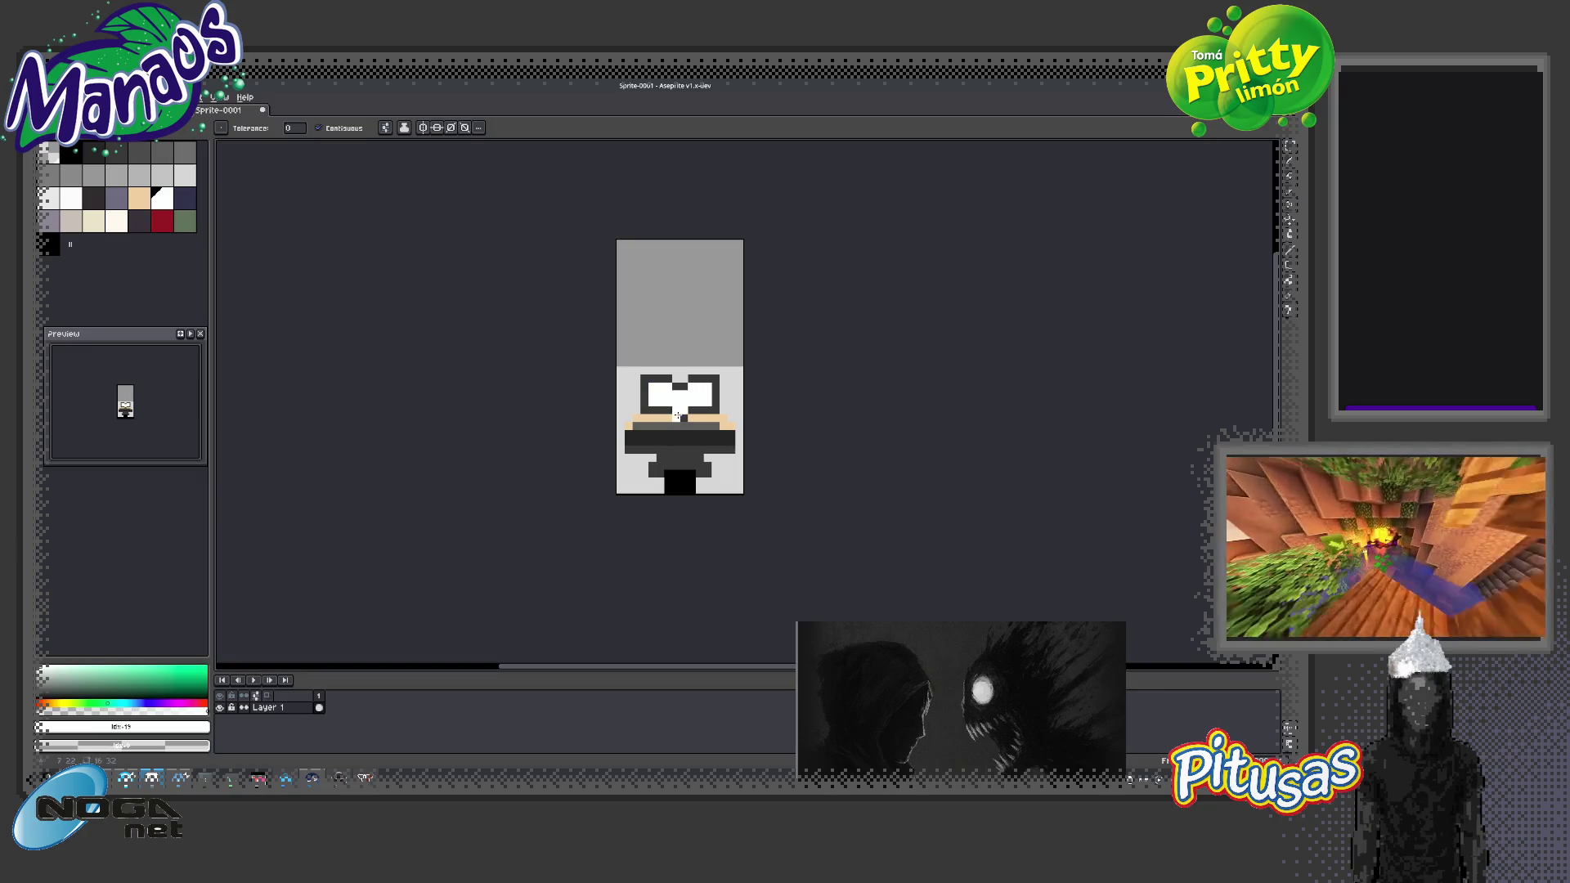
Add mid-grey detail pixels to both lenses and select the glasses area
left_click(70, 174)
key("b")
left_click(699, 394)
left_click(693, 392)
left_click(658, 401)
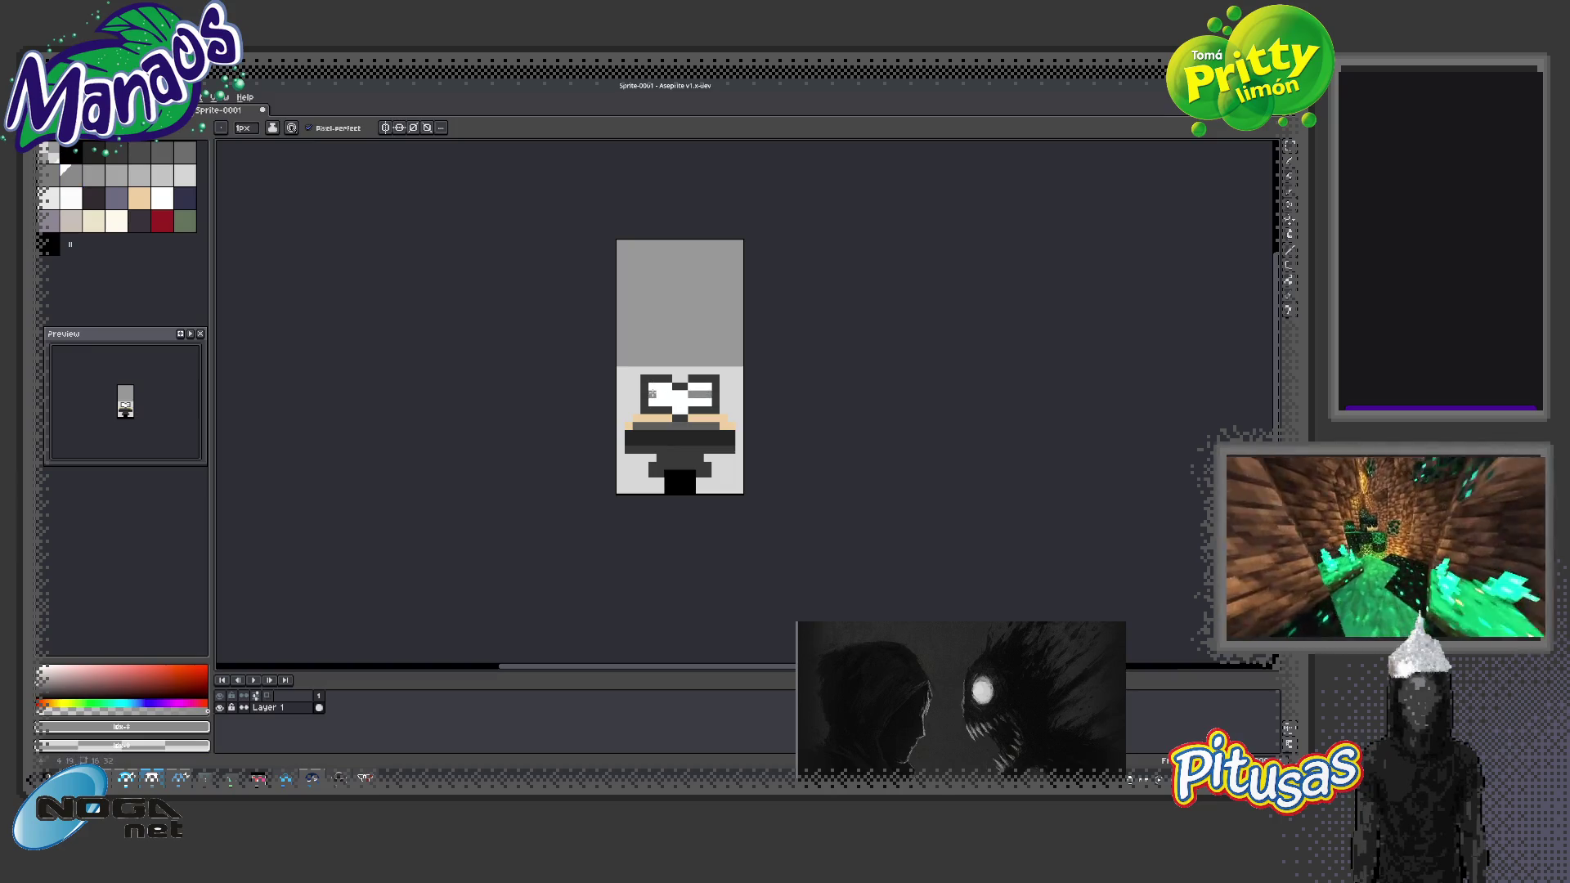
mouse_move(631, 372)
left_mouse_down()
mouse_move(729, 411)
mouse_move(694, 378)
mouse_move(744, 370)
left_mouse_up()
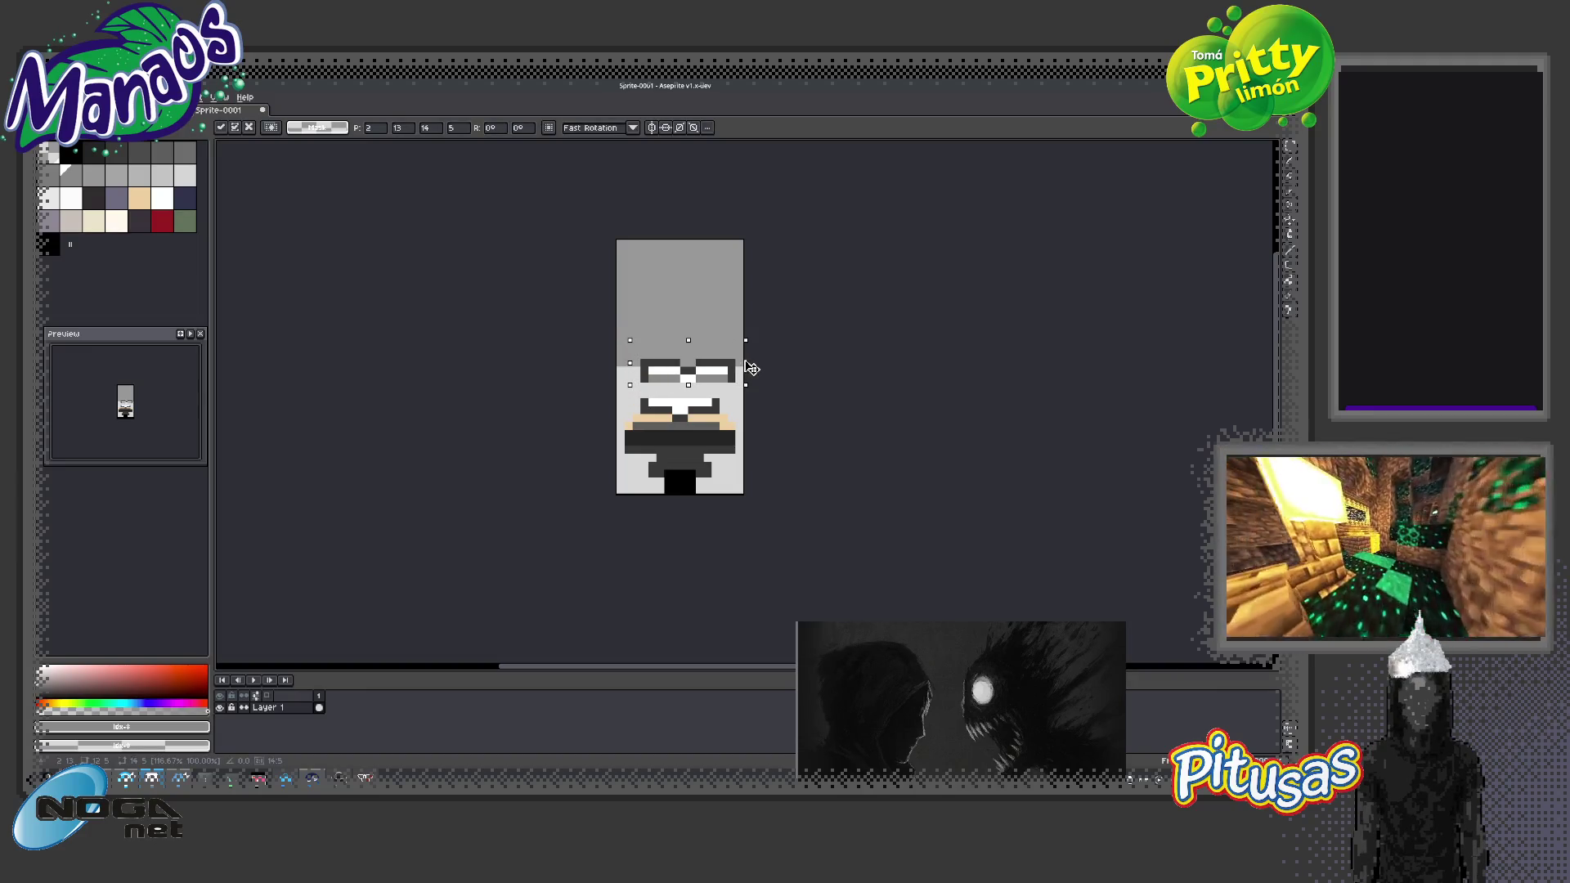
Stretch the selected glasses wider to the right and apply the transform
left_click_drag(727, 363, 734, 371)
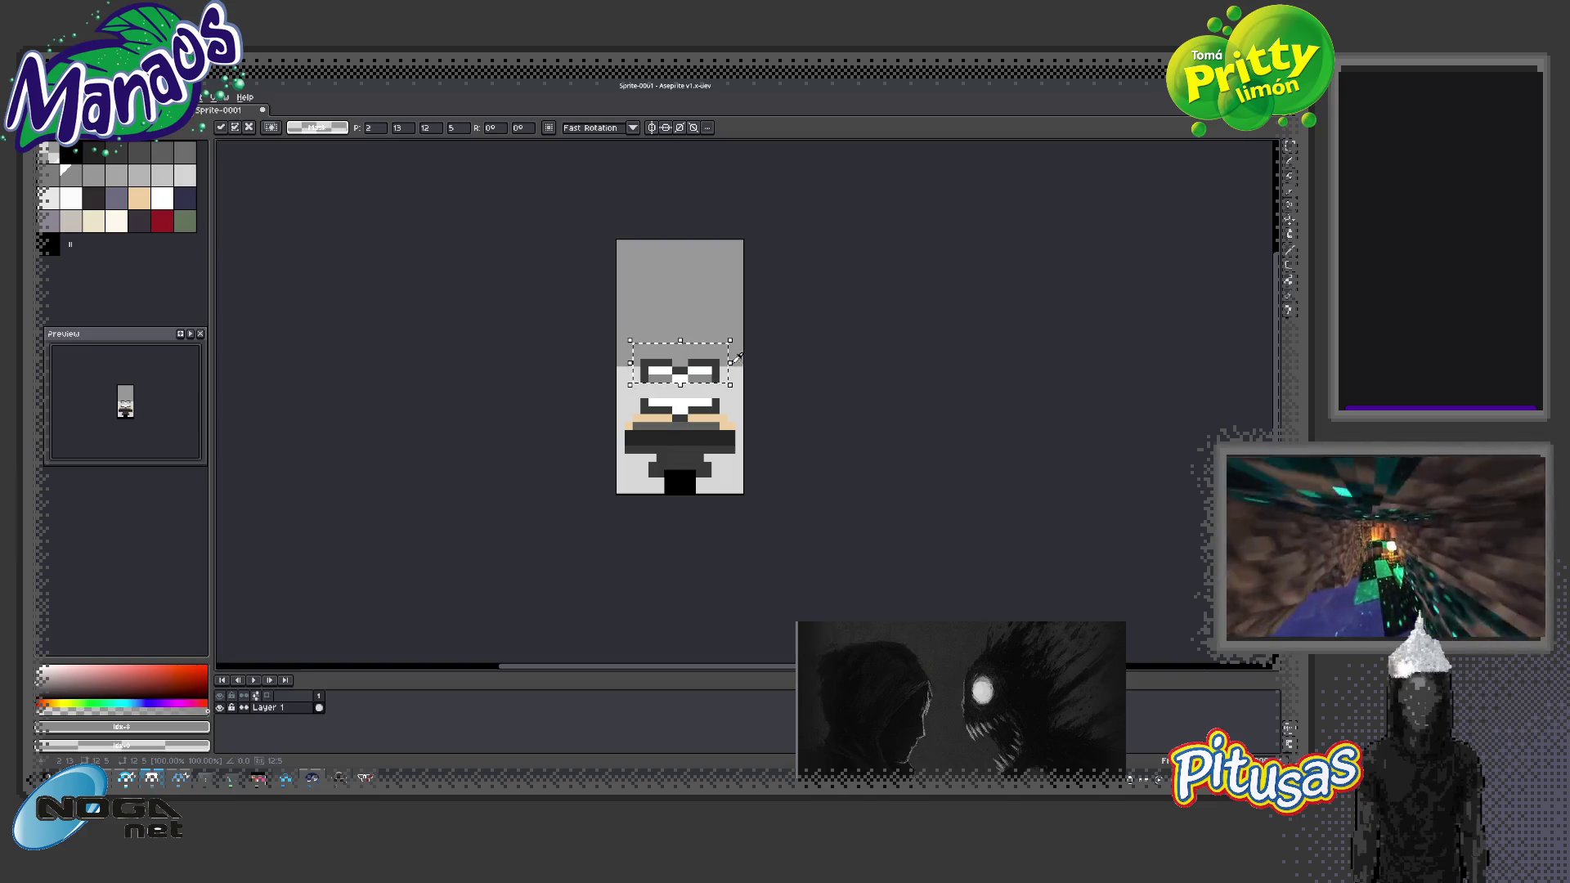
left_click_drag(728, 363, 751, 368)
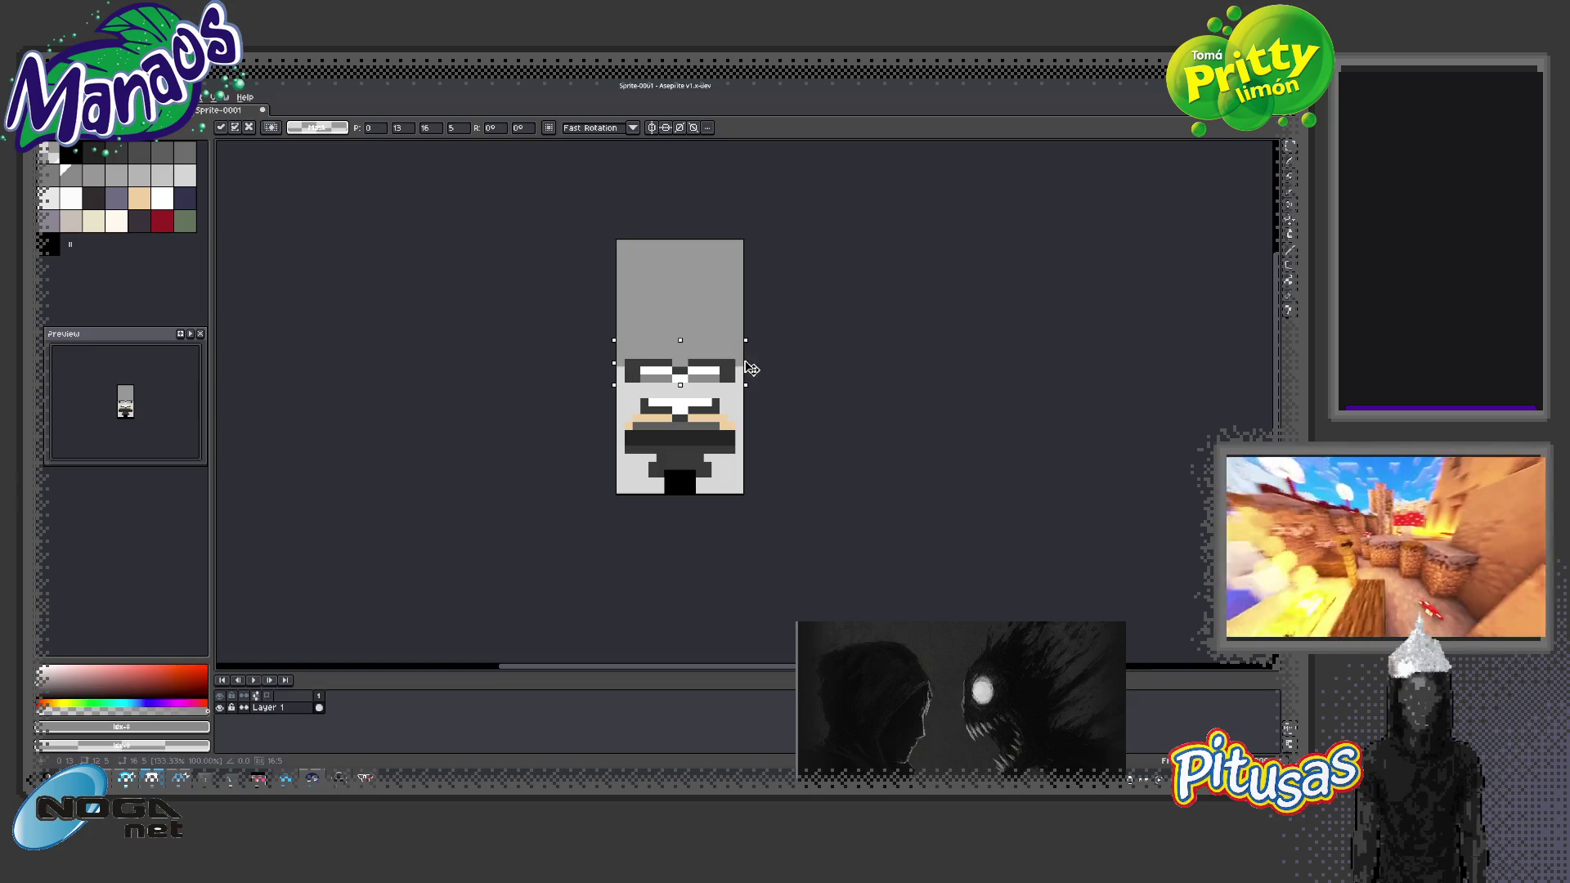
key("Return")
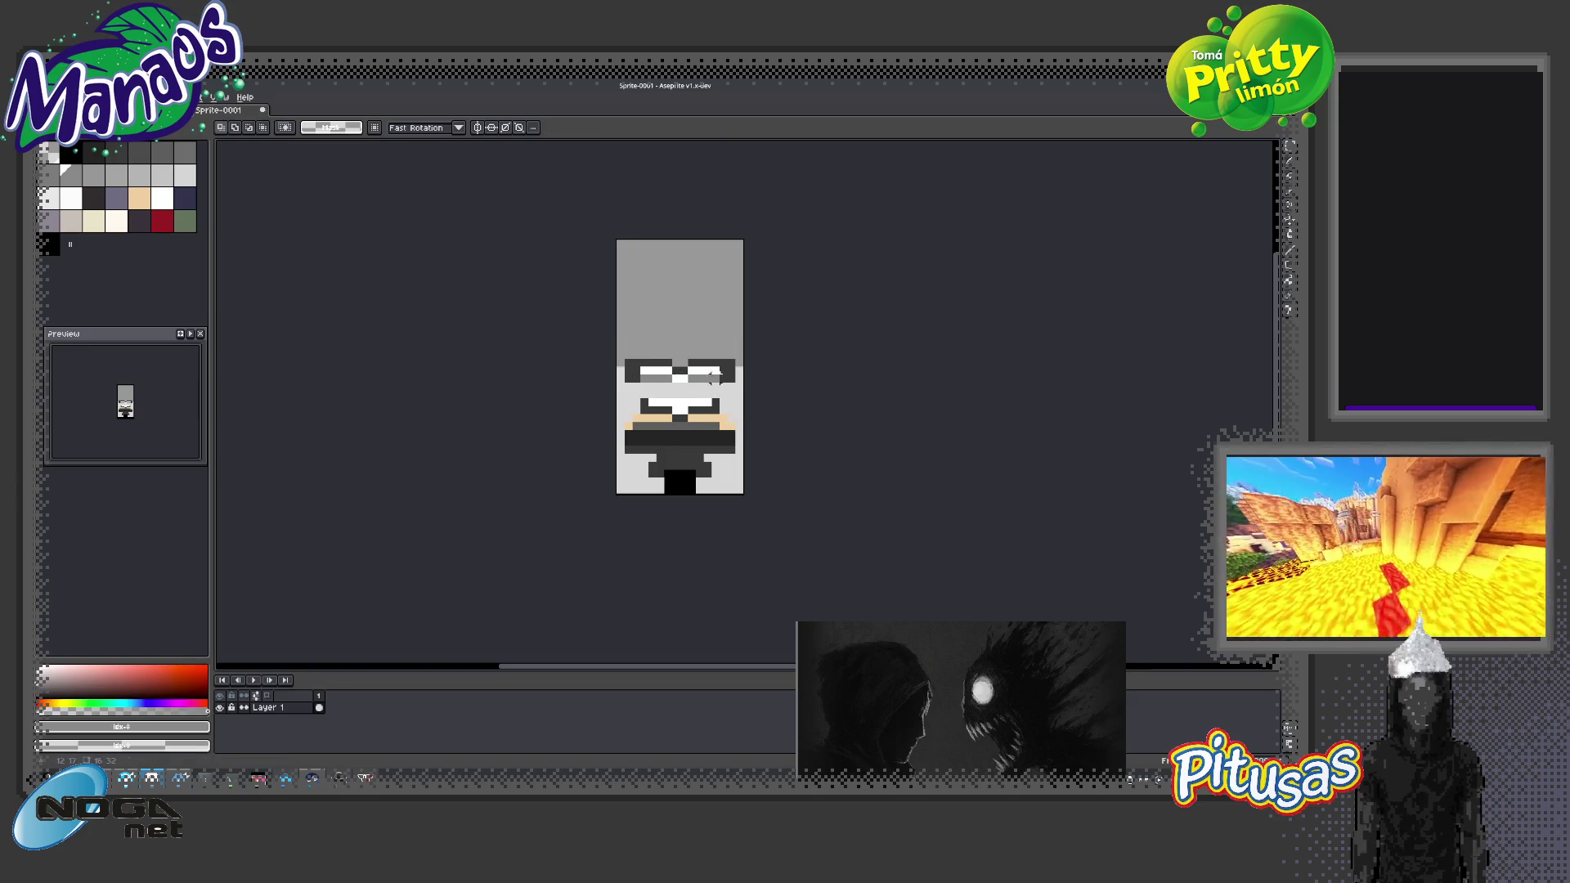
Sample the dark grey #282828 from the eye row, then step the palette to a lighter grey
key("b")
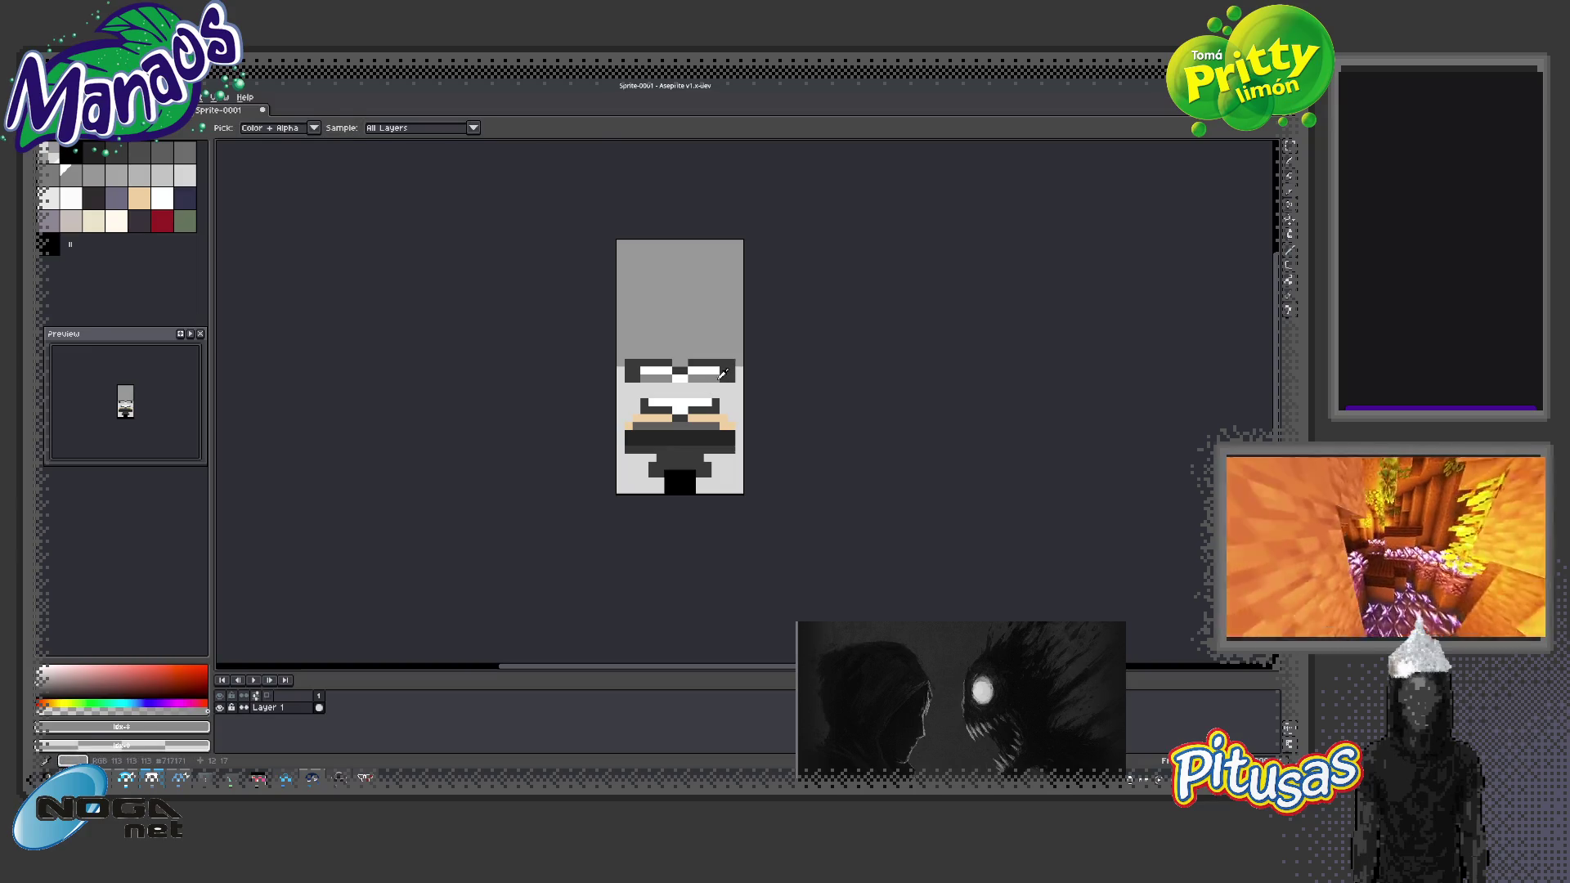
left_click(723, 377, "alt")
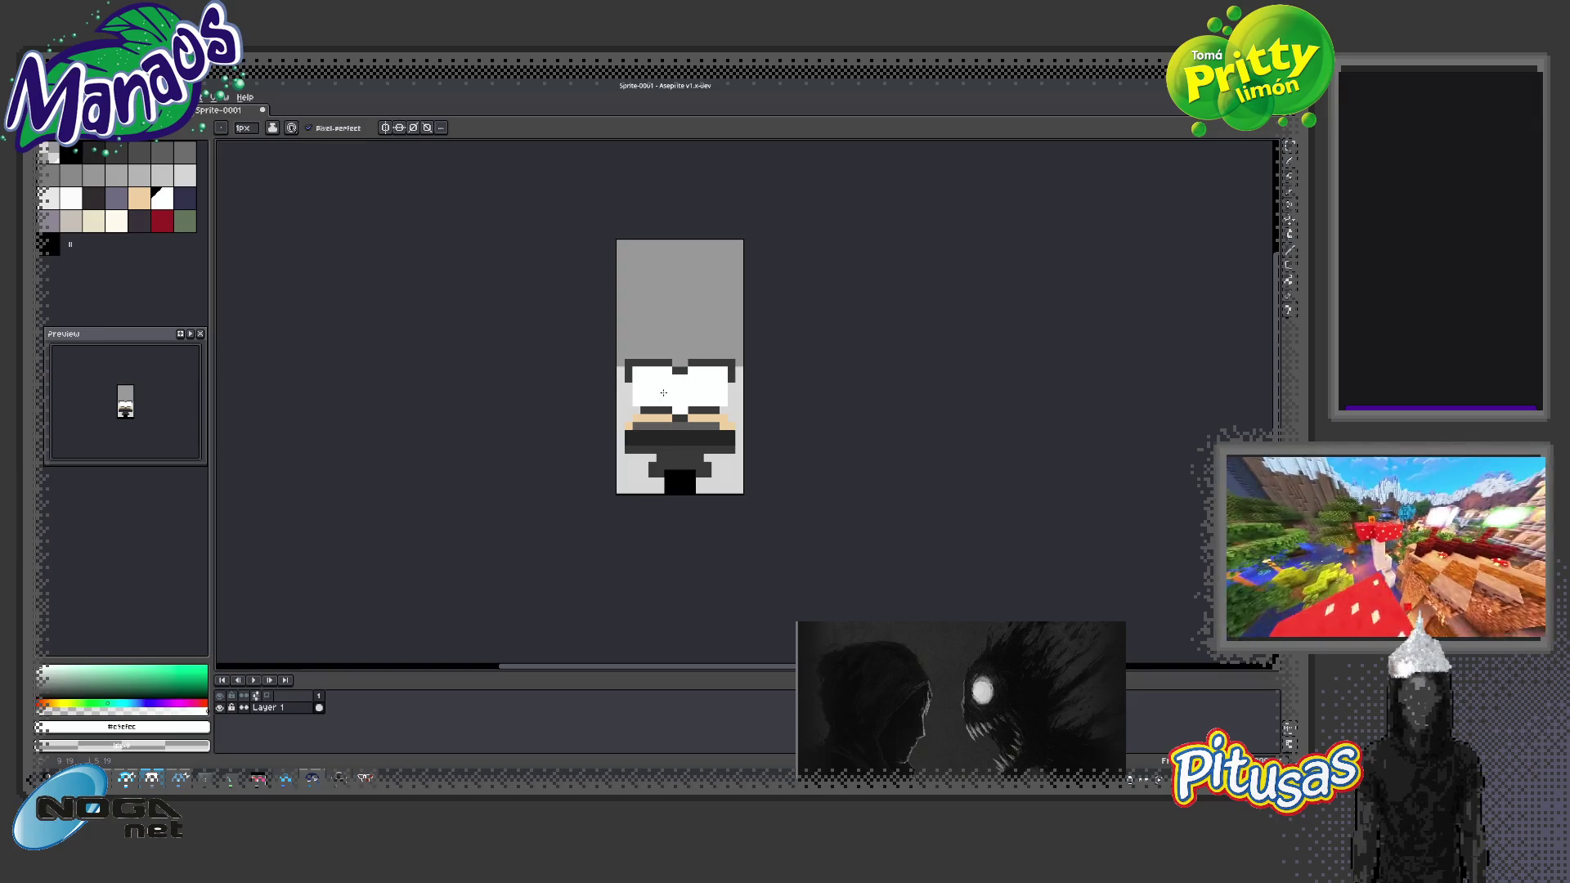
left_click(654, 409, "alt")
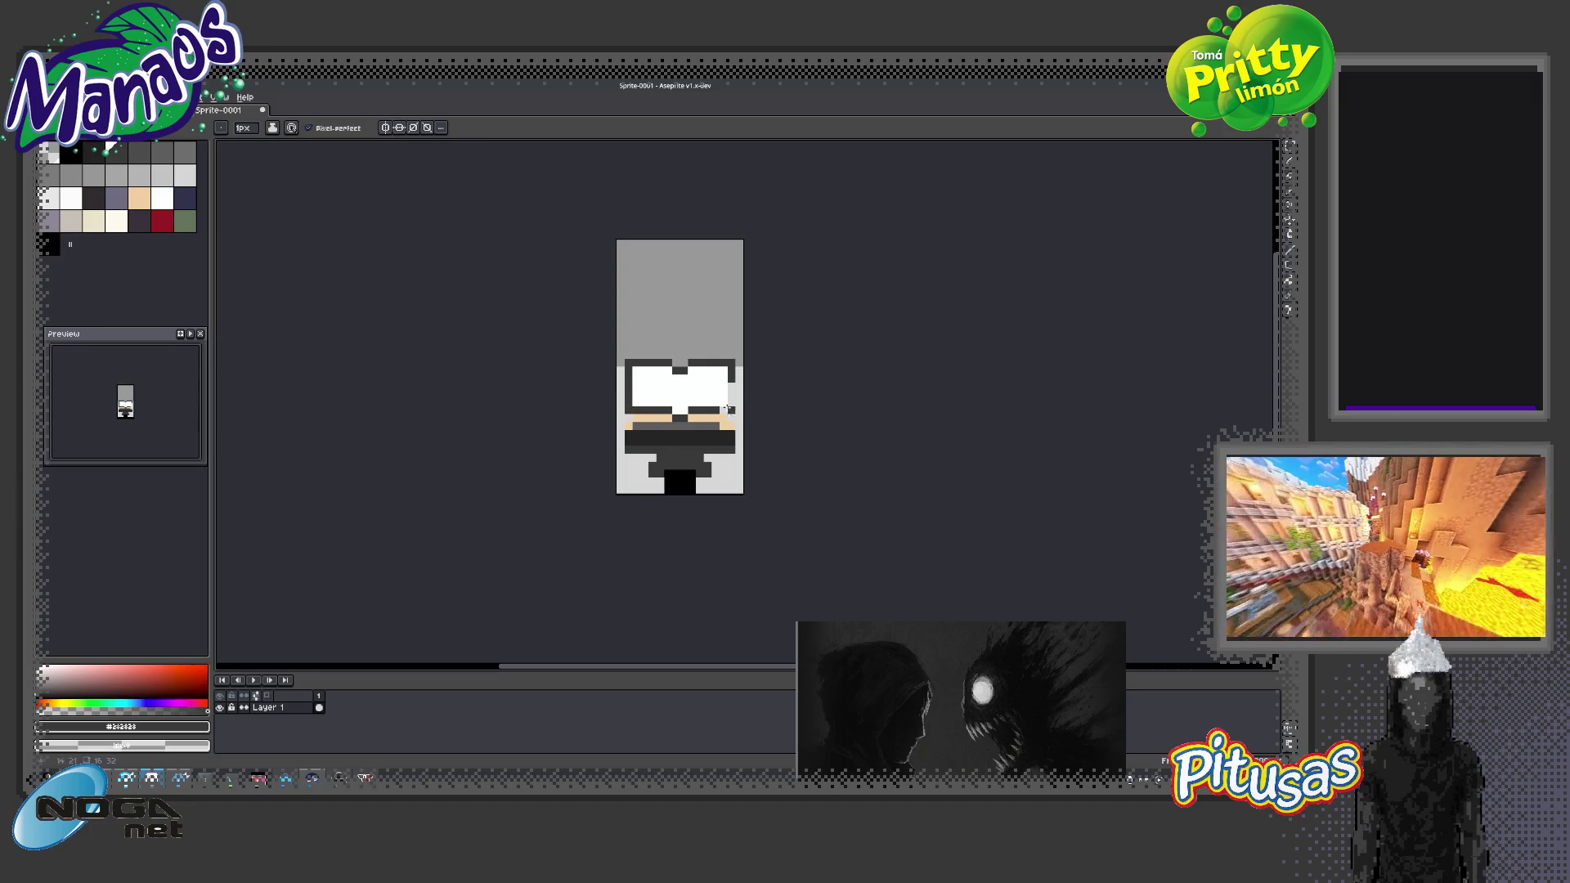
key("e")
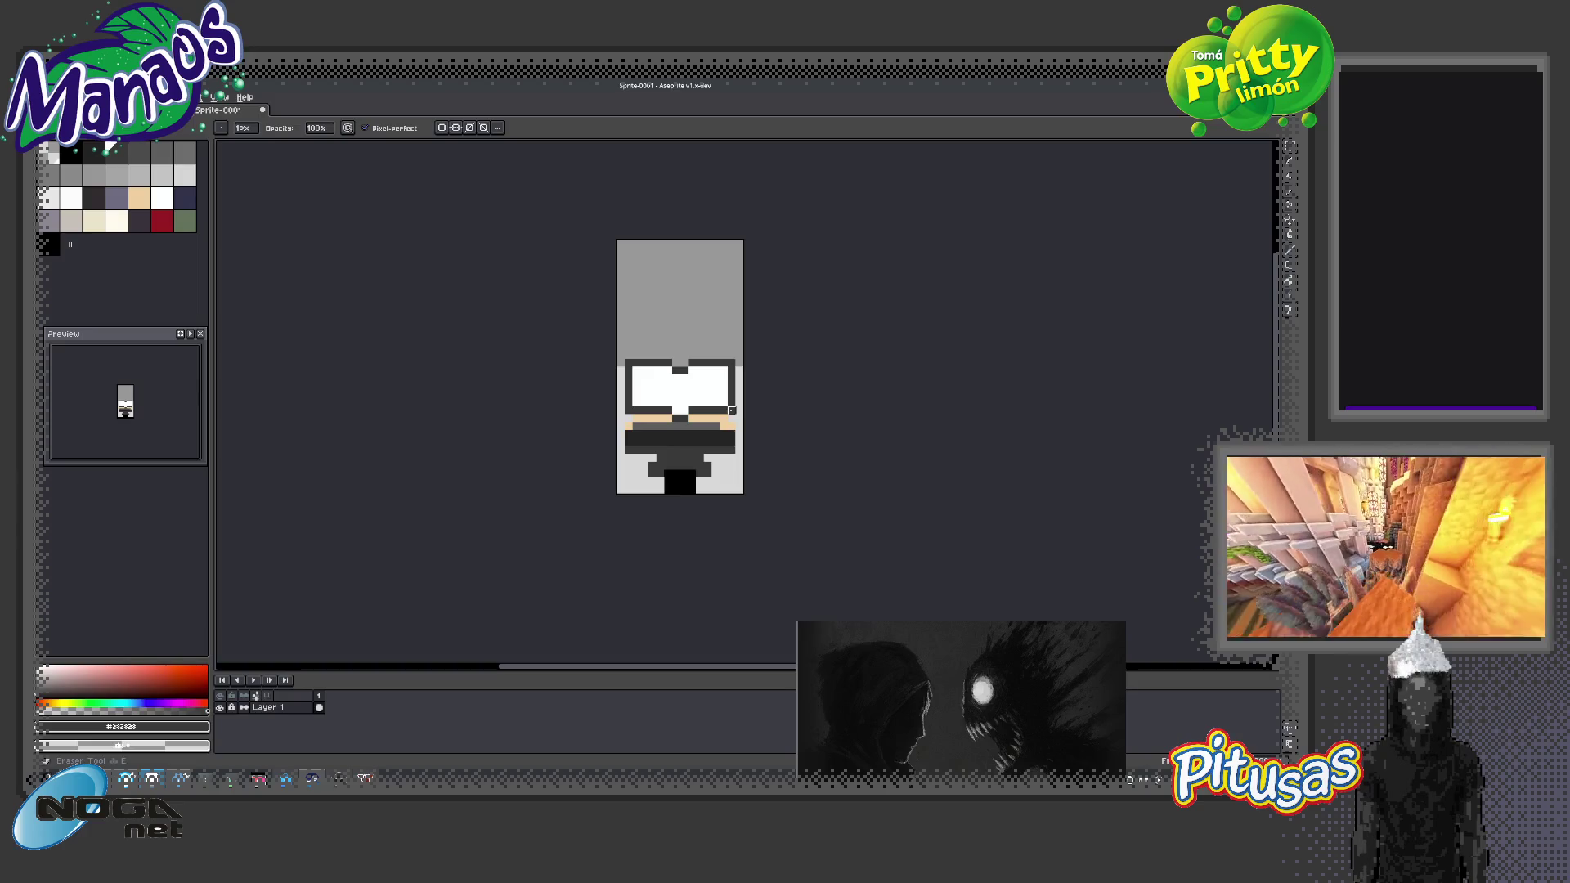
key("b")
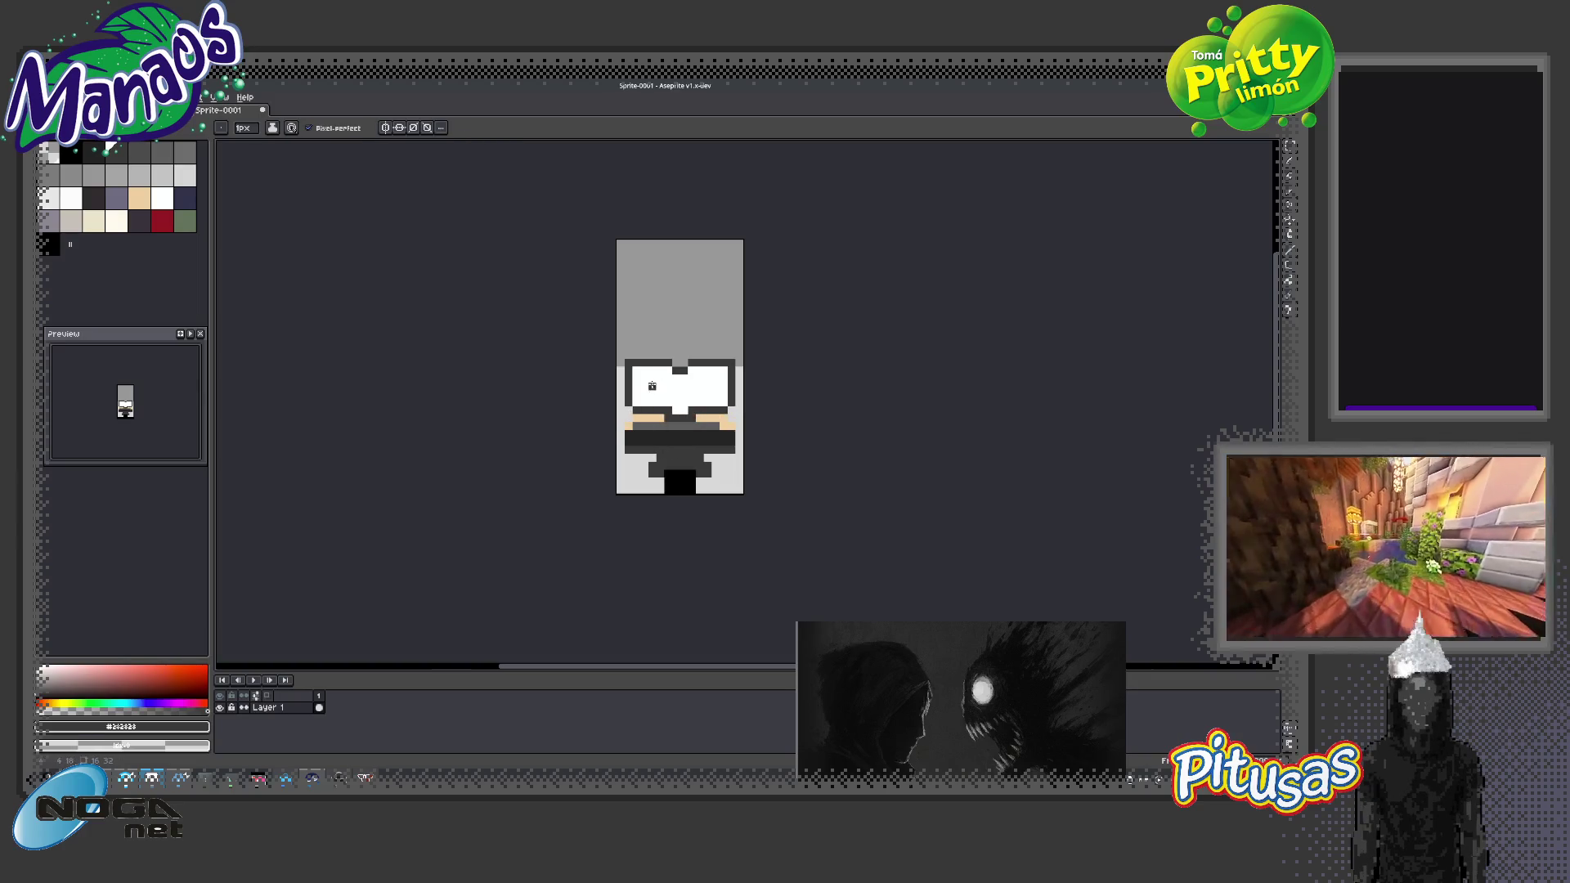
key("bracketright")
key("bracketright")
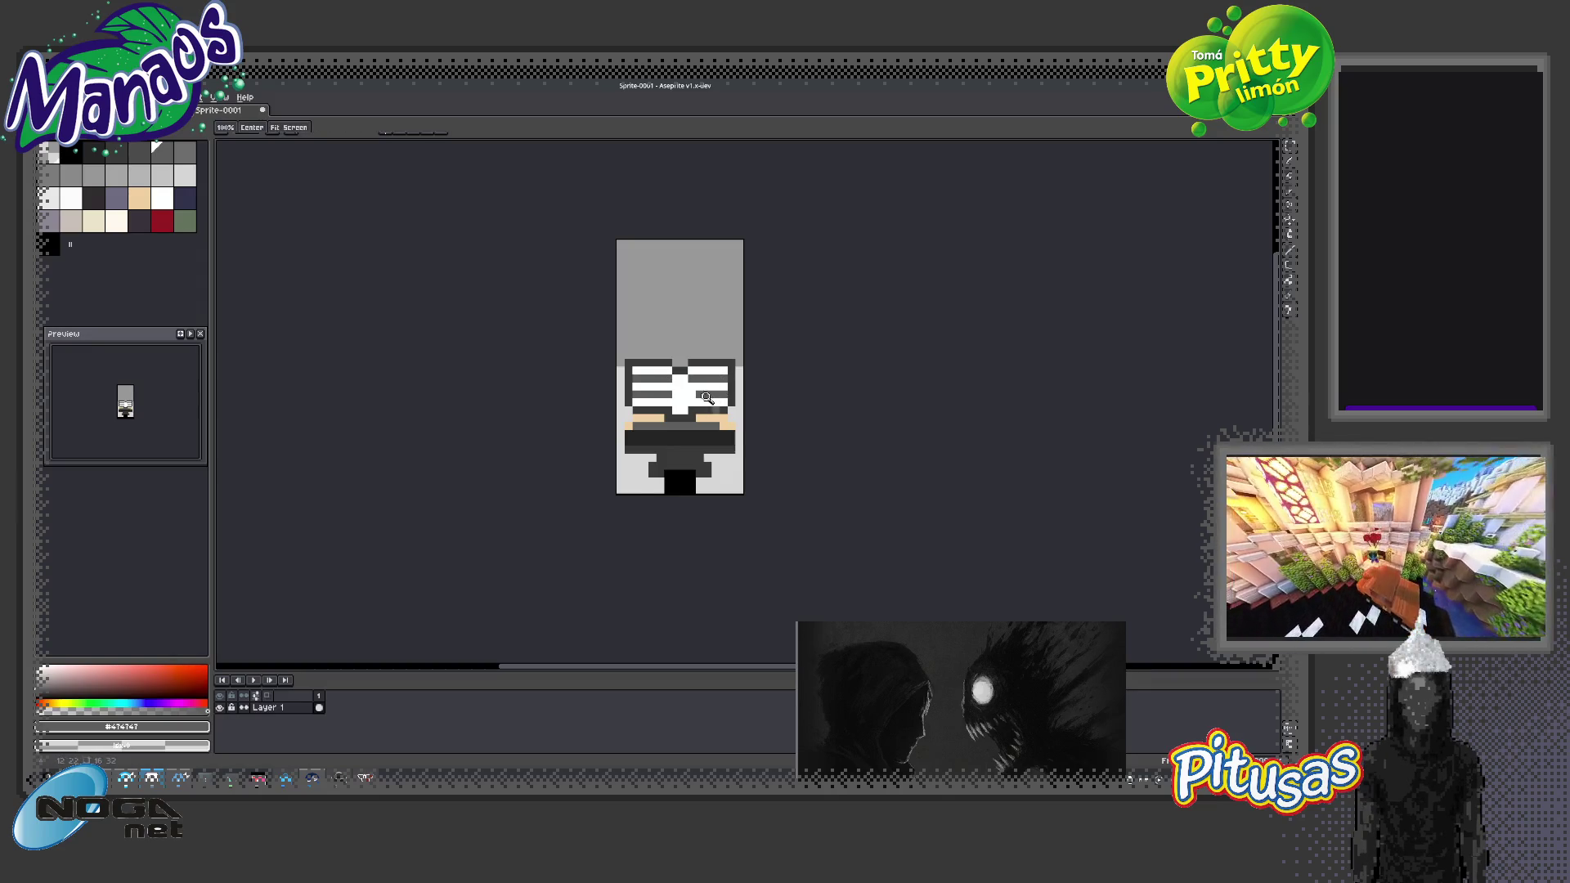
Whiten grey pixels in the eye rows and trim the ends of the left eye bars
scroll(711, 393, "down", 1)
scroll(711, 394, "up", 2)
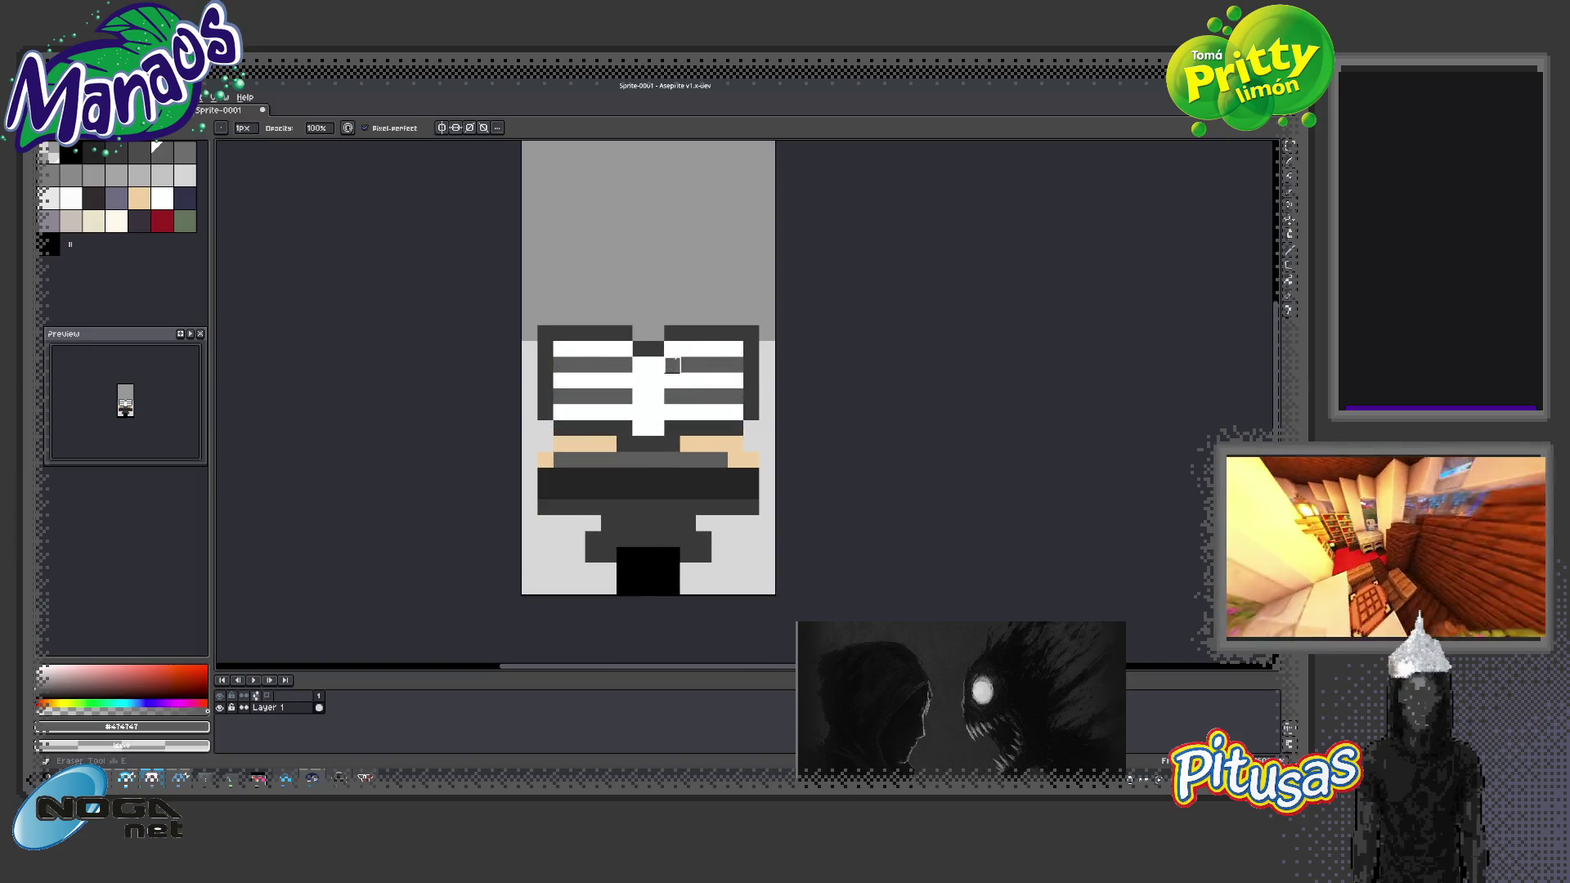
left_click(649, 393, "alt")
left_click_drag(672, 395, 672, 365)
left_click_drag(577, 366, 562, 365)
left_click(561, 364)
left_click(561, 395)
left_click(623, 364)
left_click(624, 396)
Reshape the right eye bars, whitening their ends and extending the top bar in grey
left_click(688, 396)
left_click(735, 364)
left_click(735, 396)
left_click(712, 364, "alt")
left_click(688, 364)
left_click(688, 396)
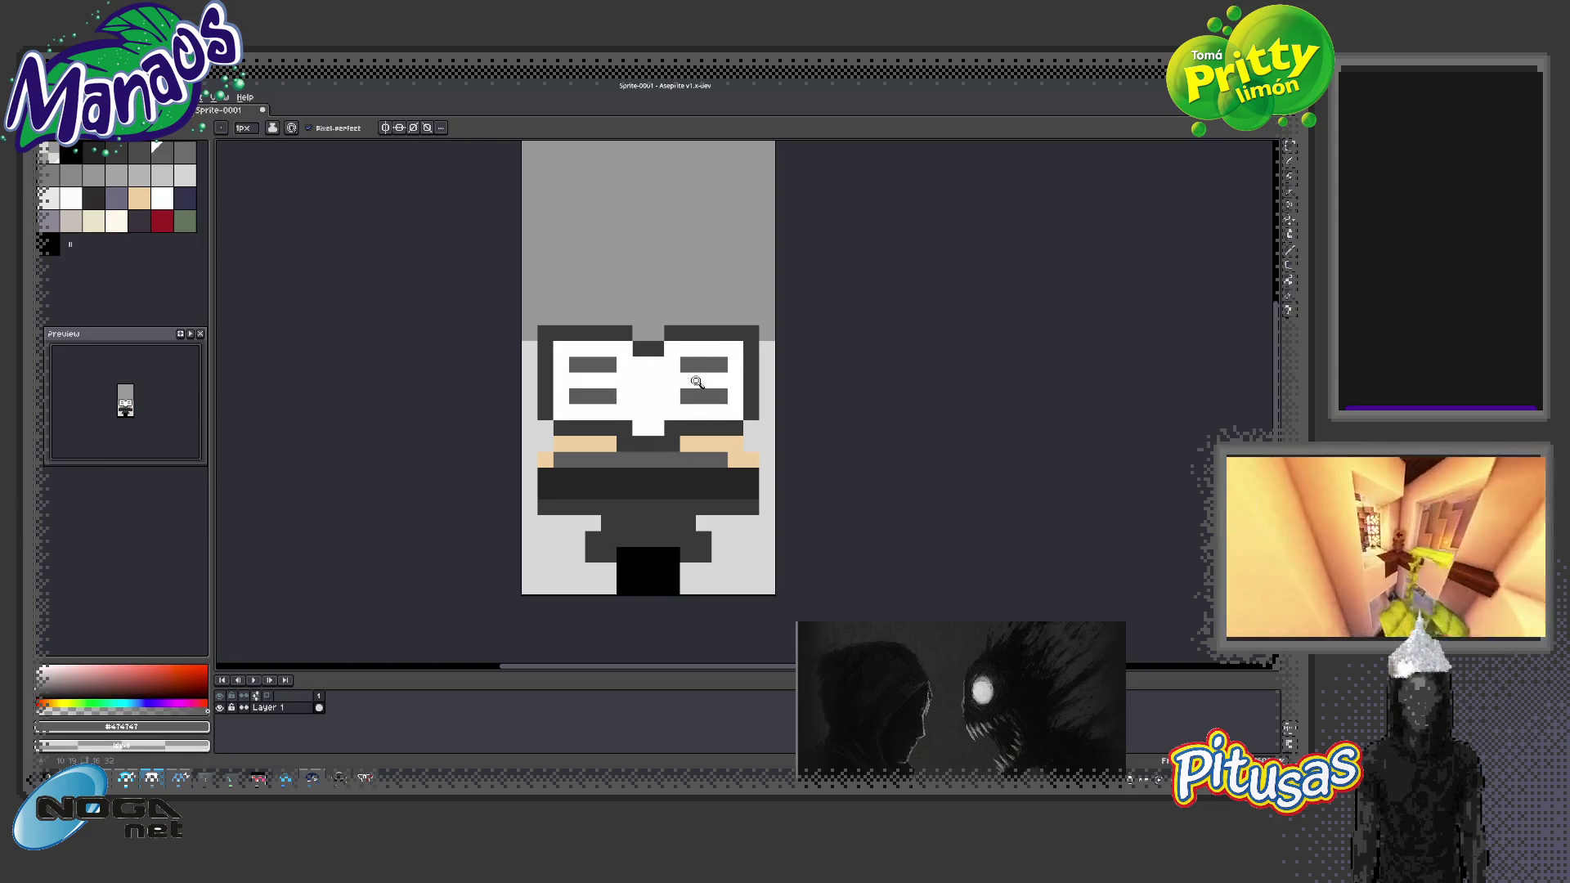
Draw a light-grey nose strip between the glasses
key("z")
scroll(664, 440, "down", 3)
left_click(675, 374, "alt")
scroll(673, 372, "up", 3)
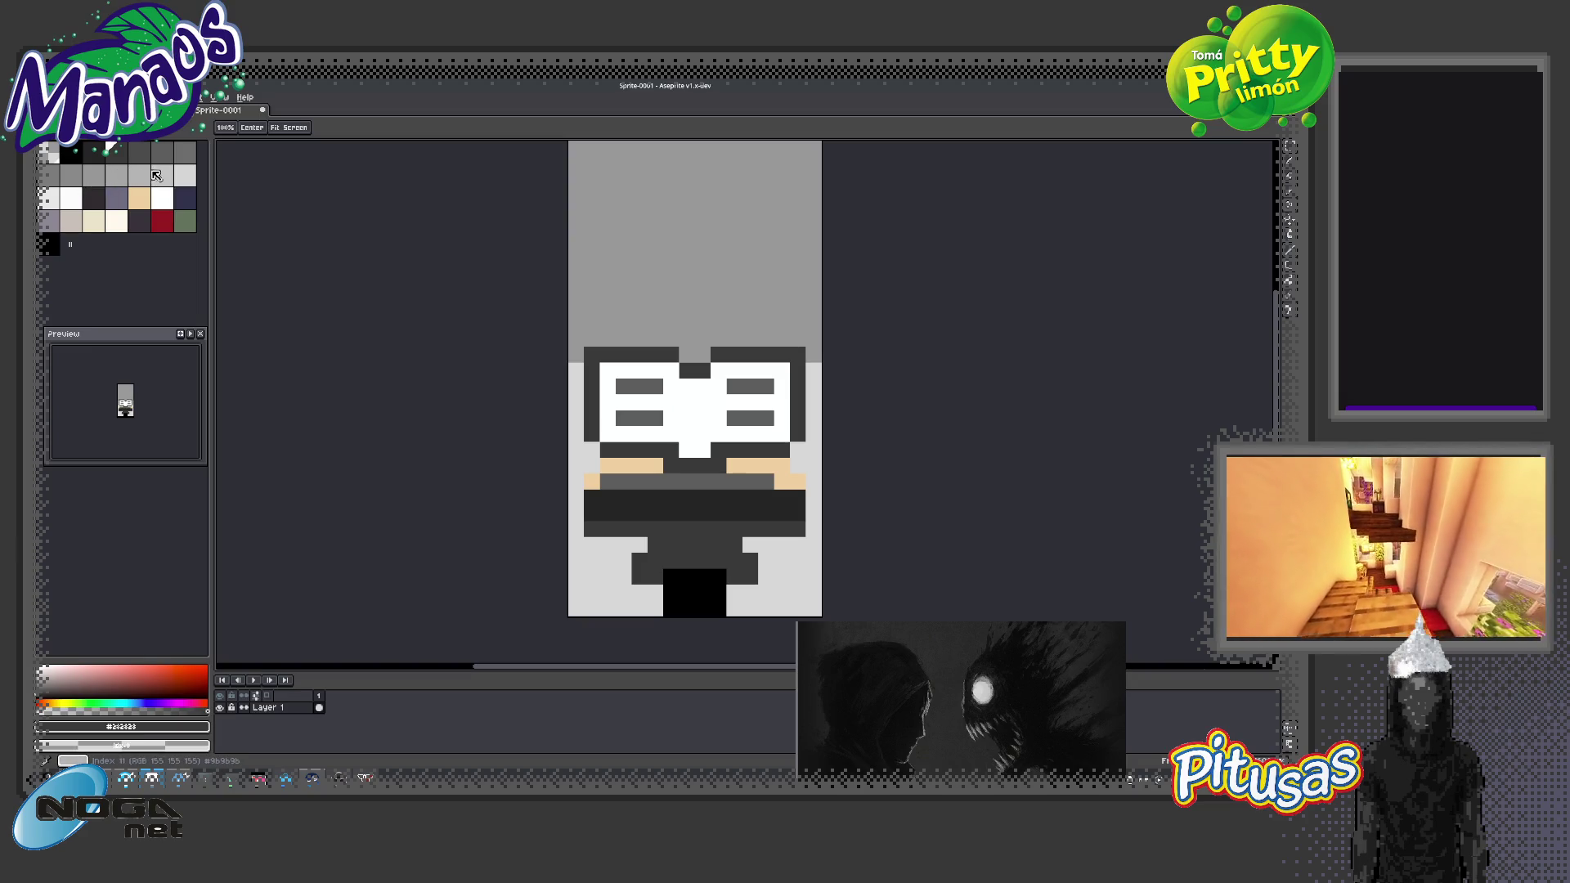
left_click(162, 175)
key("b")
left_click_drag(703, 379, 702, 458)
Repaint the nose mid-grey and shade the left lens's inner edge light grey
left_click(137, 195)
left_click(116, 175)
left_click_drag(686, 385, 687, 453)
mouse_move(701, 384)
left_mouse_down()
mouse_move(701, 454)
mouse_move(717, 370)
left_mouse_up()
left_click(56, 201)
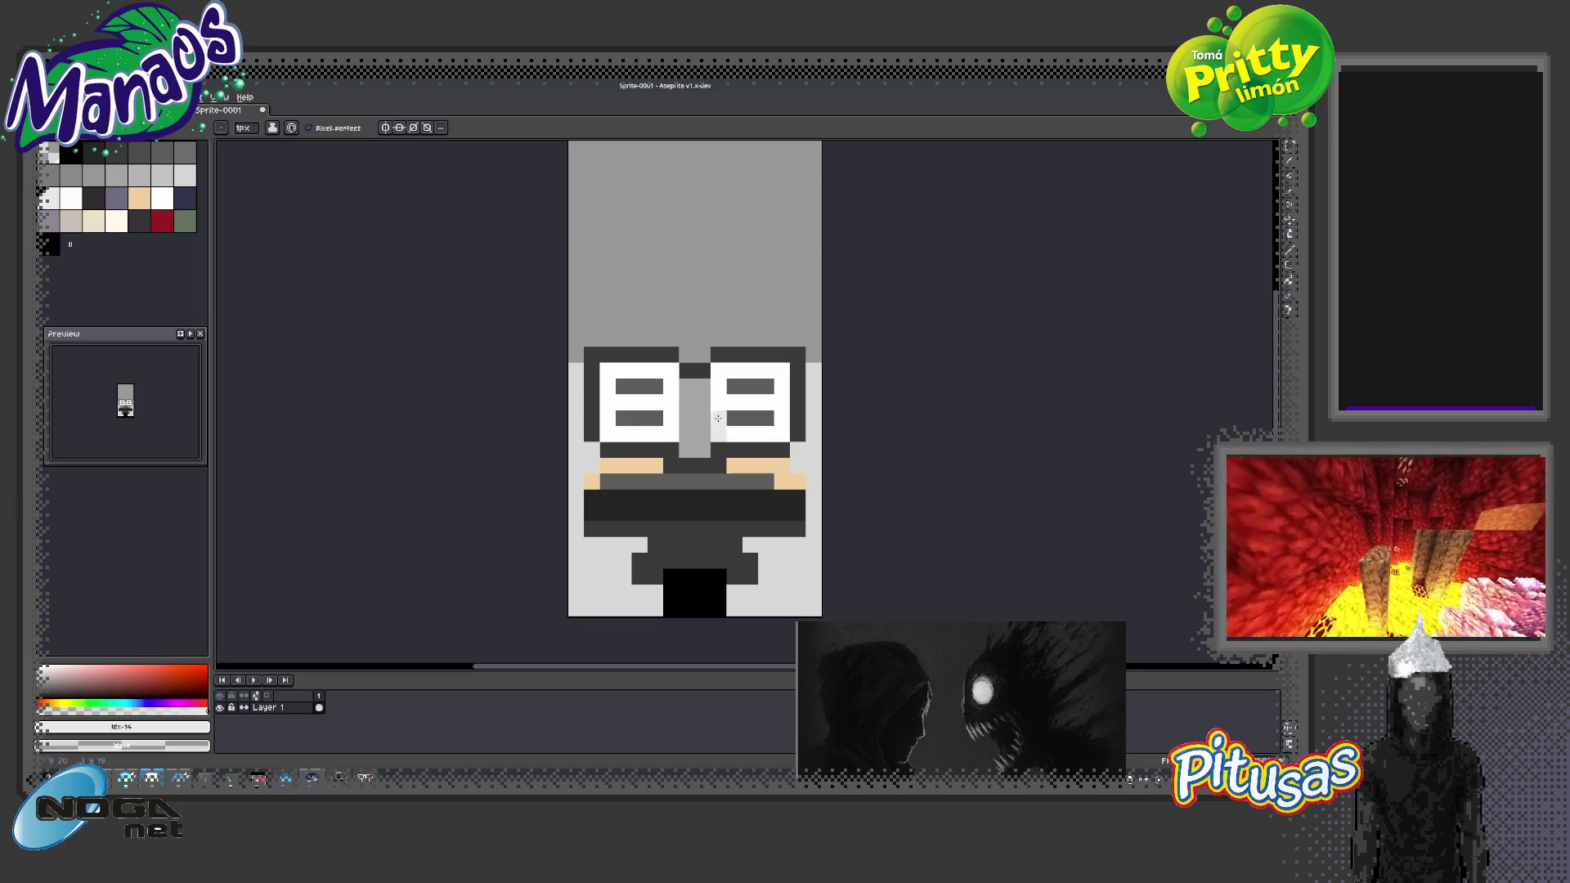
left_click_drag(671, 442, 671, 365)
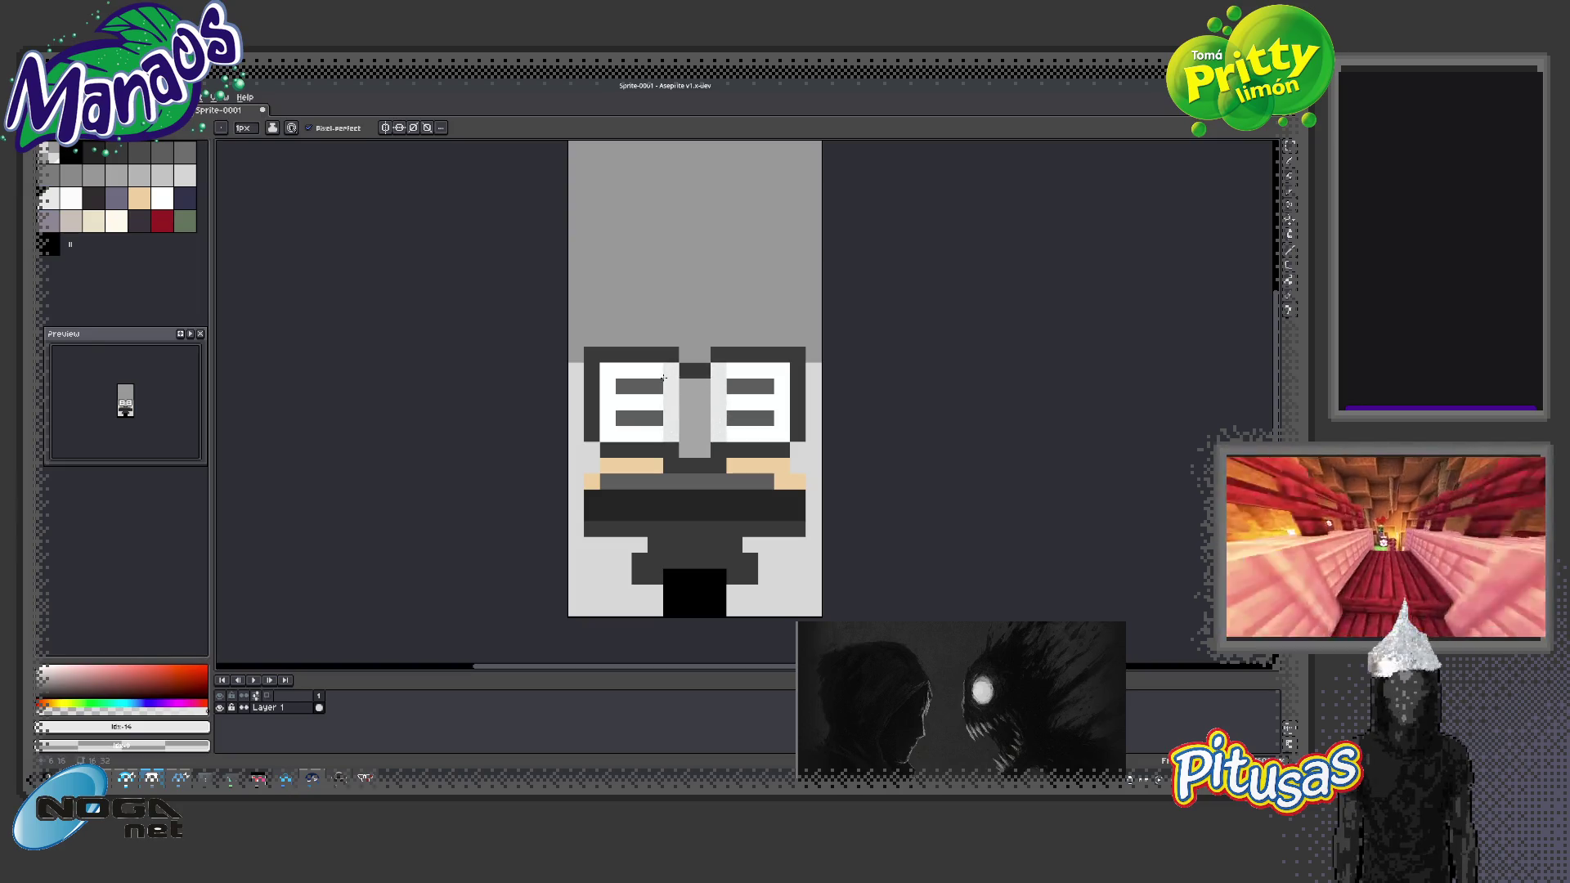
left_click(71, 198)
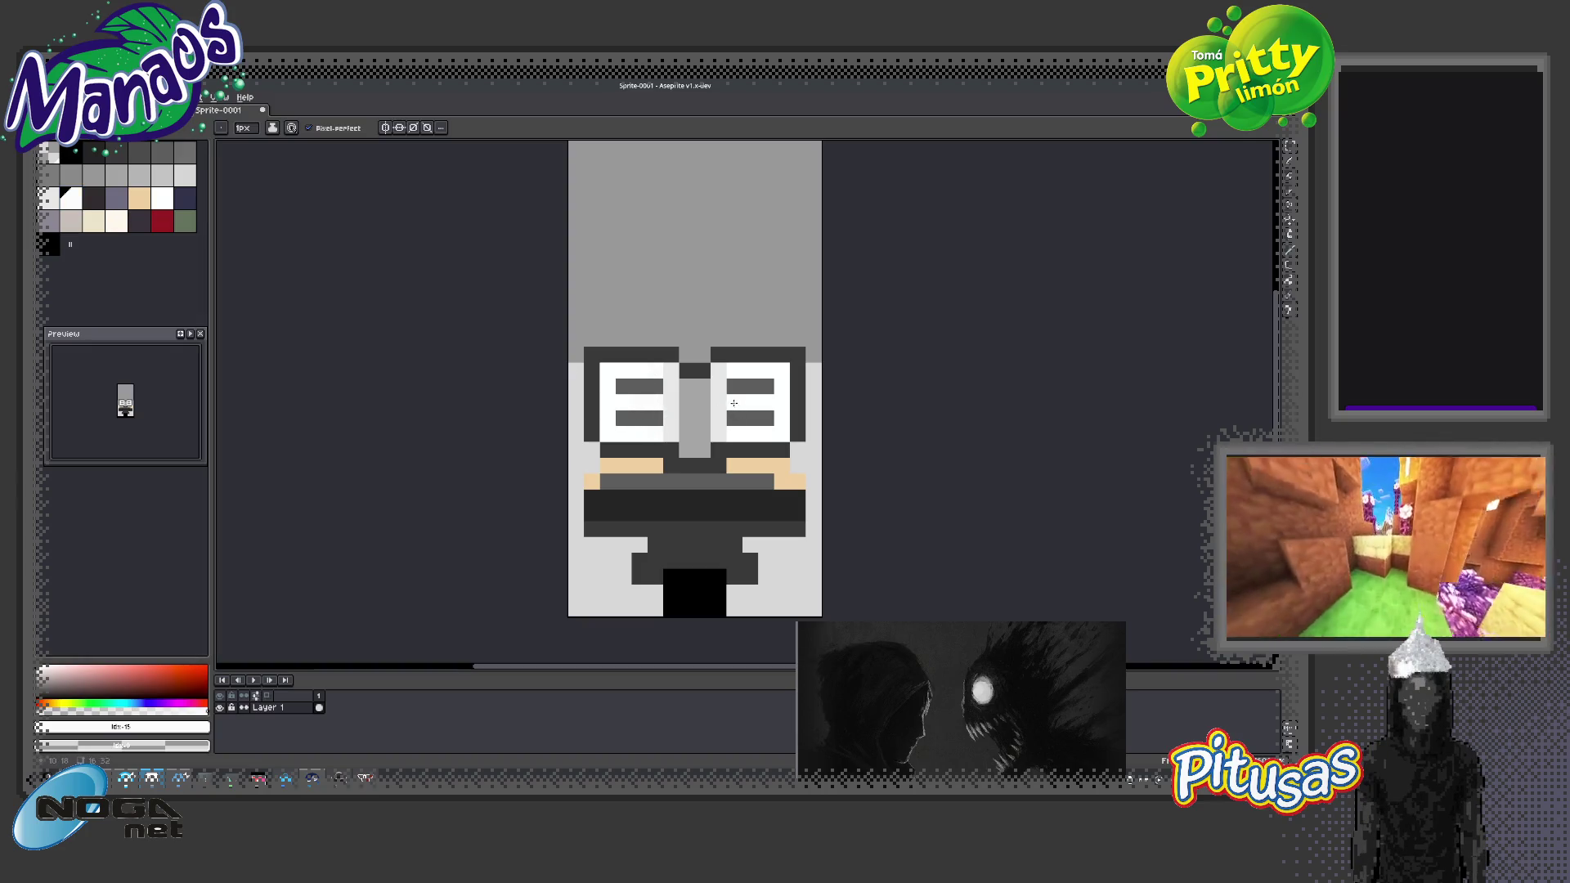
Sample dark grey #282828, then choose dark red as the drawing colour
key("z")
scroll(684, 426, "down", 5)
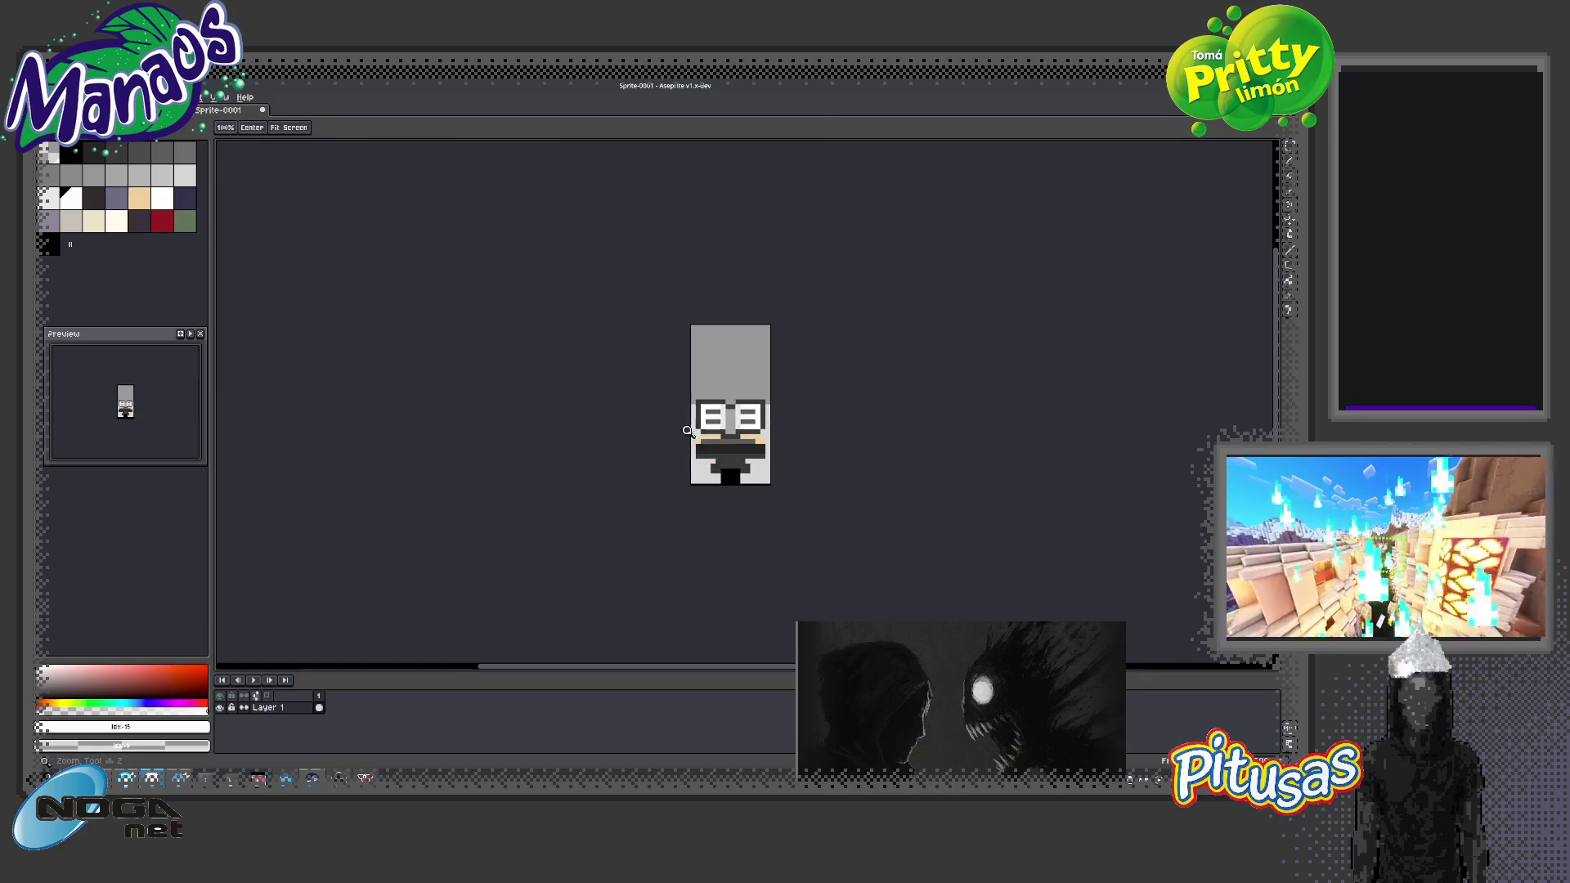
scroll(749, 428, "up", 5)
key("b")
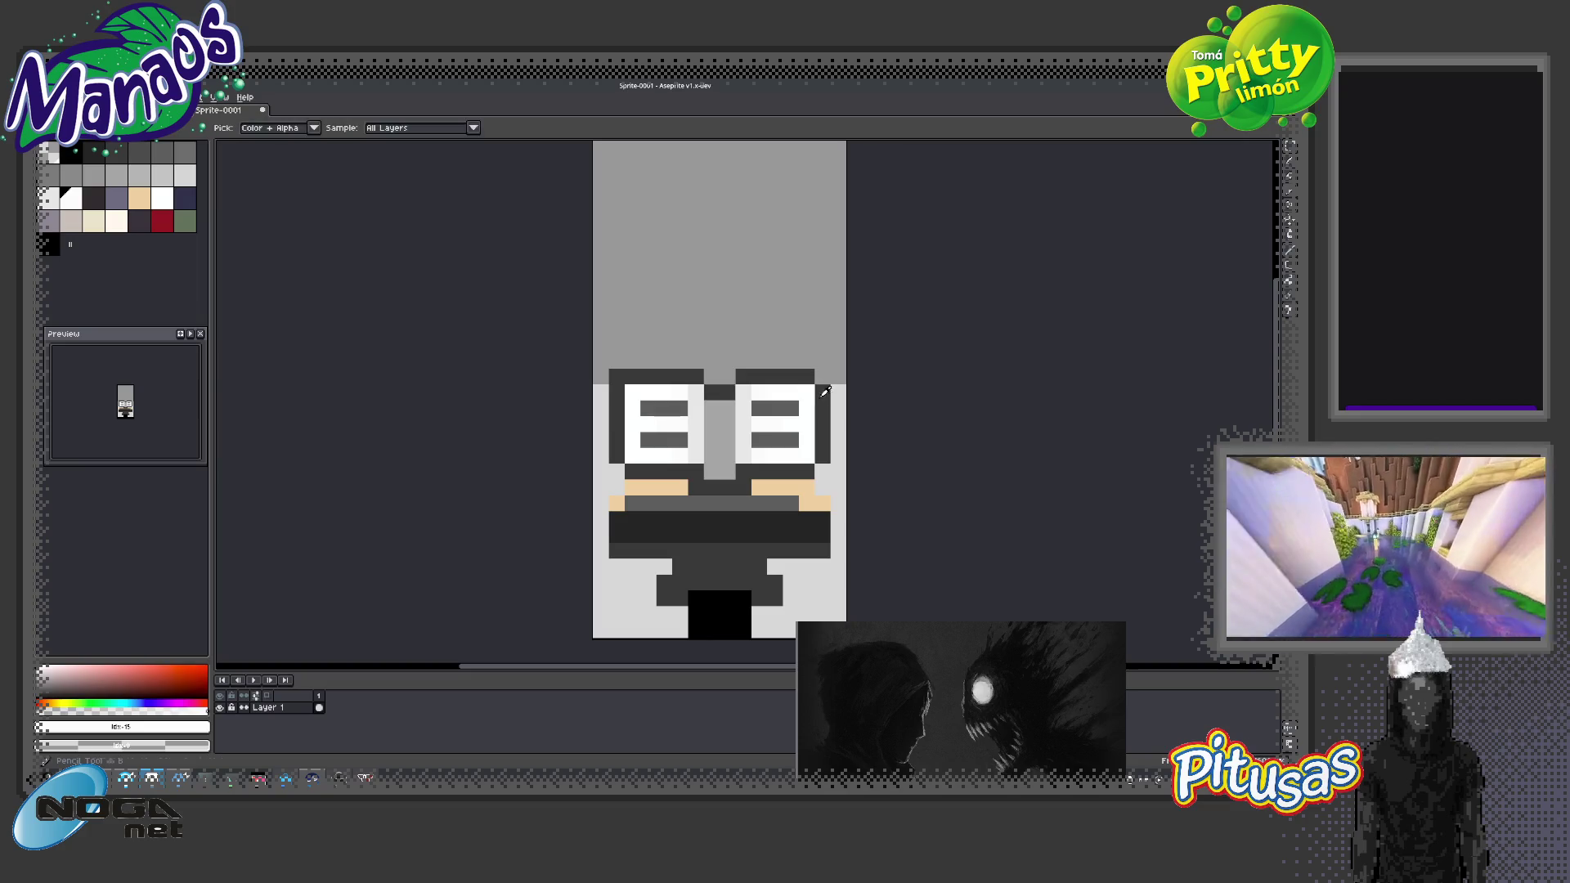
left_click(821, 377, "alt")
key("z")
scroll(749, 458, "down", 6)
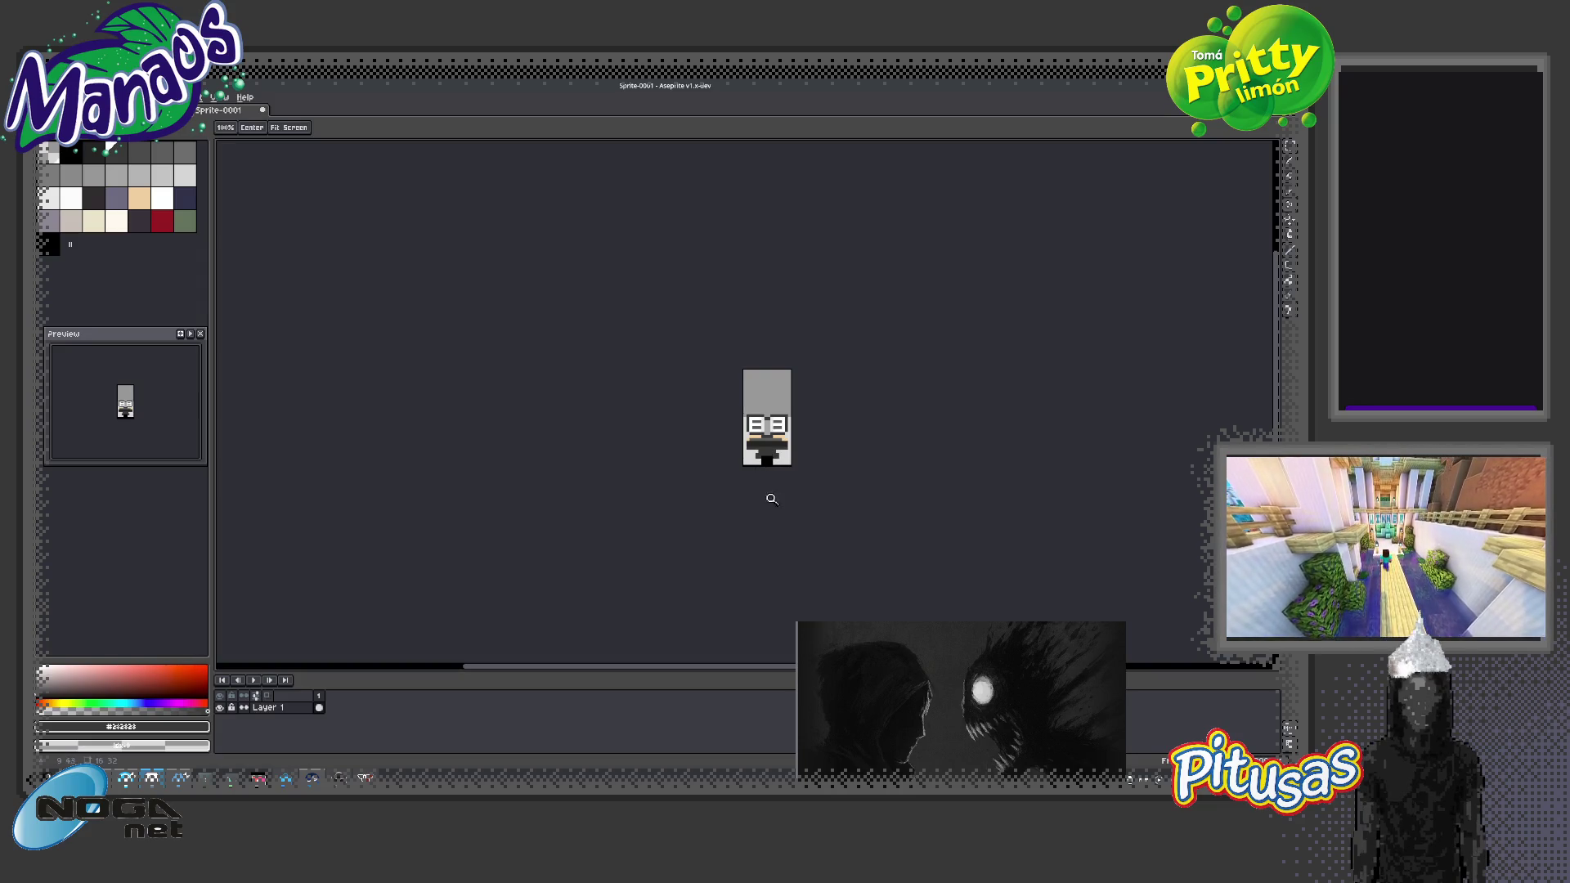
scroll(778, 438, "up", 1)
scroll(779, 437, "up", 1)
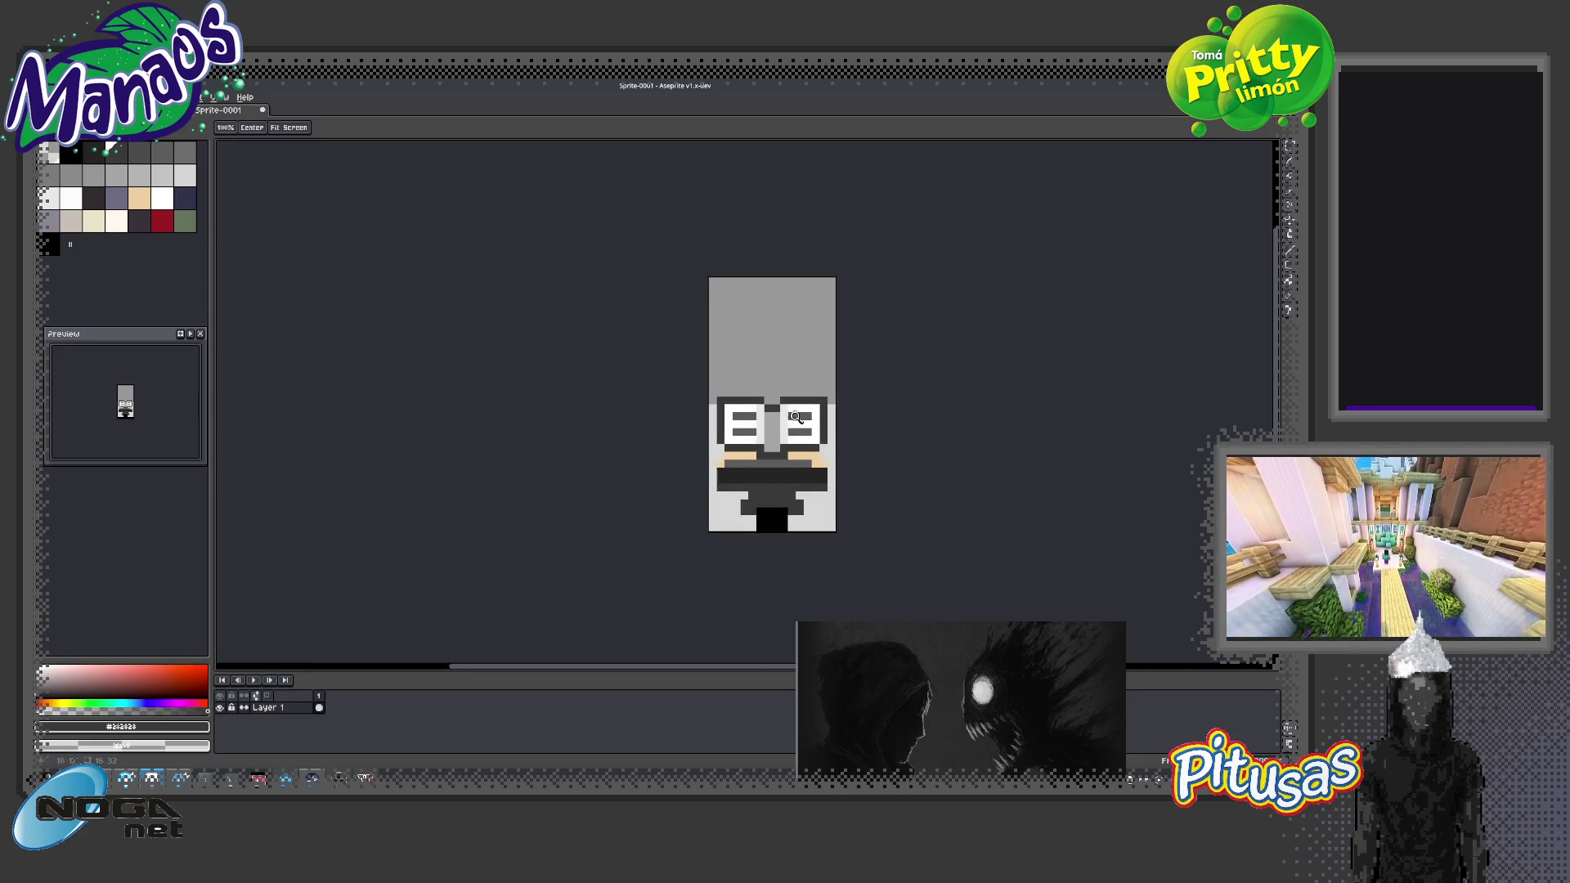
left_click(166, 230)
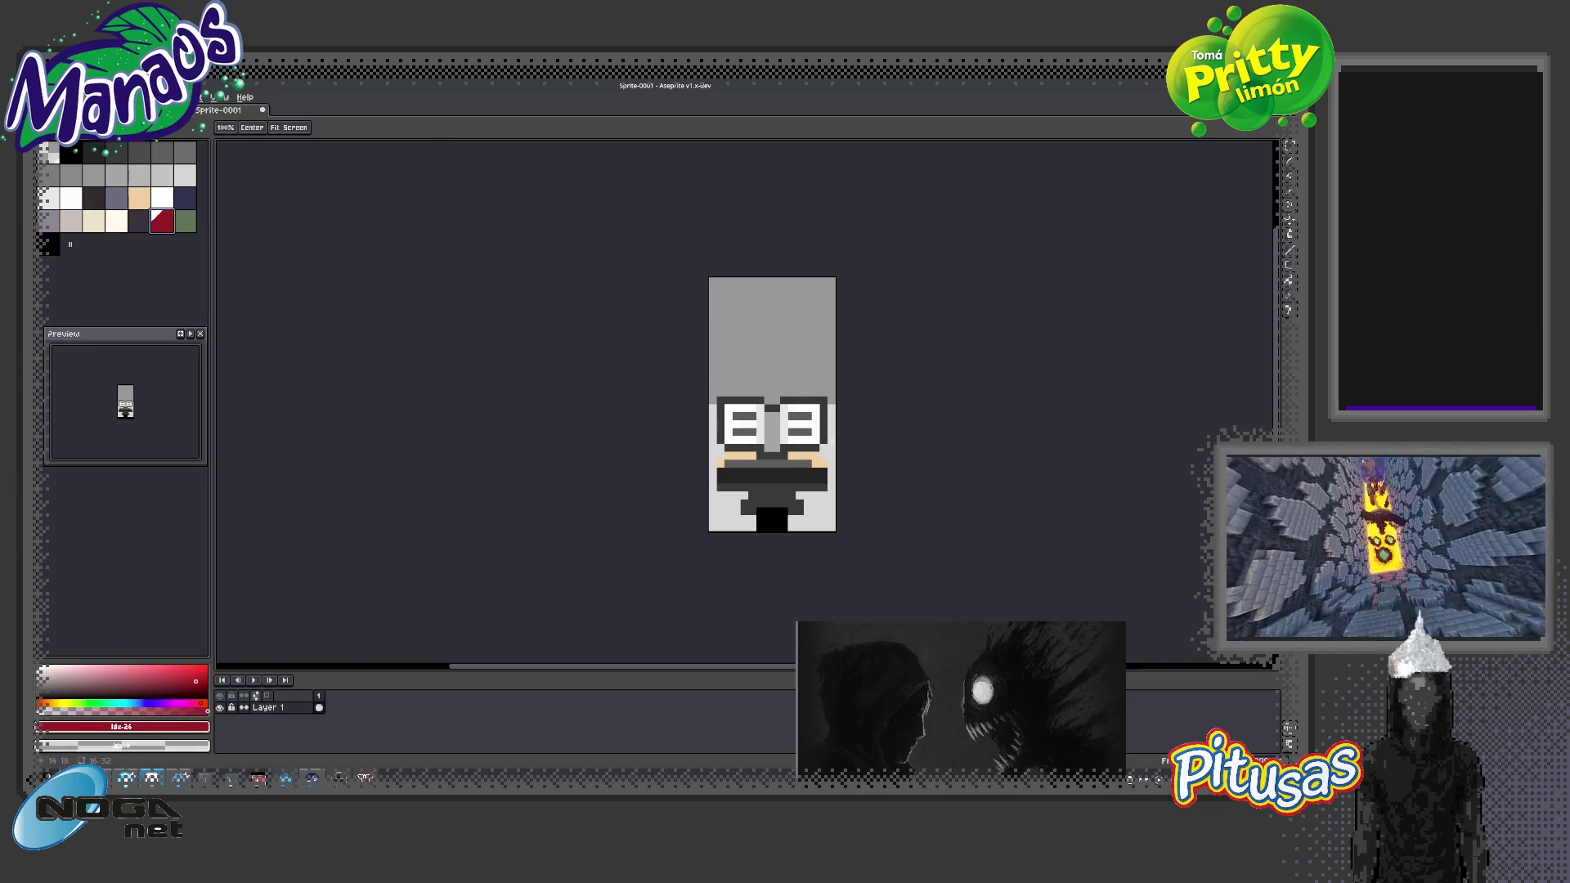
Paint a trial red strip beneath the eye boxes
left_click(795, 454)
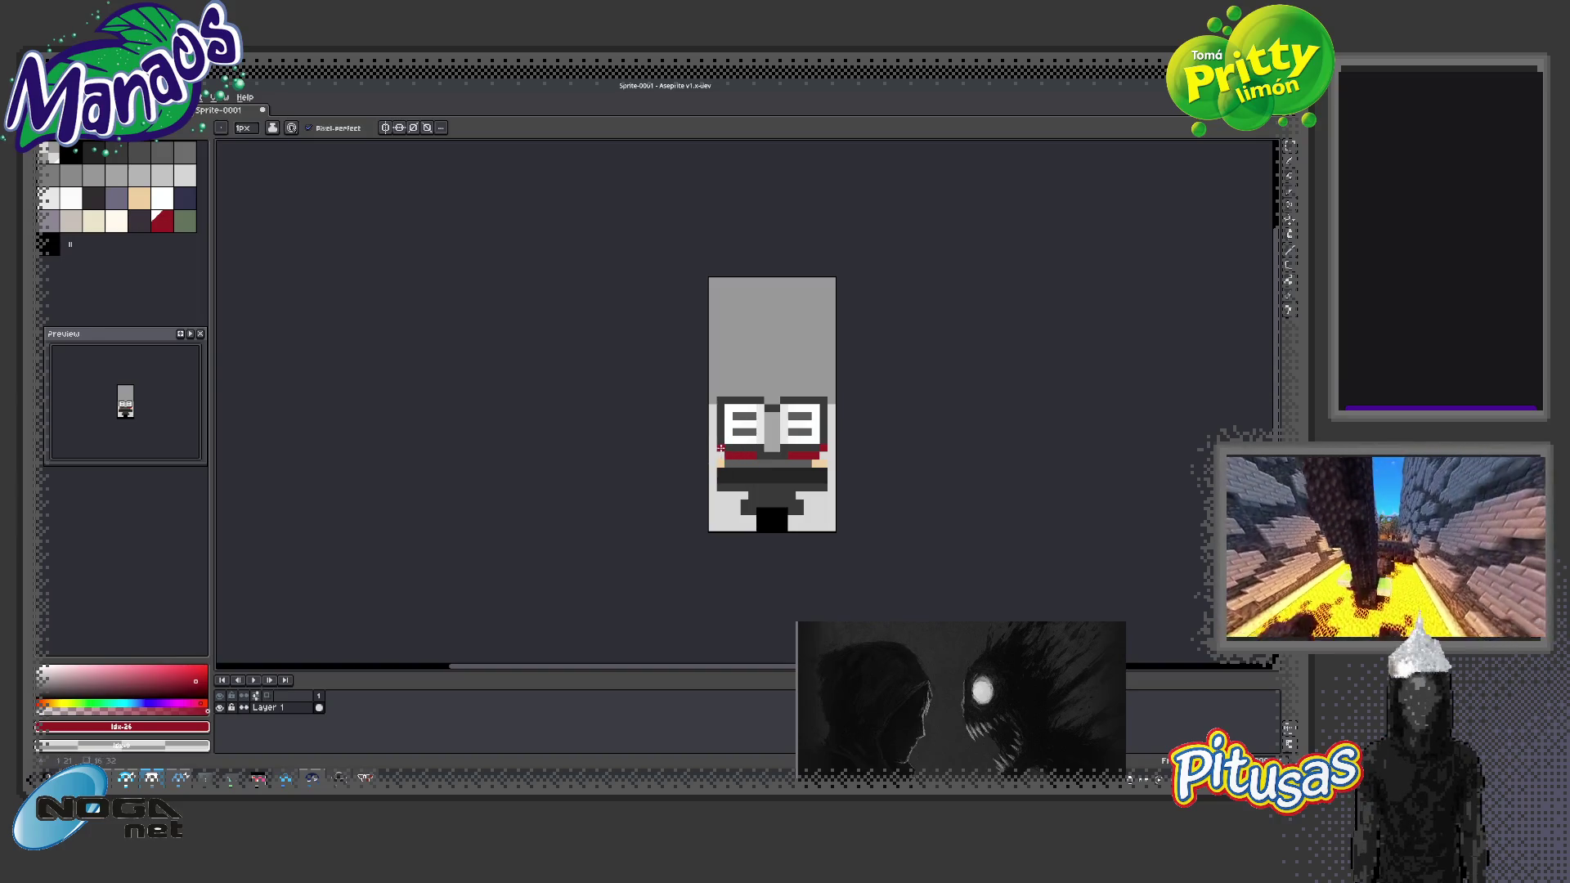
key("z")
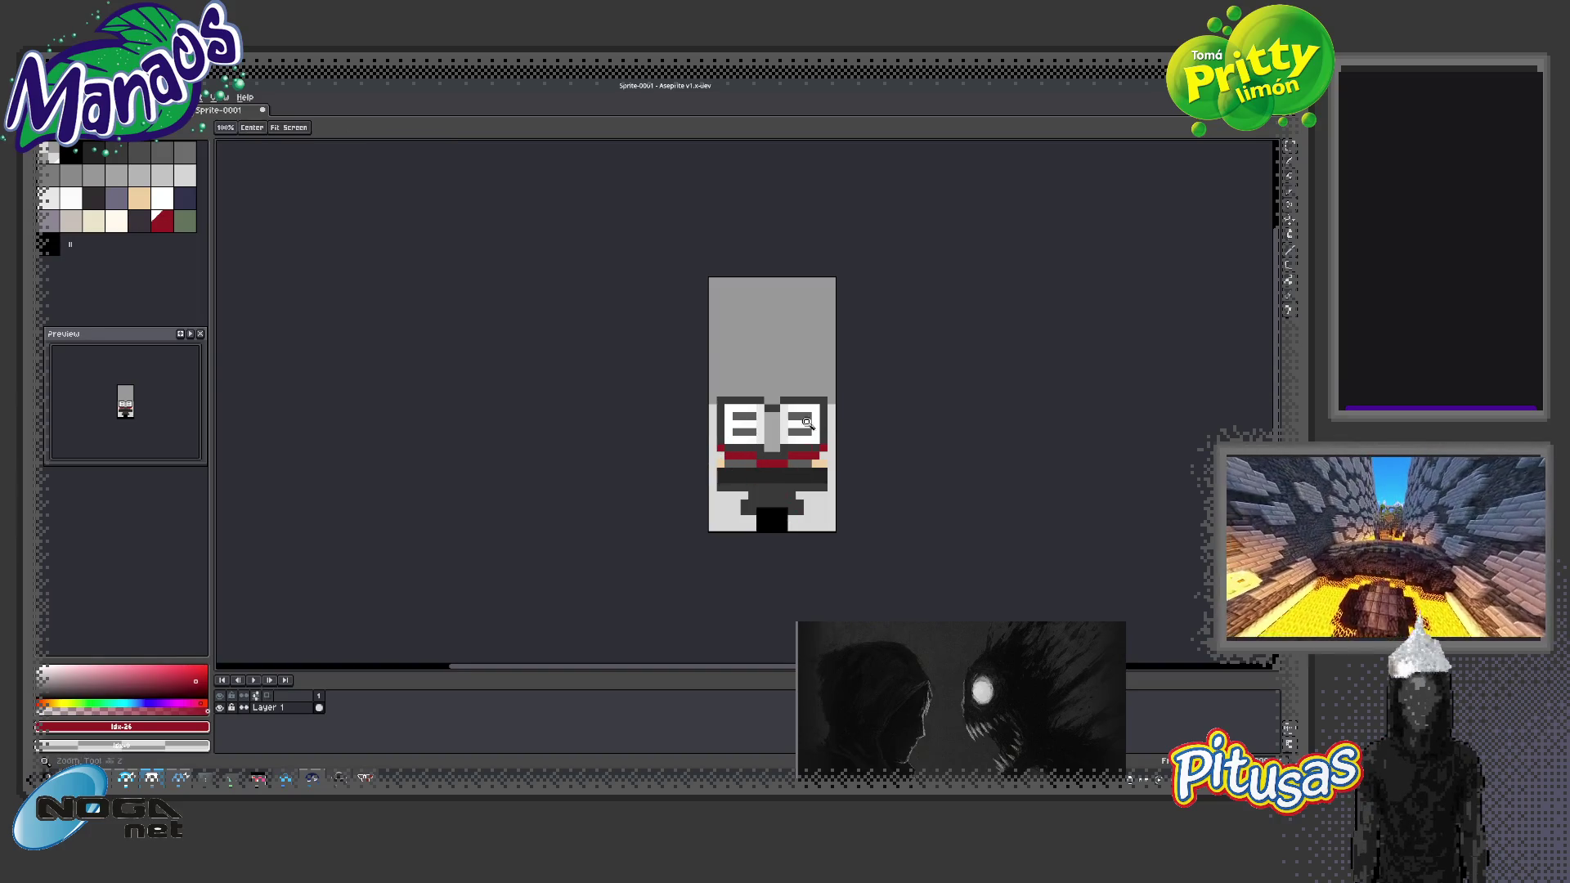
scroll(778, 465, "down", 3)
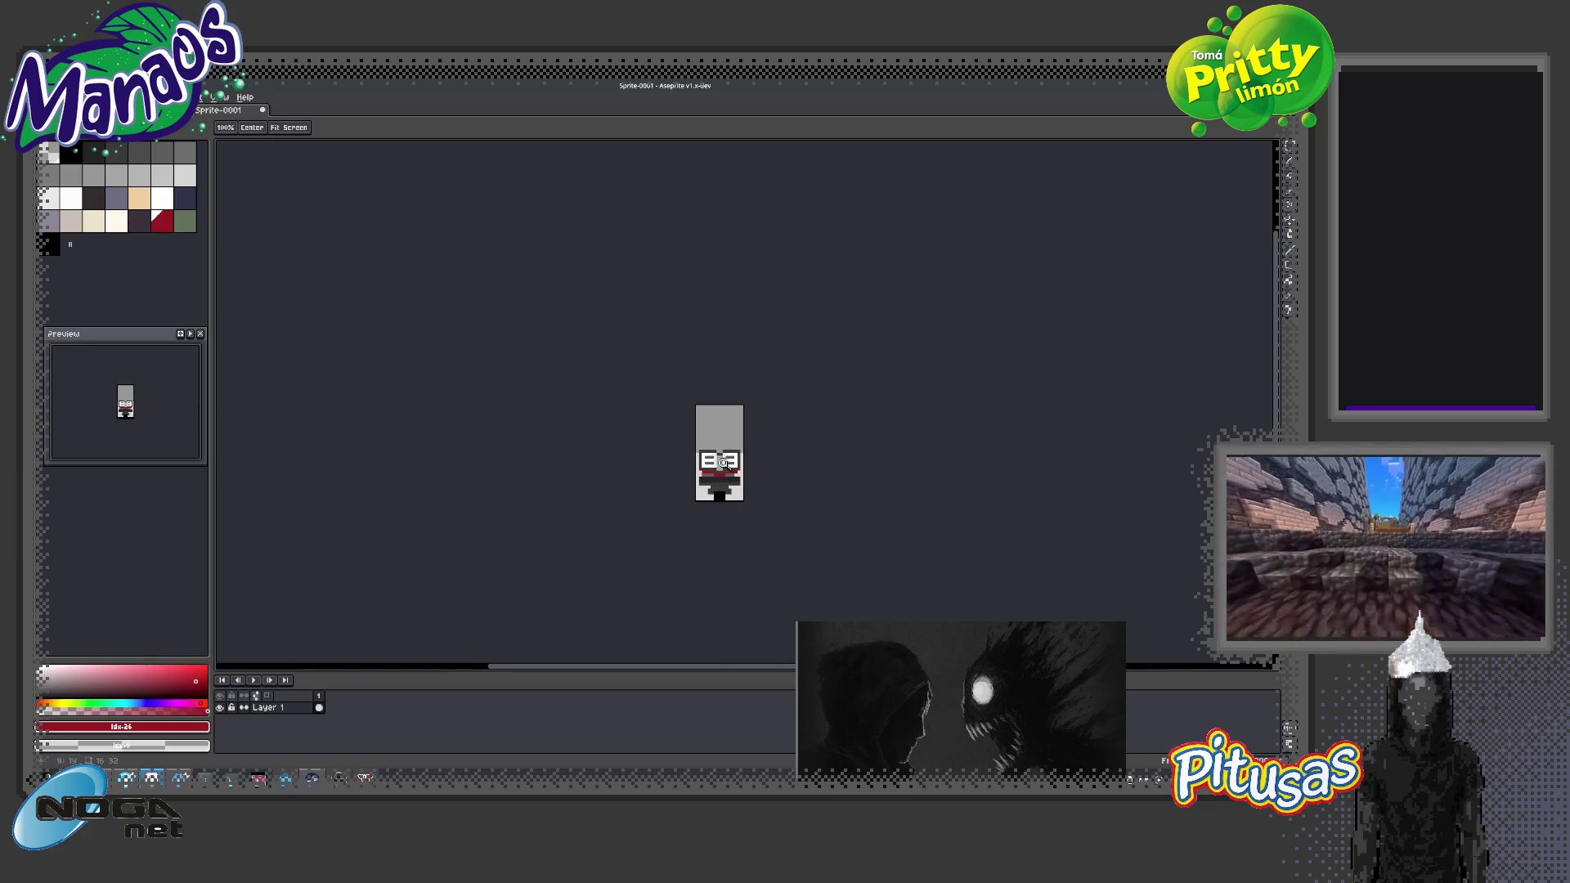
scroll(745, 471, "up", 2)
scroll(769, 498, "up", 3)
Shift the right eye box one pixel left, then nudge the face and scarf region right
key("m")
left_click_drag(818, 540, 707, 377)
left_click_drag(760, 458, 744, 458)
key("z")
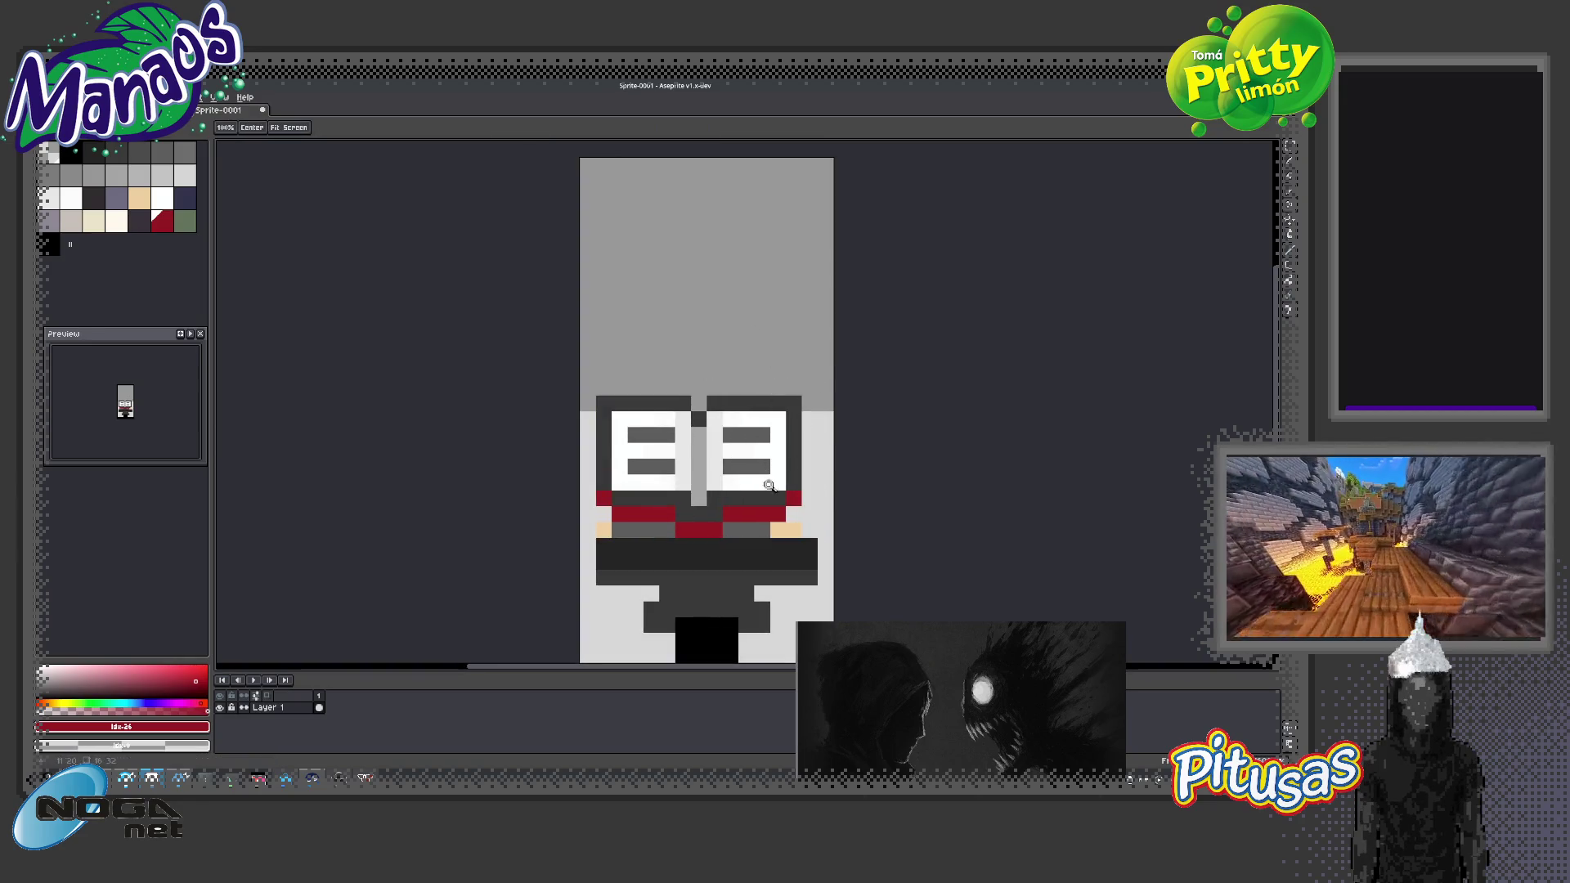
scroll(769, 490, "down", 3)
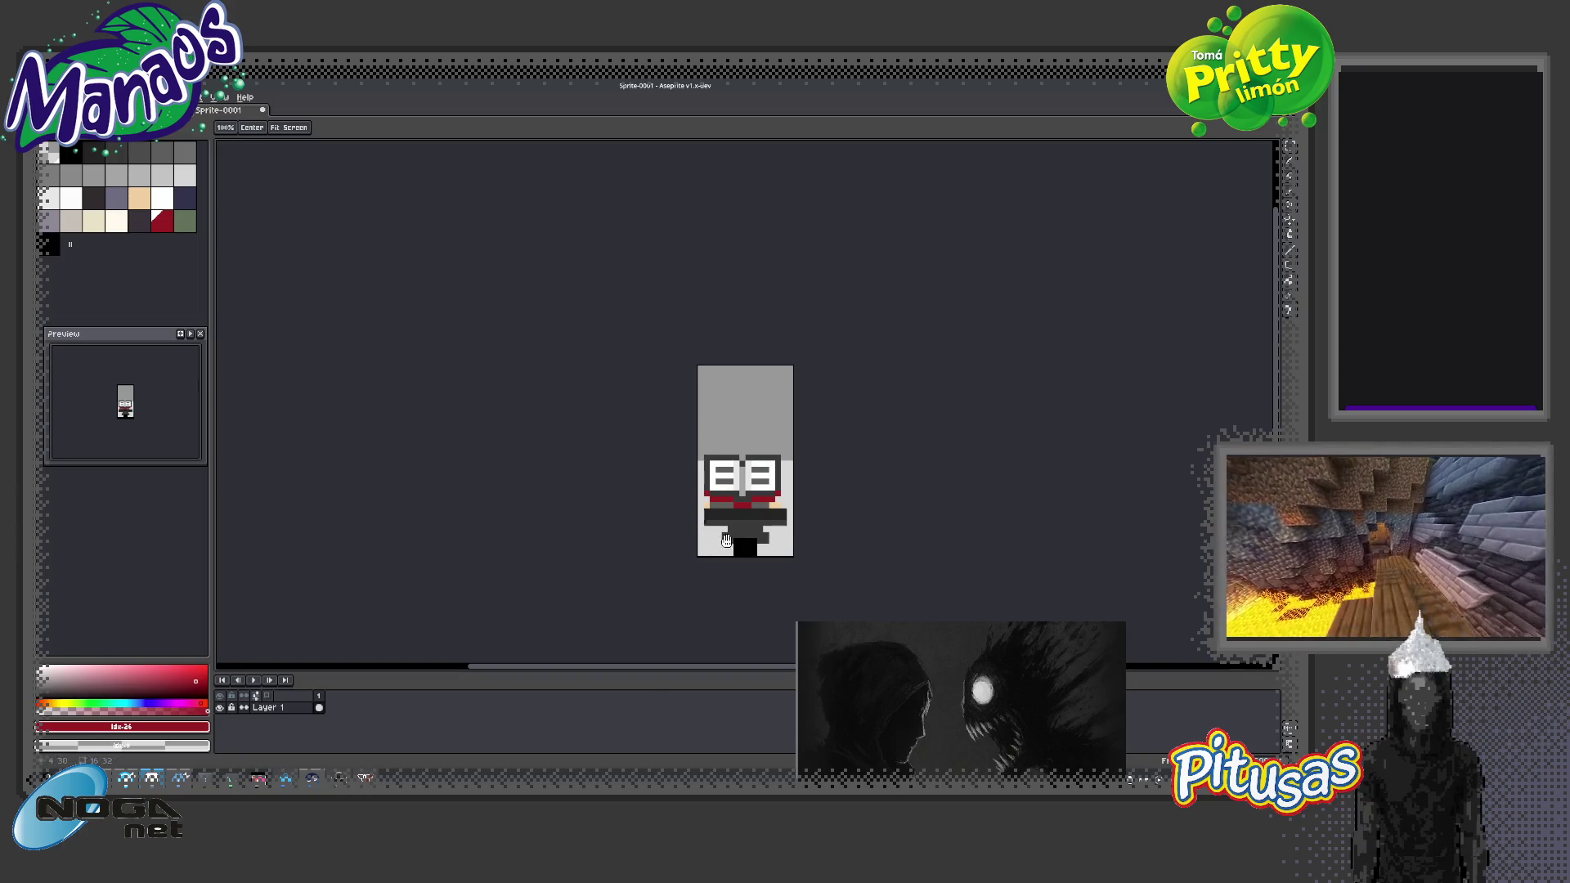
scroll(762, 399, "down", 1)
left_click(733, 435)
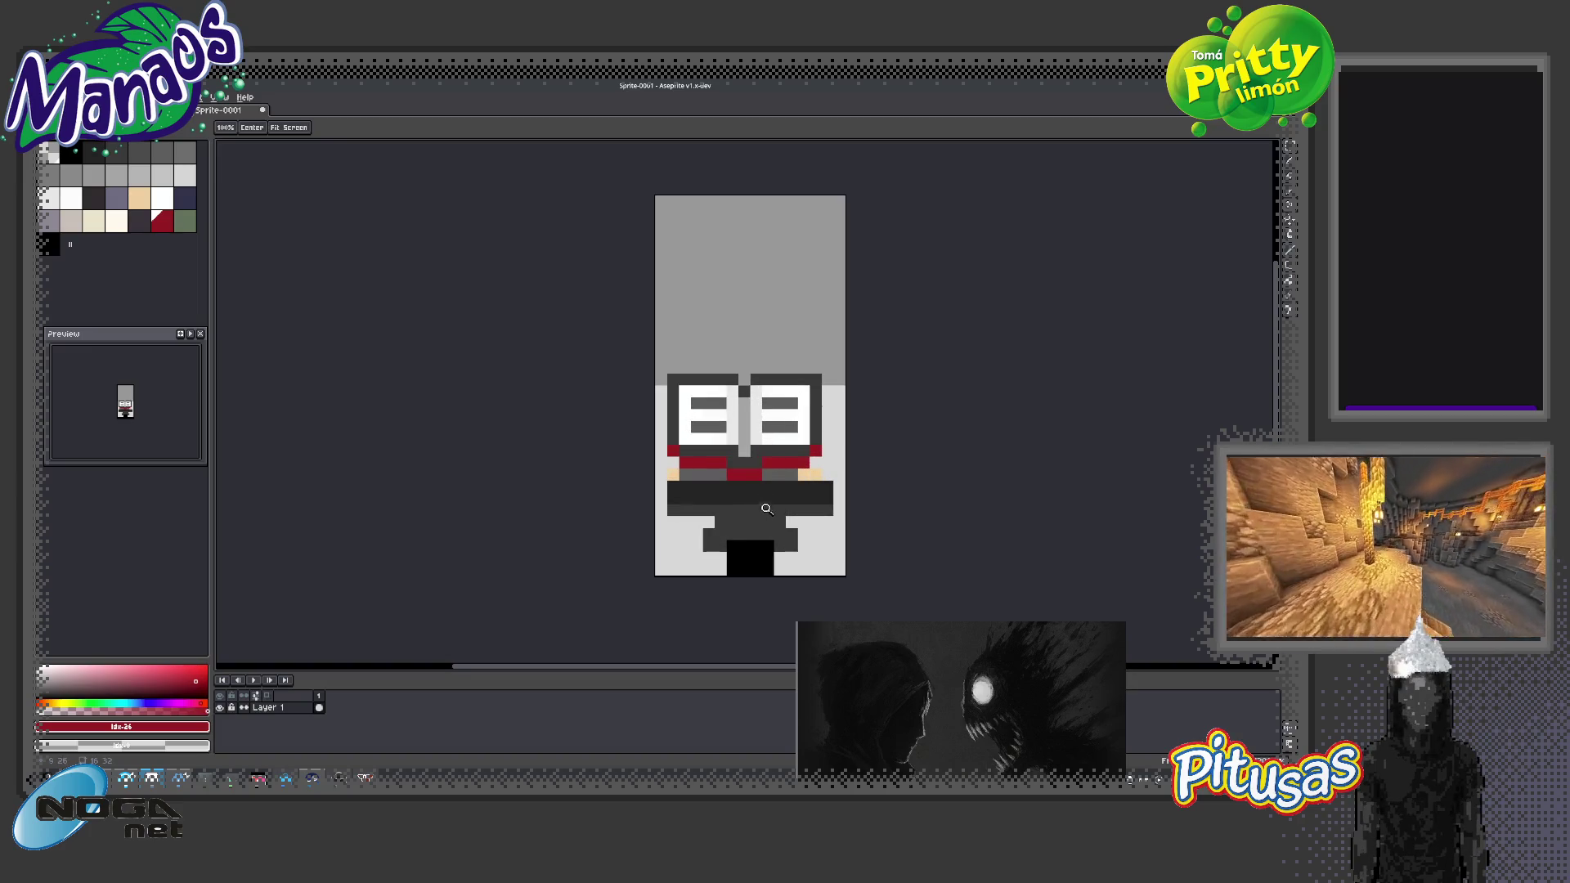
key("m")
left_click_drag(822, 470, 660, 368)
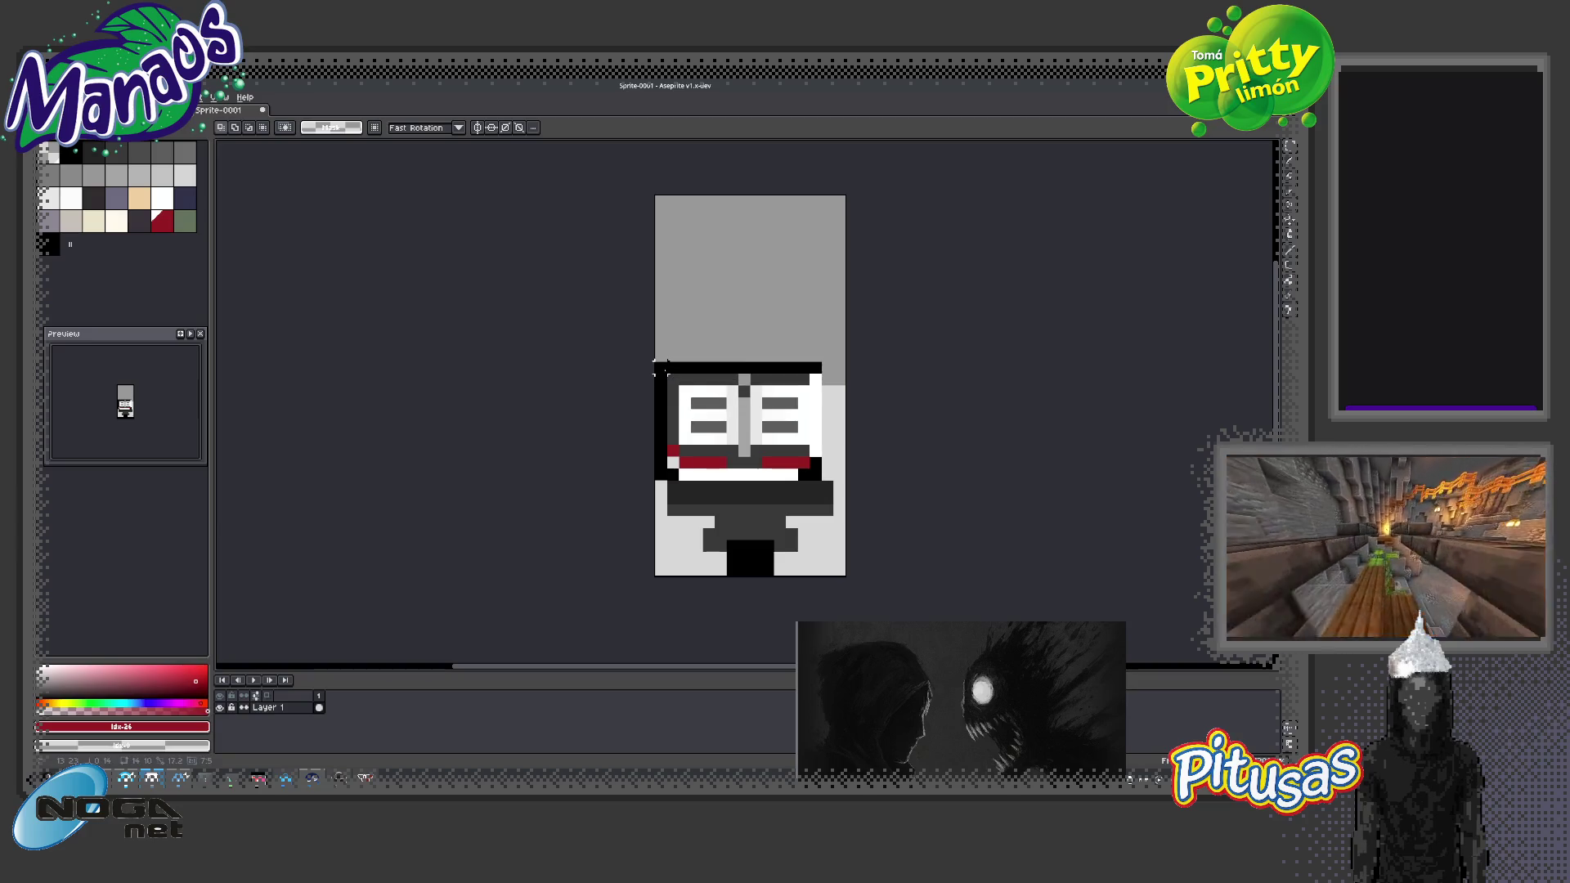
mouse_move(724, 430)
left_mouse_down()
mouse_move(749, 429)
mouse_move(733, 428)
left_mouse_up()
left_click(708, 497)
Try a dark grey line between the eye boxes, then undo it
key("b")
left_click(752, 389, "alt")
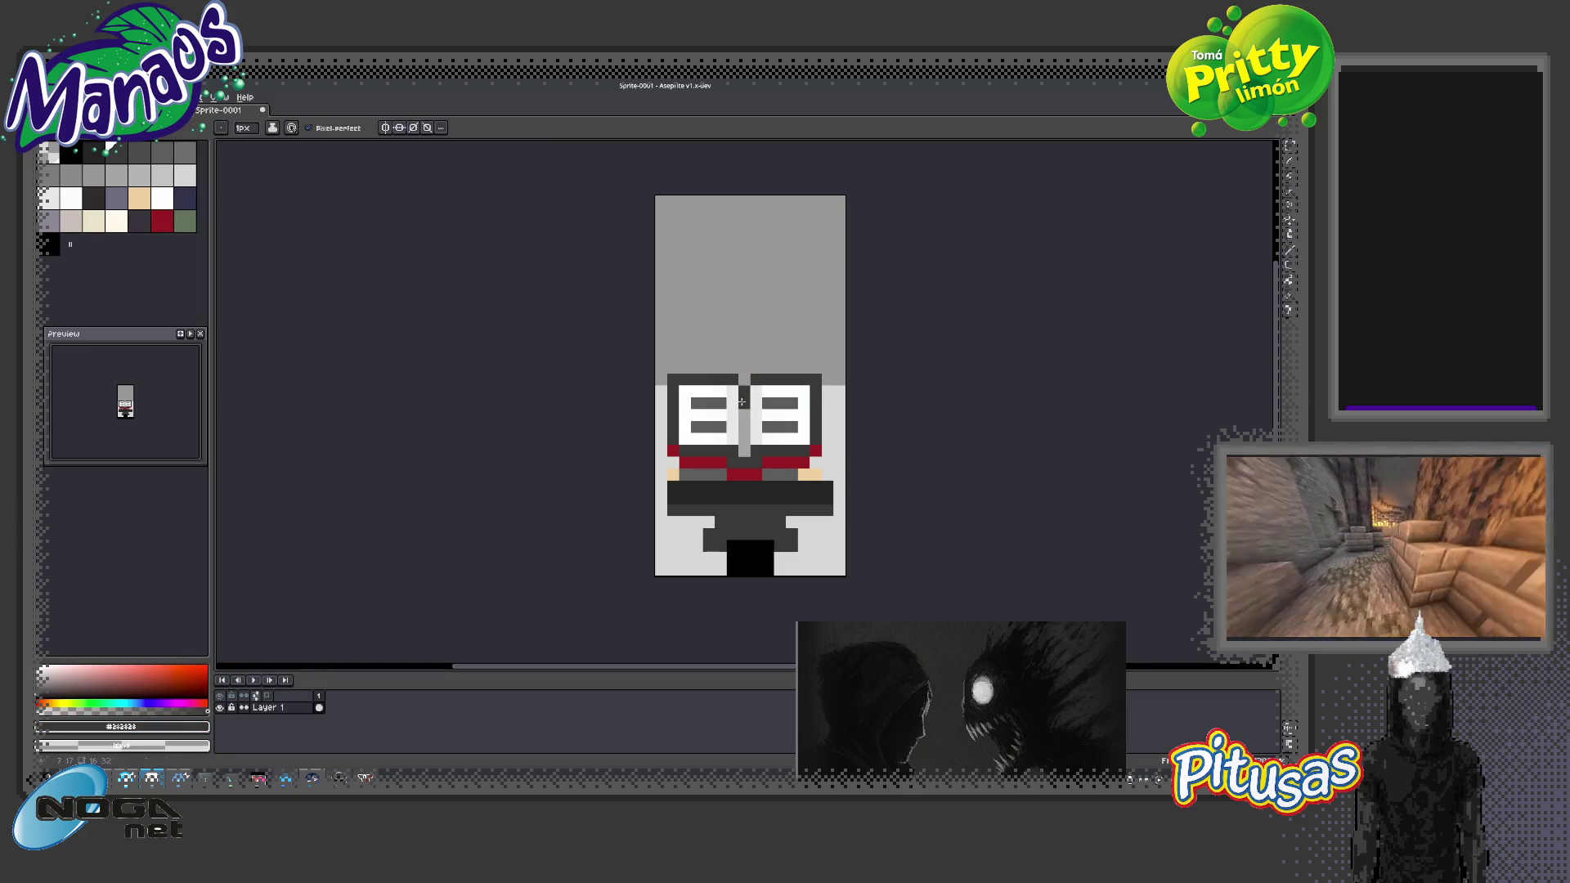
left_click_drag(744, 413, 744, 454)
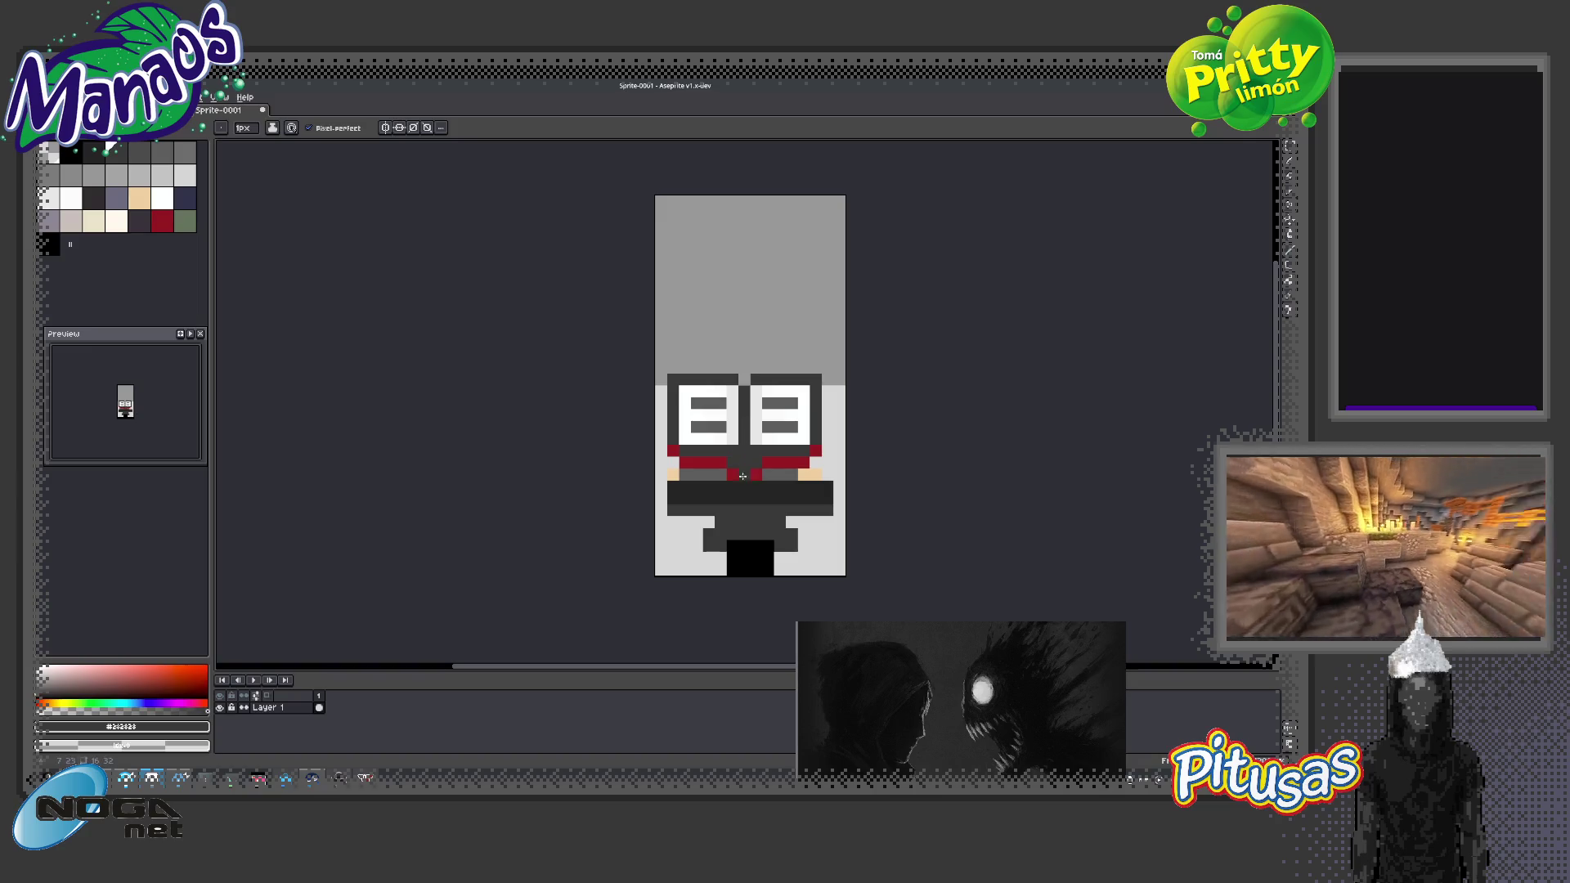
key("ctrl+z")
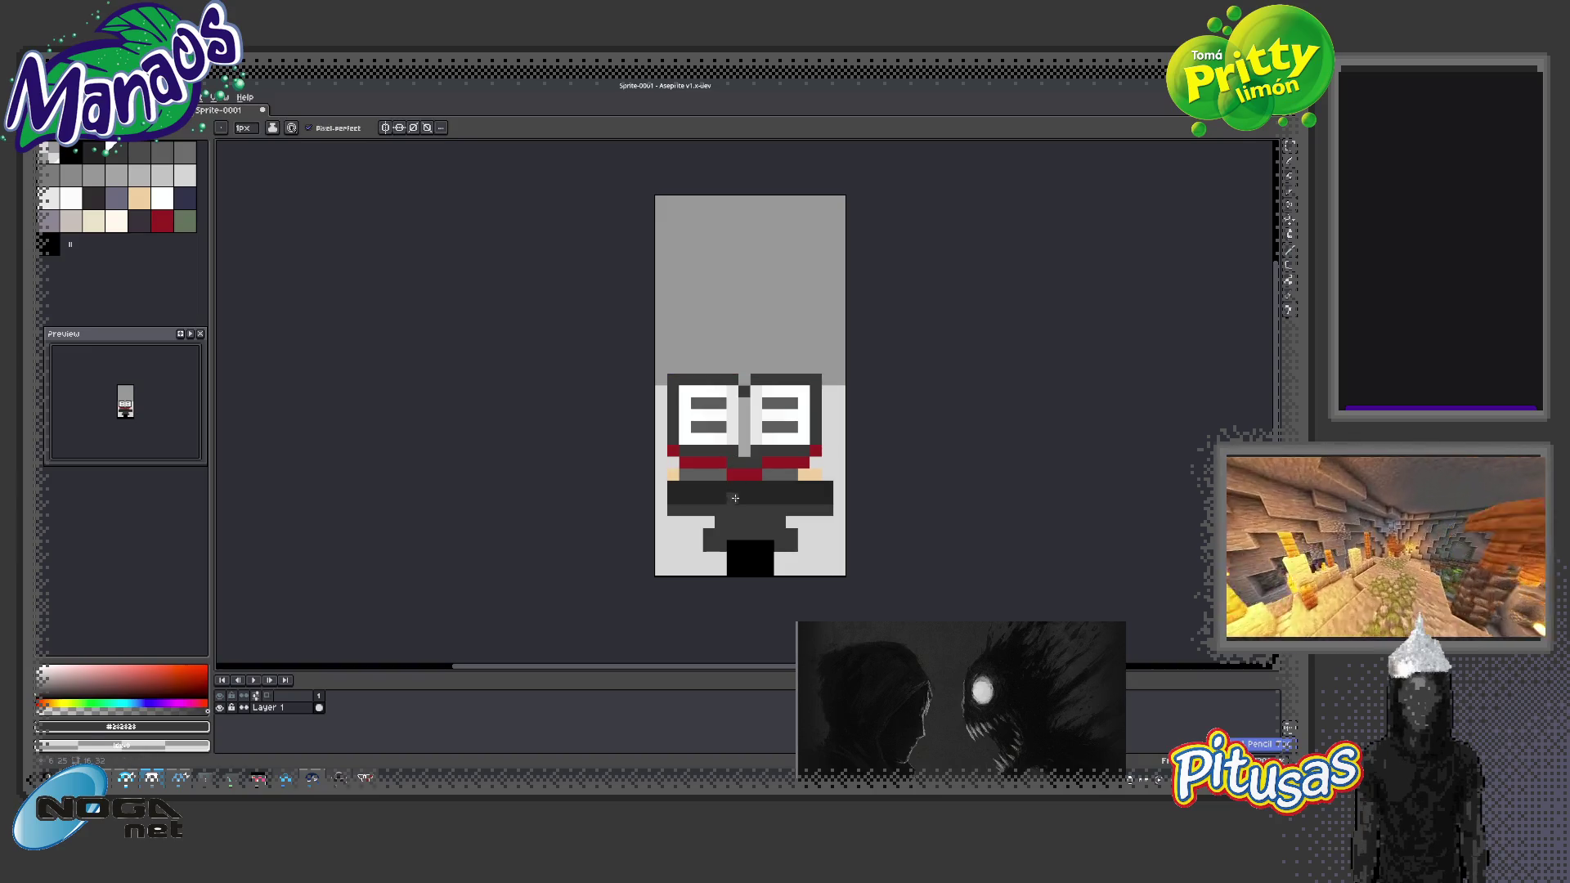
left_click(744, 439, "alt")
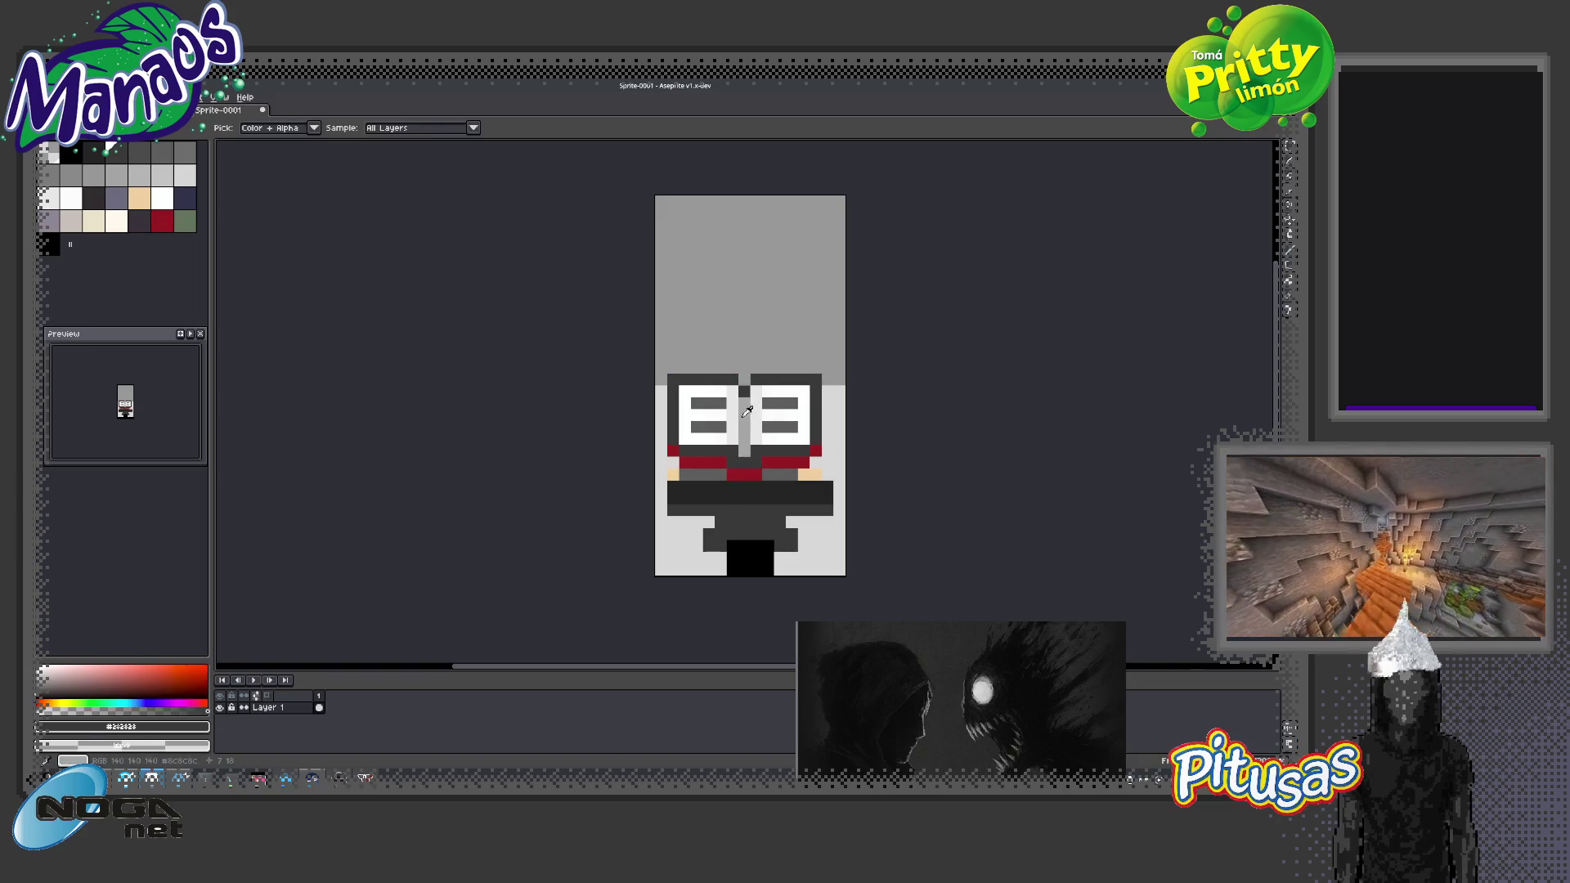
key("z")
right_click(745, 466)
left_click(789, 468)
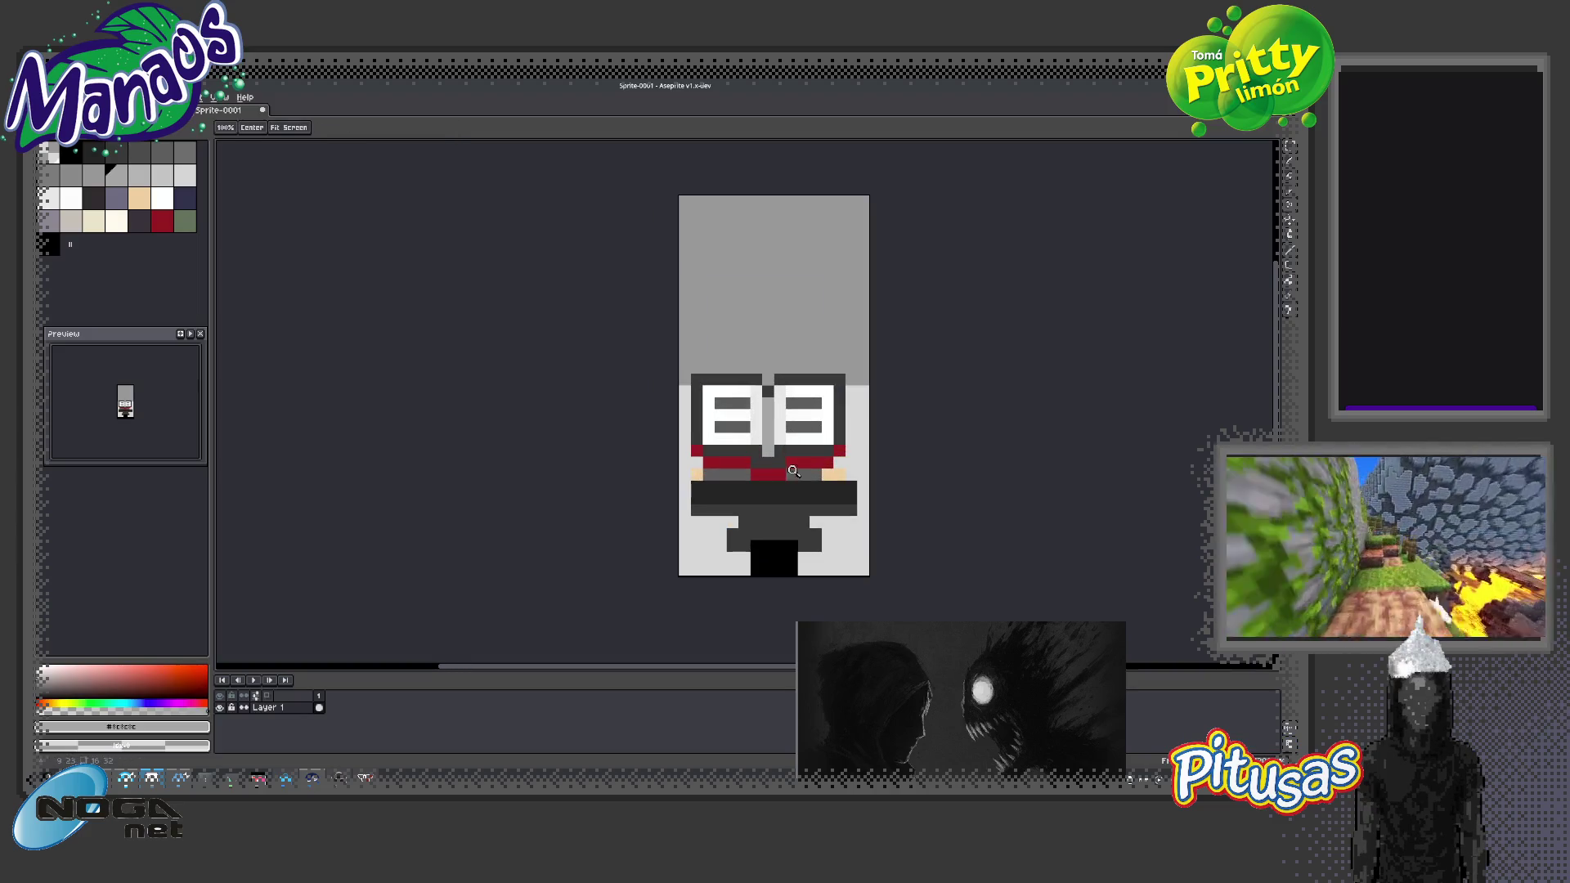
Sample the dark scarf colour #181818 and paint it over the red strip
key("i")
left_click(804, 459)
key("b")
left_click_drag(824, 464, 786, 464)
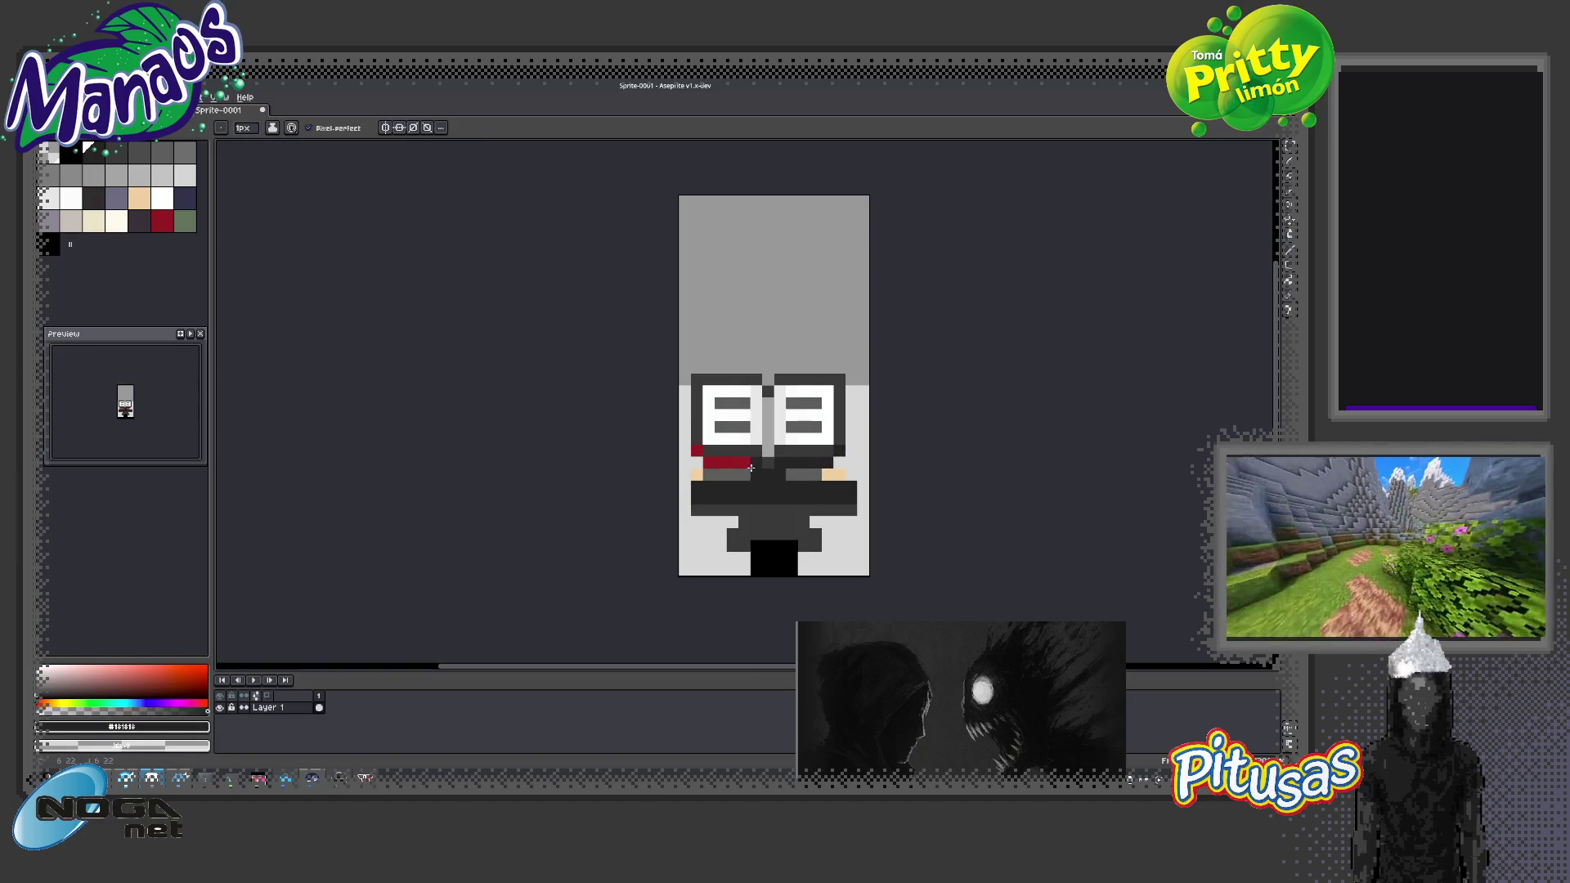
left_click_drag(753, 467, 695, 451)
key("z")
scroll(792, 449, "down", 3)
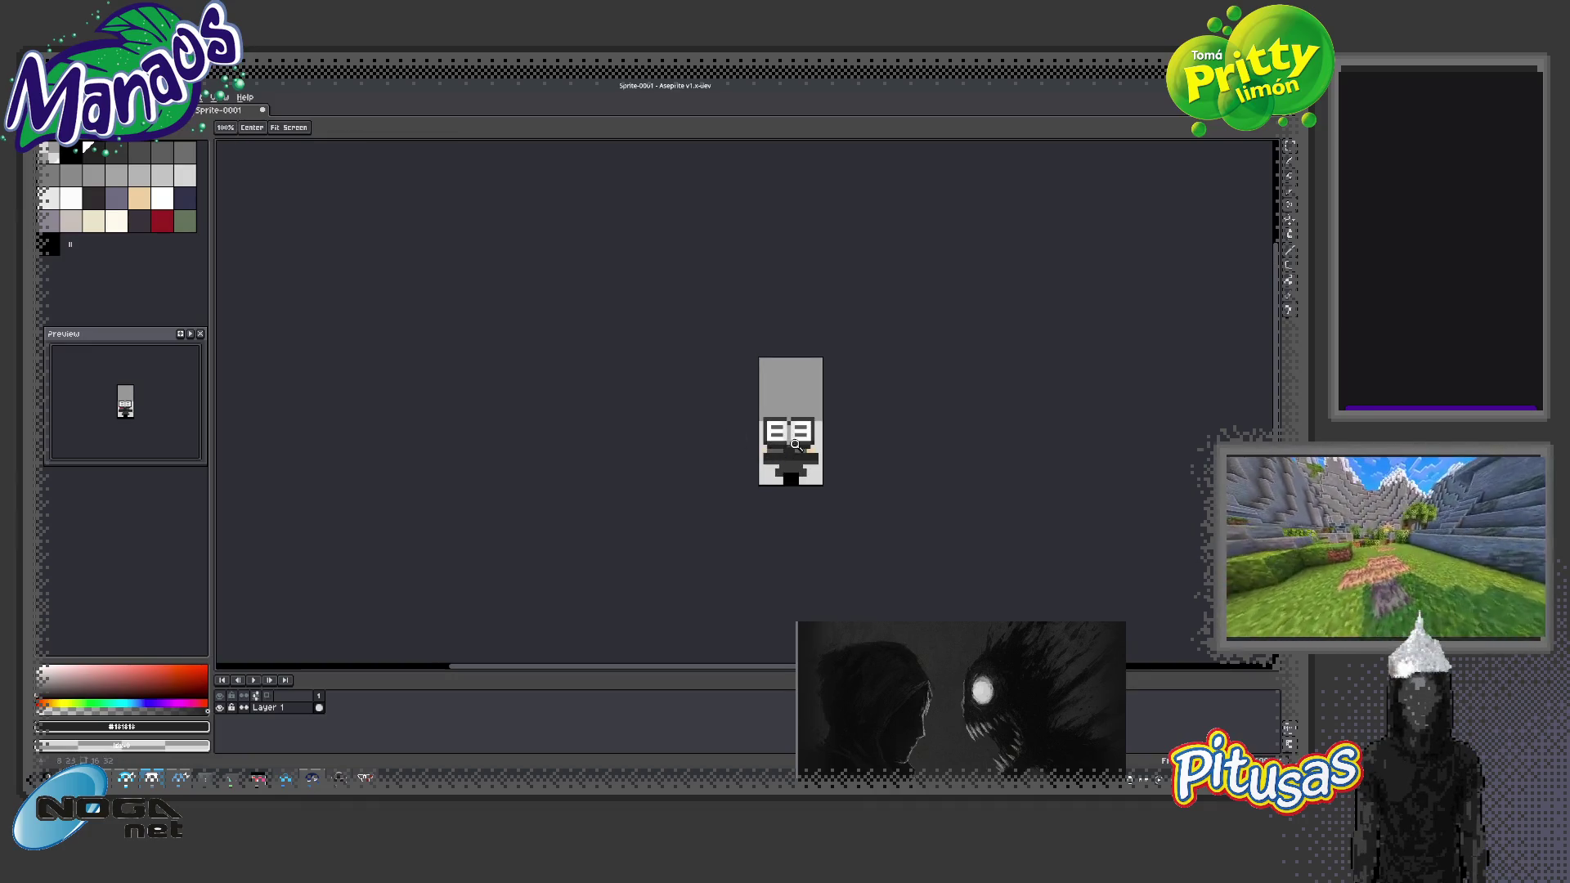
Select frame 1's cel and create Layer 2 above Layer 1 with Shift+N
scroll(783, 458, "down", 1)
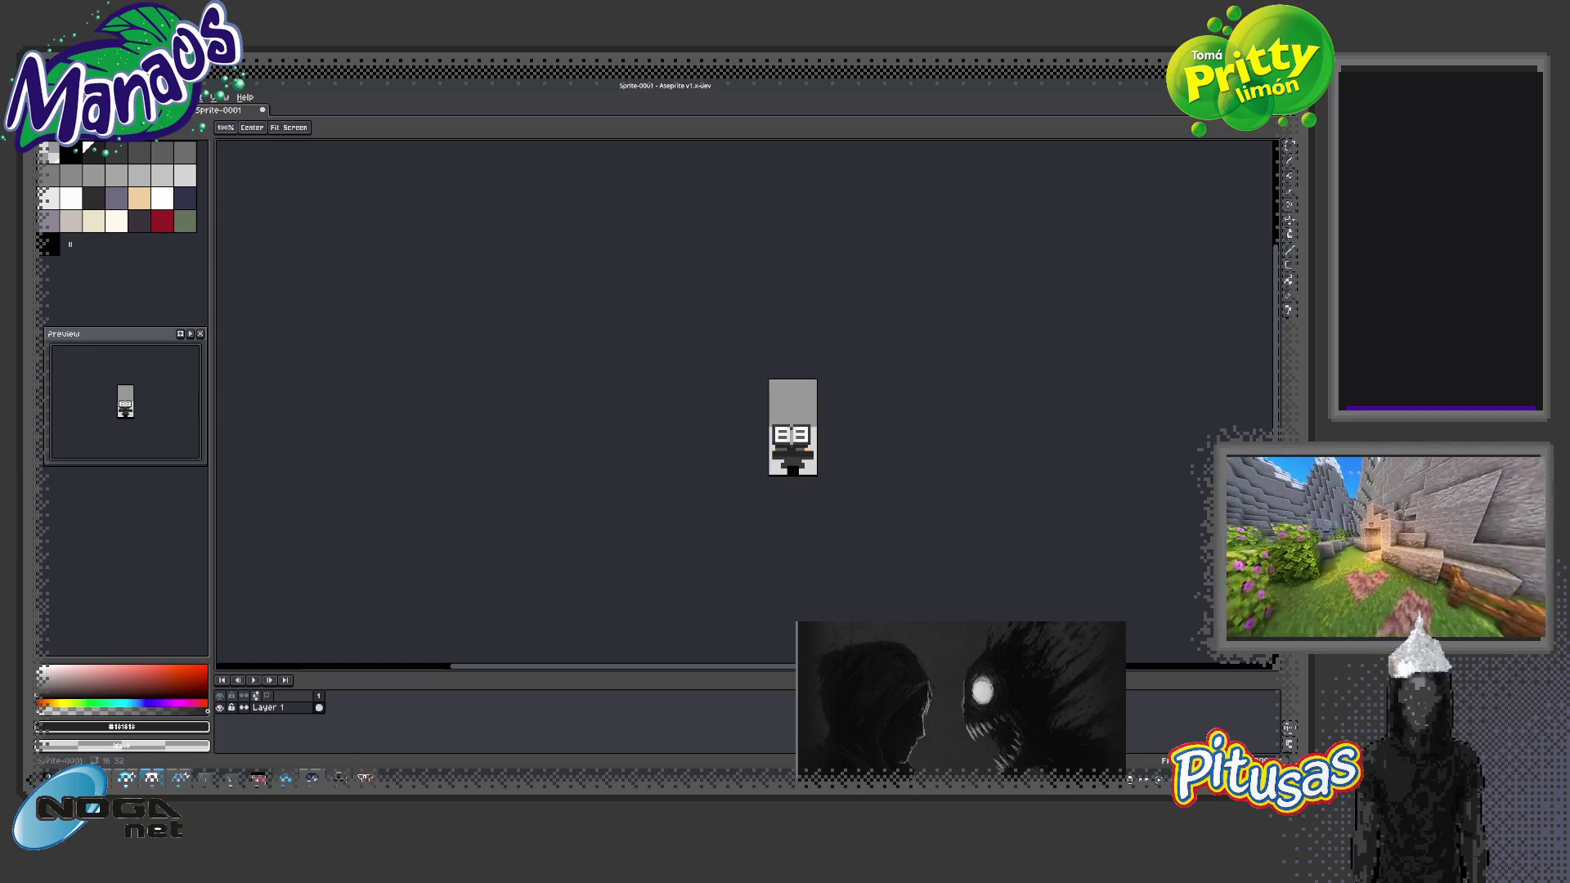
scroll(715, 394, "up", 3)
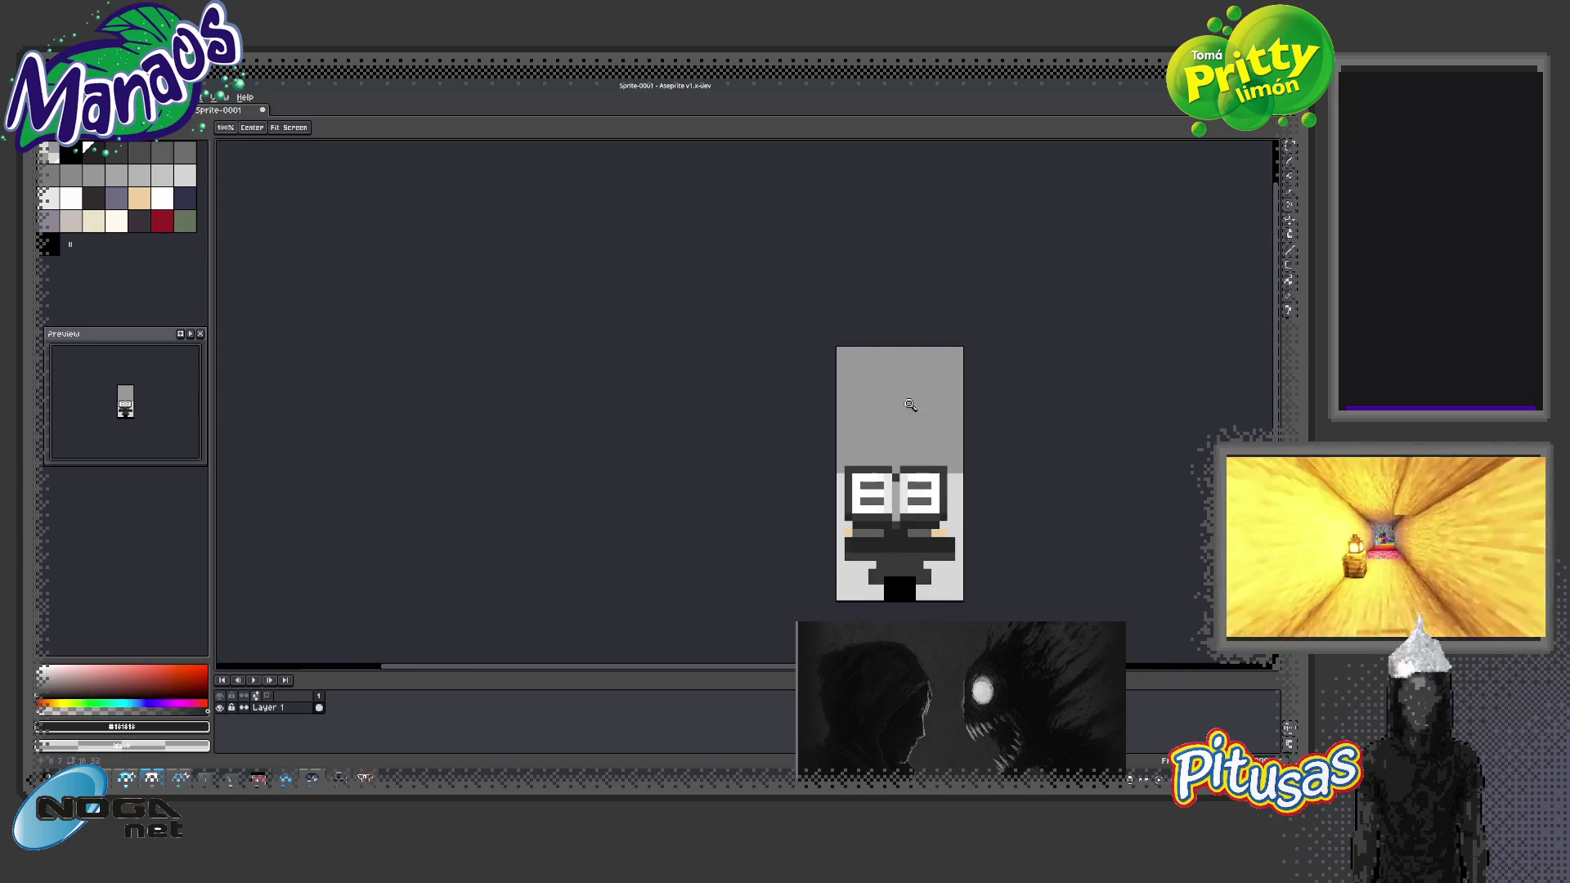
left_click_drag(905, 403, 816, 343)
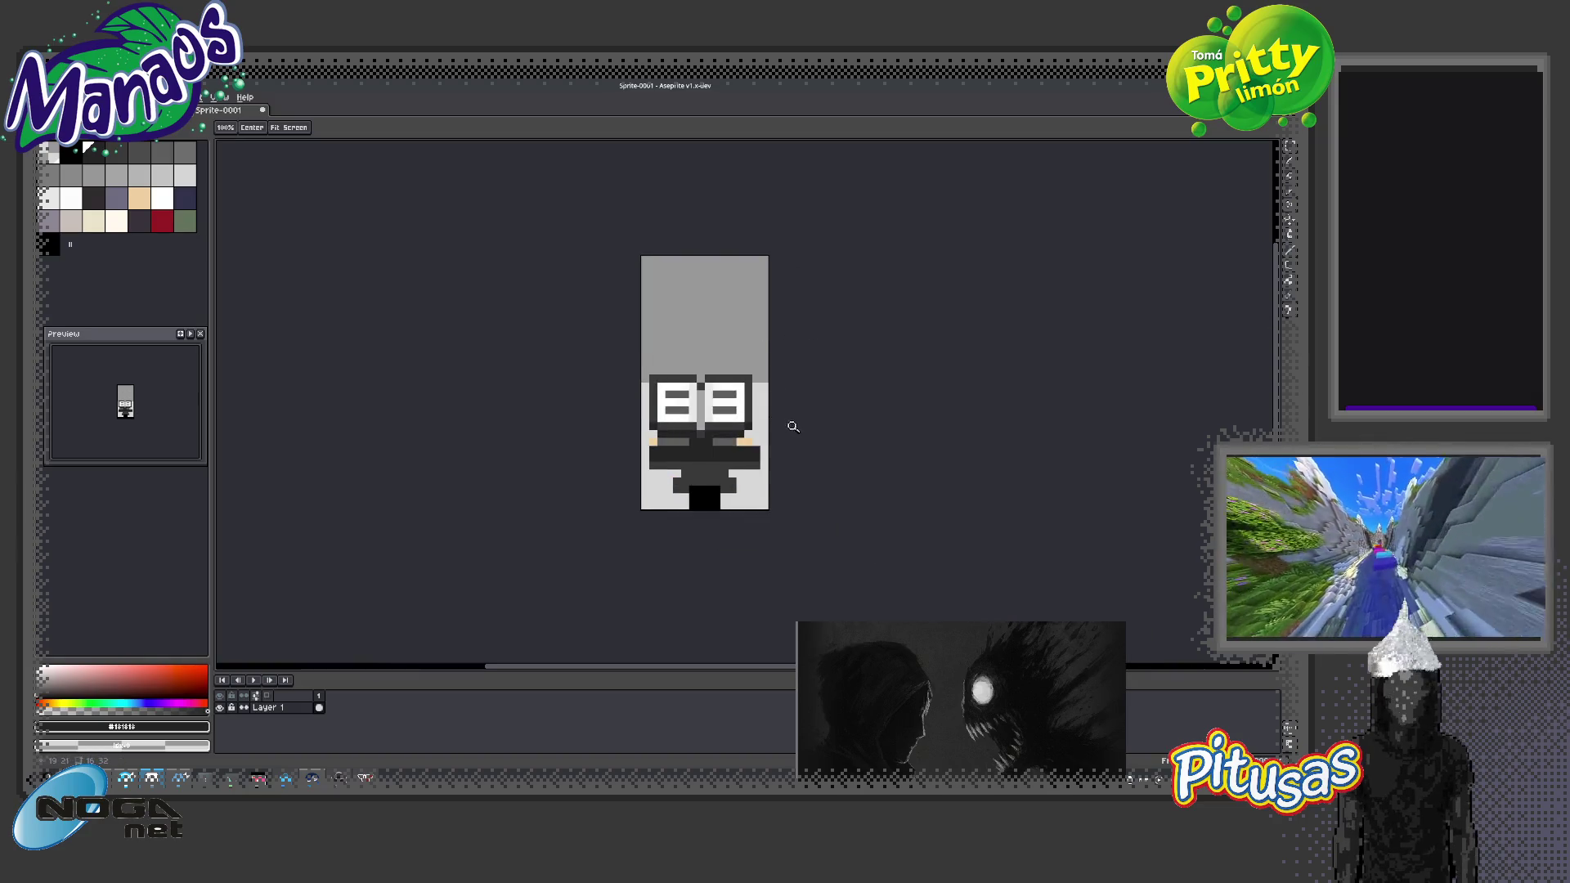
scroll(694, 413, "up", 2)
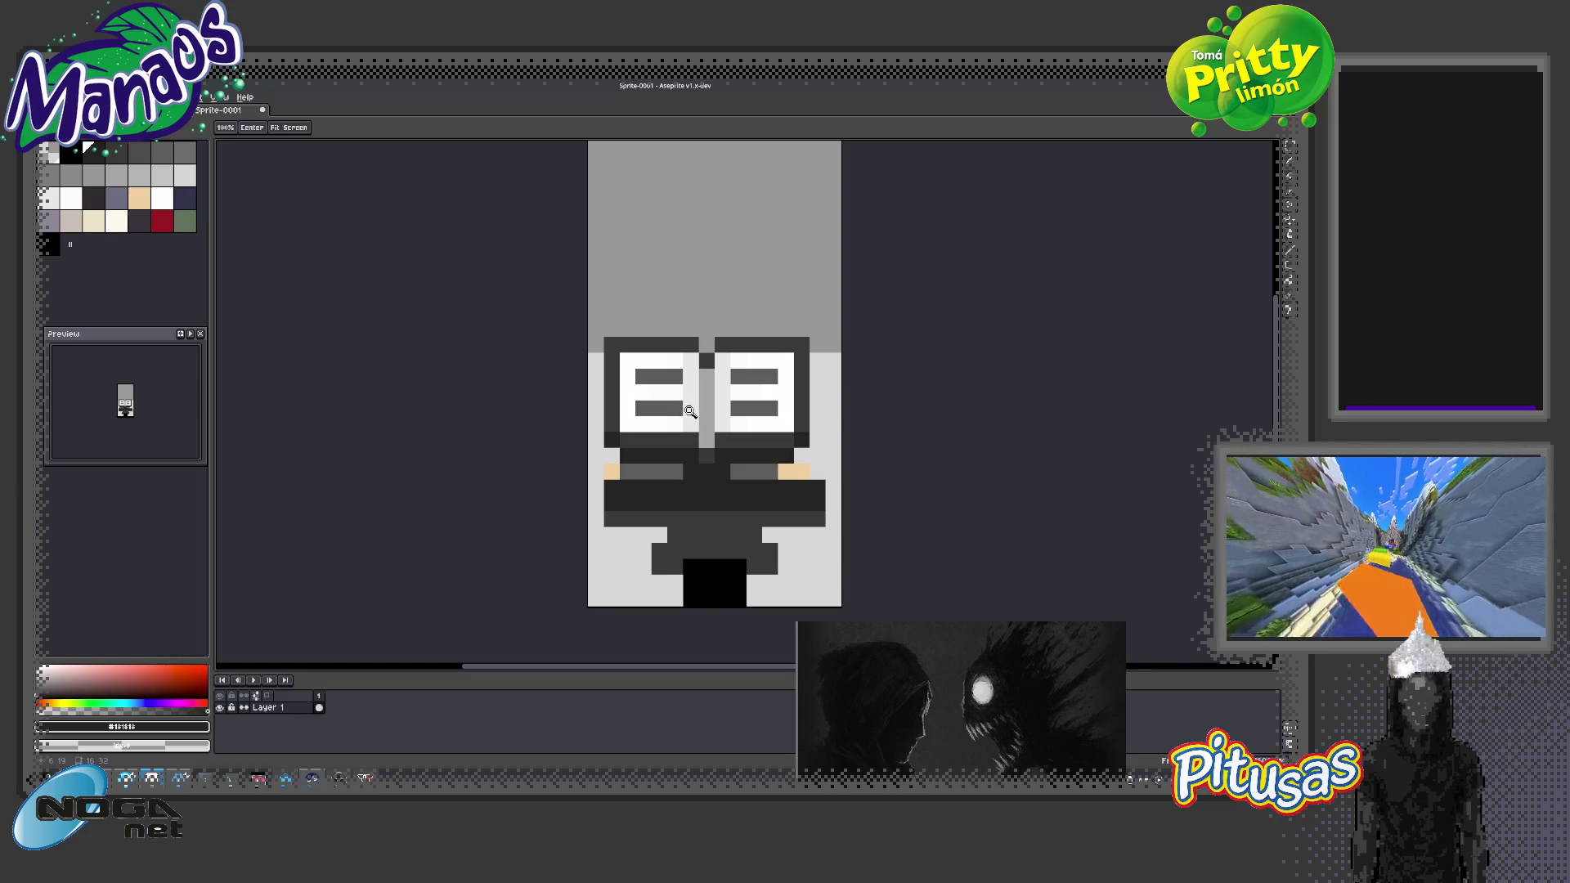
left_click(319, 696)
key("shift+n")
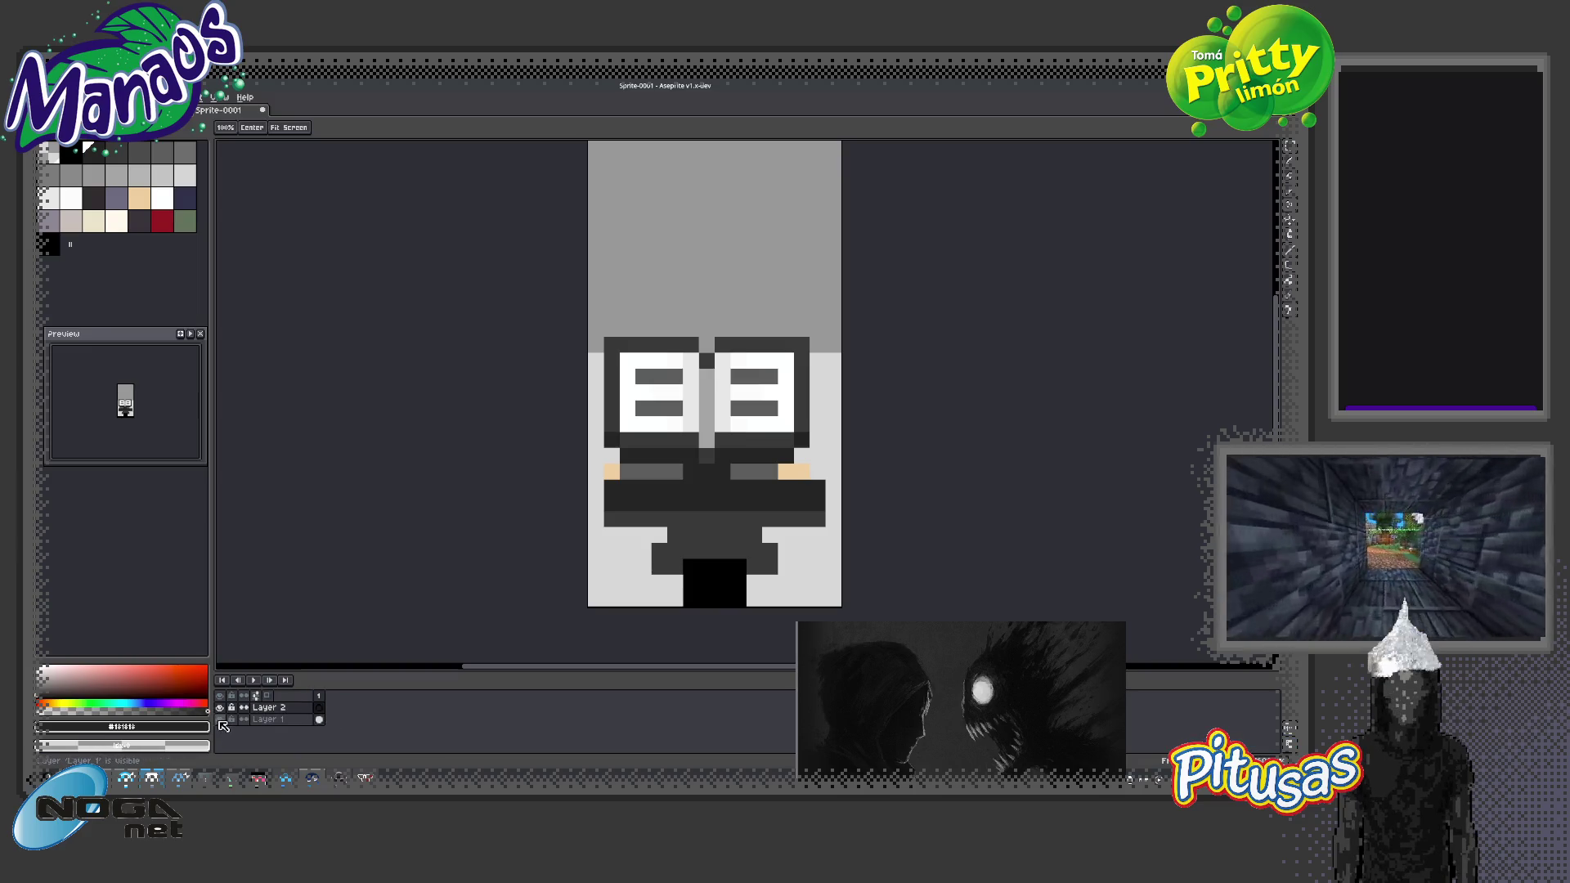
Hide Layer 1 and paste the character drawing into Layer 2, placed on the lower half
left_click(220, 718)
key("ctrl+v")
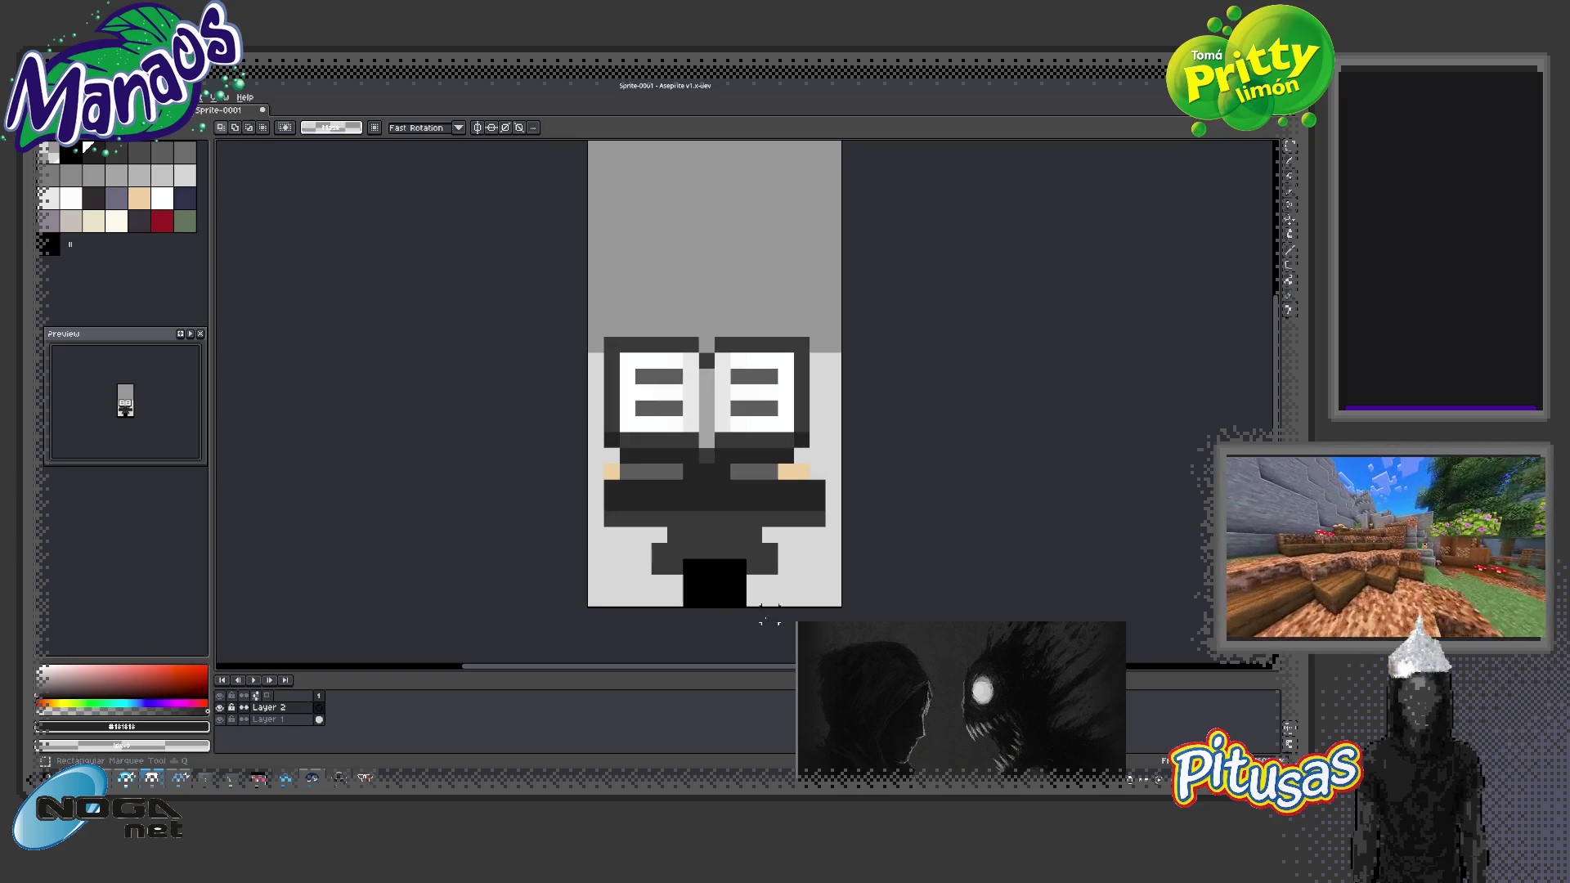
left_click(564, 470)
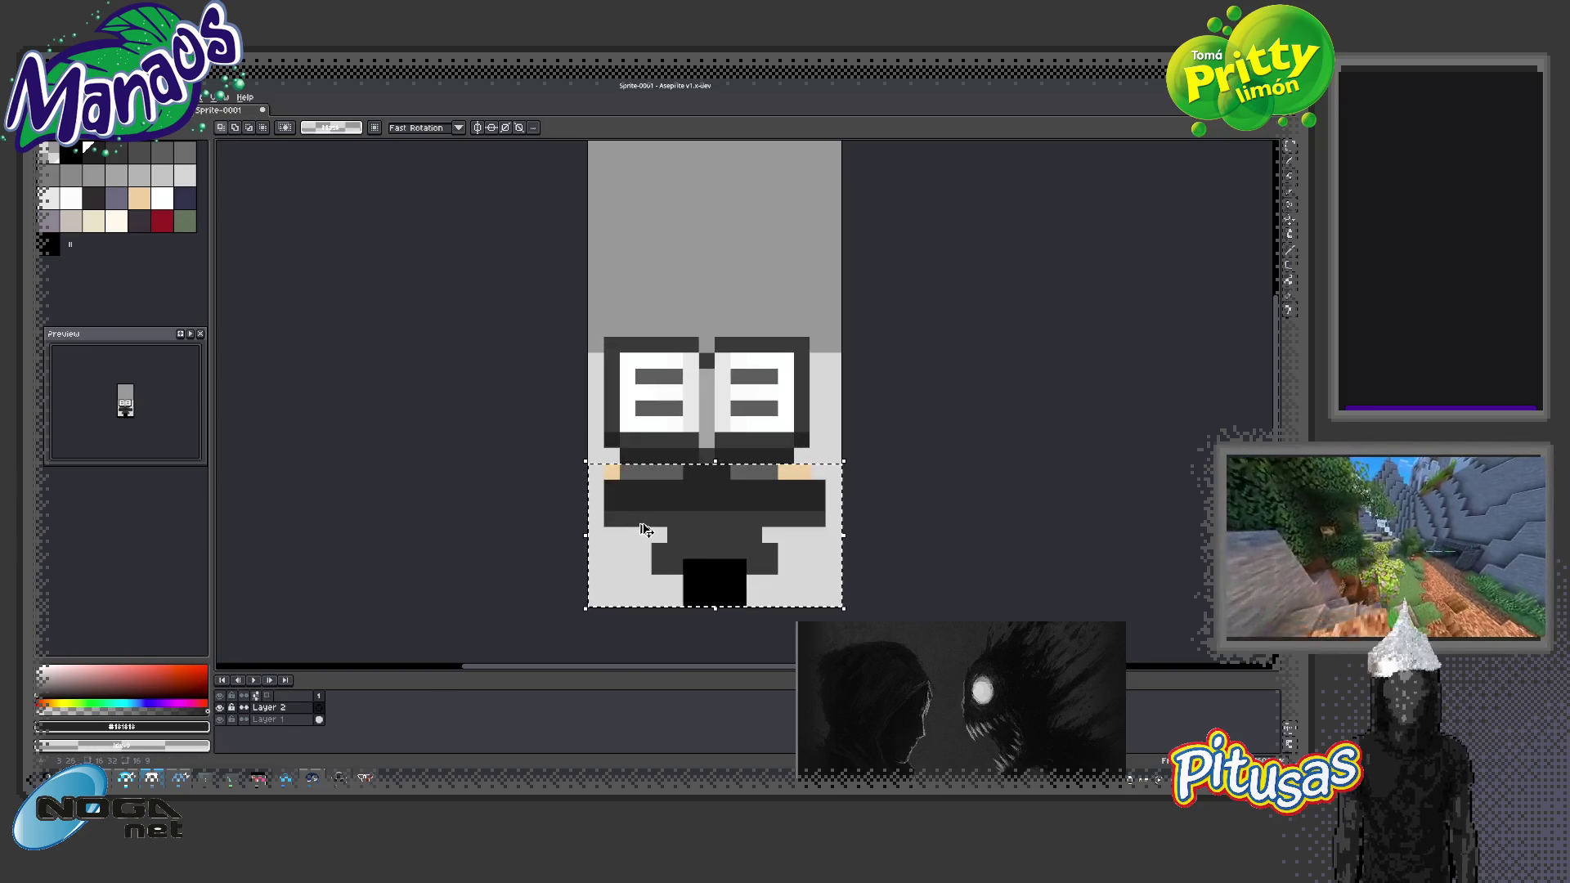
key("Escape")
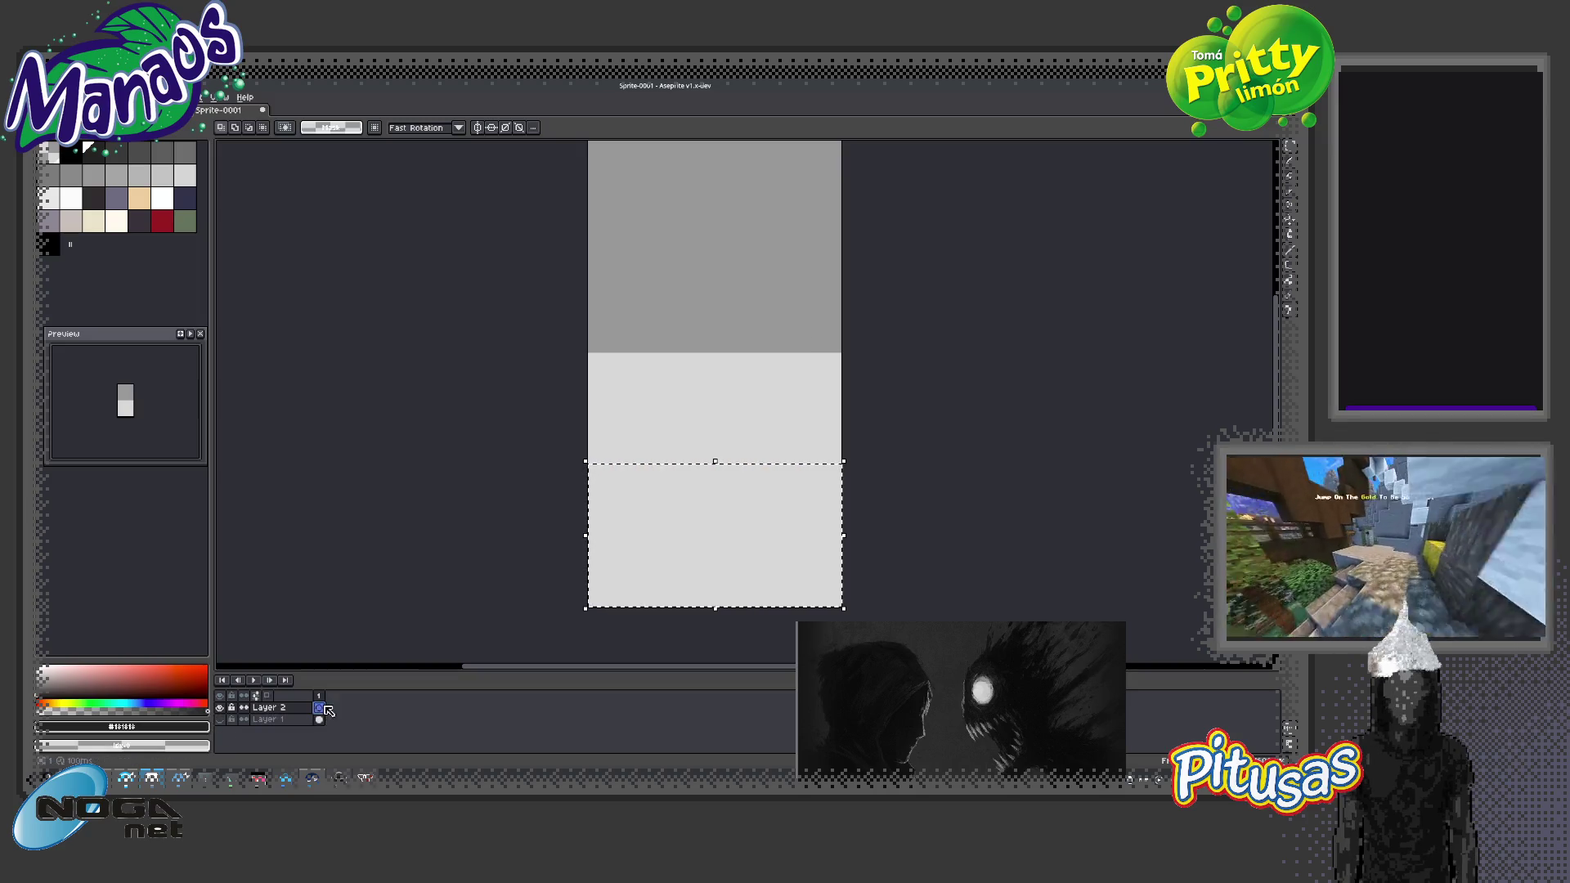
key("ctrl+v")
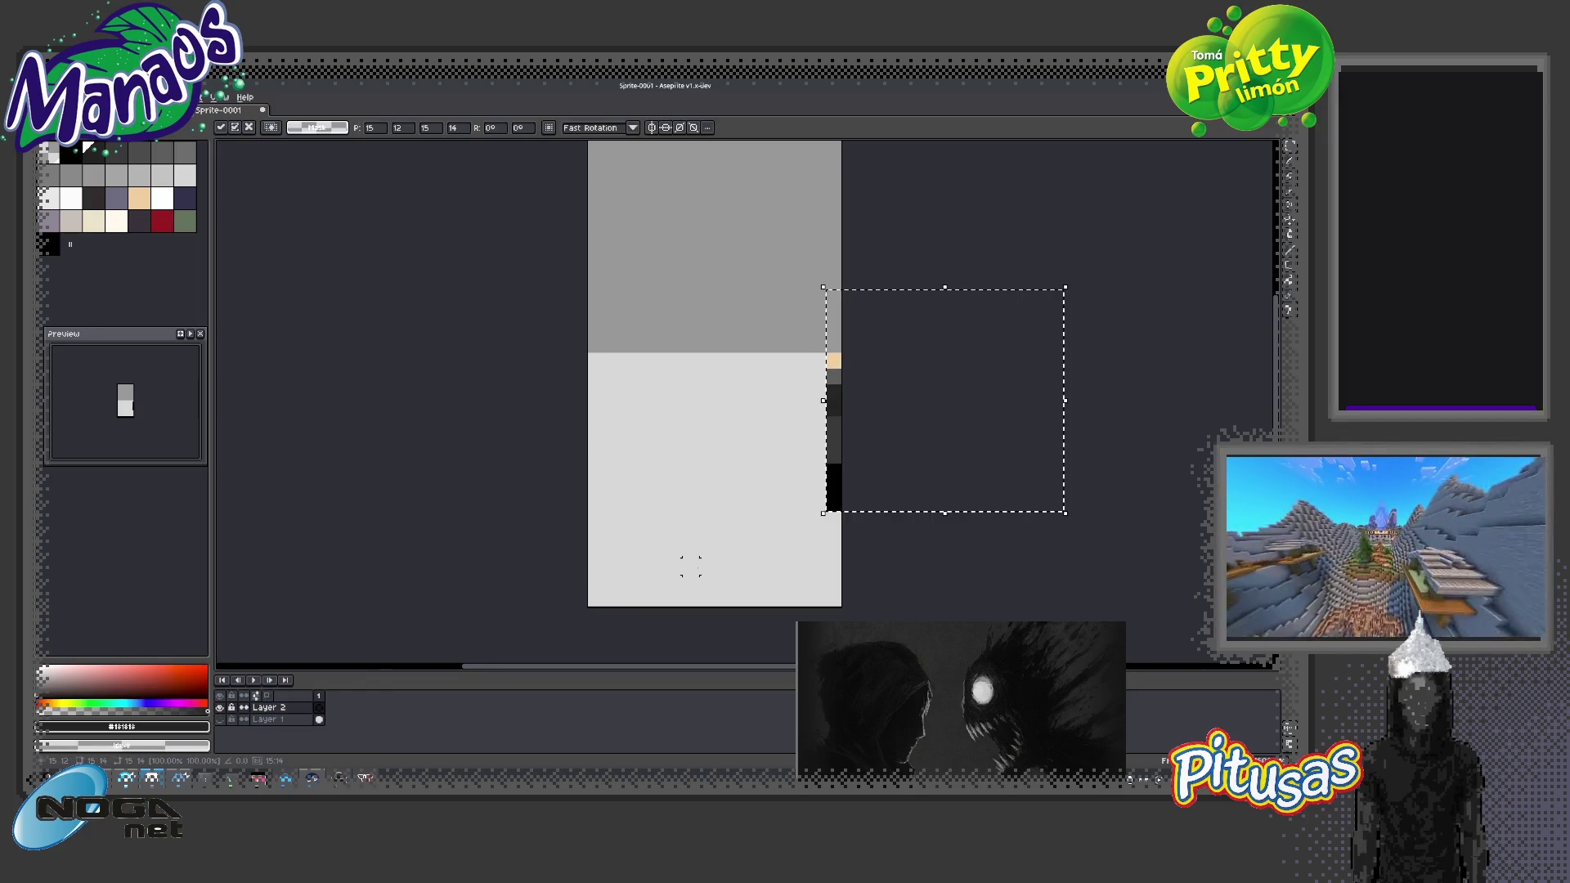
mouse_move(897, 448)
left_mouse_down()
mouse_move(669, 538)
mouse_move(701, 542)
left_mouse_up()
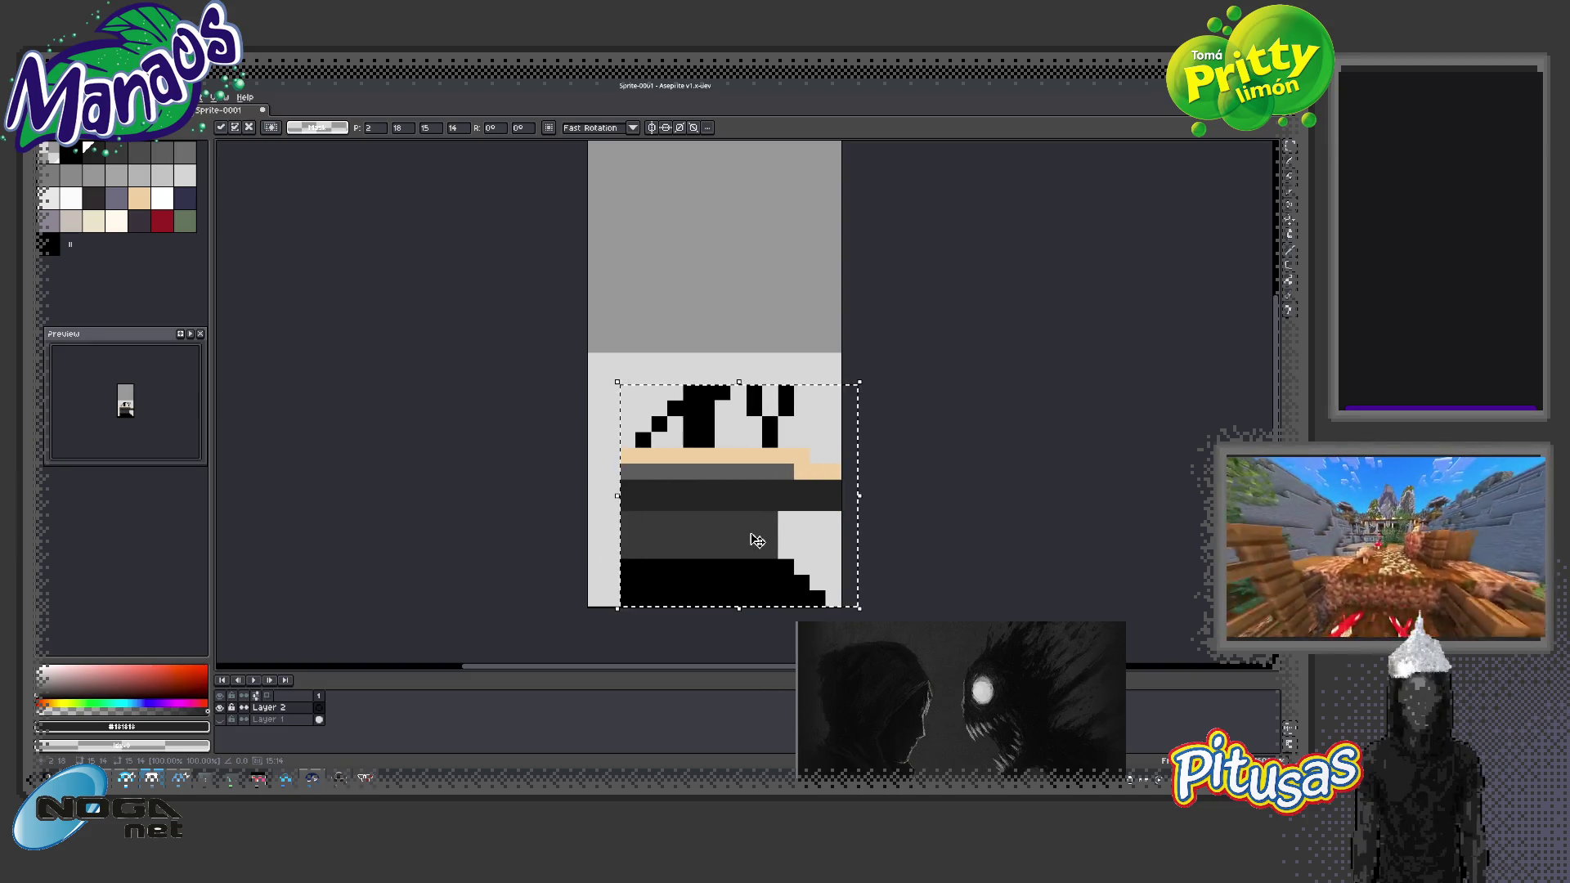
left_click(596, 487)
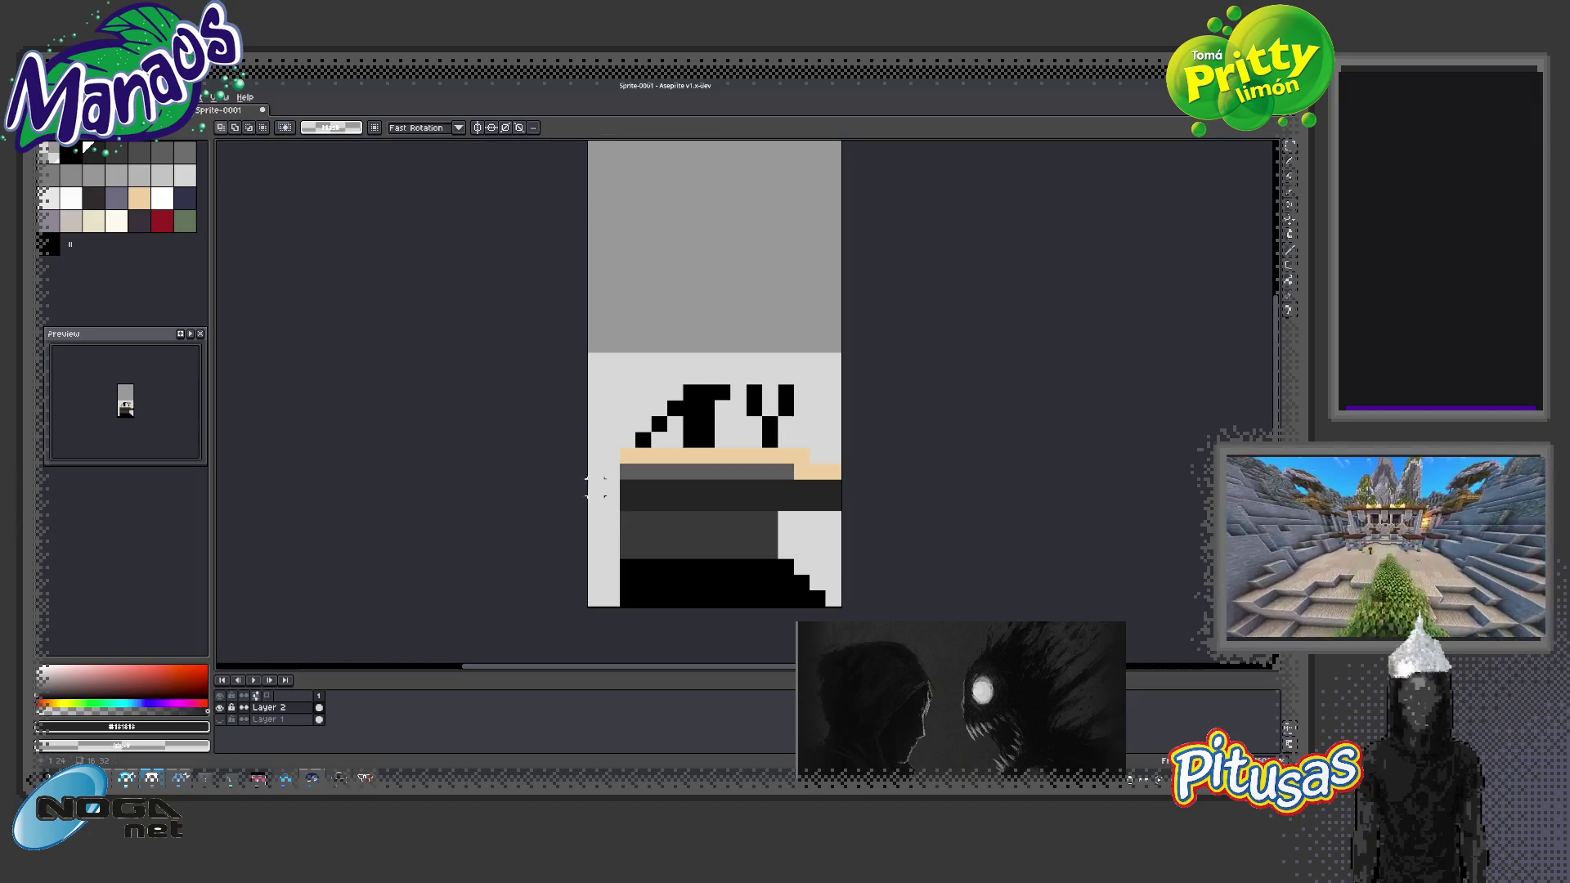
Flip the lower-right body block horizontally and place it on the left side
left_click_drag(843, 447, 697, 608)
left_click(773, 498)
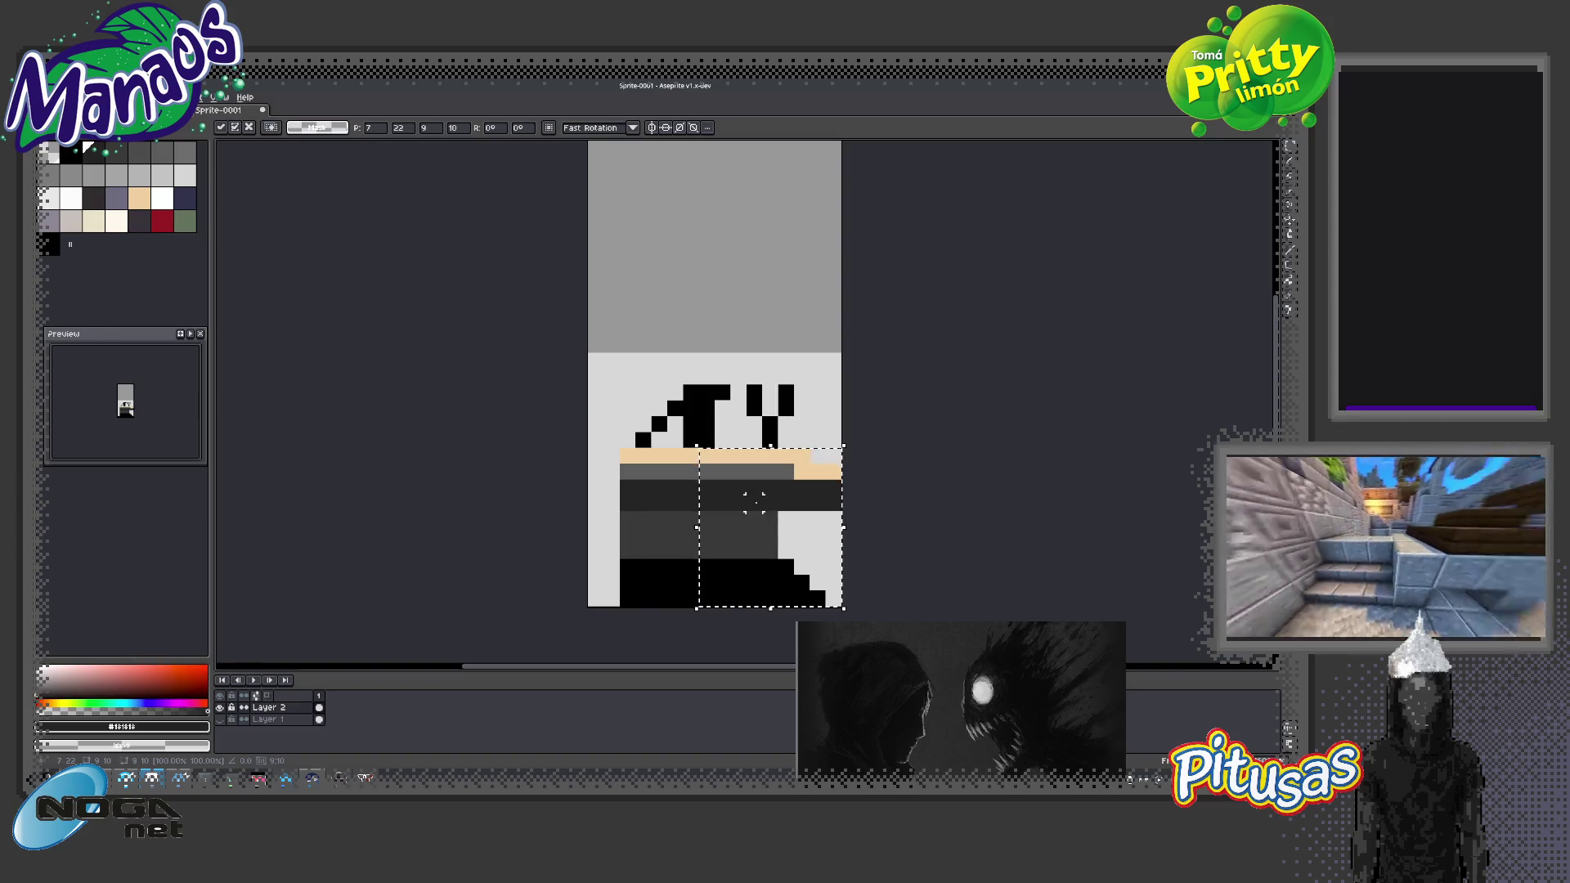
key("shift+h")
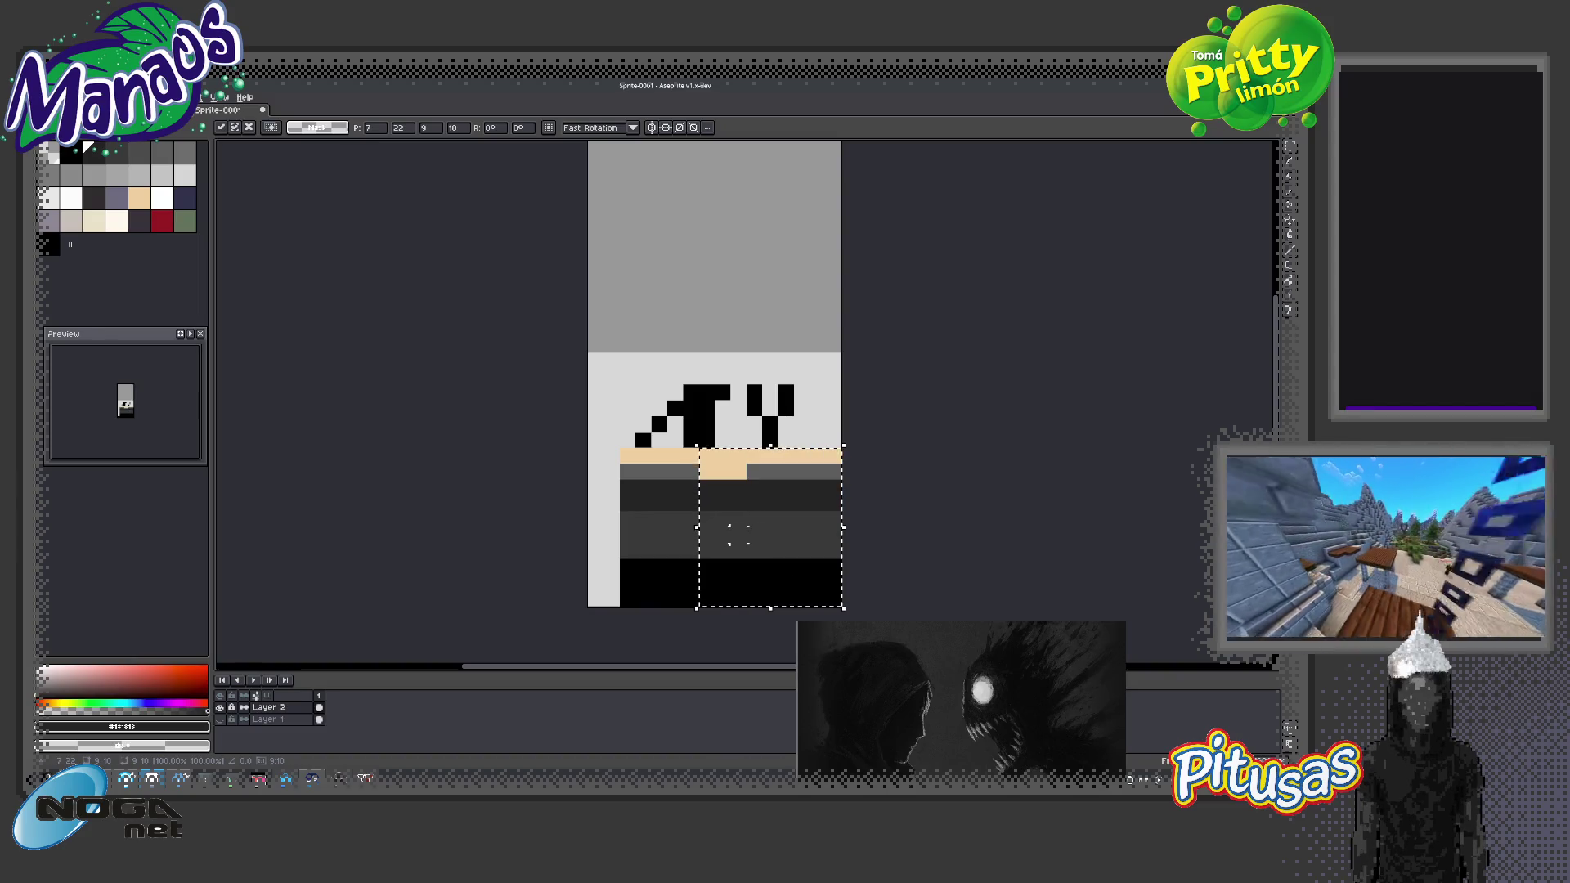
left_click_drag(765, 508, 646, 521)
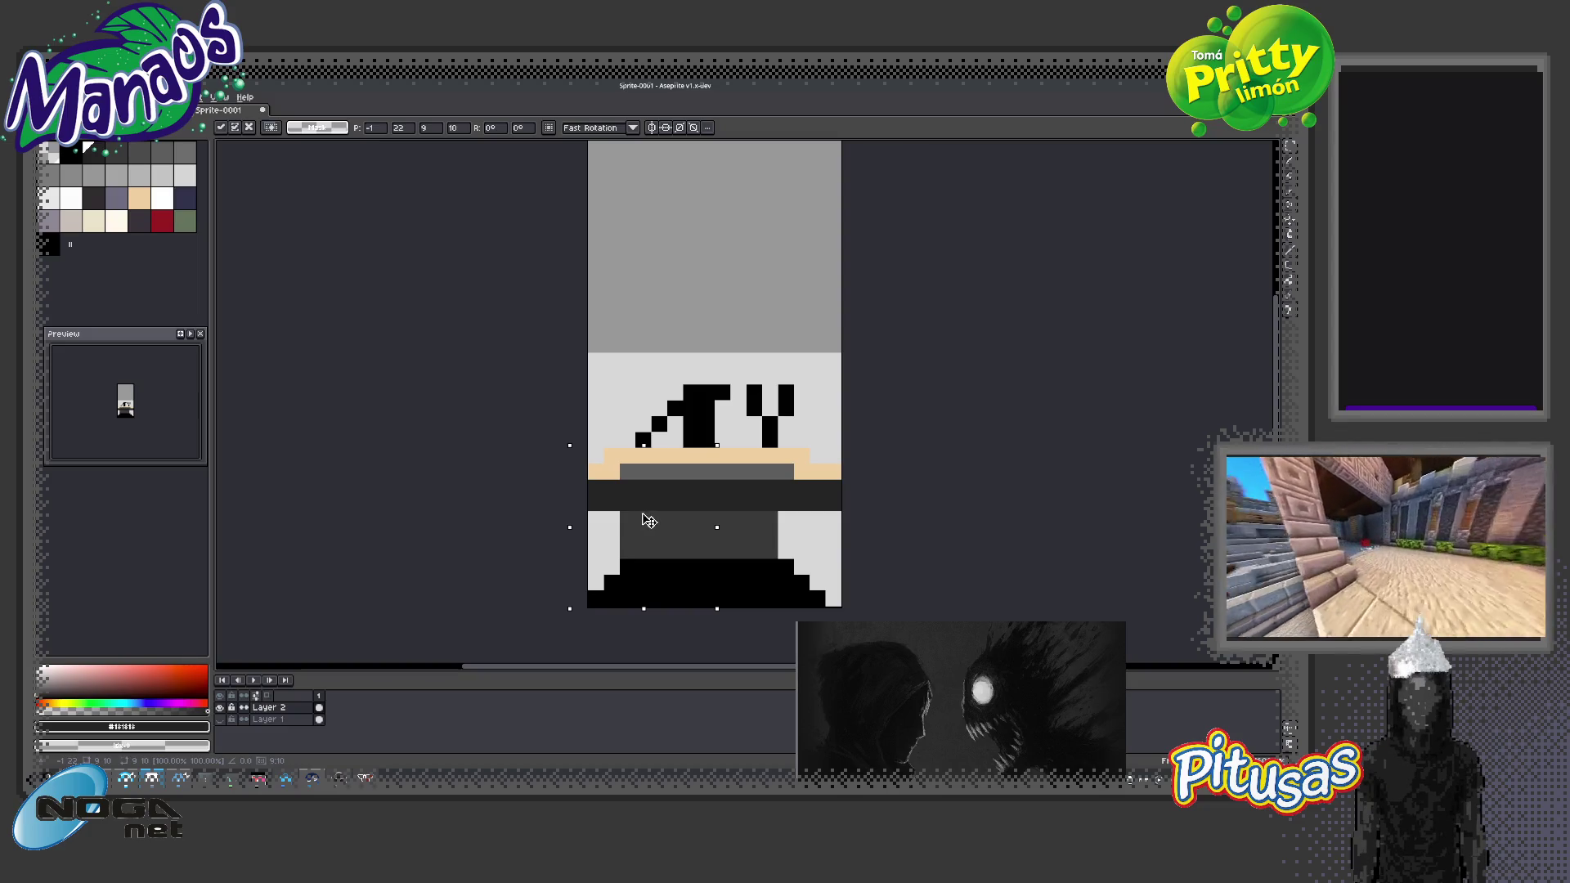
left_click_drag(659, 520, 668, 521)
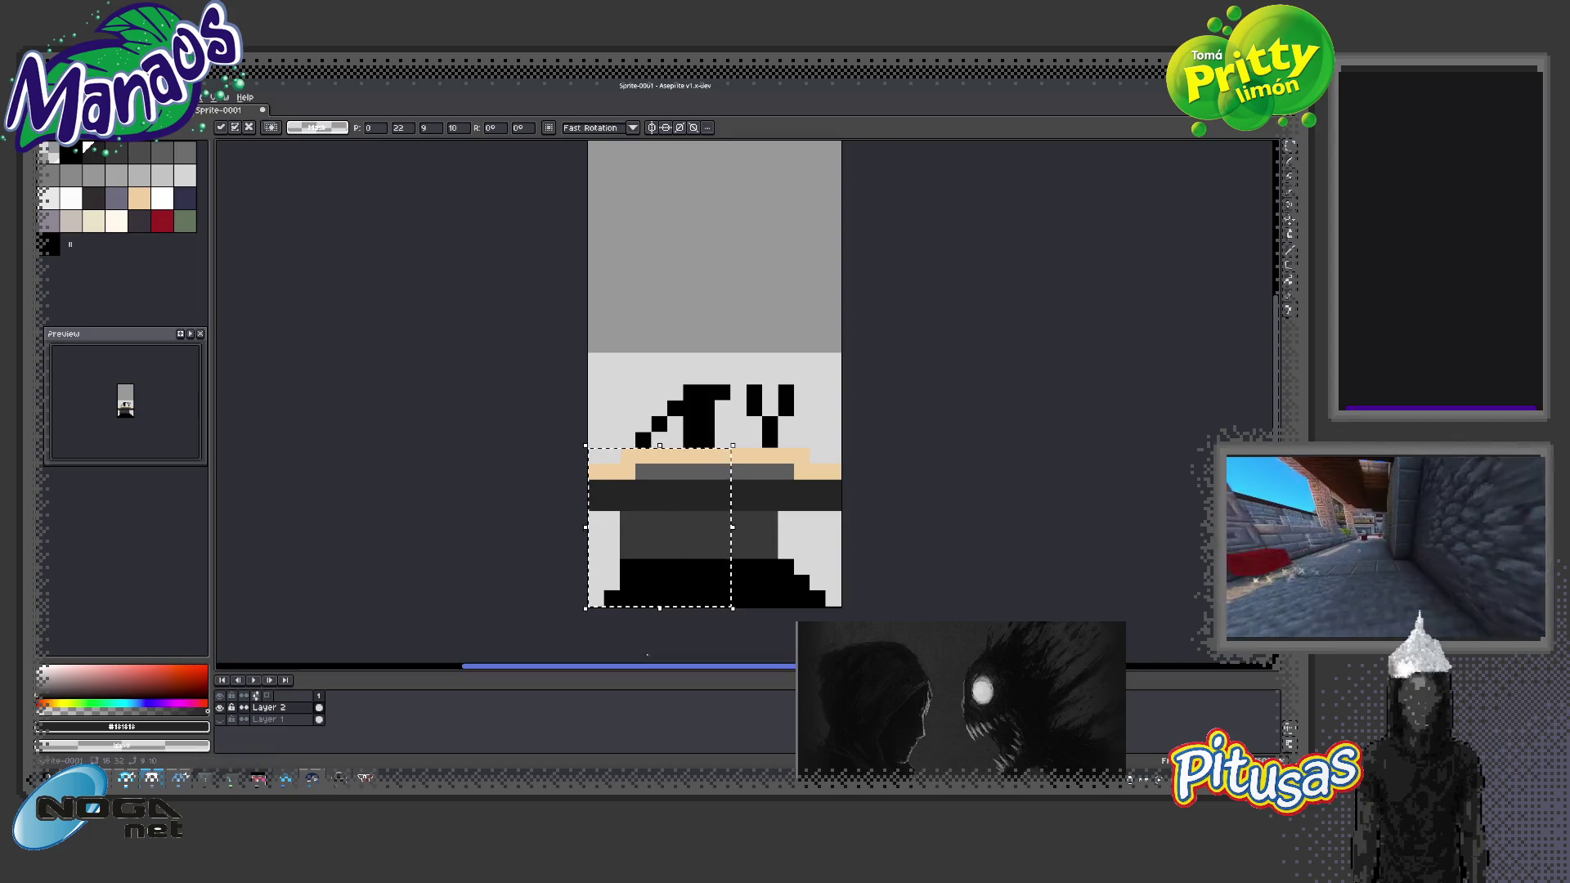
key("Return")
mouse_move(661, 498)
left_mouse_down()
mouse_move(688, 537)
mouse_move(675, 535)
left_mouse_up()
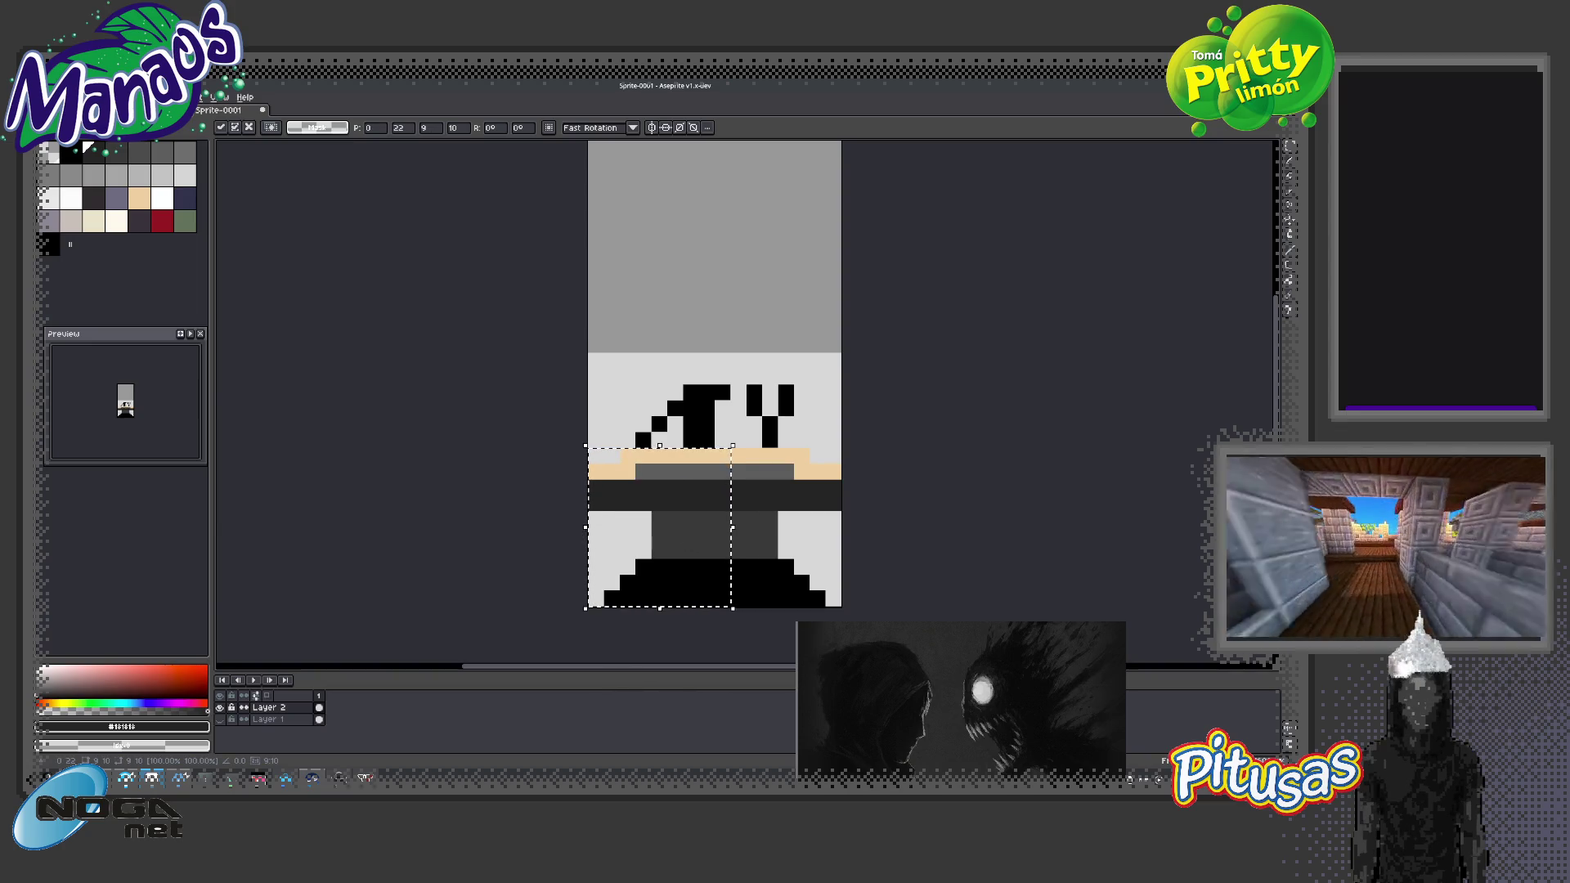
key("Return")
key("space")
Erase the black marks above the tan strip and start the hood's left outline in dark grey
mouse_move(781, 425)
left_mouse_down()
mouse_move(768, 503)
mouse_move(631, 500)
left_mouse_up()
left_click_drag(679, 454, 697, 500)
left_click(719, 596, "alt")
left_click(663, 499)
mouse_move(653, 491)
left_mouse_down()
mouse_move(687, 345)
mouse_move(761, 434)
mouse_move(751, 483)
left_mouse_up()
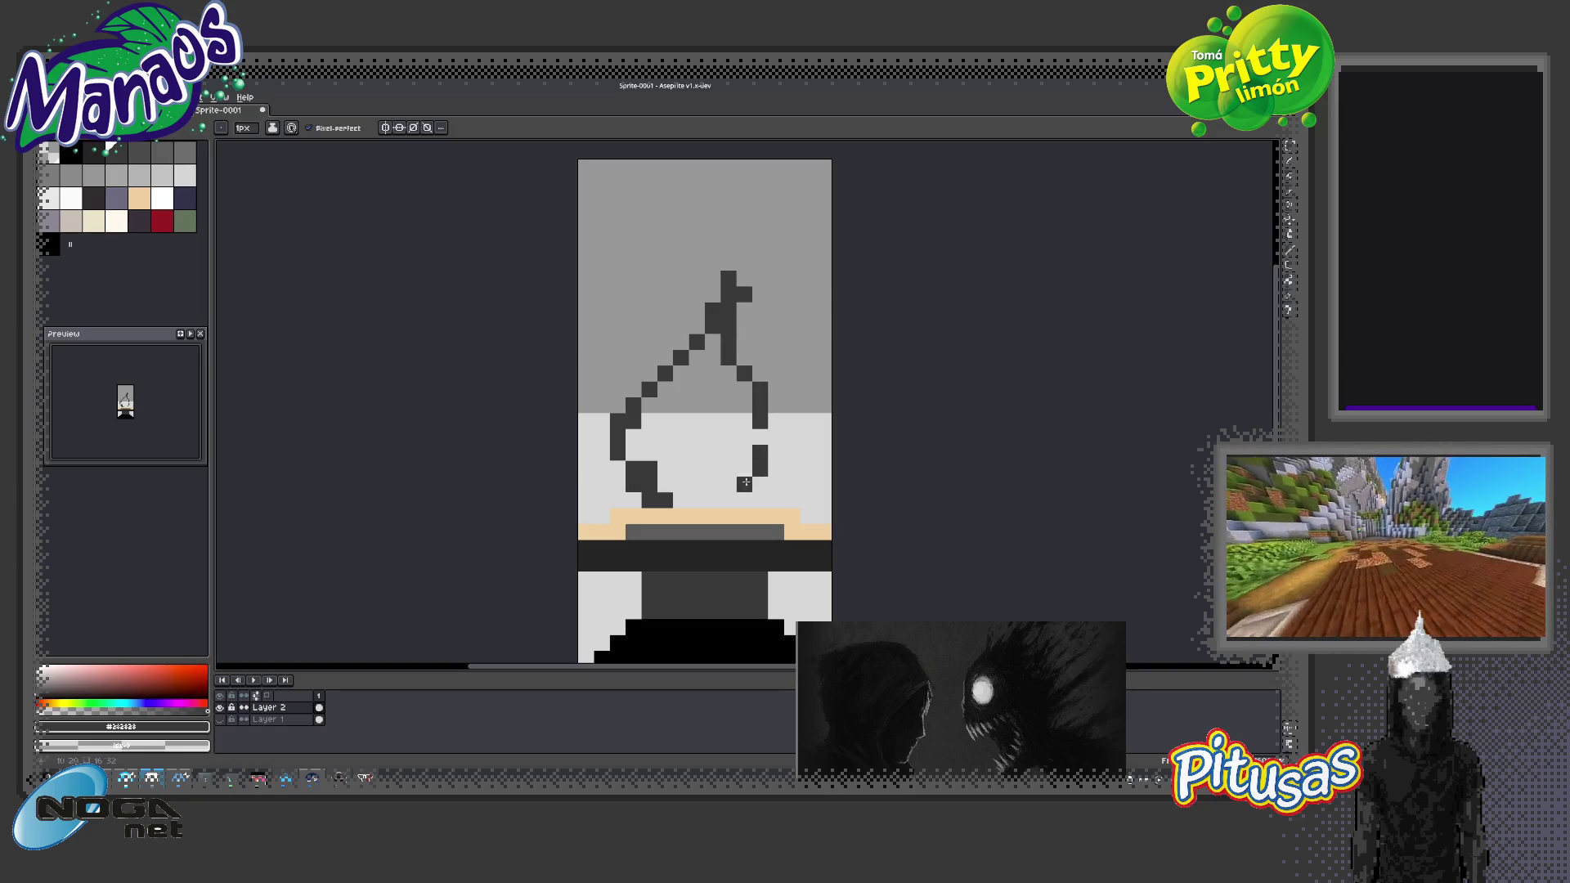
Draw the right side of the hood outline
scroll(752, 470, "down", 3)
scroll(752, 466, "down", 2)
scroll(759, 456, "up", 1)
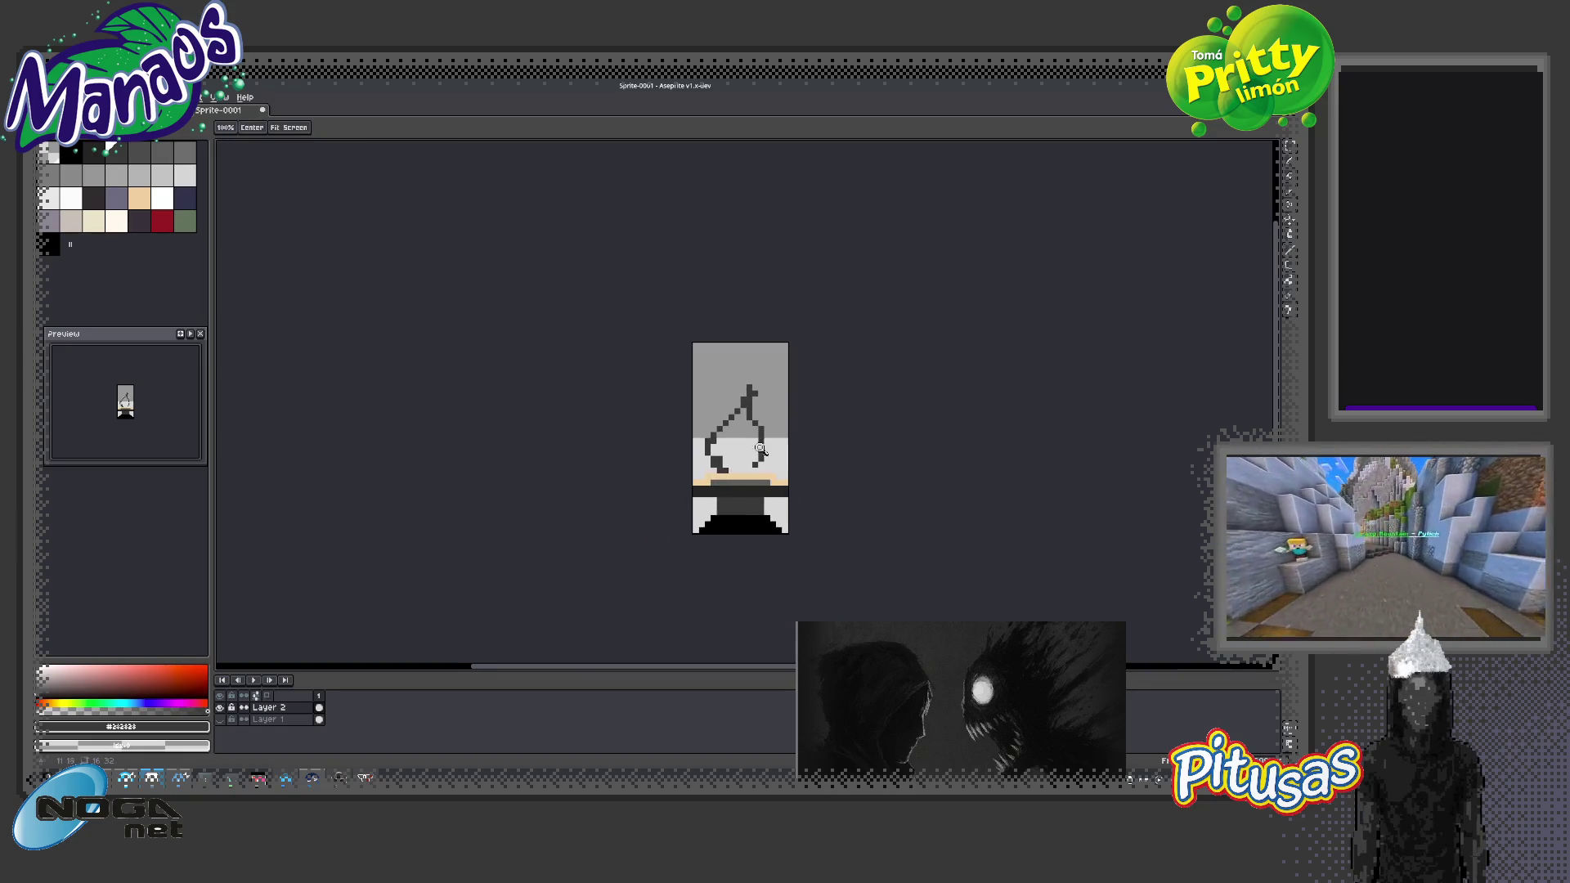
scroll(738, 421, "up", 2)
scroll(728, 435, "up", 1)
scroll(716, 449, "up", 1)
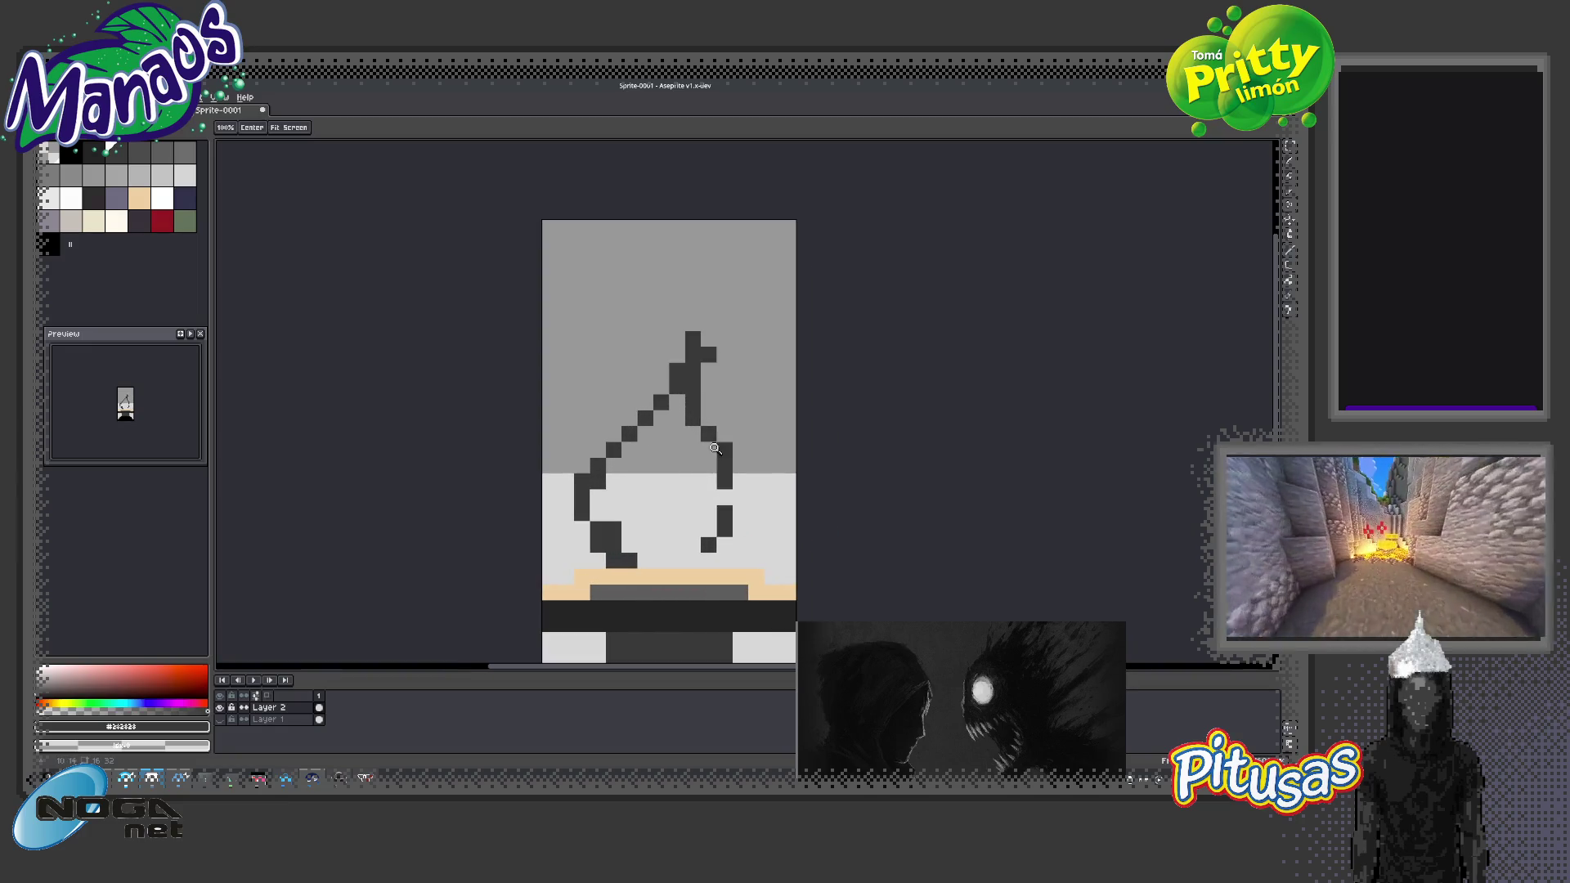
key("b")
mouse_move(716, 556)
left_mouse_down()
mouse_move(756, 479)
mouse_move(743, 322)
left_mouse_up()
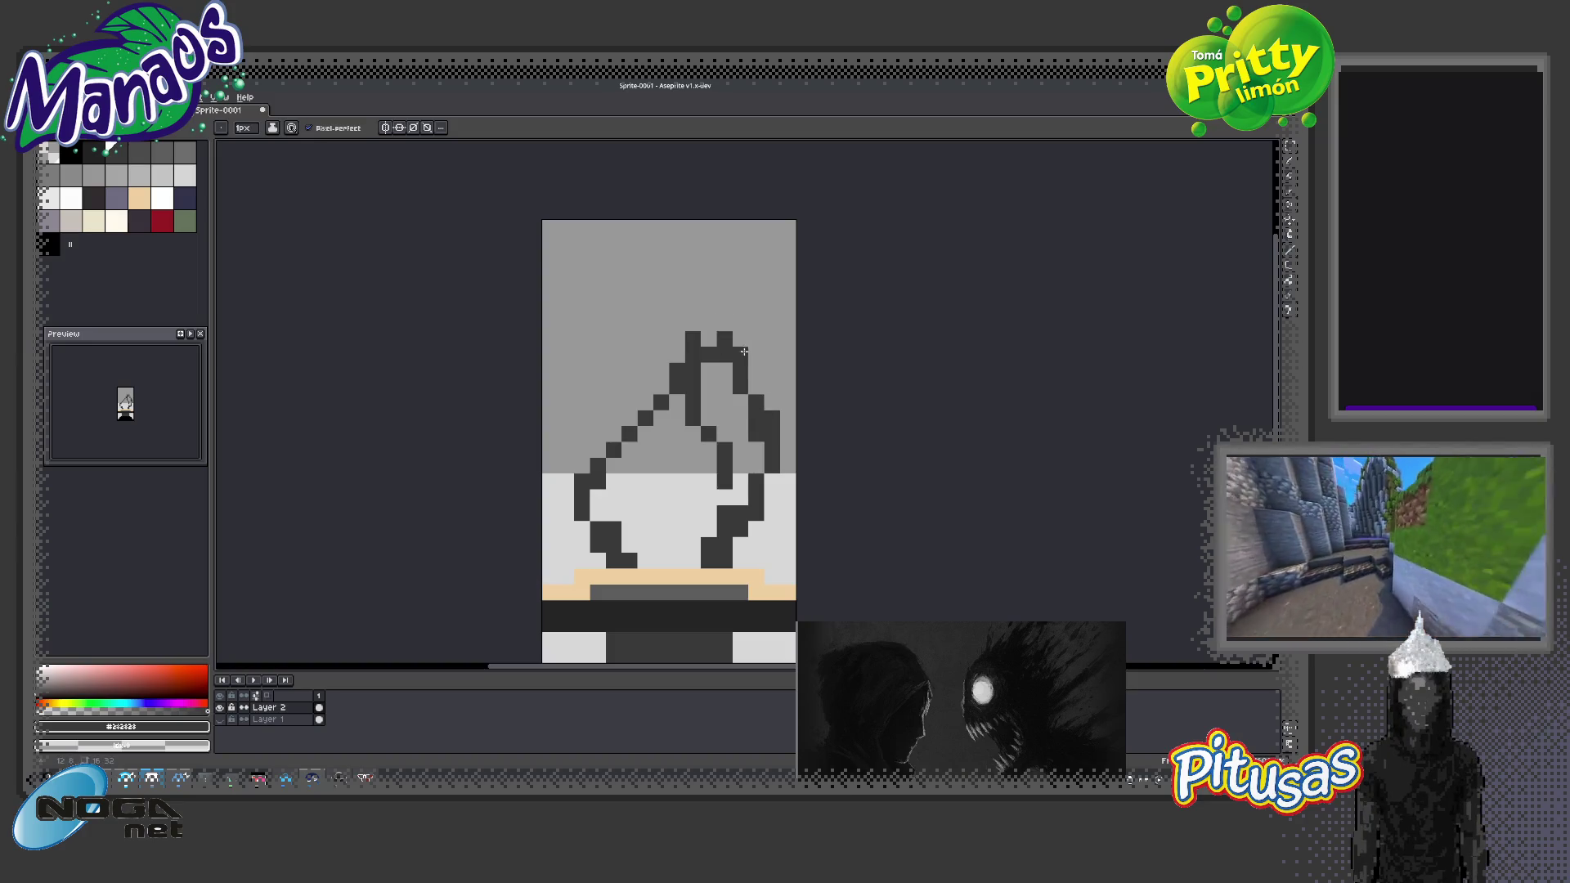
Close the hood over the top, erase stray inner lines, and fill the interior dark grey
key("e")
mouse_move(743, 322)
left_mouse_down()
mouse_move(663, 386)
mouse_move(709, 355)
left_mouse_up()
left_click_drag(740, 420, 758, 442)
key("g")
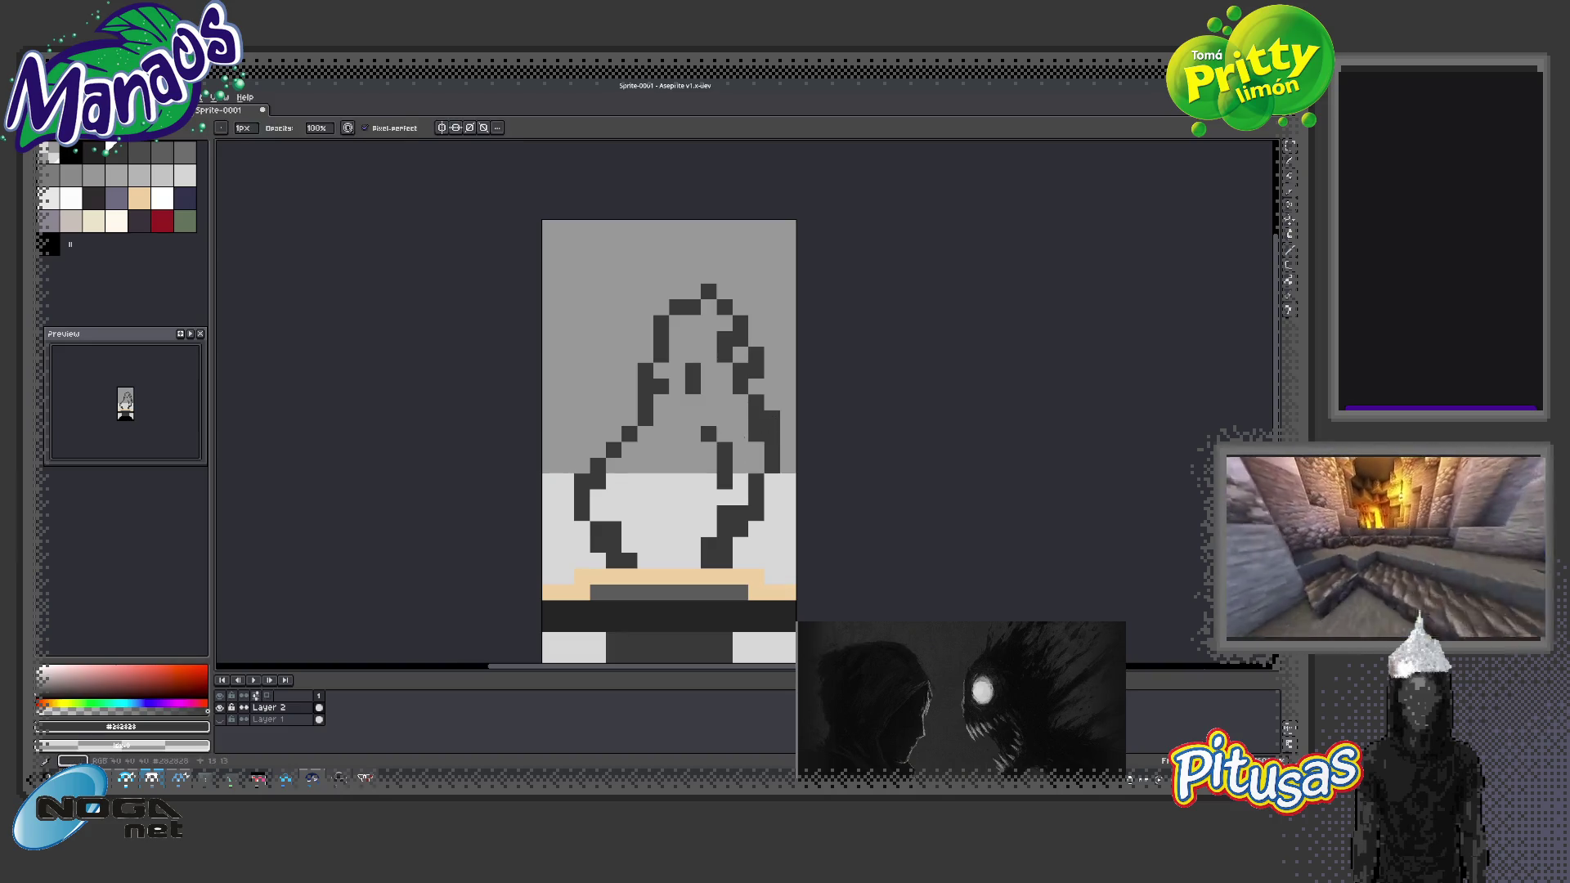
left_click(708, 499)
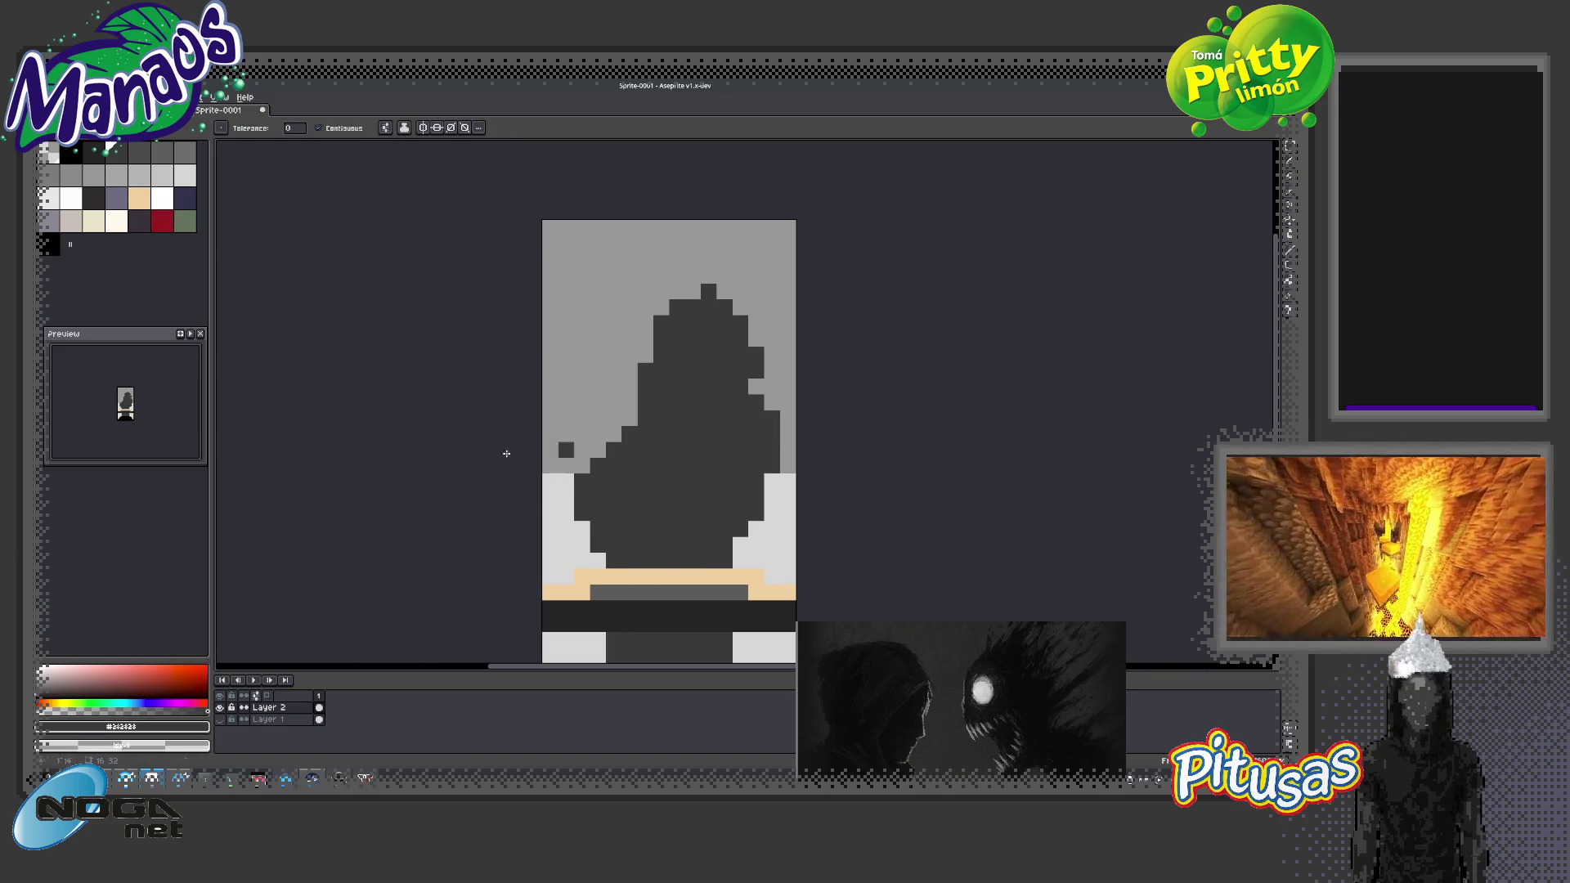
left_click(82, 176)
left_click(677, 480)
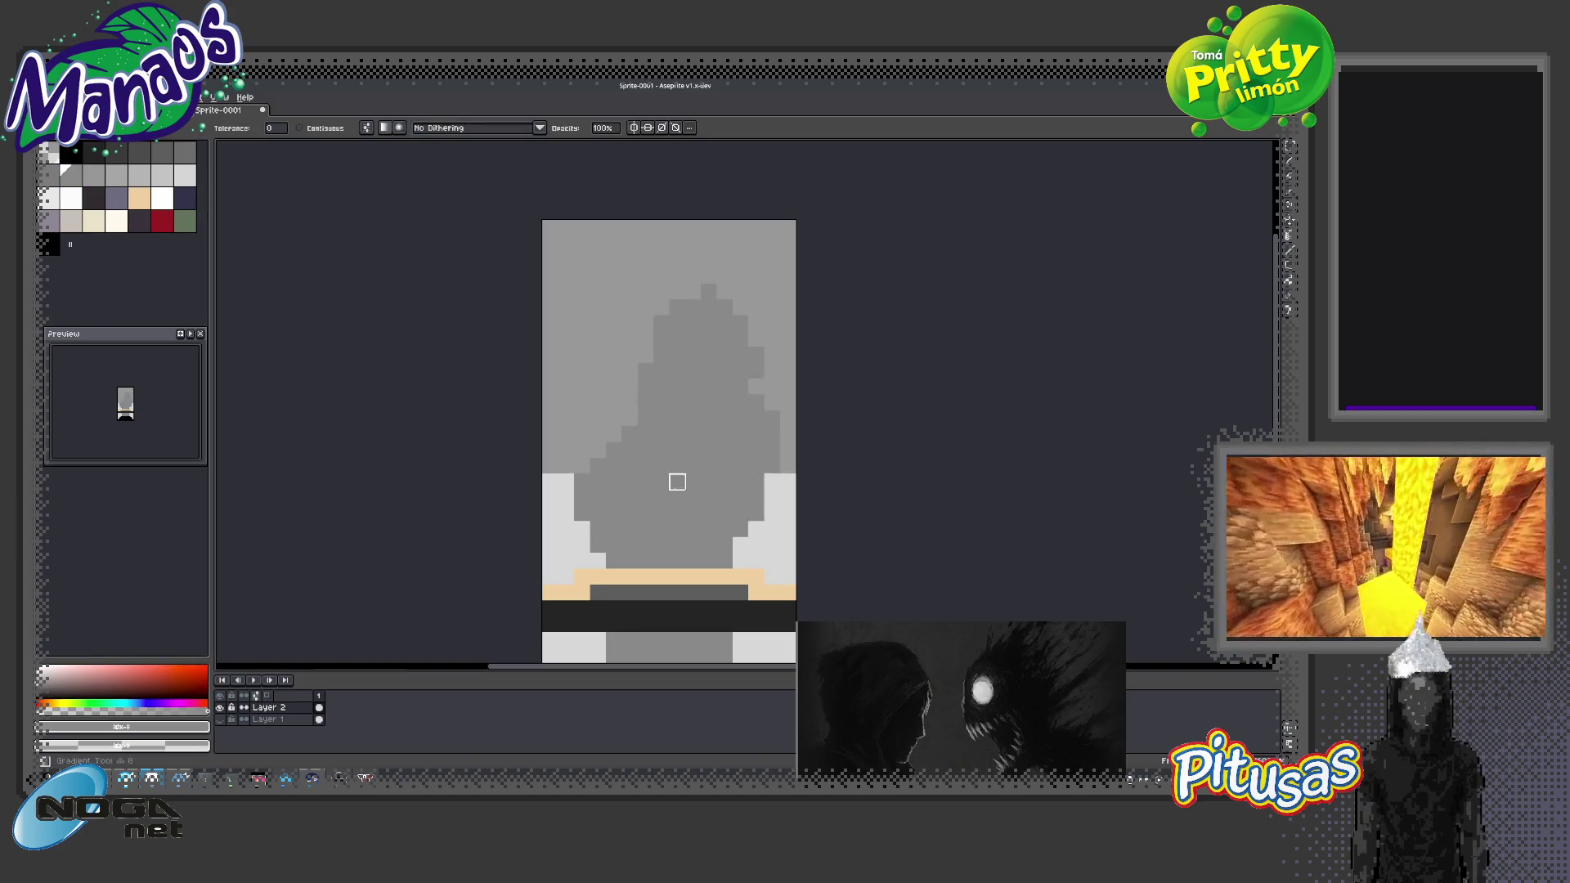
key("v")
key("ctrl+z")
key("b")
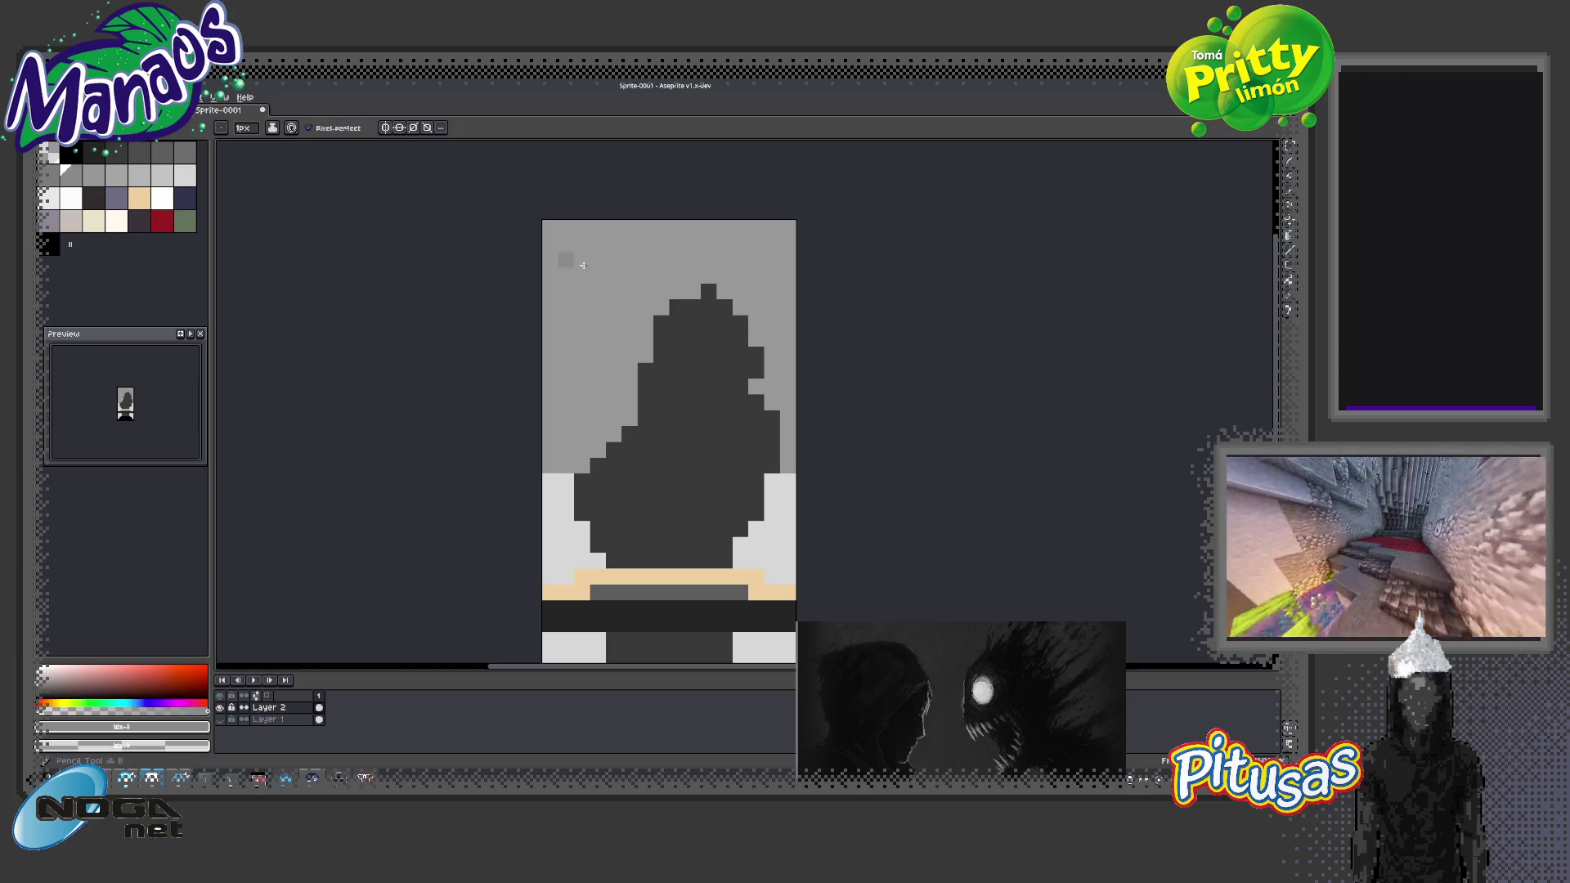
key("g")
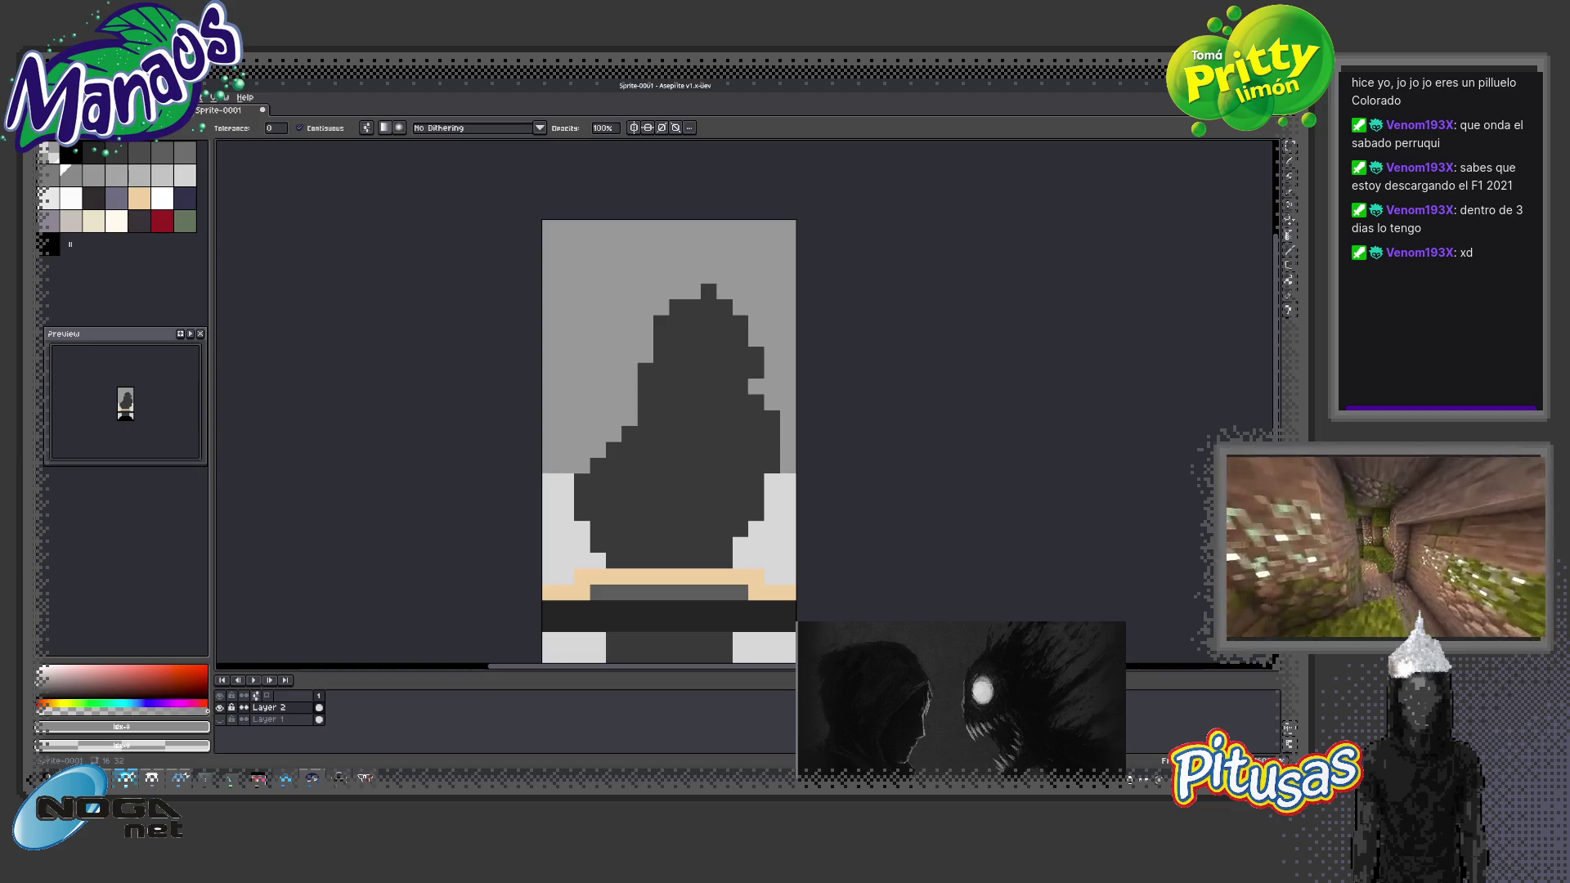
key("b")
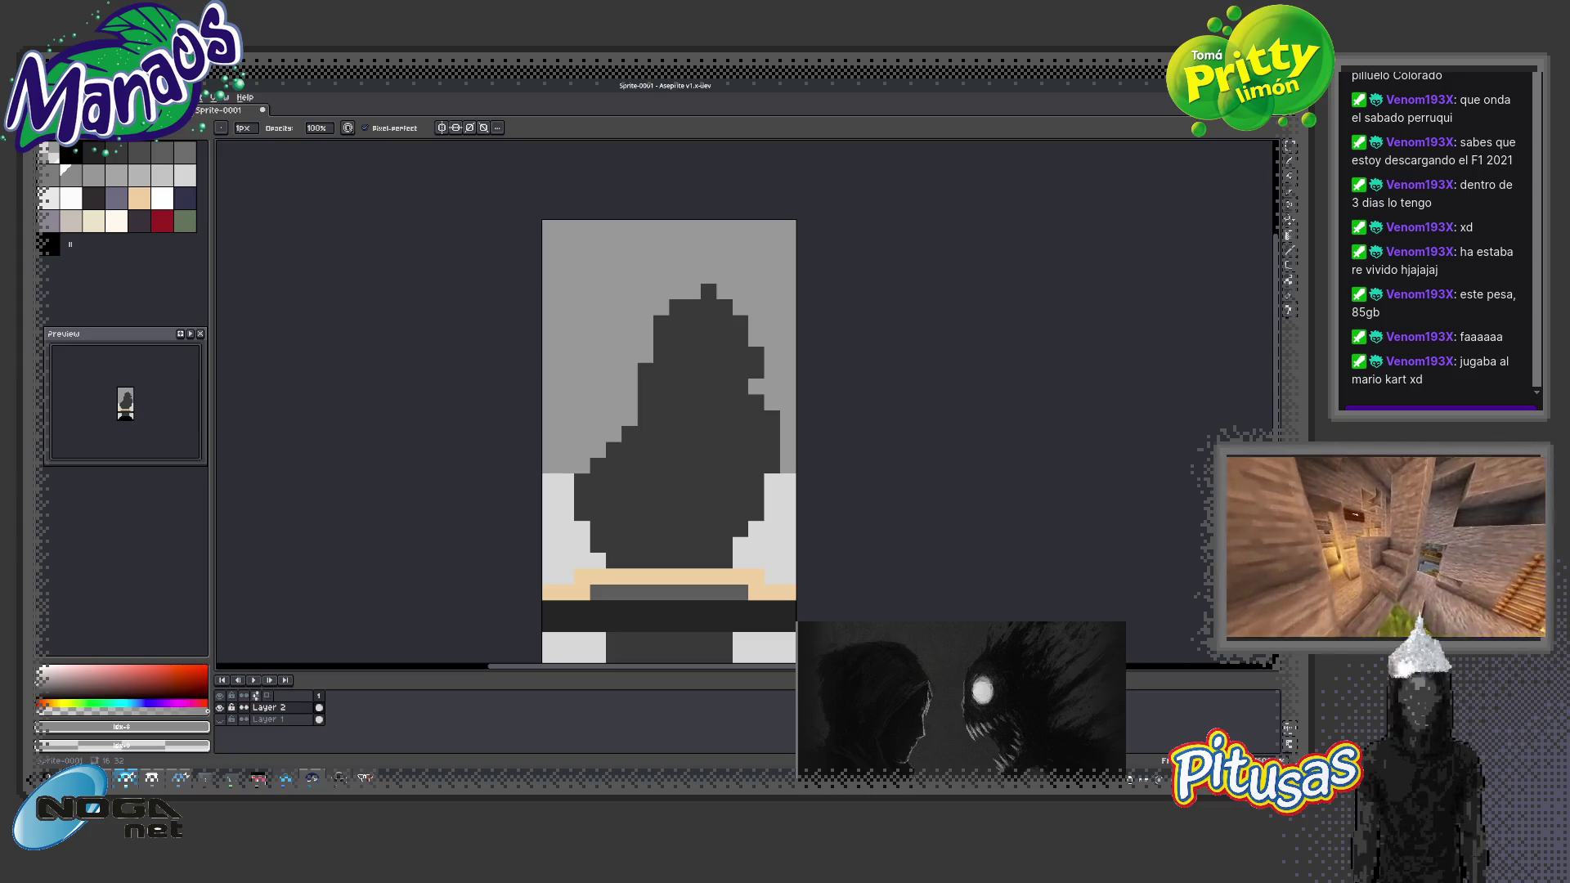
key("g")
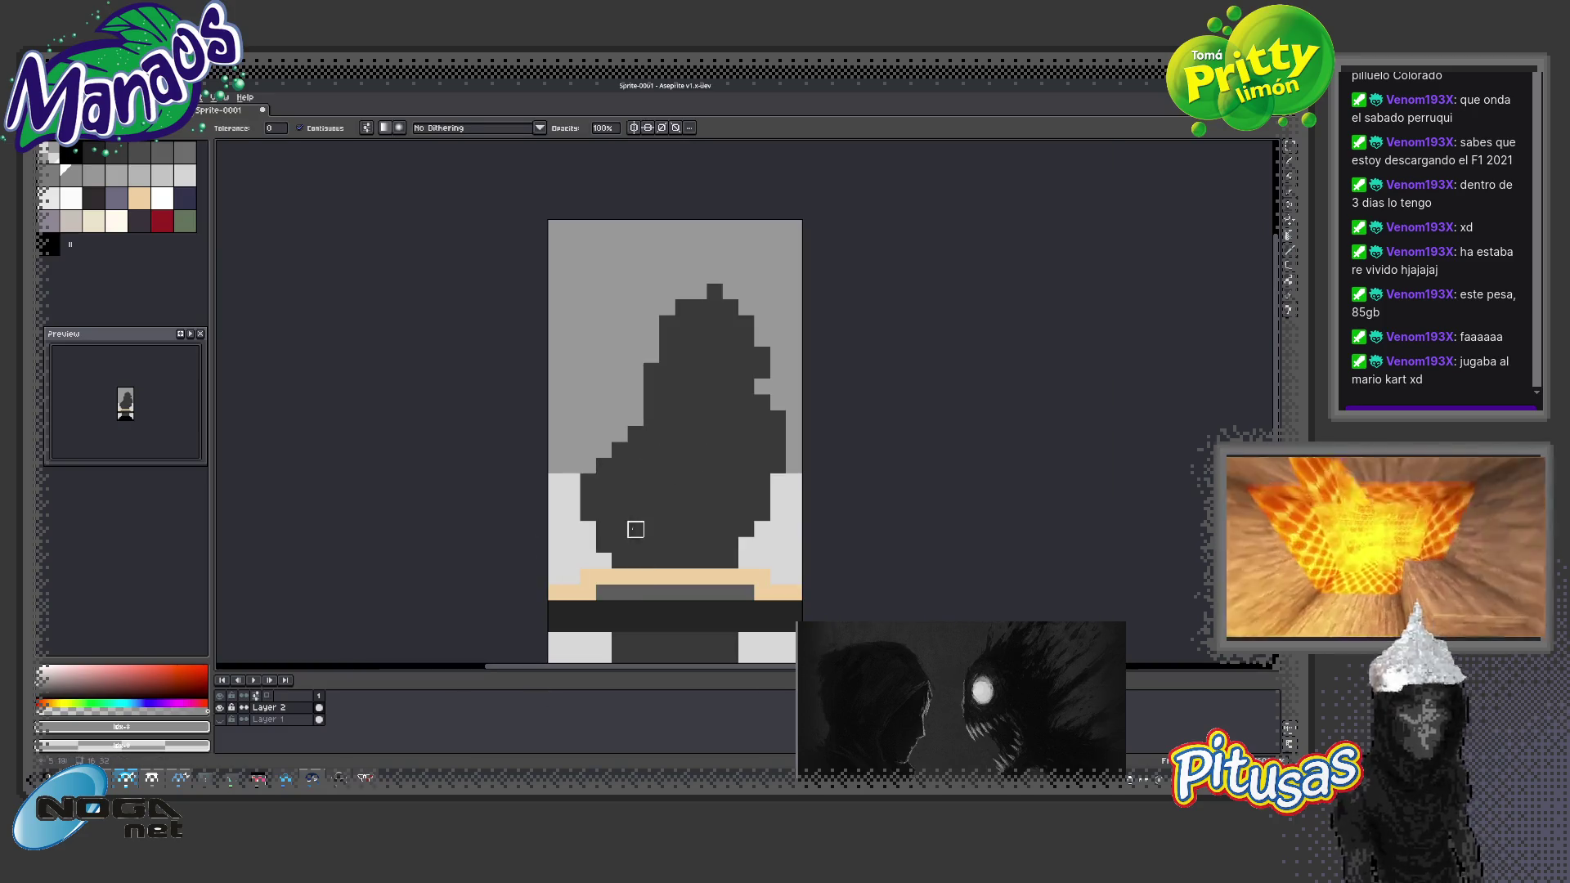
Zoom in on the sprite and shrink the timeline to enlarge the canvas view
key("z")
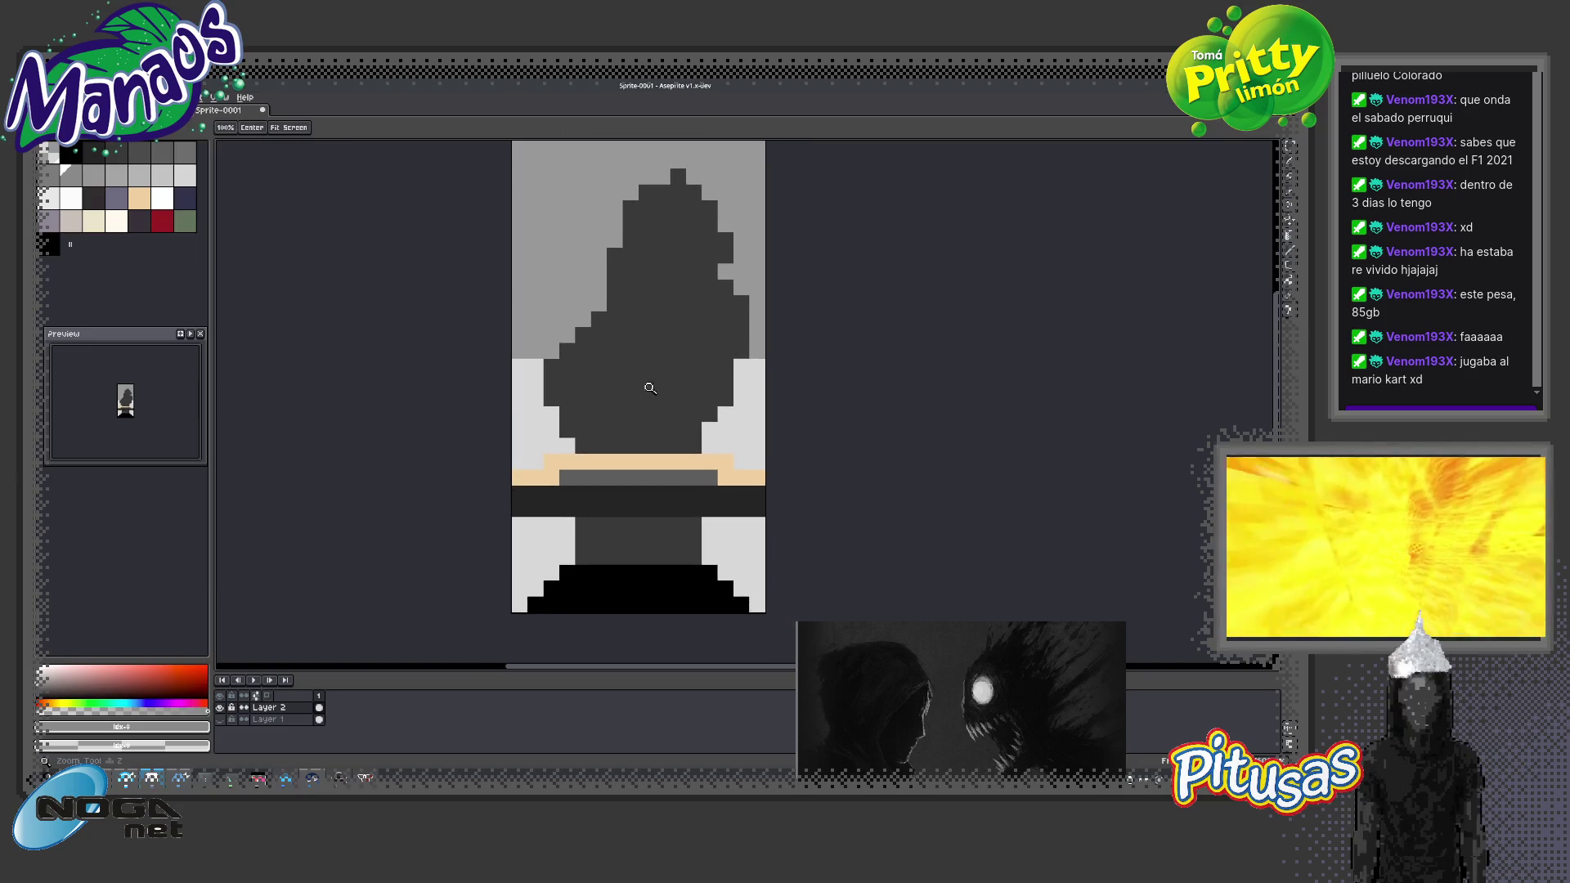
scroll(661, 418, "down", 3)
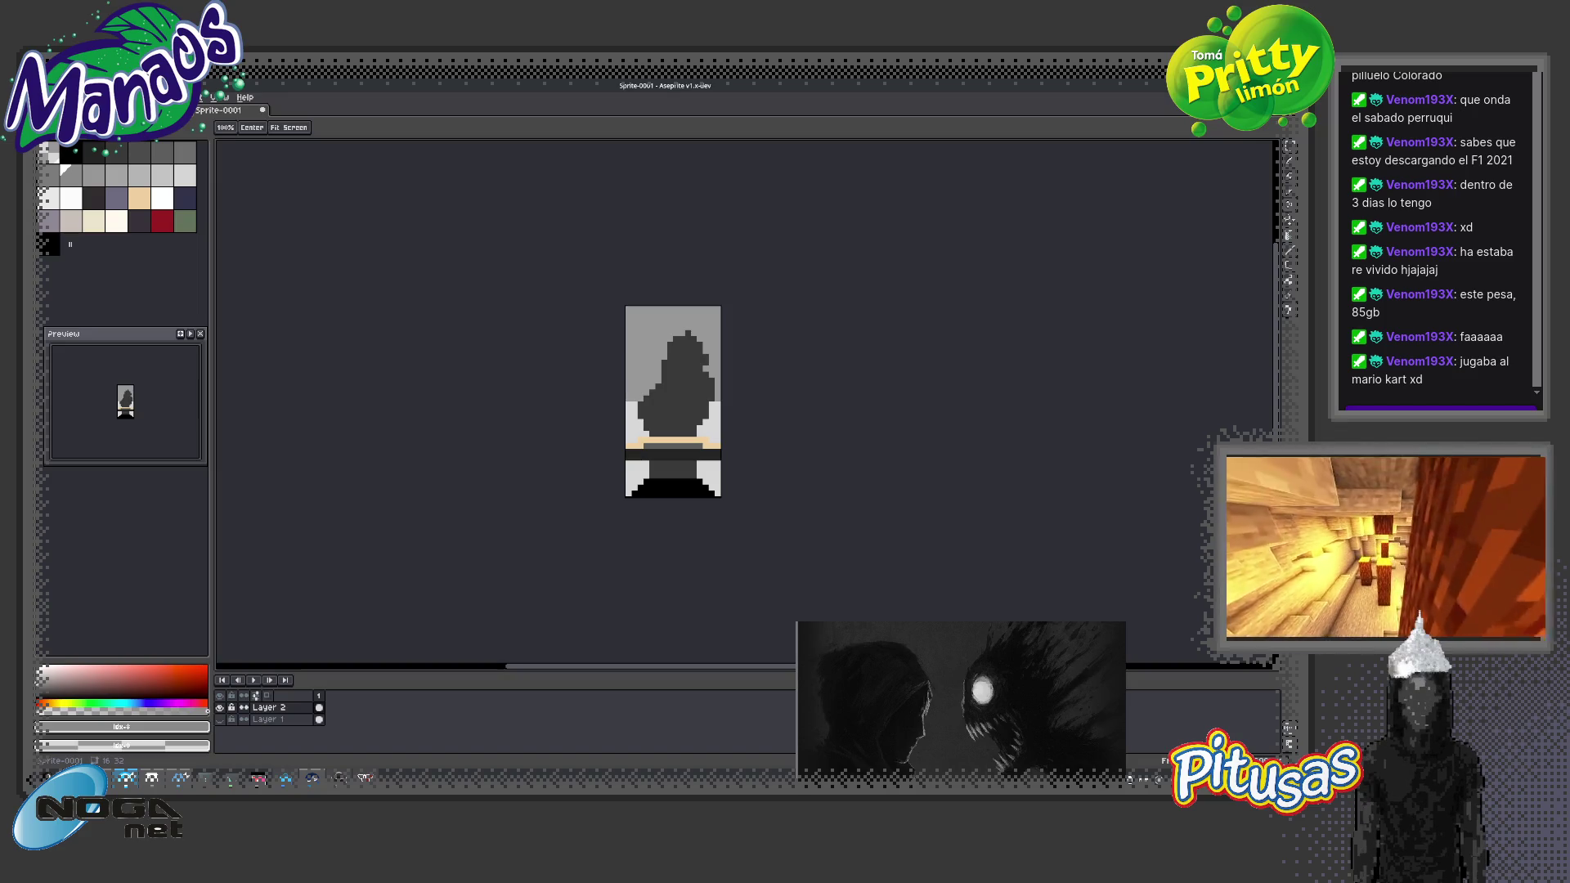
left_click(703, 392)
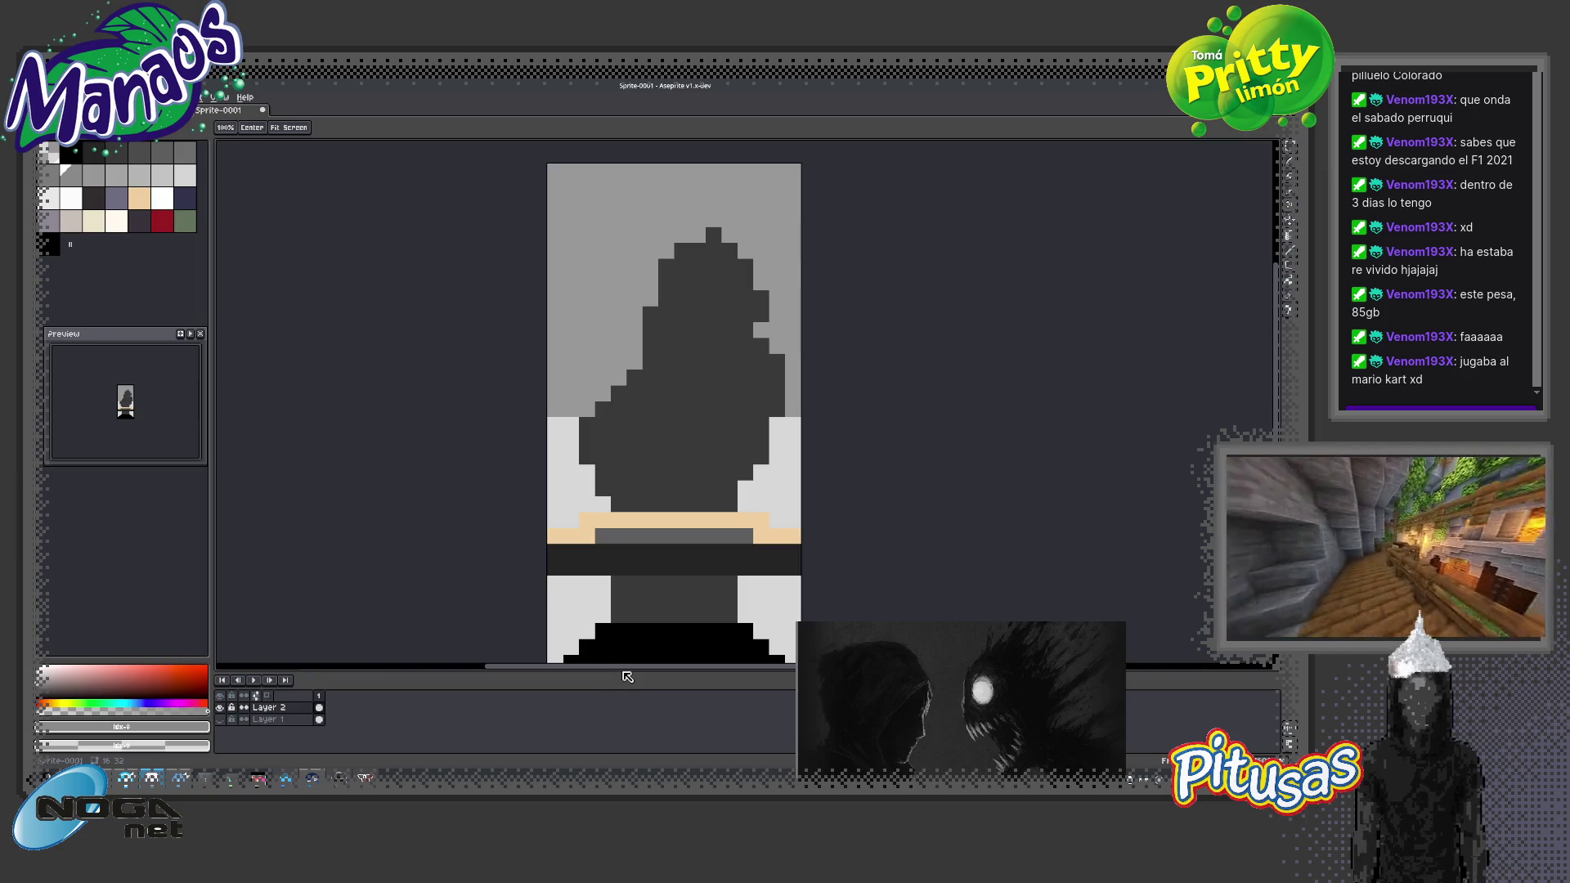
left_click_drag(628, 677, 627, 713)
left_click_drag(646, 573, 605, 510)
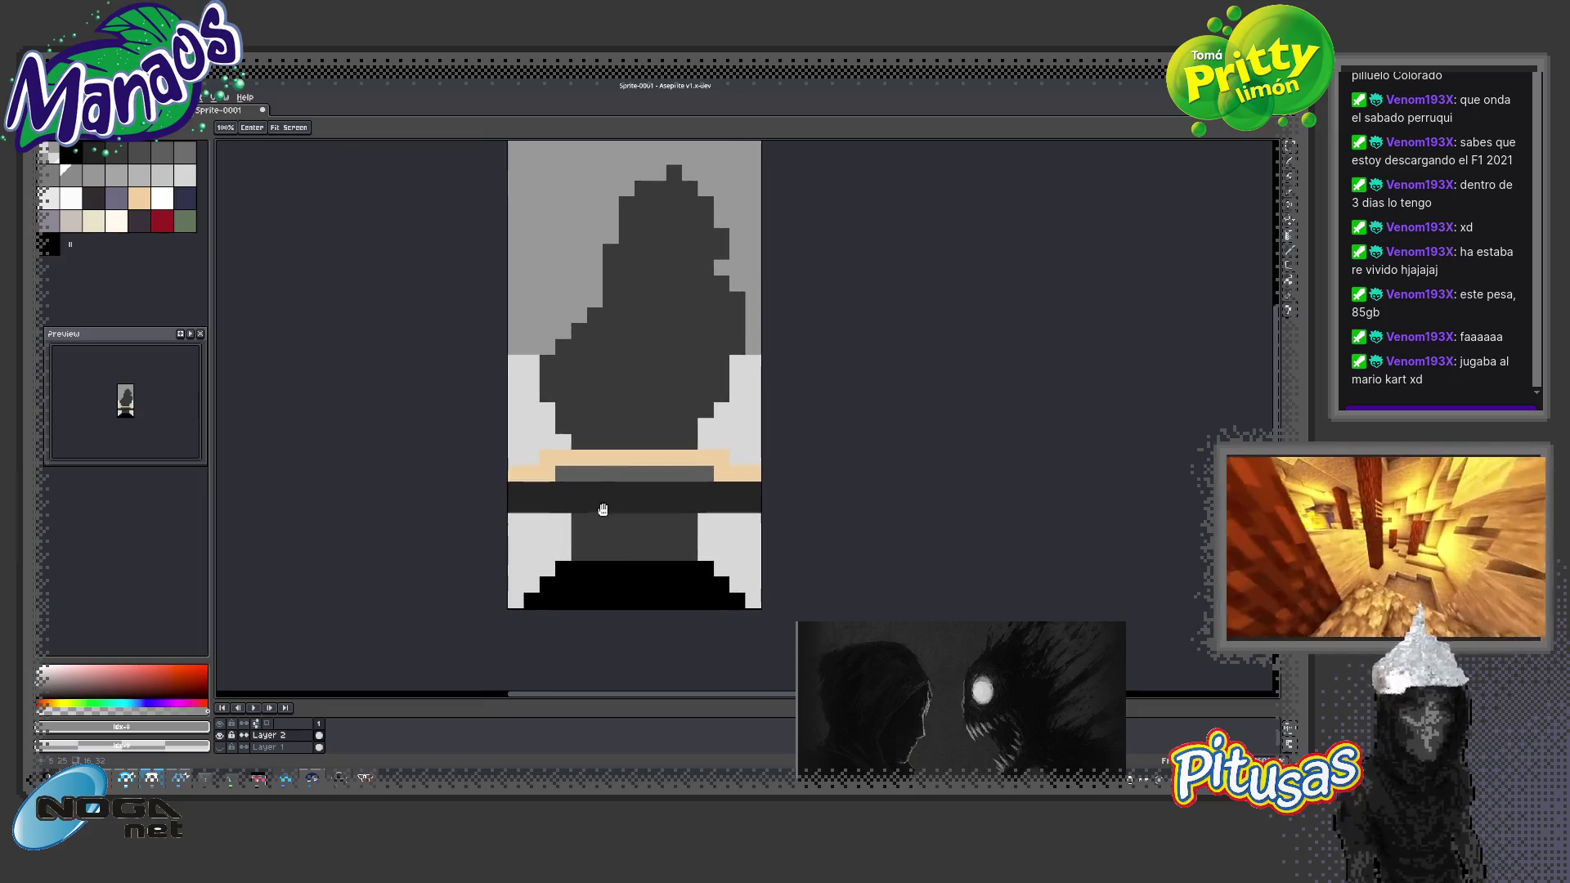
left_click_drag(582, 428, 557, 482)
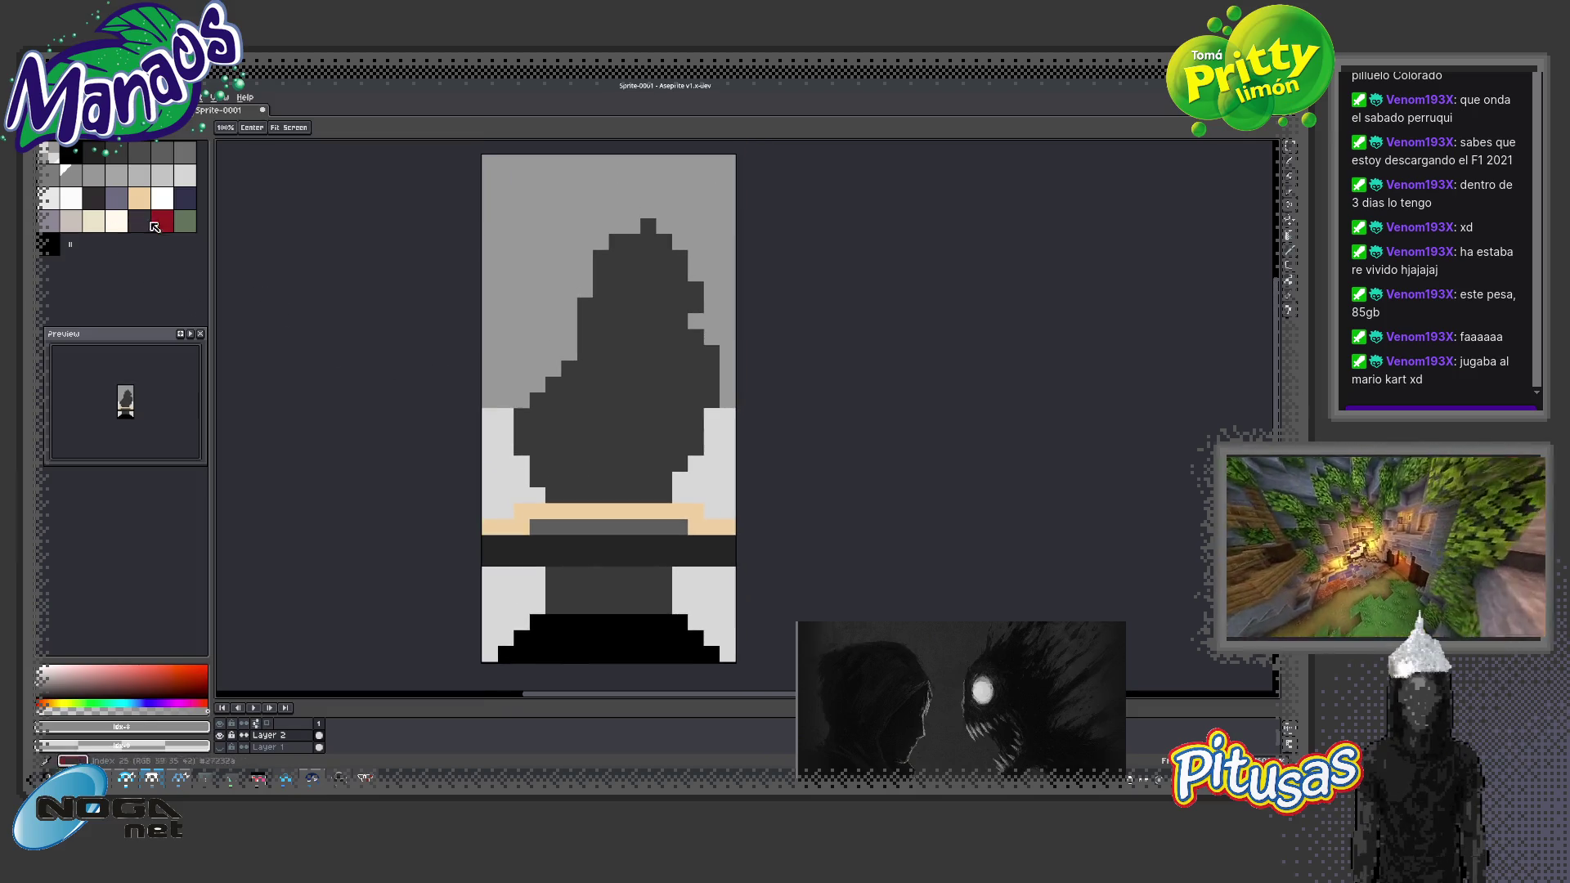
Add a light grey highlight pixel at the hood's tip
left_click(162, 175)
key("b")
left_click(489, 290)
key("ctrl+z")
left_click(185, 175)
left_click_drag(637, 343, 653, 382)
left_click(662, 281)
left_click(678, 280)
key("ctrl+z")
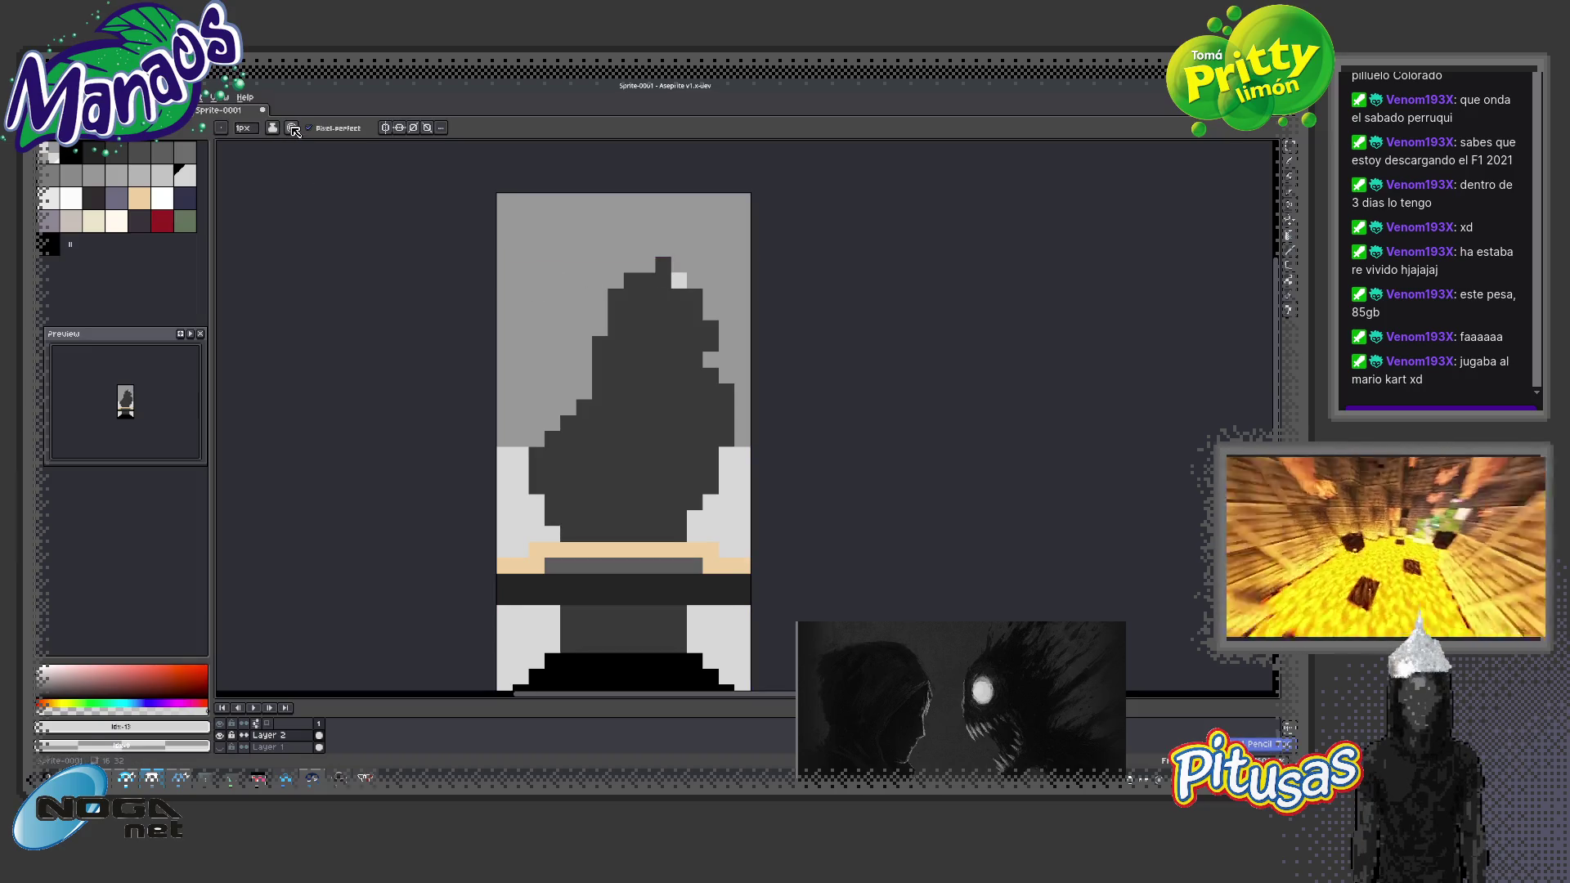
Set the ink to apply to all tools and choose the grey shading colours
left_click(292, 129)
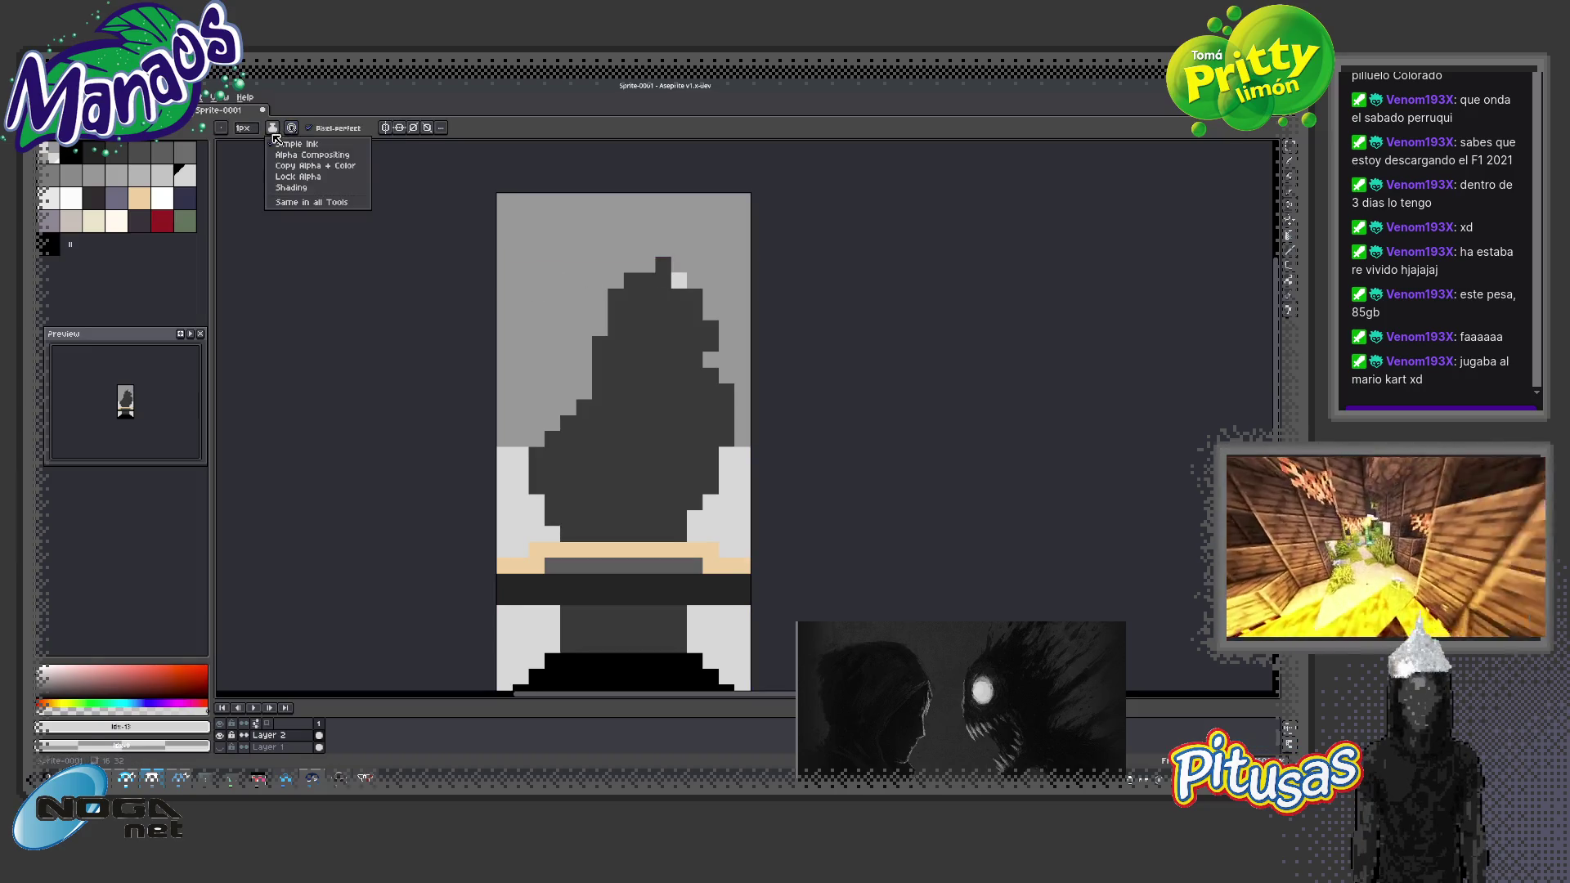
left_click(286, 202)
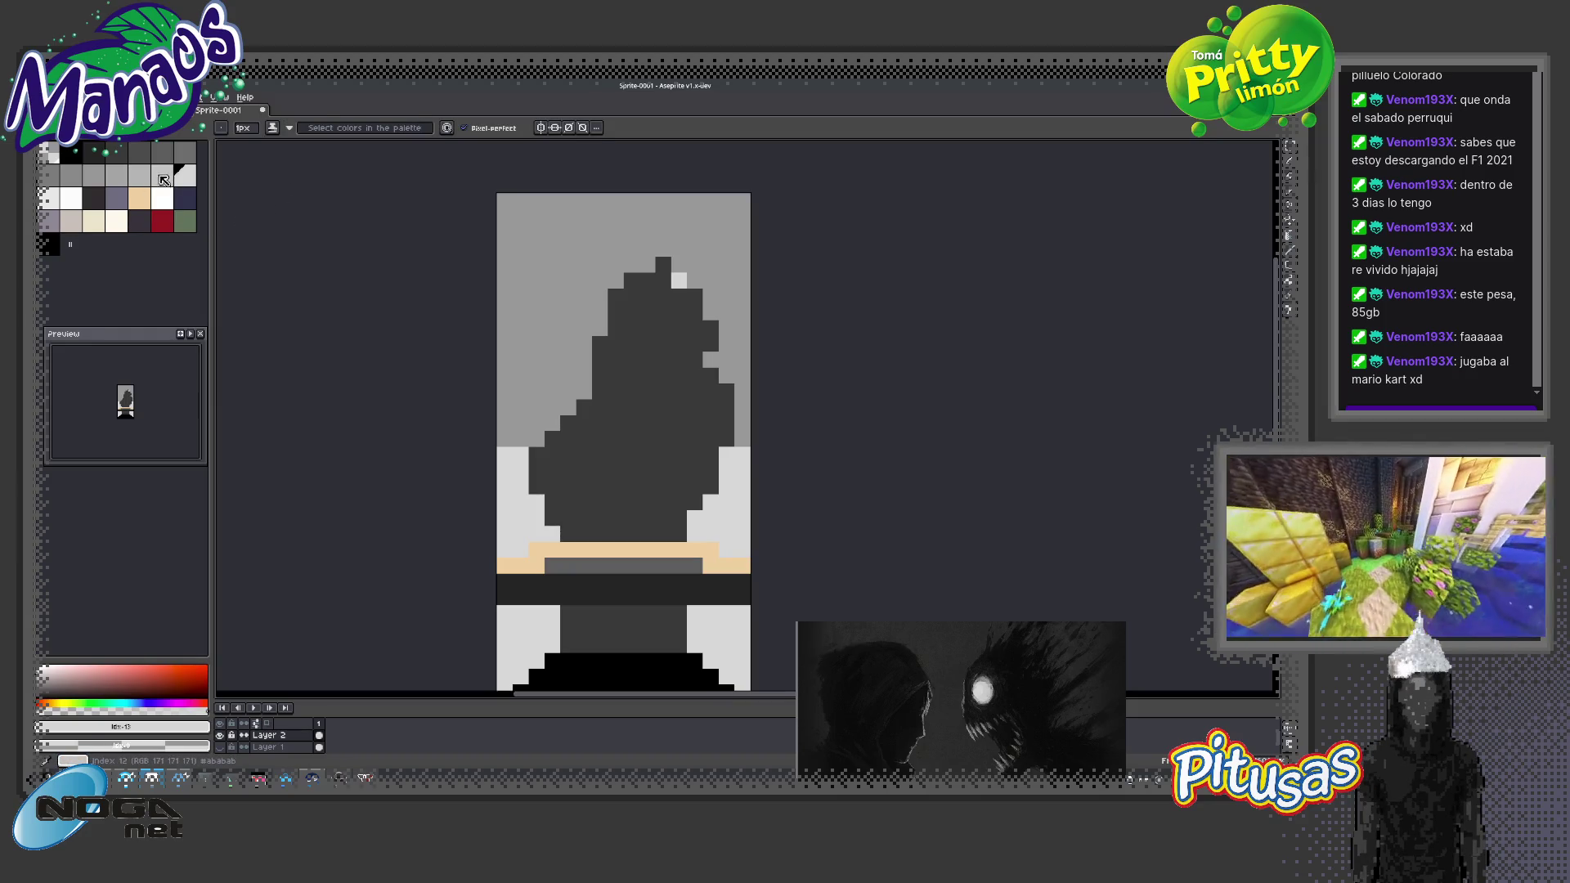
left_click(141, 177)
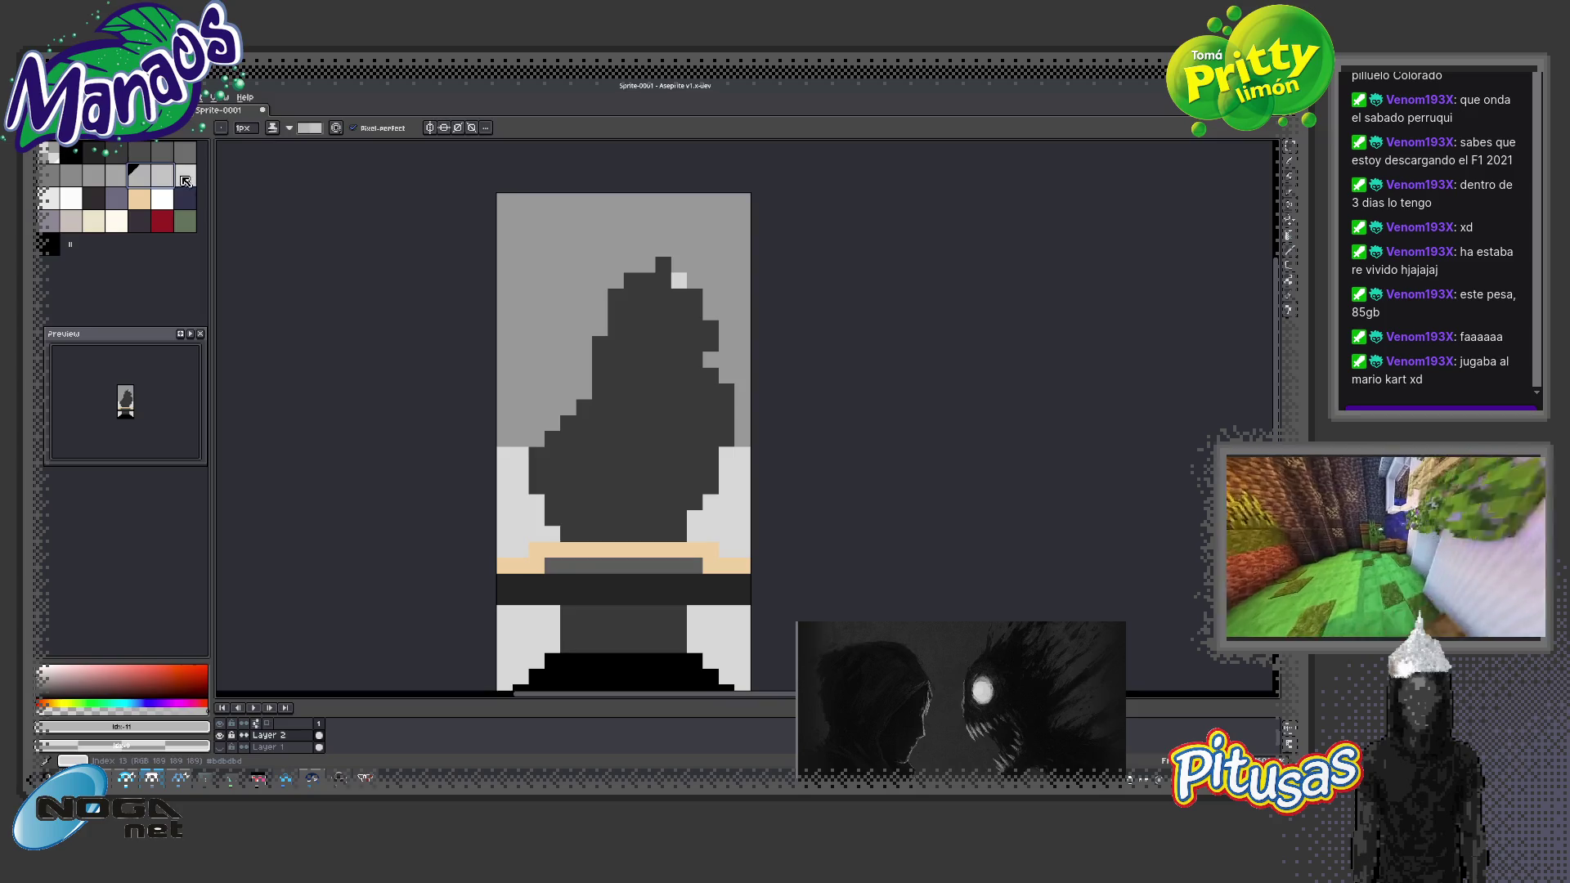
left_click(117, 177)
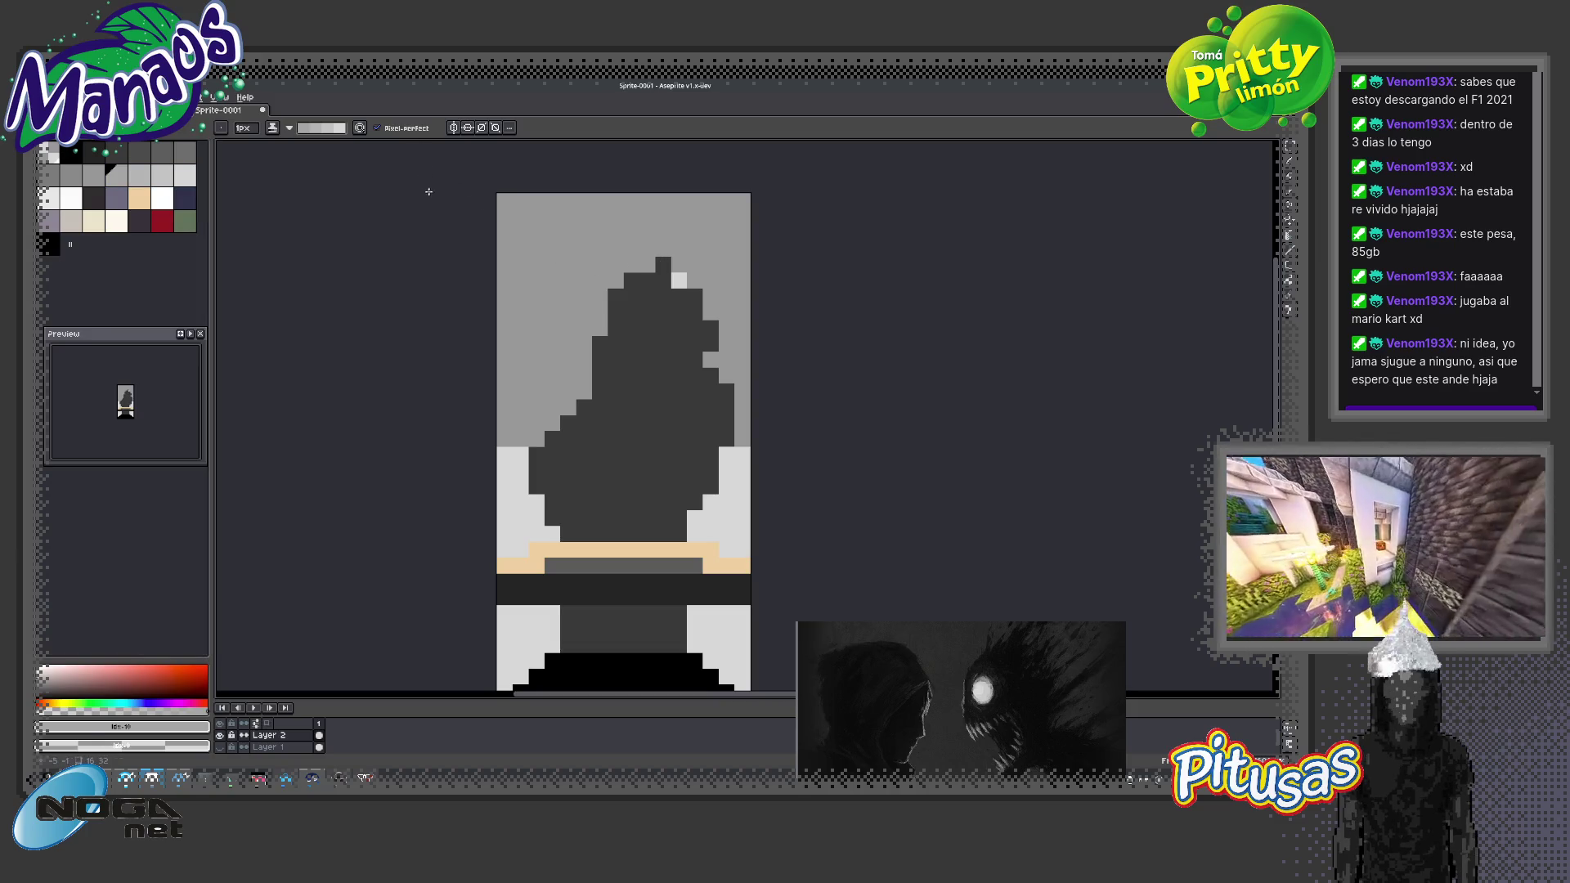
left_click_drag(186, 175, 131, 166)
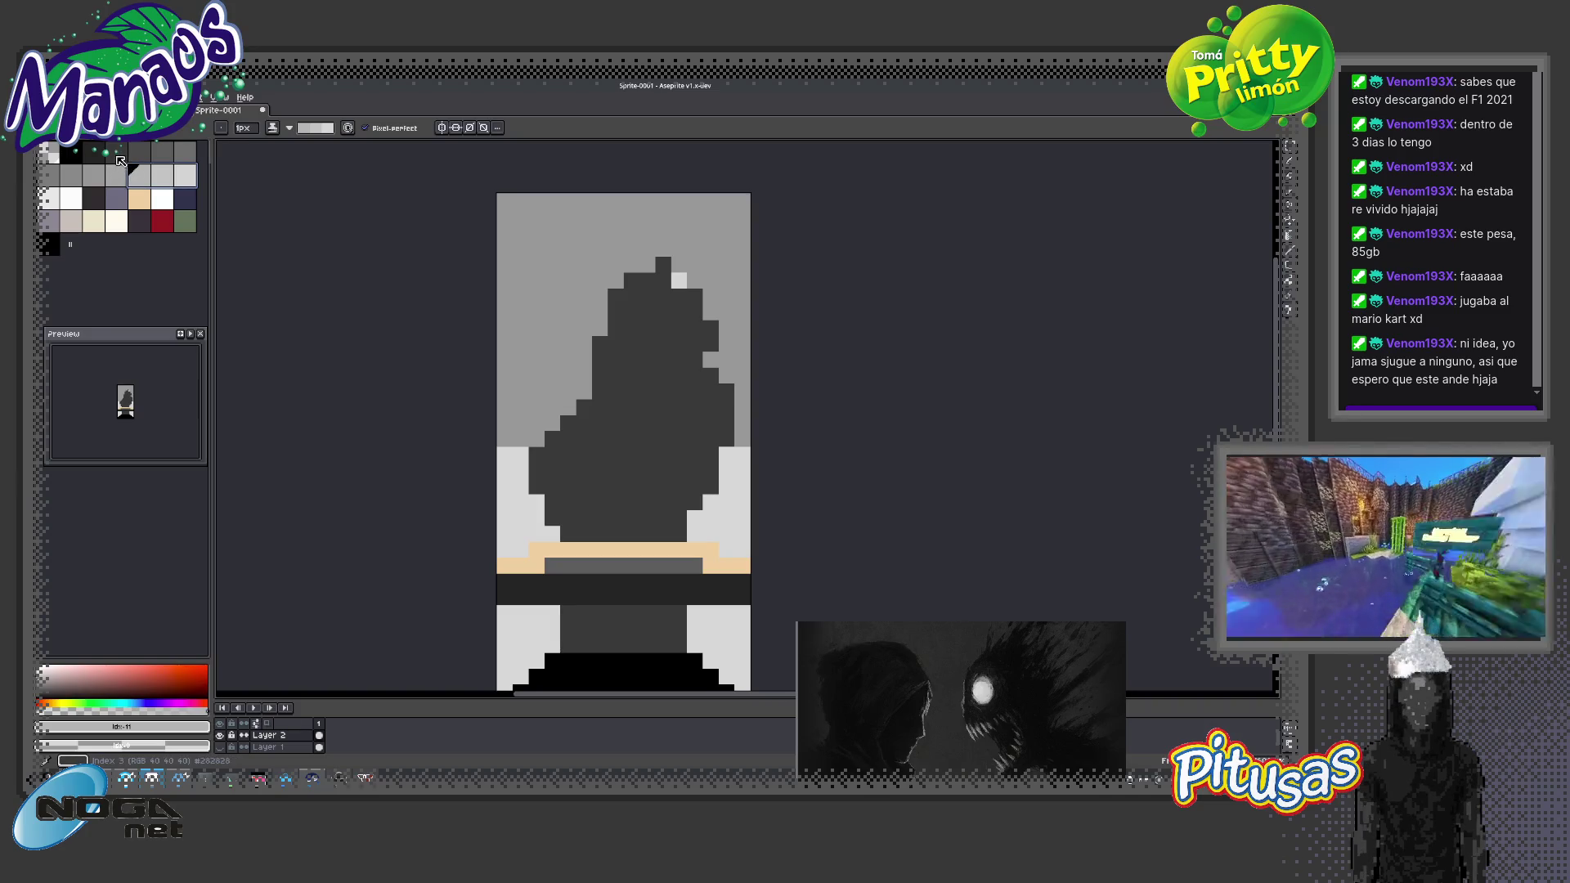
left_click(115, 153)
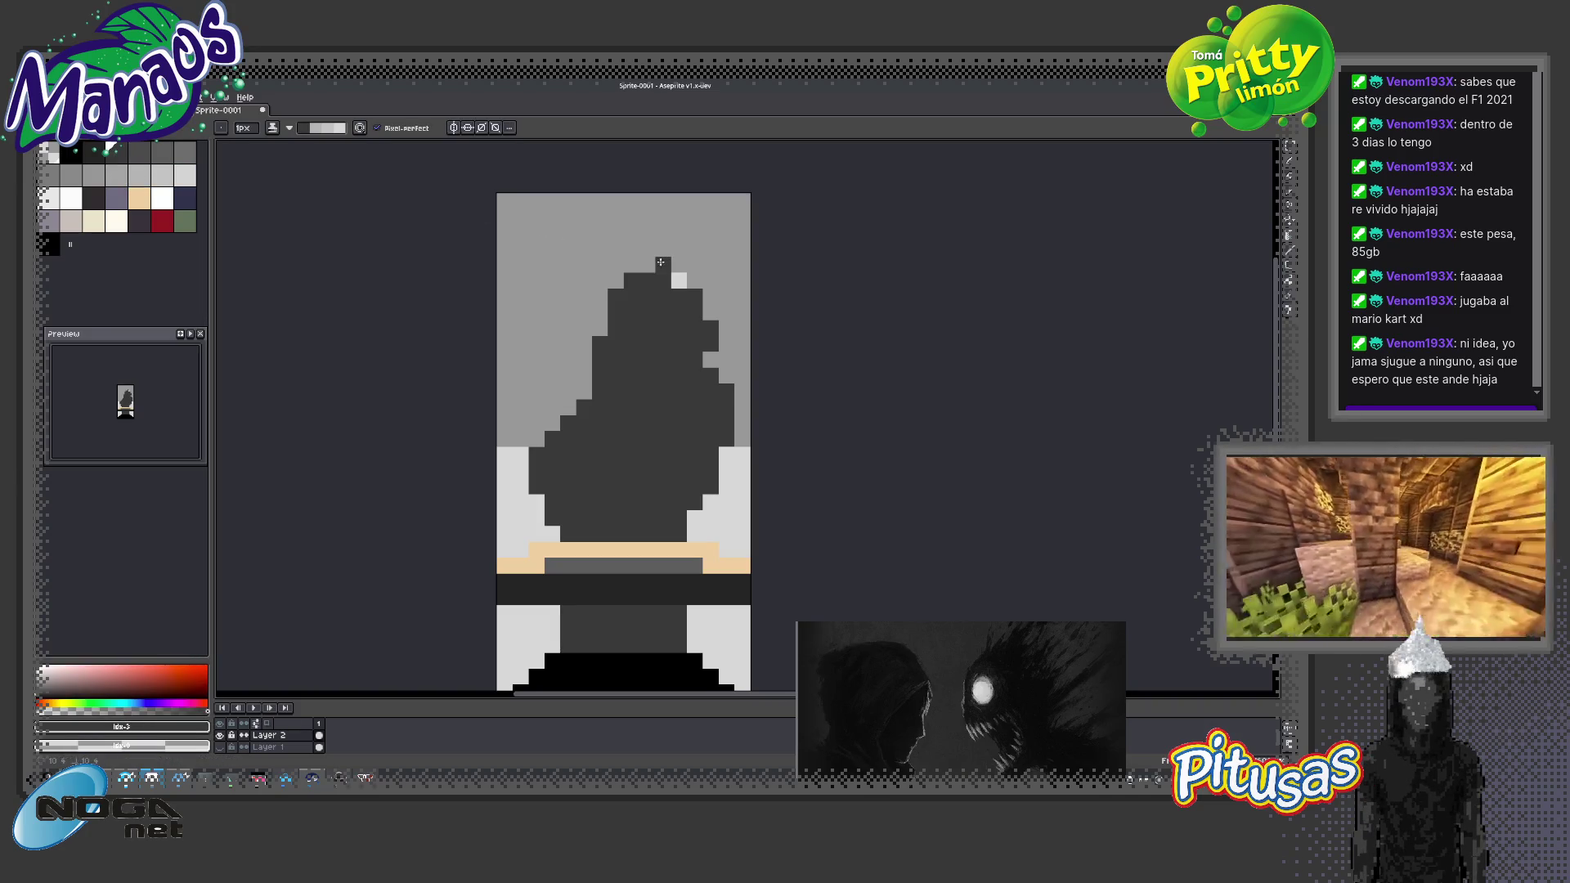
key("x")
Try shading the hood's left edge, undo it, and return to the Pencil with light grey
mouse_move(662, 258)
left_mouse_down()
mouse_move(539, 436)
mouse_move(668, 278)
left_mouse_up()
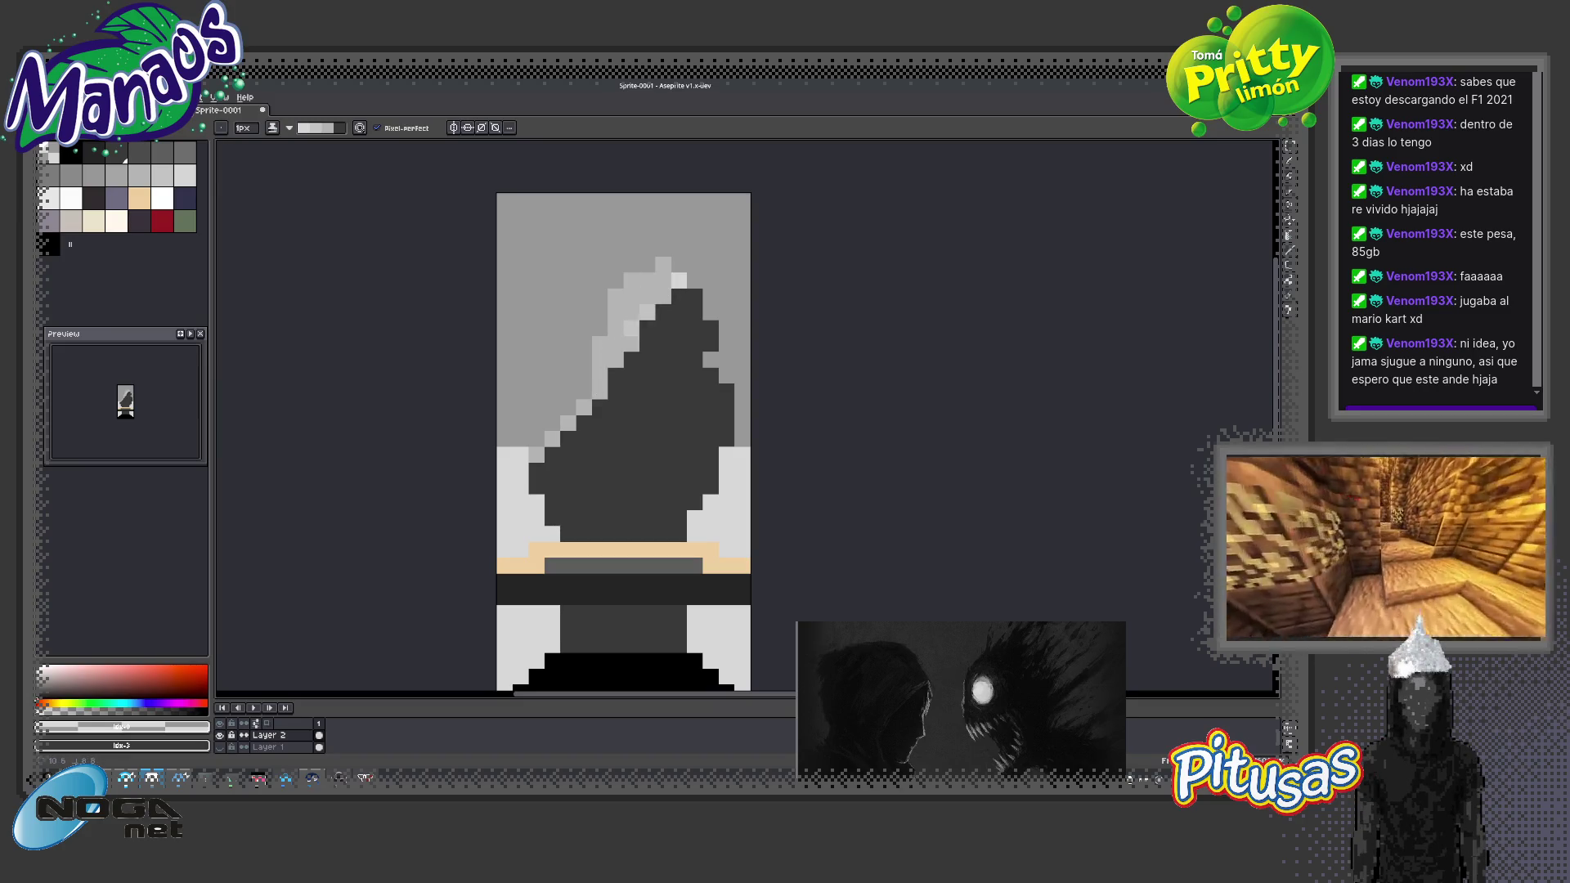
key("v")
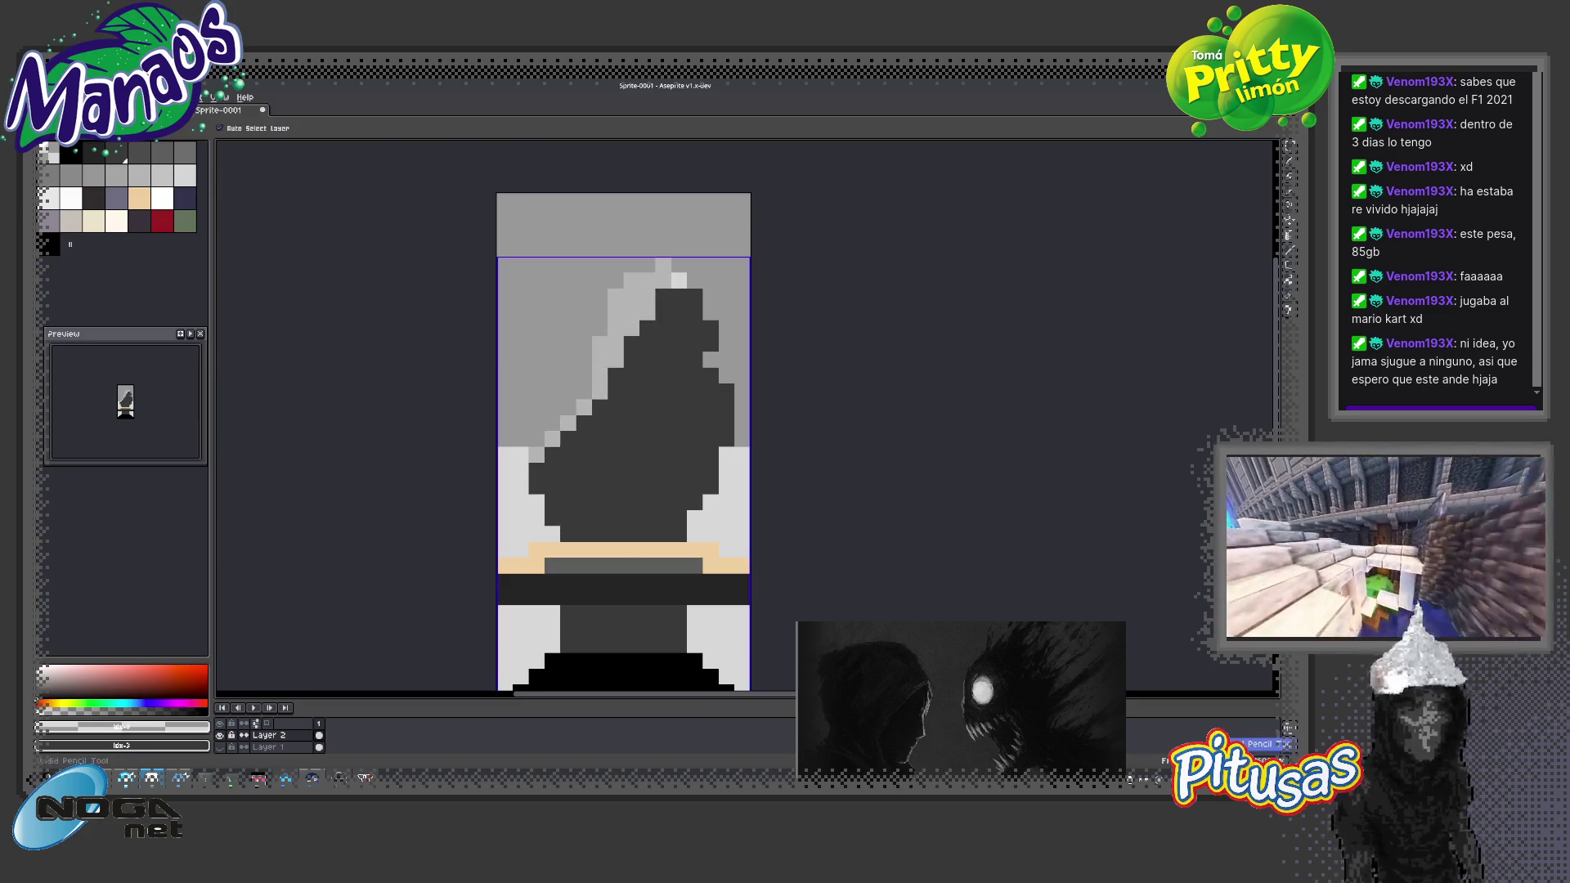
key("ctrl+z")
key("b")
key("x")
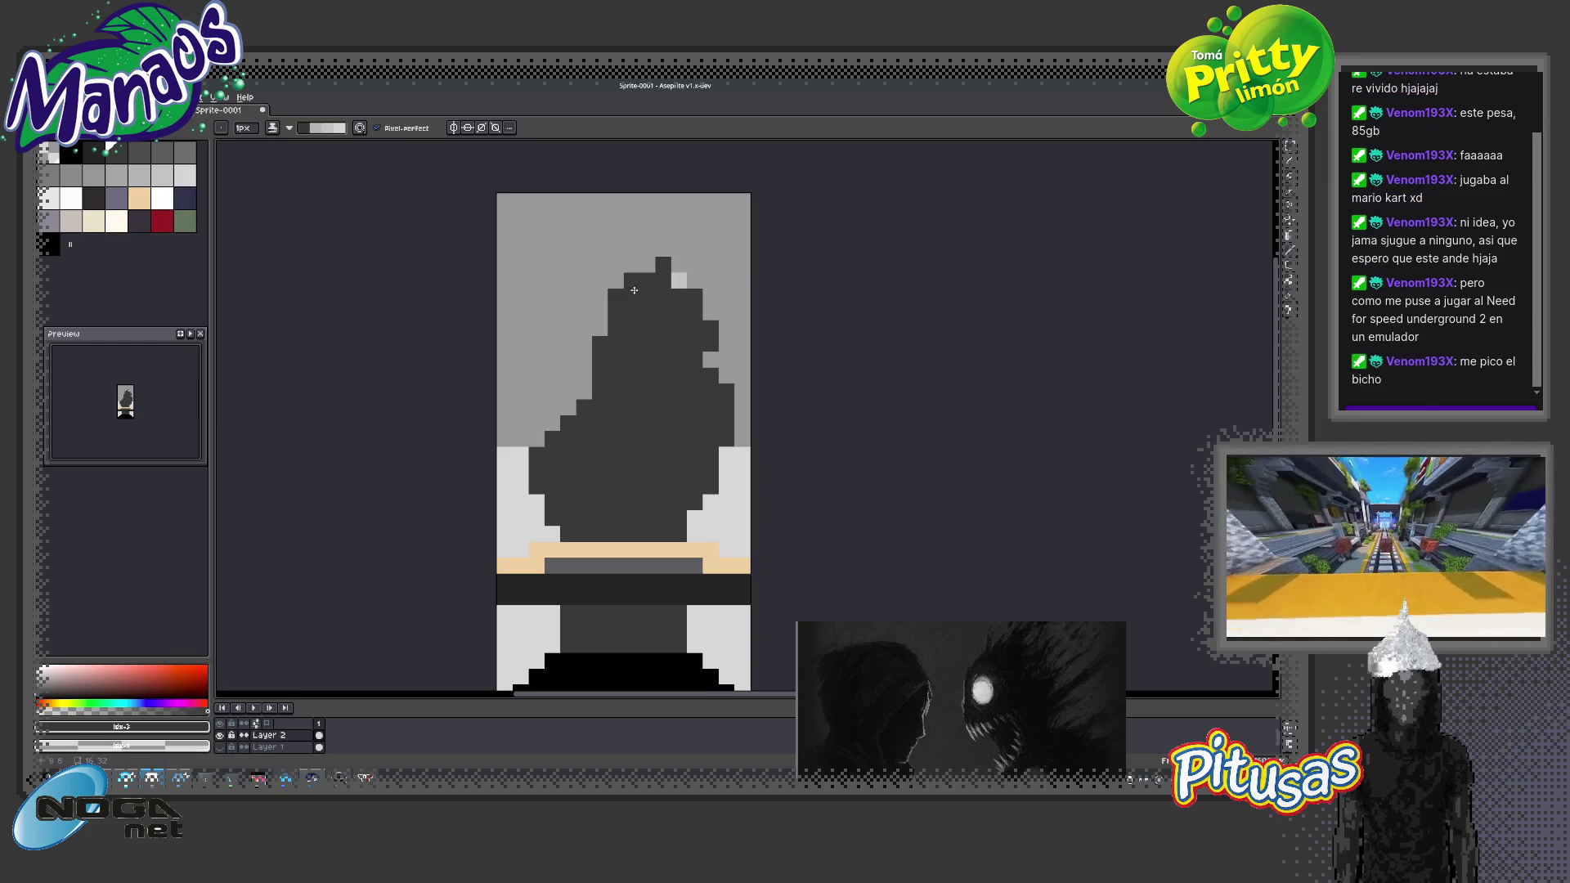
key("x")
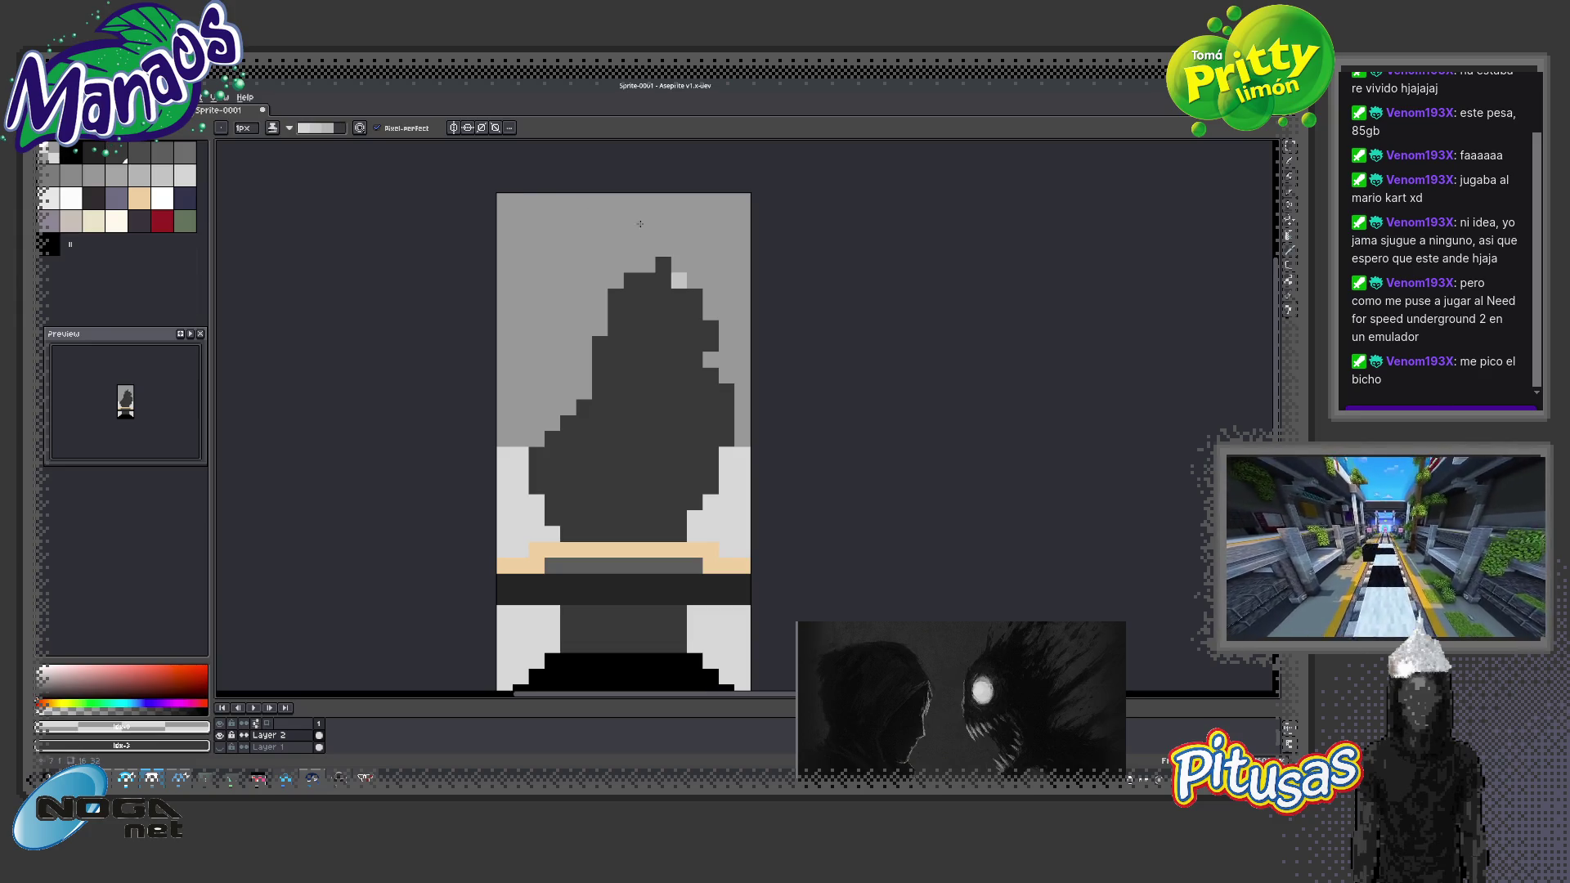
Paint a light-grey highlight from the hood tip down its upper-left edge
left_click(659, 268)
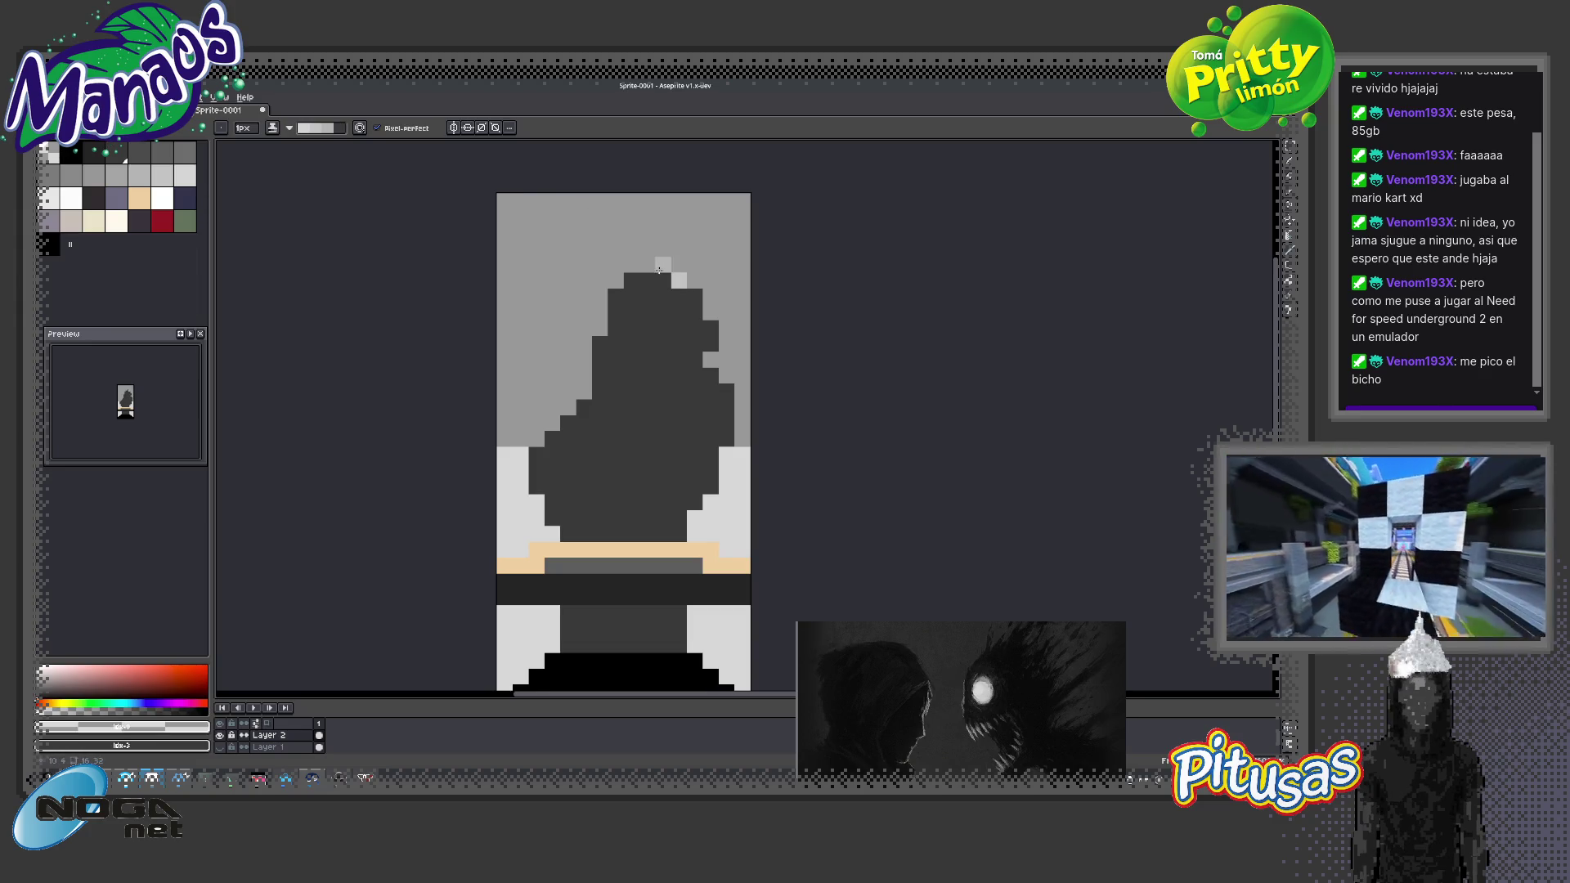
left_click_drag(650, 276, 584, 383)
left_click_drag(654, 262, 558, 429)
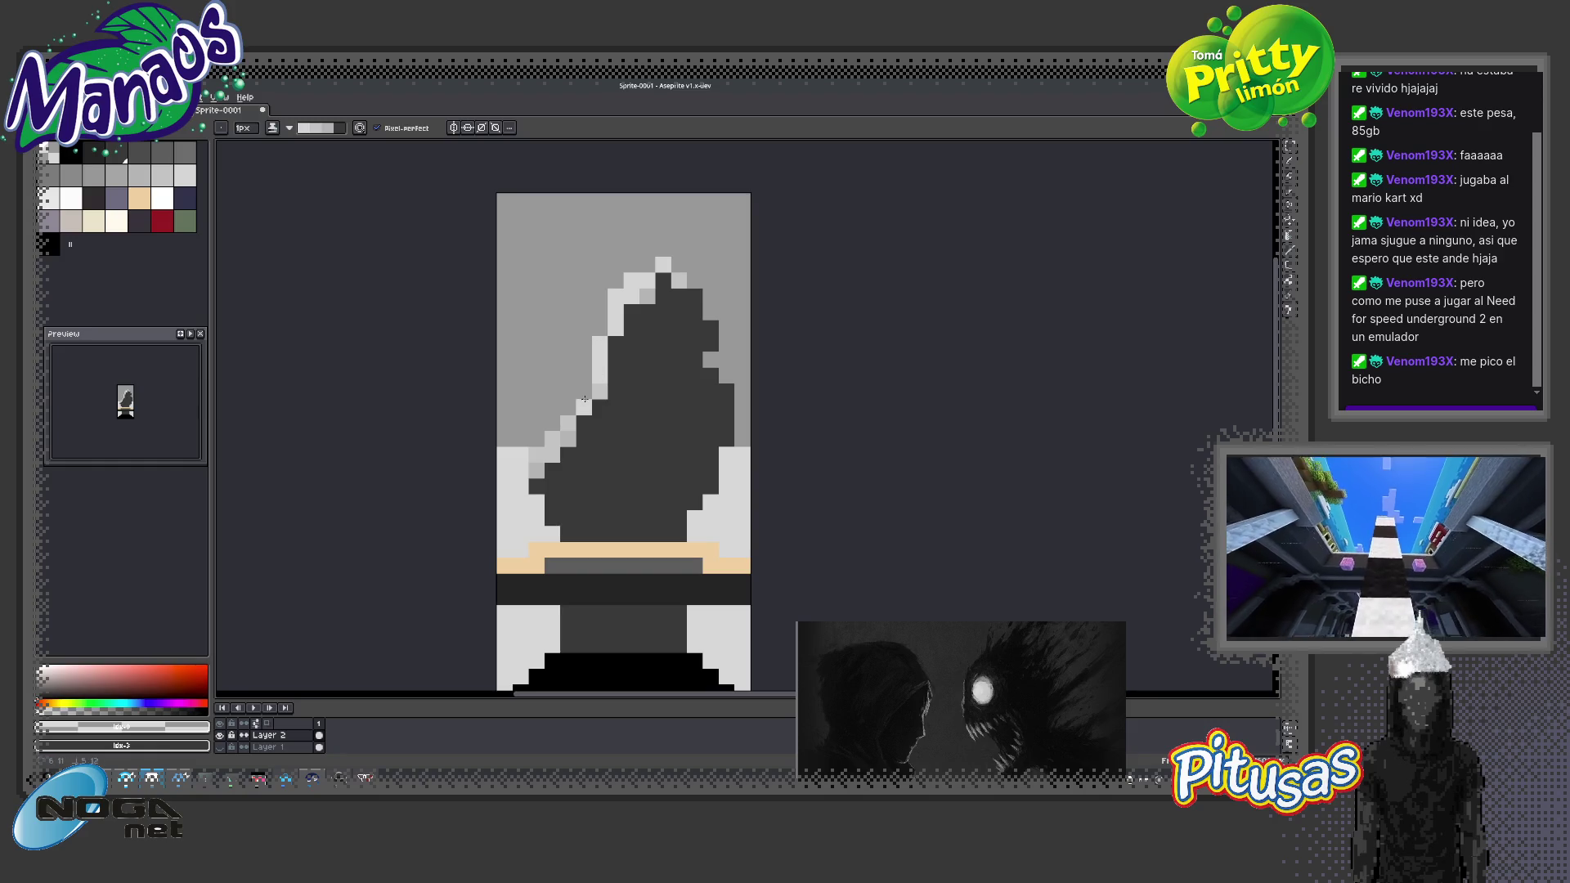
left_click_drag(638, 289, 661, 277)
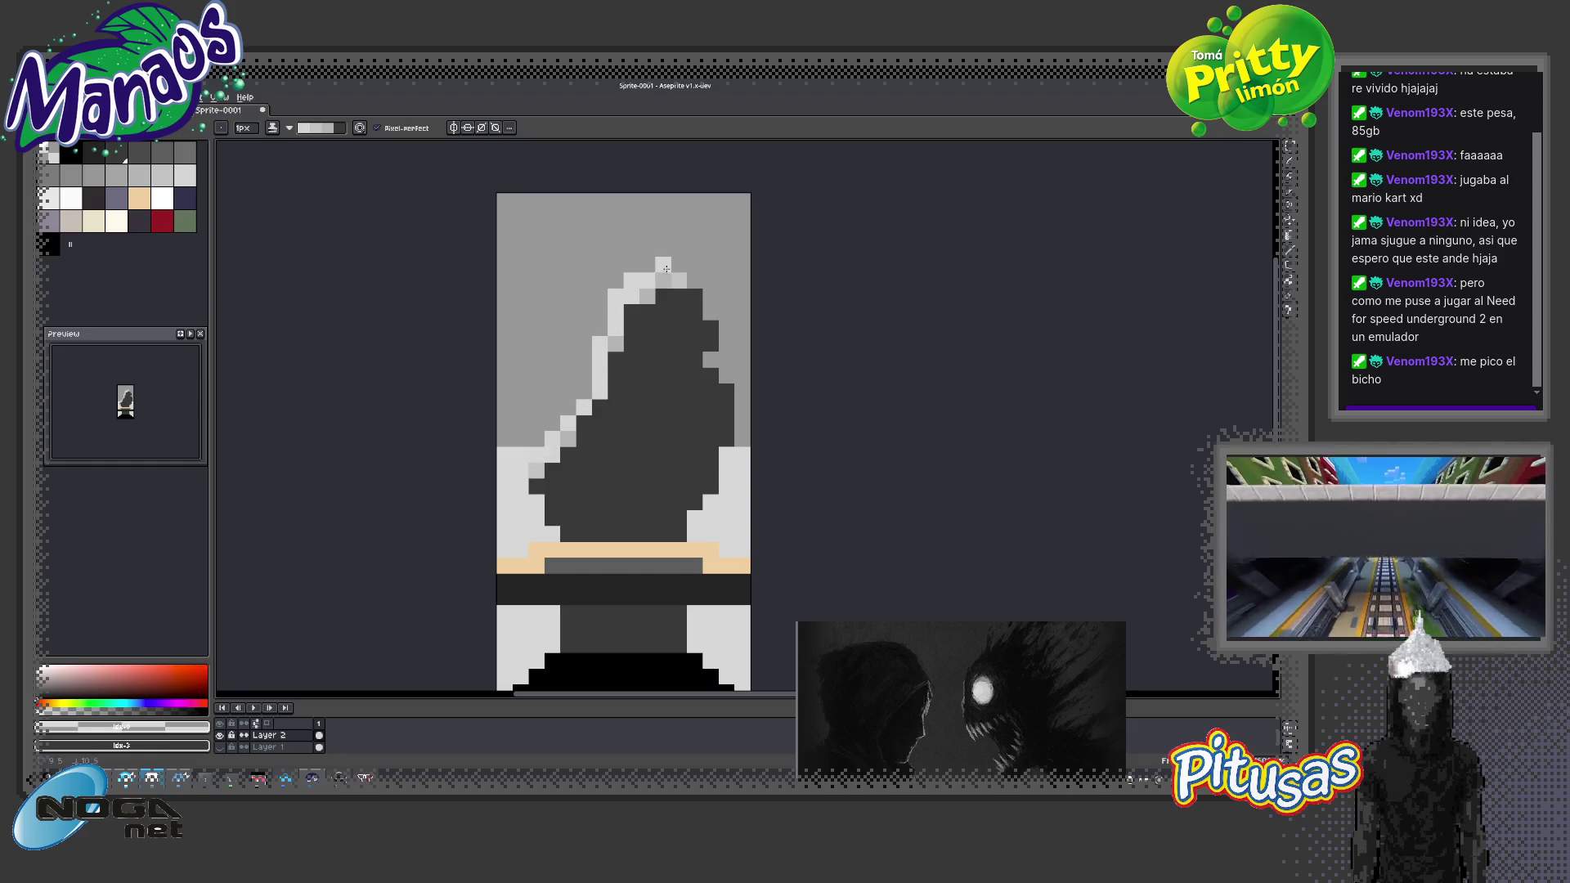
left_click(631, 313)
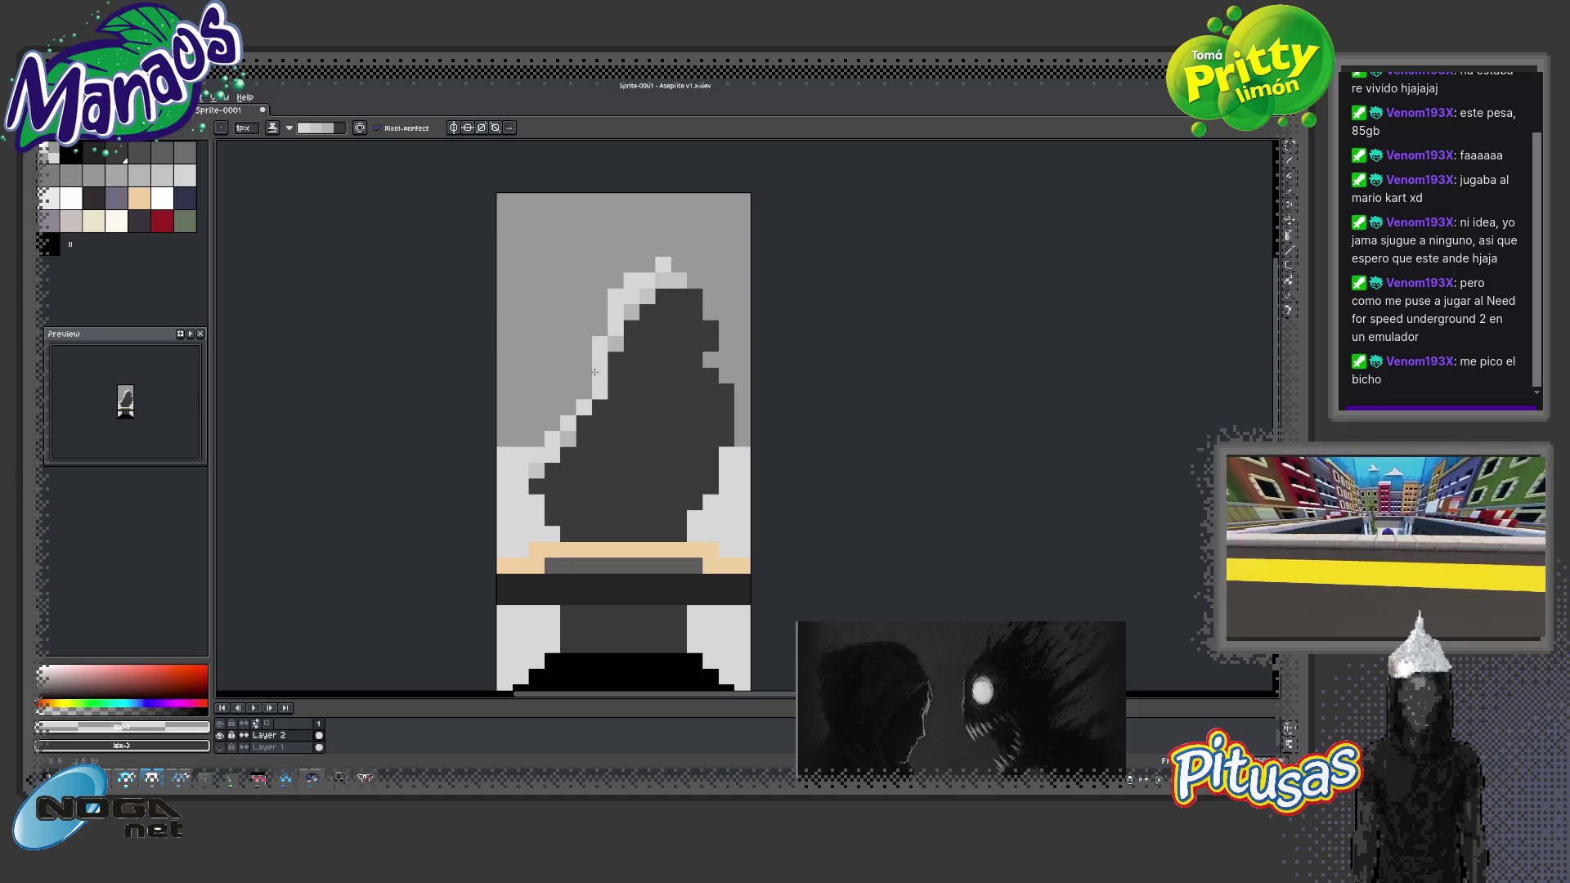
left_click(599, 407)
Extend the highlight down the lower-left edge to the shoulder, undoing stray pixels
left_click(568, 447)
left_click_drag(535, 472, 535, 487)
left_click(551, 478)
left_click(599, 517)
key("ctrl+z")
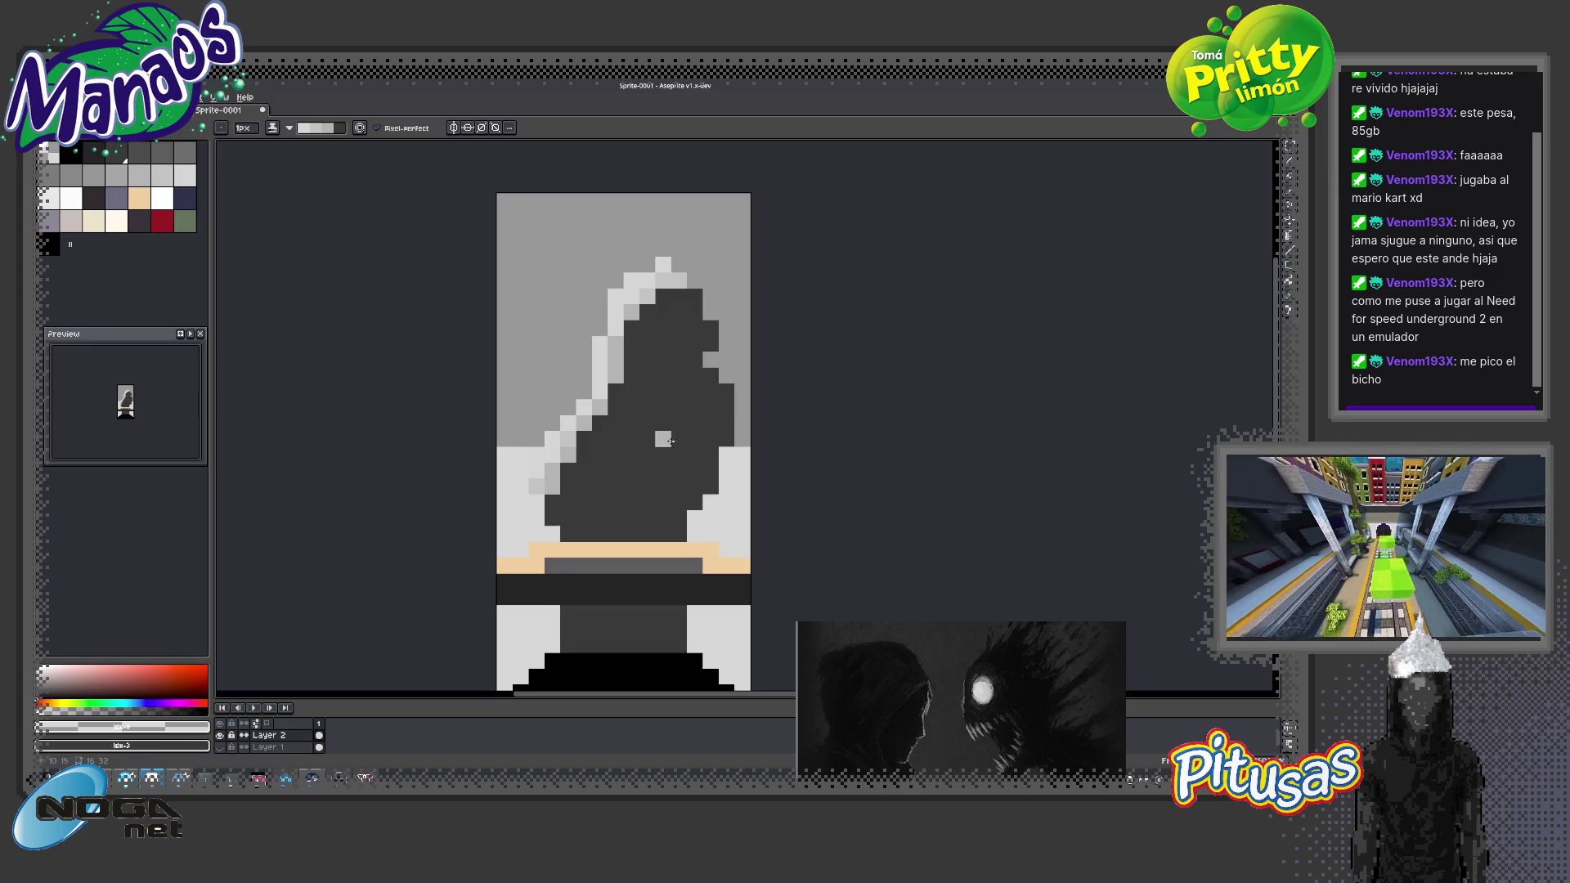
key("ctrl+z")
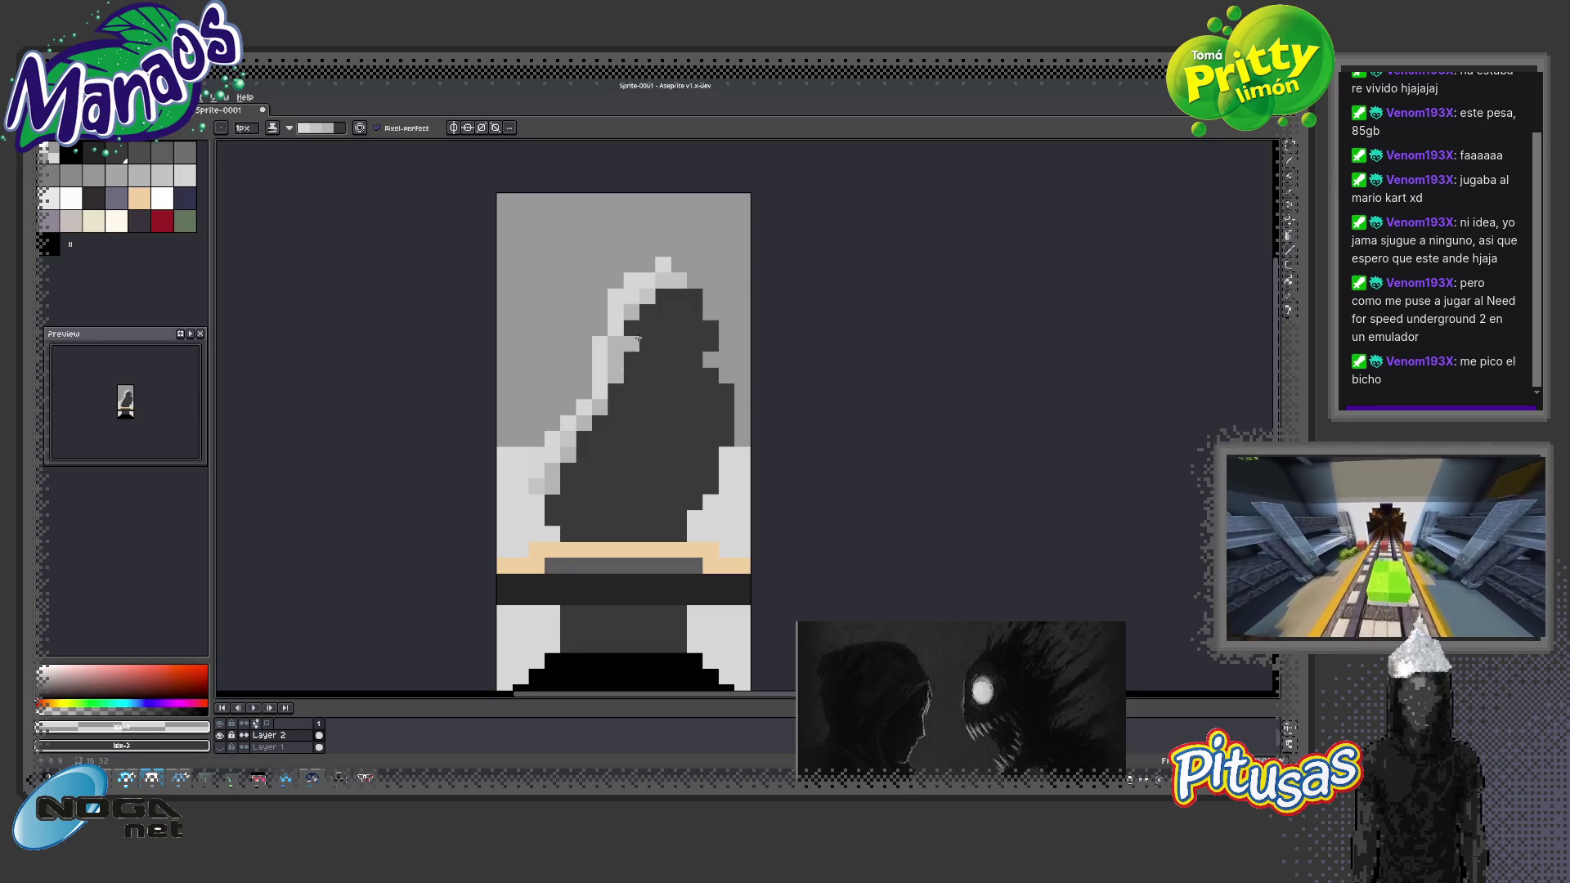
left_click_drag(656, 306, 560, 478)
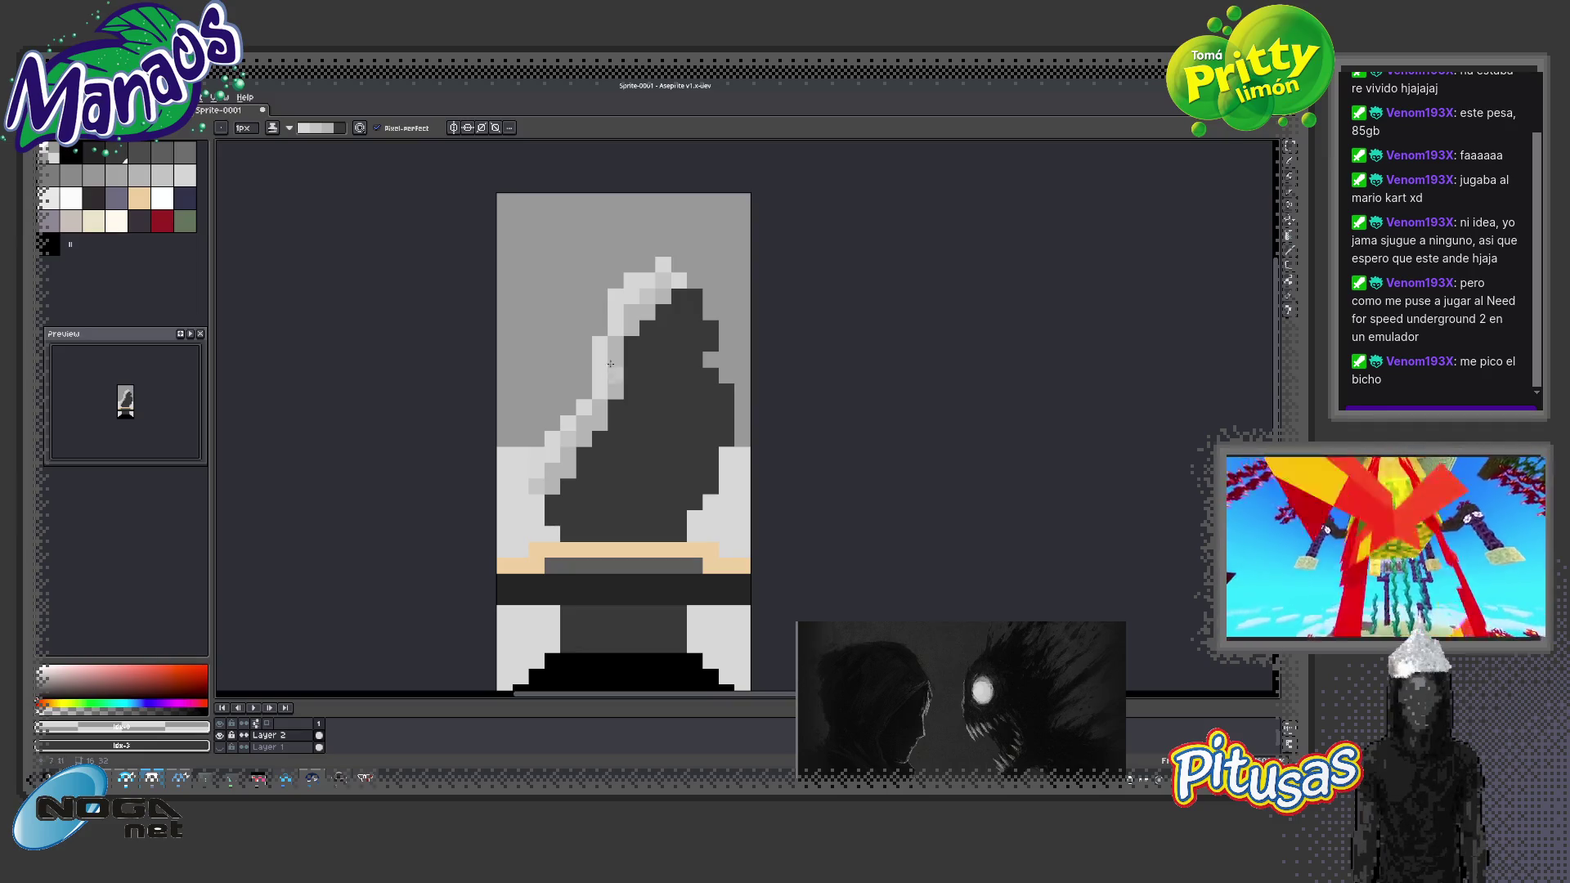
Zoom in on the hood and retouch a couple of pixels in light grey
key("b")
left_click(608, 418)
key("z")
right_click(634, 391)
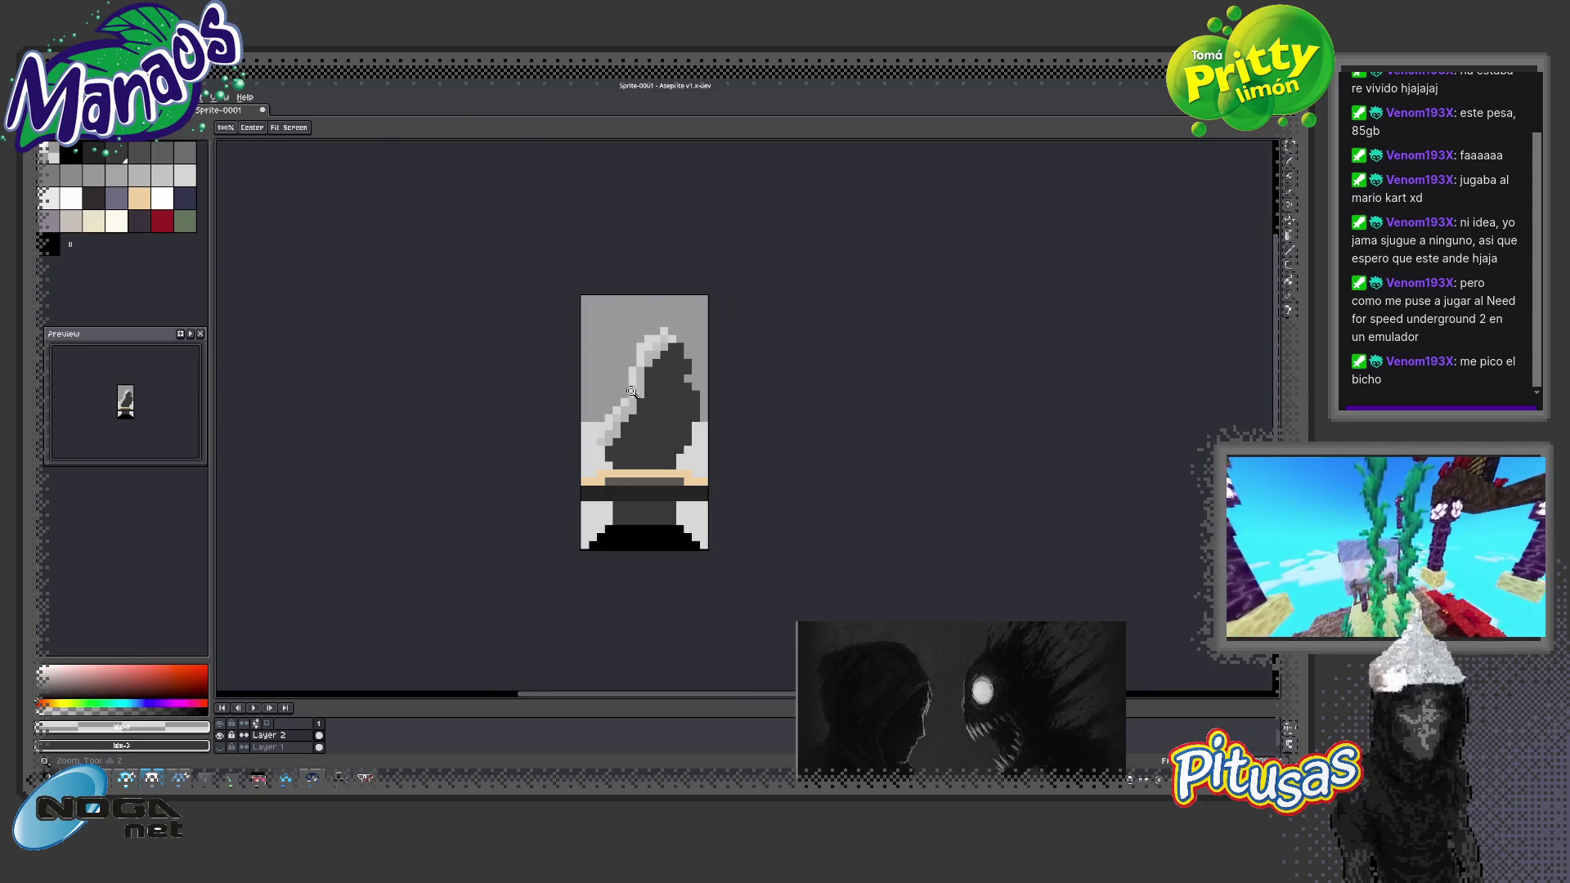
left_click(683, 403)
left_click(629, 381)
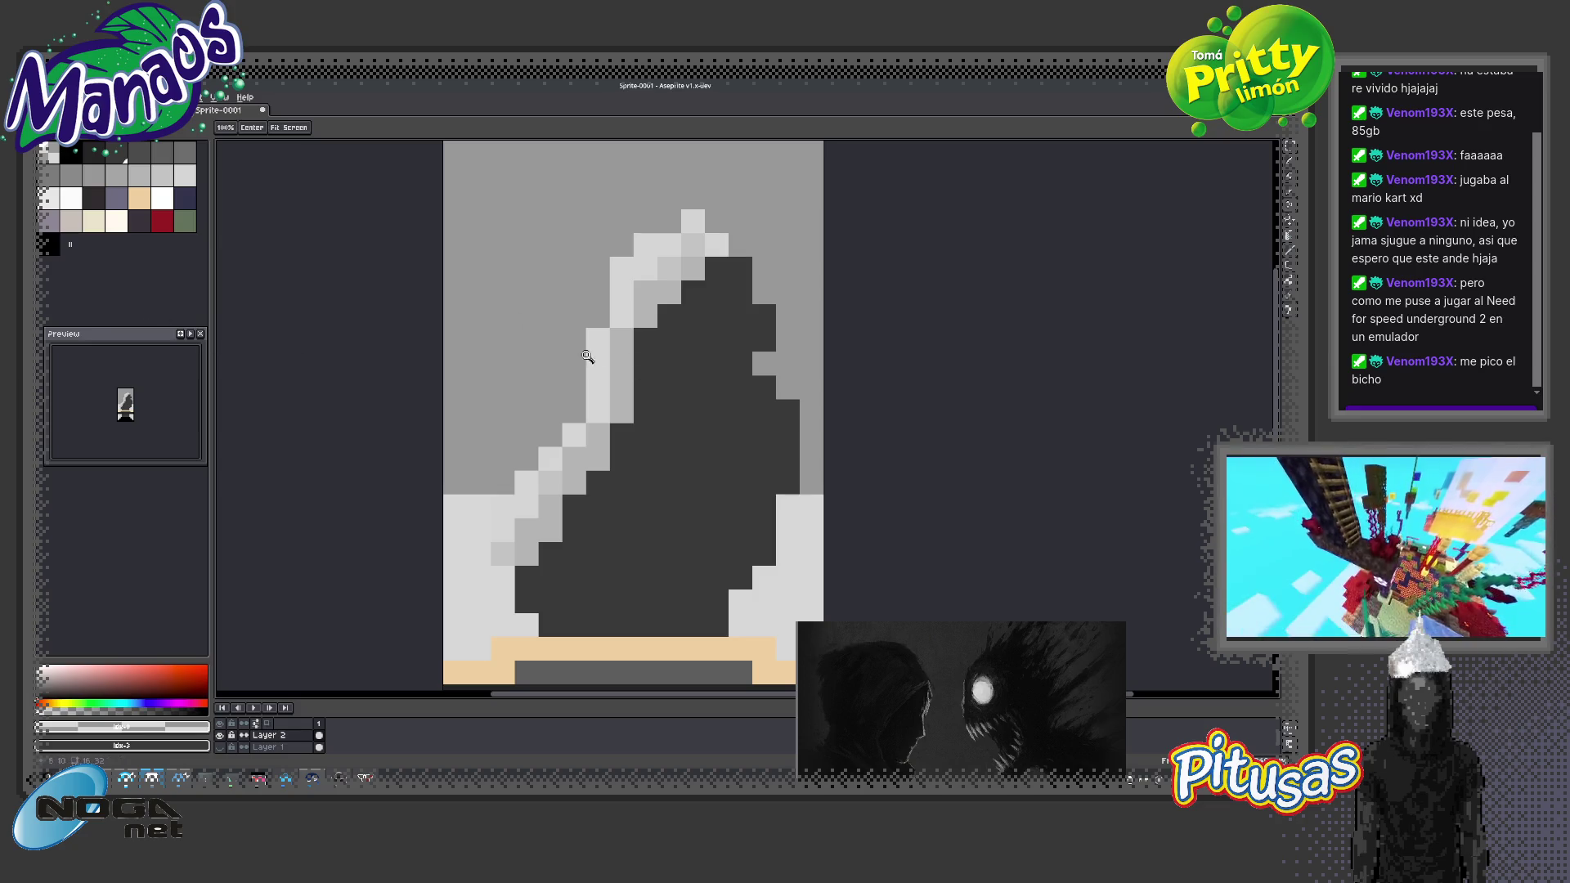
left_click(162, 174)
key("b")
left_click(739, 406)
key("z")
scroll(727, 477, "down", 5)
key("b")
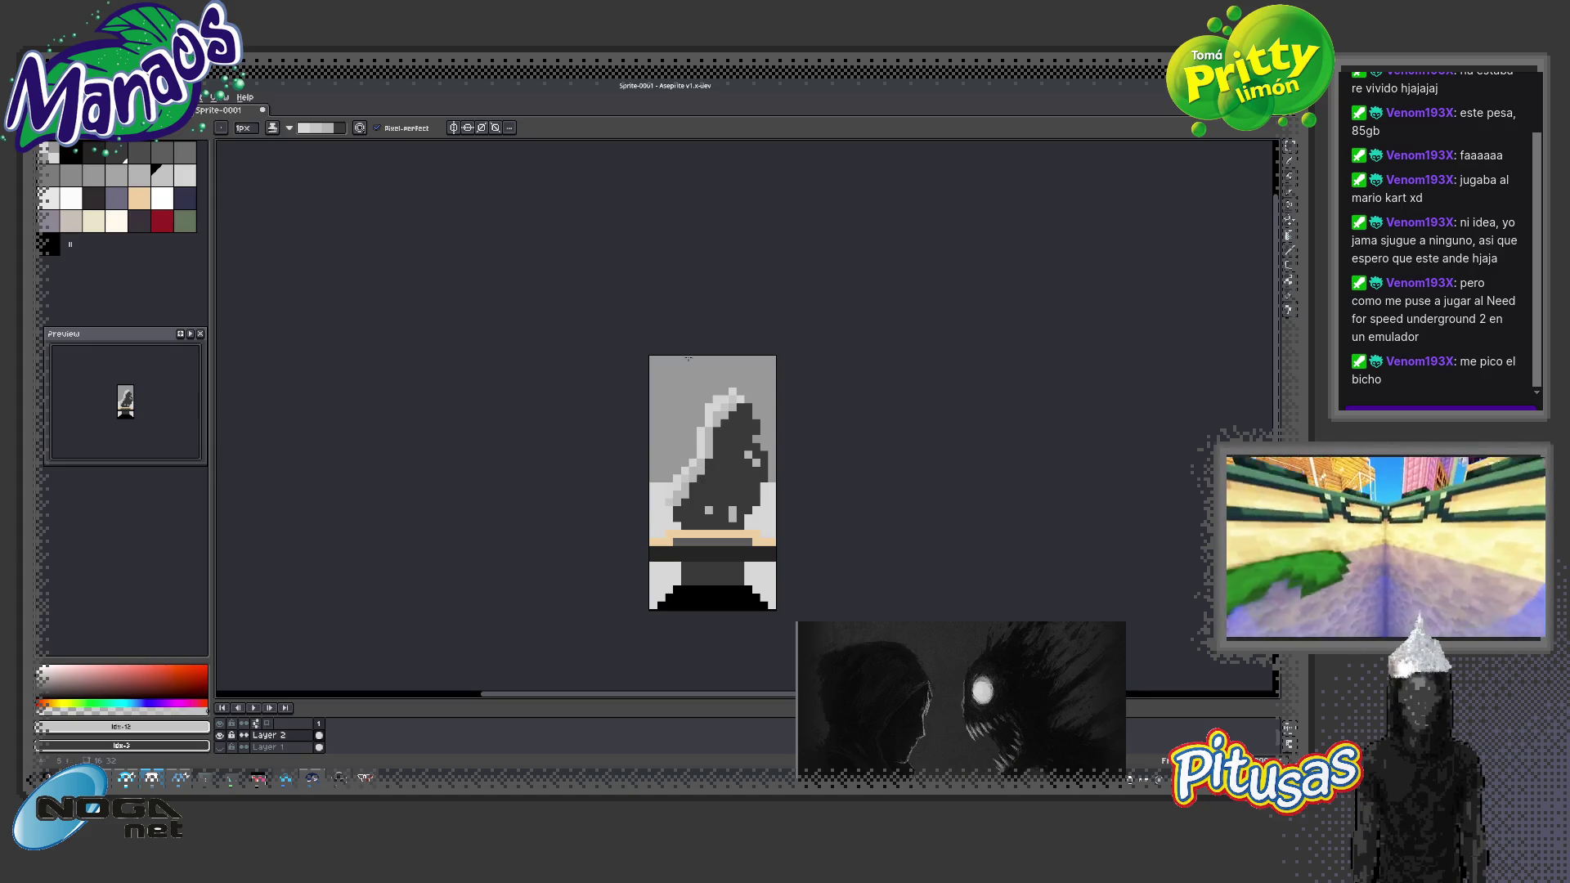
Eyedrop dark grey #2a2a2a, change the ink mode, and darken light edge pixels on the lower right
left_click(724, 449, "alt")
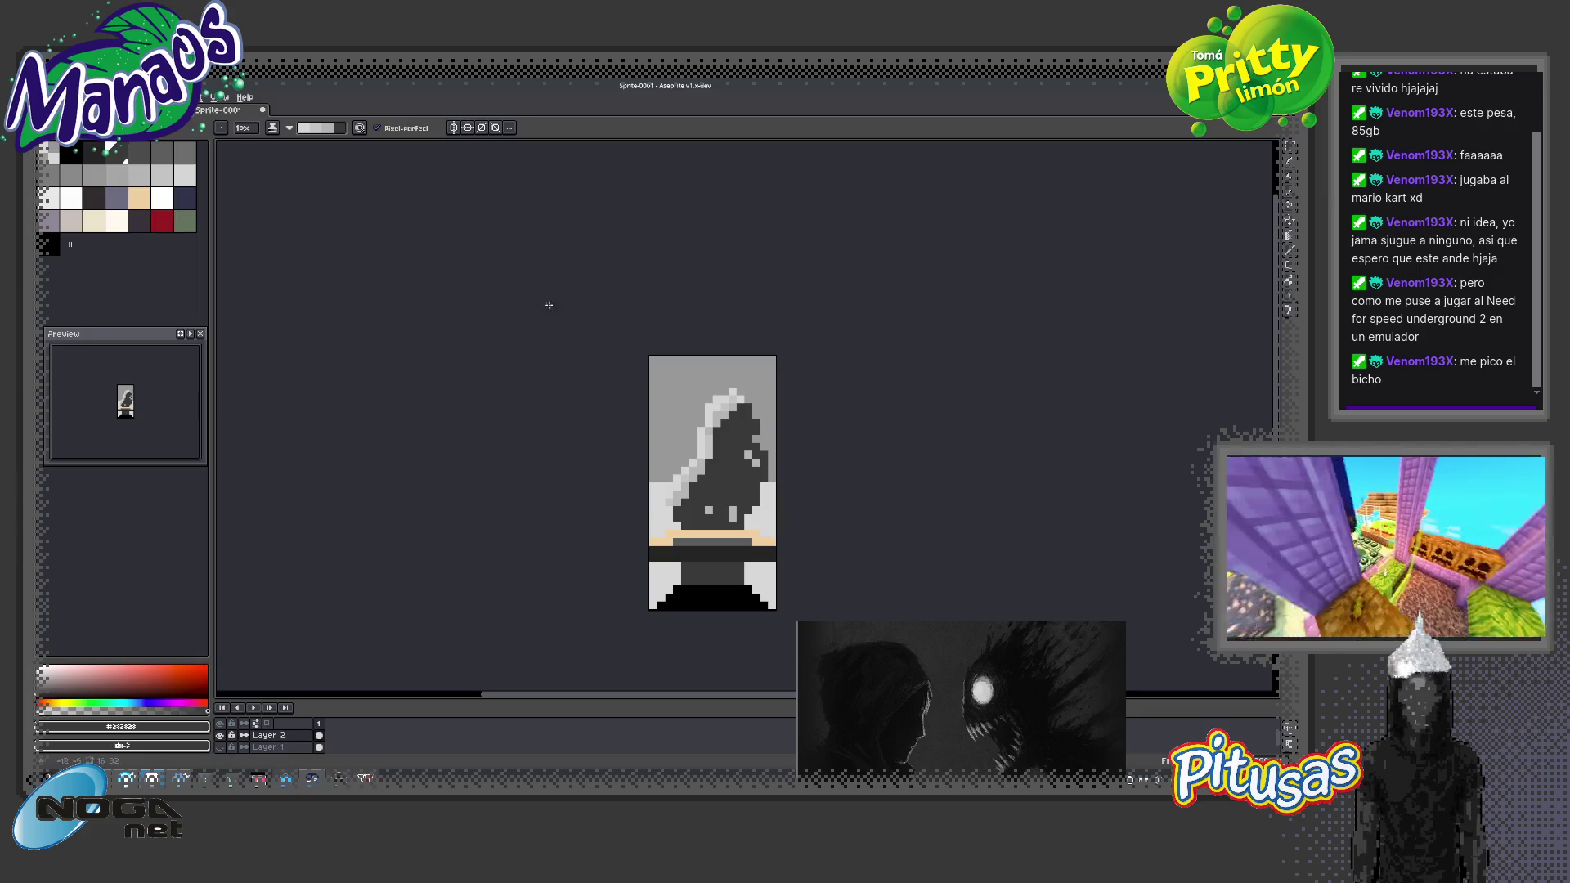
left_click(272, 128)
left_click(294, 144)
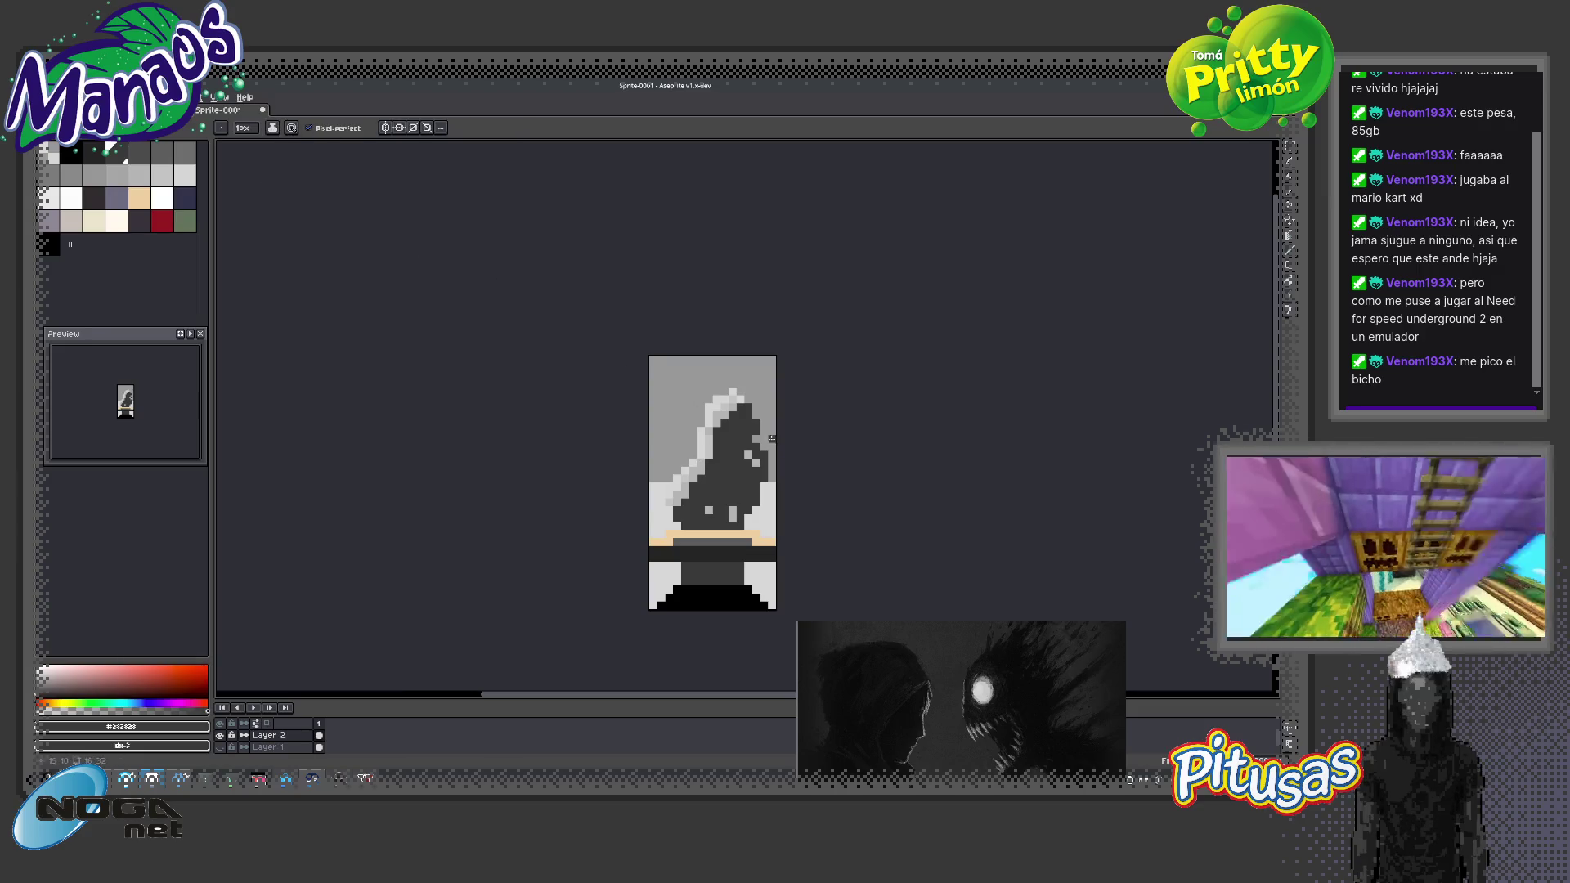
scroll(703, 454, "up", 1)
left_click_drag(701, 487, 652, 545)
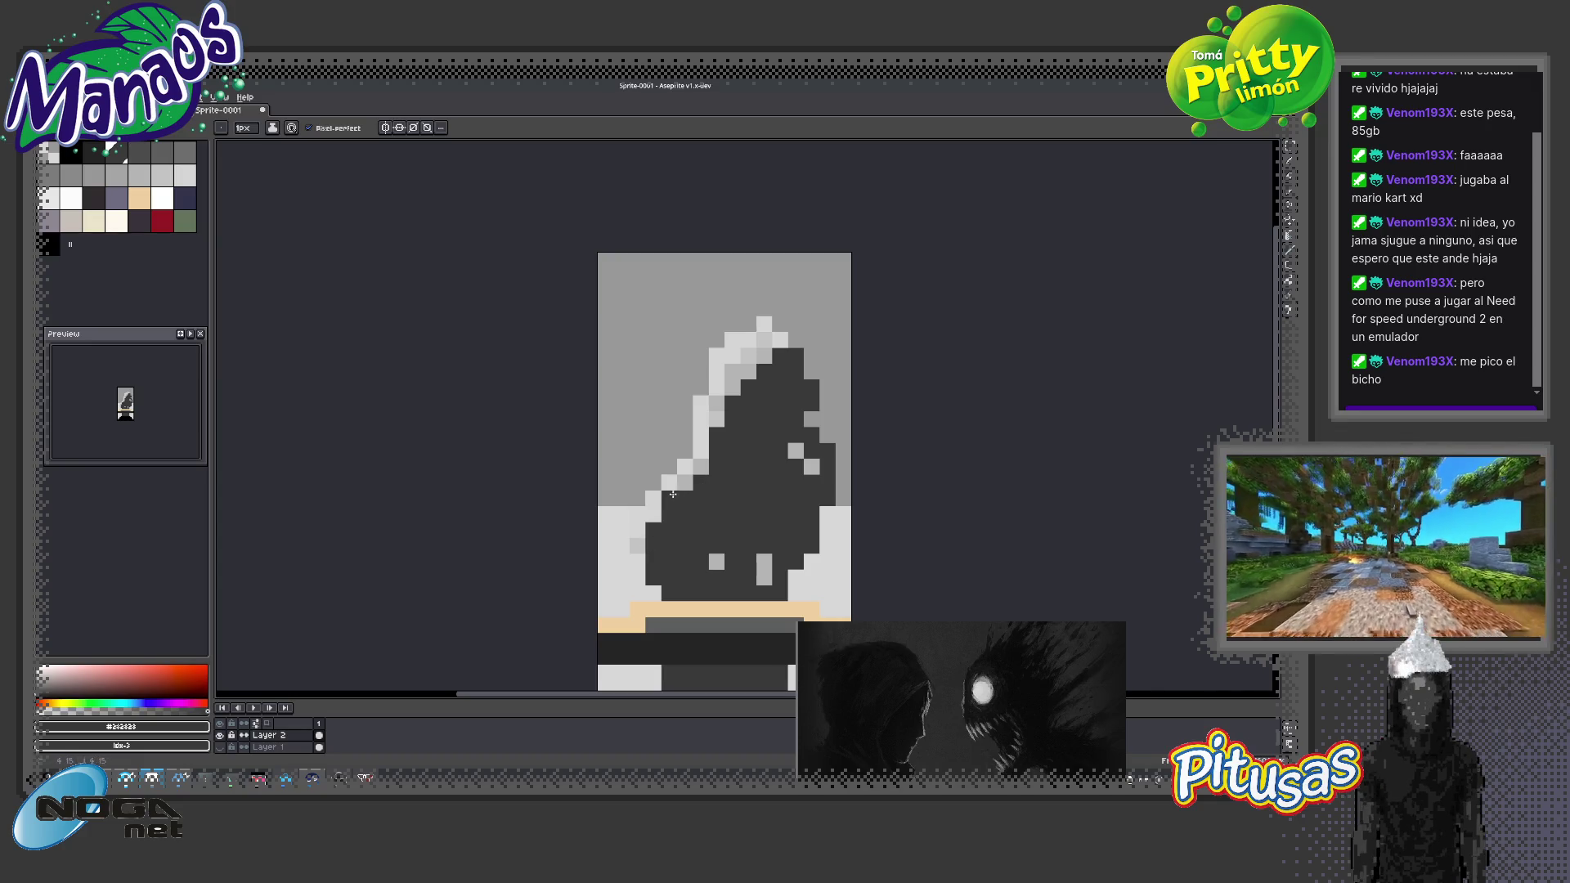
left_click(716, 561, "alt")
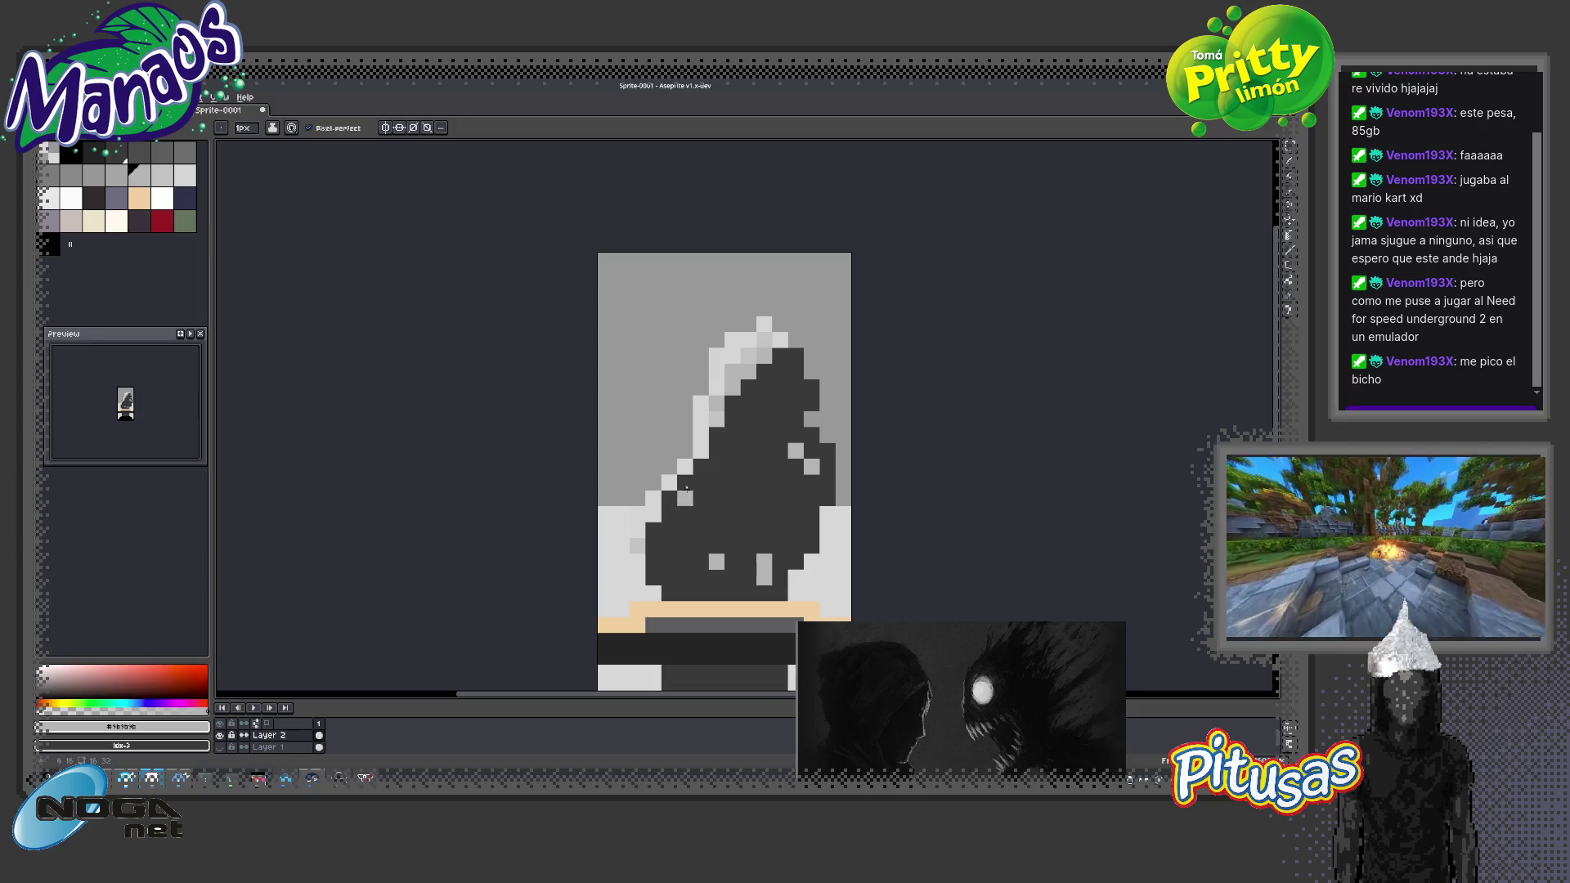
Pick dark red and pencil a vertical mark and single pixels on the face, erasing one stray pixel
left_click(116, 198)
left_click(159, 228)
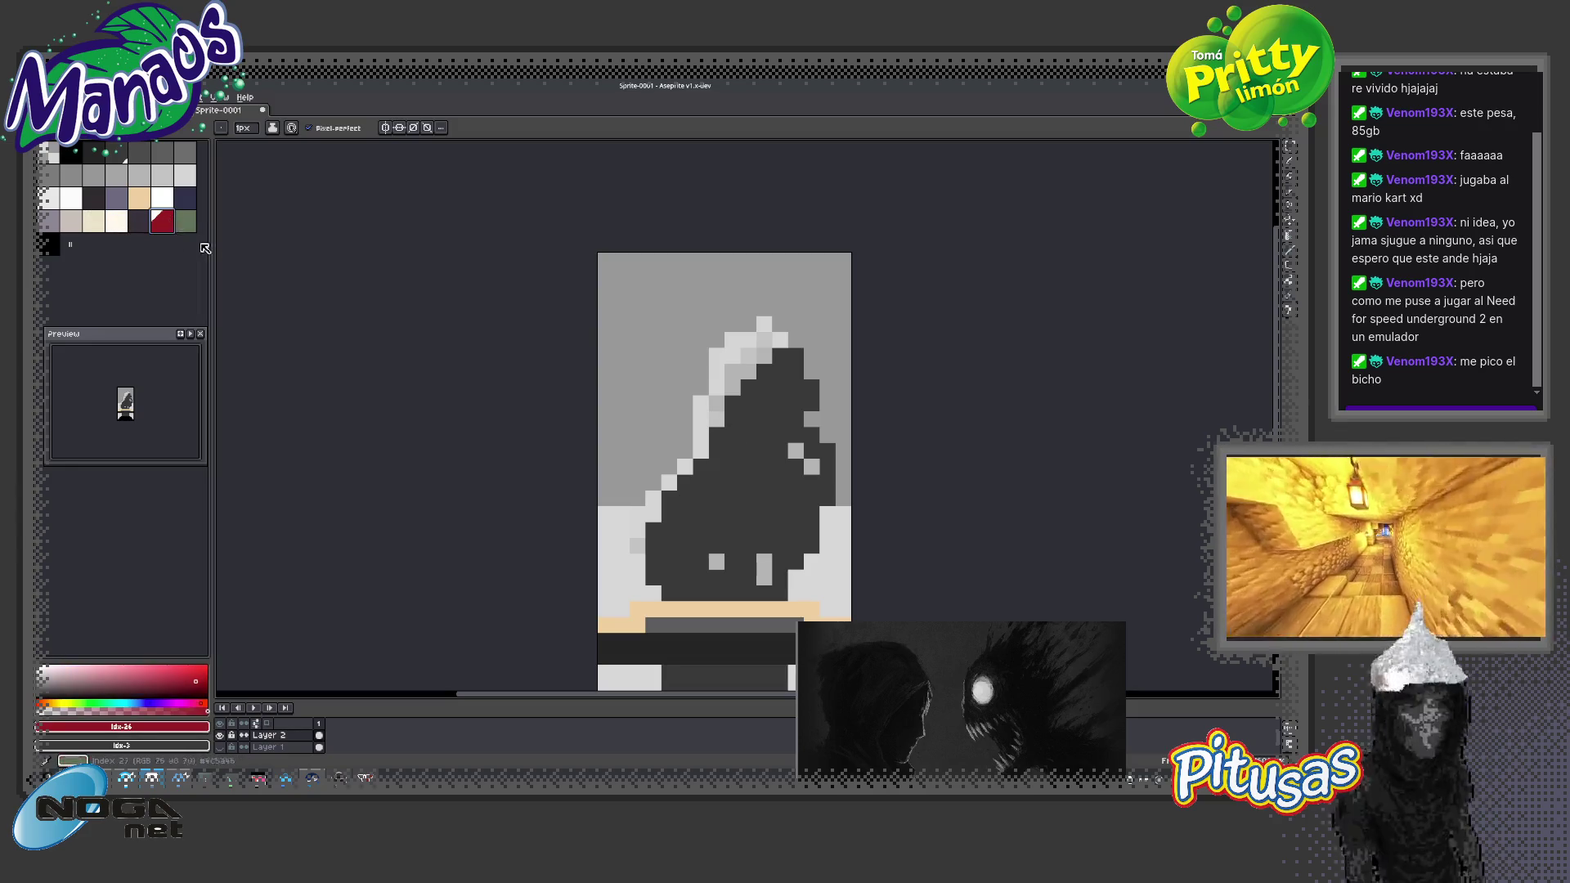
left_click_drag(732, 450, 739, 450)
left_click(756, 458)
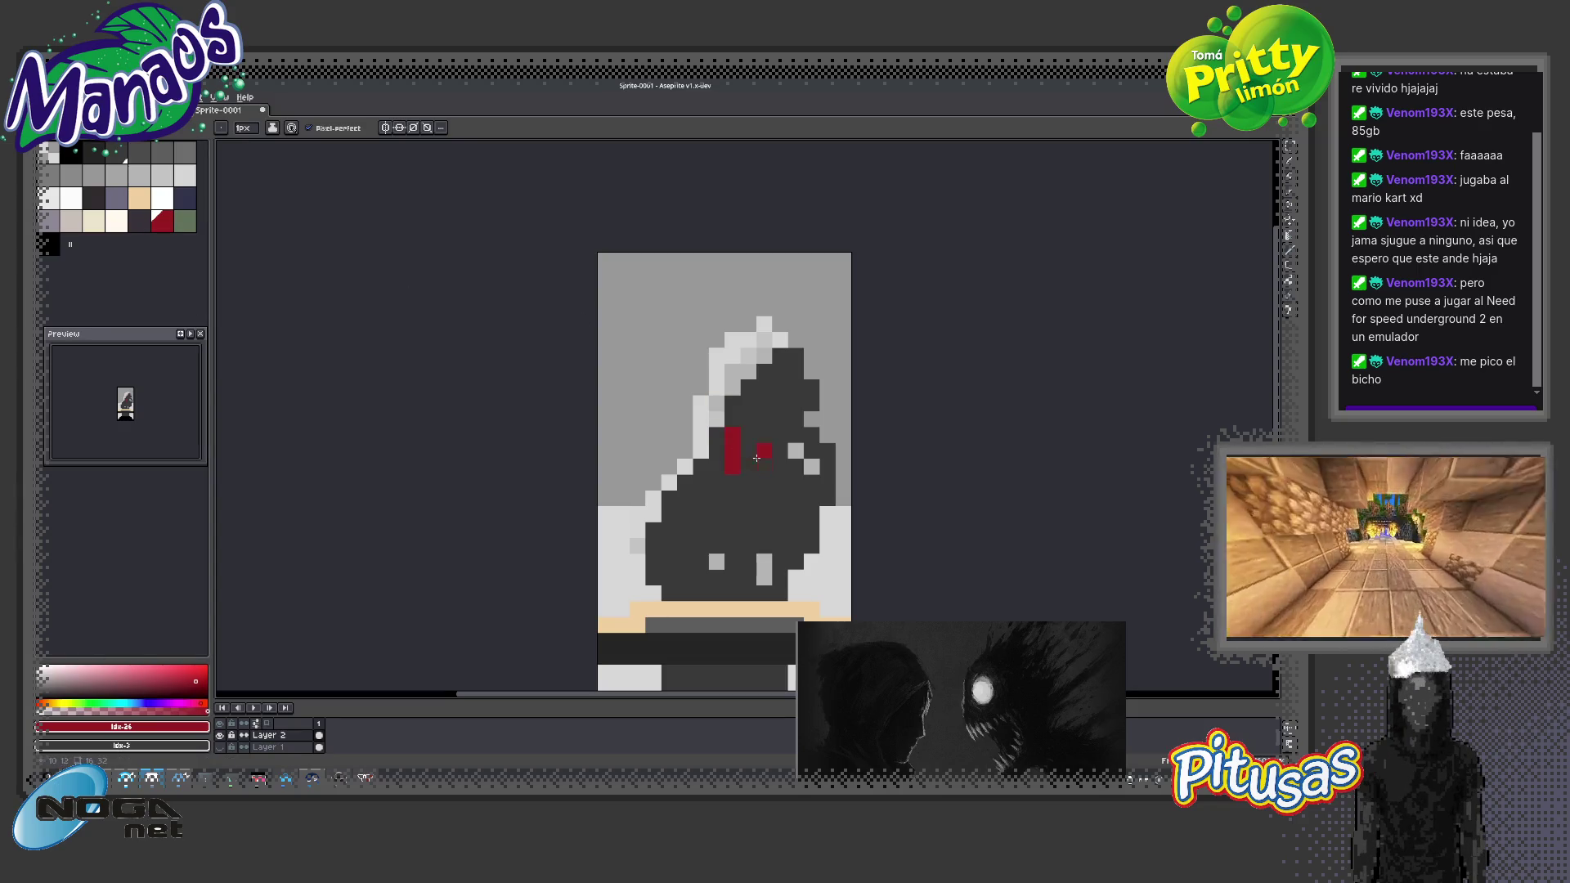
left_click(747, 496)
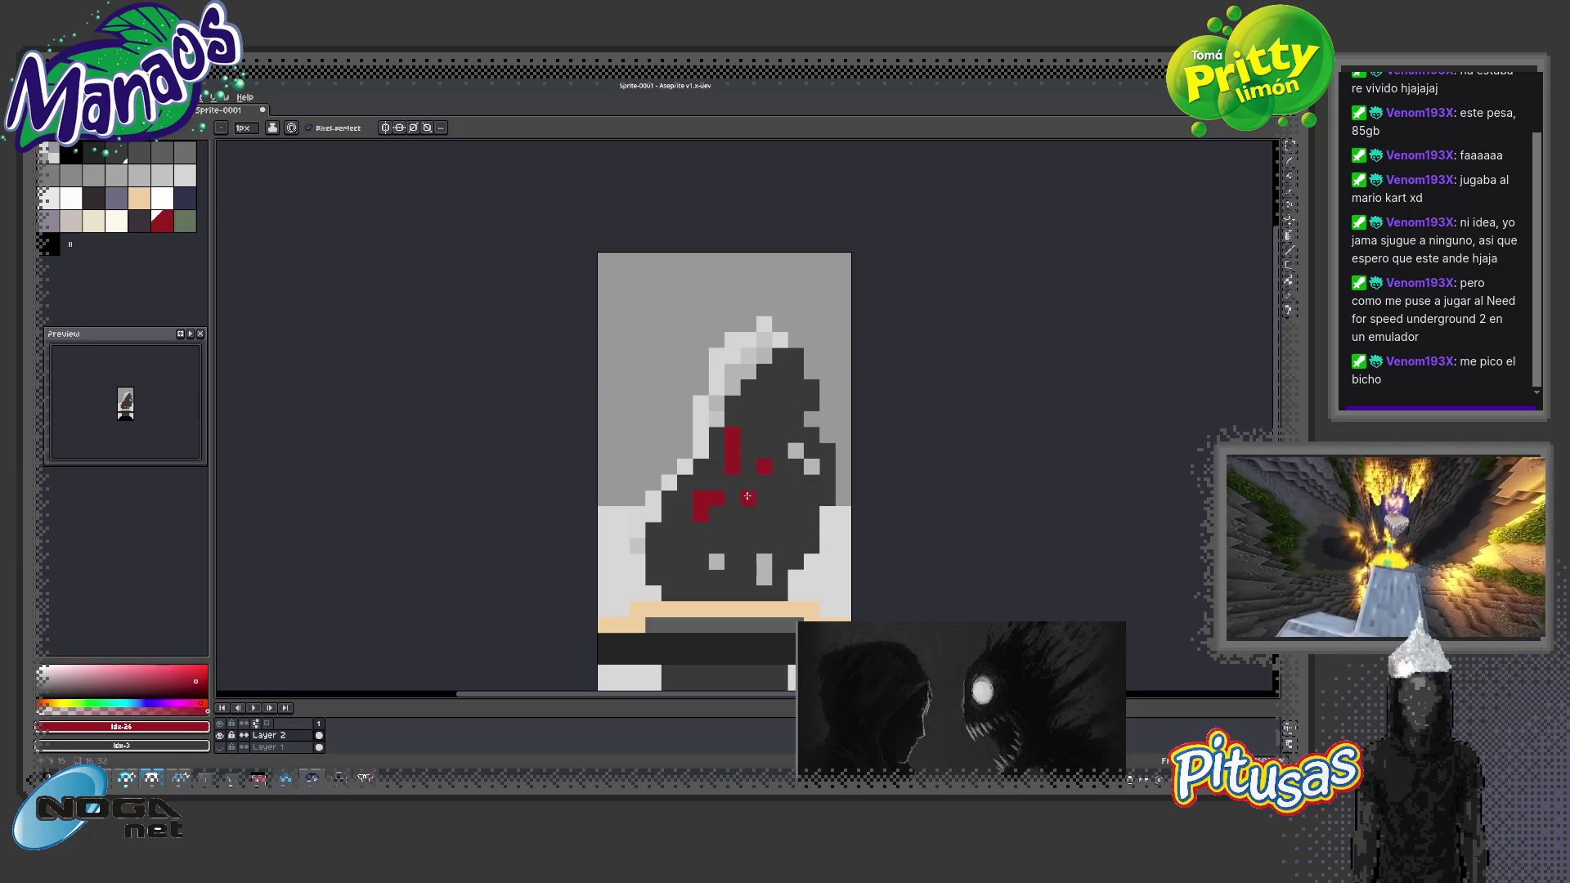
right_click(788, 501)
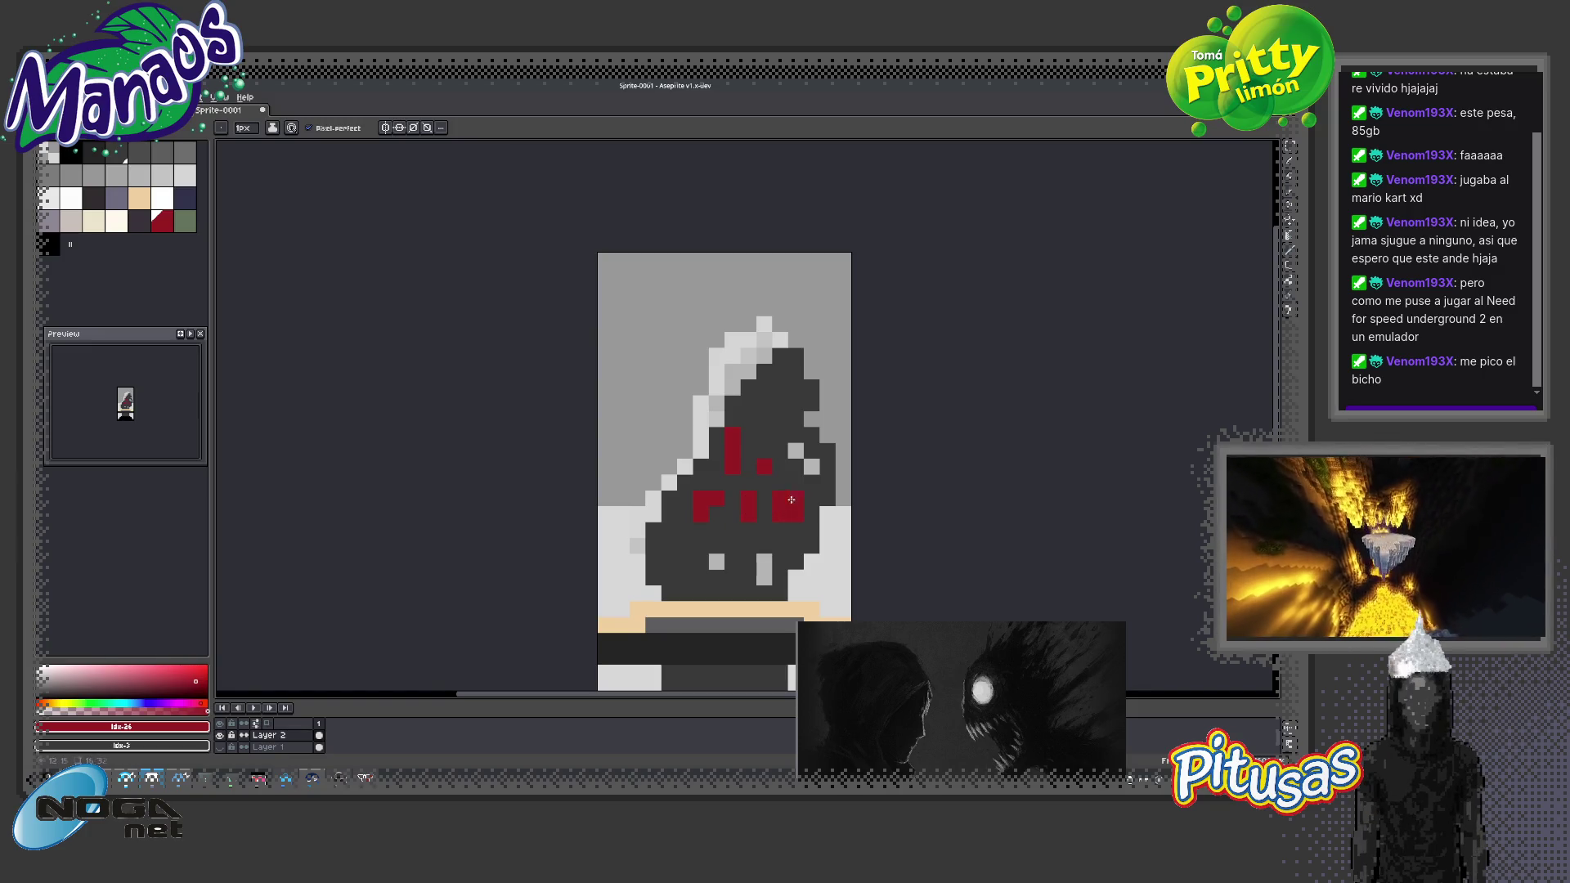
Add more dark red markings lower on the face, then view the whole sprite
left_click_drag(714, 546, 716, 561)
left_click(763, 562)
left_click(748, 561)
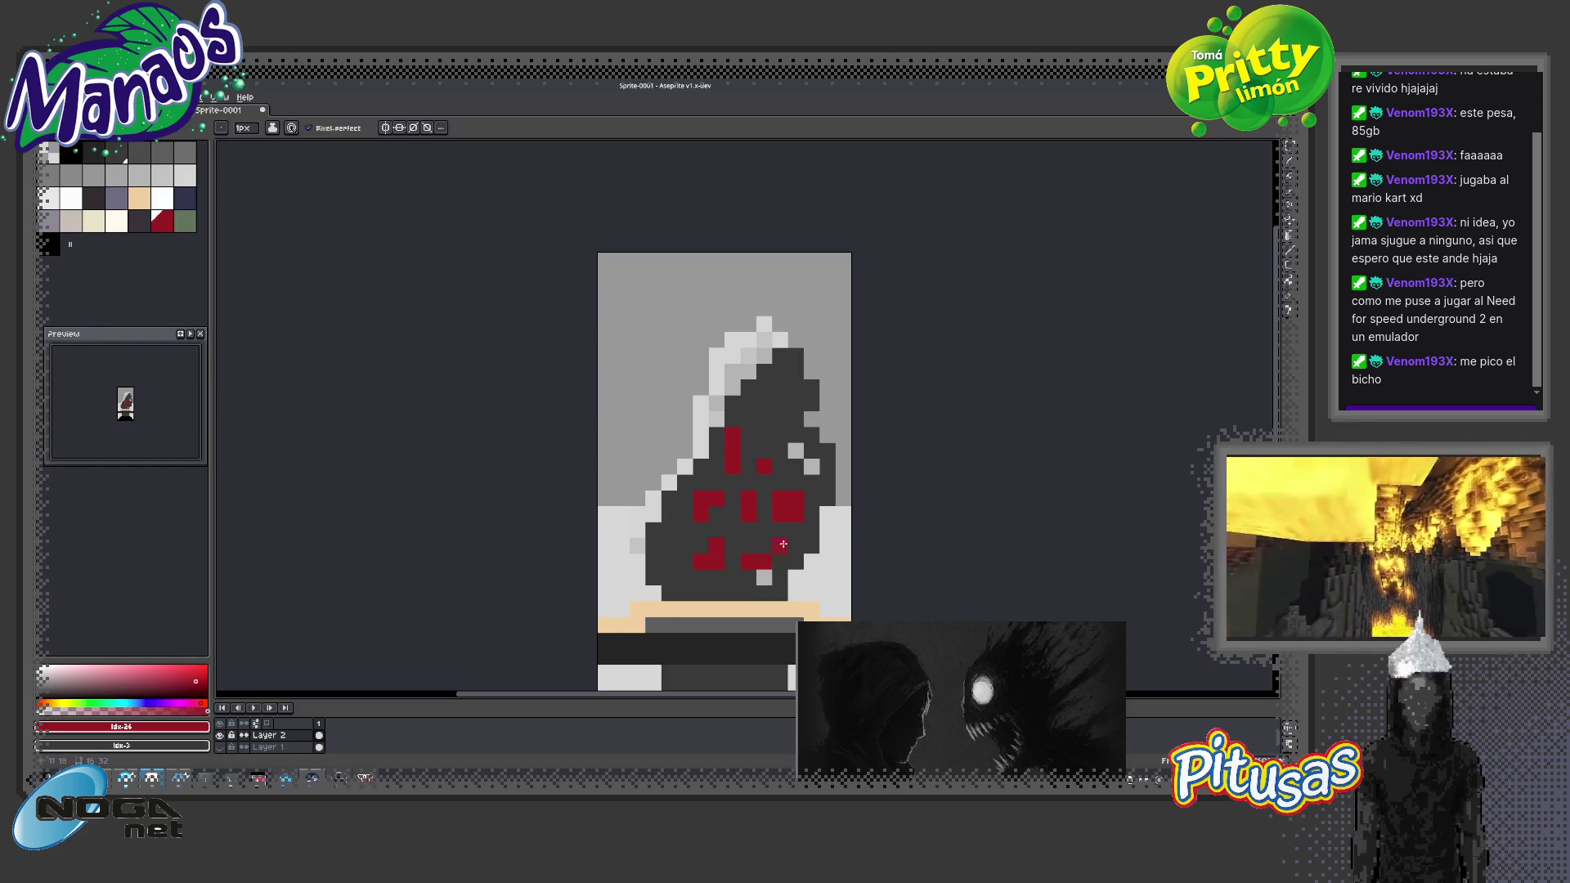
key("z")
scroll(785, 541, "down", 2)
scroll(797, 541, "down", 2)
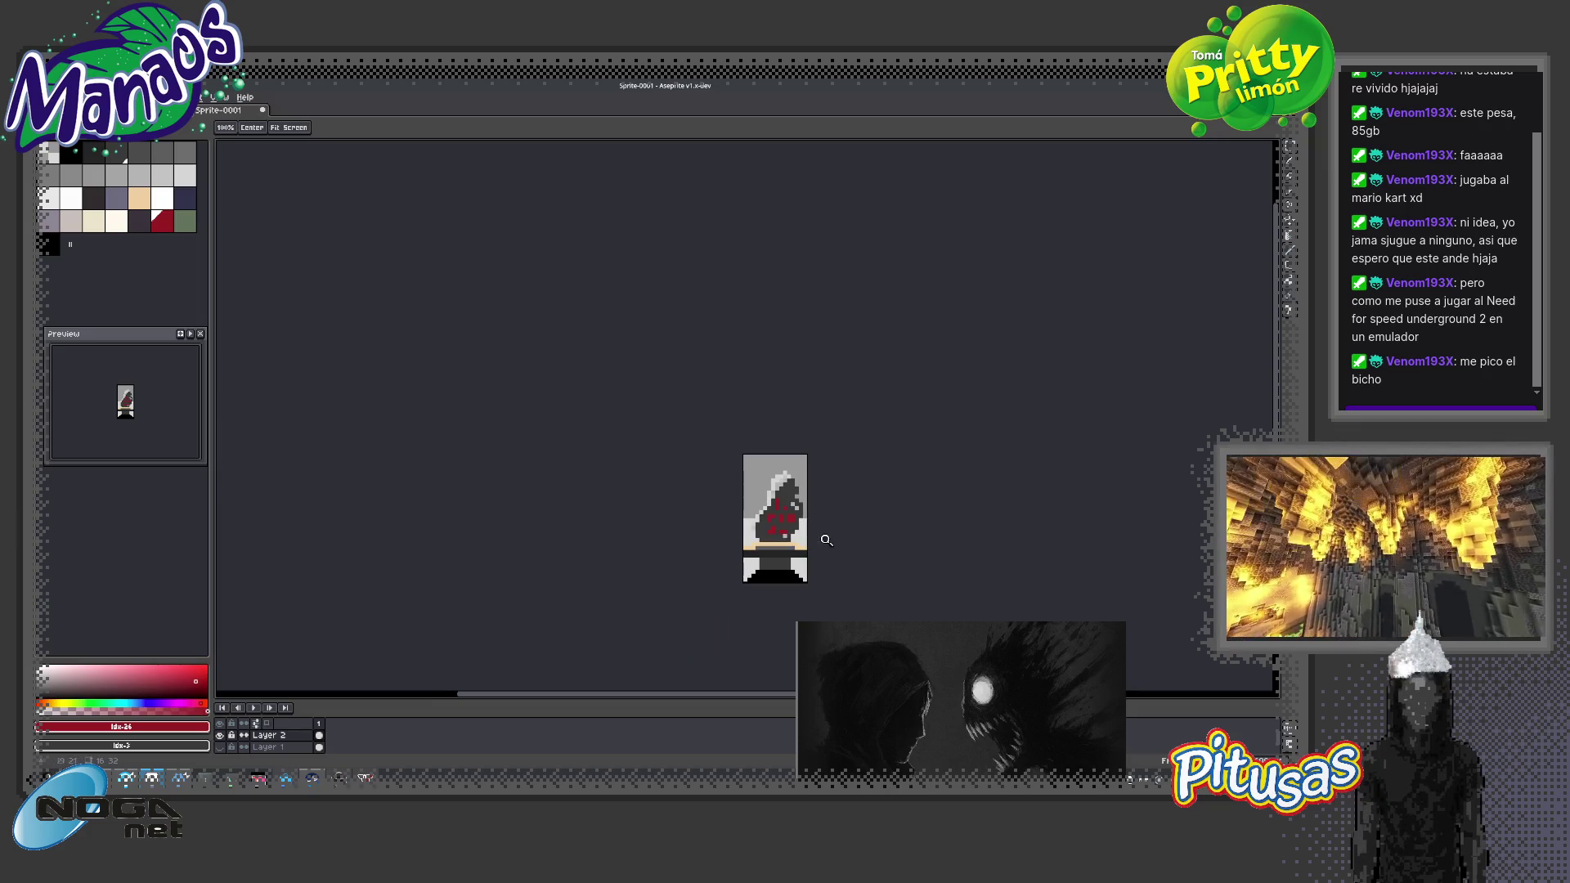
Sample the dark red from the sprite and add two more red pixels to the face
scroll(782, 527, "up", 1)
scroll(821, 392, "up", 2)
key("b")
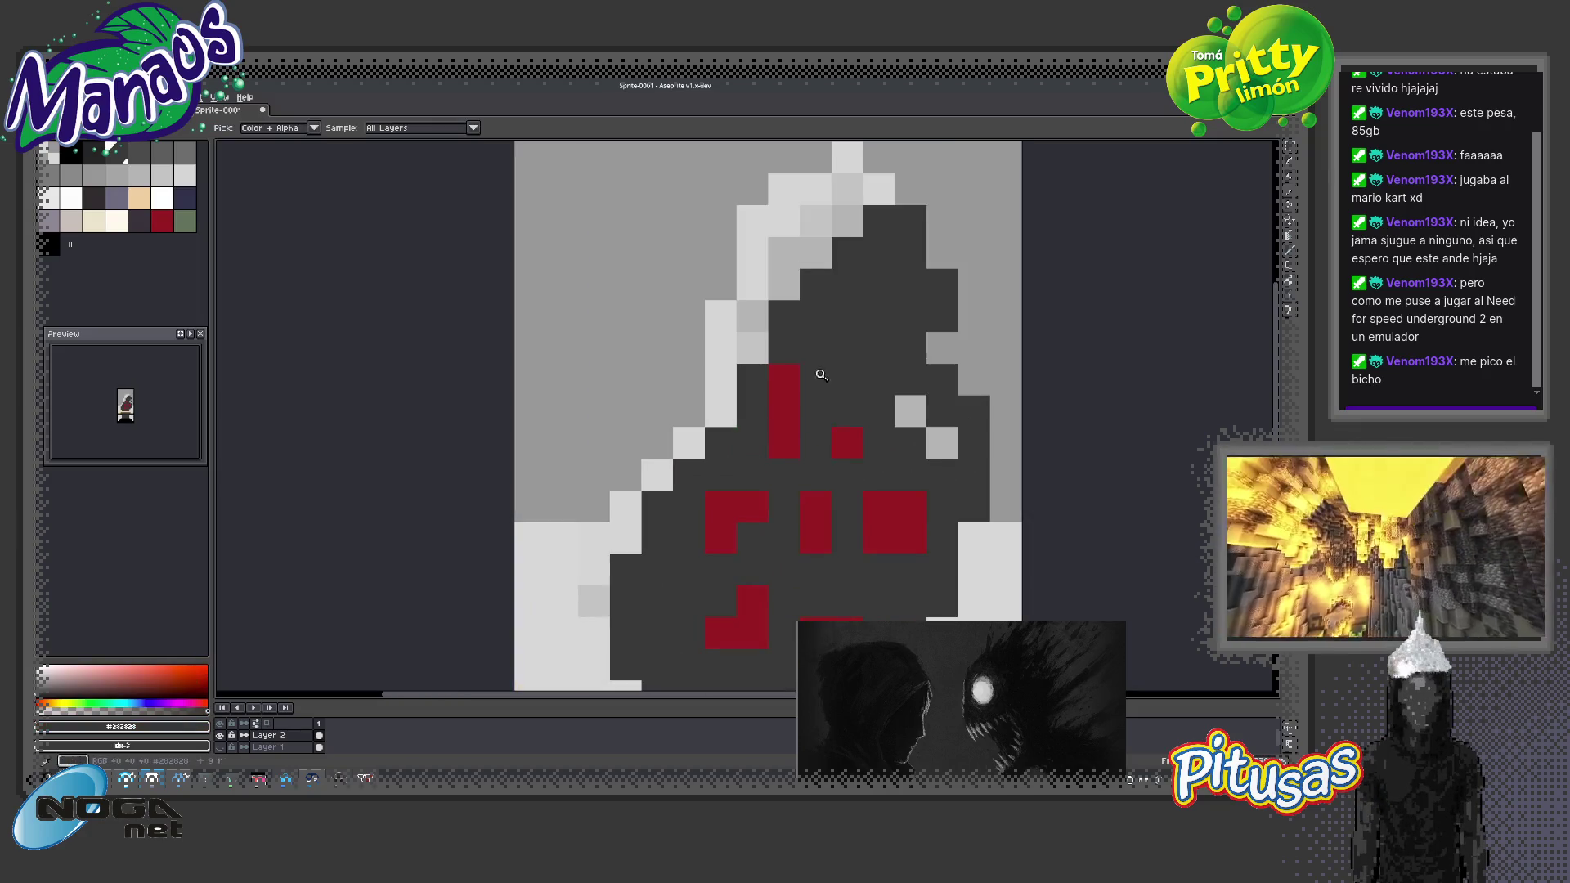
left_click(847, 442, "alt")
left_click(901, 443)
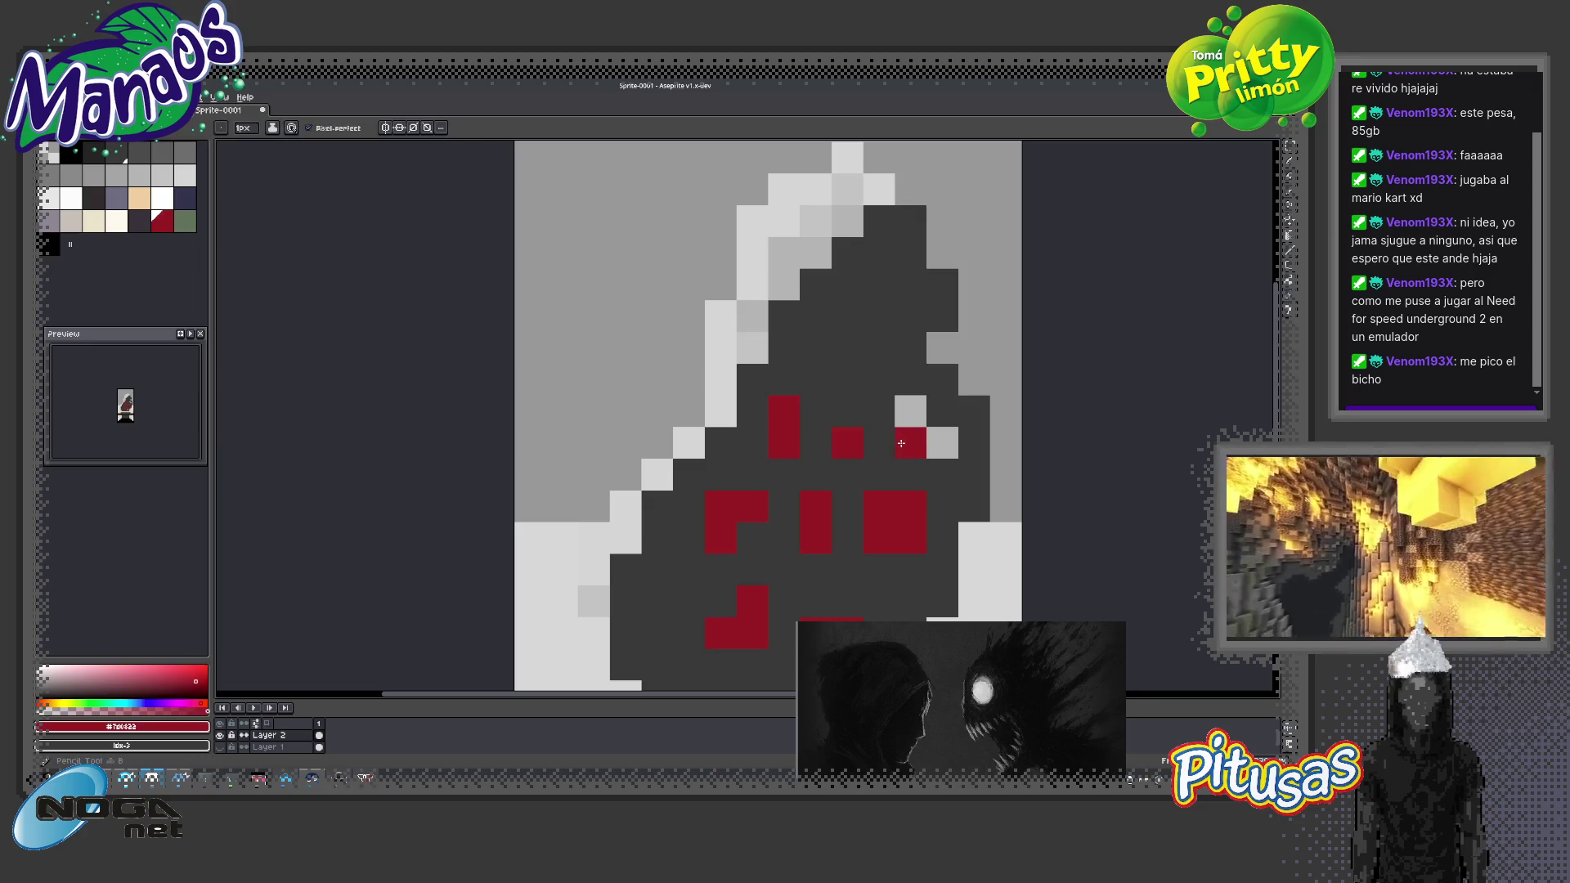
left_click(910, 411)
Zoom in close on the hood's face and paint three stray grey pixels dark
key("z")
scroll(840, 508, "down", 5)
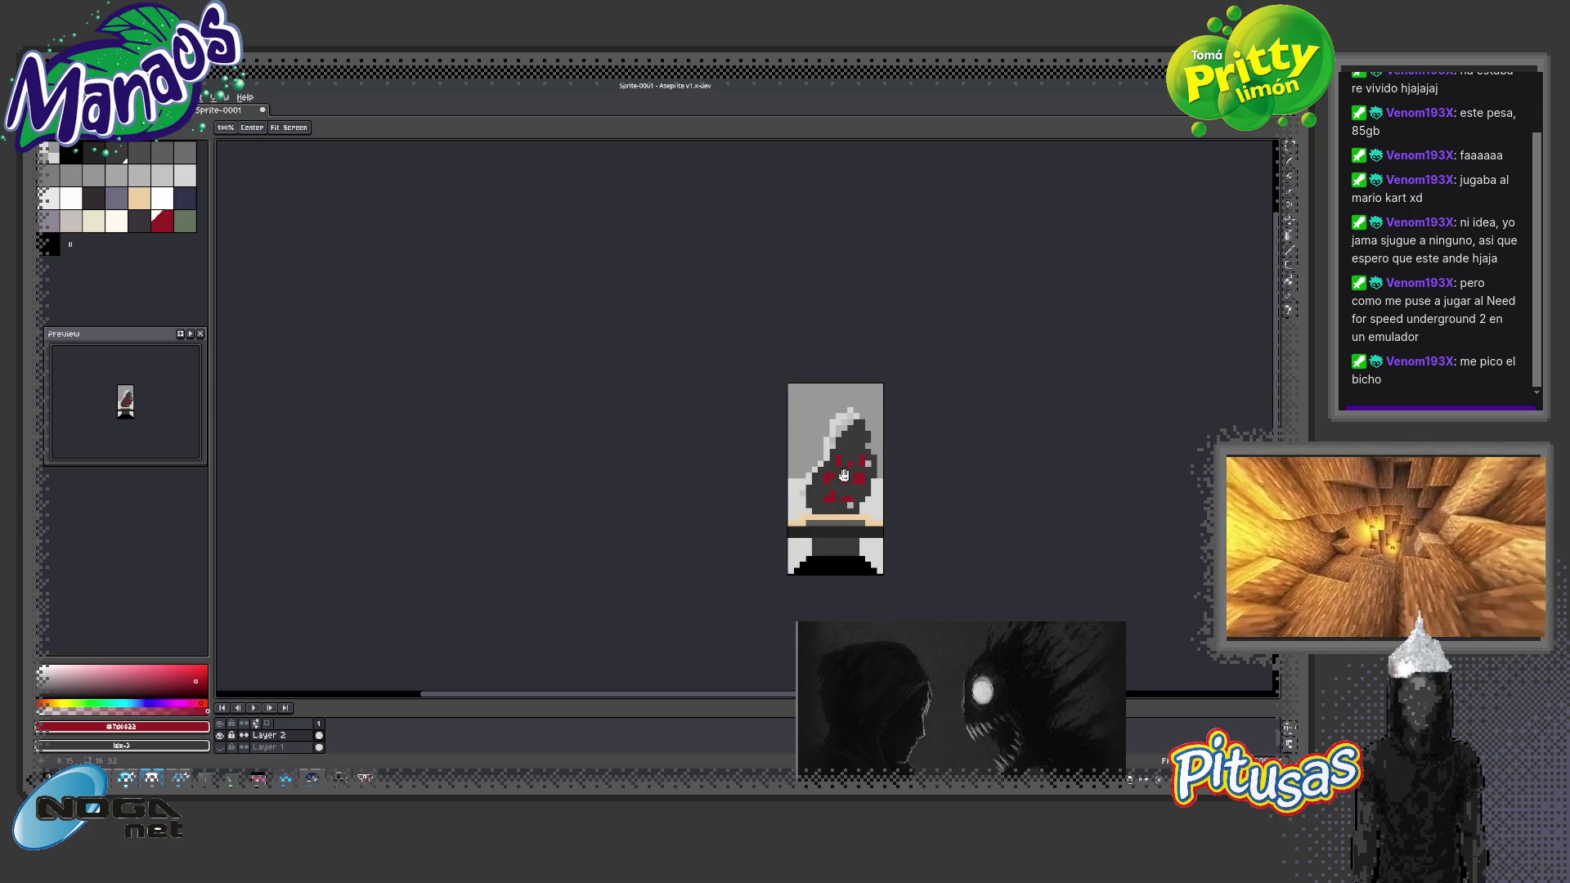
left_click_drag(838, 472, 629, 451)
scroll(694, 444, "up", 1)
scroll(699, 451, "up", 2)
key("b")
left_click(683, 472, "alt")
left_click(654, 513)
left_click(725, 348)
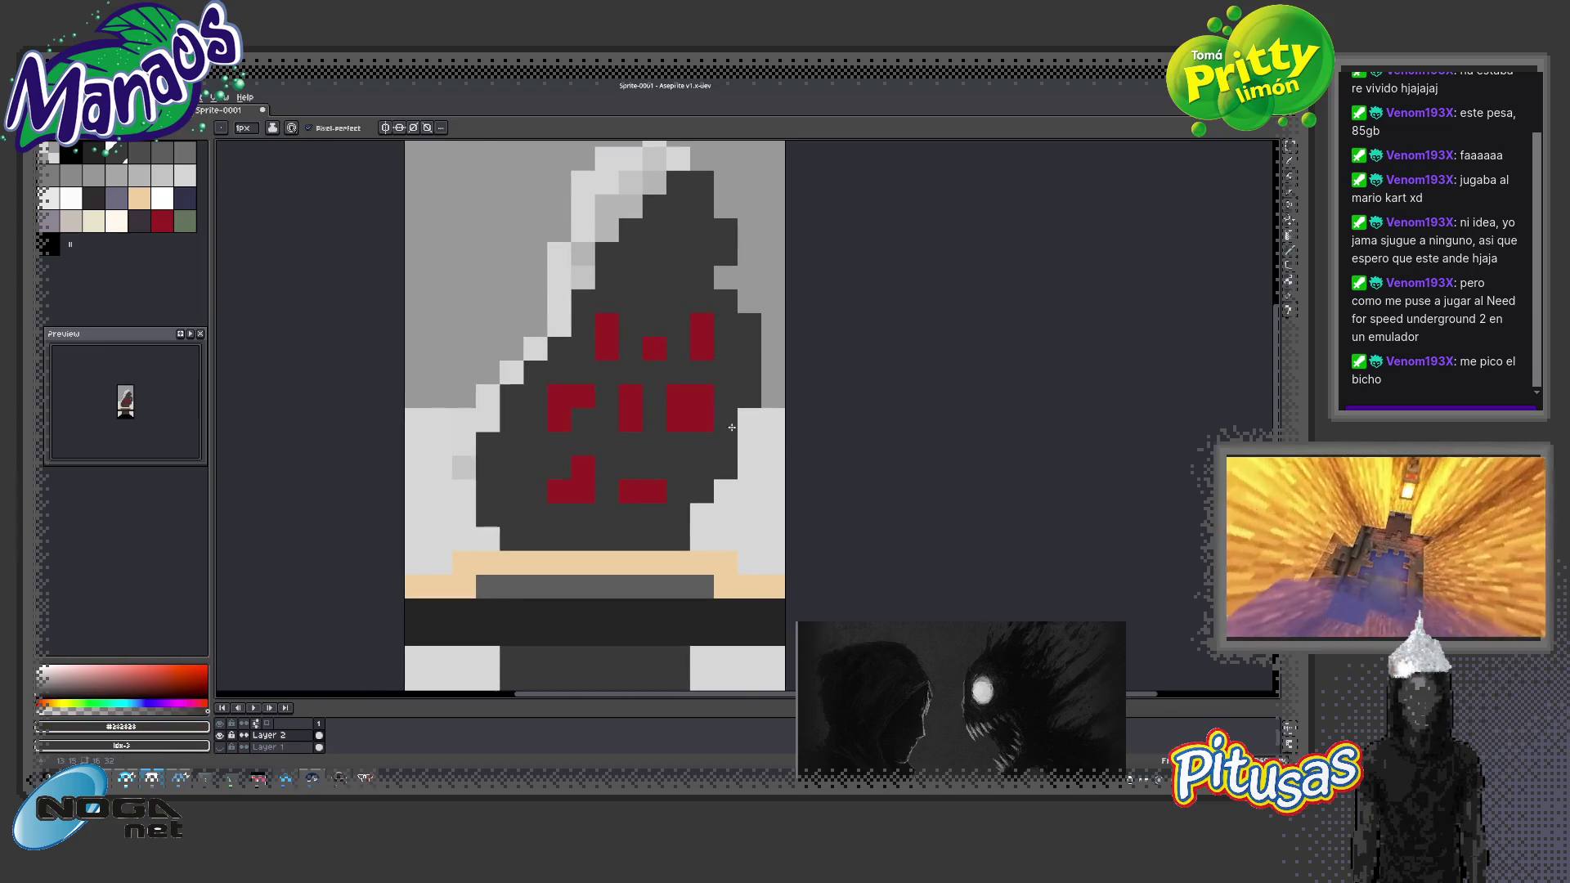
scroll(695, 439, "down", 2)
scroll(703, 425, "up", 1)
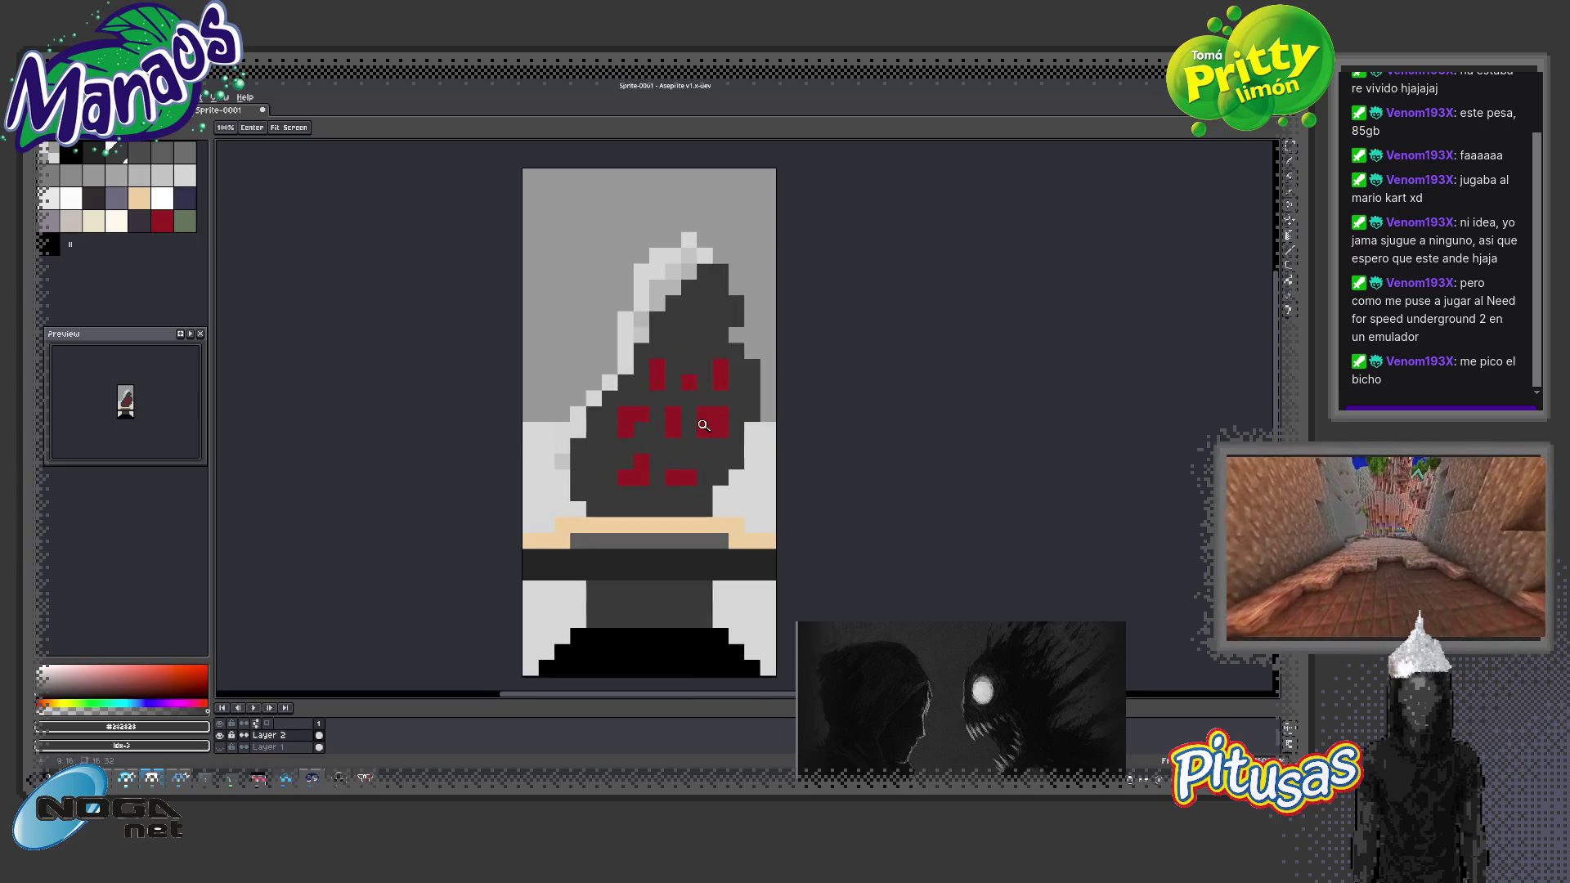
Pick light grey and place light-grey pixels between the red marks, reverting some to dark grey
left_click(162, 175)
key("b")
left_click(693, 410)
left_click(691, 400)
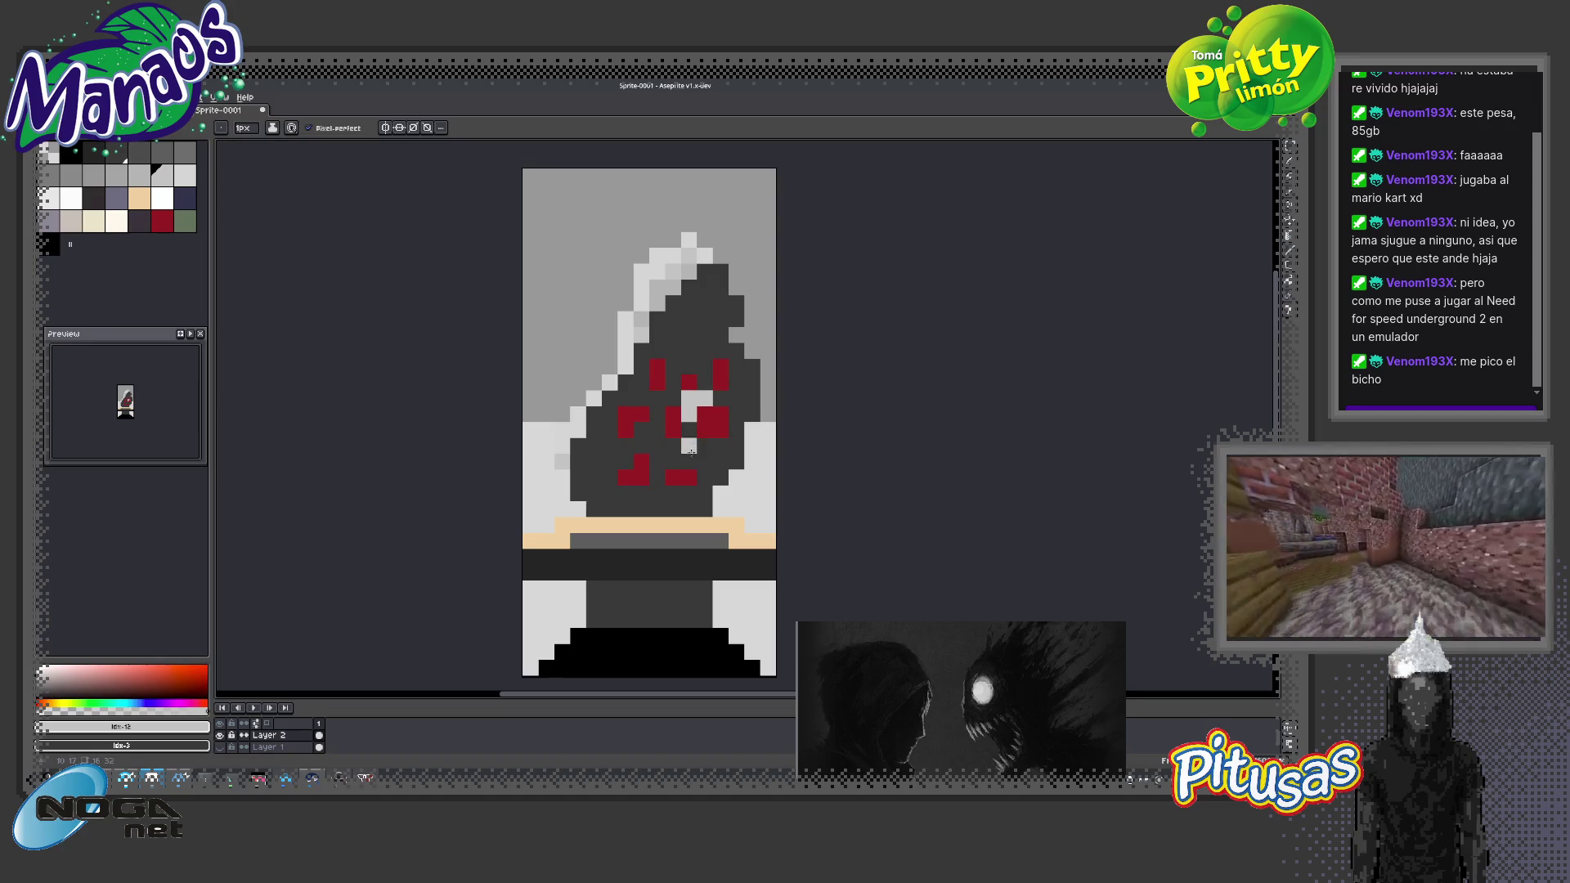
right_click(705, 399)
right_click(689, 399)
Add more light-grey pixels in the dark head and face markings, then zoom out
left_click(689, 430)
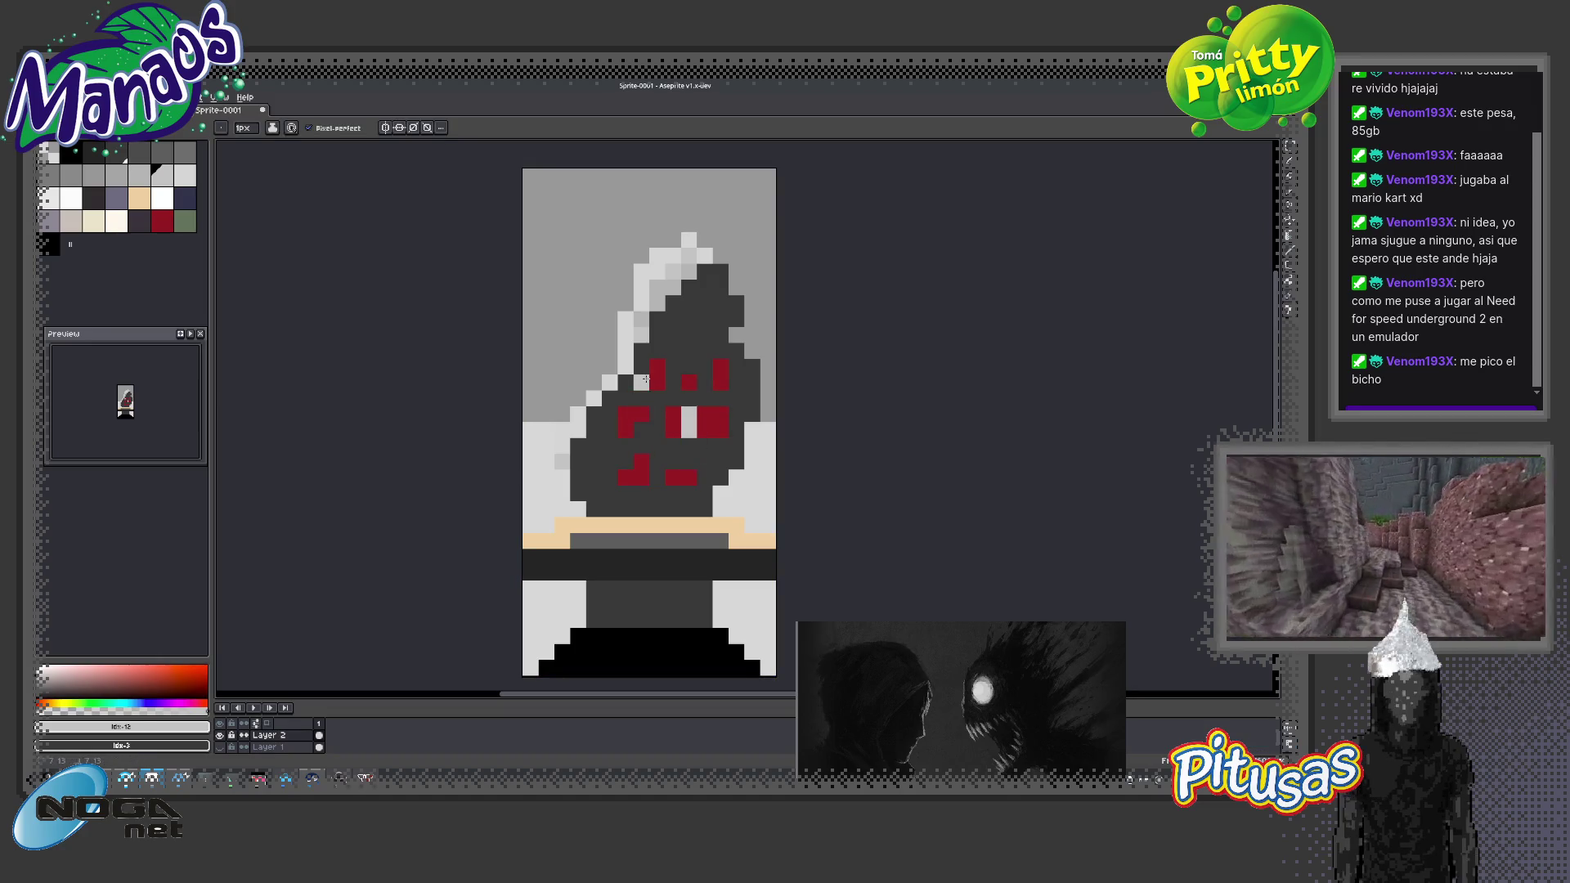
left_click(704, 366)
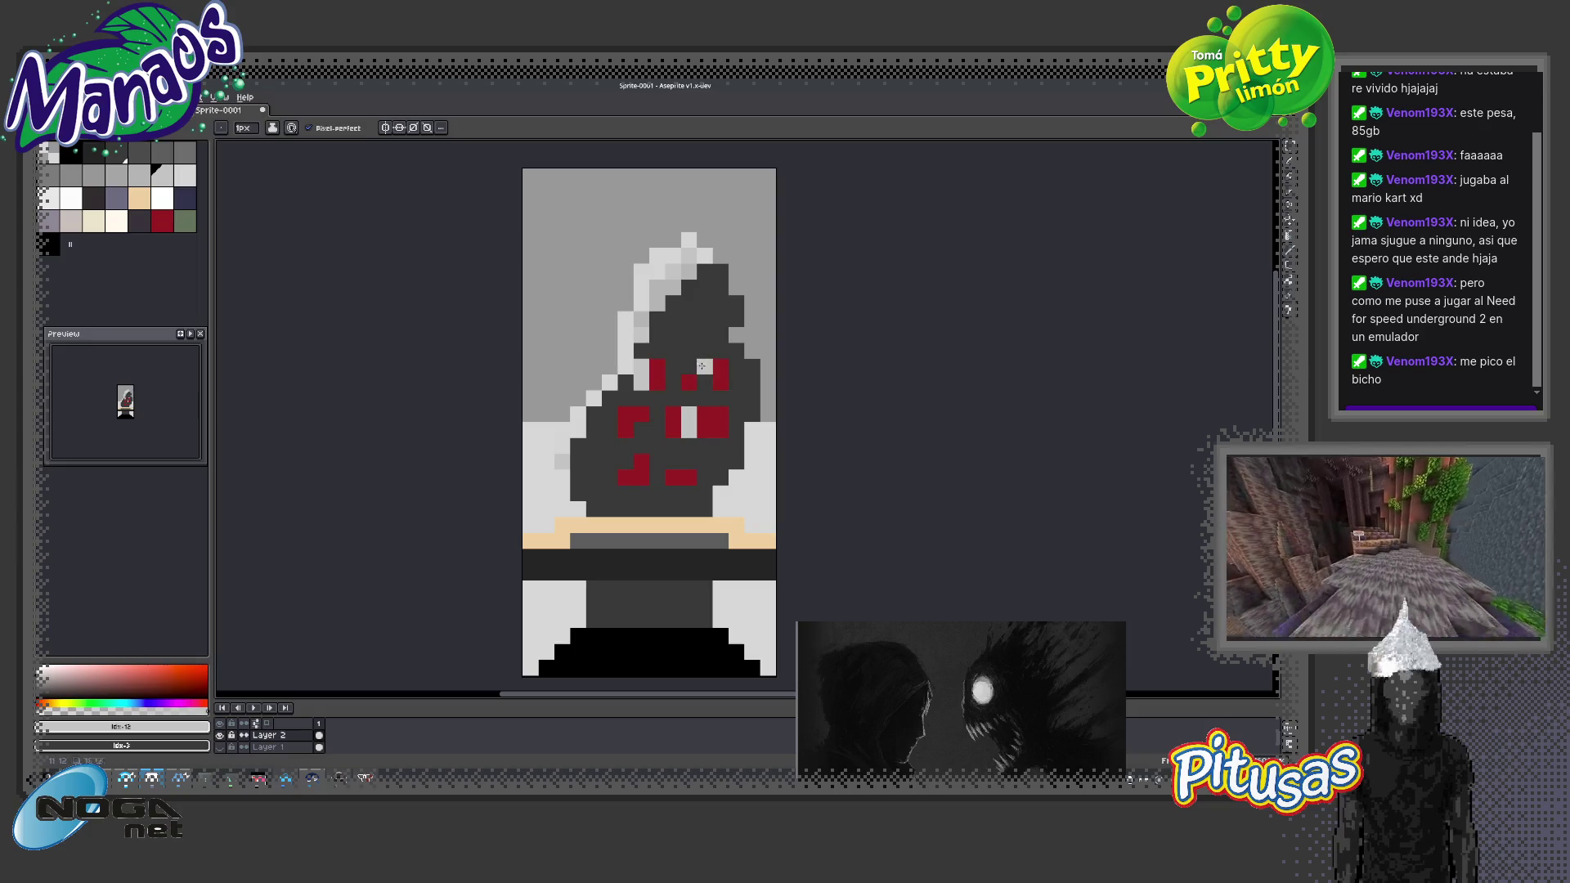
left_click(625, 463)
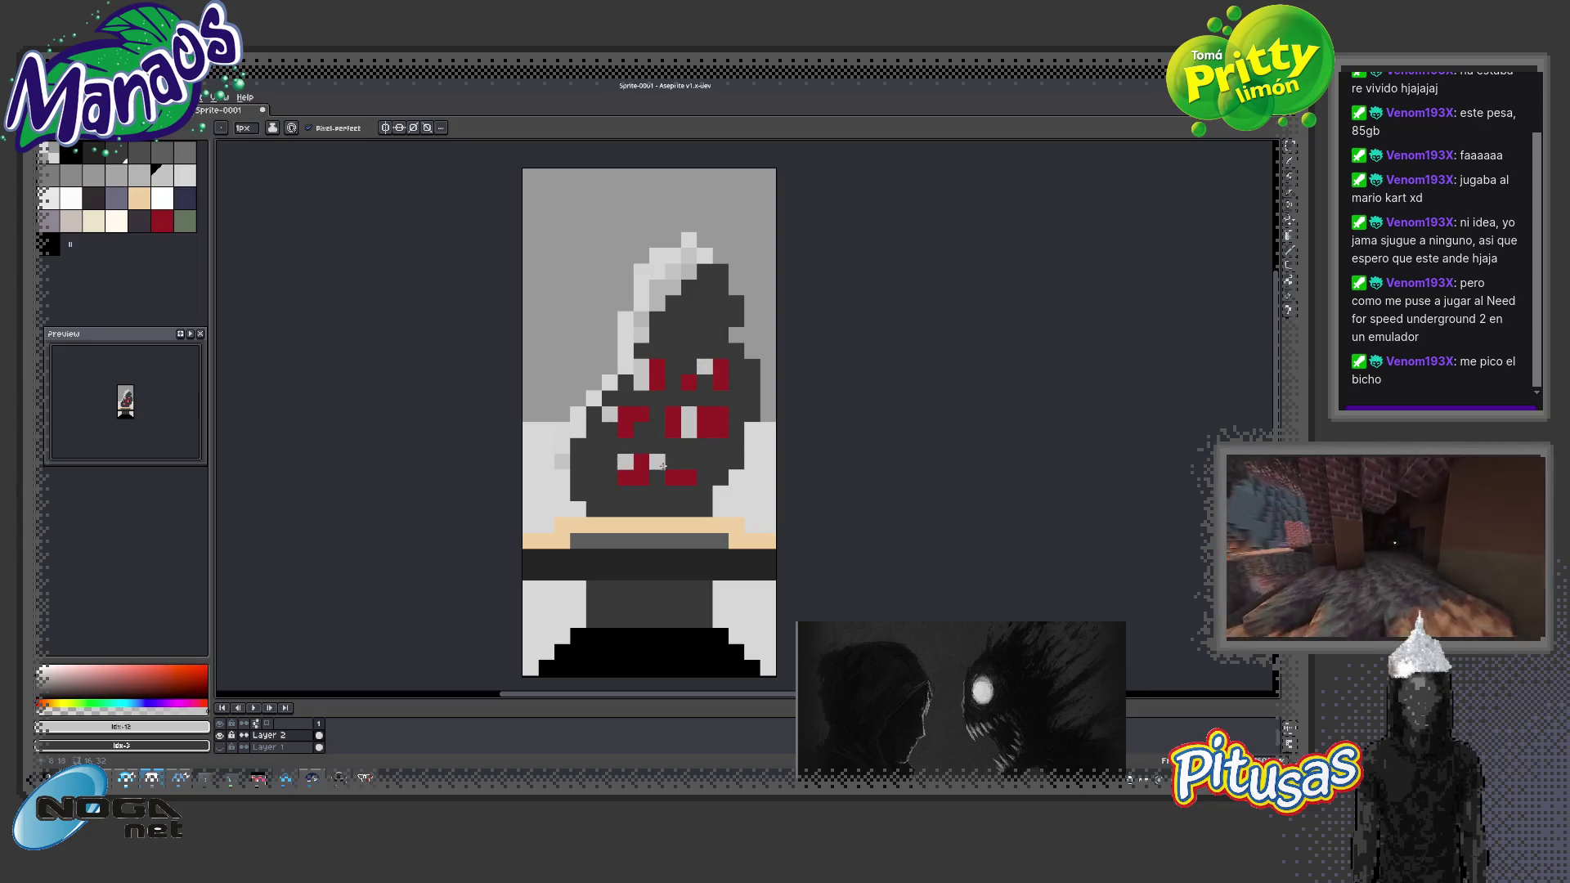
left_click(673, 463)
key("z")
right_click(656, 465)
right_click(657, 466)
right_click(686, 488)
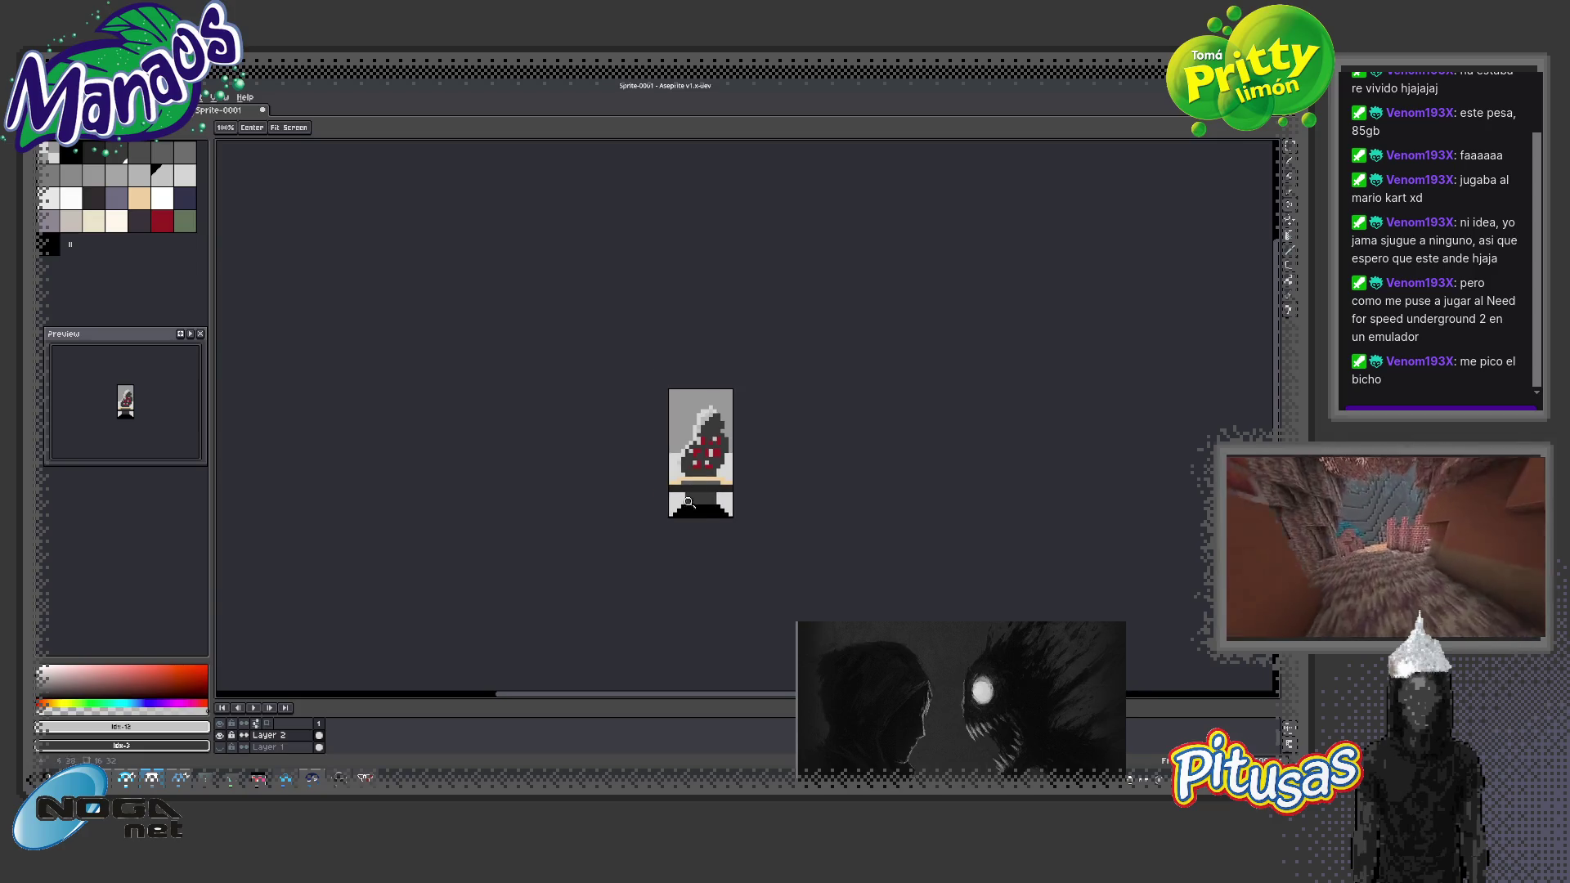
Select the hood's left side and nudge it one pixel left and one pixel down
key("v")
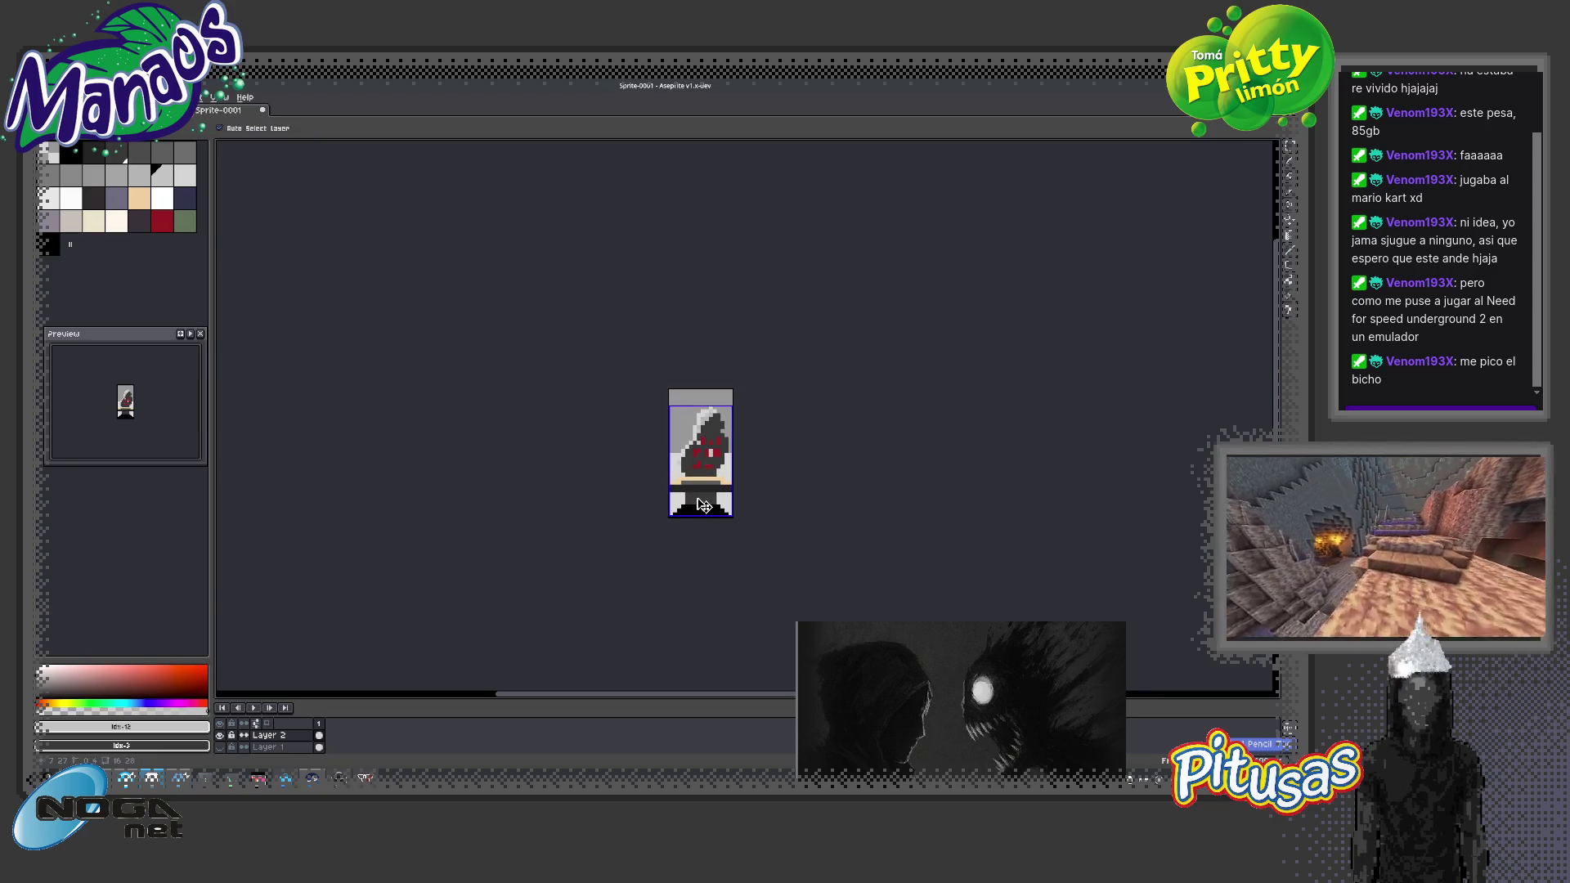
key("z")
left_click(745, 442)
left_click(746, 442)
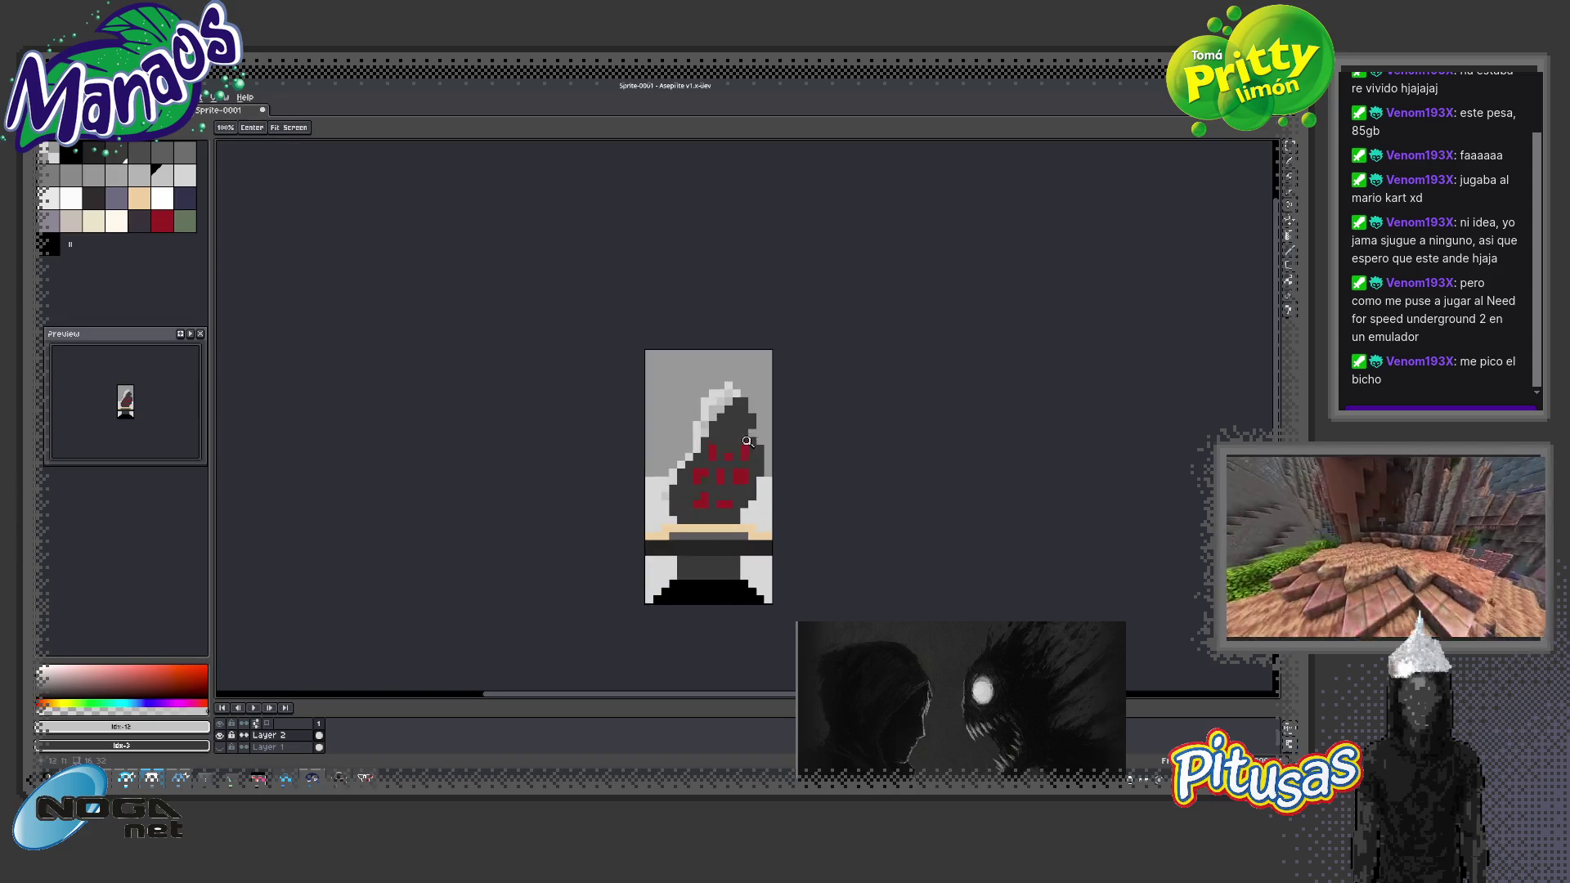
key("m")
left_click_drag(703, 456, 666, 395)
key("Left")
key("Down")
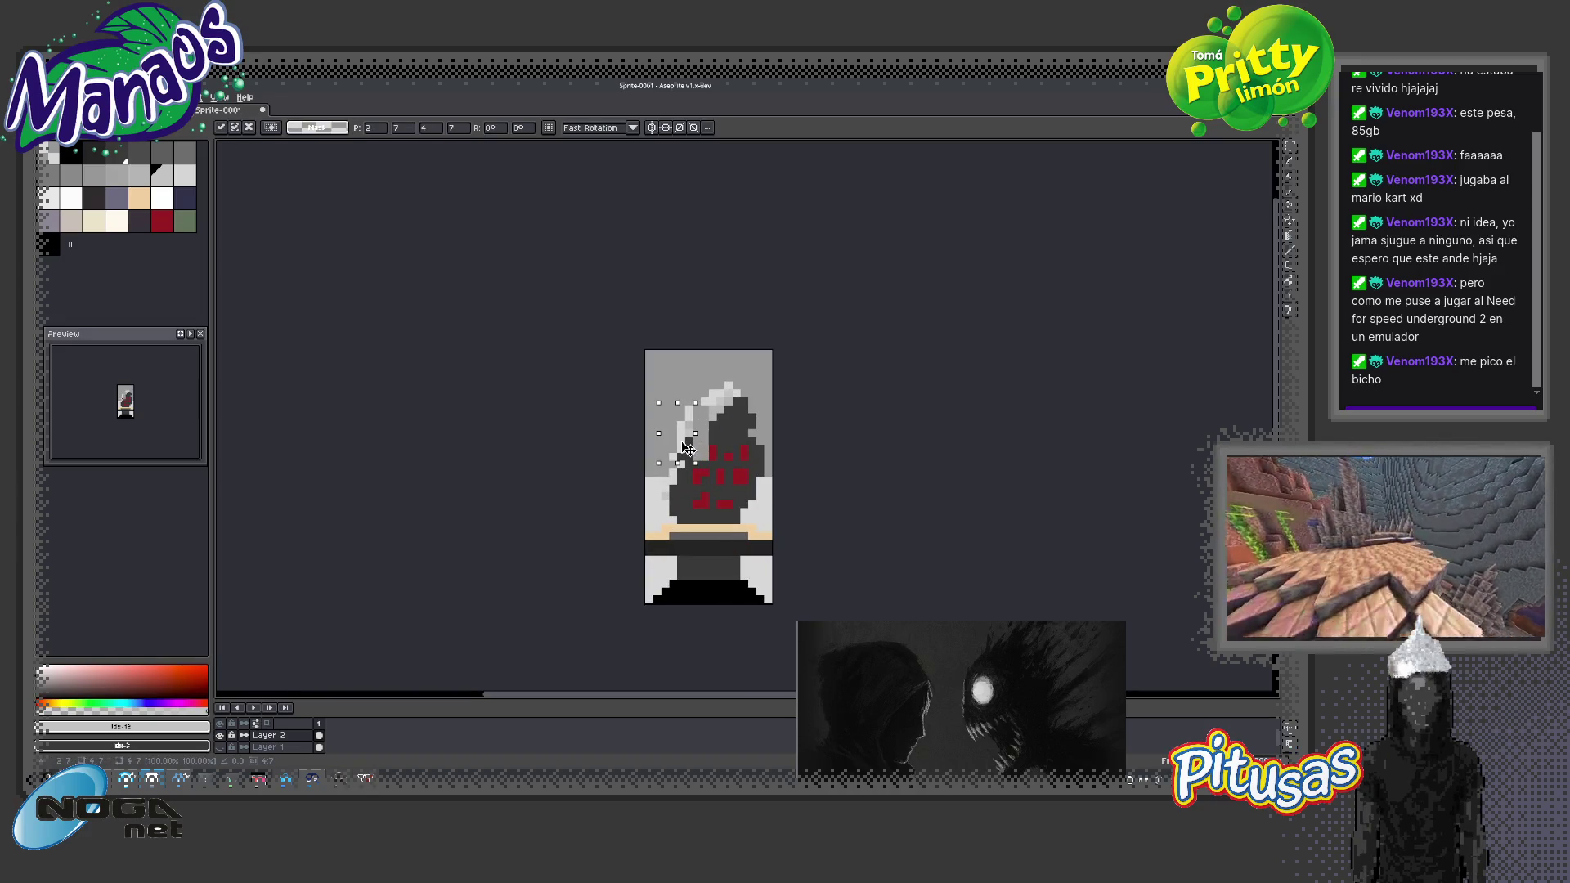
key("e")
Sample the dark hood grey and the light grey from the sprite with the Pencil
key("b")
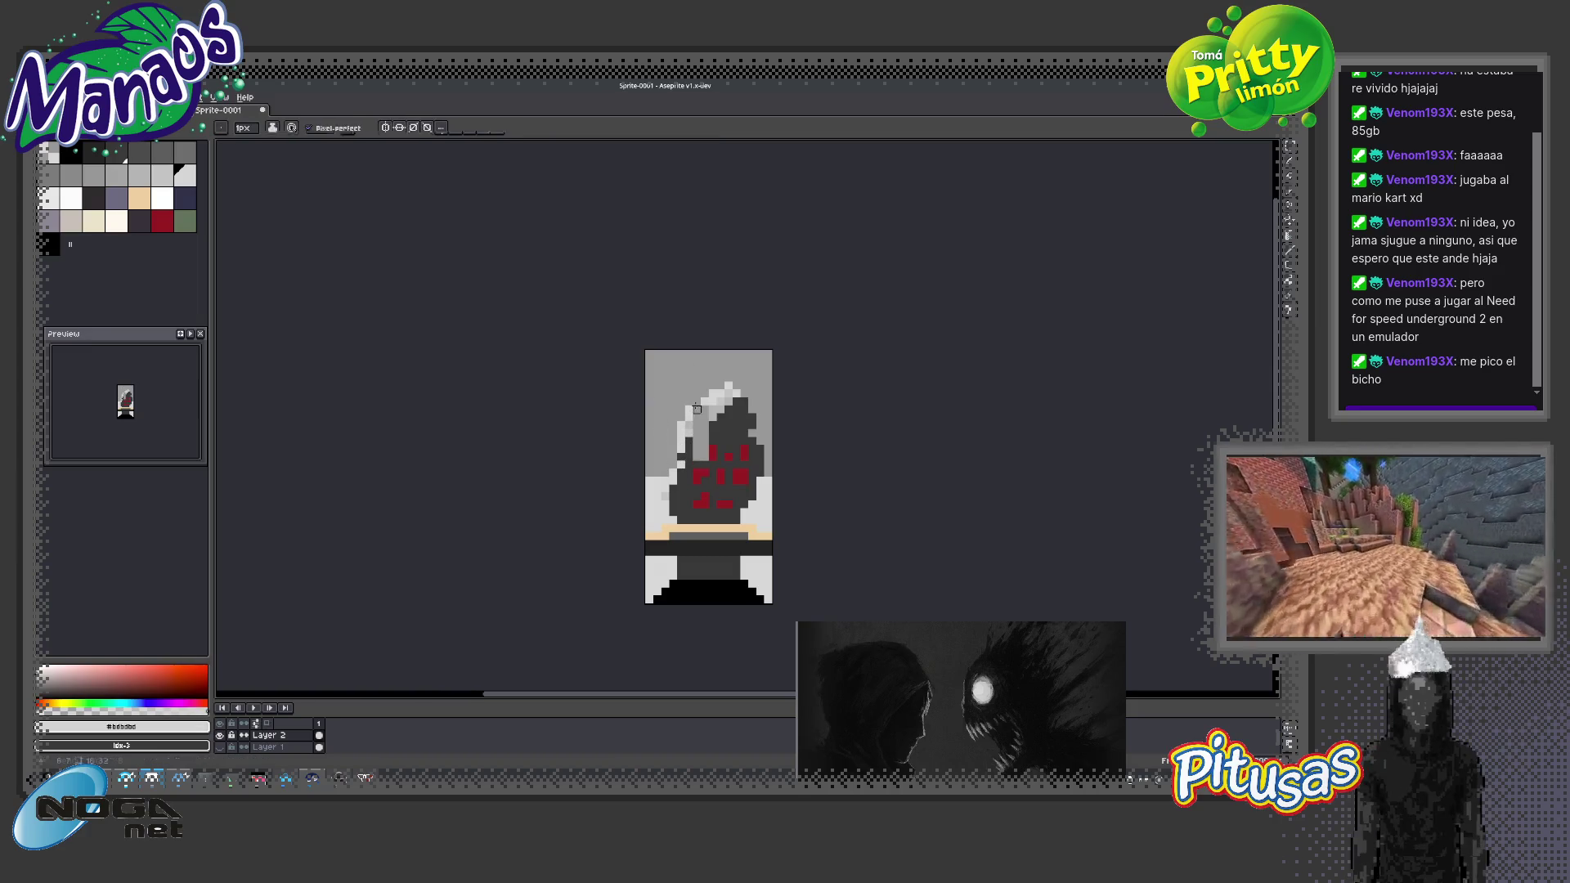
left_click(697, 449, "alt")
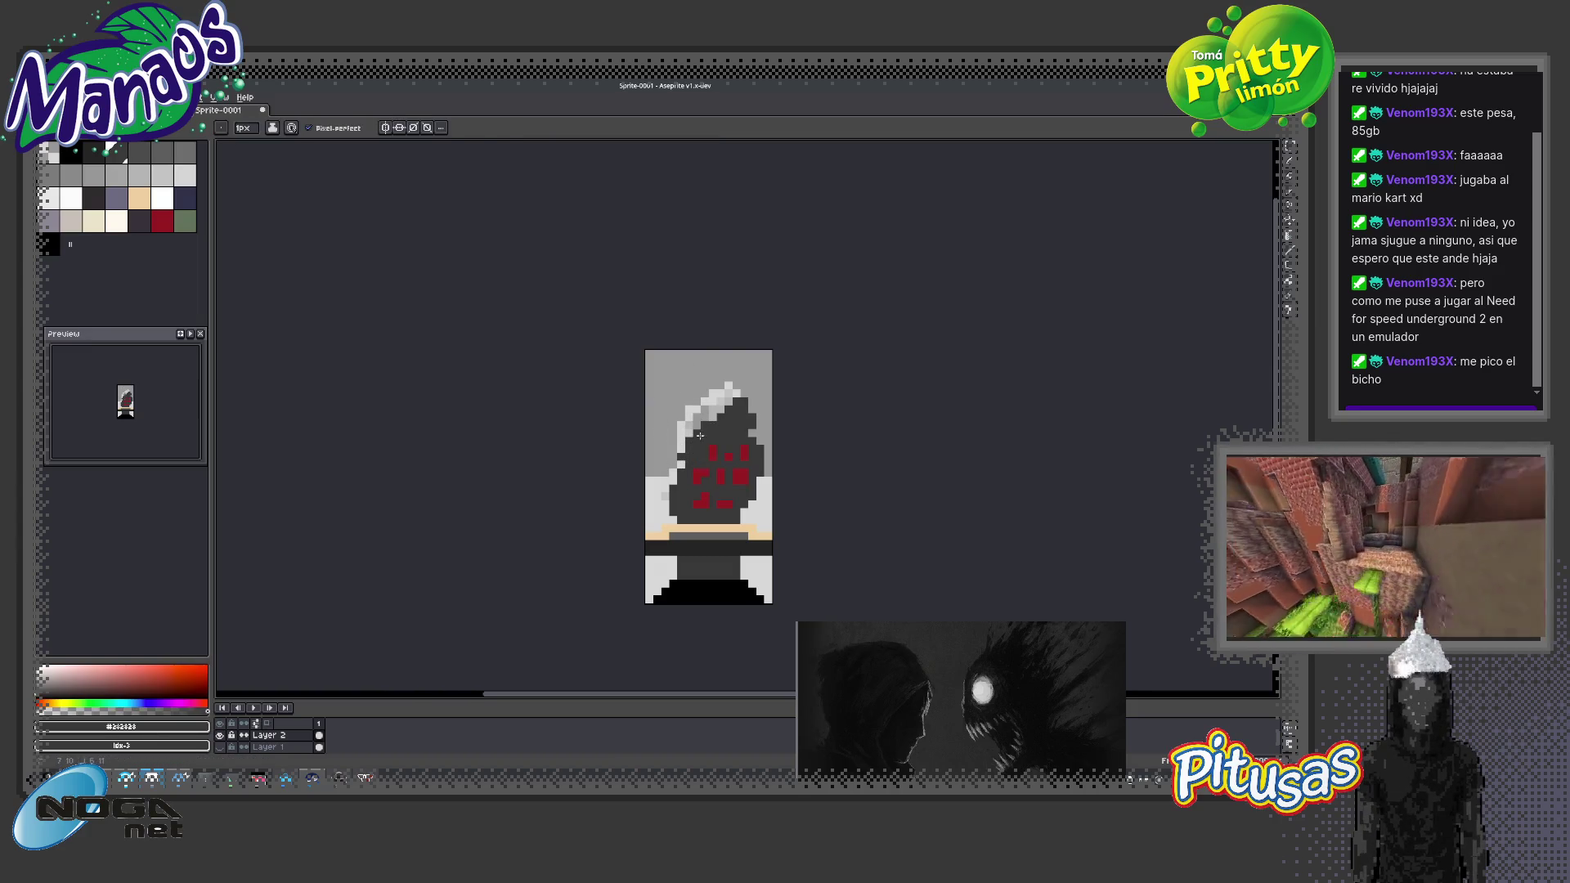
left_click(693, 427, "alt")
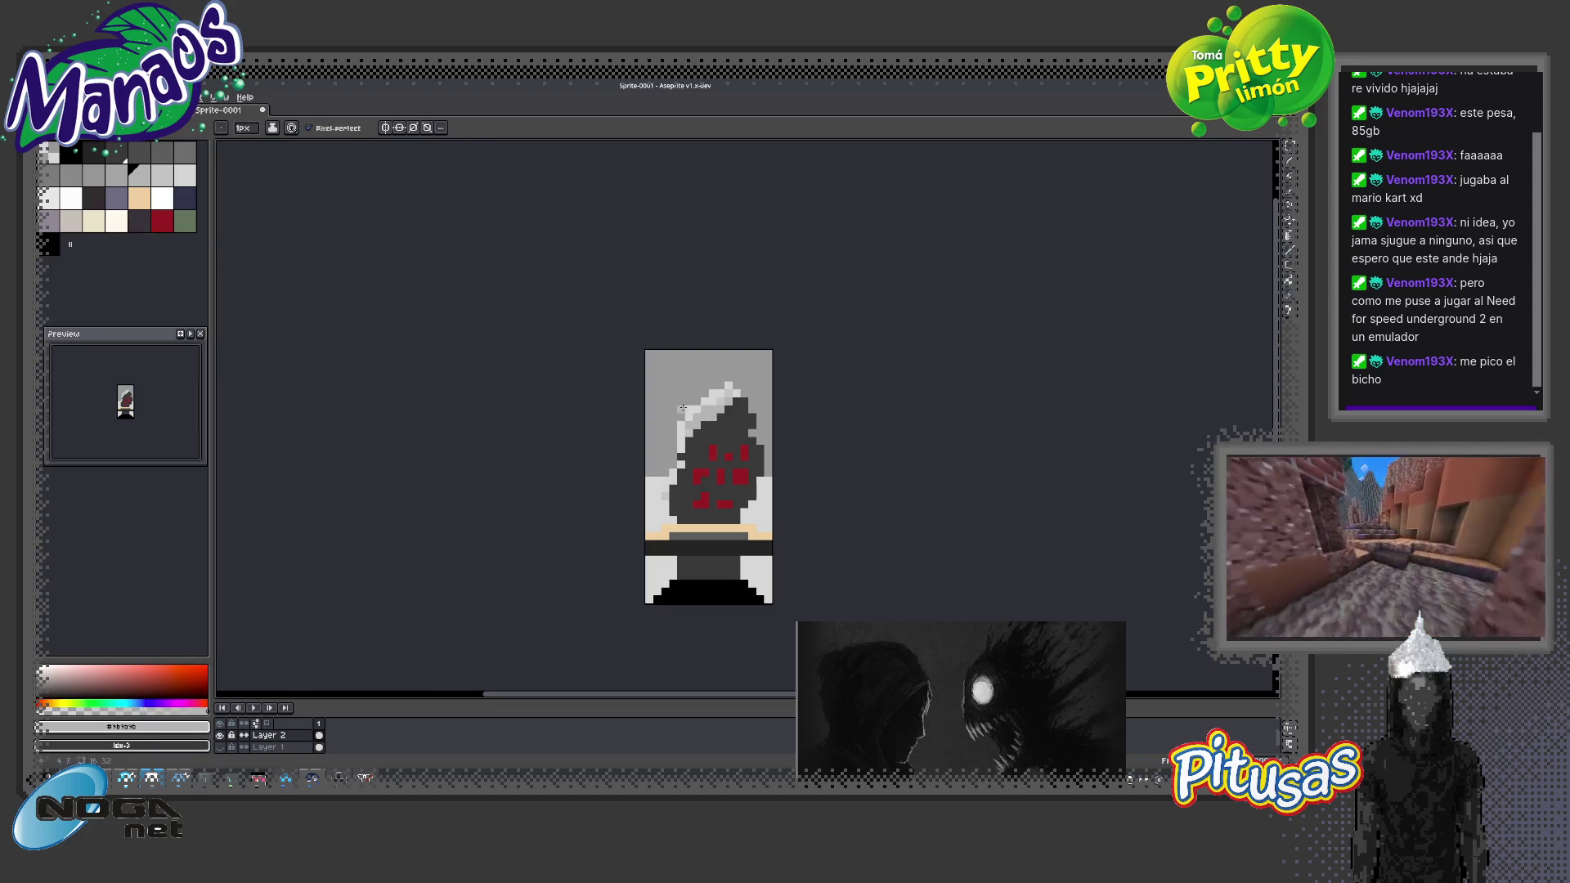
Paint light-grey #bdbdbd pixels down the hood's left edge, repainting stray ones with background grey
scroll(707, 420, "up", 1)
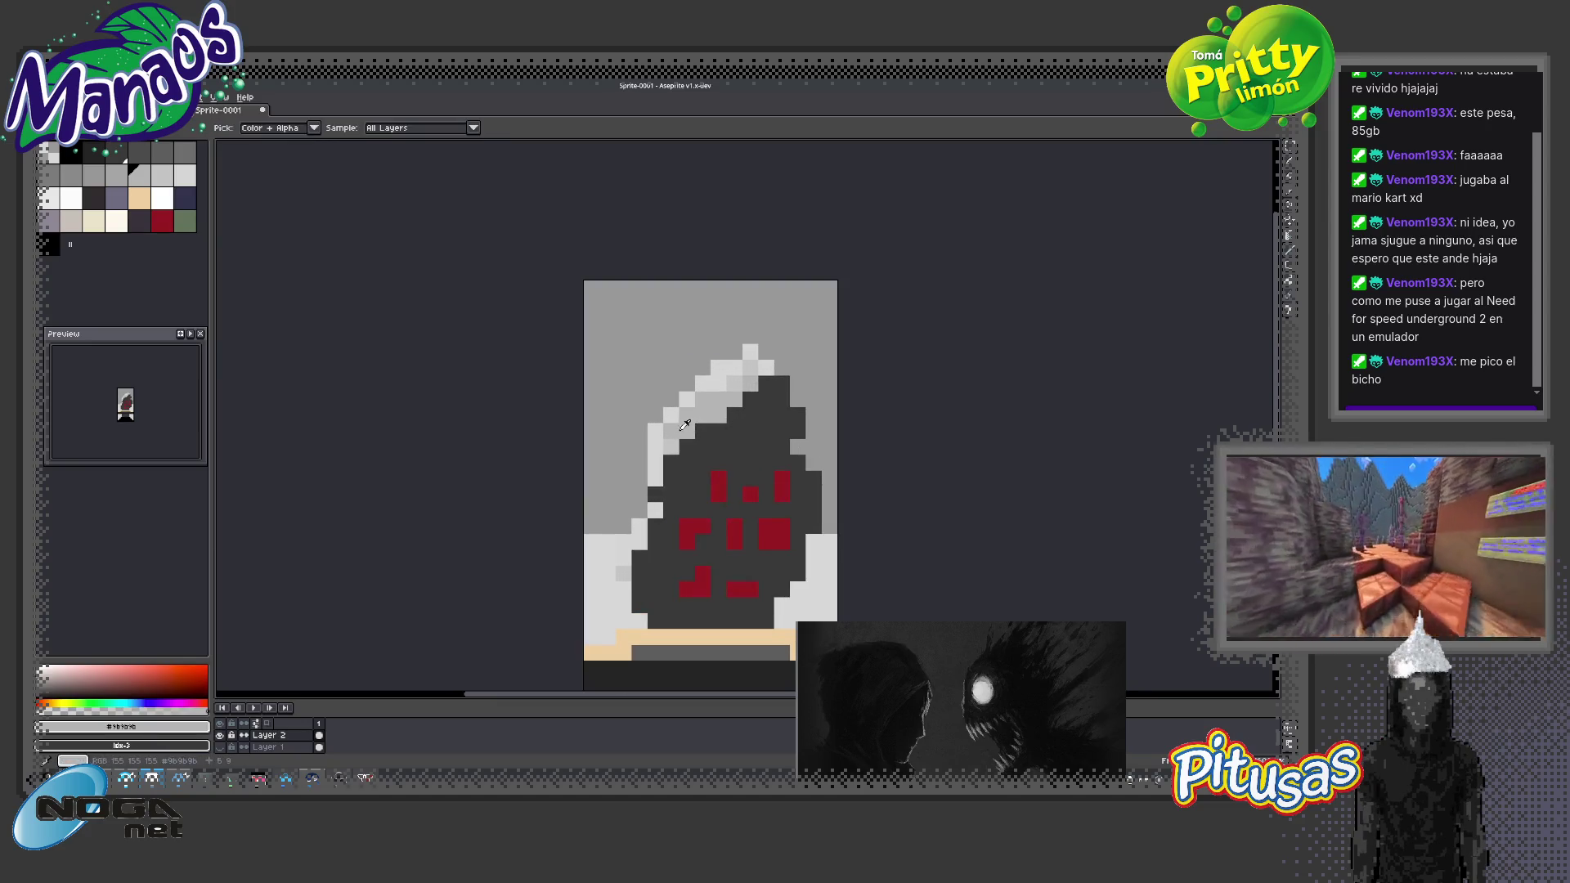
left_click_drag(670, 458, 670, 494)
left_click(670, 525)
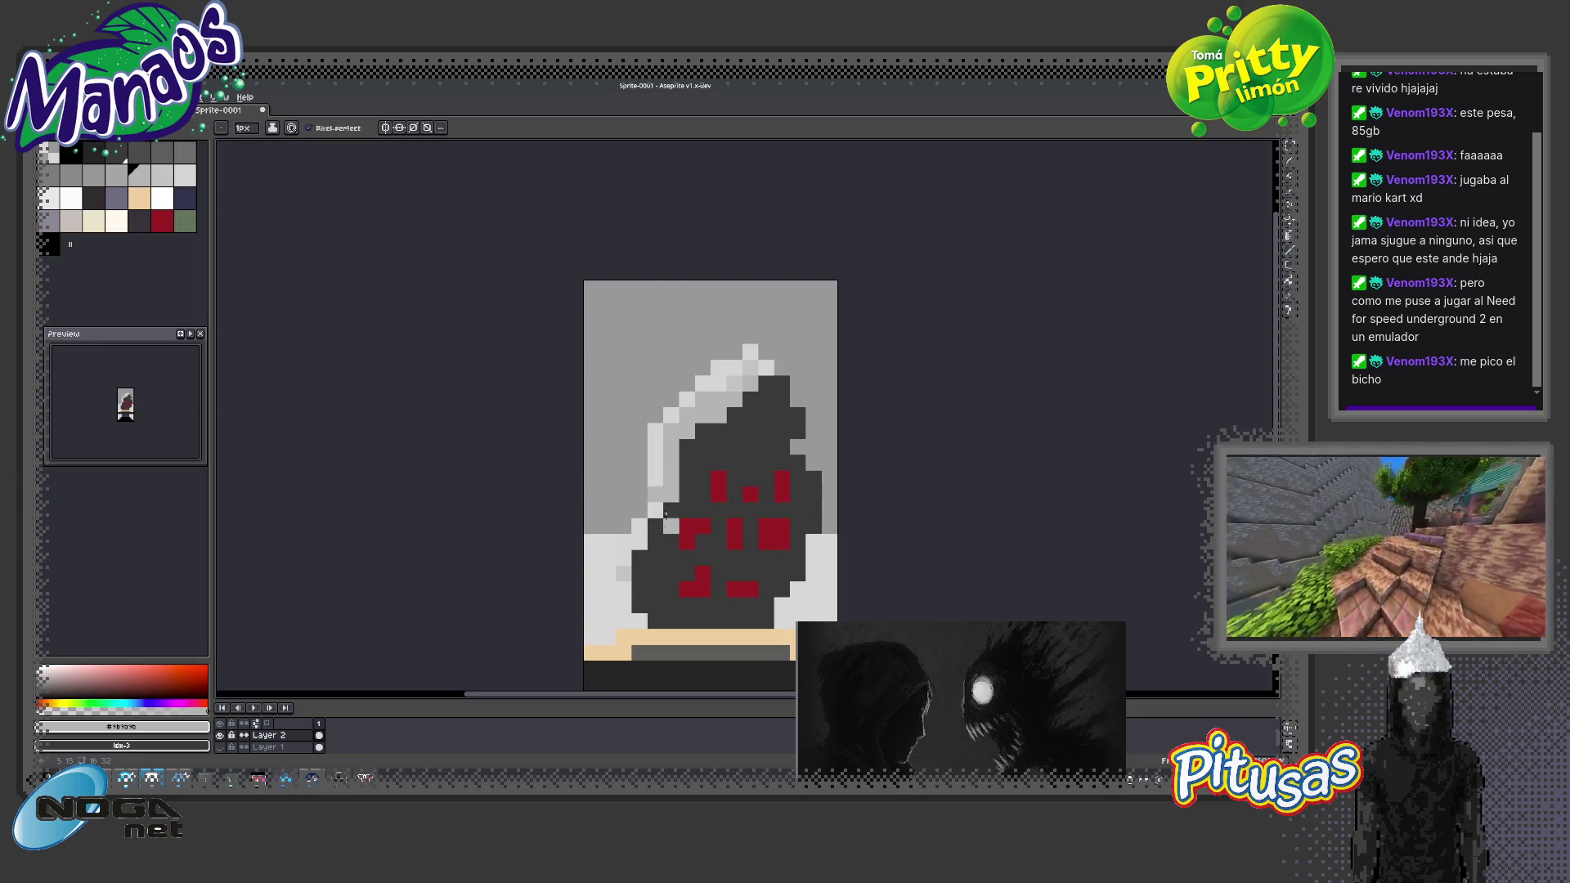
left_click(653, 485, "alt")
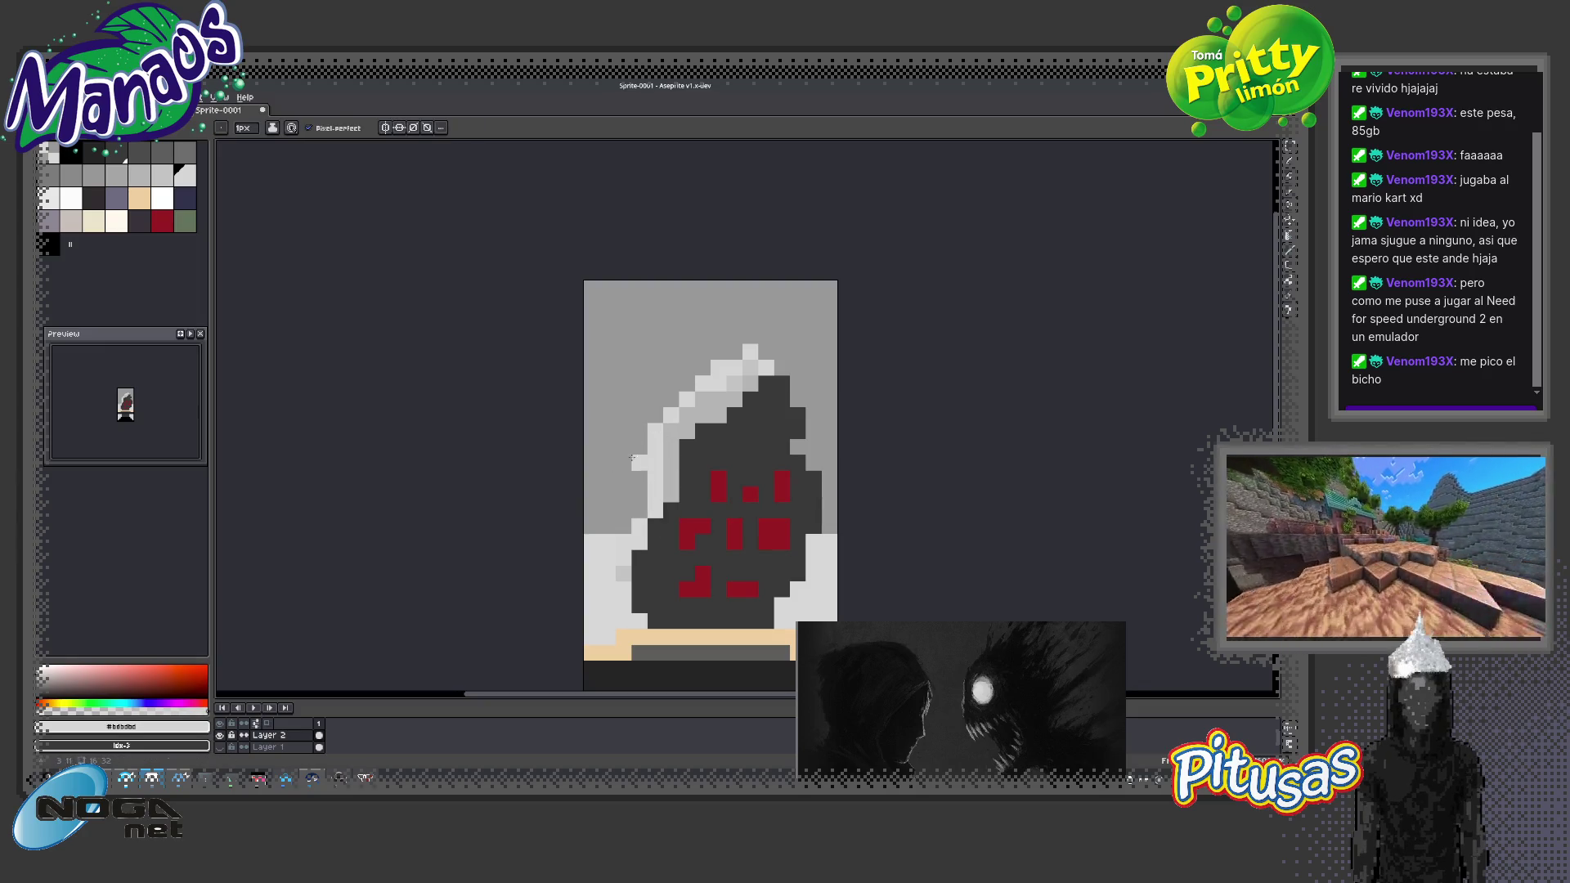
mouse_move(657, 425)
left_mouse_down()
mouse_move(657, 486)
mouse_move(671, 413)
left_mouse_up()
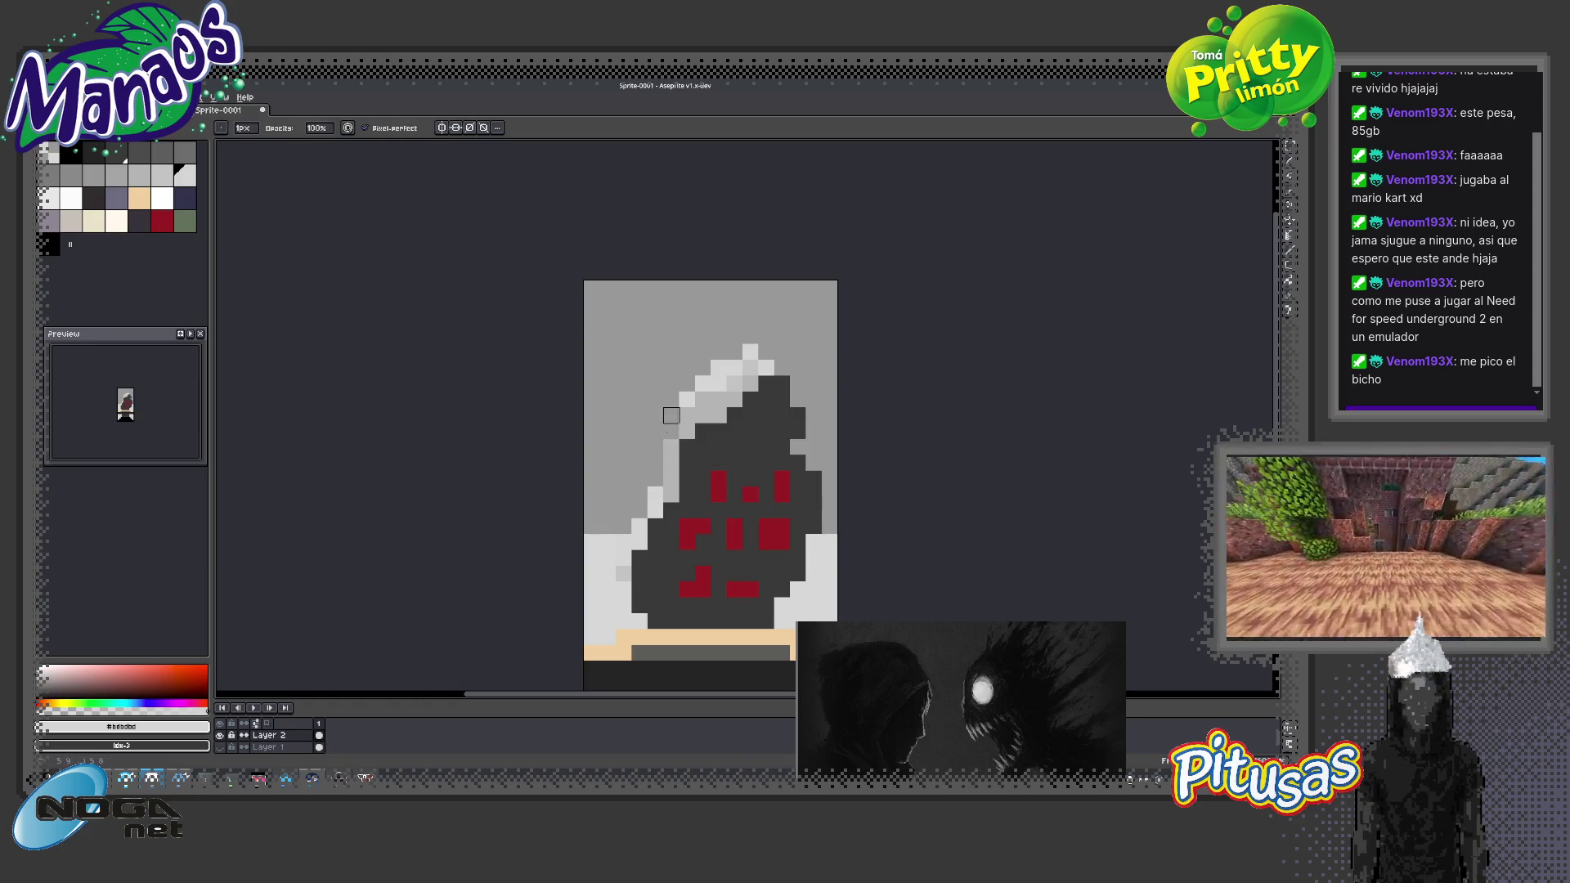
left_click(655, 478)
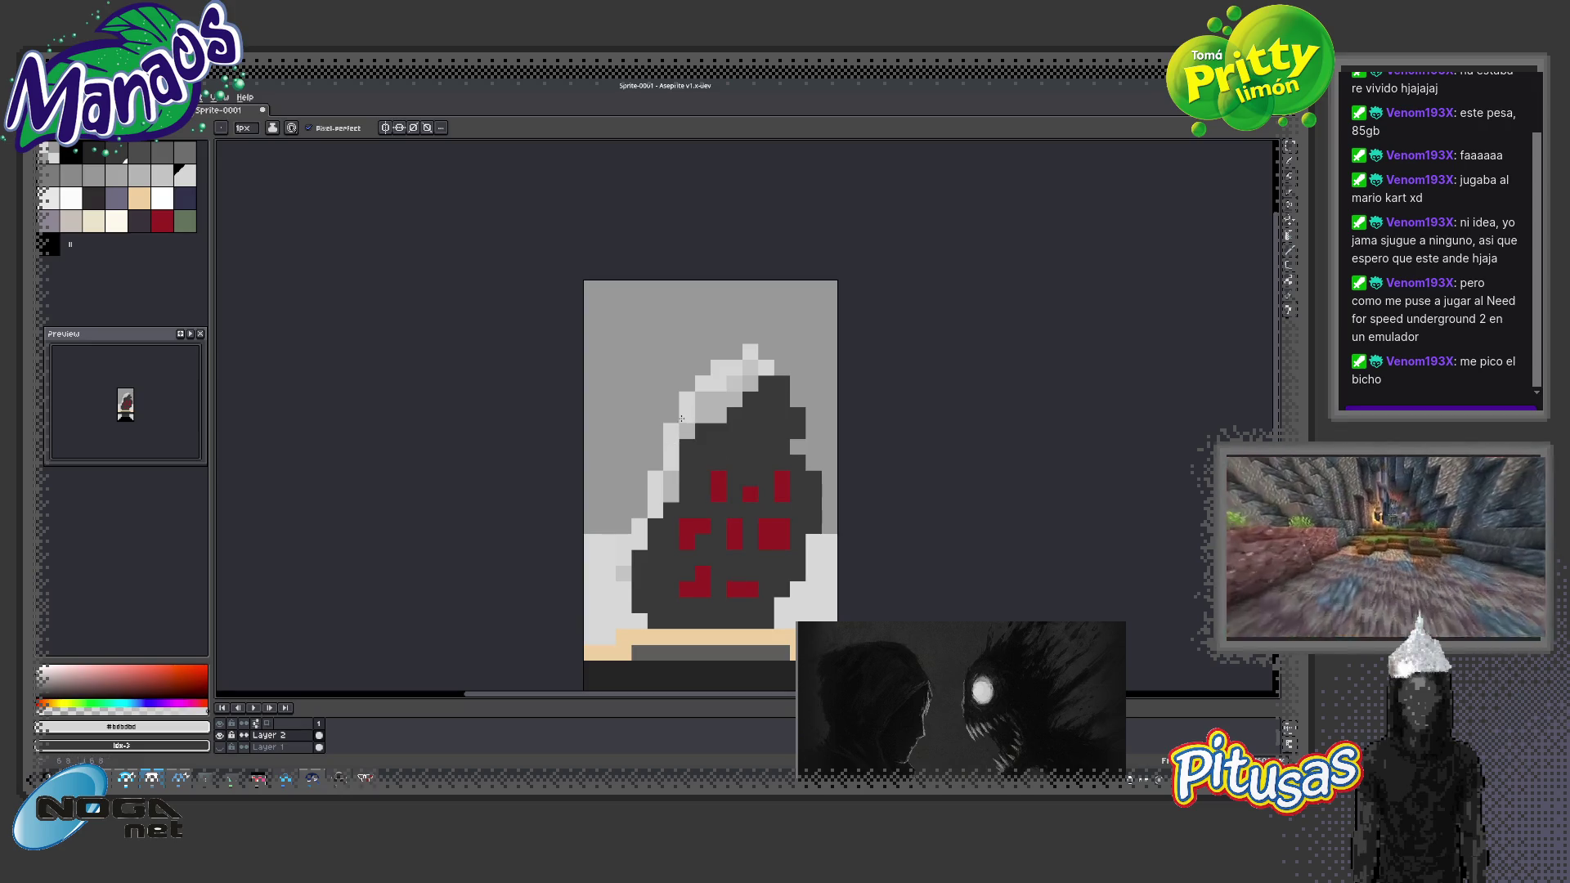
Try several palette greys and sample the #282828 and #444444 greys from the hood and body
key("z")
scroll(699, 451, "down", 4)
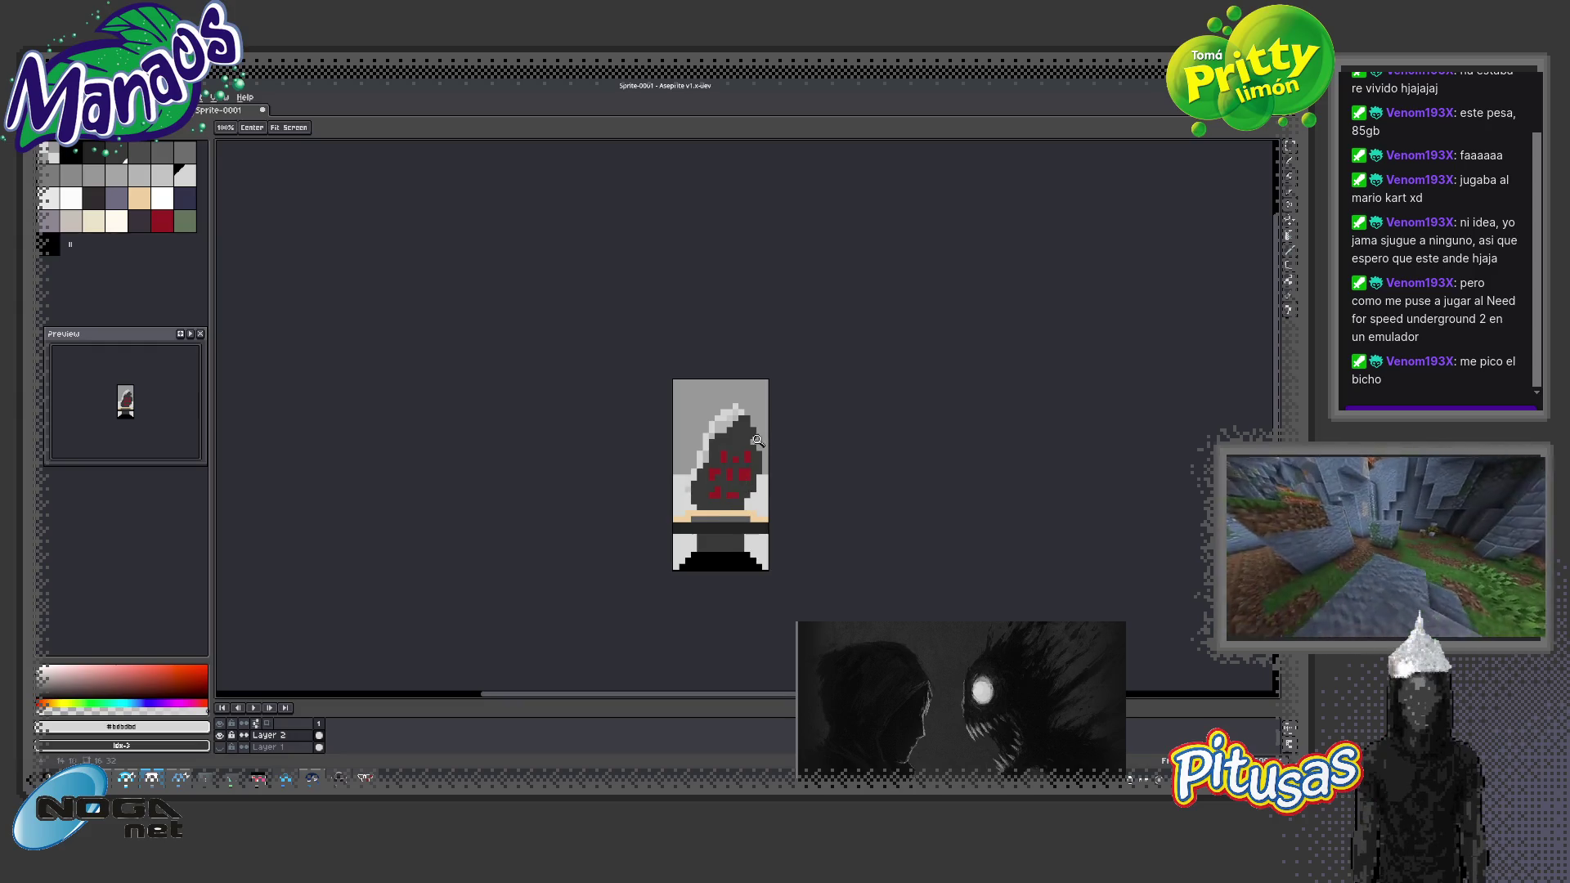
scroll(749, 414, "up", 3)
key("b")
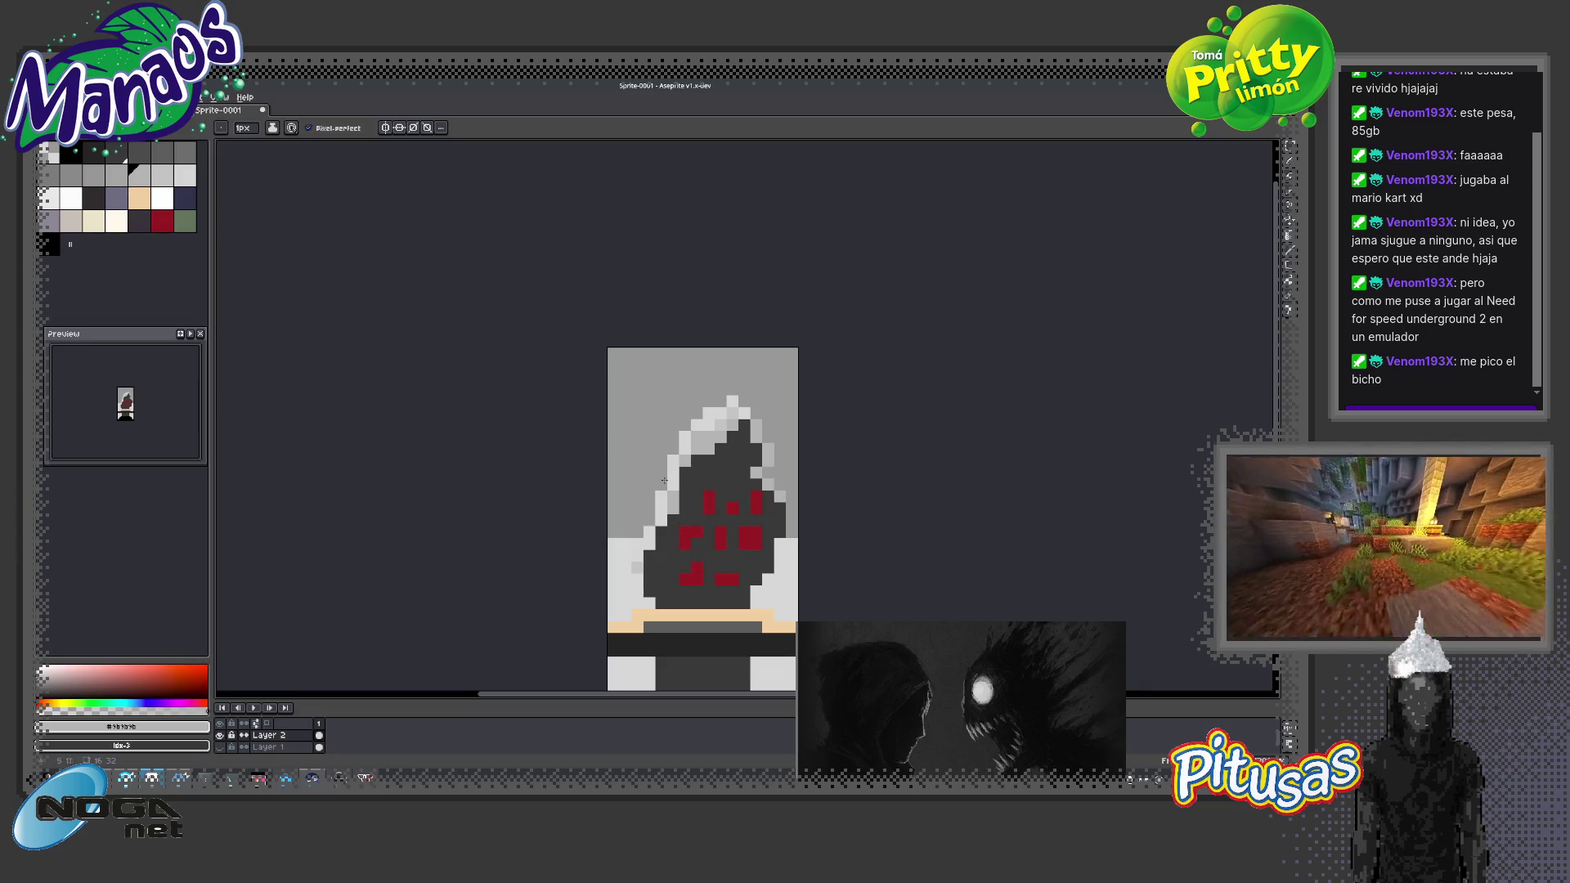
left_click(75, 176)
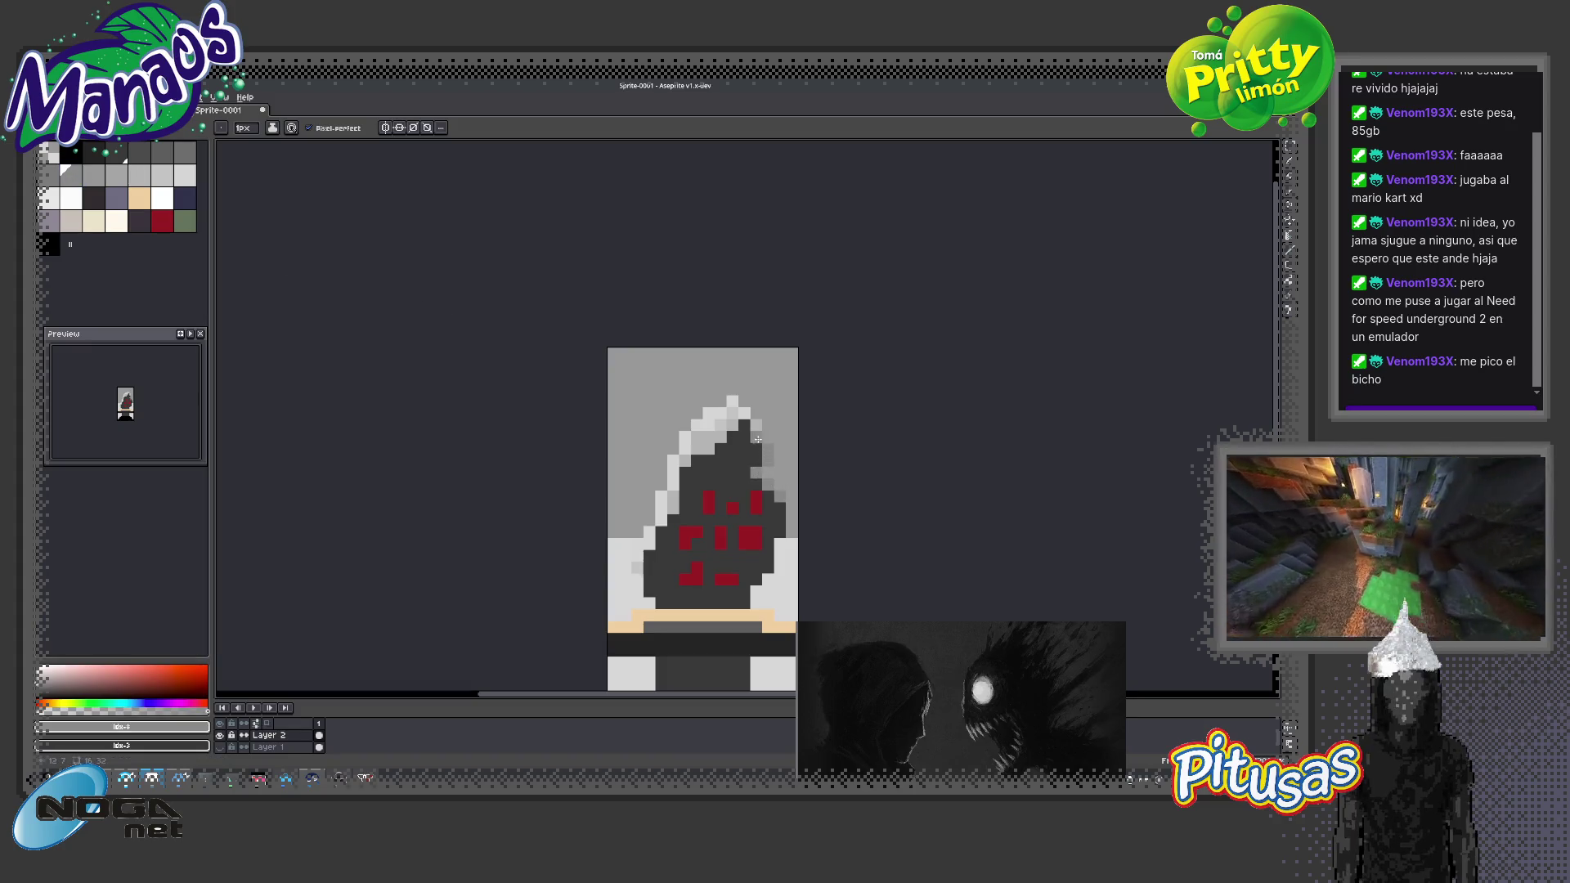
left_click(161, 153)
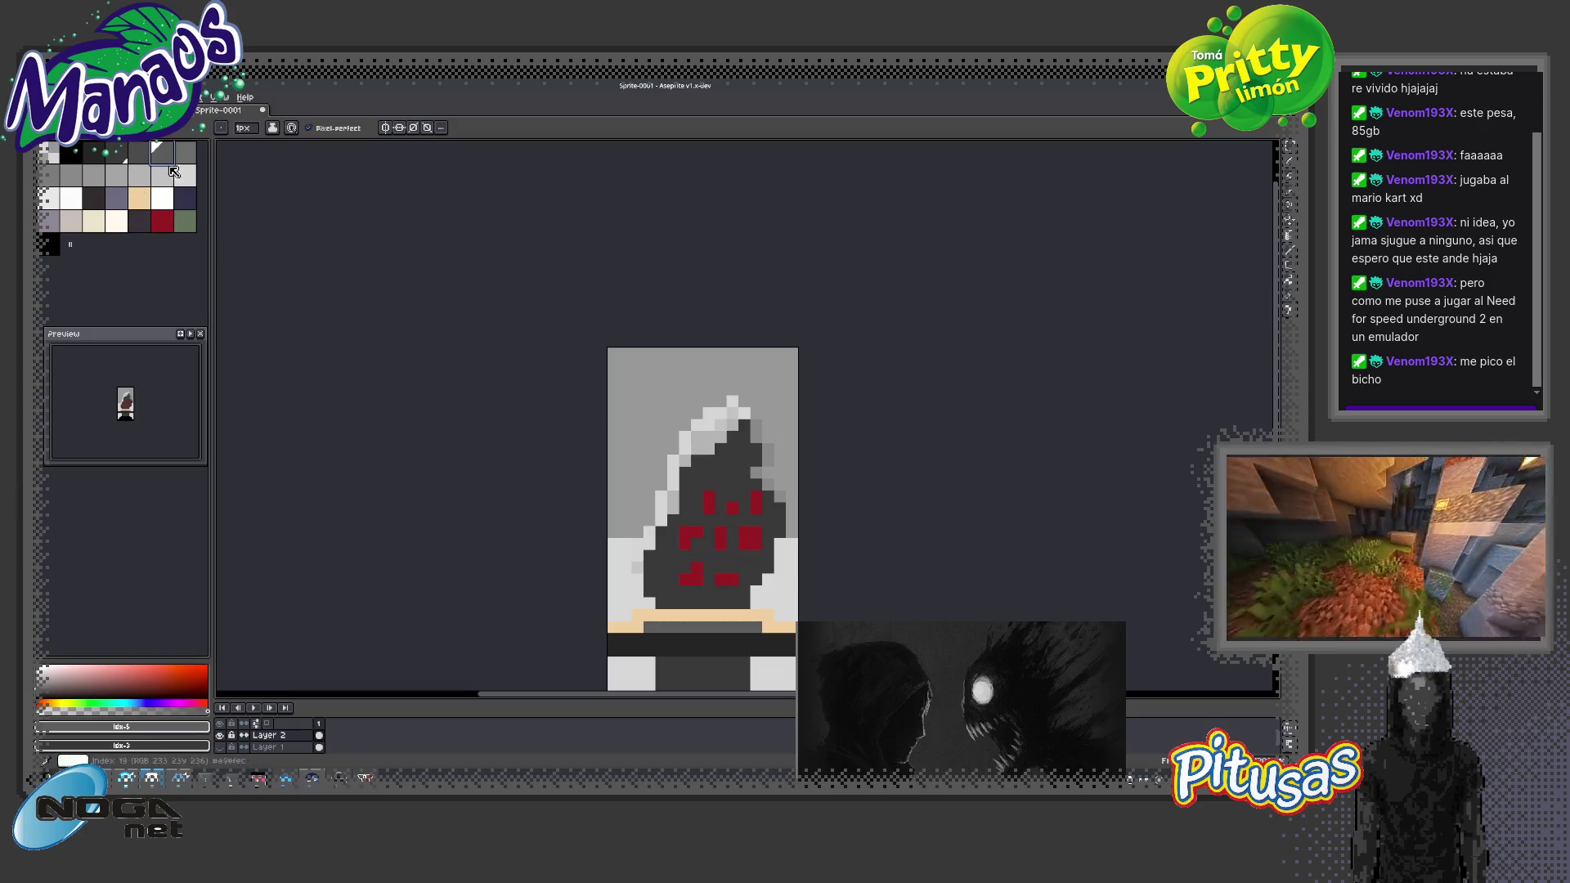
left_click(51, 178)
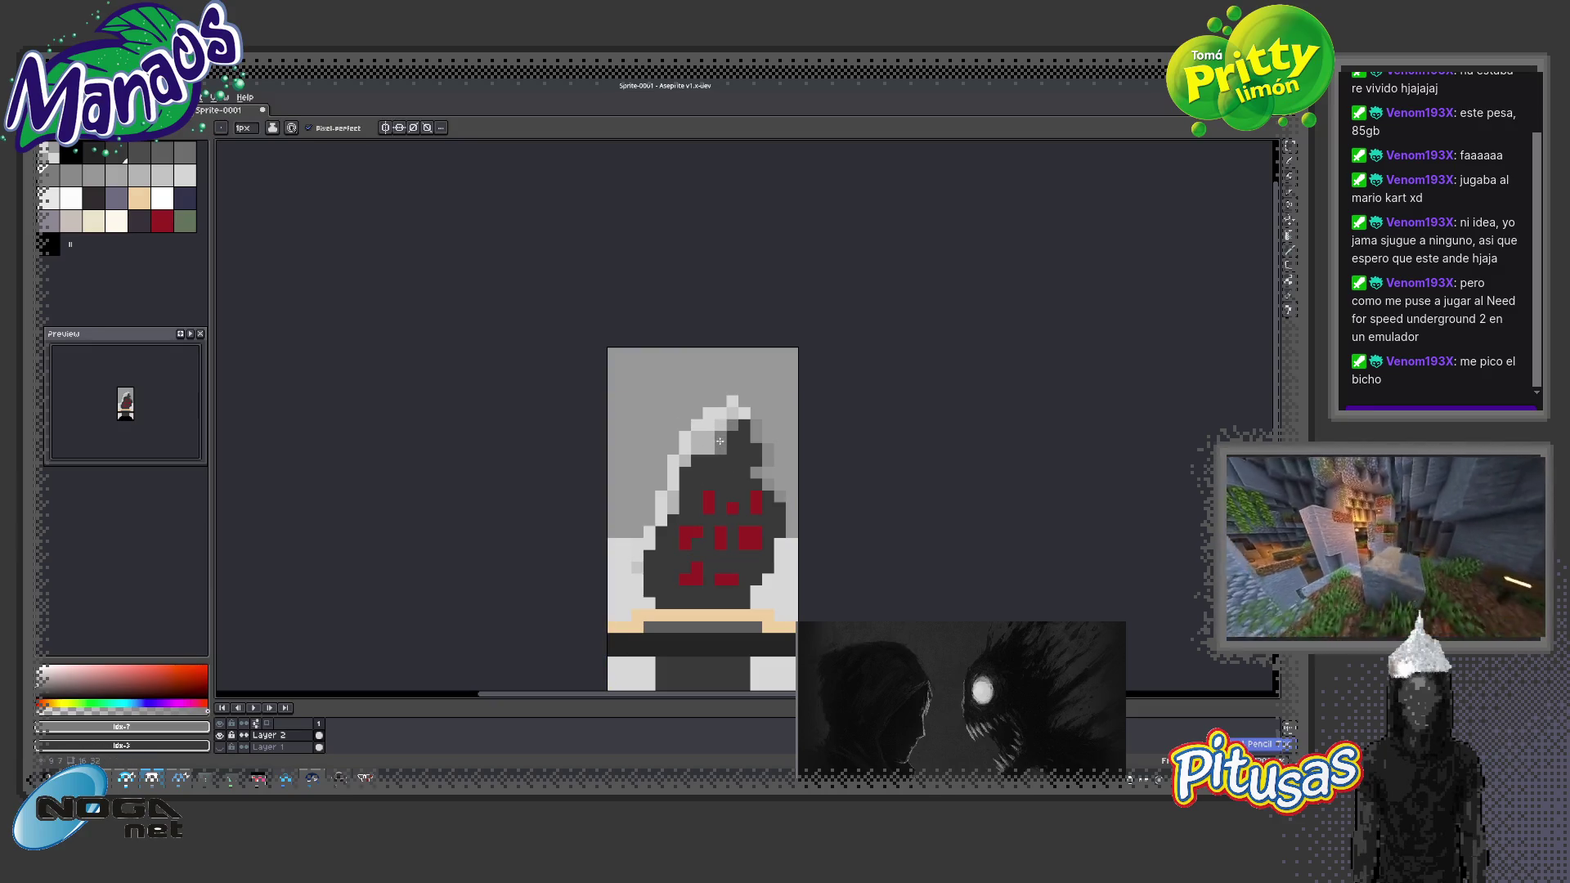
left_click(724, 460, "alt")
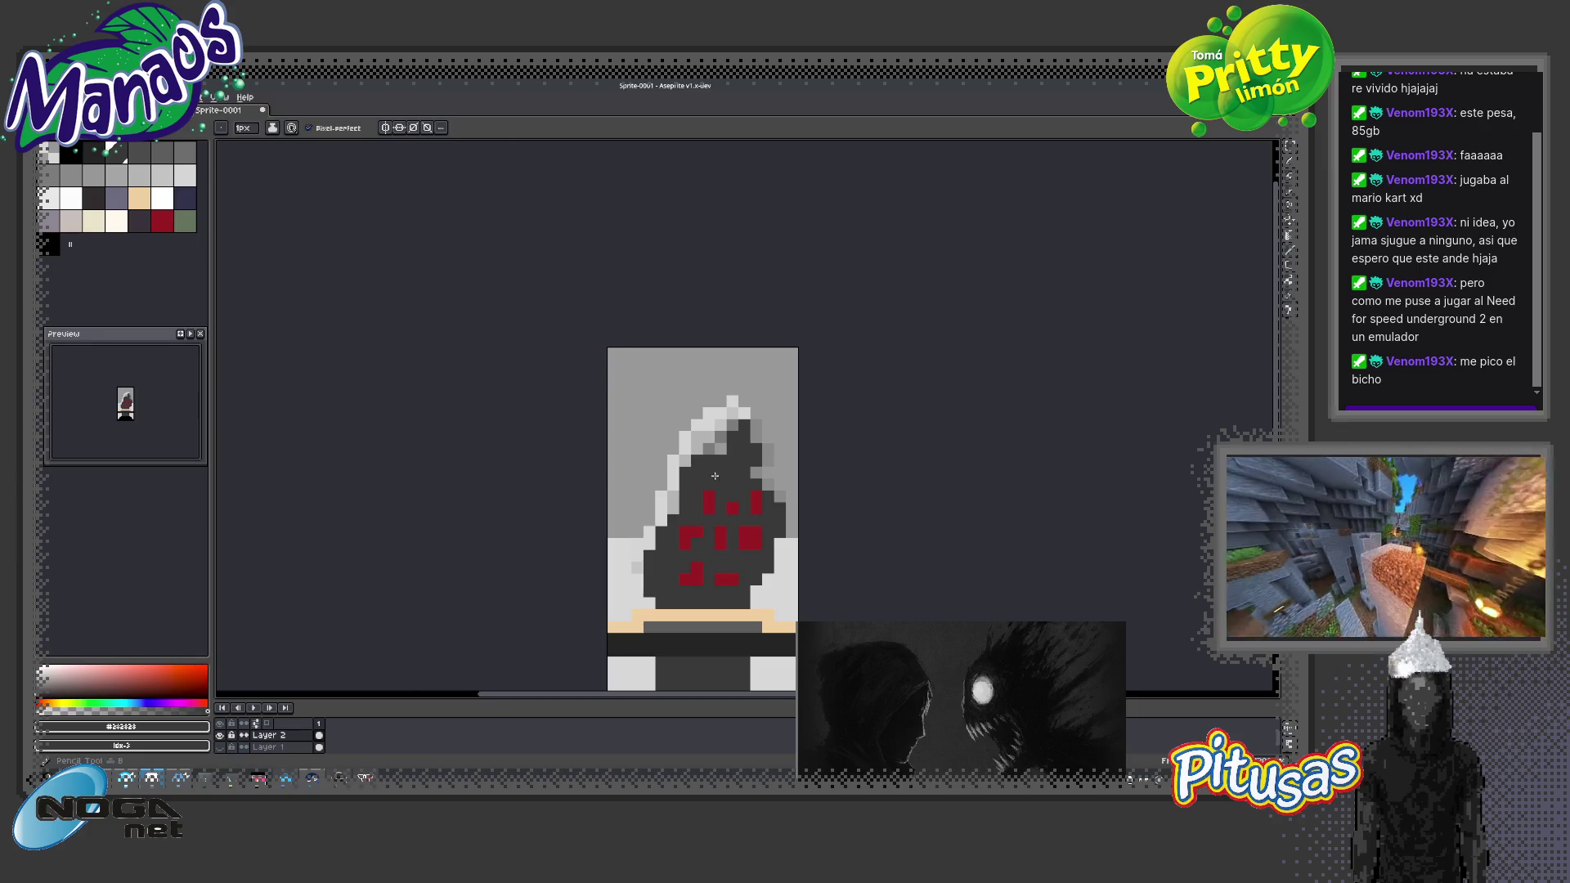
left_click(721, 446, "alt")
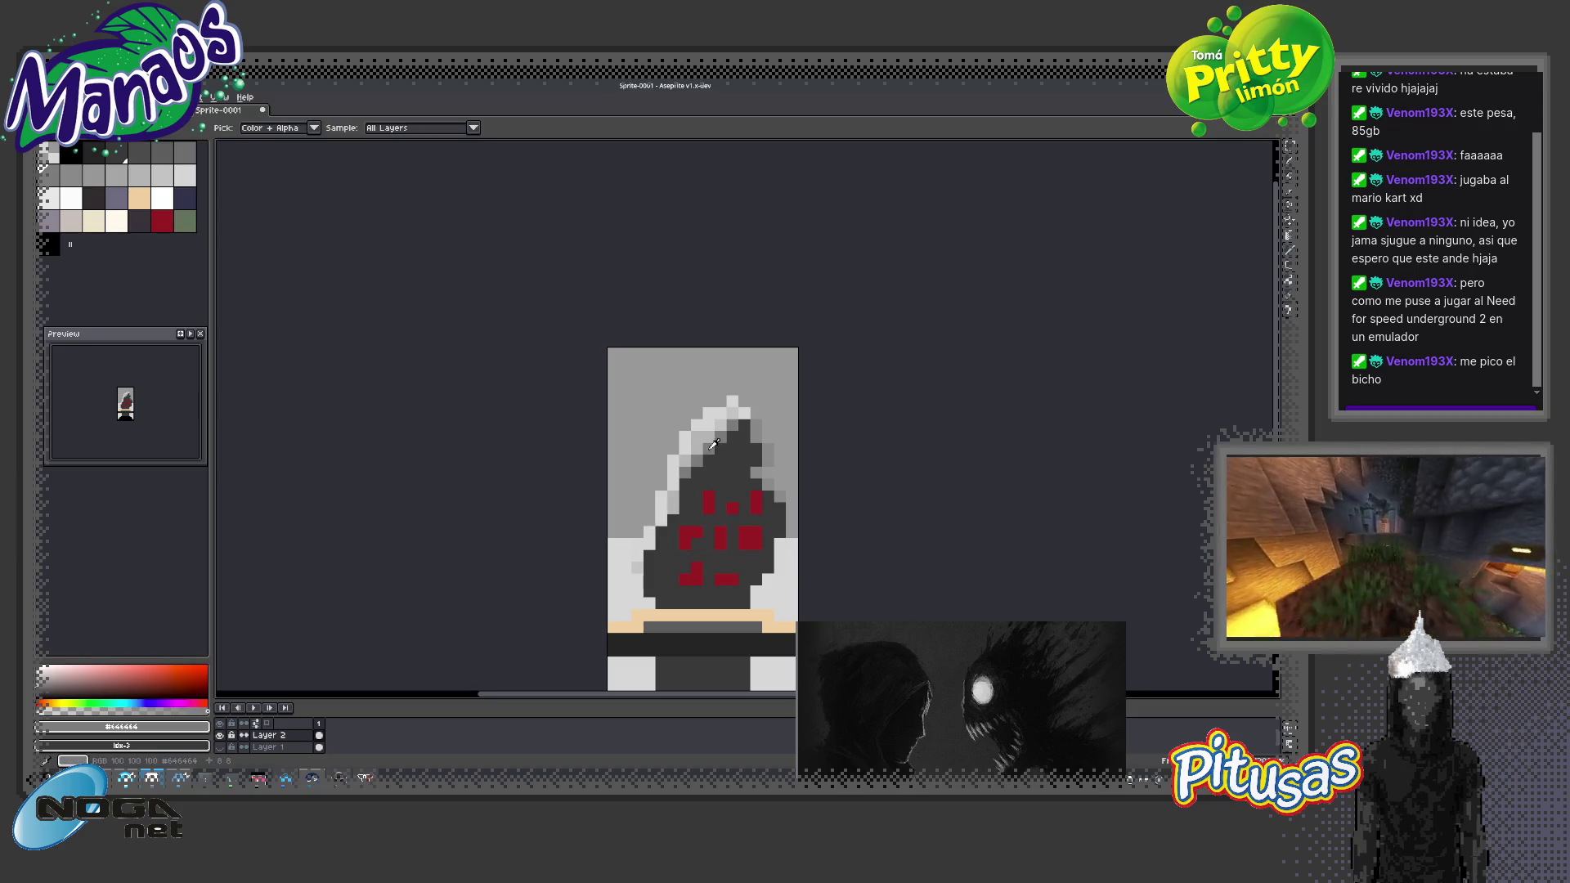
left_click(720, 497, "alt")
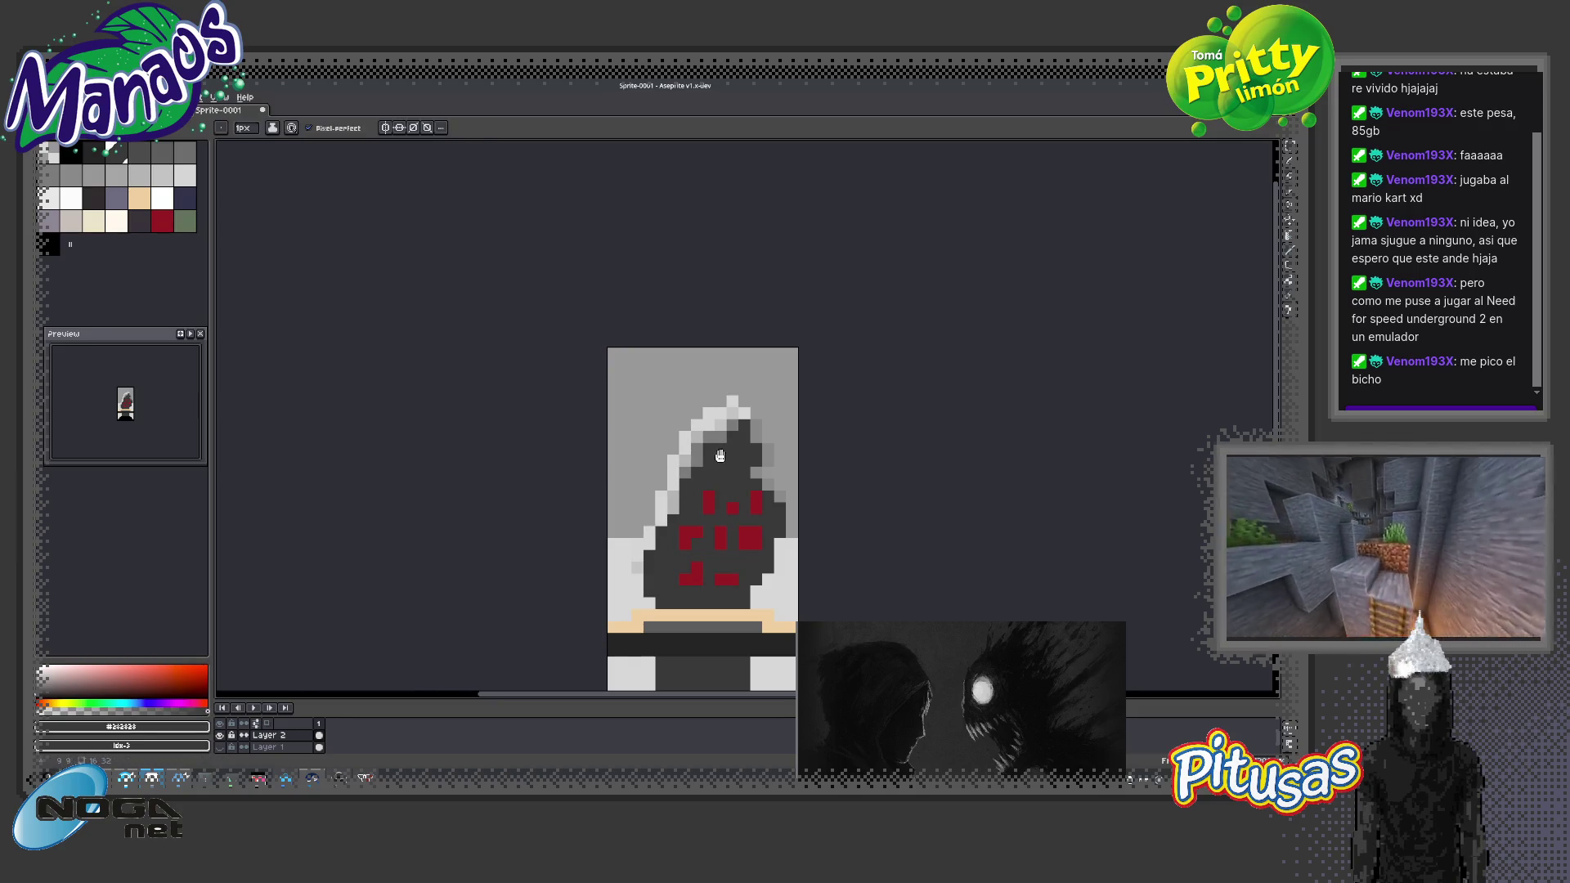
left_click_drag(720, 456, 678, 404)
left_click(631, 472, "alt")
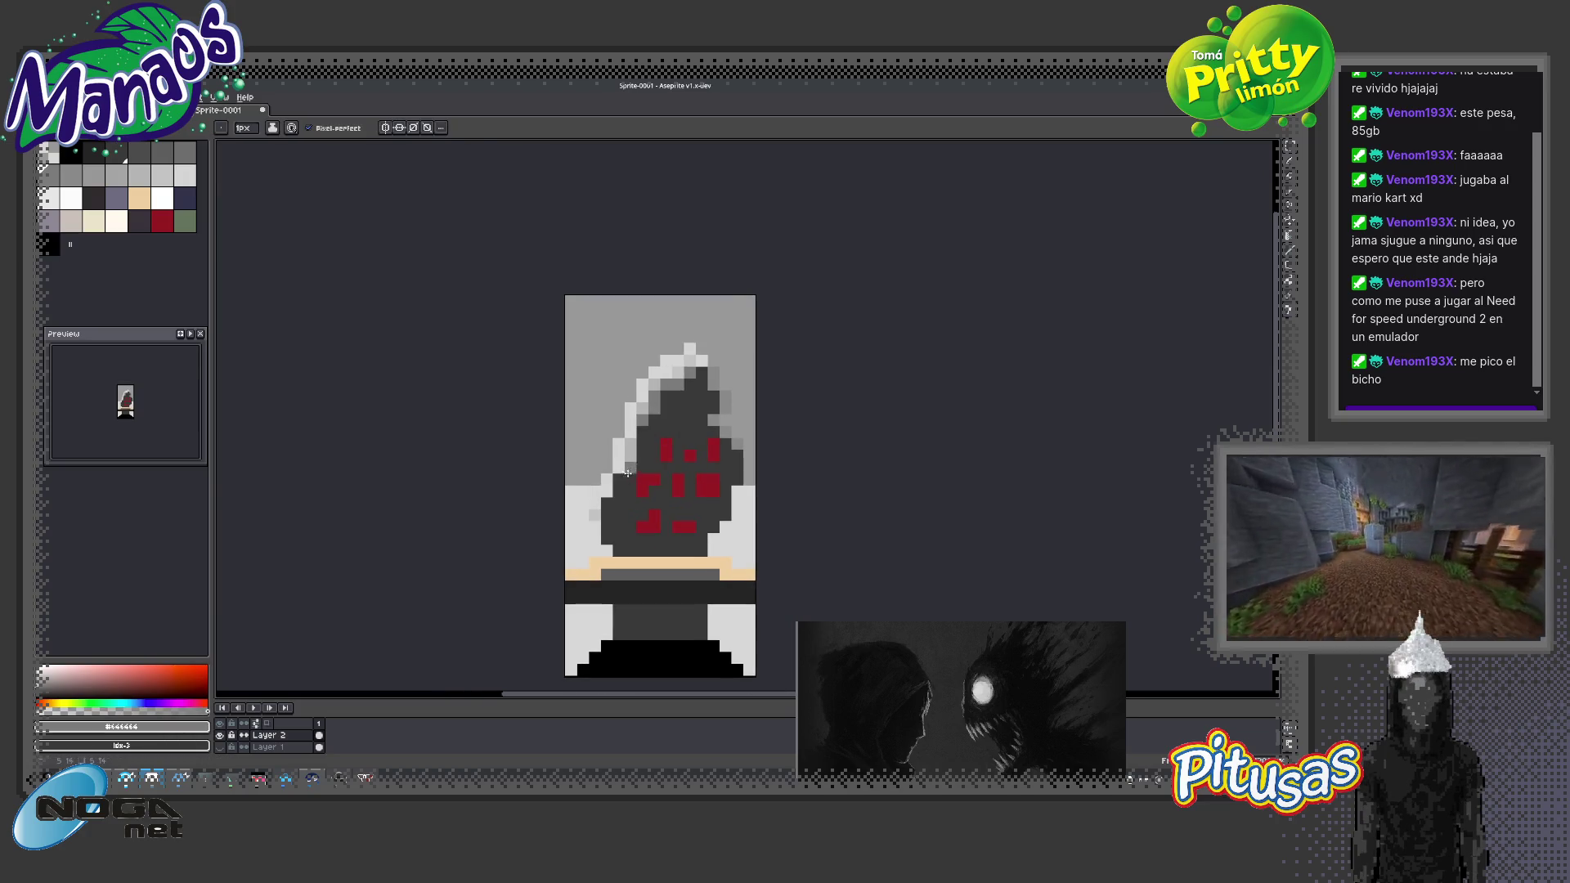
Try dark palette swatches and sample black and a dark grey from the sprite for shading
key("z")
scroll(695, 486, "down", 3)
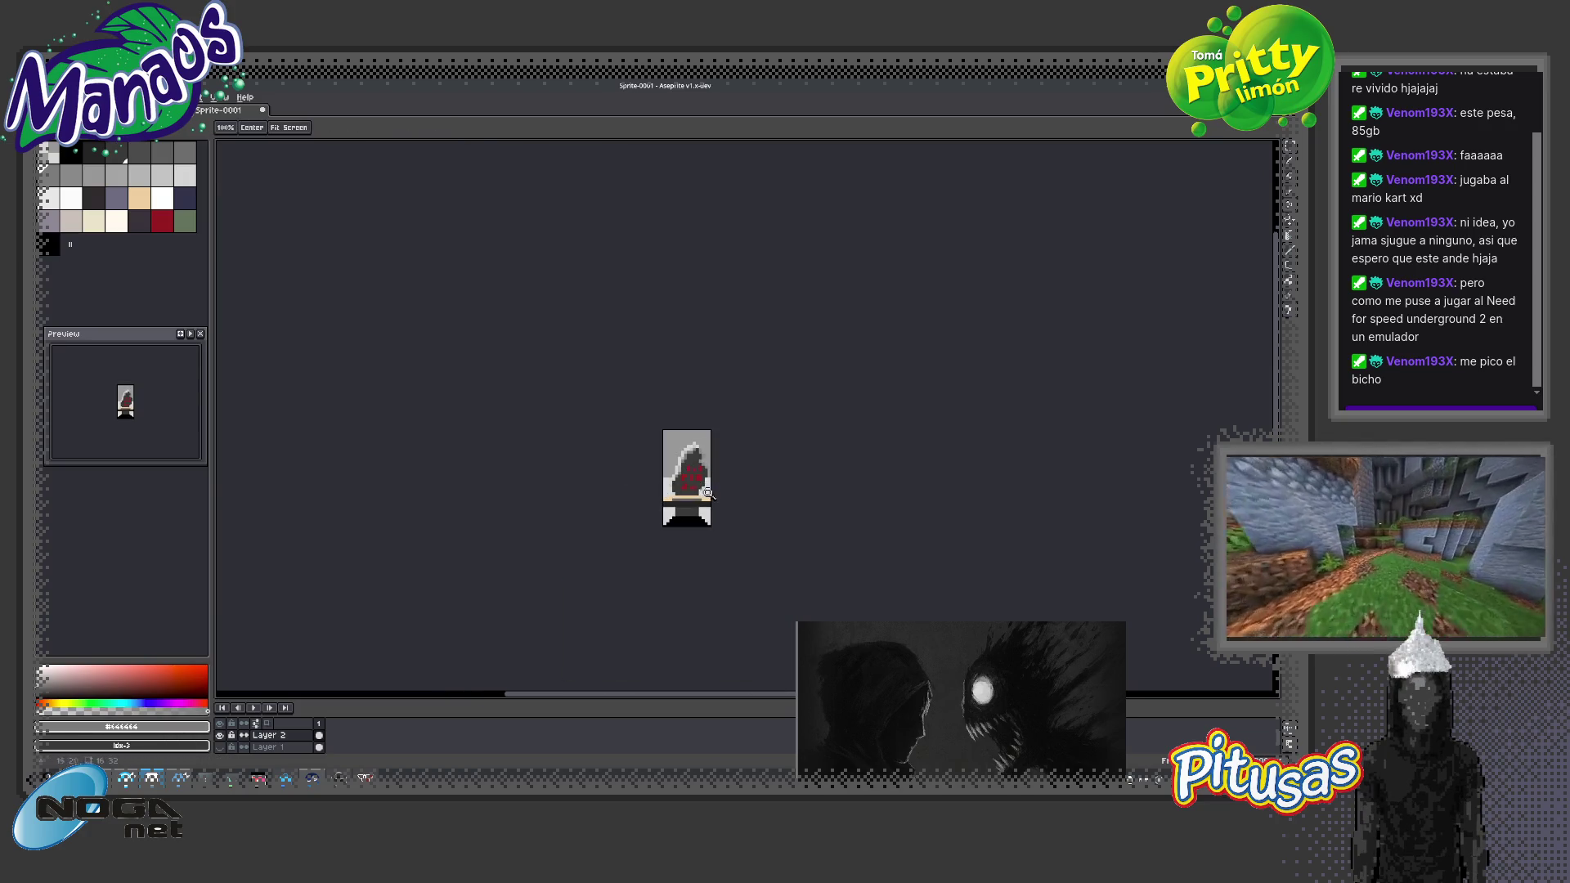
scroll(702, 476, "up", 1)
scroll(723, 499, "up", 1)
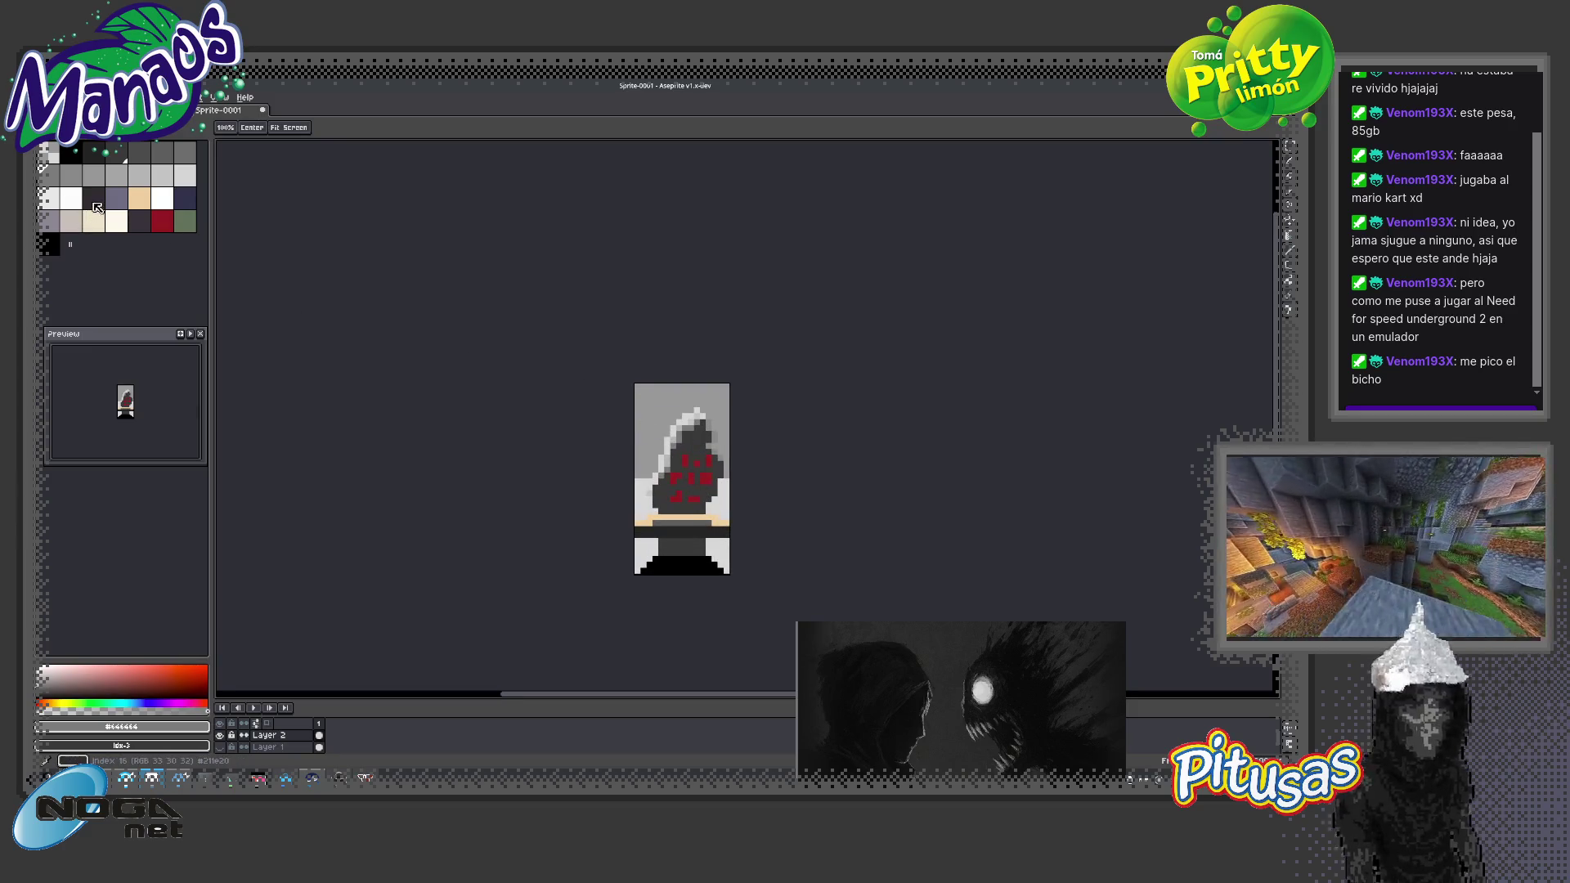
left_click(93, 198)
key("b")
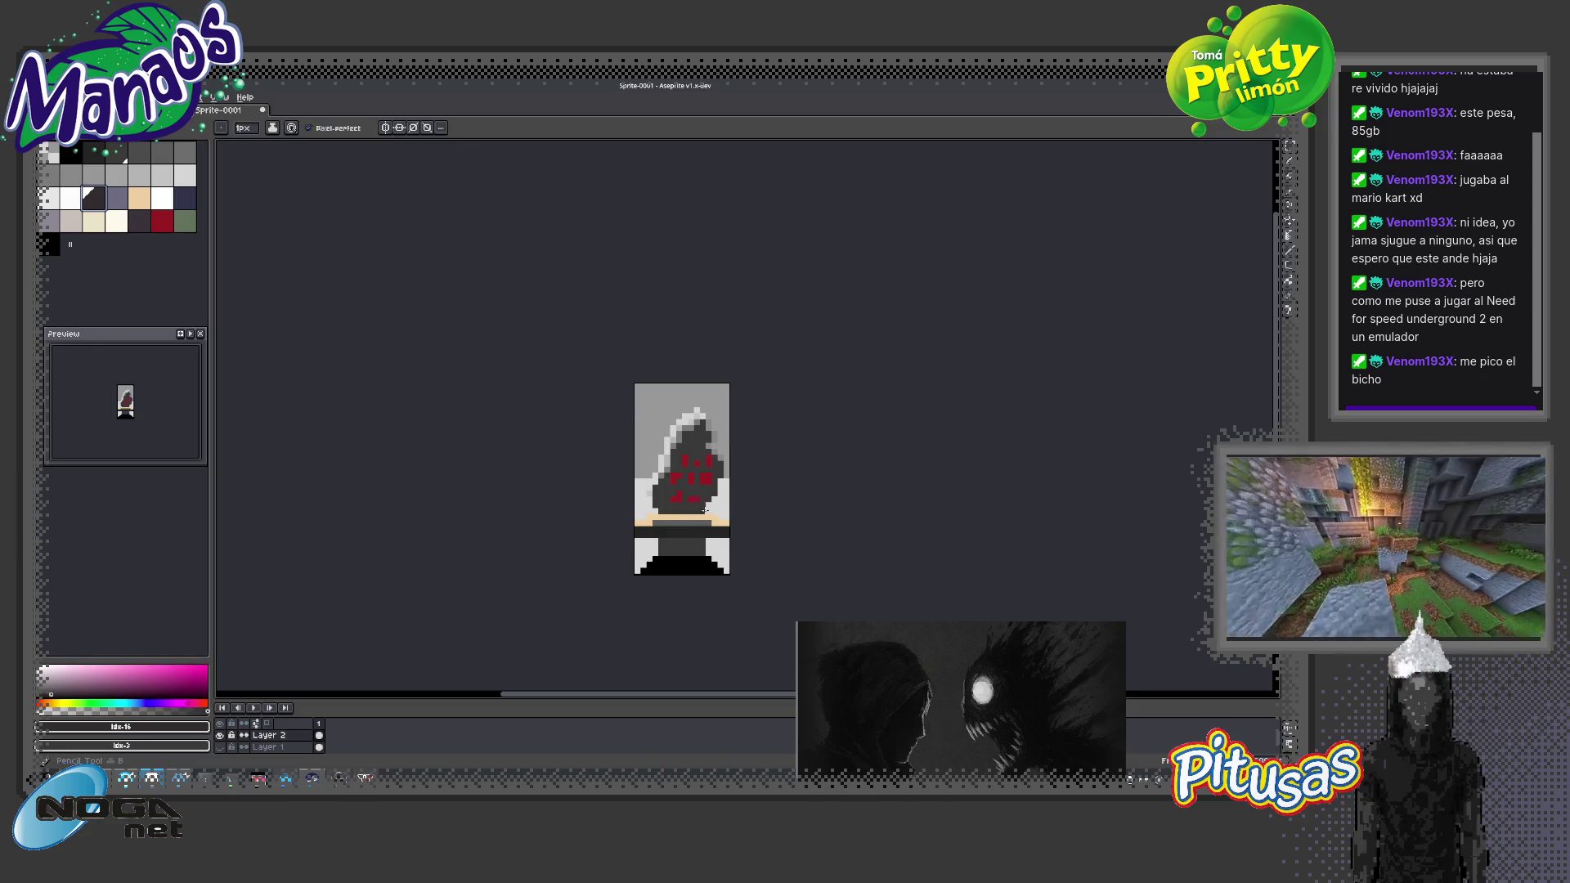
left_click(691, 537, "alt")
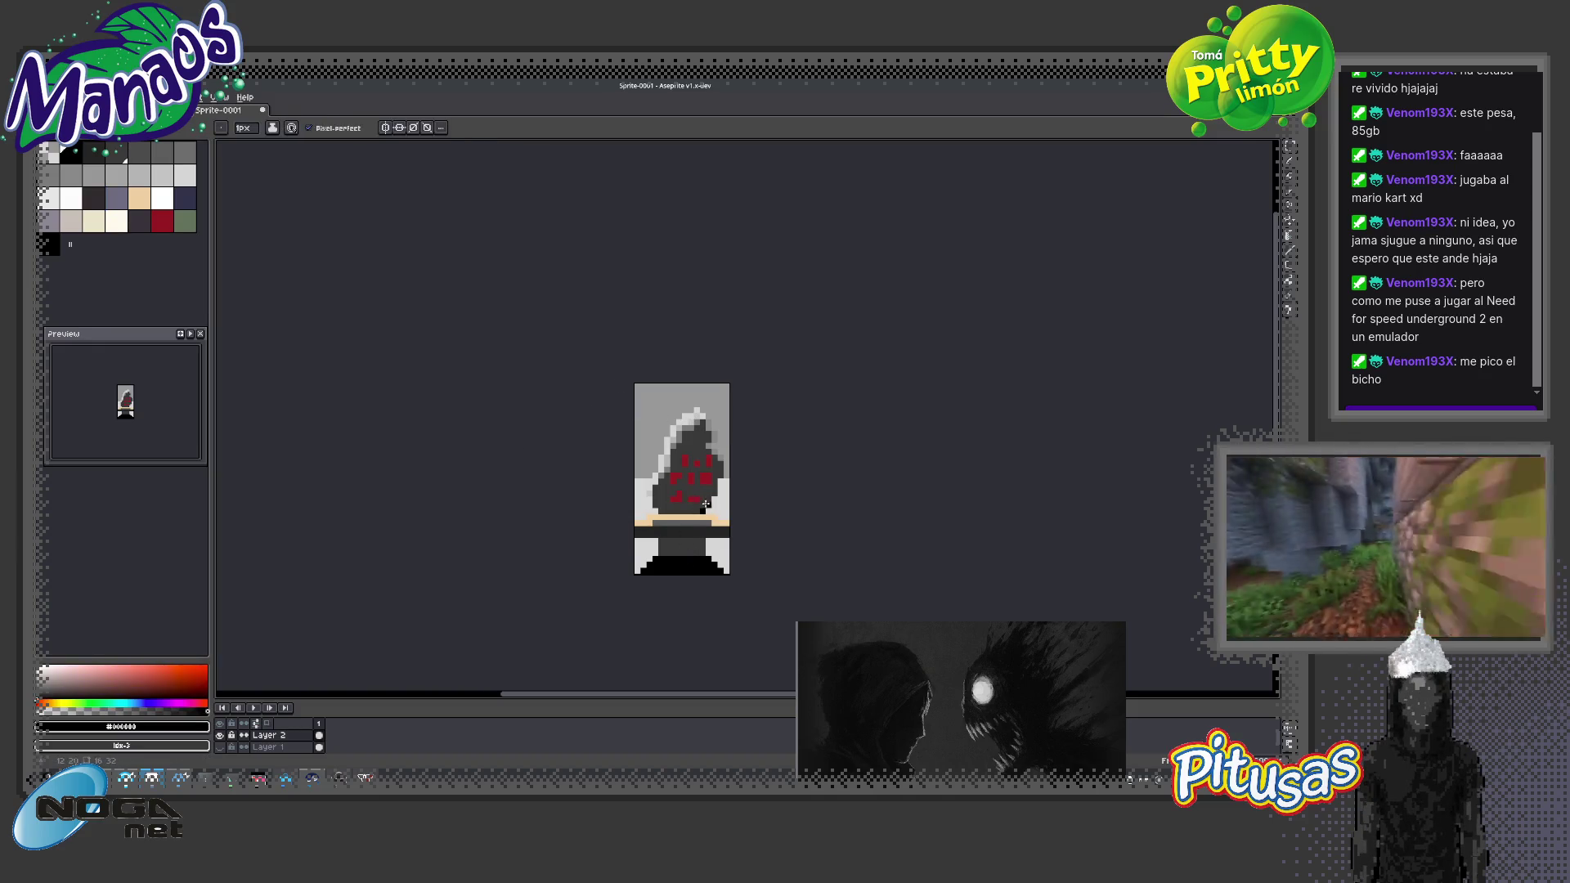
left_click(94, 152)
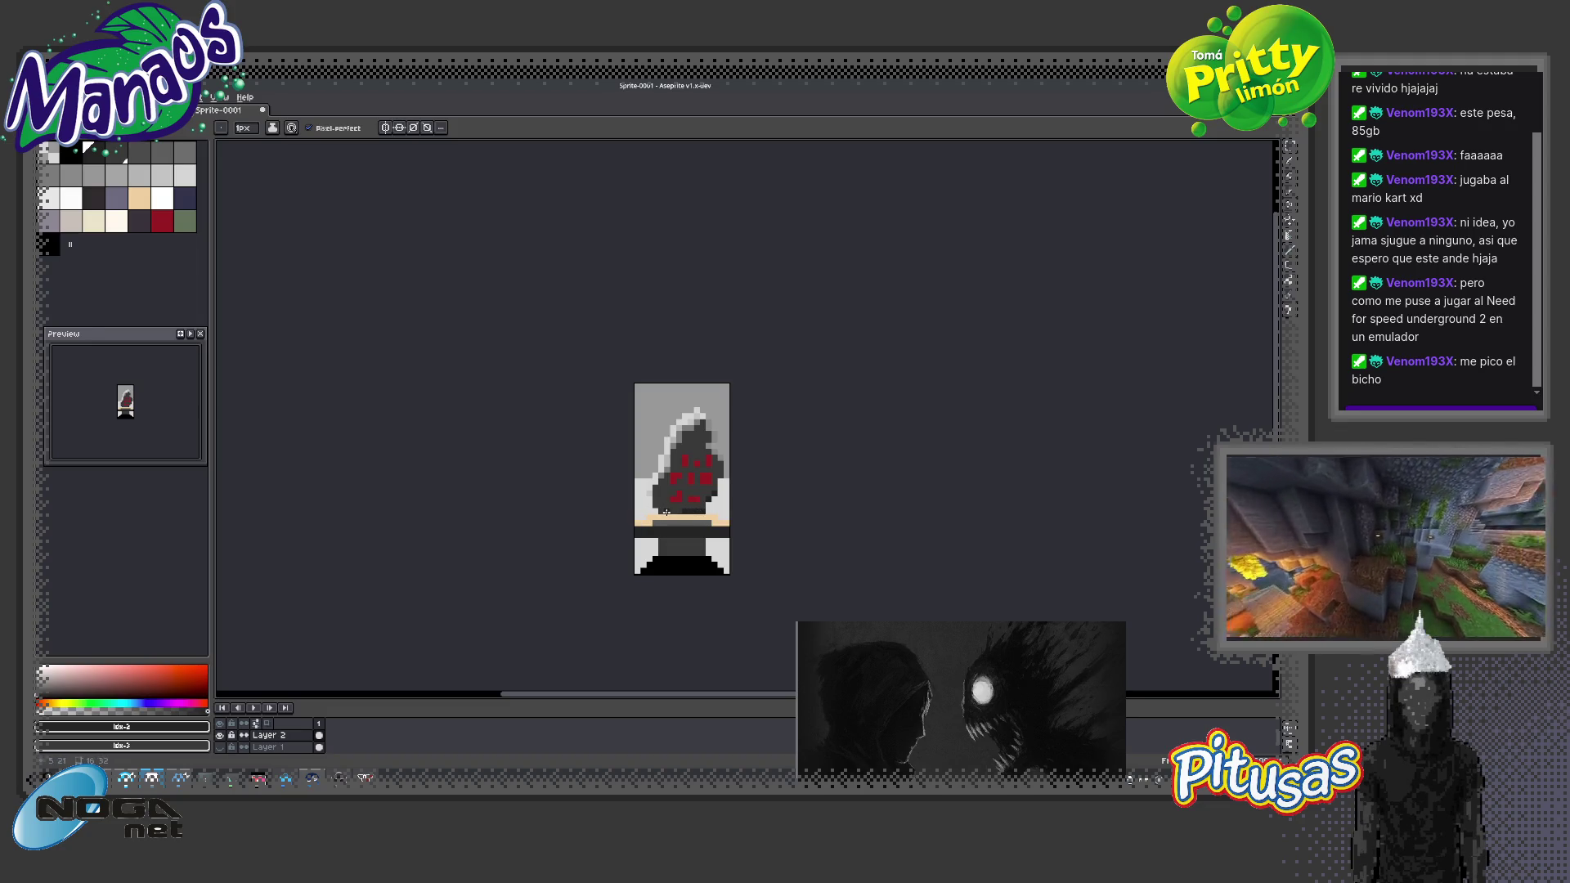
key("b")
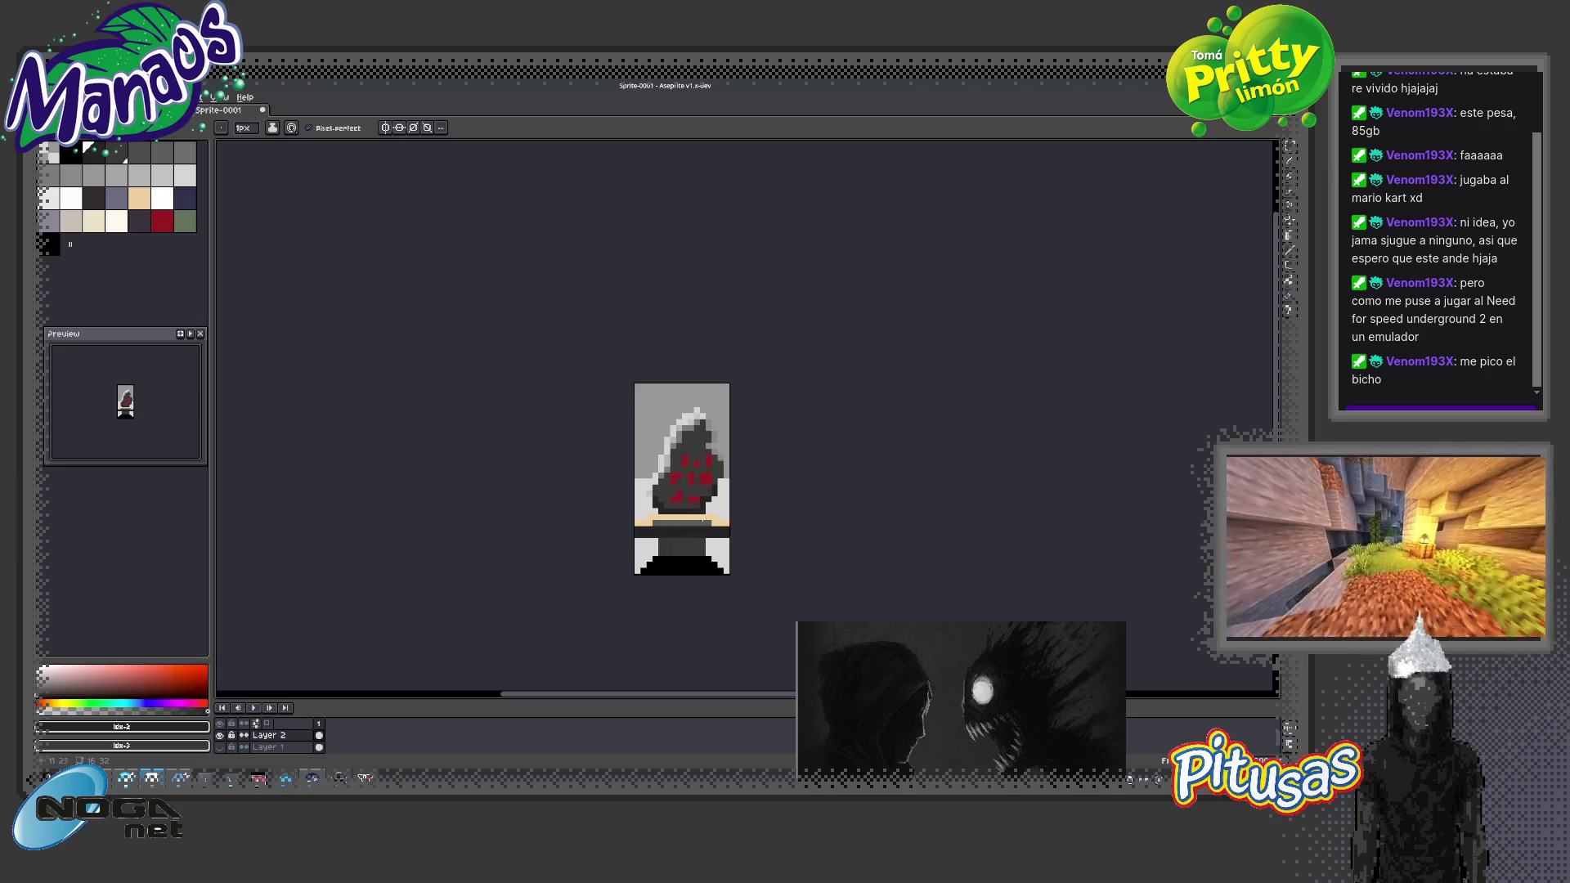
key("b")
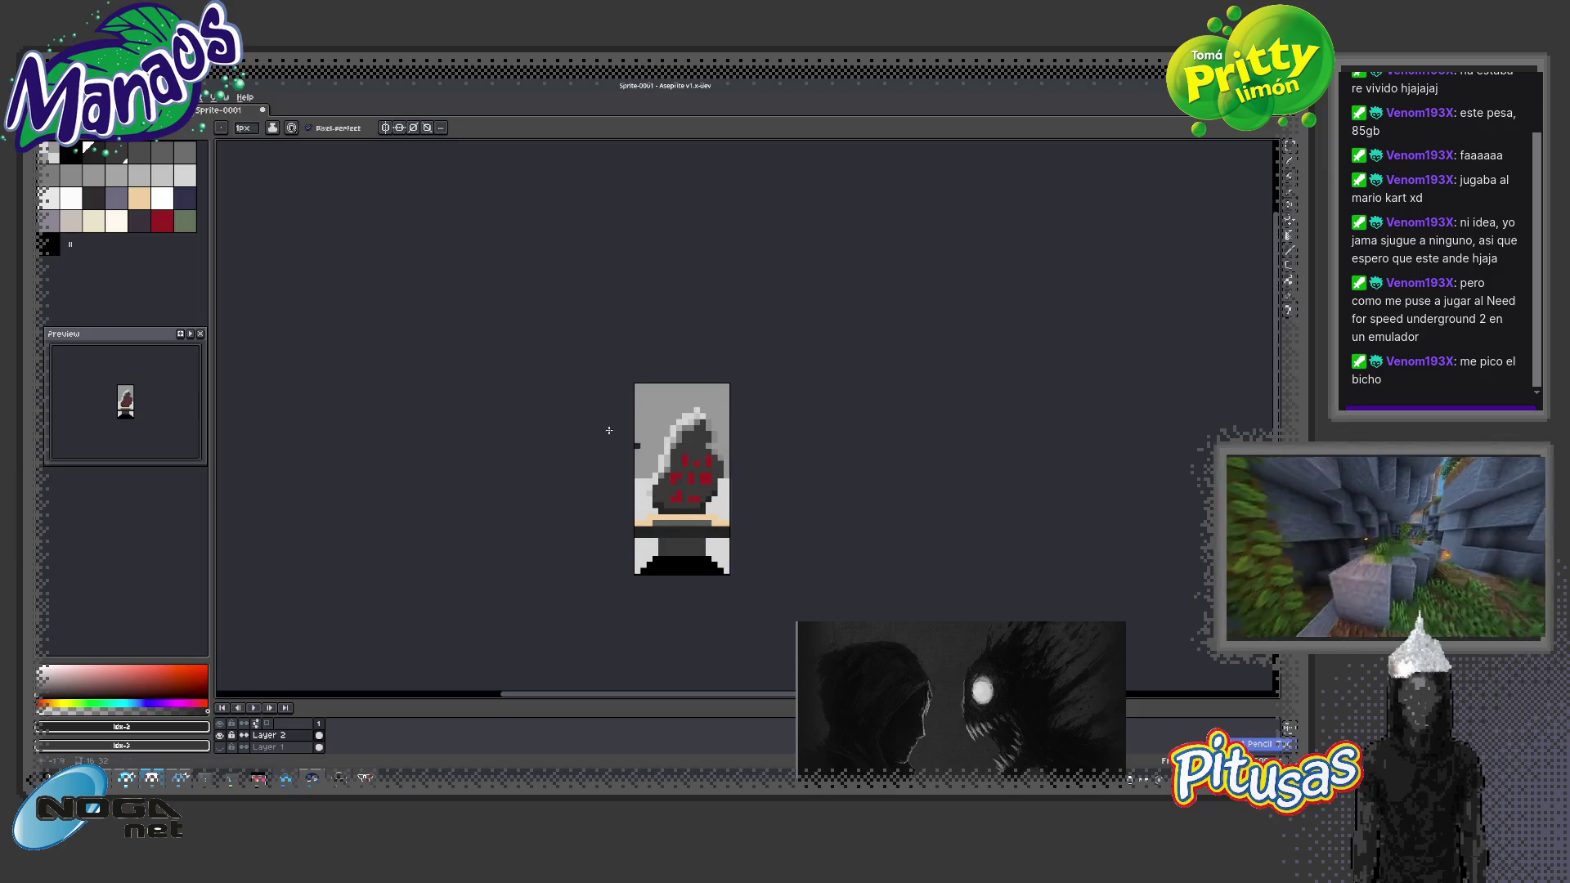
left_click(683, 499, "alt")
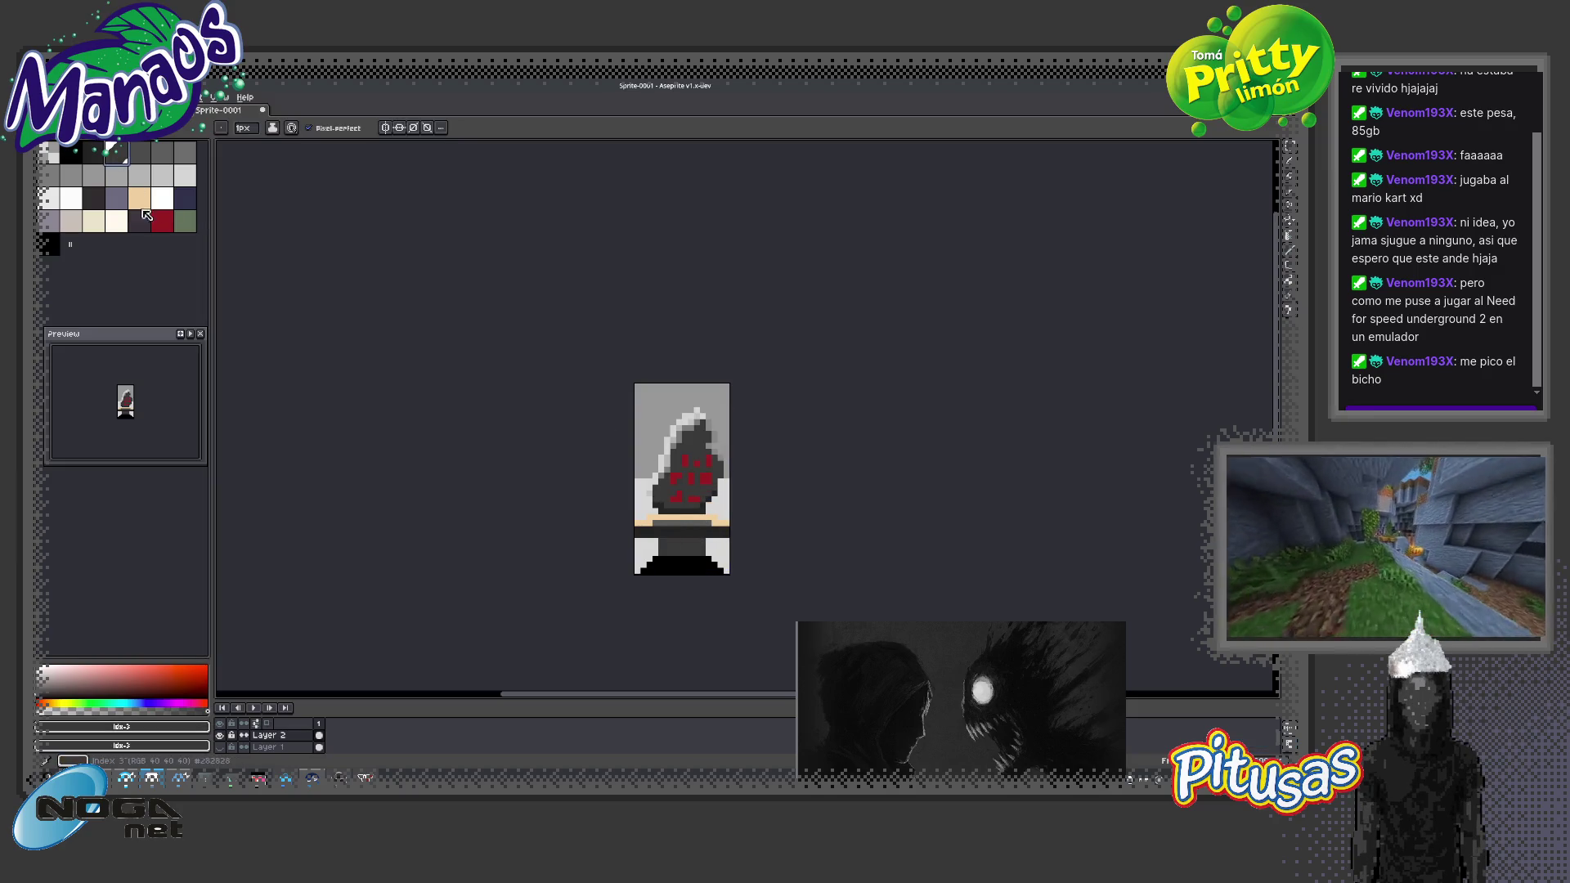
Zoom in on the hood's face and choose a darker palette grey for the shading
key("z")
left_click(681, 507)
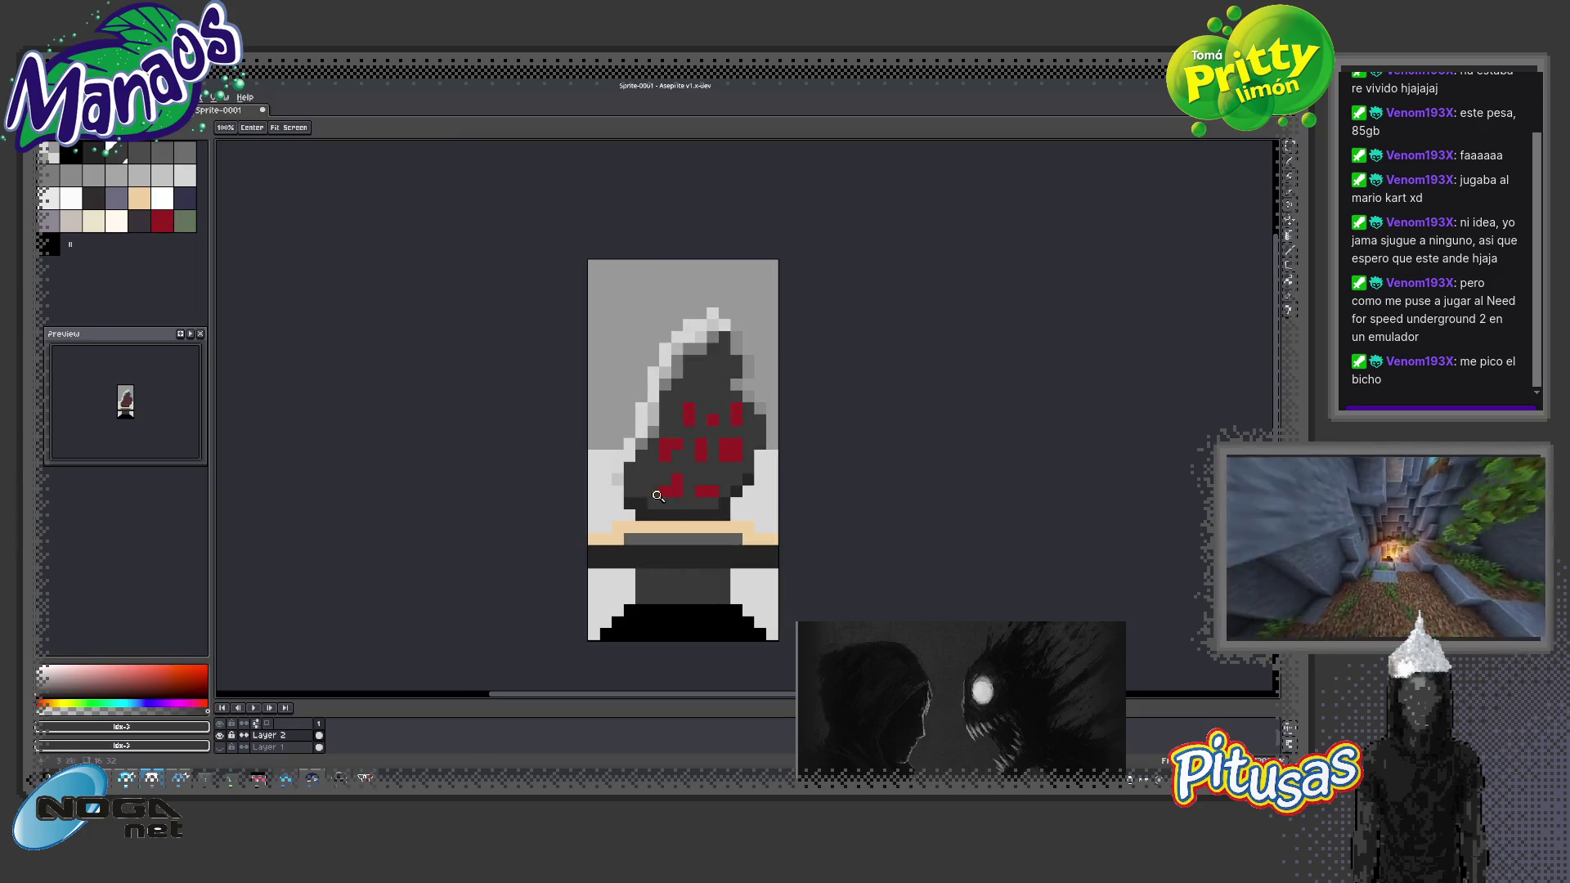
key("b")
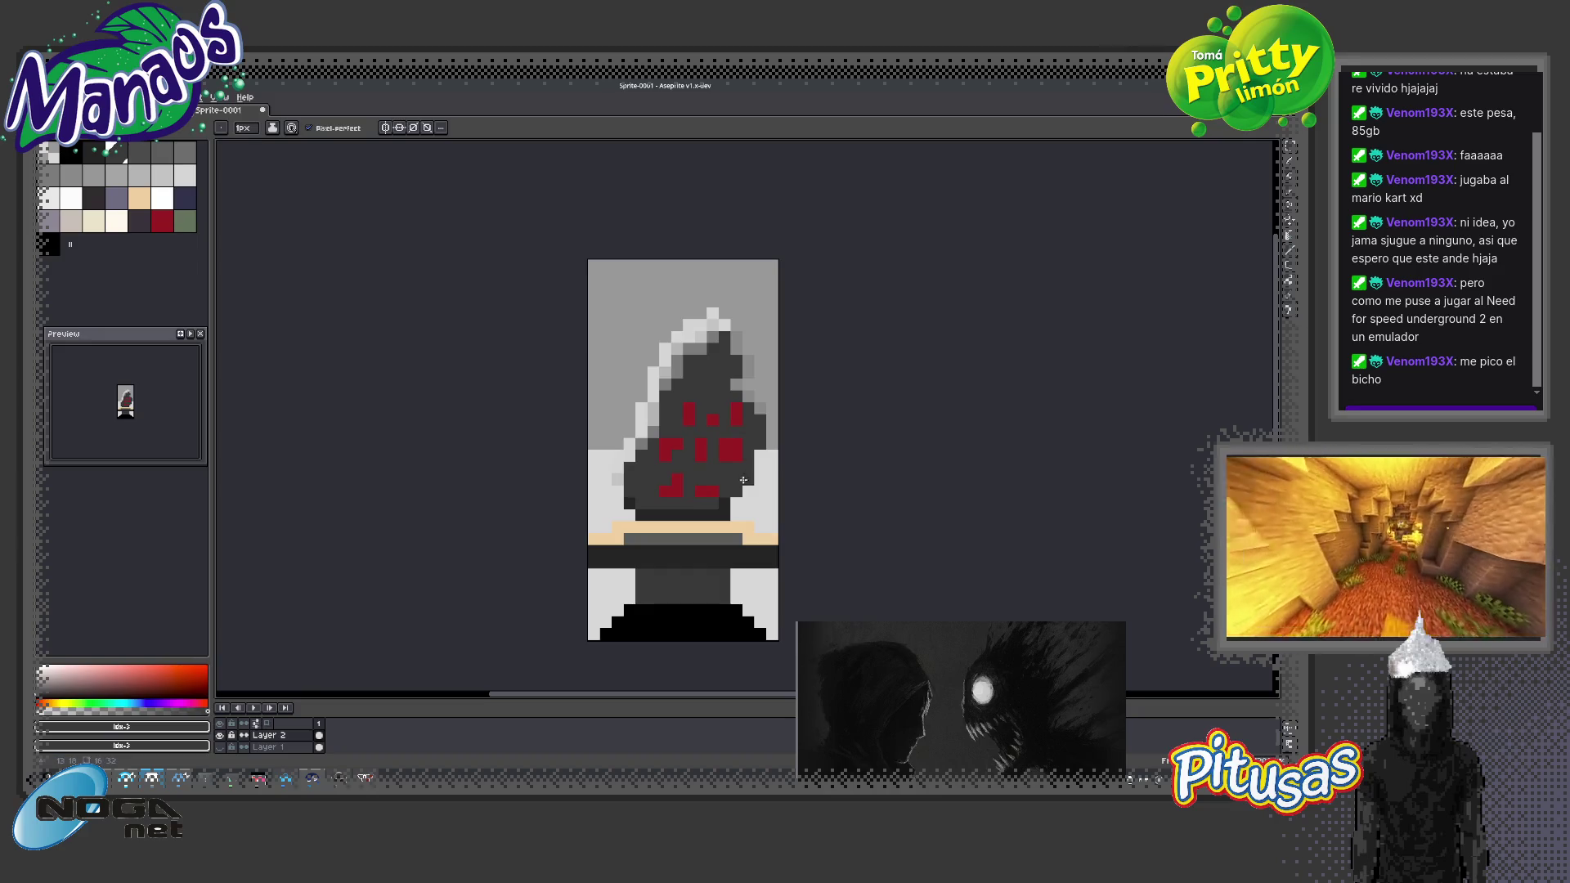
key("bracketright")
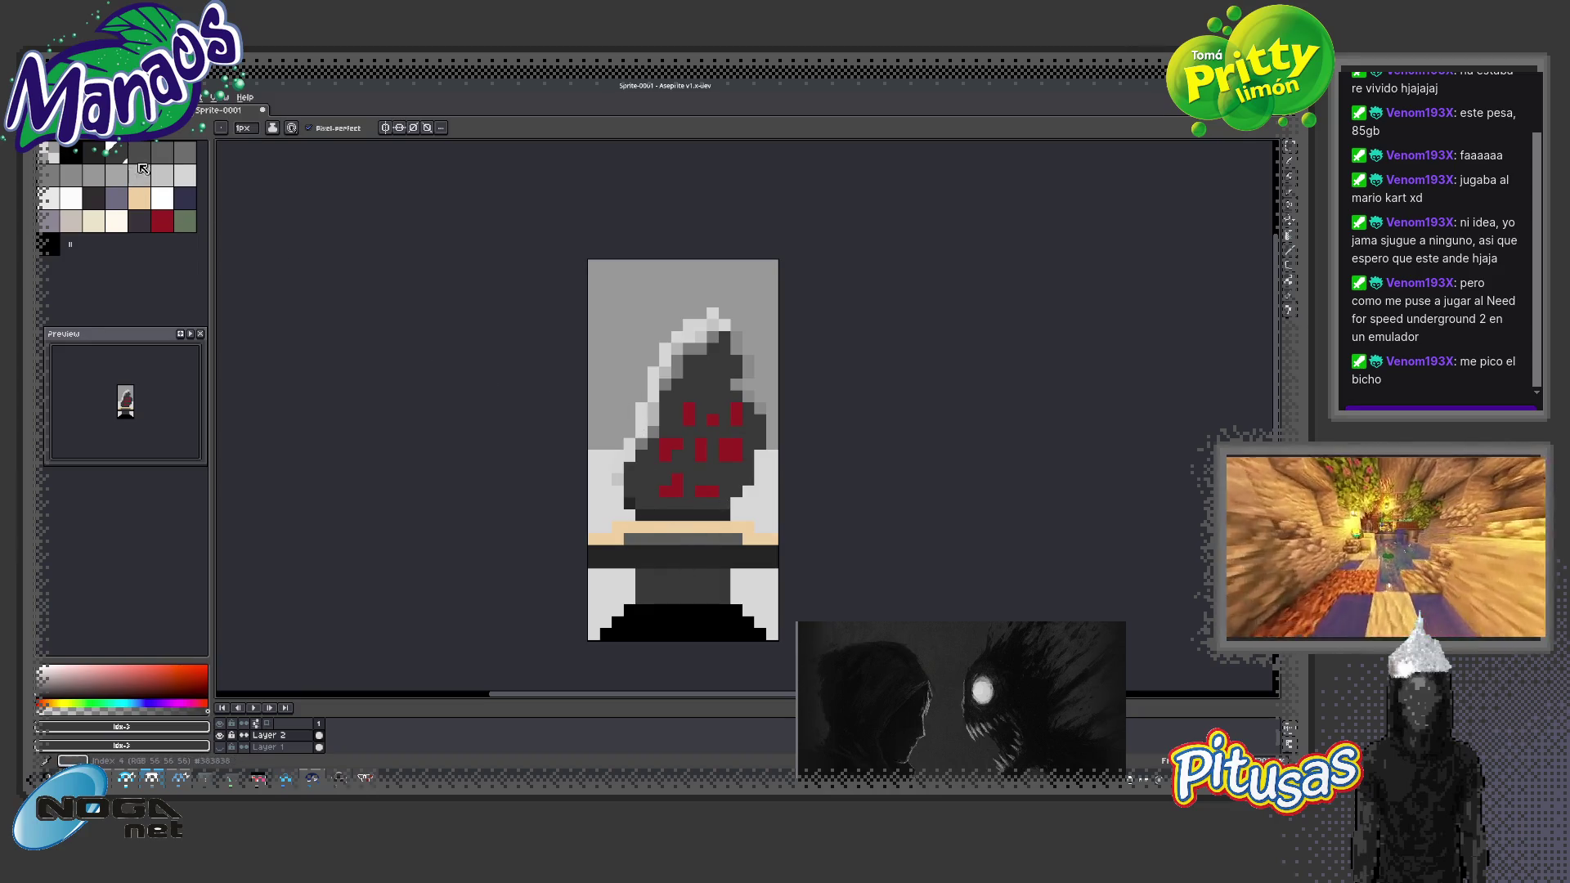
key("g")
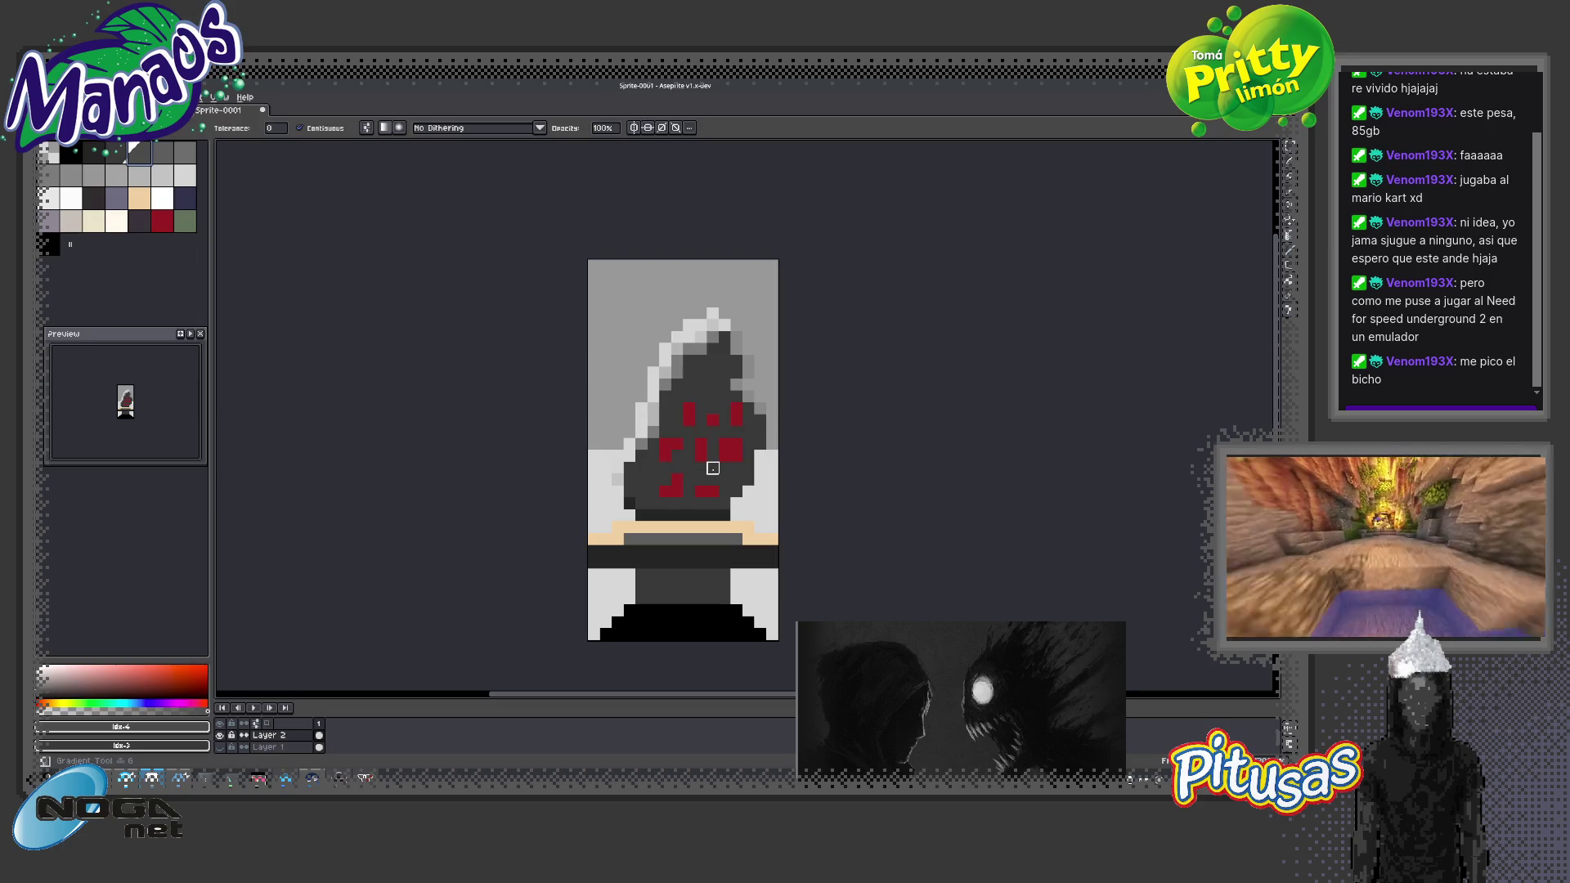
left_click(116, 155)
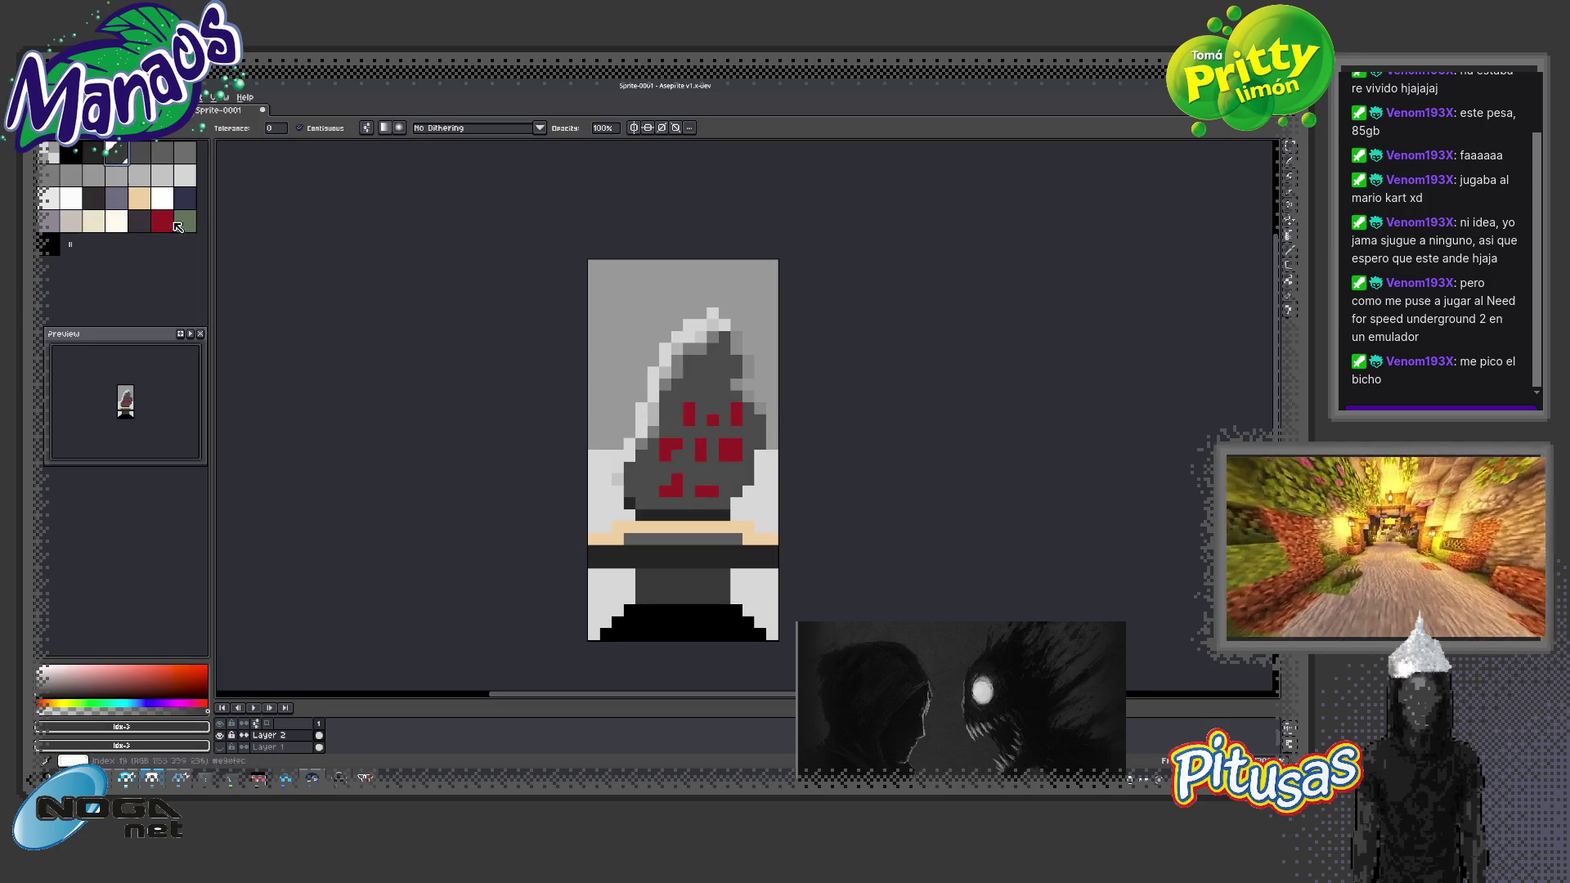
key("b")
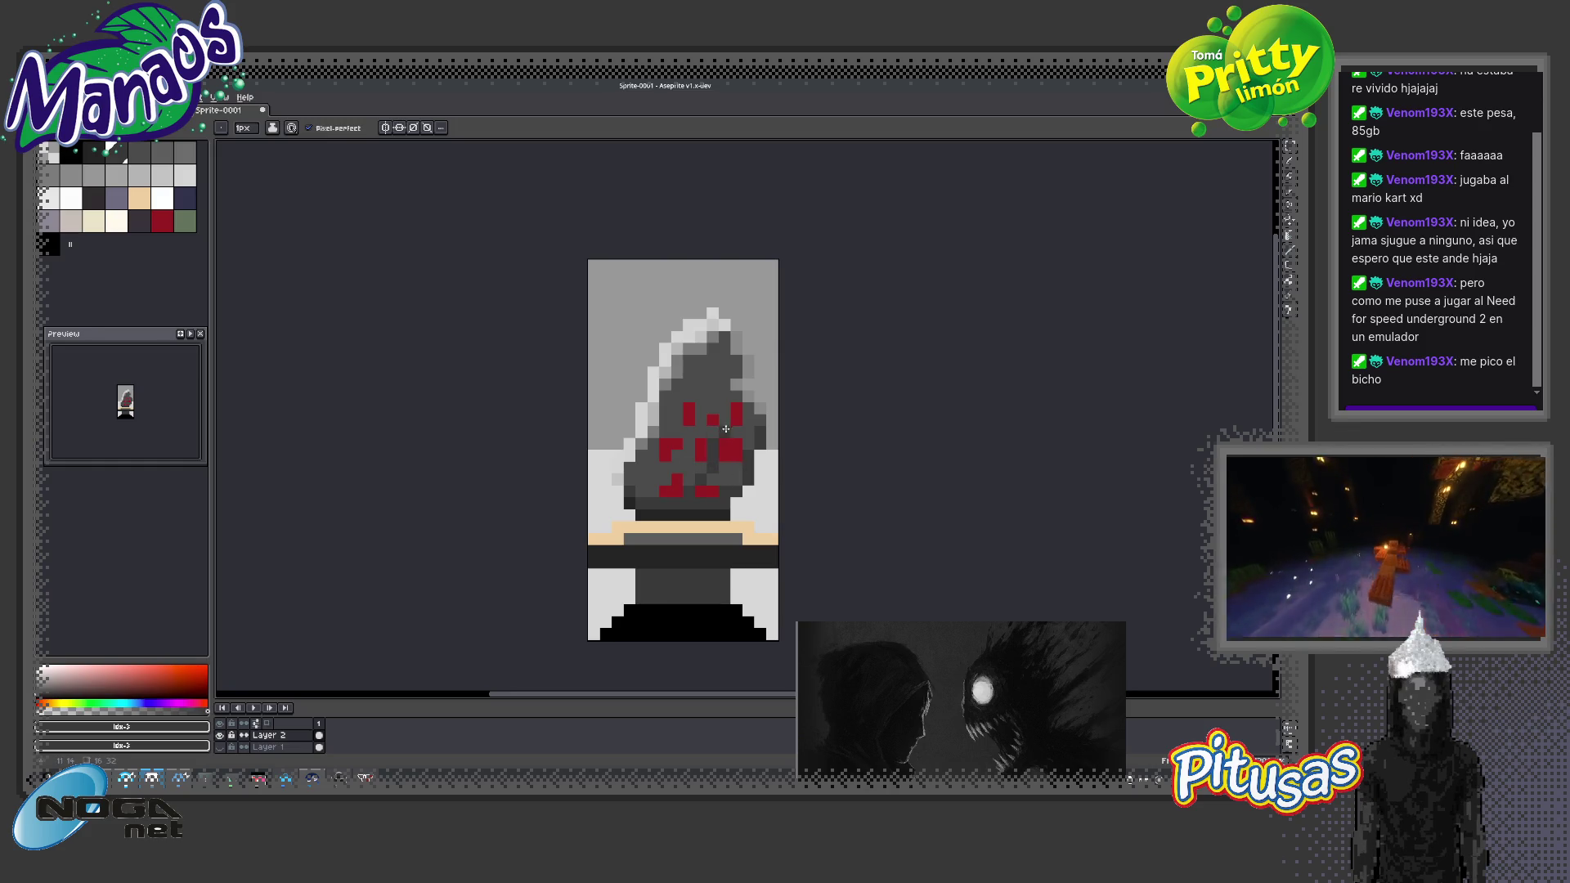
key("b")
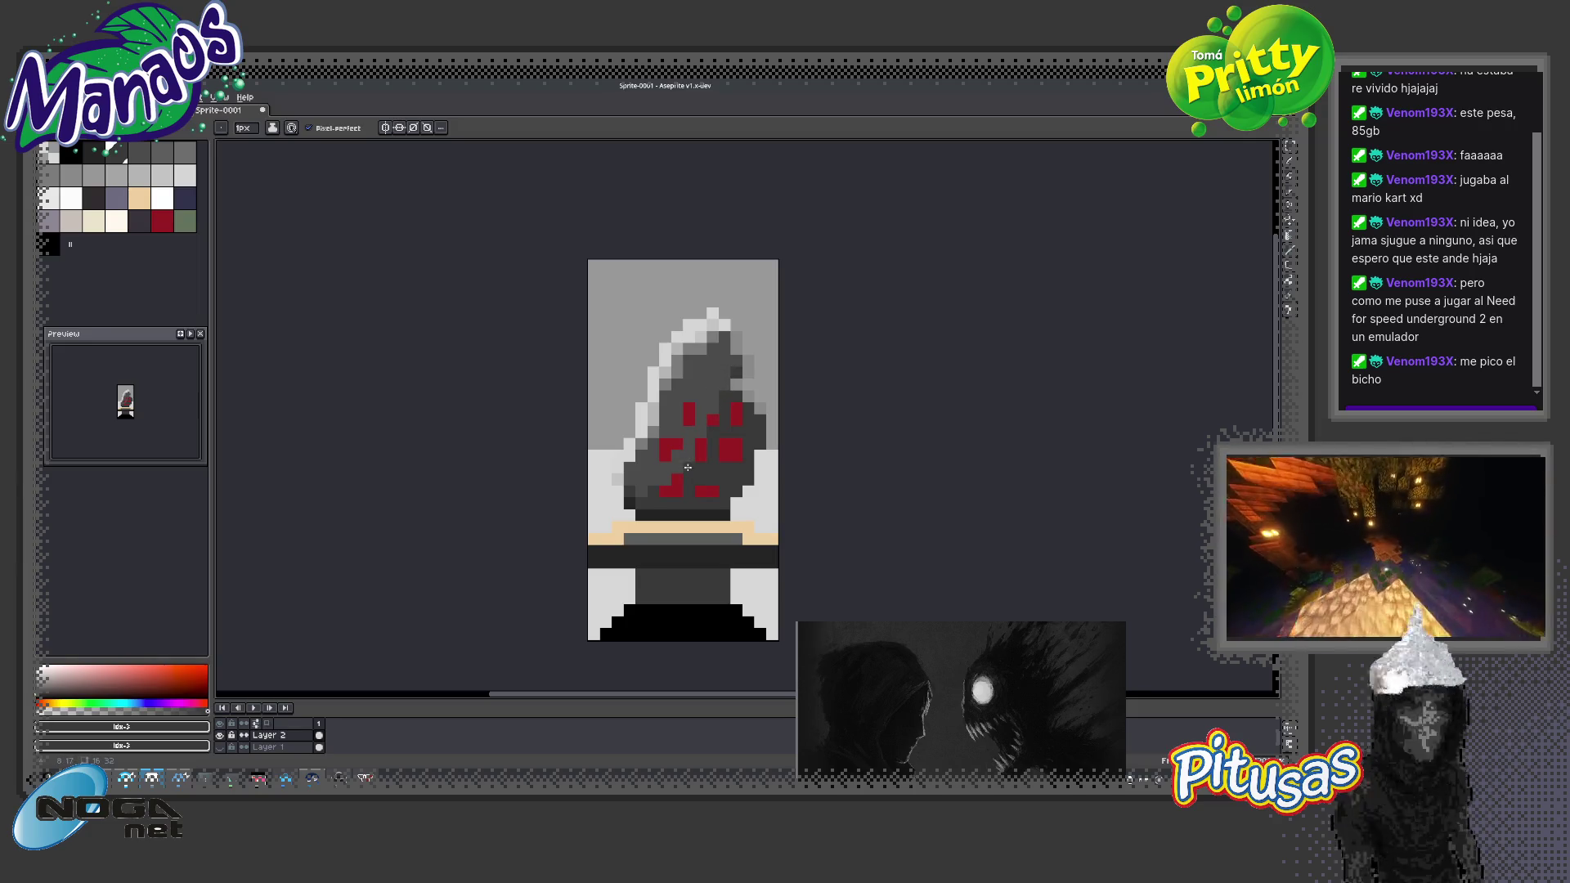
Sample the near-black colour from the sprite to redraw shading around the red marks
key("z")
scroll(699, 538, "down", 3)
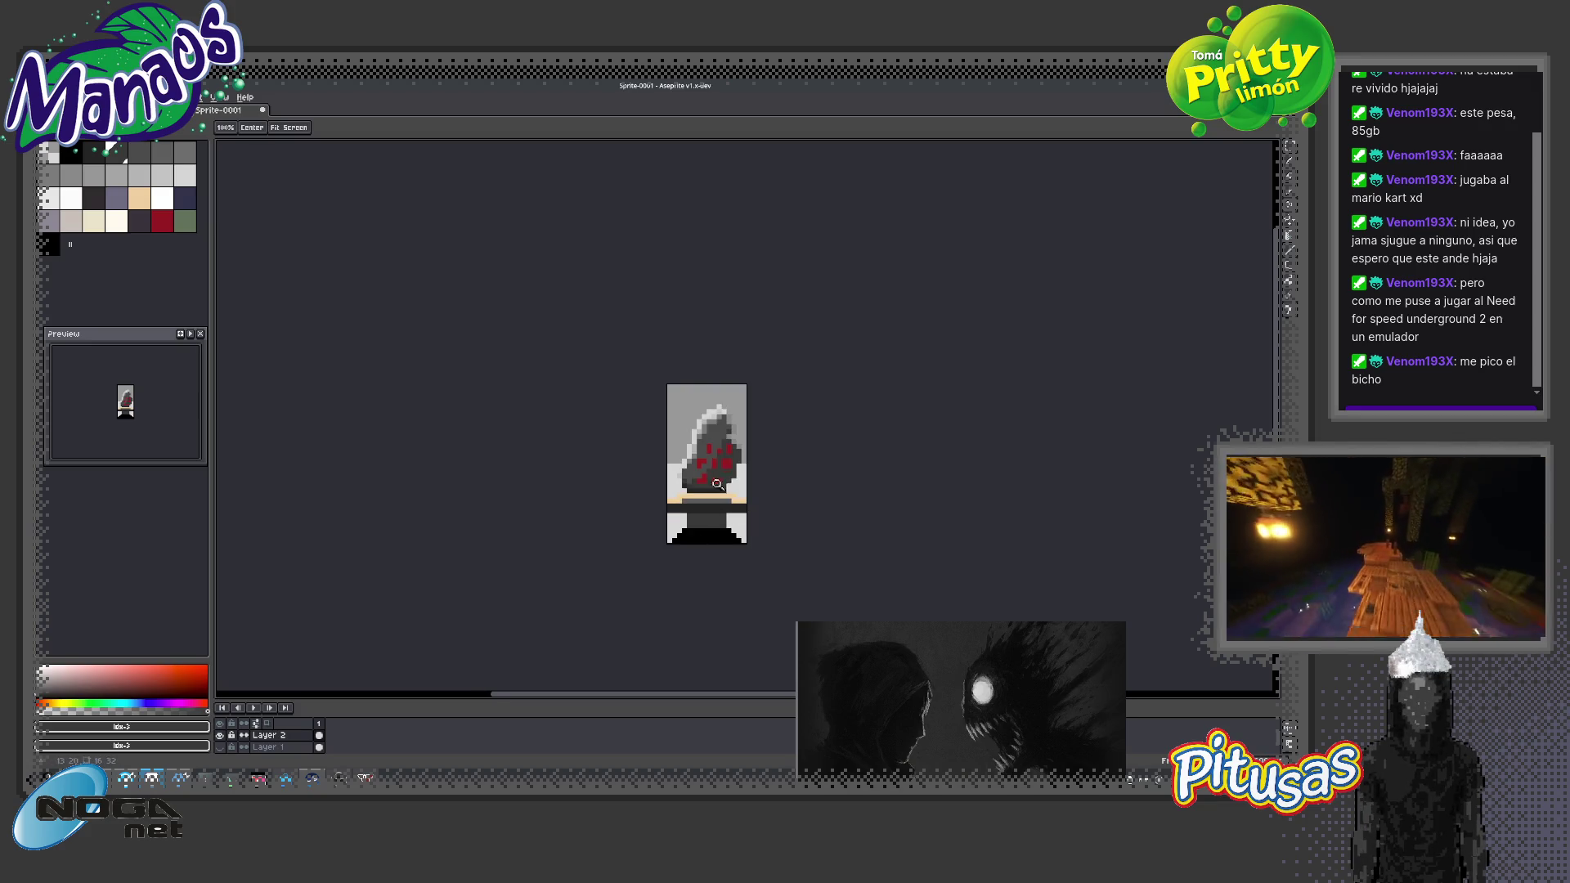
scroll(724, 484, "up", 1)
scroll(731, 494, "up", 1)
key("i")
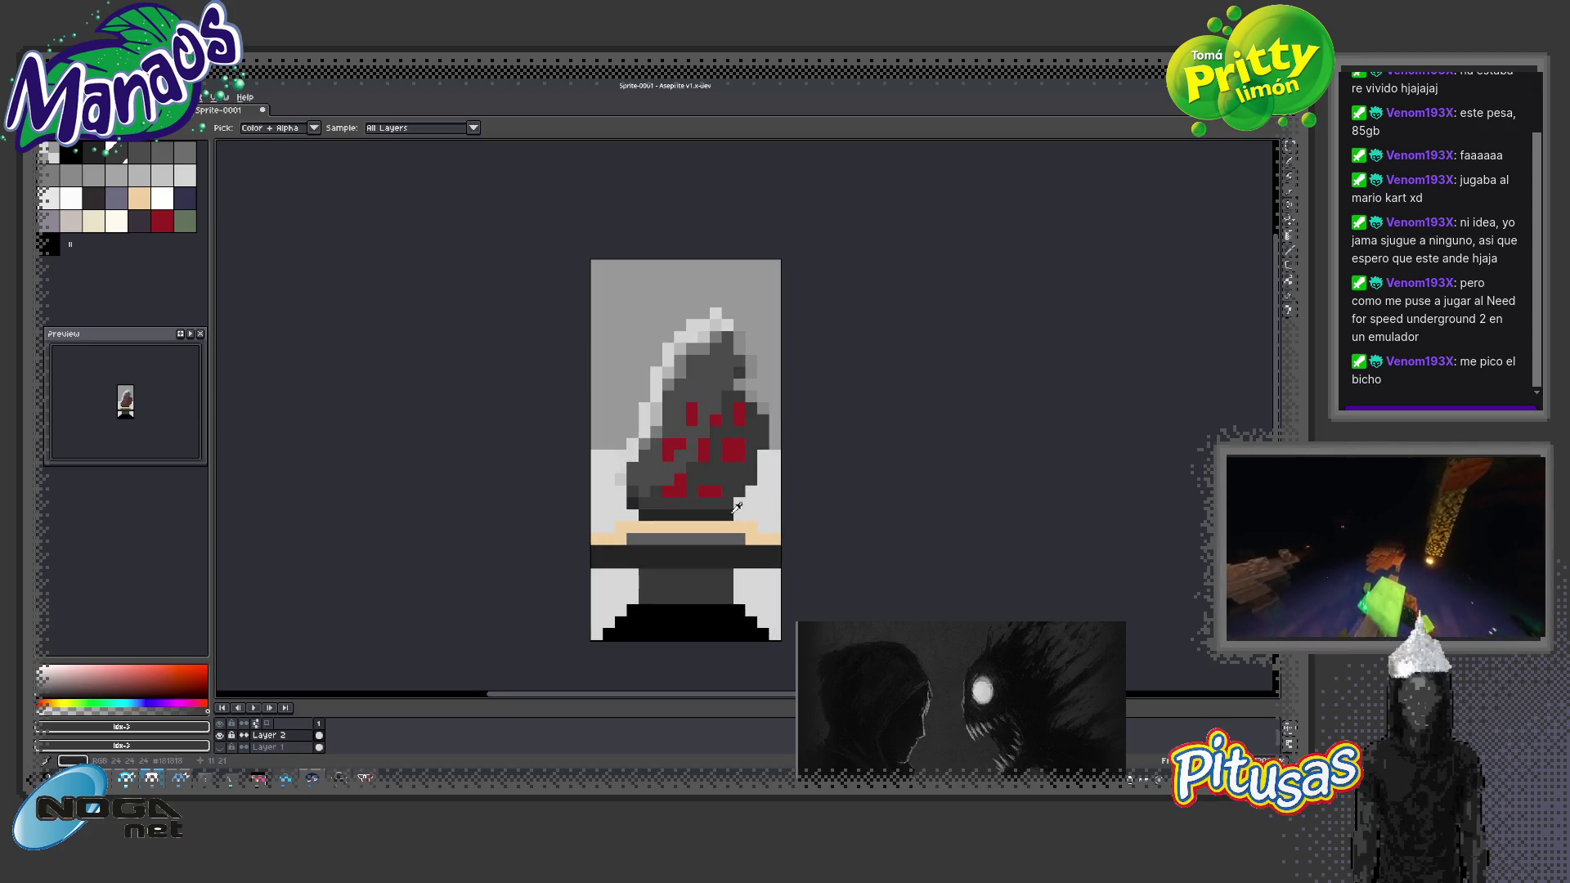
left_click(735, 504)
key("b")
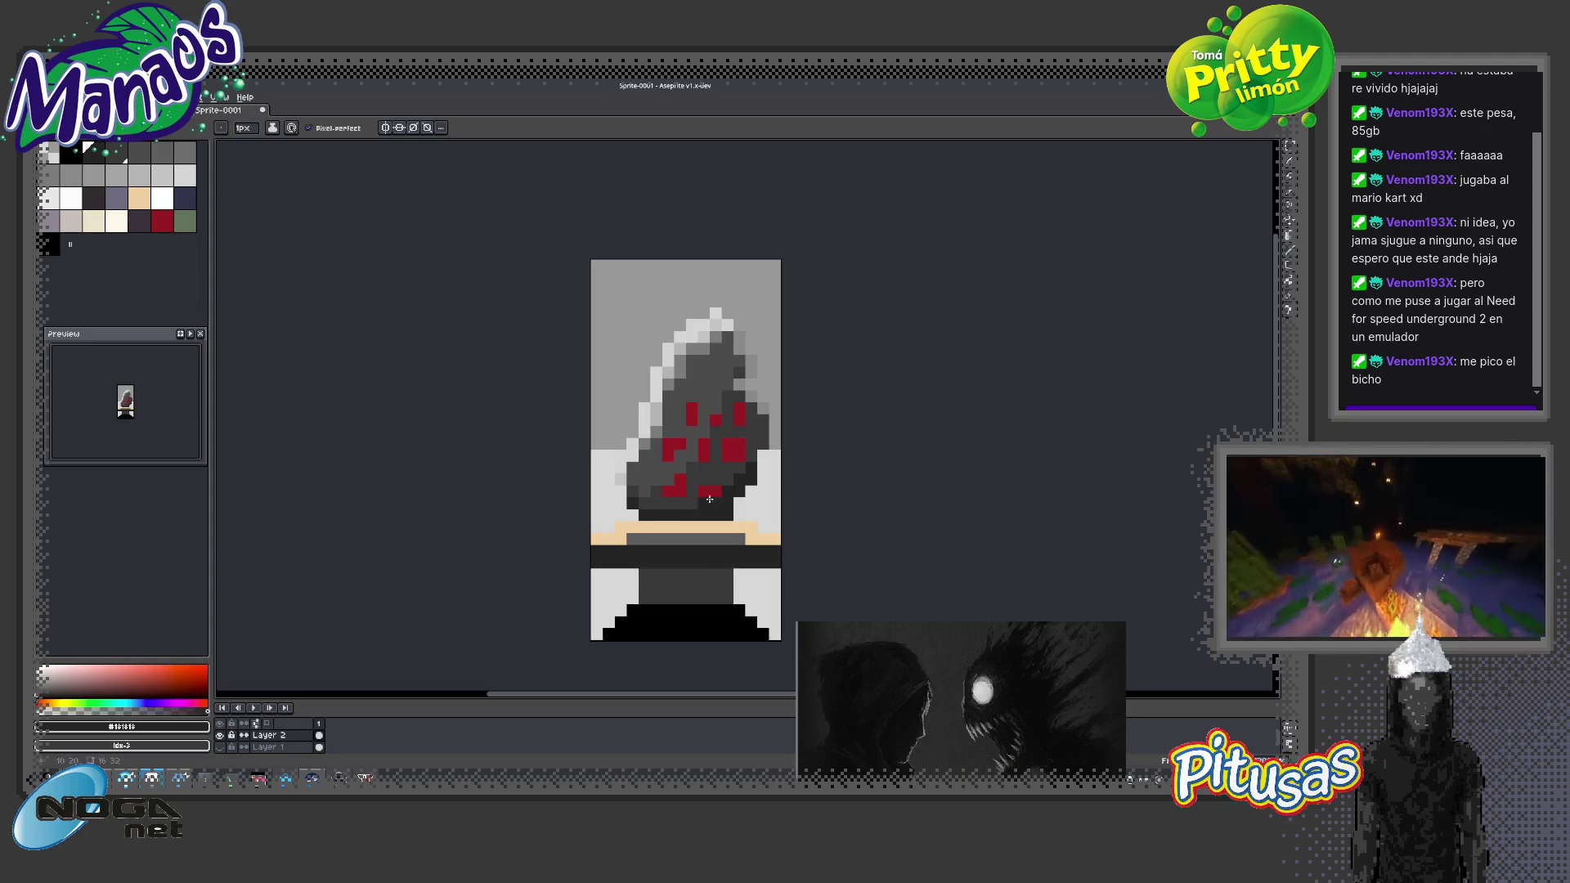
Pick another dark shading swatch and recolour the hood's bright left rim a softer mid grey
left_click(93, 197)
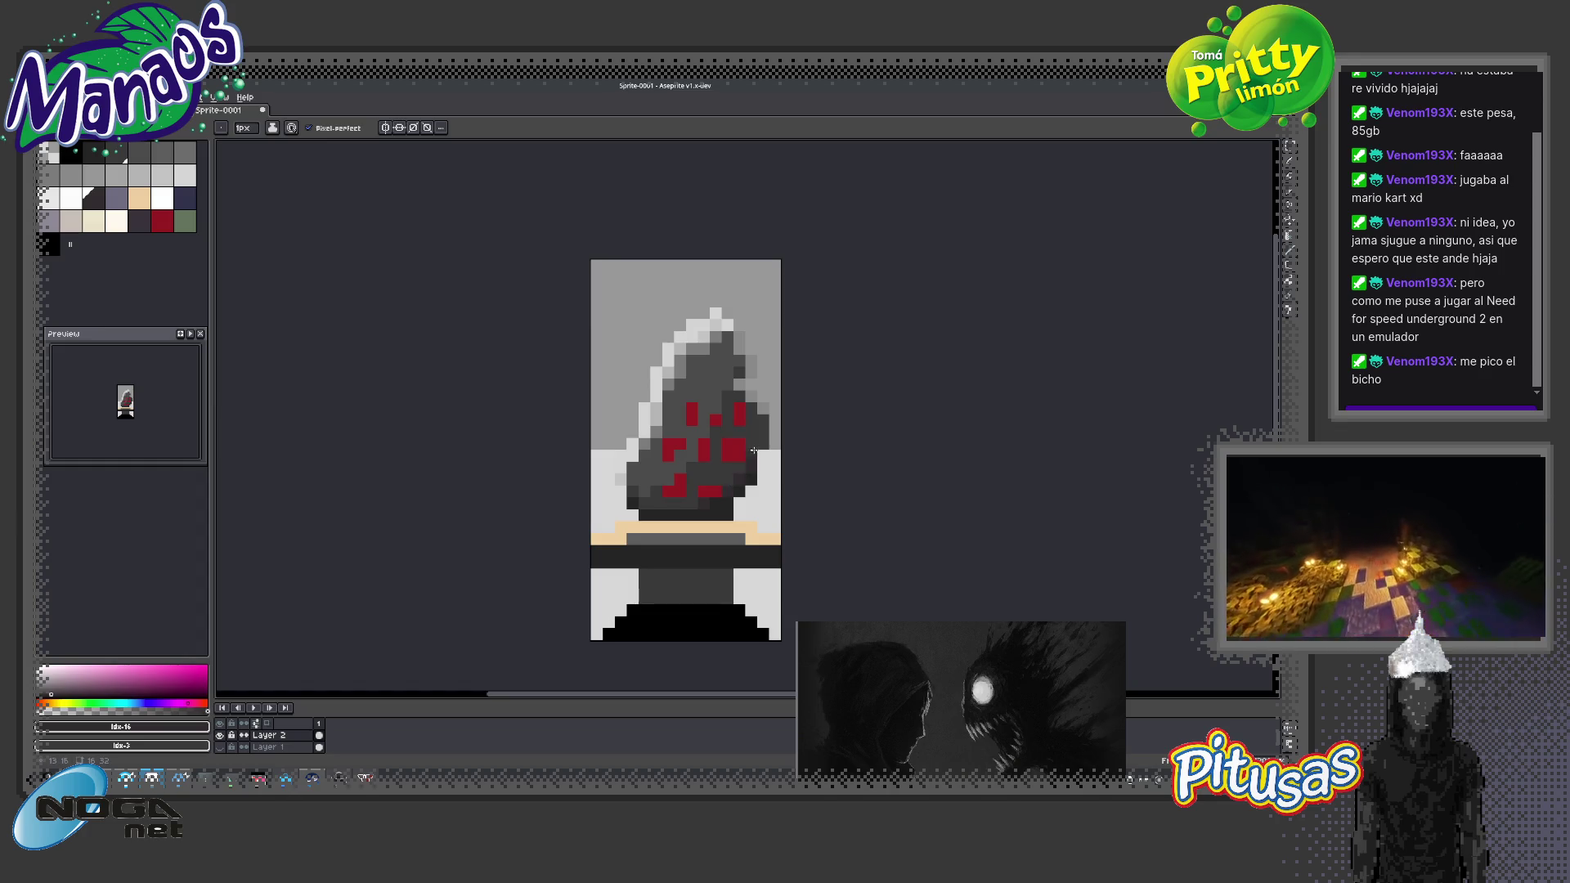
key("z")
scroll(736, 466, "up", 2)
scroll(793, 490, "down", 2)
scroll(732, 523, "down", 1)
scroll(763, 541, "down", 1)
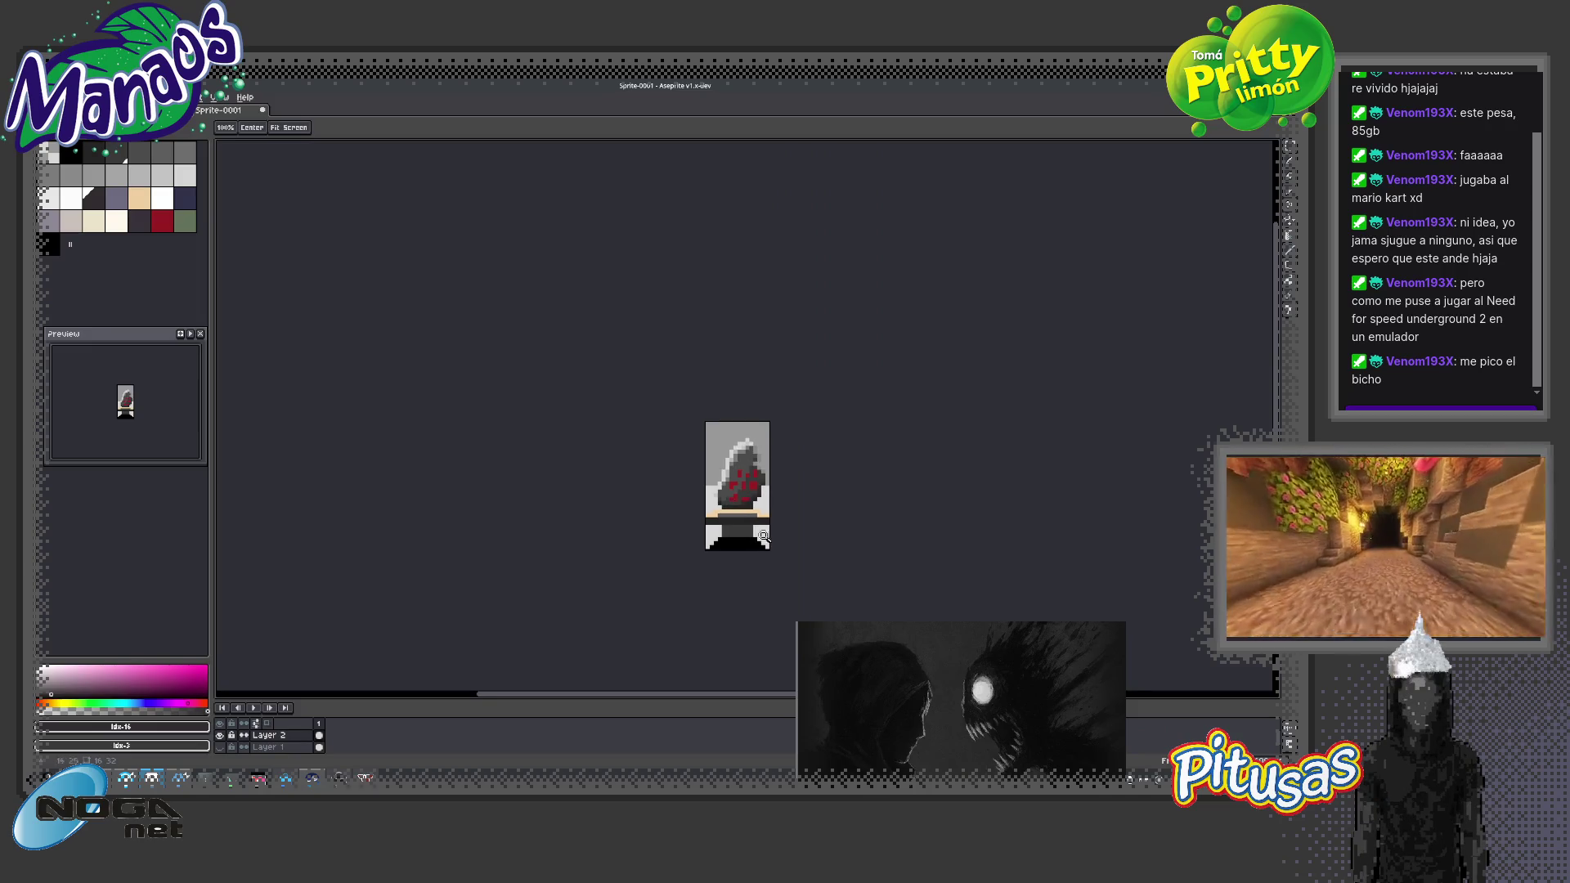
left_click_drag(753, 488, 641, 461)
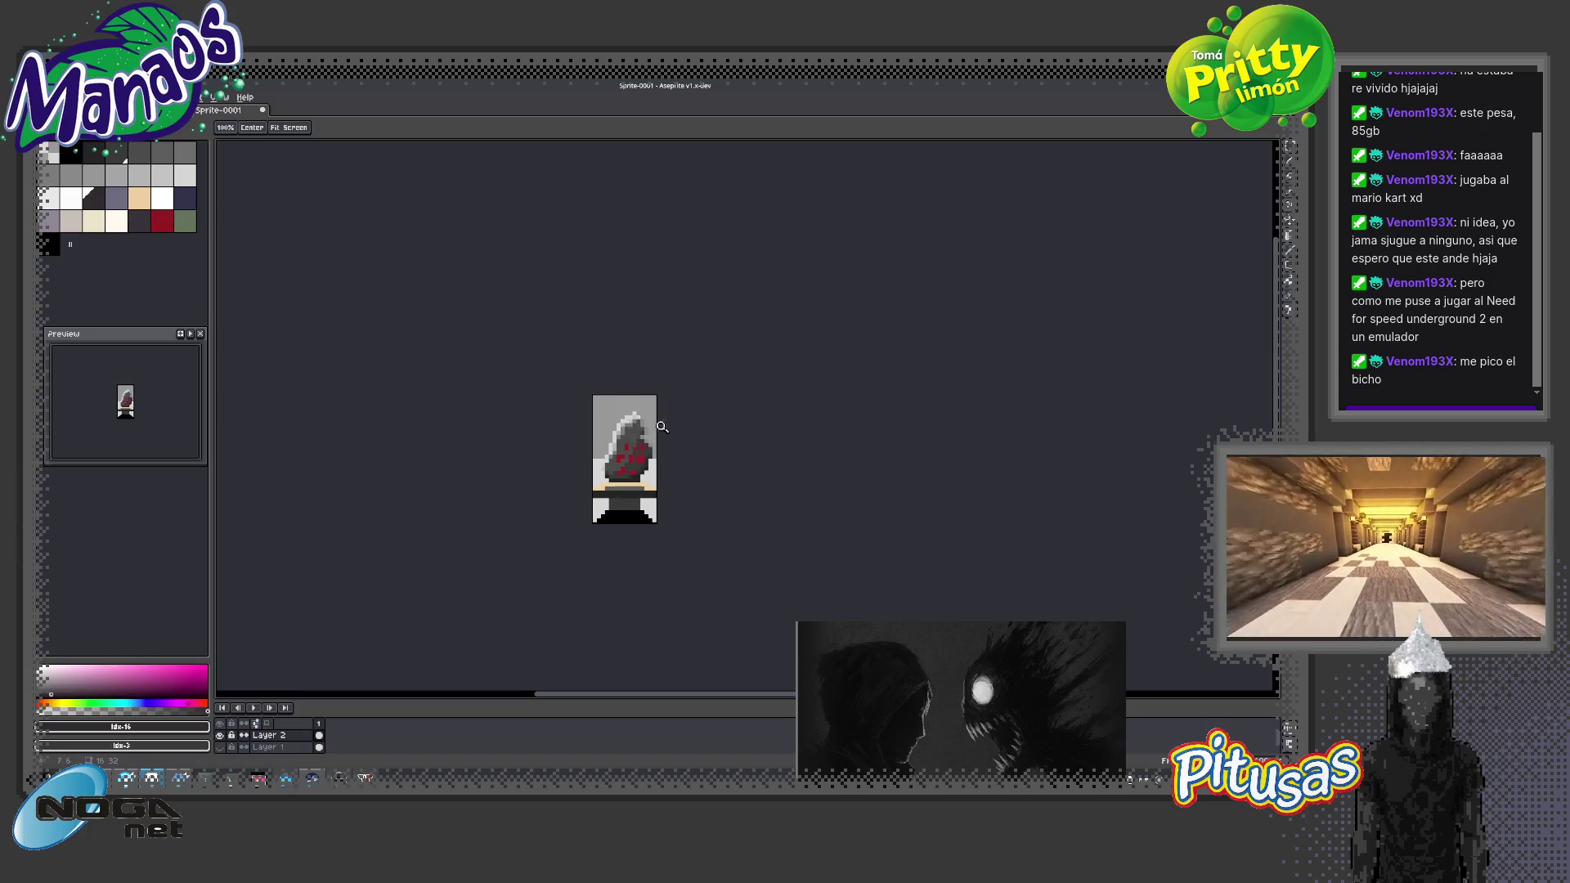
scroll(658, 426, "up", 3)
scroll(629, 425, "up", 2)
key("b")
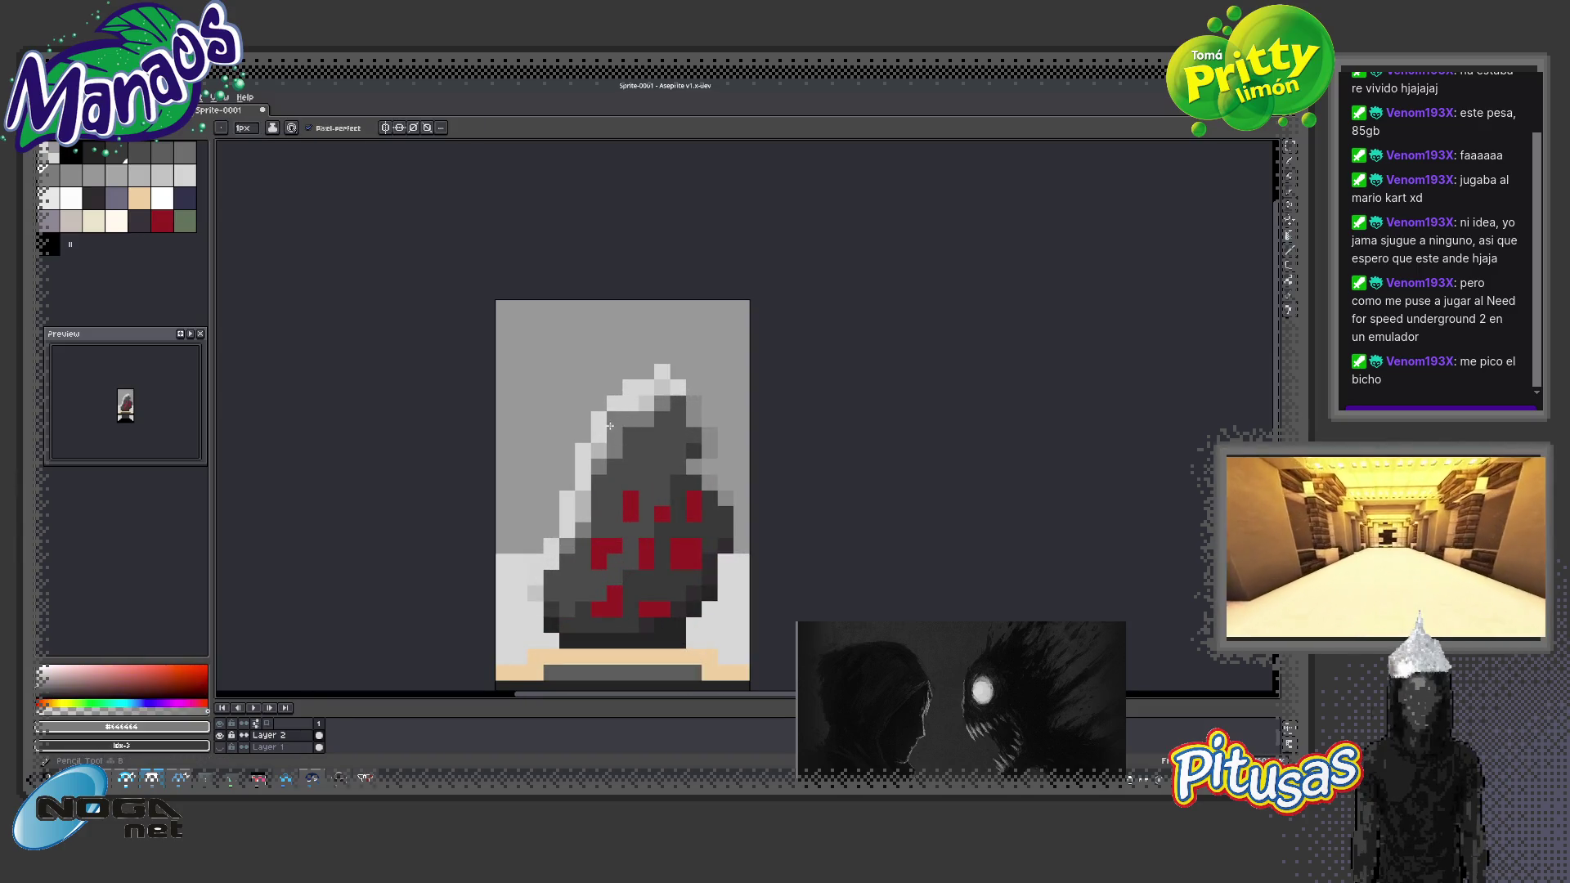
key("shift+g")
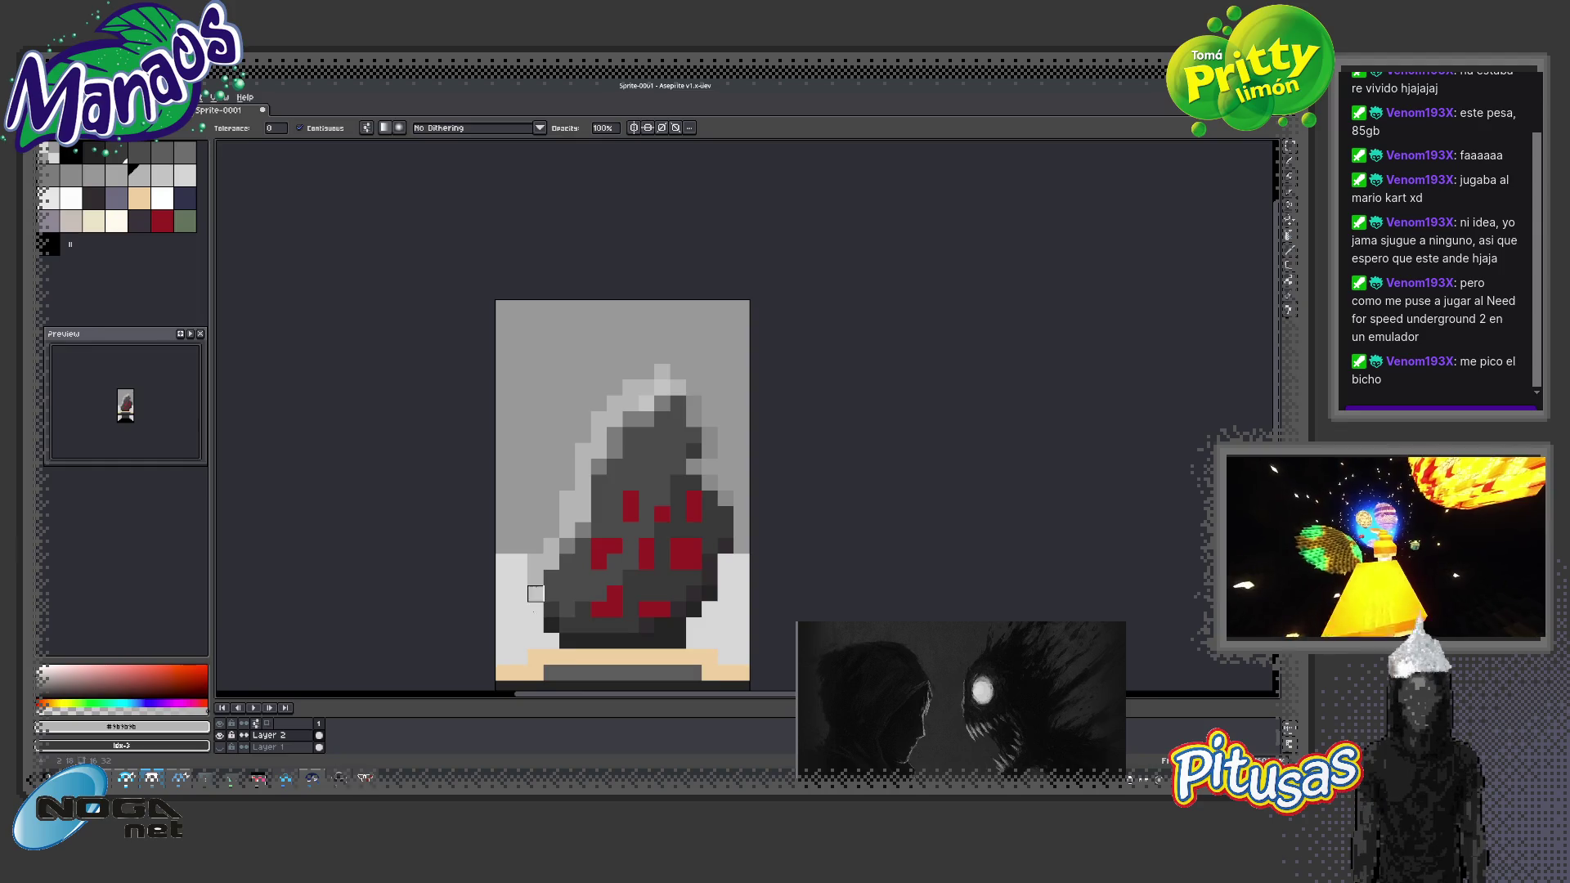
left_click_drag(535, 593, 498, 482)
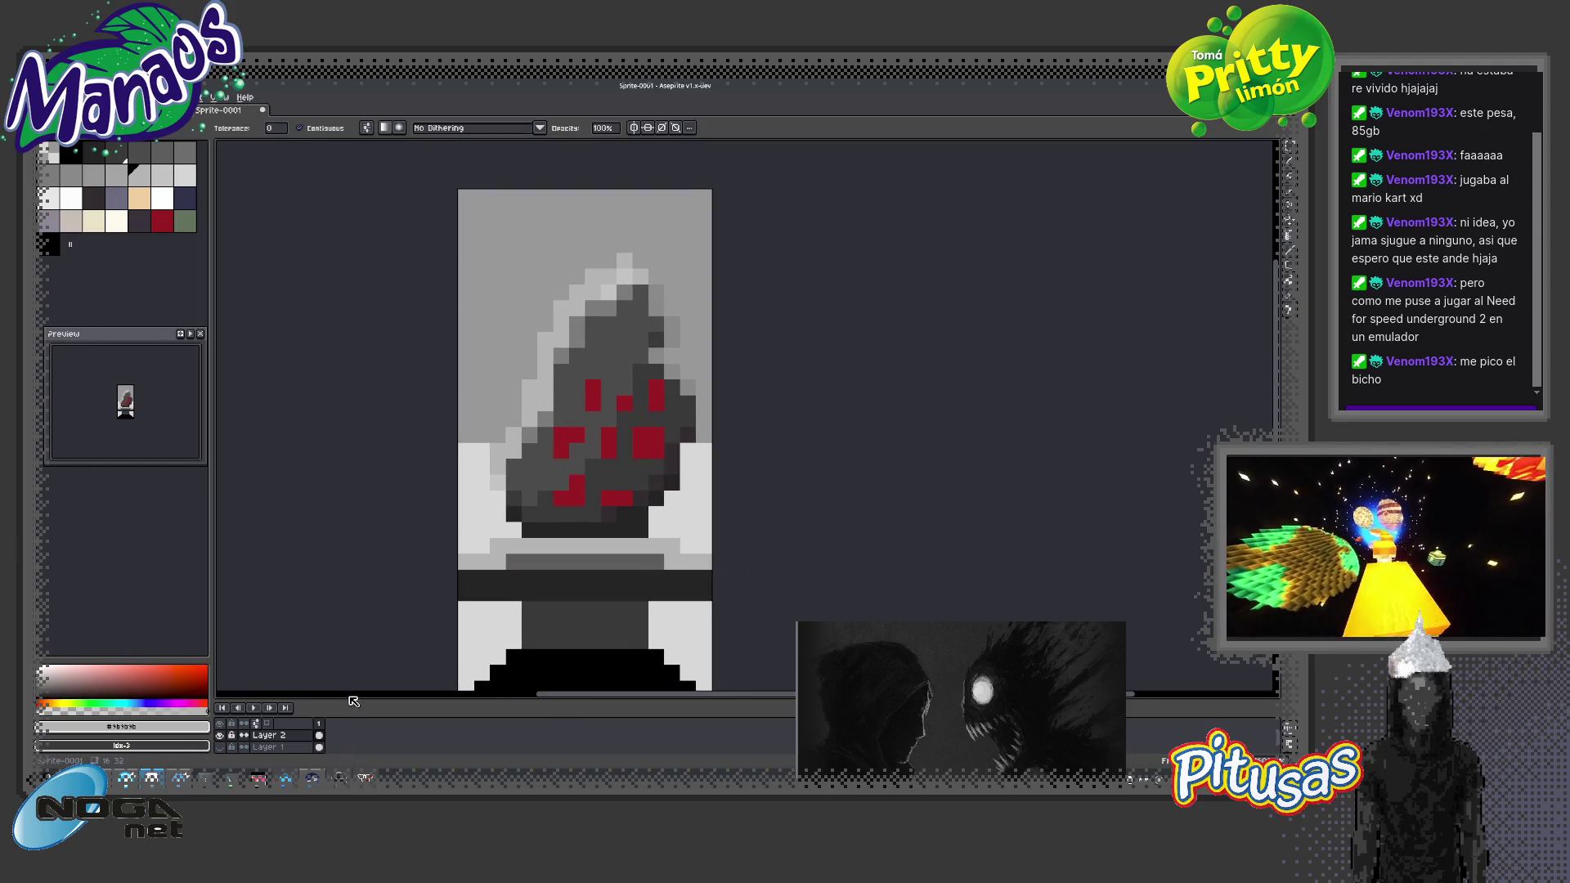
Add a new layer above Layer 1 and bucket-fill the empty background cream
left_click_drag(352, 699, 367, 620)
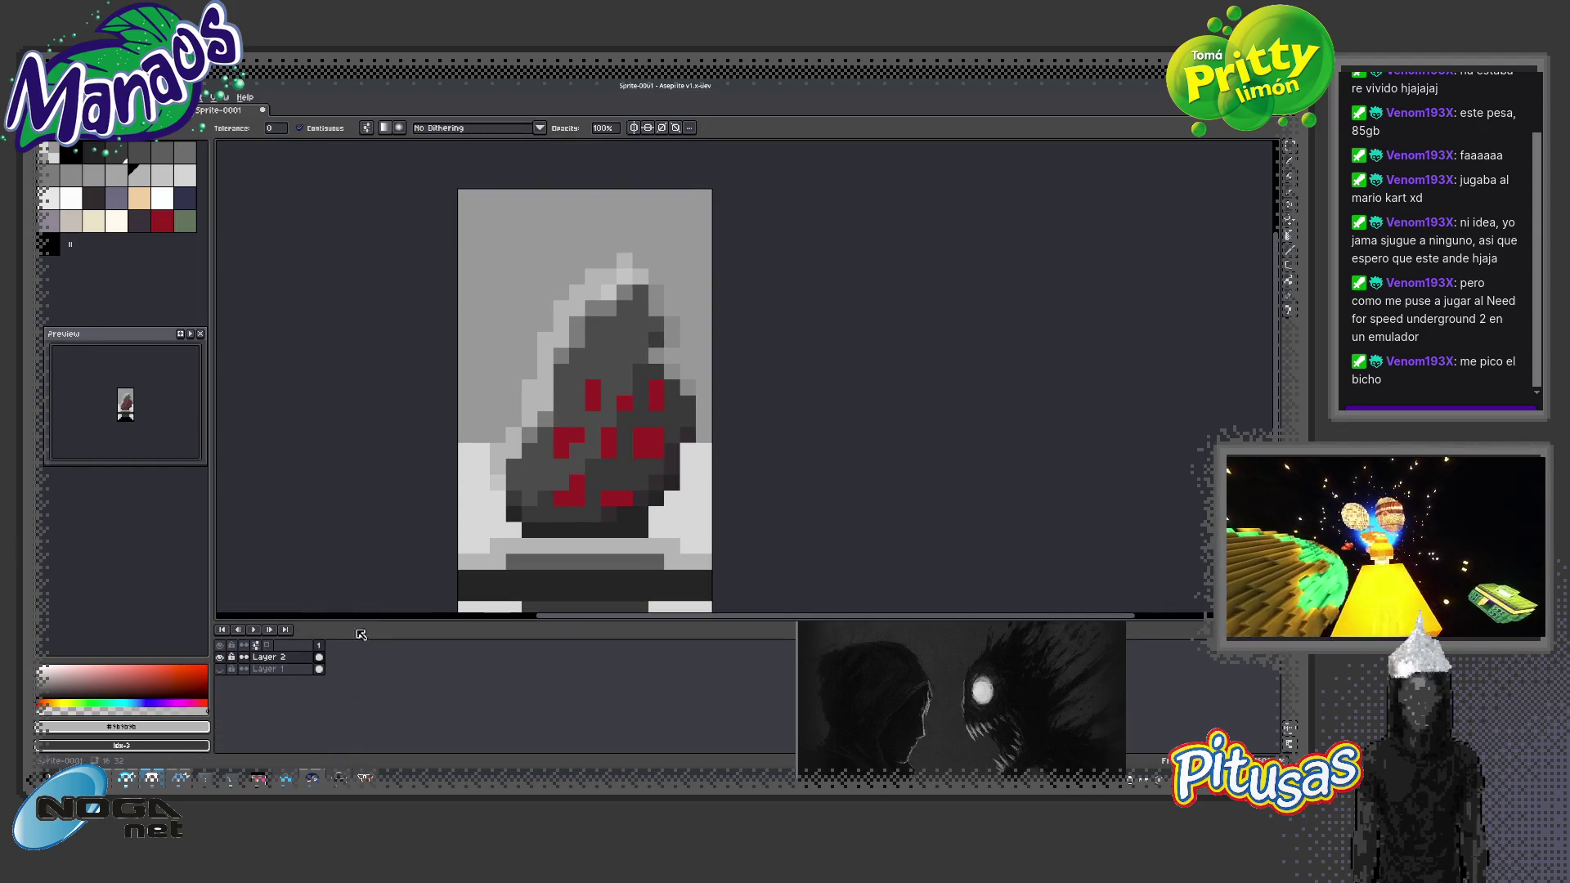
left_click(268, 670)
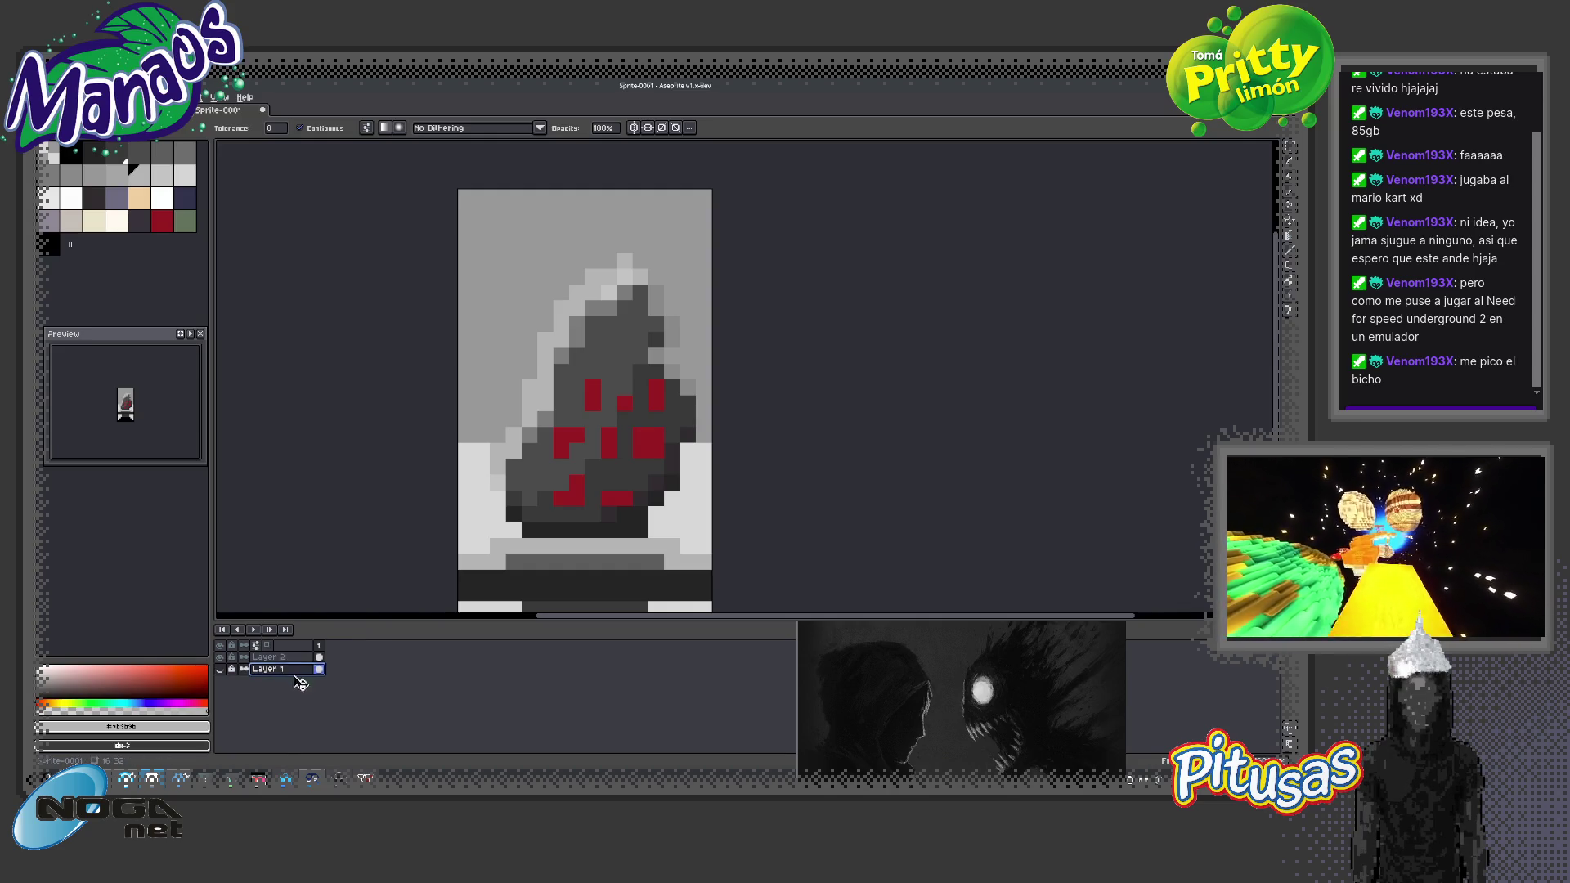
key("shift+n")
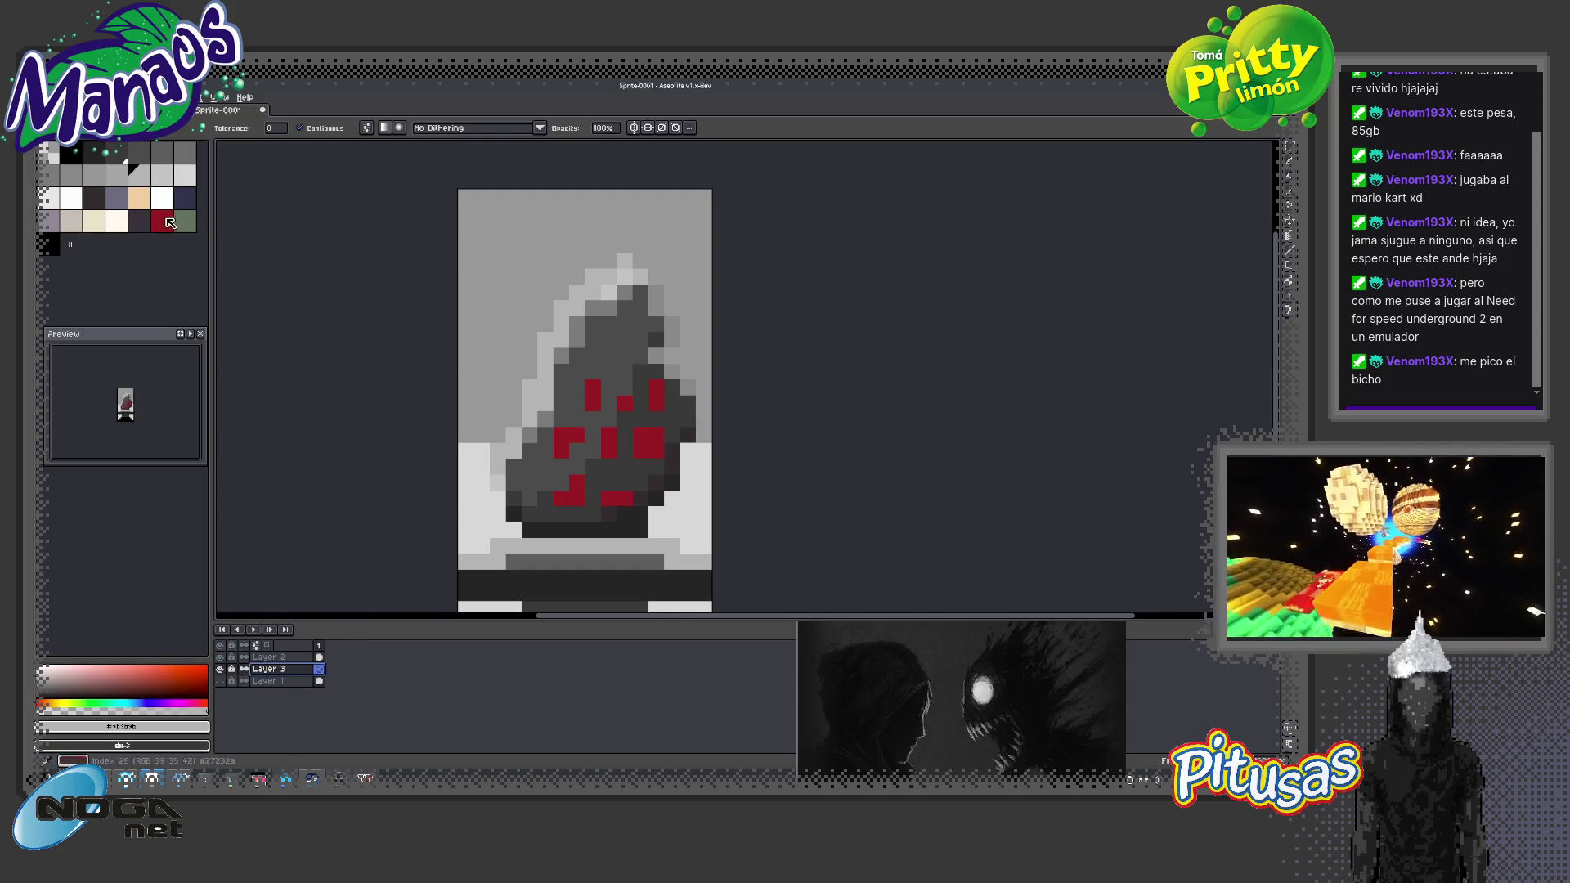
left_click(93, 221)
key("g")
left_click(477, 476)
Back on Layer 2, sample hood greys and darken a pixel on the hood's right edge
key("z")
scroll(638, 425, "down", 5)
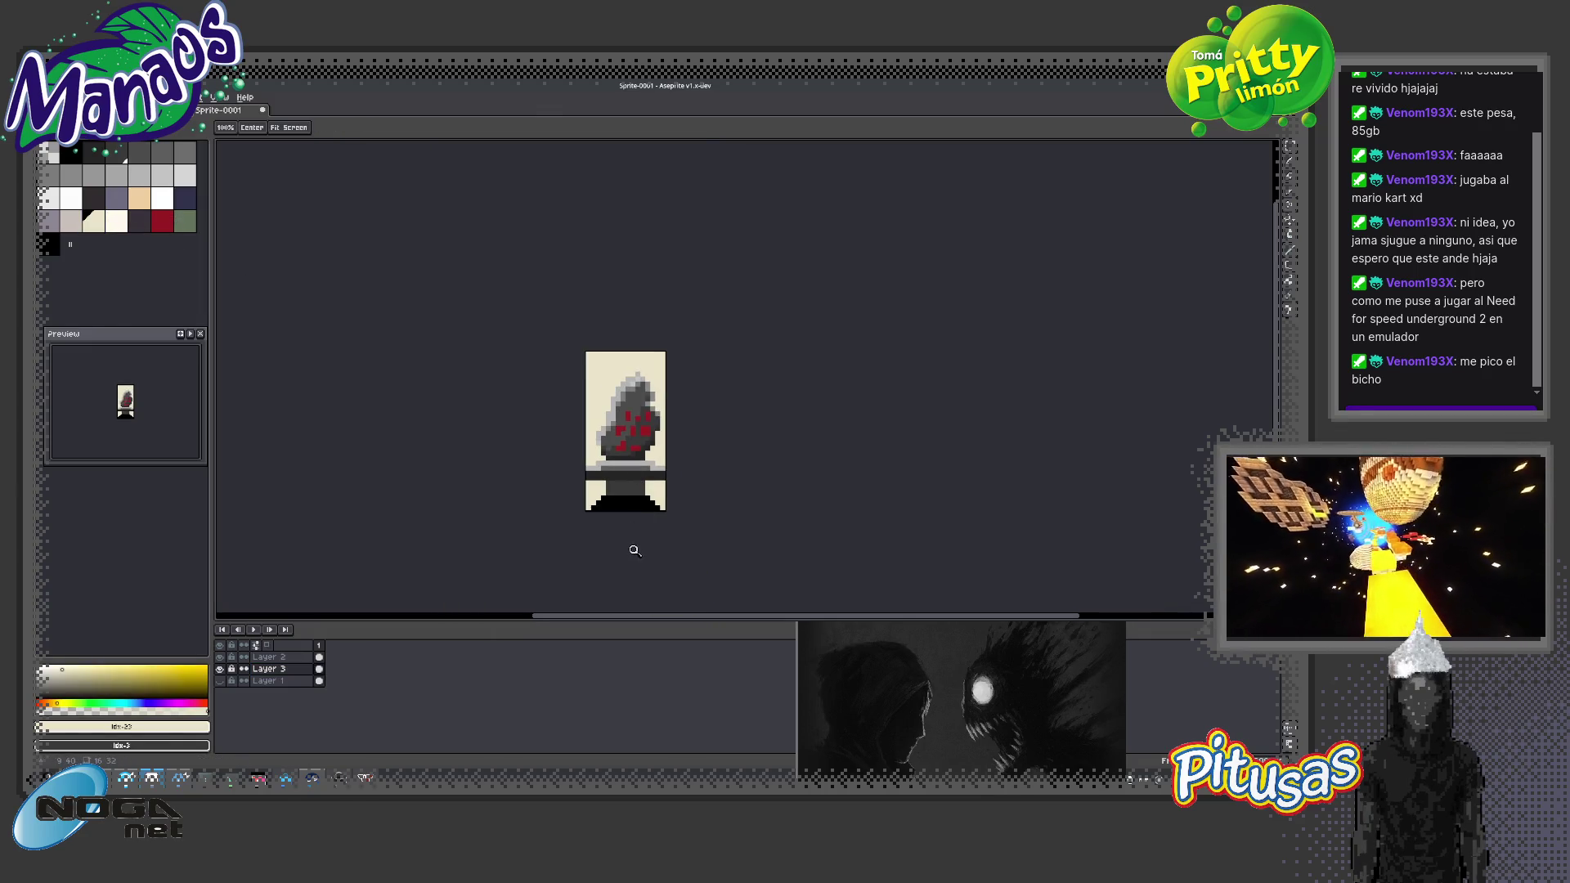
scroll(644, 404, "up", 5)
key("b")
left_click(653, 411, "alt")
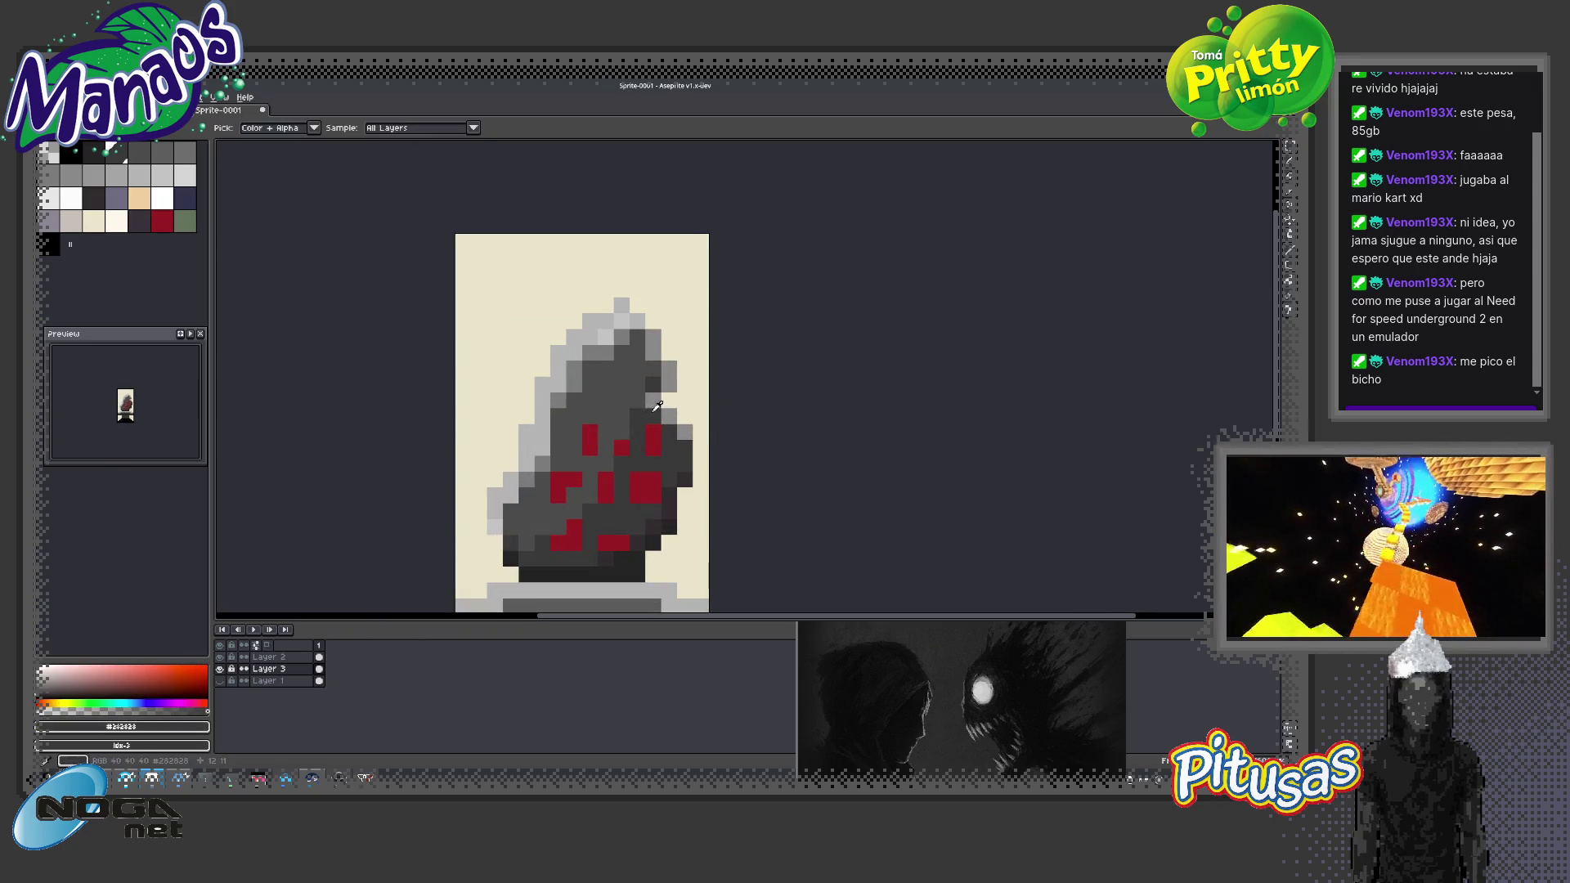
key("alt+Up")
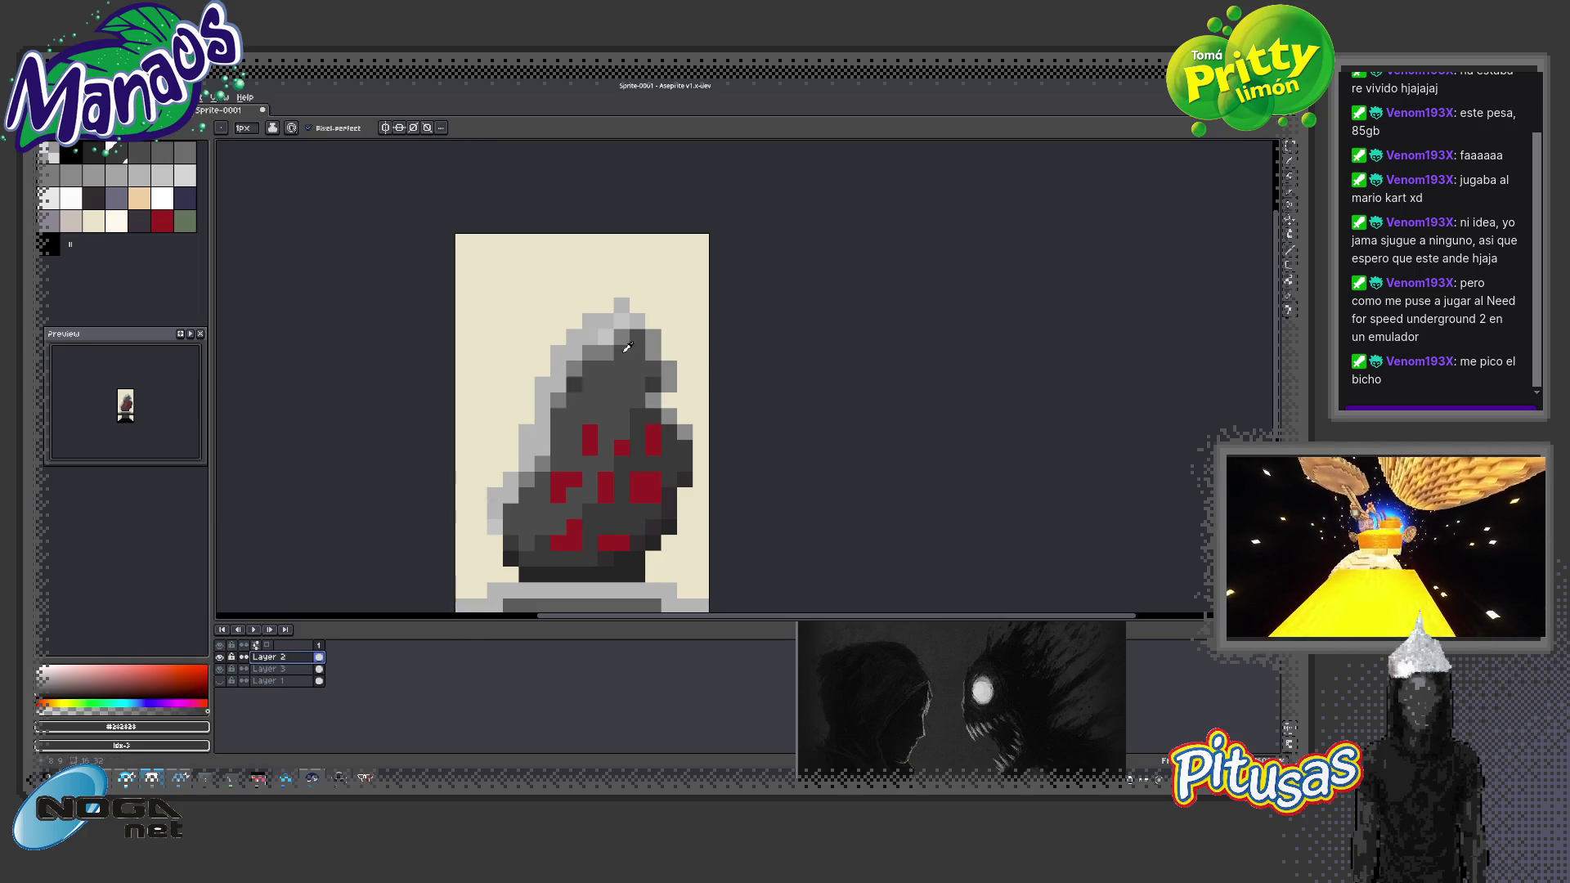
left_click(667, 415)
left_click(668, 513, "alt")
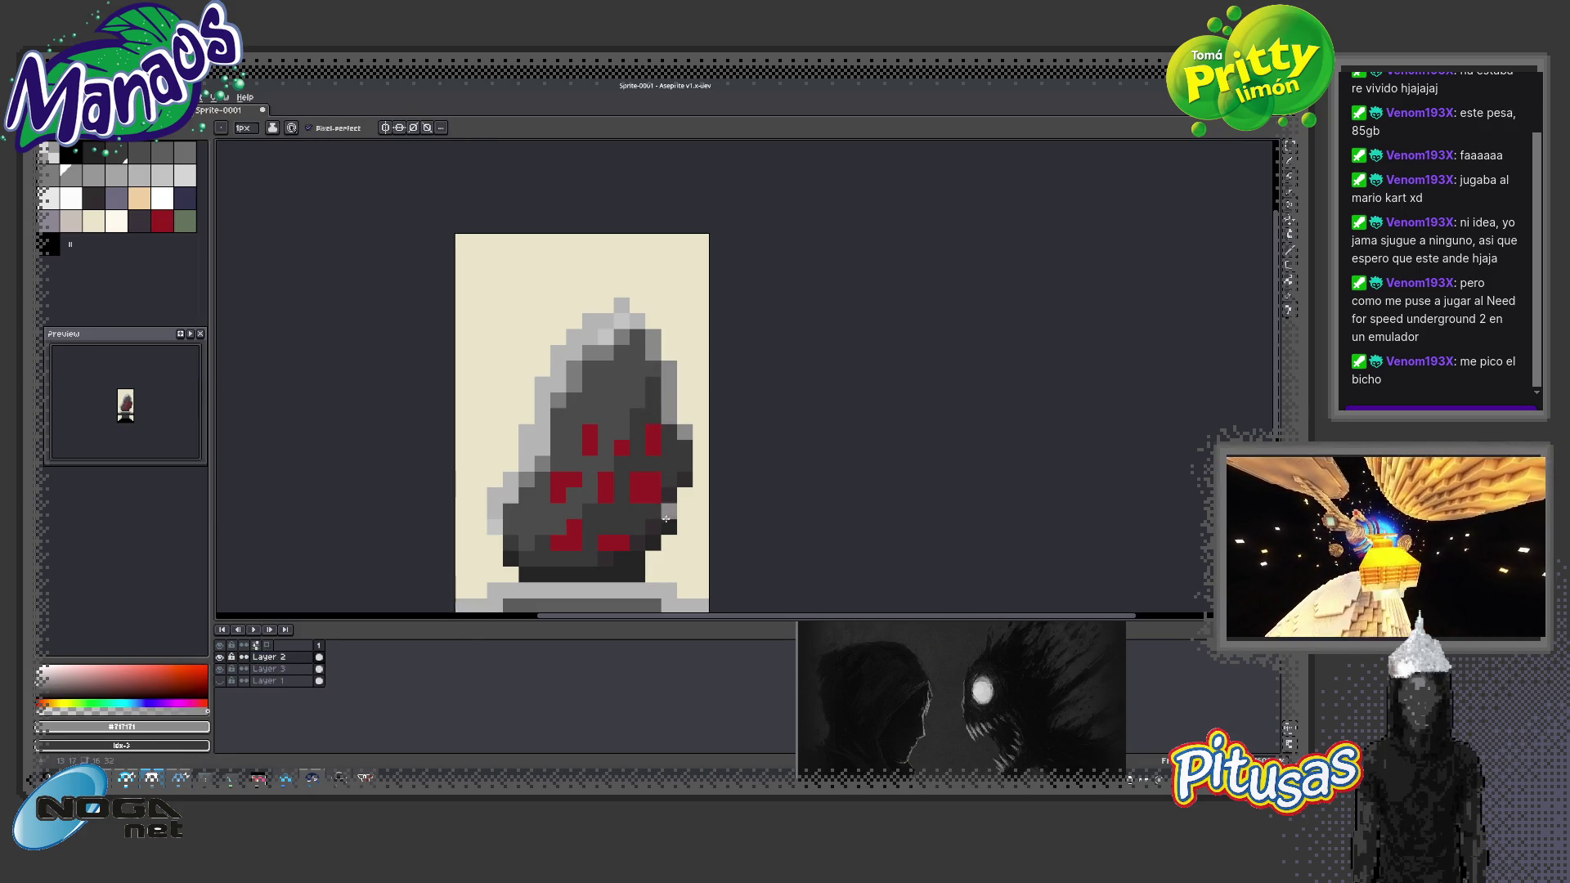
key("z")
scroll(663, 434, "down", 2)
scroll(653, 480, "down", 3)
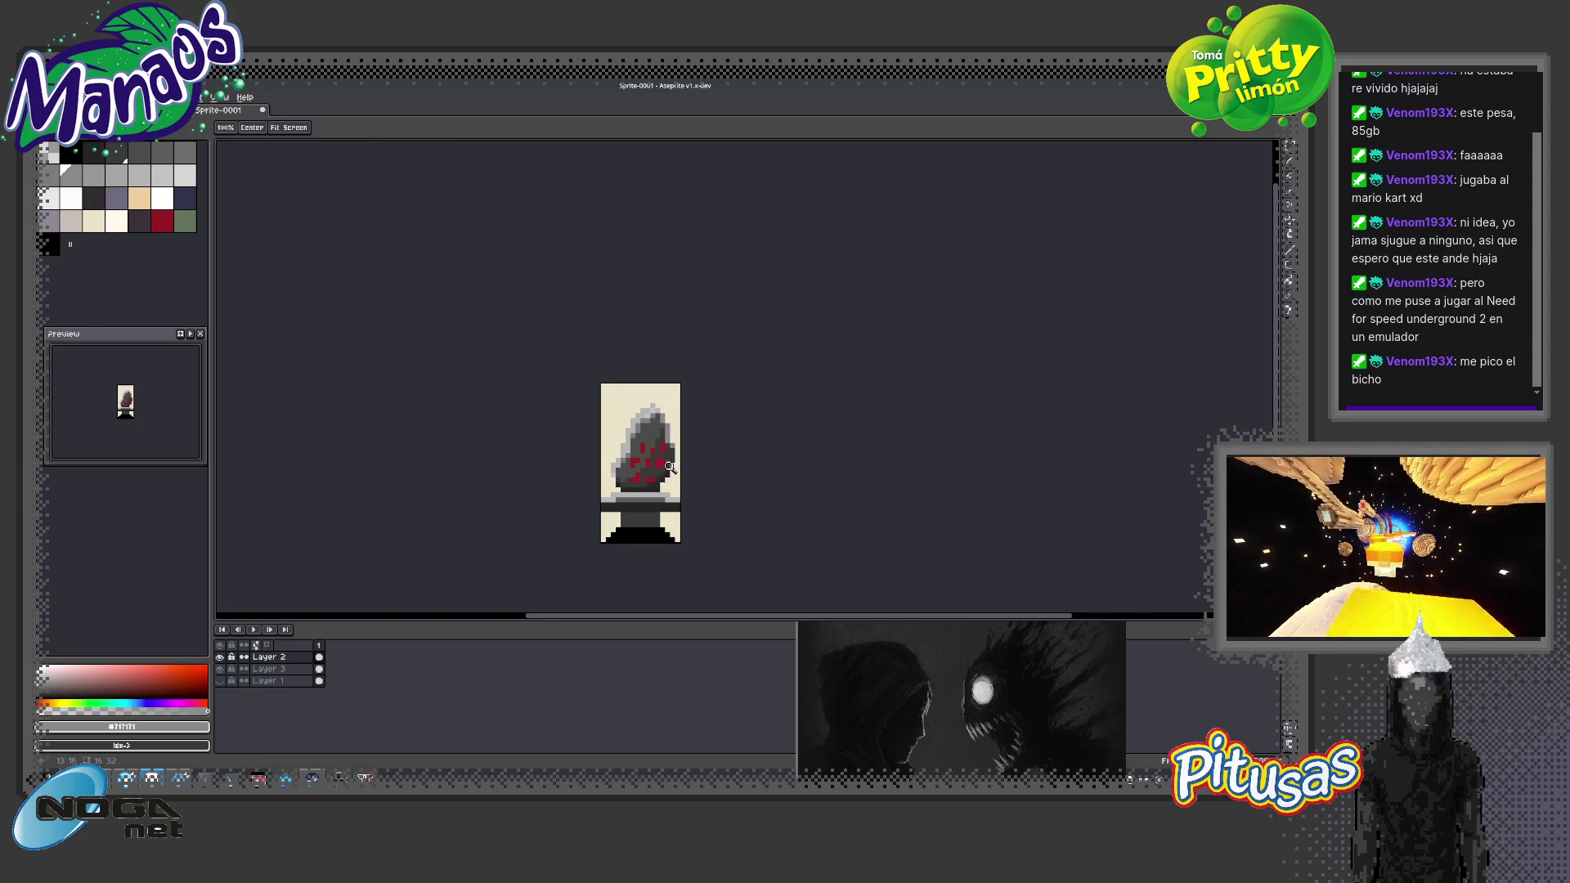
scroll(668, 468, "down", 1)
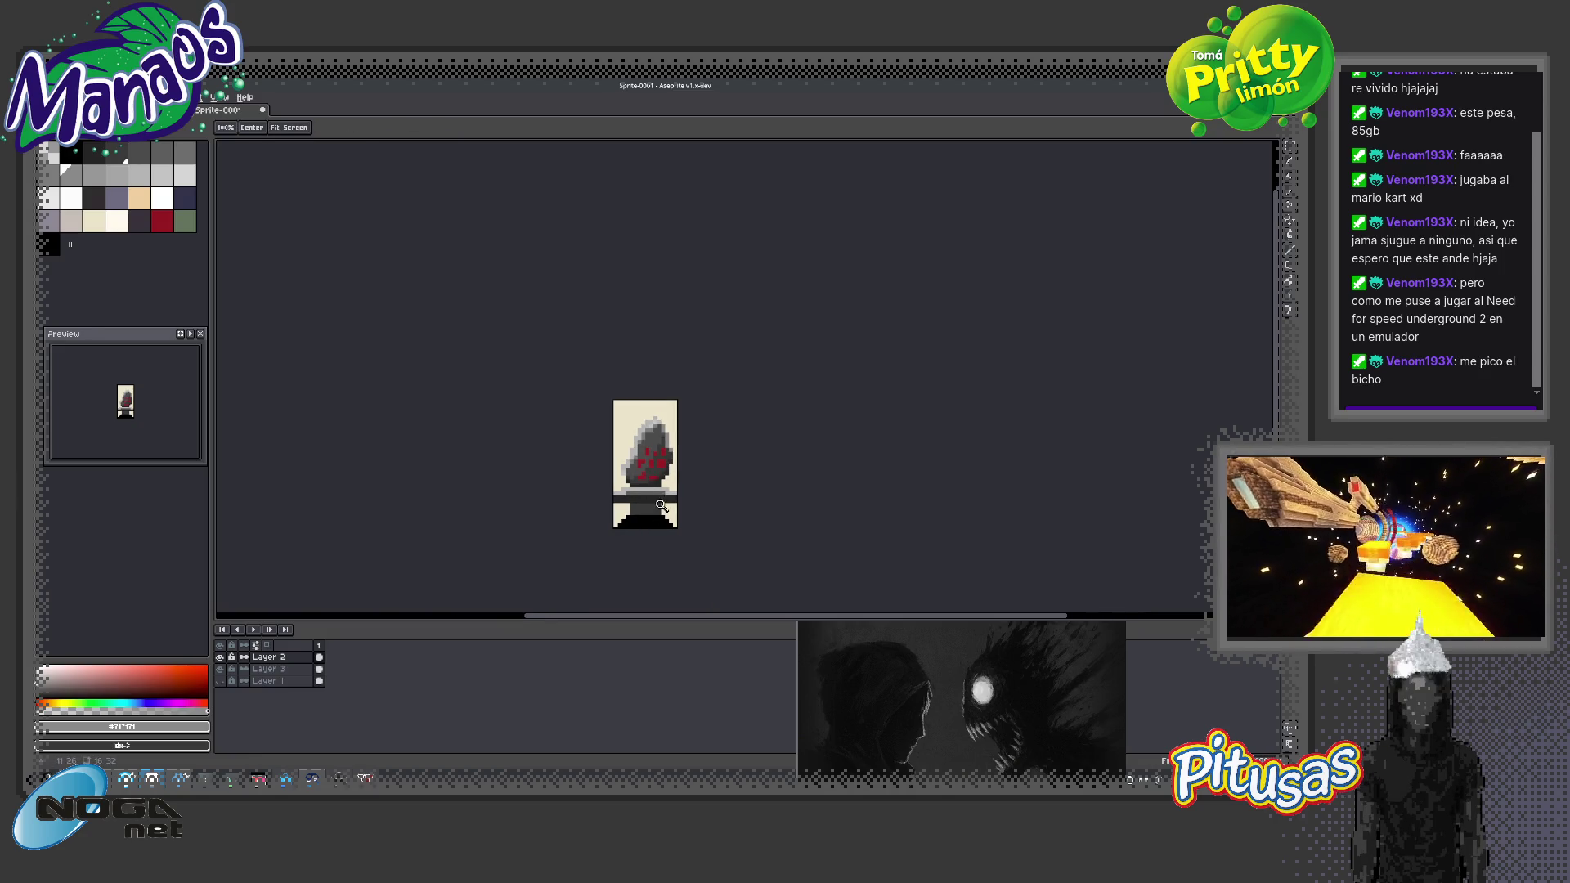
Rectangle-select the hooded figure, try moving it, then cancel so the sprite is restored
scroll(658, 457, "up", 1)
scroll(679, 466, "up", 2)
key("m")
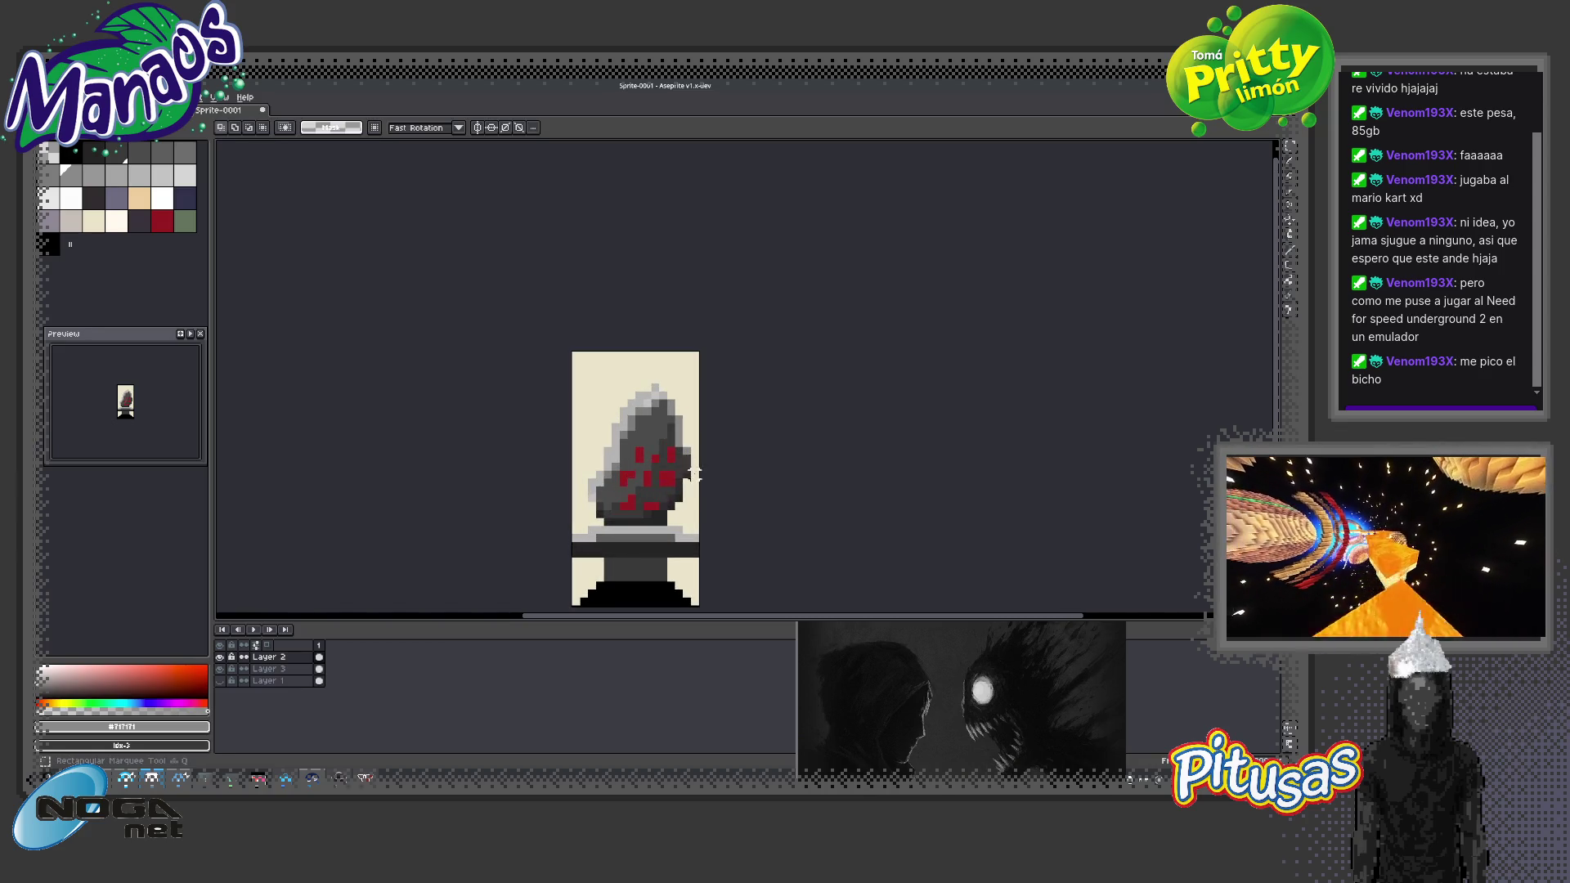
left_click_drag(694, 473, 586, 365)
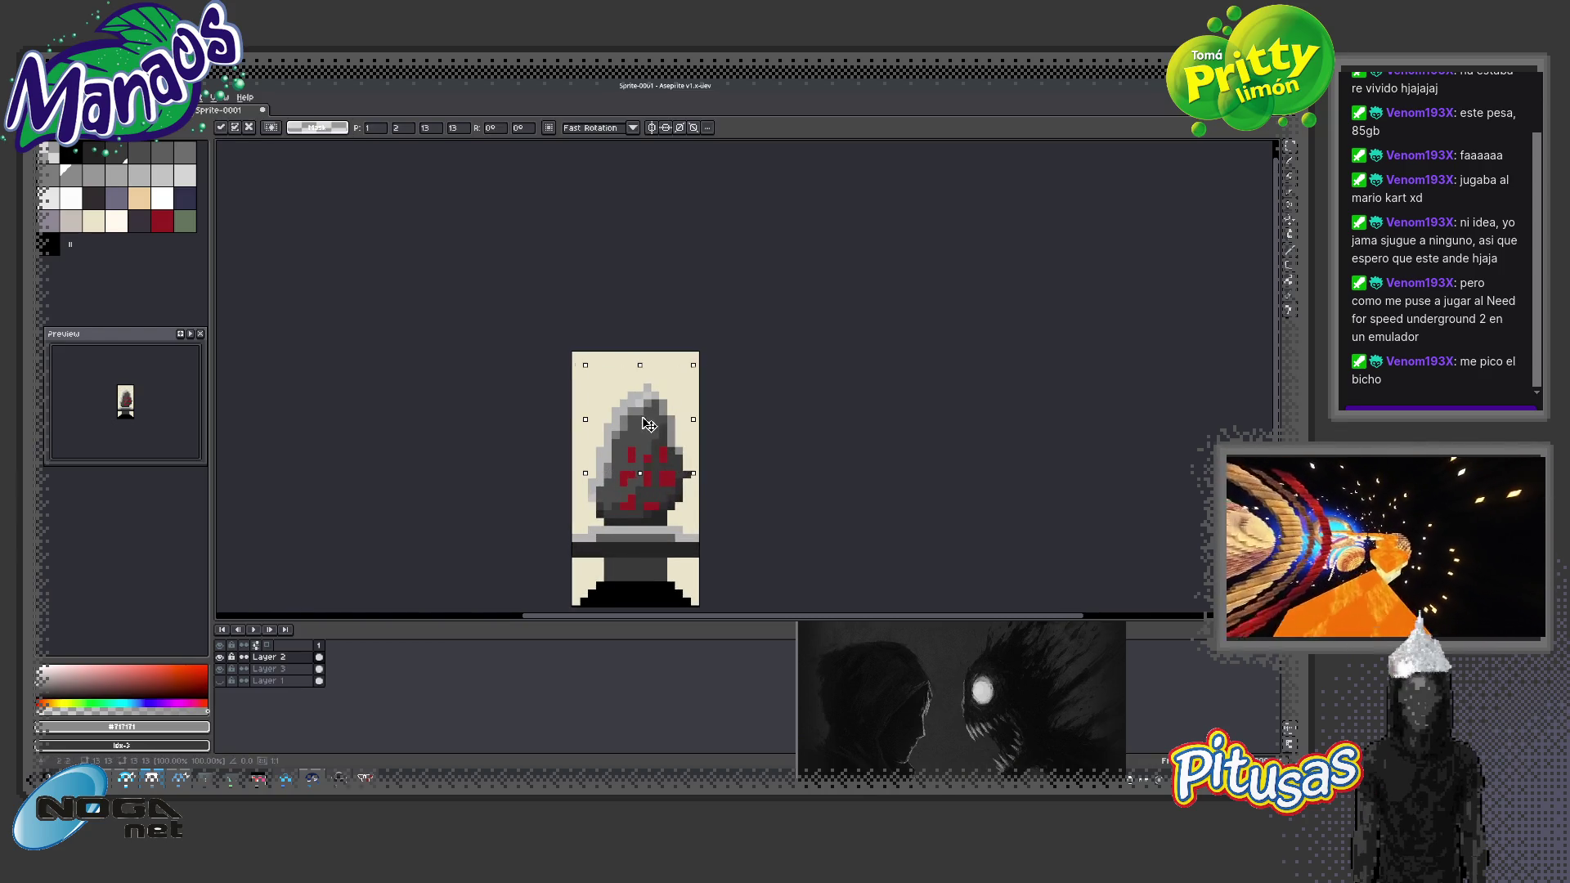
left_click_drag(648, 424, 694, 482)
key("Escape")
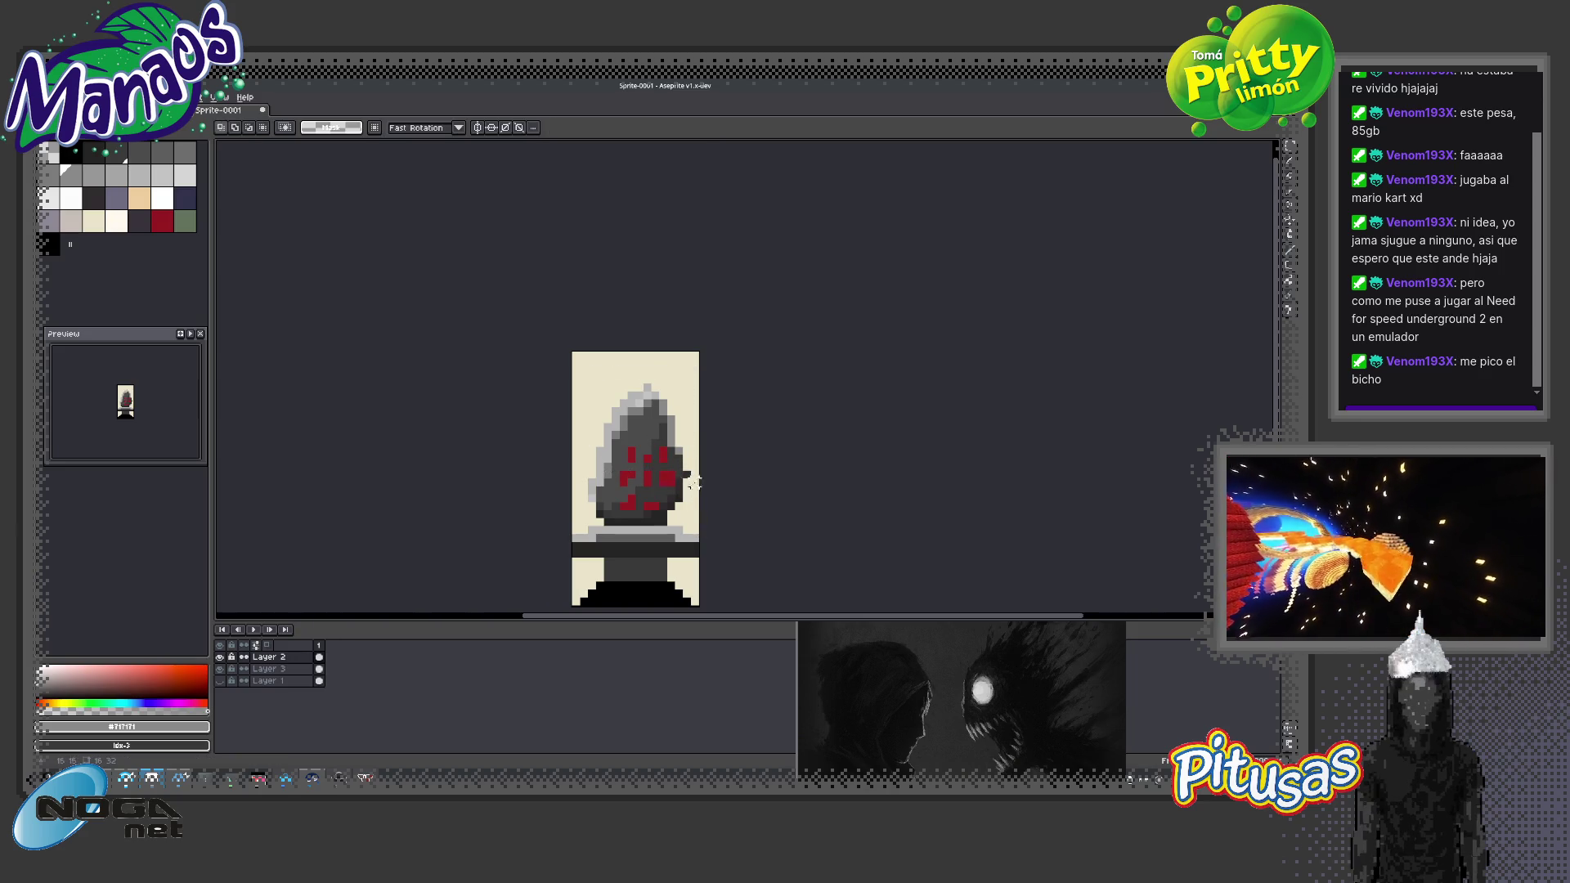
Add dark and dark-grey pixels along the hood's right edge to widen it
scroll(694, 475, "up", 3)
key("b")
left_click(707, 447)
left_click(704, 514)
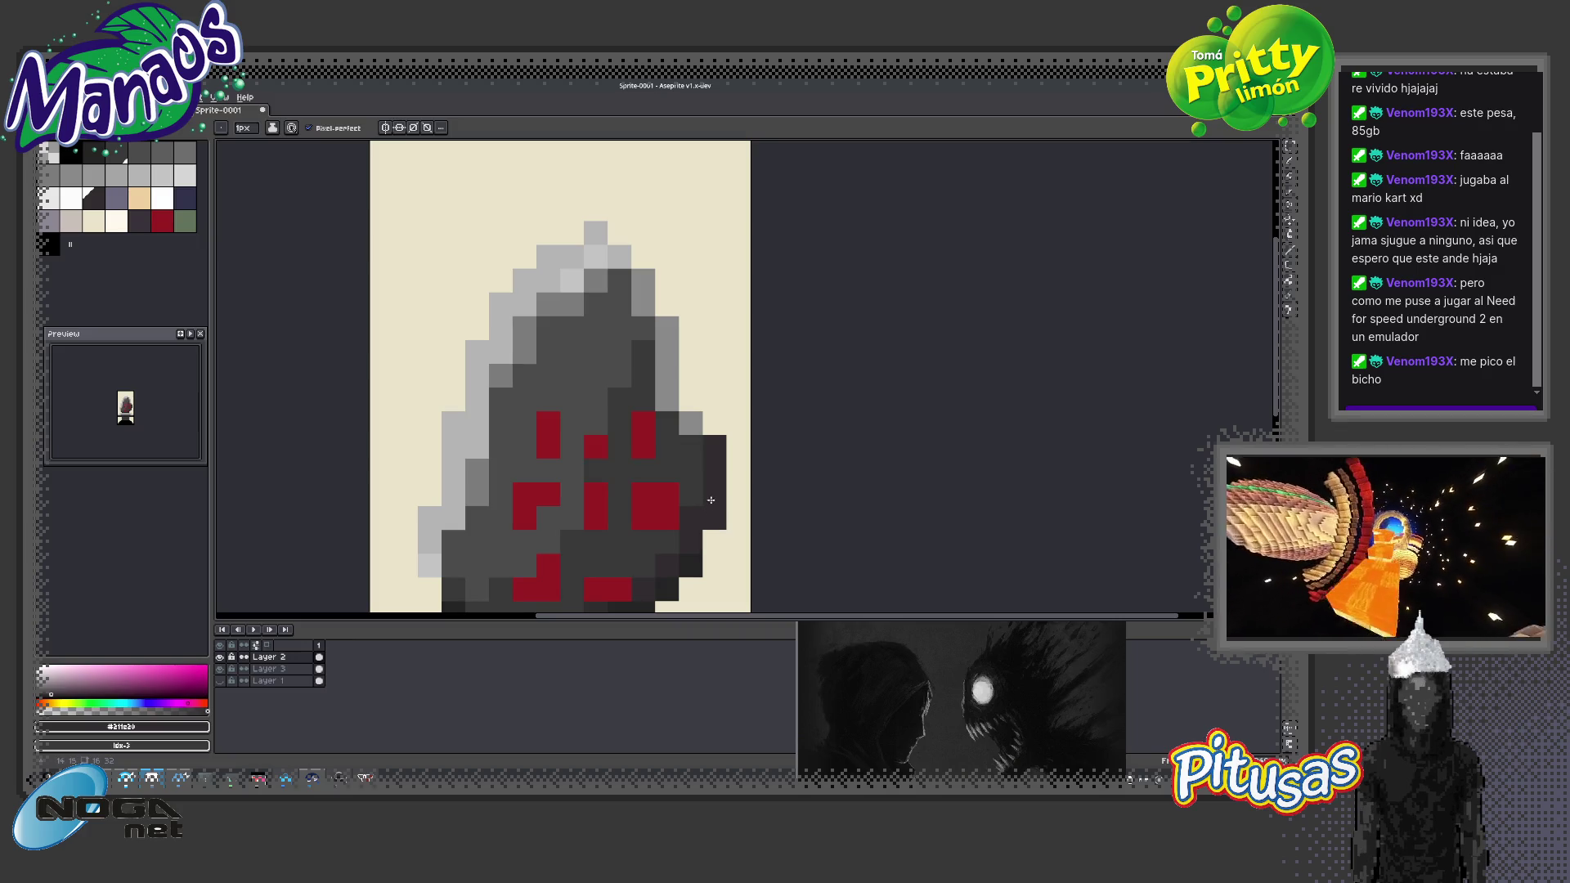
left_click(711, 450, "alt")
left_click(711, 470)
key("alt+n")
key("z")
scroll(714, 479, "down", 2)
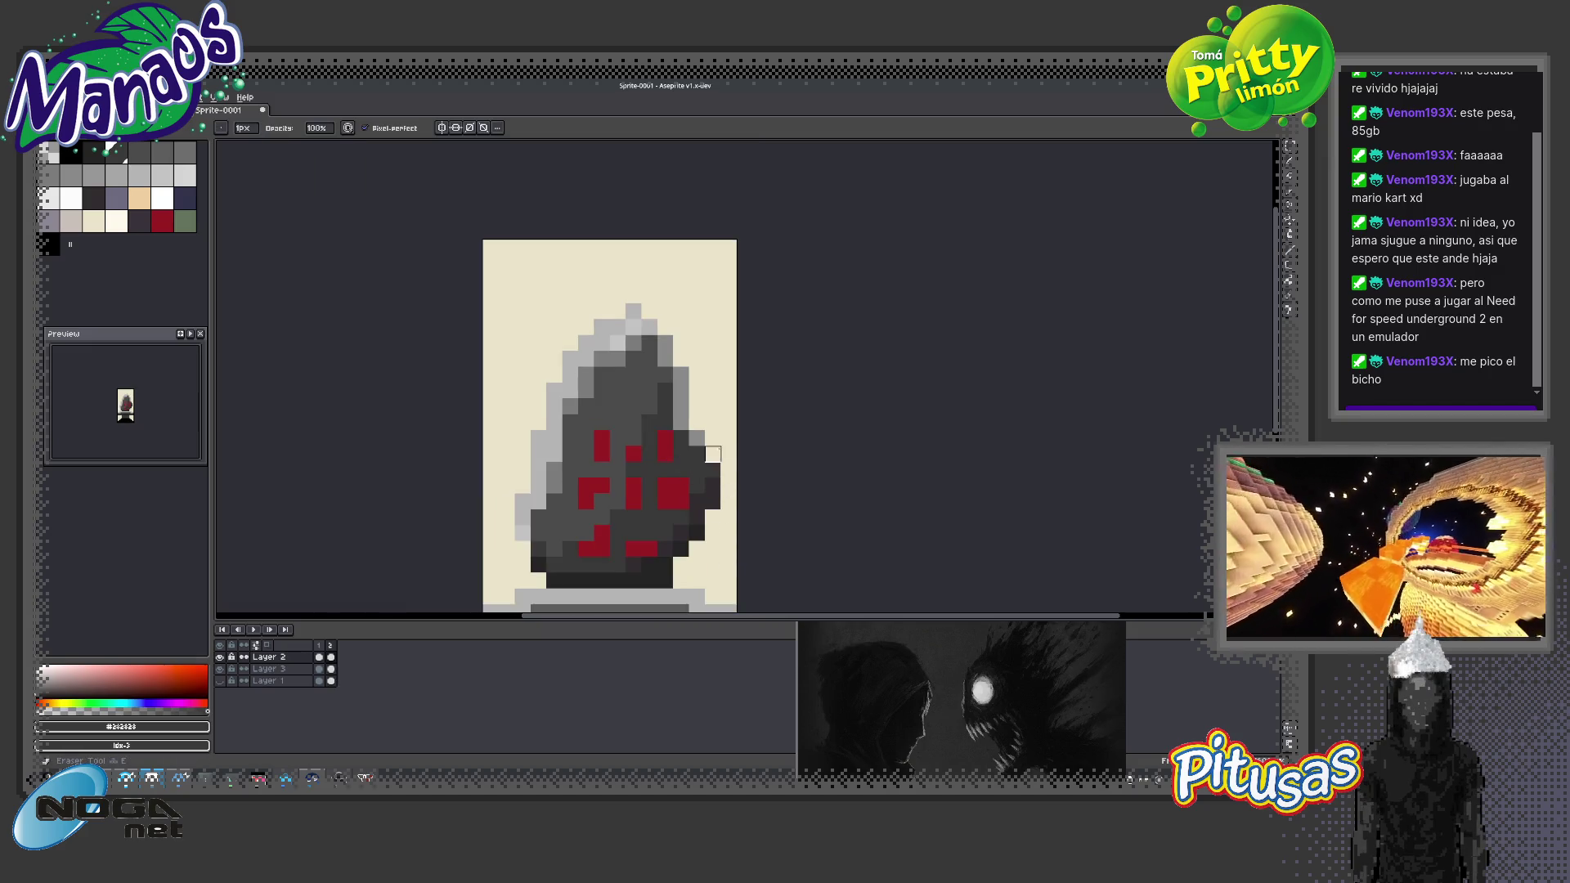
scroll(703, 491, "down", 2)
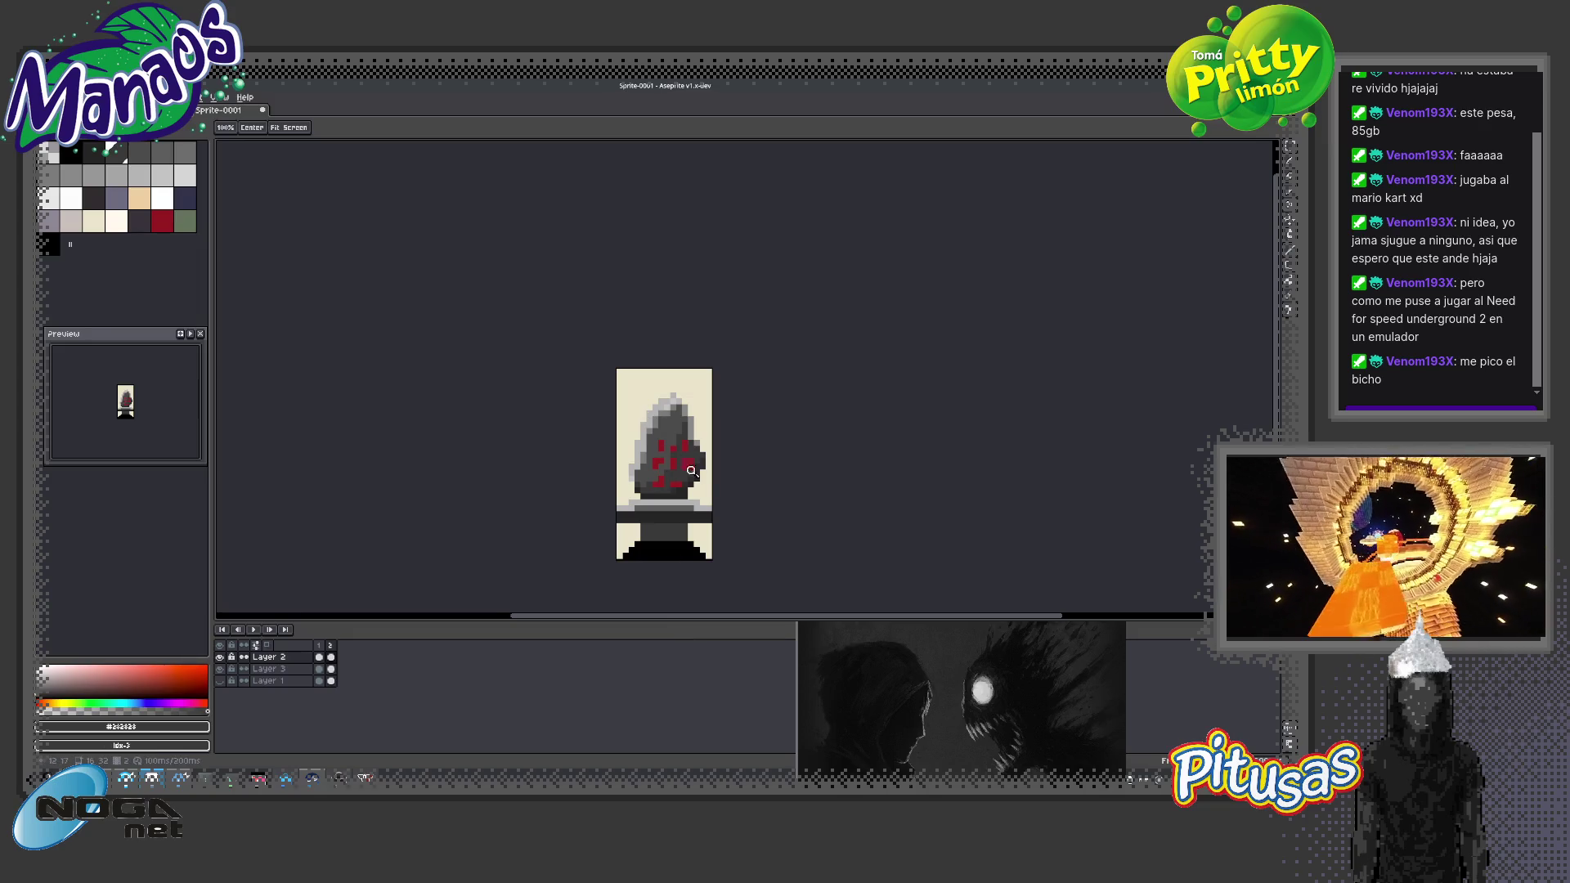
scroll(695, 472, "down", 1)
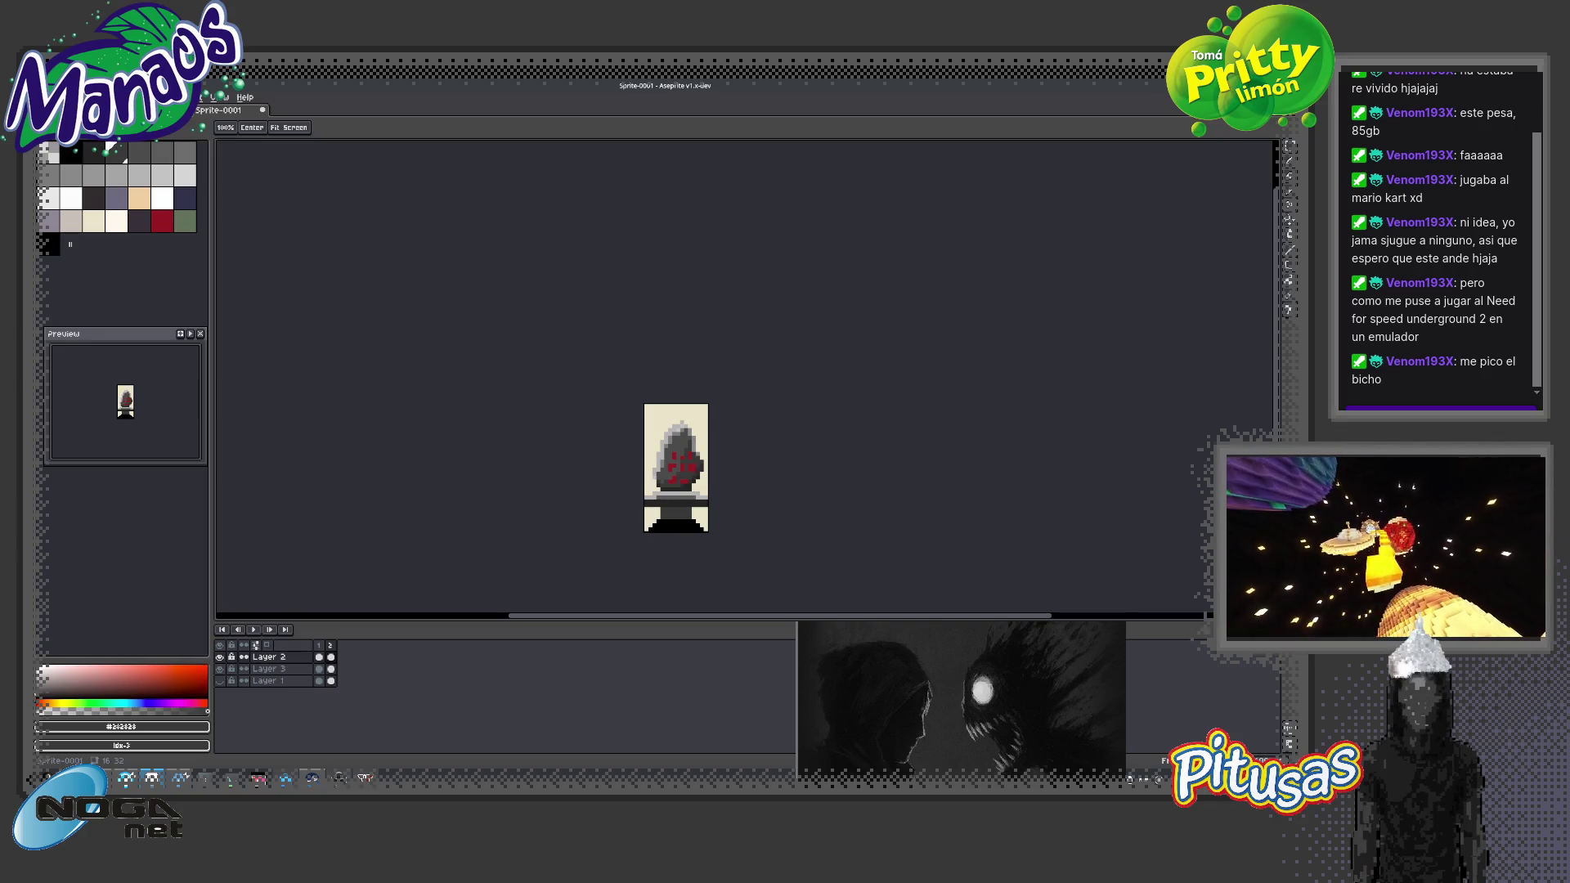
scroll(675, 392, "up", 4)
left_click_drag(699, 446, 732, 365)
Sample the hood greys #383838 and #646464 and add a mid-grey pixel on the hood's left side
key("i")
key("b")
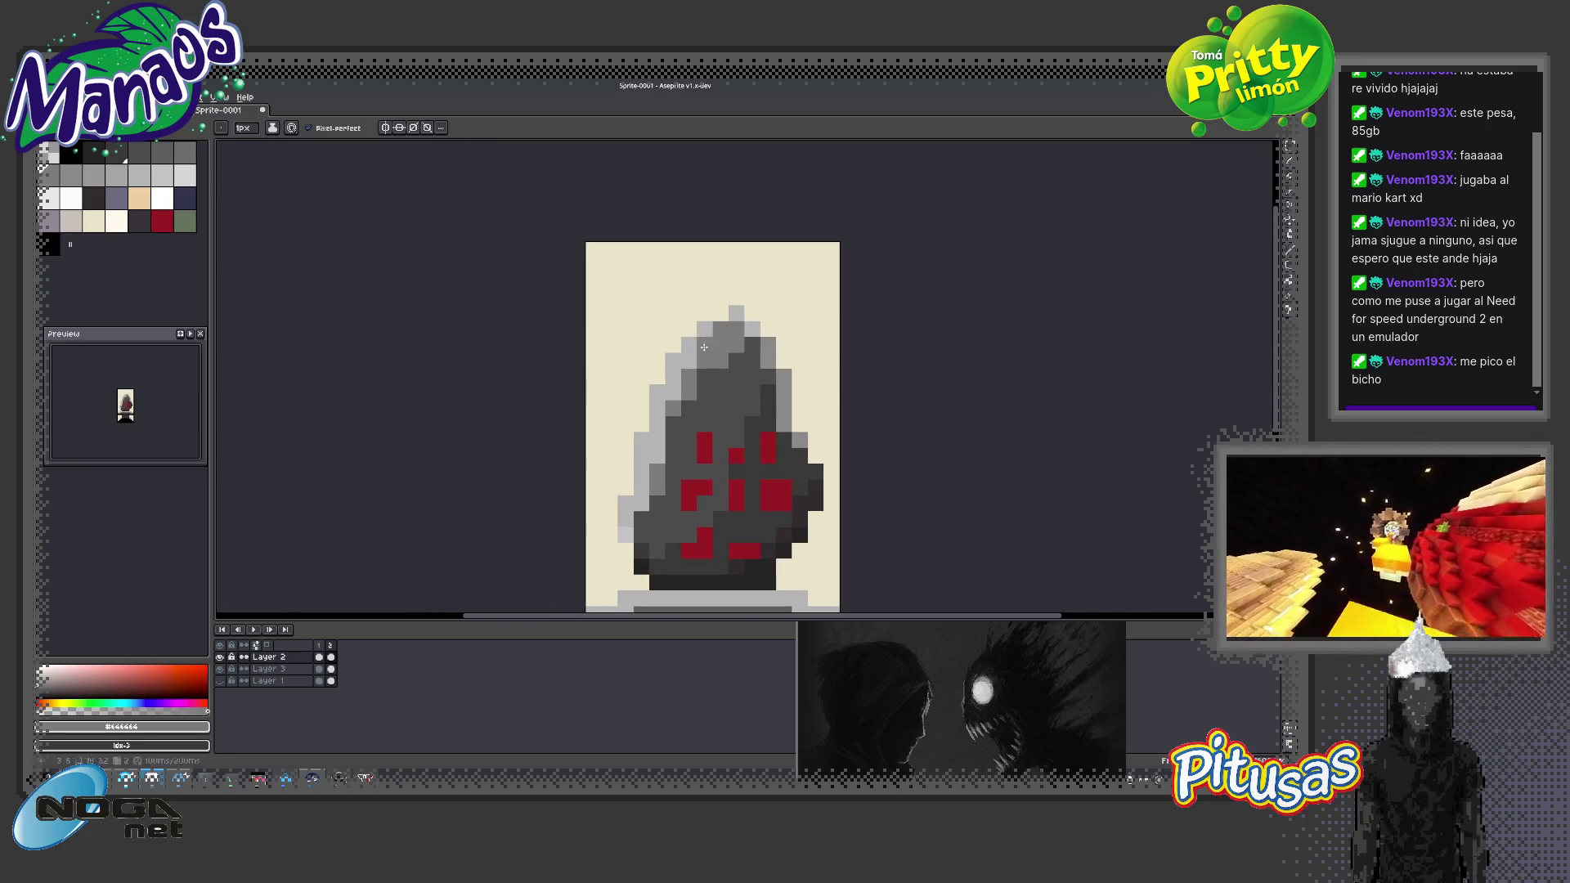
left_click_drag(673, 393, 695, 351)
key("b")
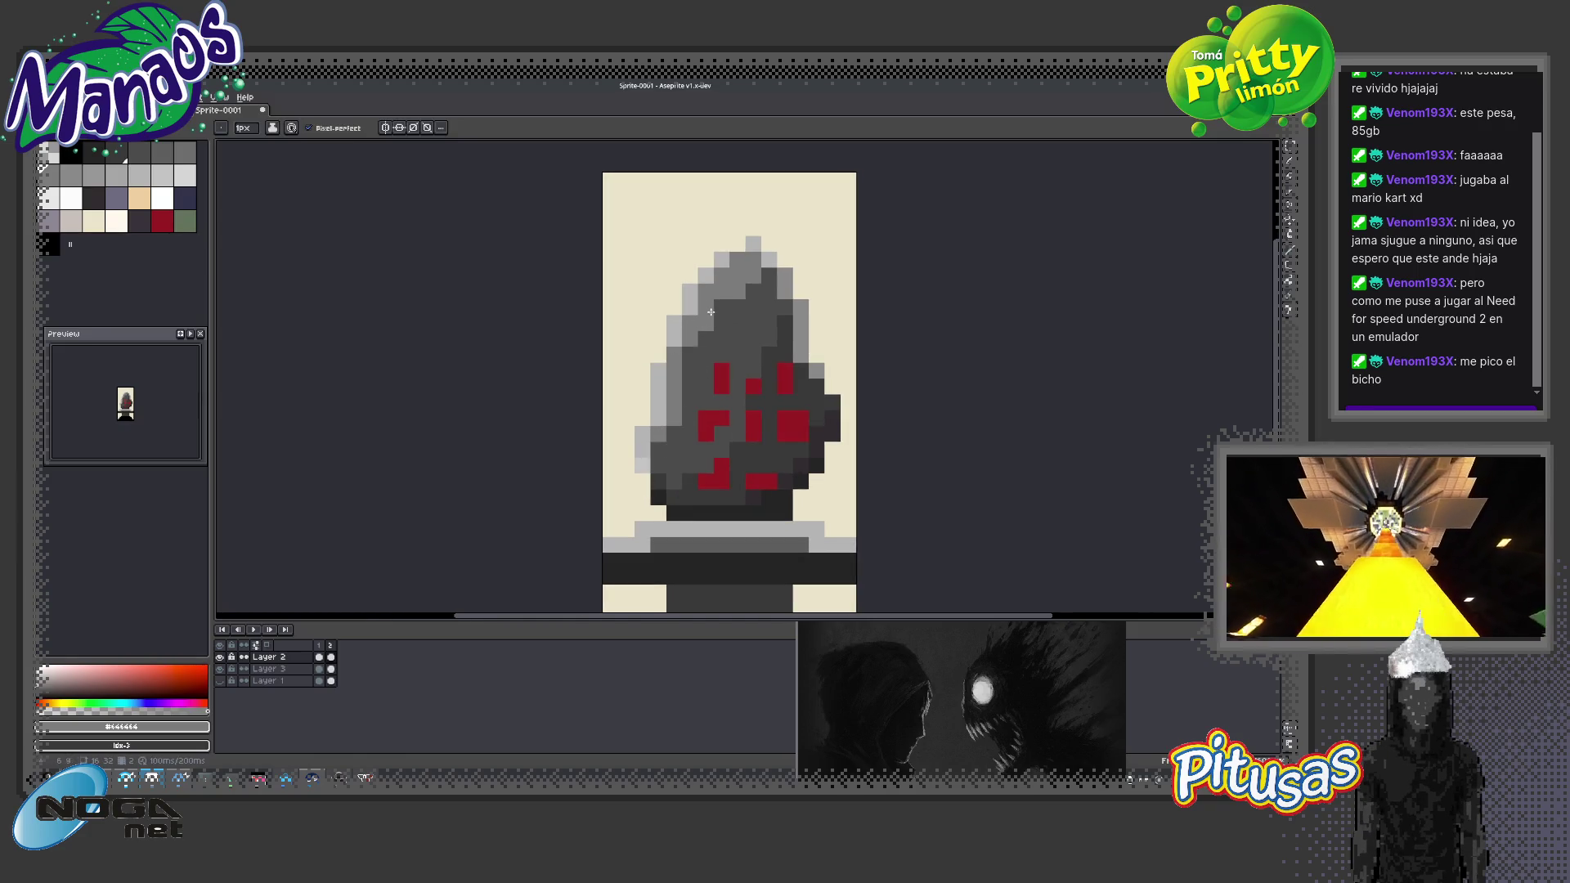
left_click(752, 311, "alt")
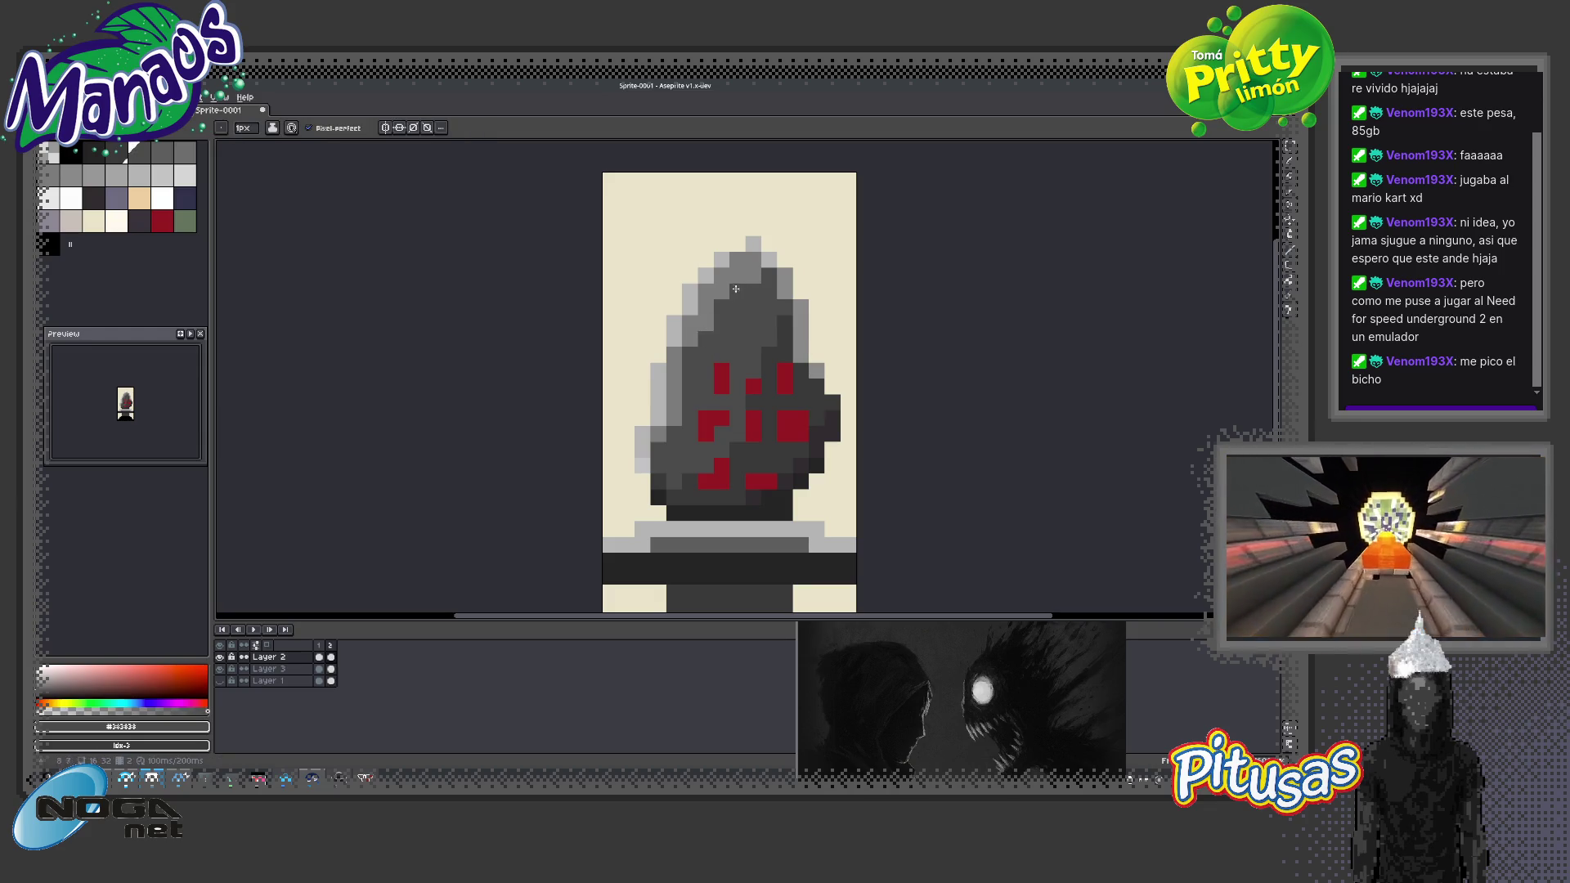
left_click(734, 289, "alt")
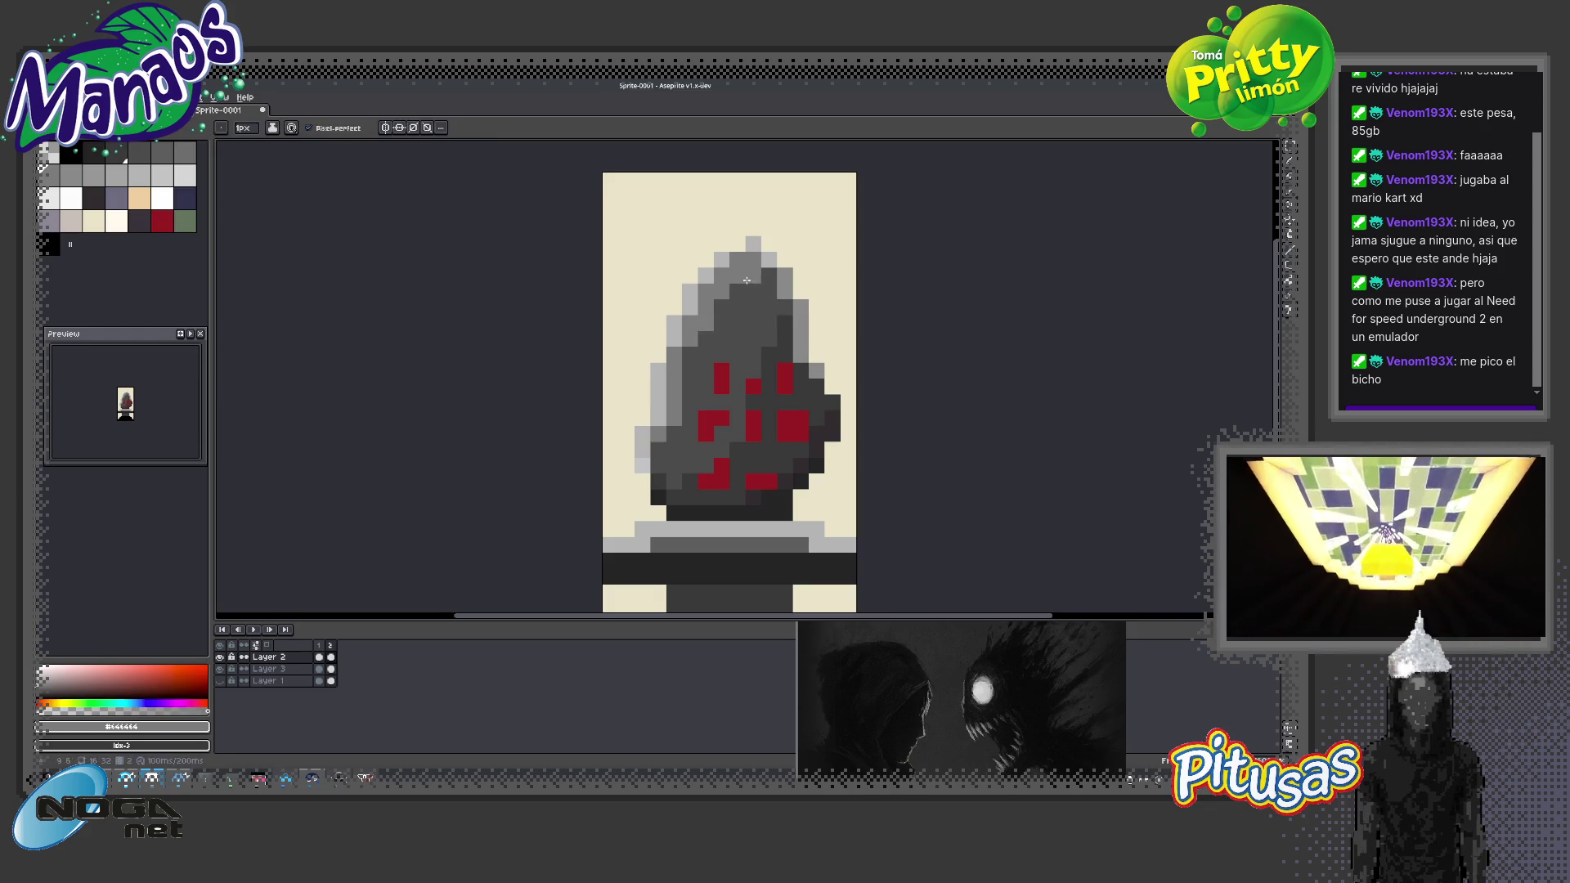
left_click(744, 292, "alt")
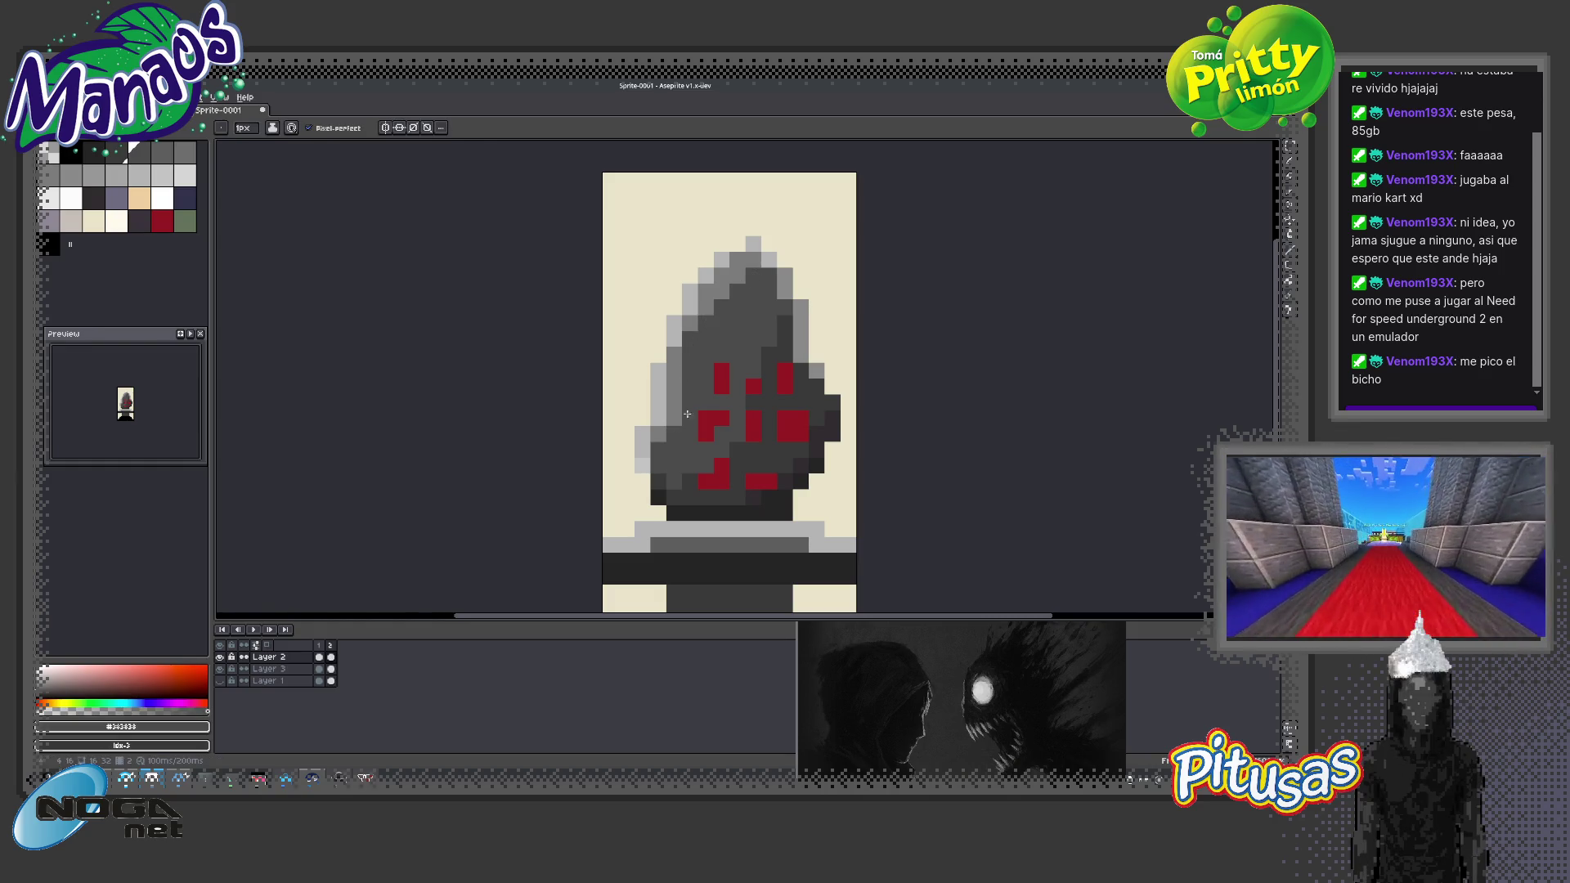
left_click(703, 337, "alt")
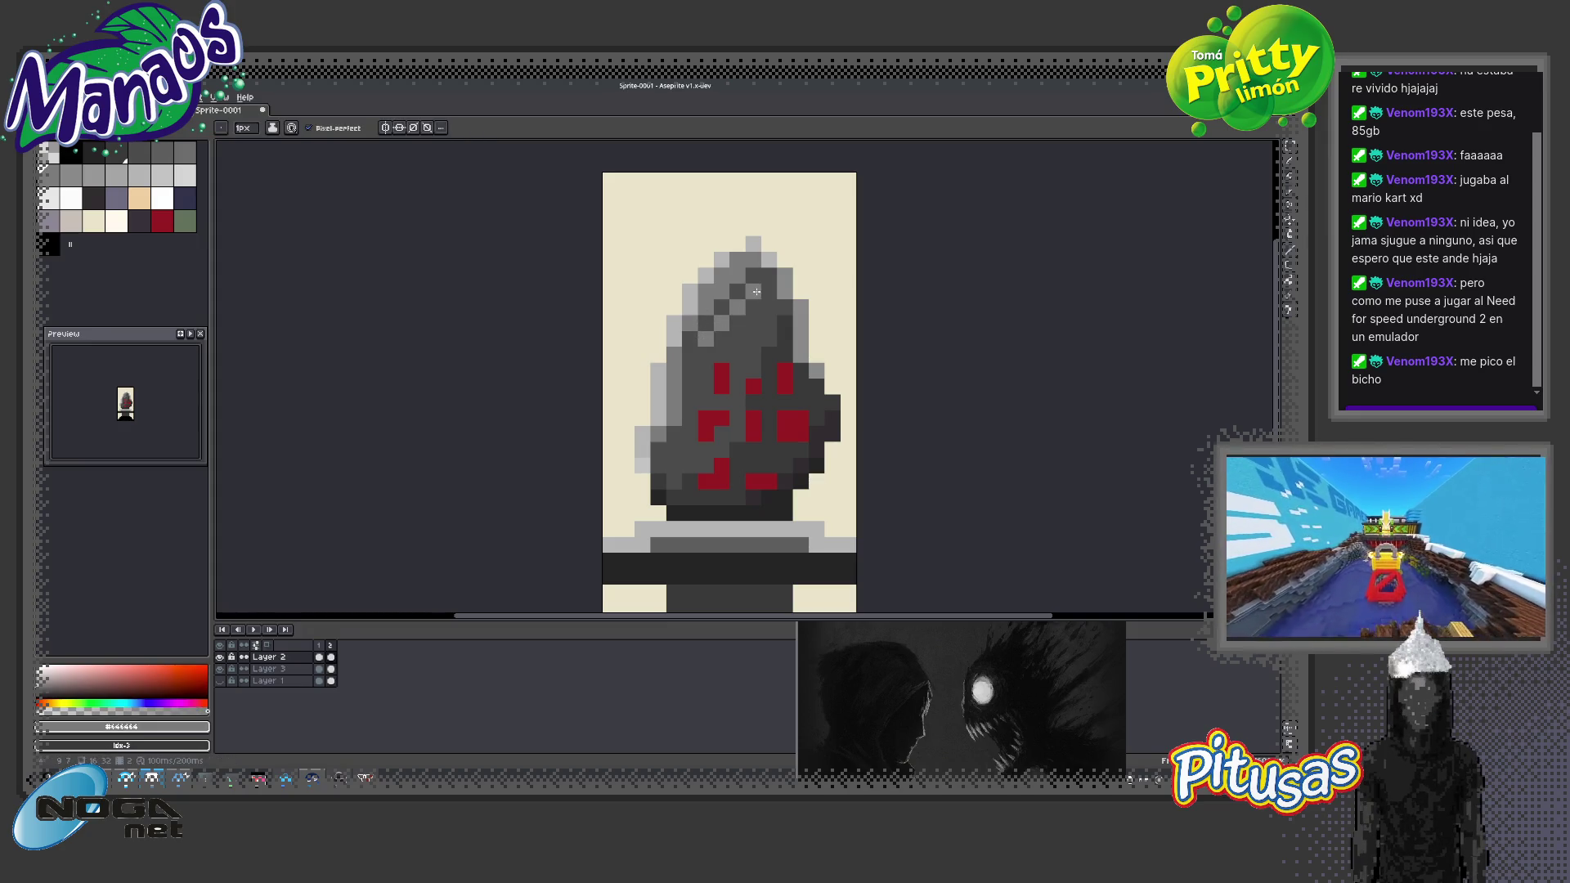
left_click(673, 449)
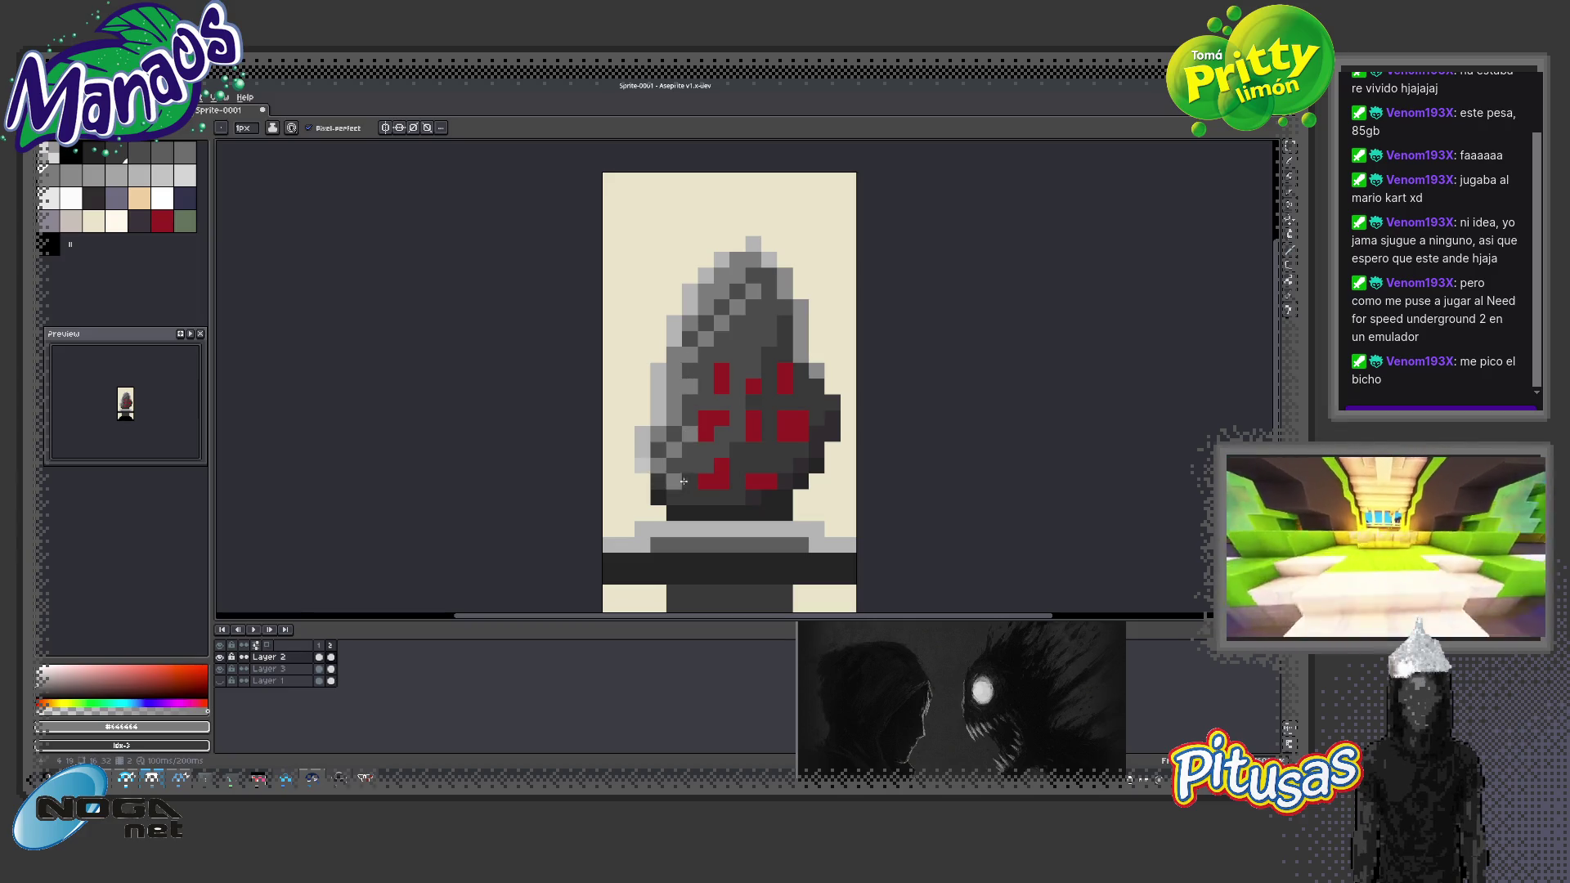
Dither darker grey shading pixels over the hood's upper right, sampling #282828 and #383838
left_click(716, 442, "alt")
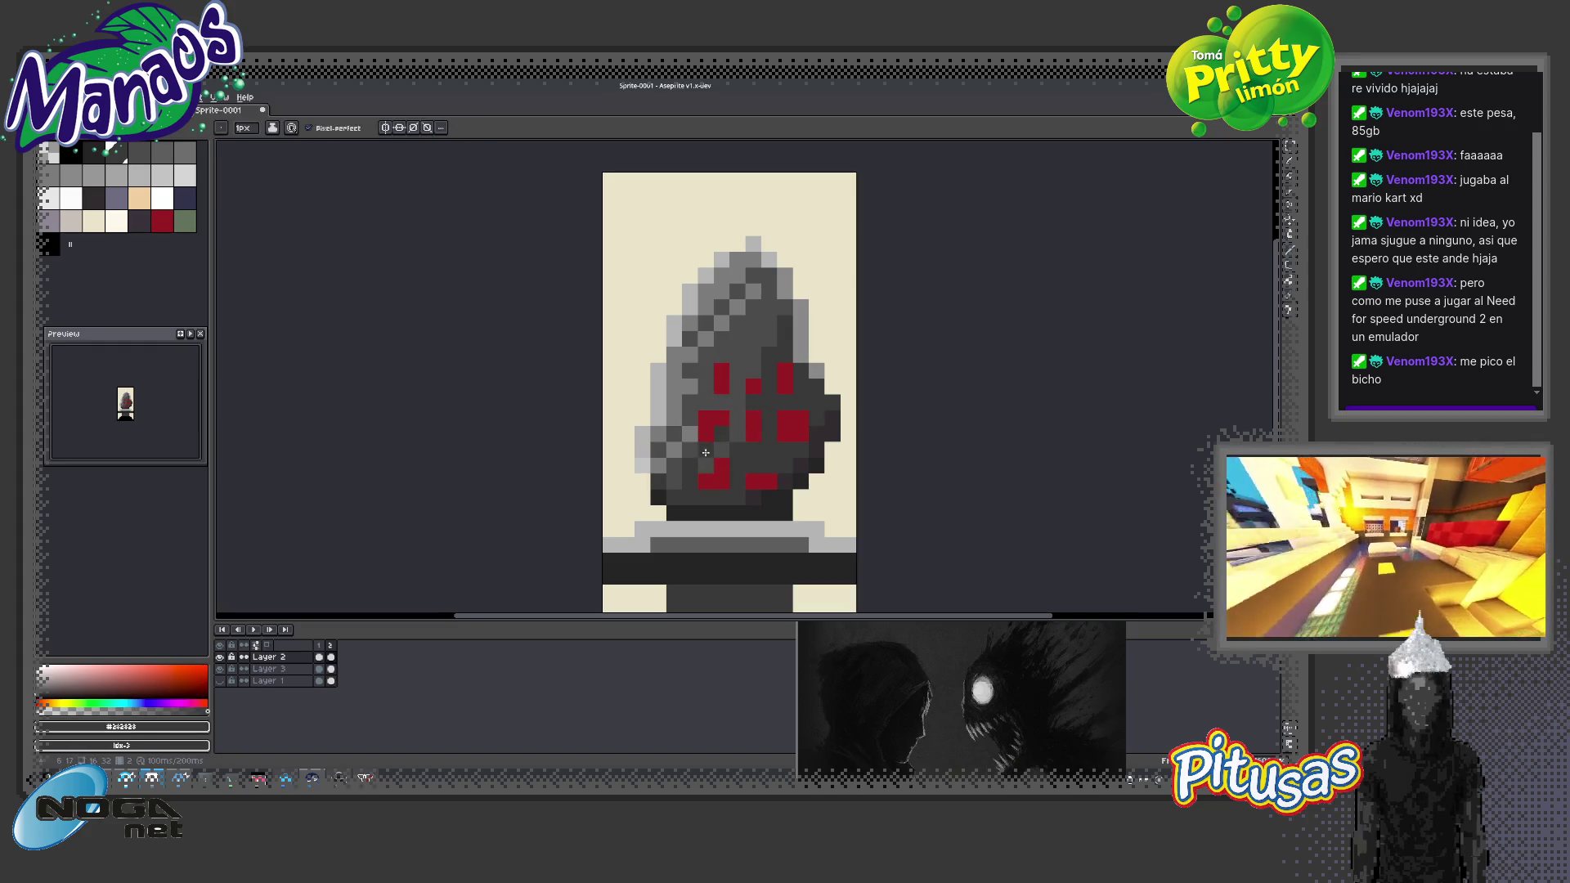
left_click(737, 370)
left_click(753, 354)
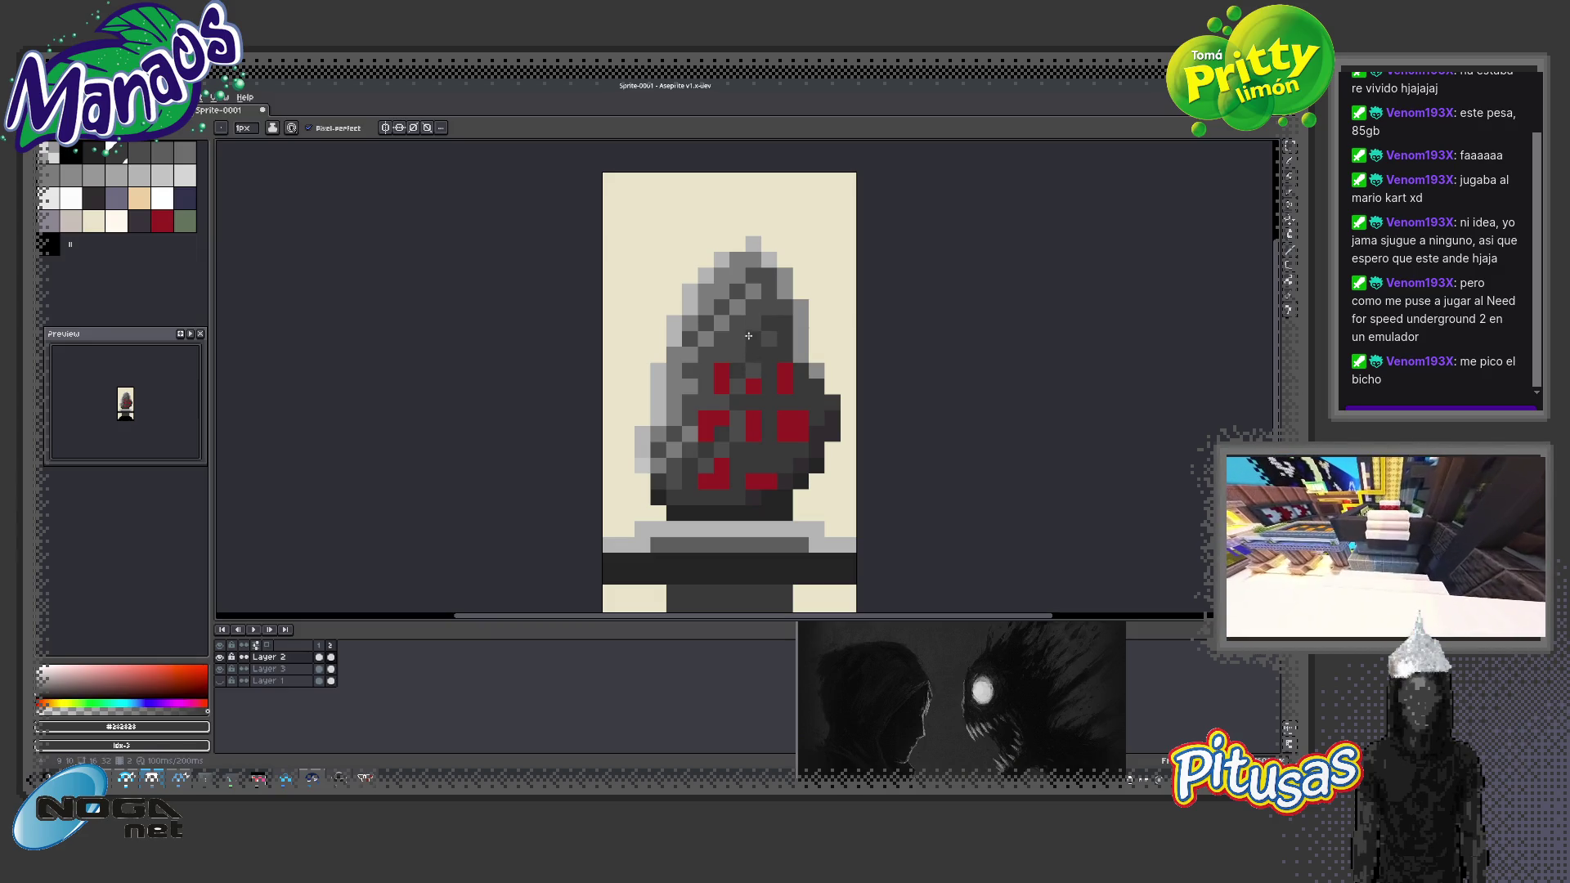
left_click(769, 338)
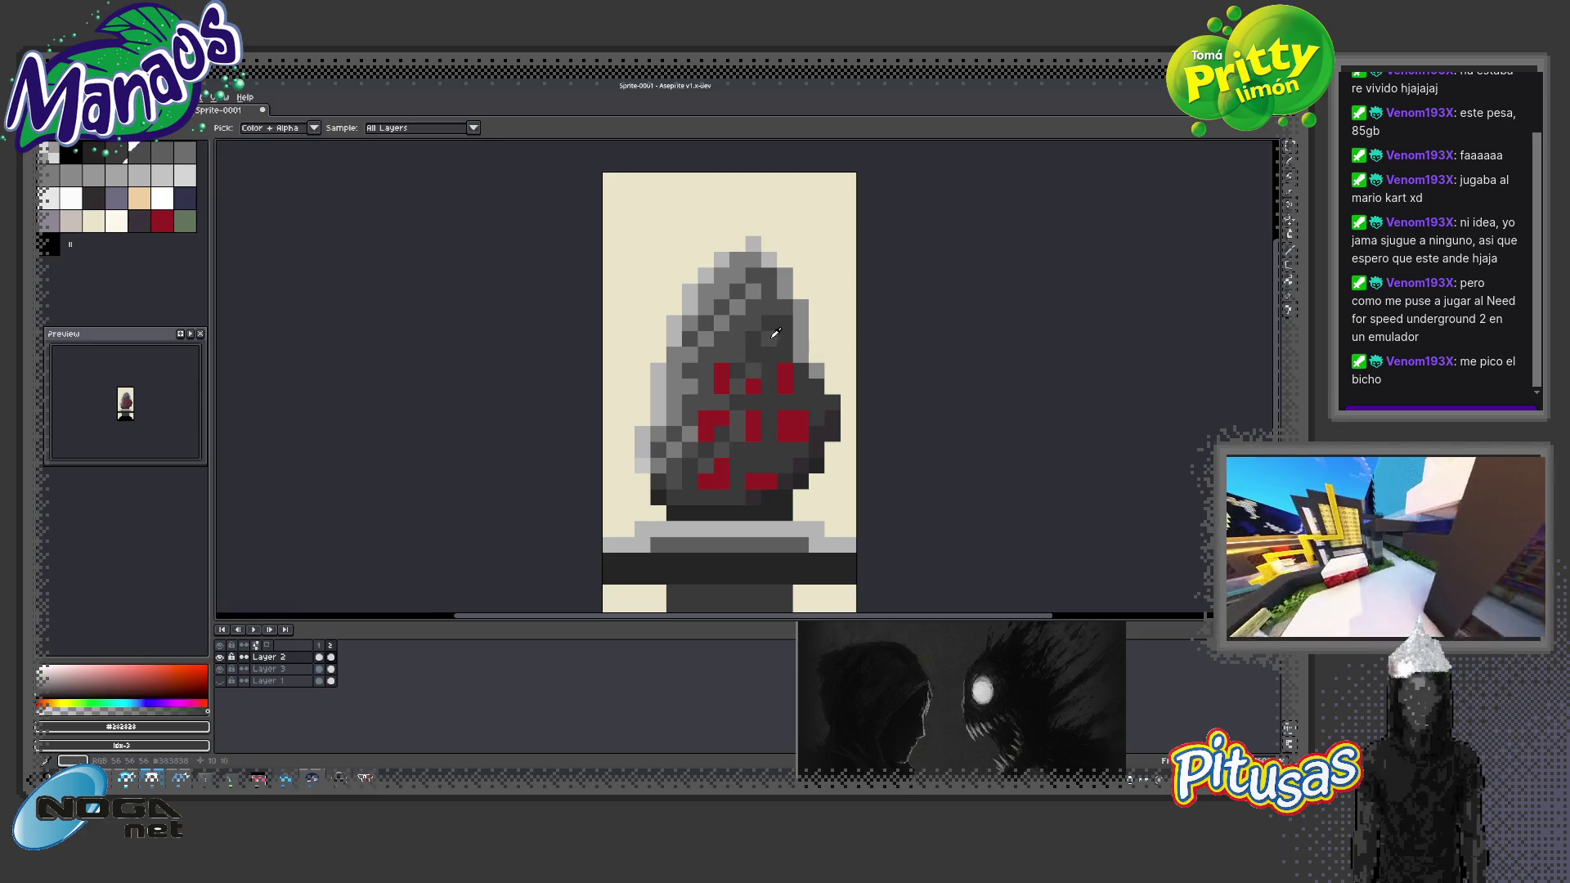
left_click(770, 353, "alt")
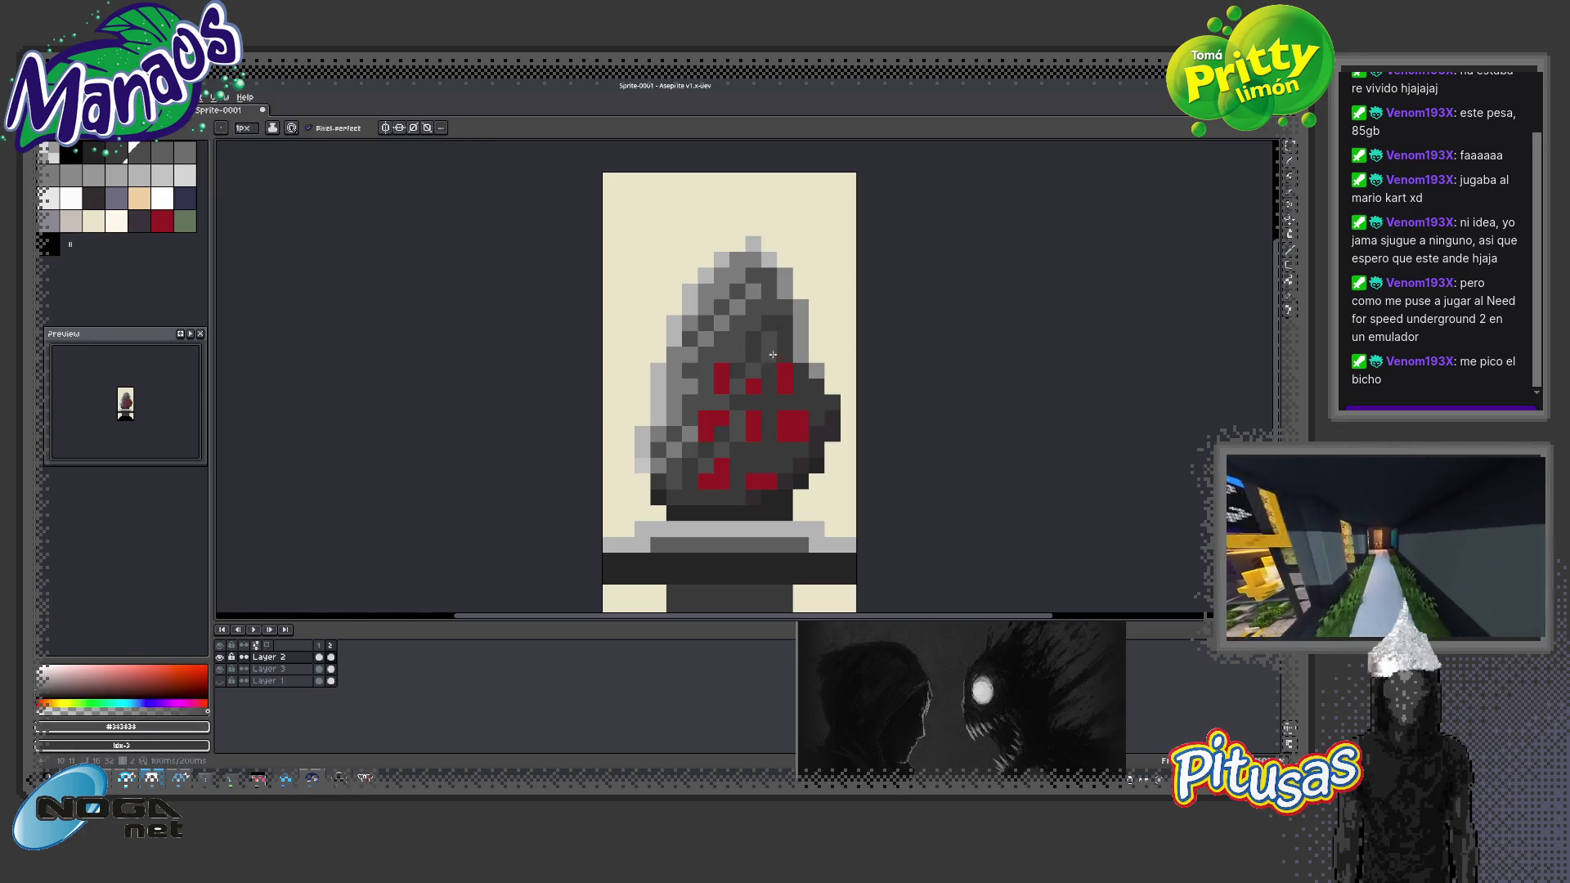
key("alt")
left_click(753, 347, "alt")
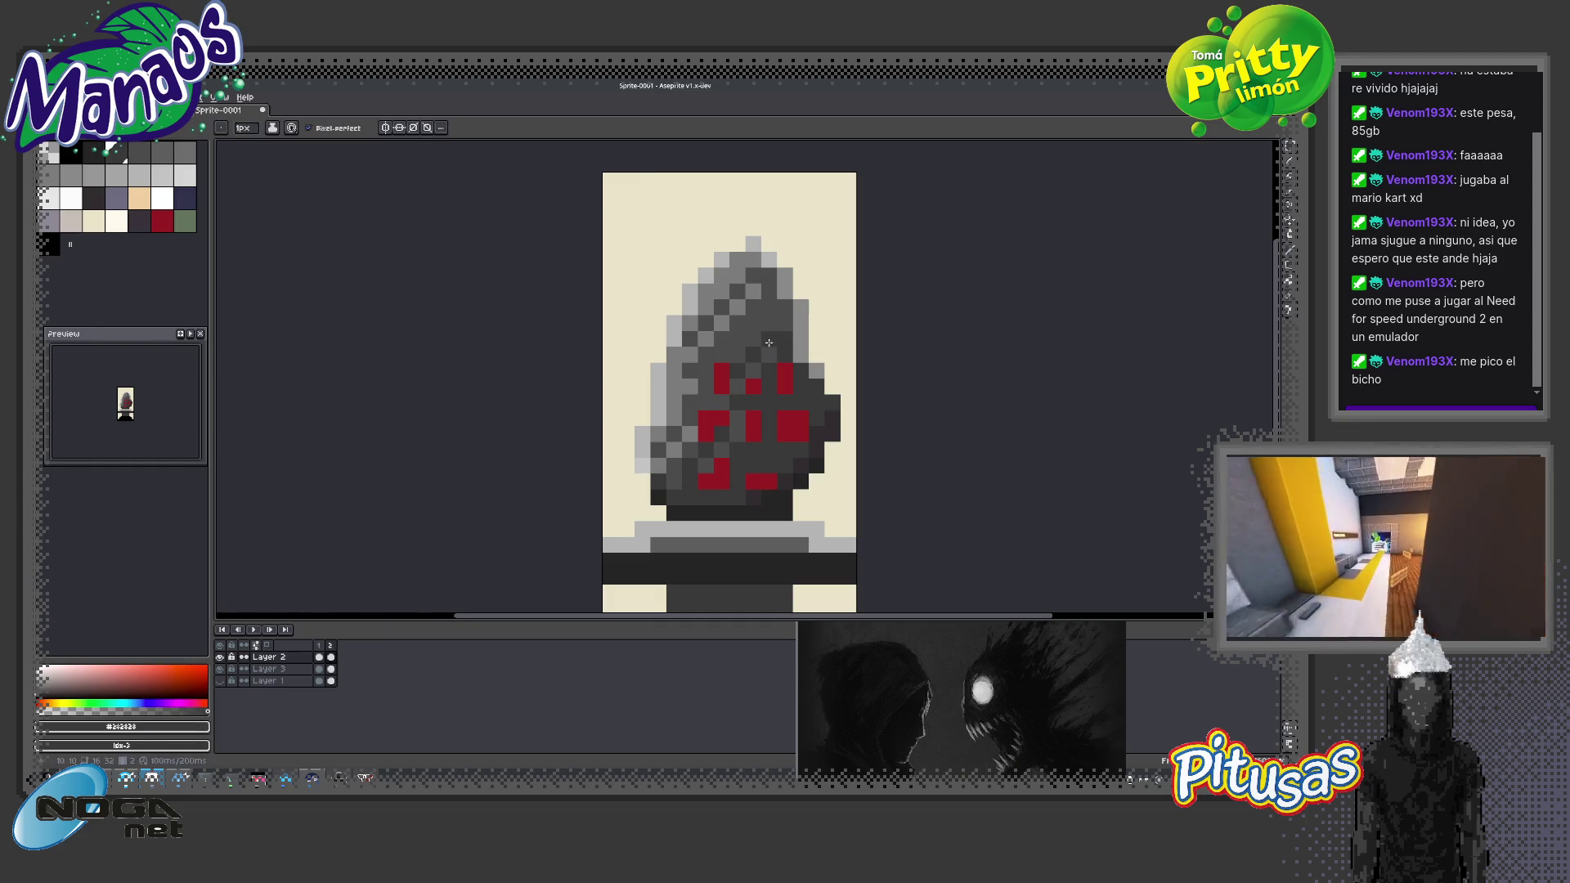
left_click(775, 350, "alt")
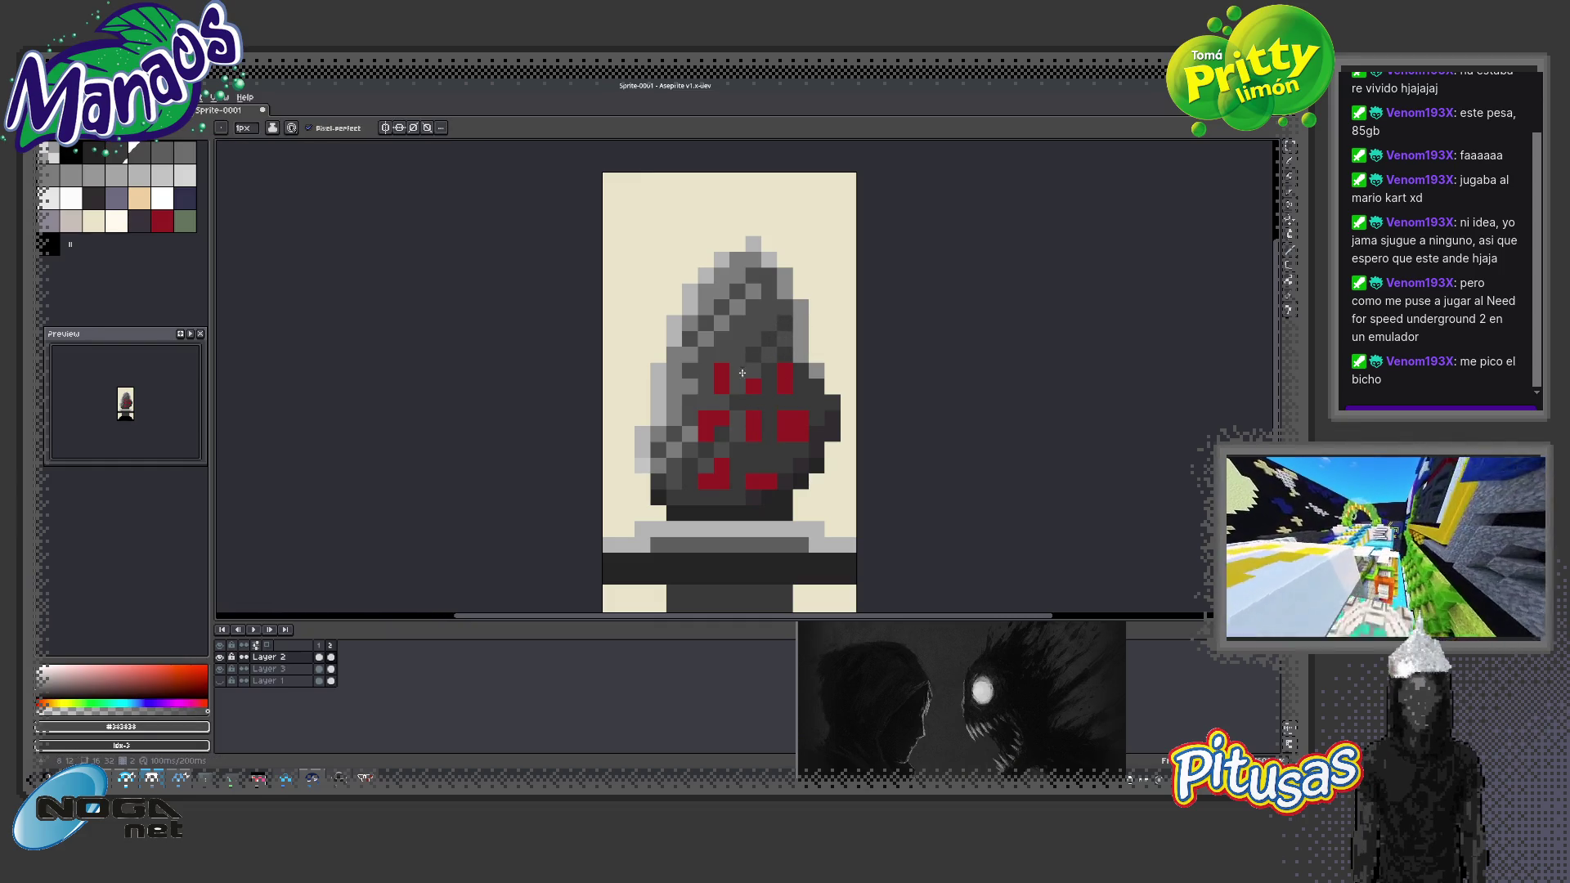
Paint light grey over the middle row of red face marks, including the right eye
key("z")
scroll(760, 372, "down", 5)
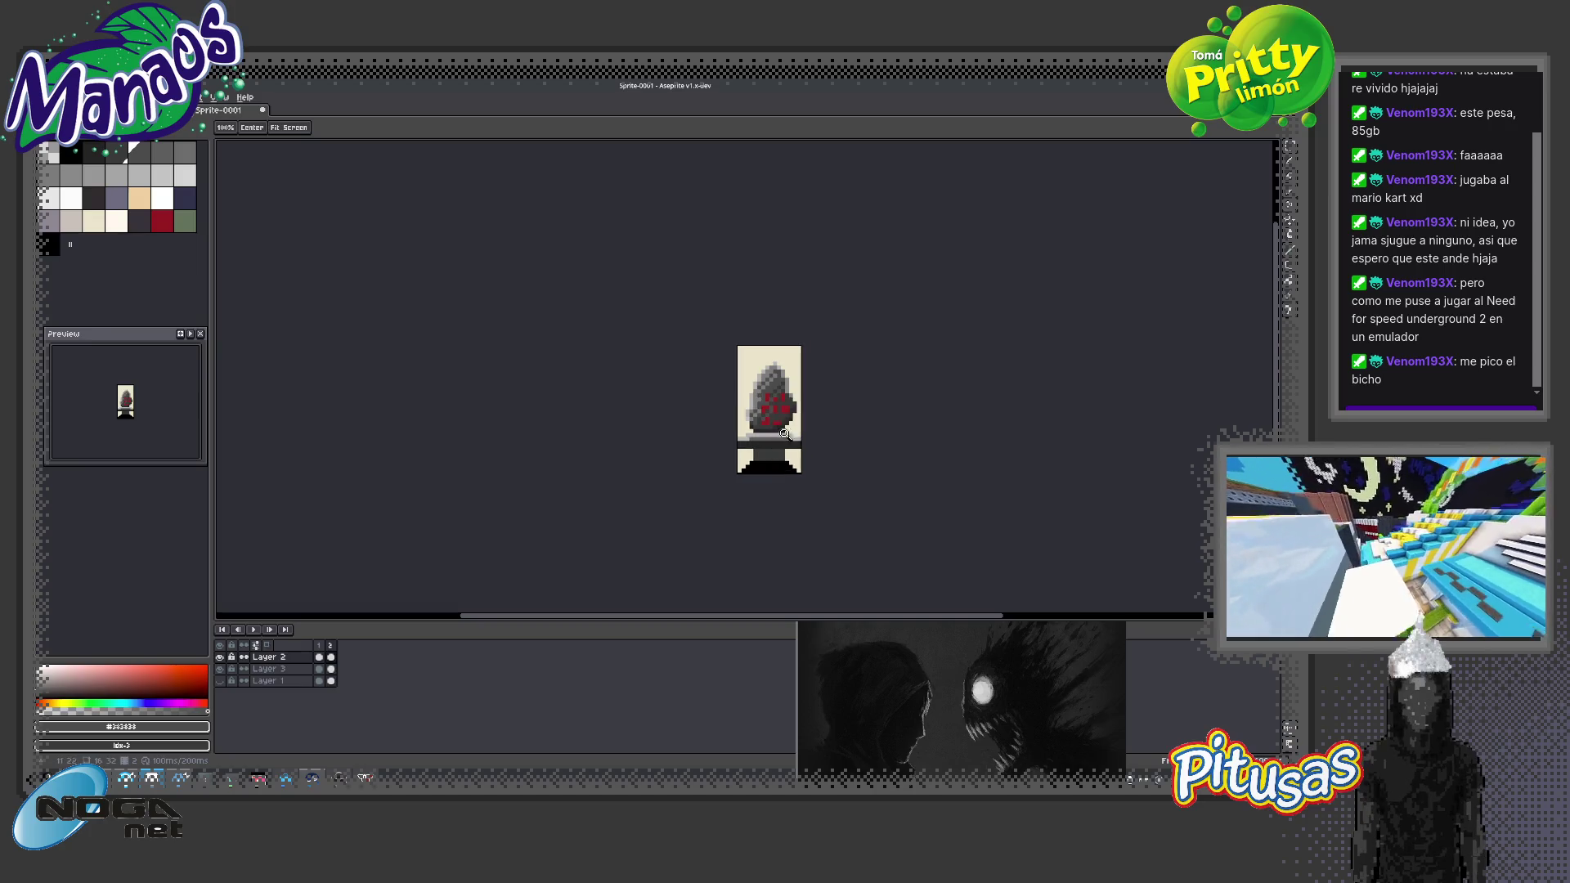
scroll(783, 417, "up", 4)
key("b")
left_click(645, 453, "alt")
left_click(693, 454)
left_click(693, 438)
left_click_drag(739, 449, 740, 439)
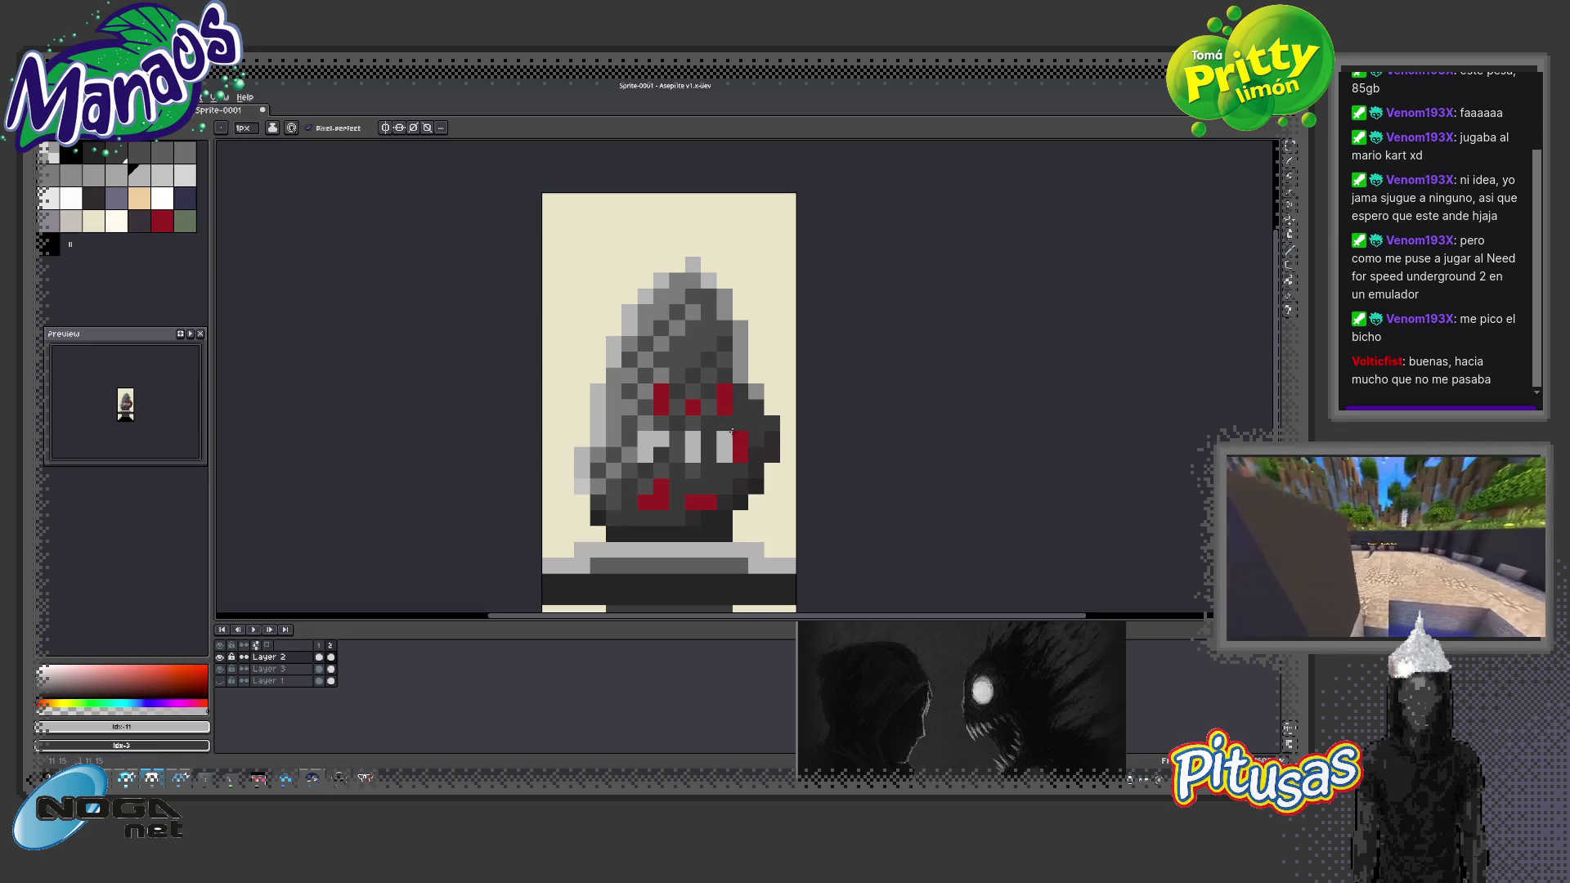
Recolour the last red eye pixels and the whole mouth row light grey #9b9b9b
left_click(693, 406)
left_click(661, 399)
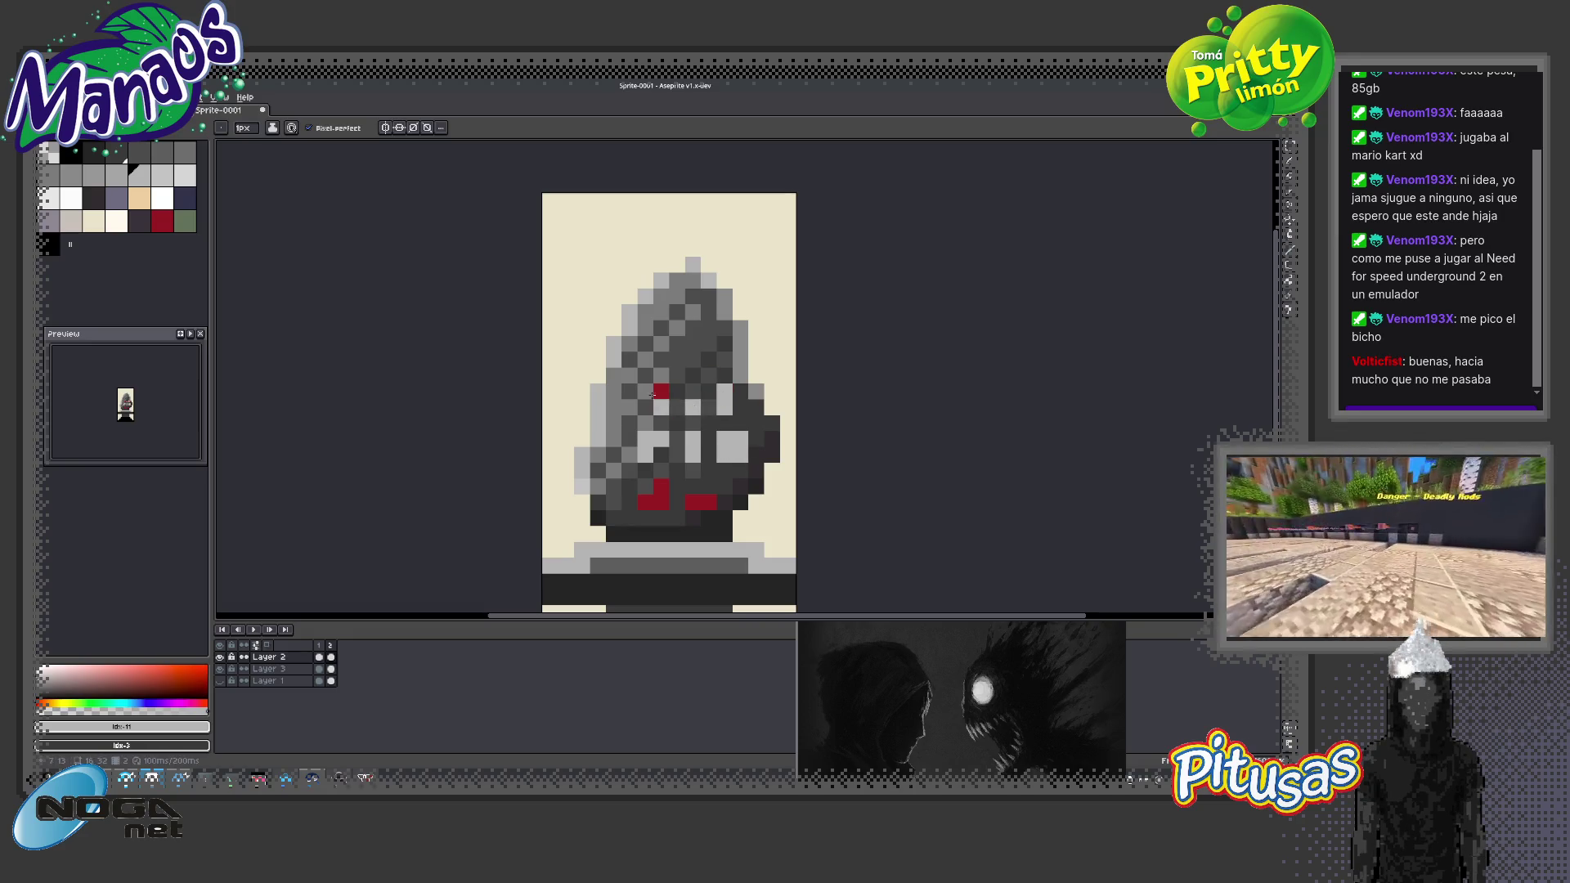
left_click(645, 502)
mouse_move(660, 502)
left_mouse_down()
mouse_move(661, 486)
mouse_move(706, 504)
left_mouse_up()
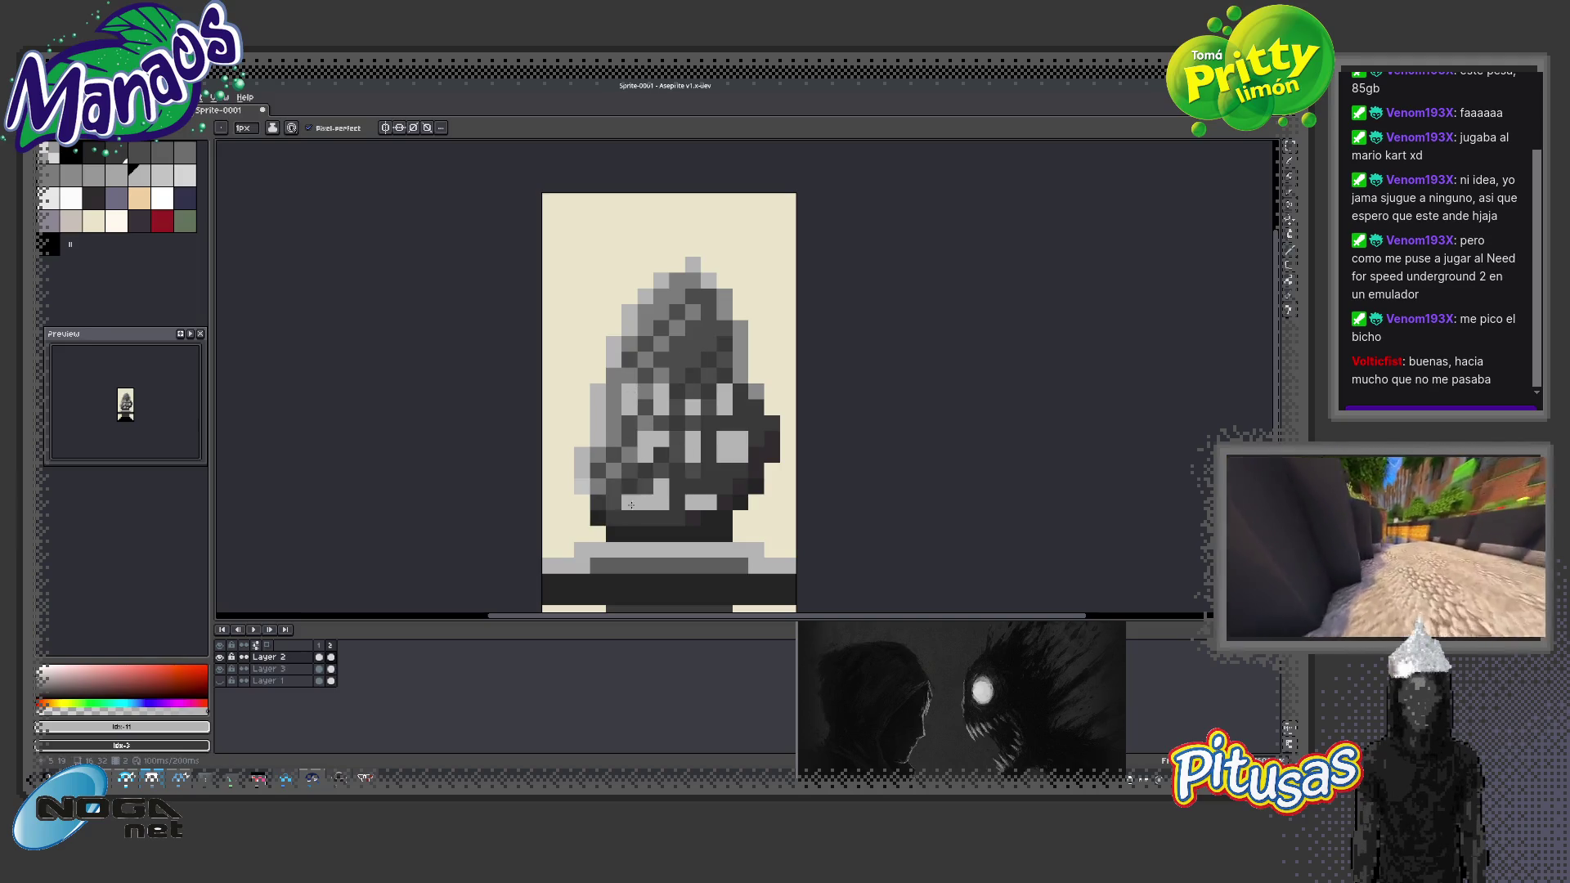
left_click_drag(628, 502, 629, 487)
left_click(667, 533, "alt")
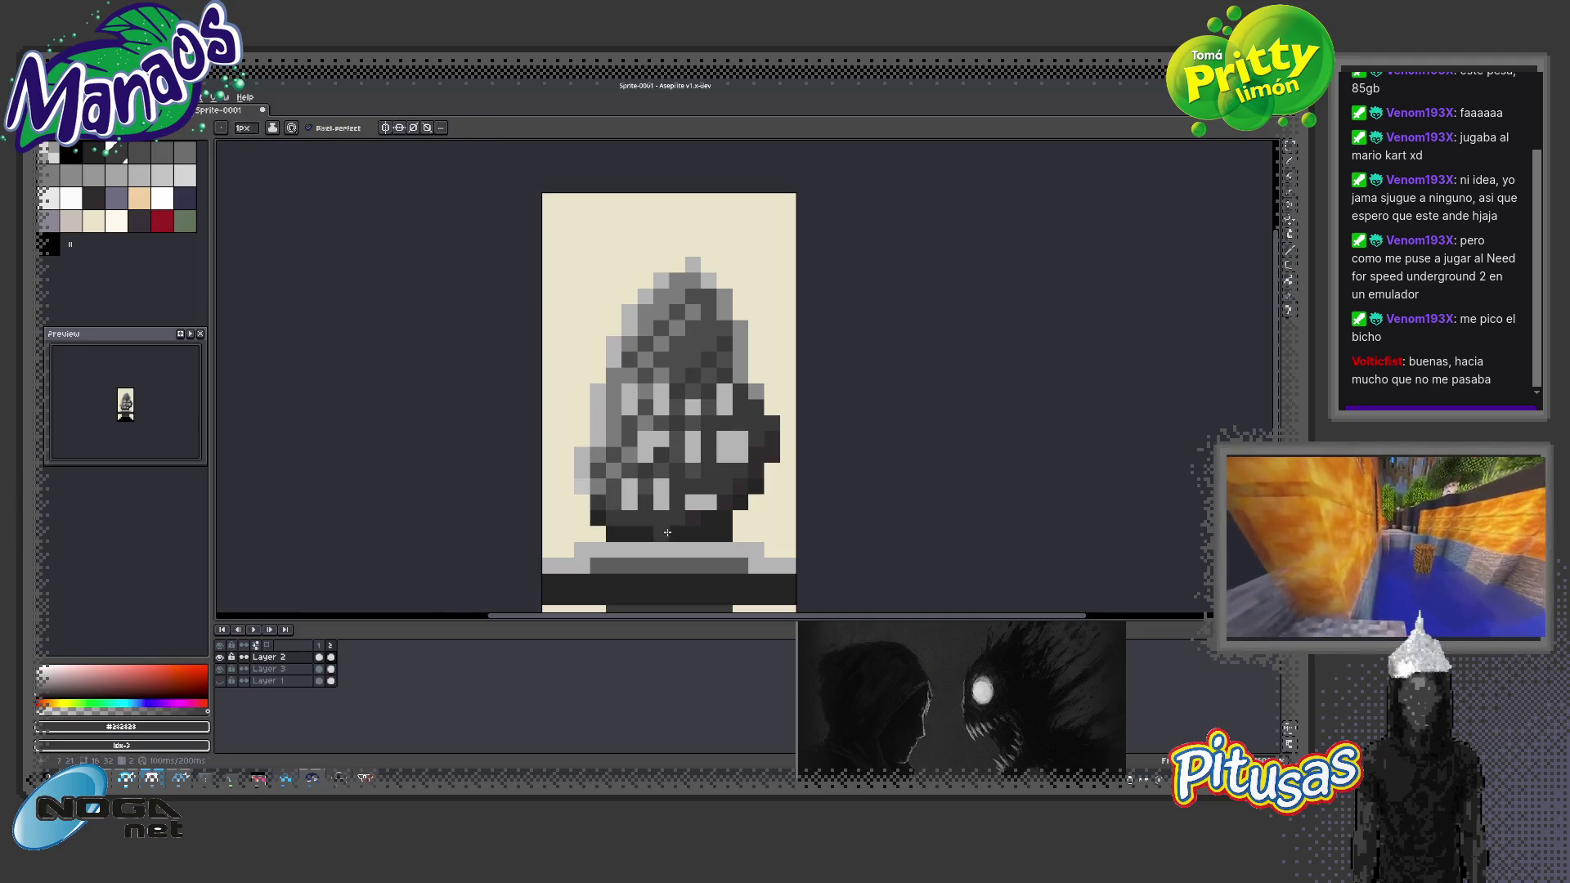
left_click(711, 494, "alt")
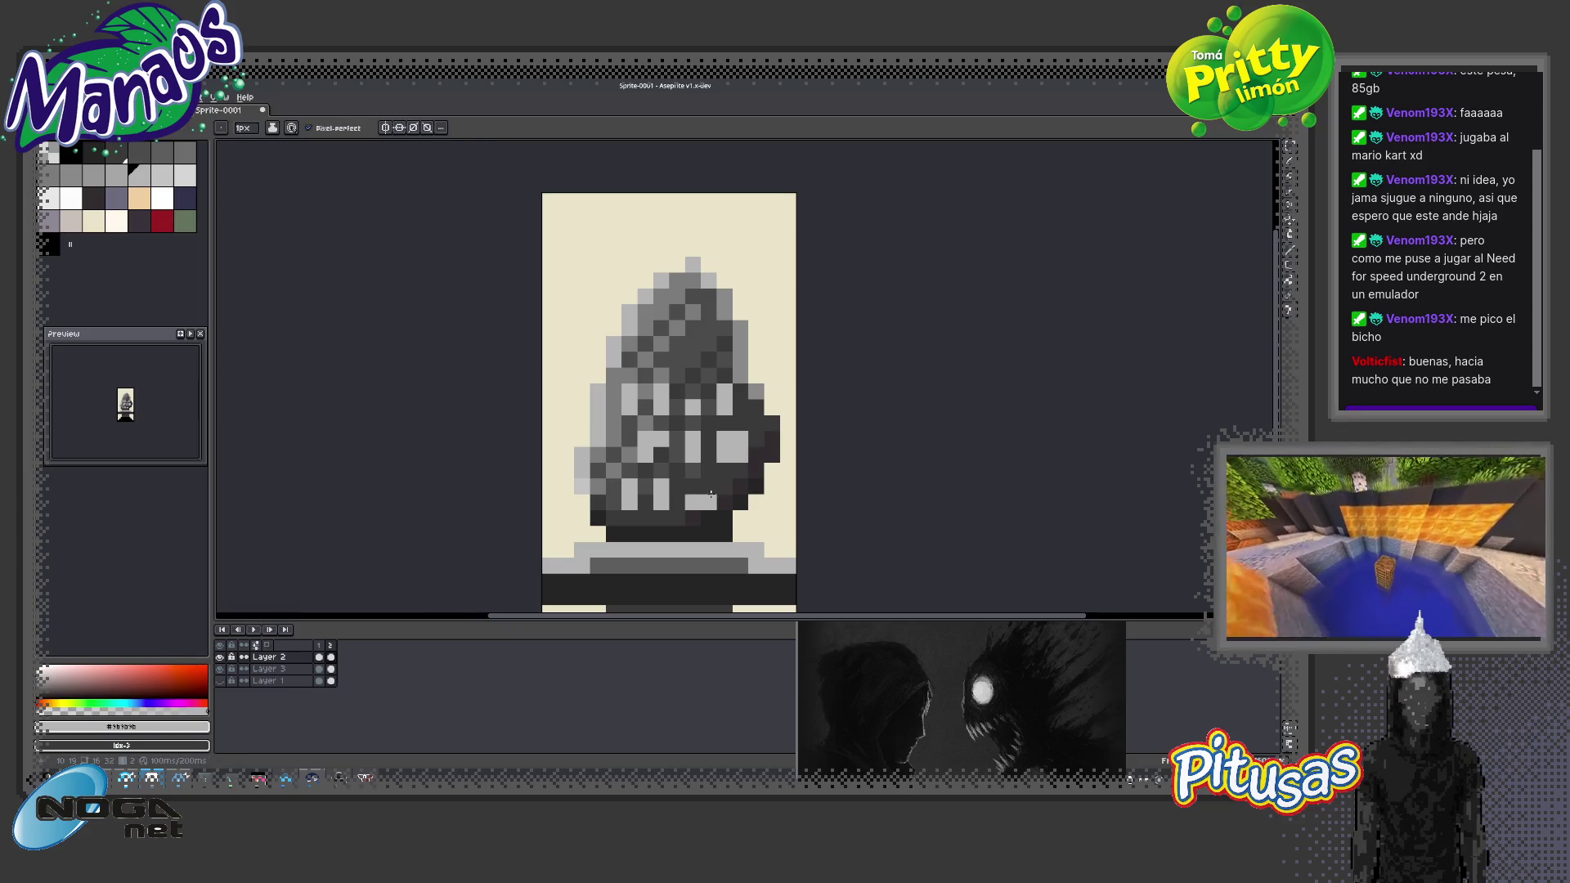
key("z")
scroll(736, 478, "down", 1)
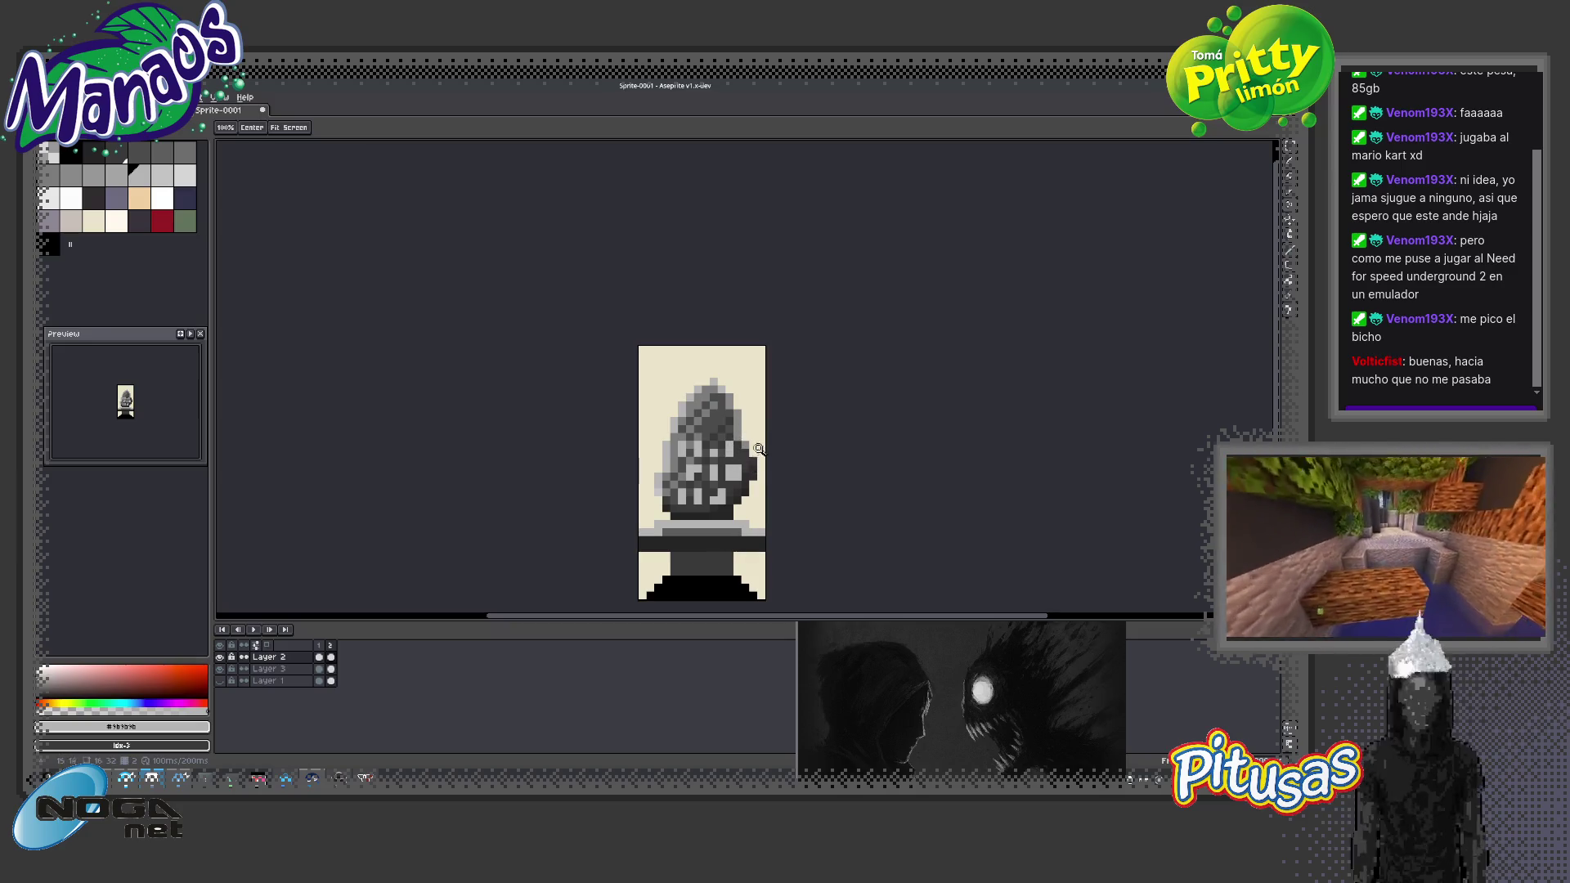
scroll(712, 434, "up", 3)
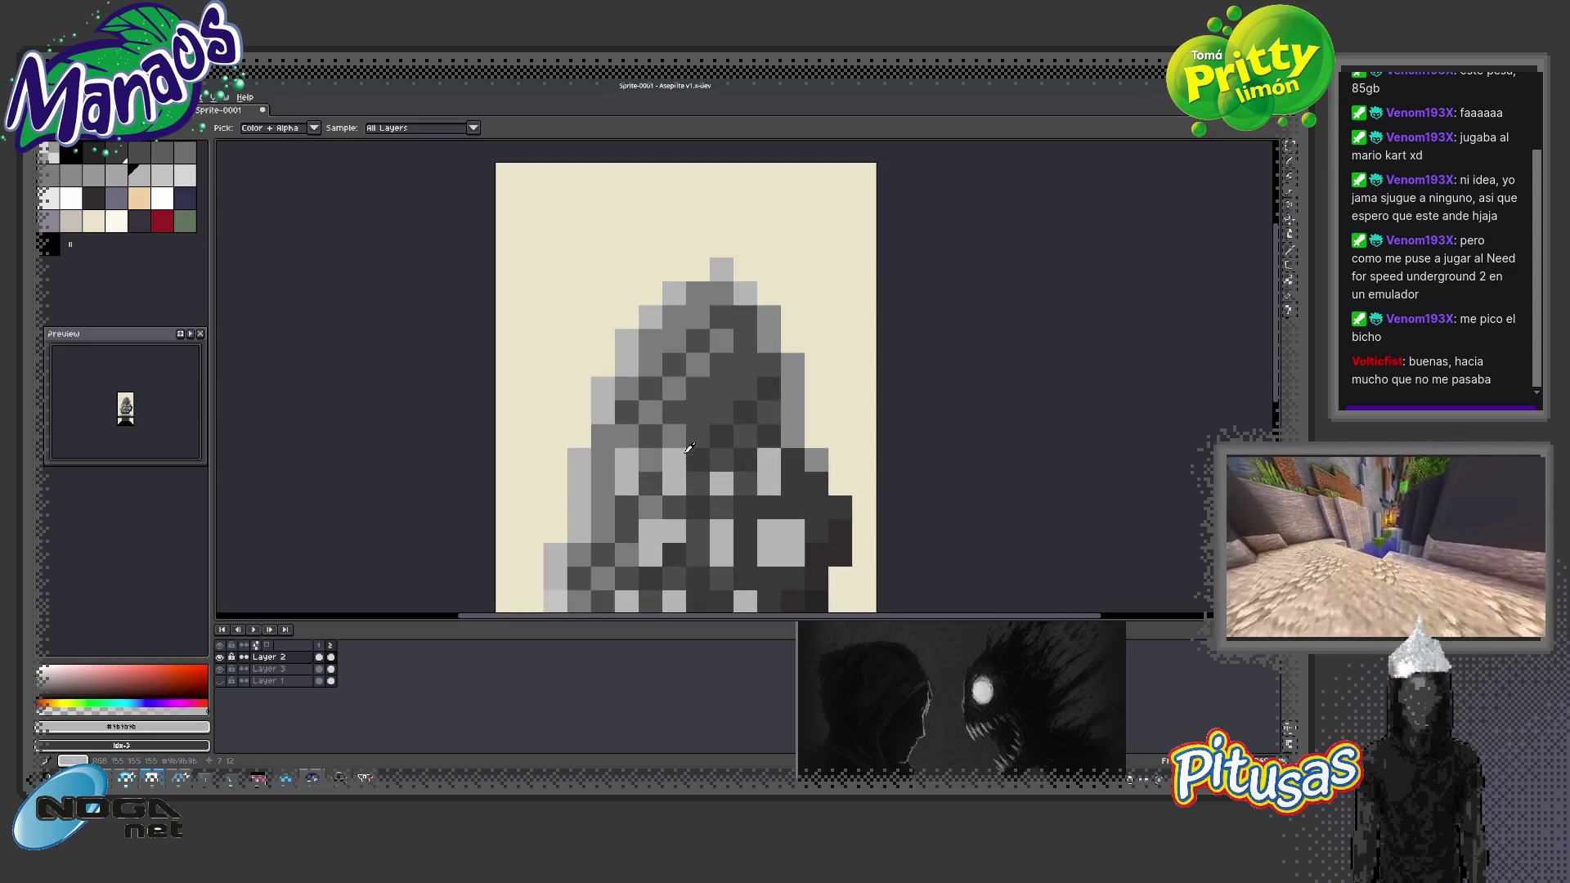
Sample dark grey #444444 and darken a light pixel high on the hood
key("b")
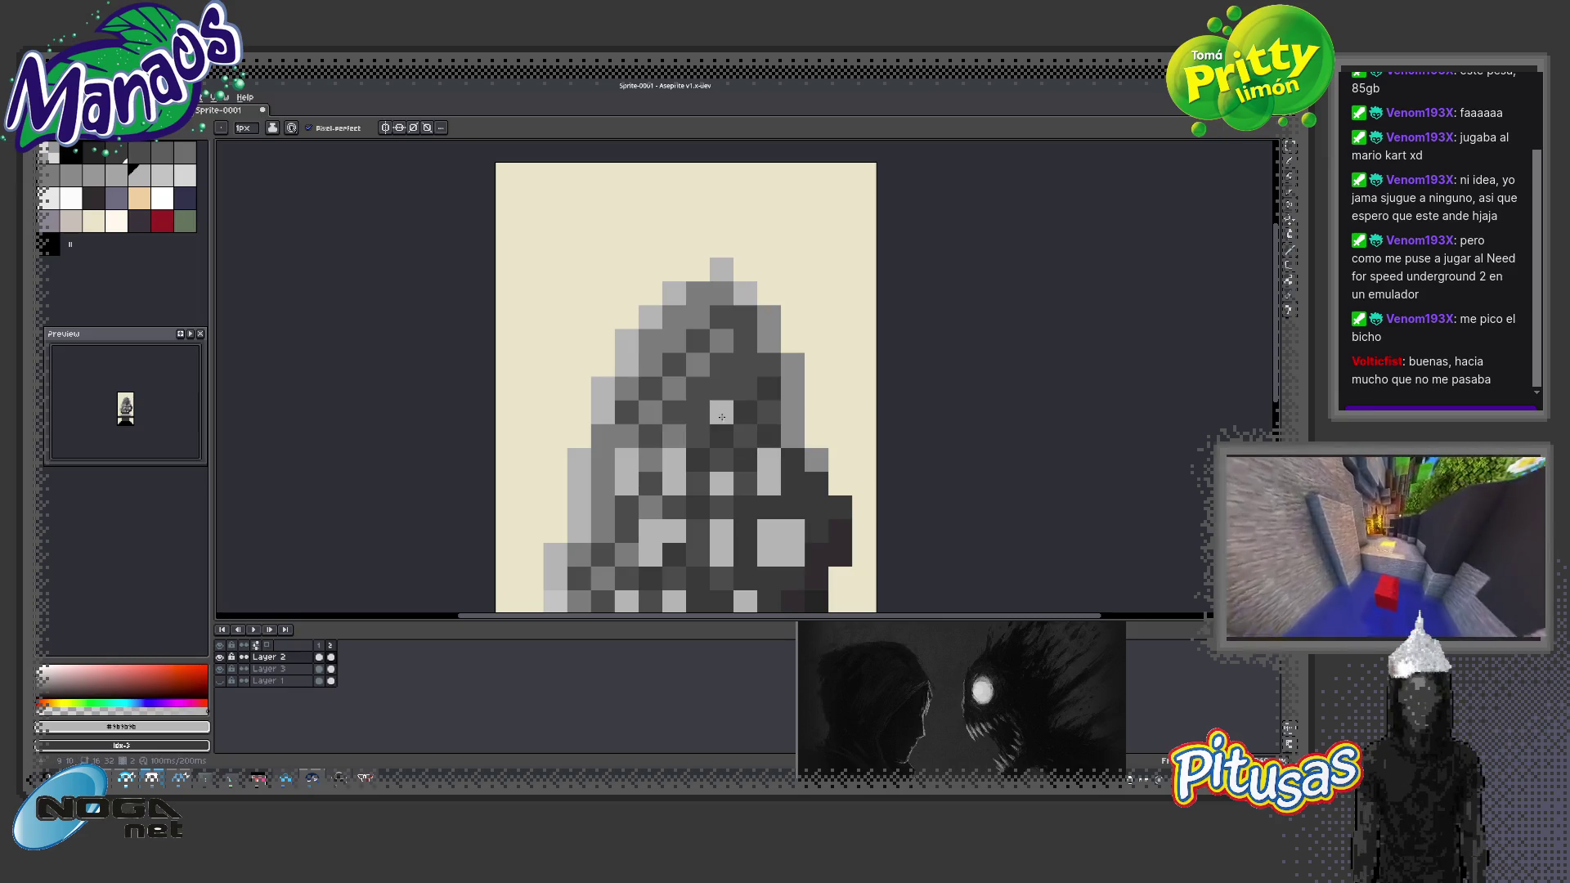
mouse_move(740, 417)
left_mouse_down()
mouse_move(709, 412)
mouse_move(694, 330)
mouse_move(628, 418)
left_mouse_up()
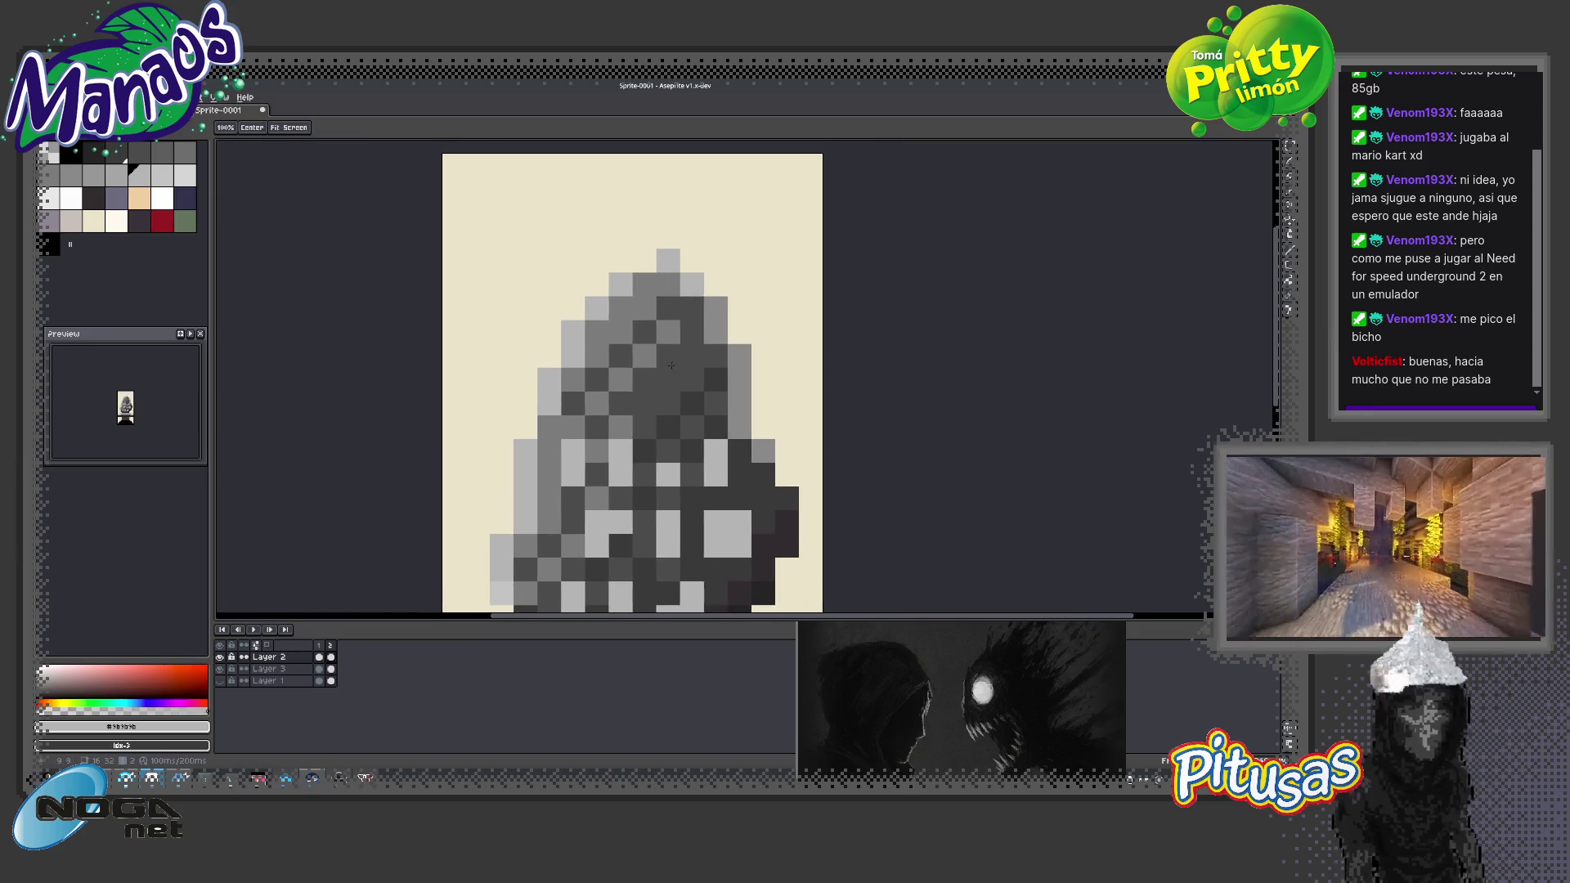
left_click(668, 284, "alt")
left_click(644, 284)
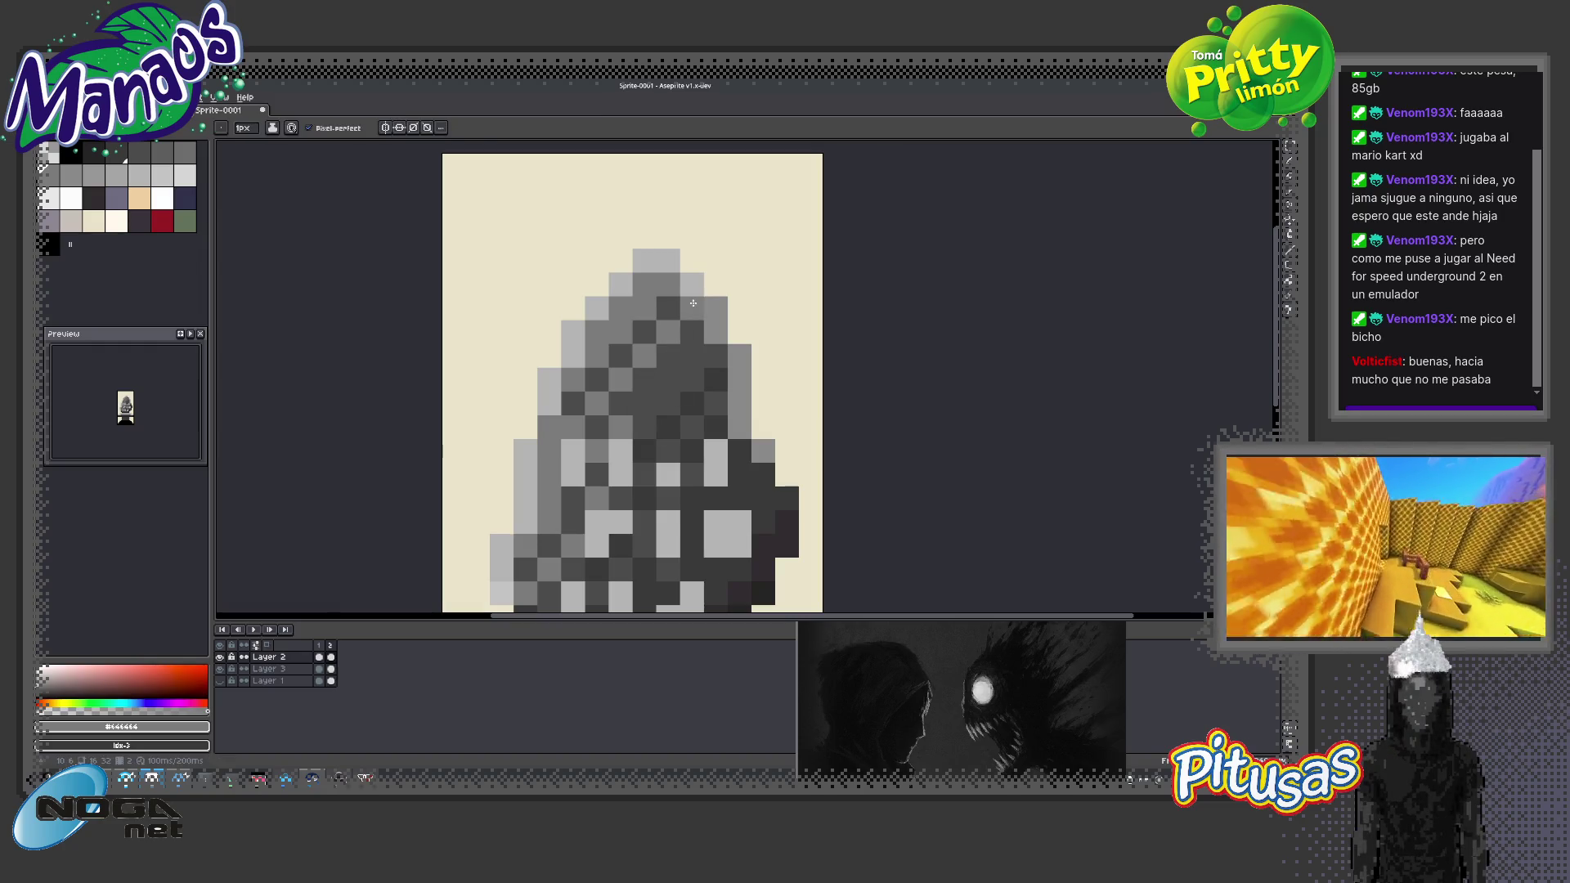
key("z")
scroll(662, 420, "down", 3)
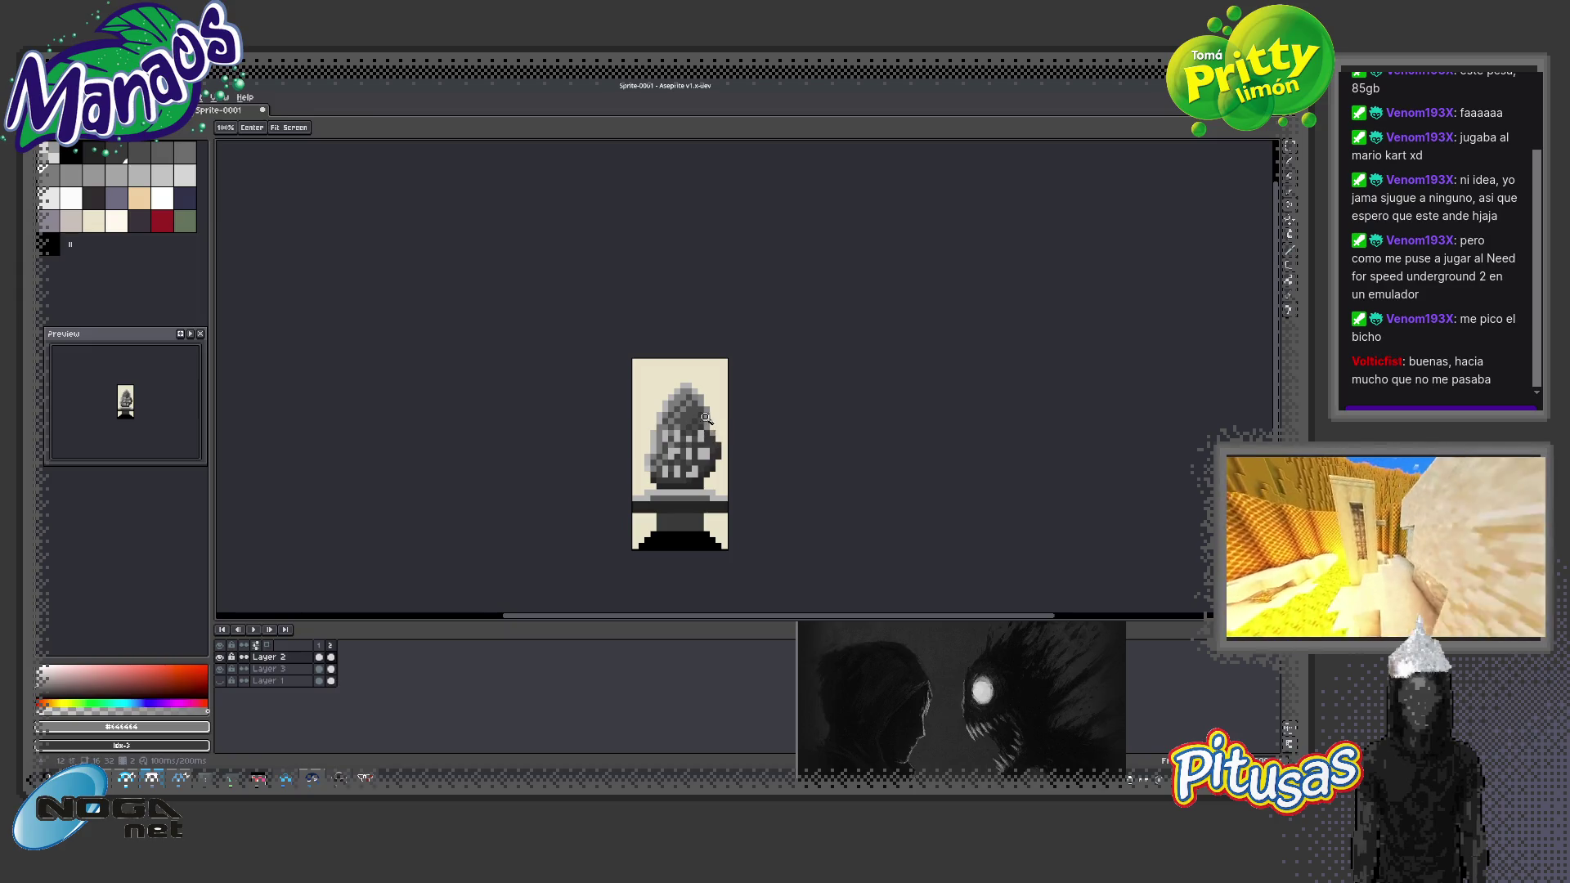
left_click(708, 426)
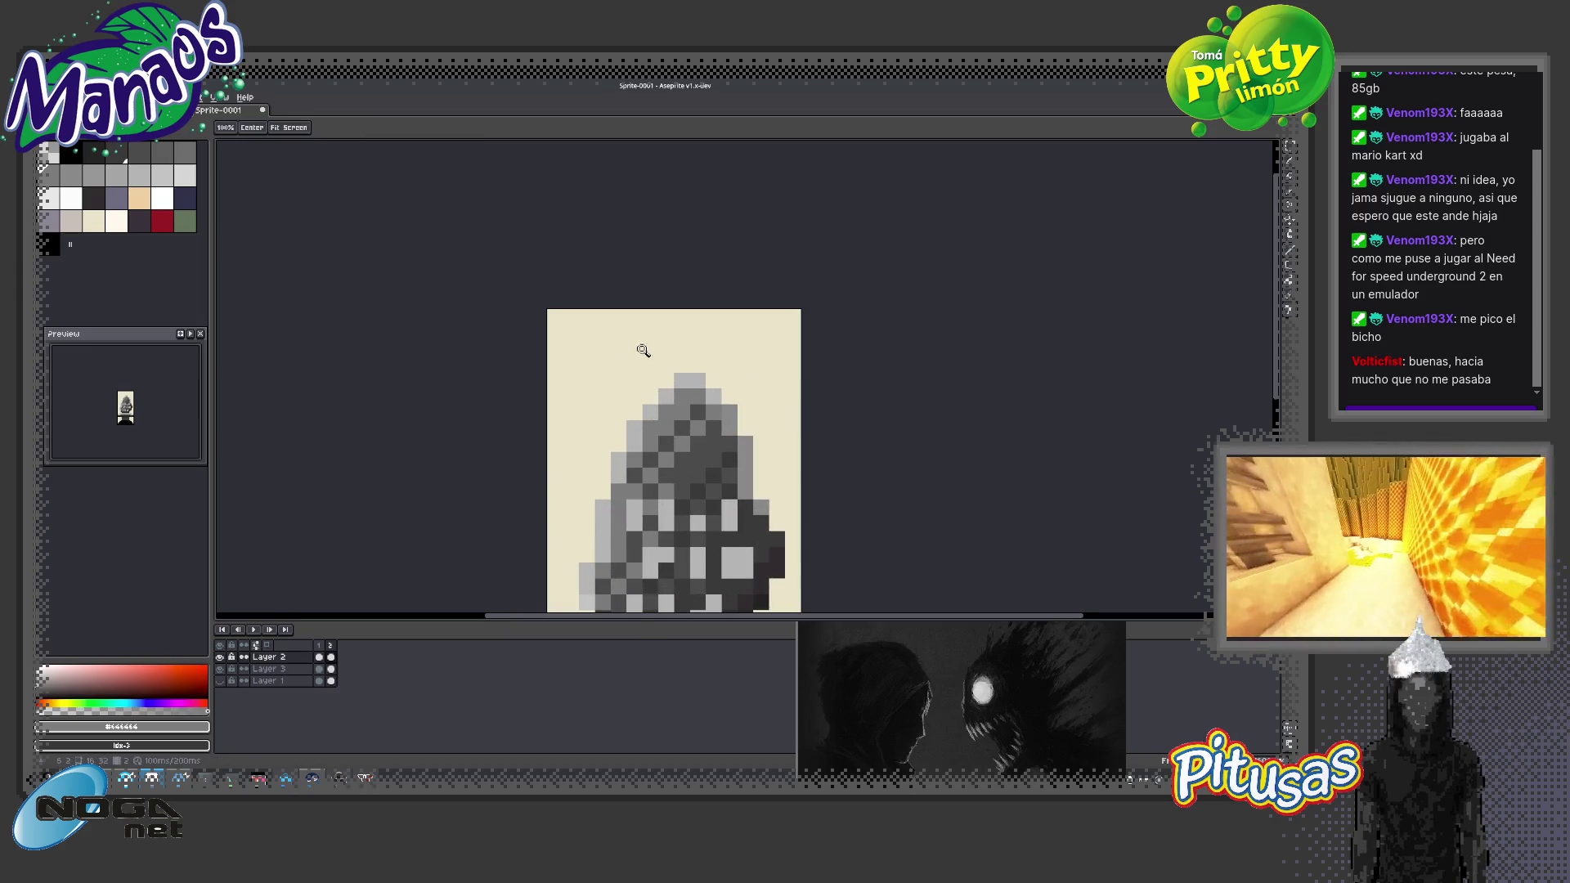
Pick a dark grey from the palette and paint another dark pixel on the hood
left_click(72, 175)
key("b")
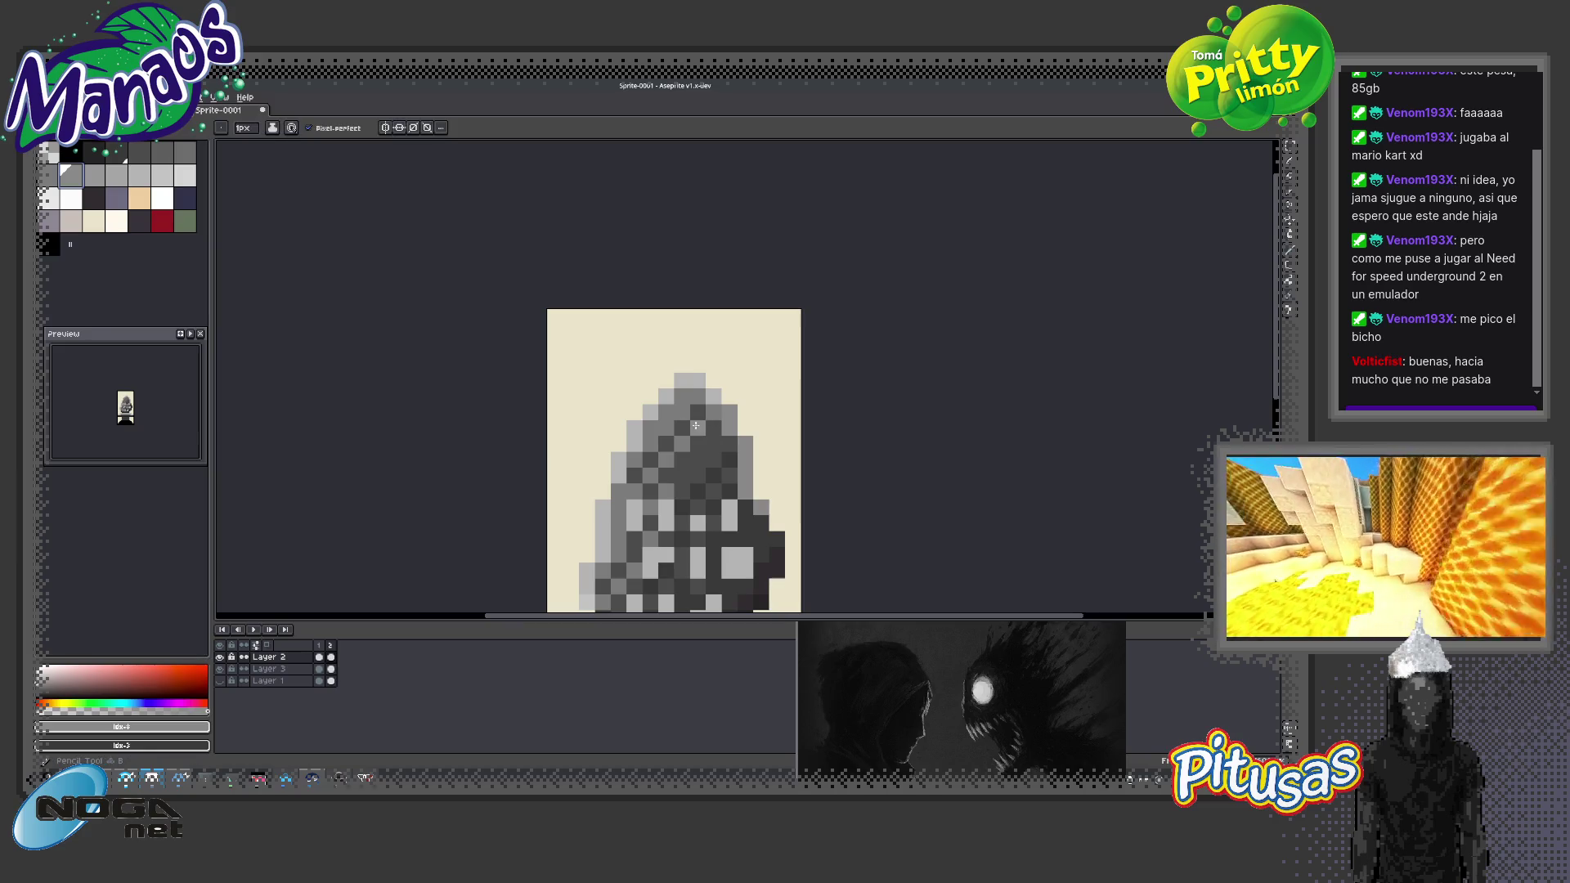
key("h")
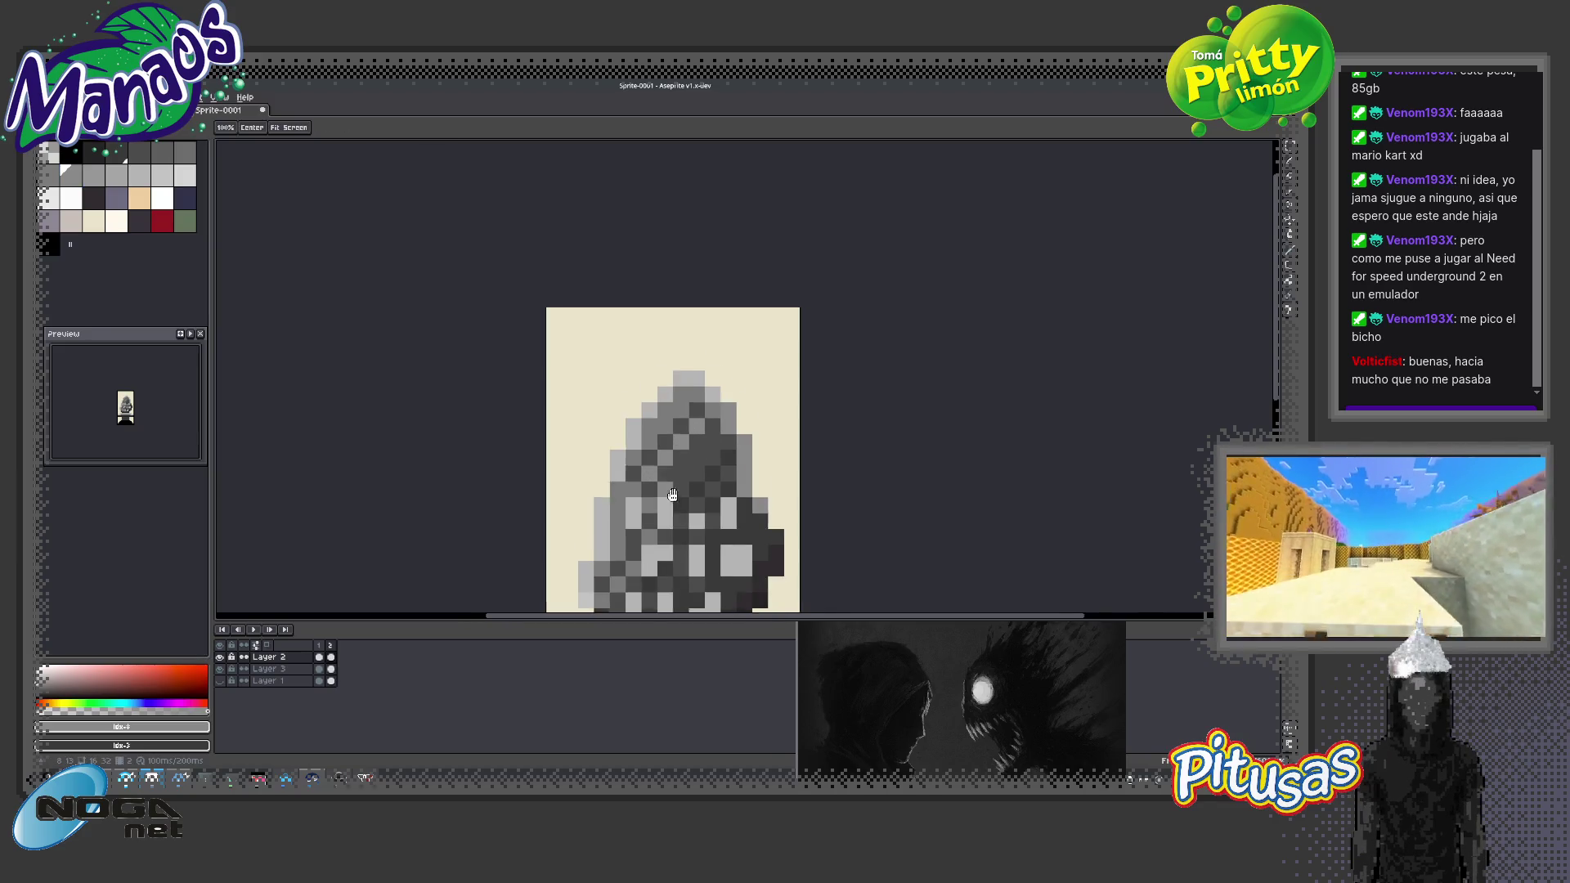
left_click_drag(671, 506, 714, 355)
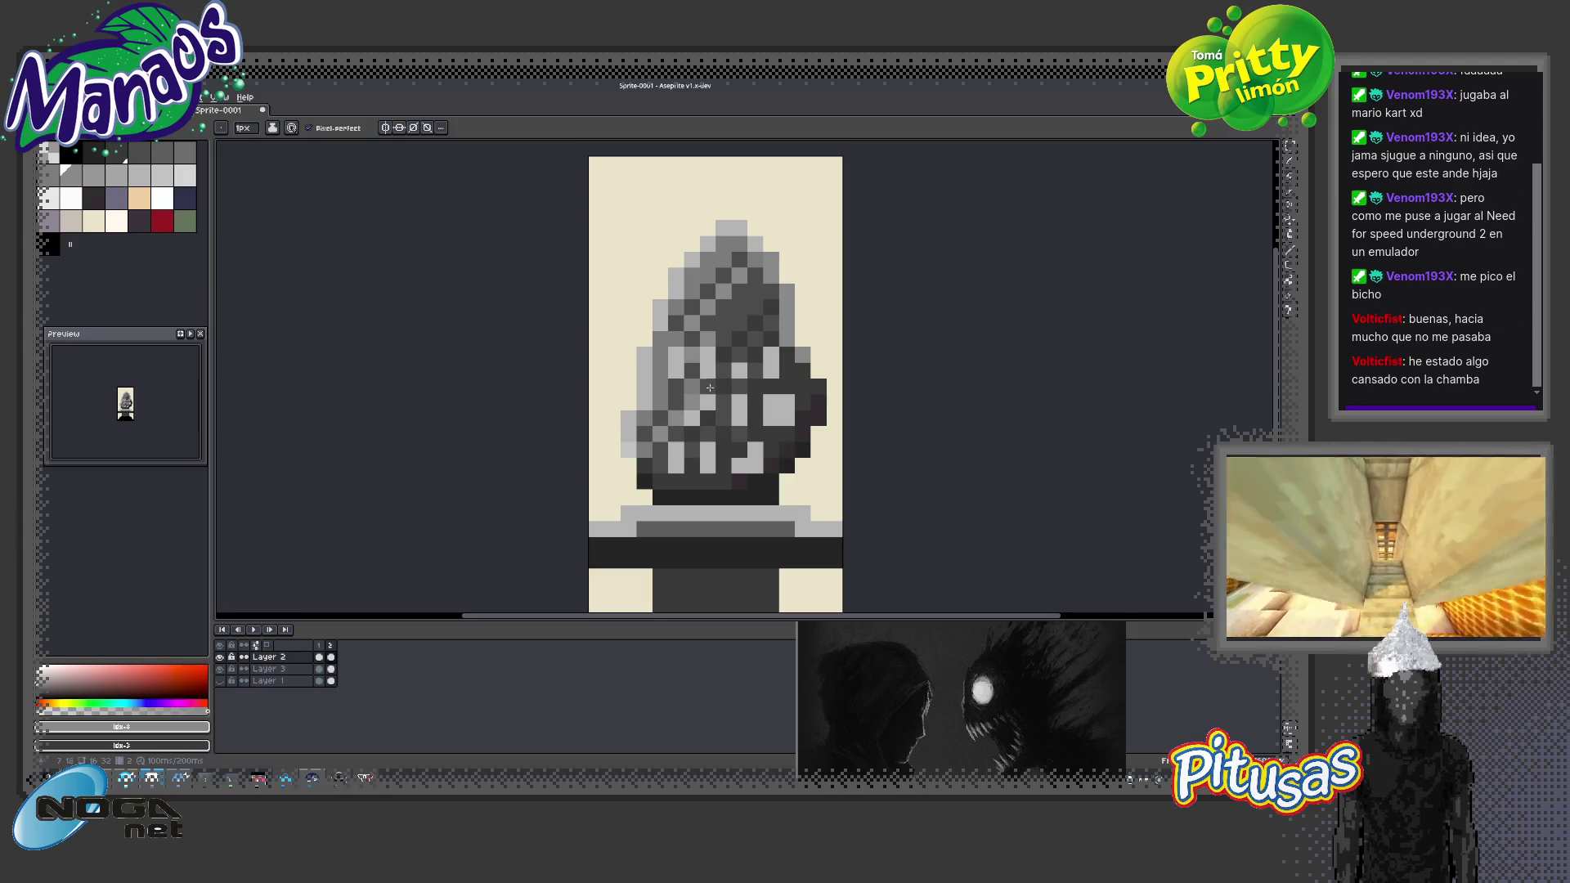
key("z")
scroll(748, 452, "down", 4)
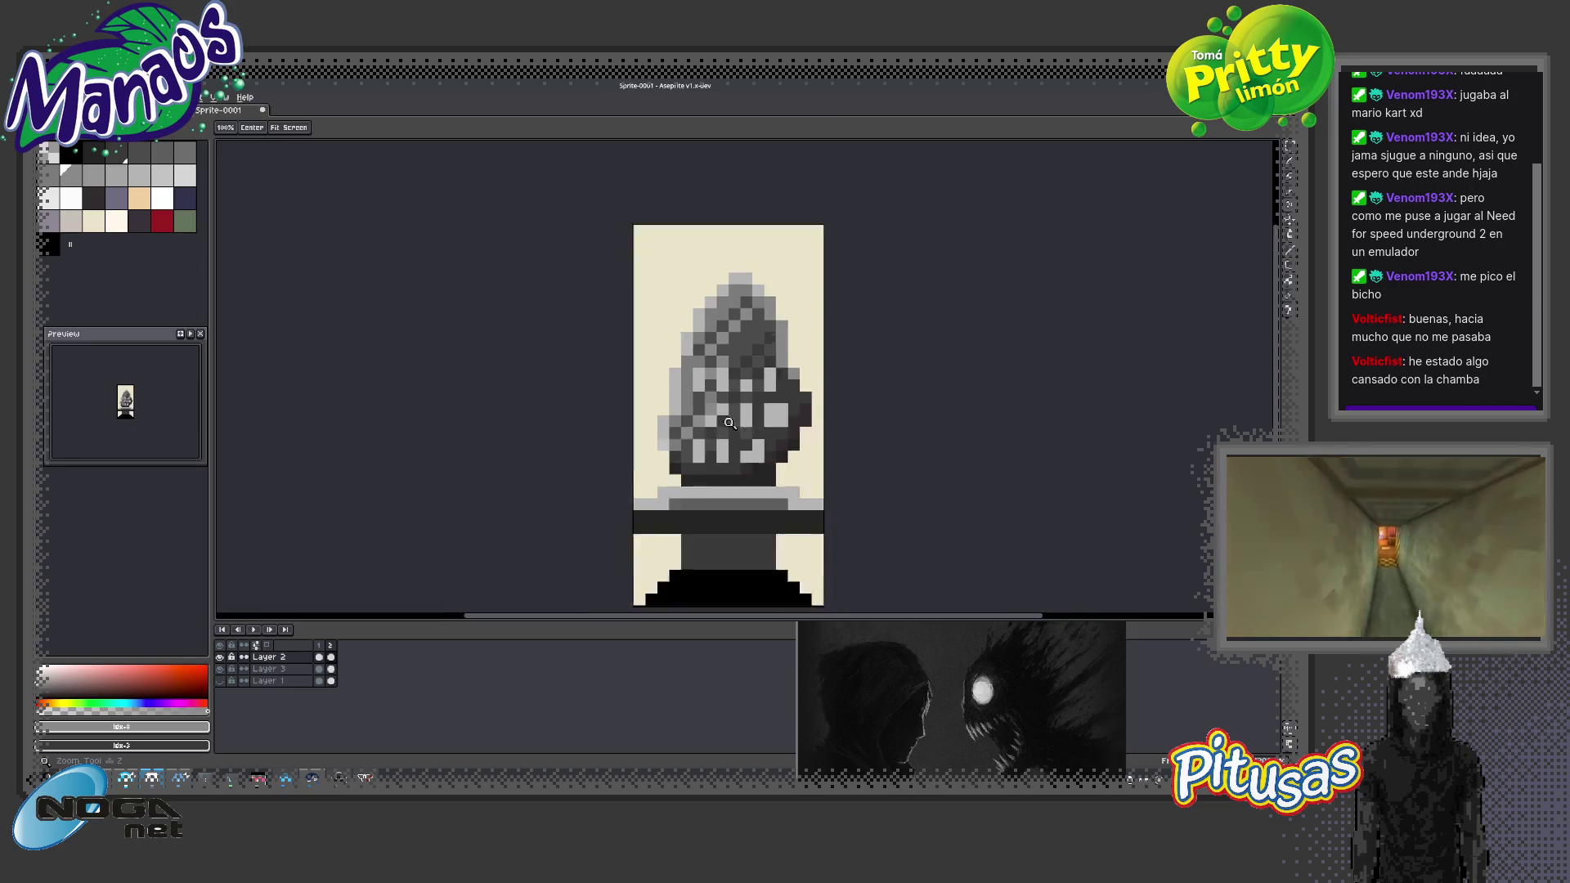
scroll(763, 452, "down", 1)
scroll(745, 446, "down", 1)
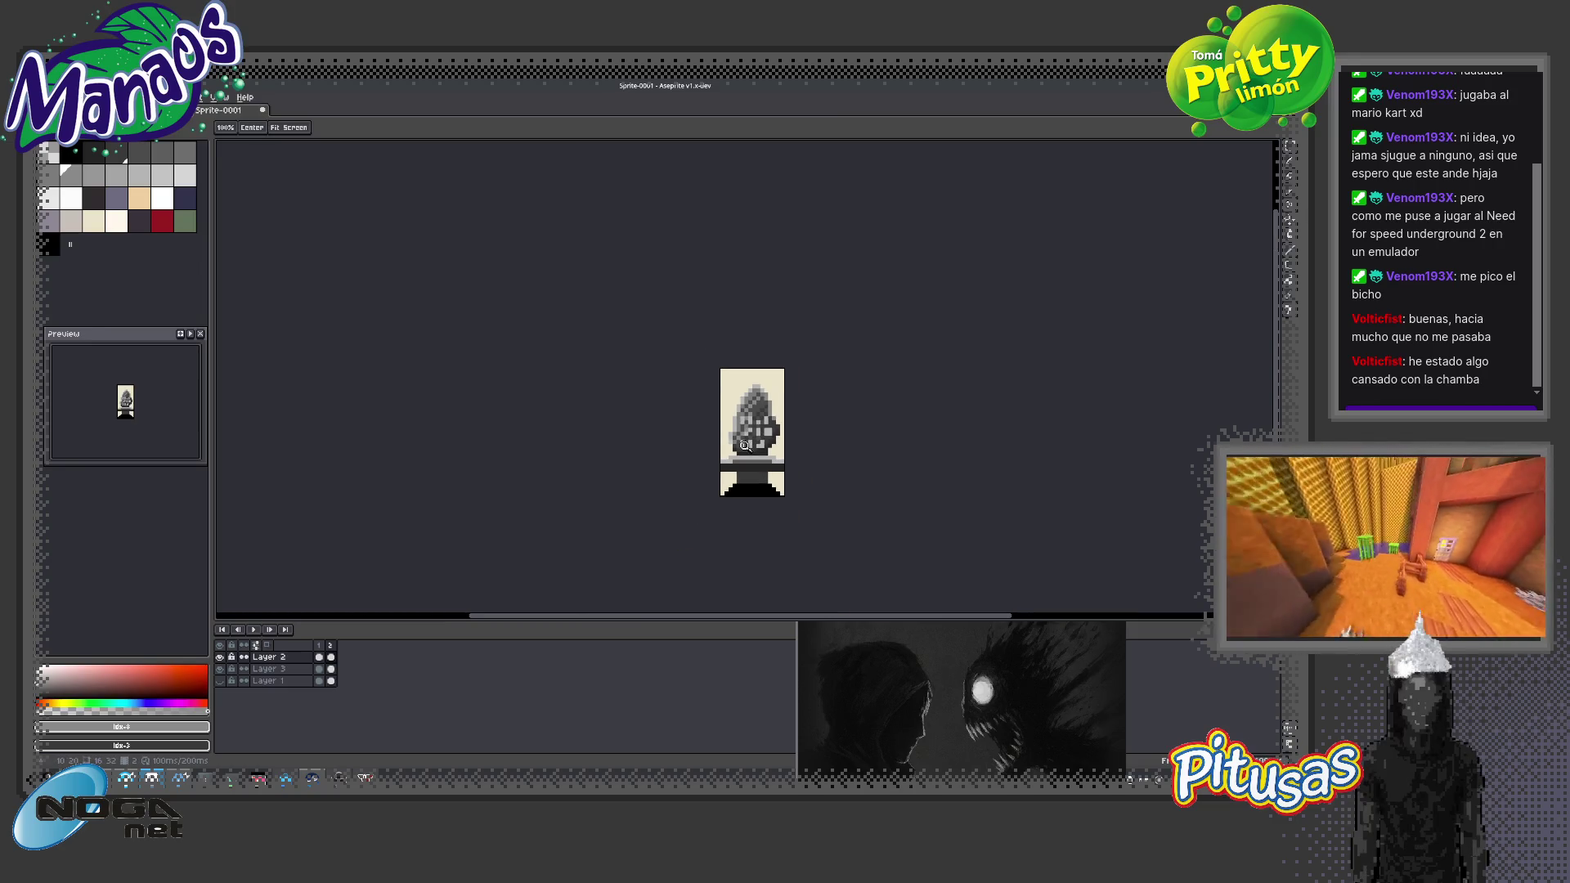
key("h")
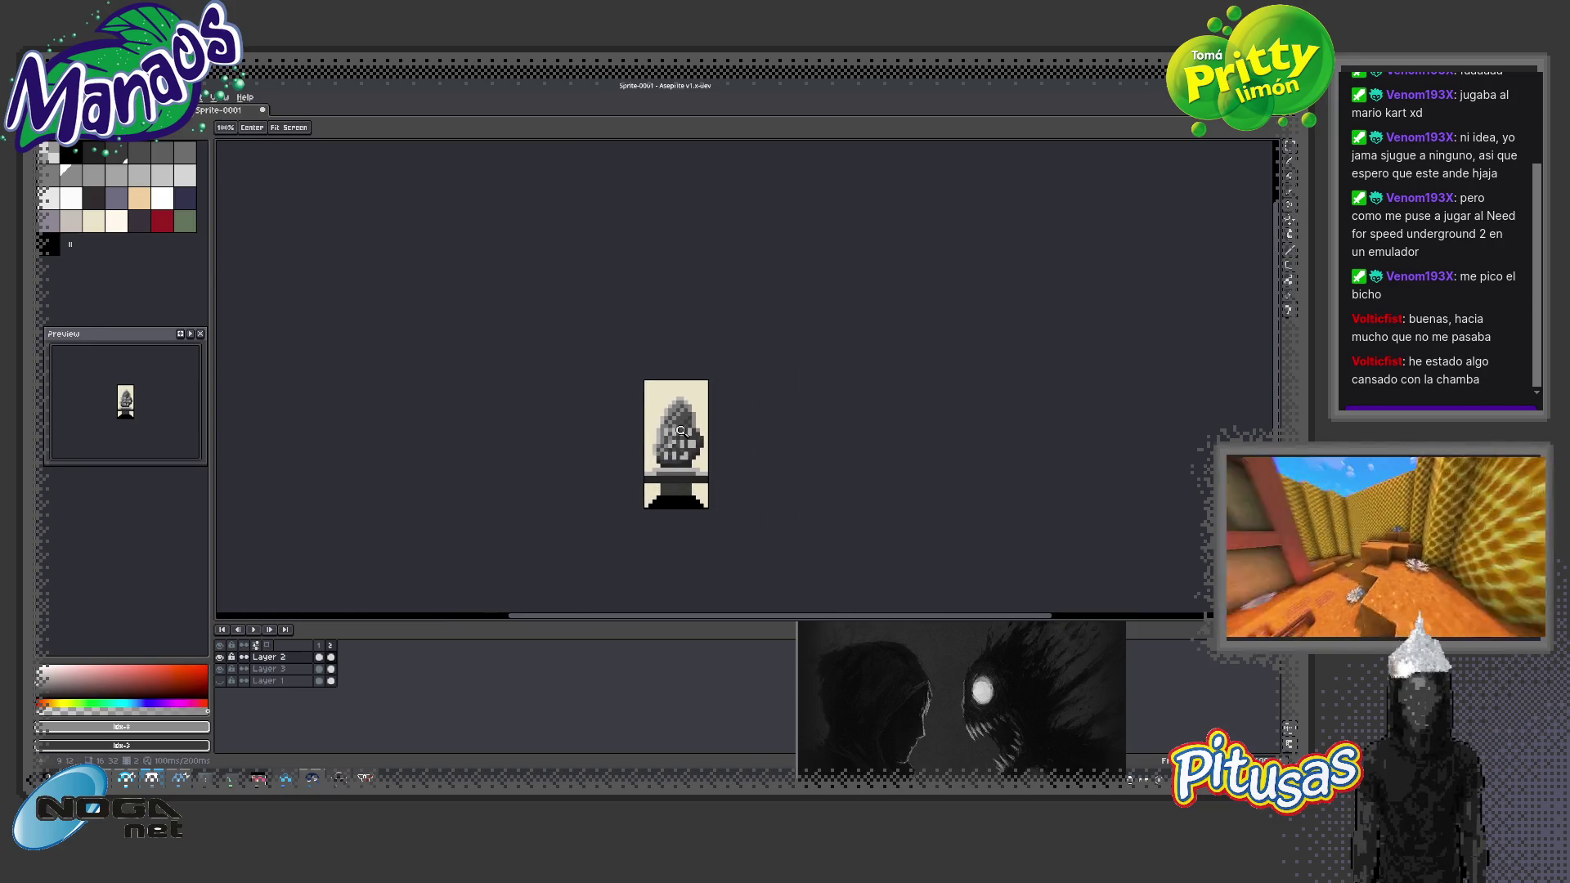
scroll(689, 419, "up", 3)
scroll(724, 403, "up", 2)
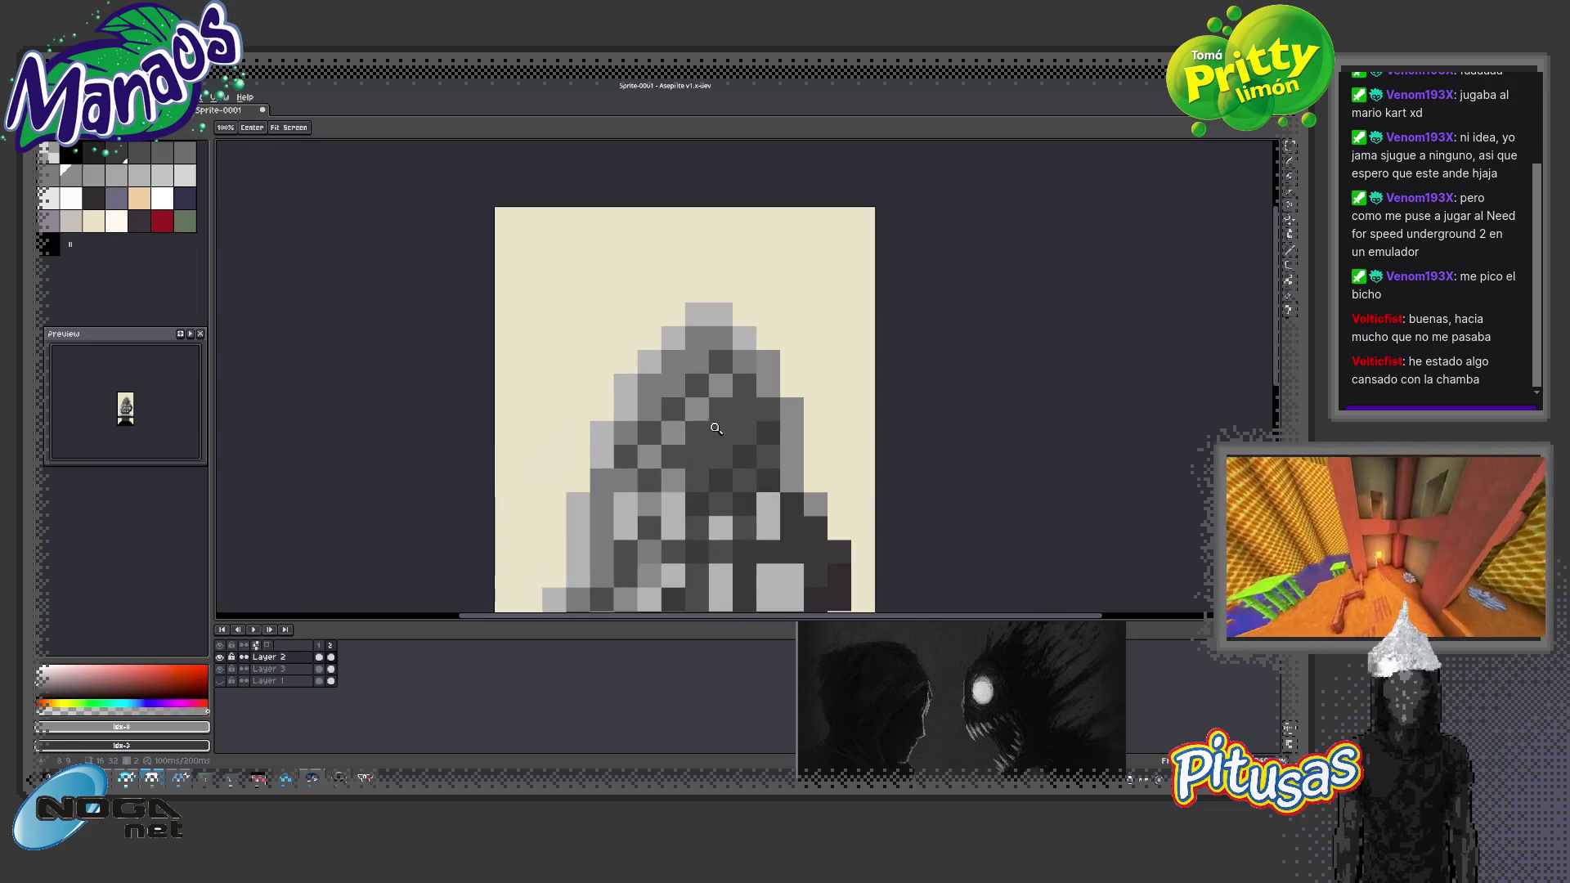
key("b")
left_click(697, 410)
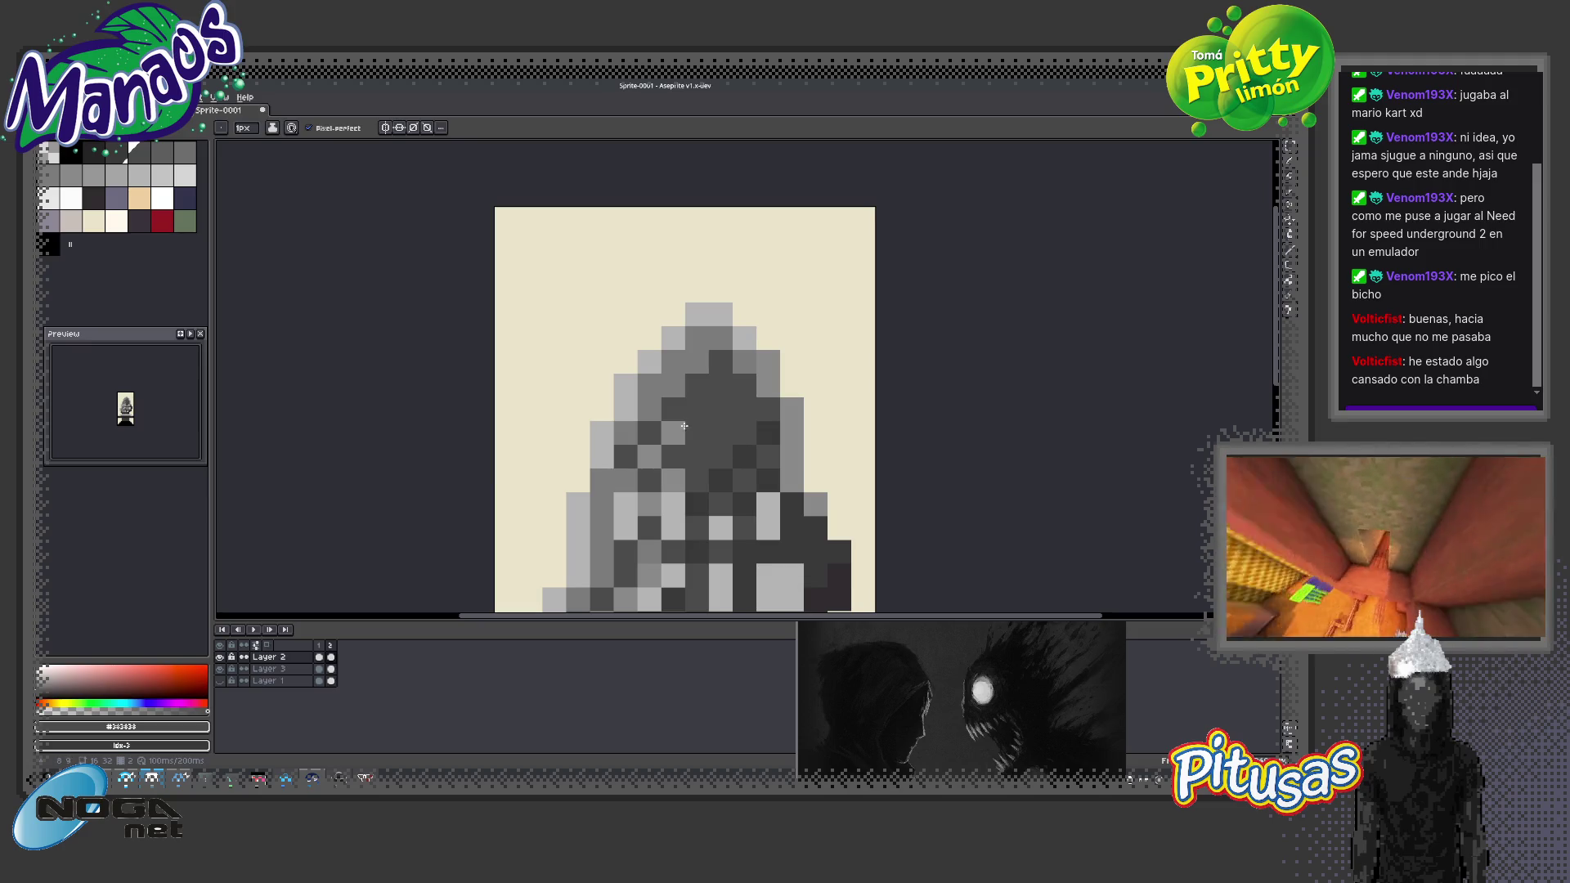
Repaint a hood pixel in sampled mid grey #717171, then choose the cream swatch
left_click(720, 478, "alt")
left_click(696, 384)
key("z")
scroll(720, 483, "down", 3)
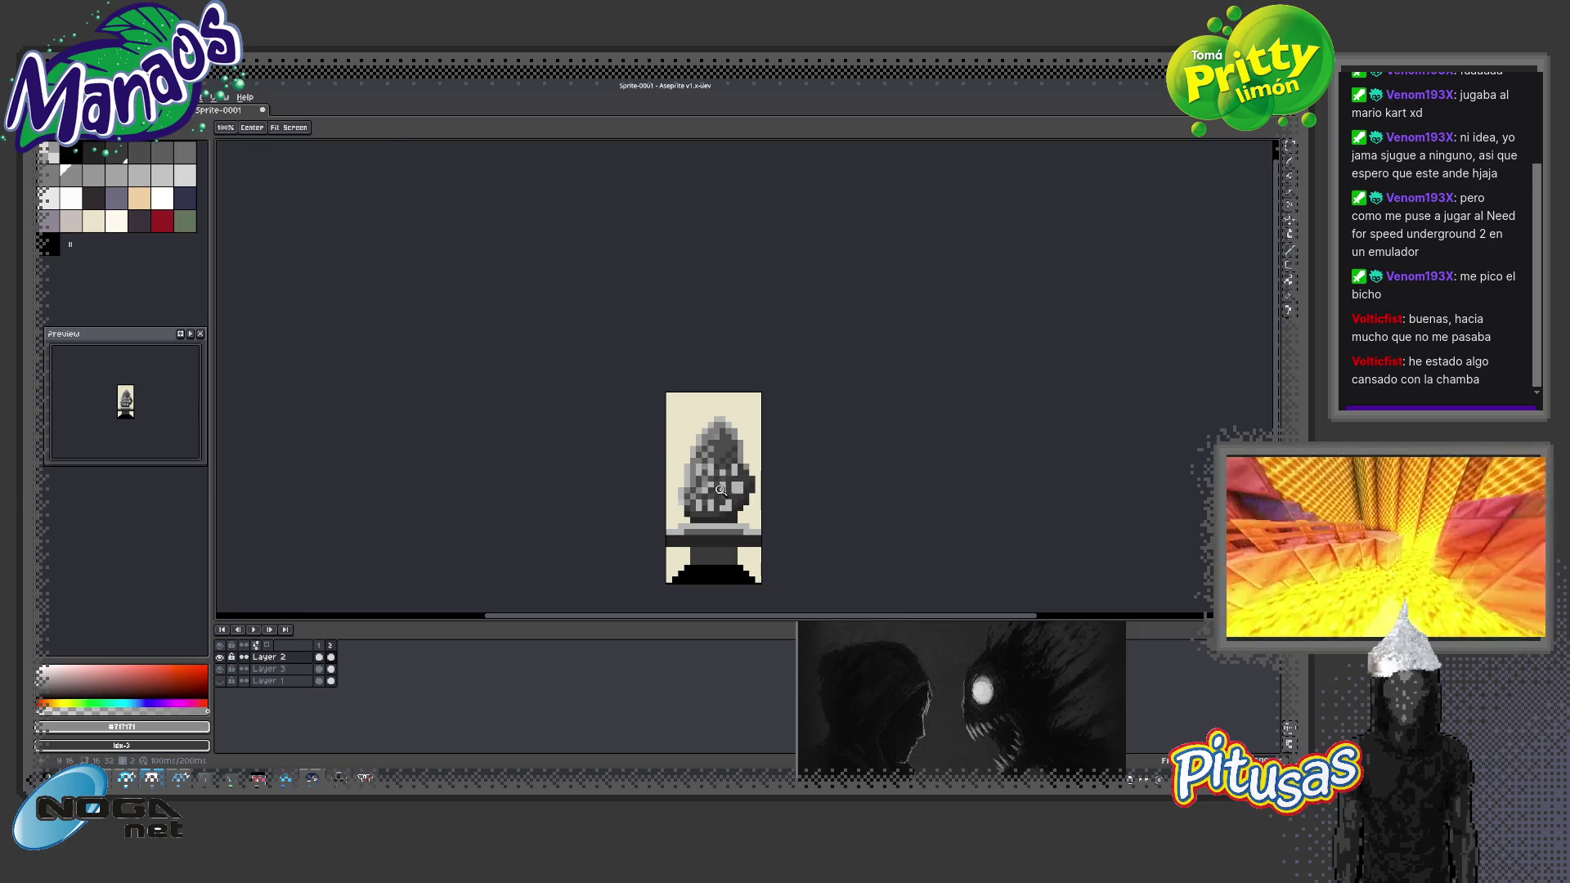
left_click(116, 222)
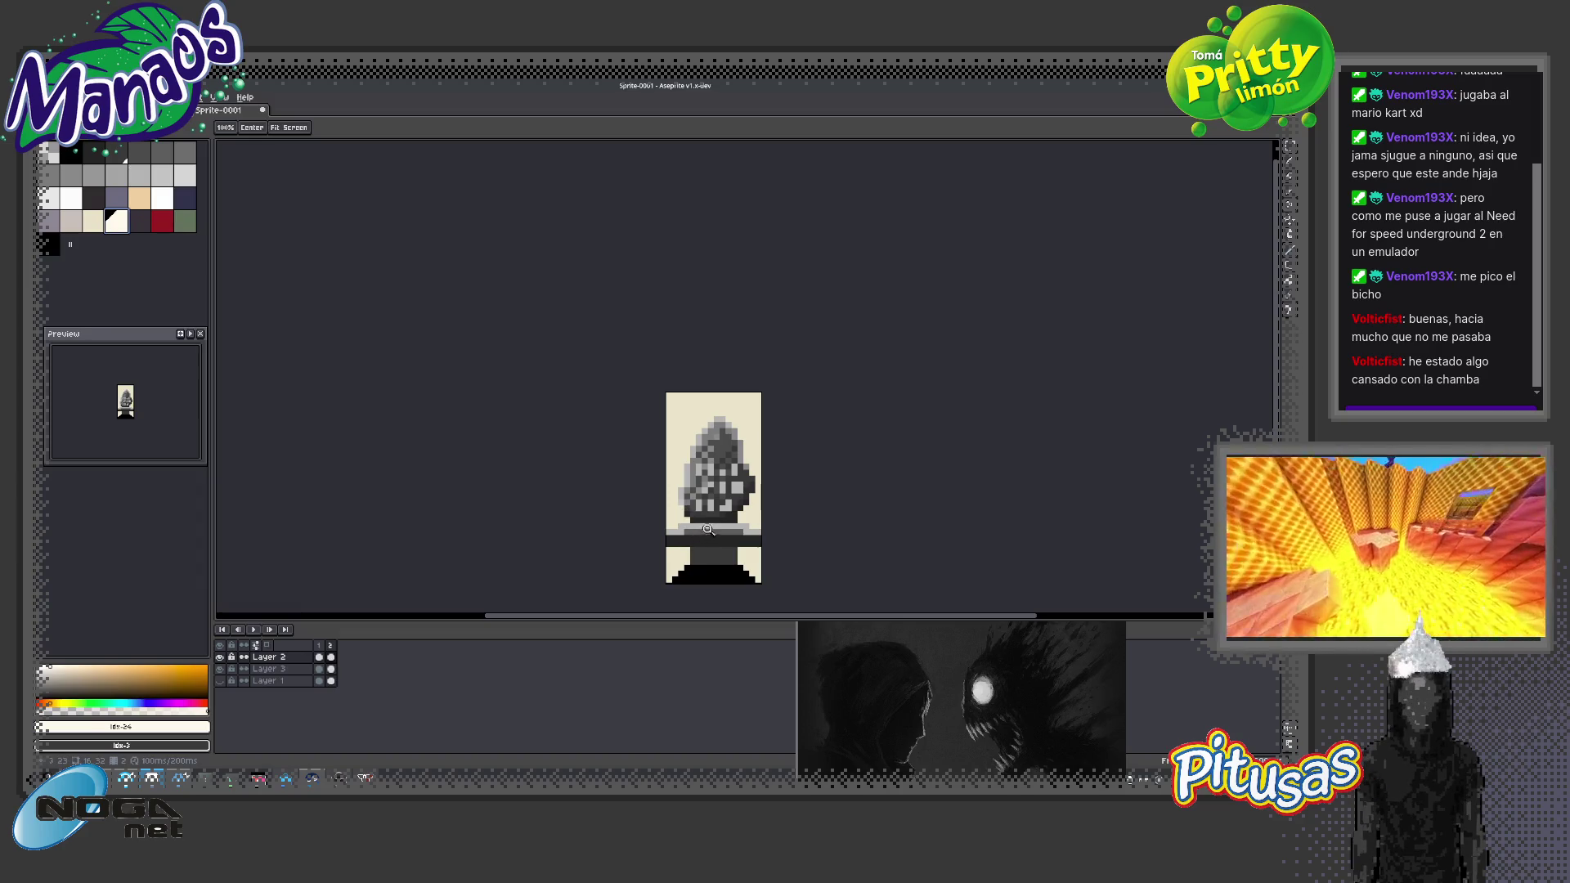
scroll(731, 515, "up", 4)
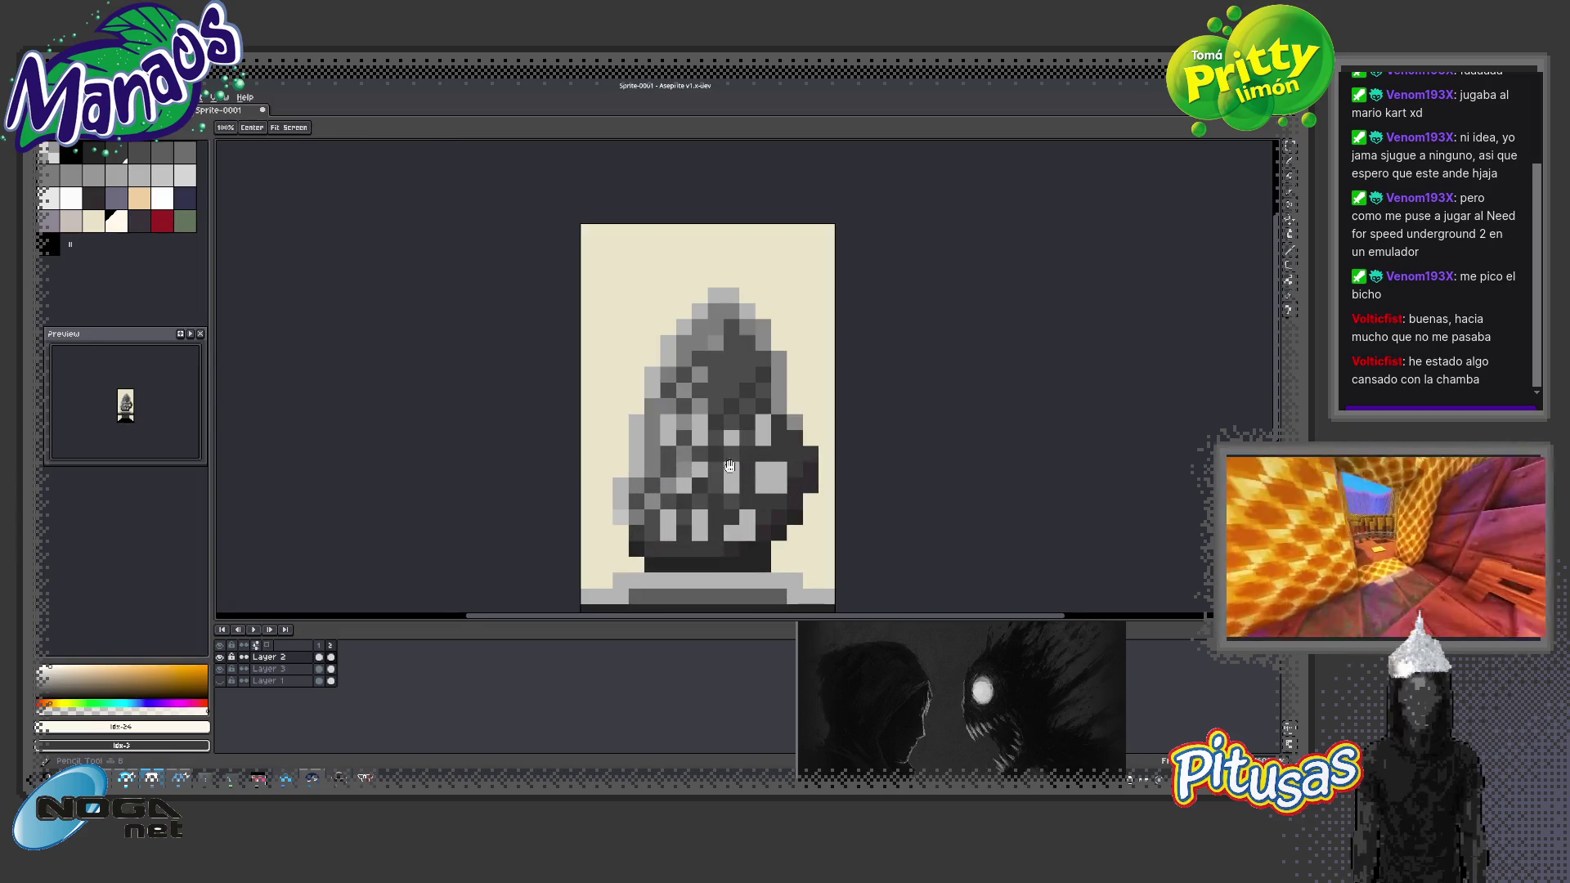
Paint cream pixels along the face's top and eye row, plus one lower left
left_click_drag(727, 463, 703, 464)
left_click(738, 420)
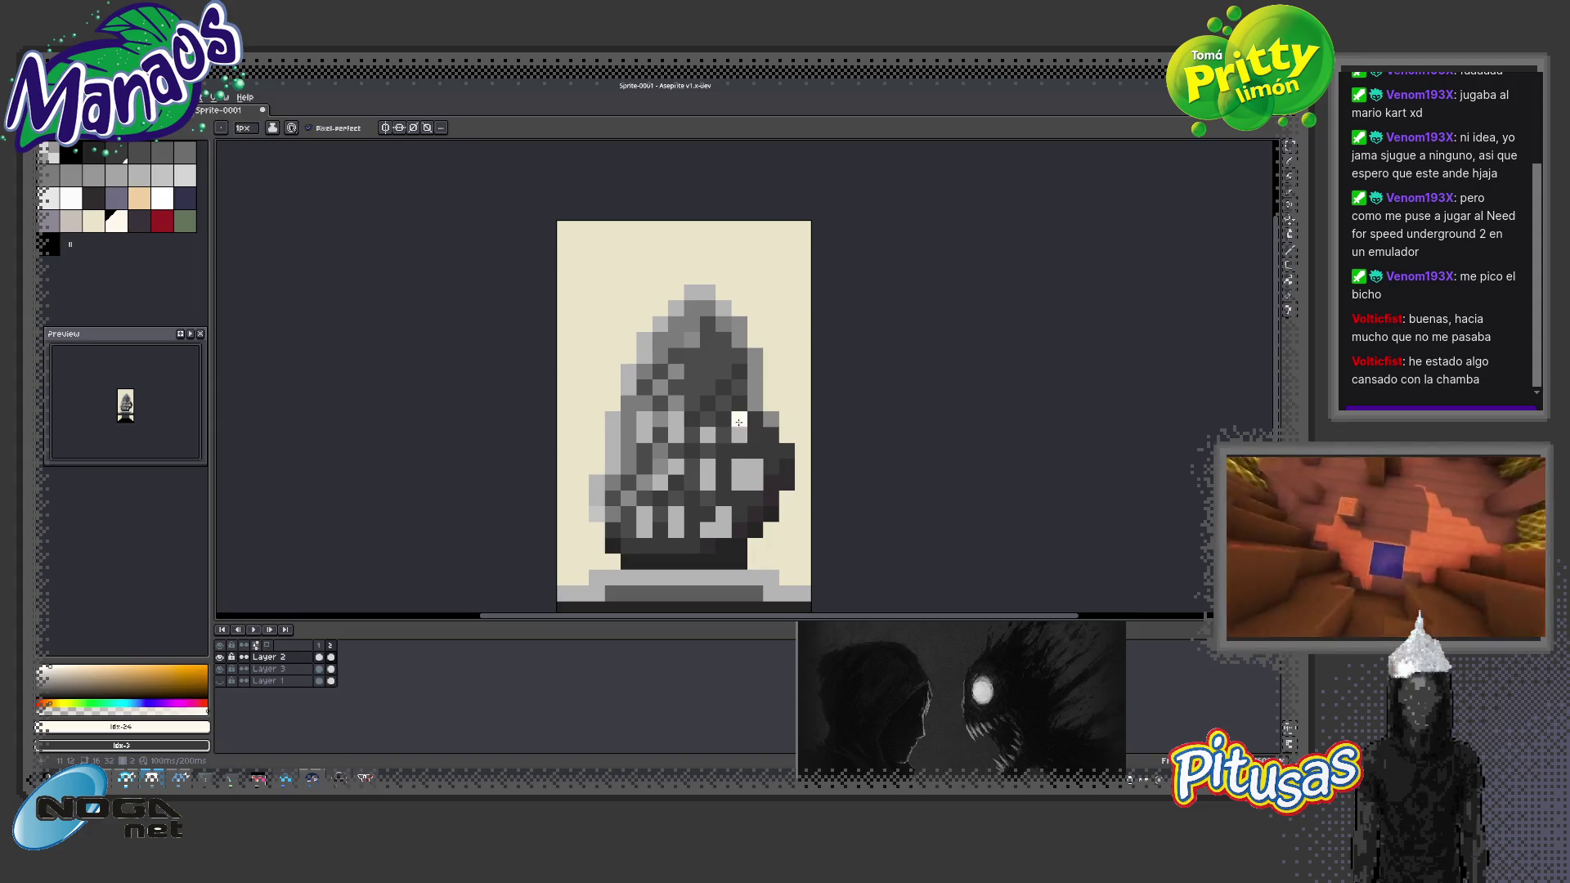
left_click(738, 436)
left_click(707, 436)
left_click(675, 436)
left_click(643, 427)
left_click(675, 467)
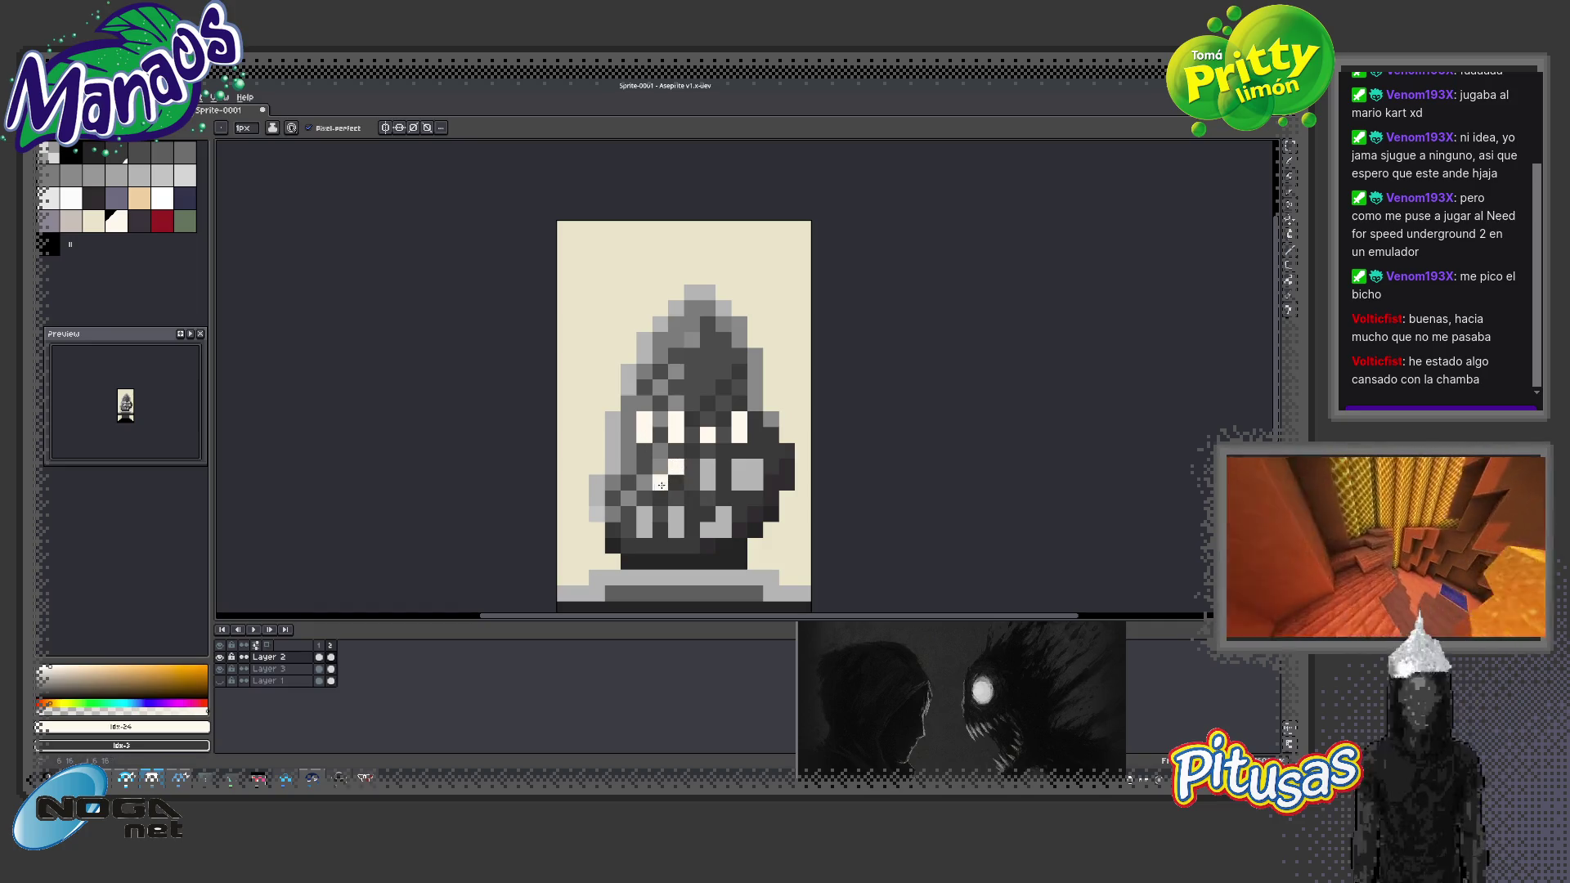
Add two-pixel cream columns on the face's right side and pixels near its bottom
left_click(739, 466)
left_click(740, 482)
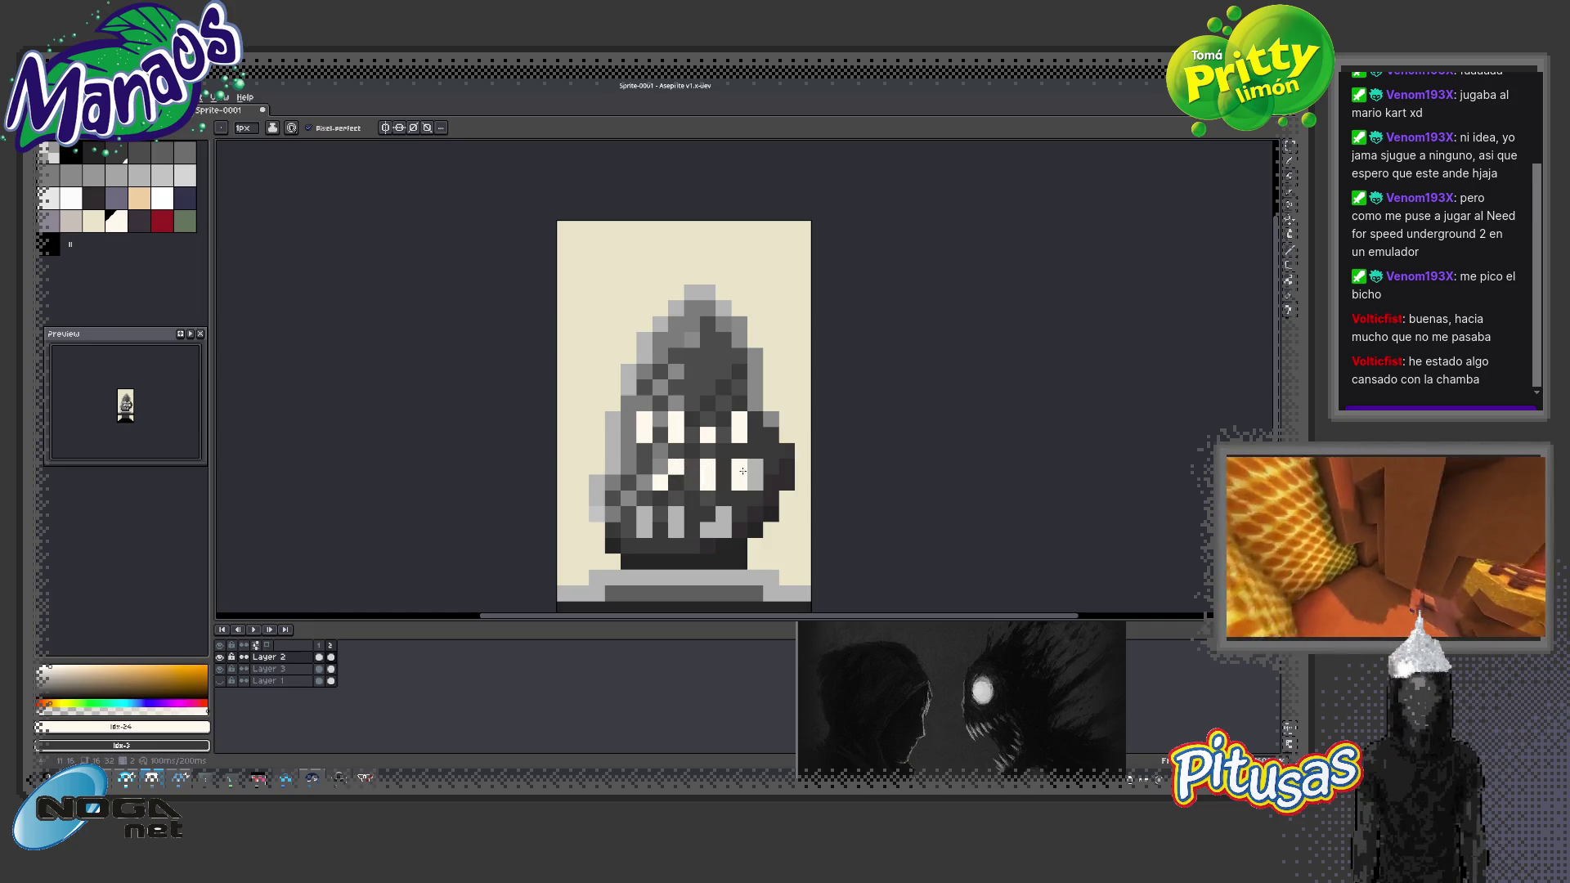
left_click(754, 467)
left_click(754, 482)
left_click(723, 515)
left_click(708, 529)
Zoom and pan around the face to review the new cream markings
key("g")
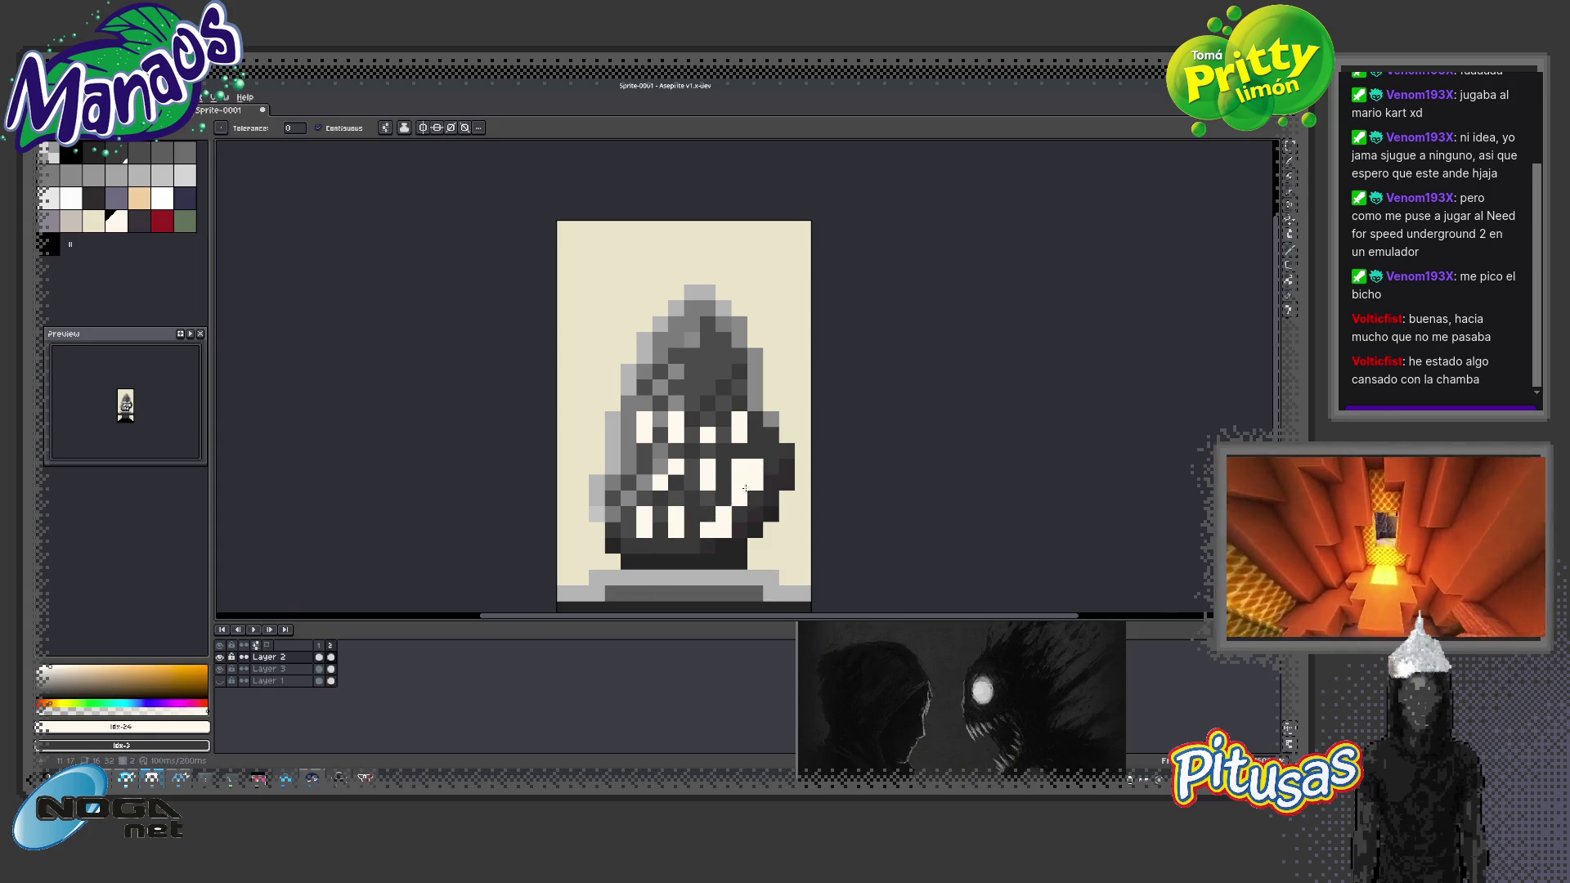
scroll(744, 489, "down", 4)
key("z")
scroll(777, 491, "down", 1)
scroll(794, 491, "up", 1)
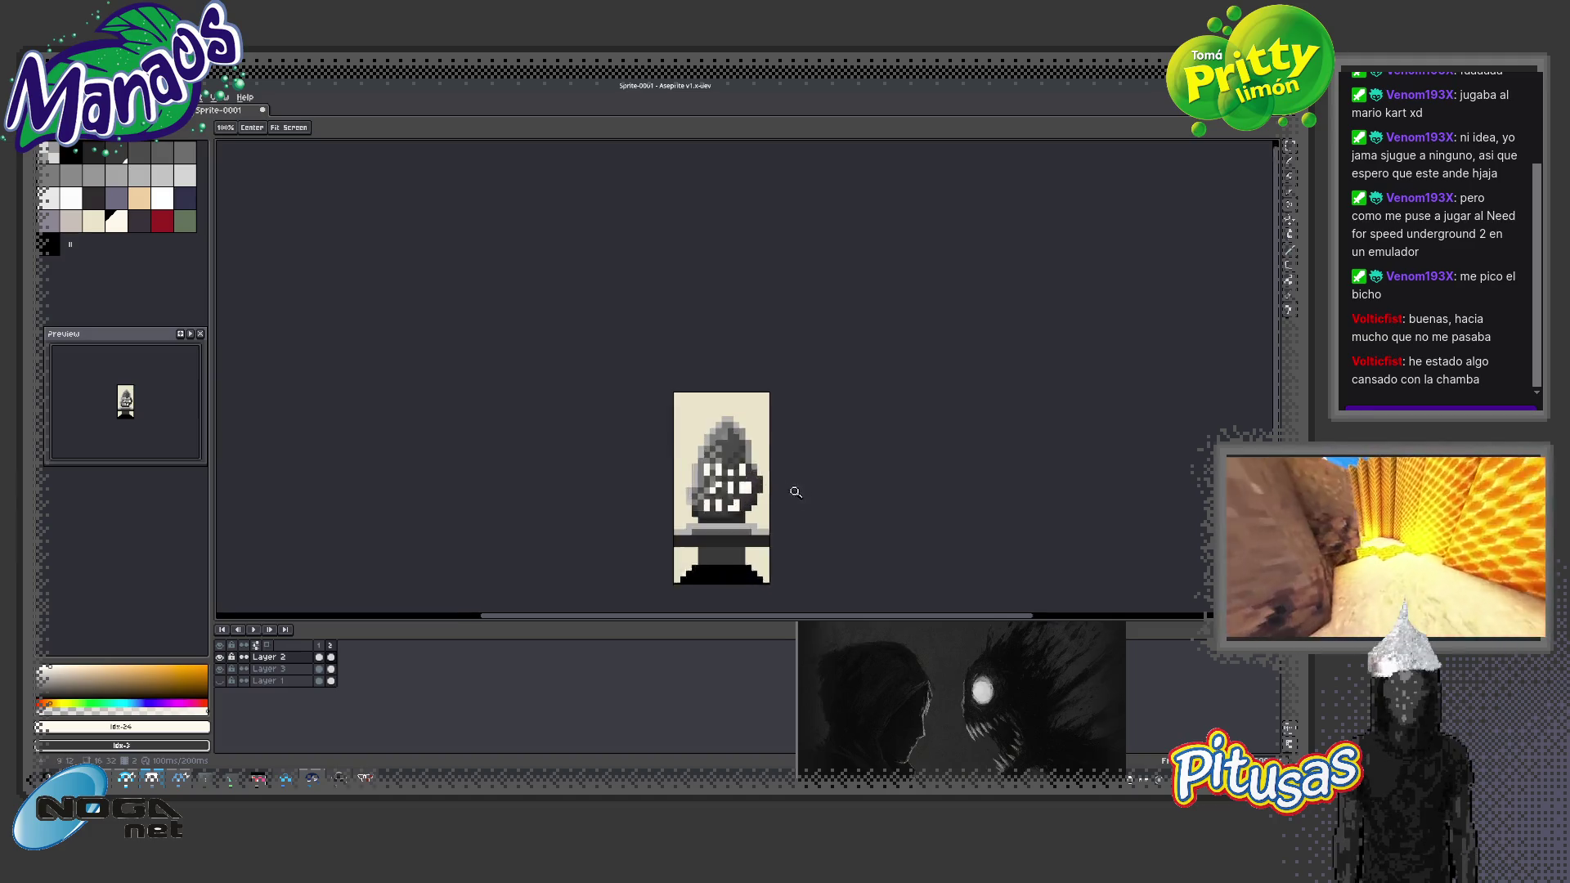
scroll(733, 467, "up", 4)
key("b")
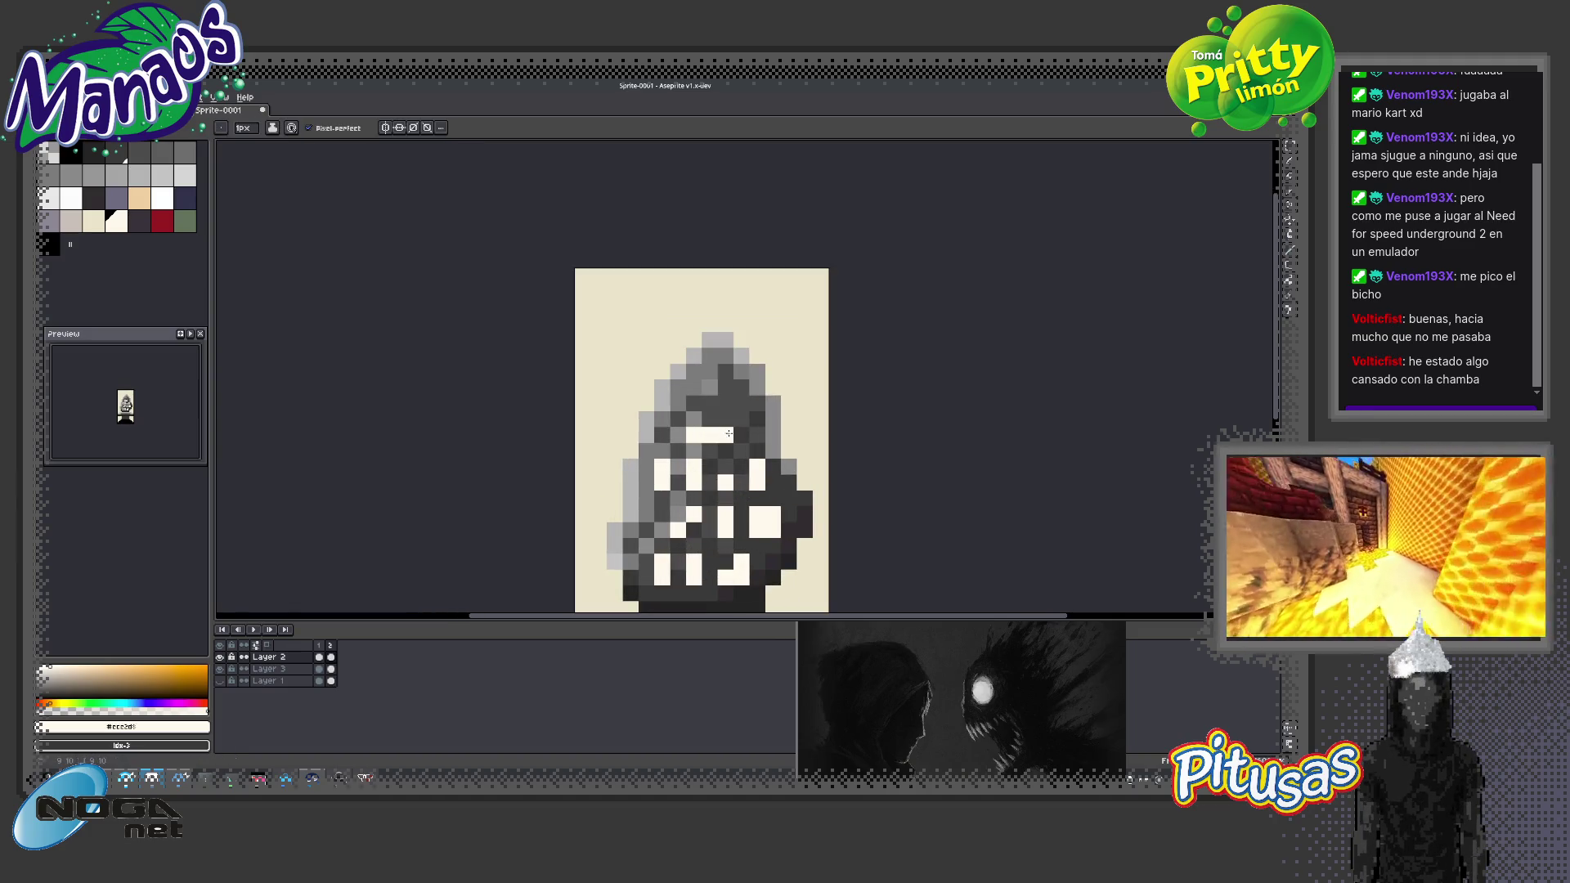
key("z")
scroll(736, 491, "down", 4)
scroll(741, 547, "down", 1)
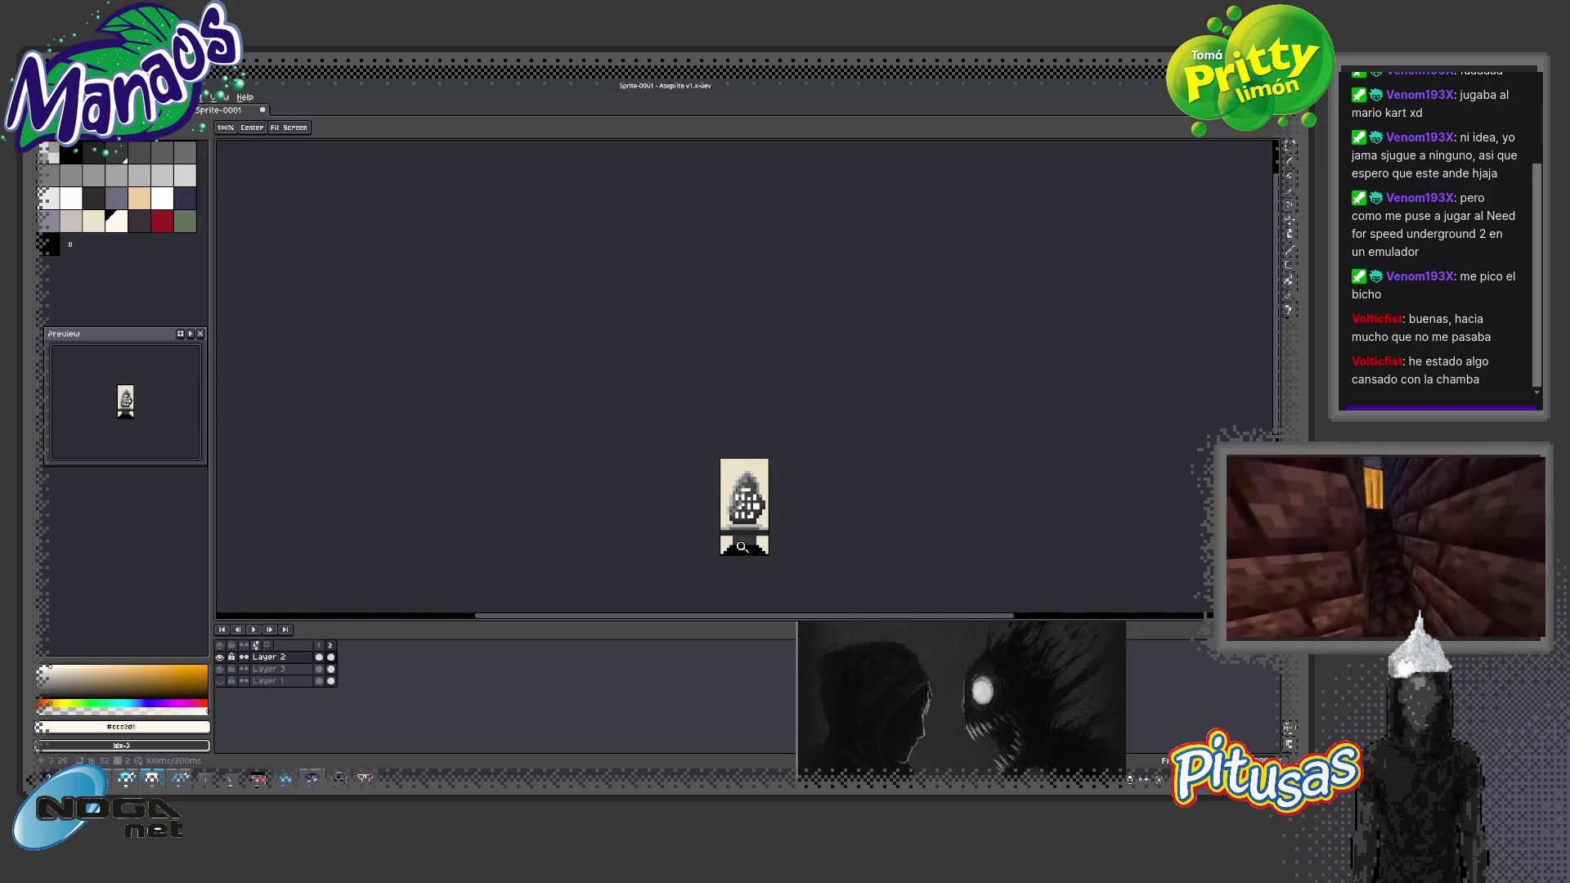
left_click_drag(744, 517, 677, 494)
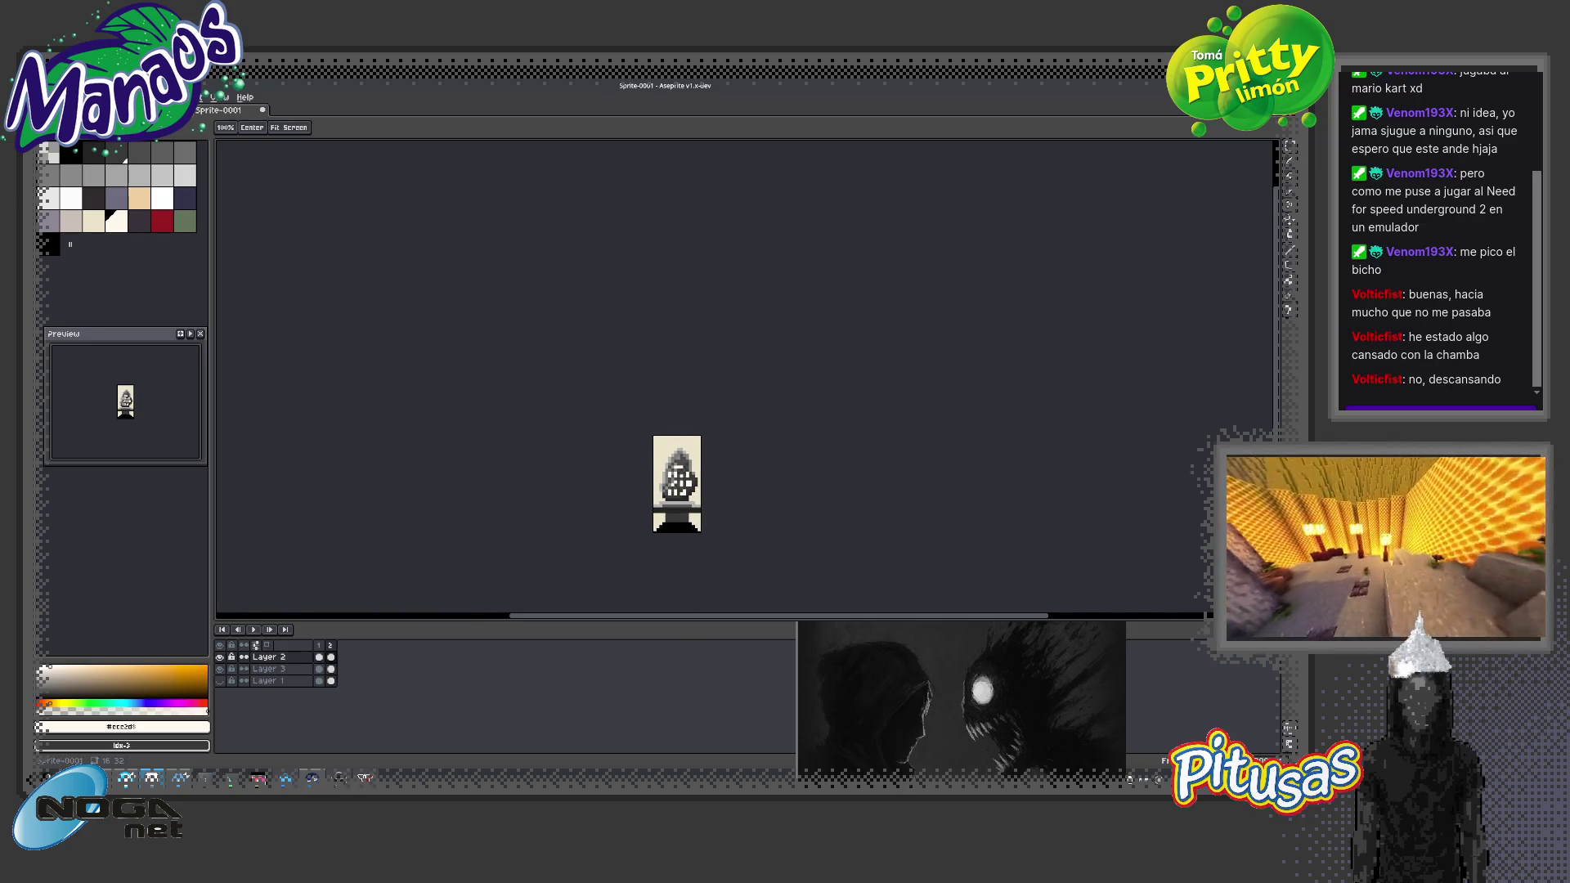
scroll(711, 495, "up", 1)
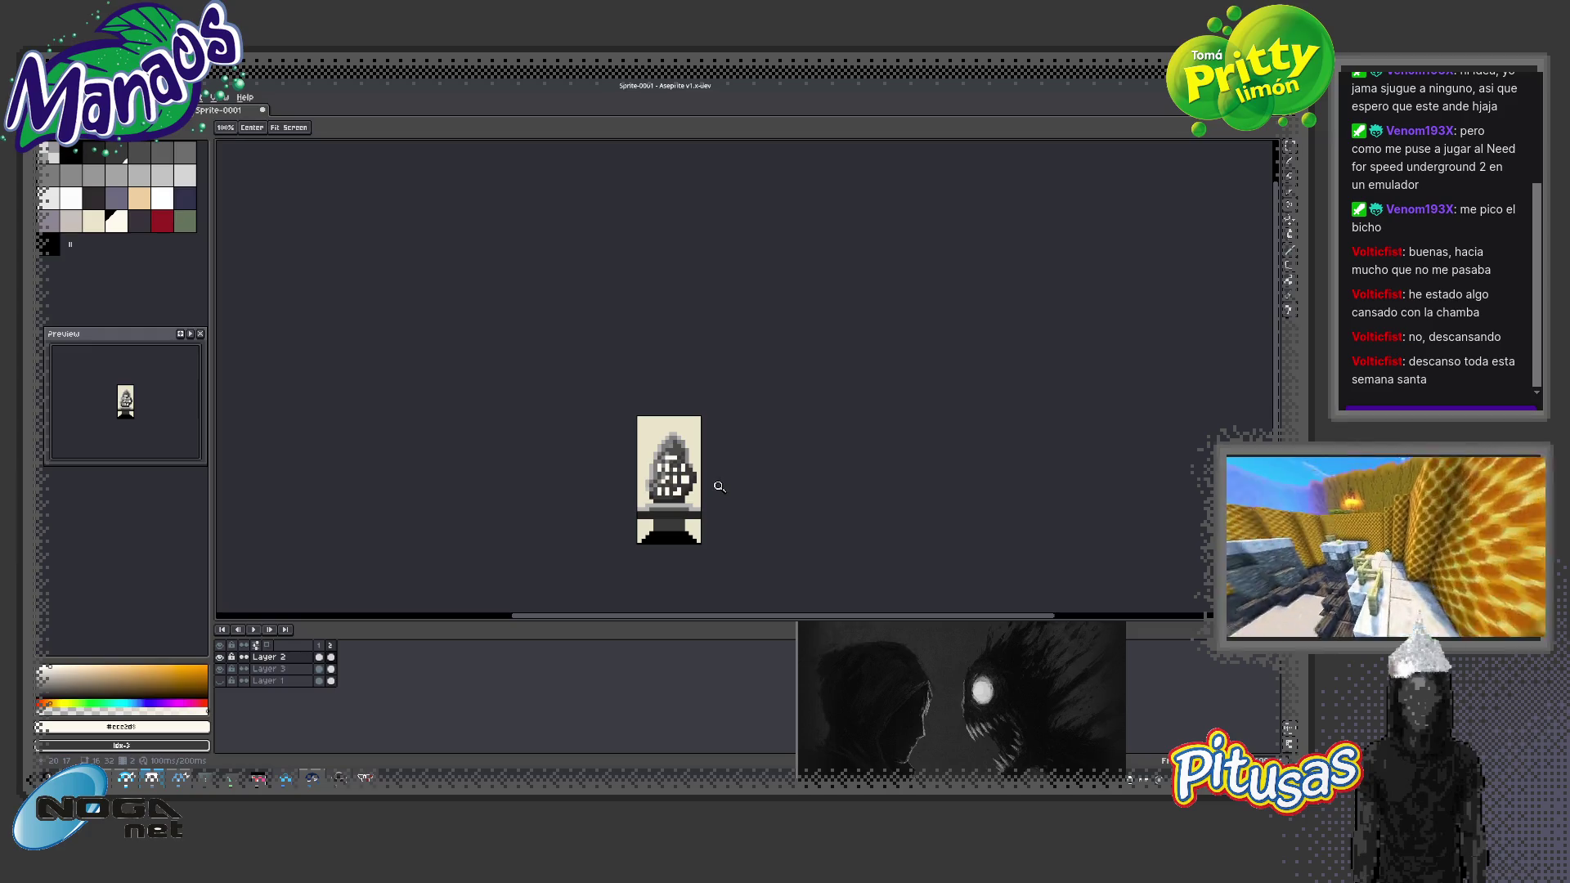
Marquee the top of the hood, nudge it upward and drop it in place
key("m")
scroll(691, 413, "up", 4)
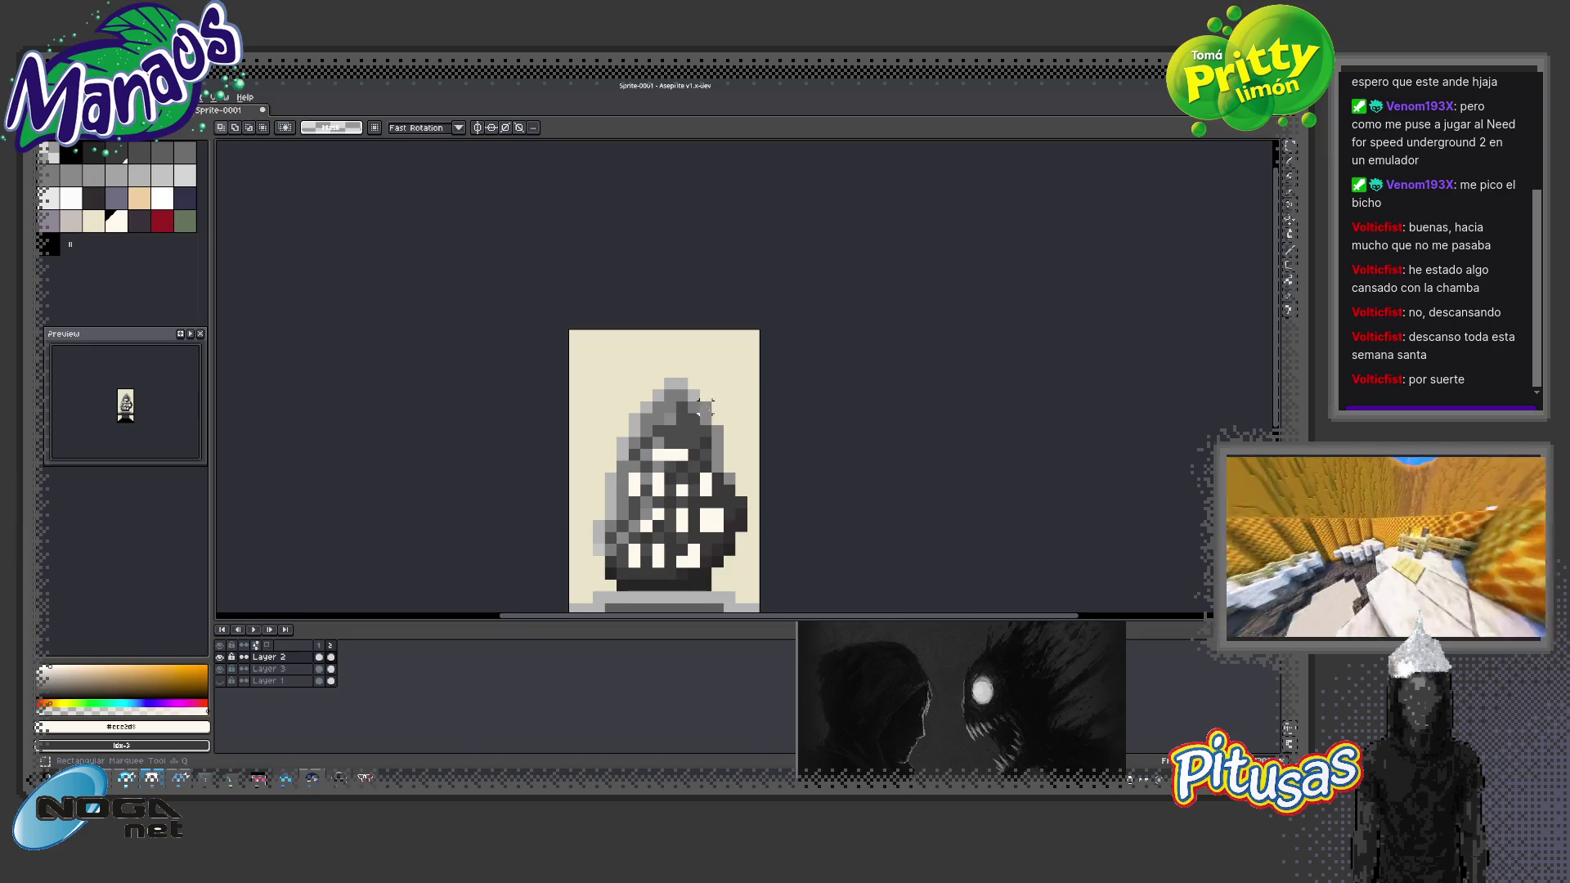
mouse_move(614, 376)
left_mouse_down()
mouse_move(725, 426)
mouse_move(689, 407)
mouse_move(714, 403)
mouse_move(687, 407)
left_mouse_up()
key("Return")
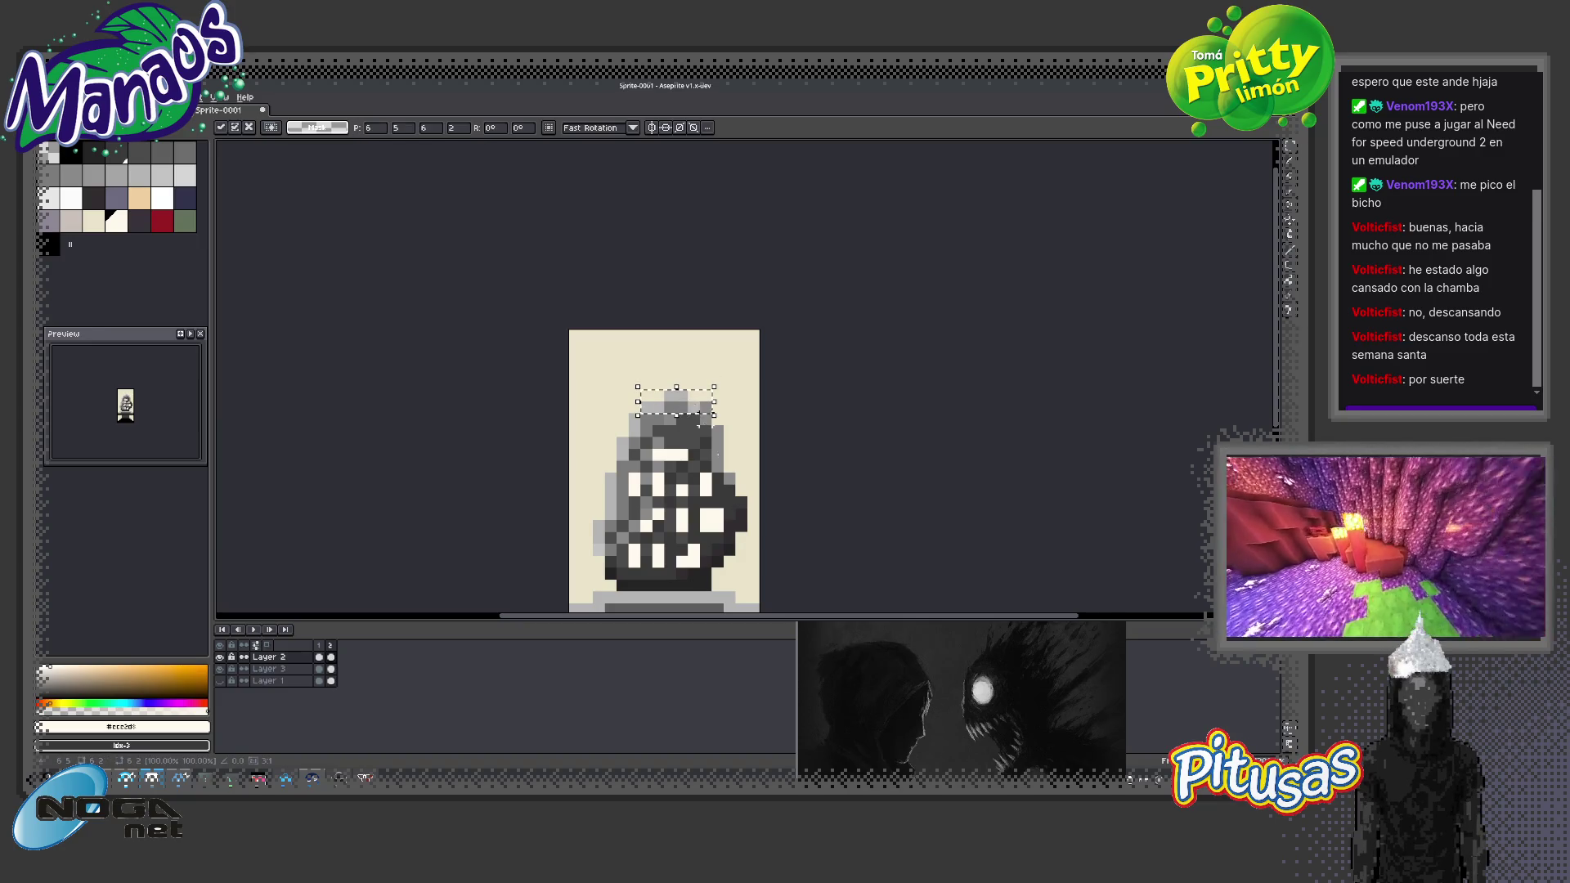
key("Return")
key("z")
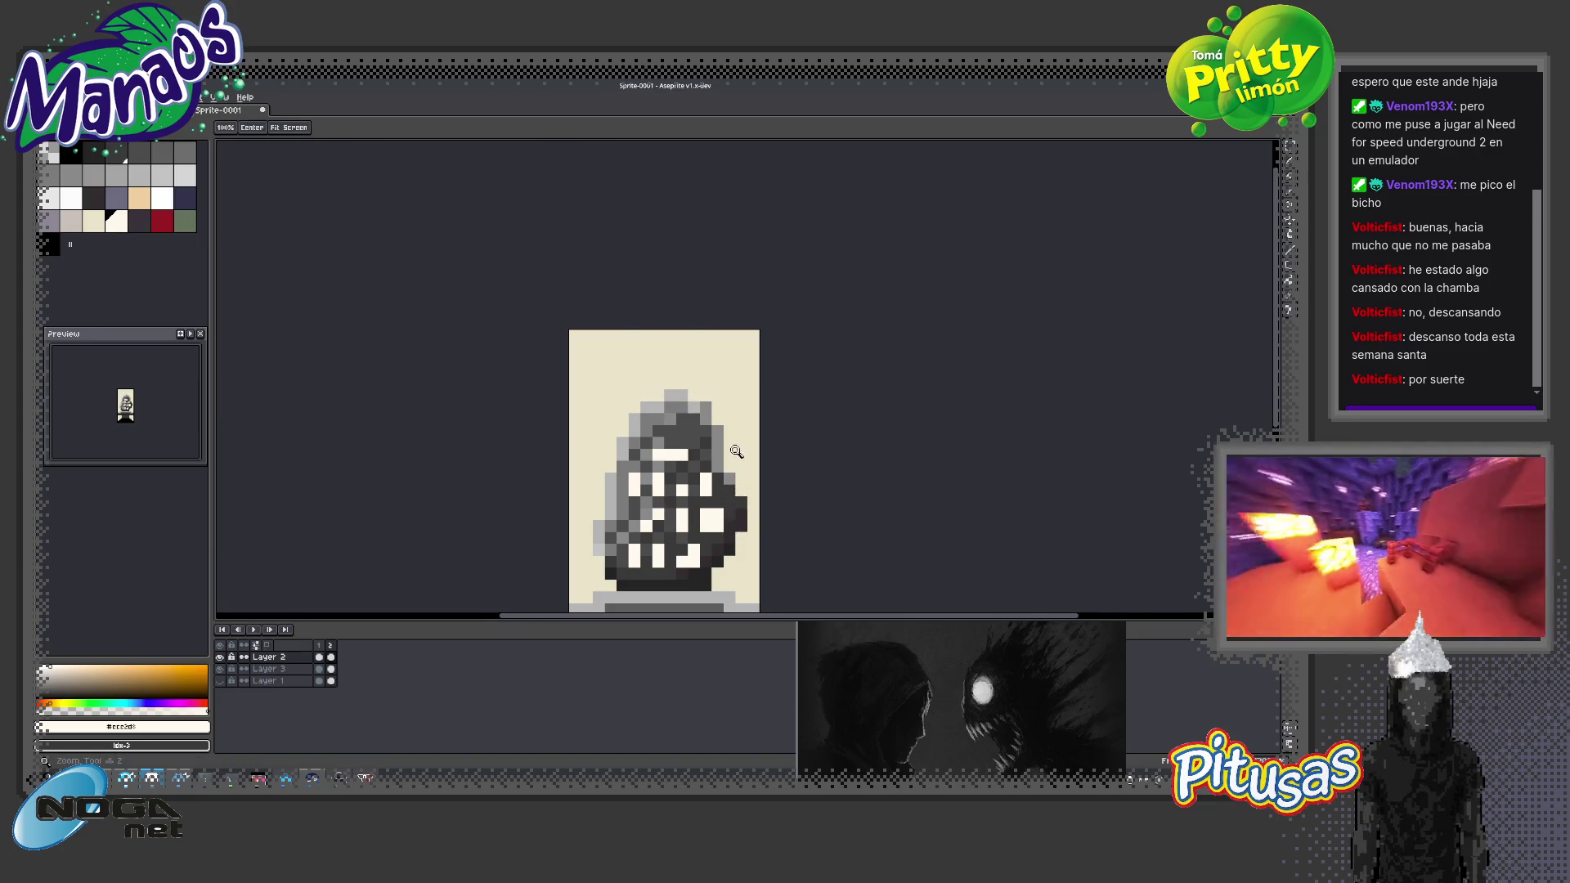
right_click(729, 458)
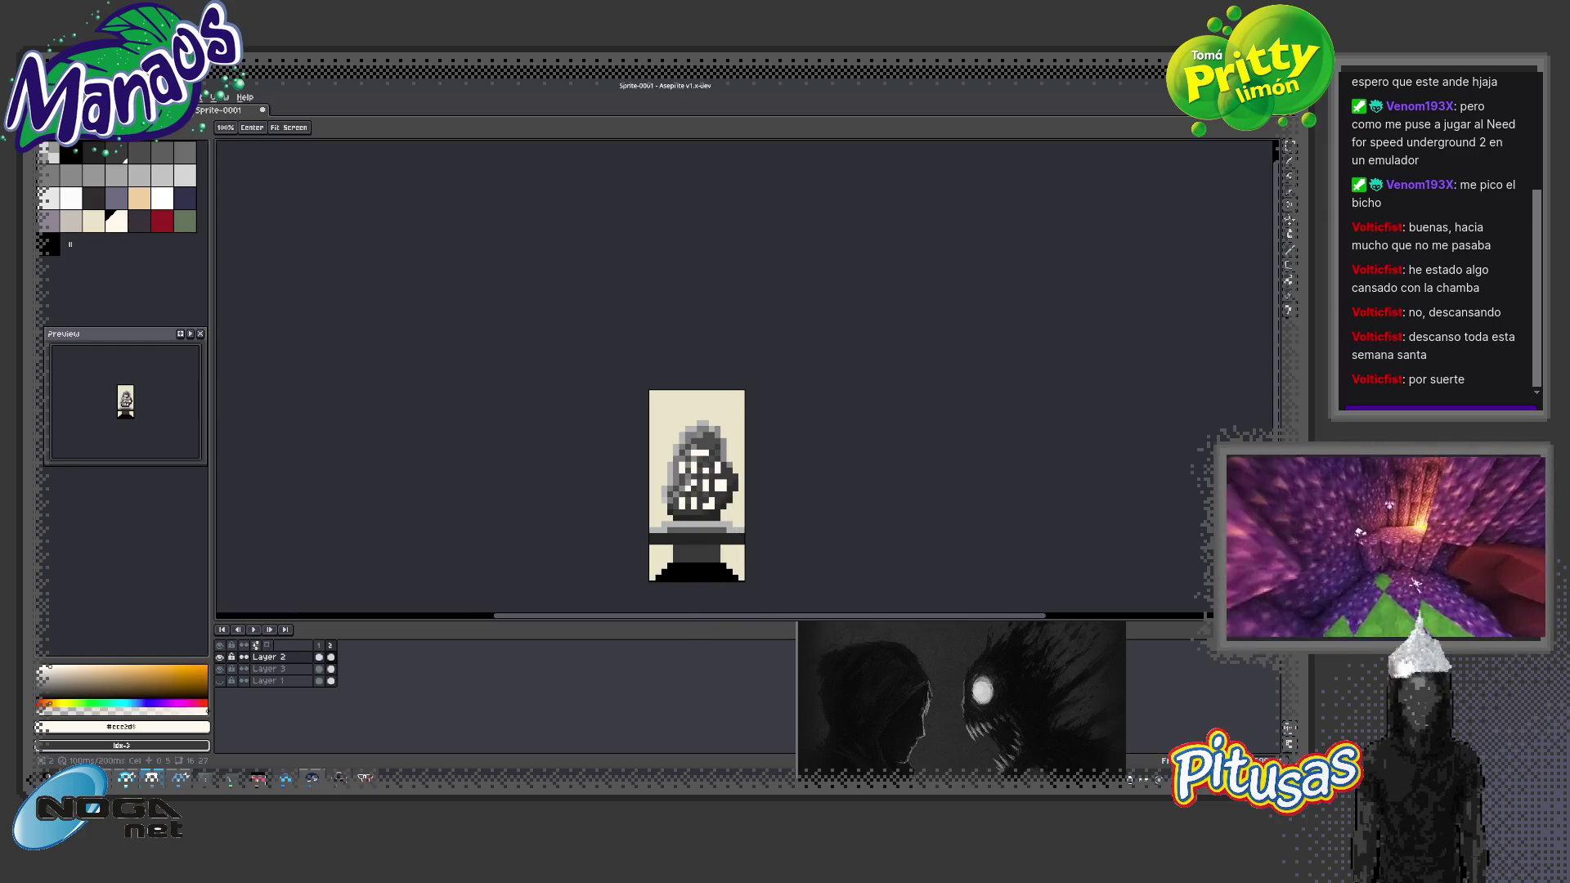
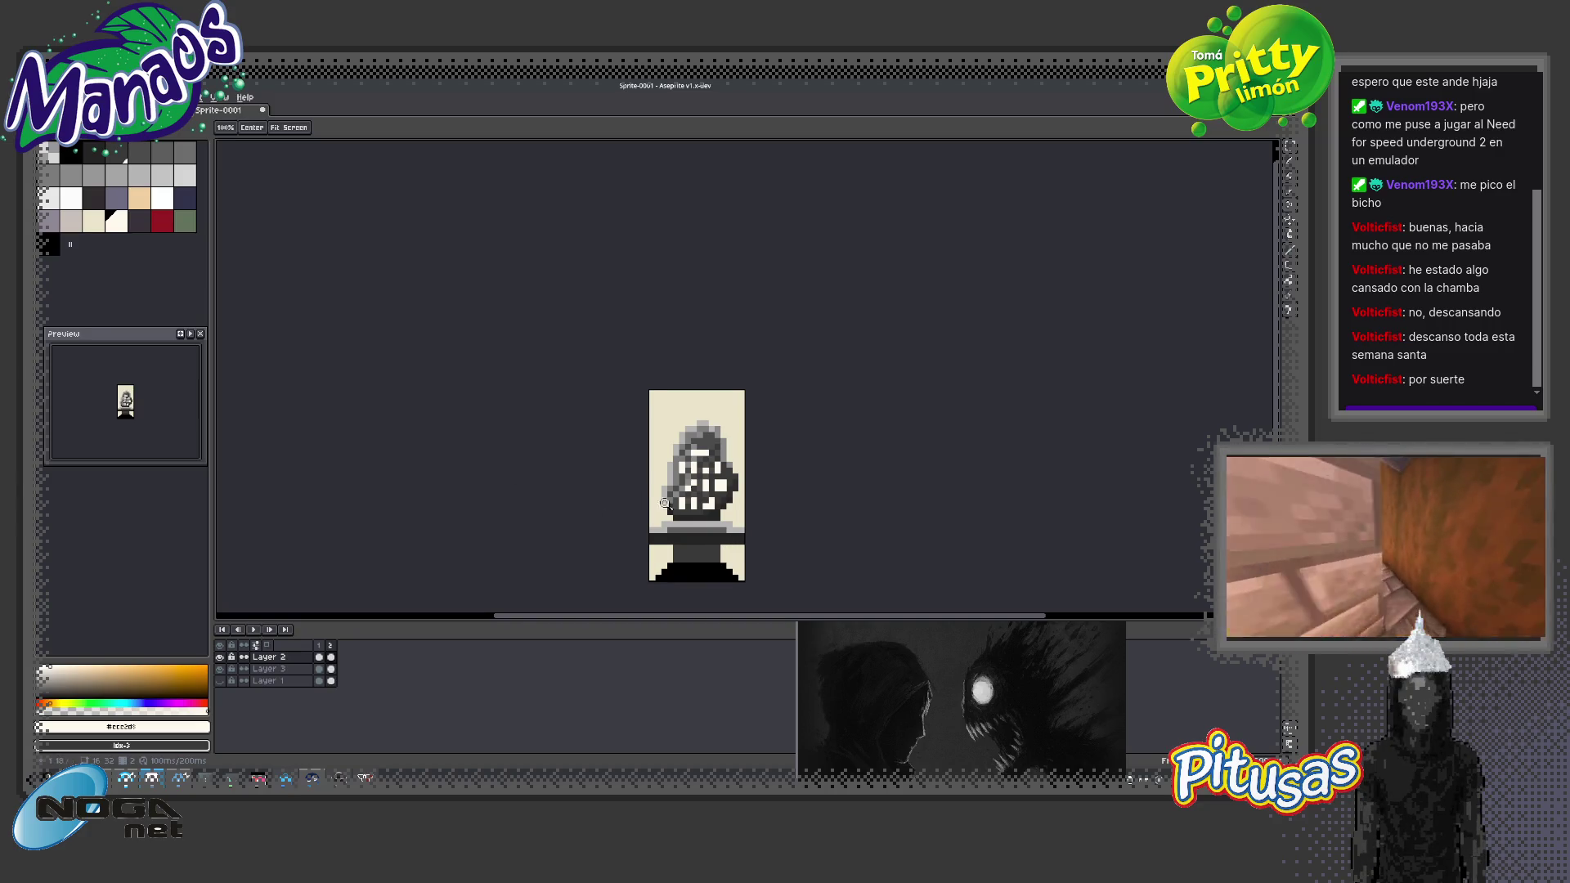
Trim the left and right ends of the pedestal bands and the base's stepped corner
scroll(656, 458, "up", 1)
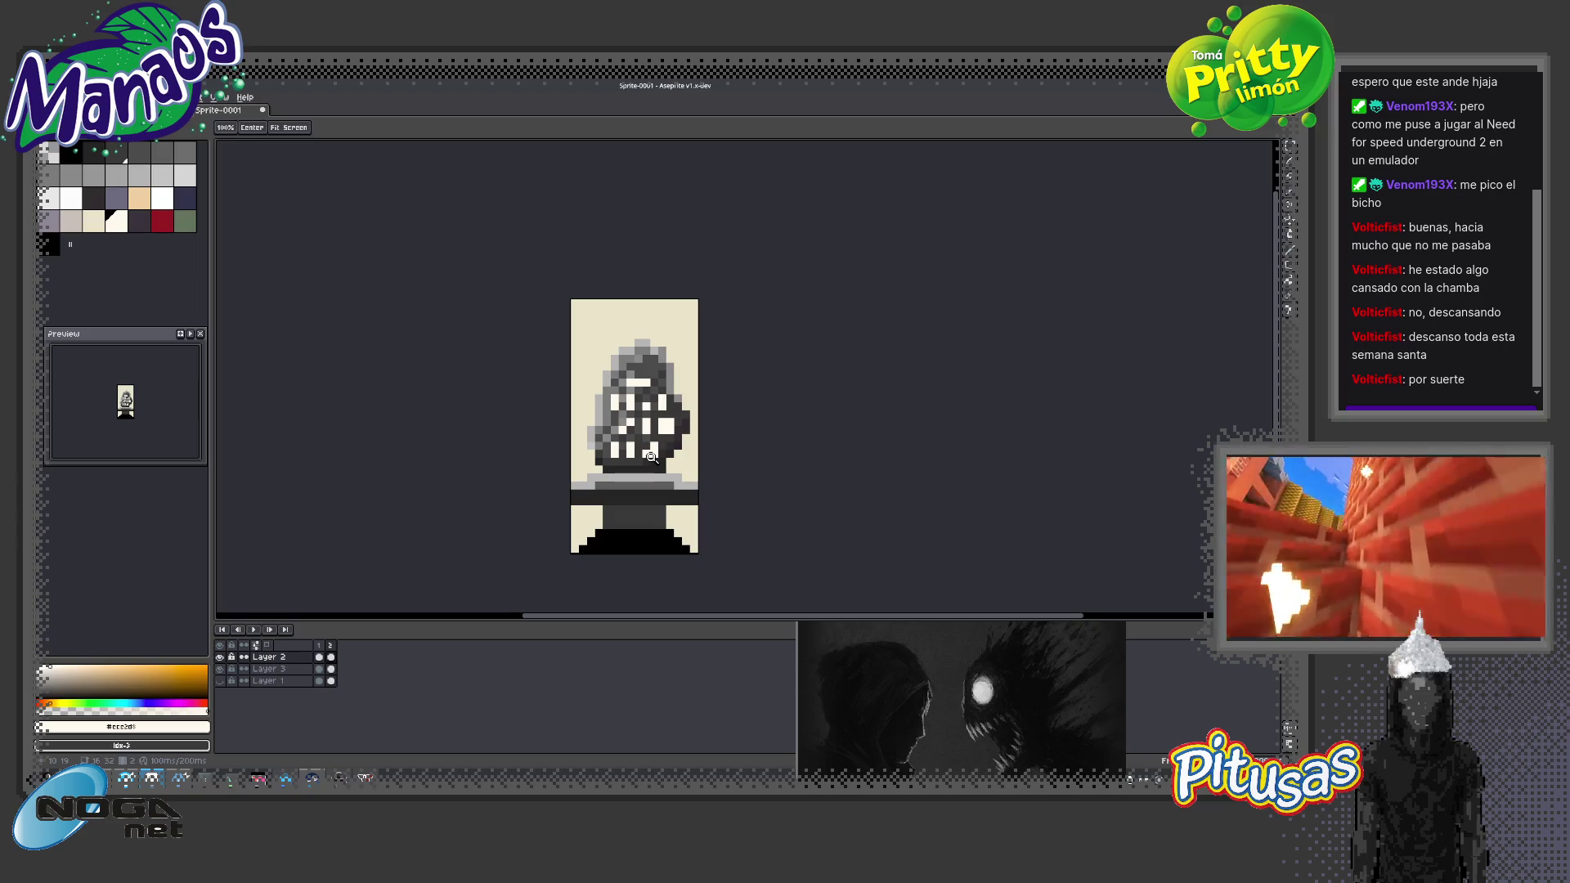
scroll(652, 457, "down", 3)
scroll(653, 458, "down", 1)
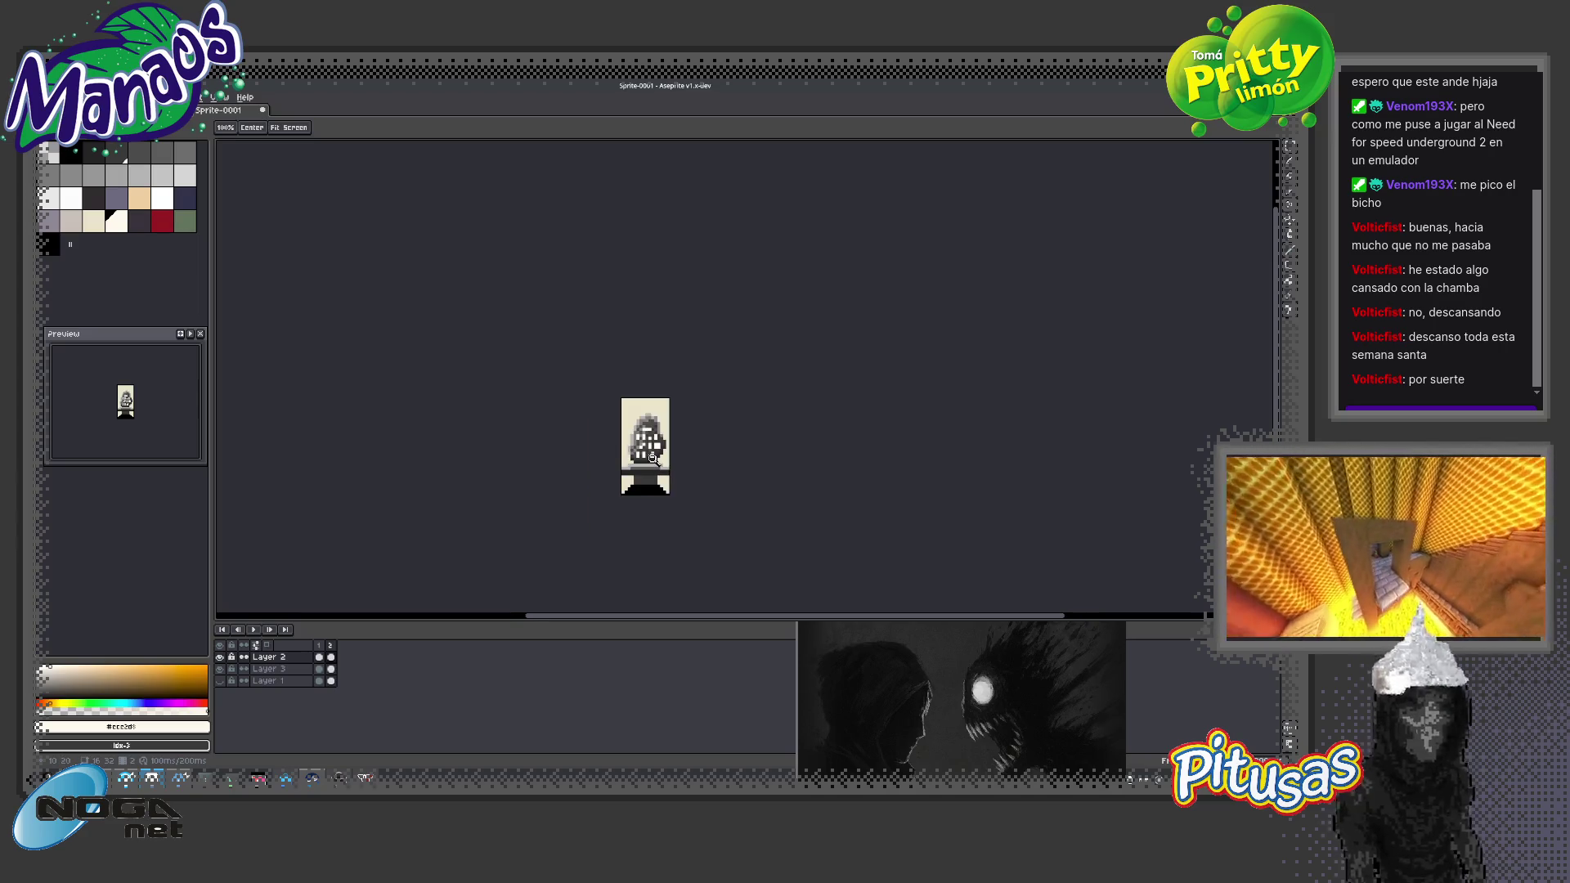
scroll(653, 460, "up", 6)
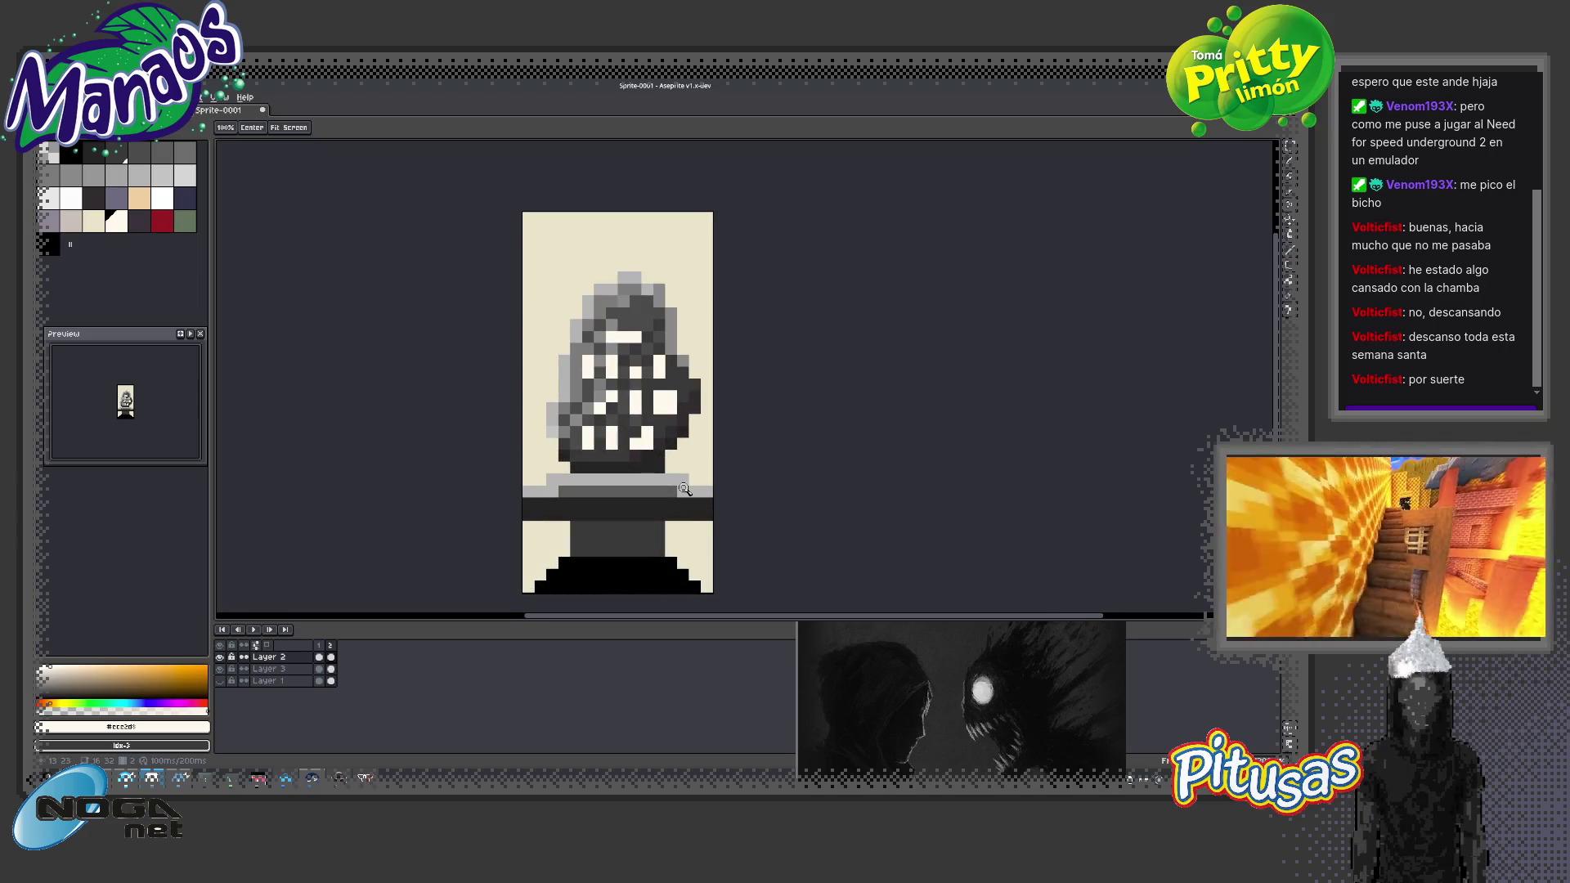
key("i")
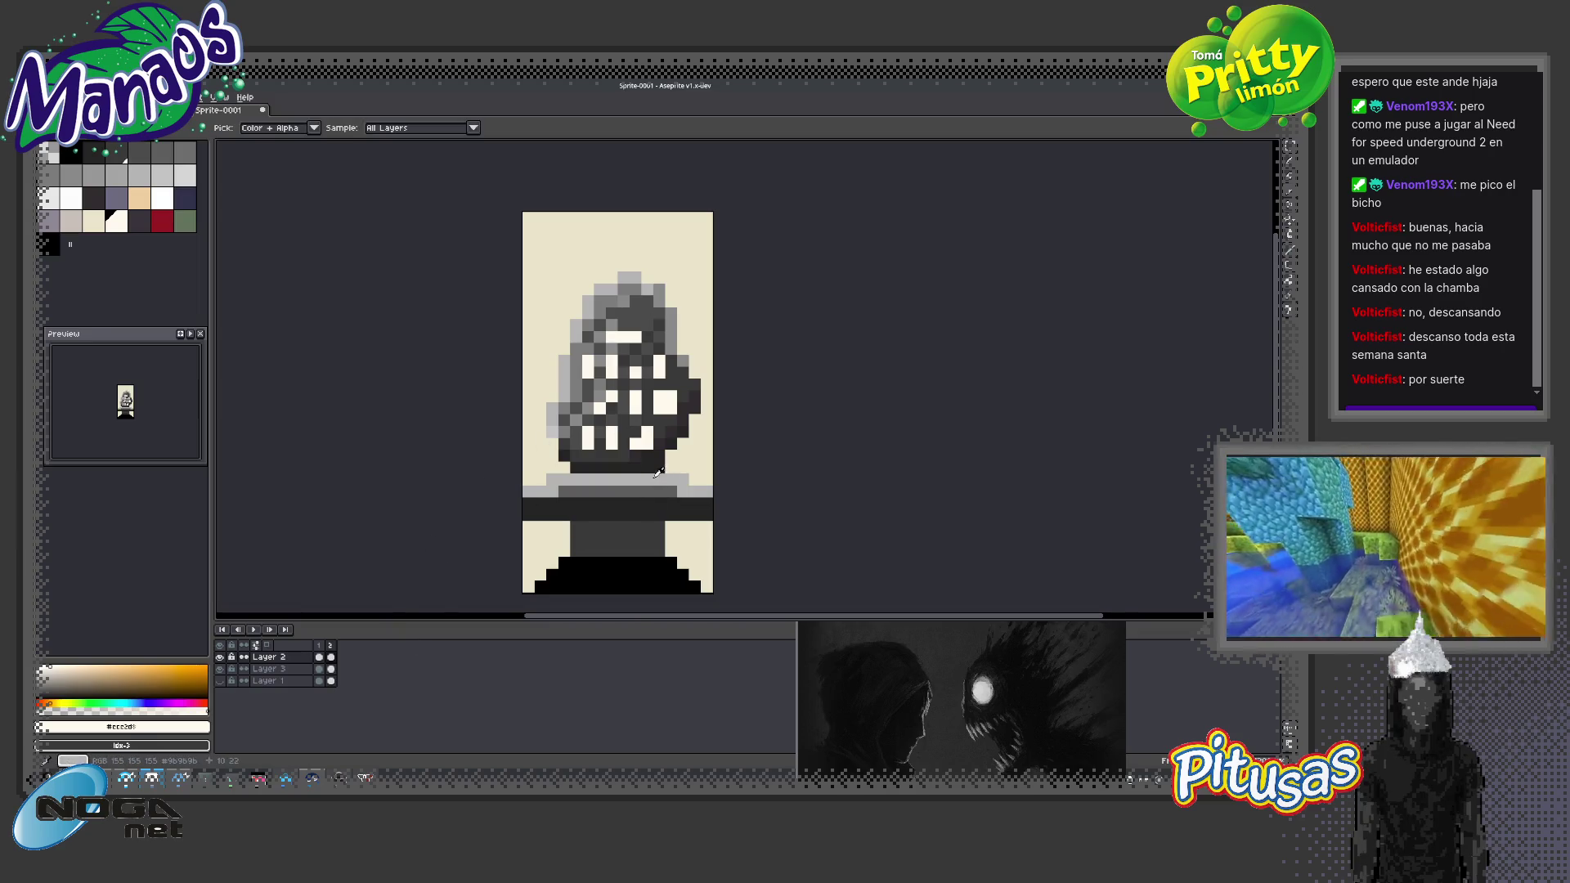
left_click(659, 473)
key("b")
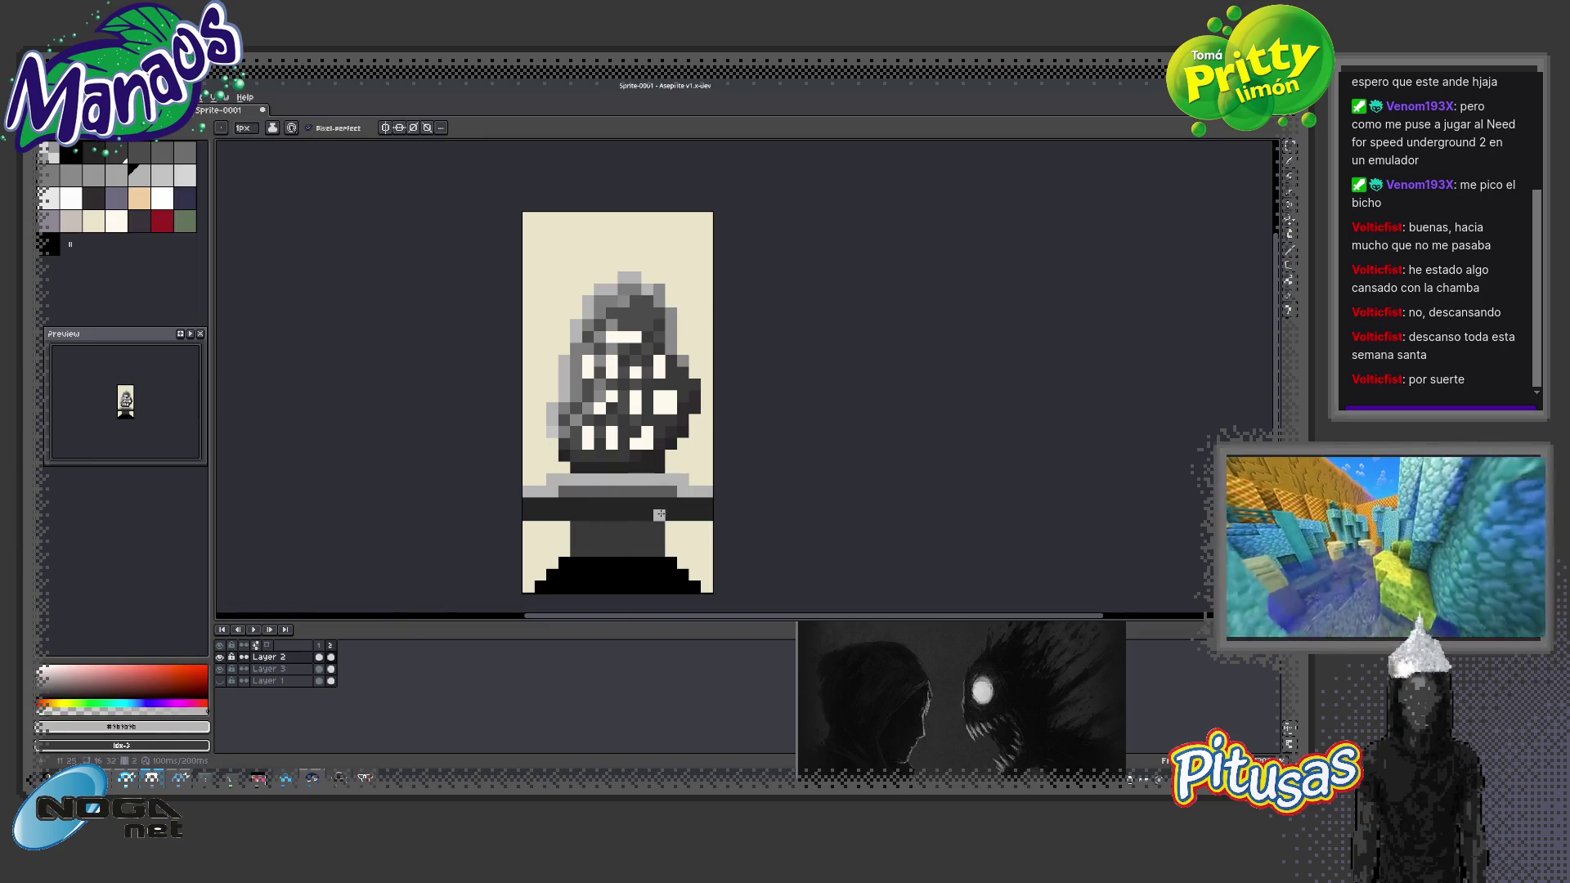
key("e")
left_click_drag(536, 491, 546, 515)
left_click_drag(551, 573, 540, 587)
mouse_move(699, 487)
left_mouse_down()
mouse_move(706, 586)
mouse_move(683, 563)
mouse_move(683, 478)
left_mouse_up()
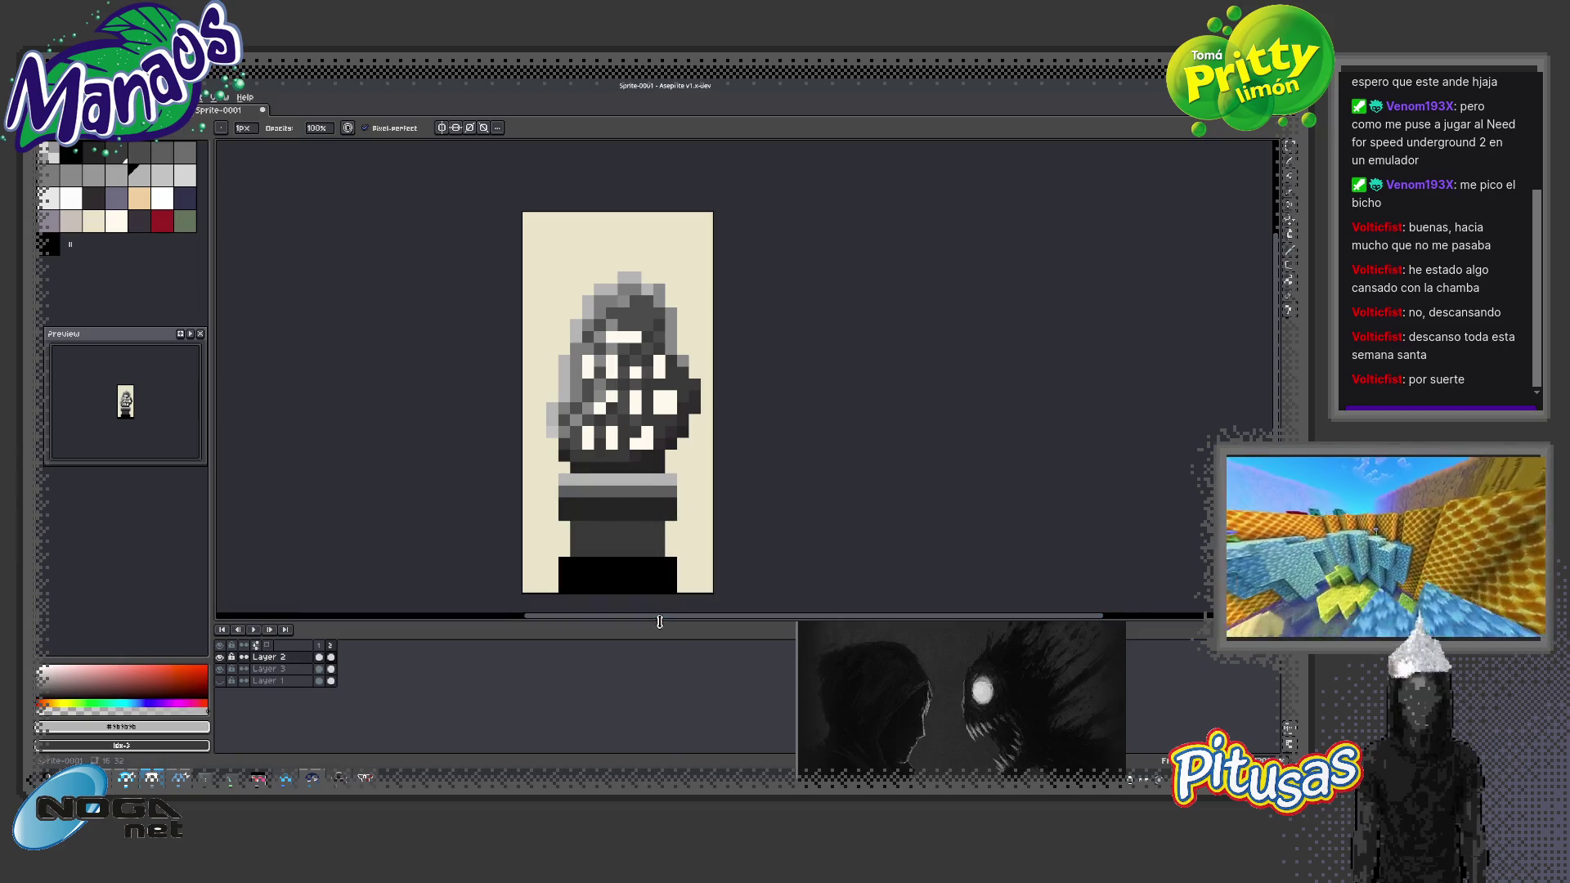
Paint near-black #181818 rows across the lower body
key("i")
key("b")
left_click(609, 511, "alt")
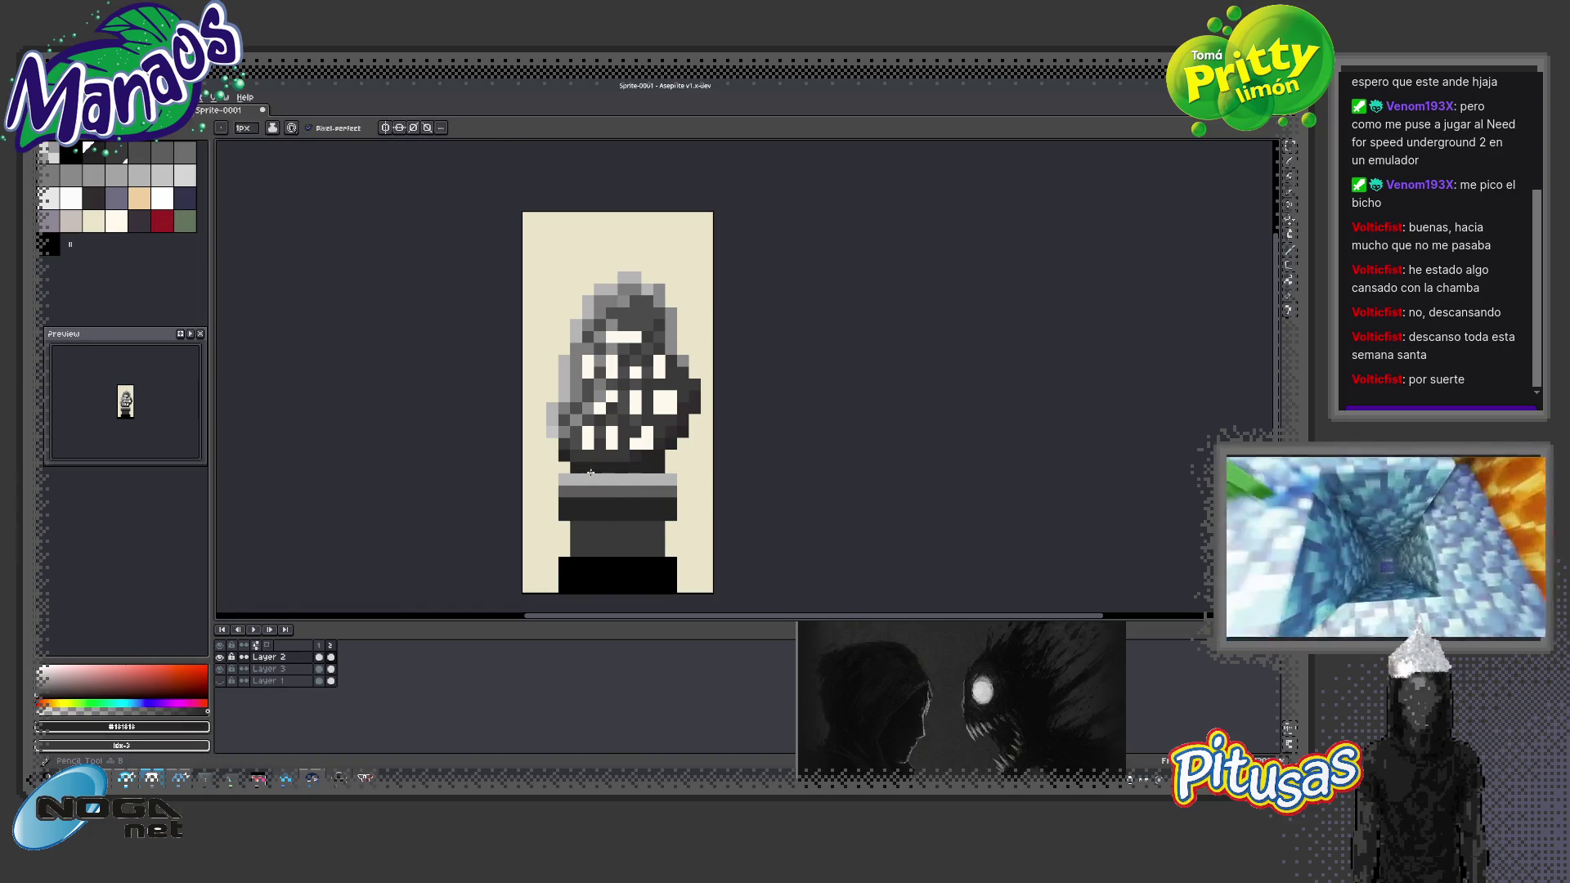
mouse_move(576, 481)
left_mouse_down()
mouse_move(662, 481)
mouse_move(627, 489)
mouse_move(653, 491)
left_mouse_up()
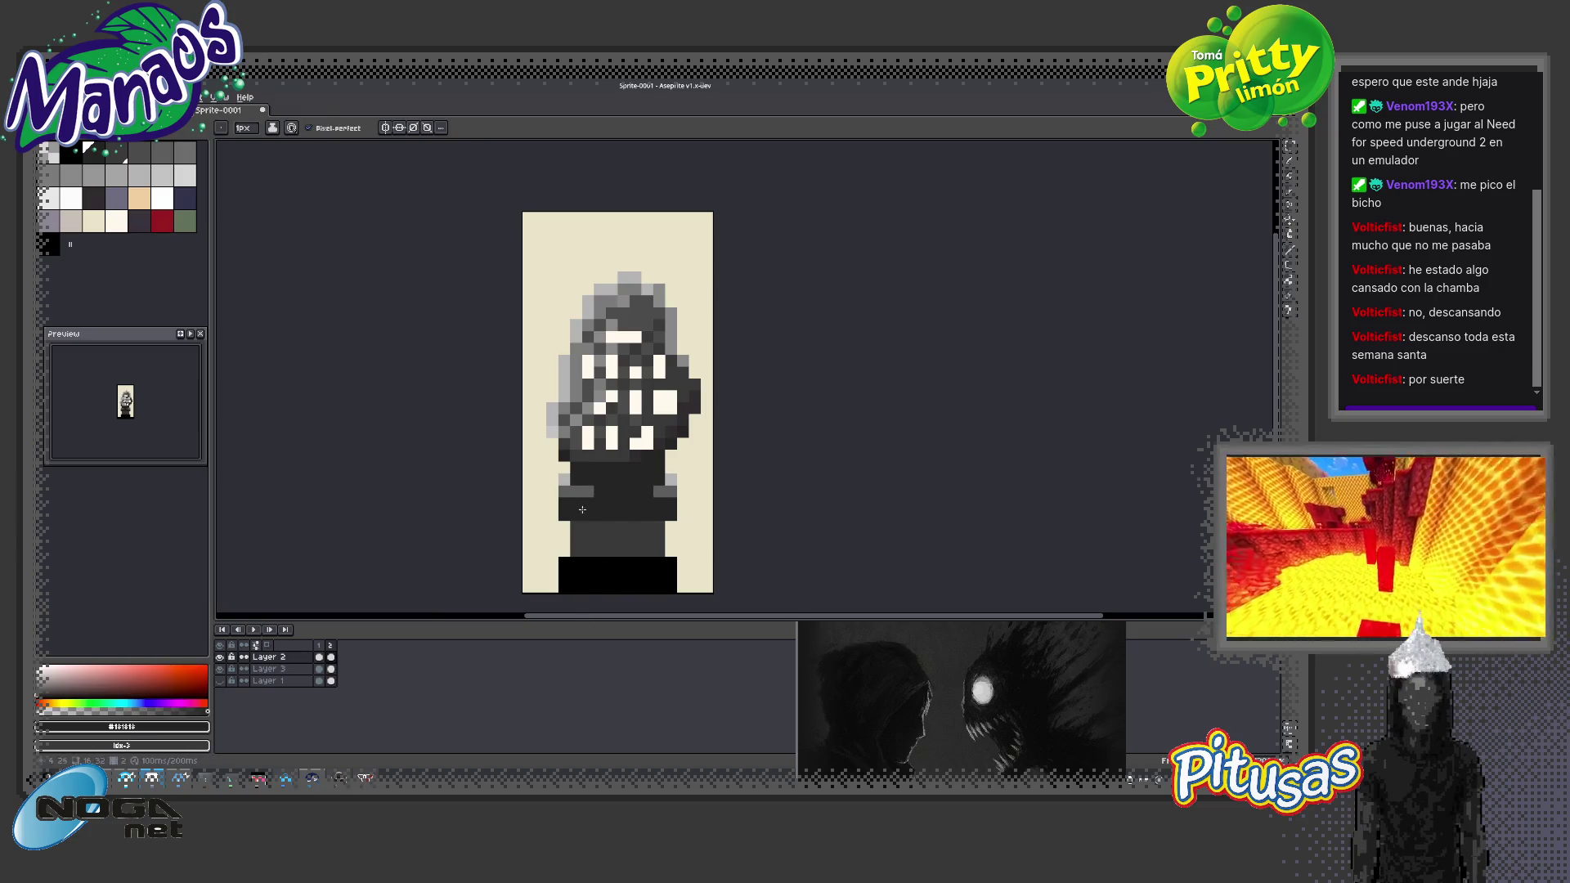
Draw two diagonal #9b9b9b grey lines across the dark lower body
key("i")
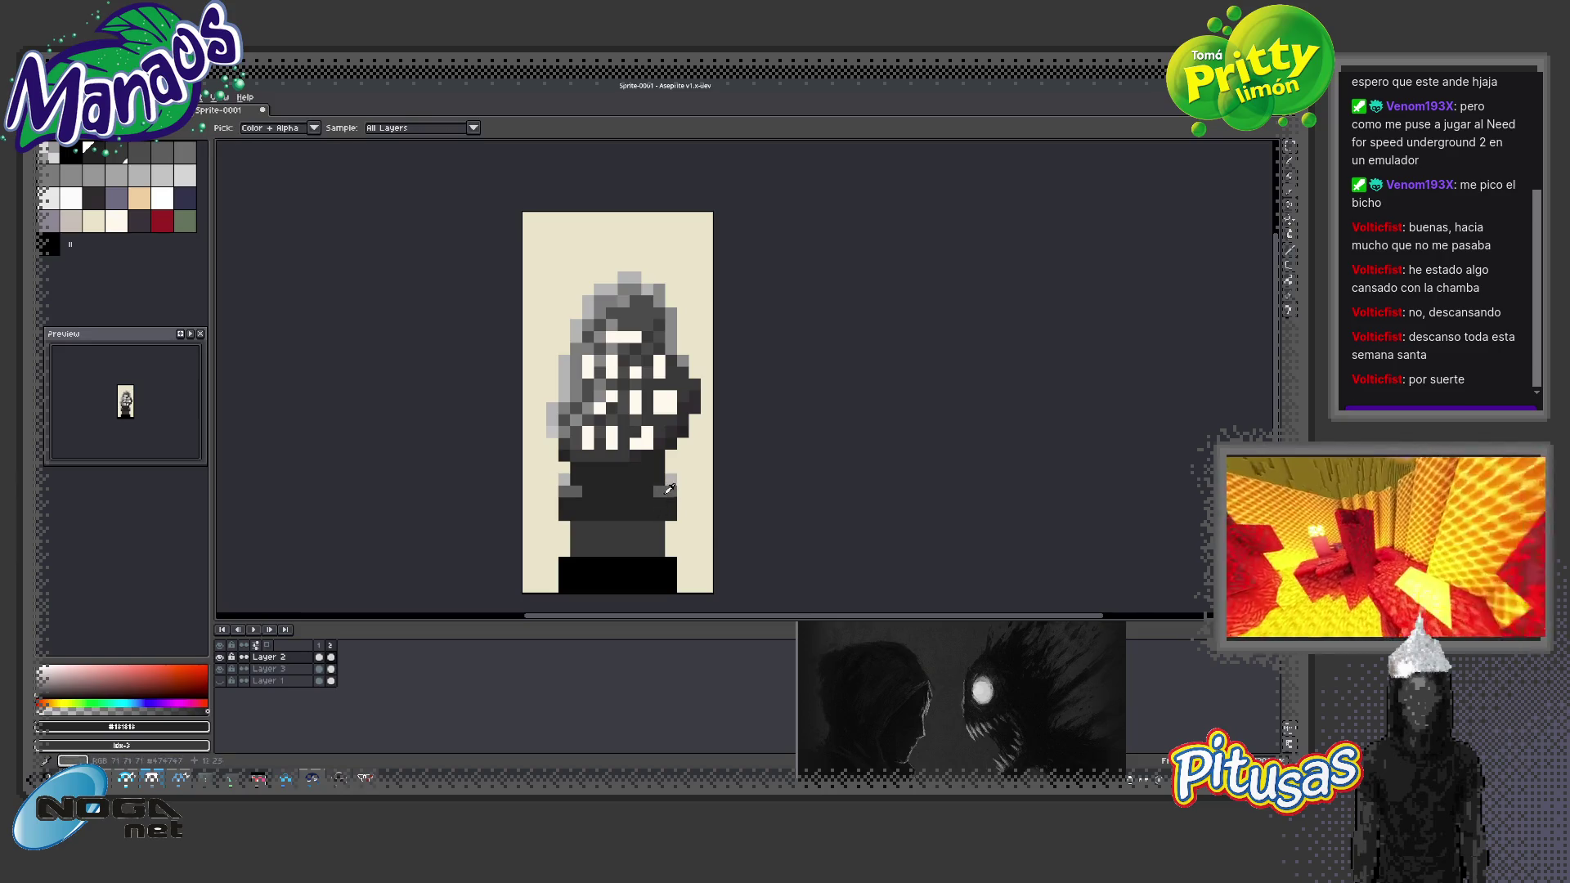
left_click(678, 477, "alt")
left_click_drag(582, 527, 641, 489)
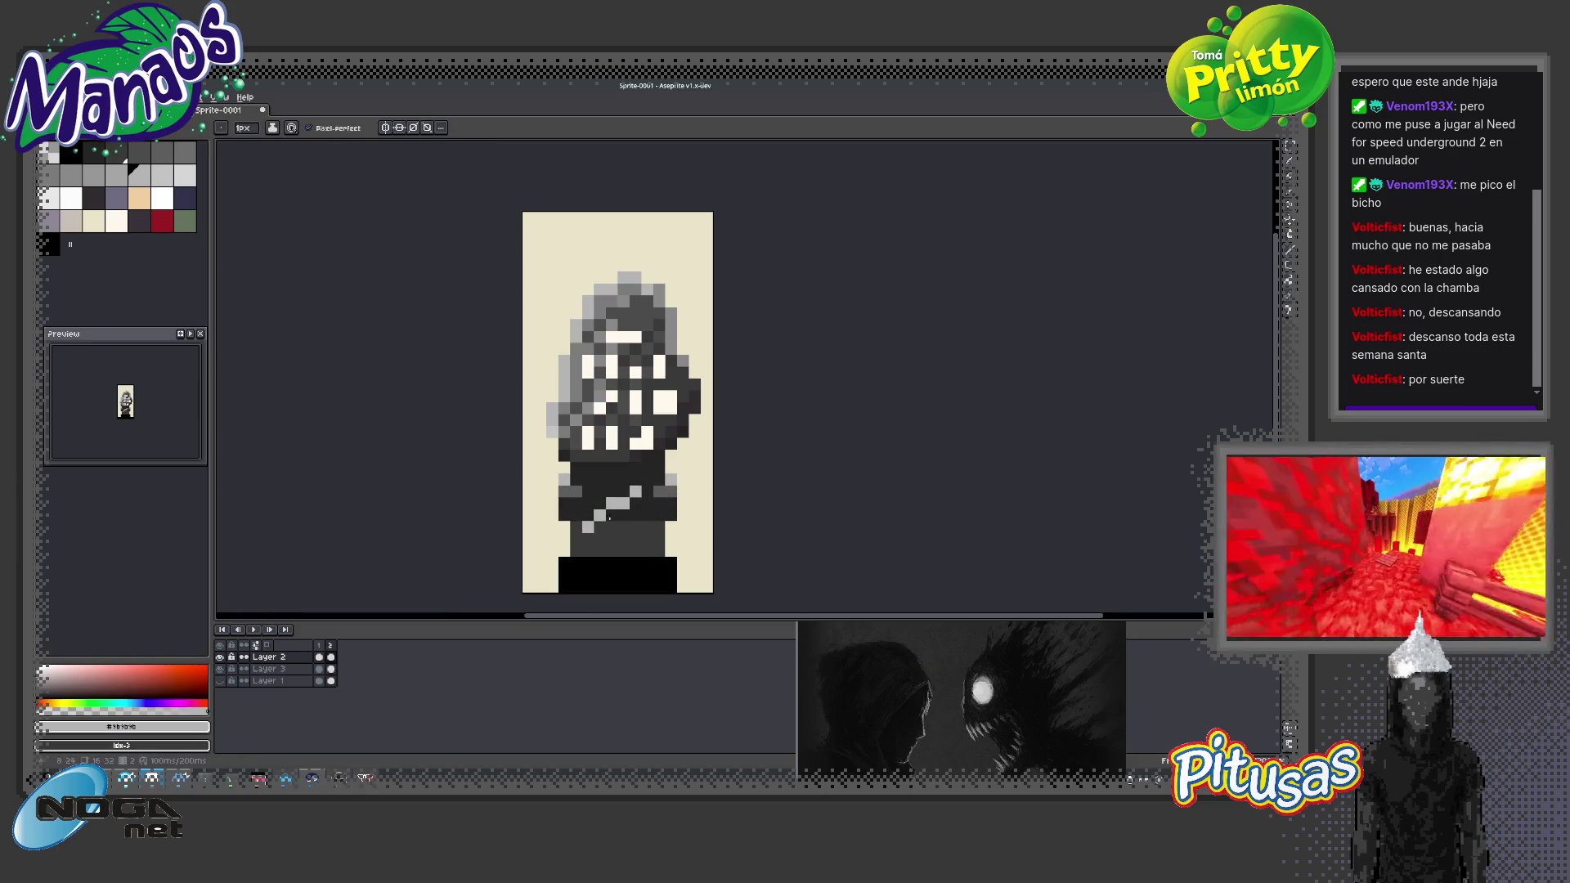
left_click_drag(587, 562, 658, 513)
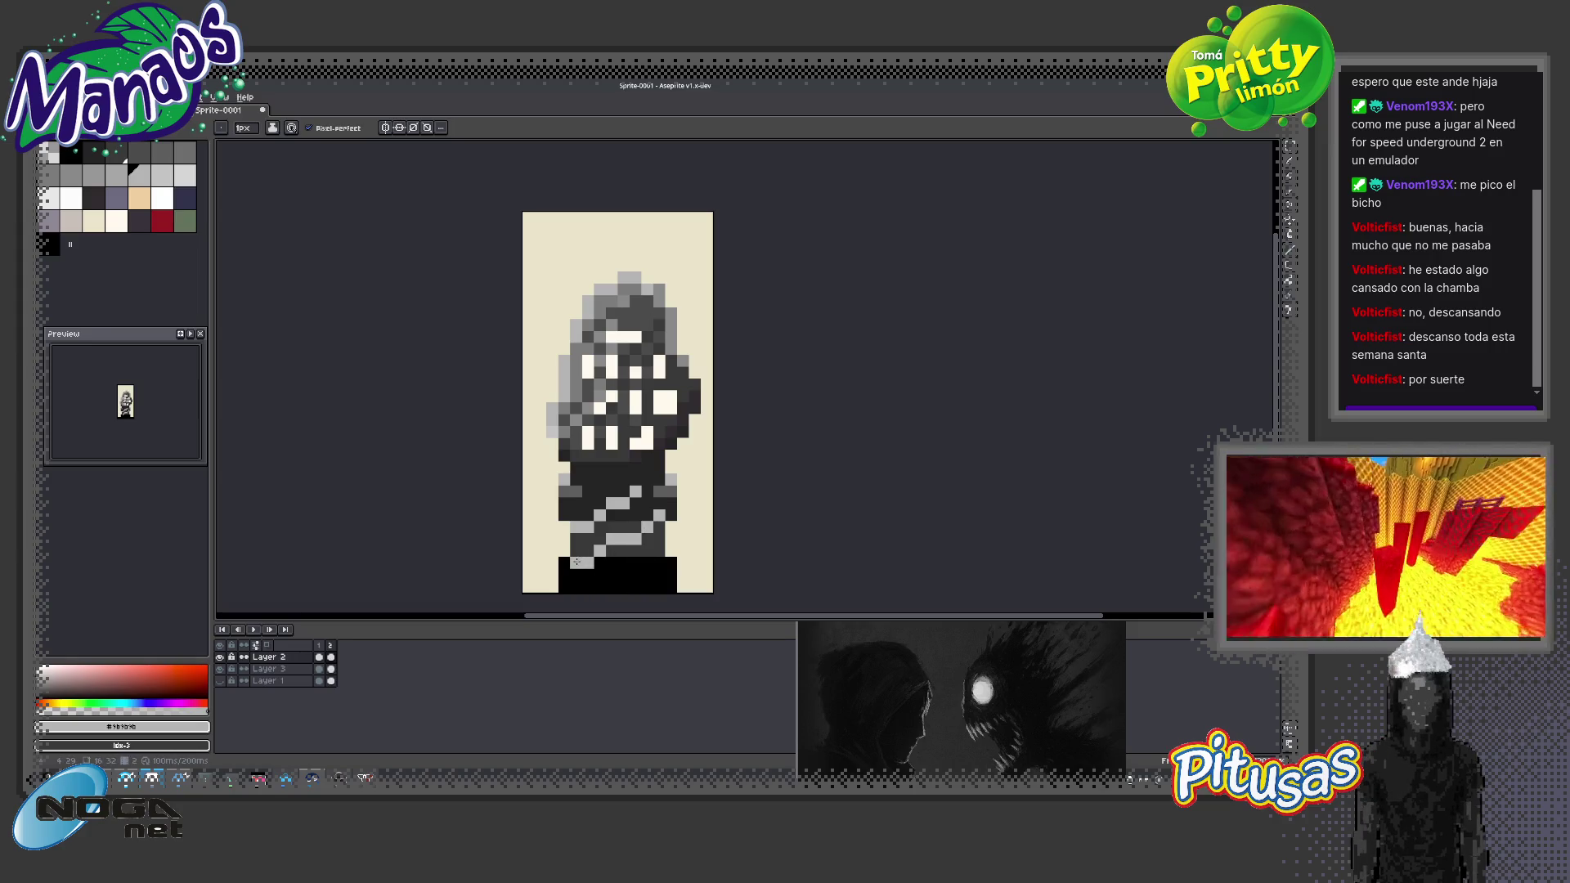
key("z")
scroll(637, 599, "down", 2)
Paint dark grey pixels on the lower body and #181818 texture into the black base
key("v")
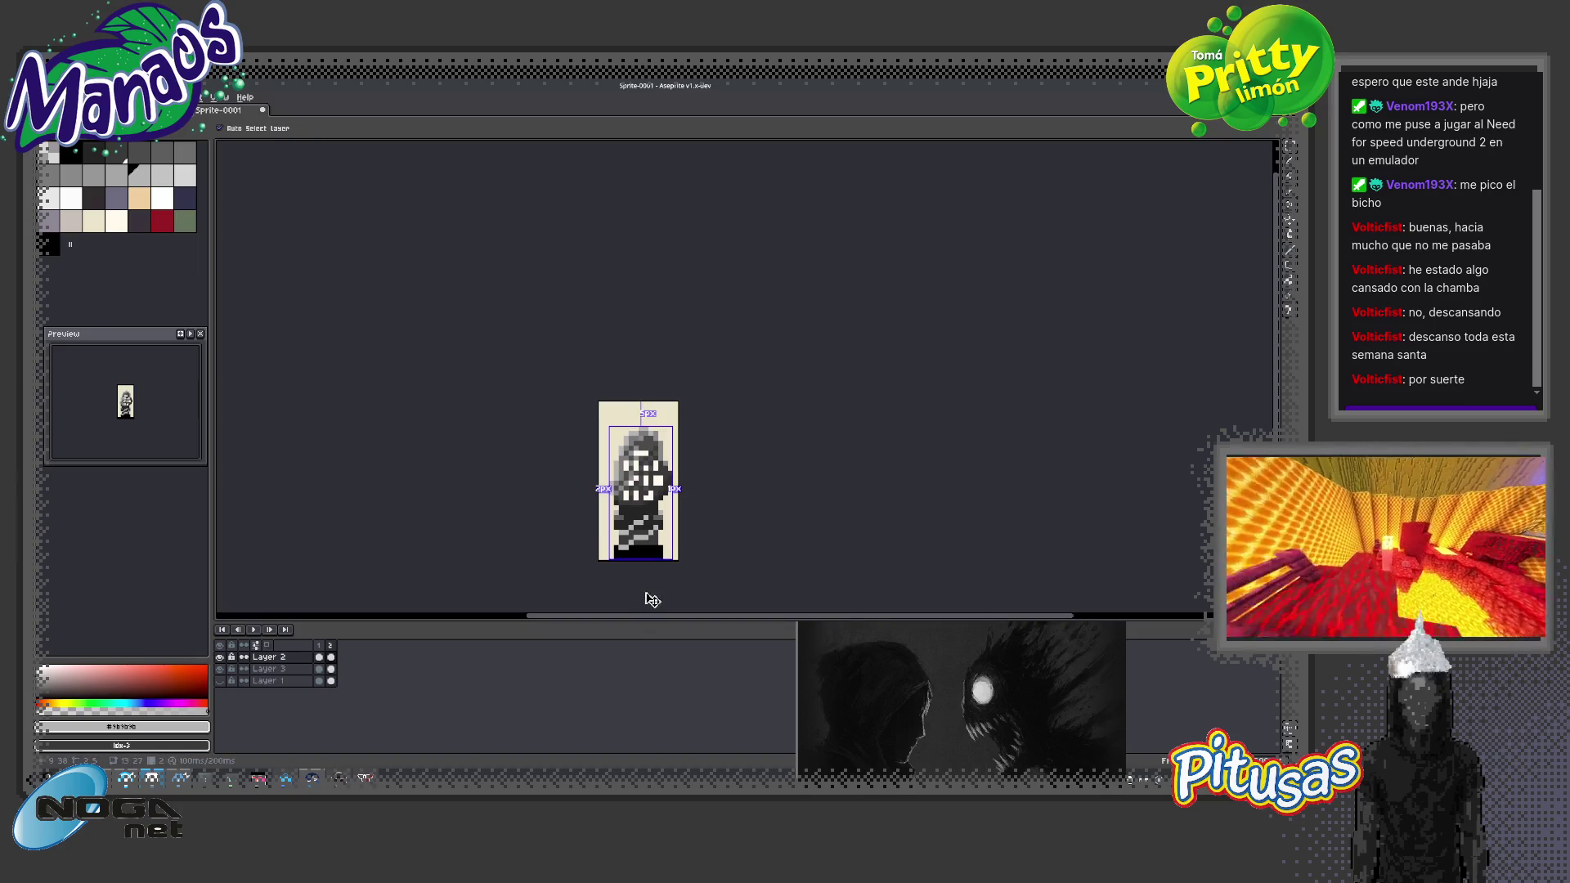
key("z")
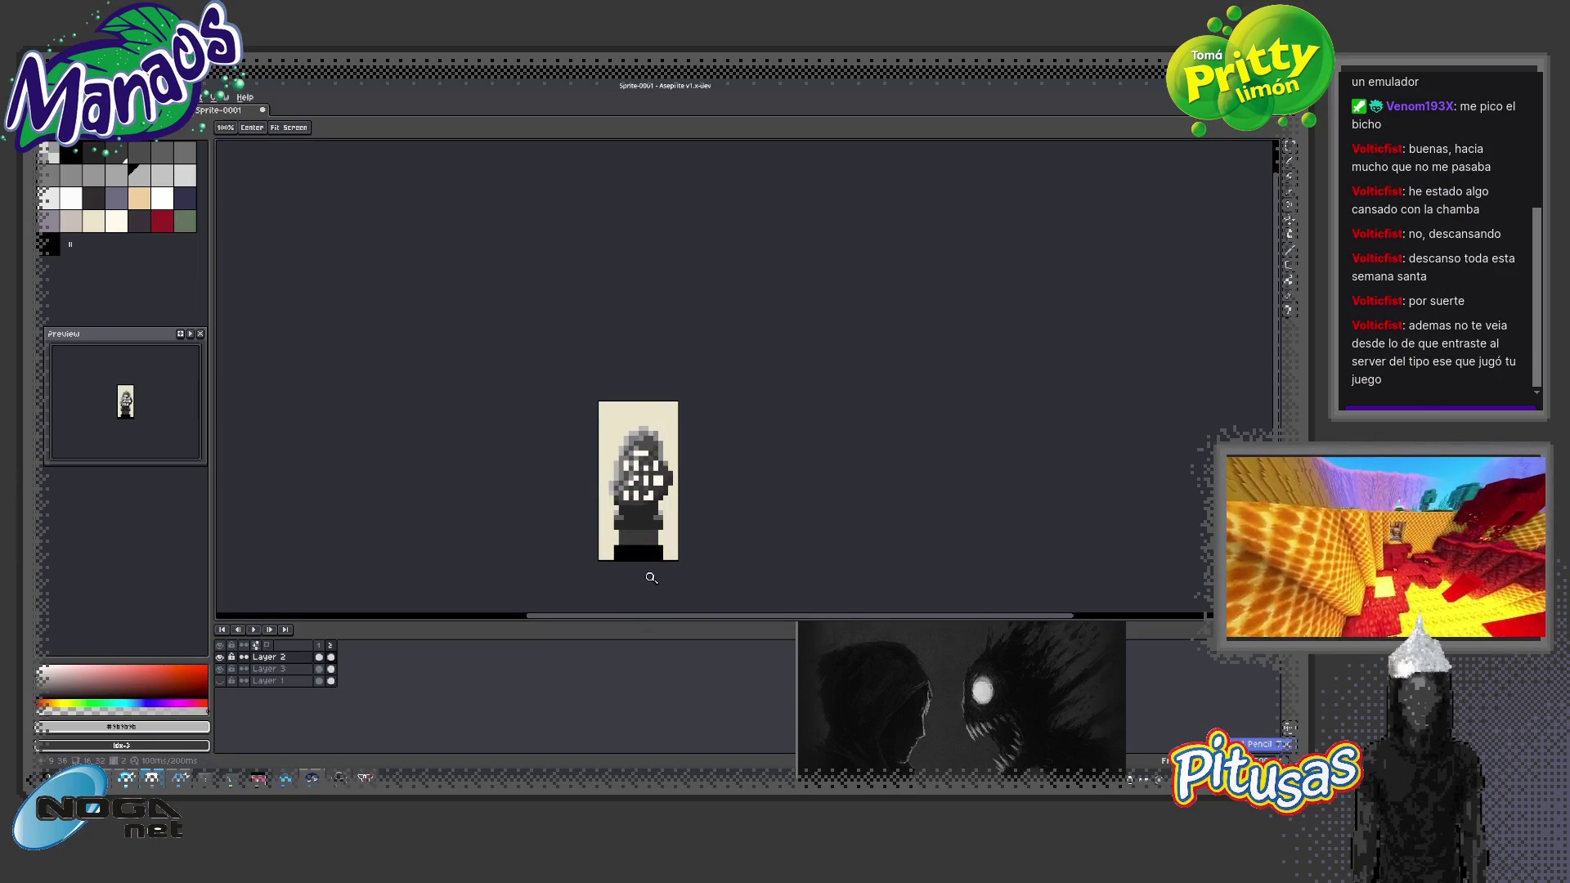
left_click(638, 538)
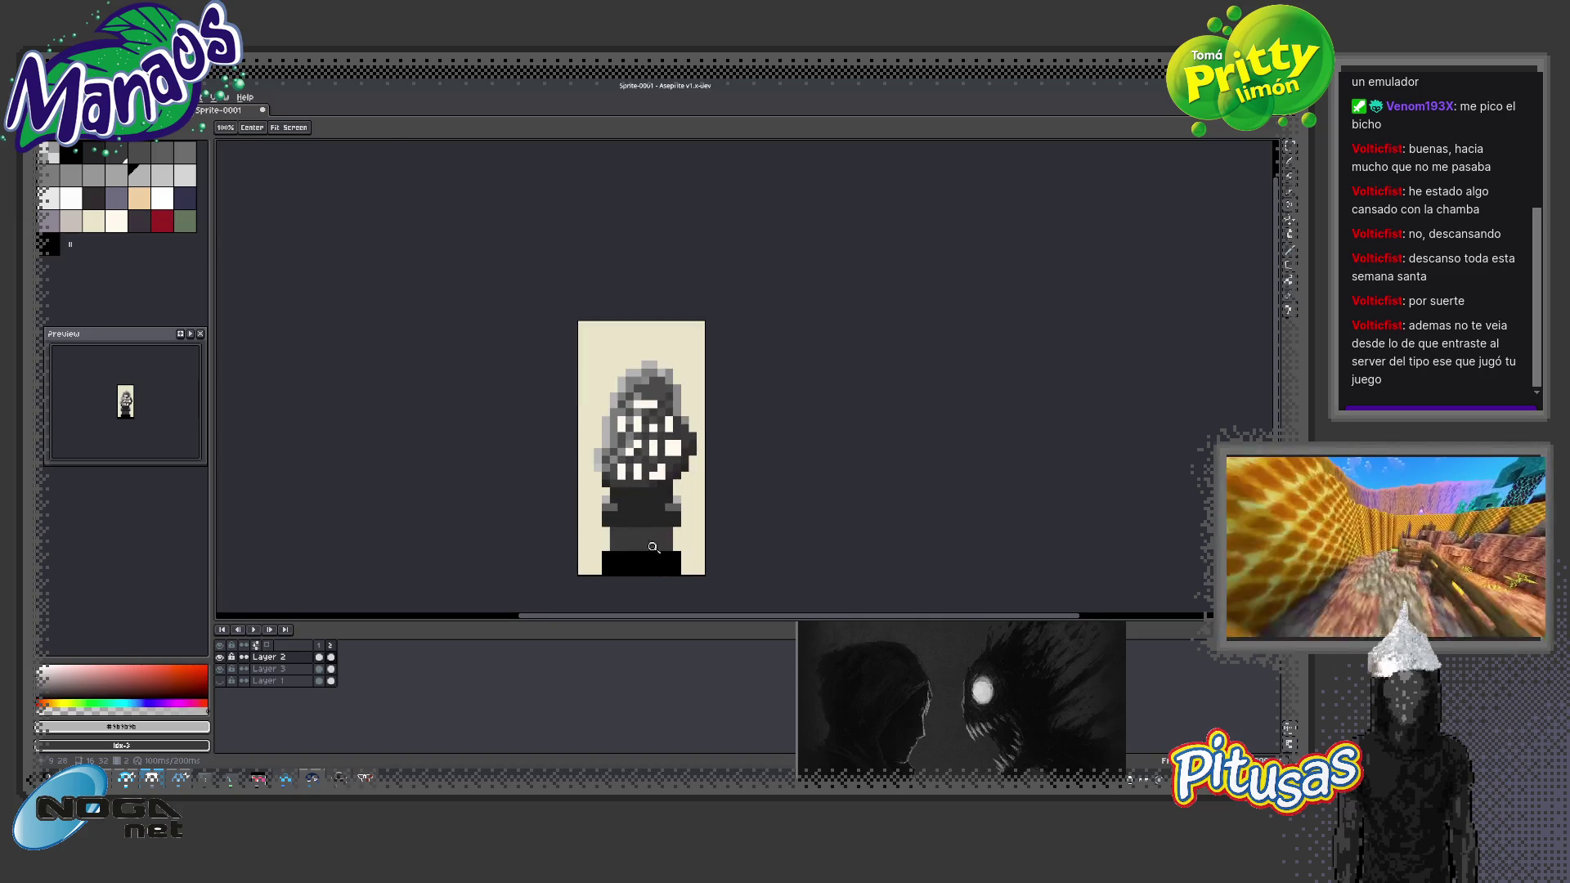
key("b")
left_click(619, 521, "alt")
left_click(623, 521)
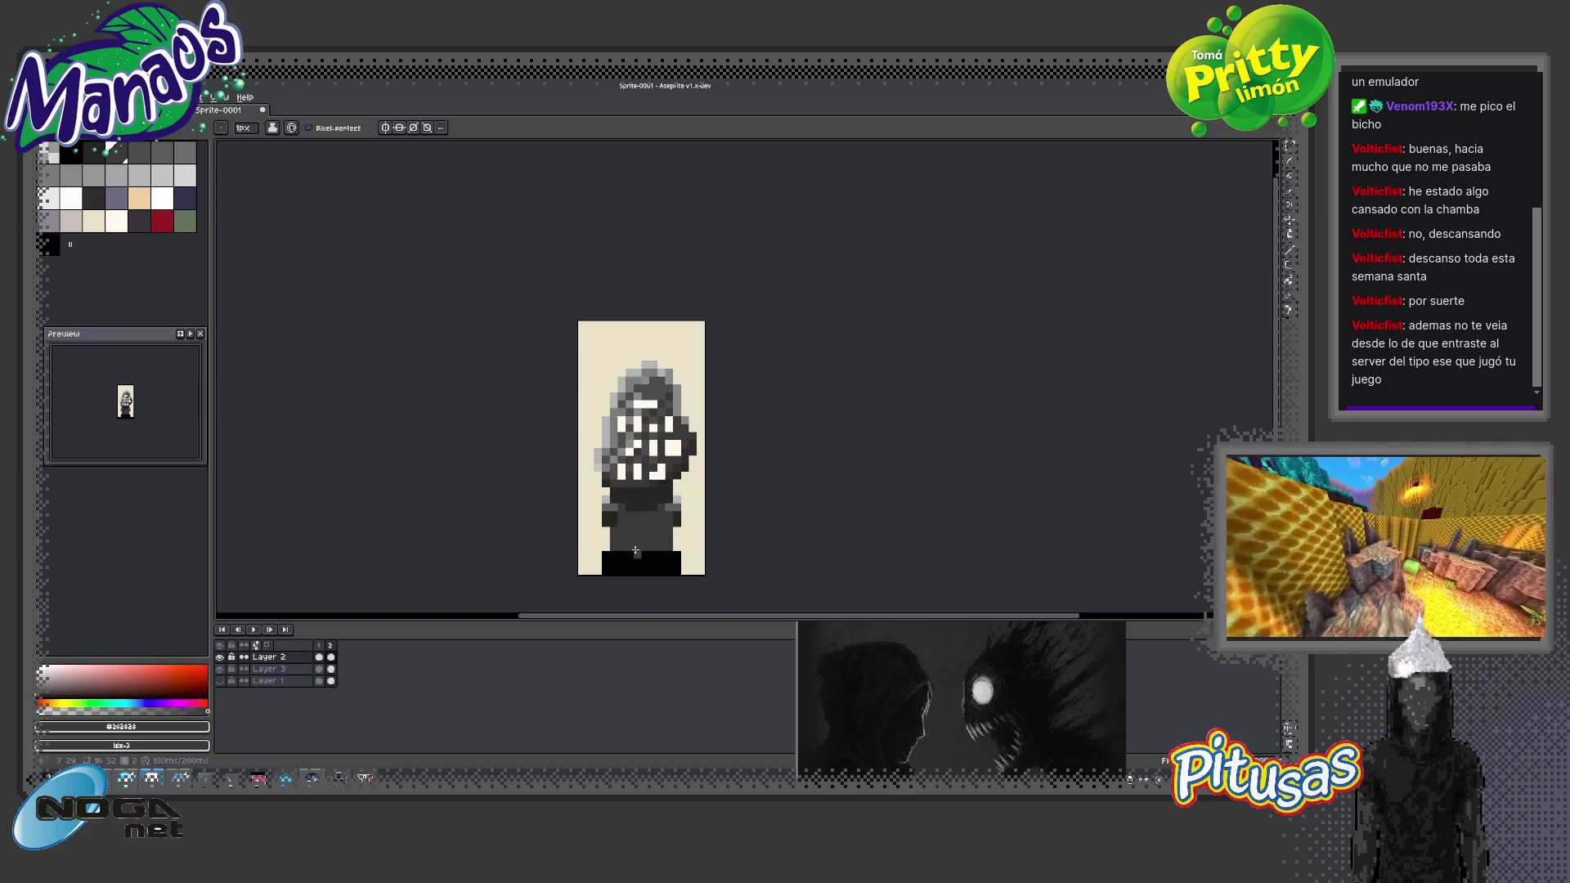
left_click(637, 509, "alt")
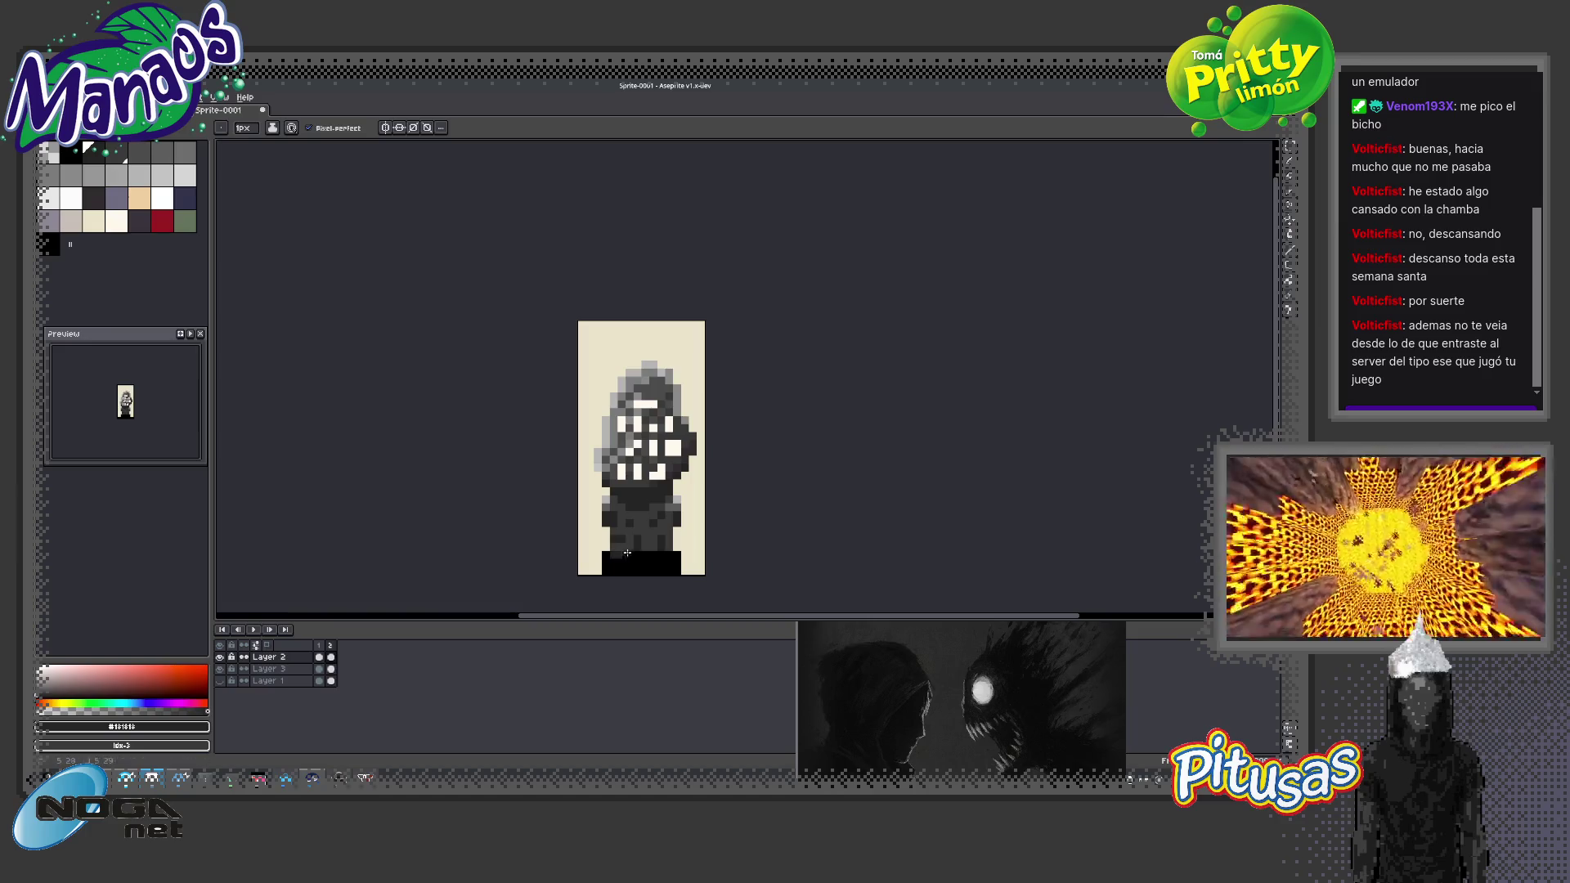
left_click_drag(616, 570, 642, 554)
left_click(654, 557)
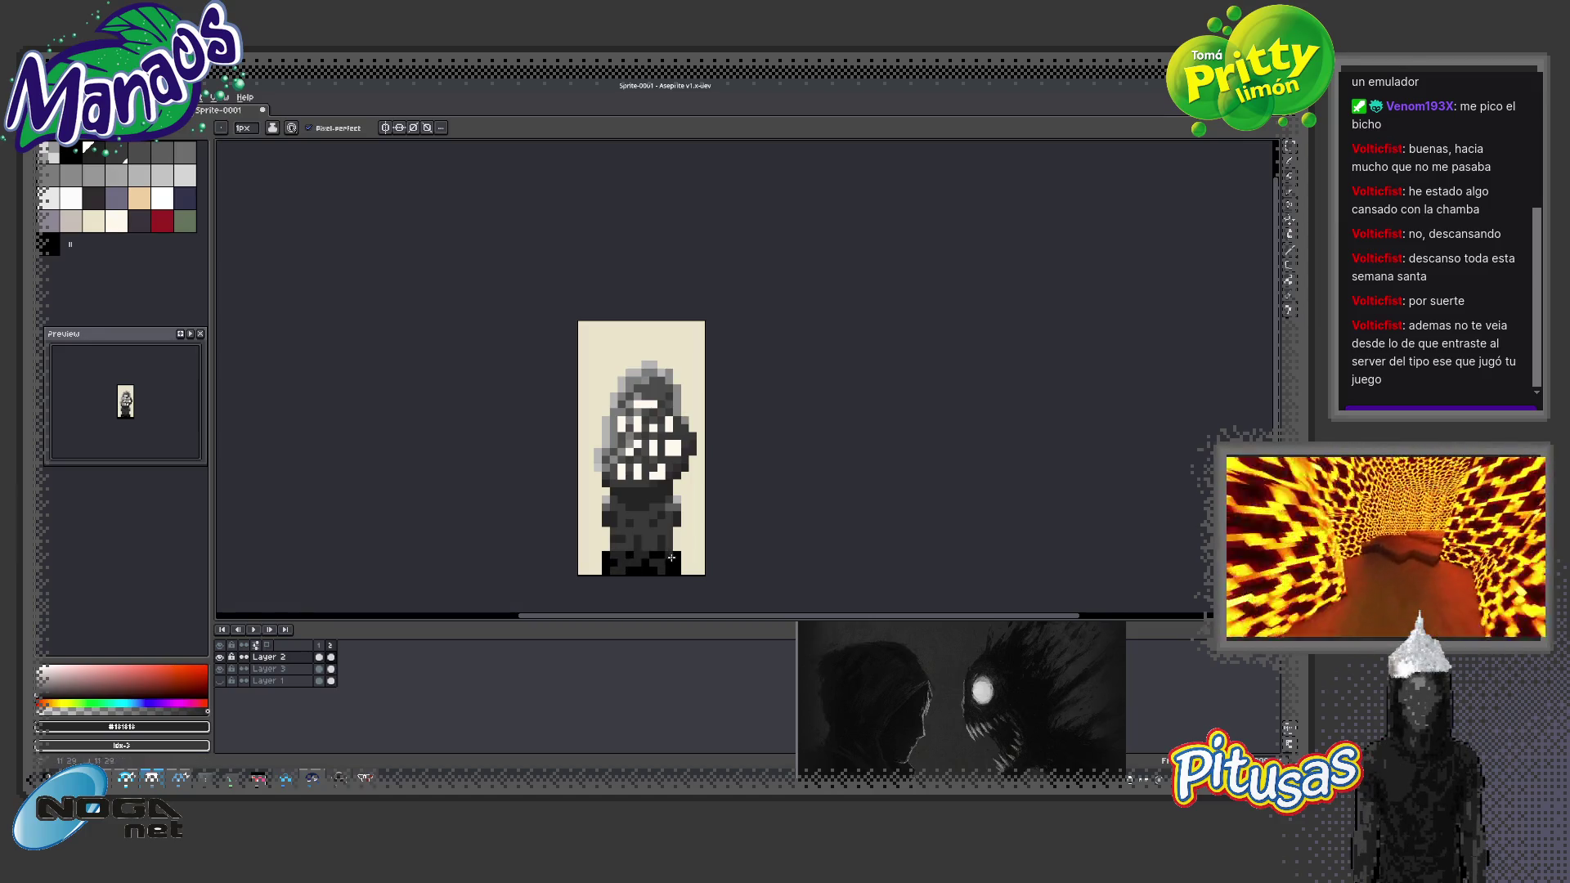
Paint the grey pixels at the base's right end pure black, then try and undo a flat dark-grey lower body
key("z")
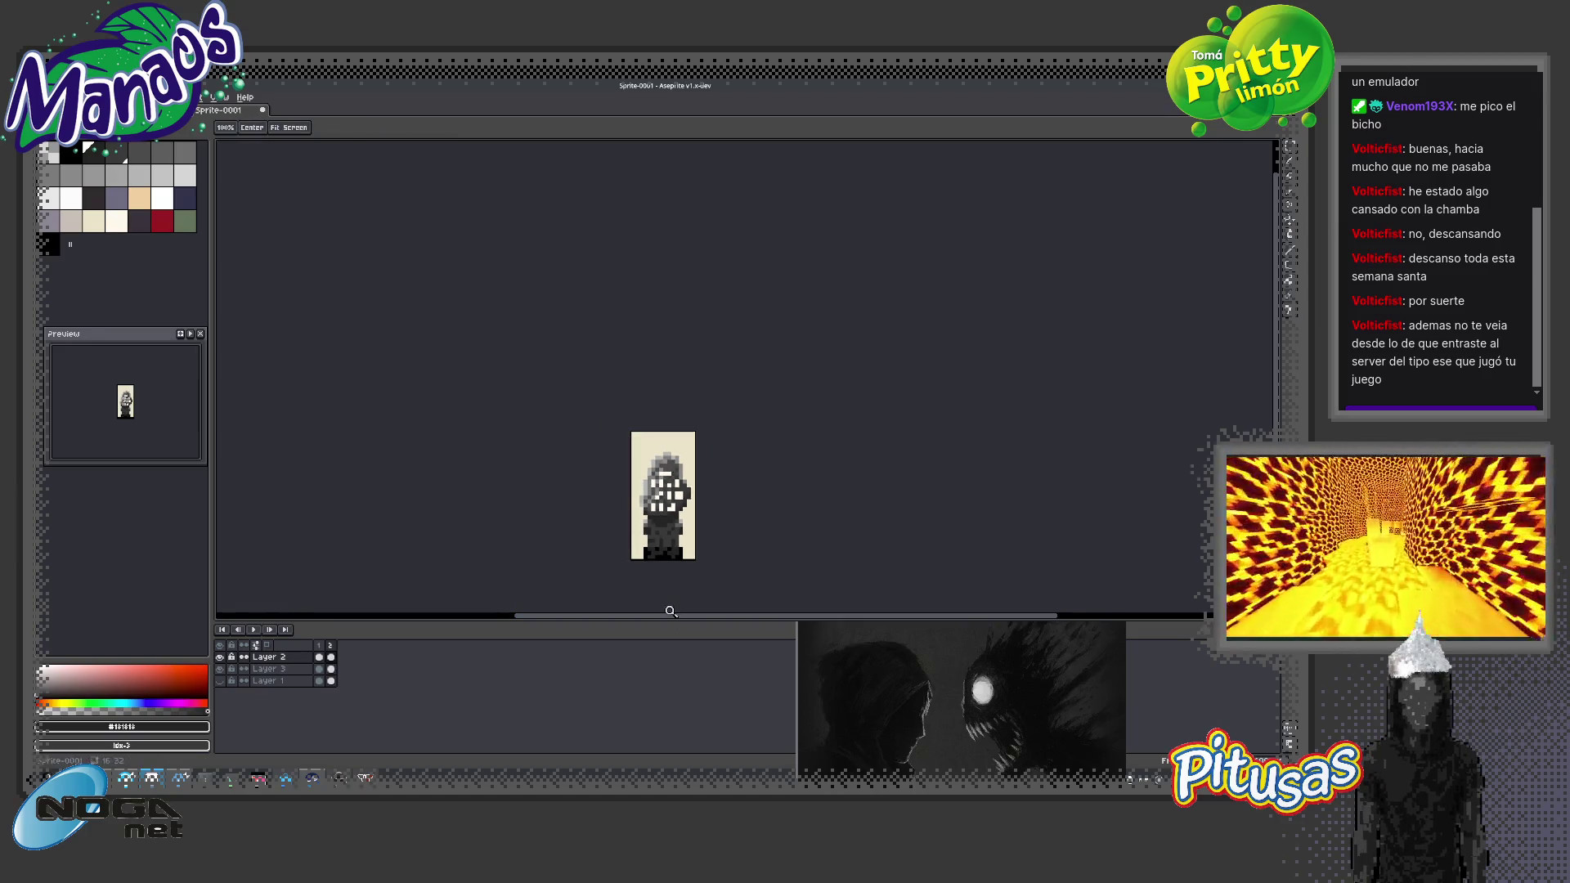
left_click(669, 543)
left_click(722, 583, "alt")
key("b")
left_click_drag(720, 572, 707, 583)
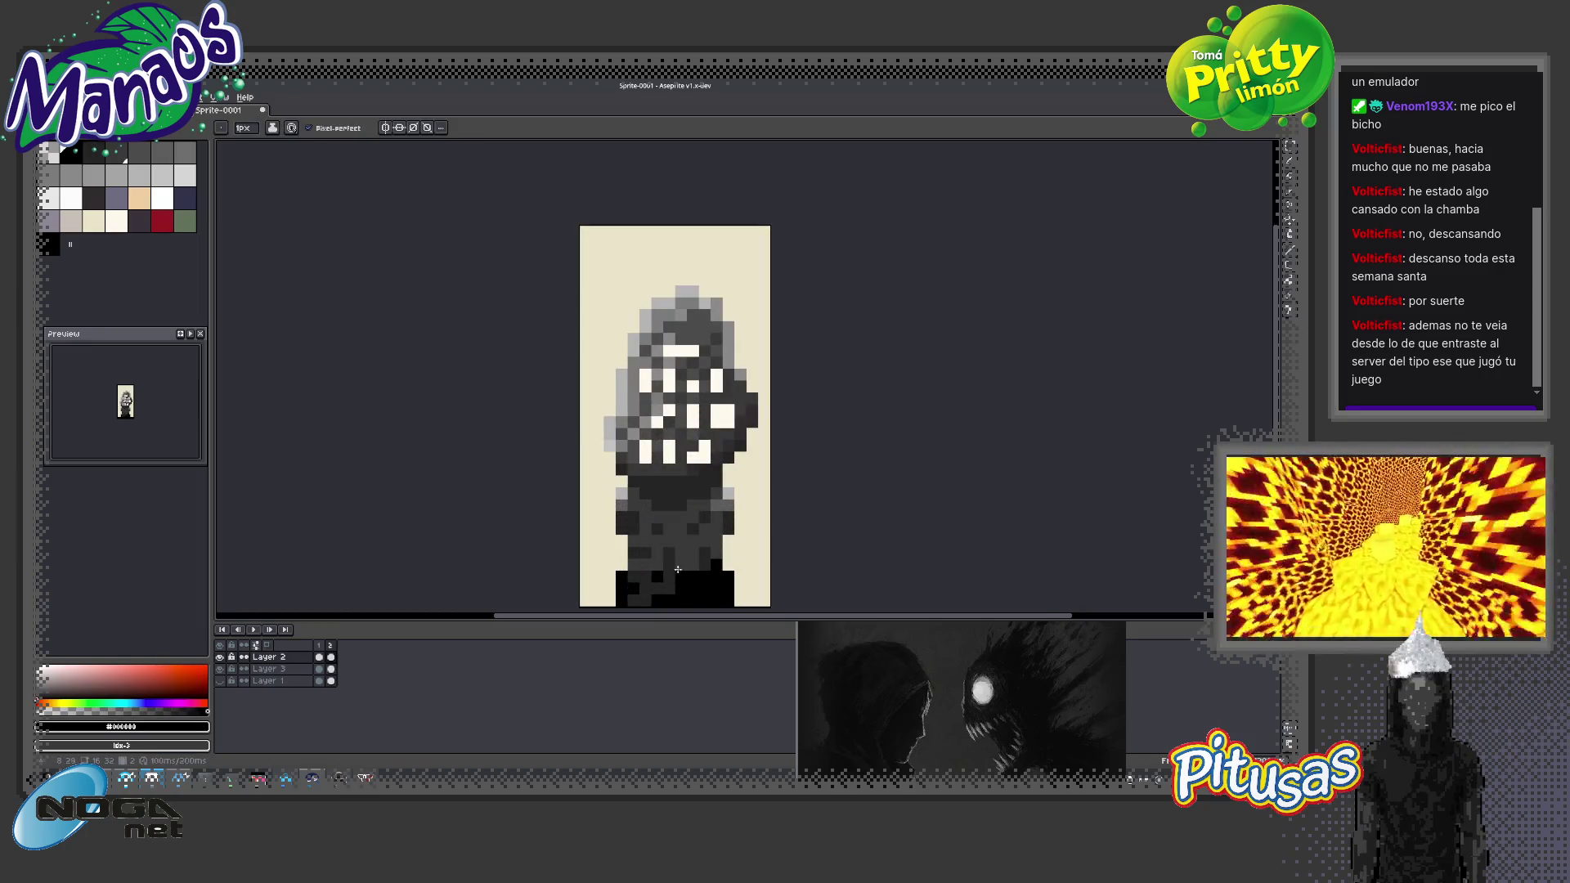
key("v")
key("b")
left_click_drag(717, 577, 718, 561)
key("ctrl+z")
key("ctrl+z")
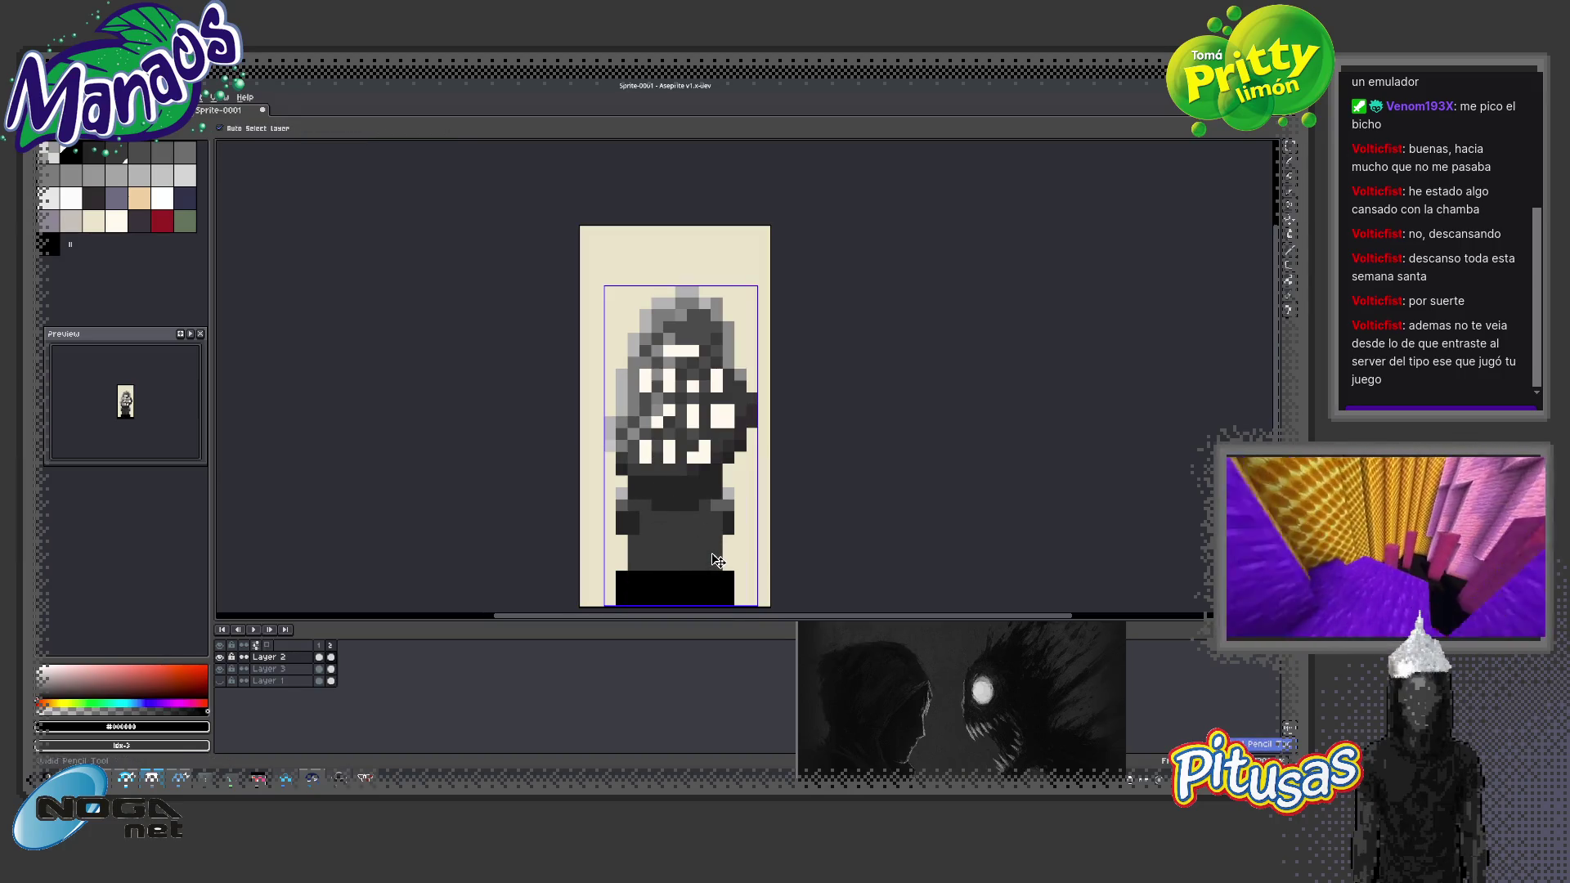
Undo back to the striped bands and add mid-grey pixels at the band's left edge
key("ctrl+z")
key("ctrl+z")
key("ctrl+z")
key("ctrl+z")
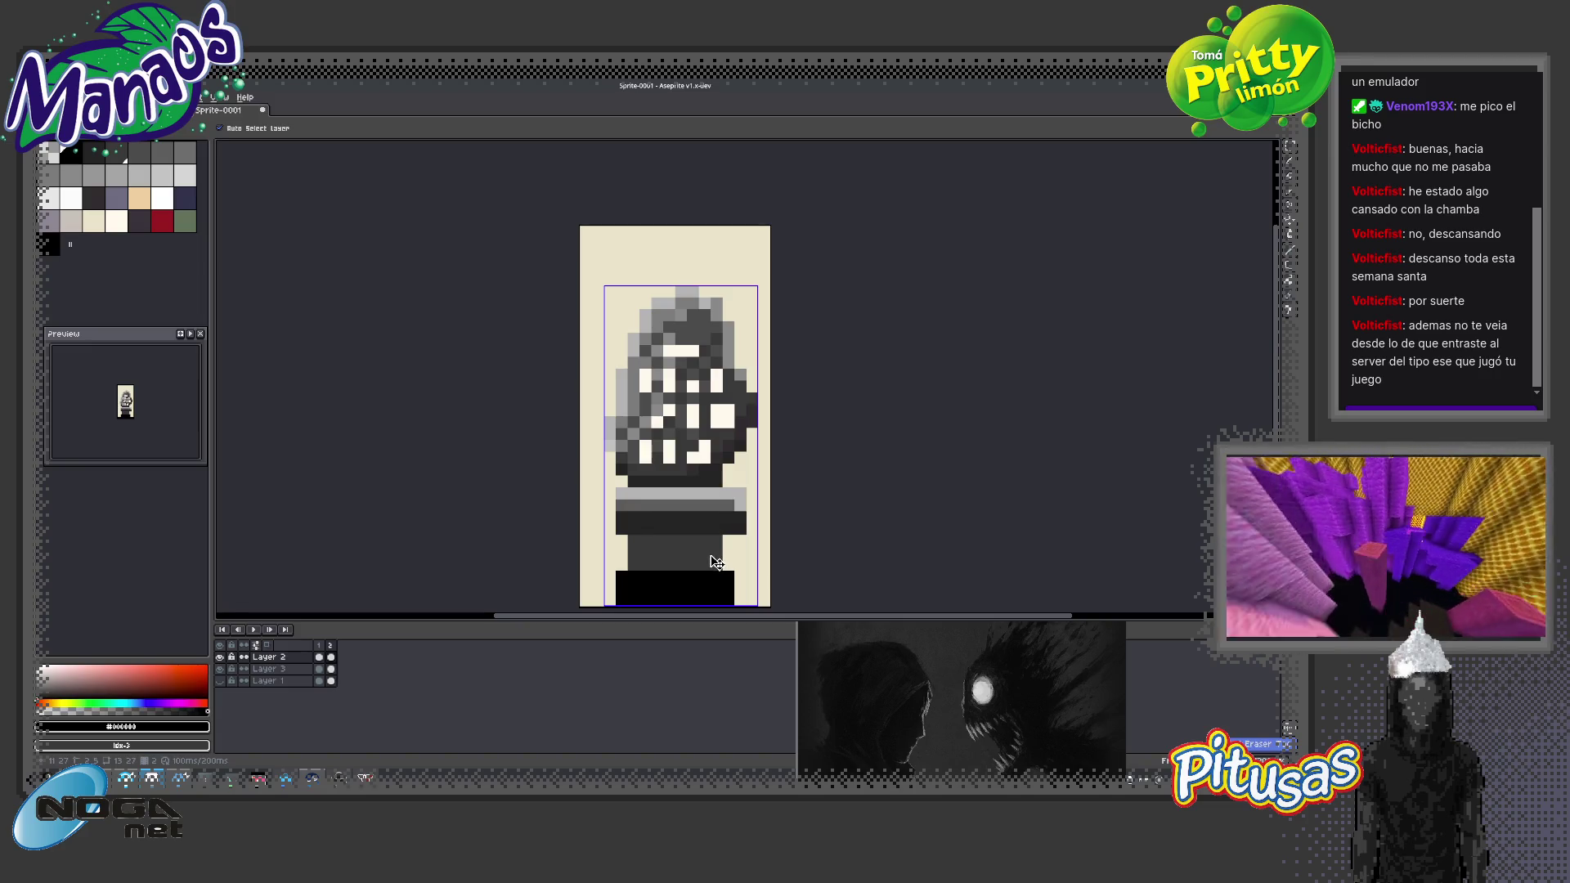
key("e")
key("b")
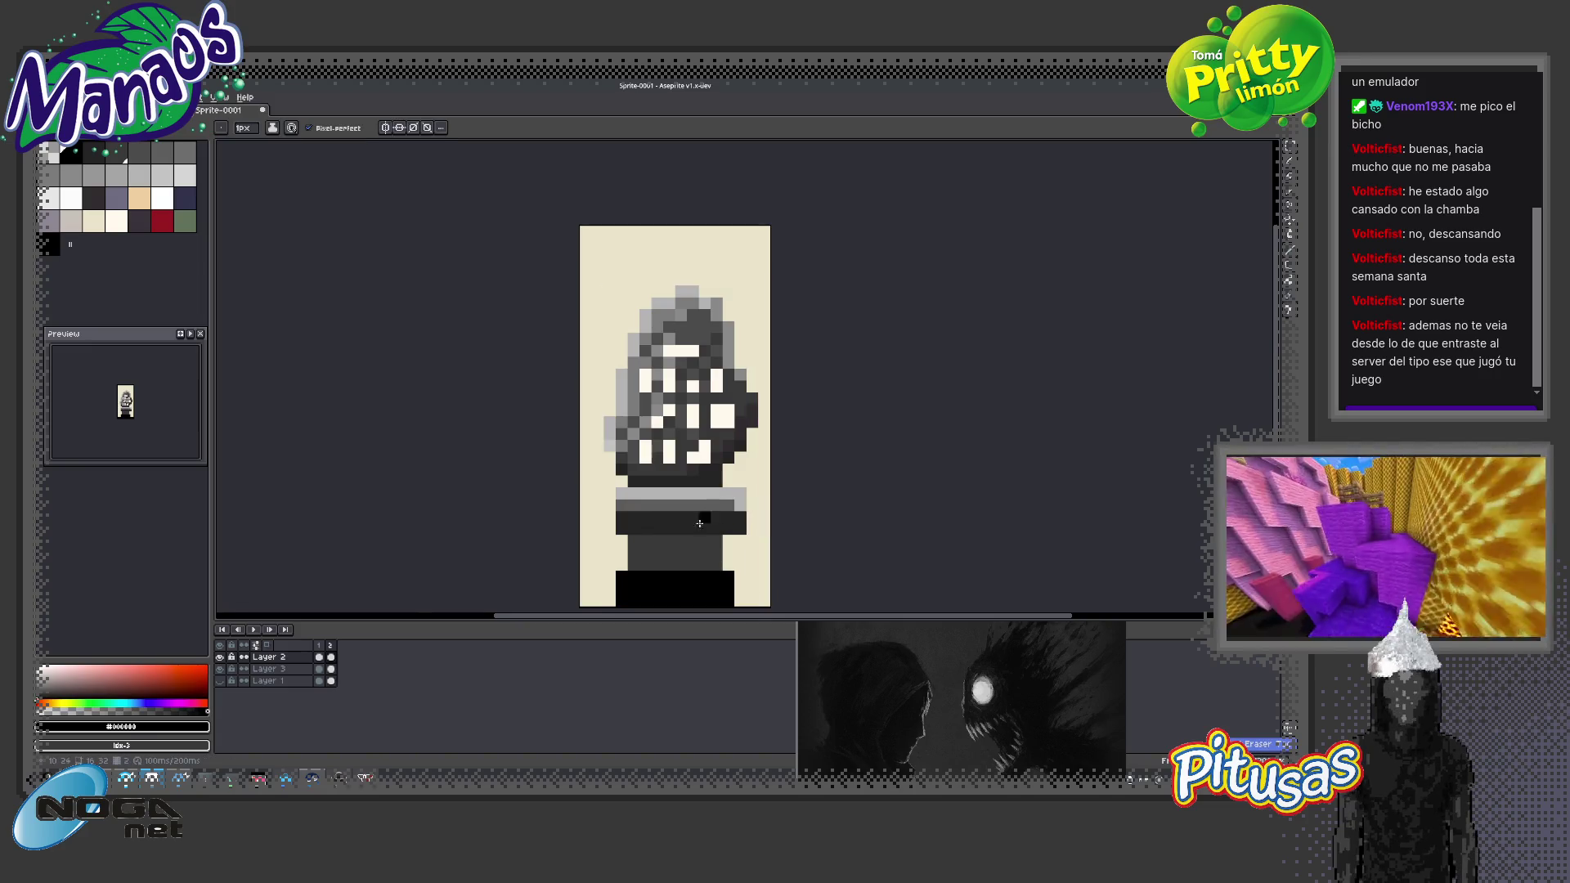
left_click(621, 494, "alt")
left_click(610, 495)
left_click(609, 505)
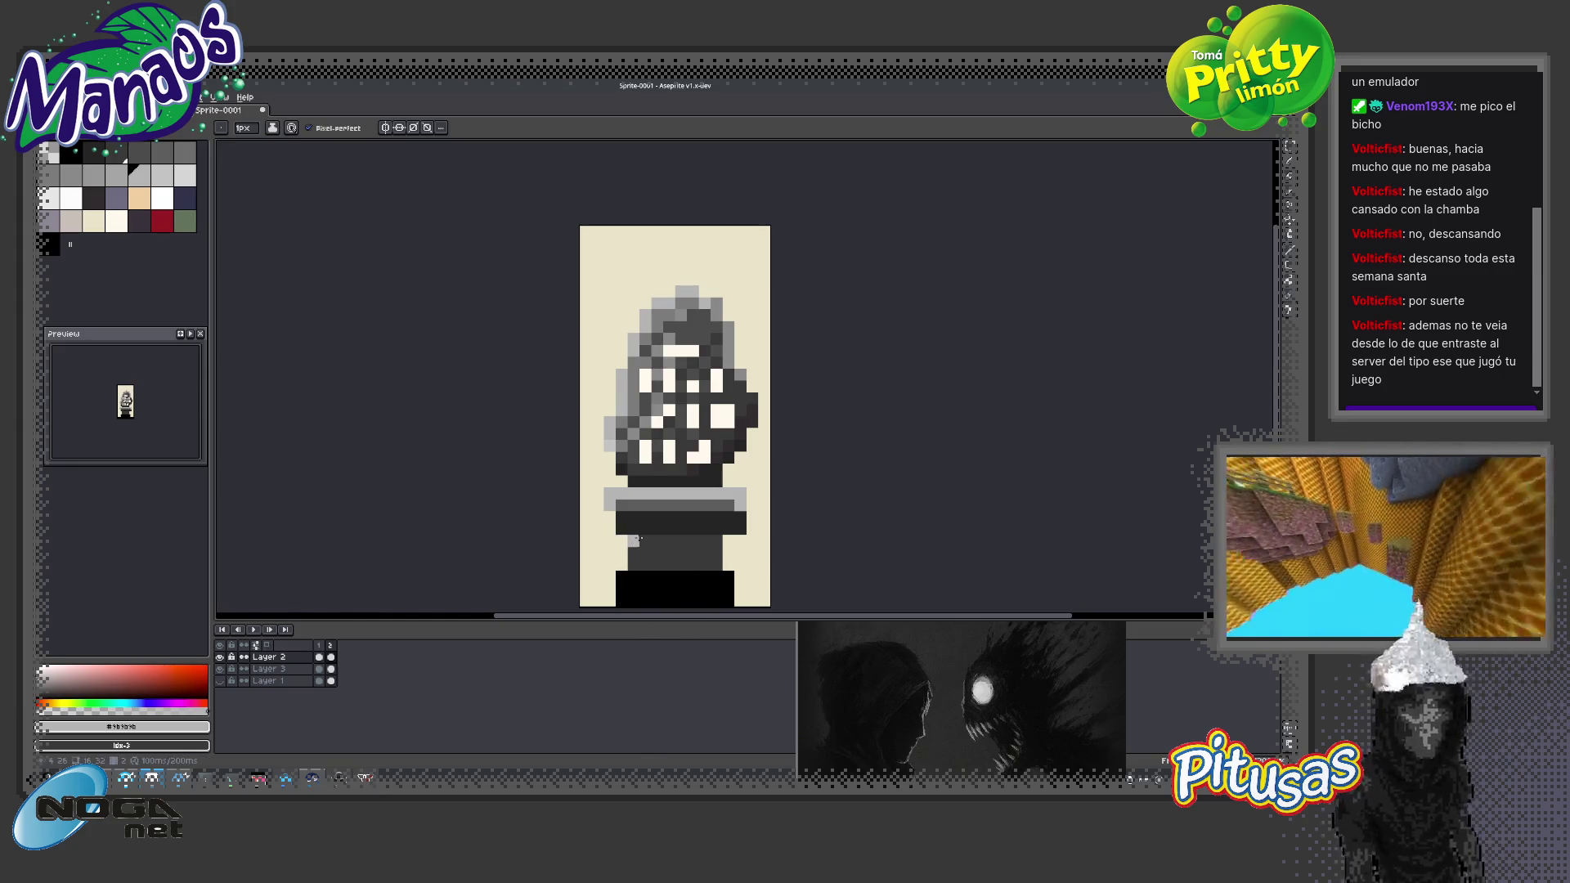
Darken the pixel at the dark band's left end with #181818
left_click(635, 528, "alt")
left_click(613, 527)
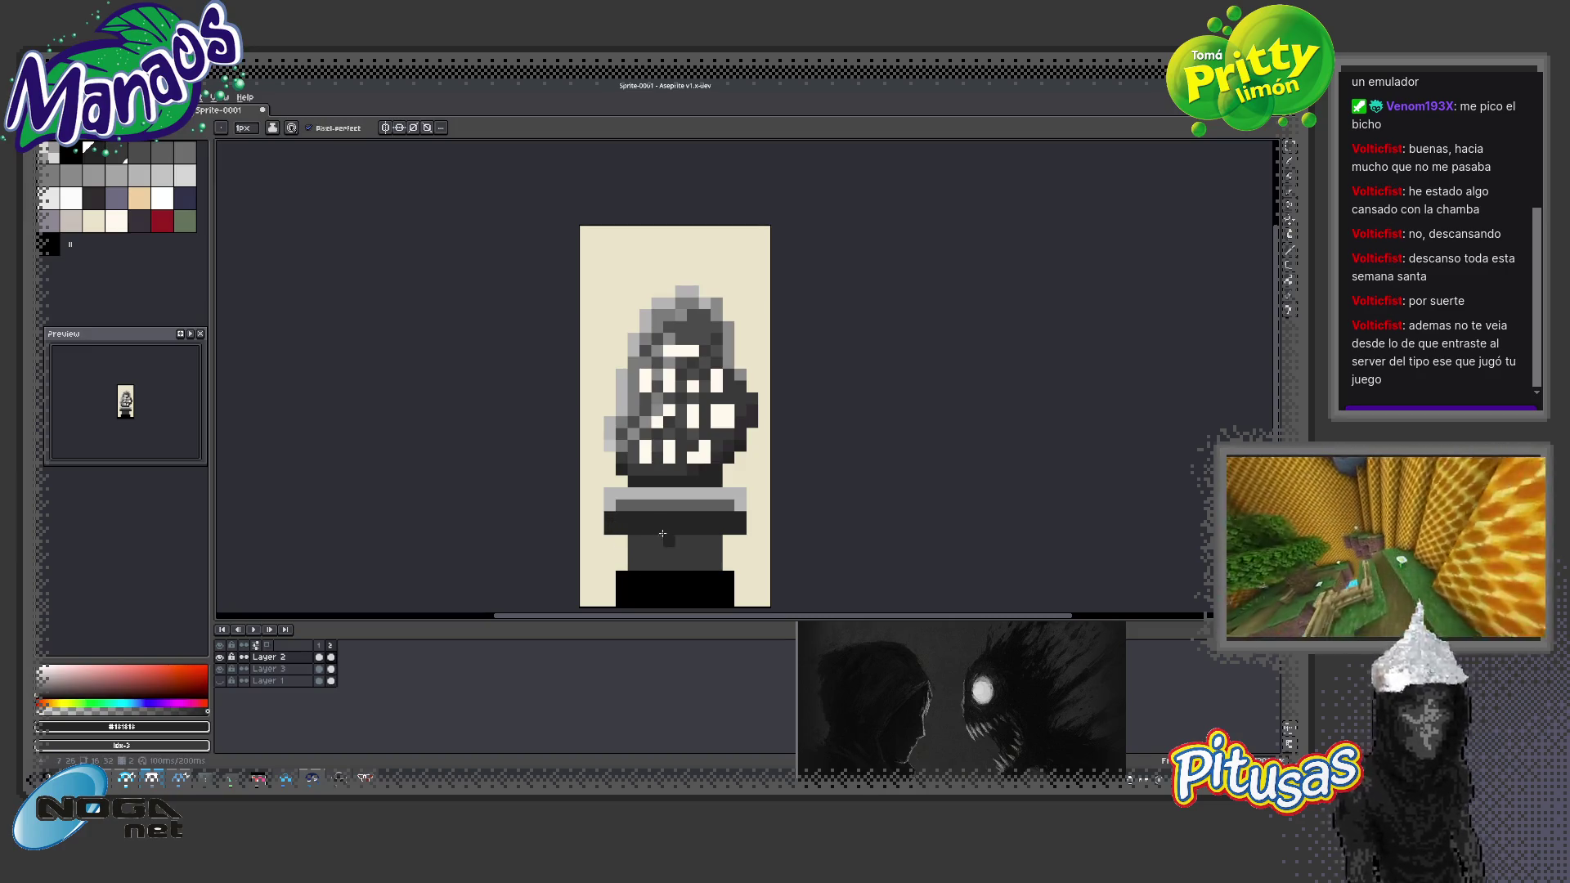
key("space")
scroll(667, 538, "up", 1)
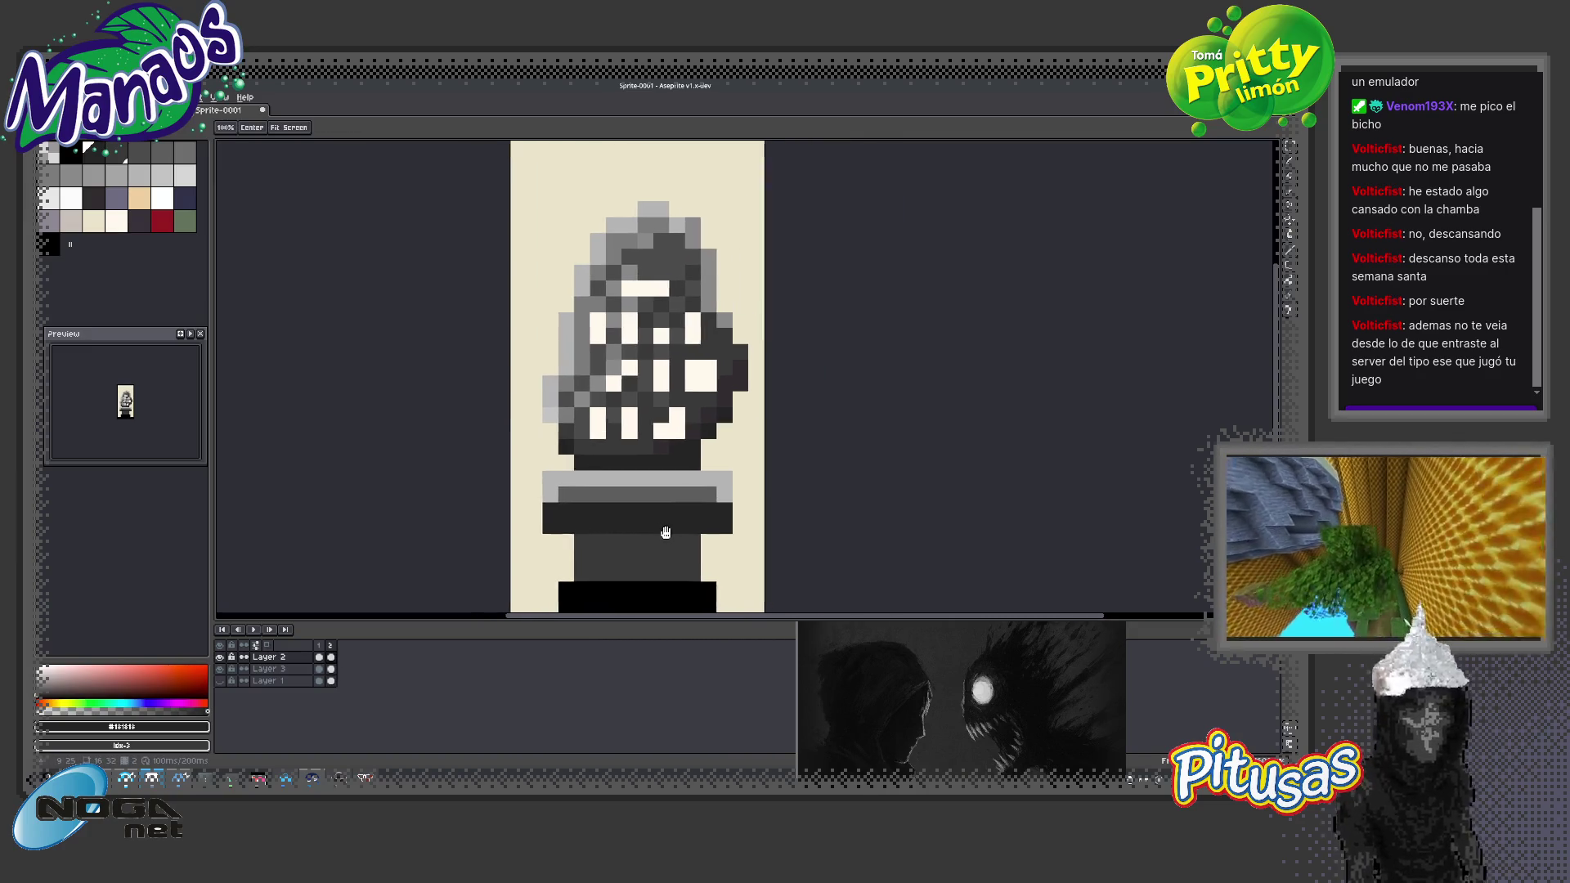
left_click_drag(667, 532, 713, 501)
Edge both sides of the dark bar with #9b9b9b grey and lasso-select the pixels left of the neck
key("b")
right_click(594, 447)
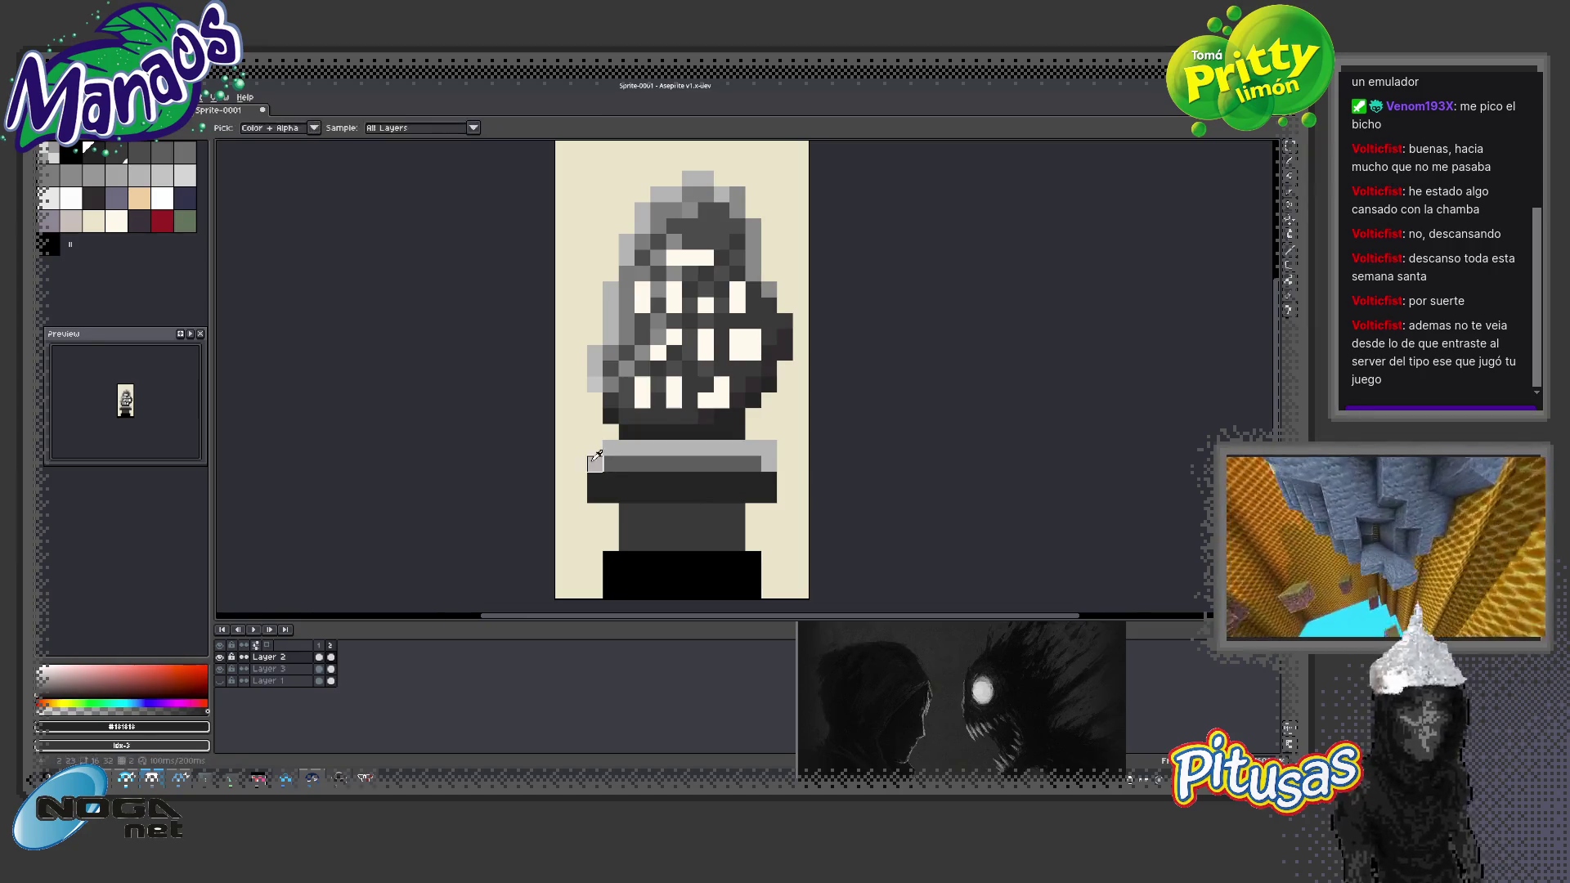
left_click(594, 463, "alt")
left_click(578, 495)
left_click_drag(783, 479, 782, 491)
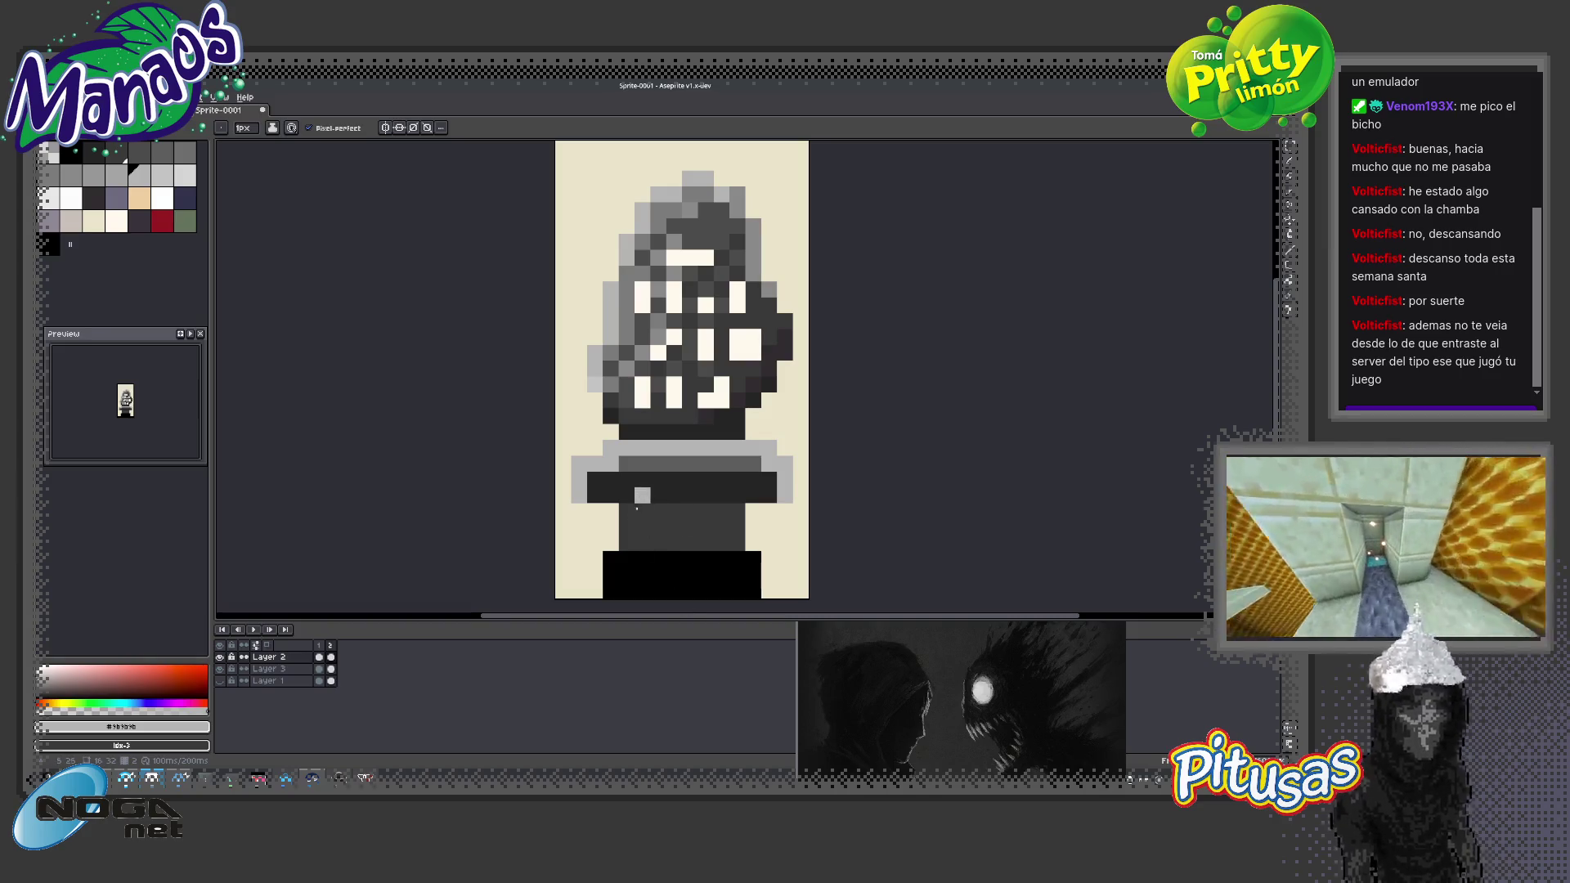
key("q")
mouse_move(579, 515)
left_mouse_down()
mouse_move(589, 454)
mouse_move(595, 496)
mouse_move(613, 500)
mouse_move(579, 492)
left_mouse_up()
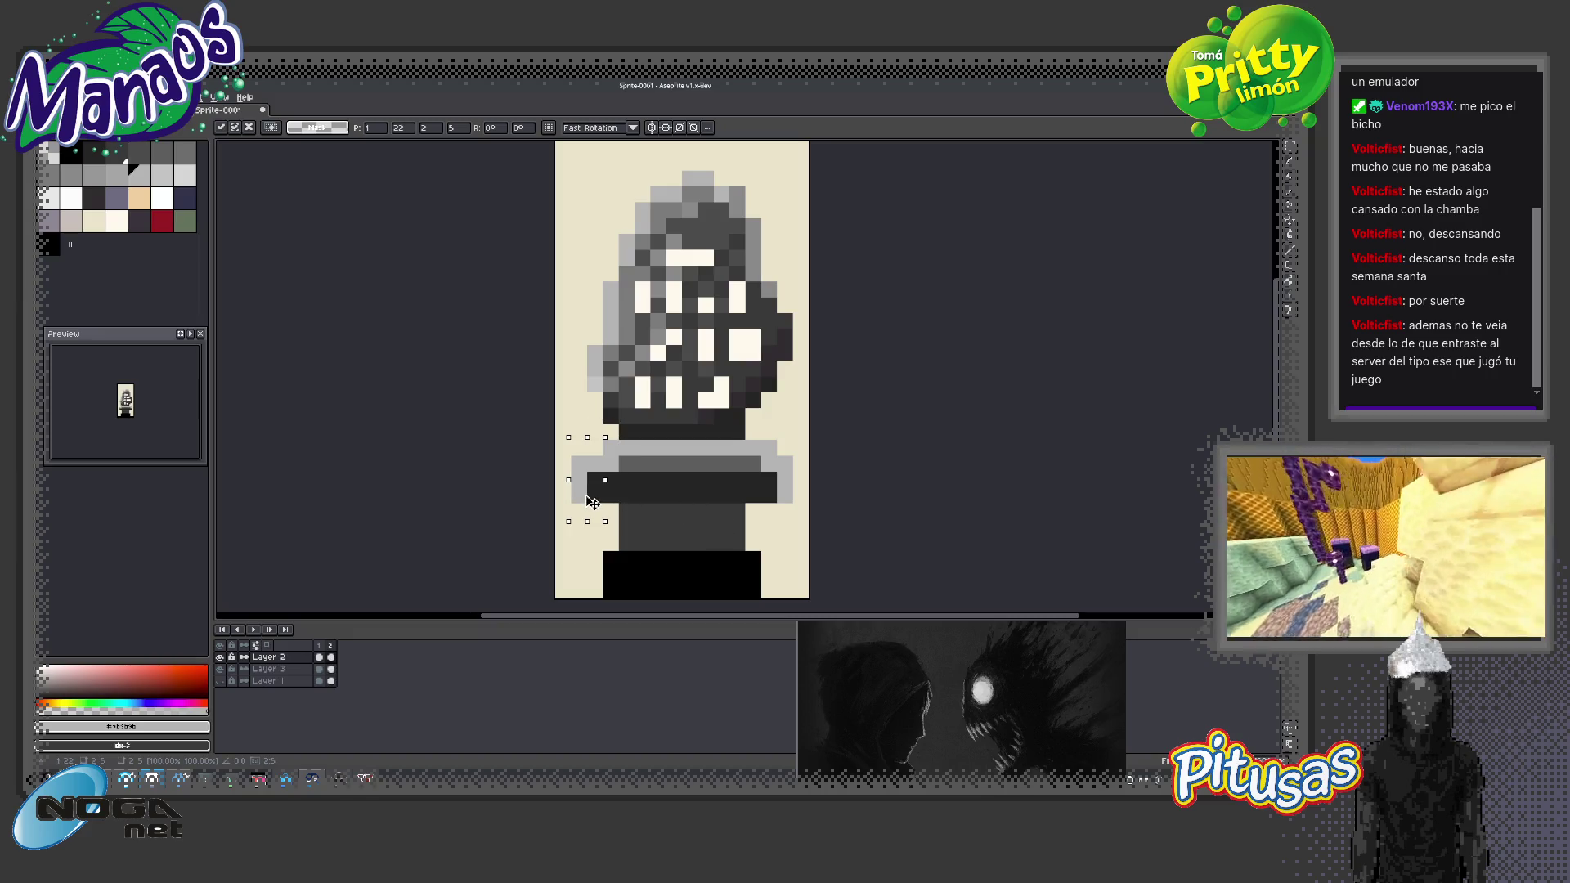
Shift the lasso-selected pixels one pixel left and drop the selection
left_click(707, 495)
key("ctrl+d")
key("b")
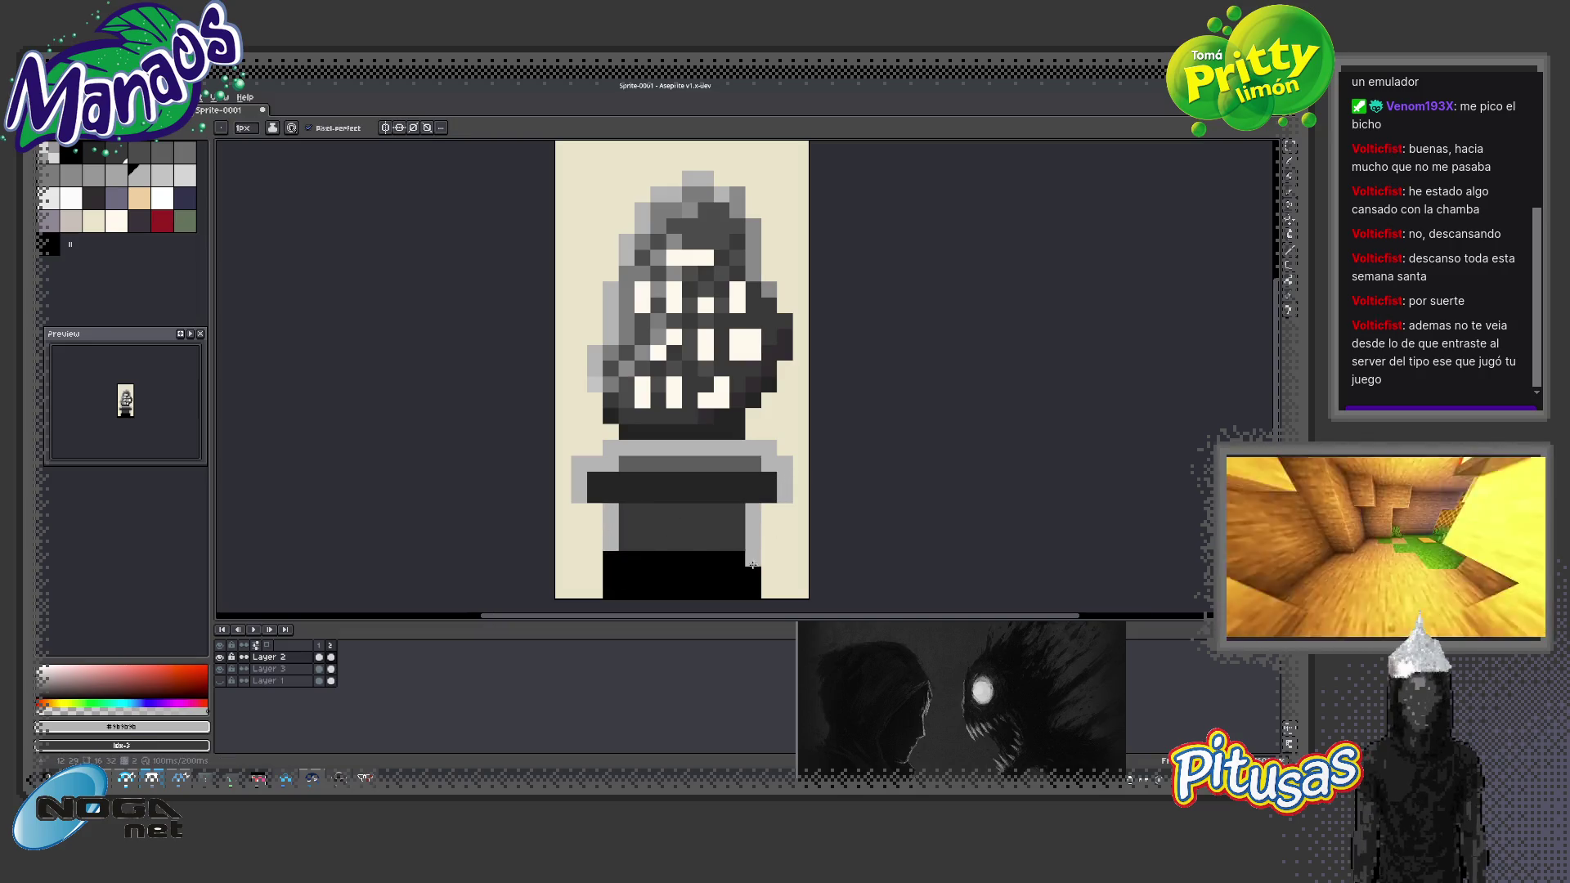
key("z")
scroll(704, 547, "down", 3)
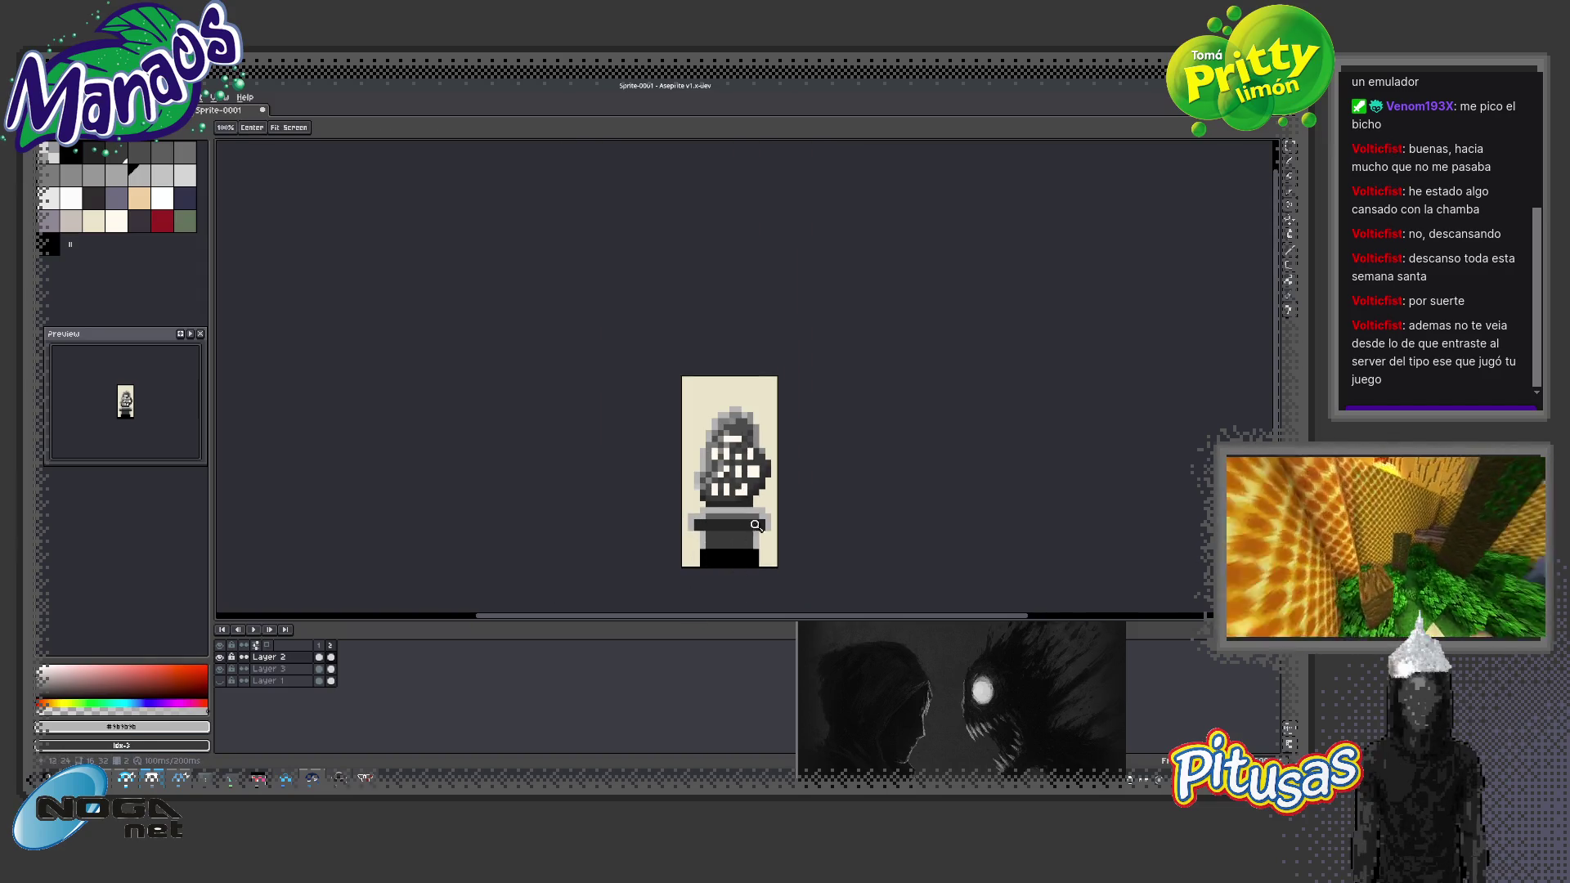
scroll(753, 508, "up", 3)
scroll(754, 509, "up", 1)
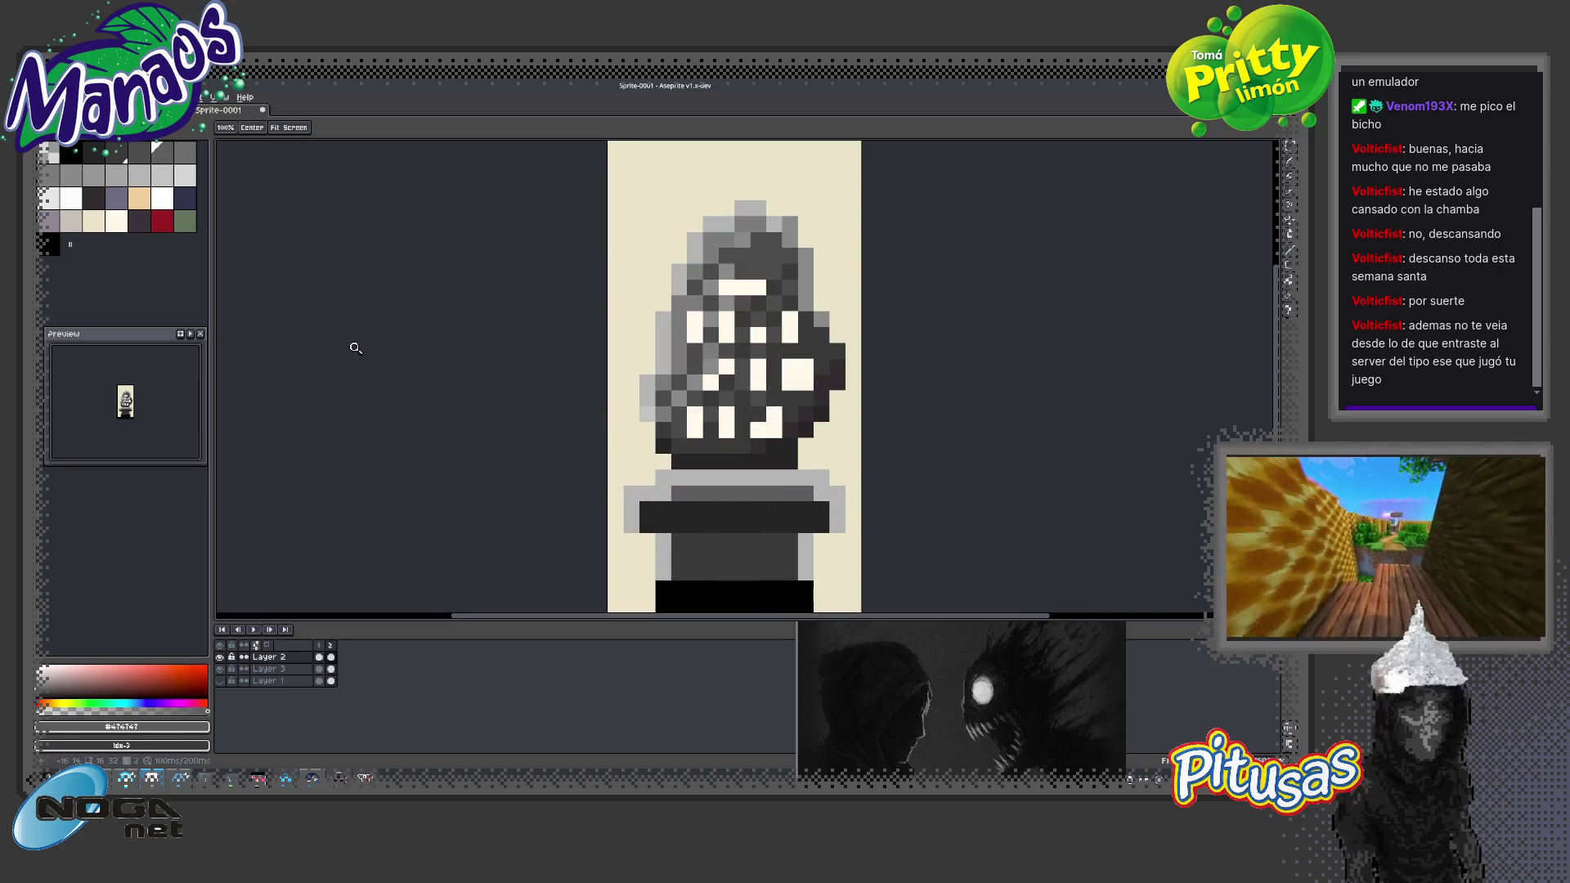
Paint a darker grey row across the pedestal top
left_click(92, 153)
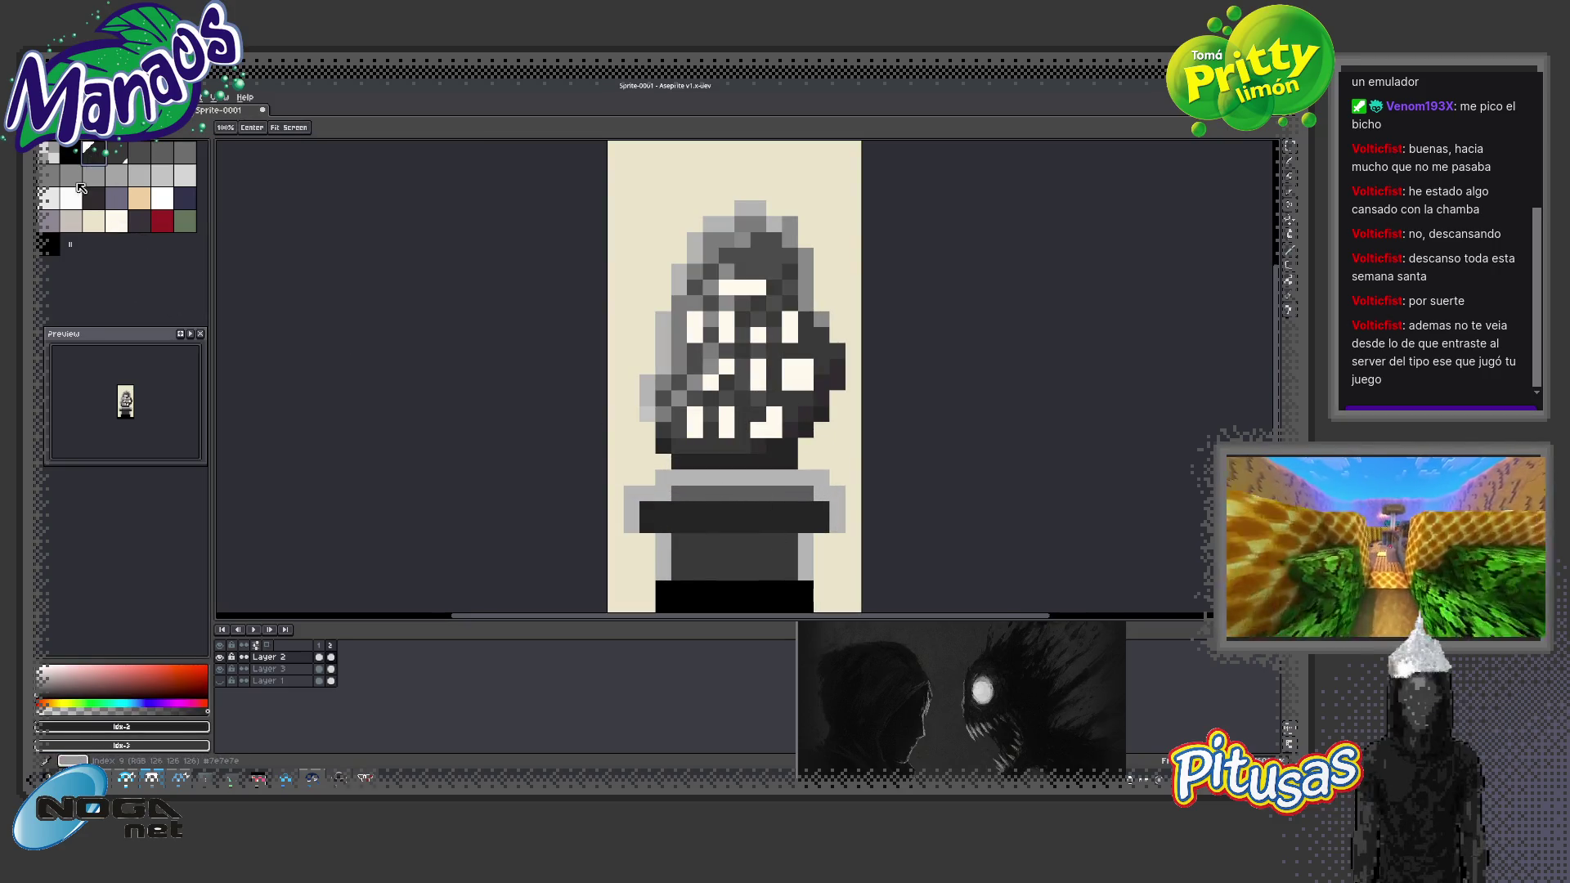
key("b")
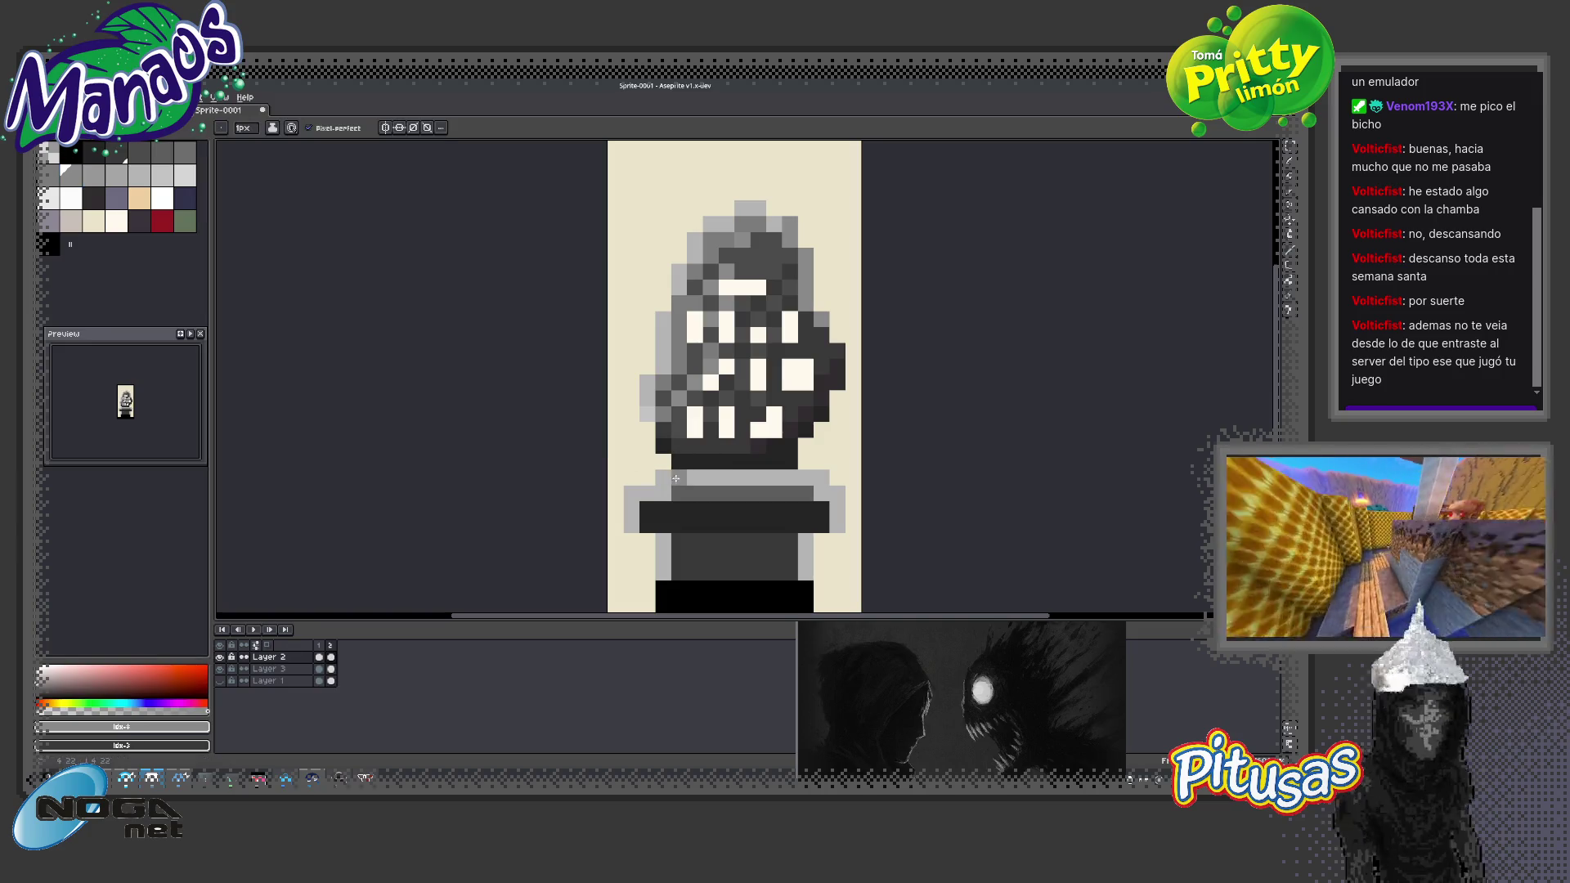
left_click_drag(675, 478, 821, 478)
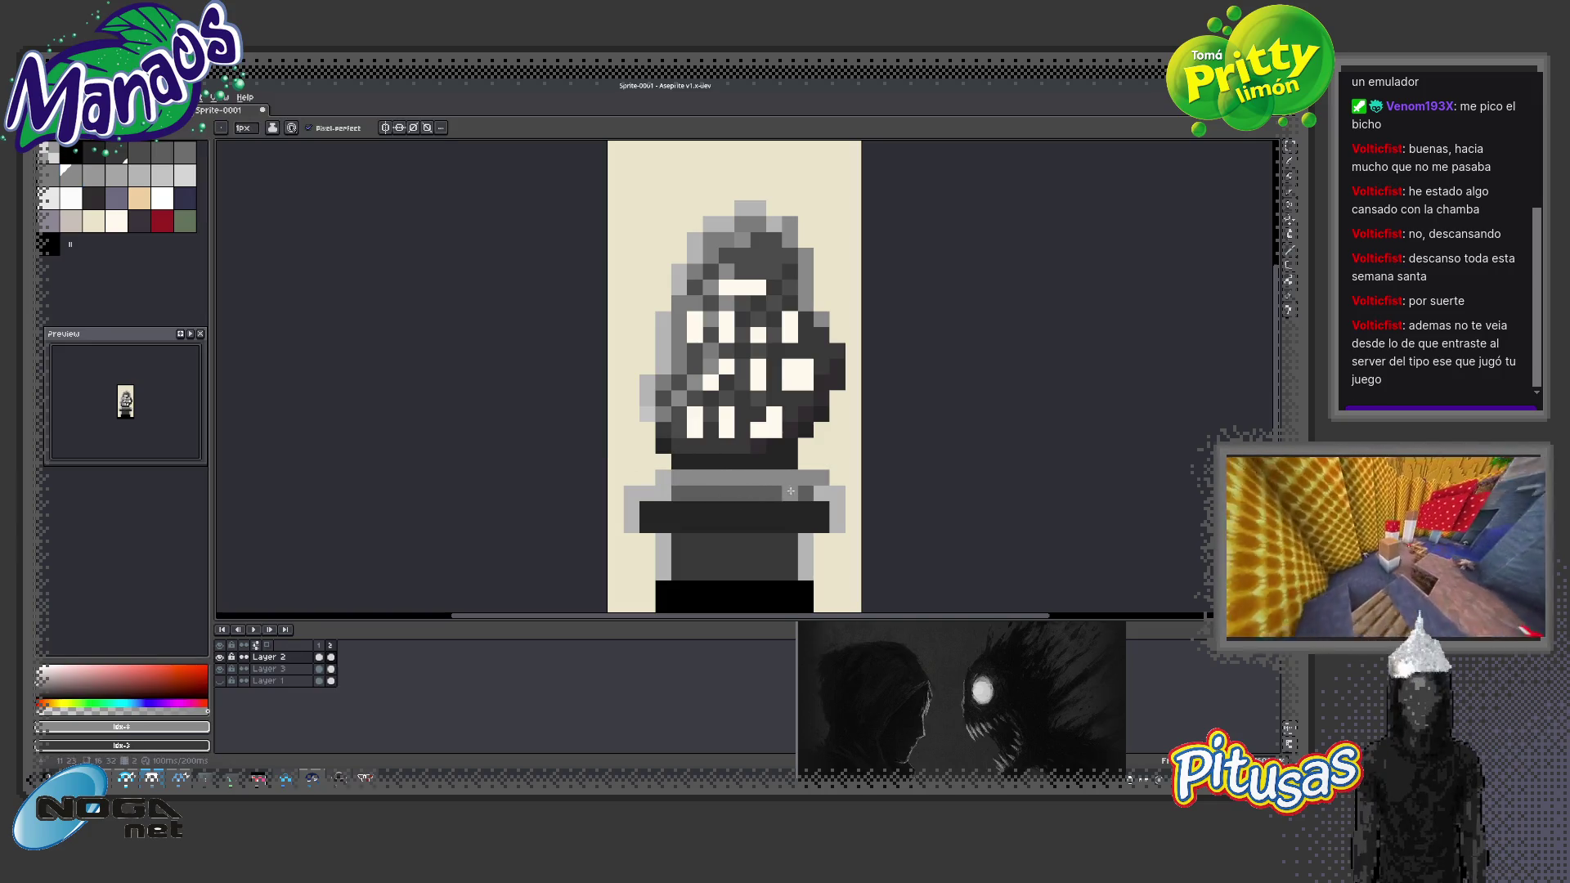
Erase the stray grey pixels left of the base and extend the grey strip in light grey
key("e")
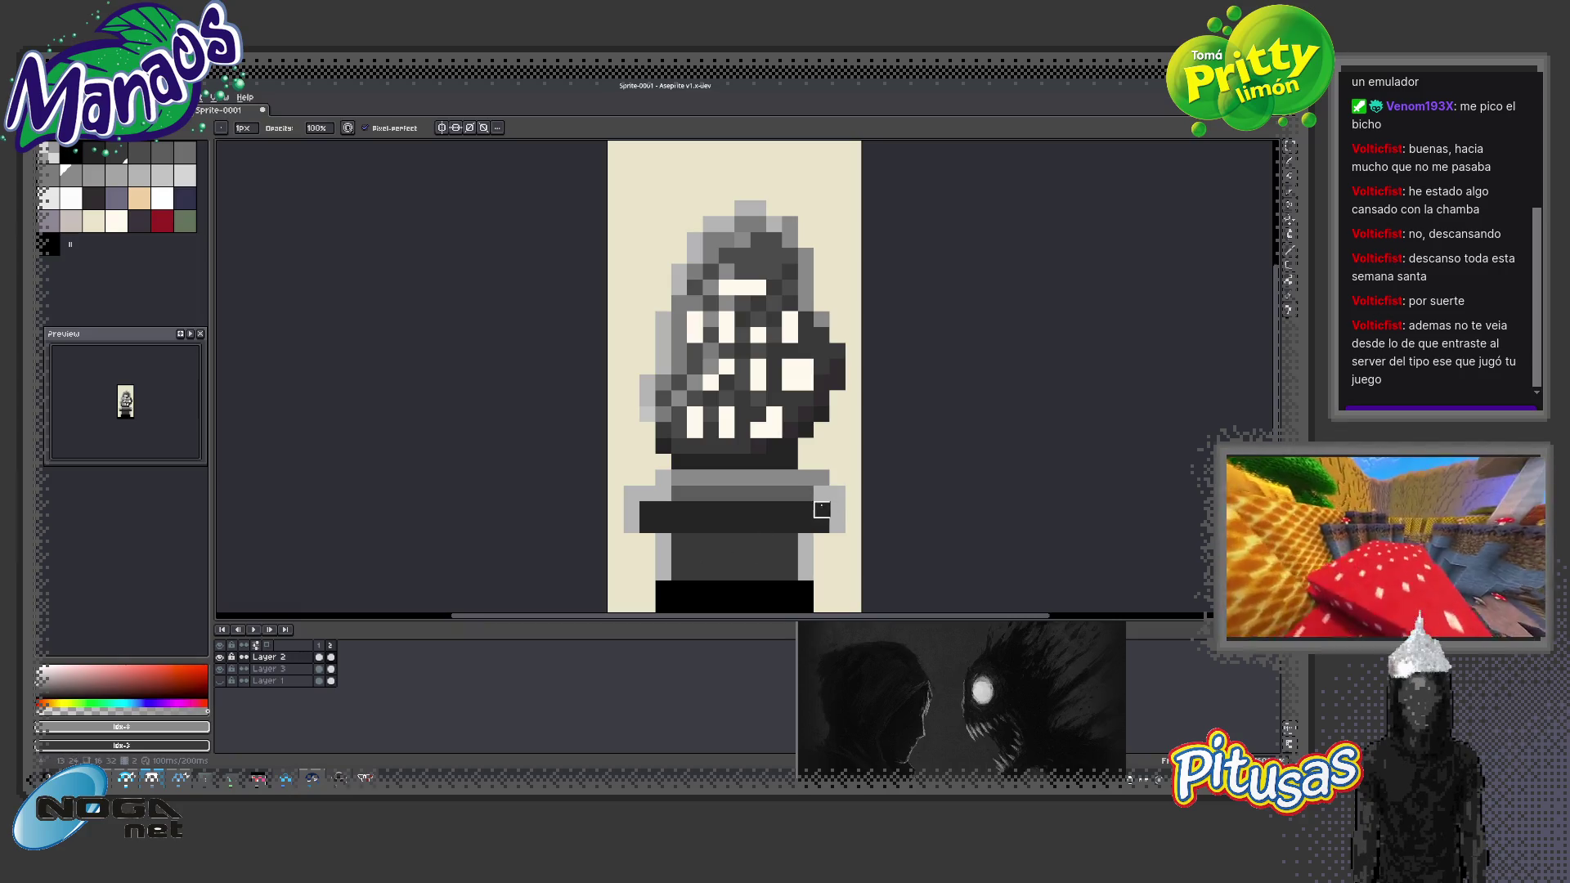
left_click_drag(631, 494, 642, 520)
key("b")
left_click(774, 525)
key("e")
key("b")
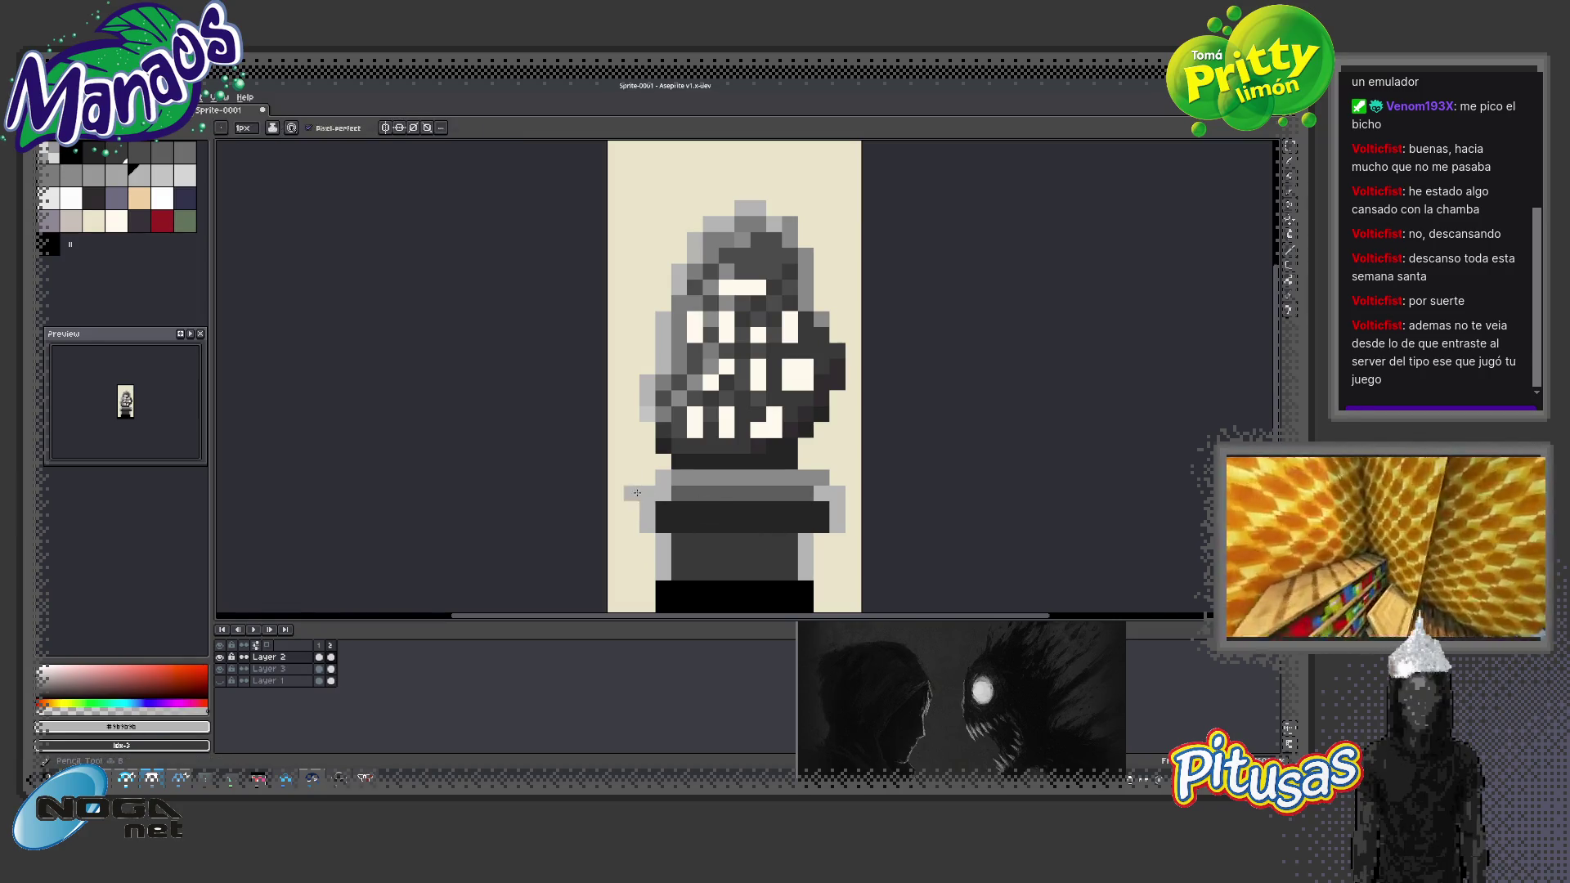
left_click_drag(632, 495, 646, 478)
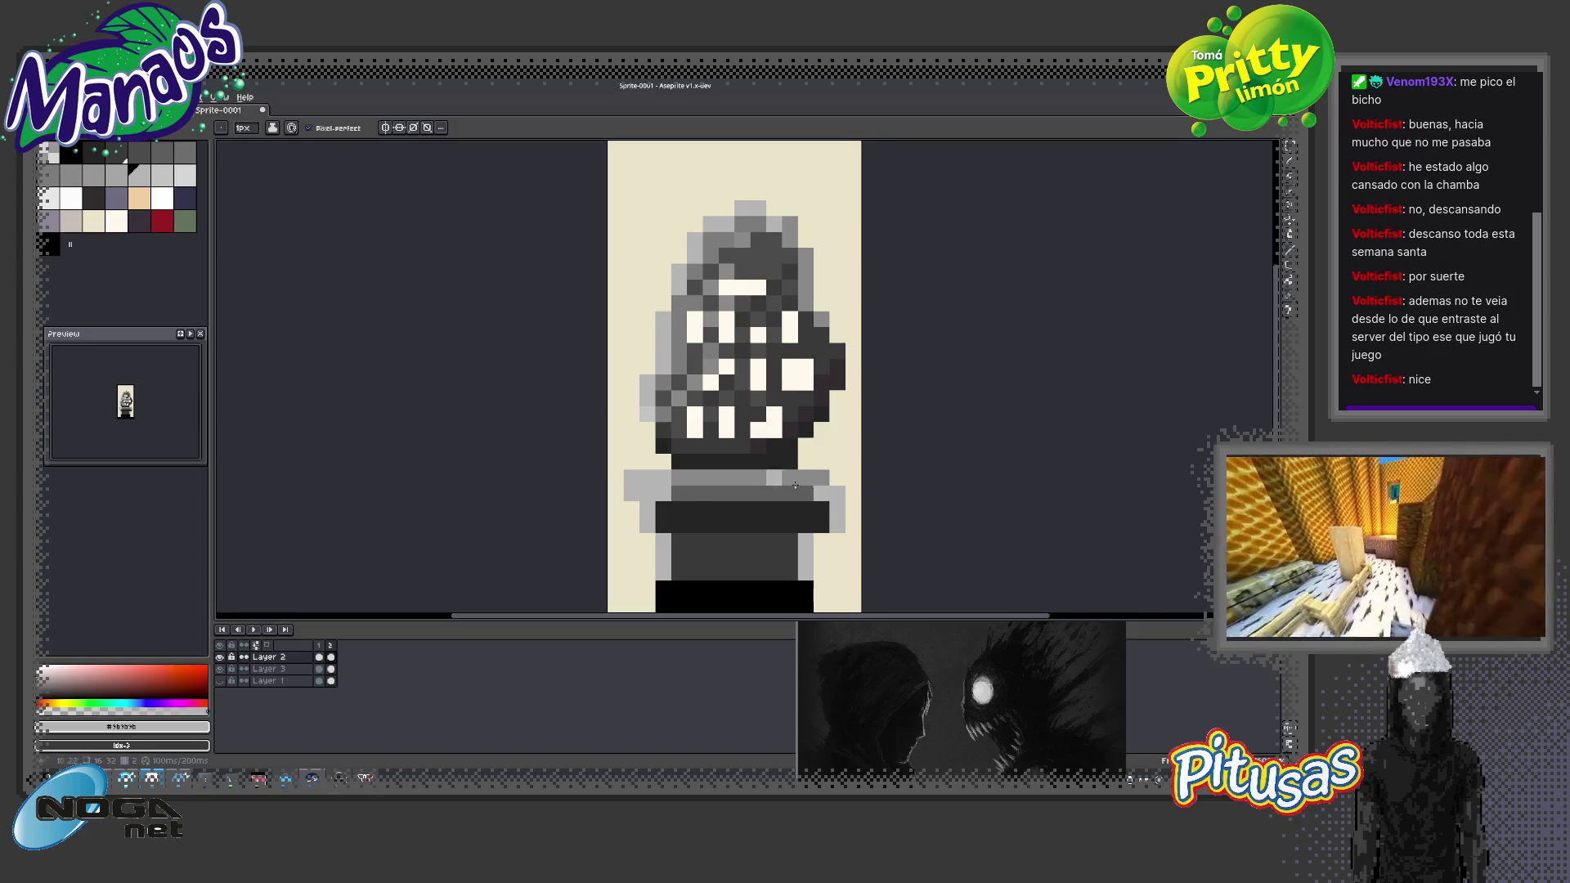
left_click_drag(831, 489, 826, 506)
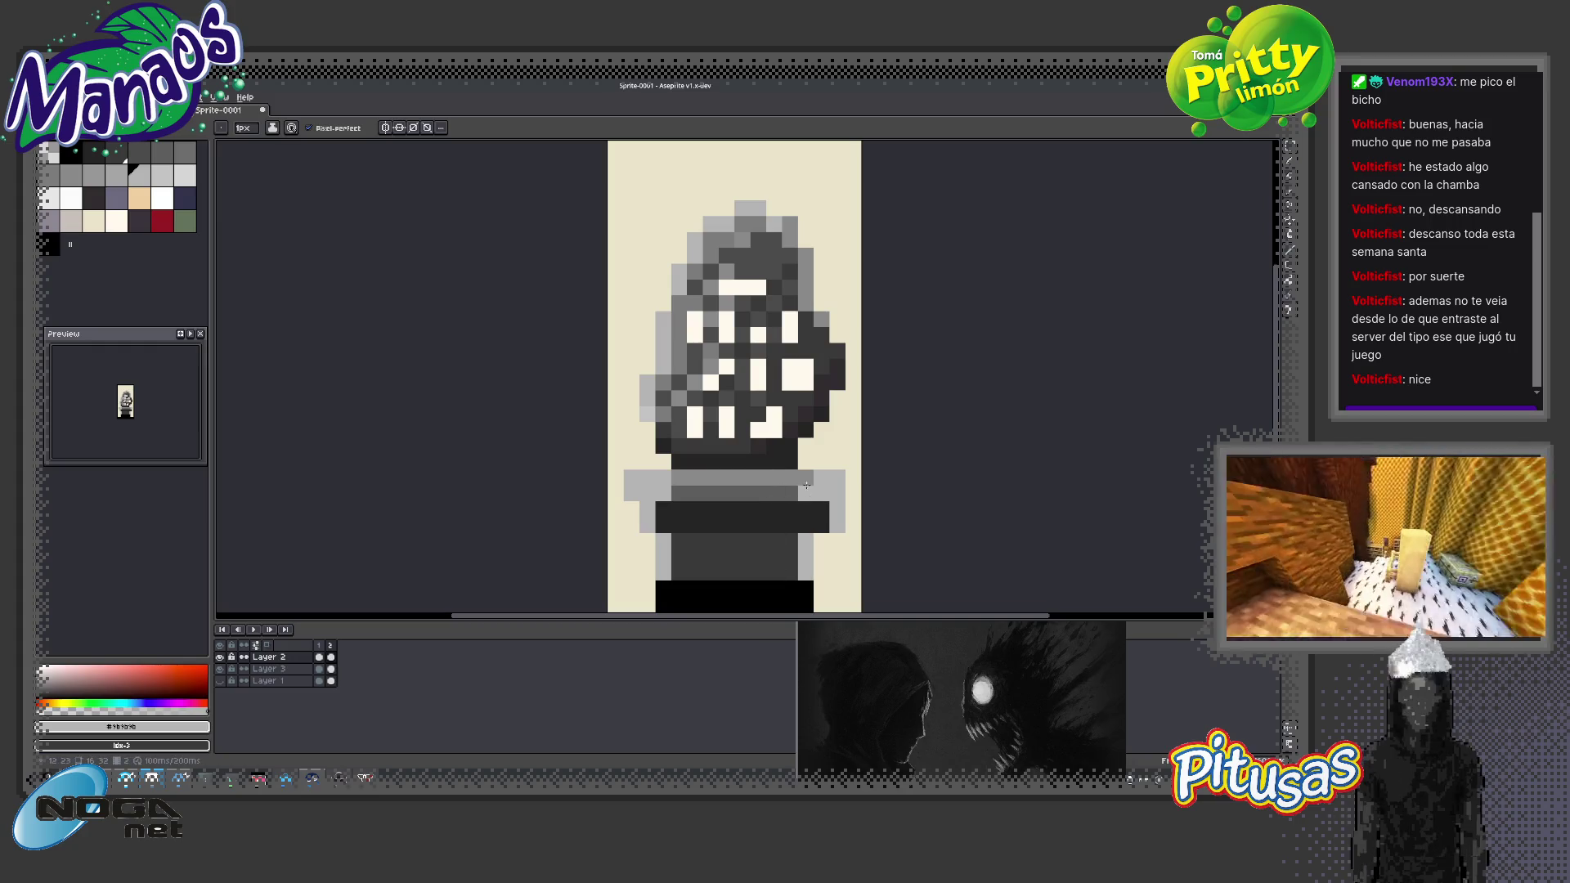
Fill all four grey bands of the base solid black
left_click(385, 128)
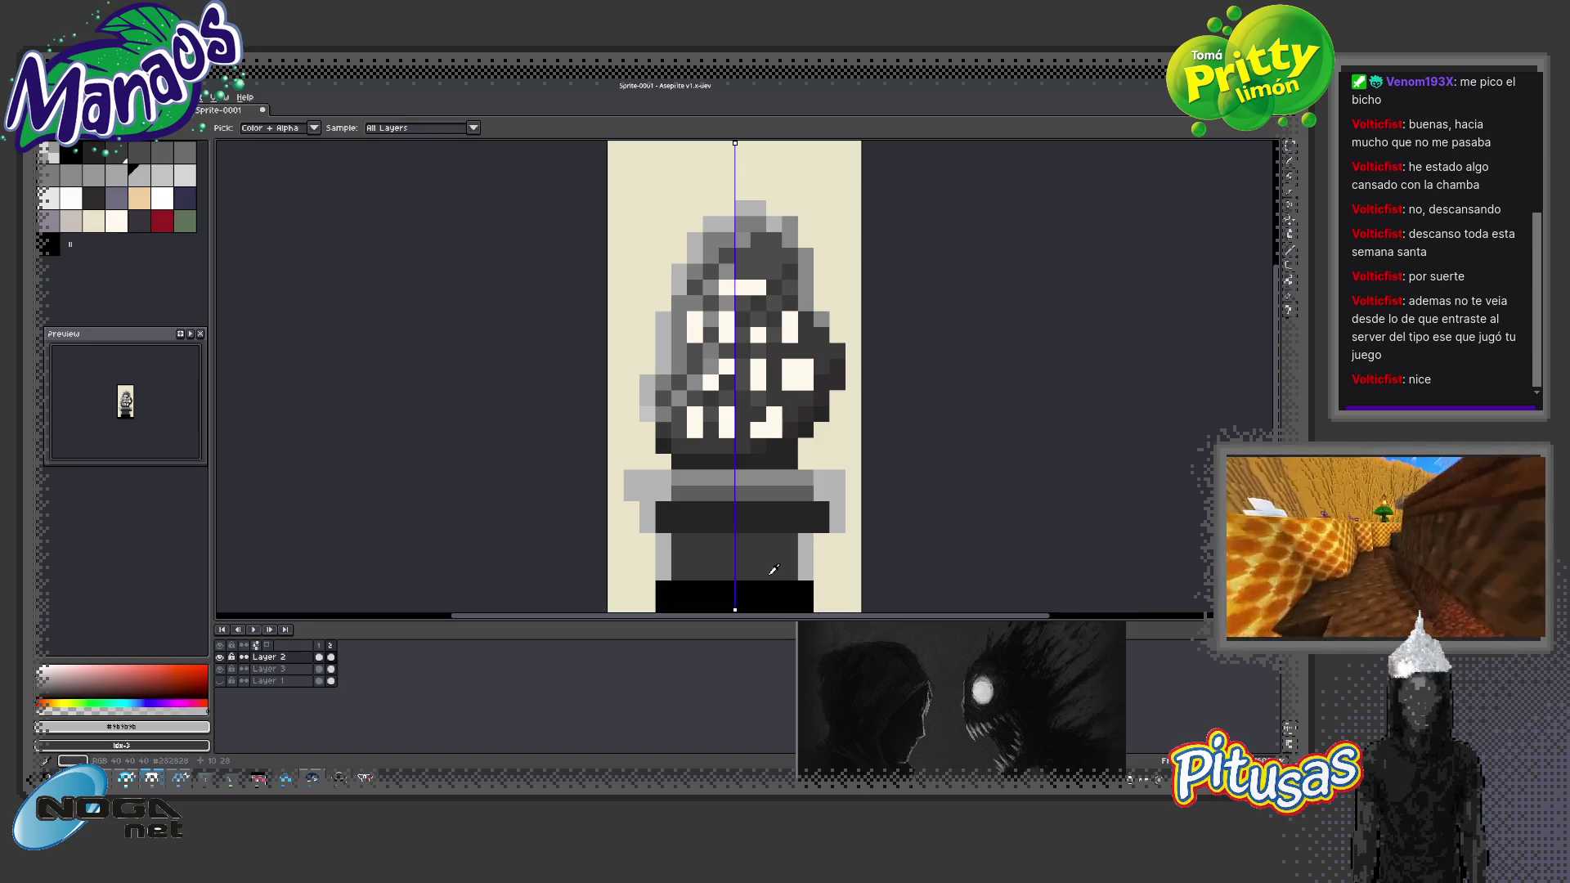
left_click(768, 589, "alt")
left_click(384, 128)
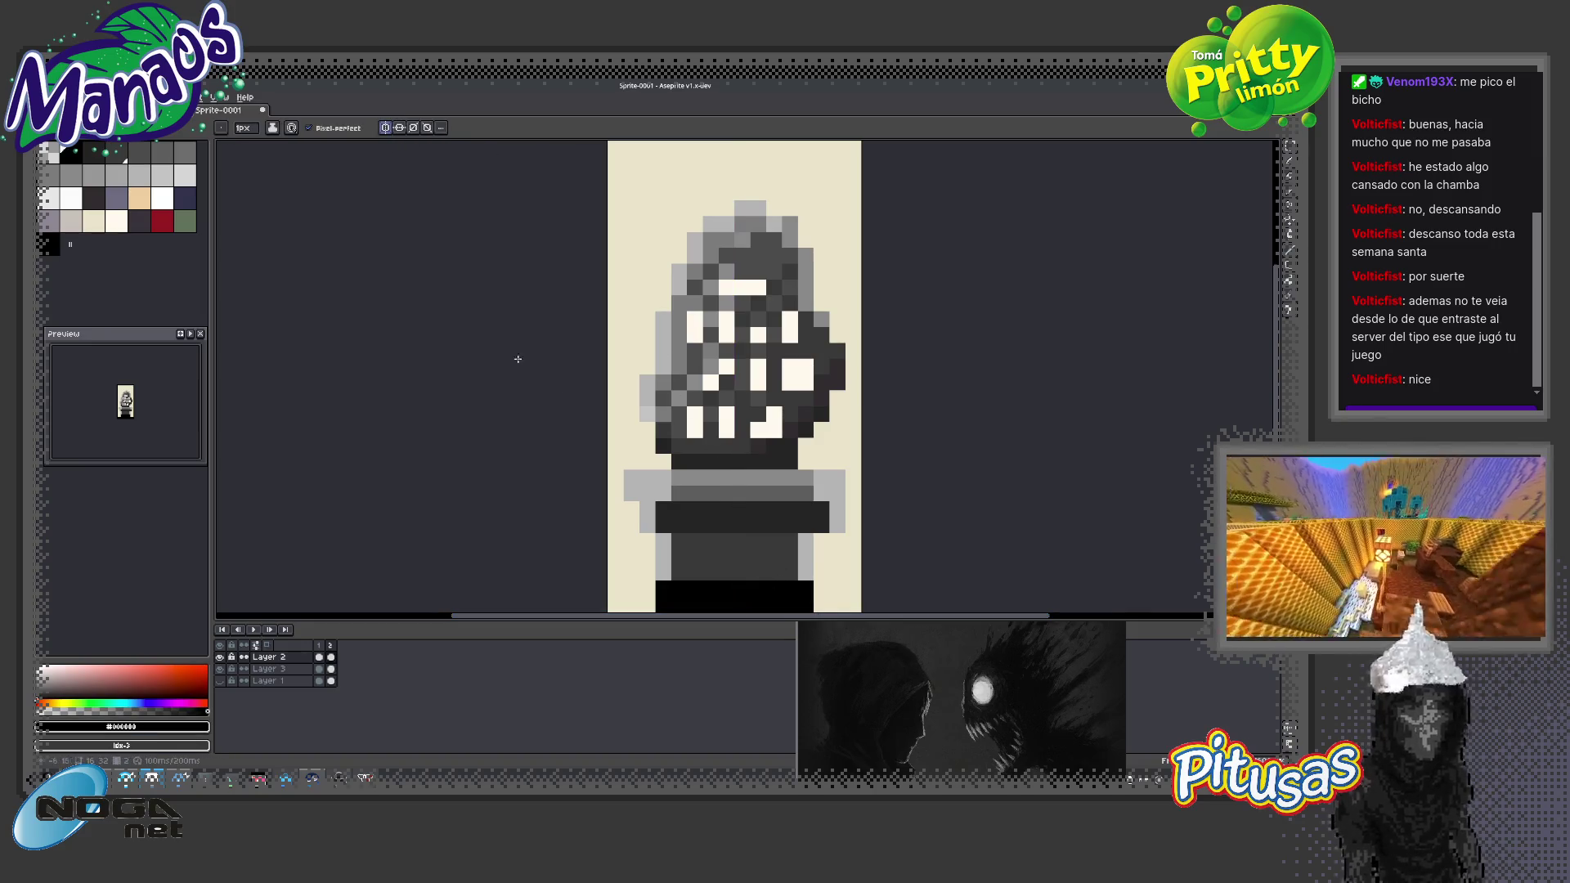
left_click(756, 558)
key("g")
left_click(750, 563)
left_click(741, 519)
left_click(744, 494)
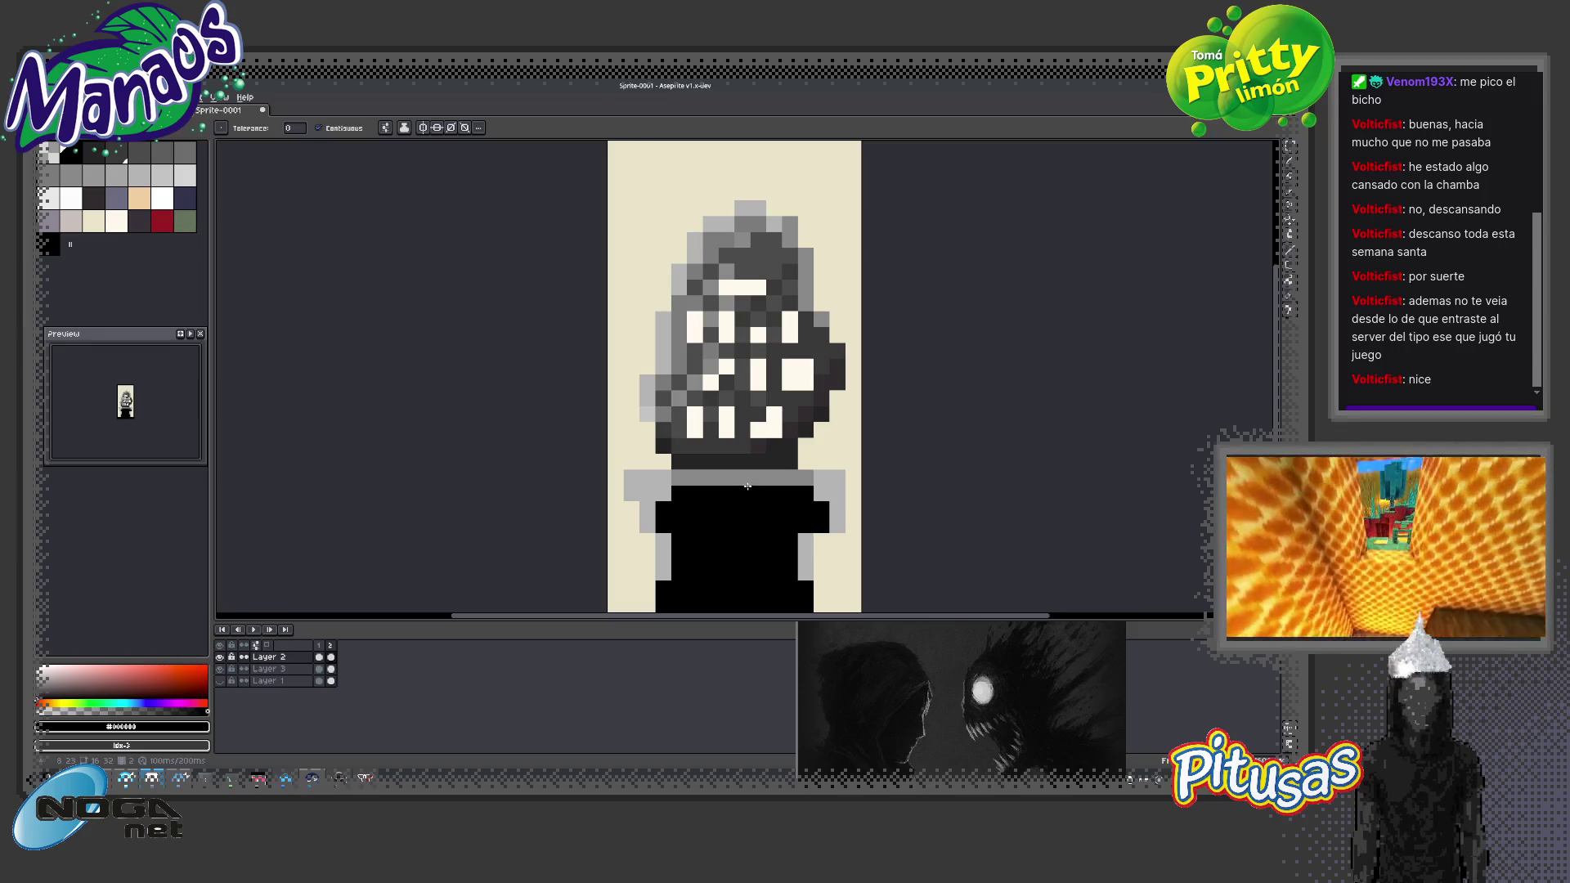
left_click(748, 480)
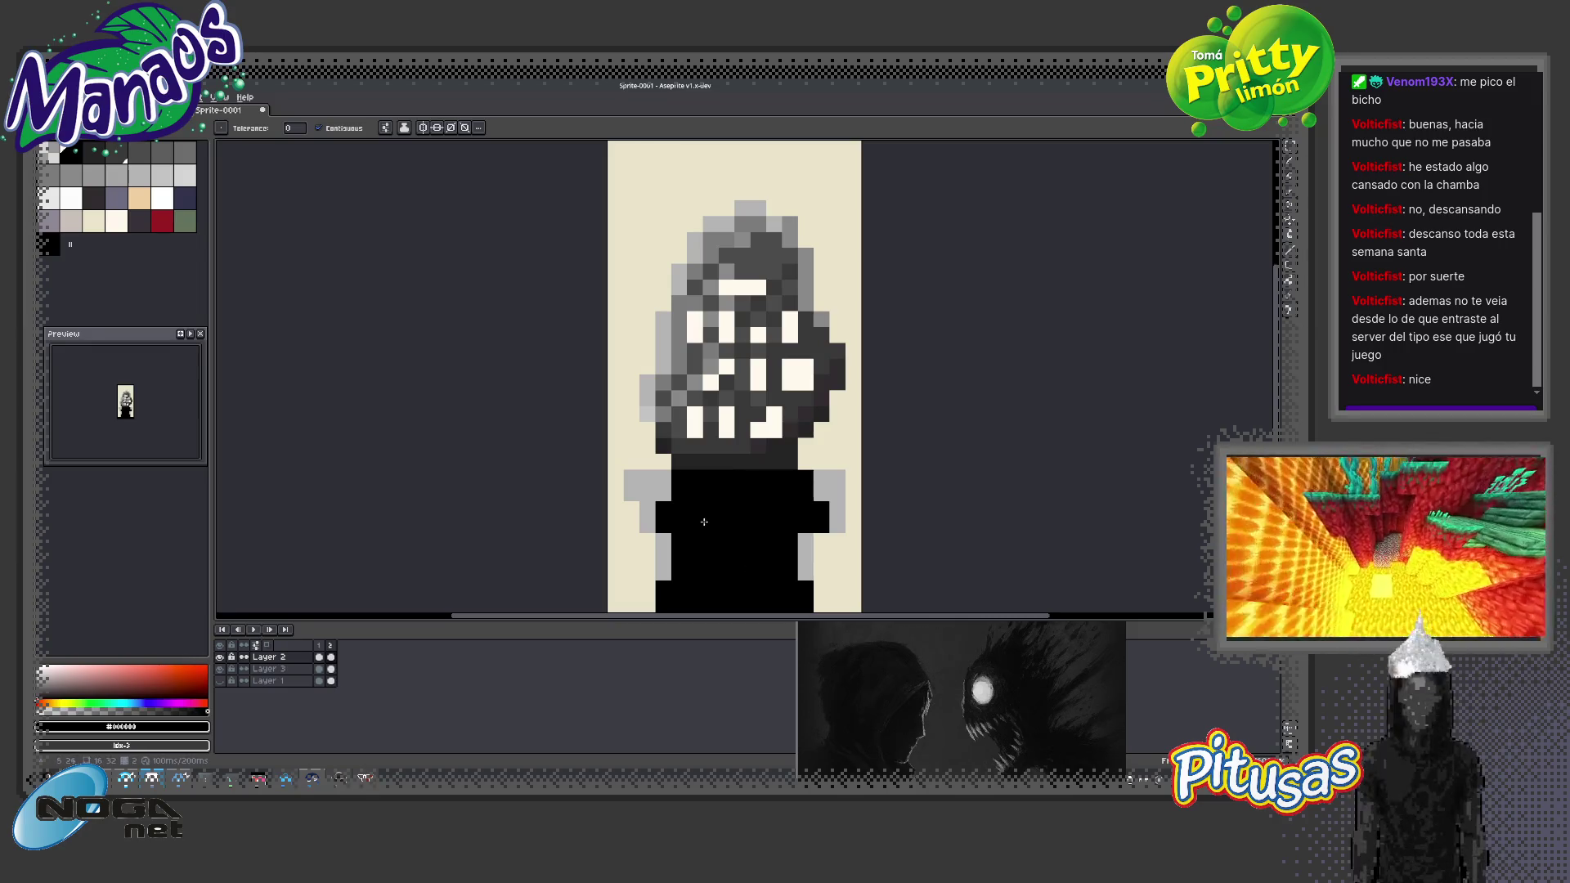
Clear the left shoulder's grey pixels, shift the body's left half one pixel left, and fill the gap black
key("e")
left_click_drag(631, 478, 631, 493)
key("z")
scroll(746, 550, "down", 3)
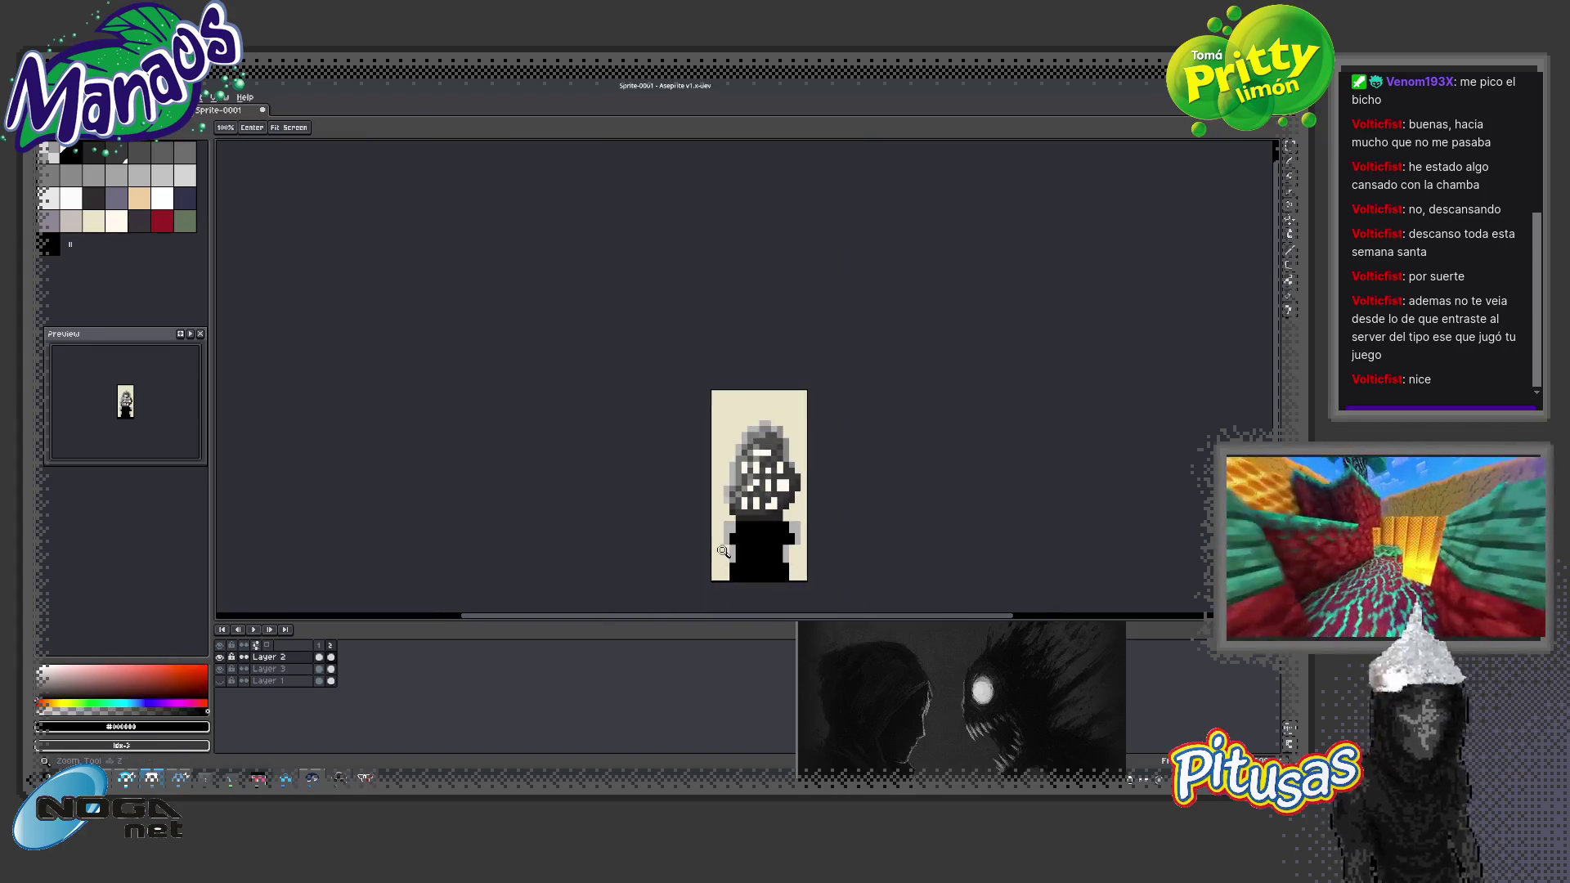
scroll(752, 546, "up", 2)
key("m")
left_click_drag(744, 609, 670, 488)
key("Left")
key("g")
left_click(738, 531)
Draw a light grey line along the top of the black body
key("i")
left_click(808, 507)
key("b")
left_click_drag(800, 495, 711, 494)
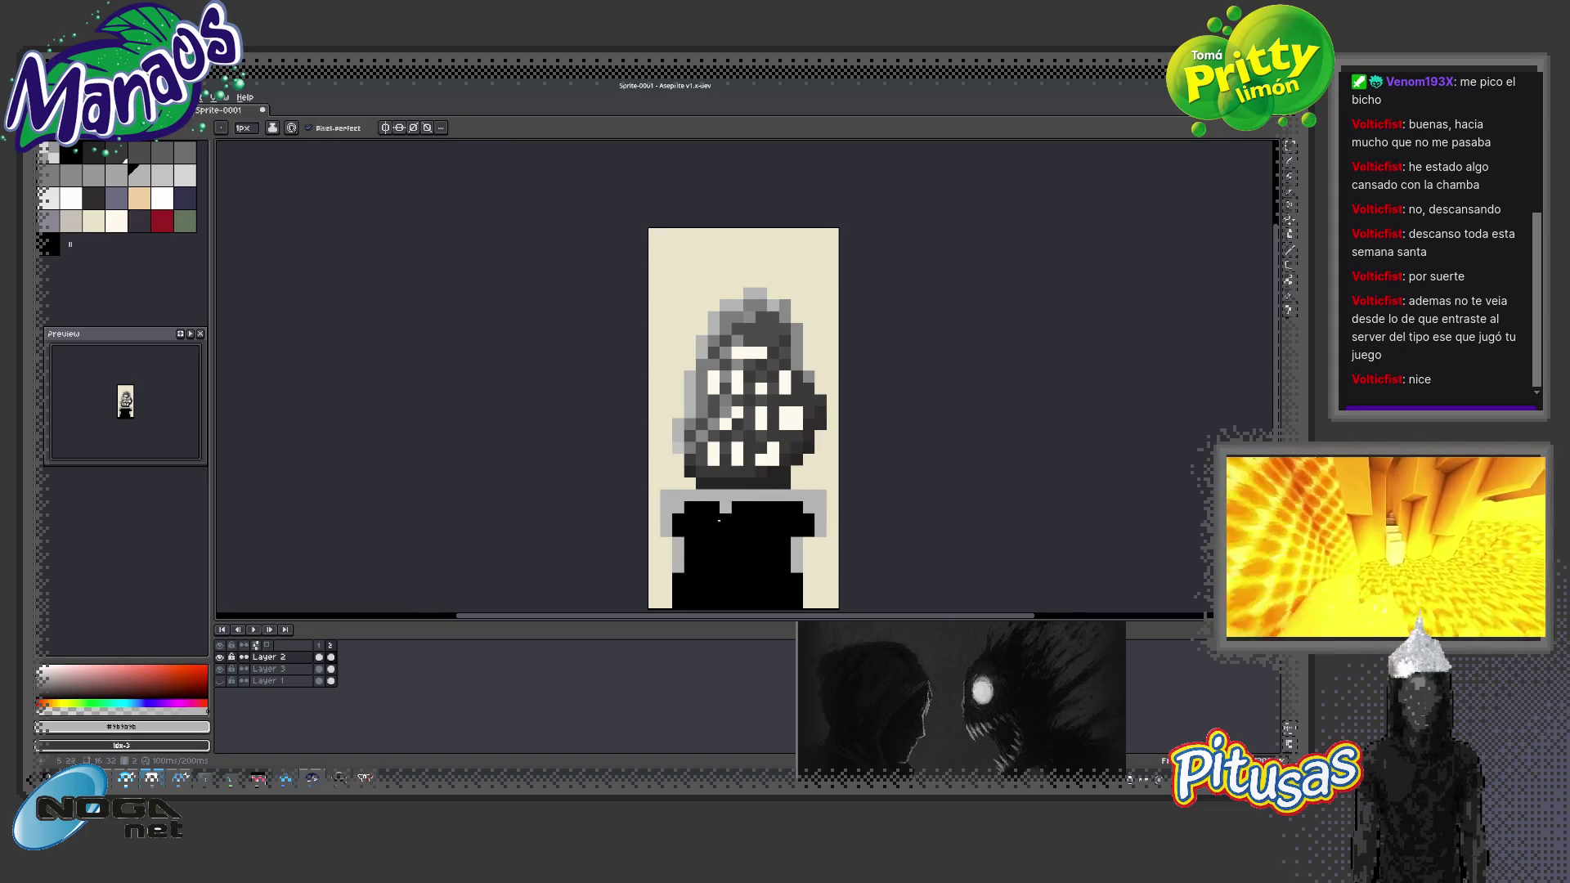
left_click(757, 464, "alt")
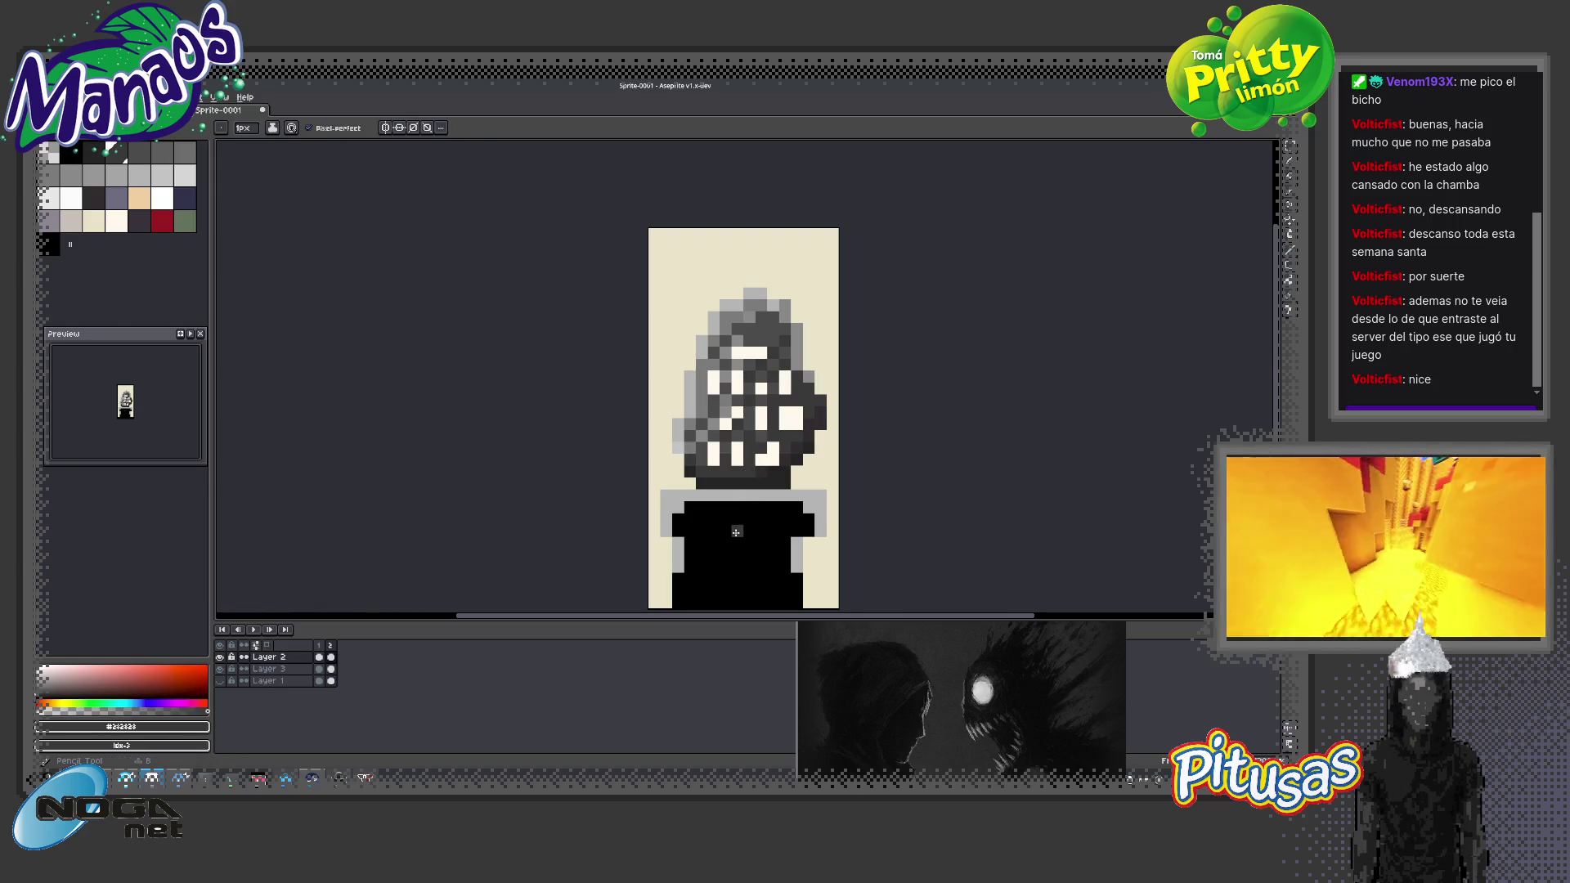
Fill the black body with #282828 dark grey and repaint its left and right strips to match
key("g")
left_click(760, 532)
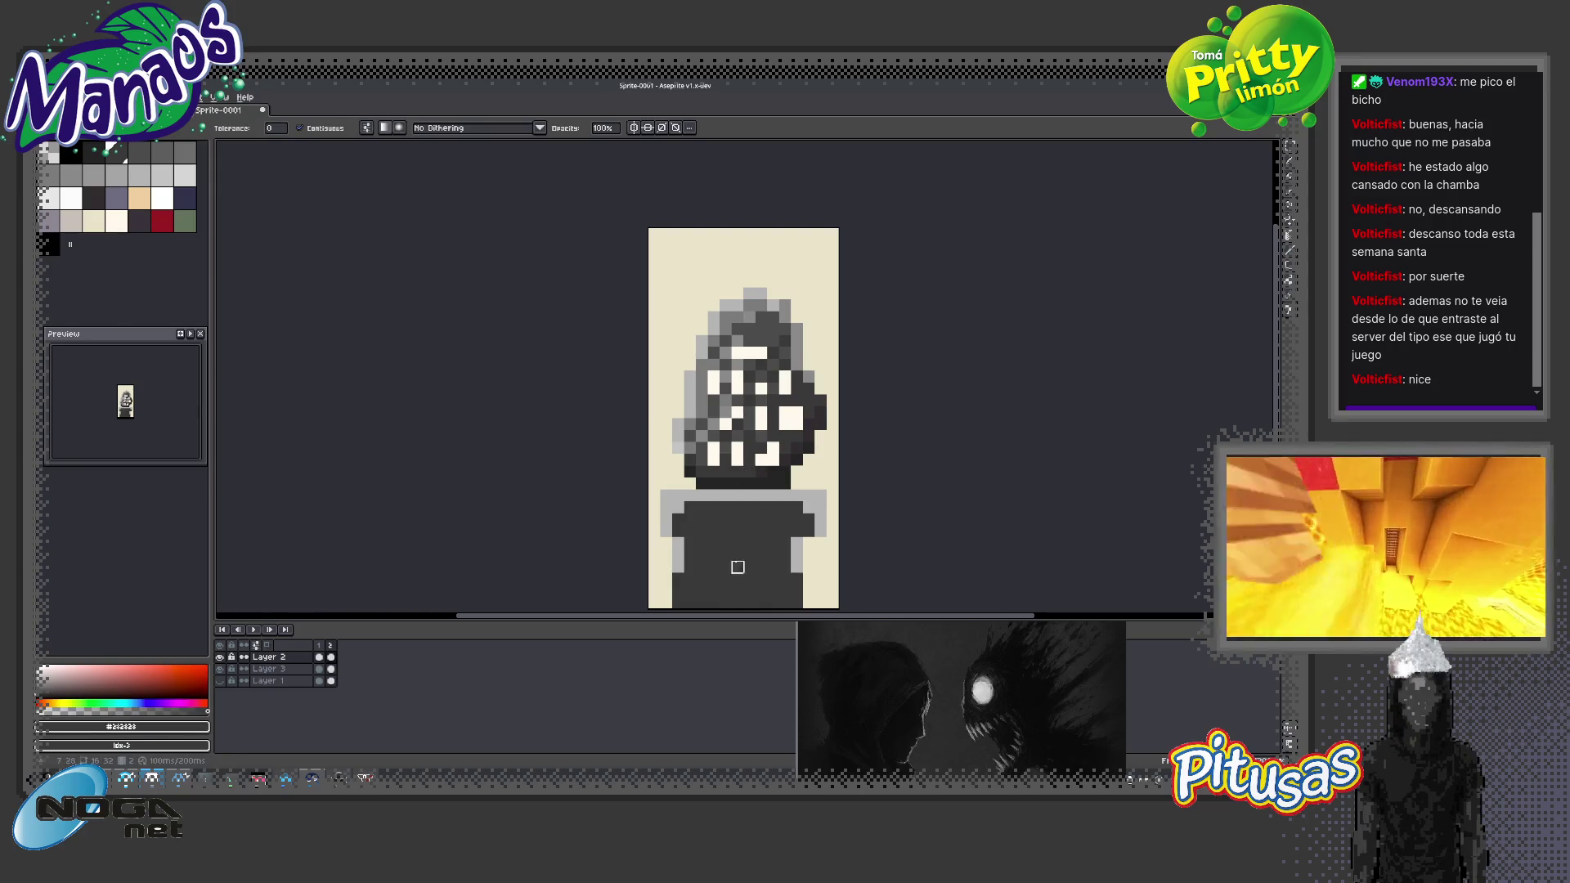
key("b")
left_click_drag(677, 540, 677, 572)
mouse_move(788, 564)
left_mouse_down()
mouse_move(794, 538)
mouse_move(807, 596)
left_mouse_up()
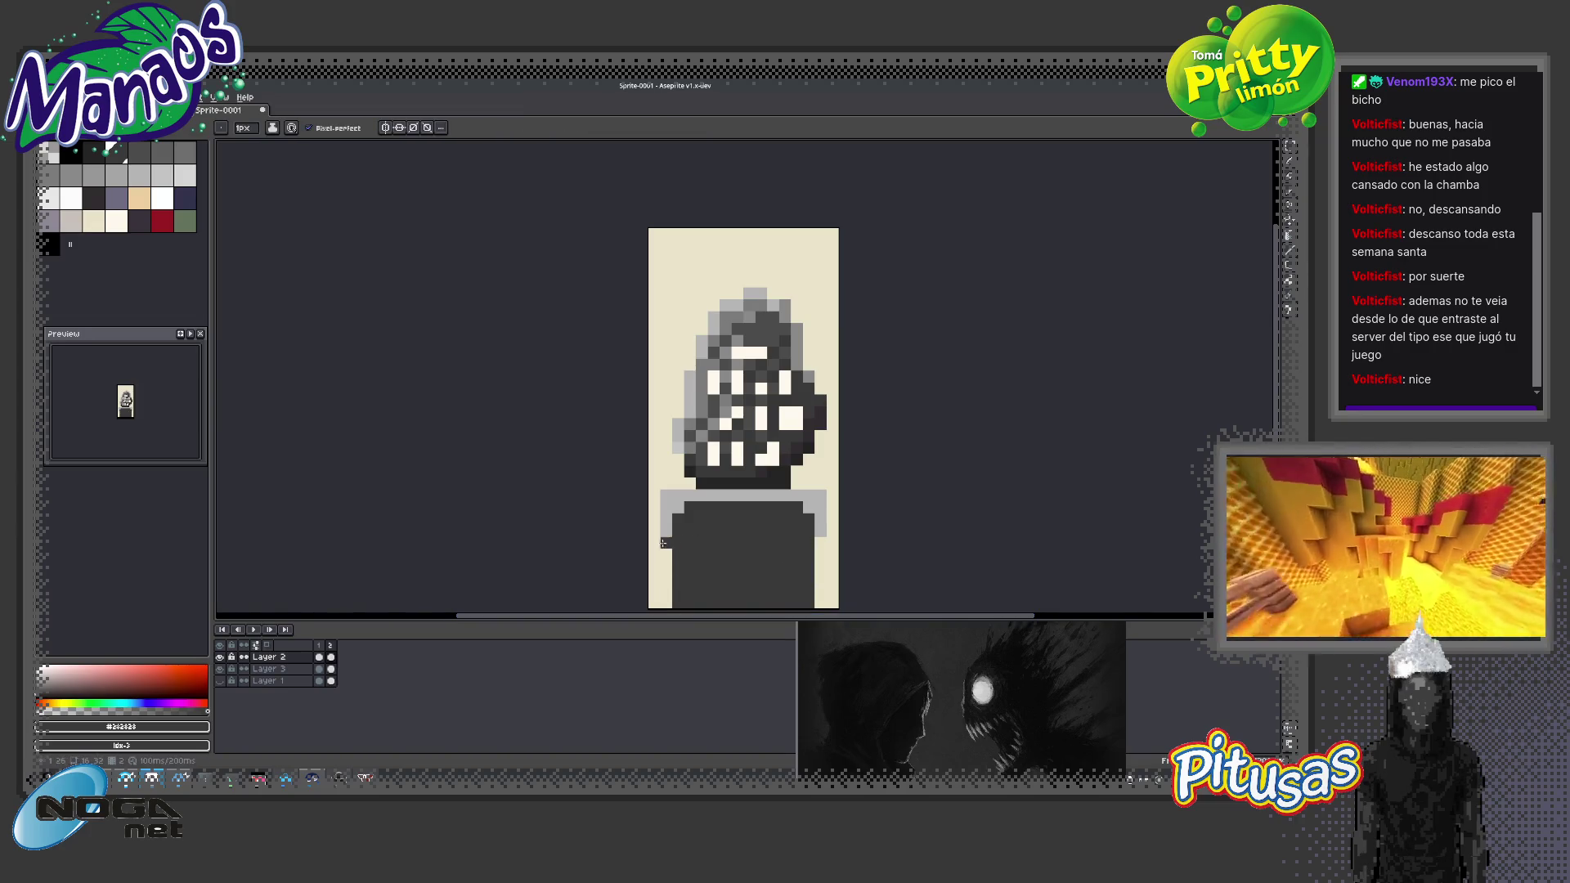
Draw cream dash lines across the dark body using the face's cream colour
key("i")
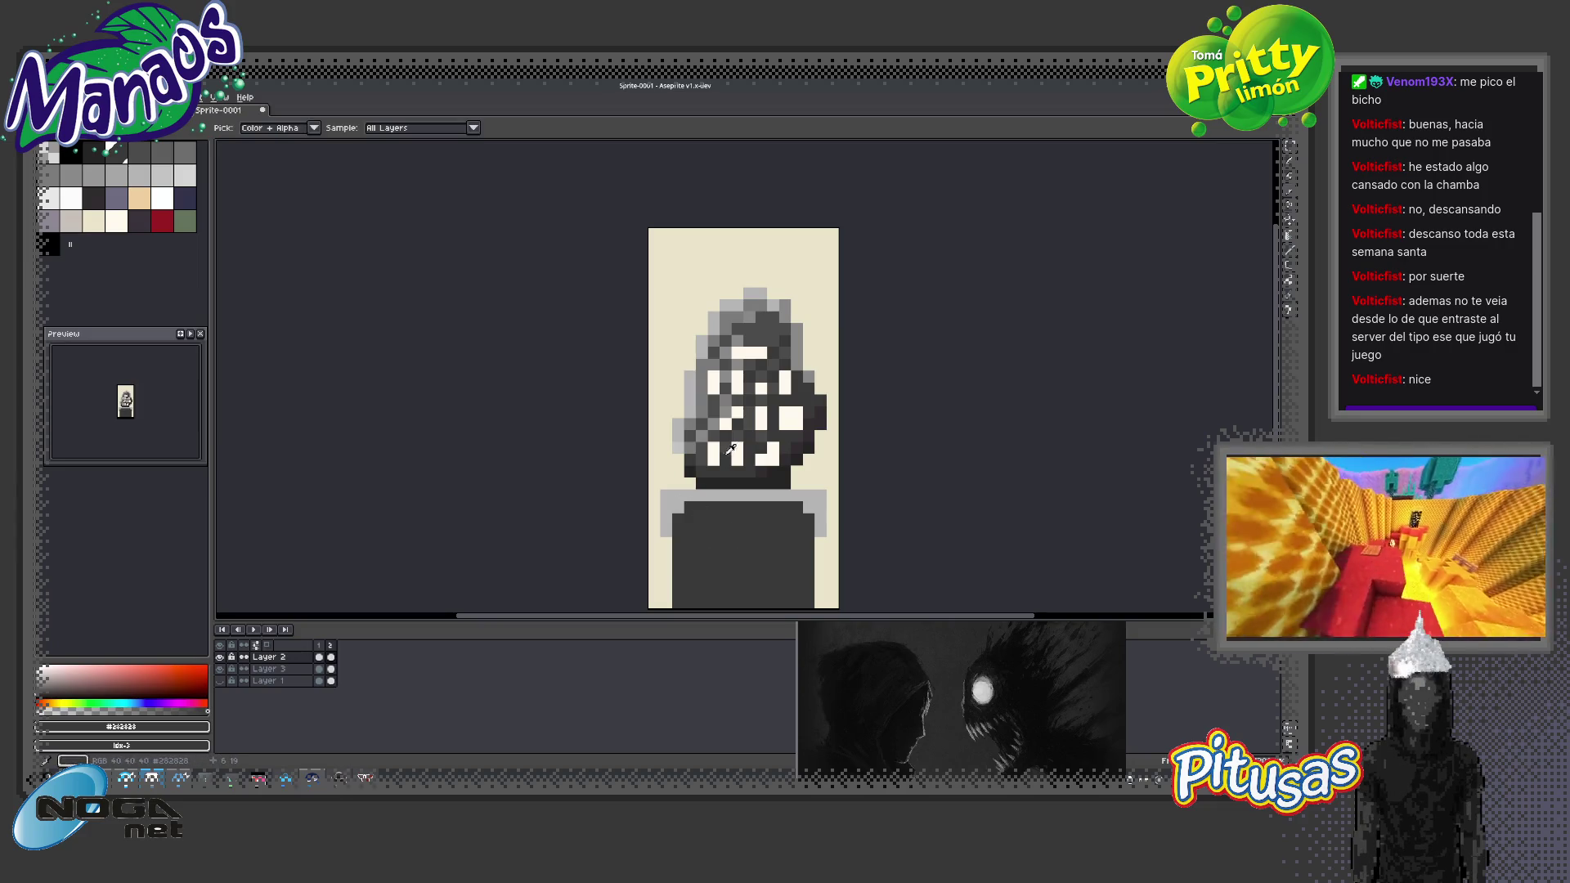
left_click(728, 449)
key("b")
left_click_drag(713, 531, 774, 530)
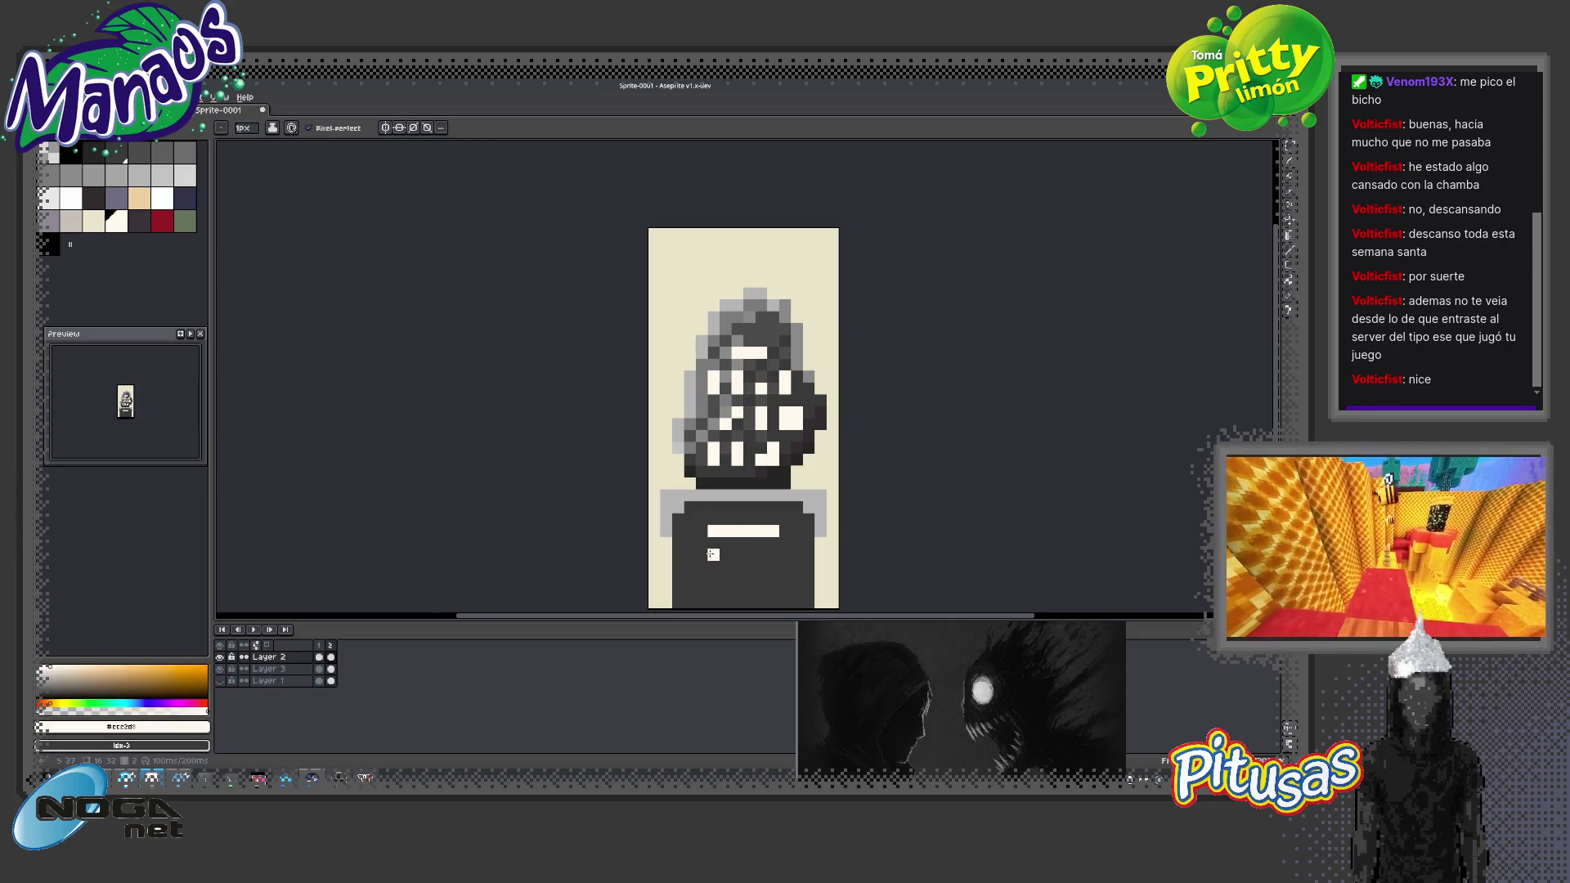
mouse_move(713, 578)
left_mouse_down()
mouse_move(726, 578)
mouse_move(731, 512)
left_mouse_up()
left_click(739, 568)
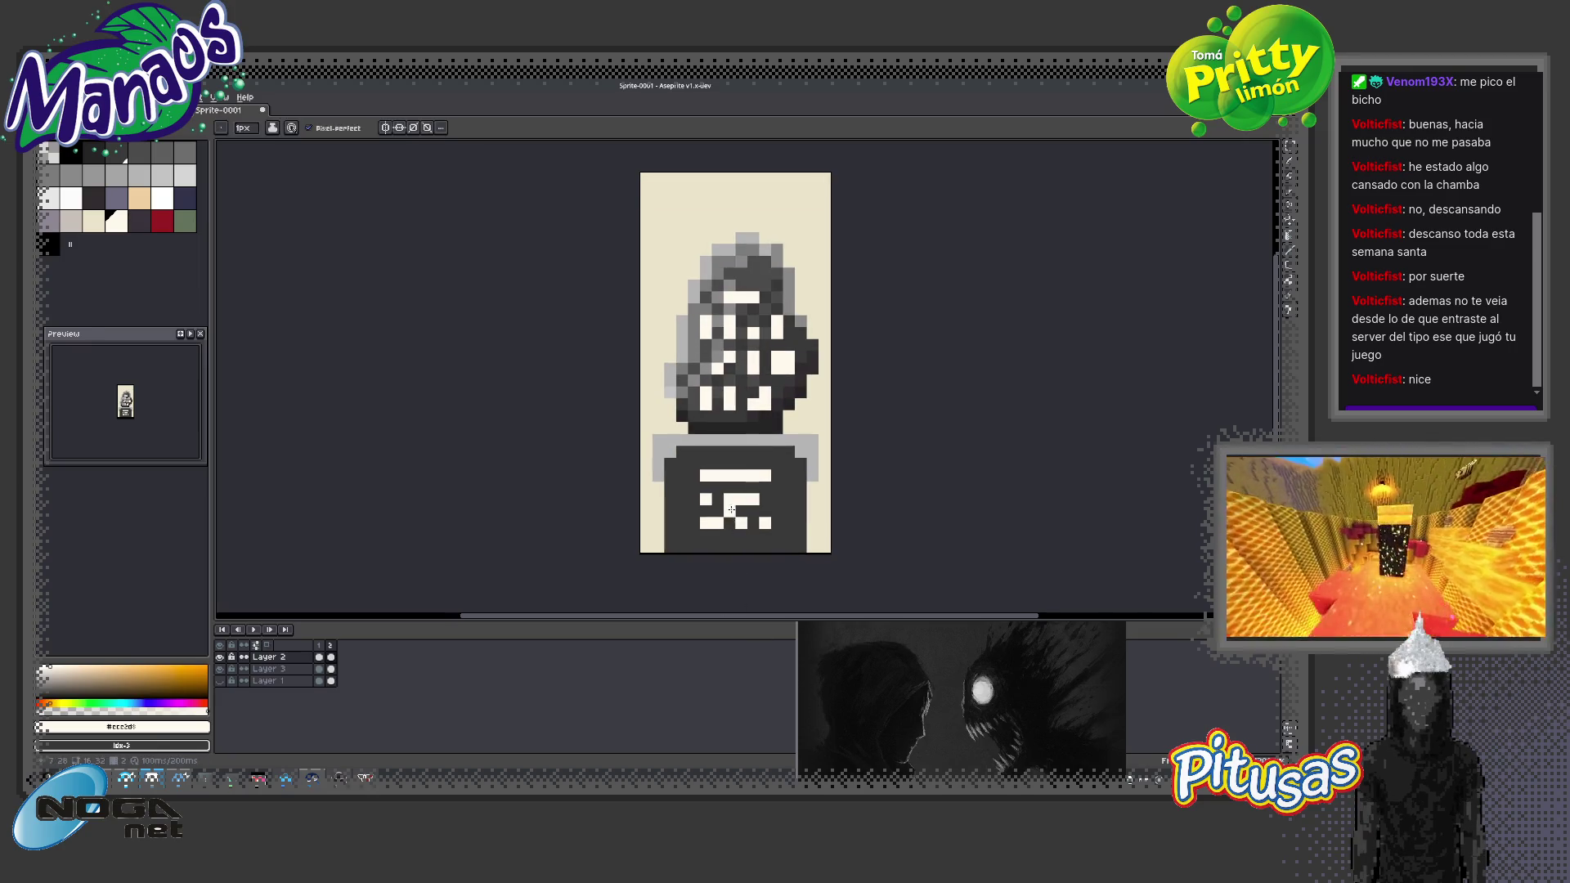
Move the selected cream dashes down one pixel and re-pick cream as the drawing colour
key("m")
mouse_move(696, 455)
left_mouse_down()
mouse_move(774, 531)
mouse_move(749, 517)
left_mouse_up()
left_click(748, 506)
key("Return")
key("b")
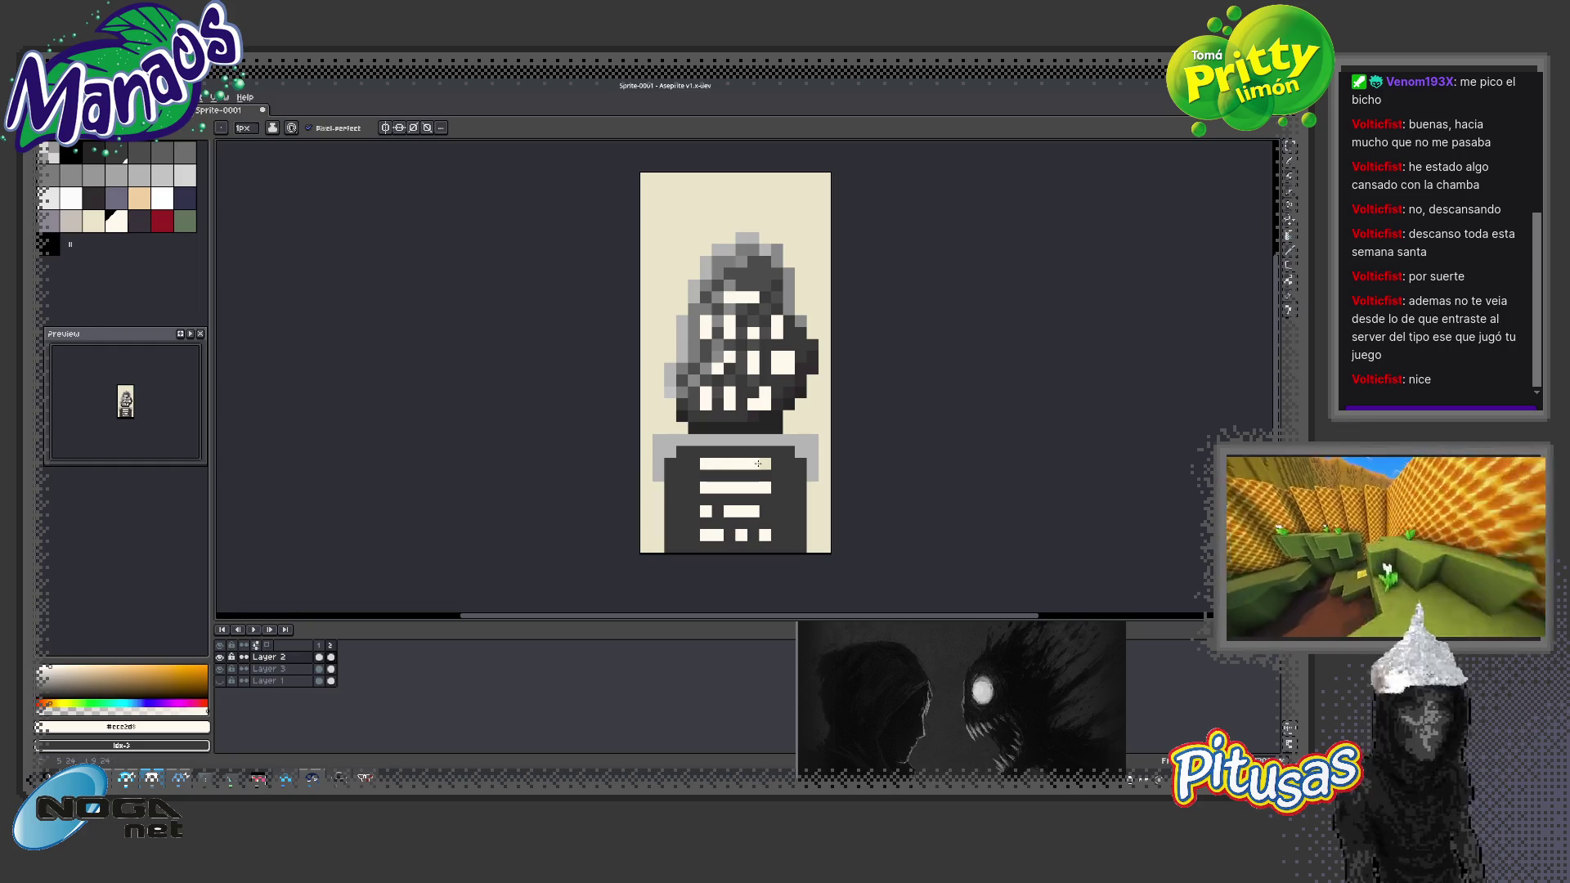
left_click(729, 469, "alt")
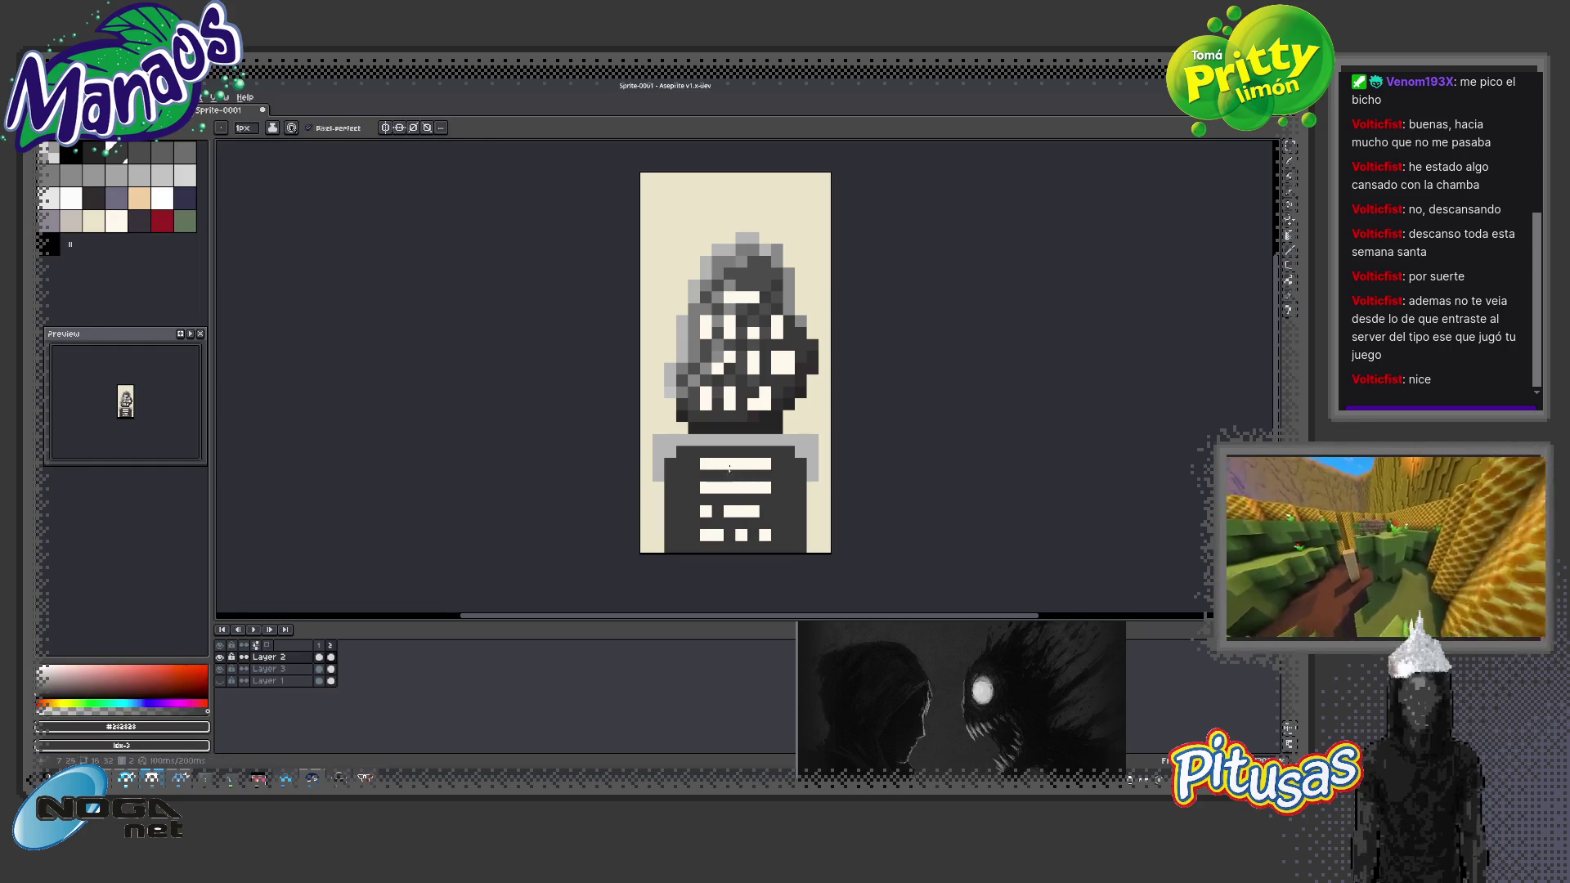
key("alt")
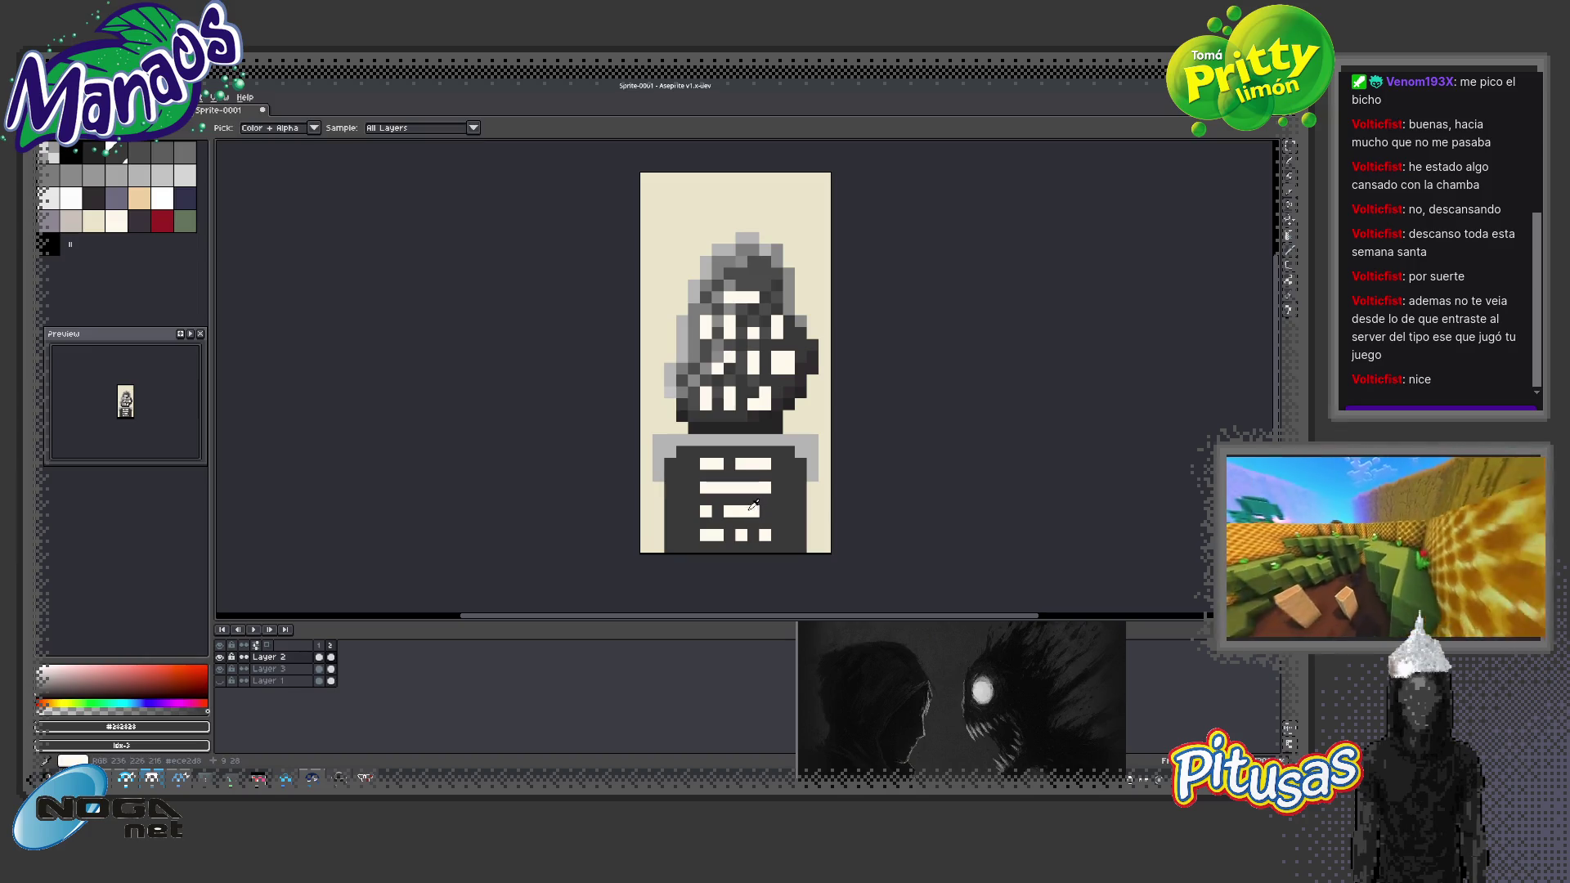
left_click(765, 511, "alt")
Zoom out to preview the sprite at small size, then zoom back in close enough to draw
key("z")
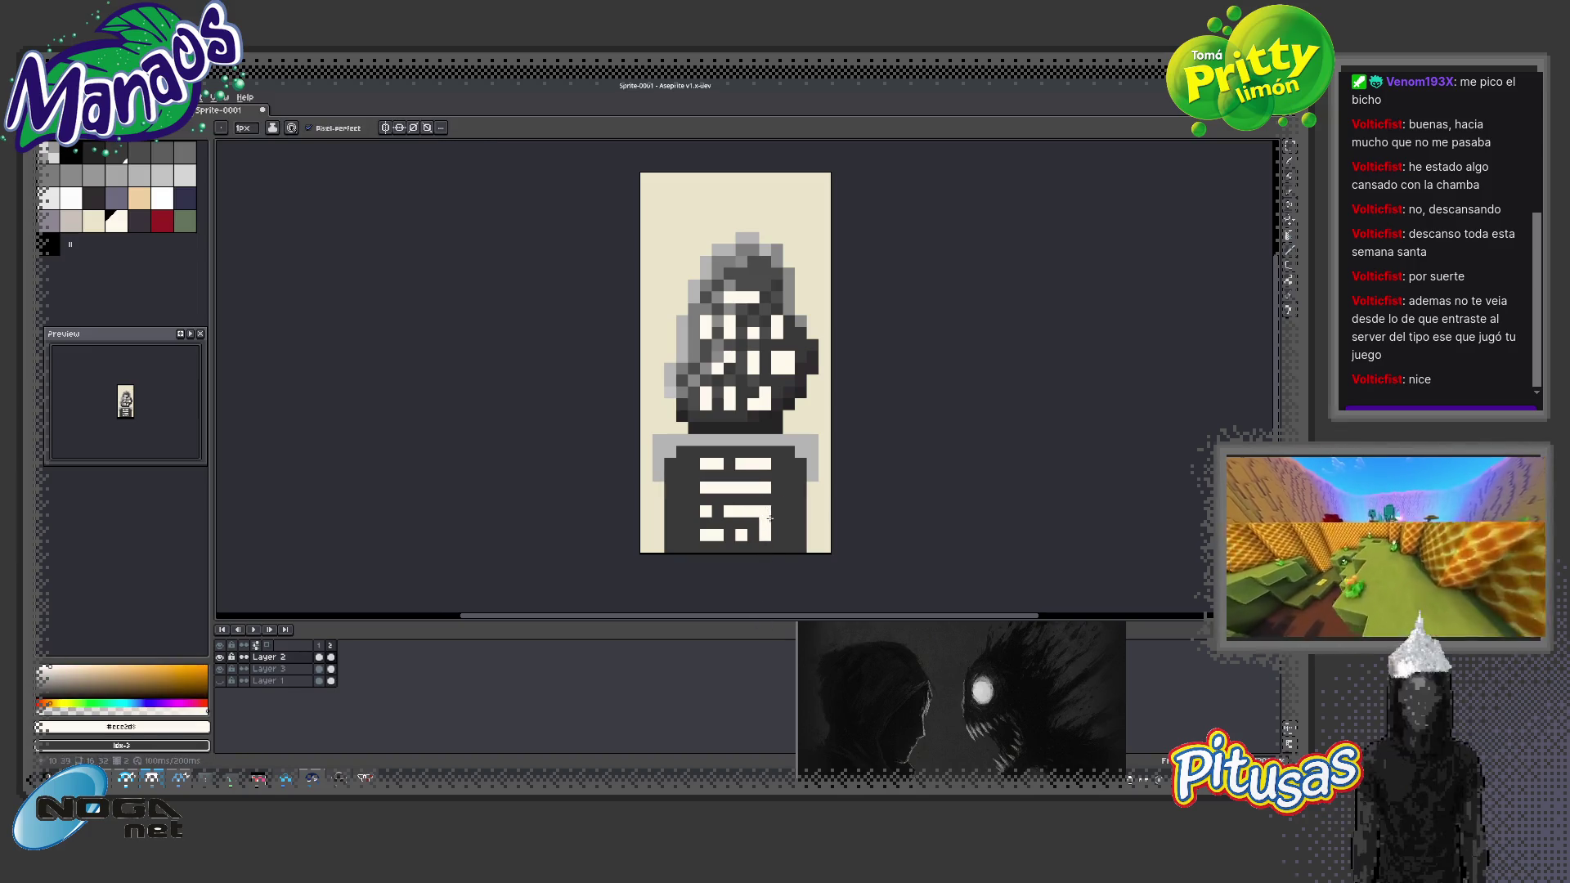
right_click(769, 522)
right_click(775, 555)
right_click(778, 527)
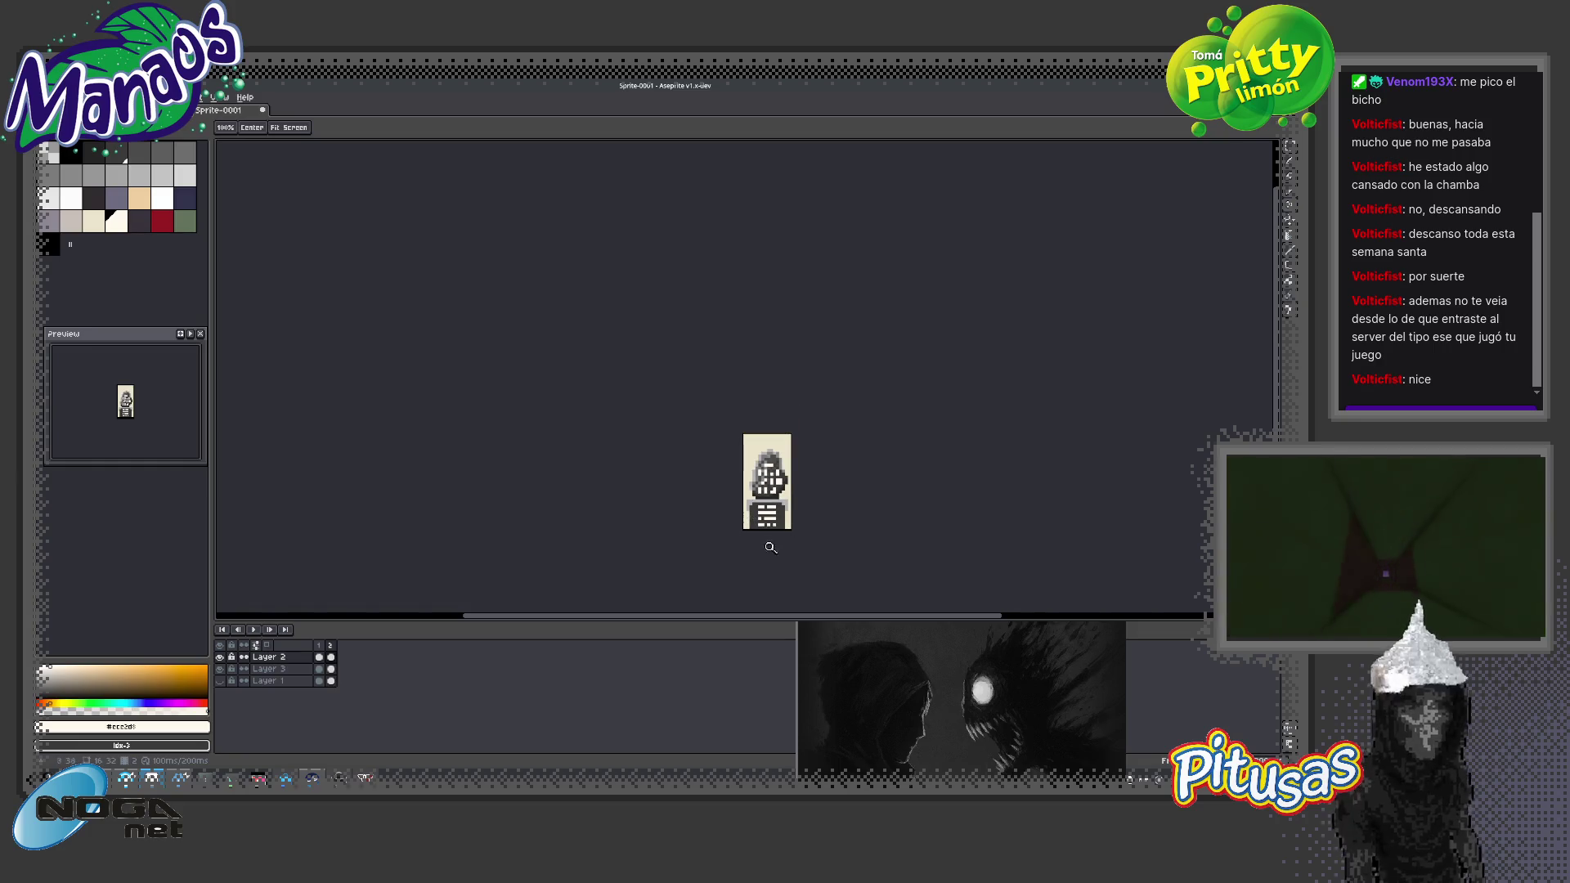
right_click(776, 521)
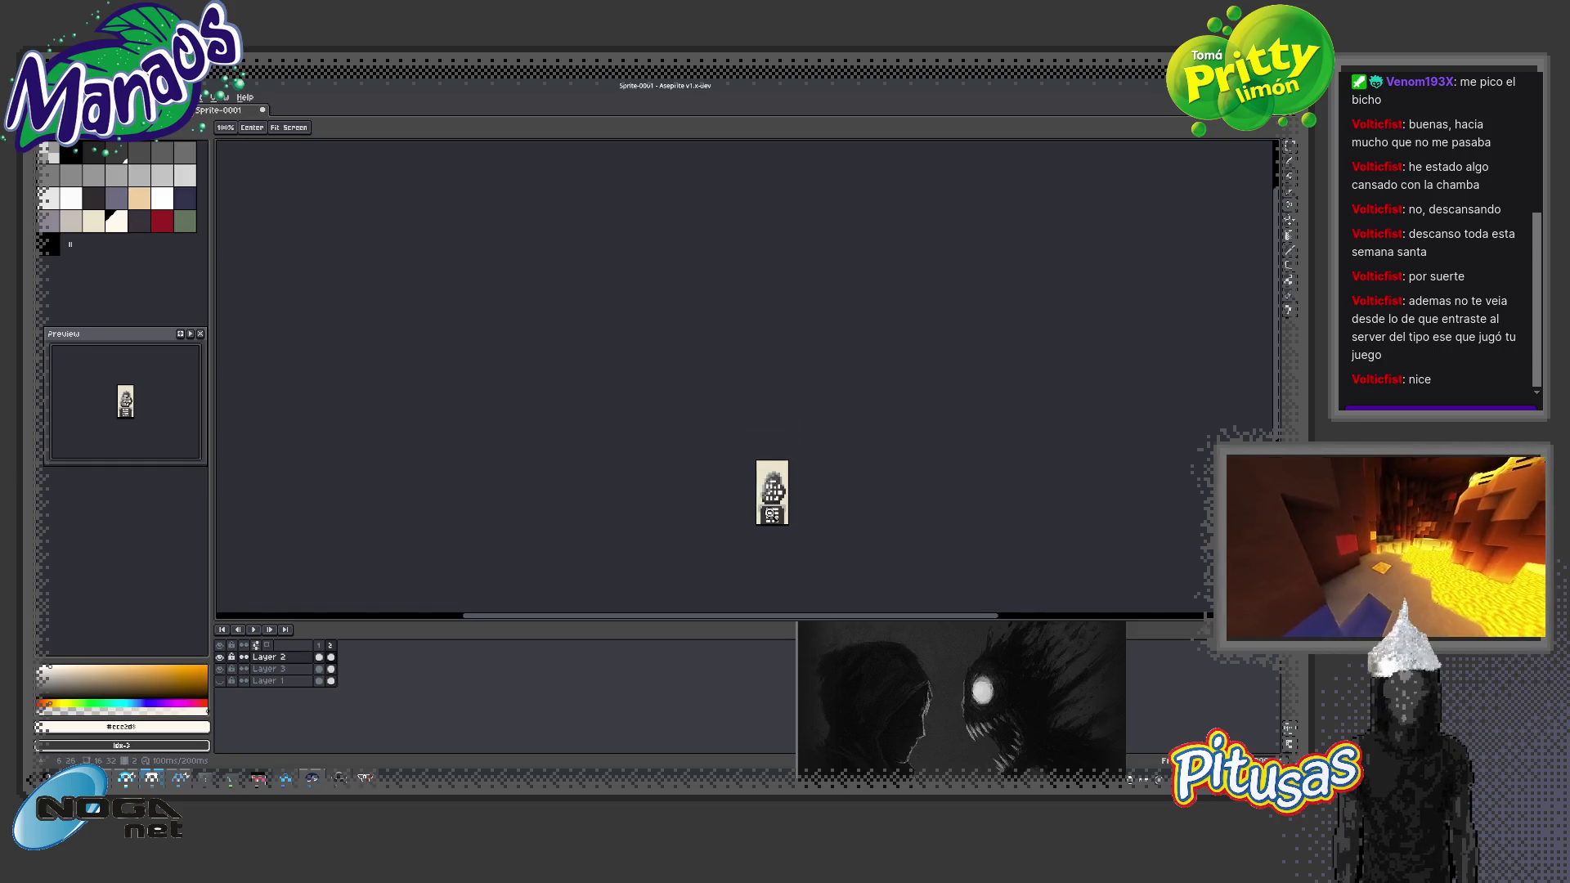
left_click(776, 511)
left_click(756, 519)
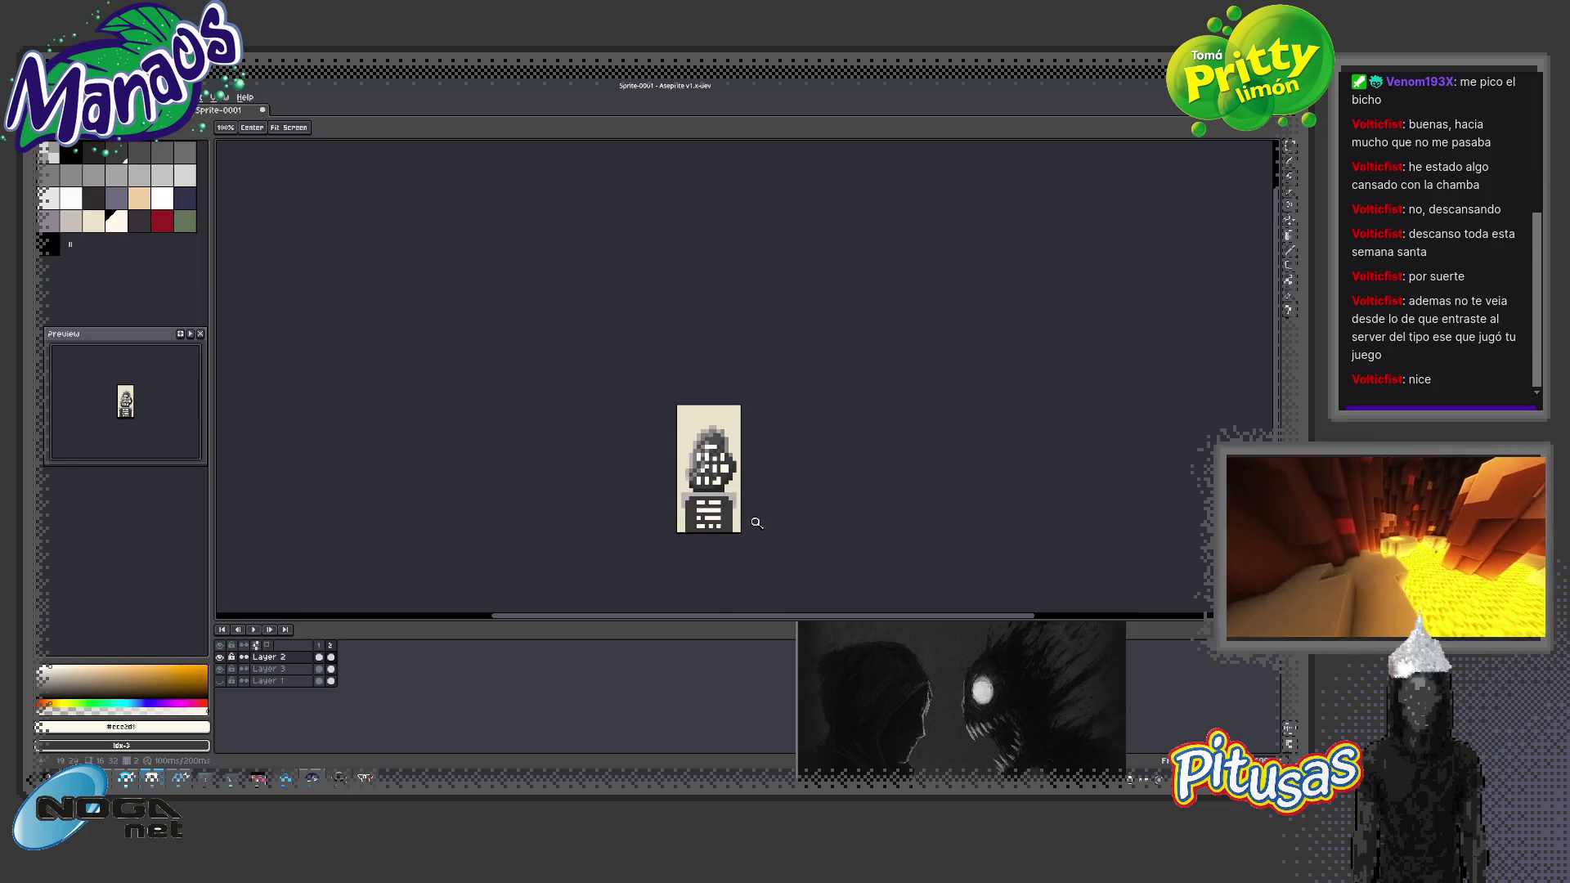
left_click(697, 481)
left_click(717, 492)
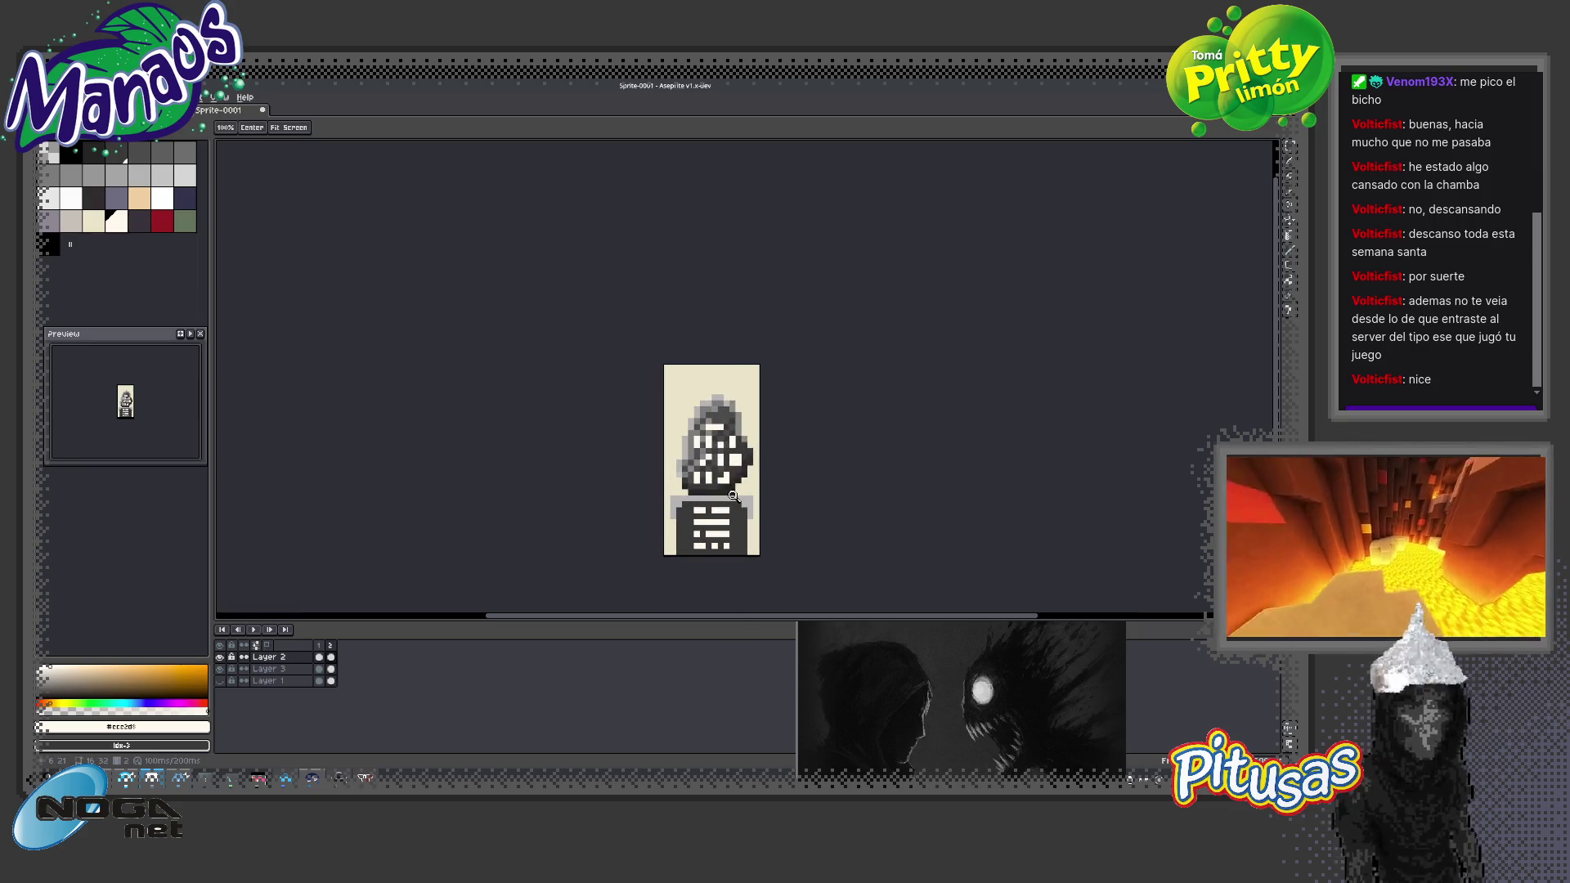
left_click(723, 495)
right_click(686, 480)
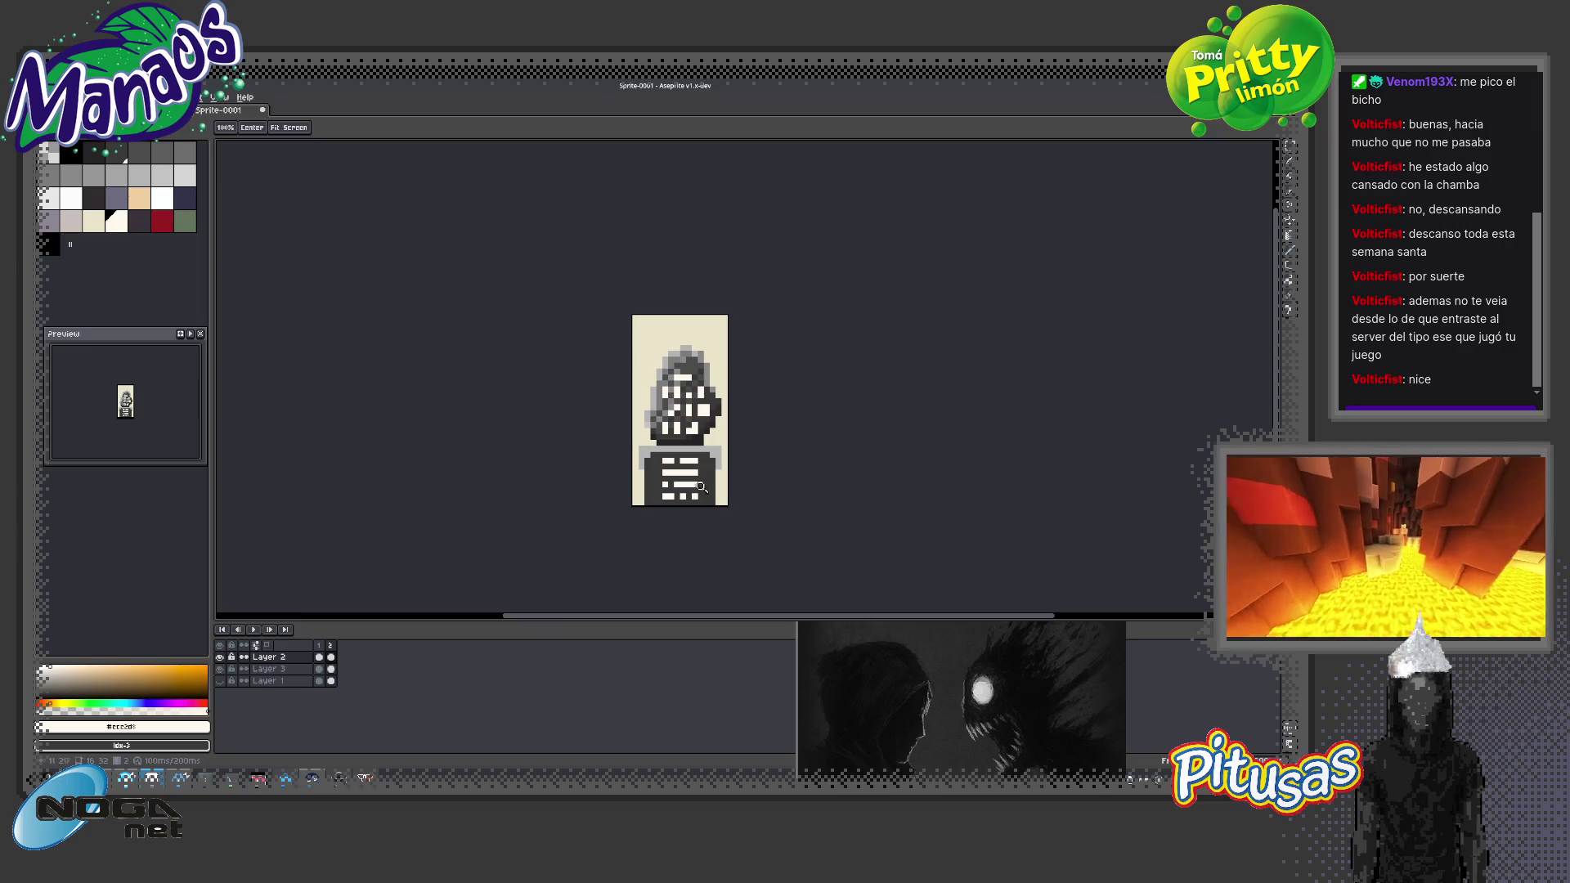
left_click(686, 480)
key("b")
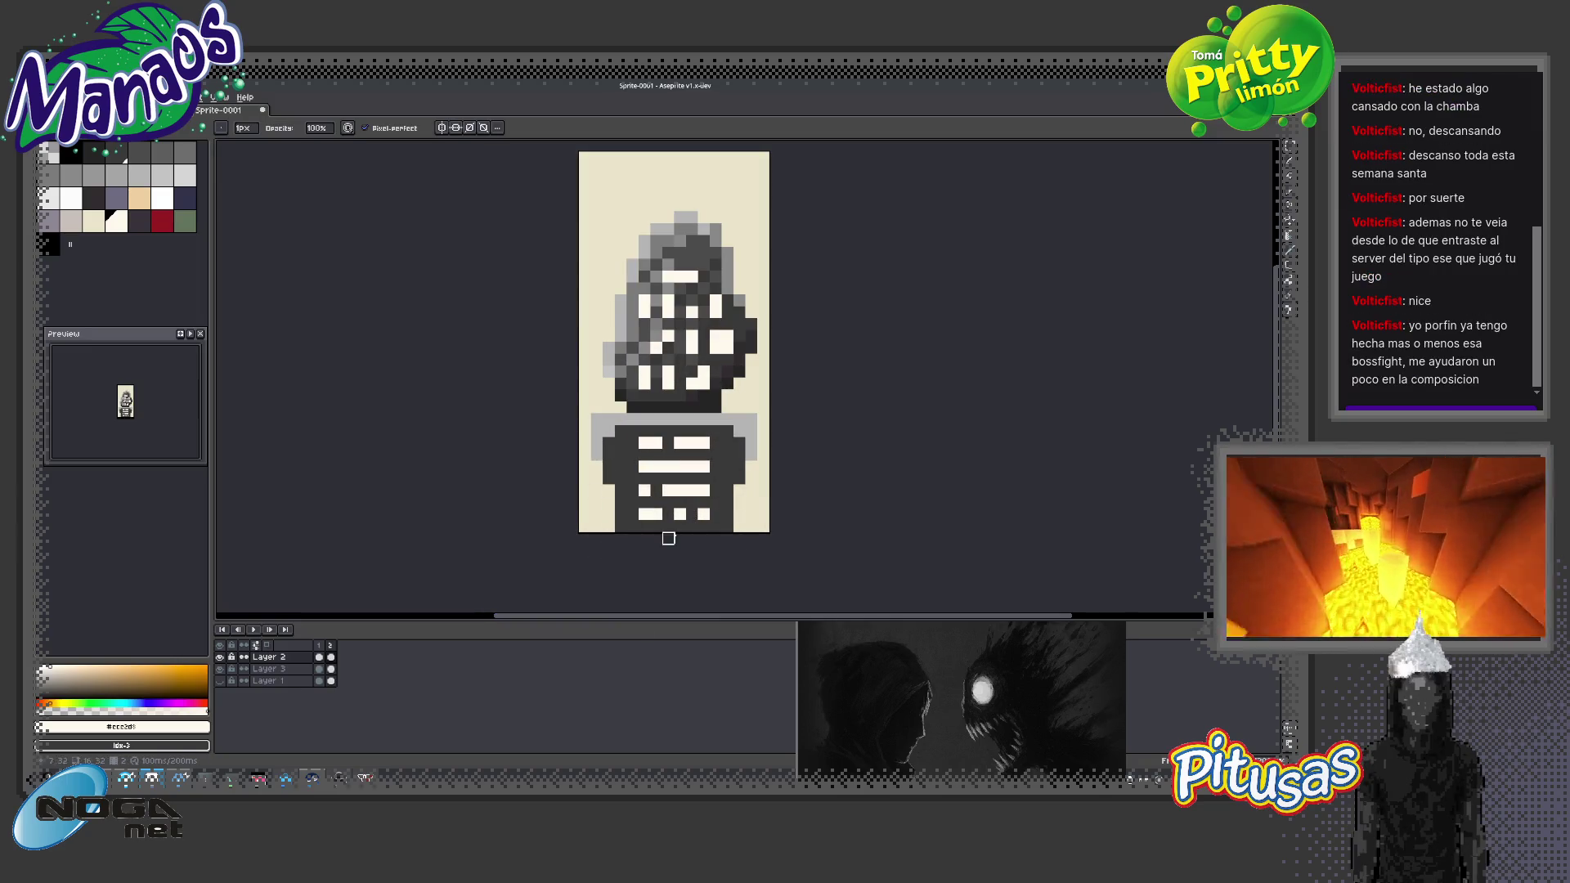
Pick the pedestal's dark colour and darken the pedestal's bottom row
left_click(725, 499, "alt")
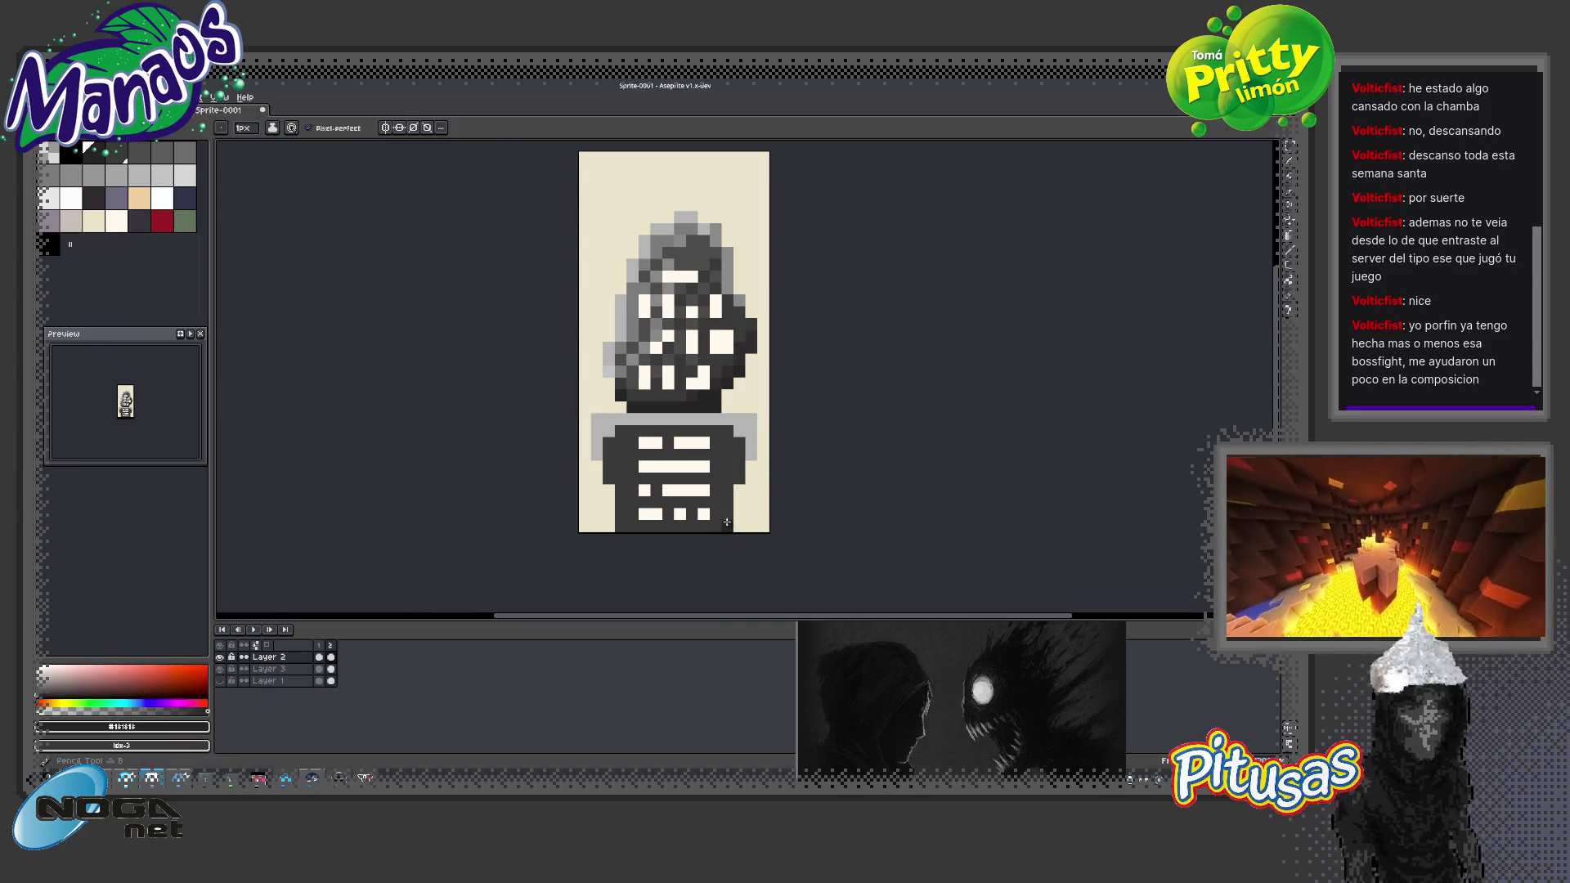
left_click_drag(723, 527, 690, 528)
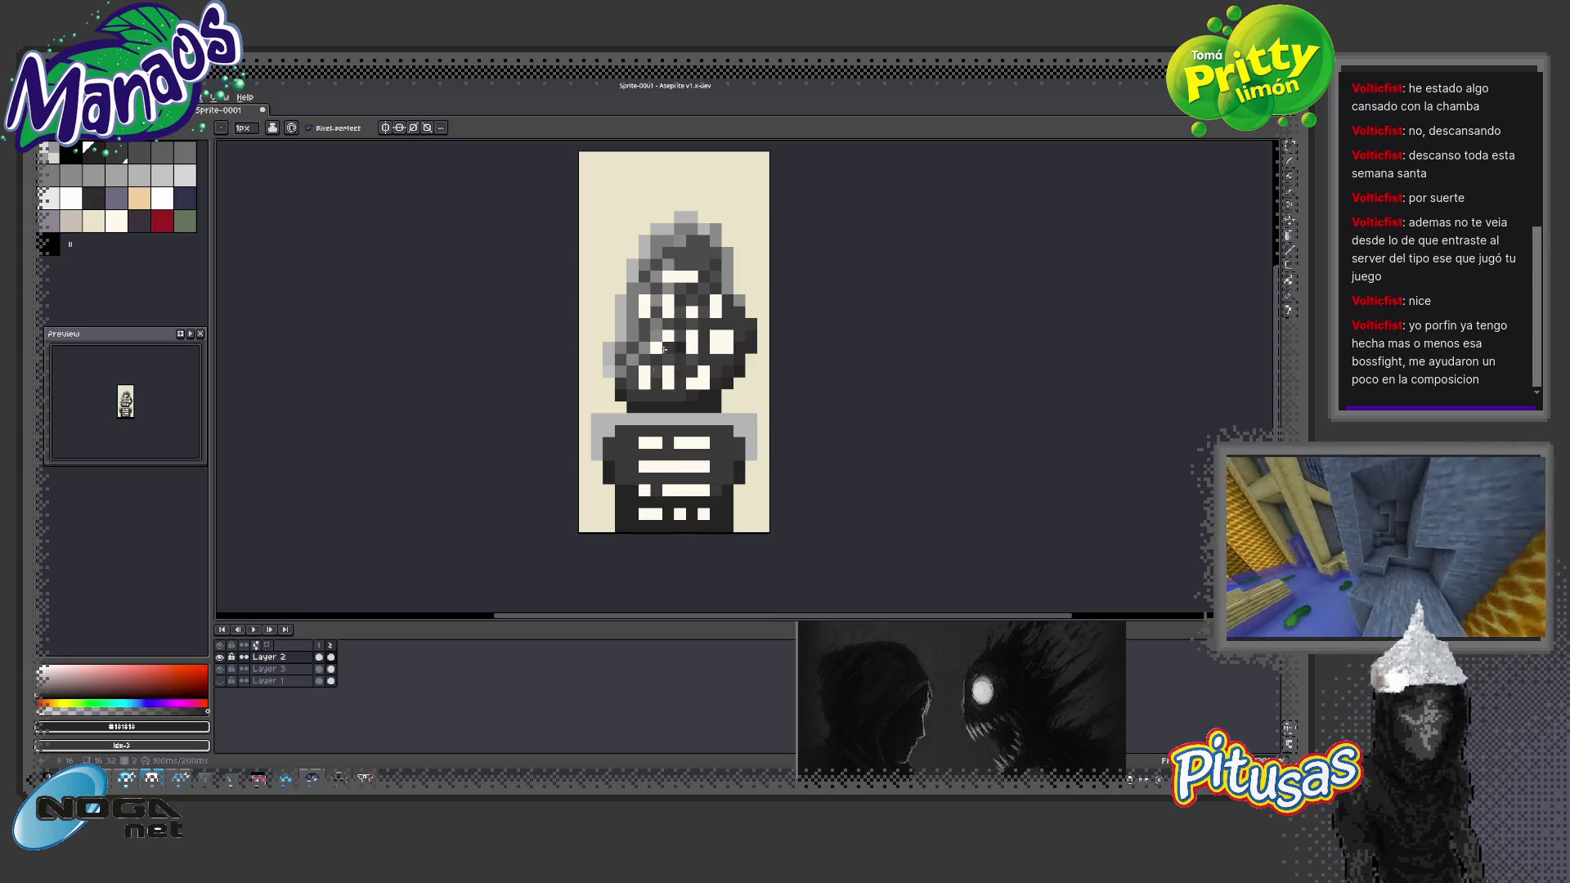
key("z")
scroll(693, 493, "down", 4)
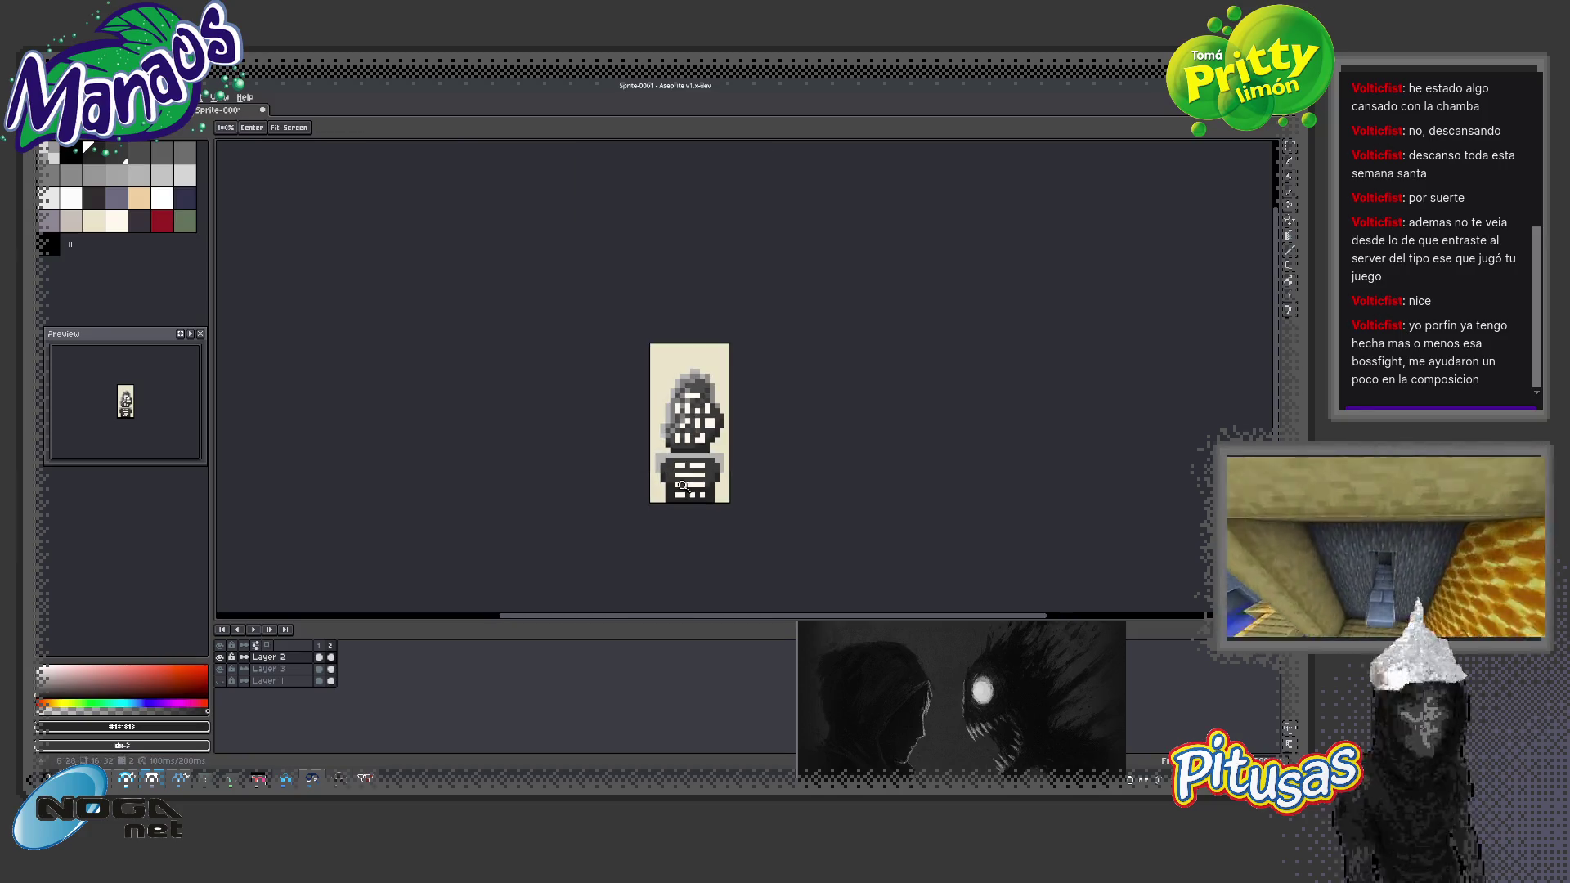
scroll(693, 494, "up", 5)
scroll(720, 507, "up", 2)
scroll(741, 517, "down", 3)
Paint the remaining white shirt squares and bottom-bar pixels near-black with the Pencil
key("b")
left_click(756, 565, "alt")
left_click(755, 564)
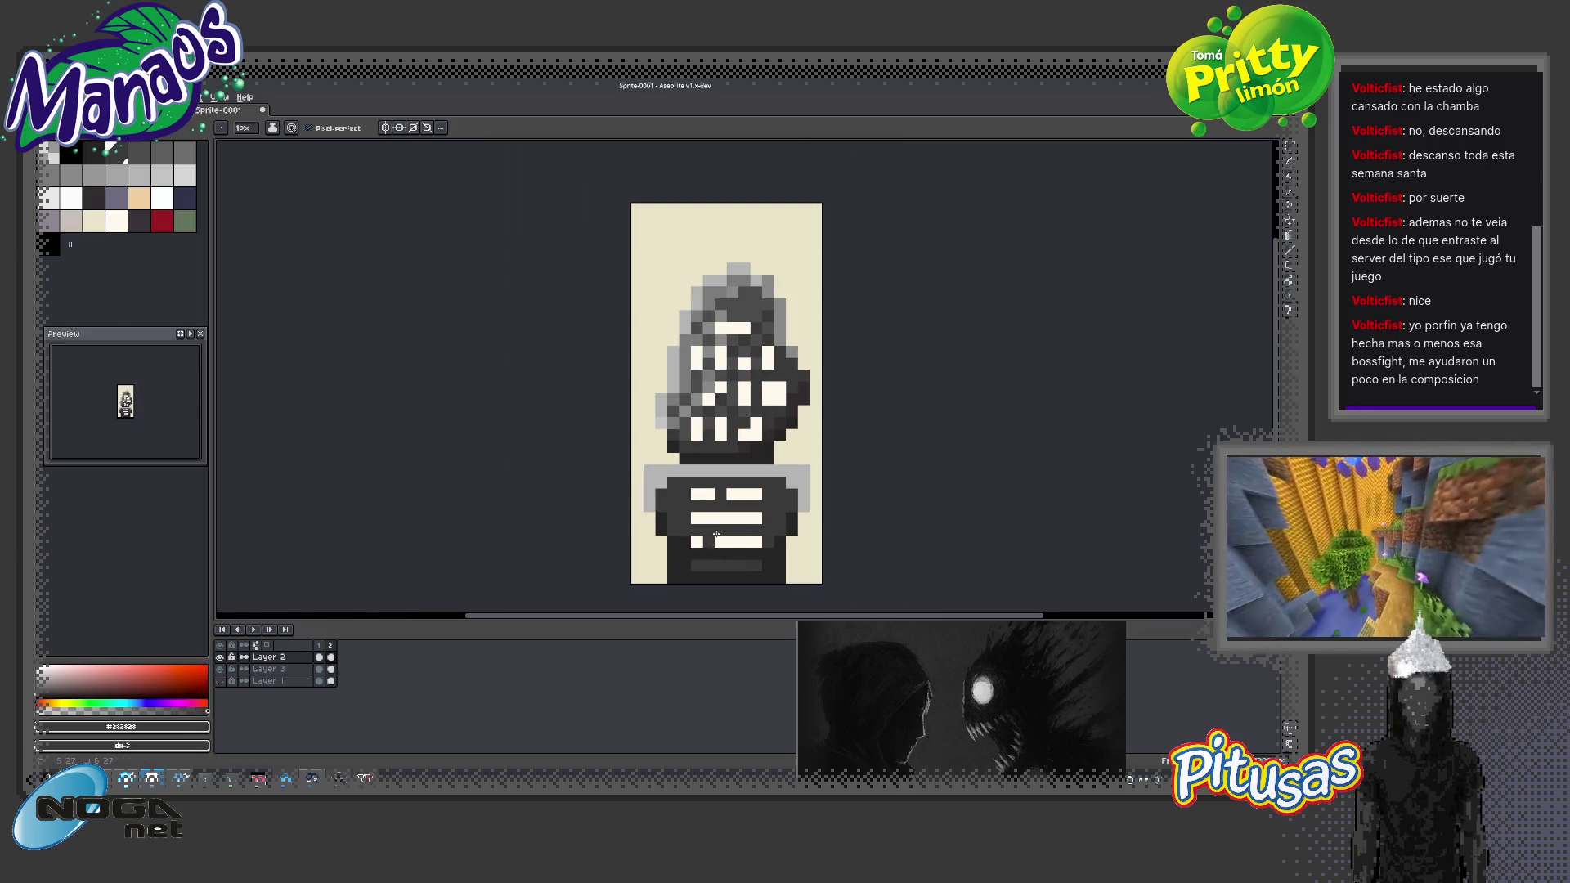
left_click(753, 579, "alt")
left_click(753, 571)
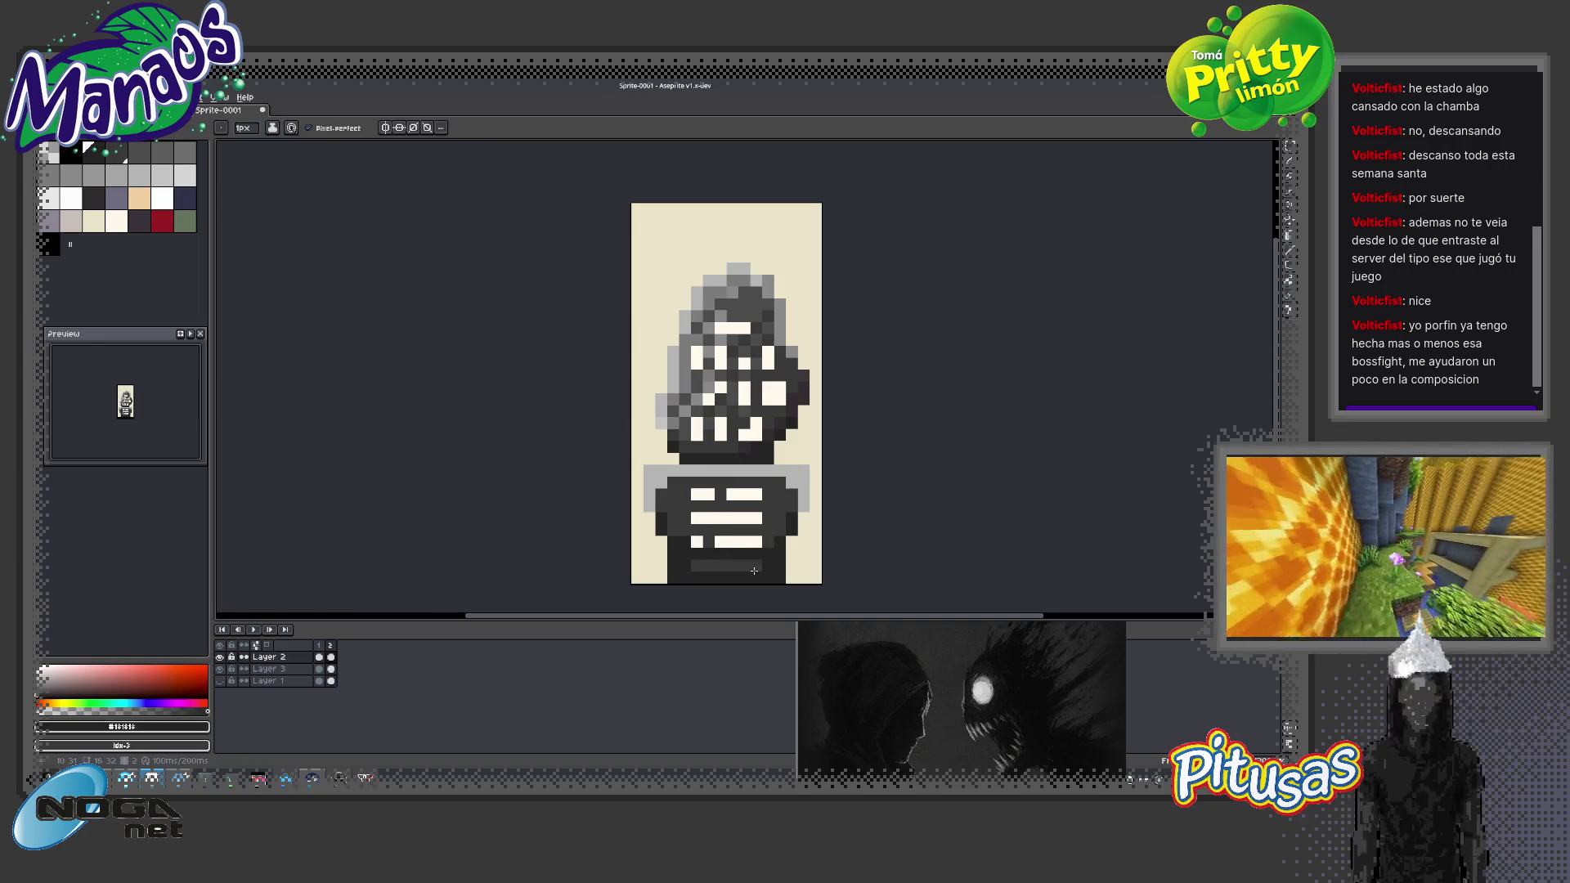
left_click_drag(753, 571, 705, 565)
mouse_move(709, 494)
left_mouse_down()
mouse_move(697, 541)
mouse_move(744, 518)
mouse_move(719, 515)
left_mouse_up()
left_click(744, 493)
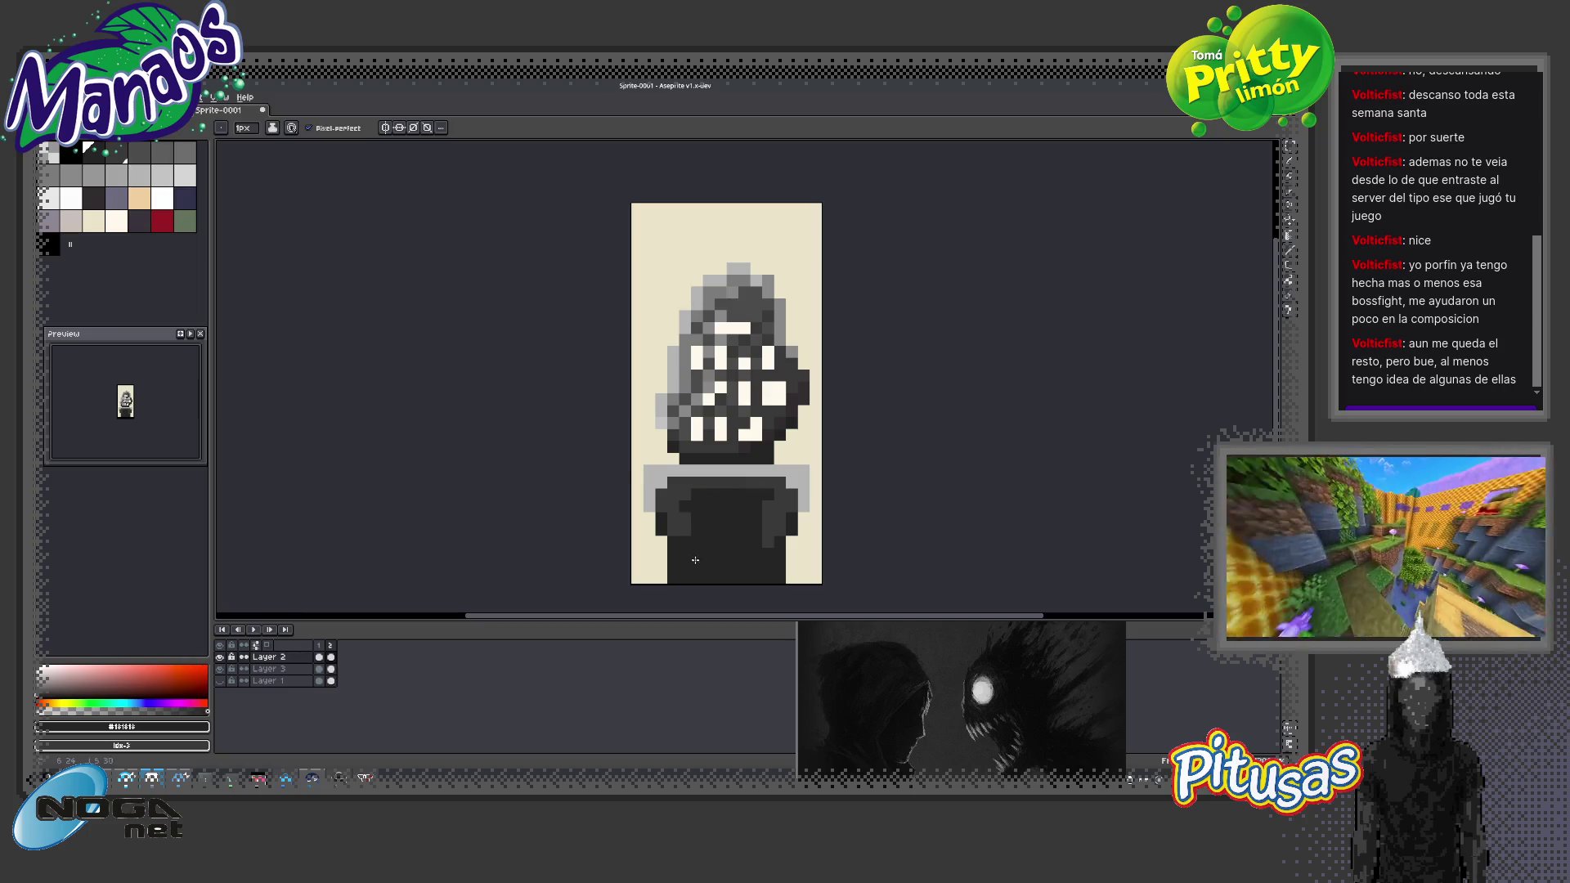
Draw a filled black circle for the face on the dark lower body
left_click(48, 243)
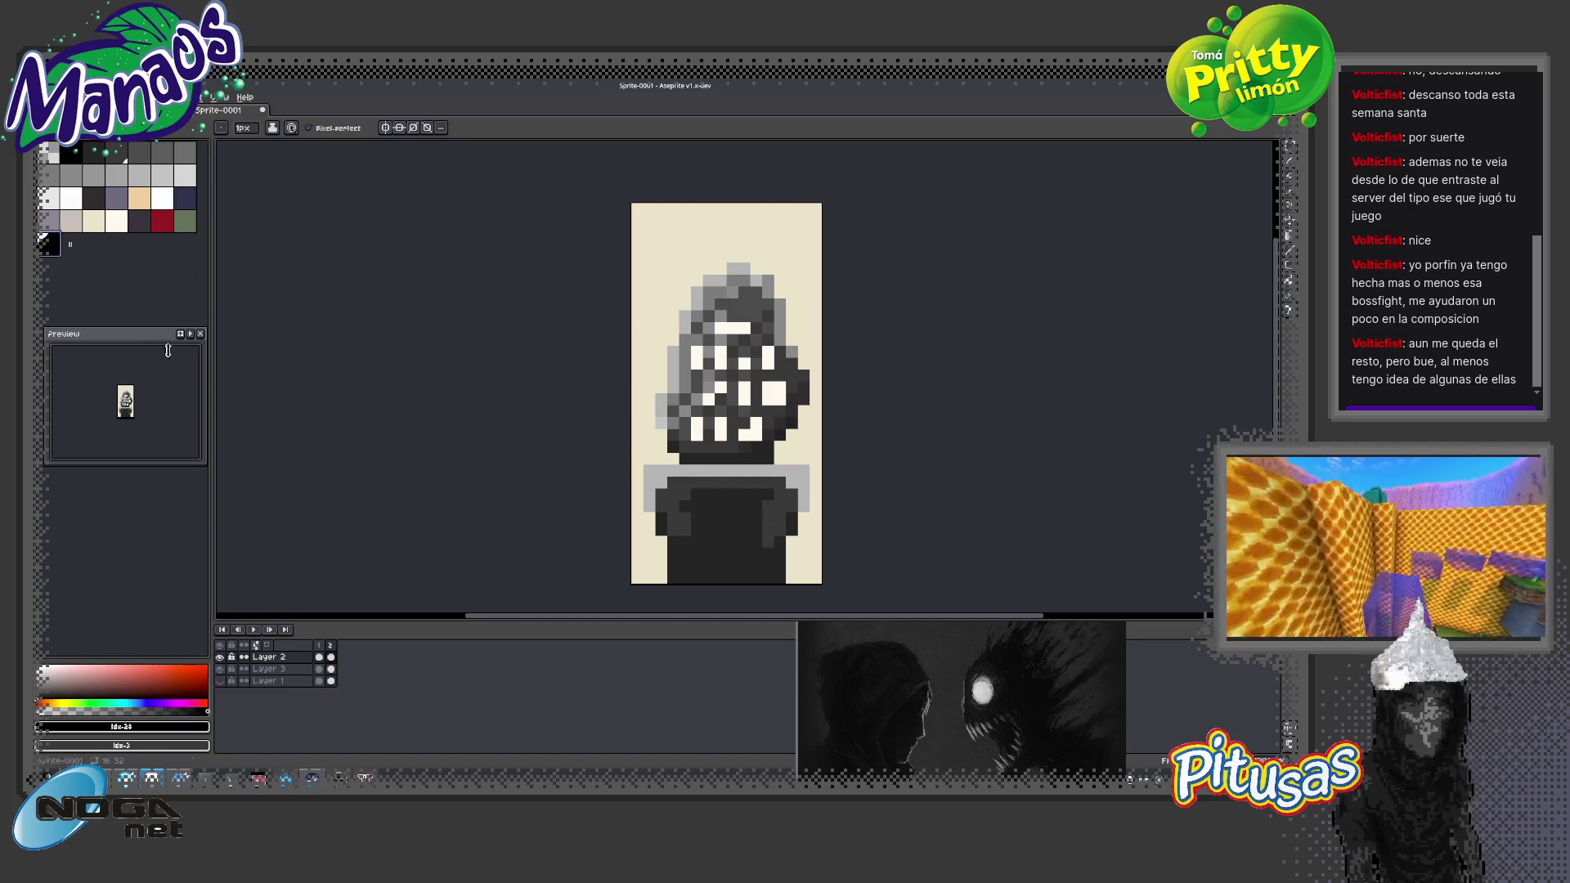
left_click_drag(713, 512, 711, 553)
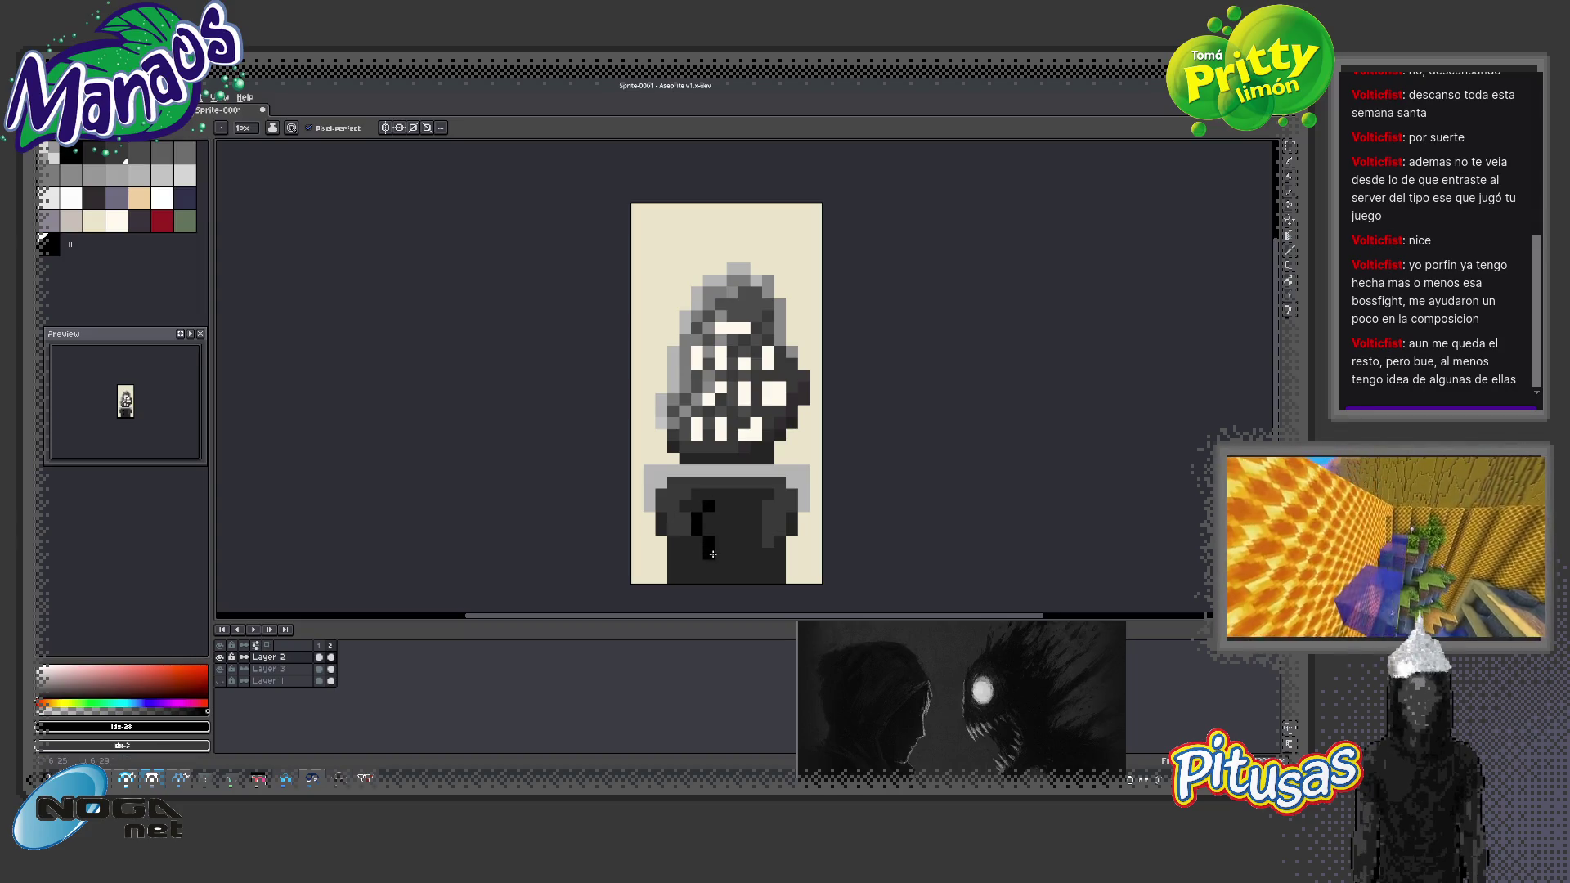
left_click_drag(697, 544, 752, 549)
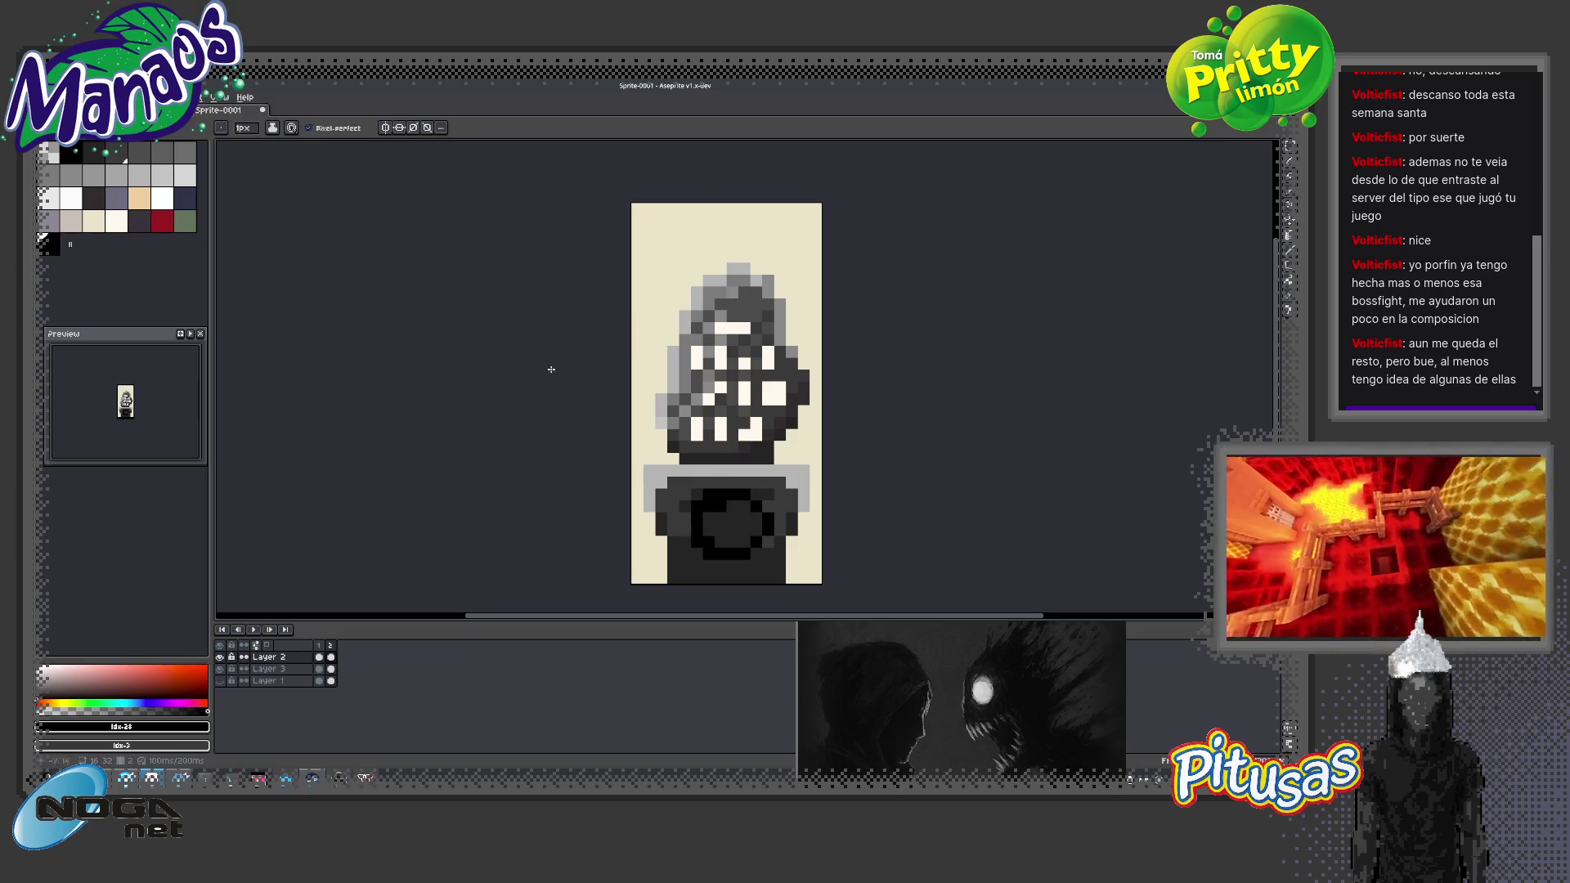
Add two white eyes inside the black face and blacken the grey pixel between them
left_click(162, 199)
left_click_drag(744, 517, 744, 529)
left_click(723, 529)
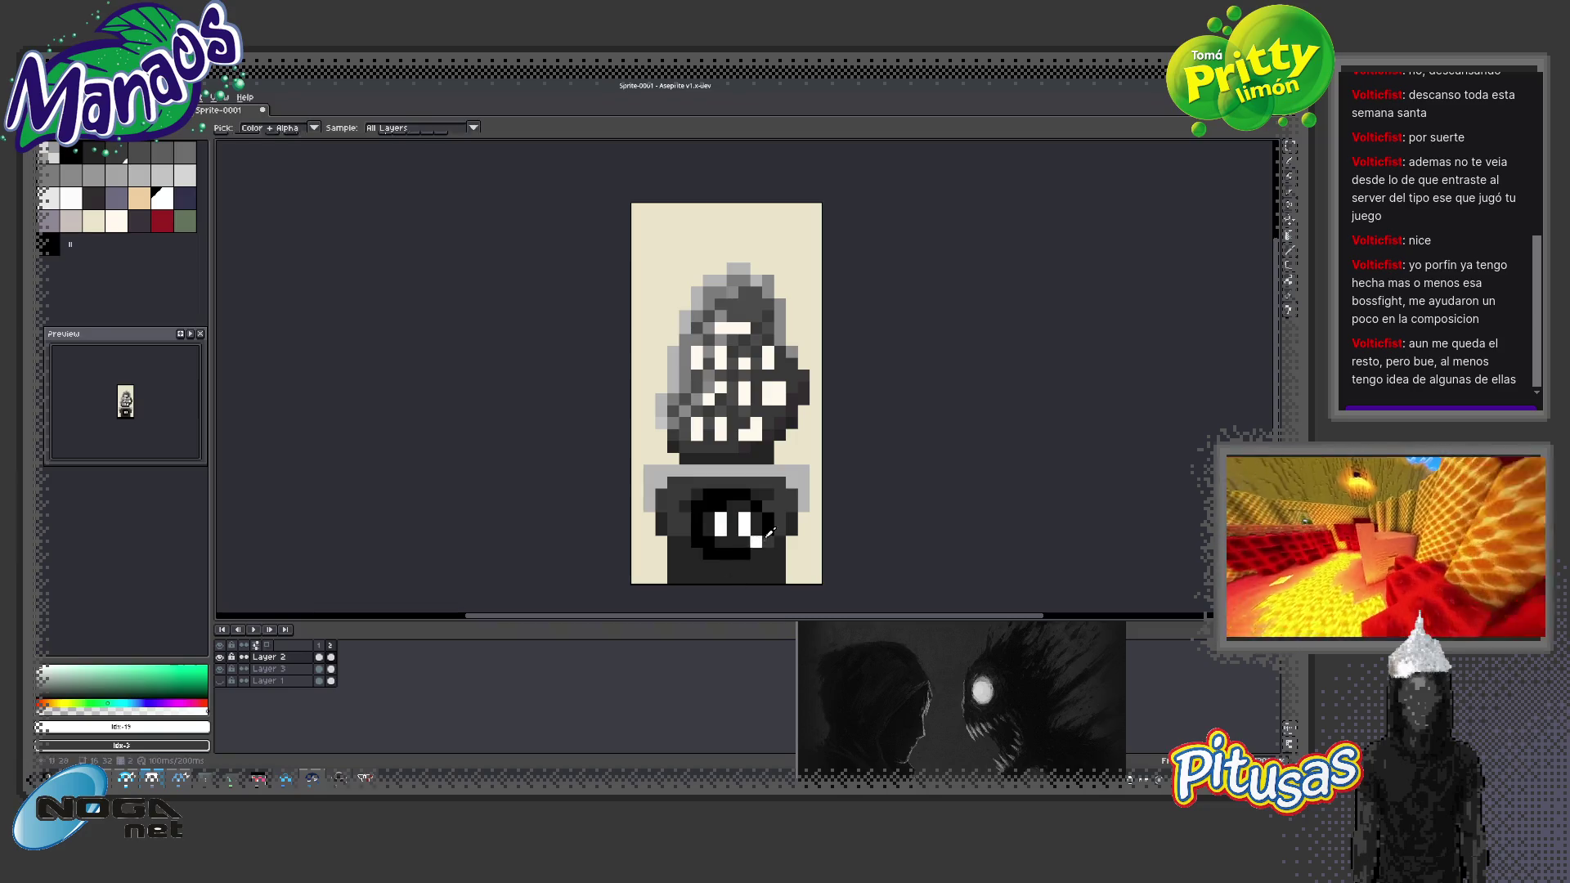
left_click(755, 532, "alt")
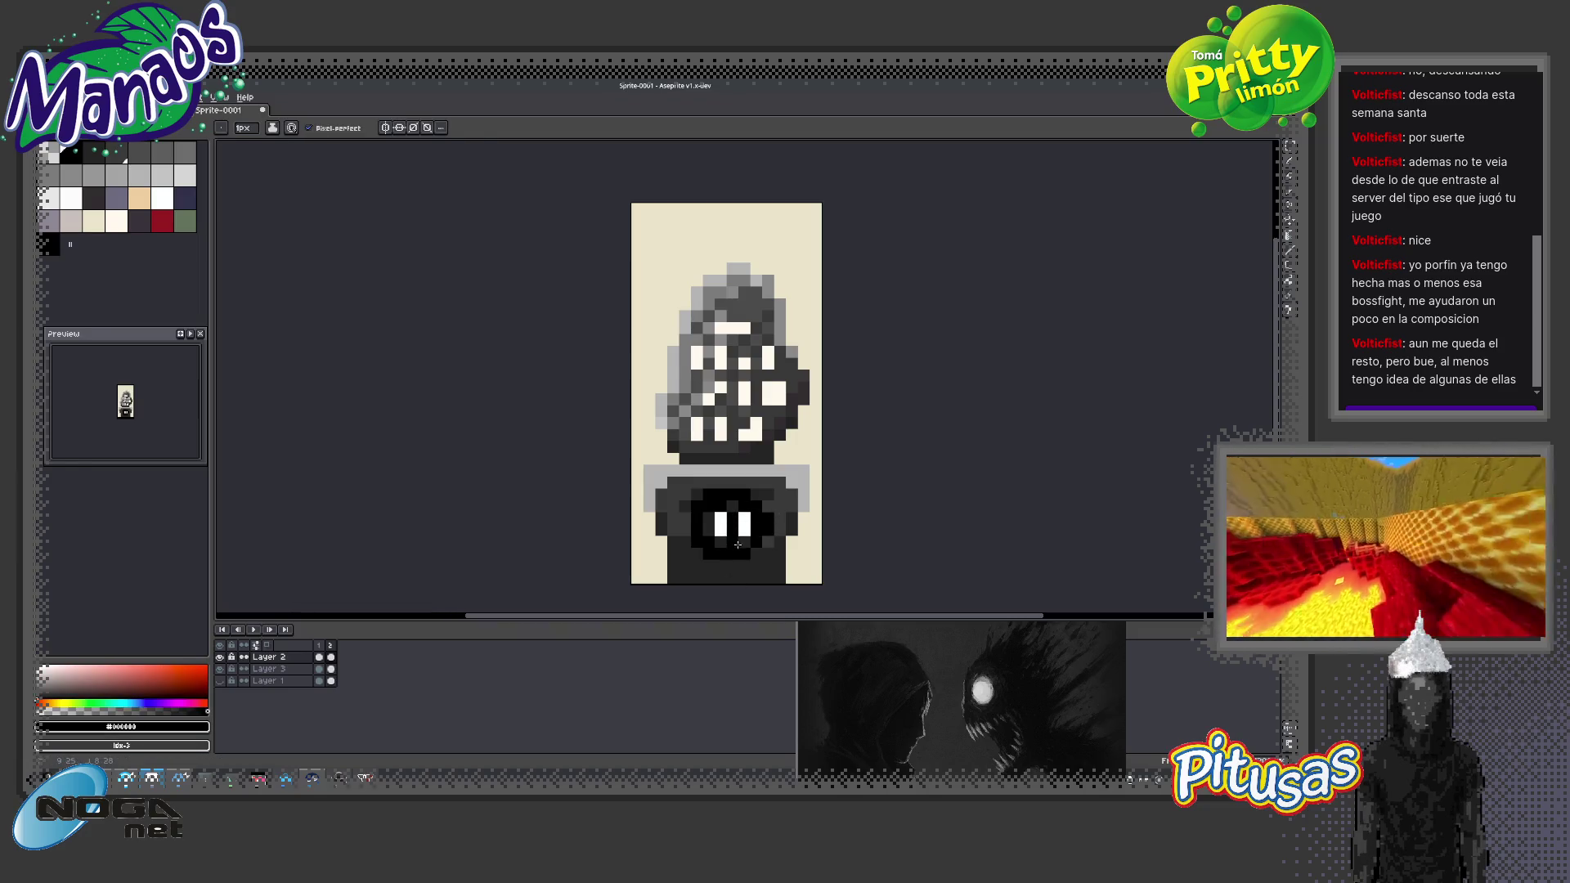
left_click(732, 507)
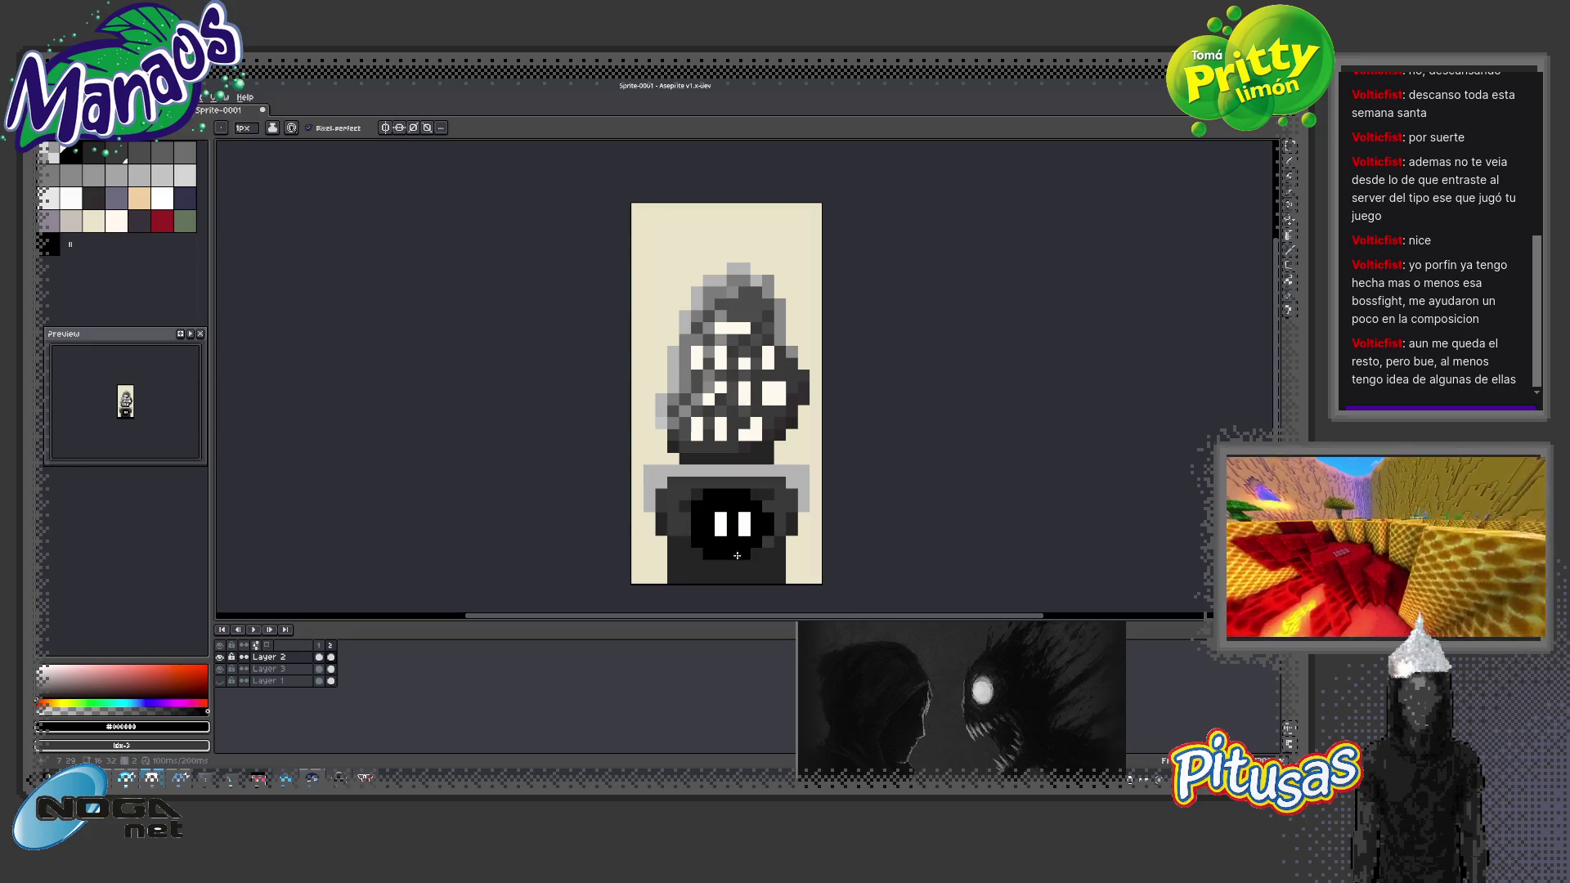
left_click(769, 536, "alt")
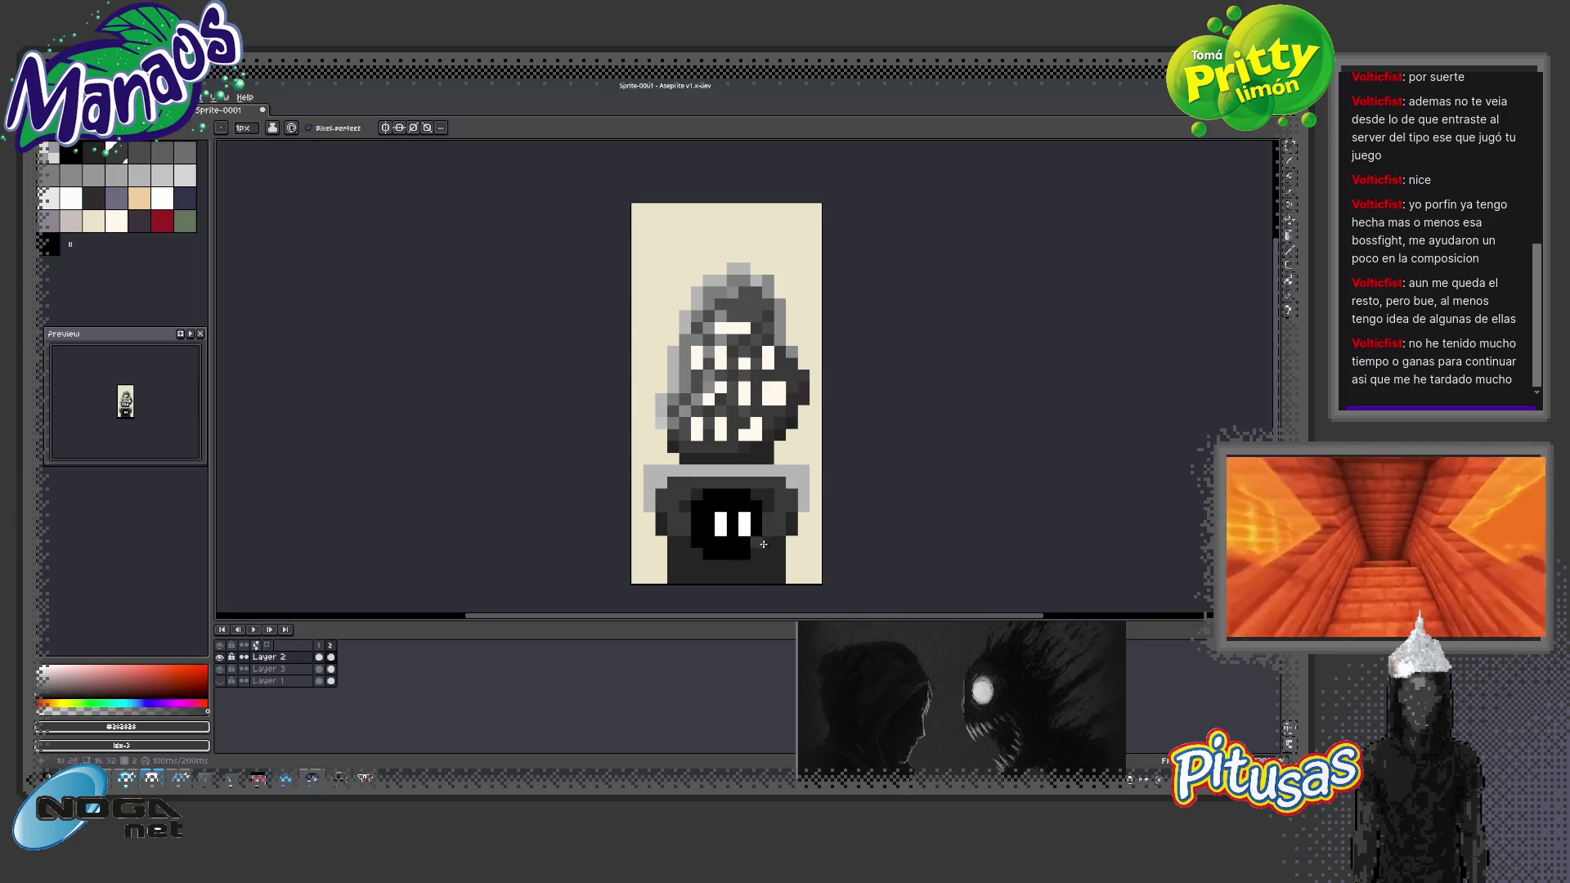
key("z")
scroll(762, 543, "down", 2)
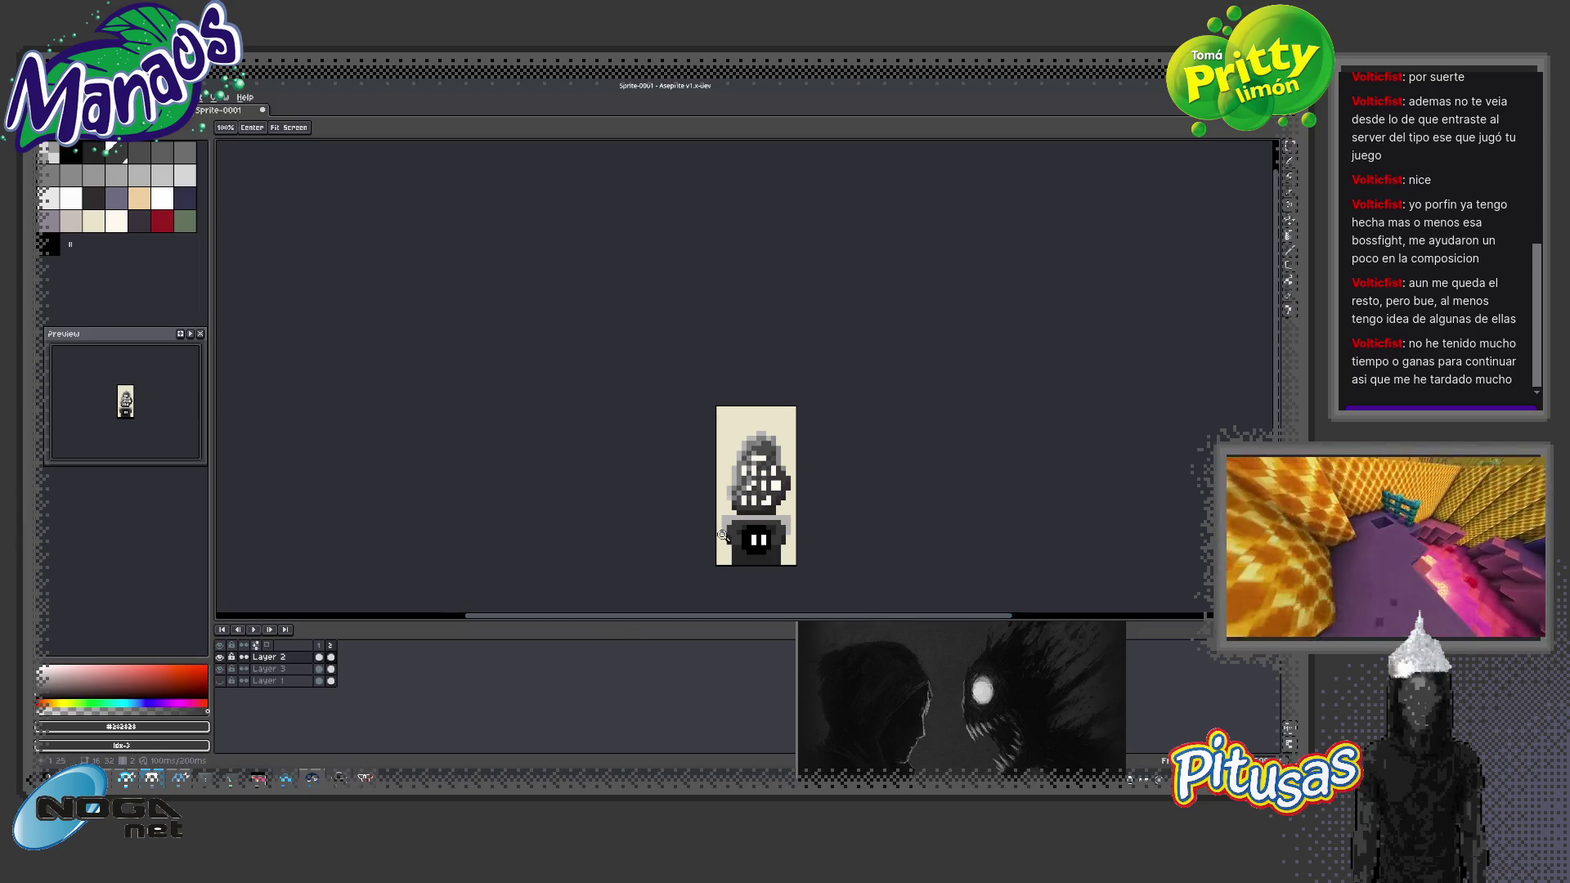
scroll(752, 546, "up", 3)
Try Paint Bucket fills of different dark palette colours on the face
left_click(90, 151)
key("g")
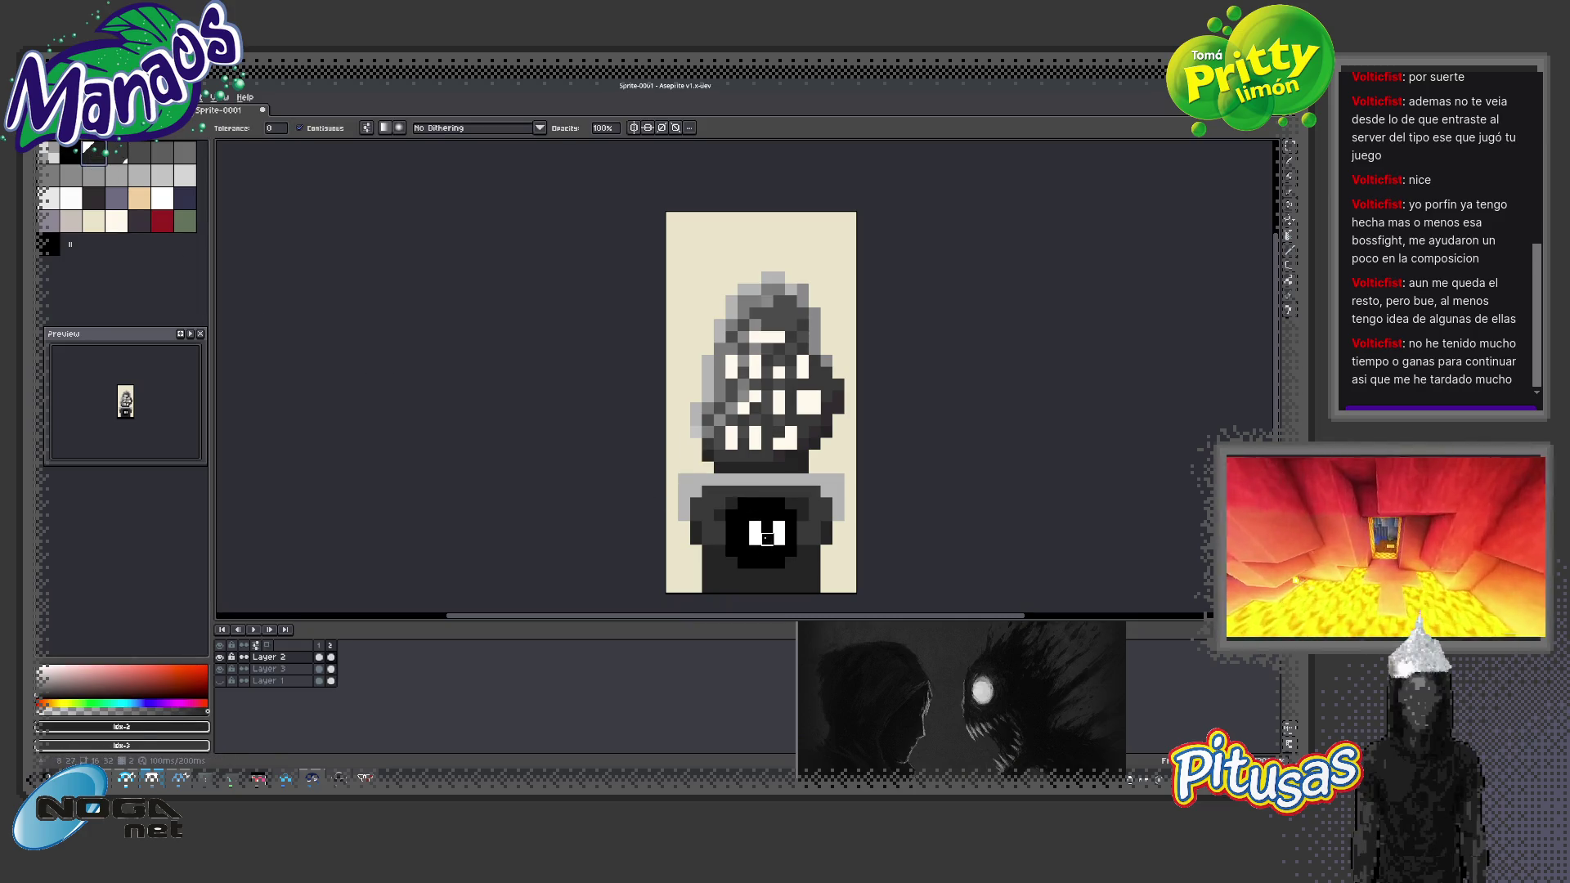
key("g")
left_click(93, 198)
left_click(767, 537)
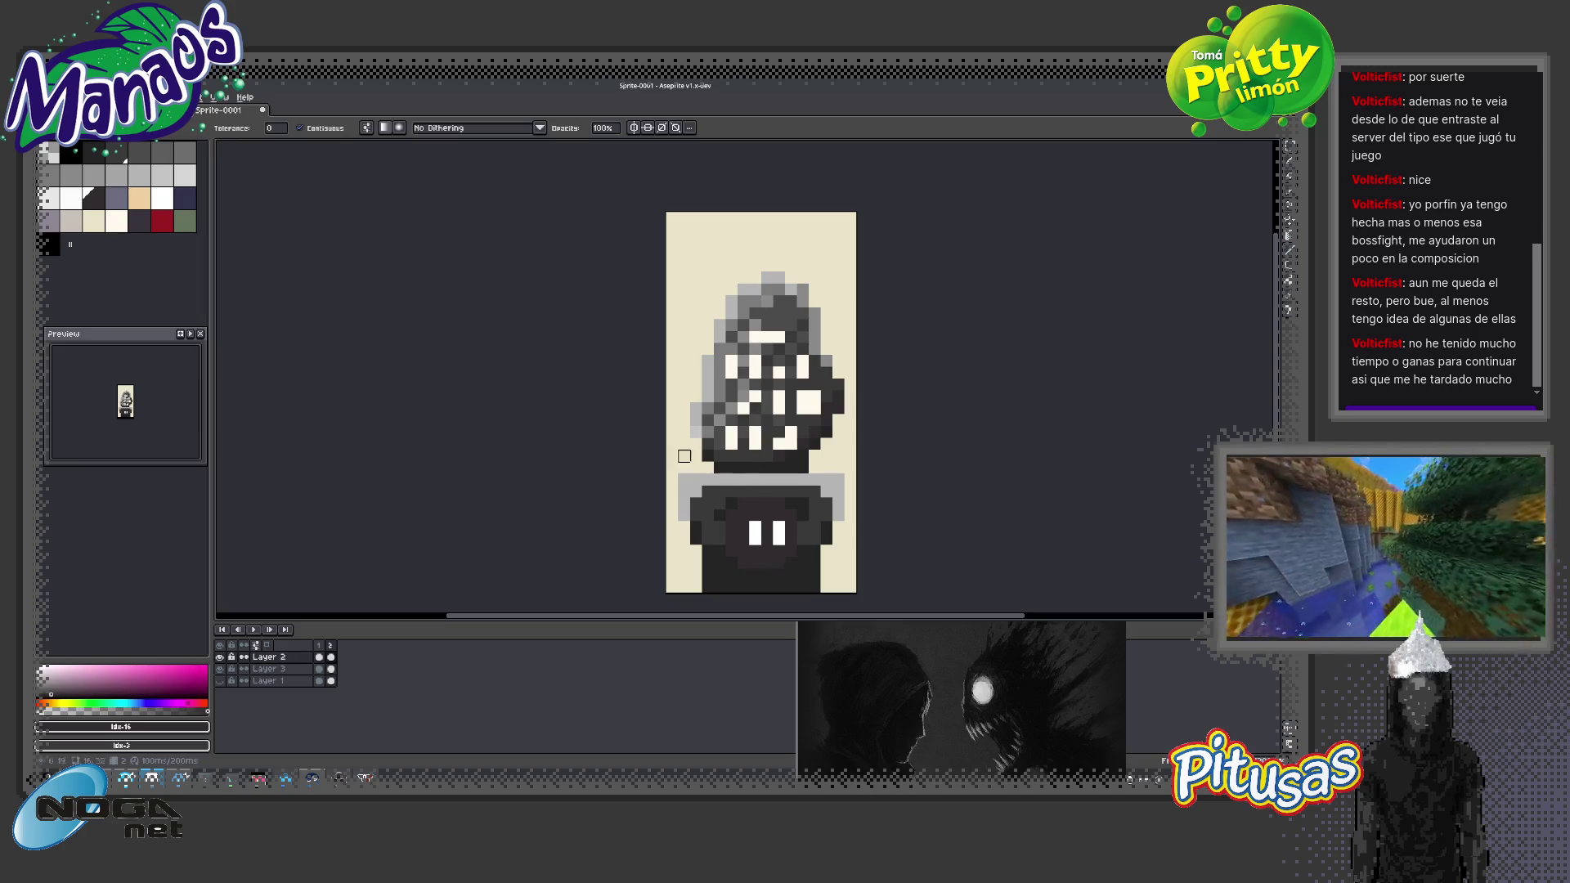
left_click(139, 220)
key("g")
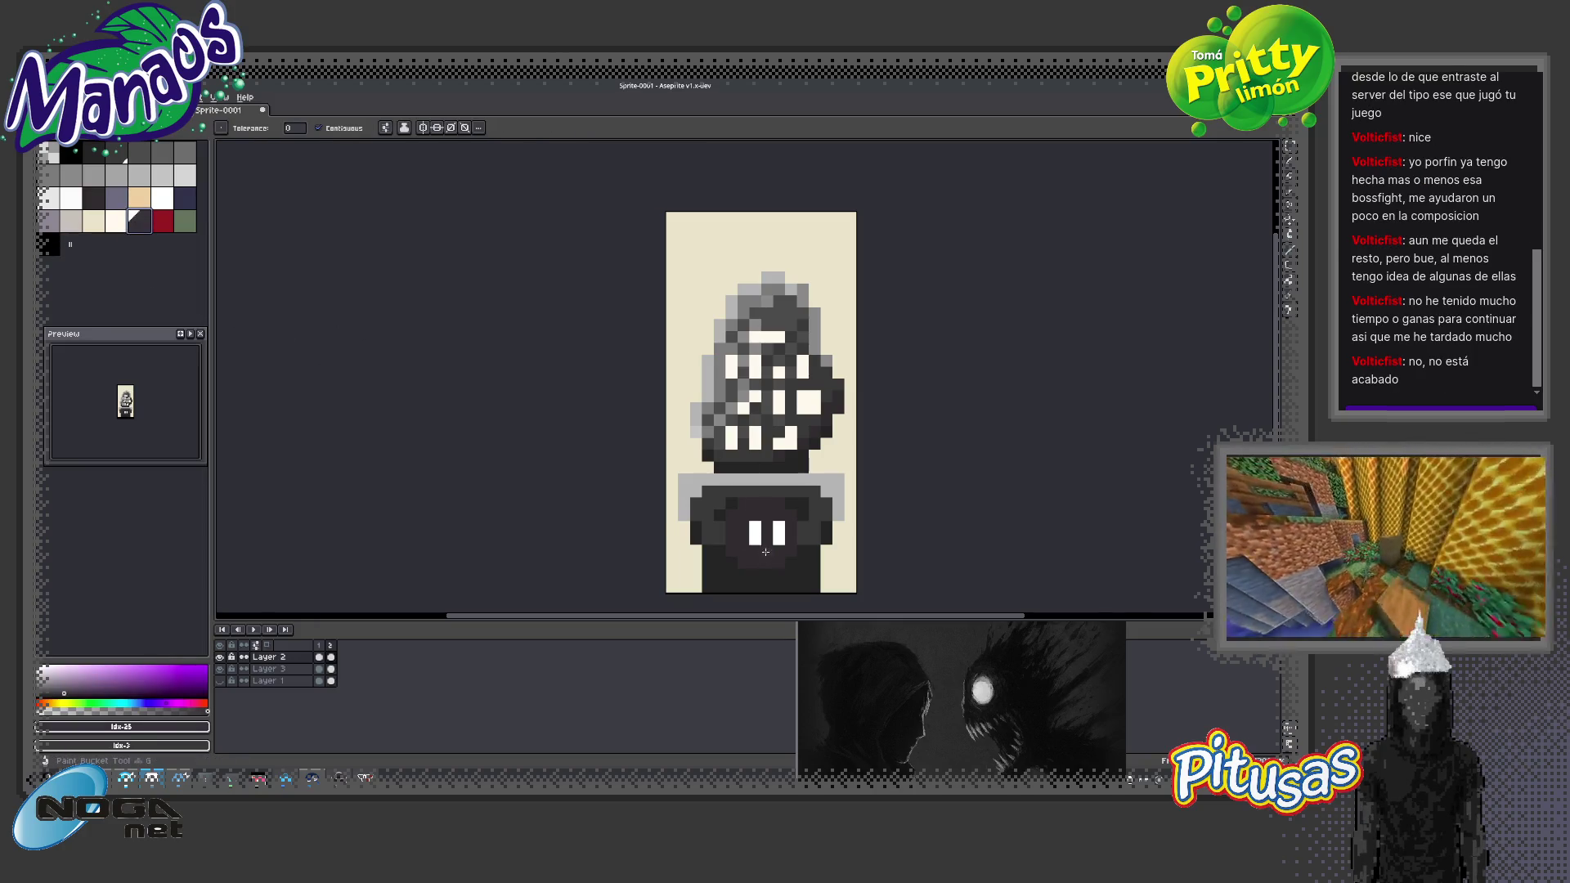
key("z")
scroll(785, 584, "down", 1)
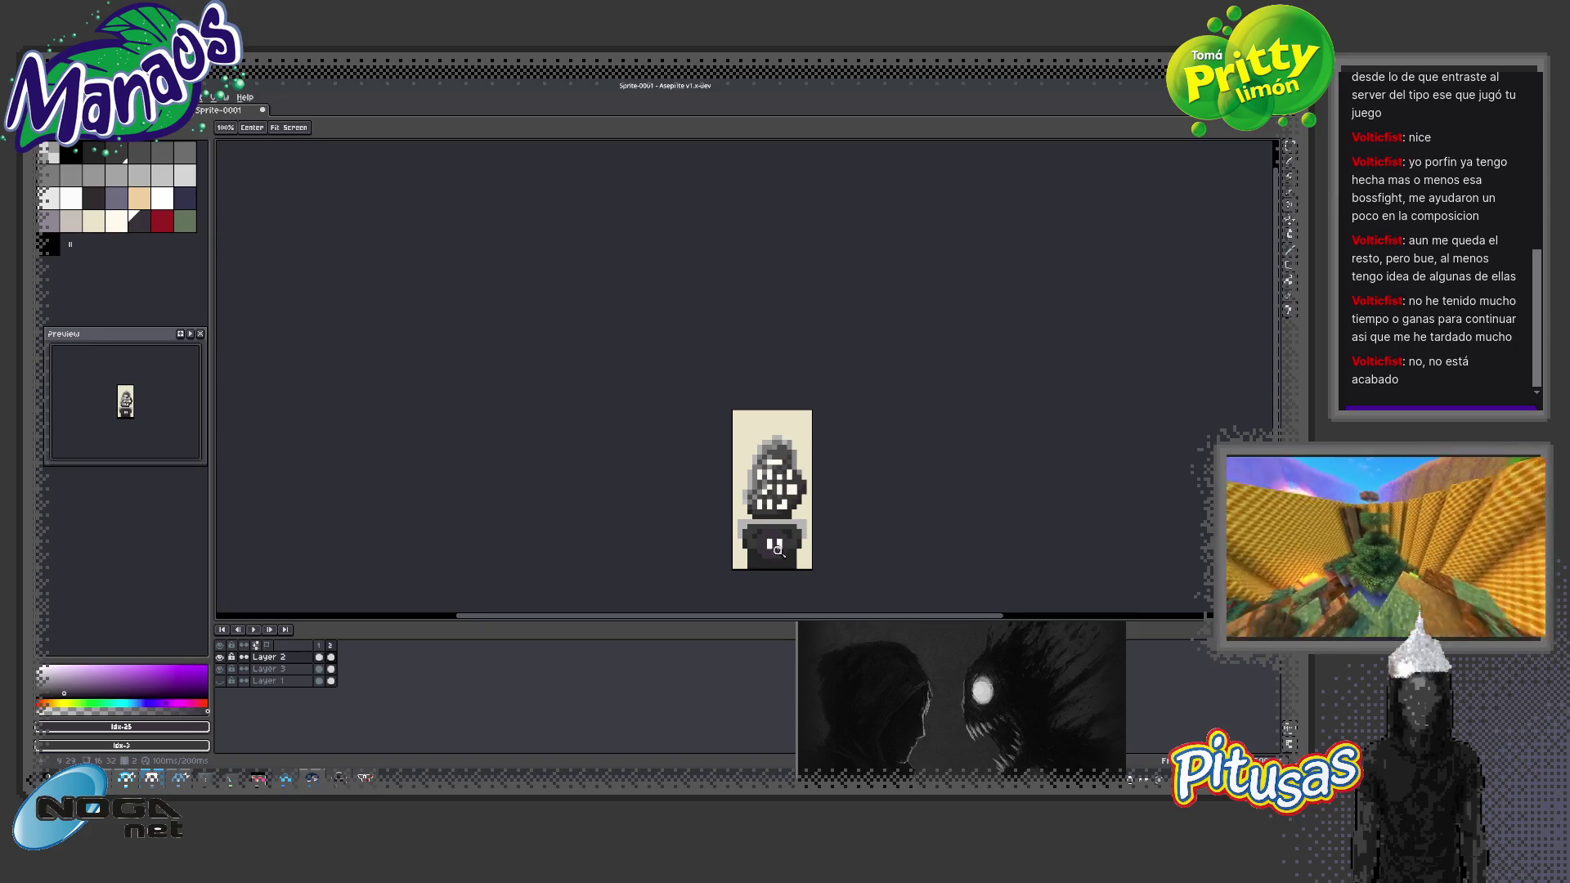
scroll(812, 547, "up", 1)
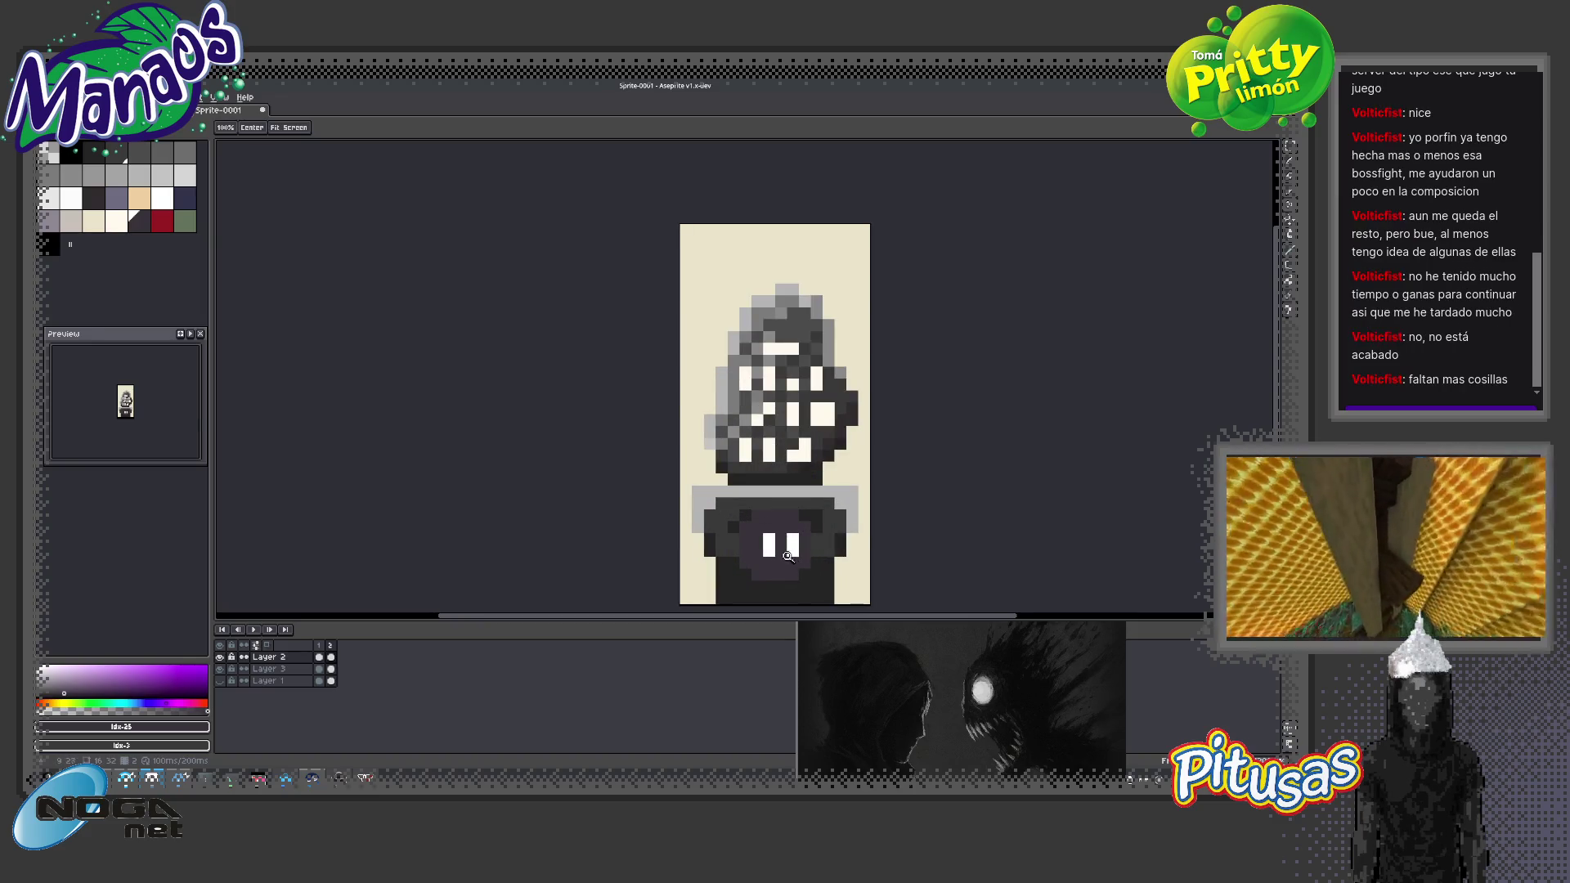
Darken the light shoulder band with a grey from the palette
left_click(782, 477, "alt")
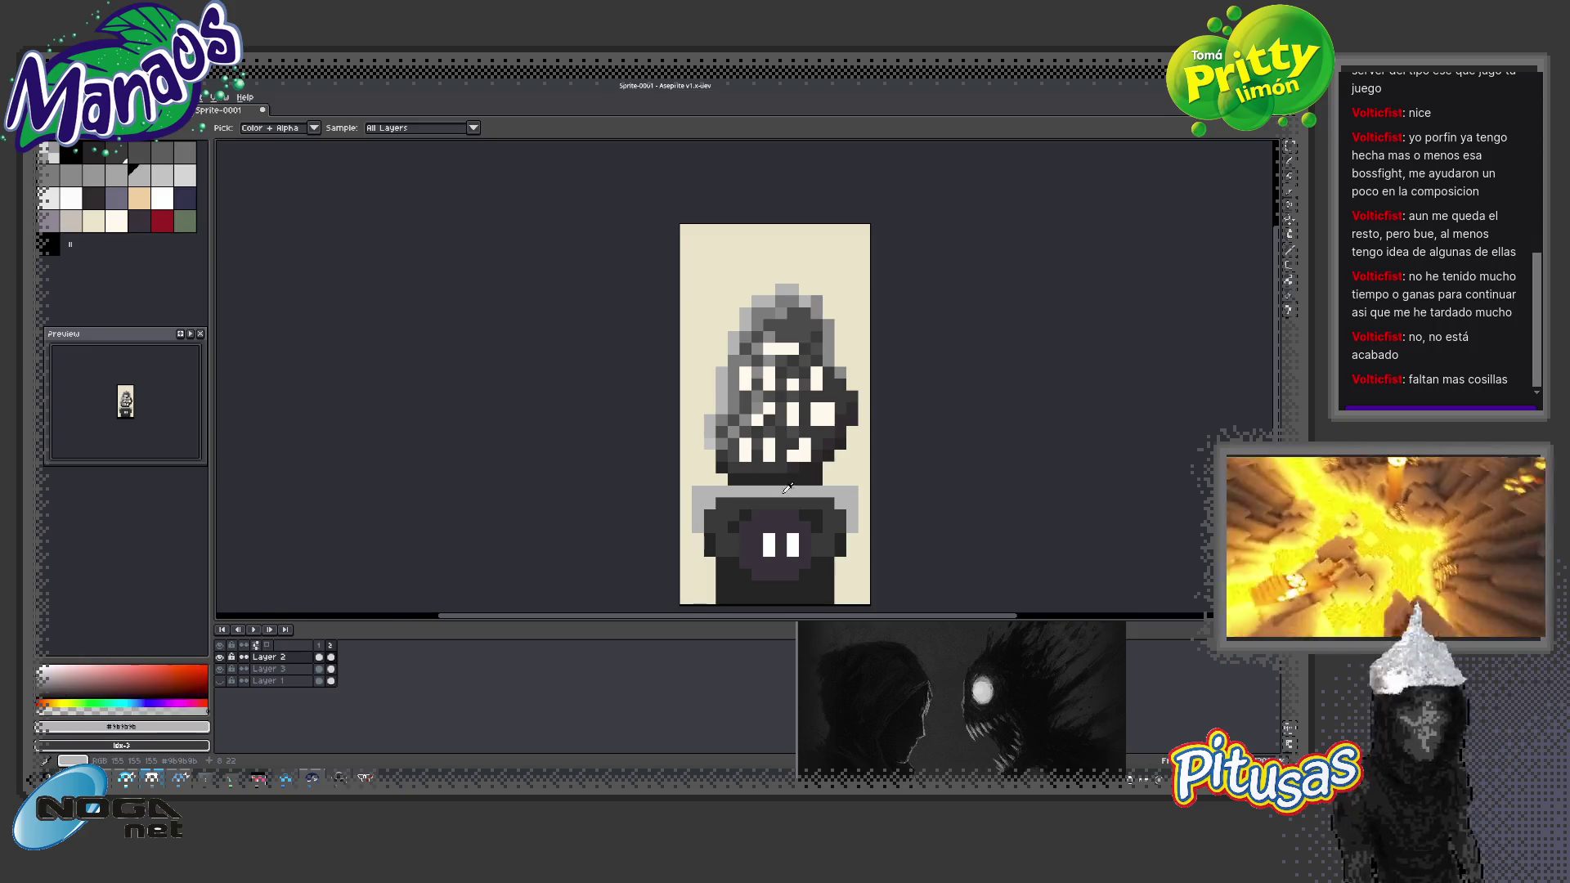
left_click(79, 184)
key("b")
mouse_move(826, 494)
left_mouse_down()
mouse_move(722, 489)
mouse_move(696, 520)
left_mouse_up()
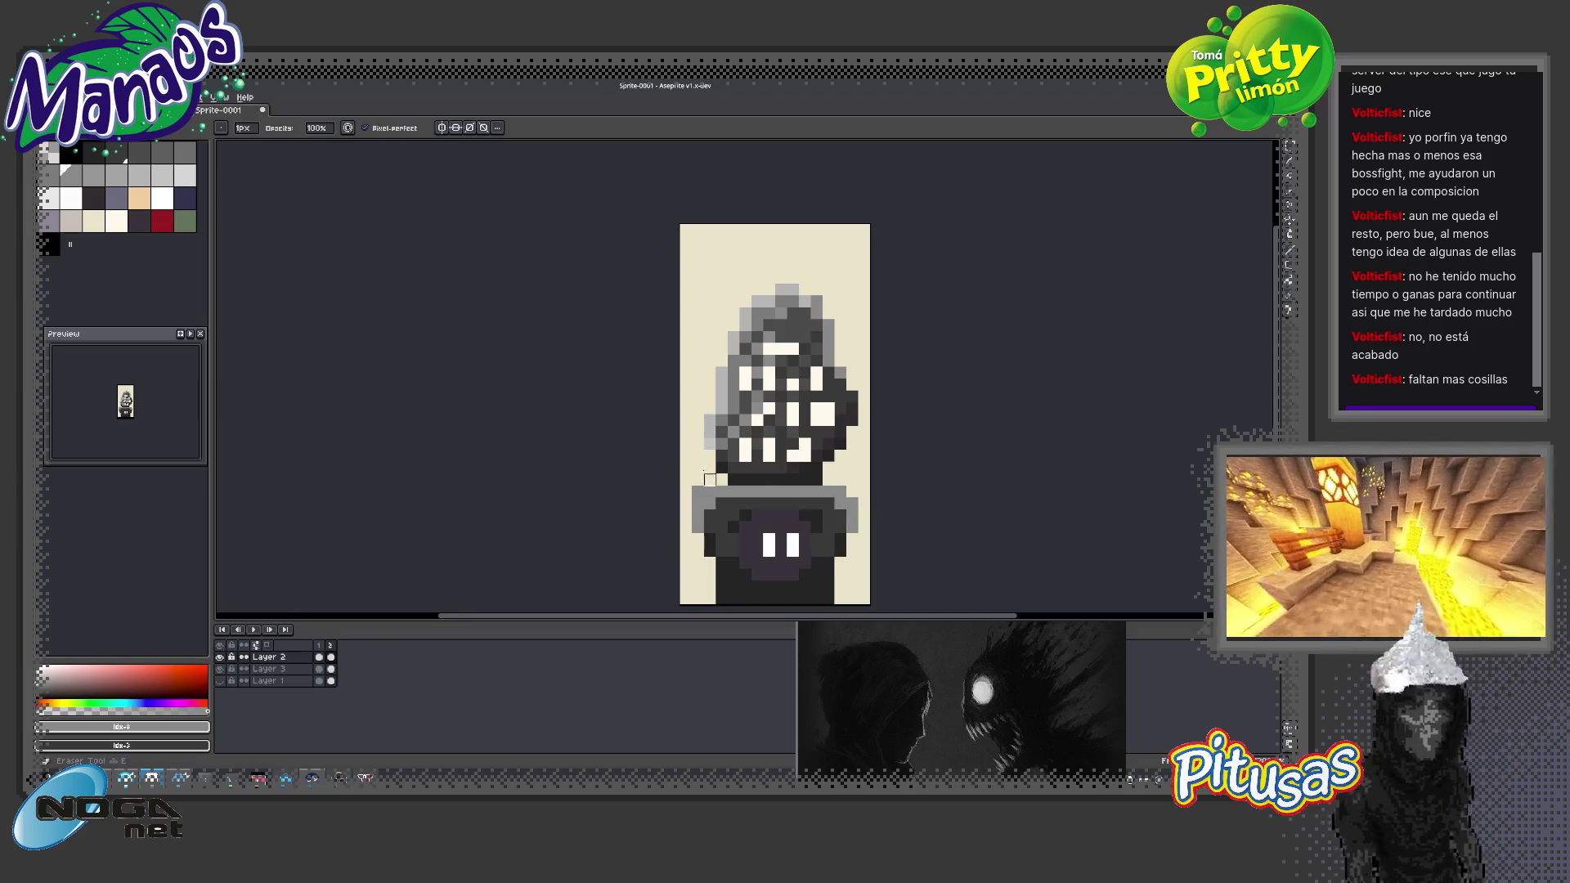
key("z")
scroll(787, 606, "down", 4)
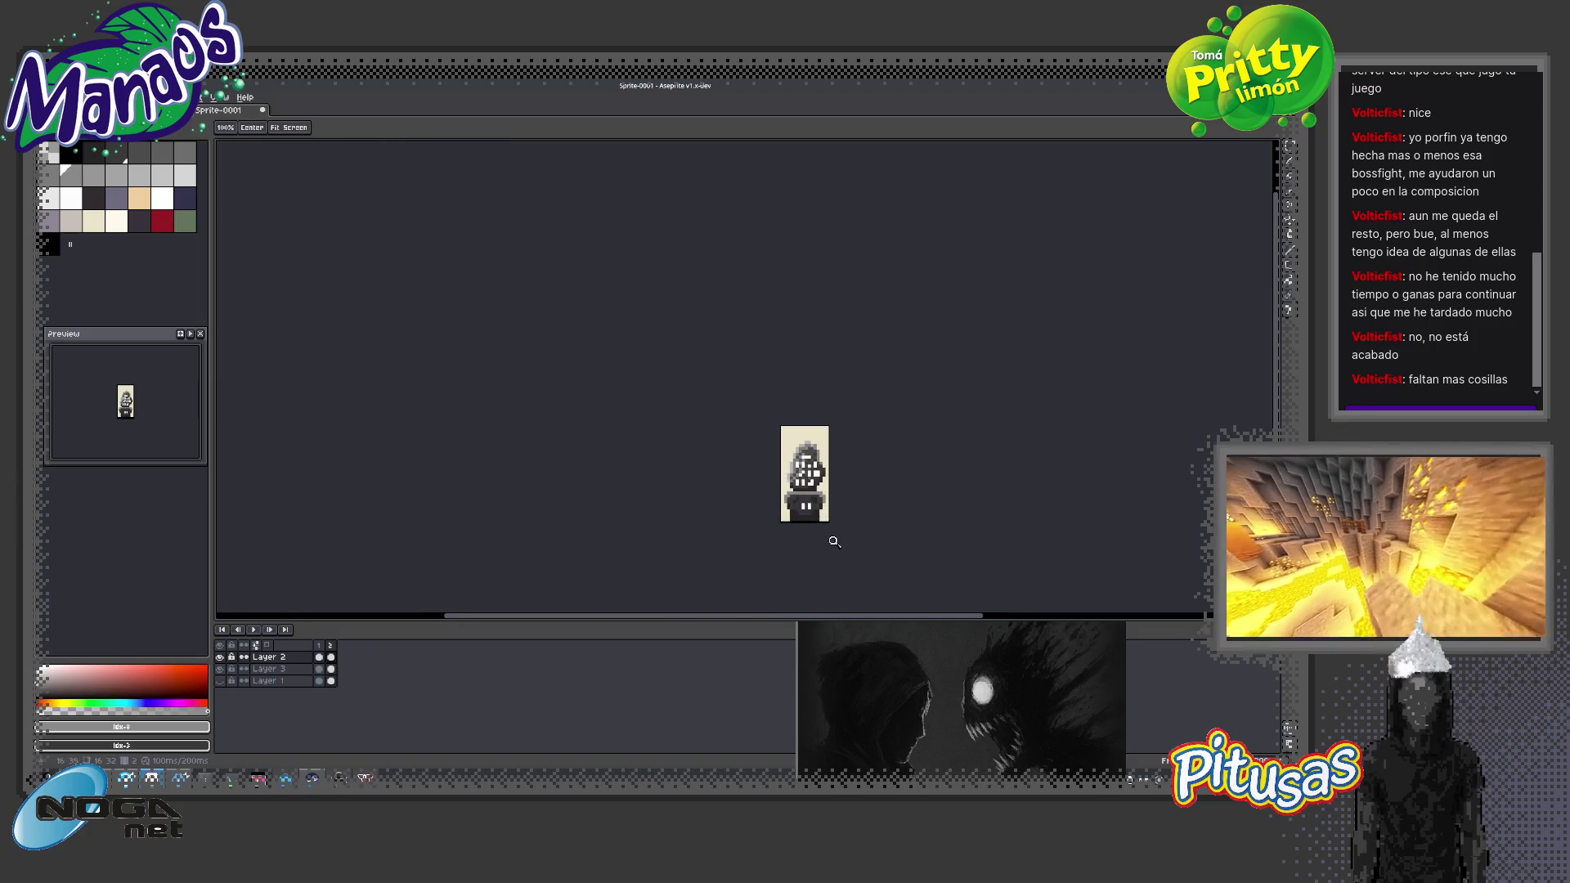
scroll(885, 532, "up", 4)
scroll(818, 518, "up", 2)
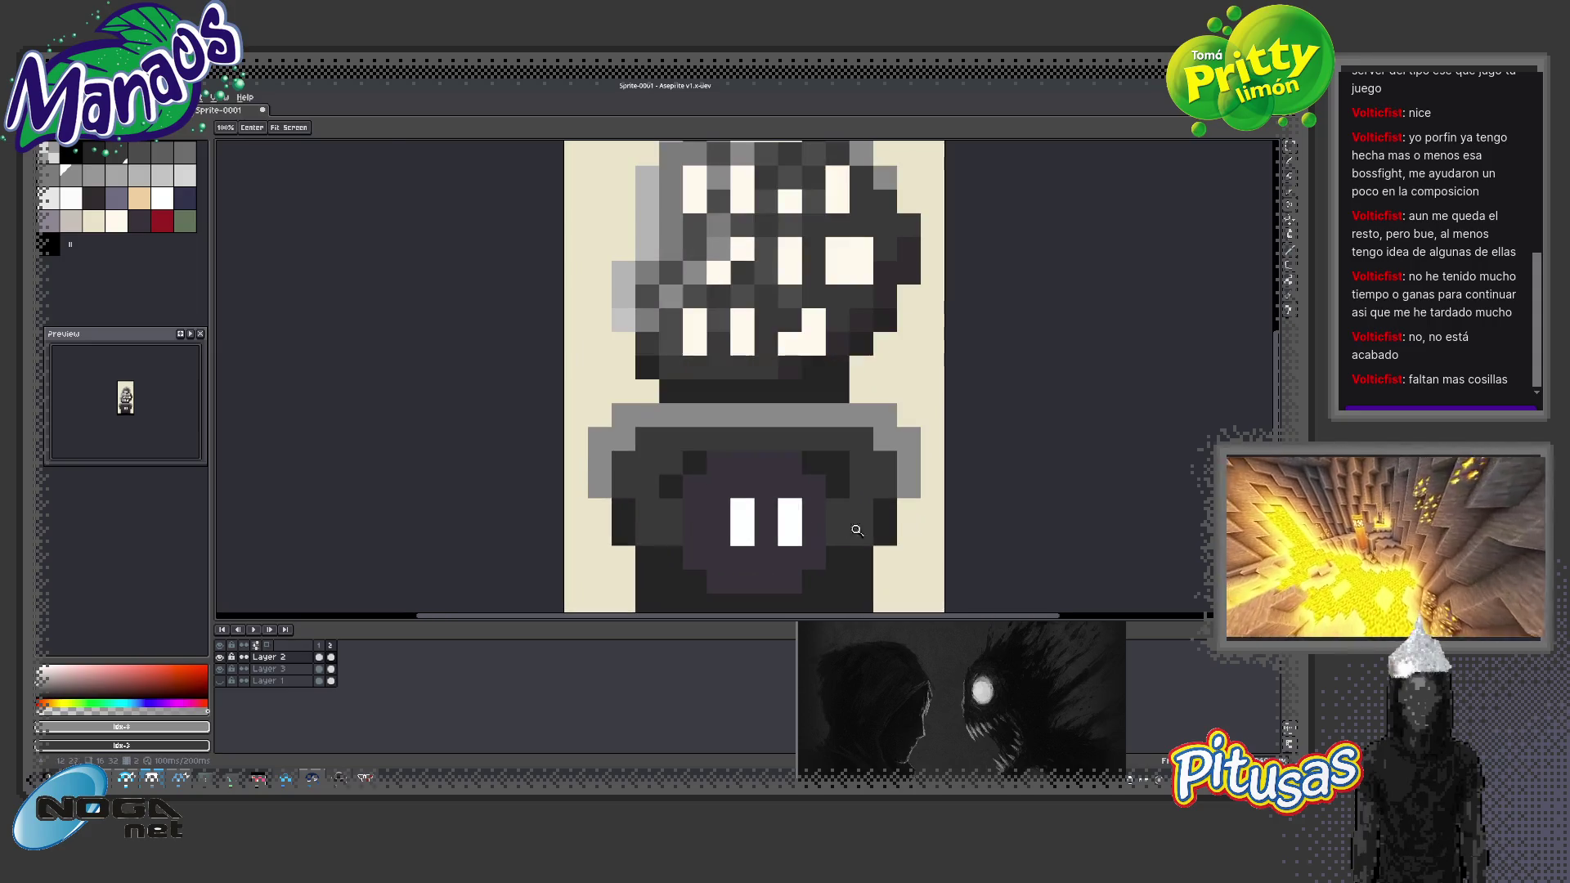
Refill the face area solid black with the Paint Bucket
left_click(777, 564, "alt")
left_click(48, 245)
key("g")
left_click(777, 498)
key("z")
scroll(711, 519, "down", 3)
scroll(865, 549, "up", 2)
scroll(865, 549, "up", 1)
key("b")
Trim the long white eyes down toward single pixels
left_click(878, 576)
key("z")
scroll(884, 570, "down", 4)
left_click_drag(884, 569, 756, 506)
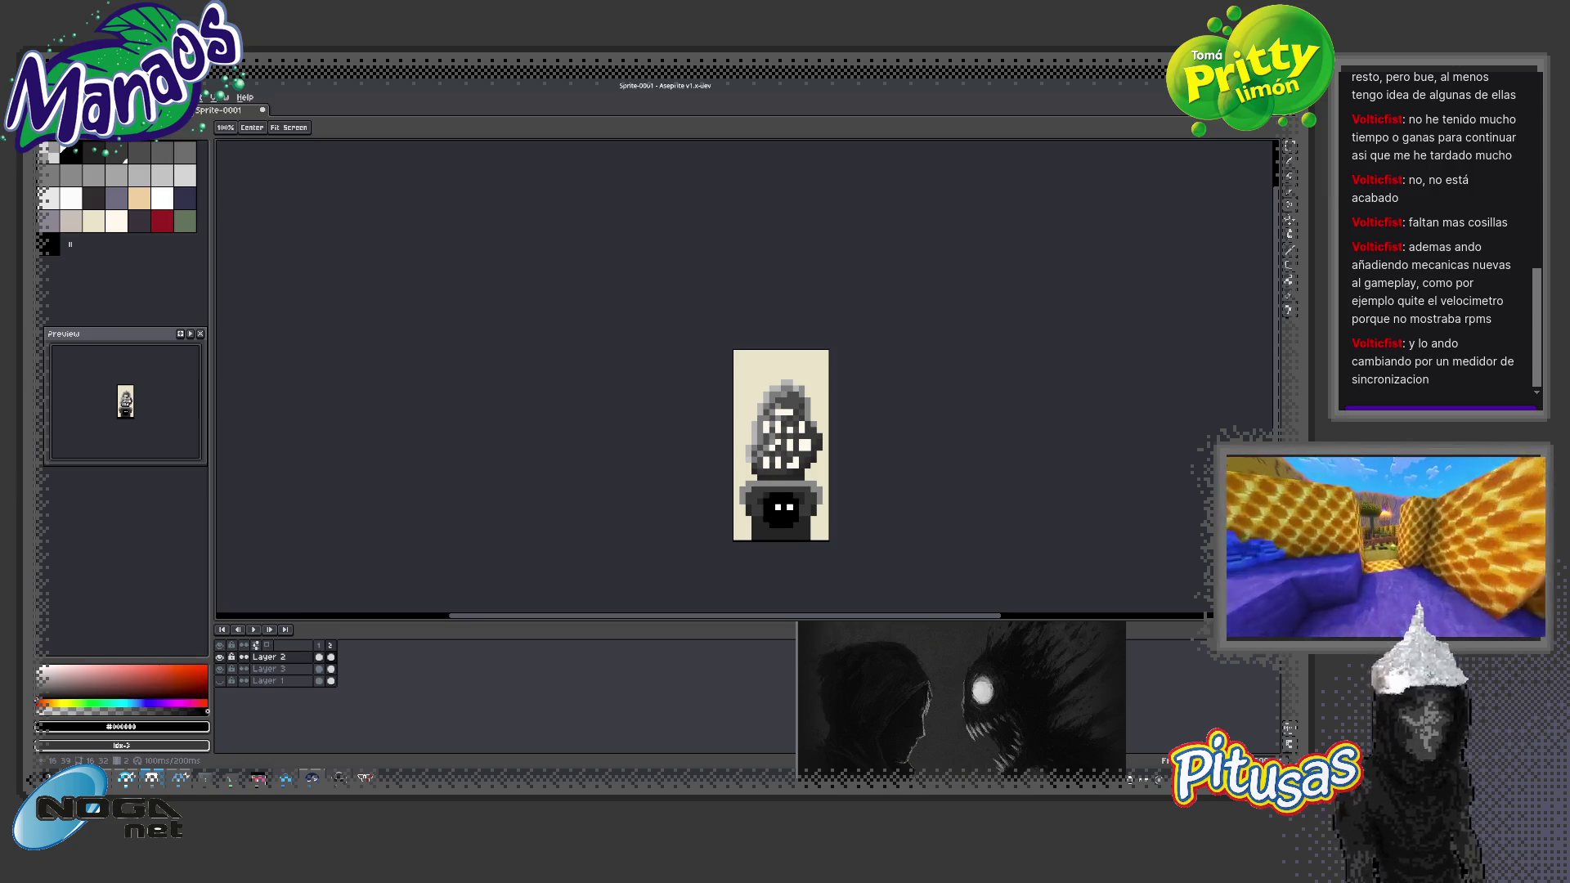
scroll(786, 500, "up", 1)
scroll(787, 501, "up", 1)
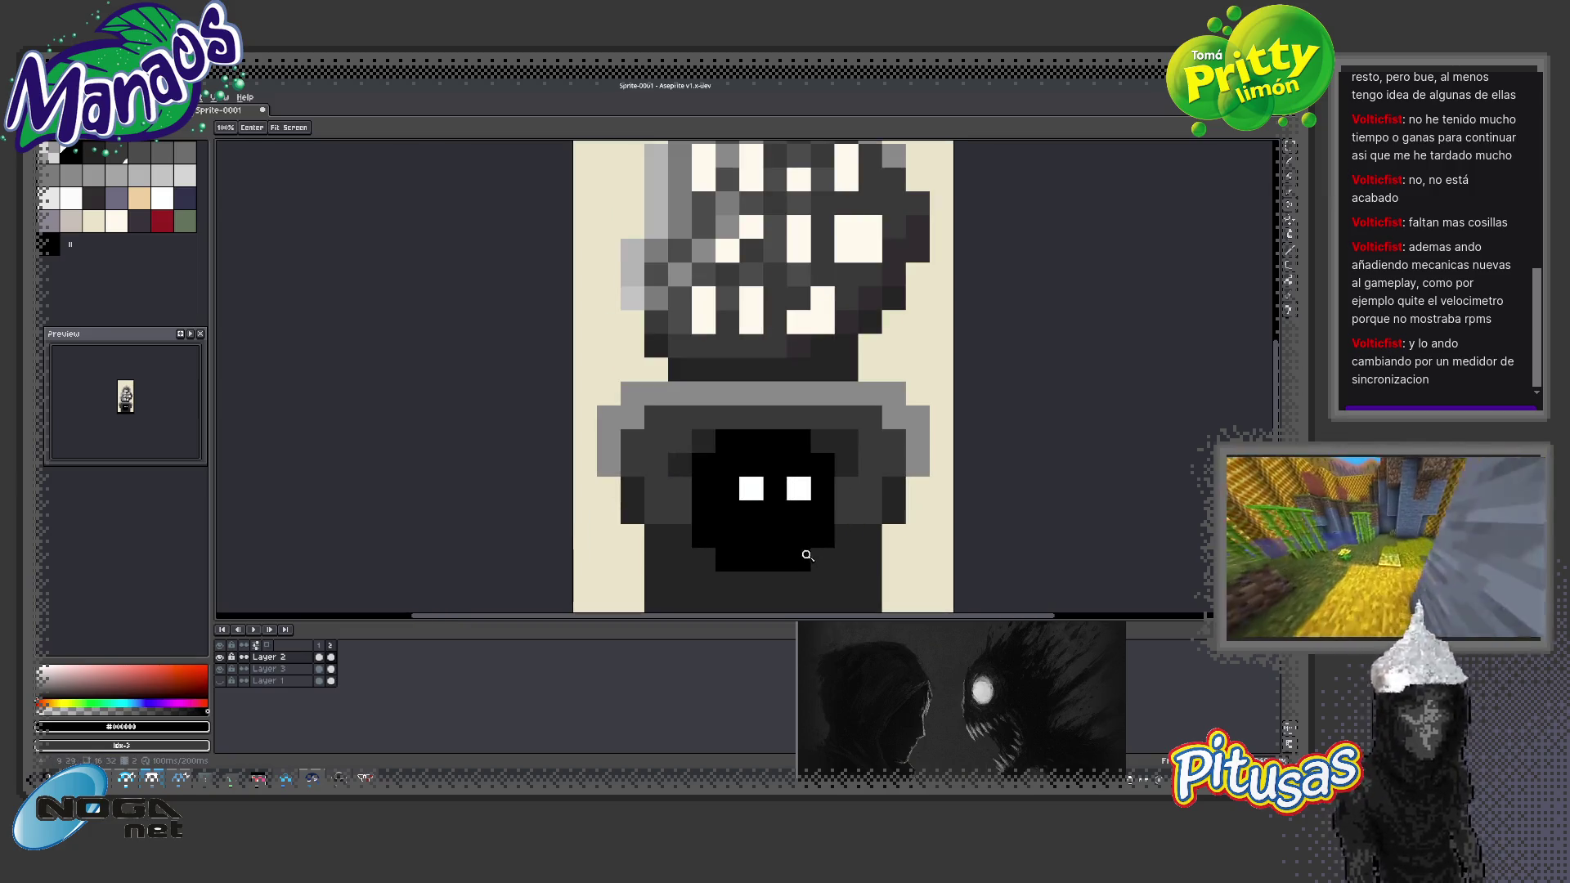
Redraw the eyes as two separate single white pixels, blackening the surrounding pixels
mouse_move(786, 501)
left_mouse_down()
mouse_move(802, 453)
mouse_move(766, 440)
left_mouse_up()
key("b")
left_click(785, 460)
key("x")
key("z")
scroll(791, 533, "down", 4)
scroll(805, 482, "up", 1)
scroll(804, 477, "up", 1)
left_click_drag(812, 454, 724, 449)
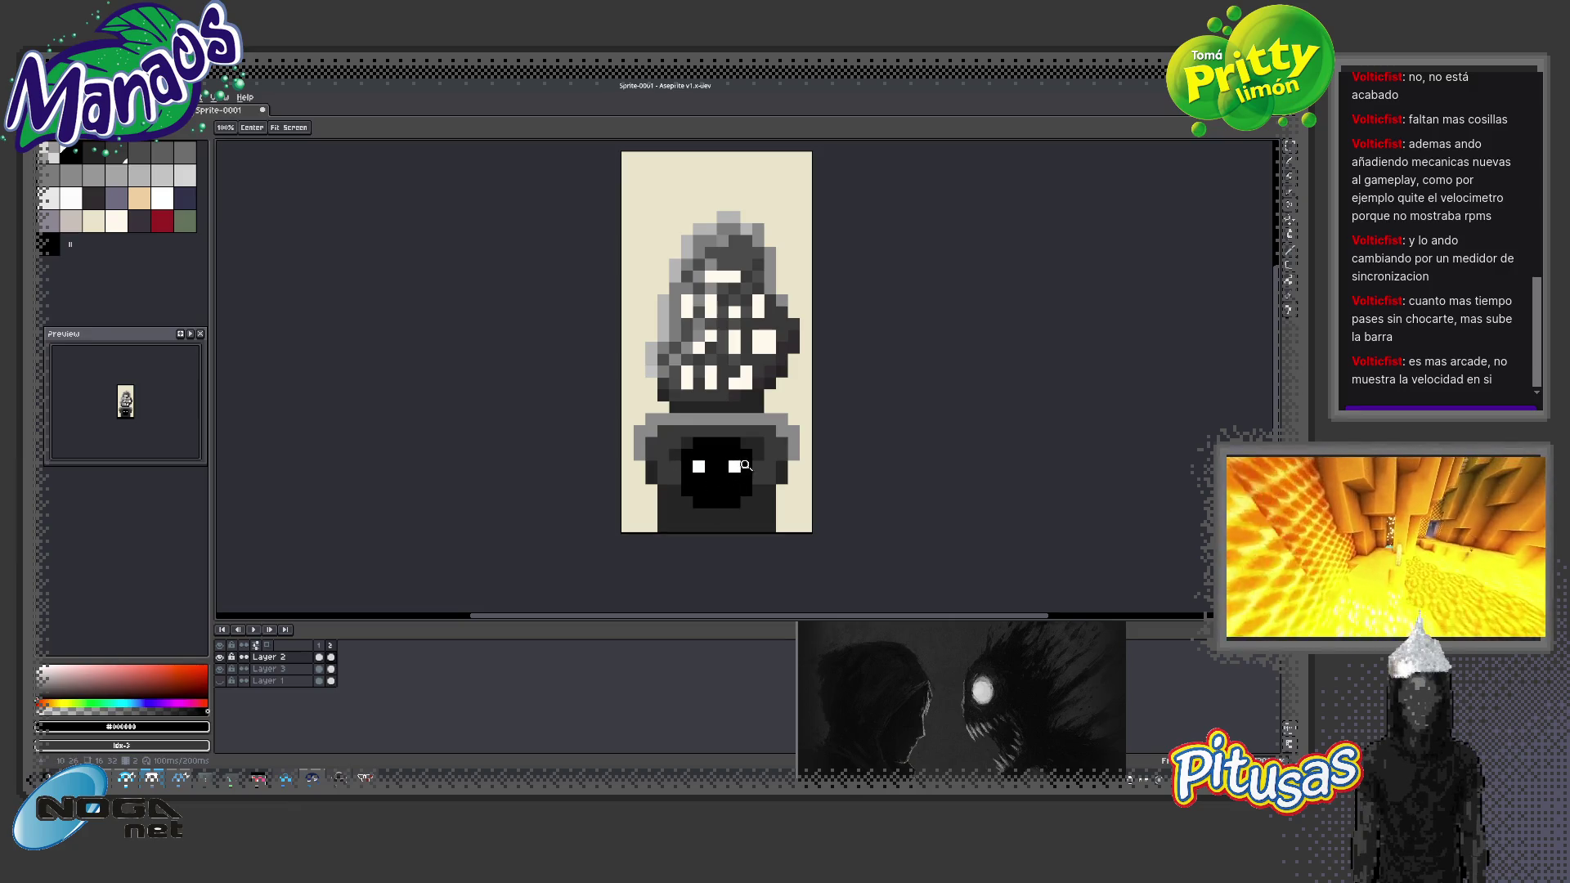
scroll(732, 482, "up", 1)
Reshade individual body pixels near the shoulder and lower corners with sampled greys
scroll(756, 468, "right", 2)
key("b")
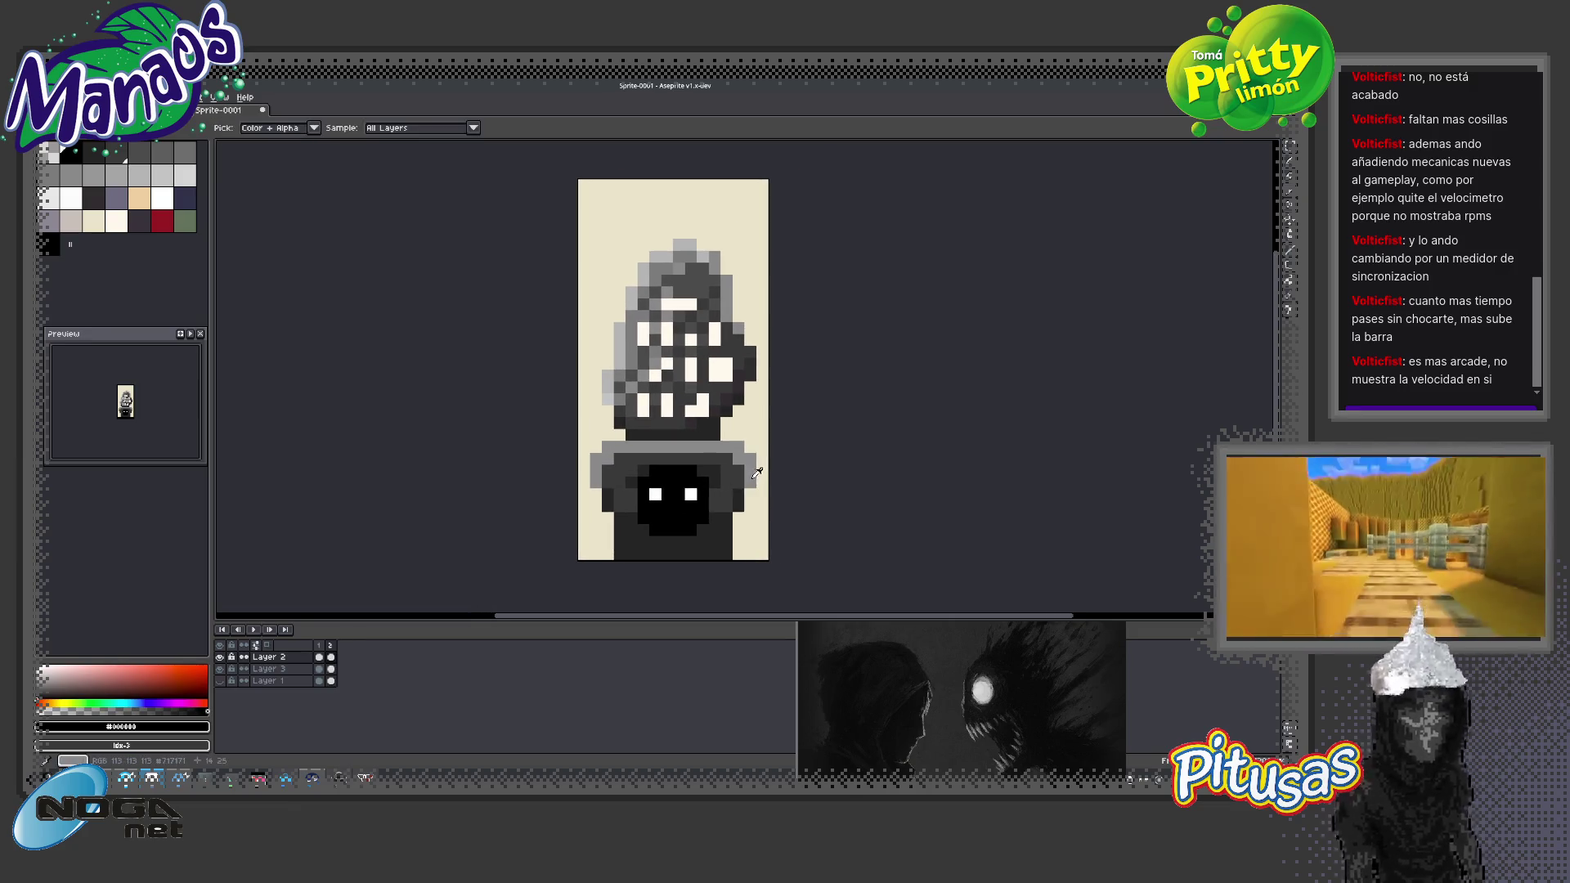
left_click(748, 472, "alt")
left_click(738, 496)
left_click(738, 528)
left_click(596, 472, "alt")
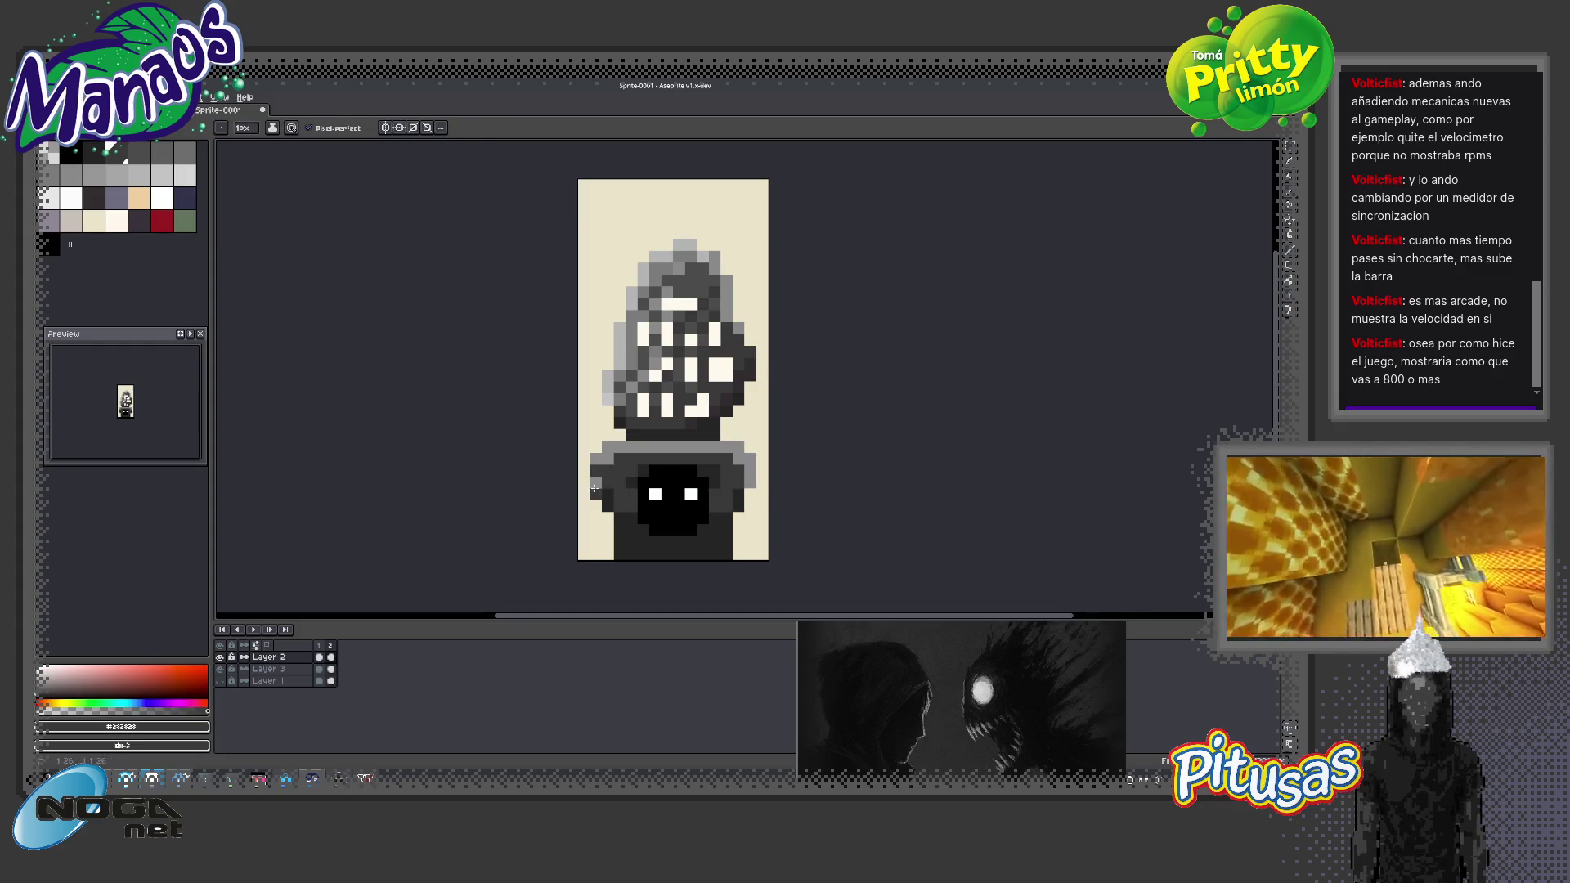
left_click(704, 542)
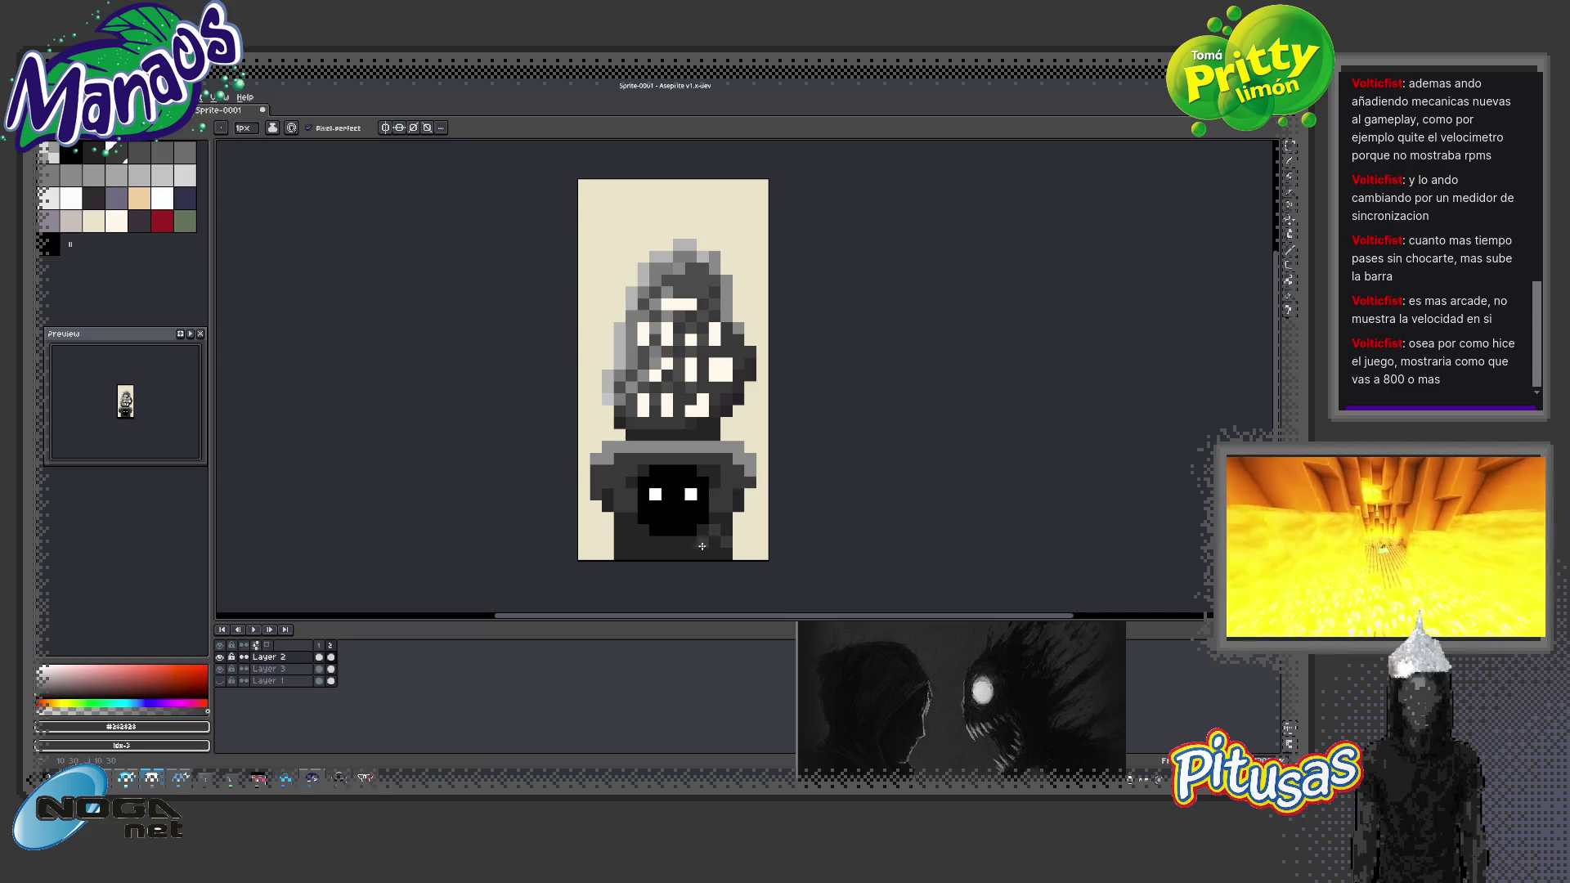
left_click(643, 542)
left_click(620, 540)
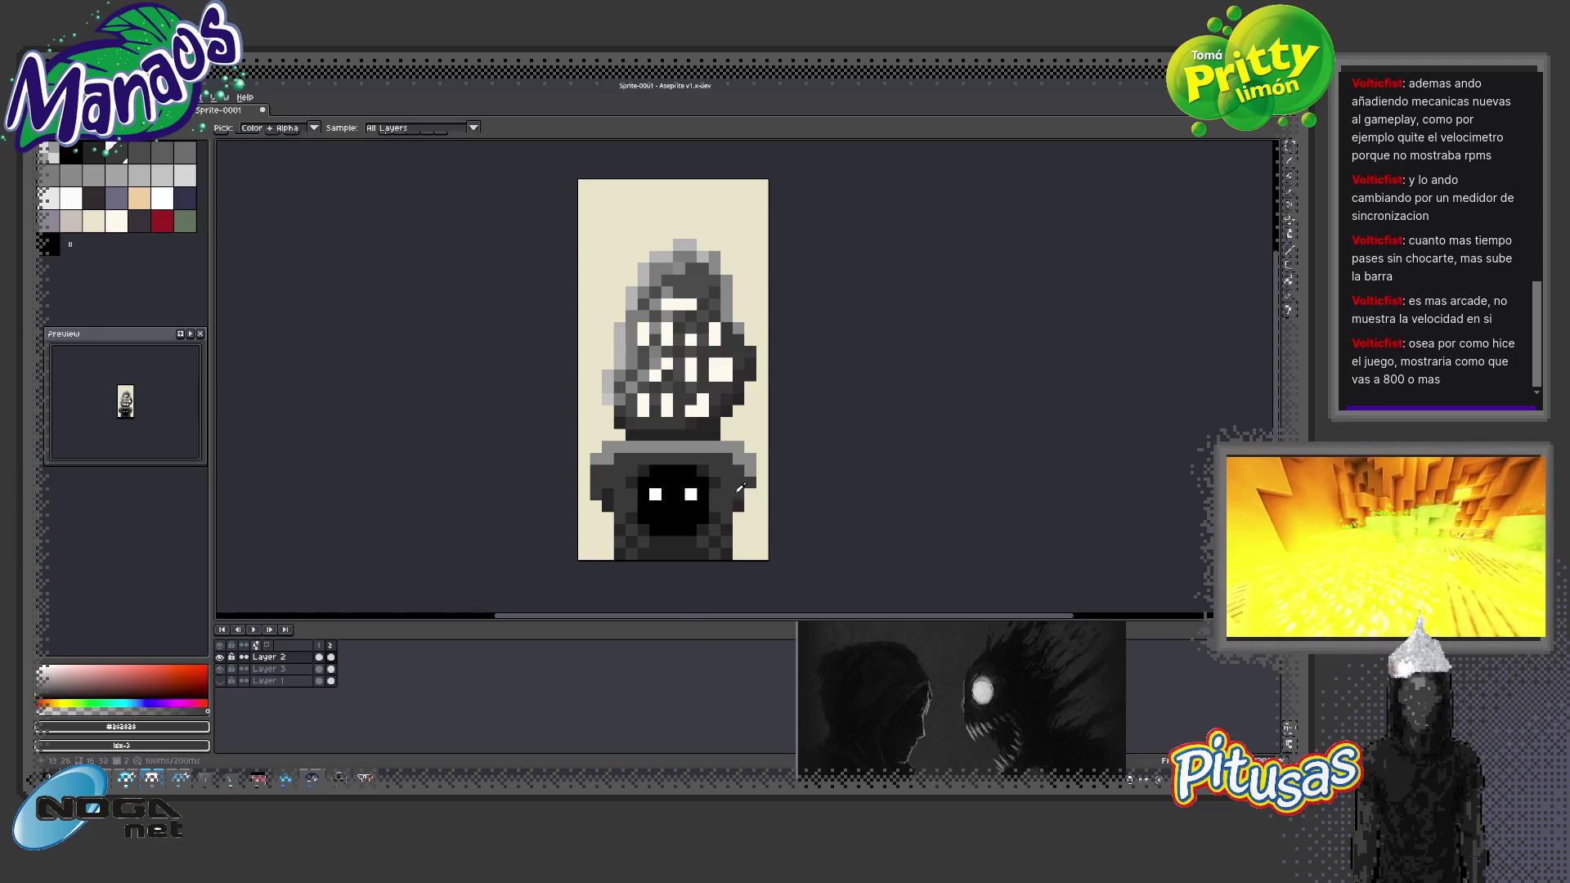
left_click(736, 482, "alt")
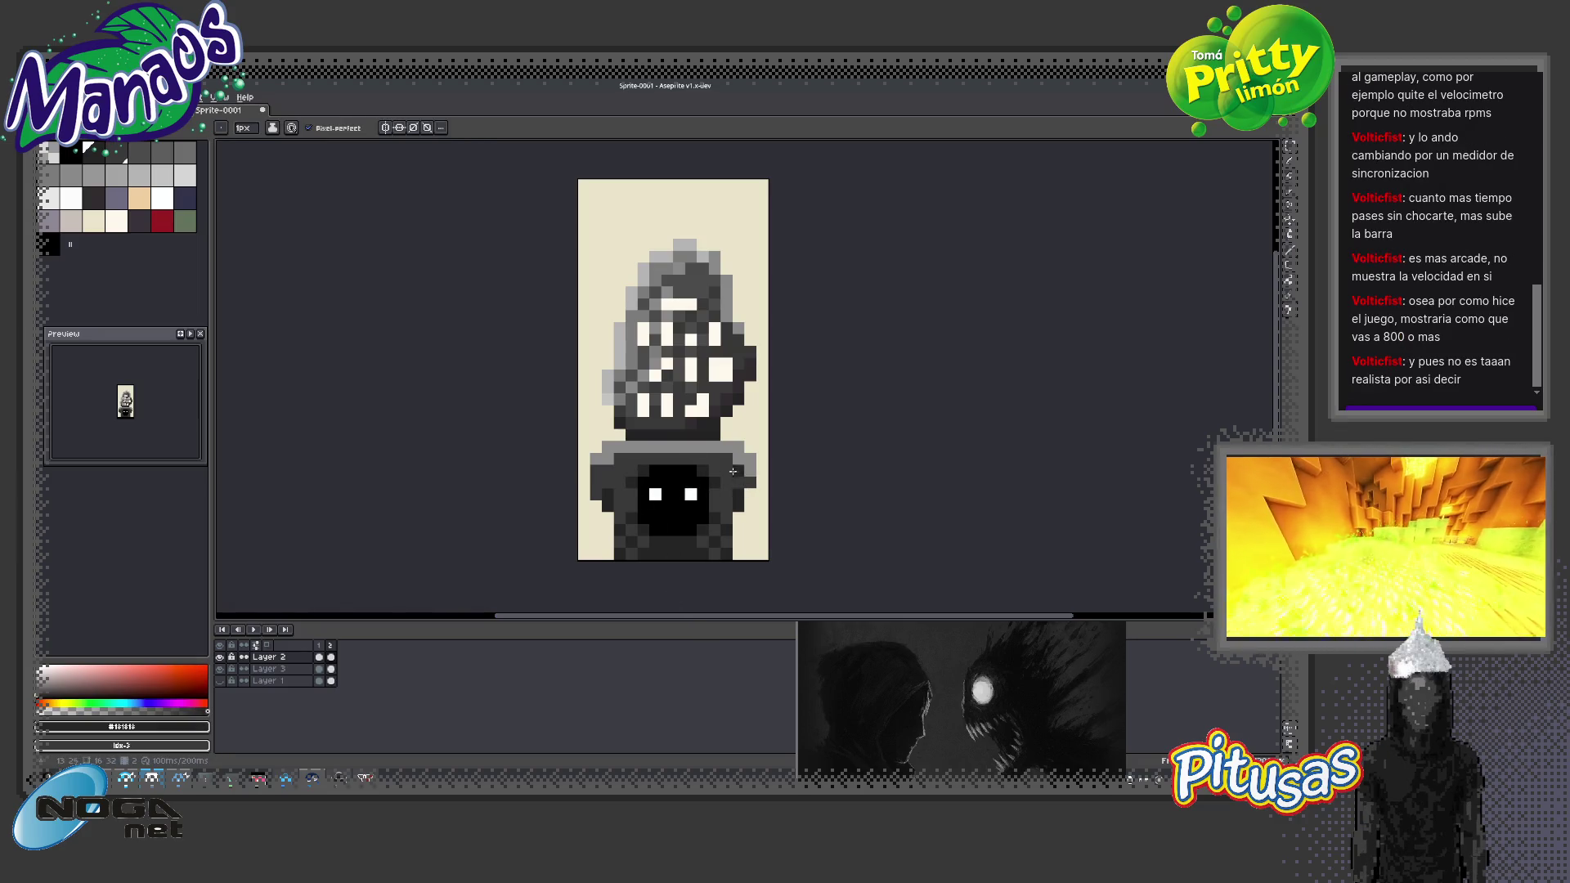
left_click(604, 468, "alt")
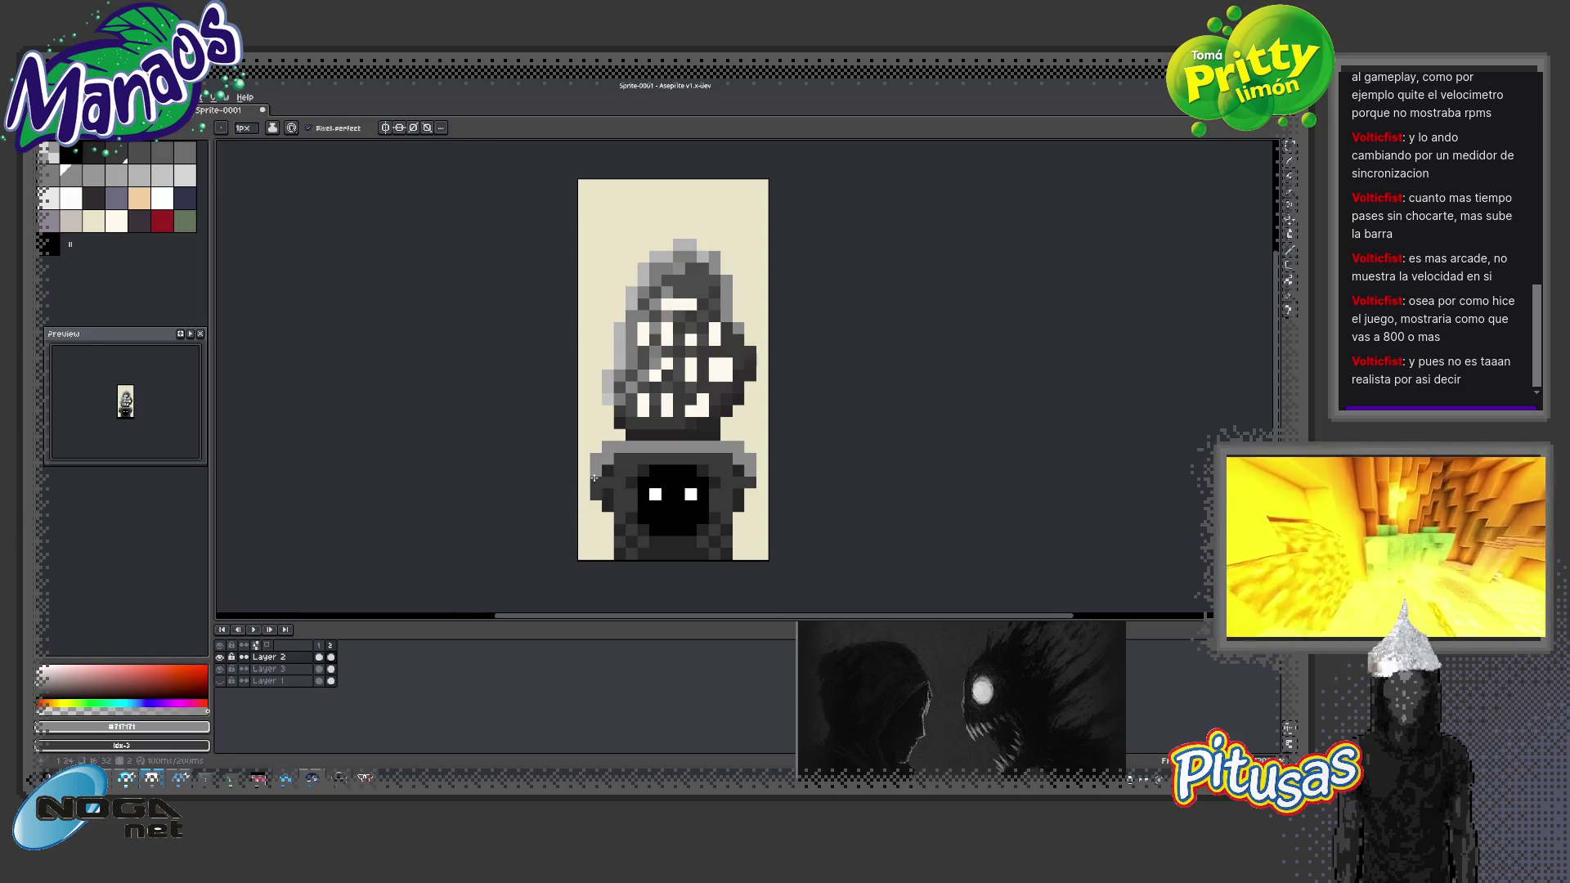
Zoom in on the sprite and hide the cream background layer
key("z")
scroll(721, 493, "down", 5)
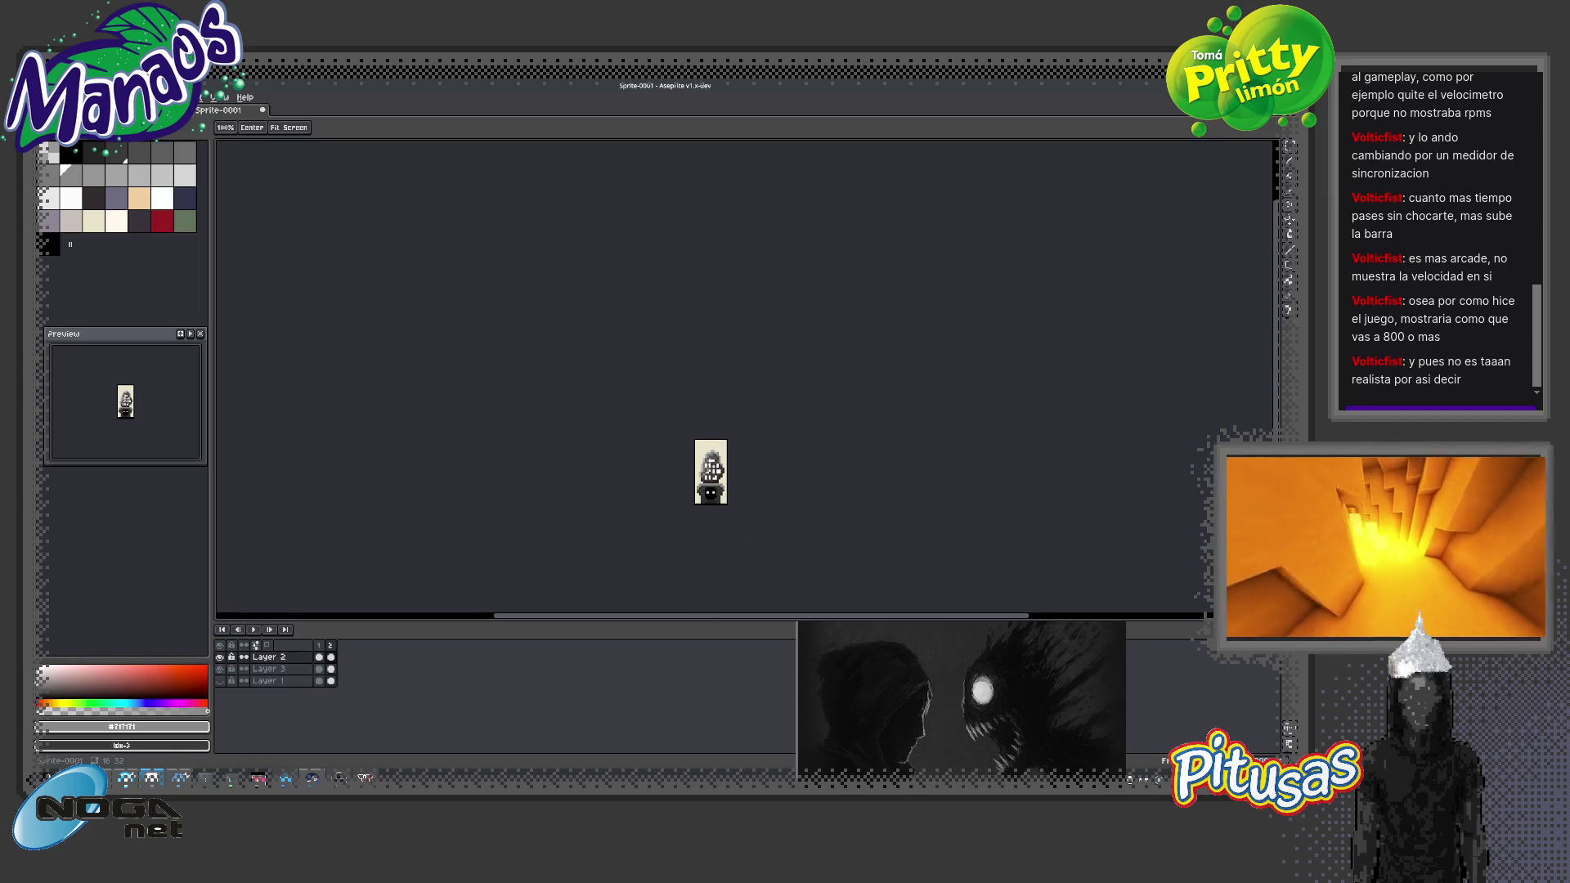
scroll(734, 491, "up", 2)
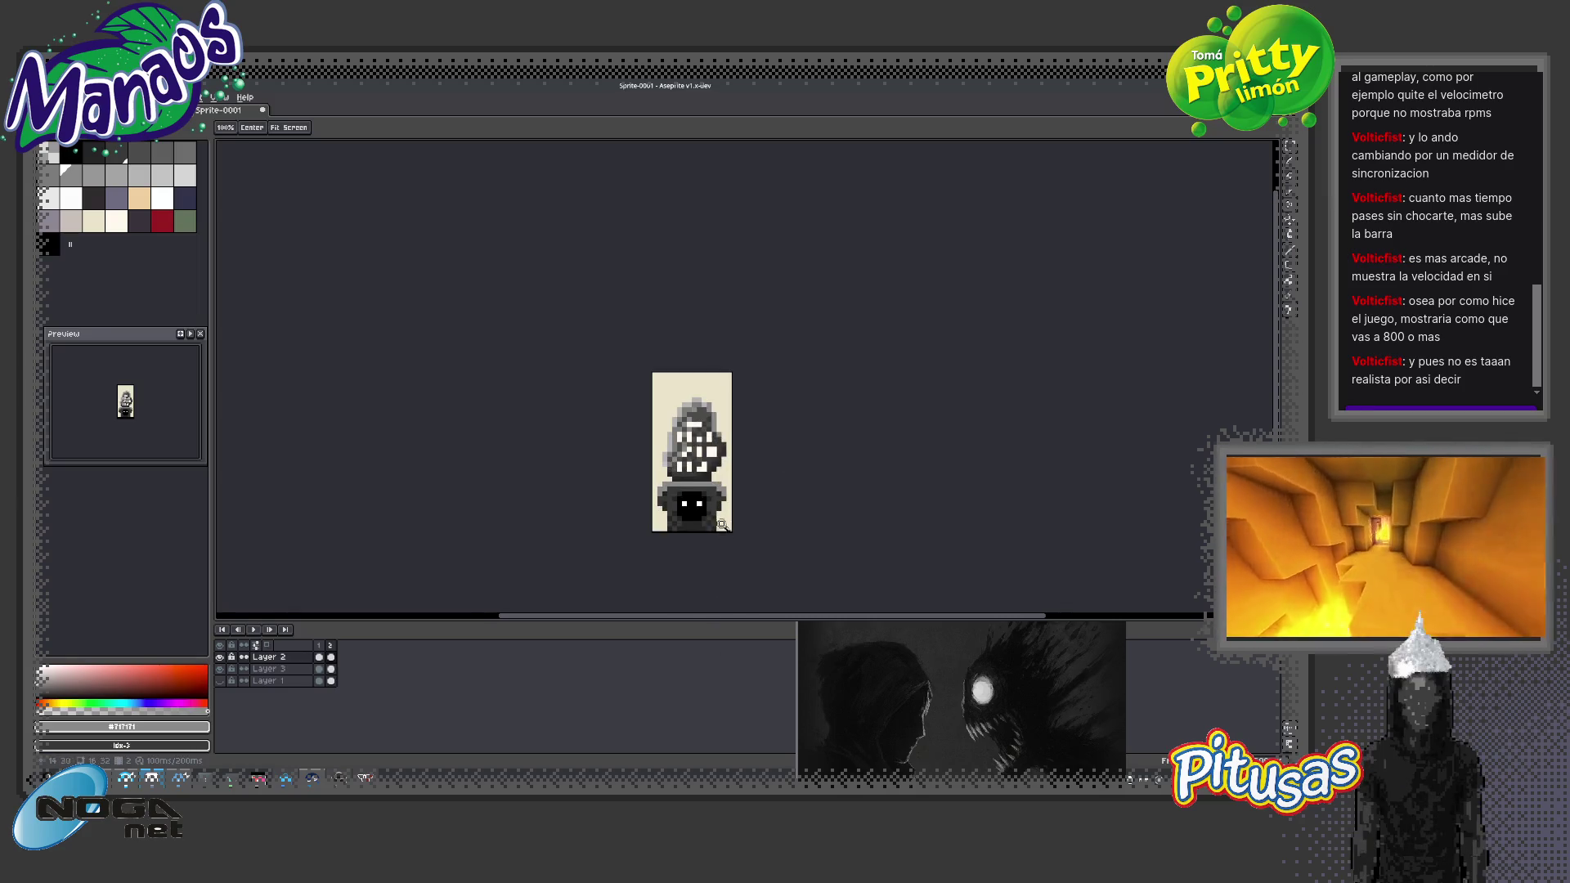
scroll(736, 503, "up", 1)
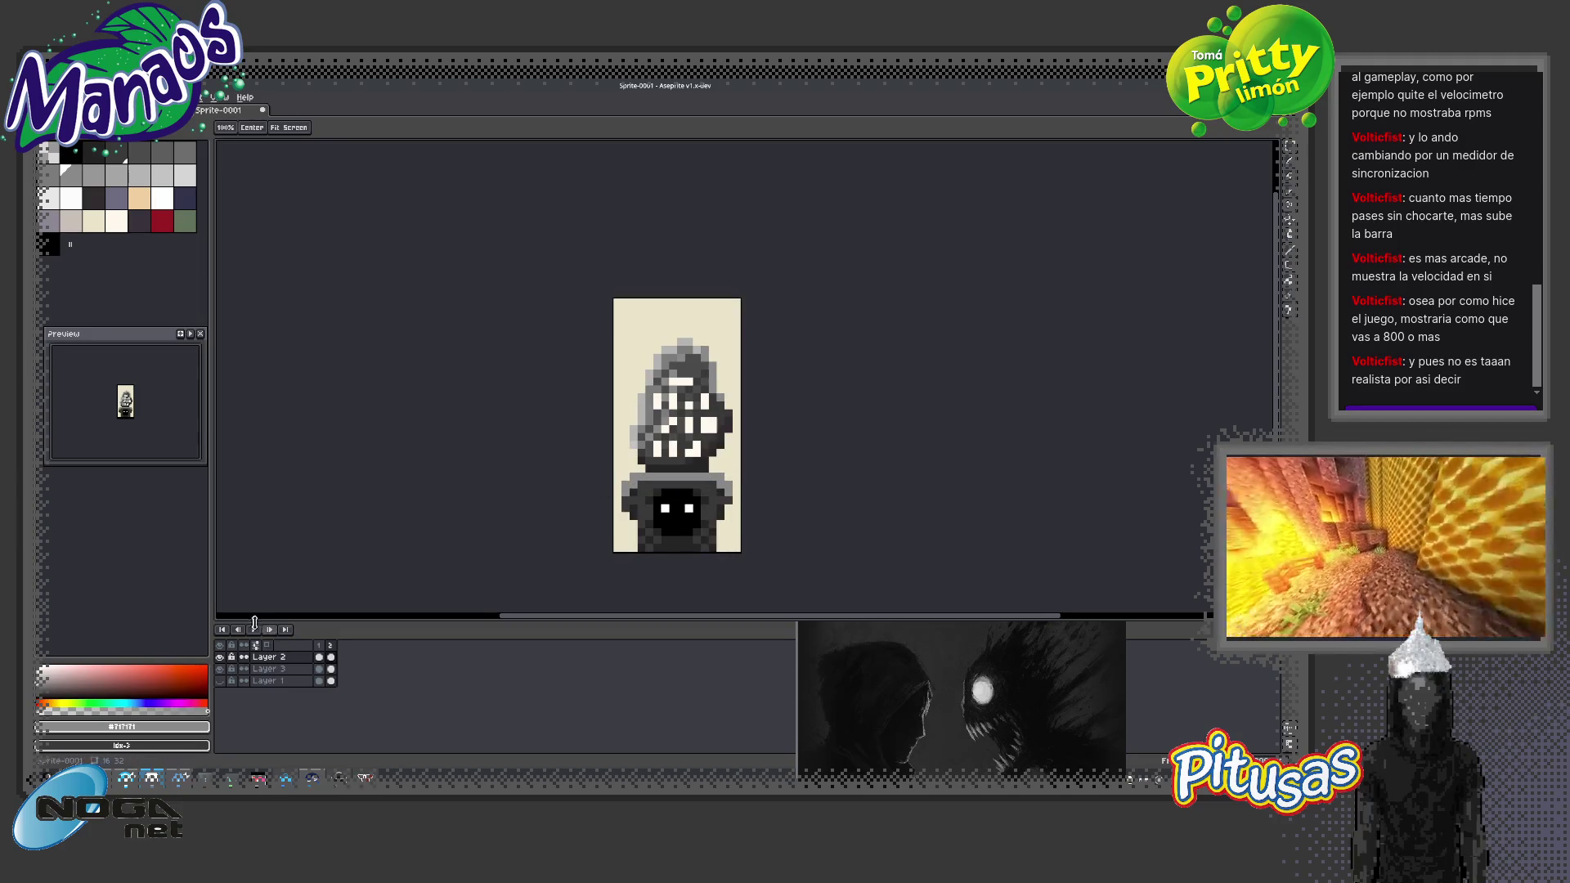
left_click(219, 668)
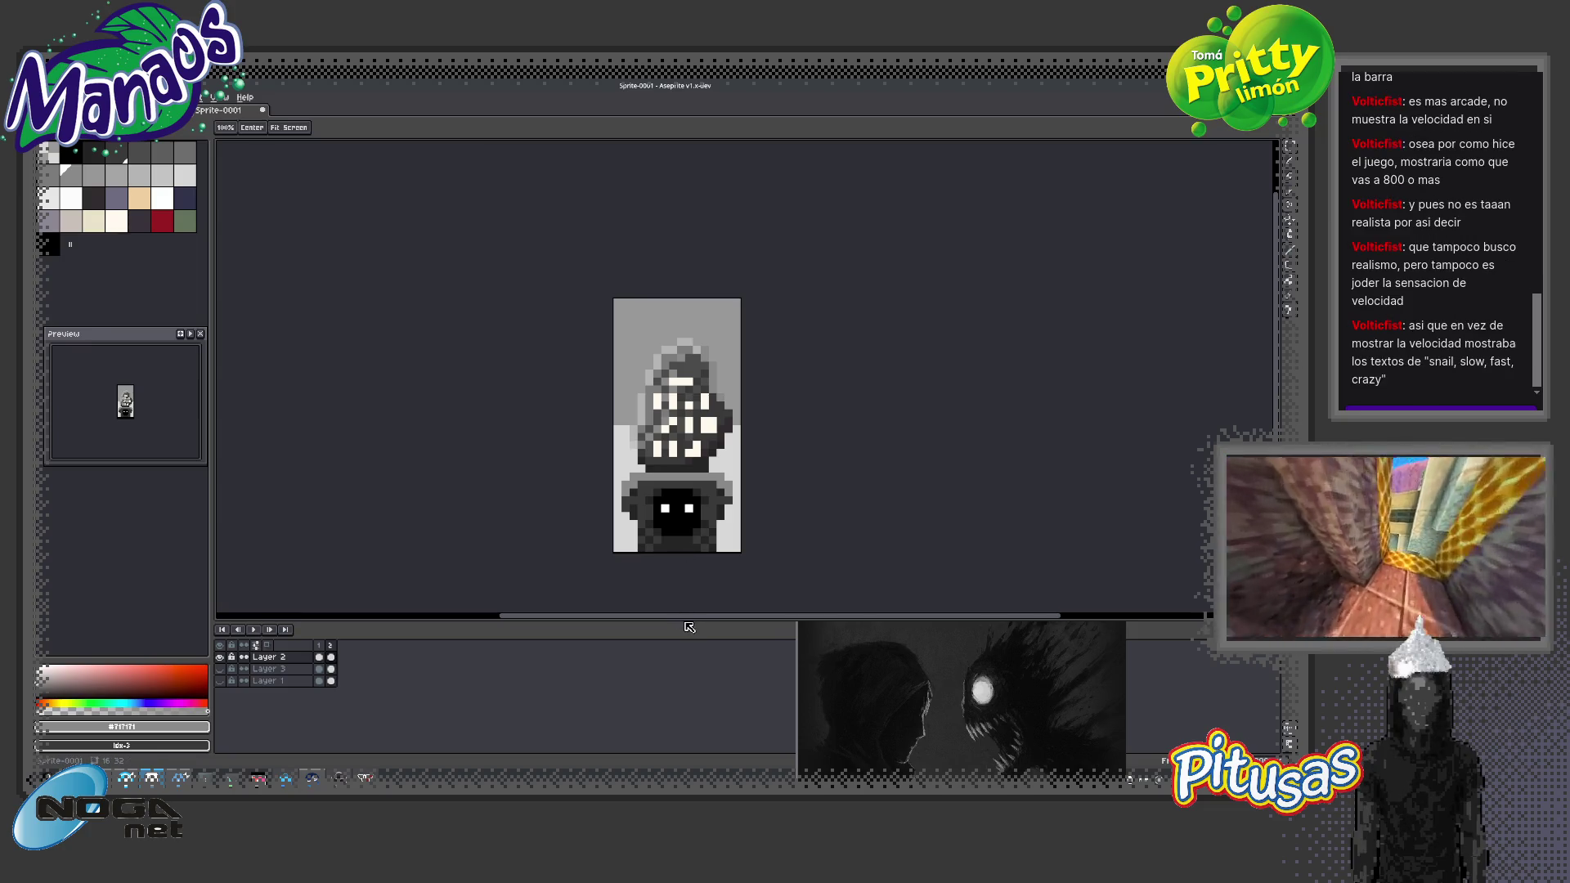
Shrink the timeline to enlarge the canvas area and zoom in on the sprite
left_click_drag(687, 627, 695, 680)
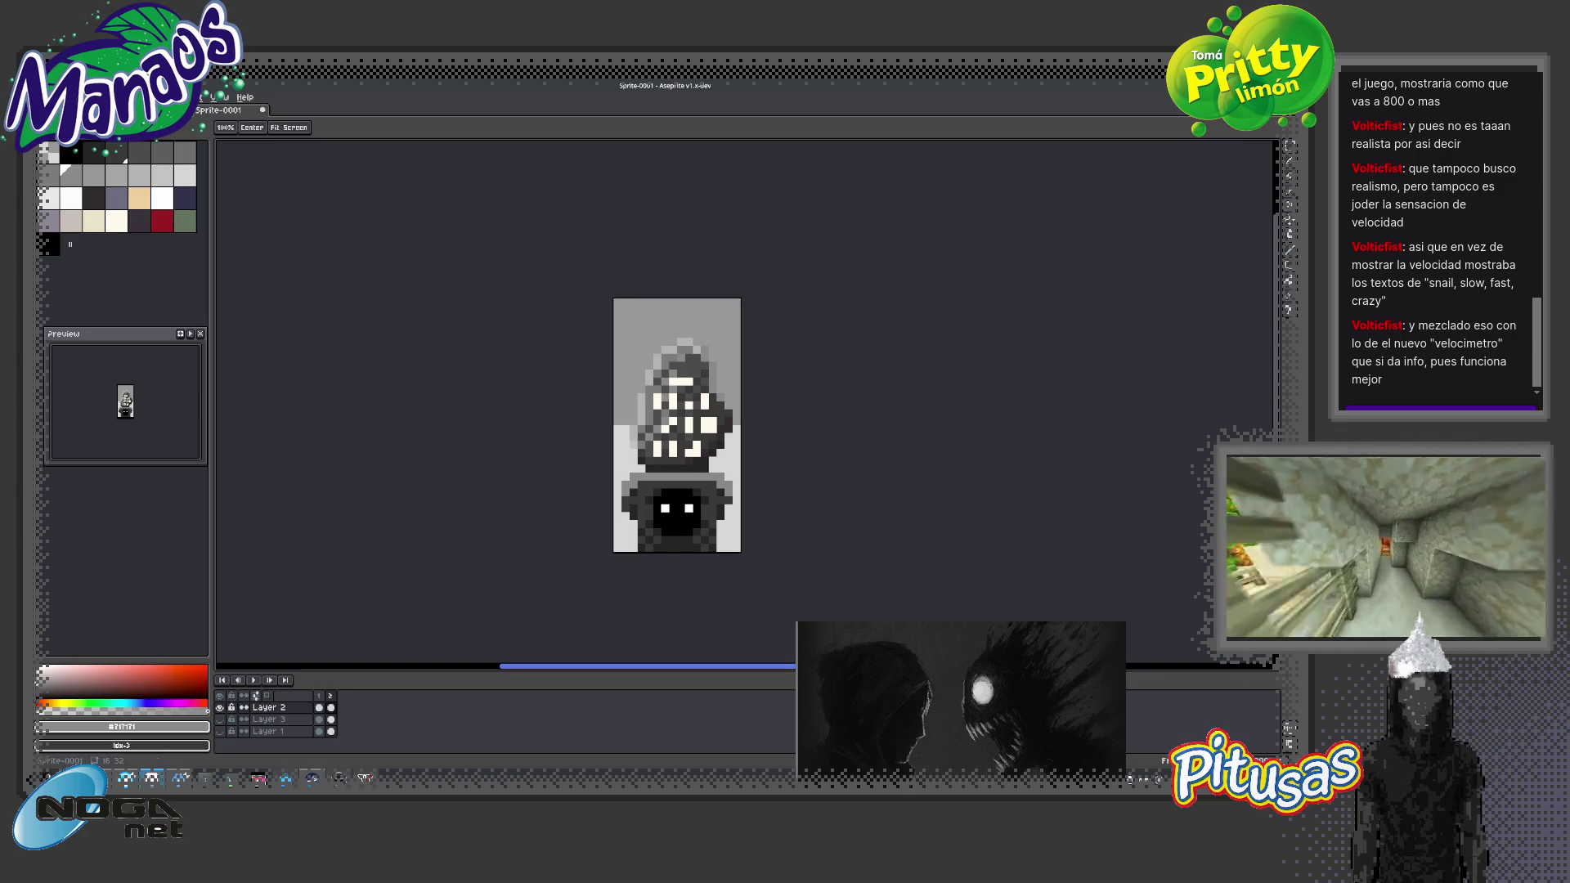
left_click(777, 475)
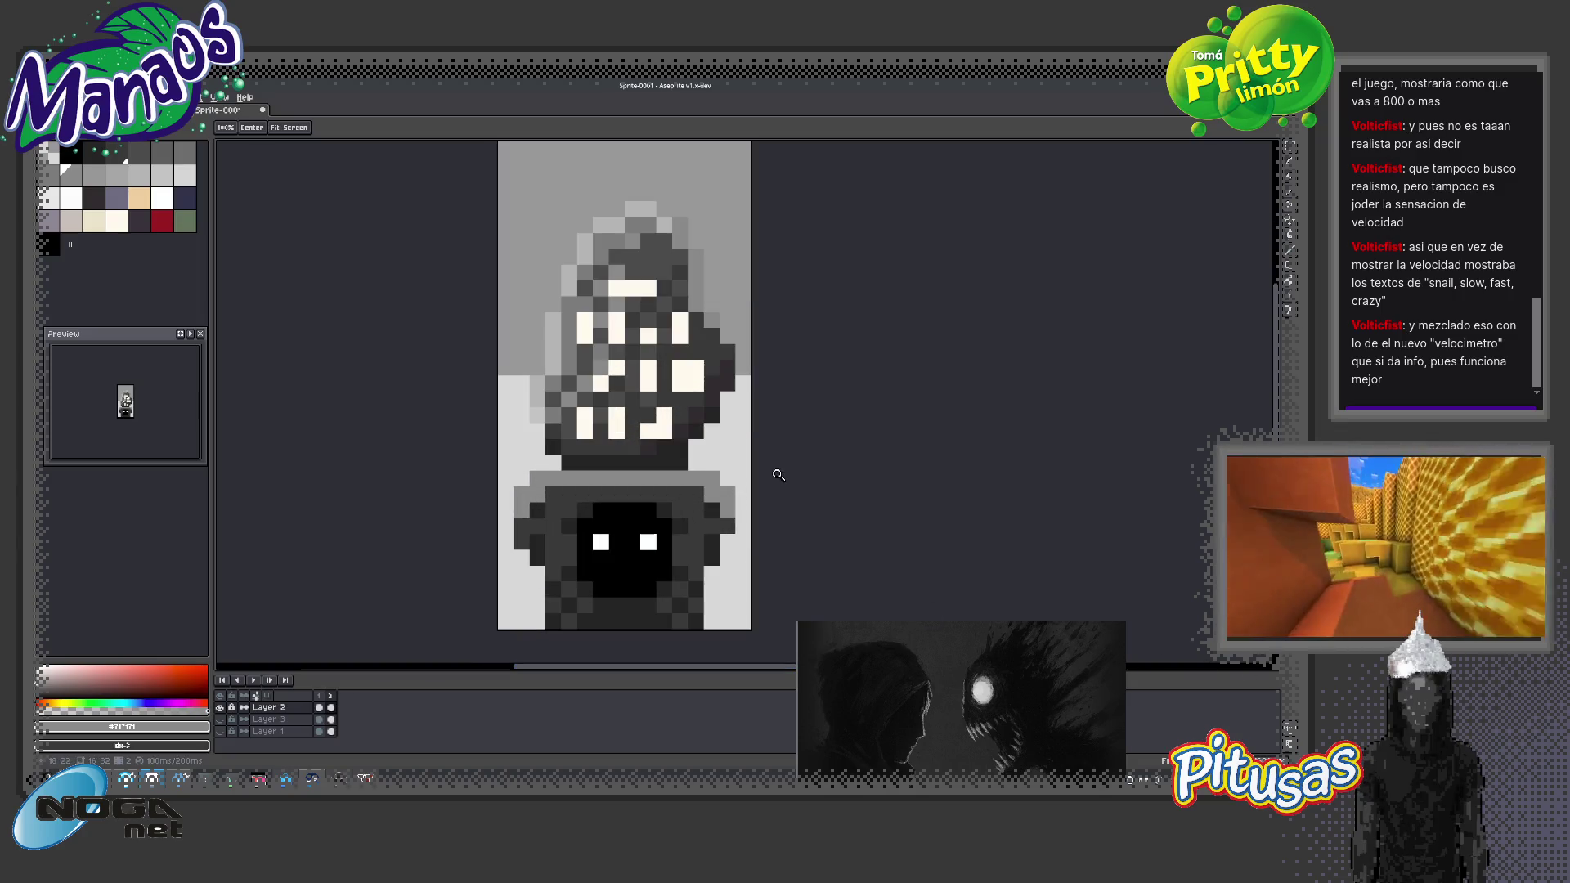
Zoom out a step and place a cream highlight pixel on the bust
right_click(778, 475)
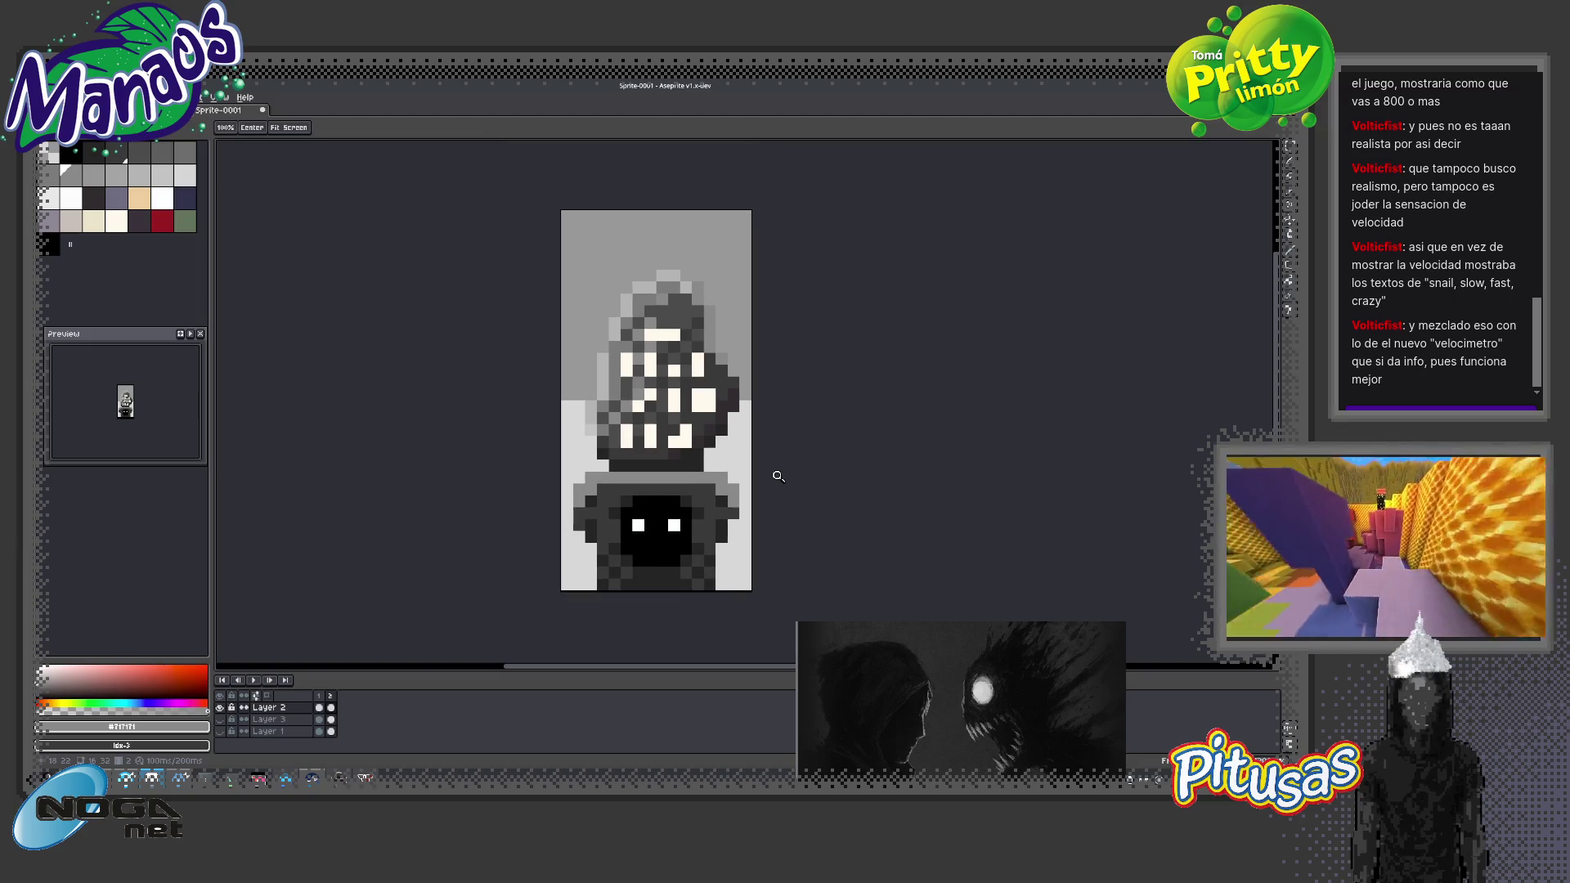
key("i")
left_click(627, 391)
key("b")
left_click(661, 448)
key("z")
scroll(629, 437, "down", 3)
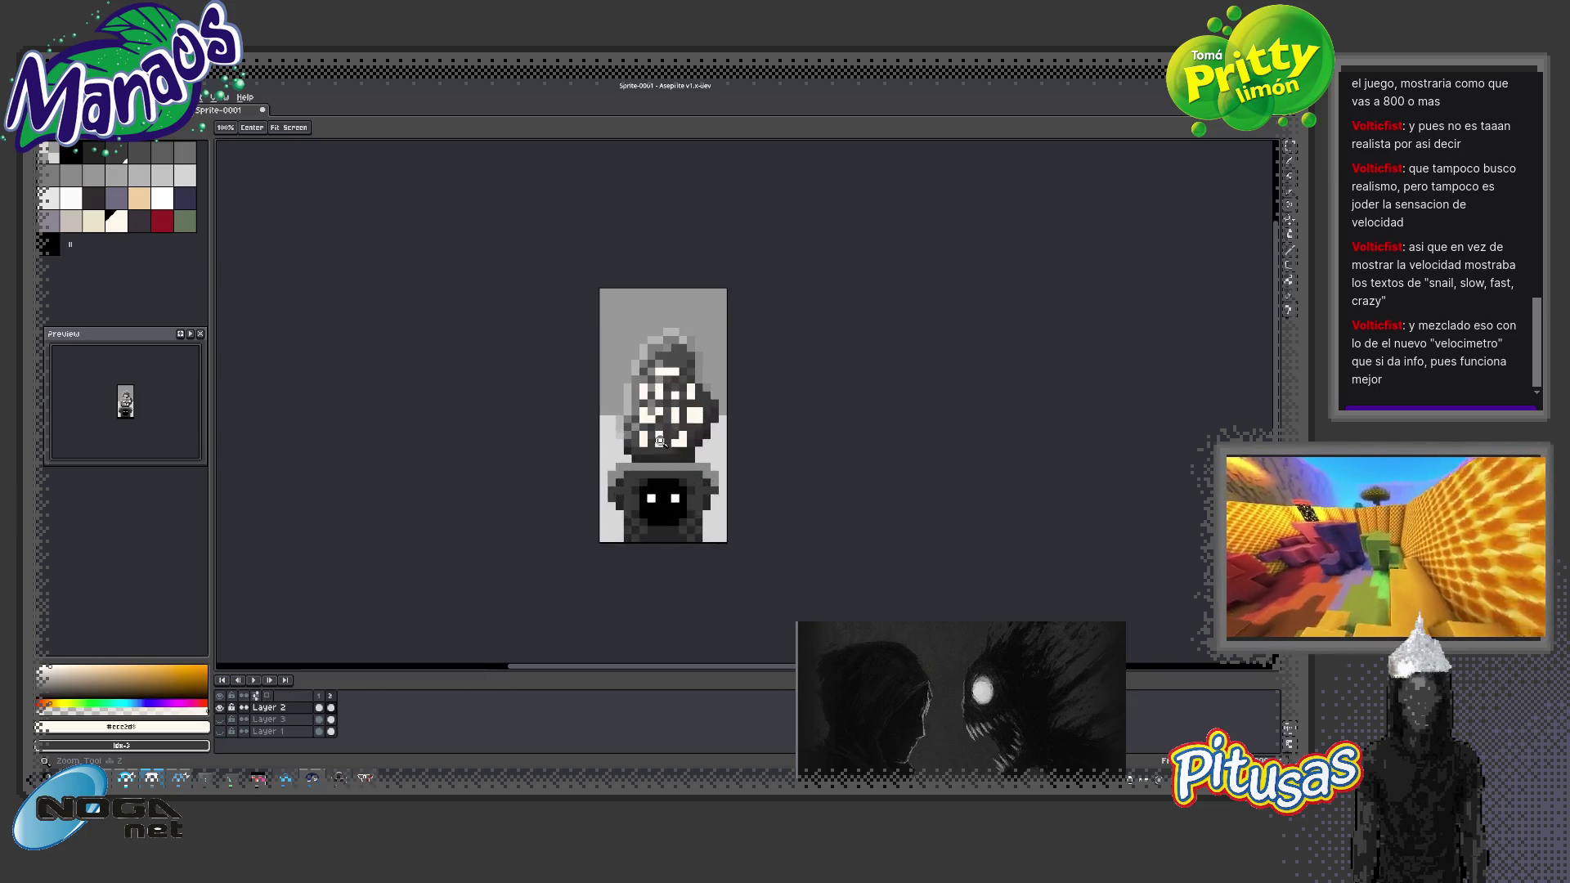
scroll(681, 447, "up", 3)
Sample the cream colour from the bust with the eyedropper
key("i")
left_click(654, 375)
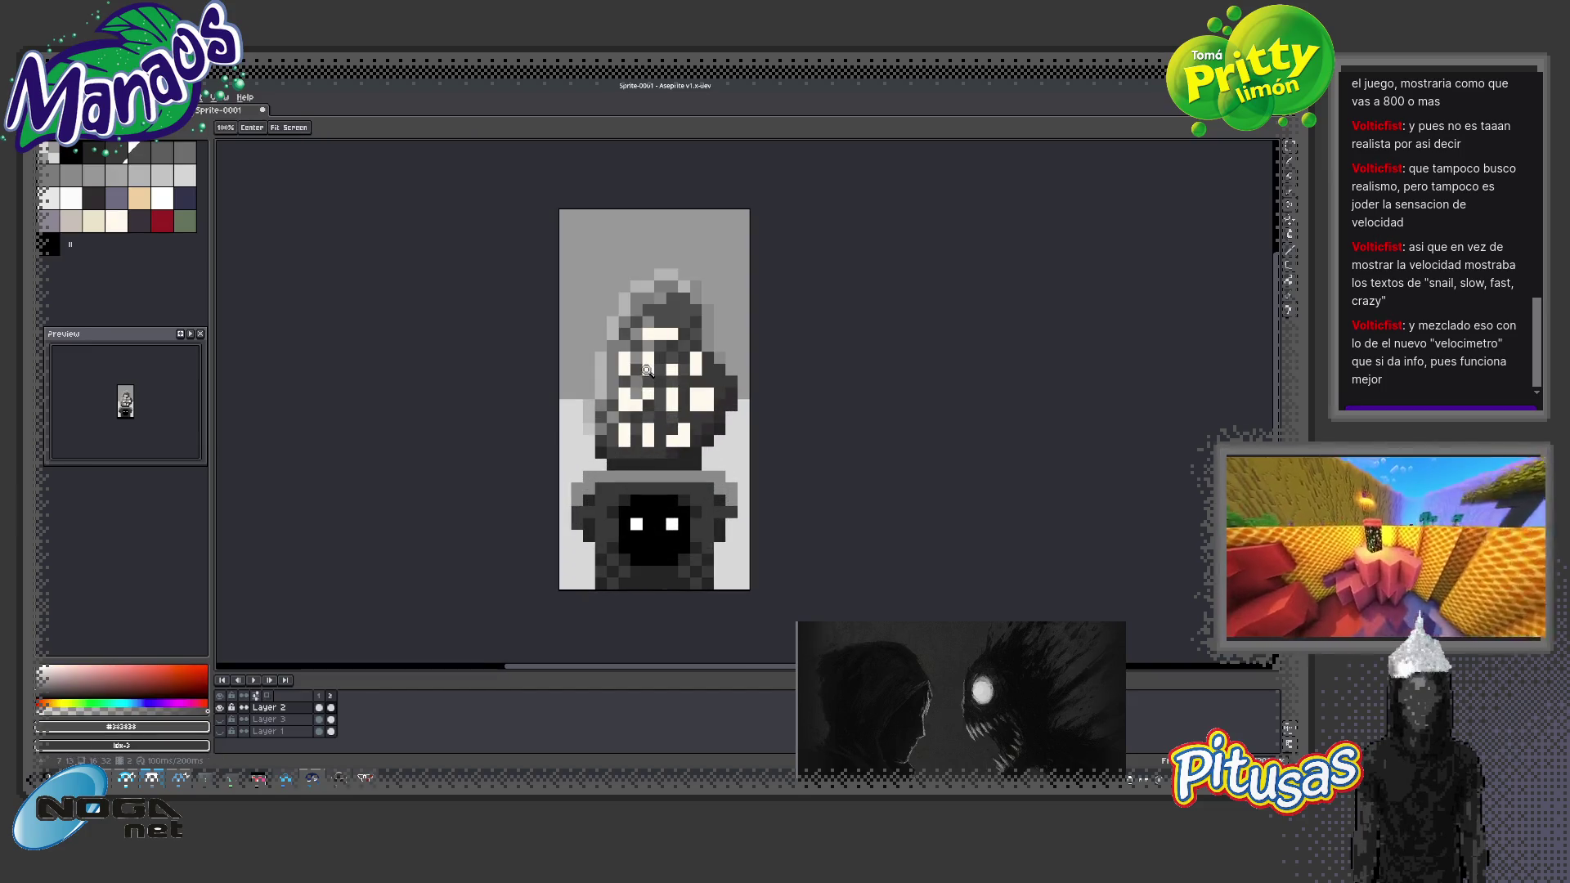
left_click(654, 352)
key("b")
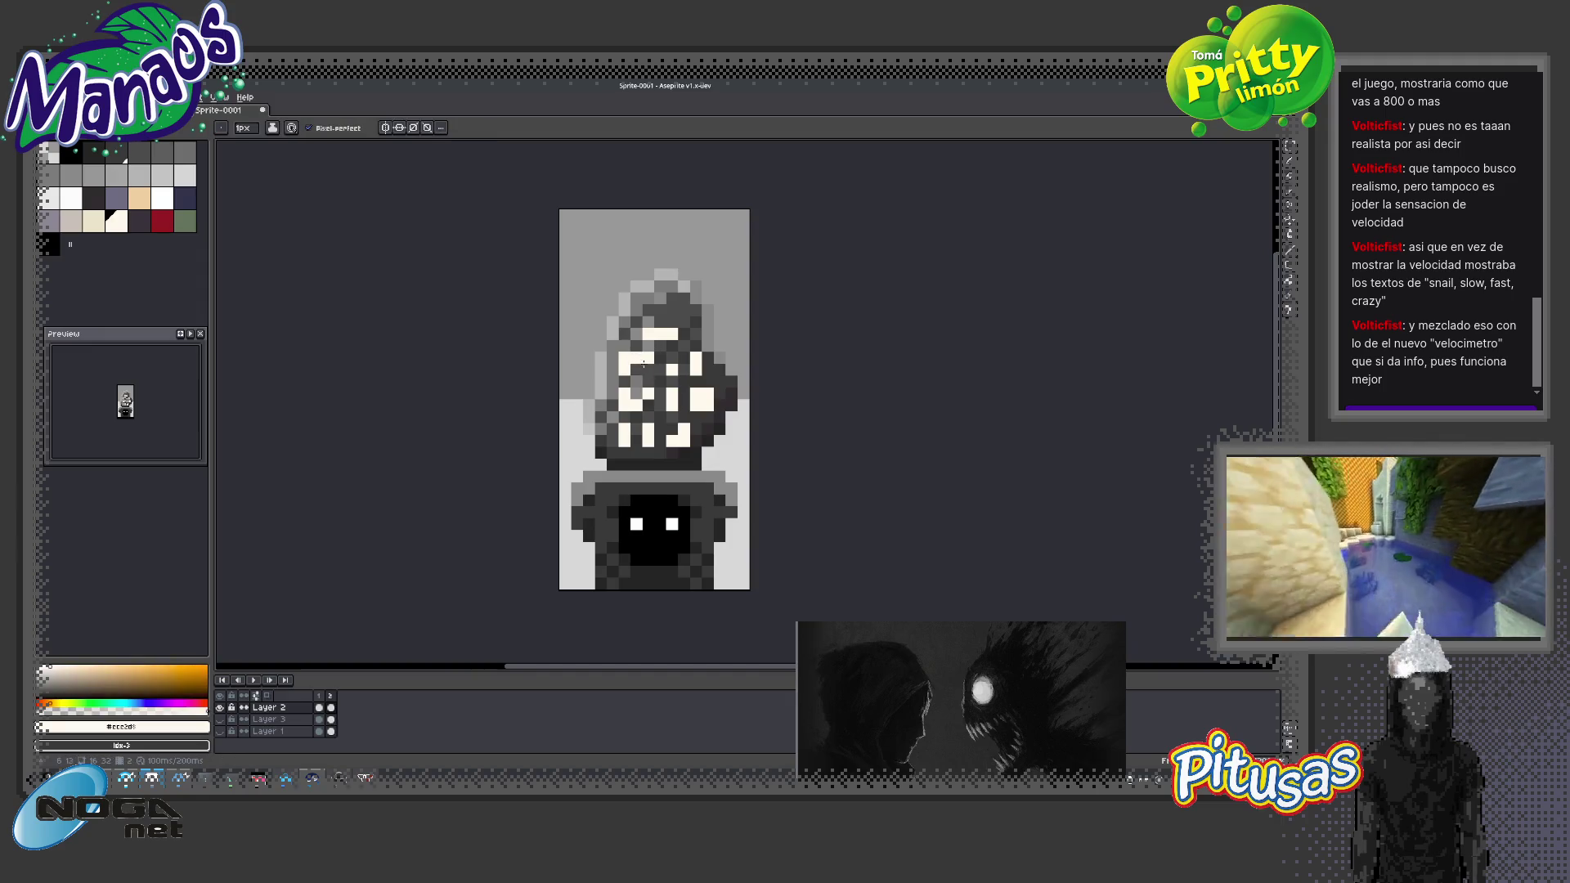
key("z")
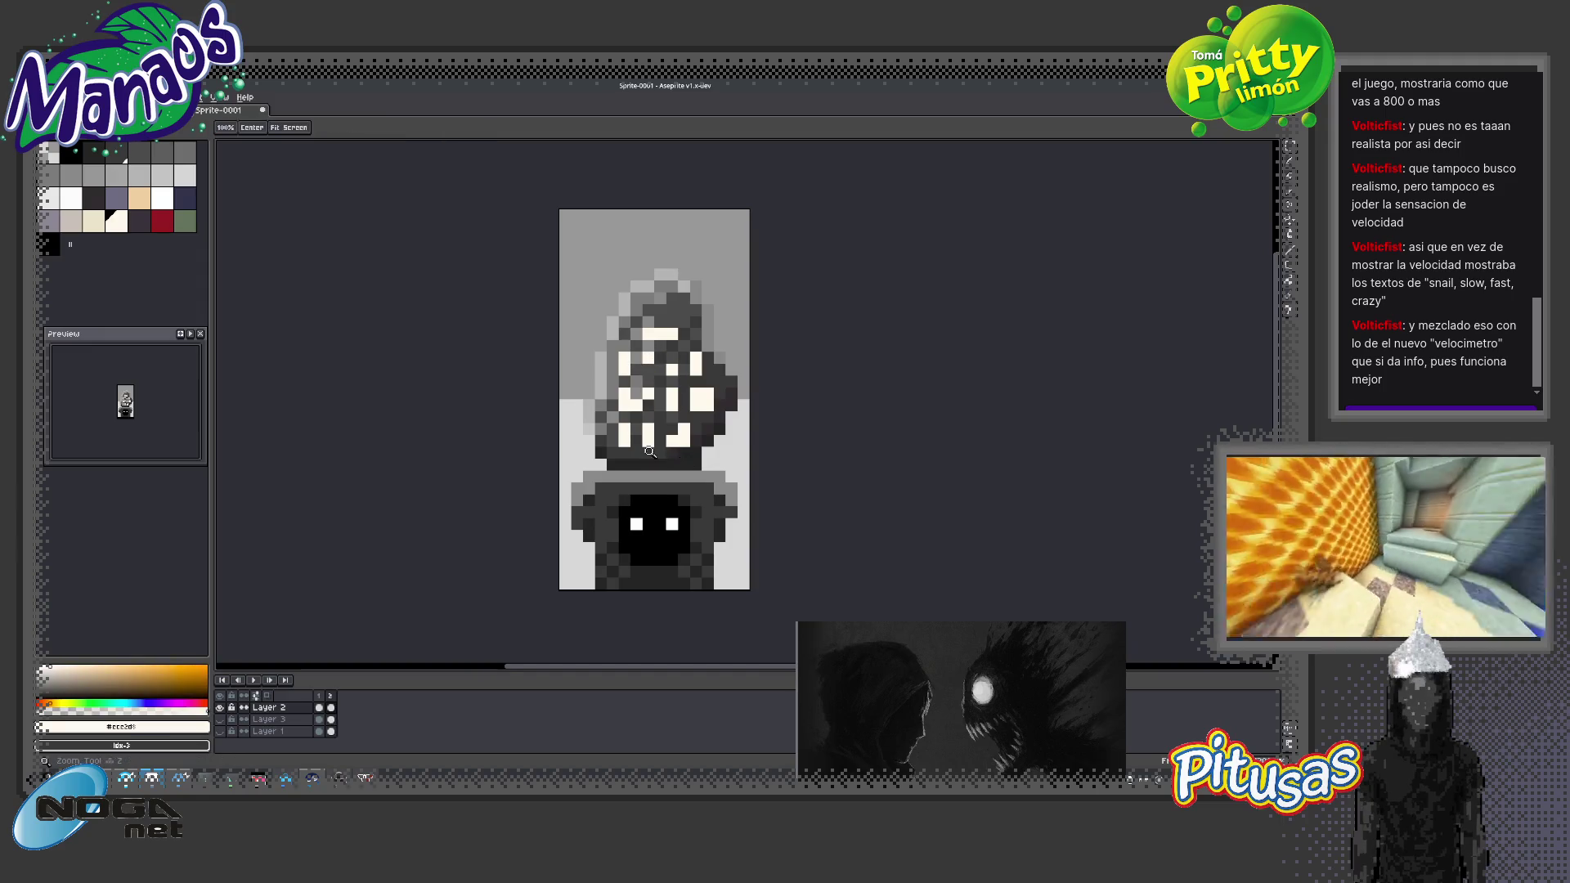
scroll(666, 421, "down", 3)
scroll(668, 428, "up", 2)
key("b")
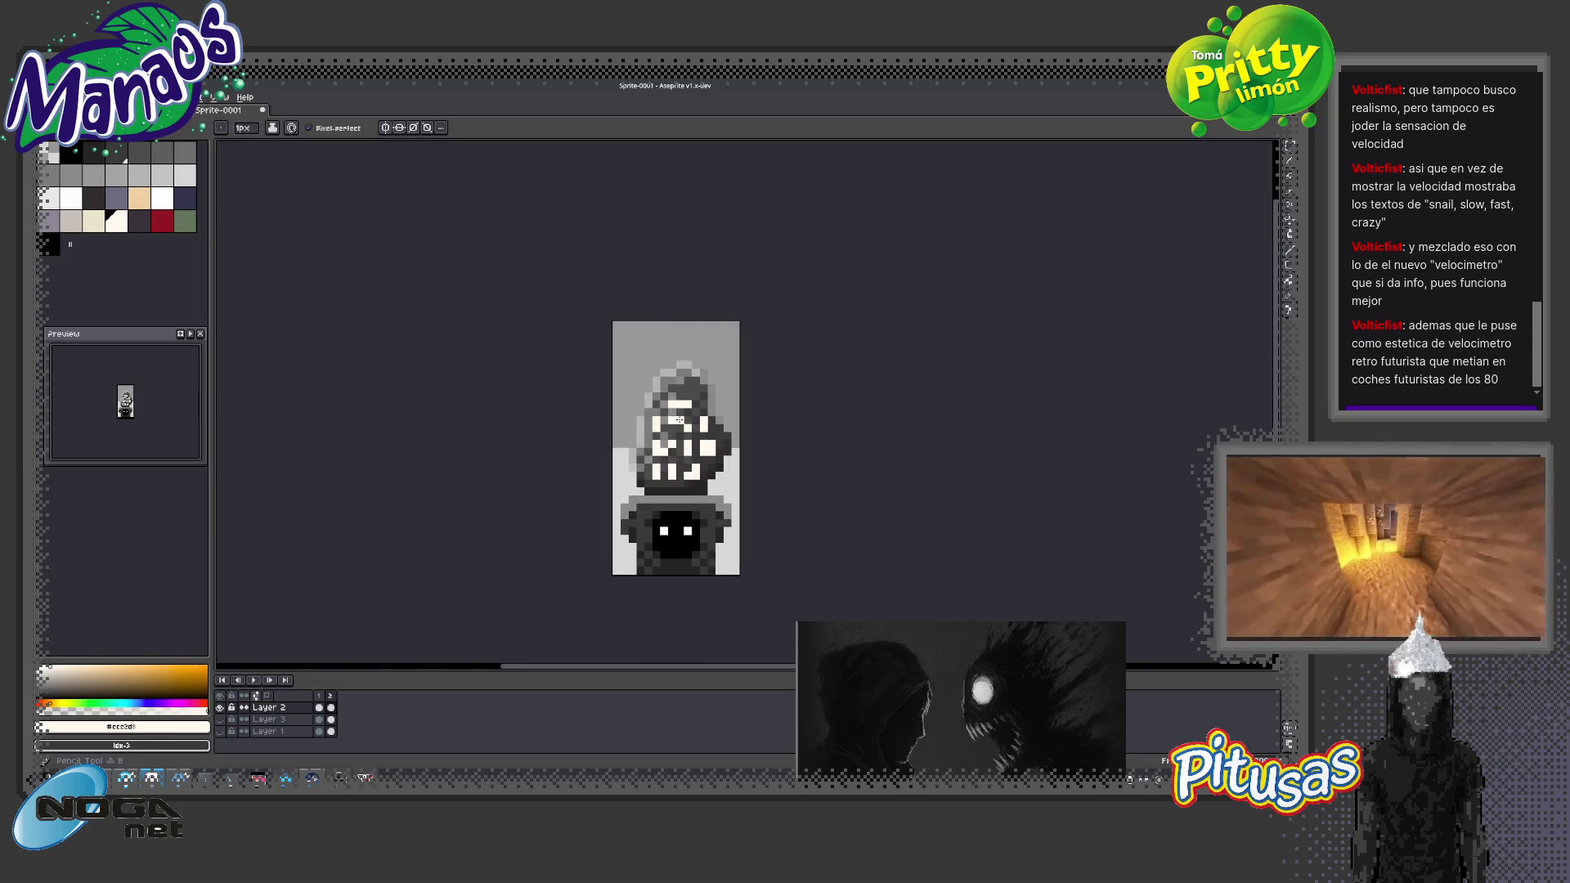
key("z")
scroll(685, 489, "down", 2)
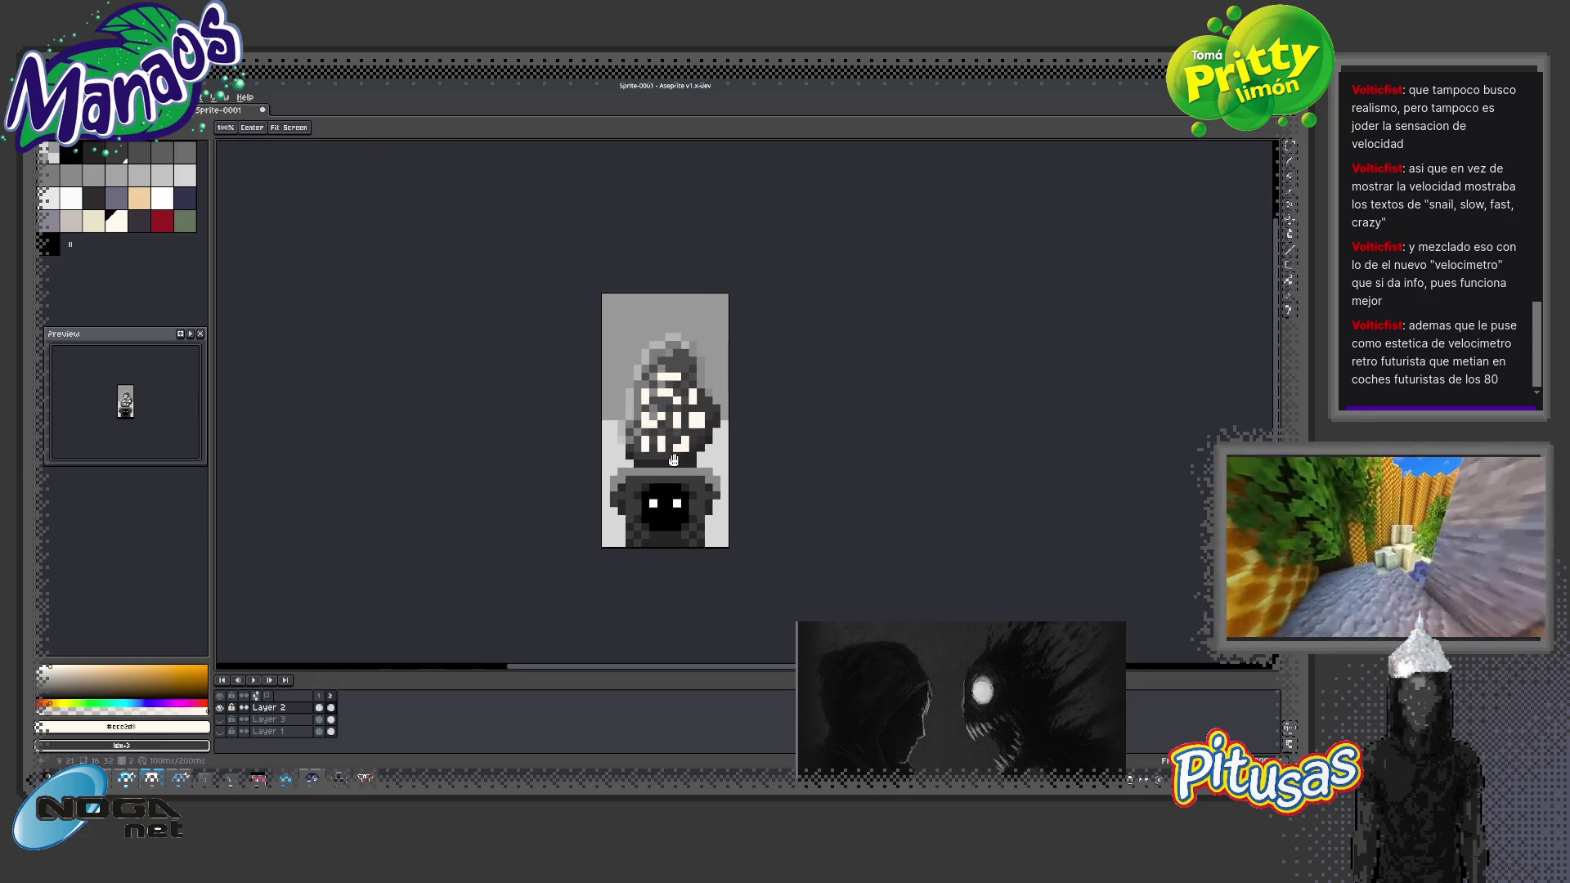
scroll(685, 489, "down", 1)
scroll(686, 489, "down", 1)
scroll(683, 493, "down", 1)
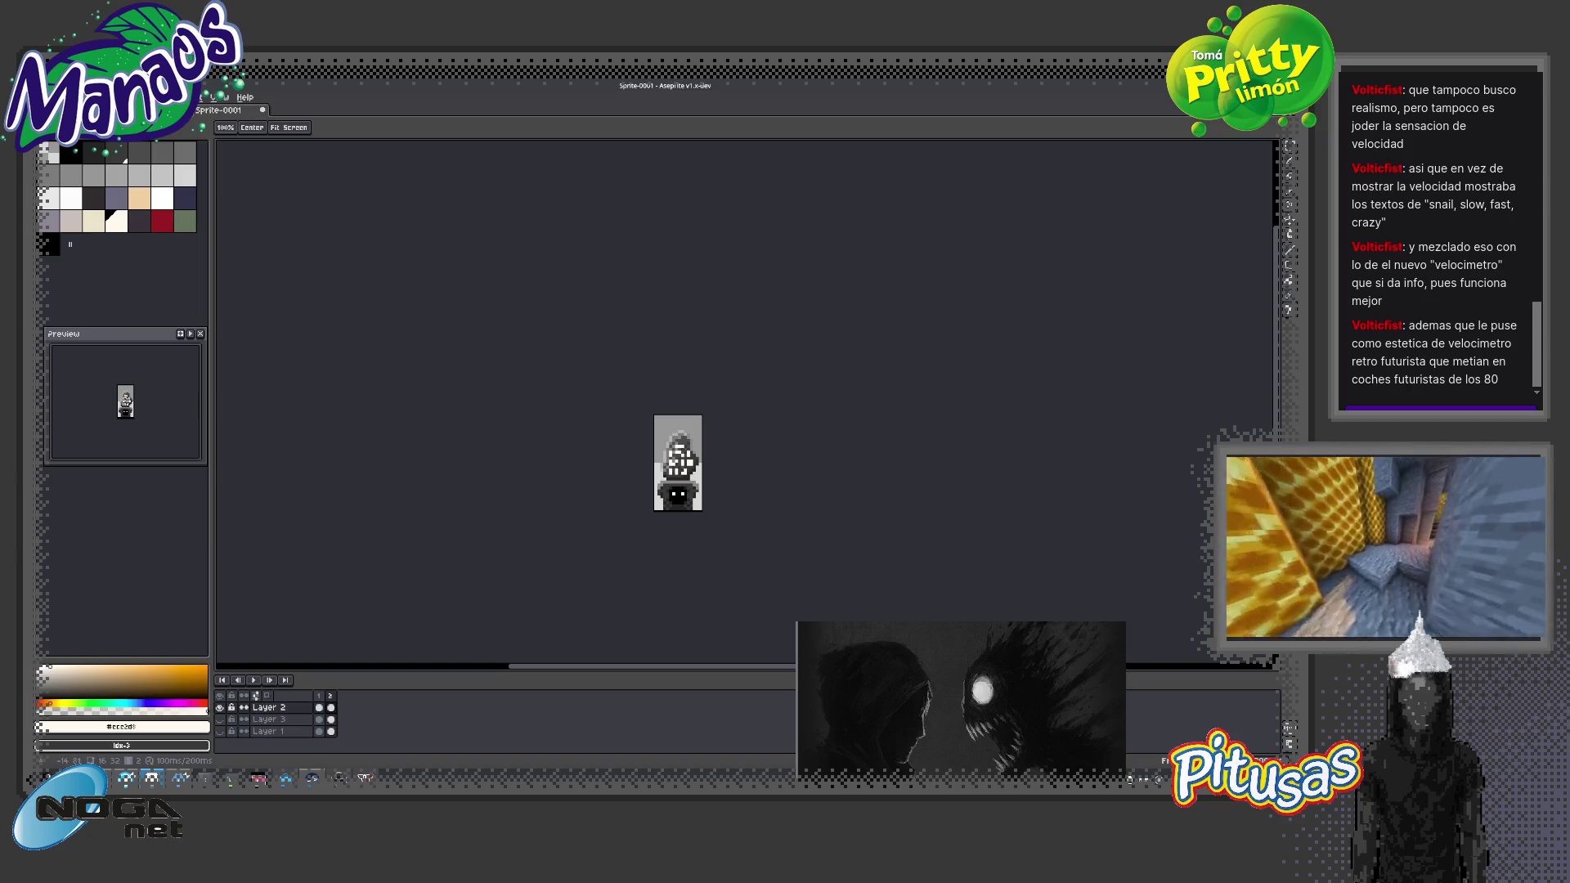
scroll(677, 494, "up", 1)
scroll(677, 494, "up", 2)
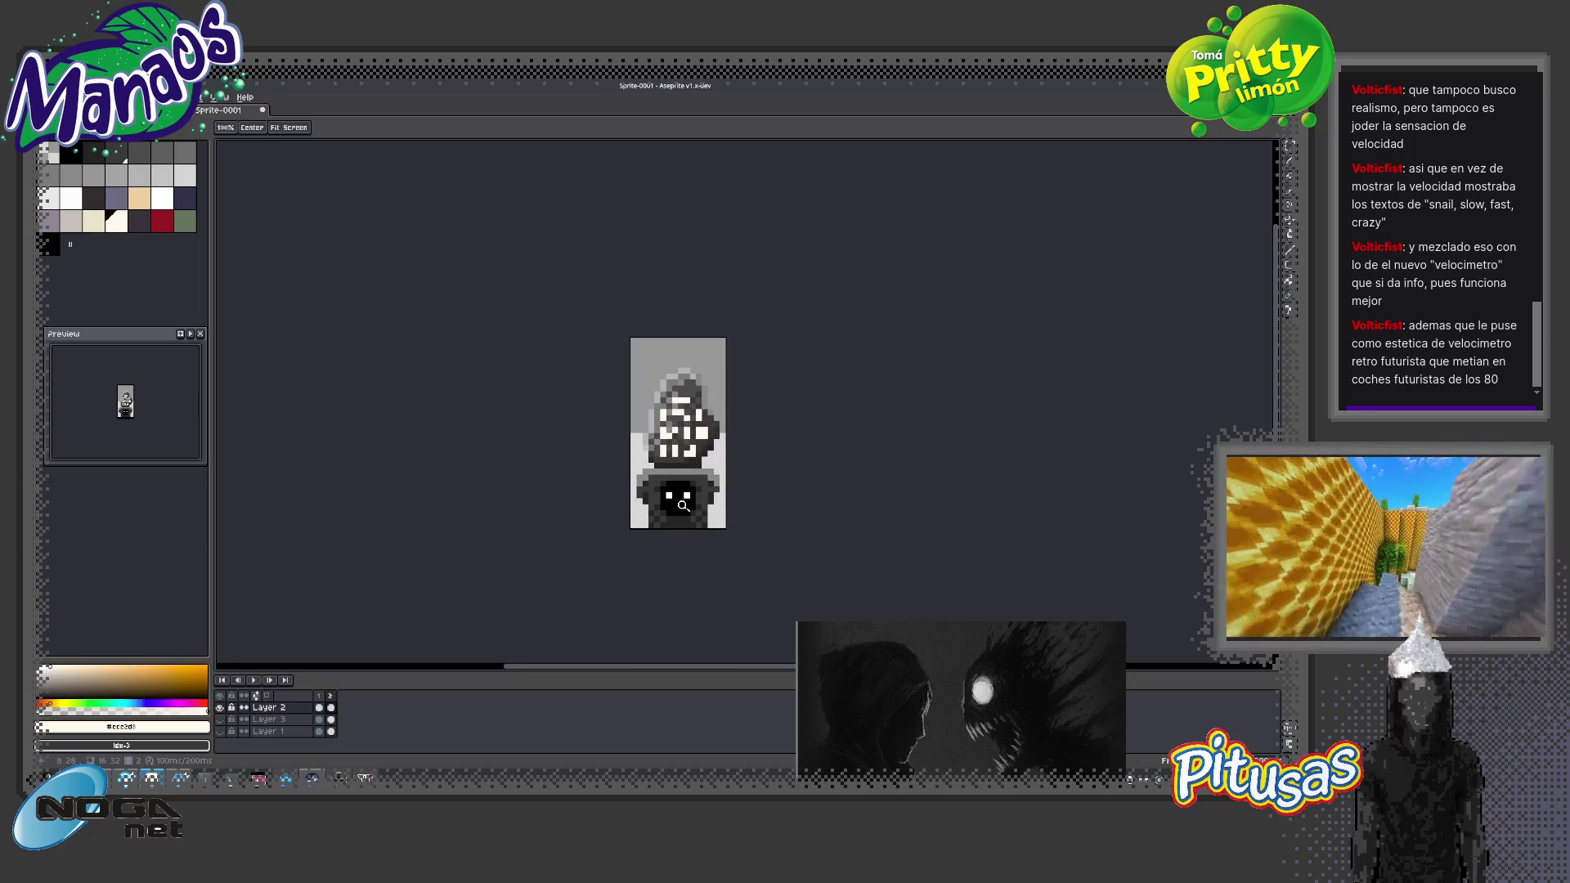
scroll(681, 505, "up", 2)
Draw a 1px black row along the body's top just beneath the head
key("x")
key("b")
mouse_move(628, 437)
left_mouse_down()
mouse_move(688, 441)
mouse_move(606, 448)
left_mouse_up()
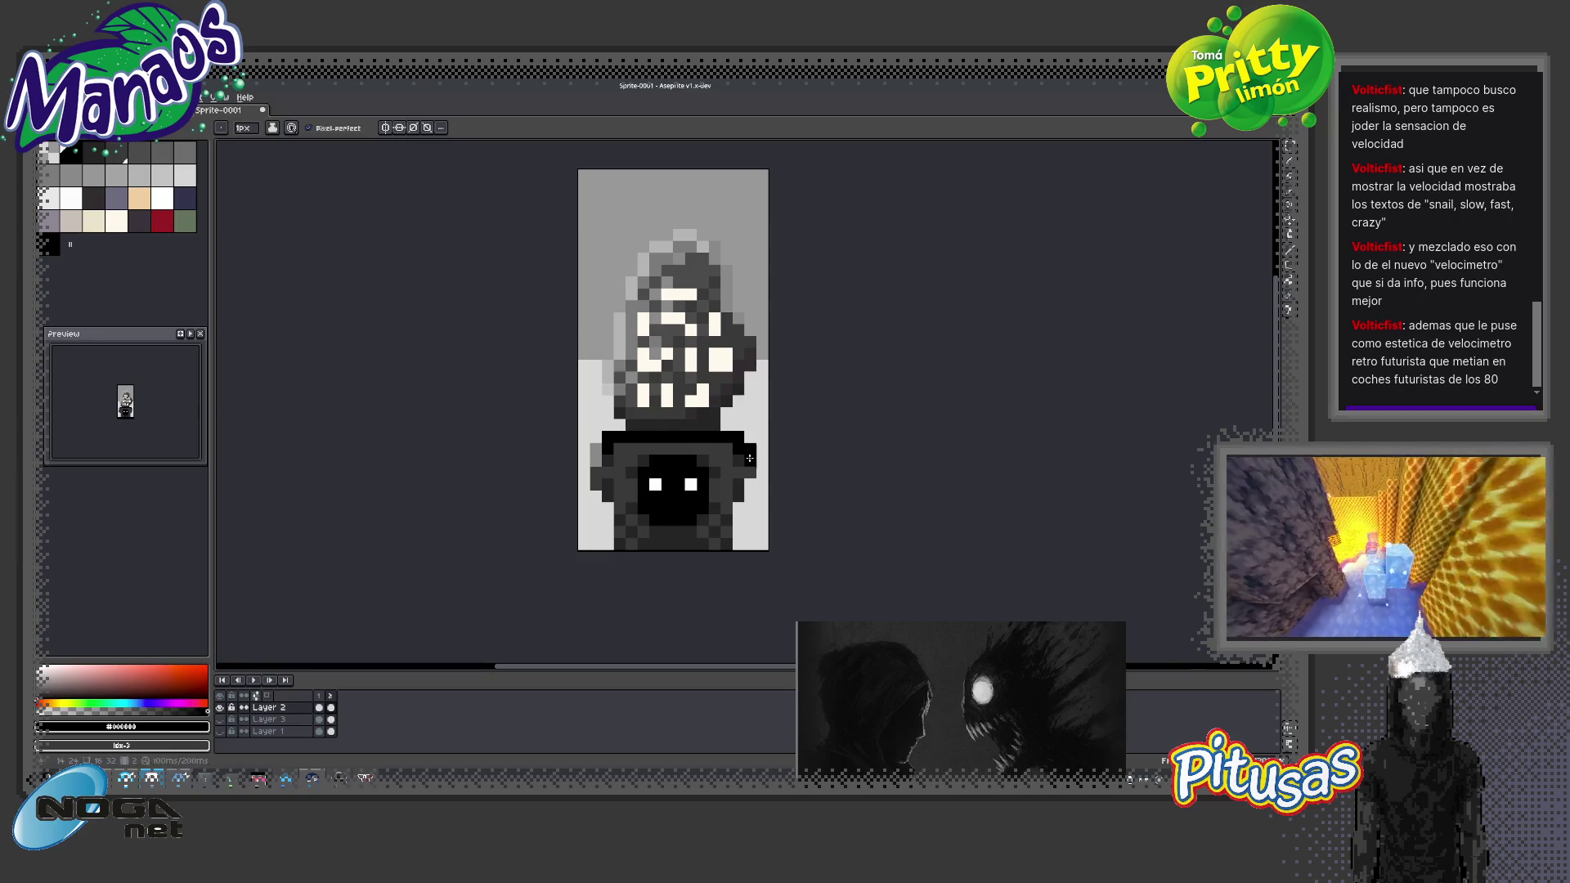
key("z")
scroll(599, 443, "down", 4)
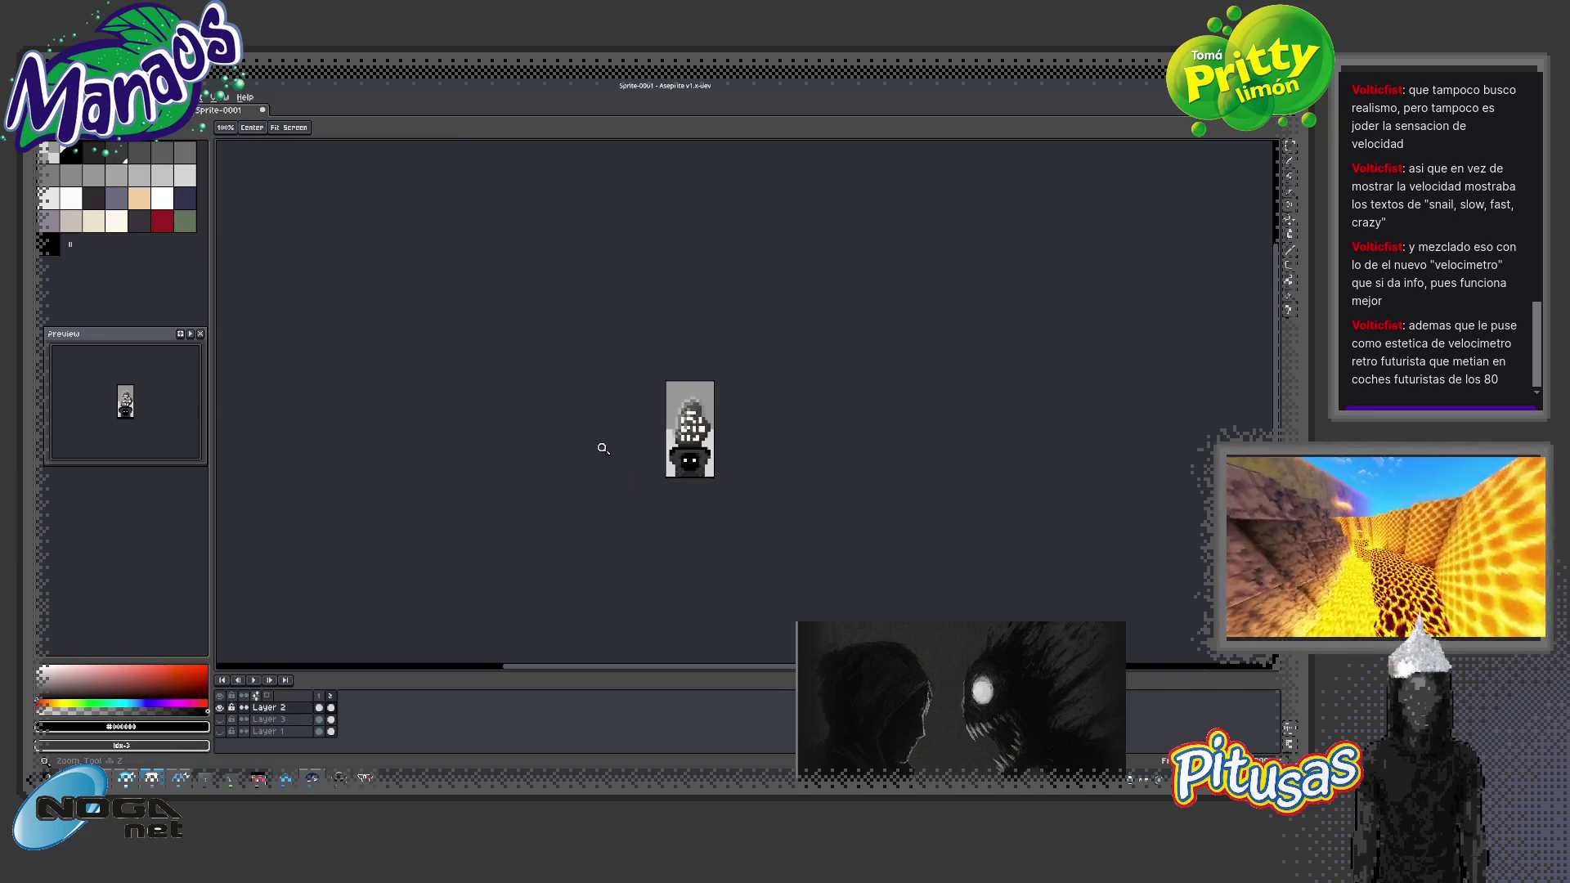
scroll(687, 446, "up", 1)
scroll(755, 469, "up", 1)
key("b")
left_click_drag(658, 446, 736, 447)
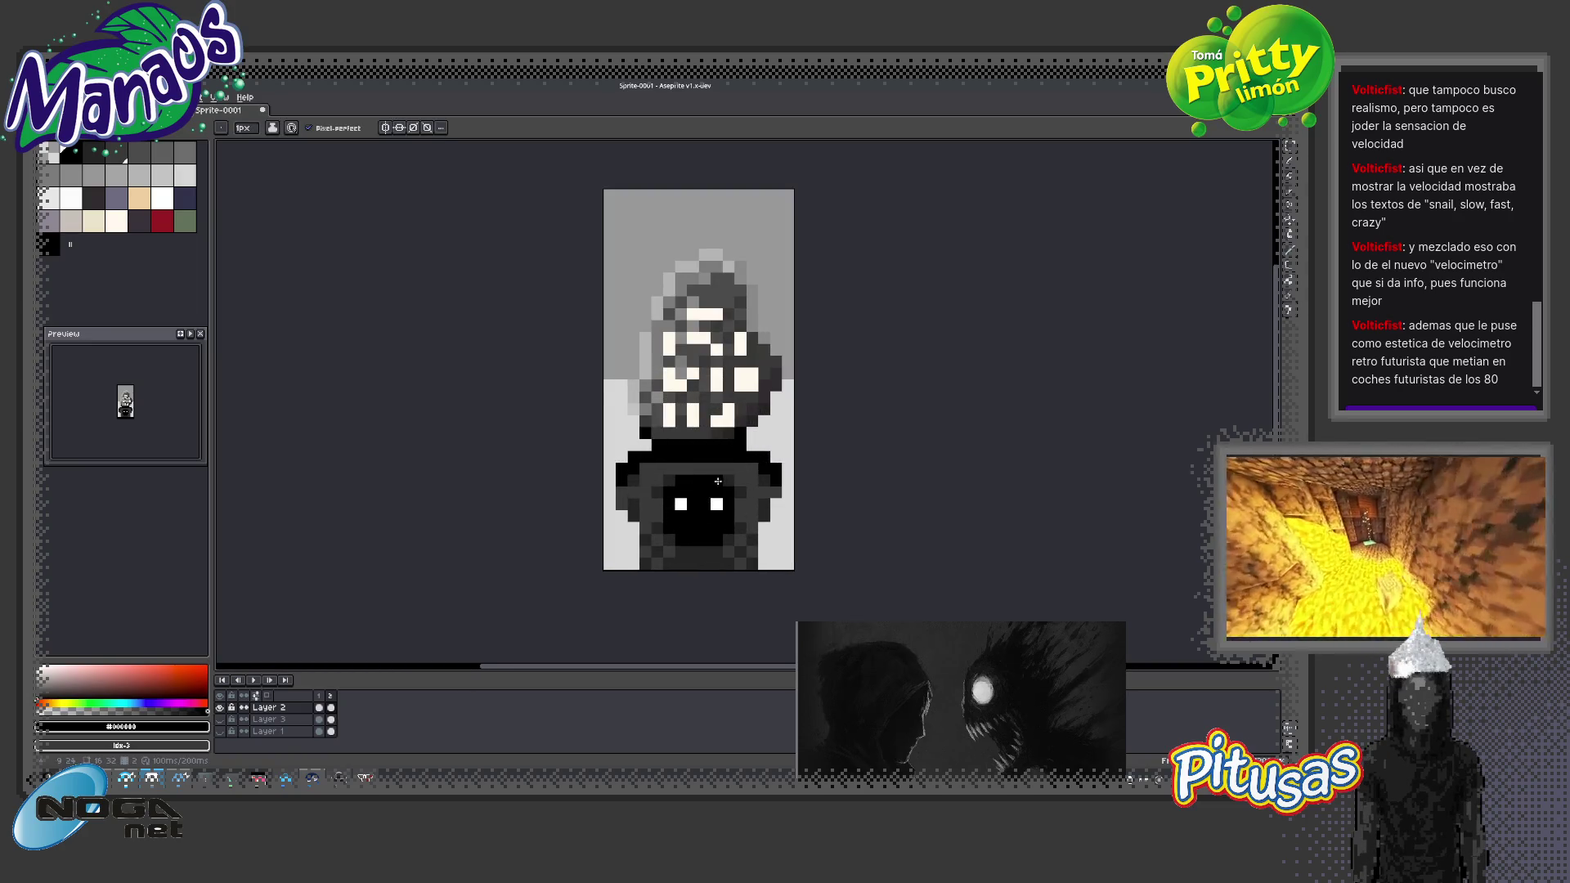
Pick near-black #181818 and draw a second dark row across the pedestal top
key("z")
scroll(717, 483, "down", 3)
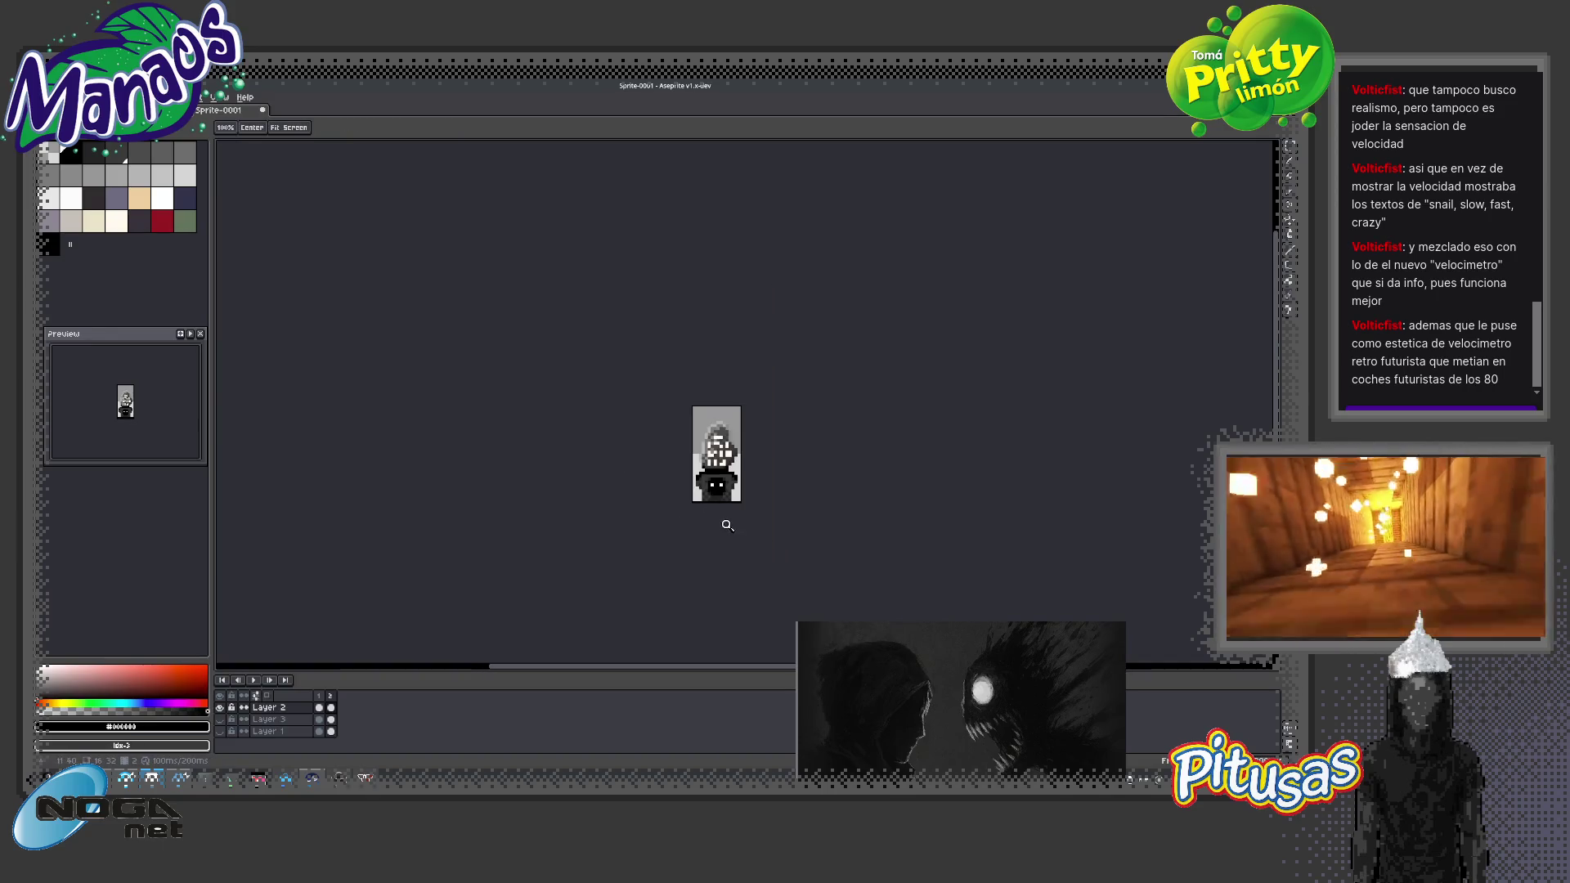
scroll(753, 482, "up", 2)
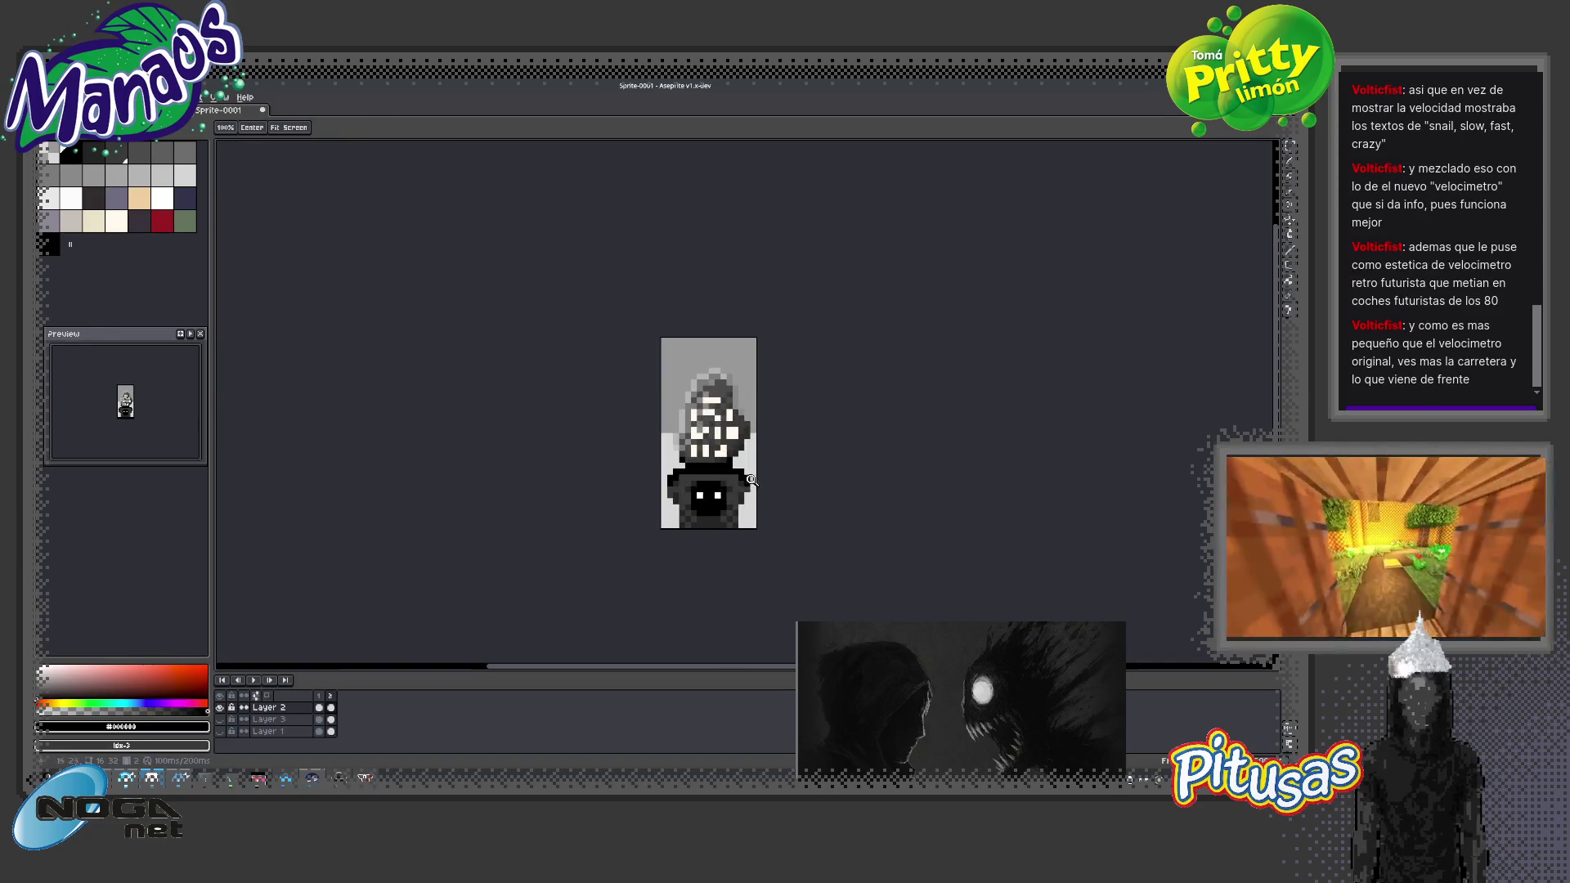
key("0")
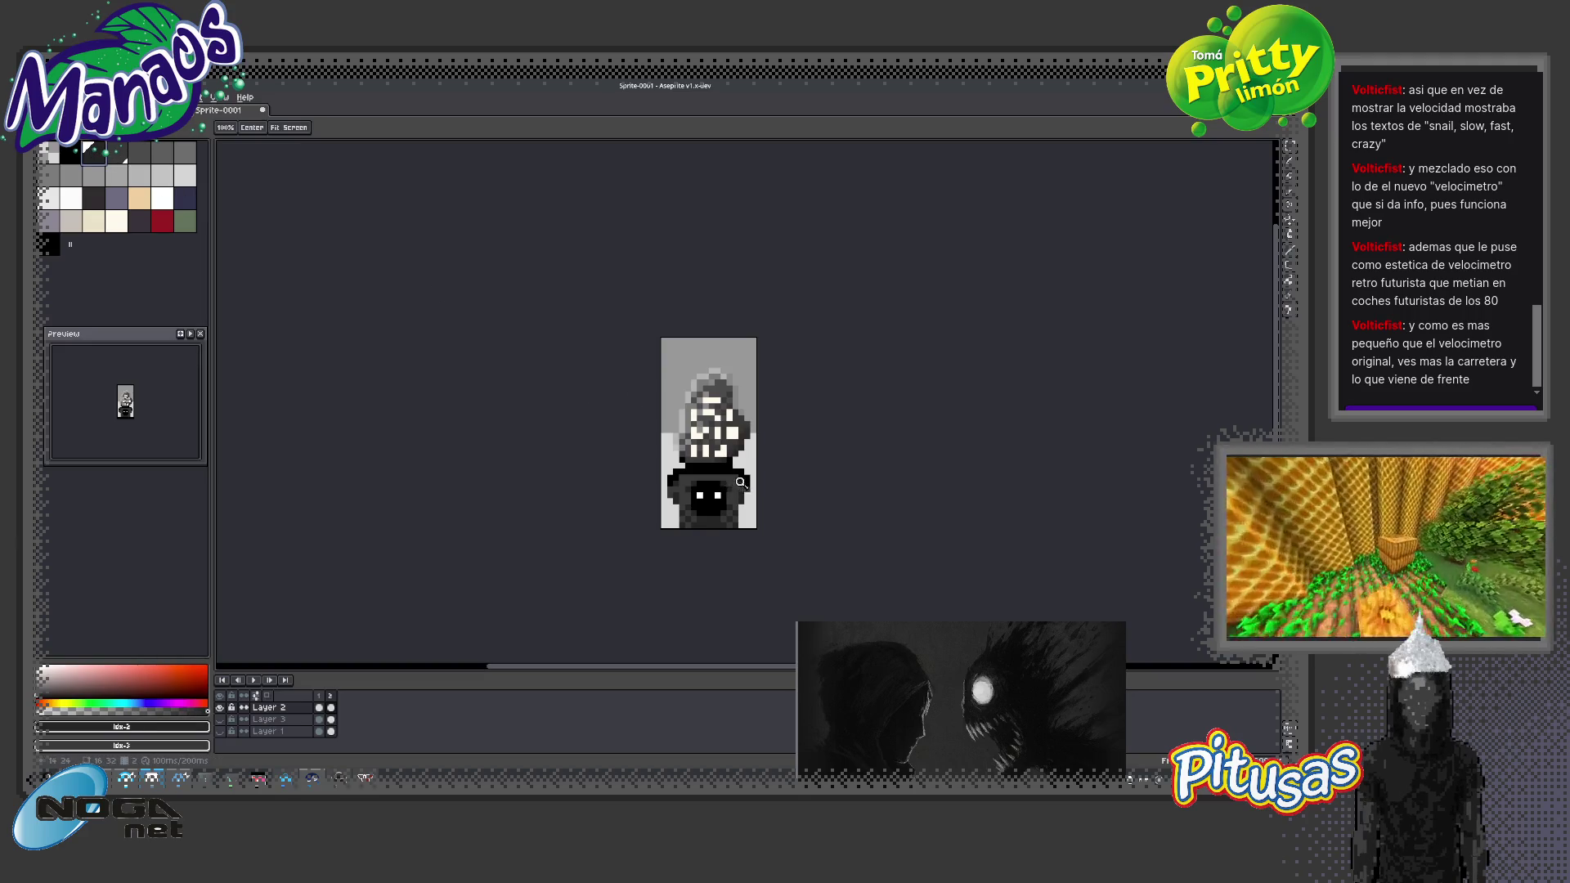
scroll(741, 482, "up", 2)
key("b")
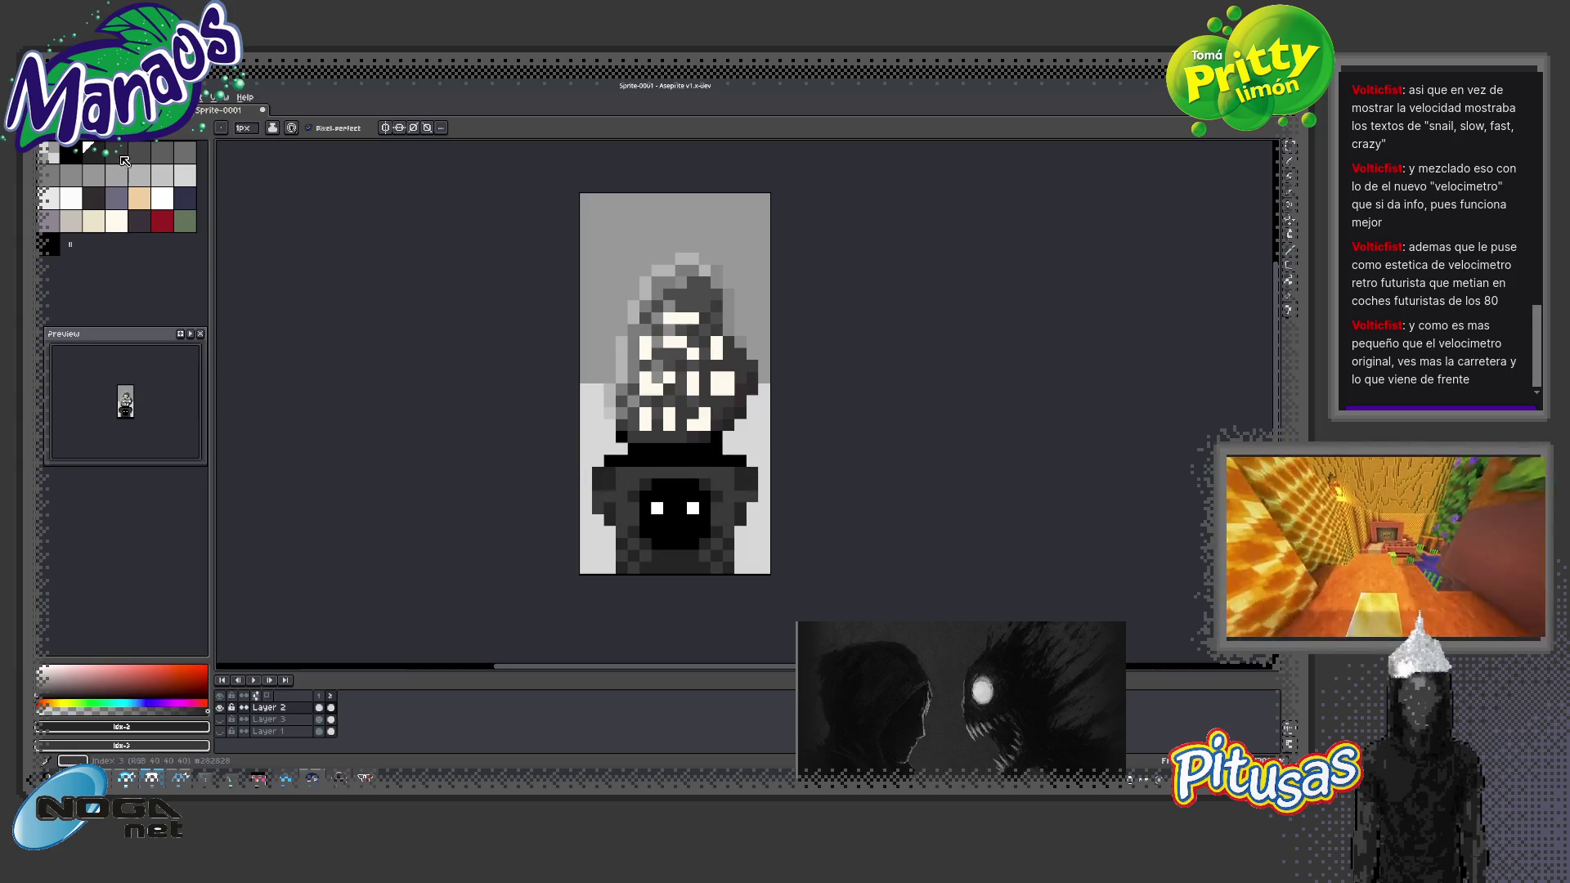
left_click(116, 156)
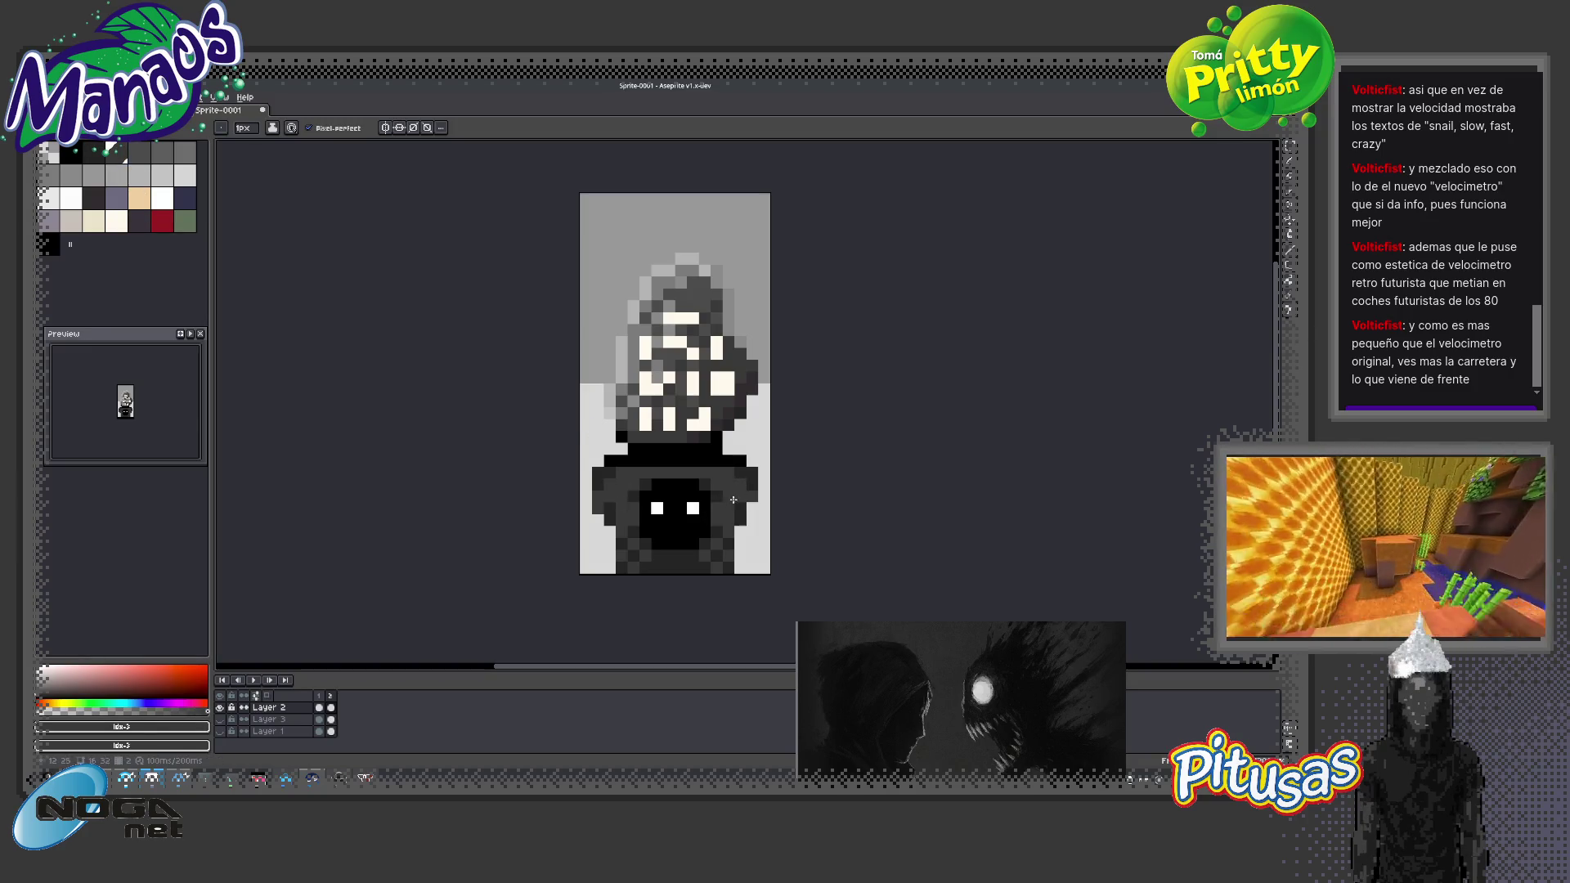
left_click(701, 465, "alt")
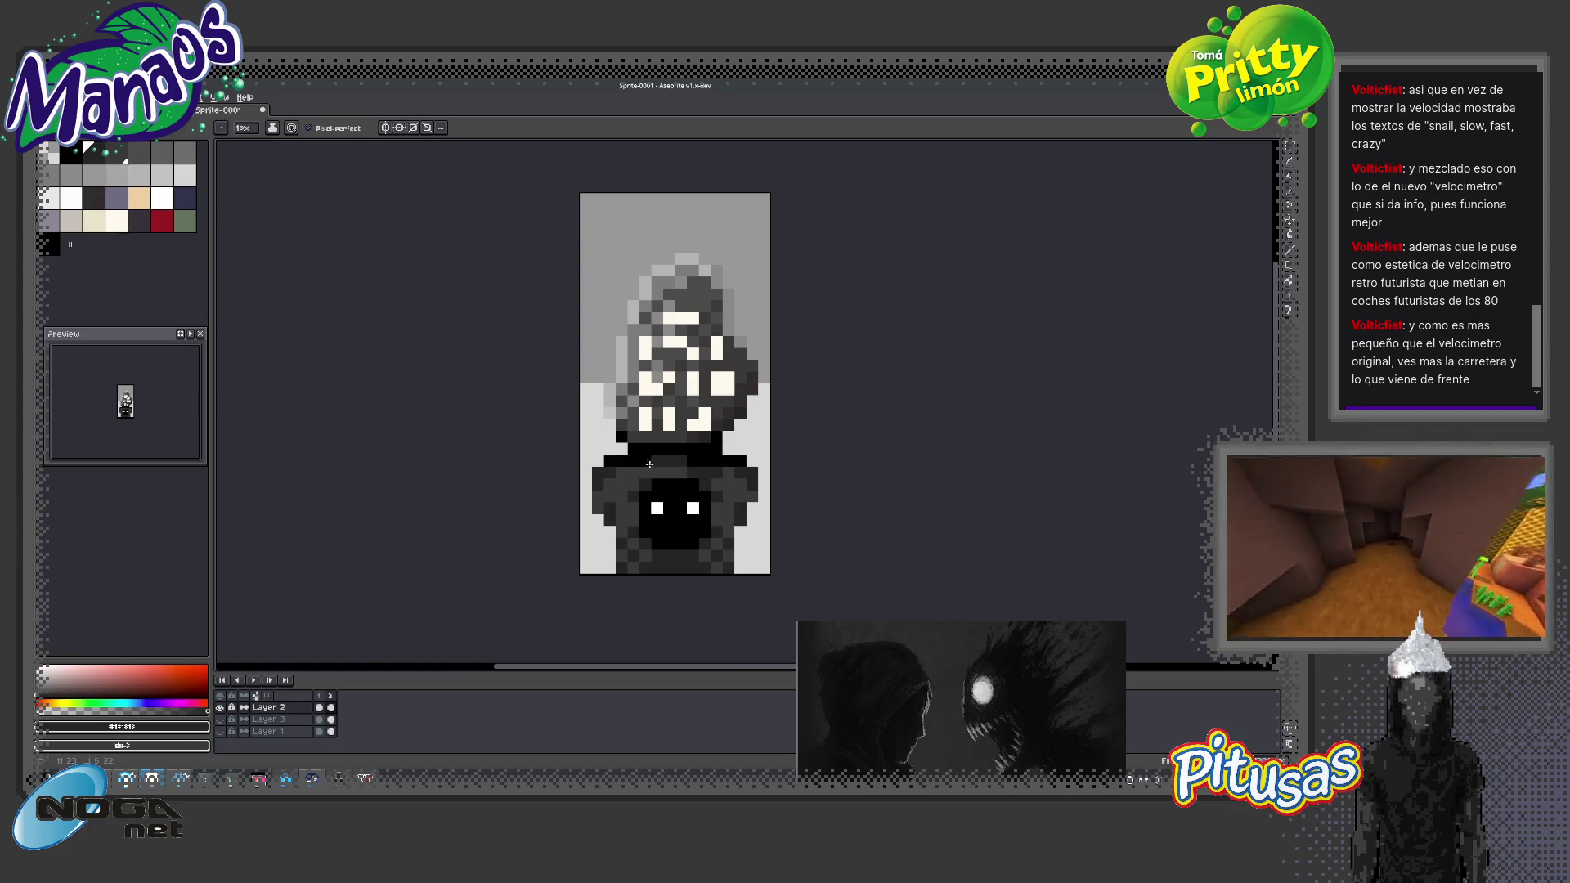
key("b")
left_click_drag(634, 468, 730, 471)
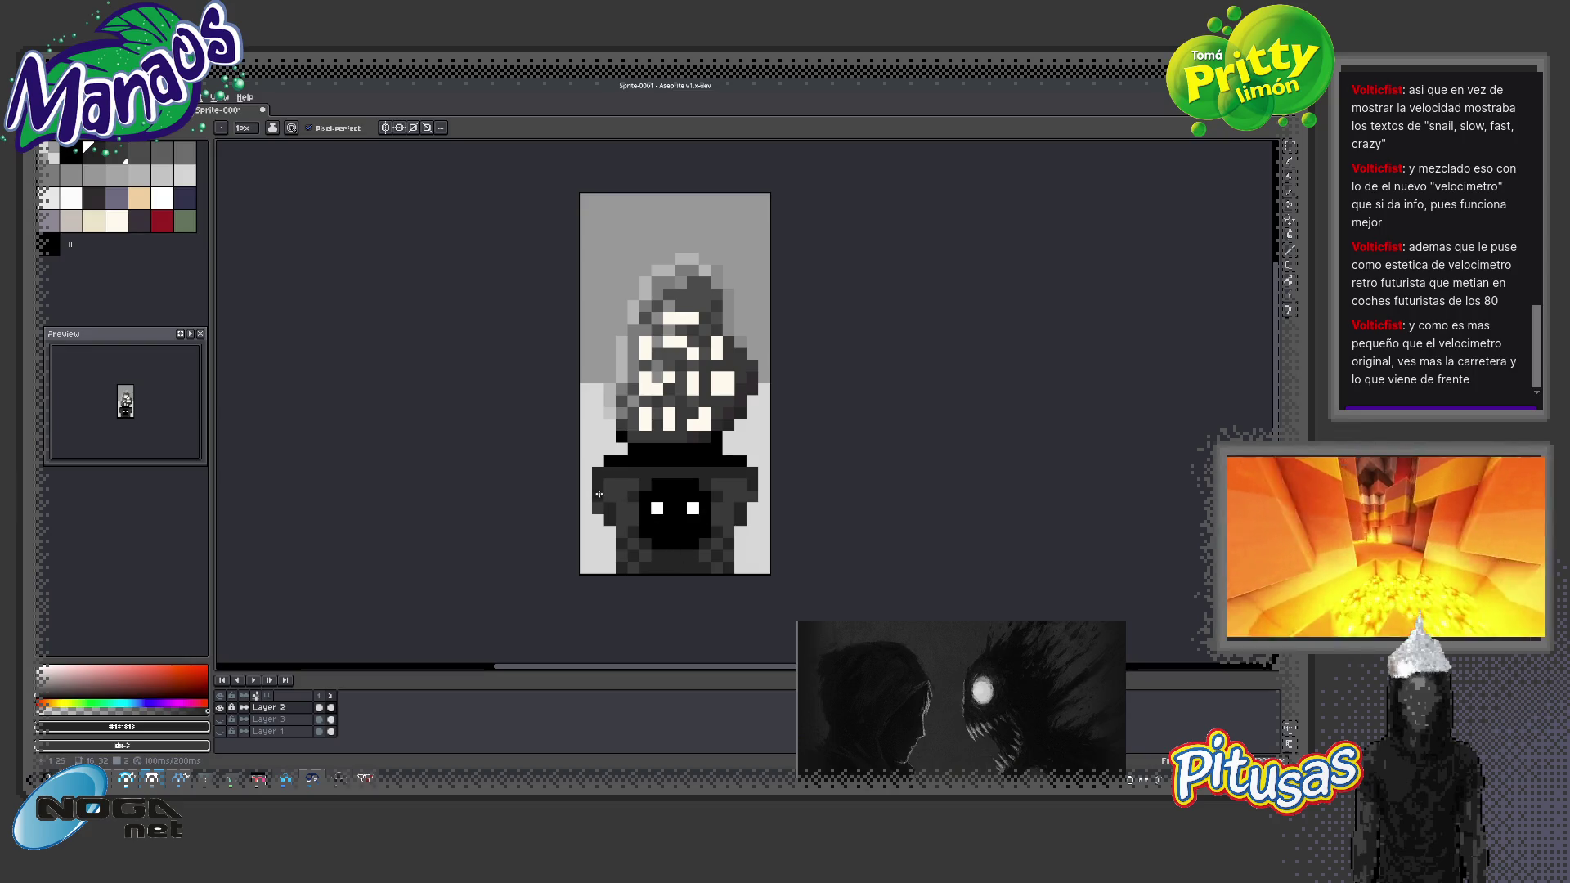
key("z")
scroll(723, 516, "down", 5)
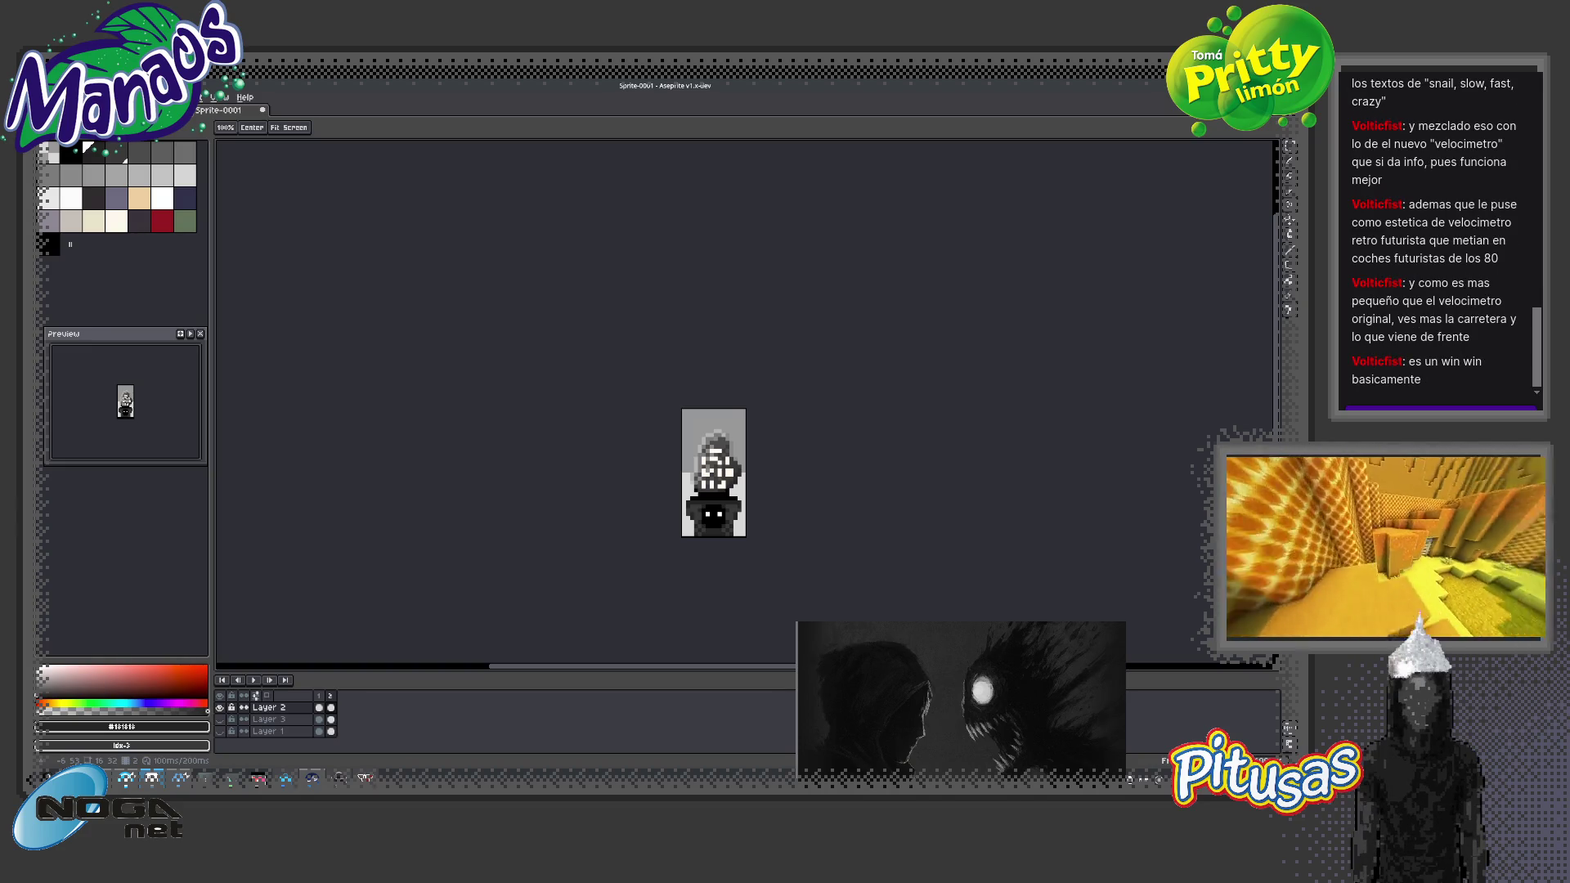
scroll(818, 429, "up", 1)
scroll(846, 431, "up", 4)
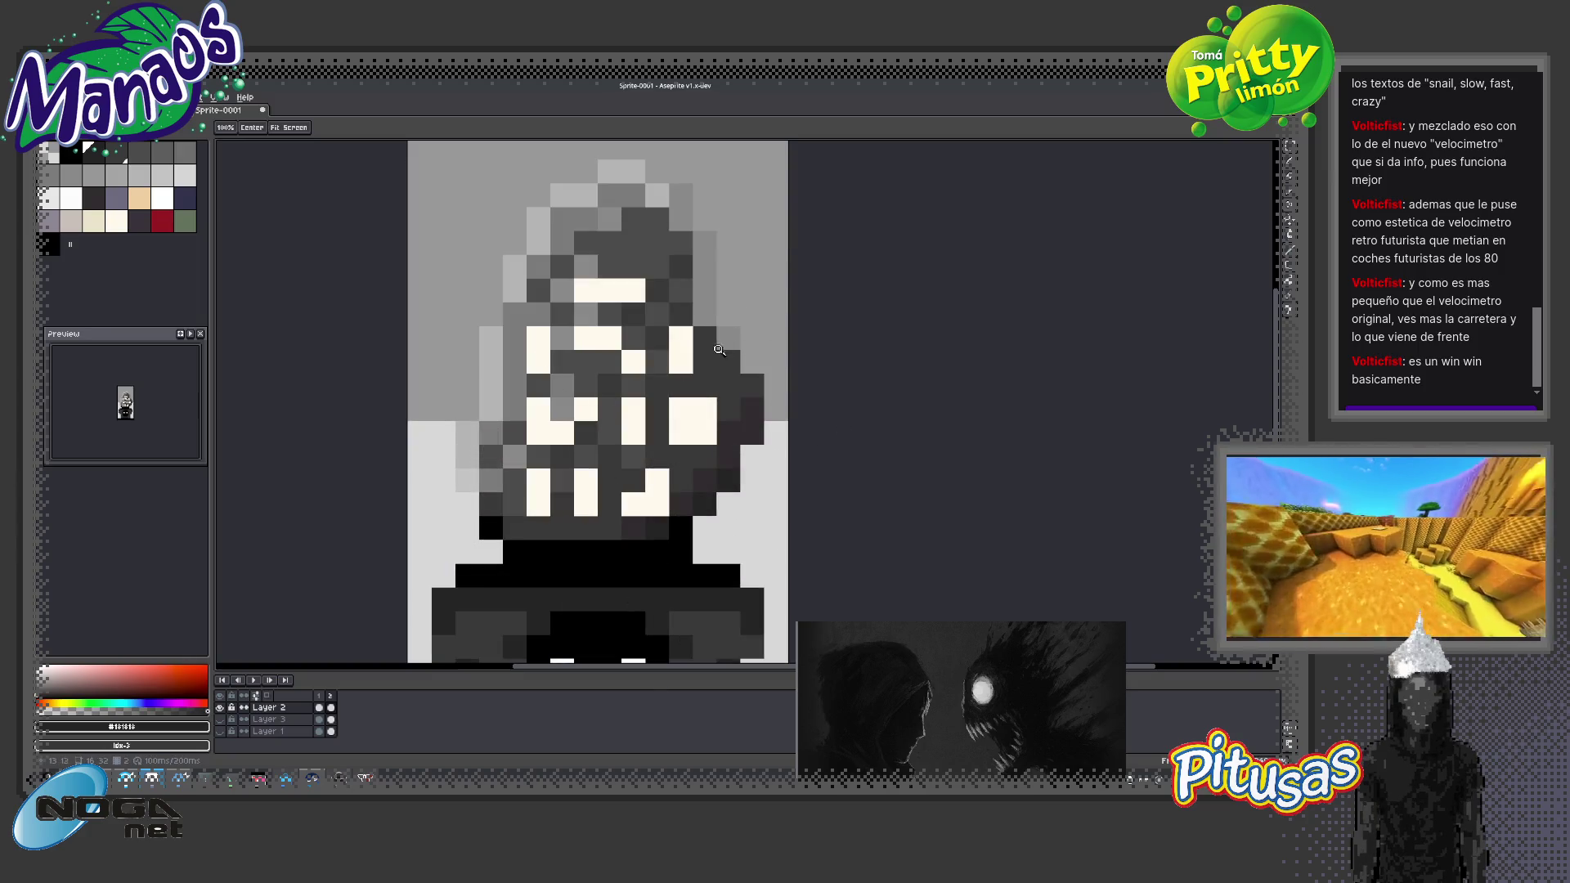
left_click_drag(708, 351, 685, 507)
key("b")
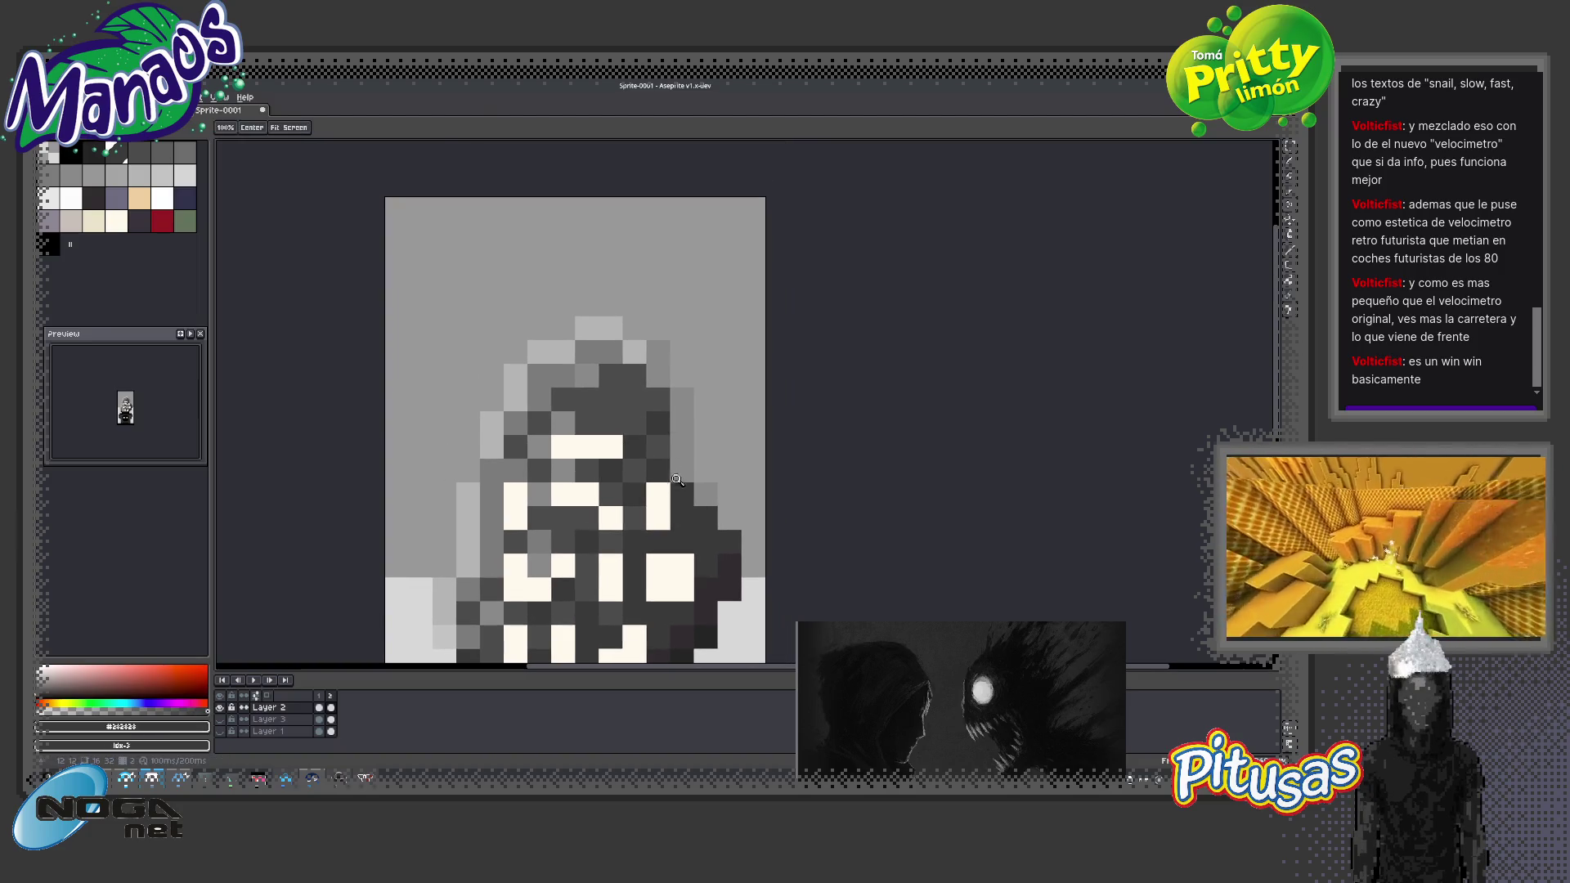
key("z")
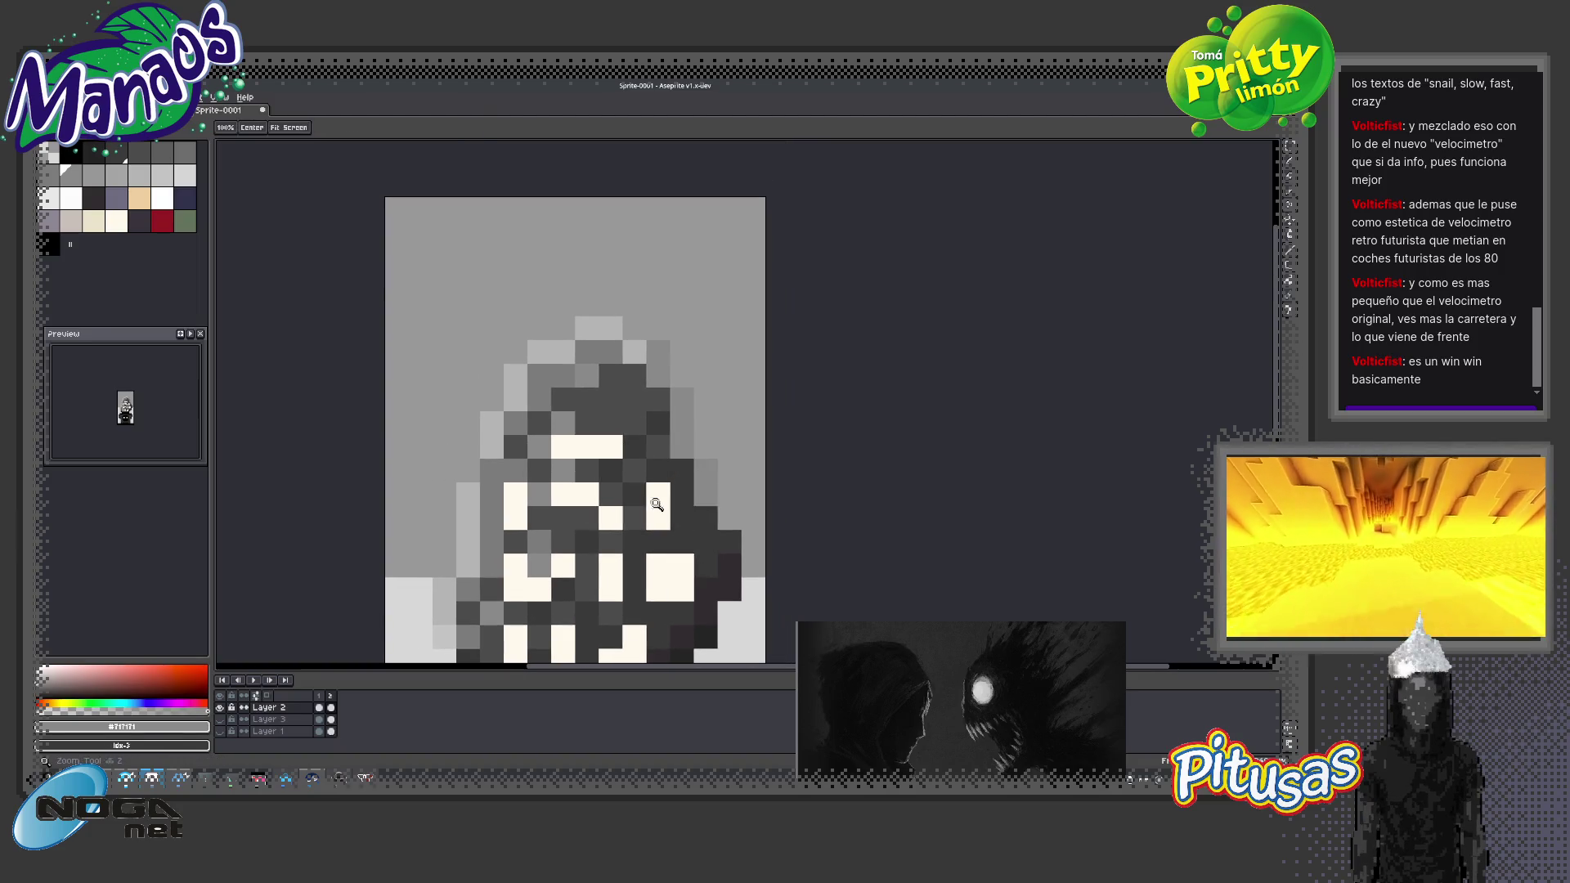
scroll(673, 576, "down", 4)
left_click_drag(673, 576, 668, 479)
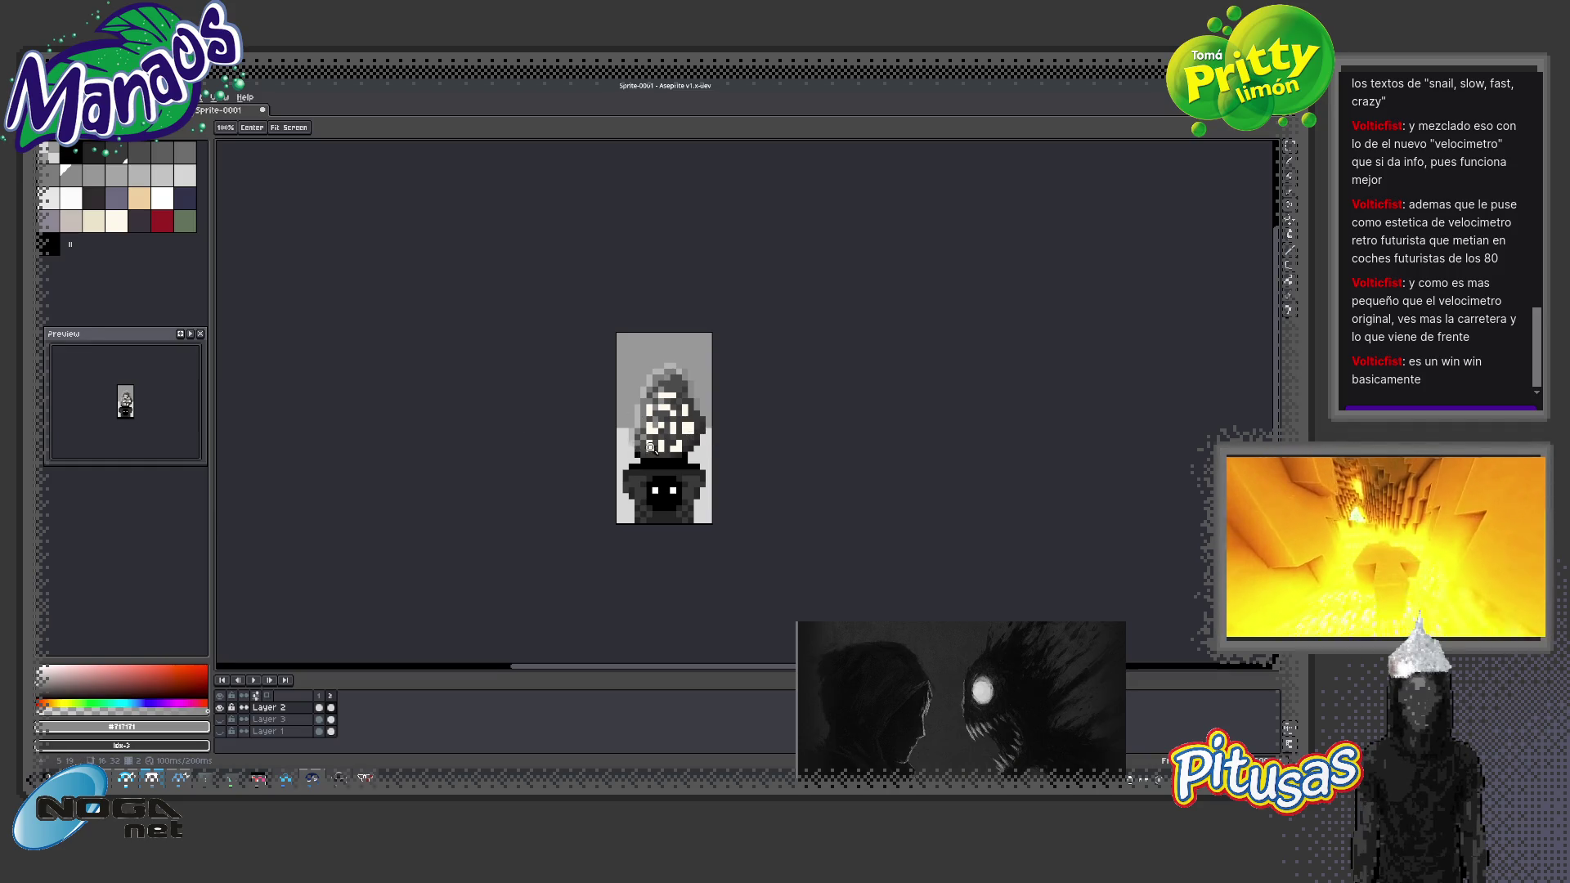
scroll(649, 447, "down", 1)
scroll(650, 447, "down", 1)
scroll(688, 433, "up", 3)
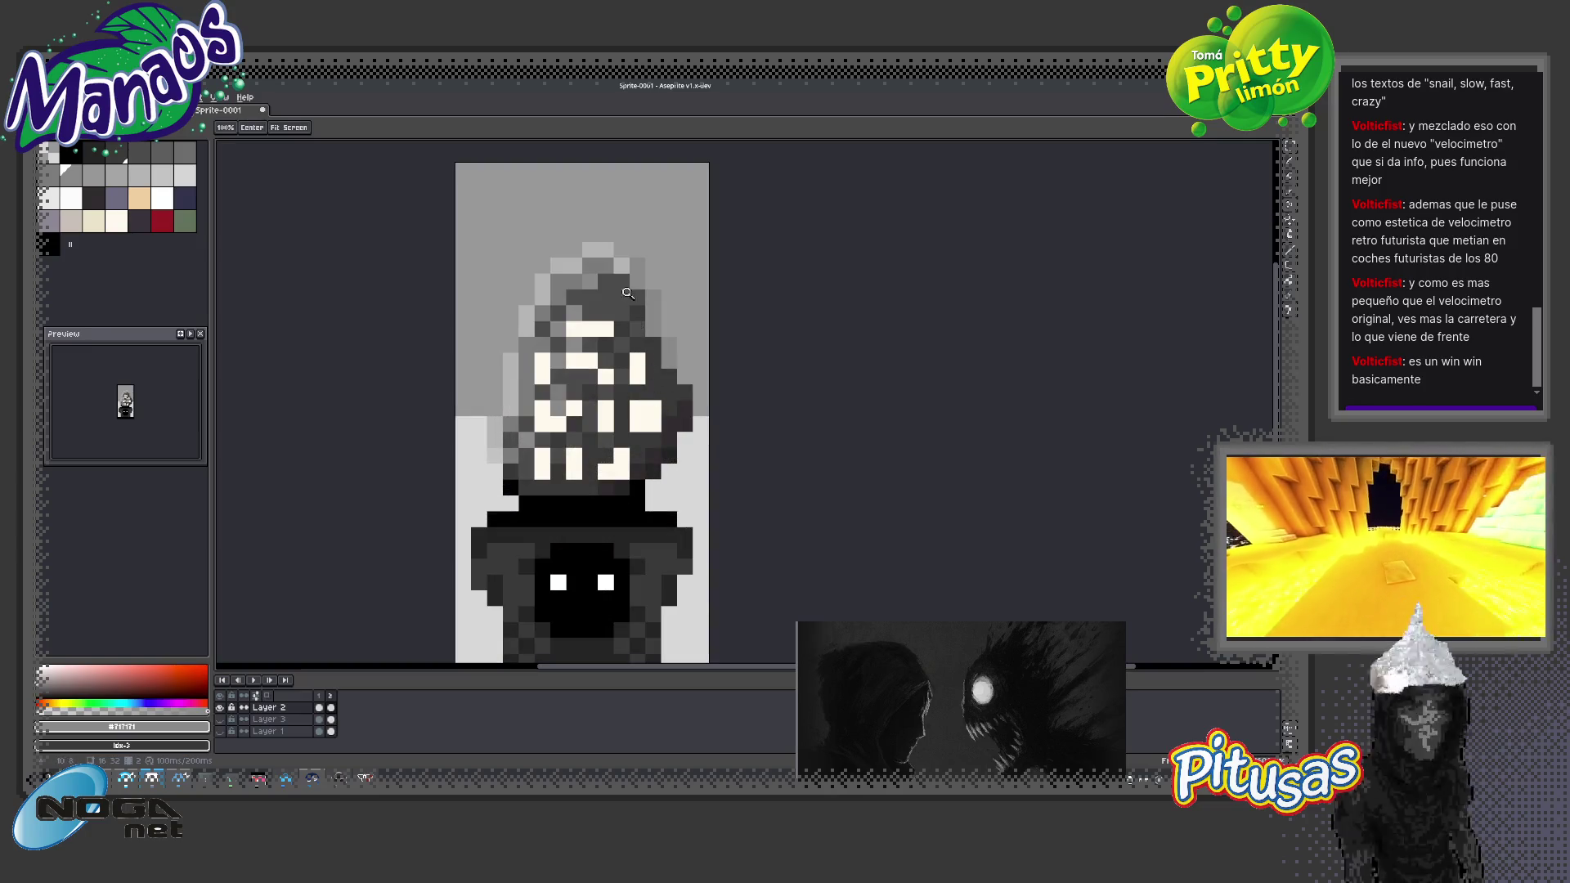
Move the selected top of the hood down a few pixels and commit it
mouse_move(668, 287)
left_mouse_down()
mouse_move(683, 303)
mouse_move(515, 241)
left_mouse_up()
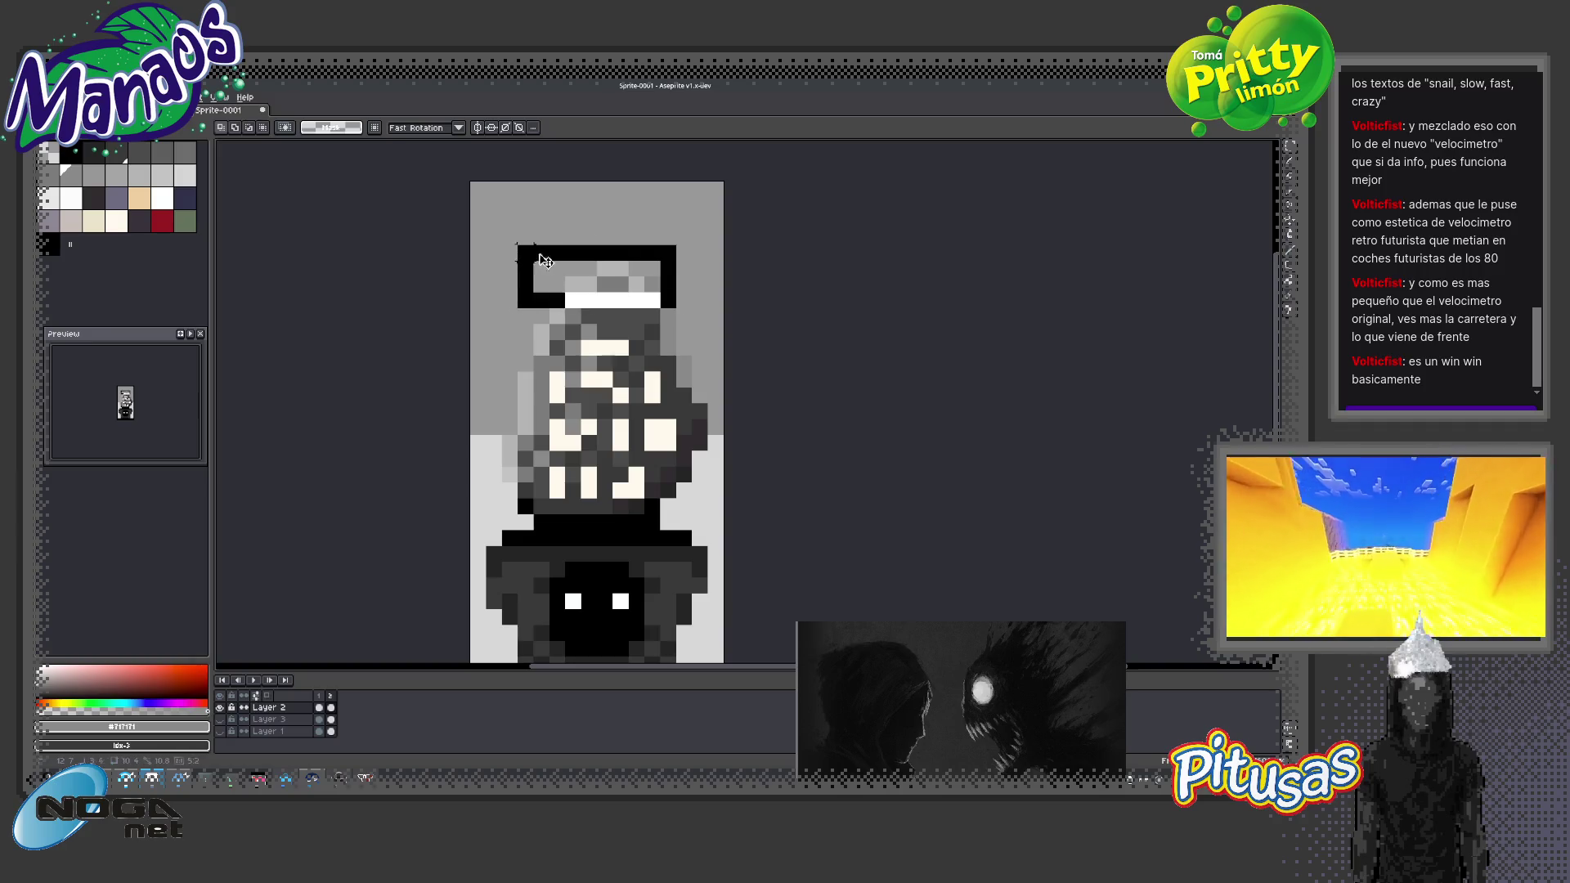
left_click_drag(604, 292, 605, 325)
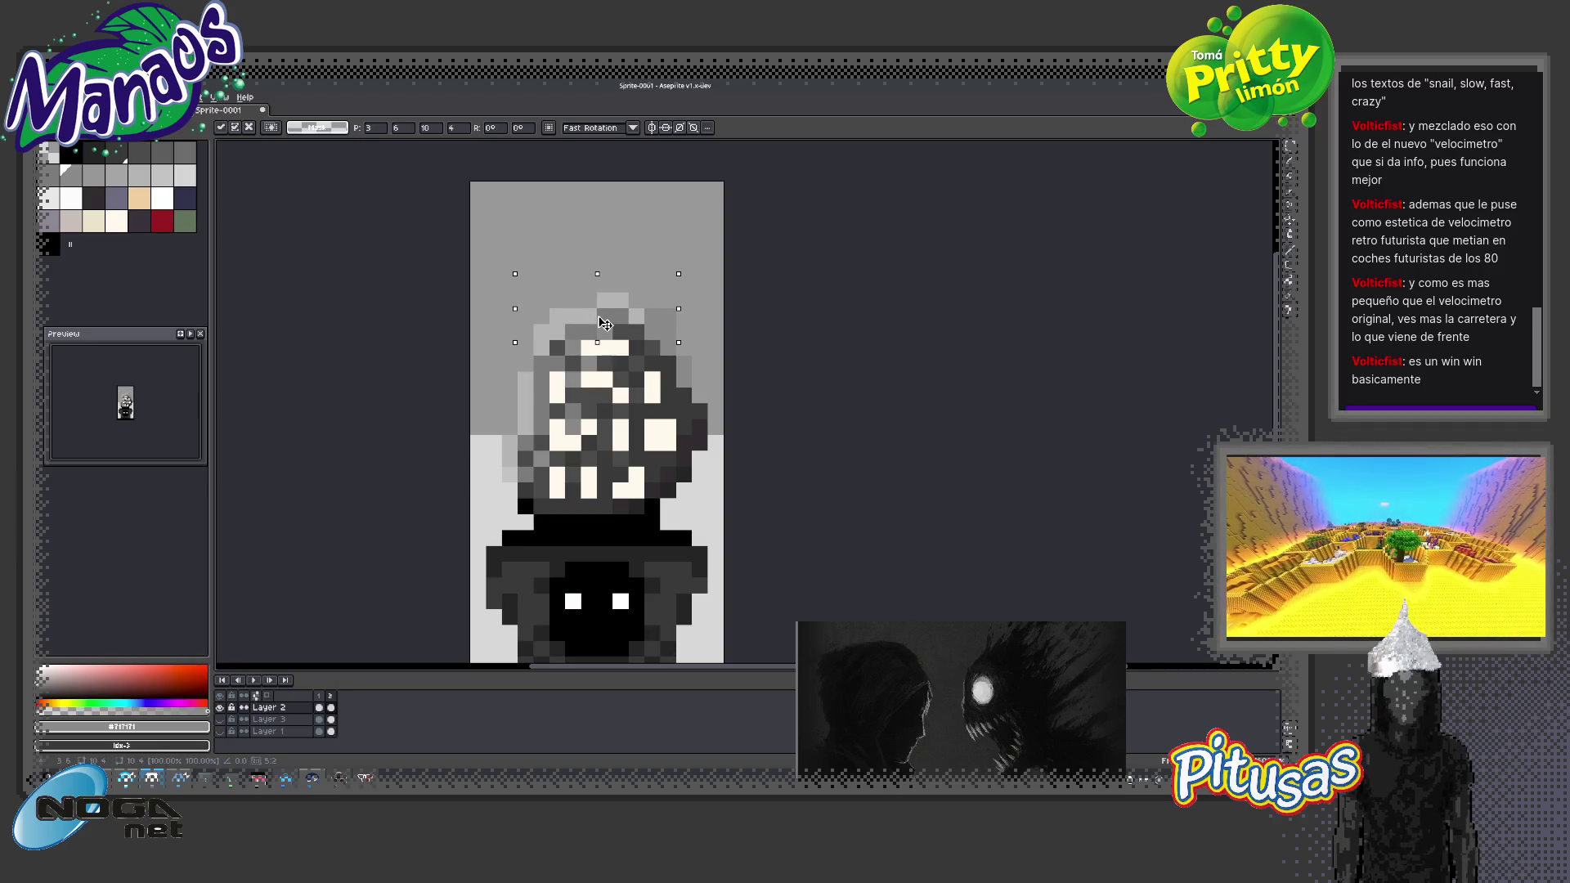
scroll(646, 391, "down", 3)
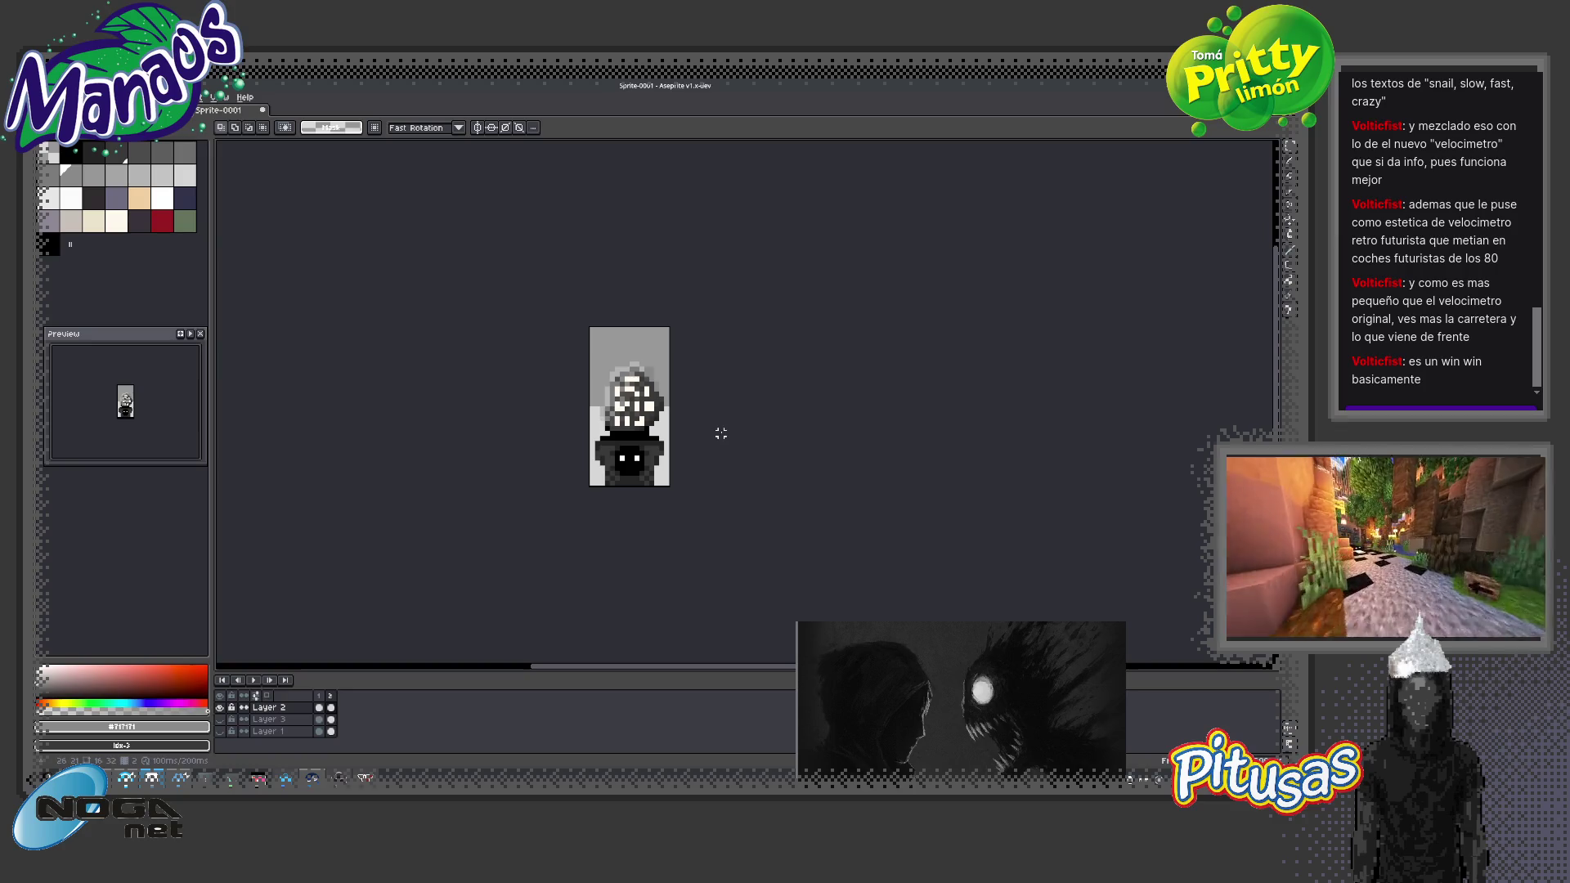
key("ctrl+d")
scroll(766, 448, "down", 3)
scroll(764, 449, "up", 2)
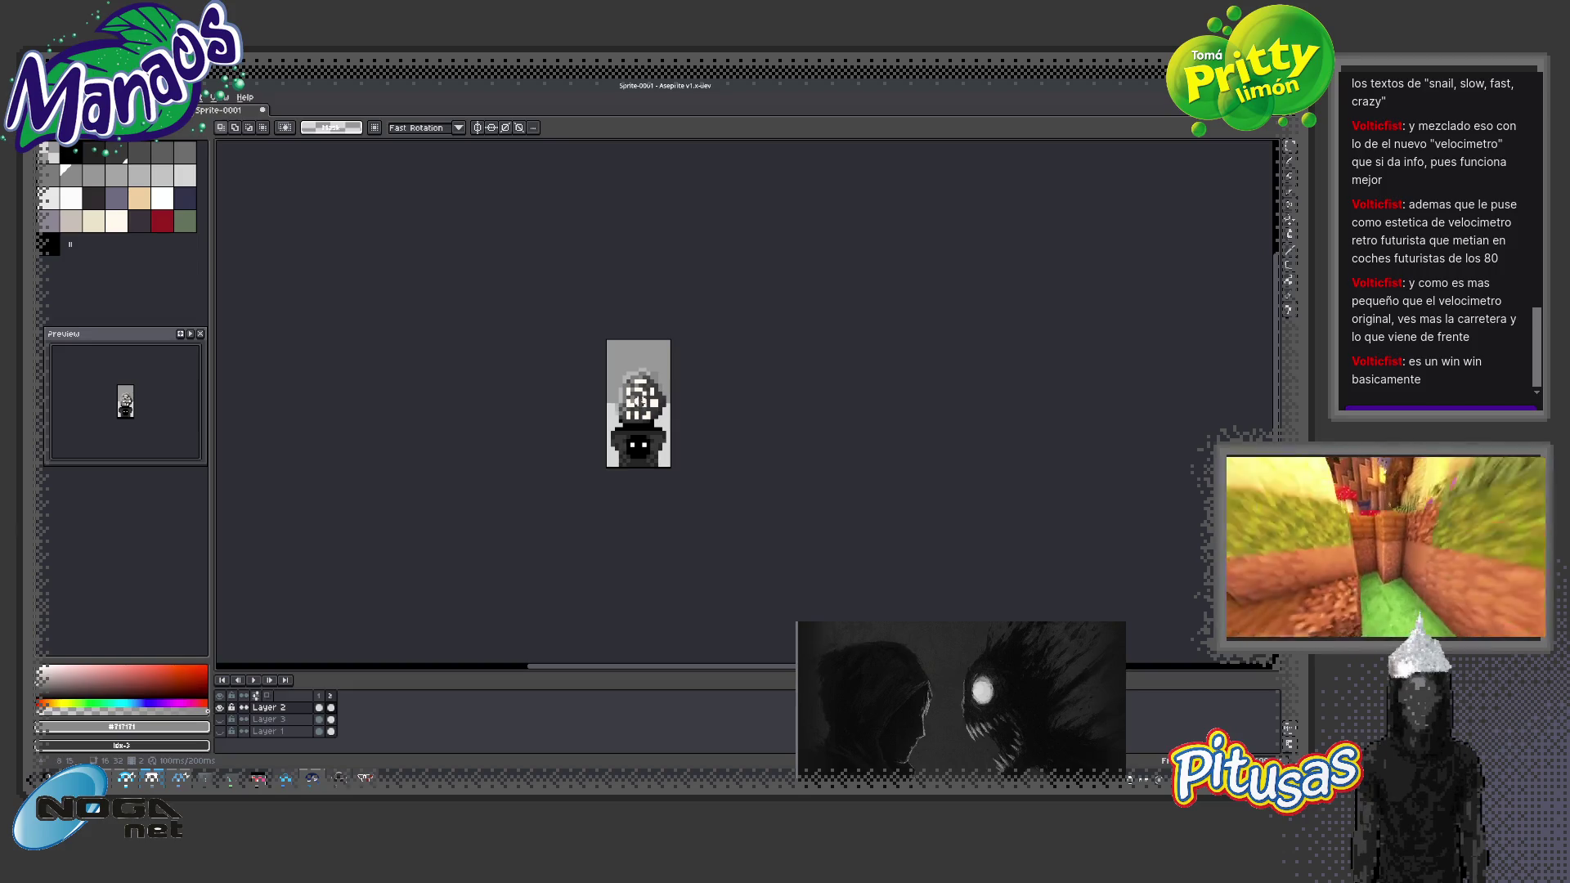
Paste the copied pixels, nudge them down one step, and add animation frame 3
key("ctrl+v")
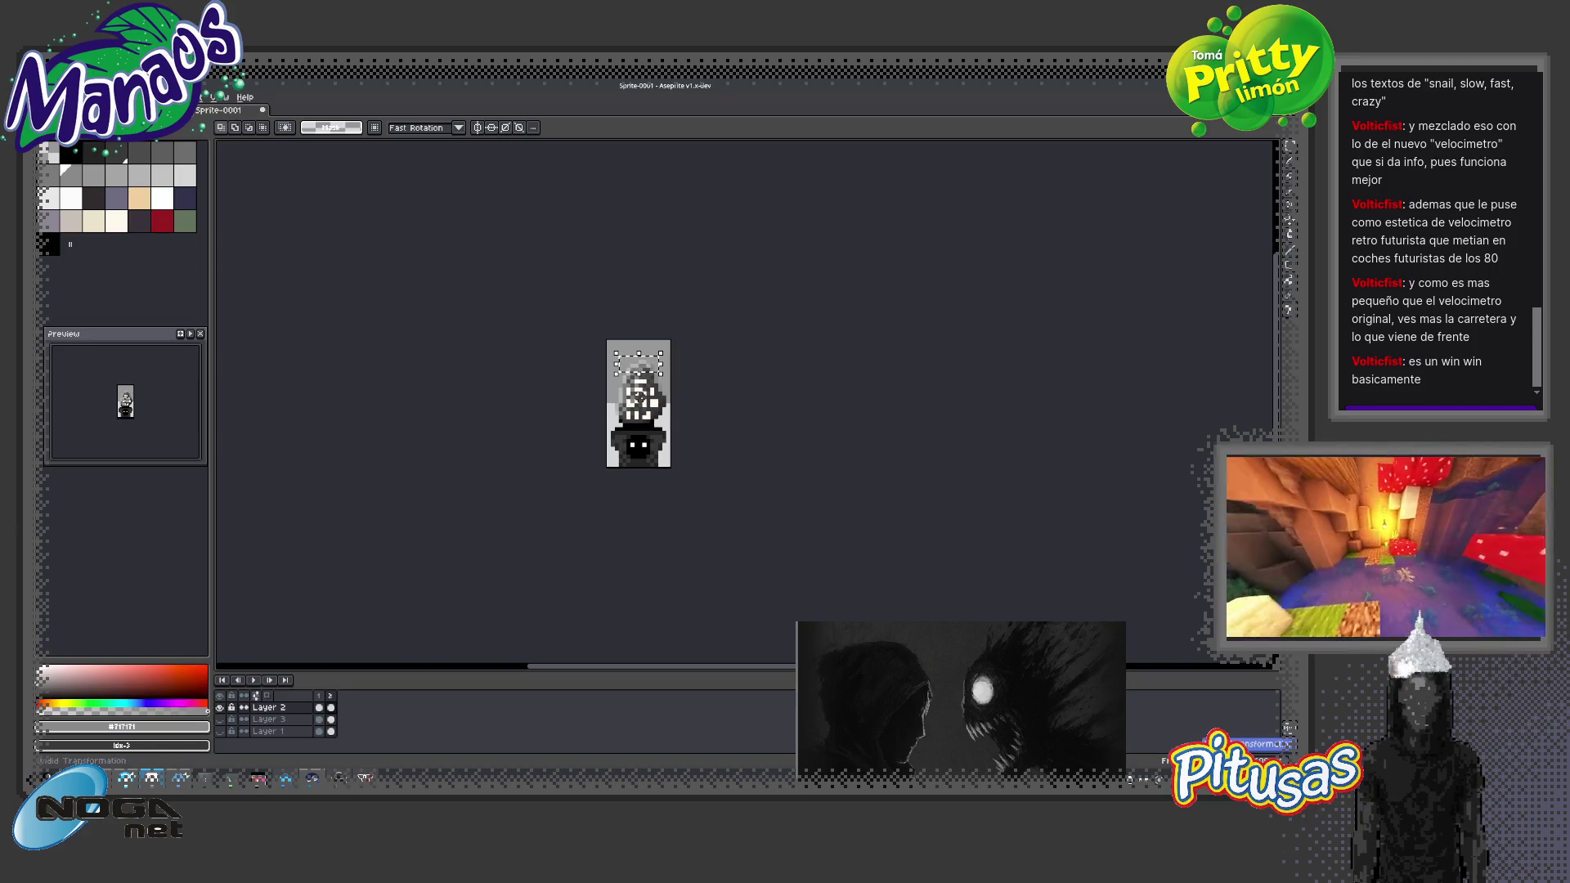
key("Down")
key("Down")
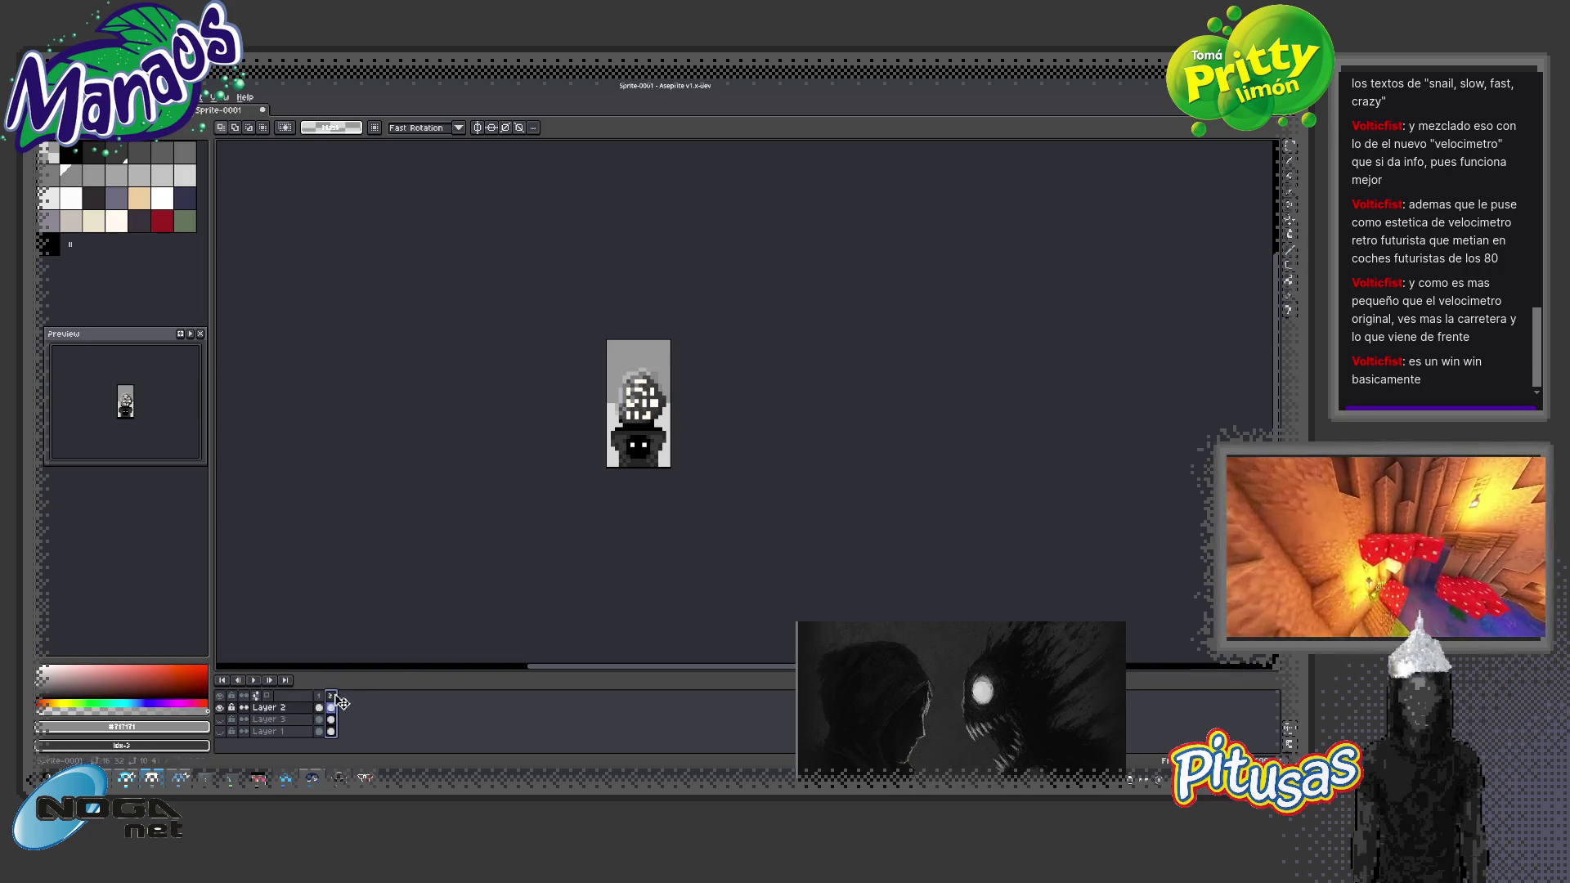
key("alt+n")
scroll(668, 389, "up", 2)
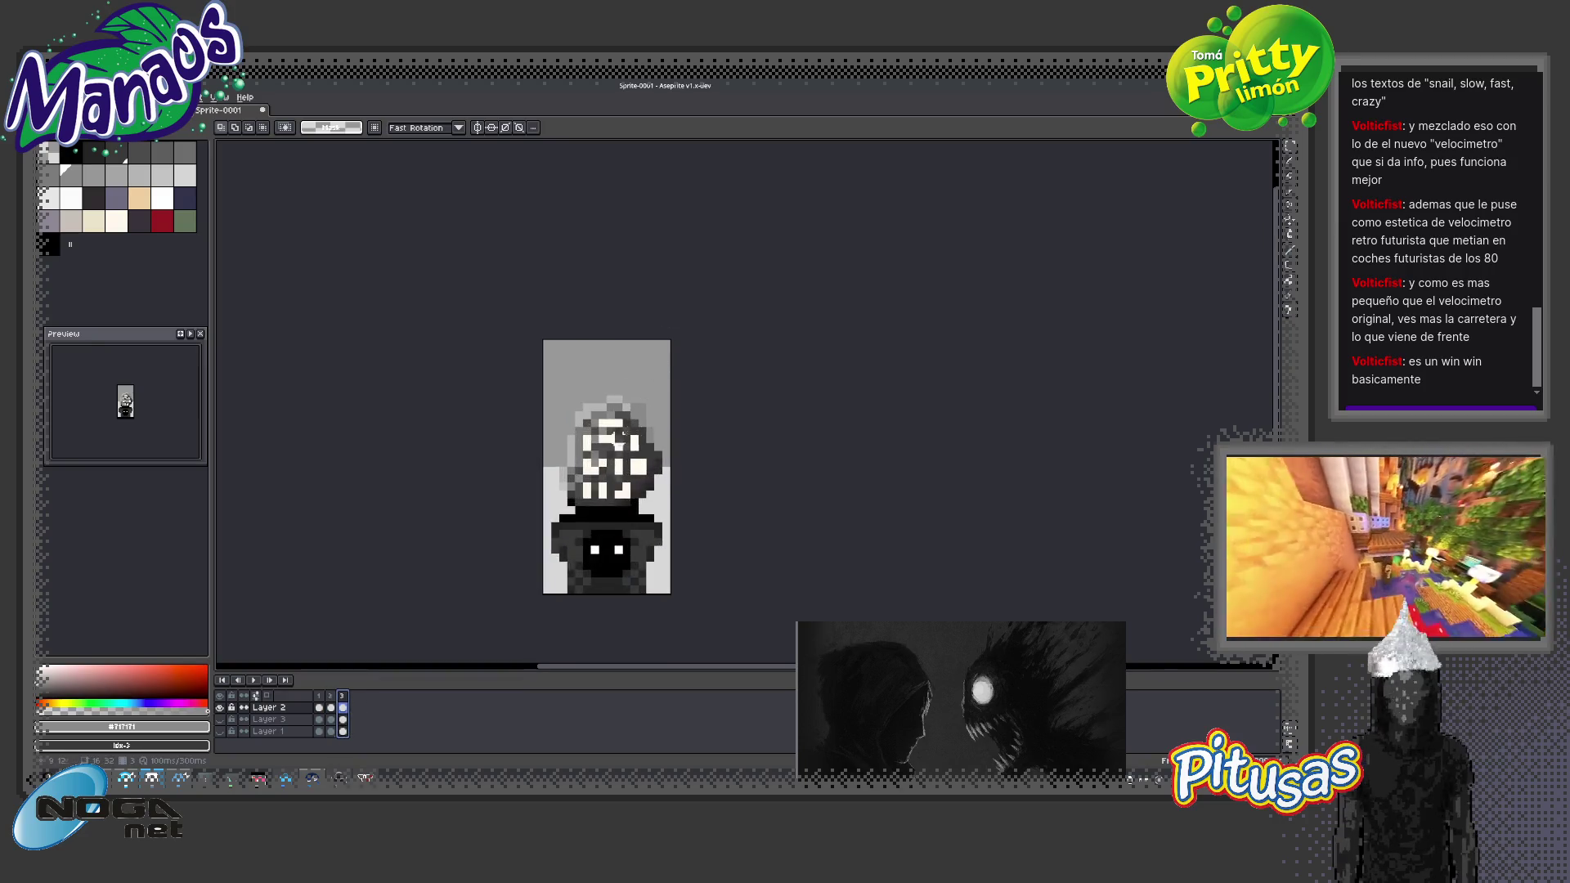
Sample the head's dark grey and darken twelve white specks across the head in frame 3
scroll(695, 413, "up", 4)
key("i")
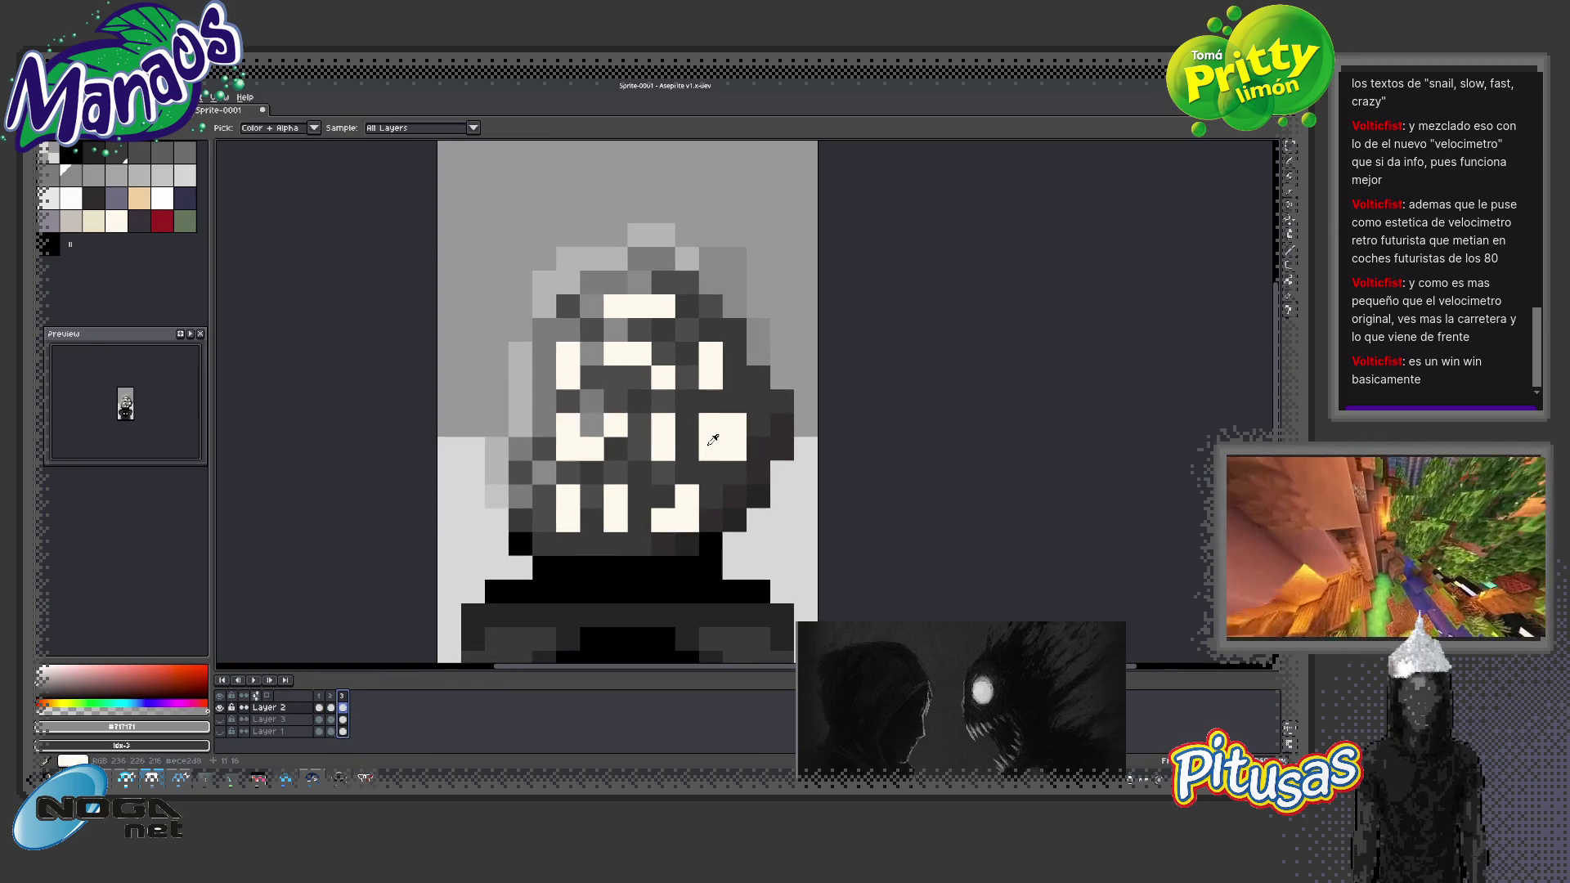
left_click(723, 429, "alt")
left_click(710, 448)
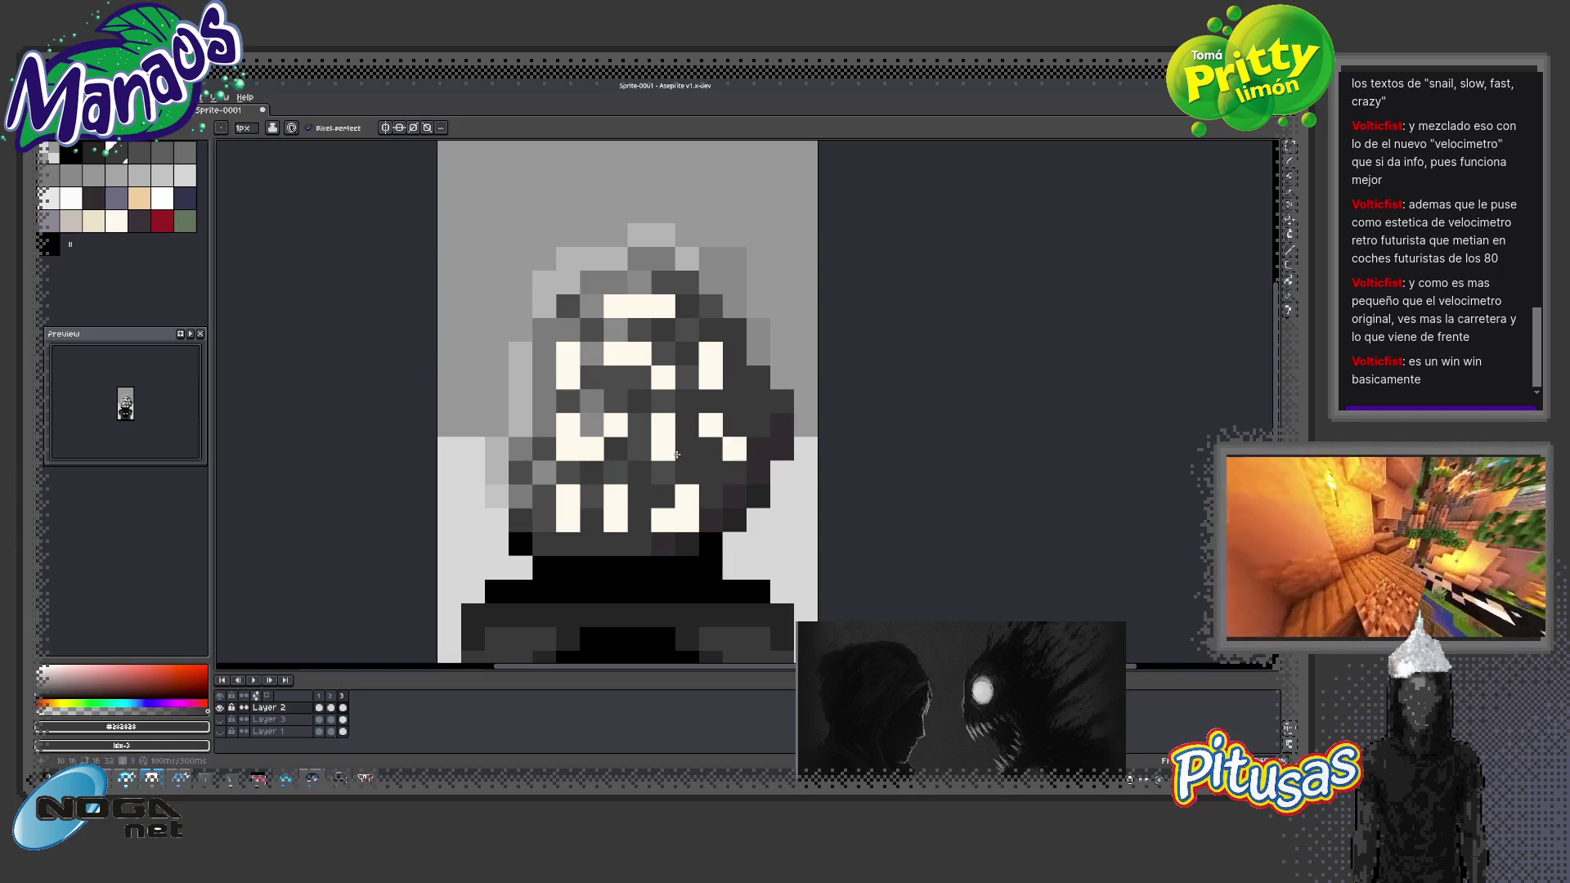
left_click(663, 426)
left_click(591, 449)
left_click(569, 425)
left_click(569, 378)
left_click(569, 354)
left_click(638, 354)
left_click(639, 306)
left_click(687, 520)
left_click(686, 496)
left_click(615, 520)
left_click(615, 496)
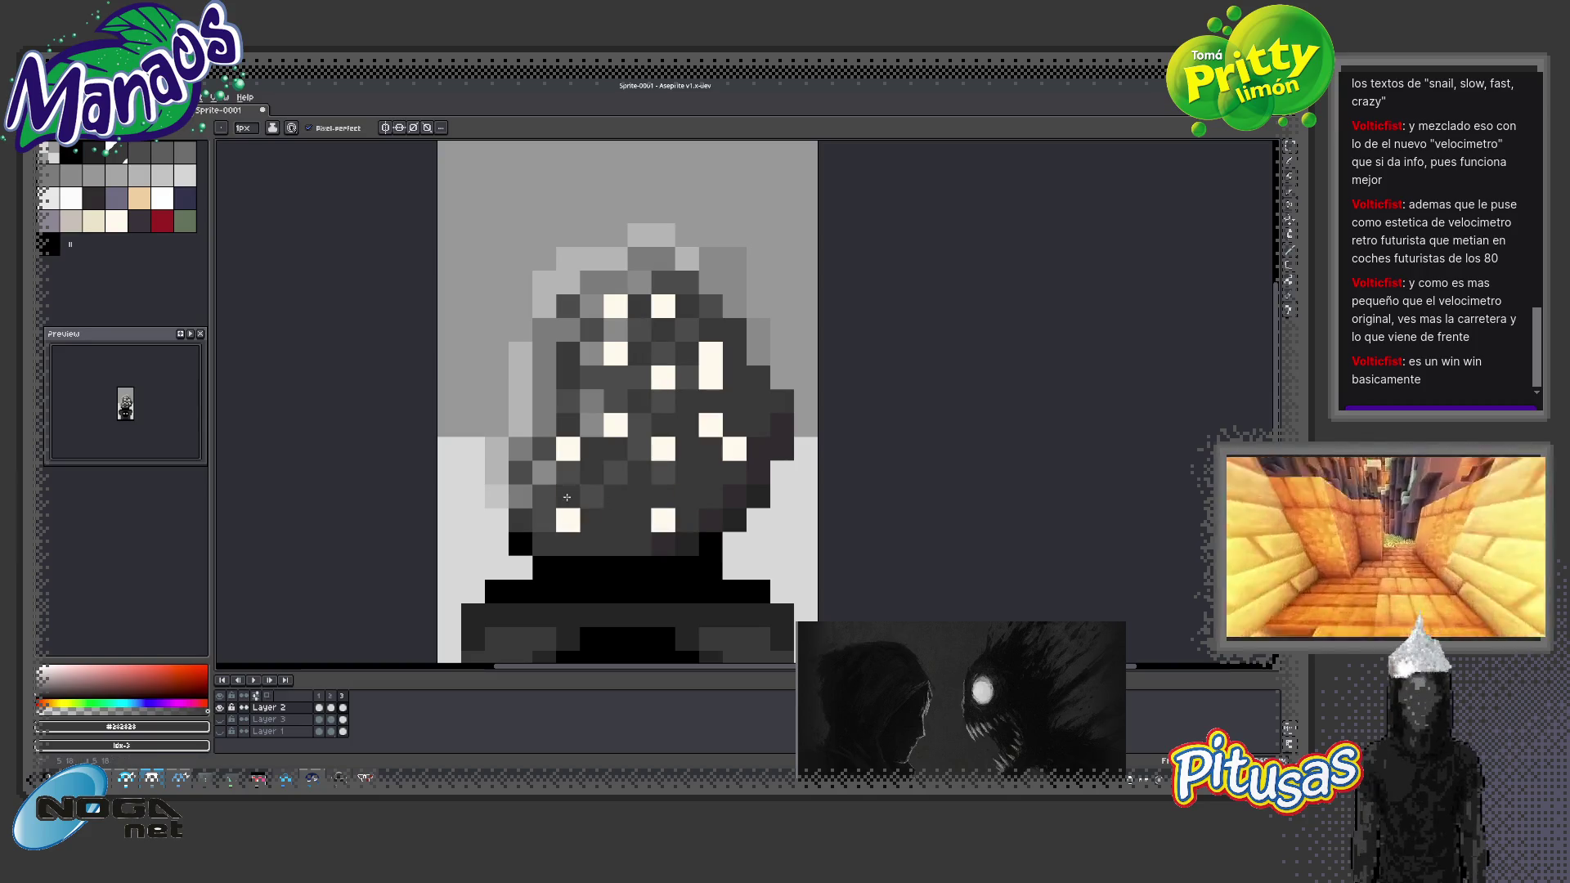
Add frame 4 and turn a white speck on its head mid grey
left_click(331, 696)
key("alt+n")
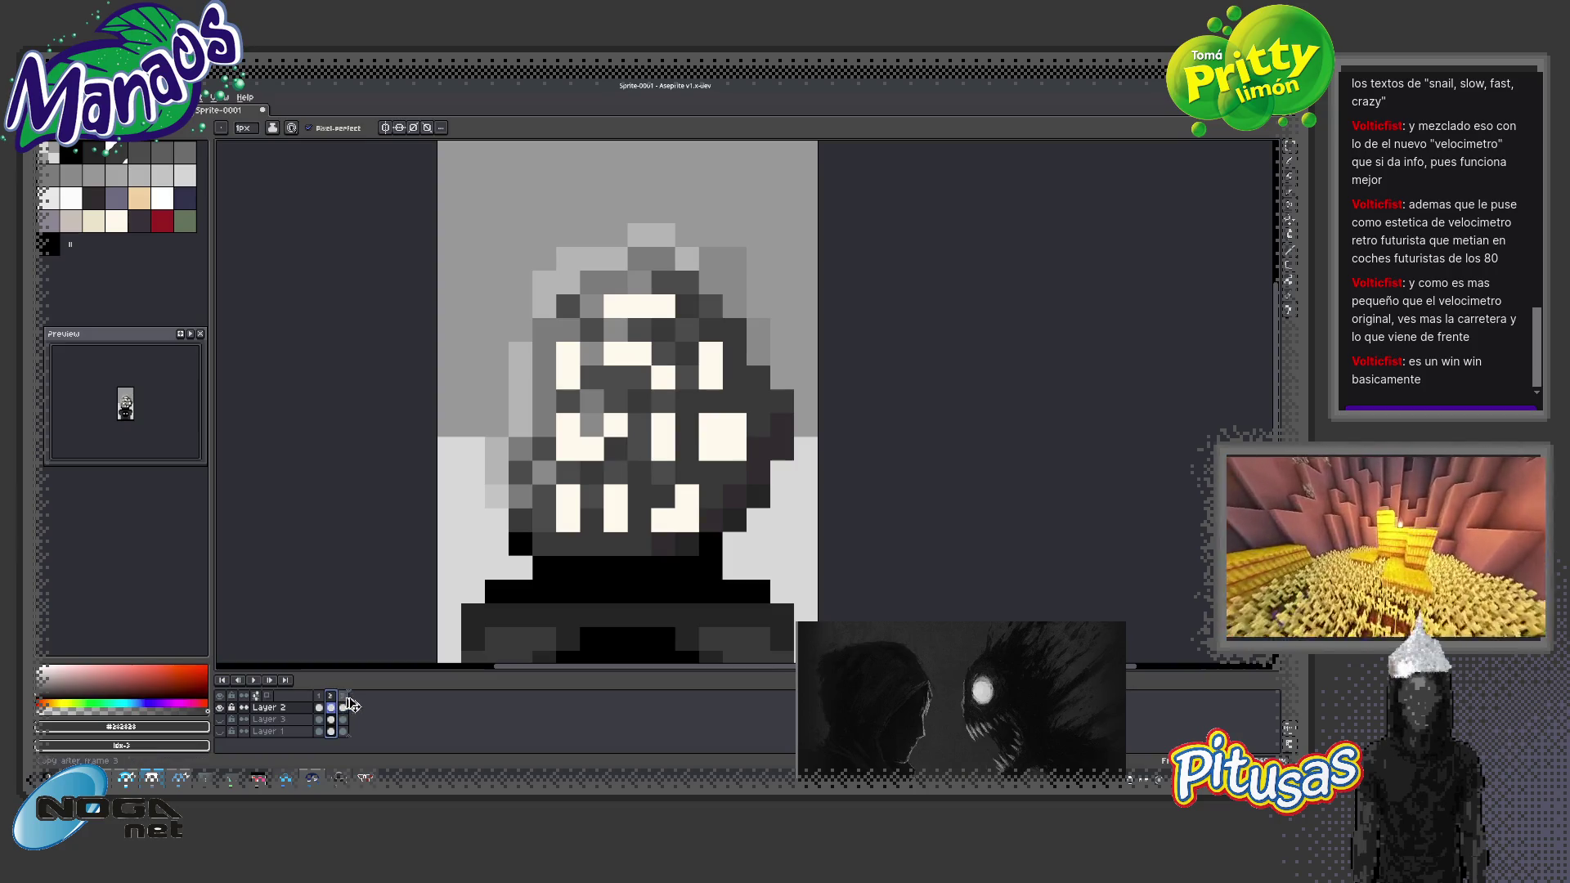
left_click(575, 438)
key("ctrl+z")
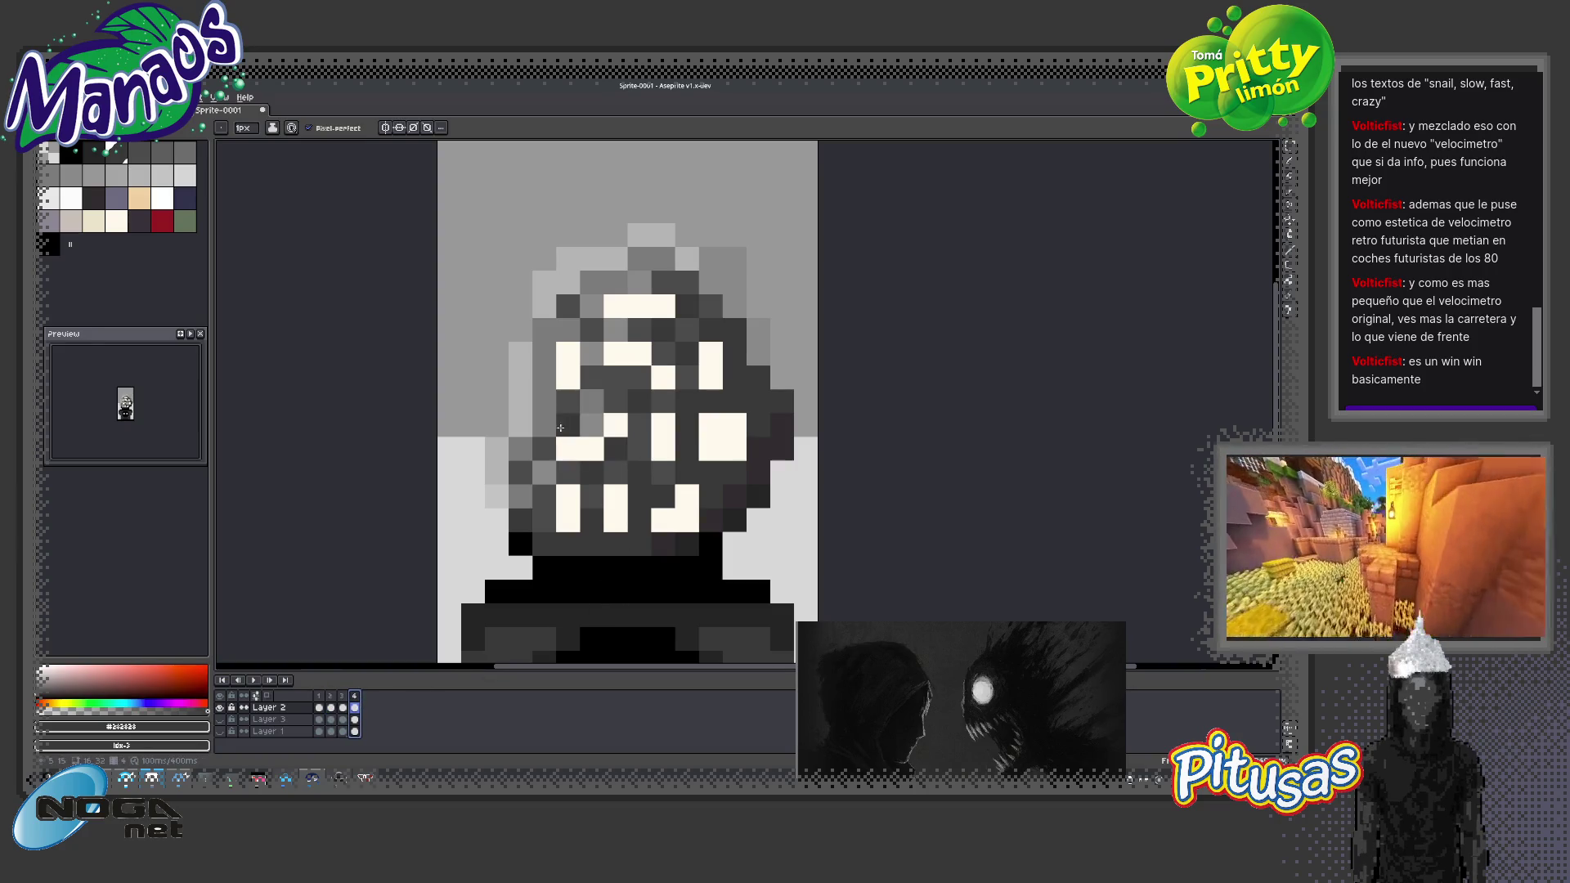
key("i")
left_click(583, 425)
key("b")
left_click(569, 425)
Darken several more white specks in frame 4 with dark grey, then select frames 2–4
left_click(734, 401, "alt")
left_click(726, 442)
key("ctrl+z")
left_click(733, 426)
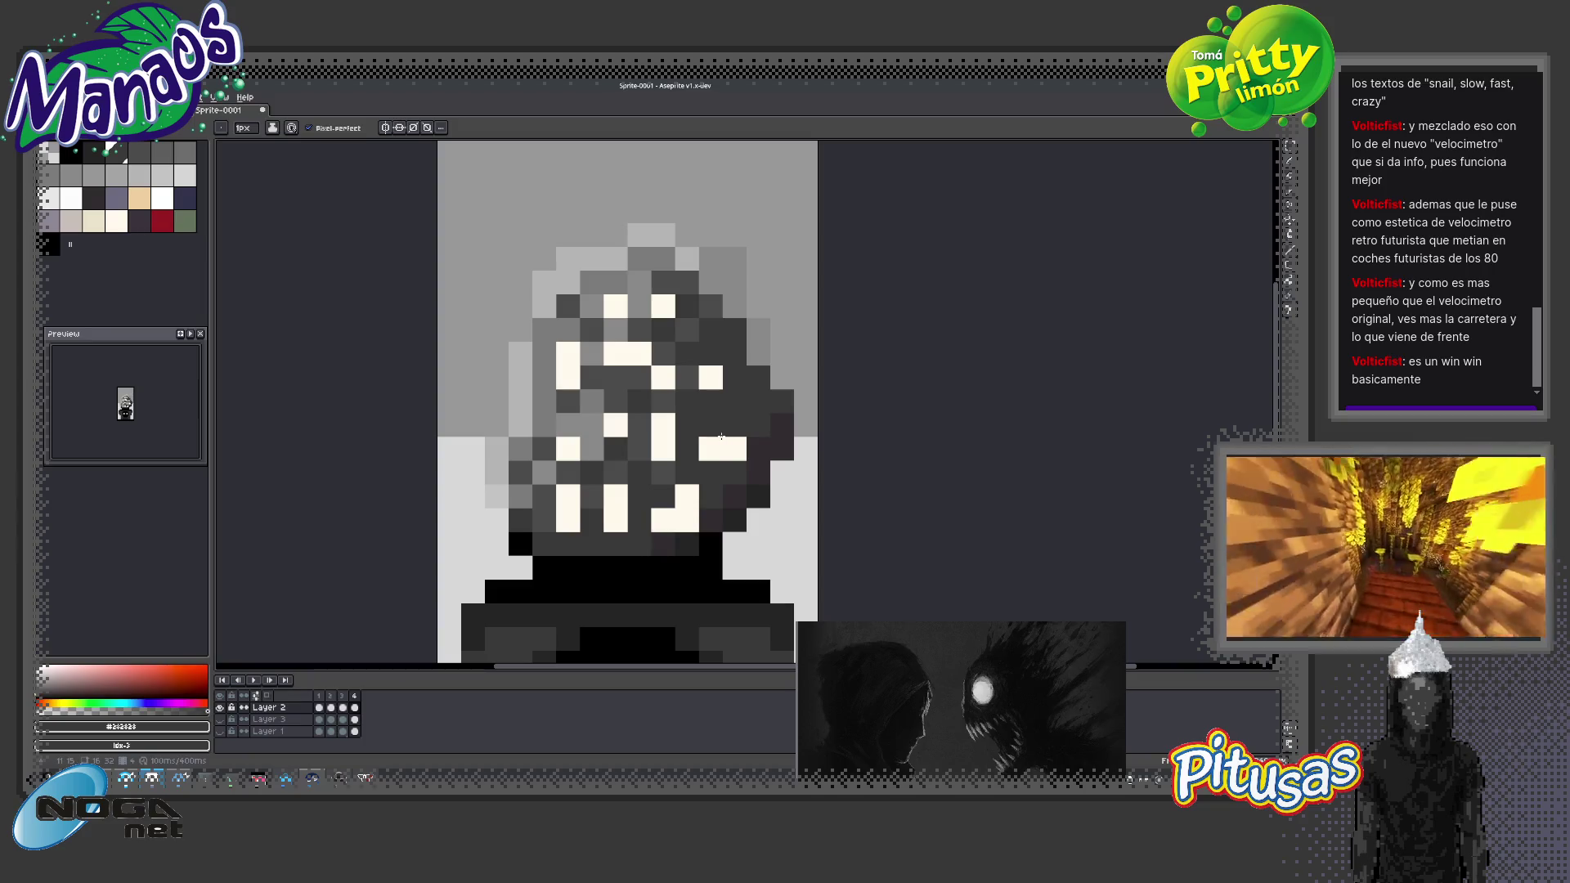
left_click(689, 518)
key("ctrl+z")
left_click(687, 519)
left_click(616, 519)
key("ctrl+z")
left_click(567, 497)
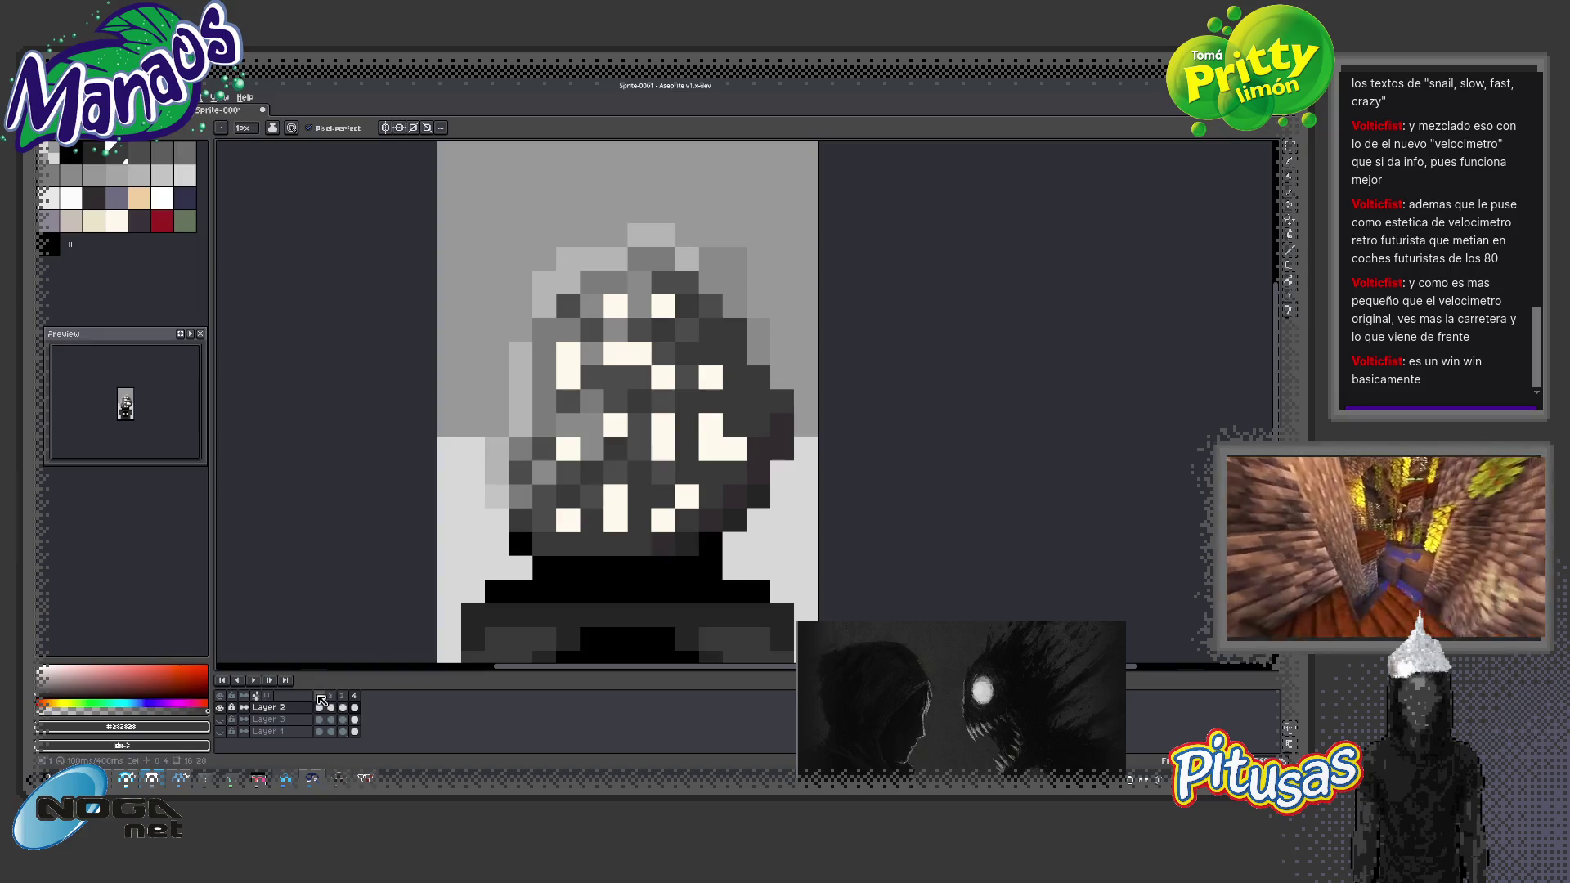
left_click(319, 695)
left_click_drag(330, 695, 354, 696)
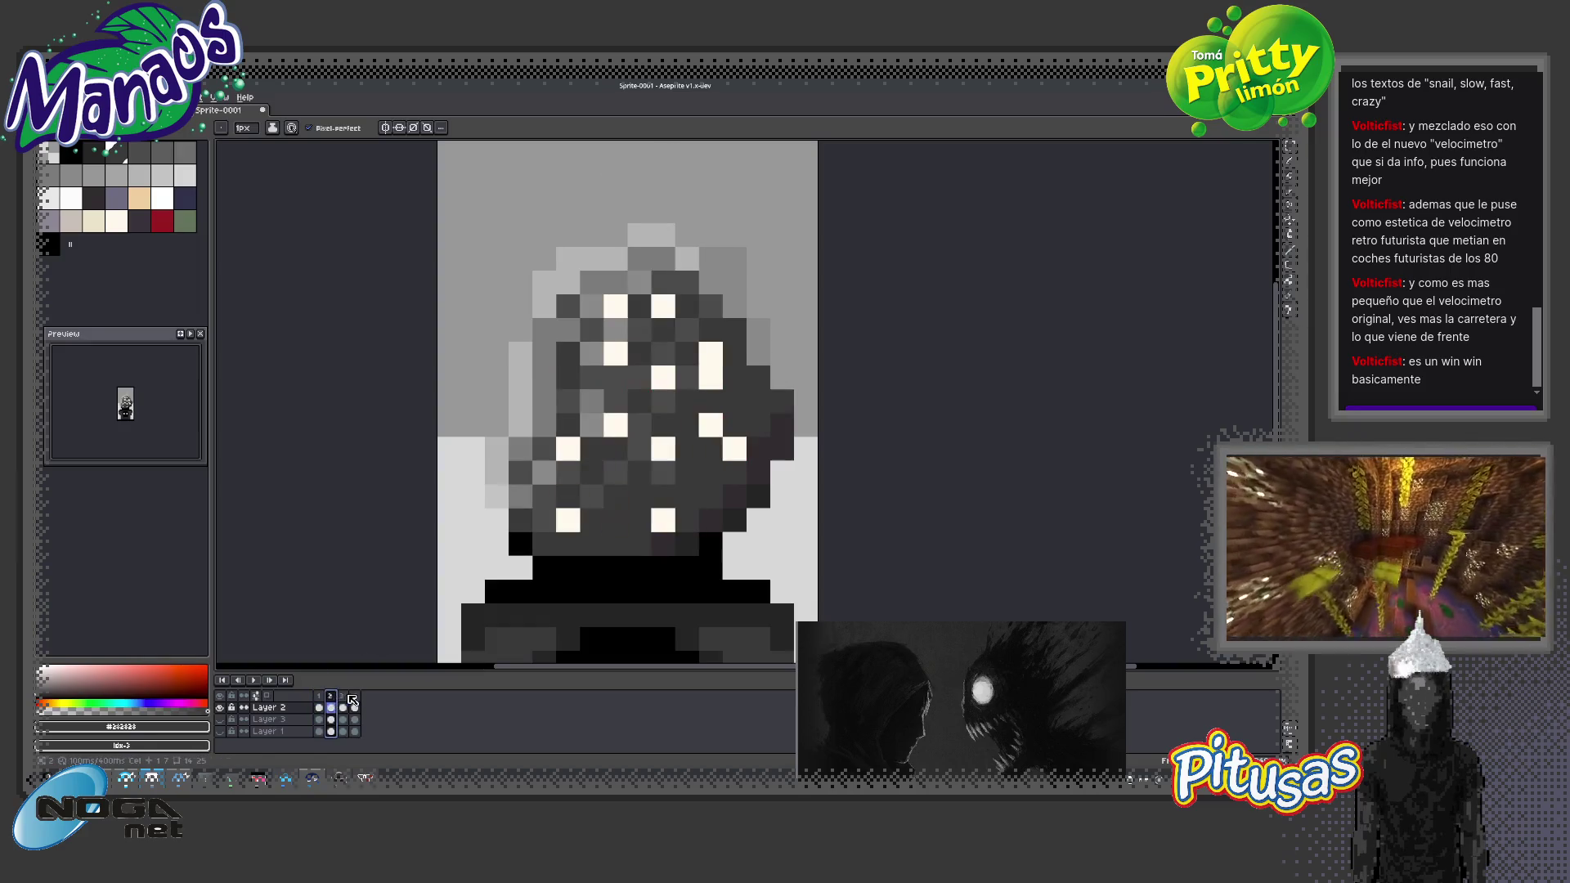
Tag the selected frames 2–4 as 'idle'
right_click(355, 696)
left_click(387, 720)
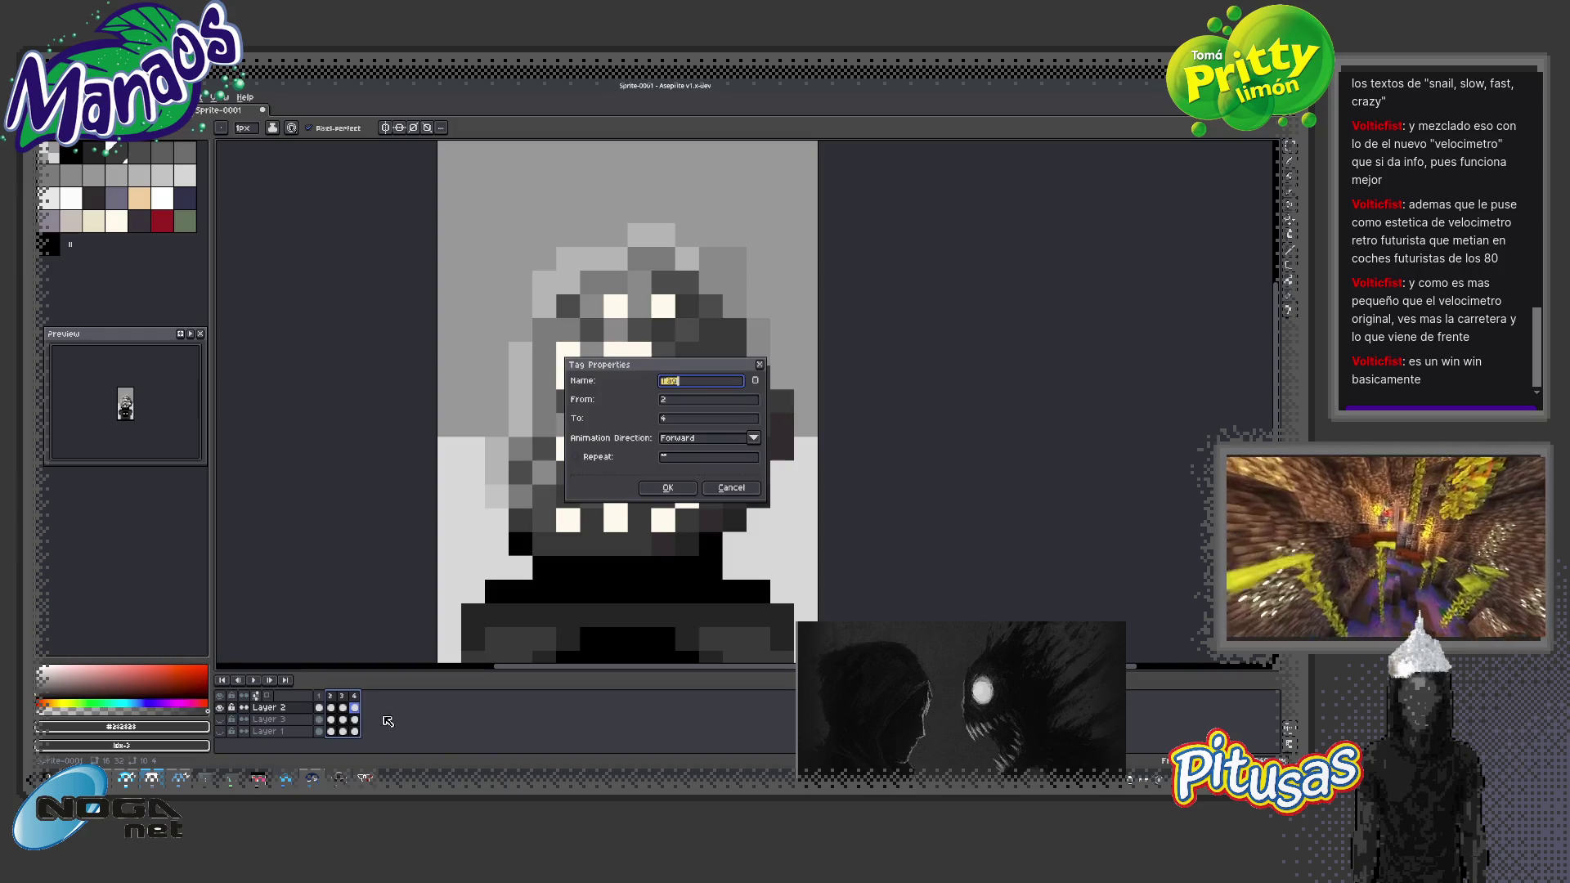
type("idle")
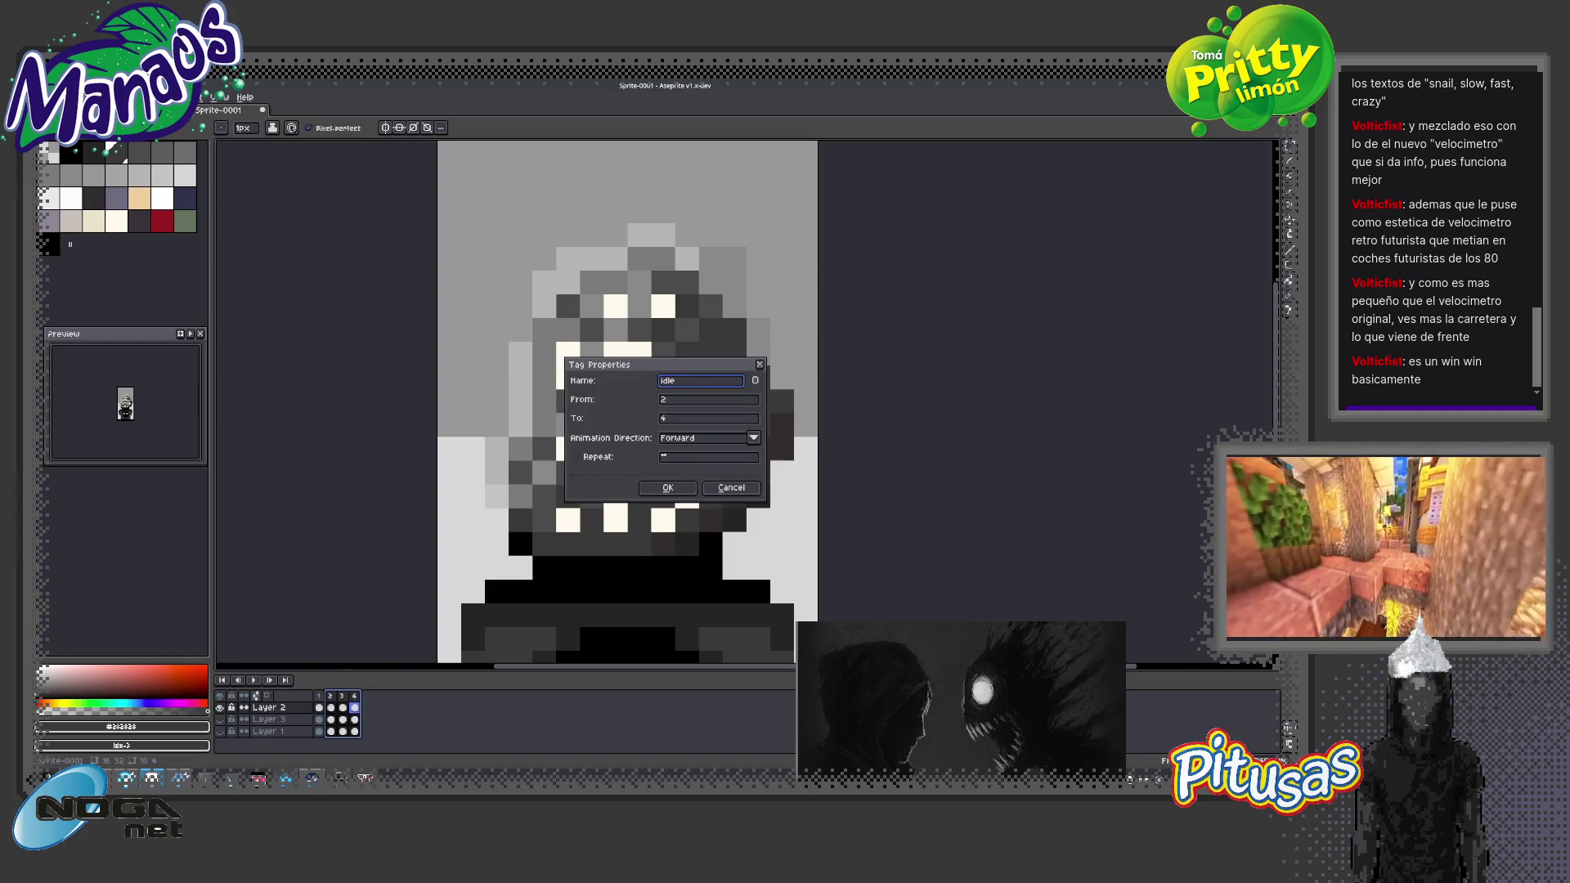
key("Return")
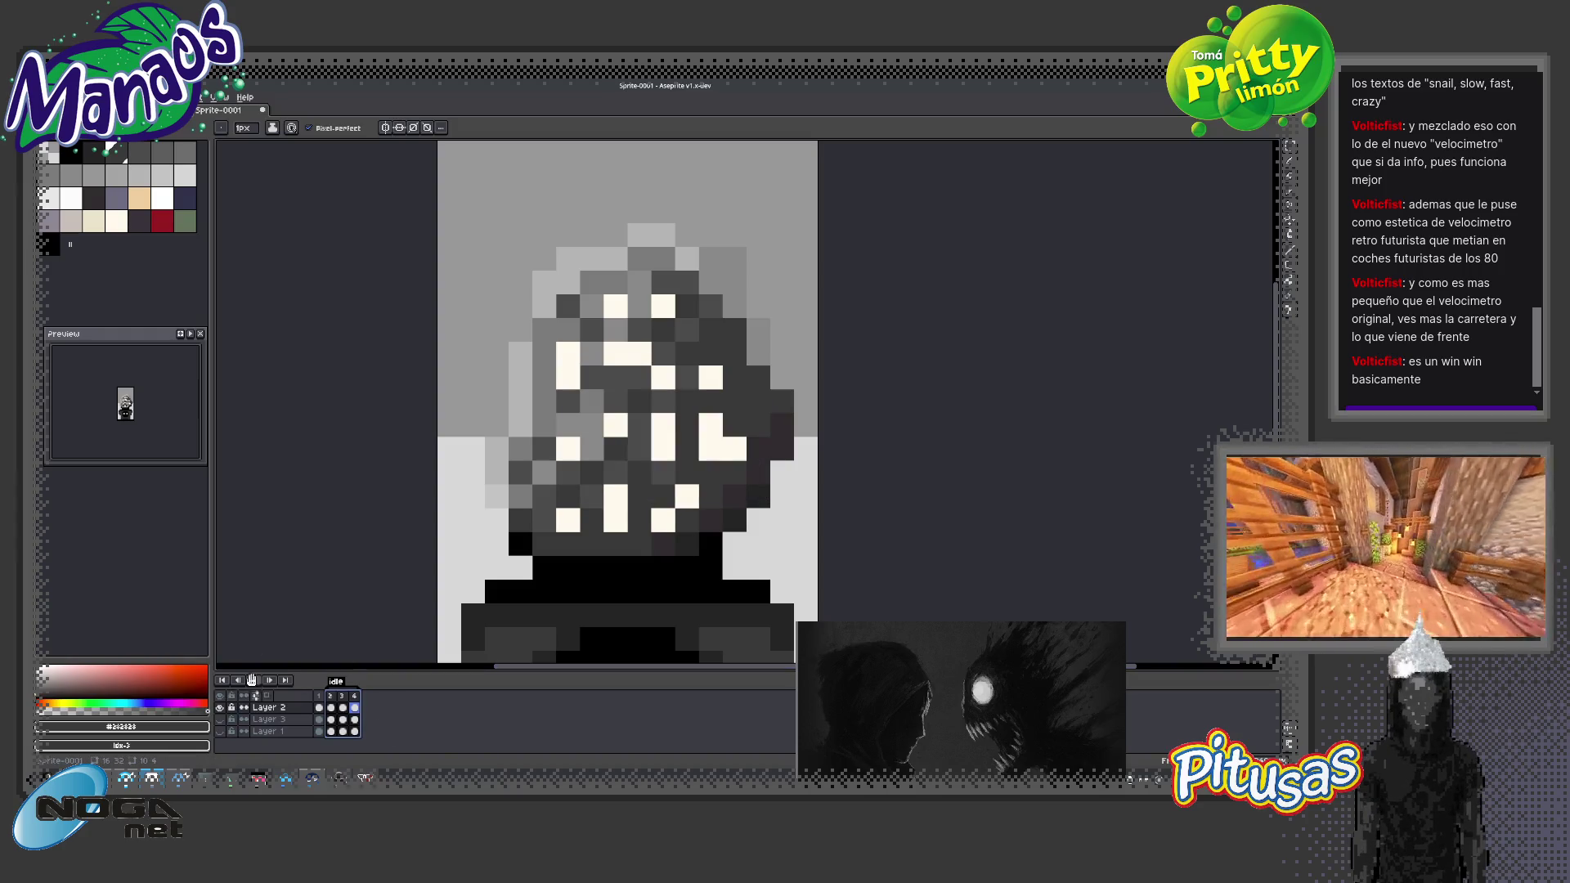
Play the idle loop, stop on frame 4, and play it again
left_click(251, 679)
scroll(381, 549, "down", 2)
scroll(381, 550, "down", 1)
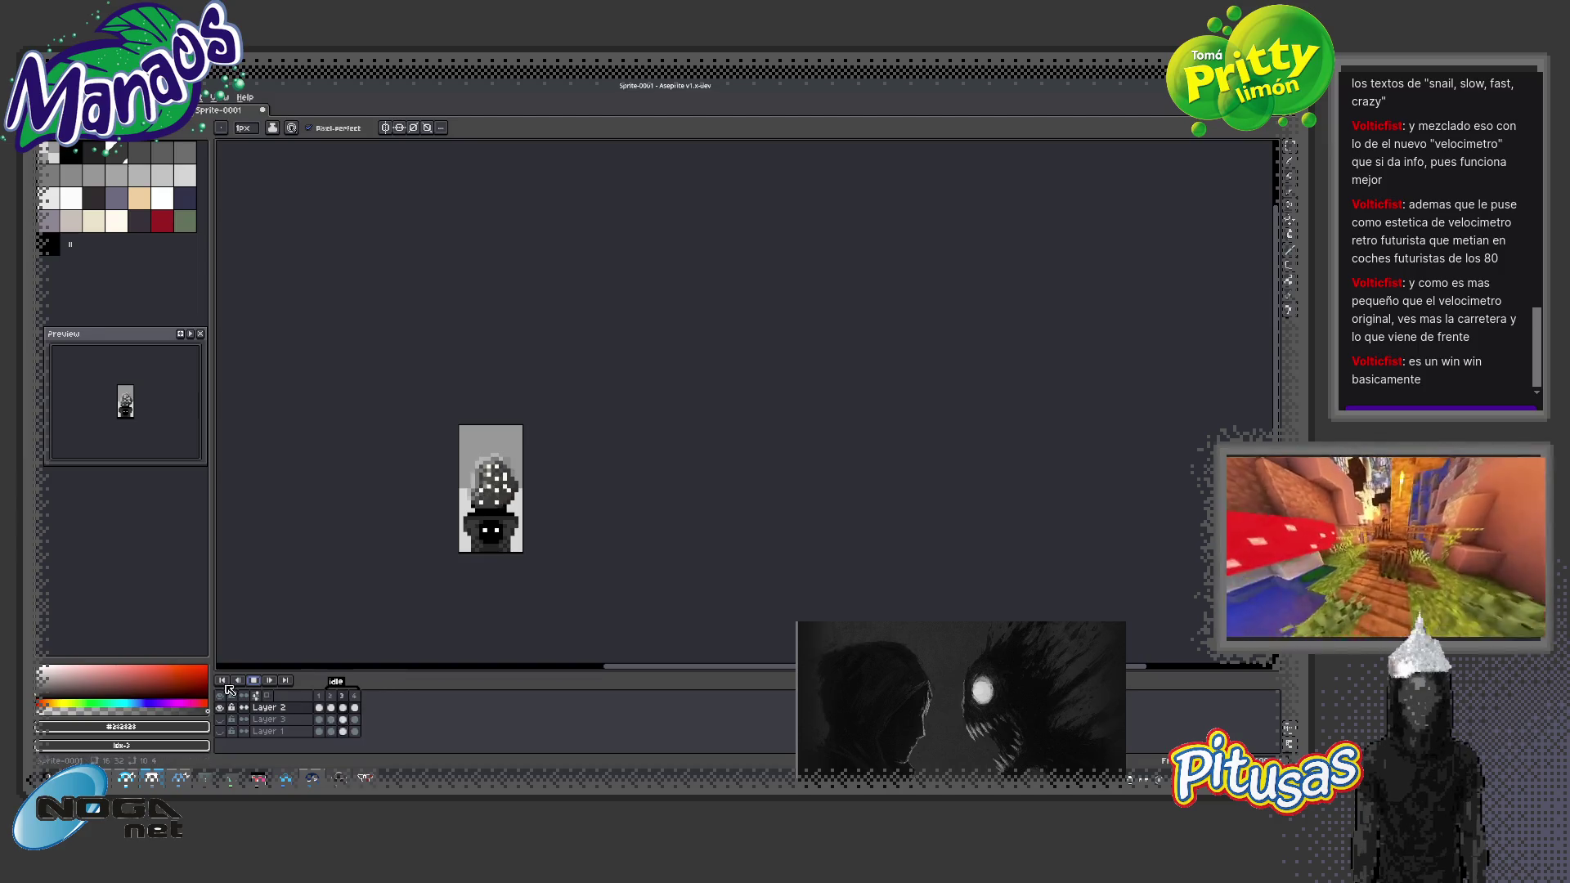
left_click(330, 695)
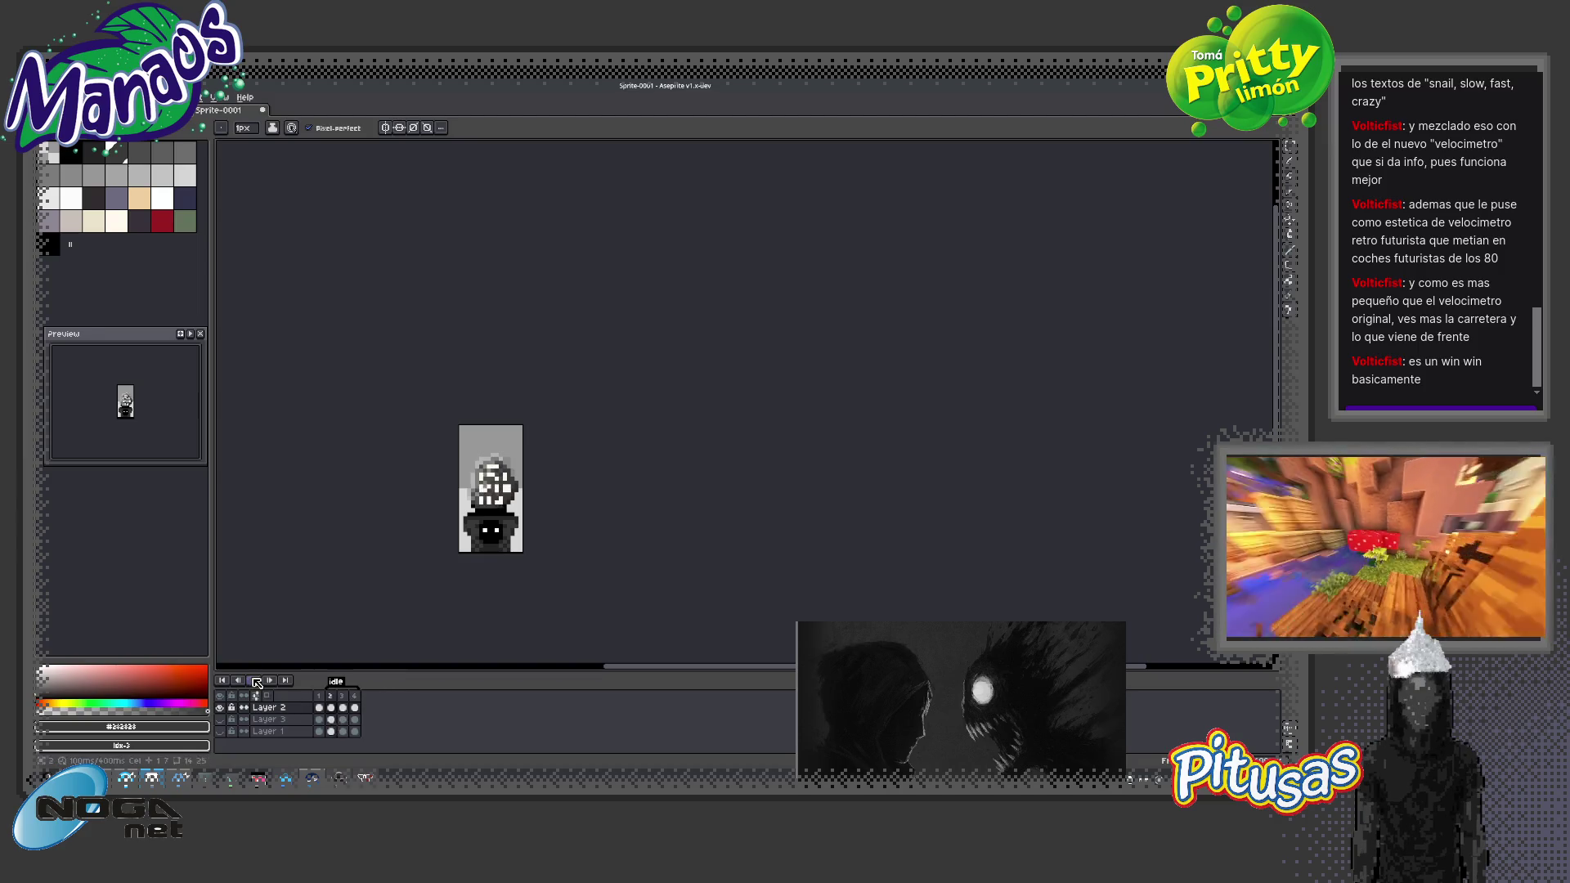
left_click(355, 696)
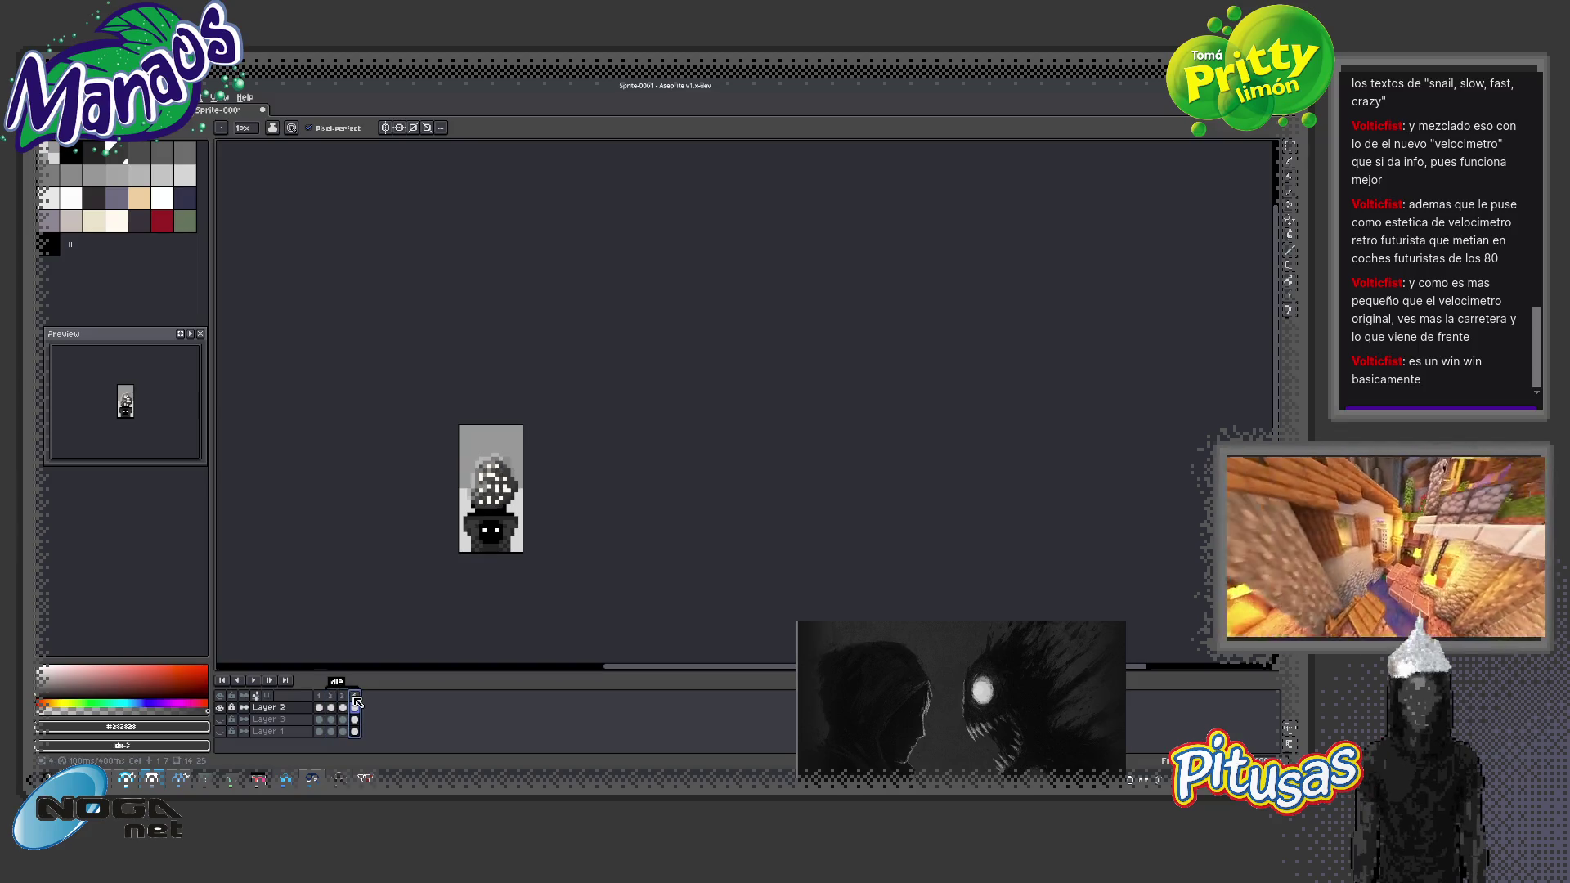
left_click(253, 680)
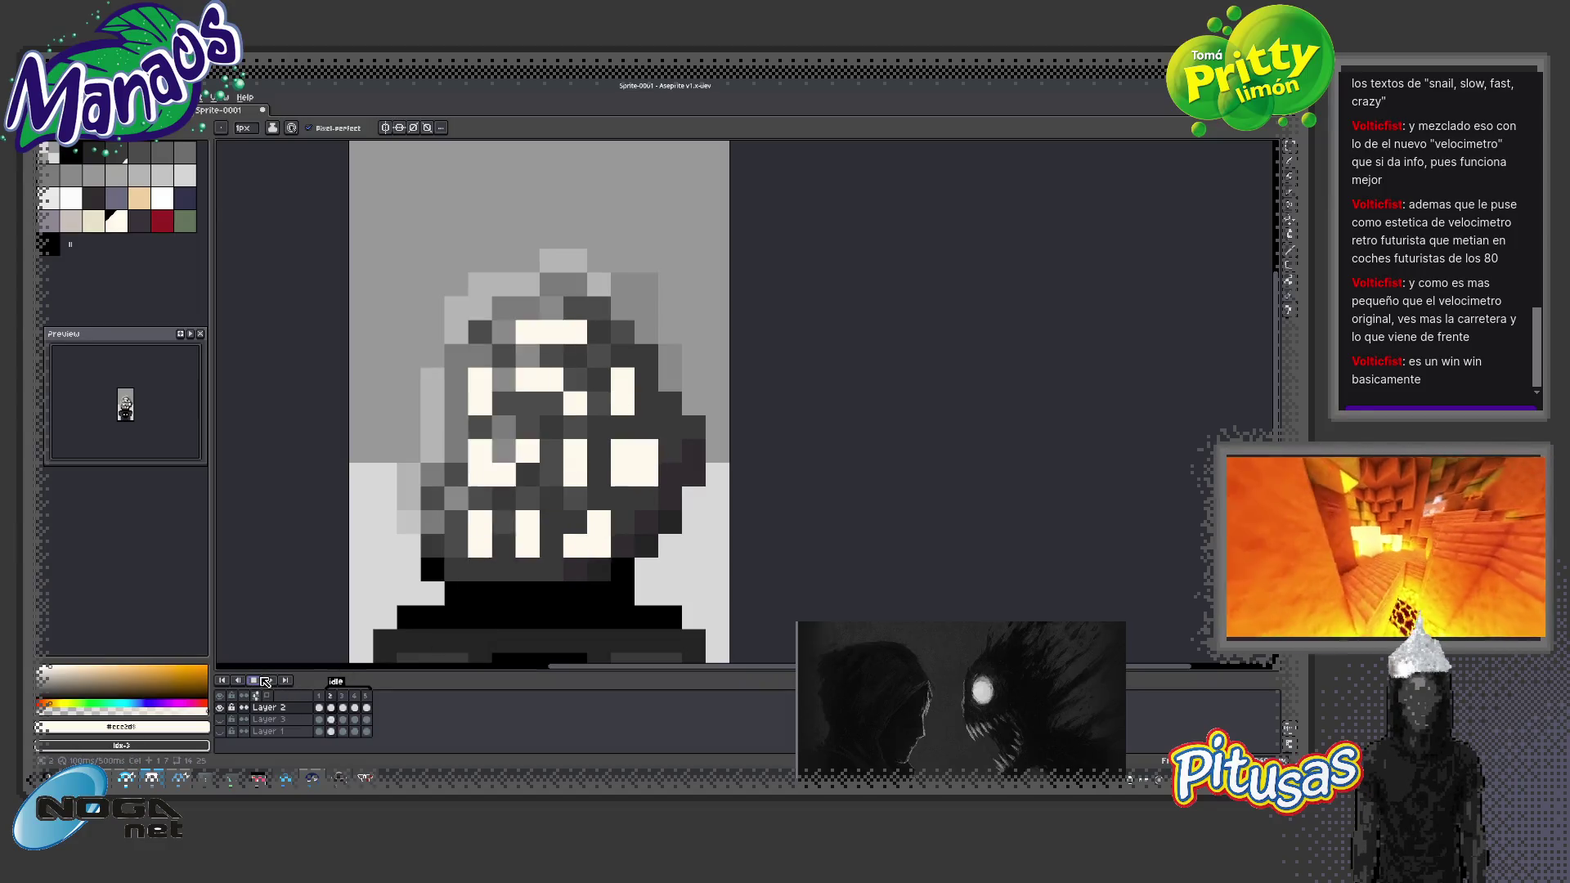
scroll(620, 581, "down", 2)
scroll(694, 537, "down", 2)
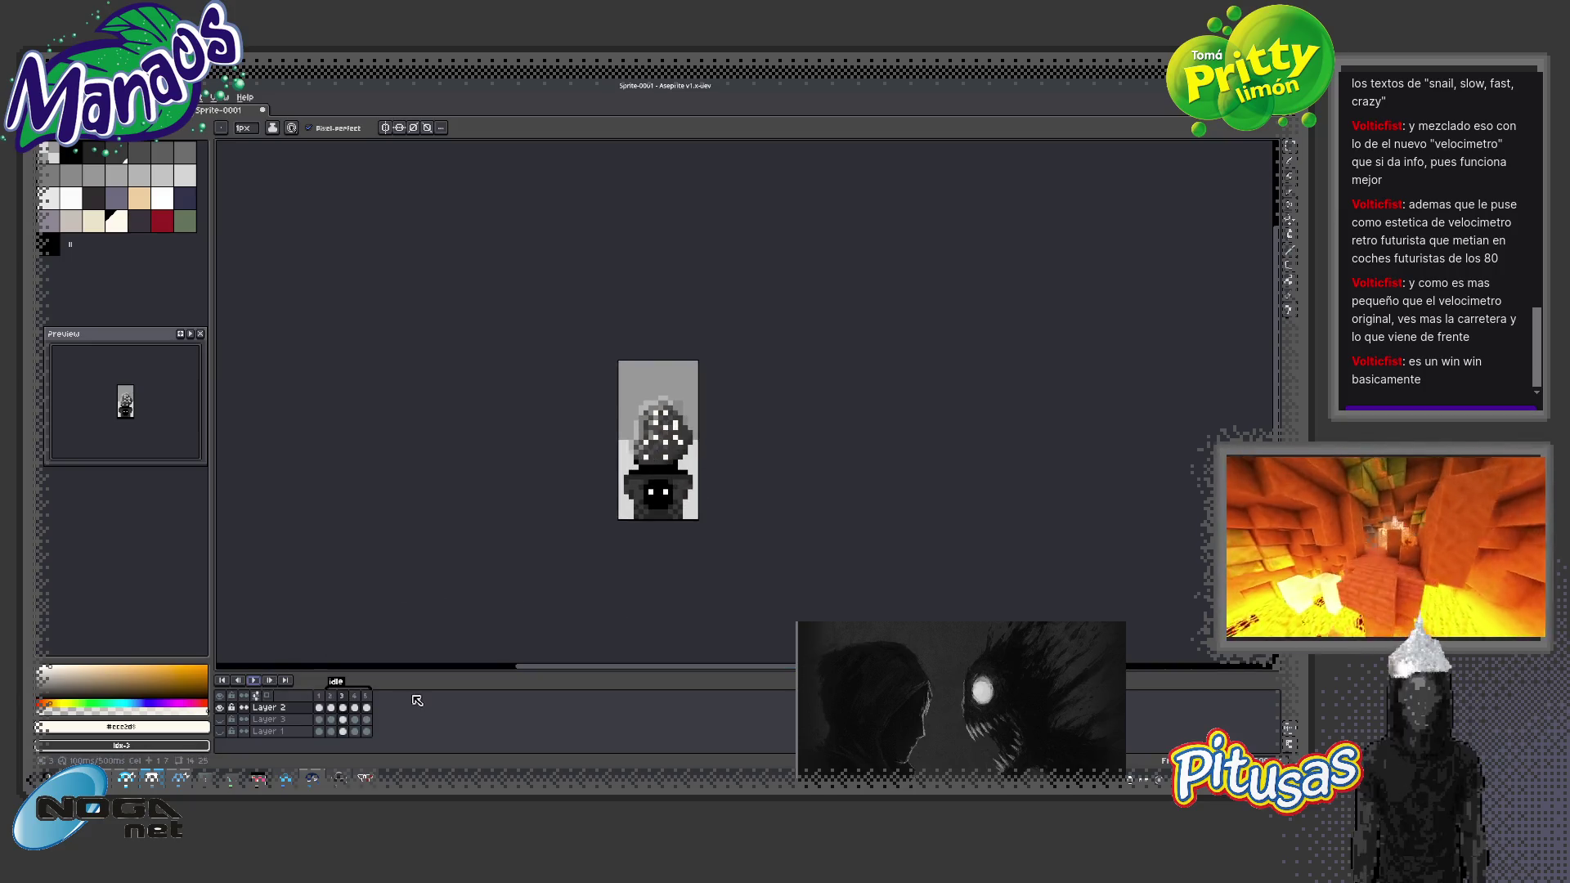
Give frames 2–5 a 200 ms frame duration
left_click_drag(332, 704, 366, 731)
right_click(367, 729)
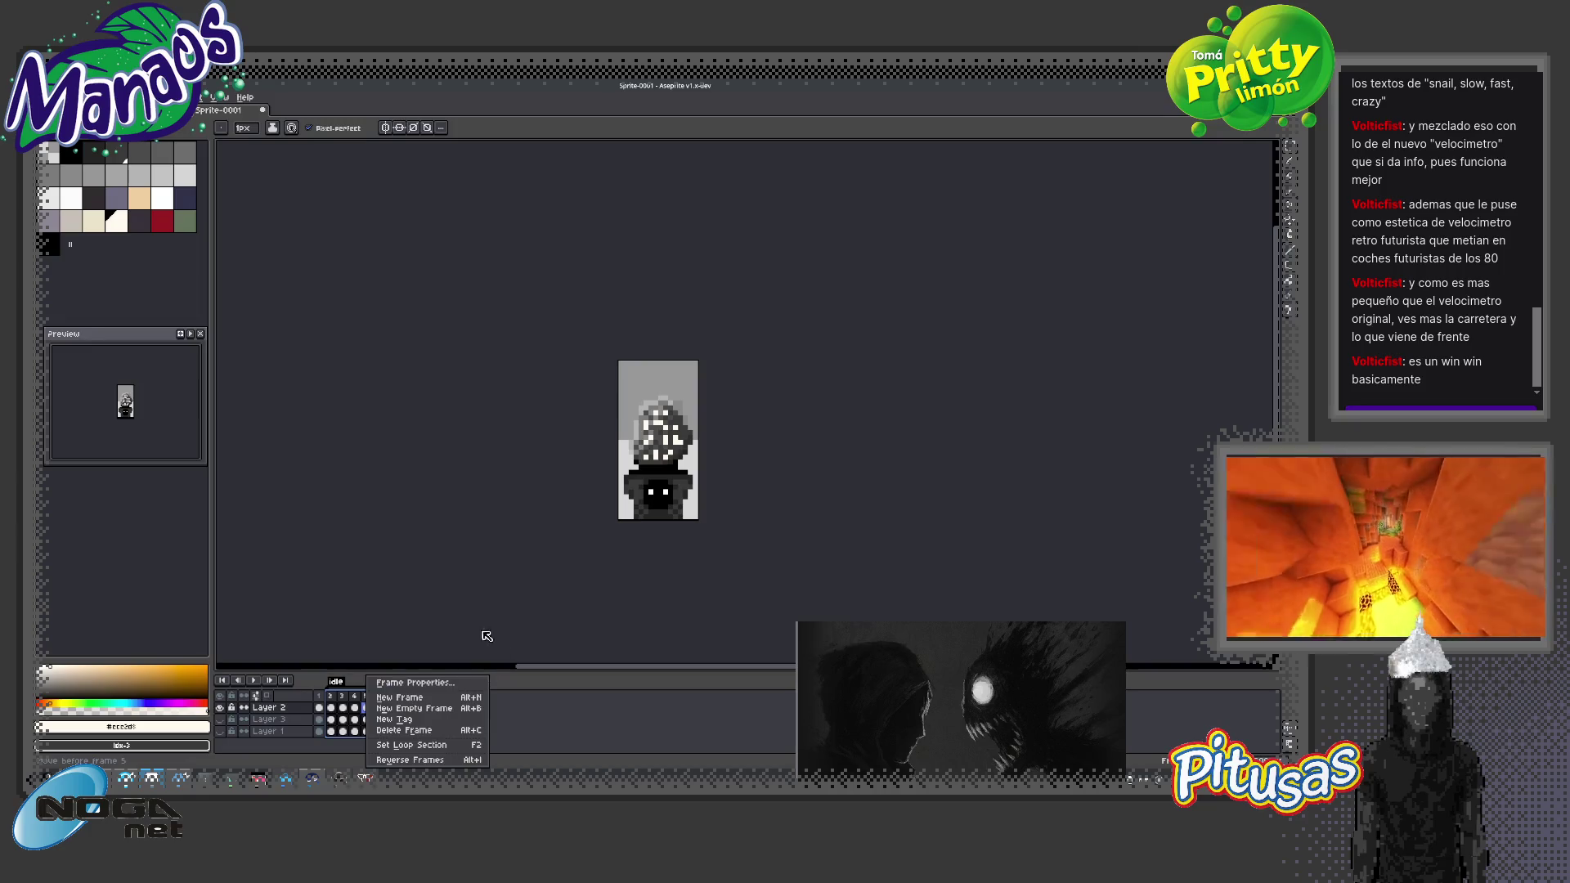
left_click(423, 721)
left_click(731, 487)
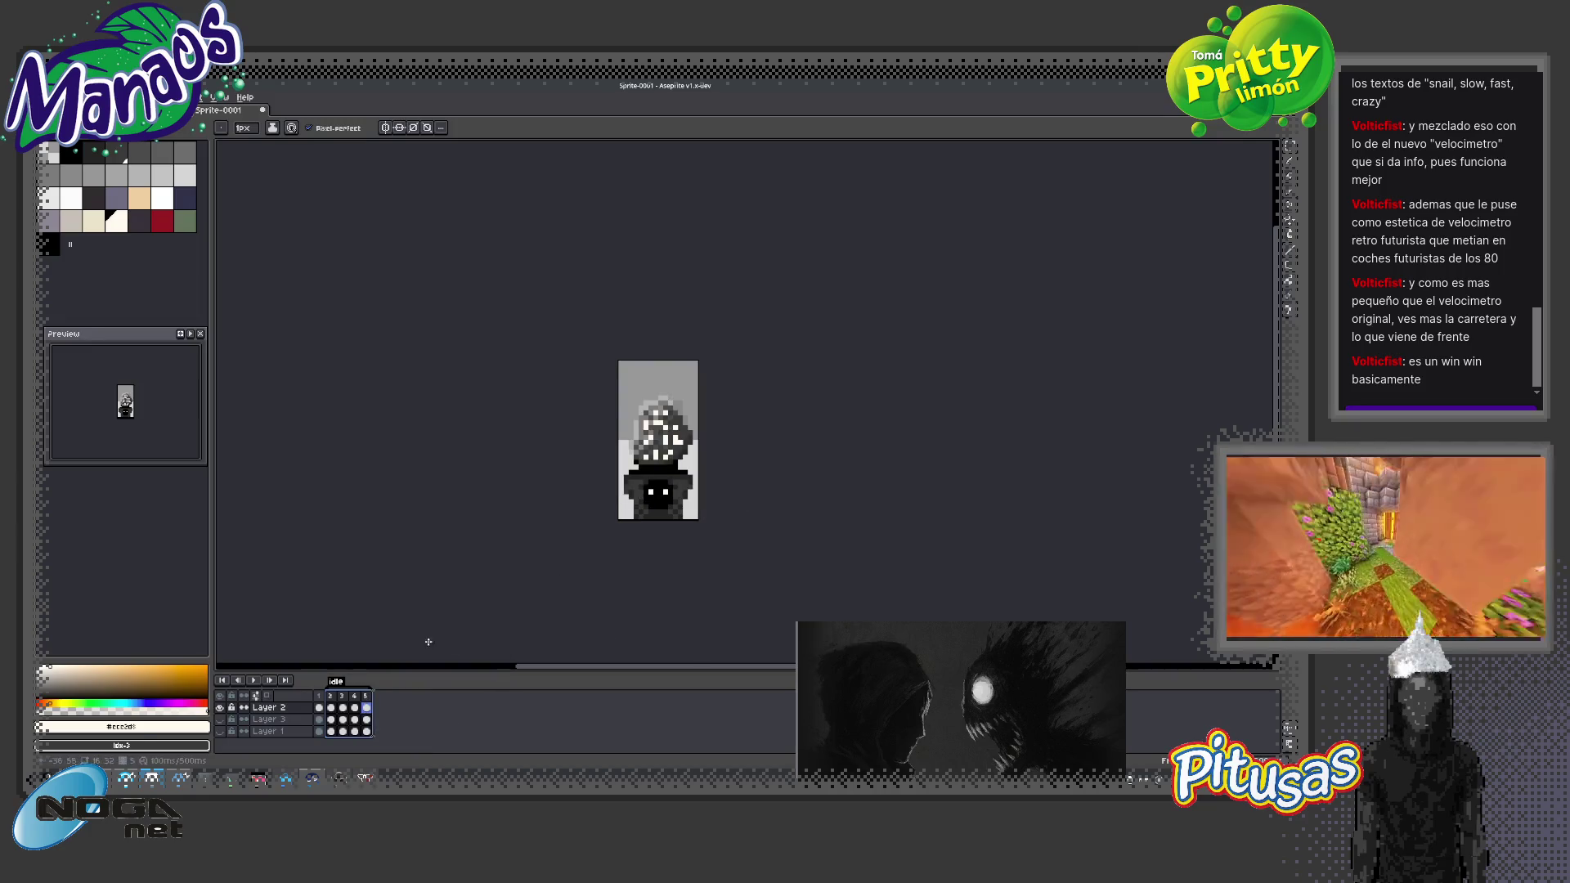
right_click(350, 693)
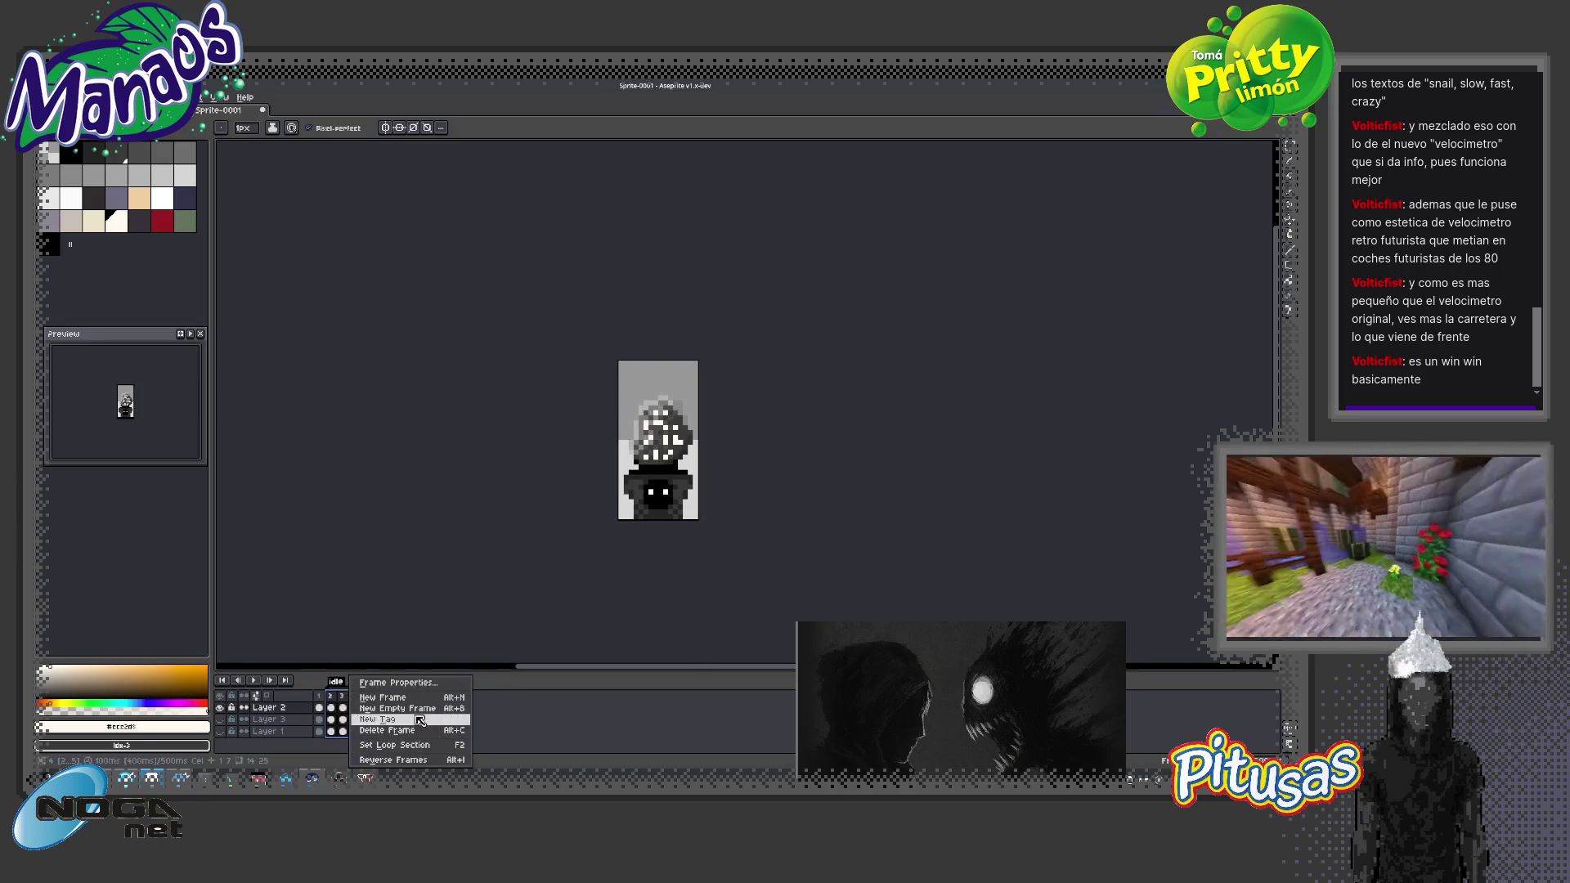
left_click(398, 682)
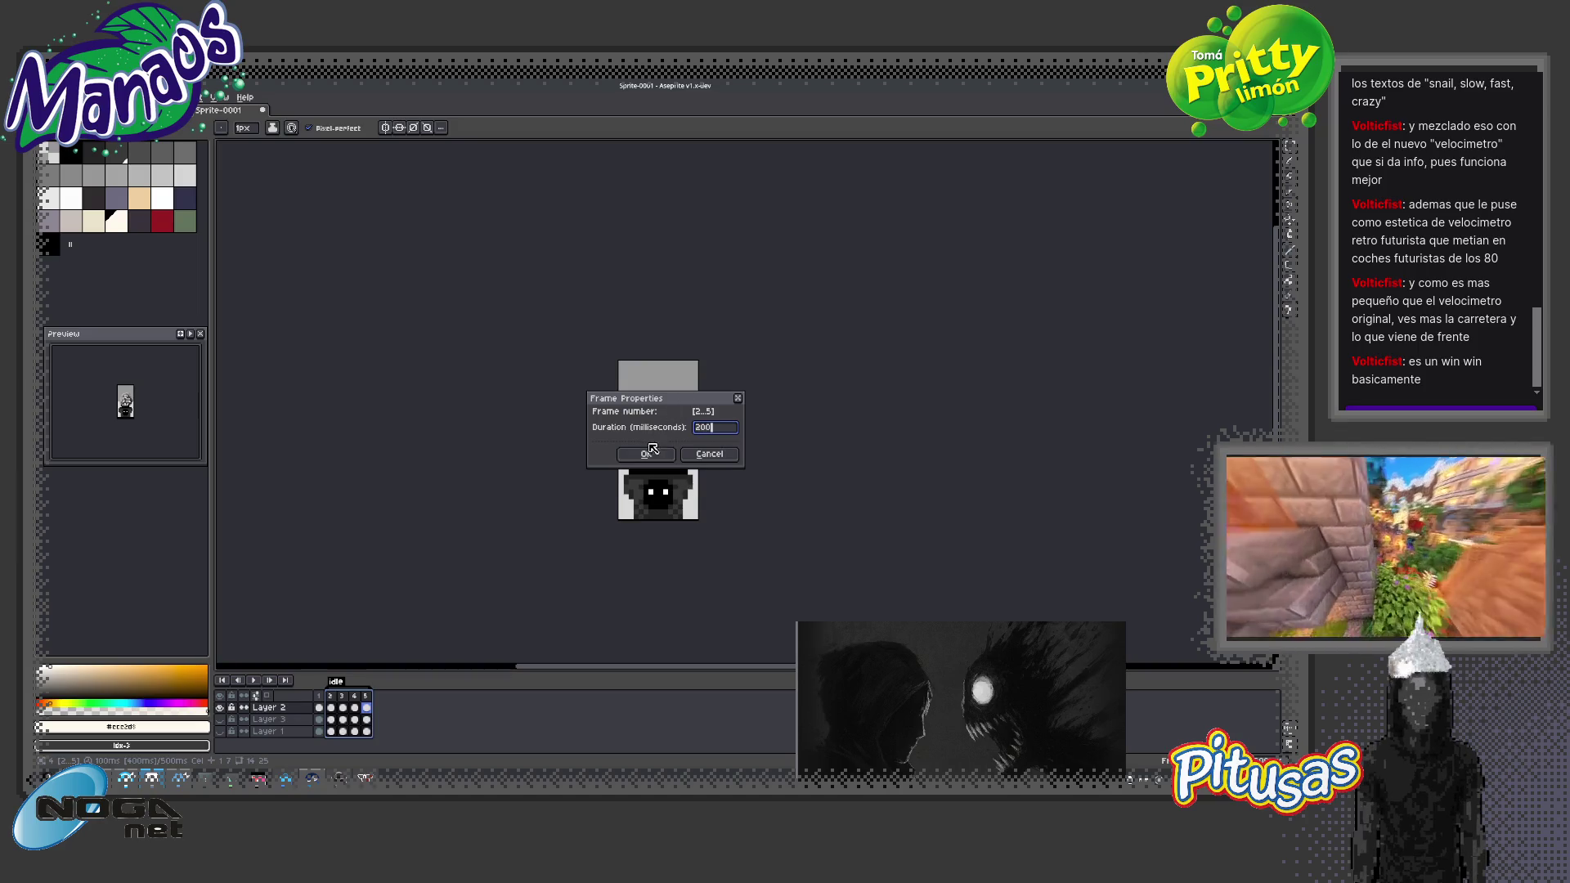
key("Return")
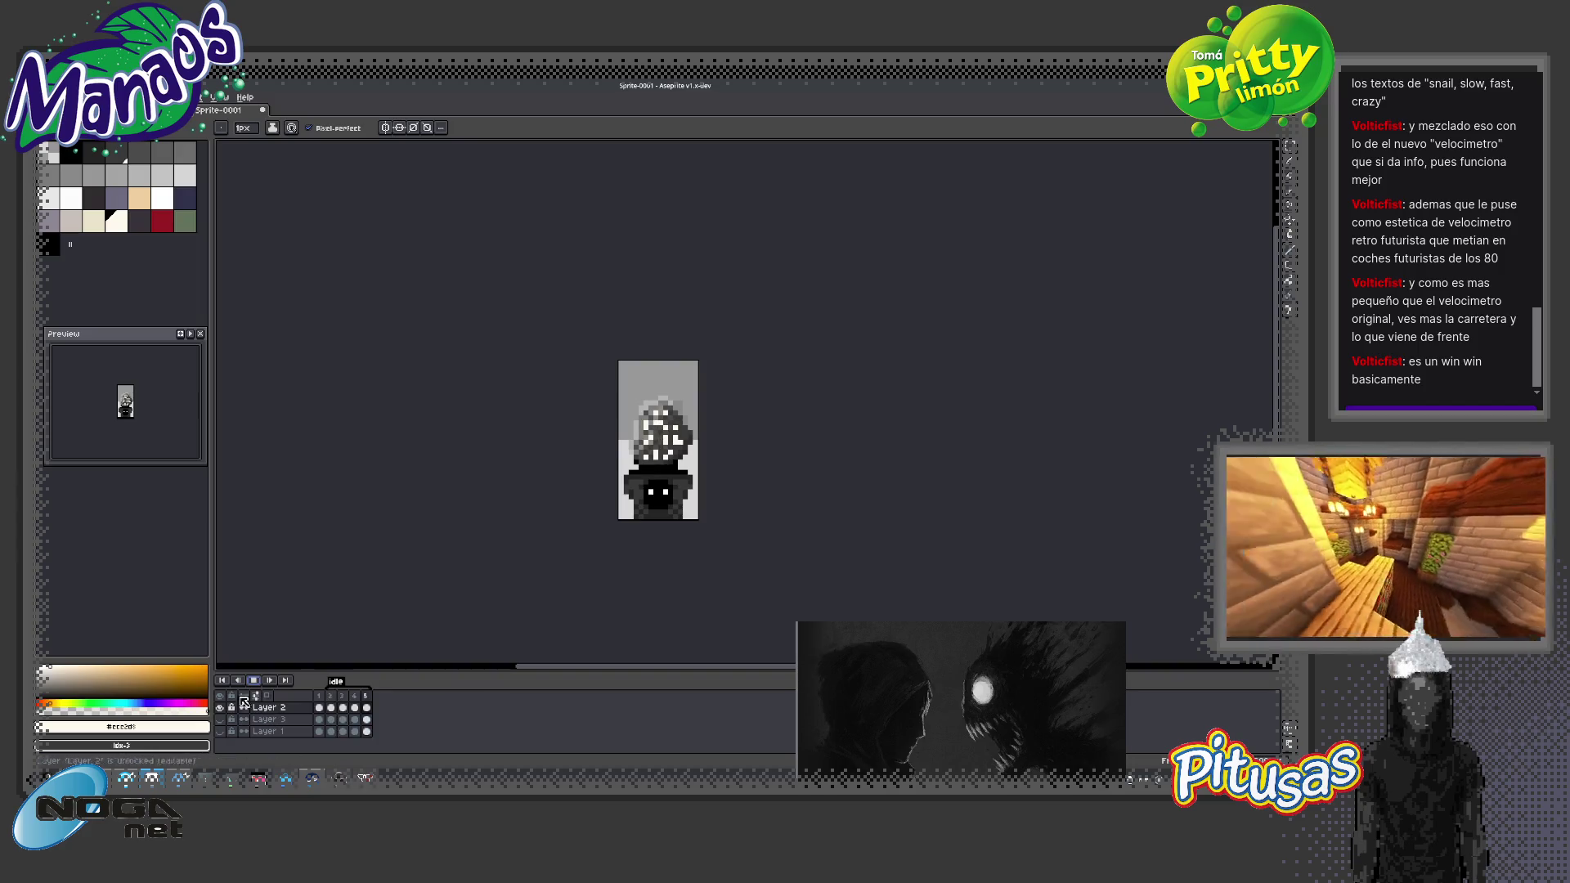
Stop playback, delete frames 3–5, and add a fresh frame 3 after frame 2
left_click(335, 698)
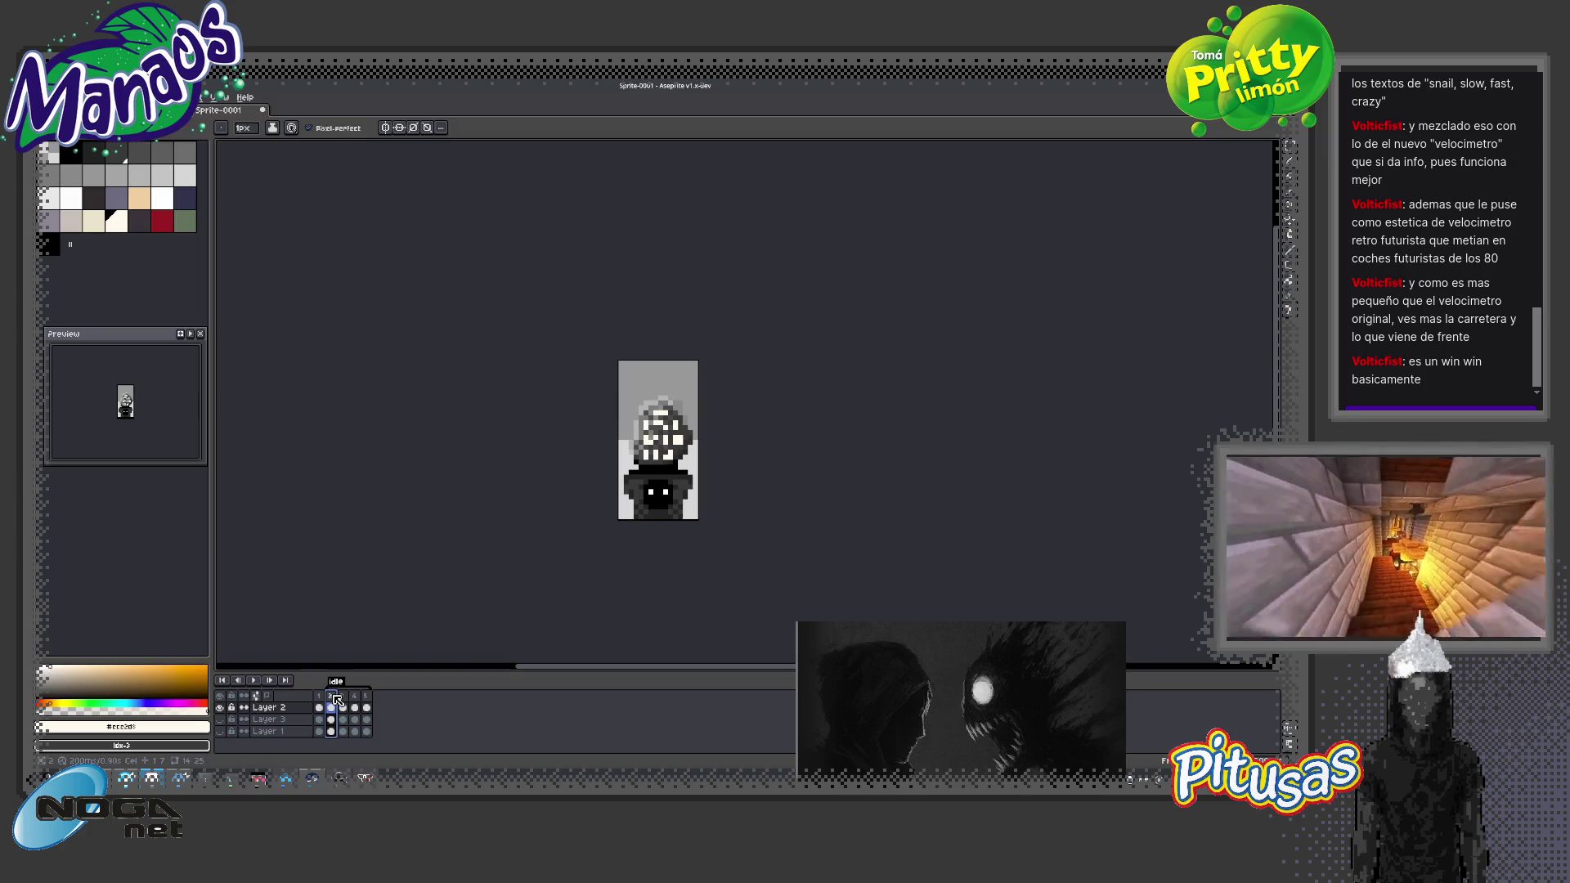
left_click_drag(340, 697, 365, 696)
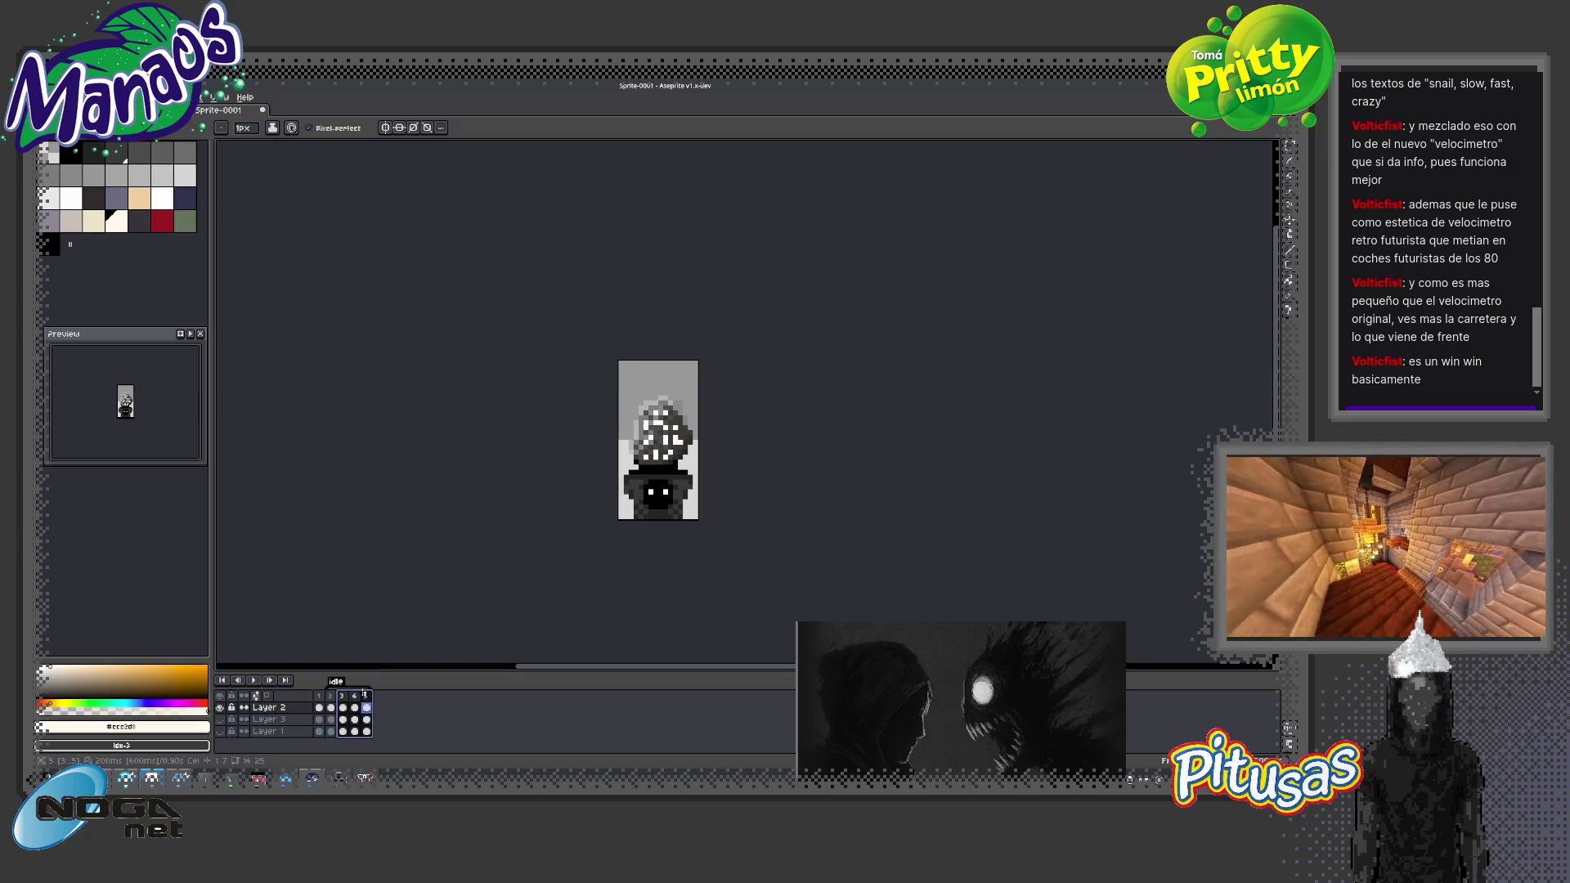
key("Delete")
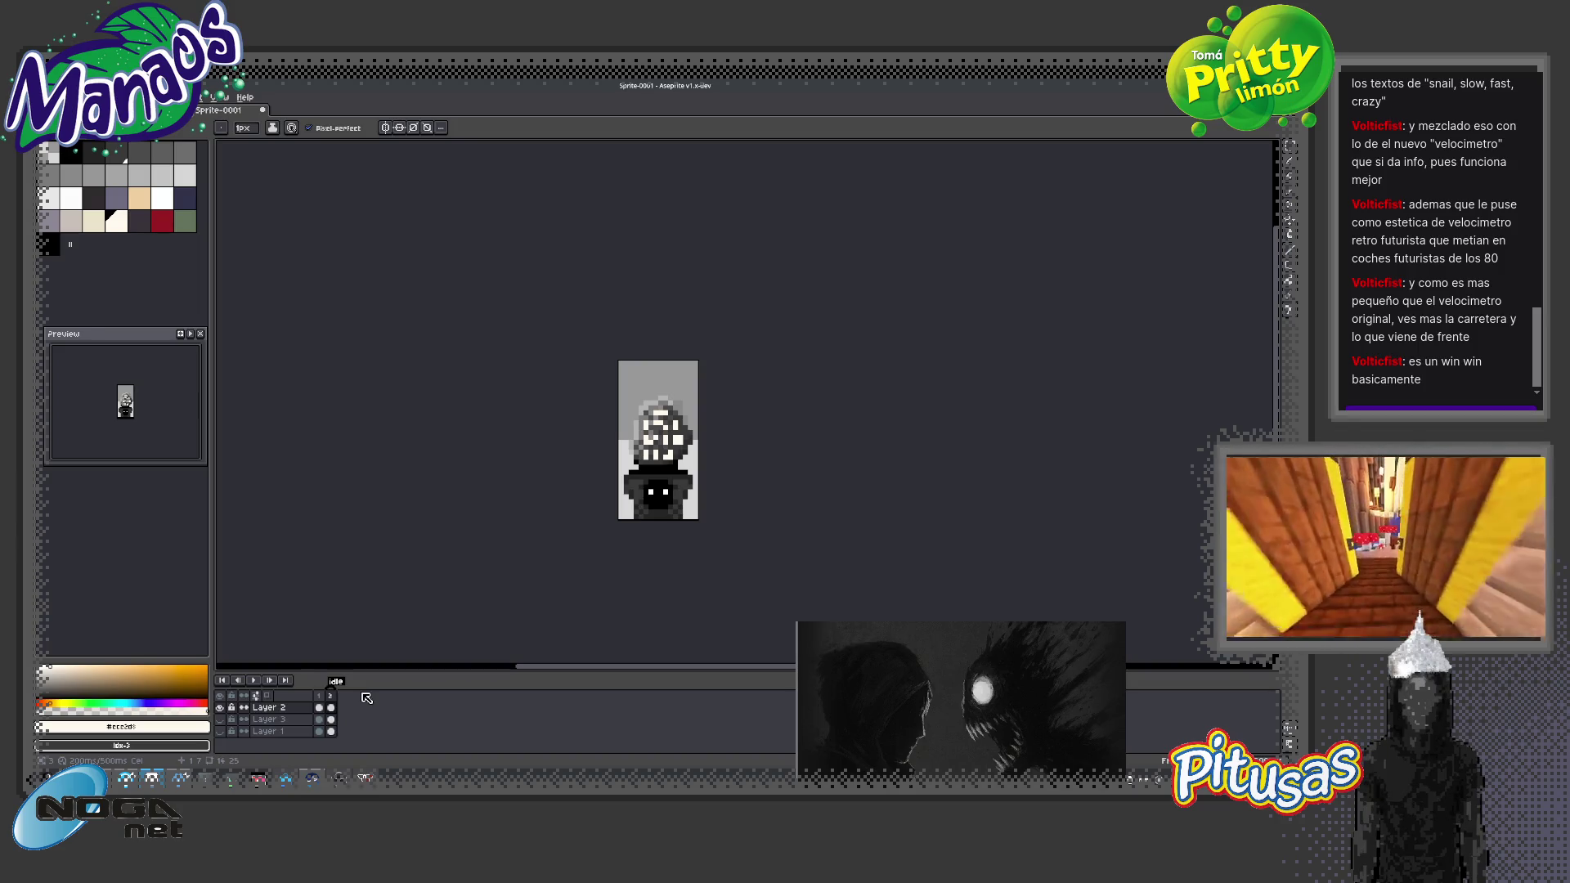
left_click(334, 697)
key("alt+n")
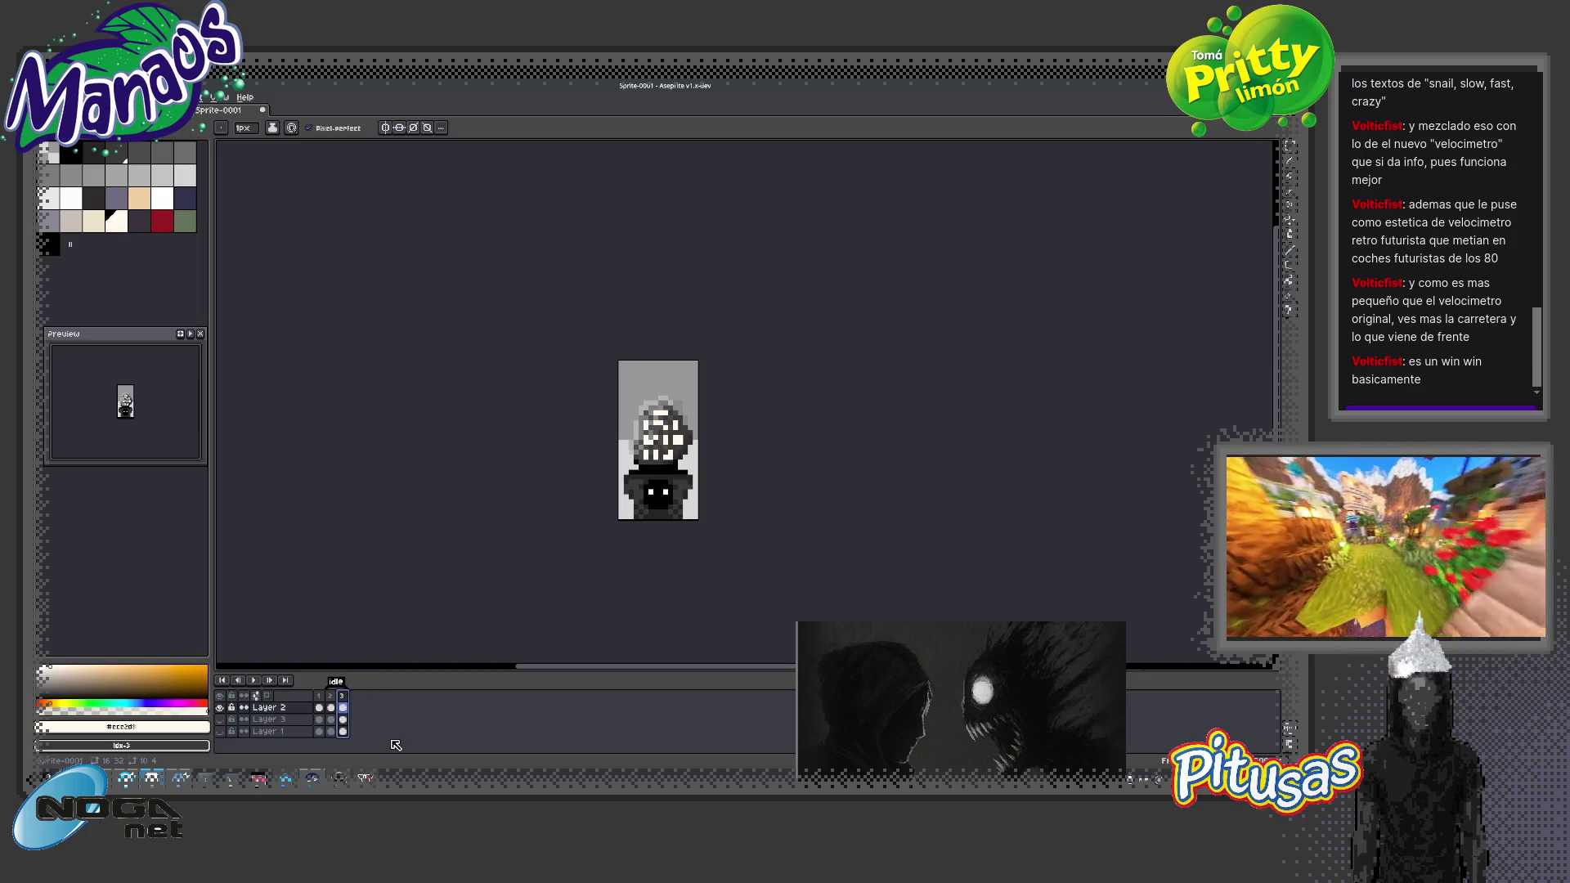
scroll(728, 442, "up", 3)
Repaint the head's highlight pixels dark grey, including the white 2x2 block, leaving one pixel white
scroll(729, 442, "up", 2)
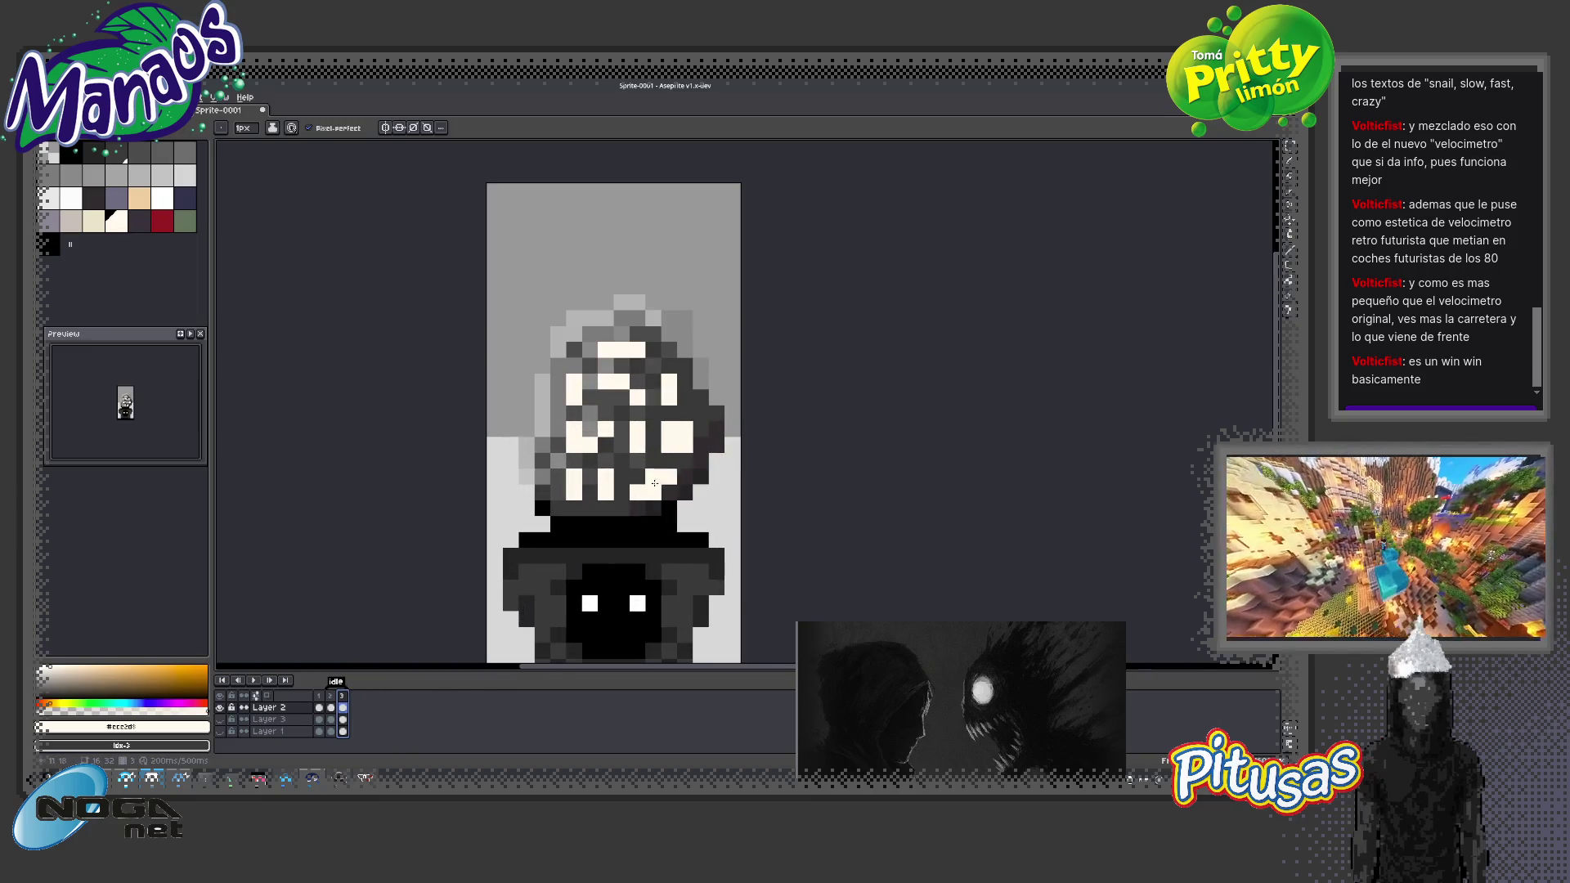
scroll(662, 480, "up", 3)
left_click(596, 502, "alt")
left_click_drag(605, 507, 685, 444)
mouse_move(748, 365)
left_mouse_down()
mouse_move(699, 365)
mouse_move(720, 366)
left_mouse_up()
scroll(726, 448, "down", 2)
left_click_drag(672, 436, 672, 459)
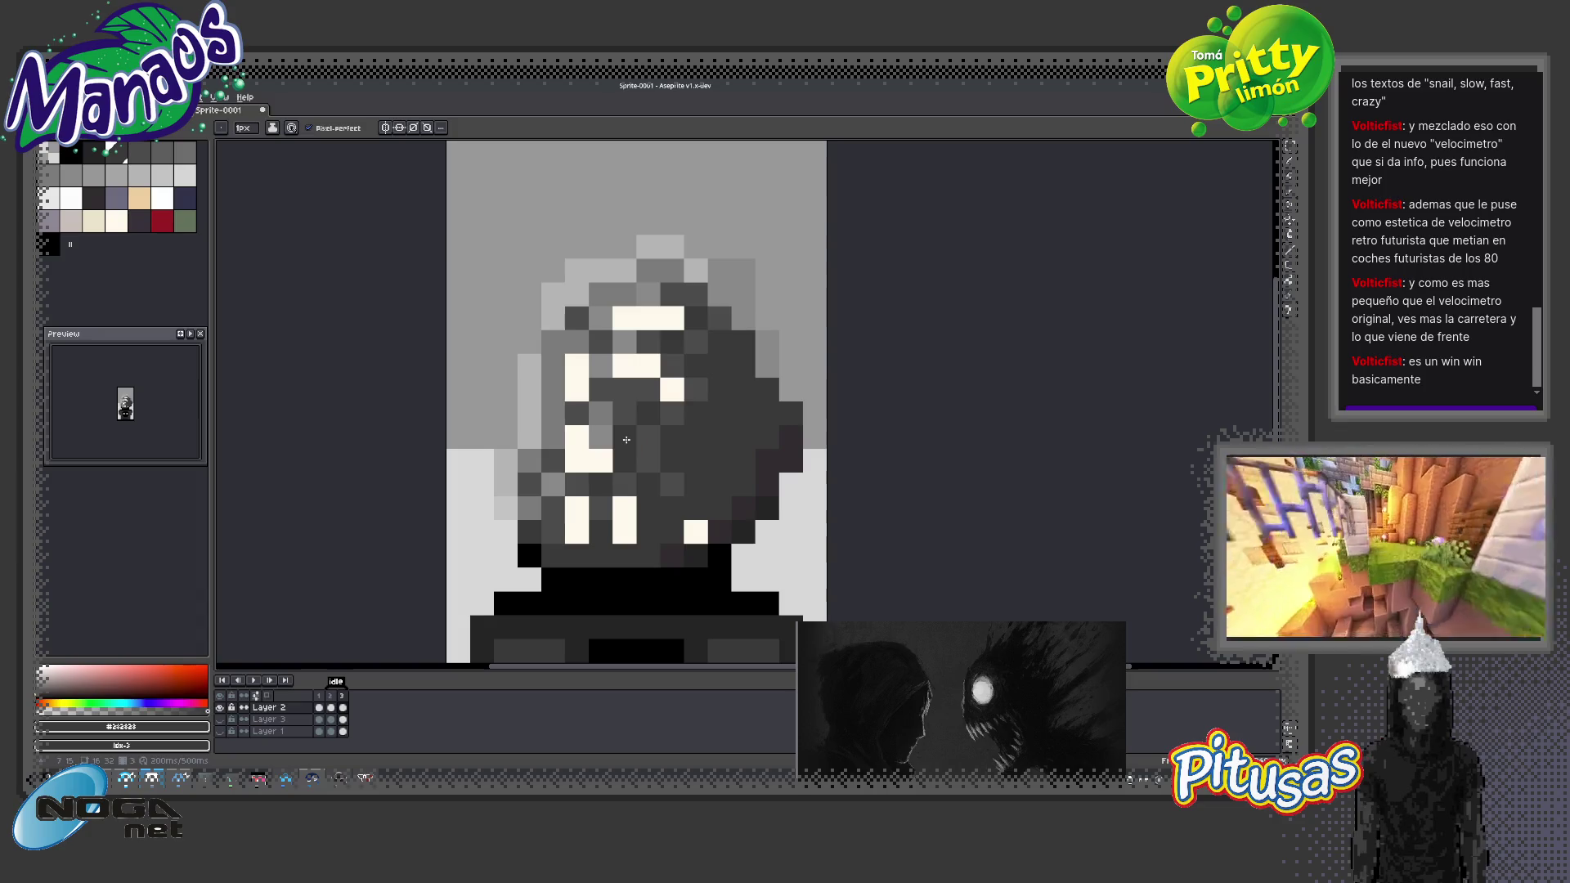
right_click(624, 437)
left_click(648, 366)
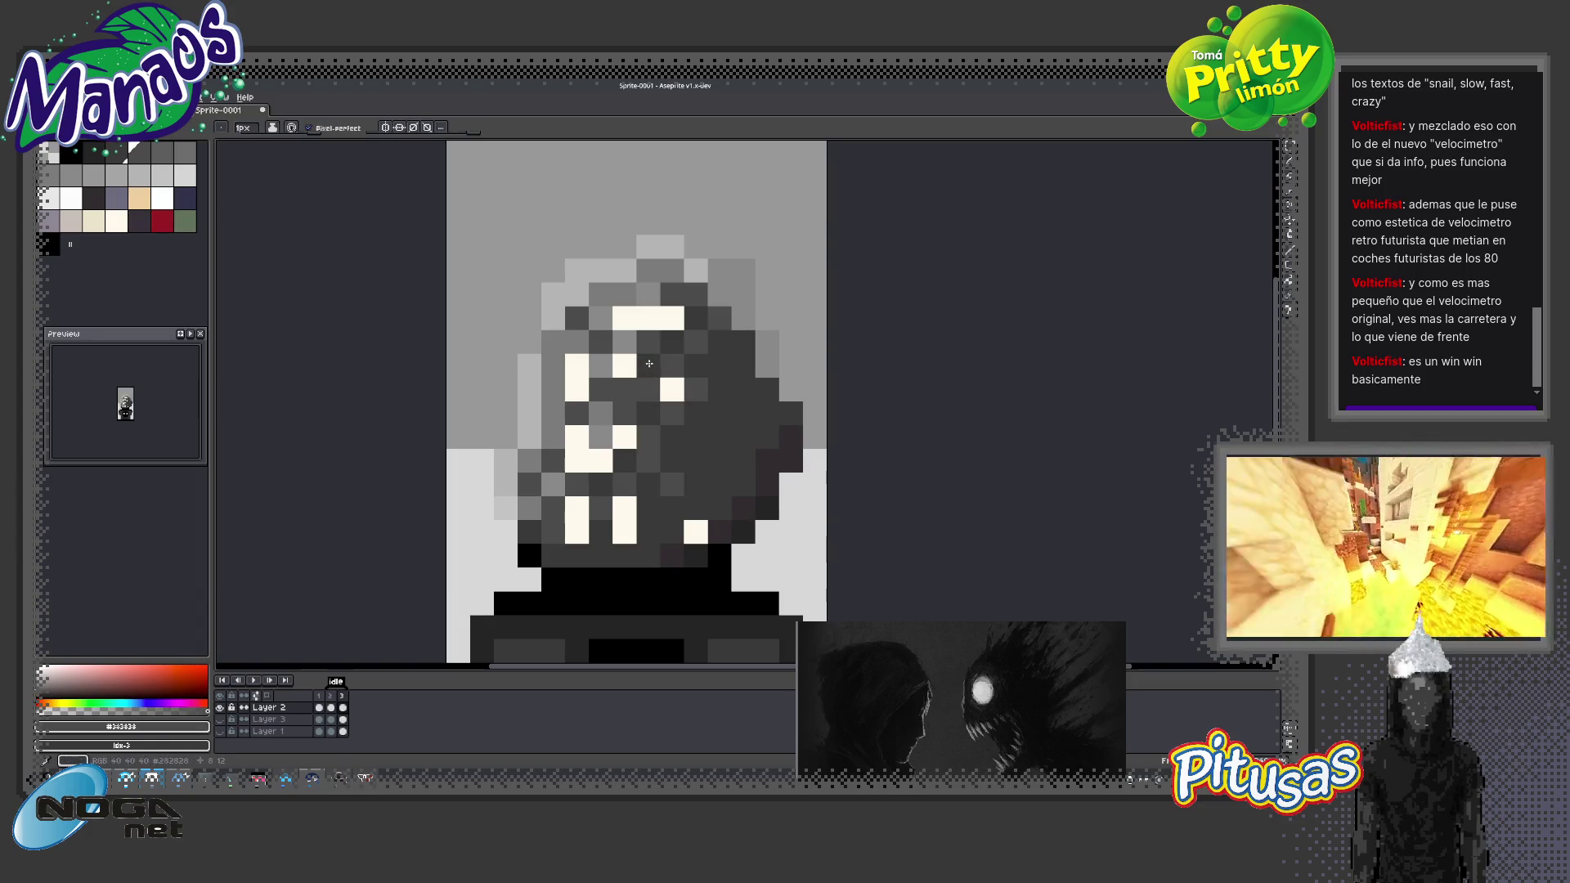
left_click(672, 318)
Turn one head pixel mid grey #717171, resample dark #282828, and play the idle animation
left_click(644, 316, "alt")
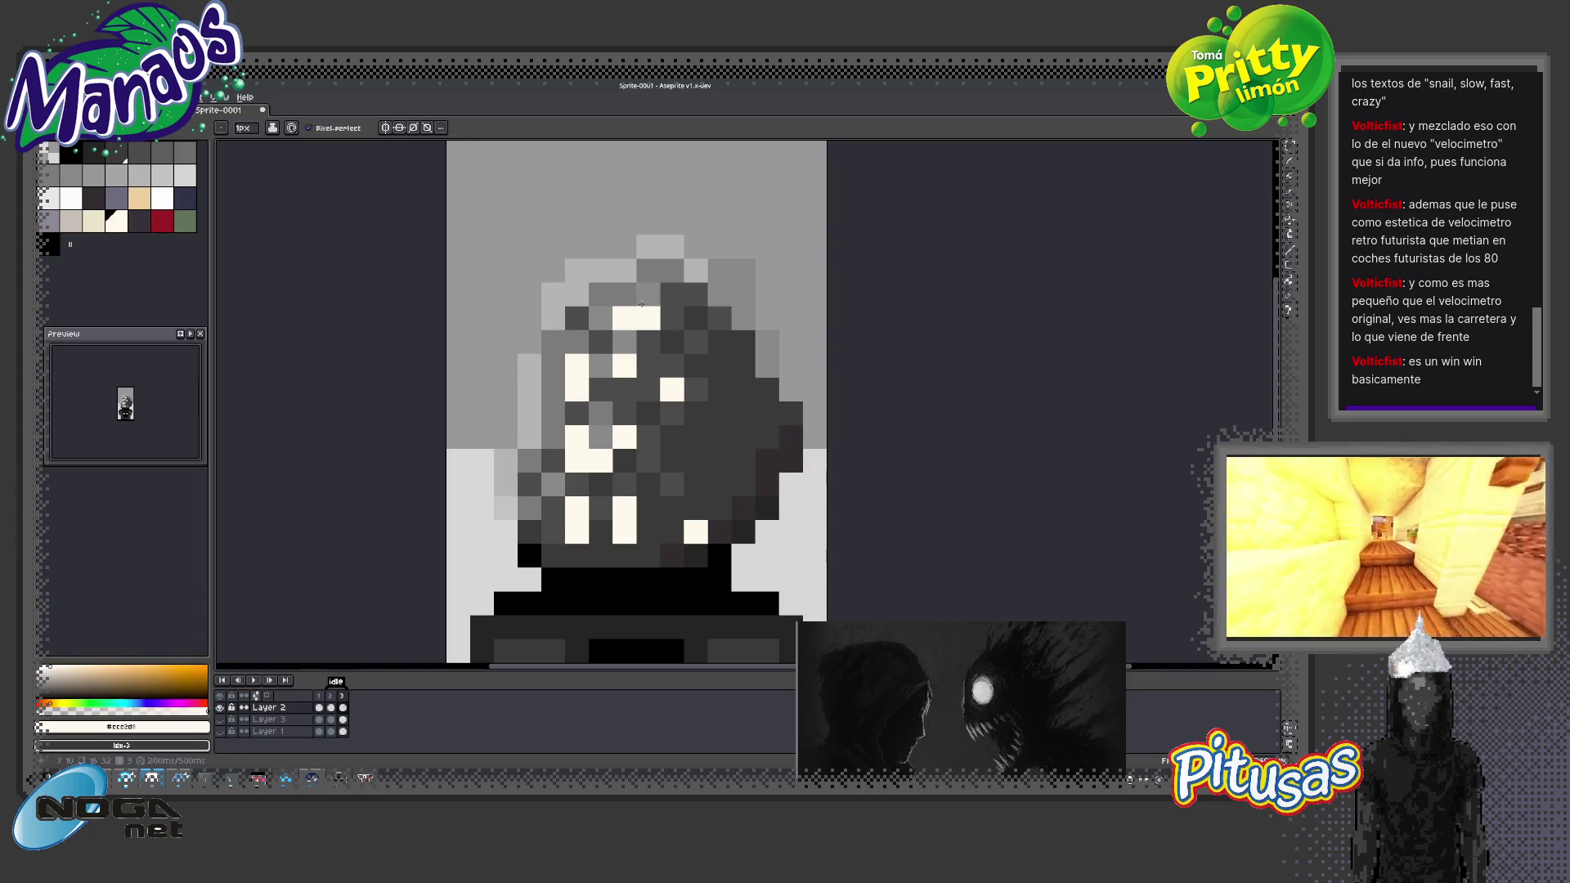
left_click(637, 308, "alt")
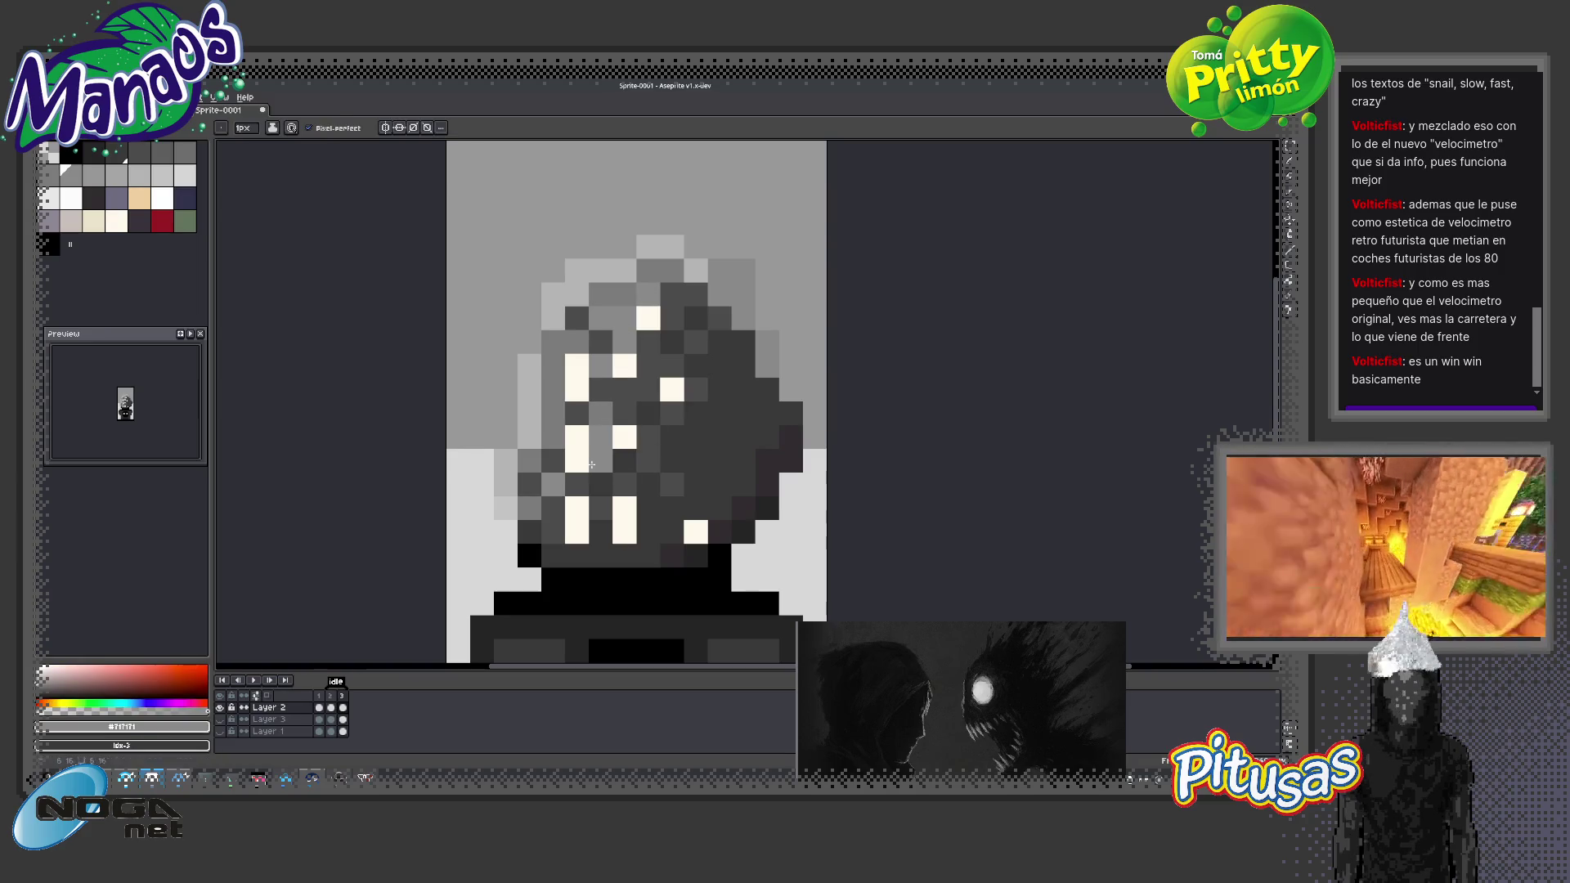
left_click(573, 535)
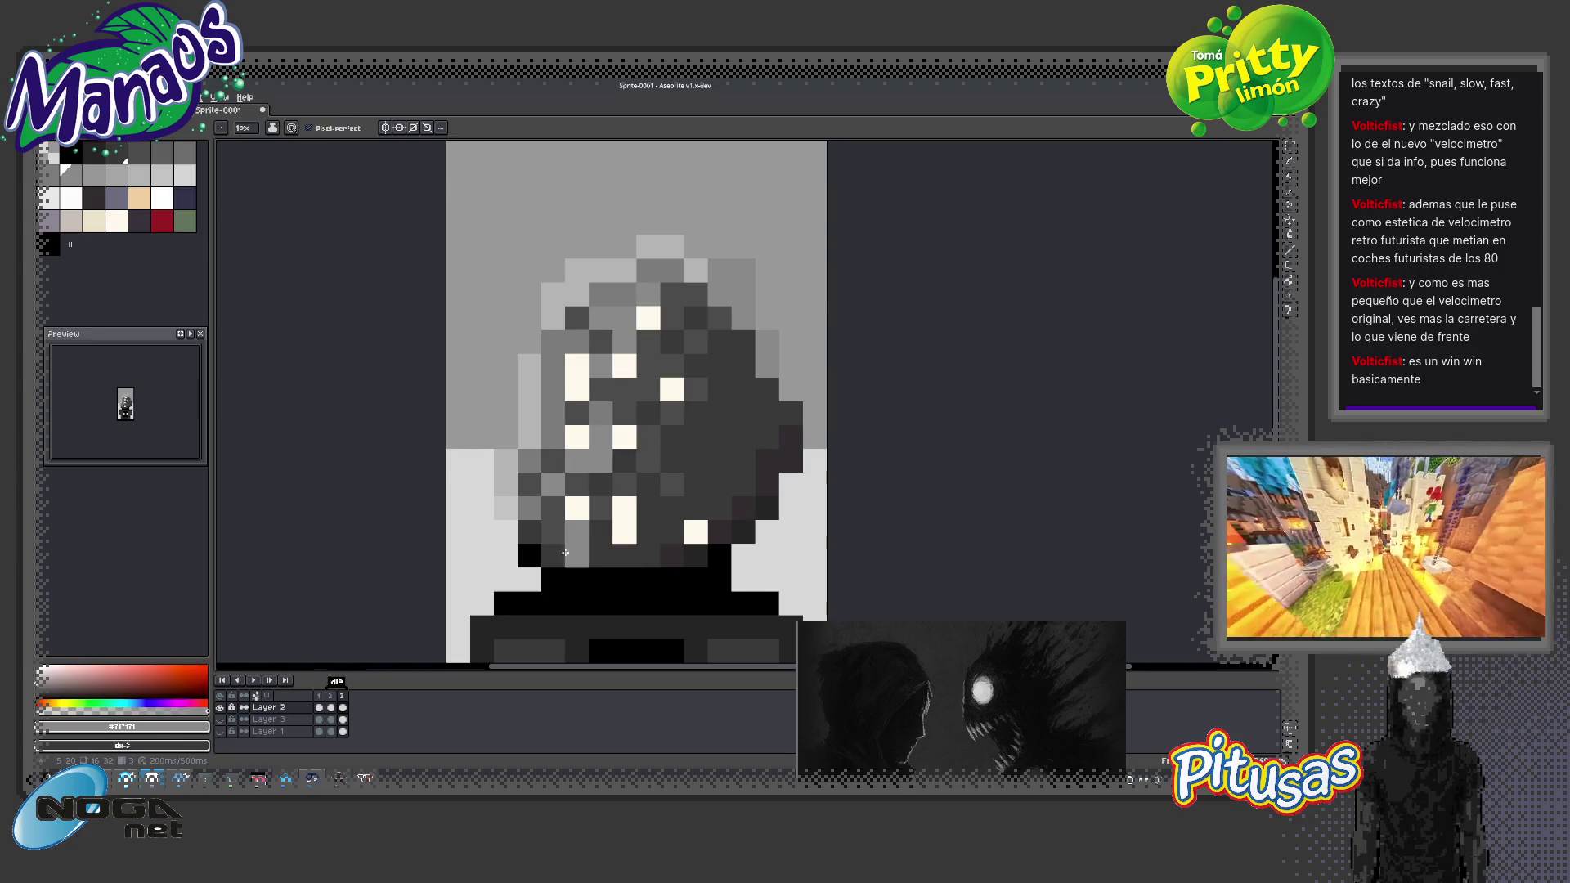
left_click(478, 628, "alt")
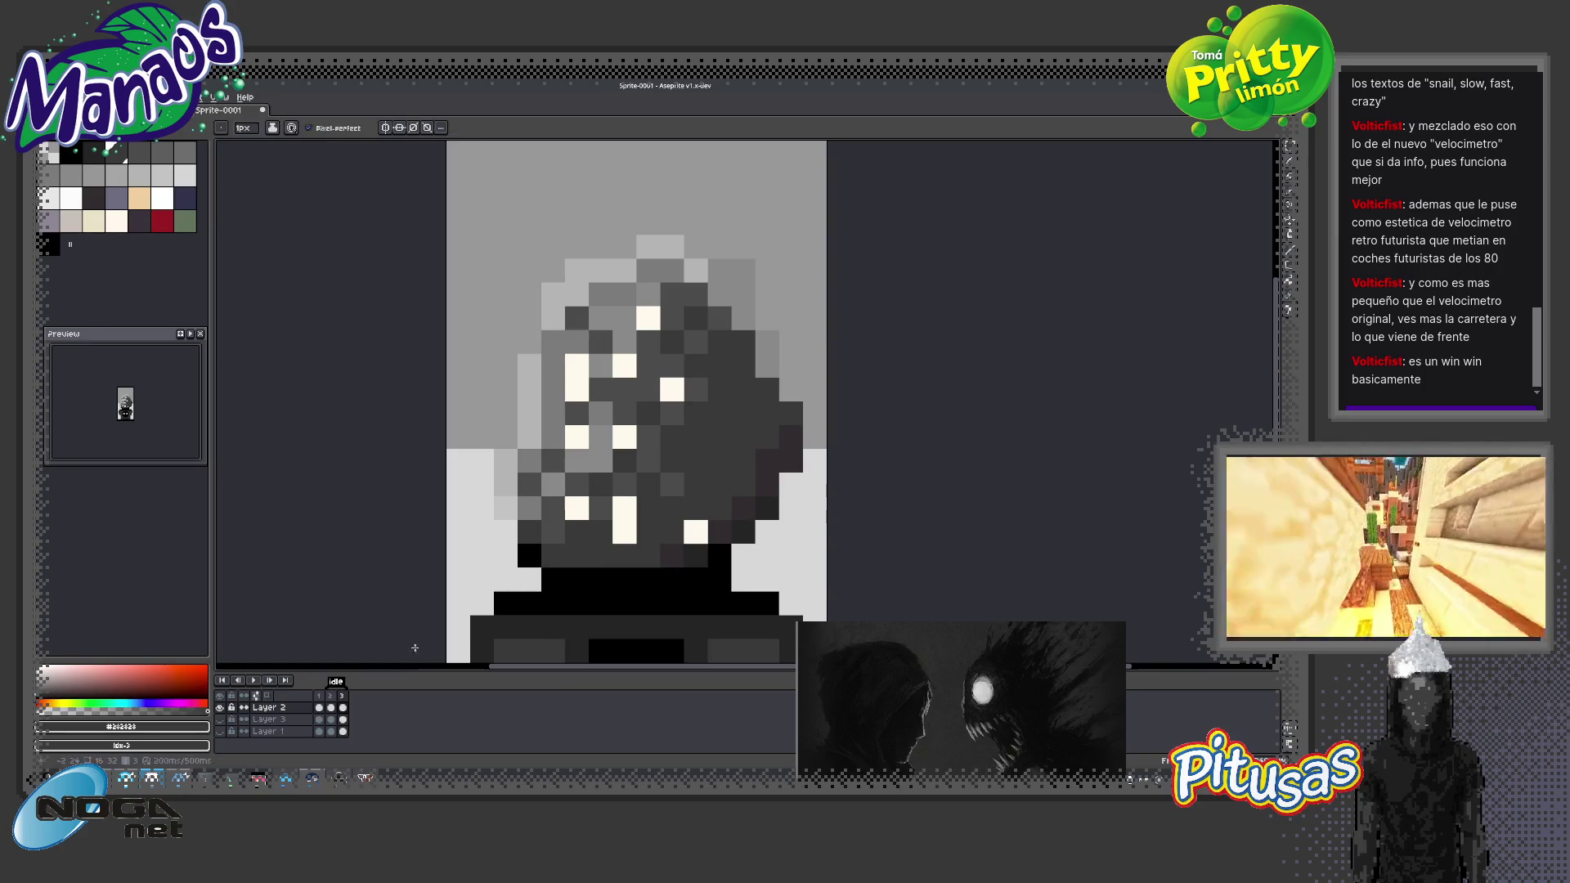
left_click(255, 685)
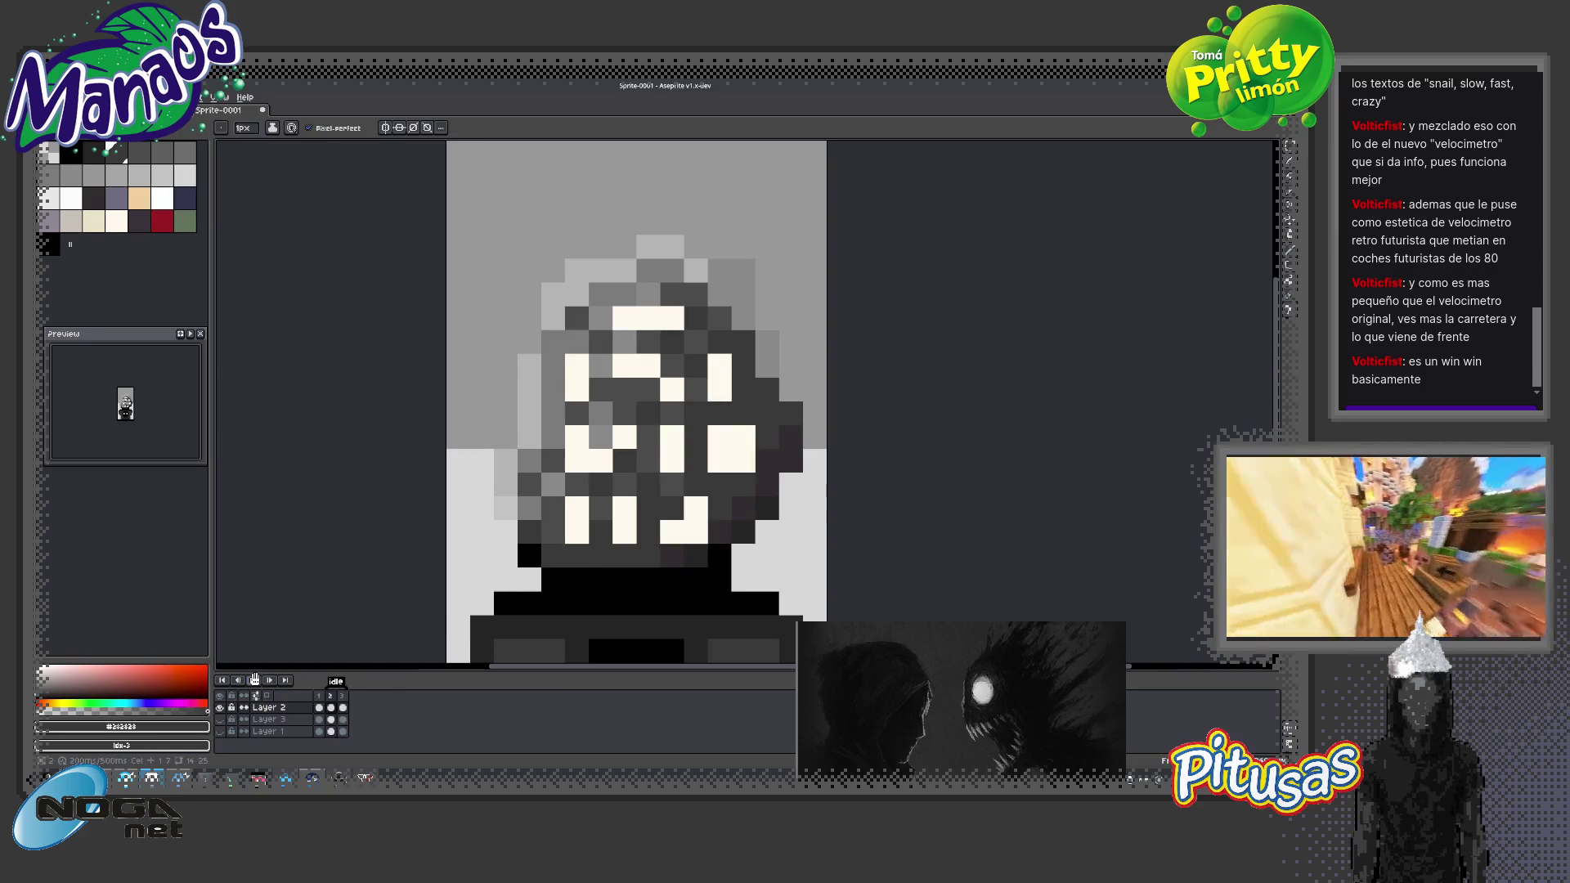
scroll(449, 570, "down", 2)
scroll(450, 570, "down", 3)
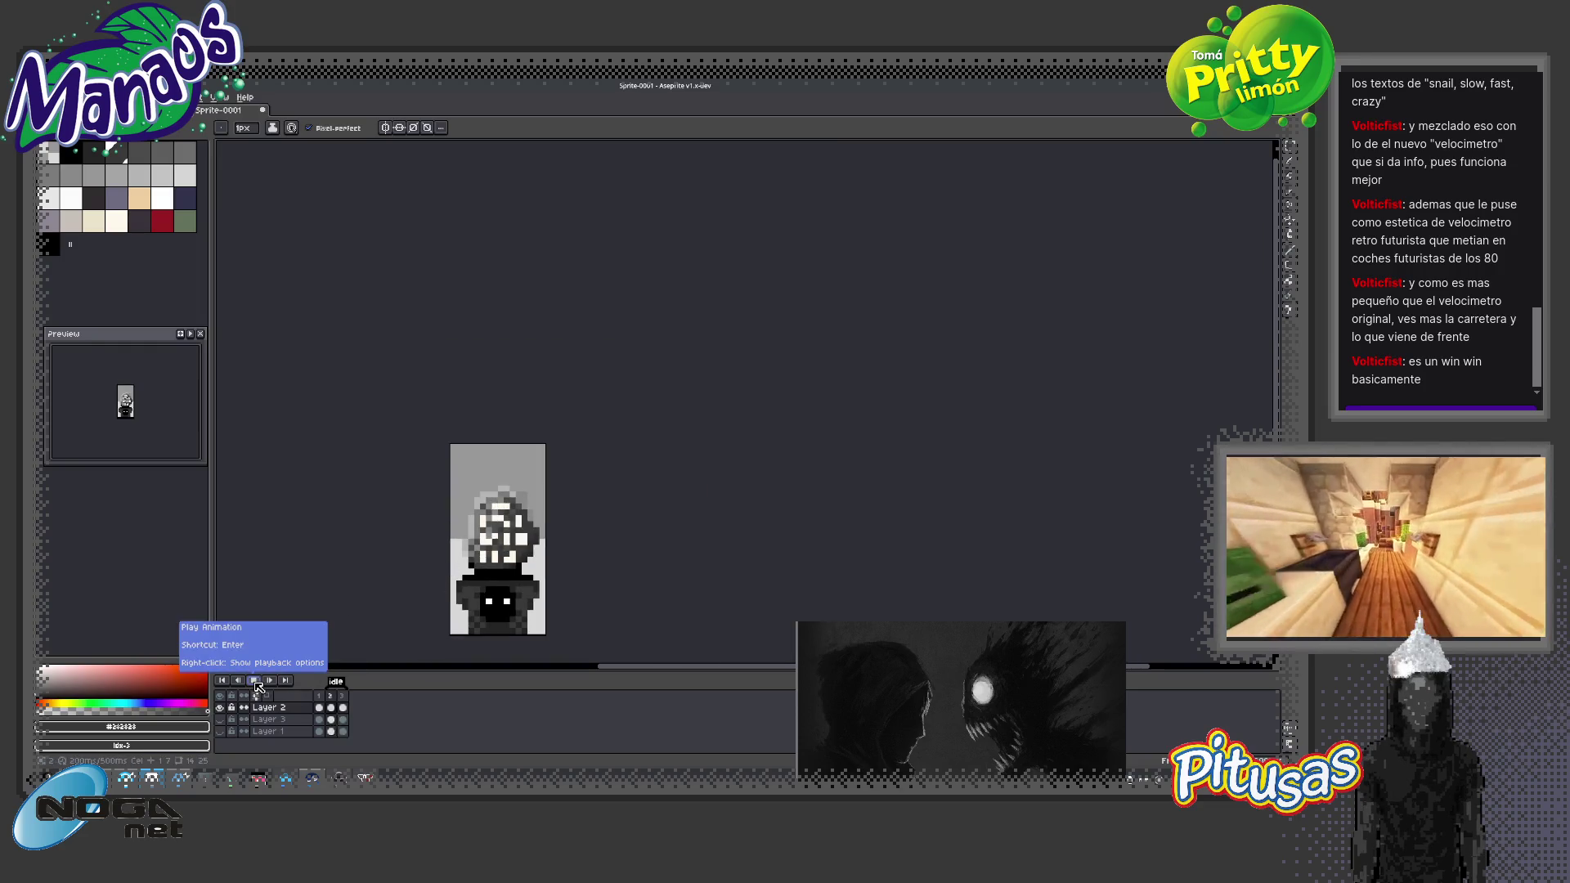
Stop playback, show frame 2, pick the cream highlight colour, and advance to frame 3
scroll(419, 570, "down", 2)
left_click_drag(418, 570, 497, 511)
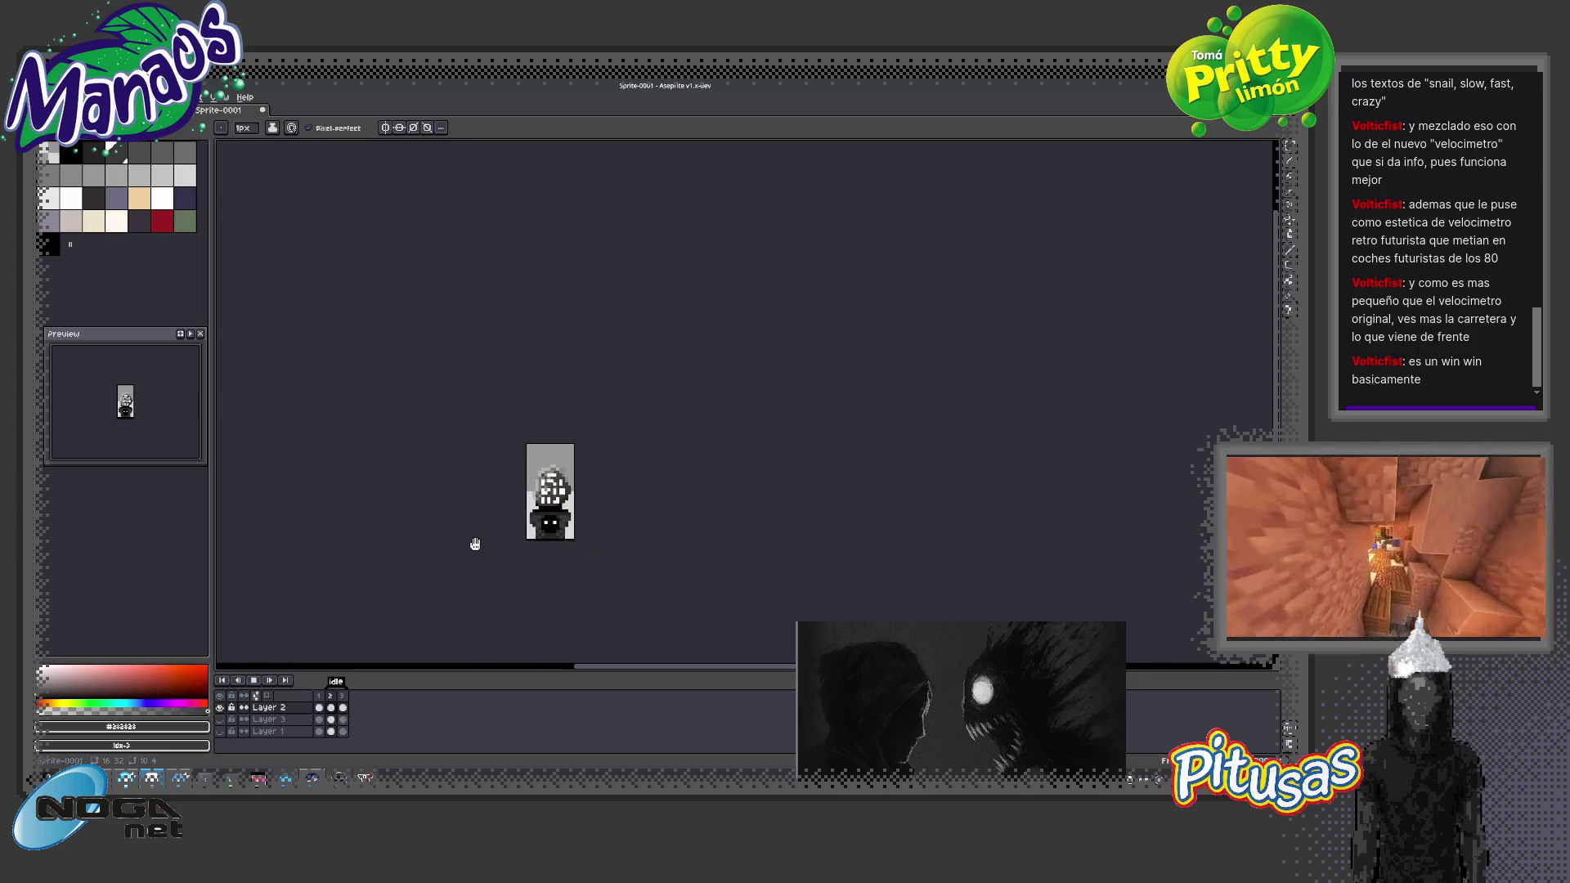
left_click(254, 681)
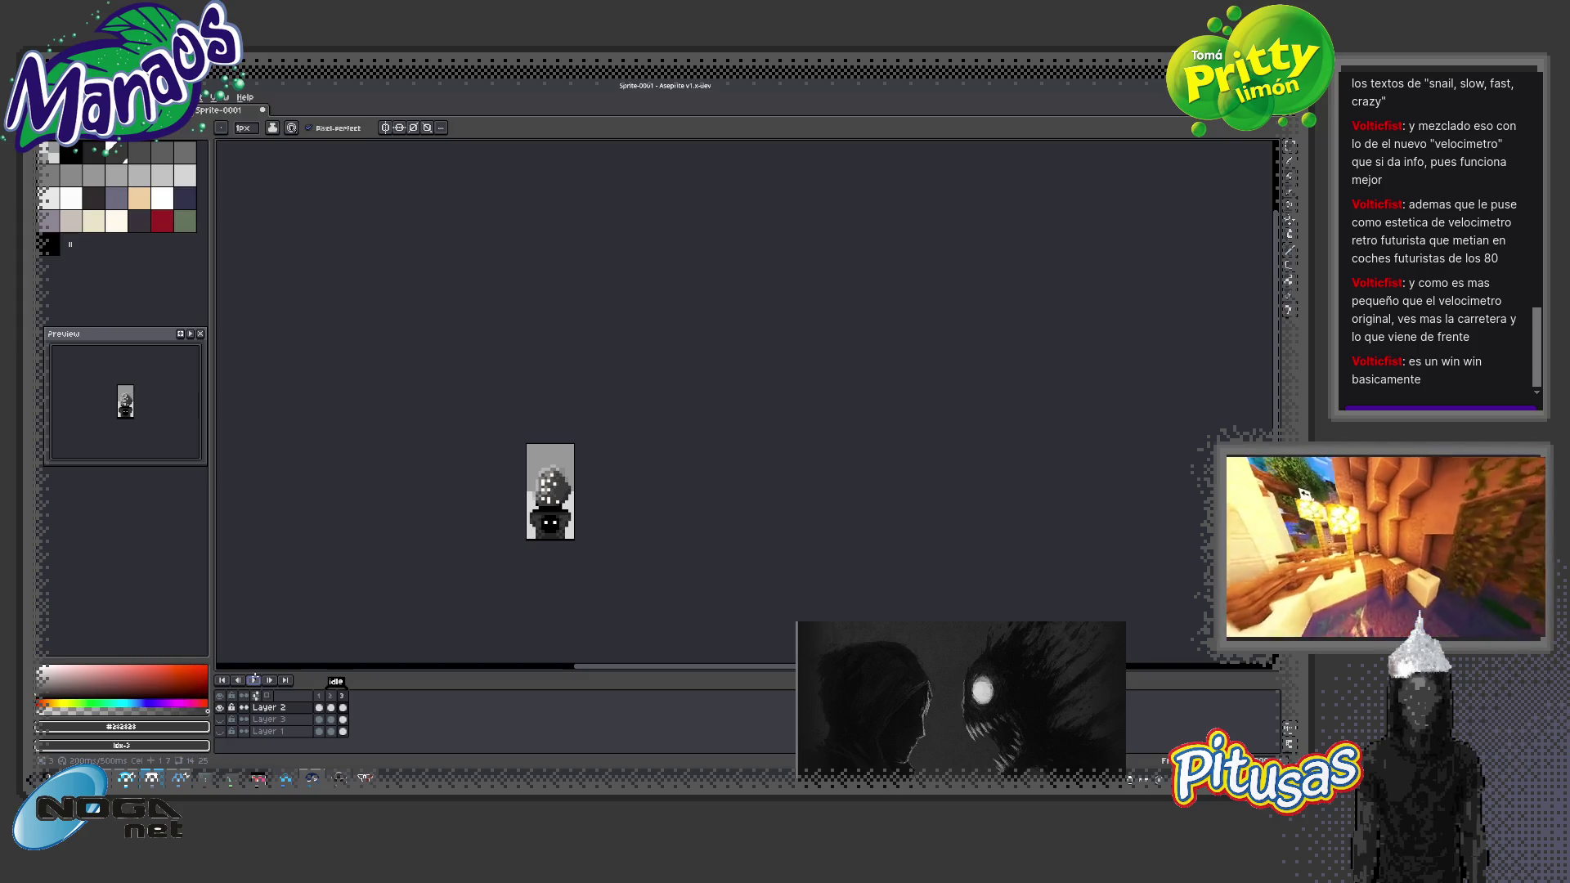
left_click(330, 696)
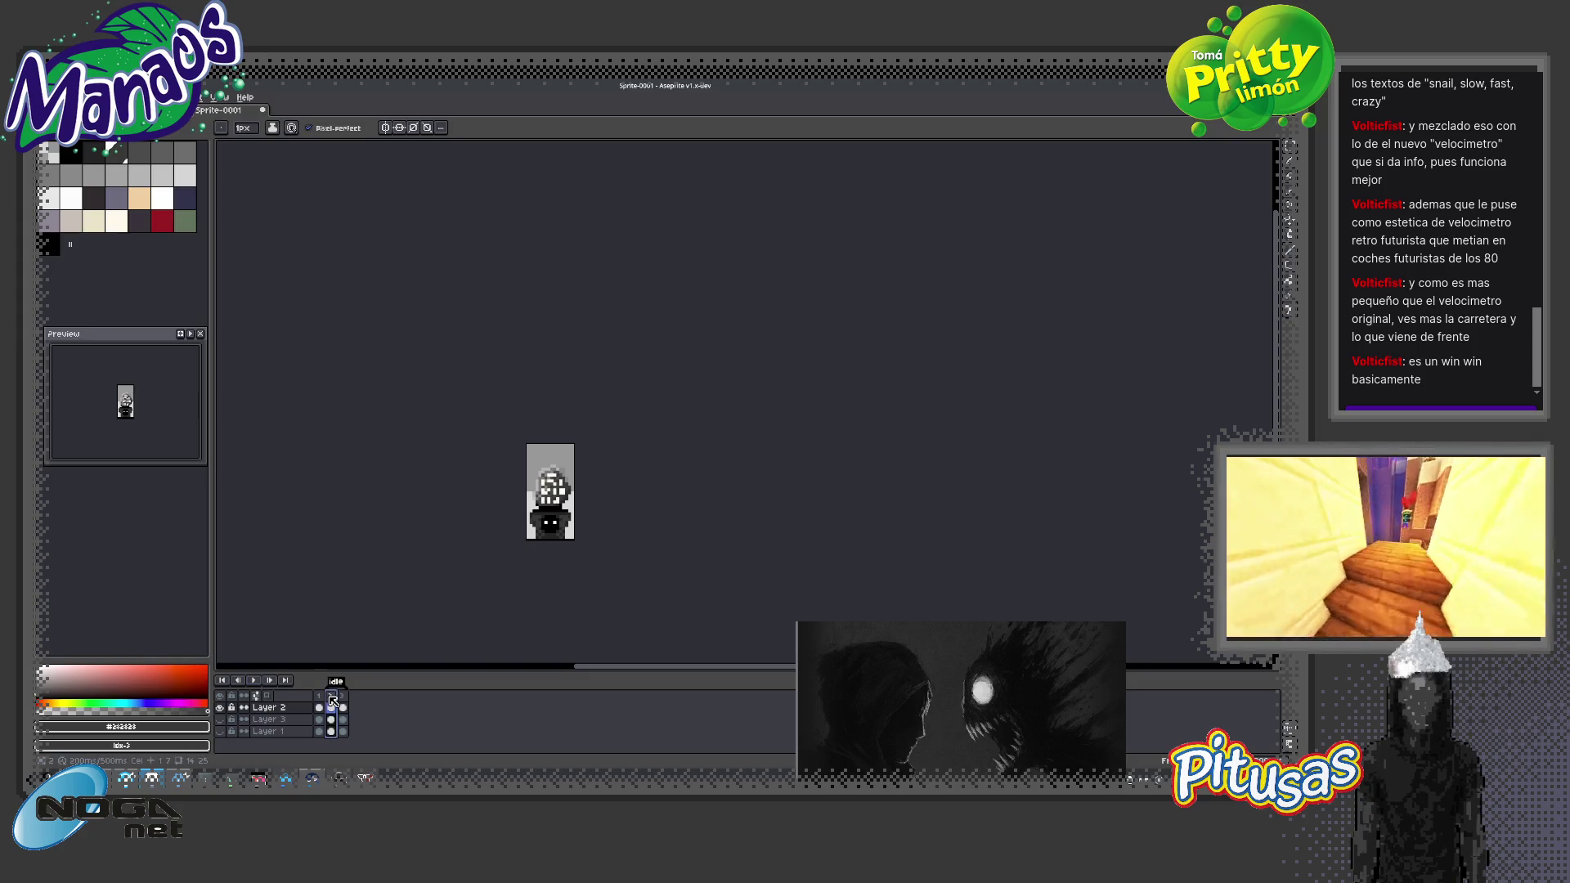
scroll(539, 503, "up", 1)
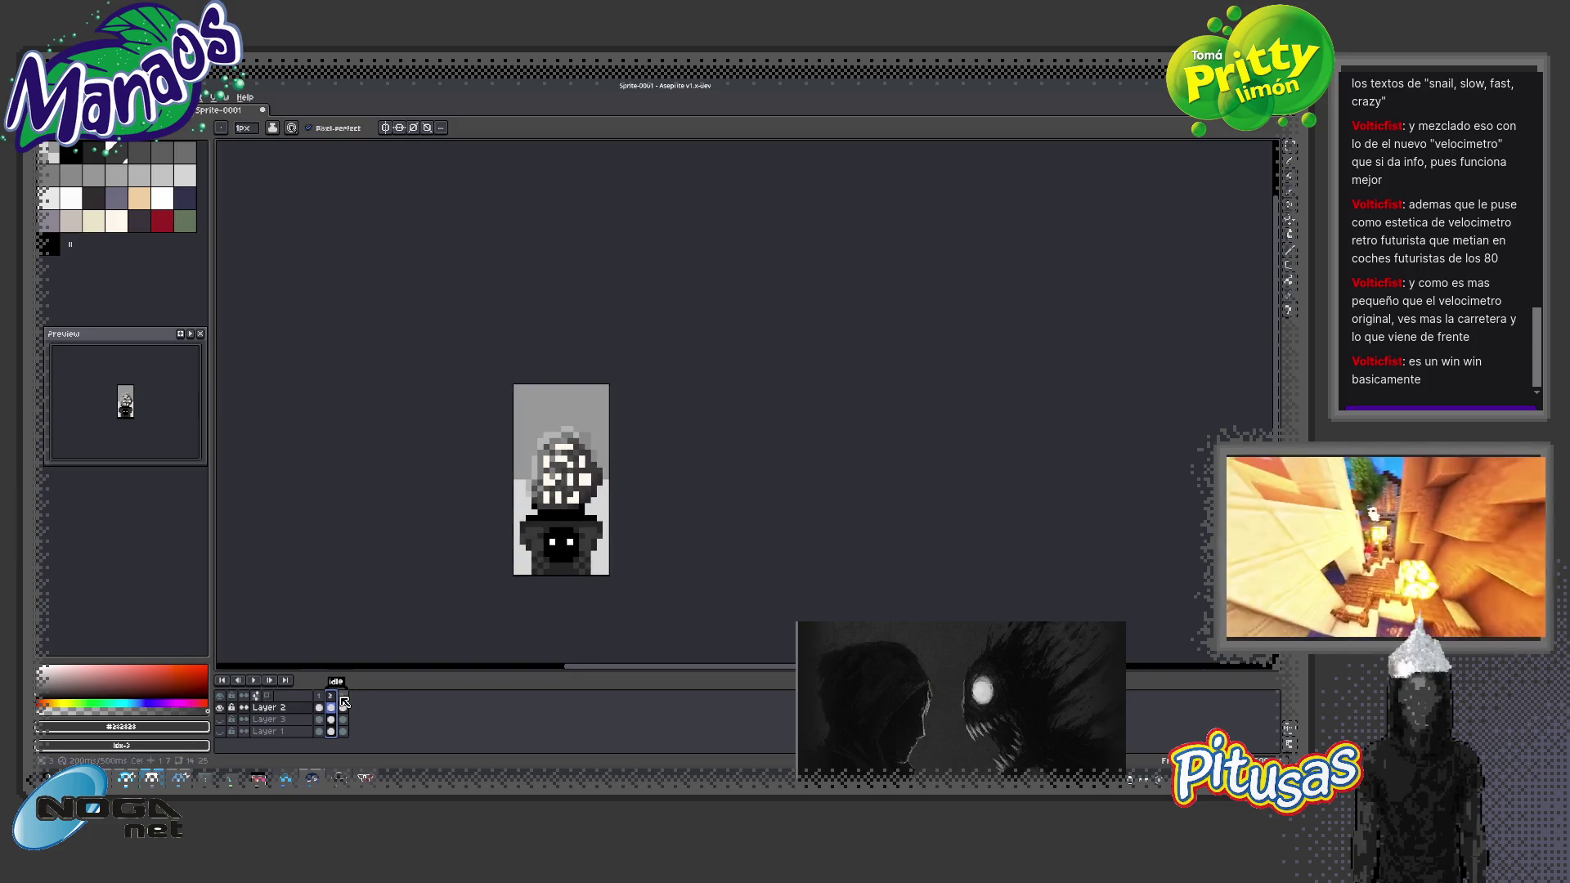
scroll(596, 537, "up", 2)
left_click(536, 458, "alt")
key("period")
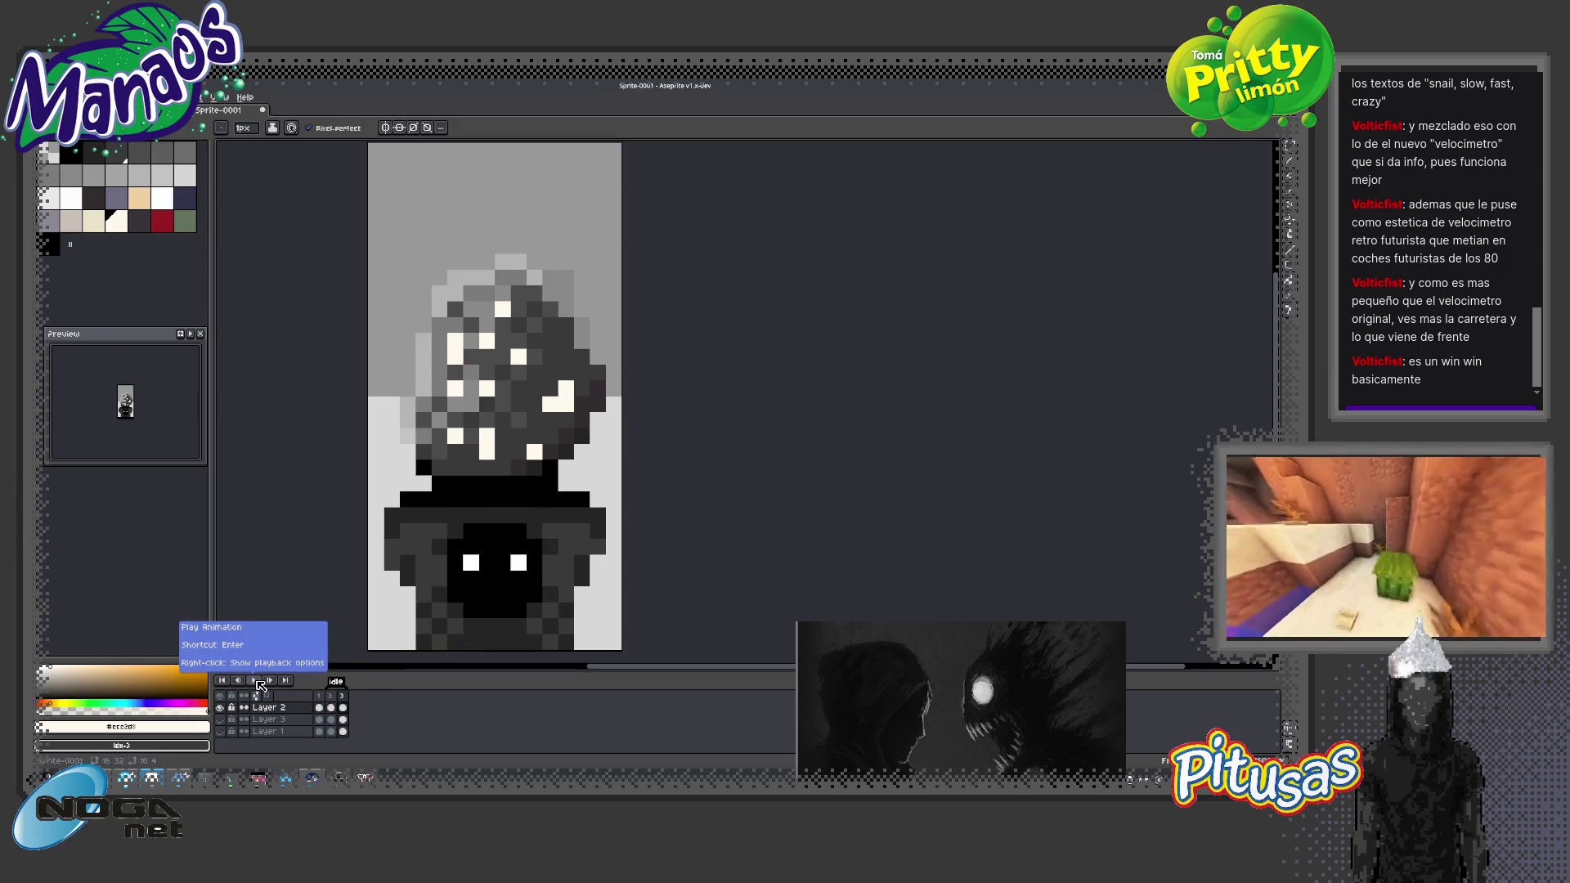
Play and stop the idle loop, then add a new frame with Alt+N
left_click(259, 682)
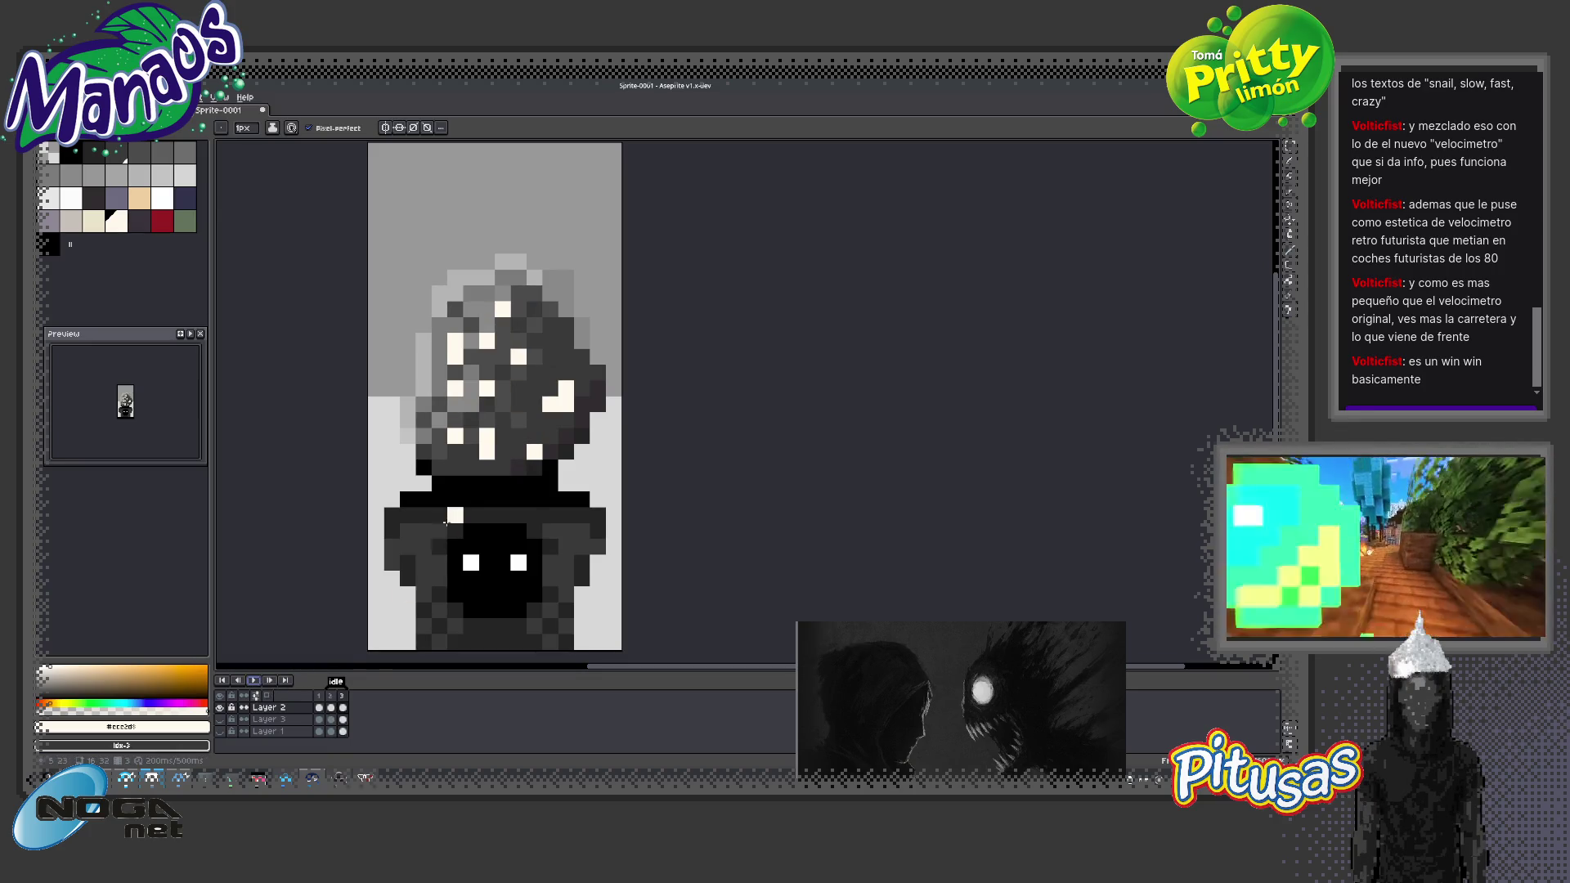
left_click(330, 696)
key("alt+n")
key("alt+n")
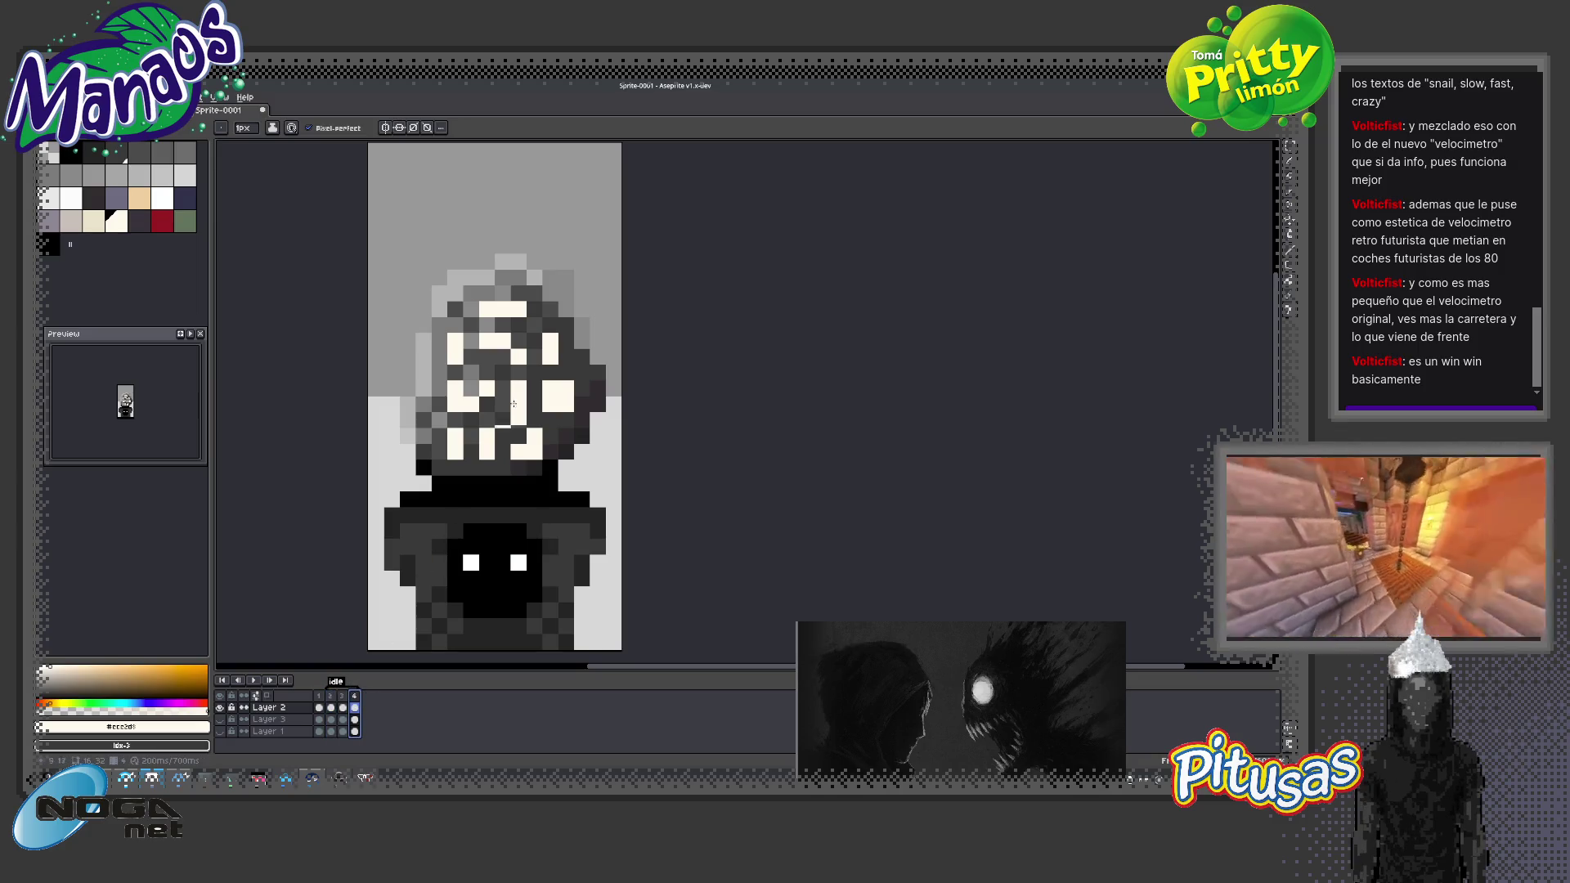
scroll(517, 307, "up", 4)
scroll(517, 308, "down", 2)
Darken about eight cream head pixels with #383838 and #282828, then replay the idle loop
left_click_drag(448, 316, 447, 336)
left_click(448, 388)
left_click(448, 458)
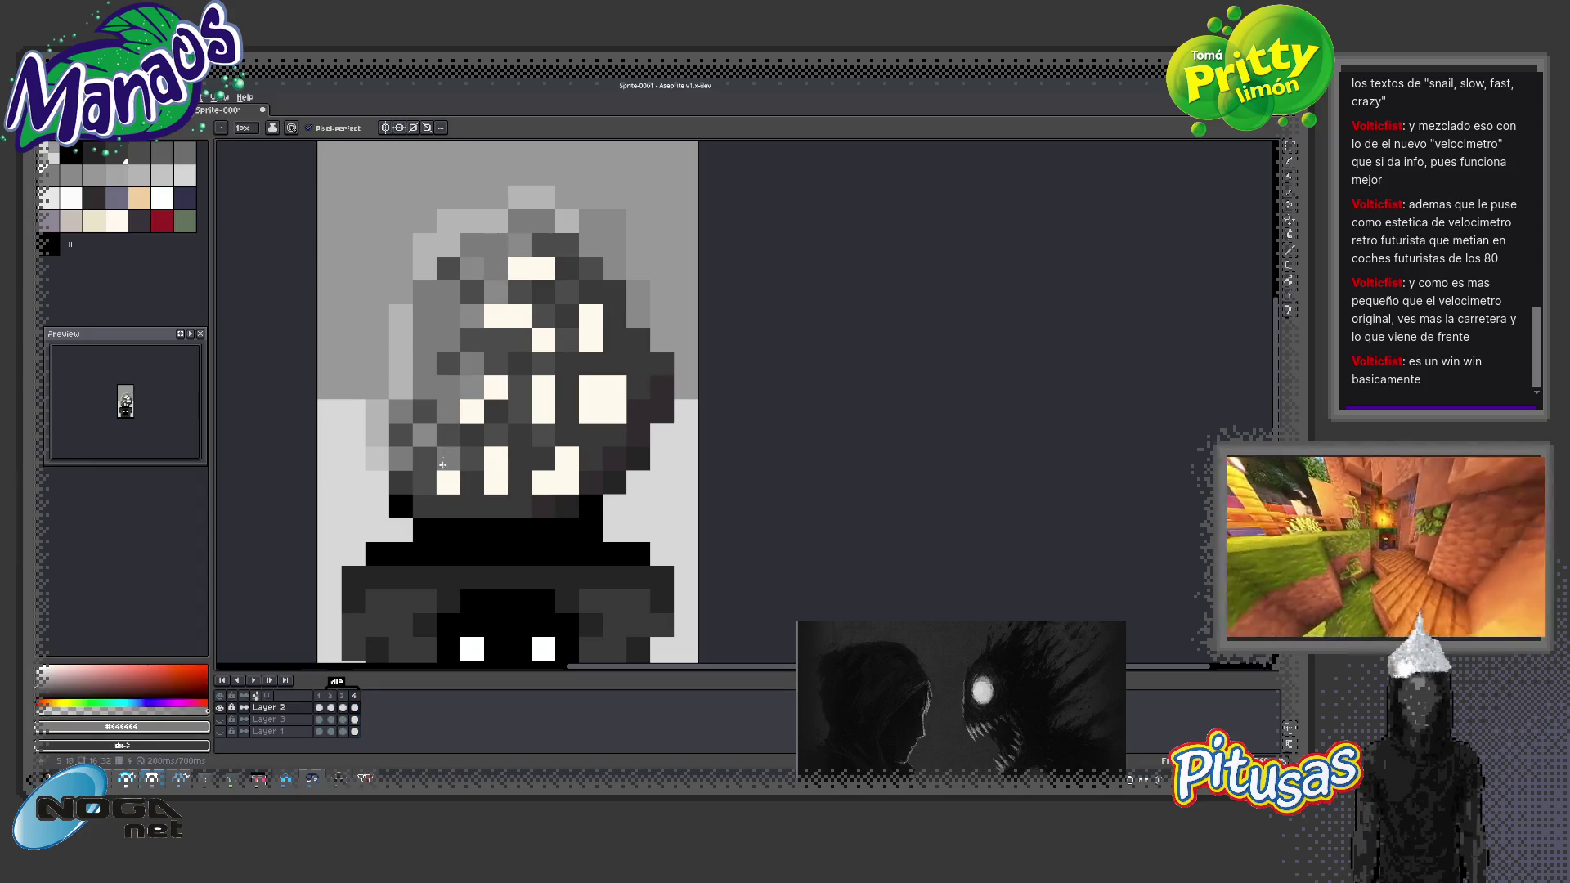
left_click(425, 470, "alt")
left_click(445, 463)
left_click(505, 302)
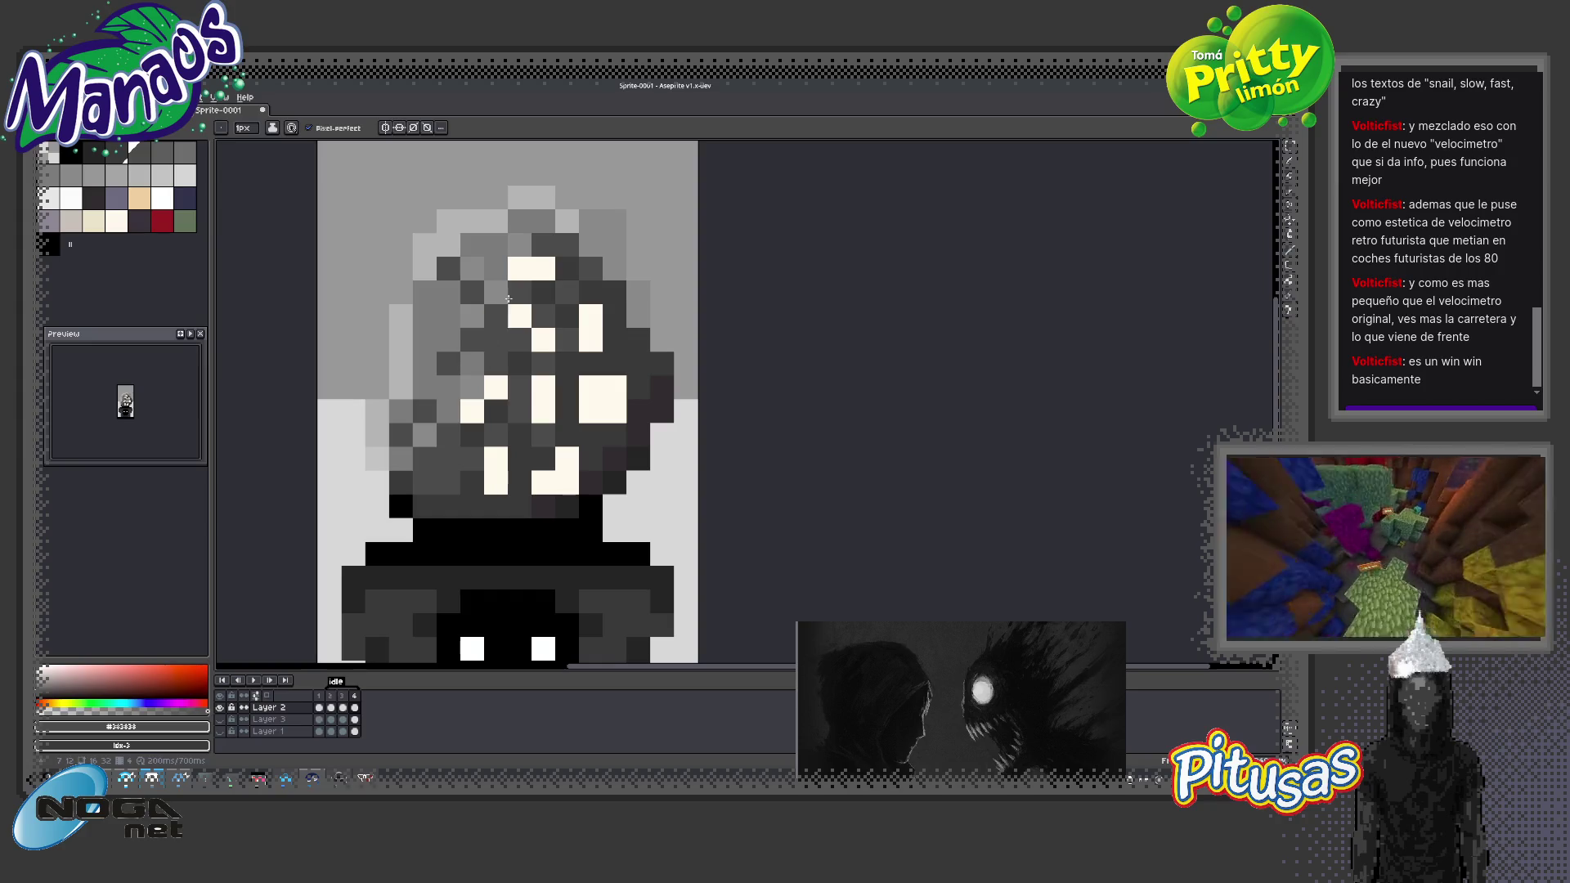
left_click(519, 262)
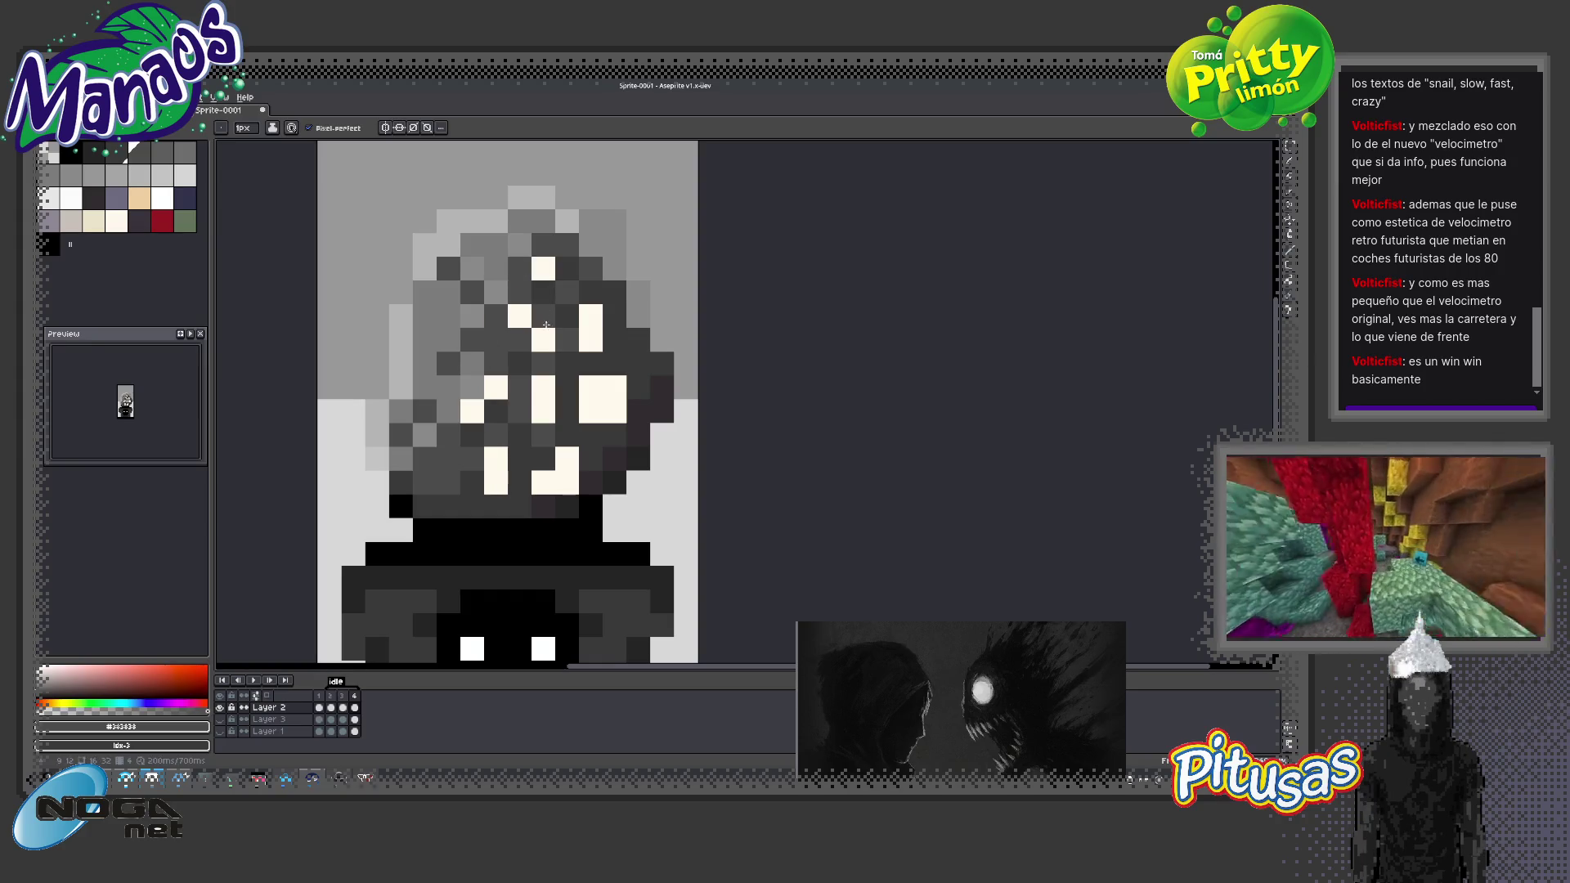
left_click(639, 375, "alt")
left_click(618, 412)
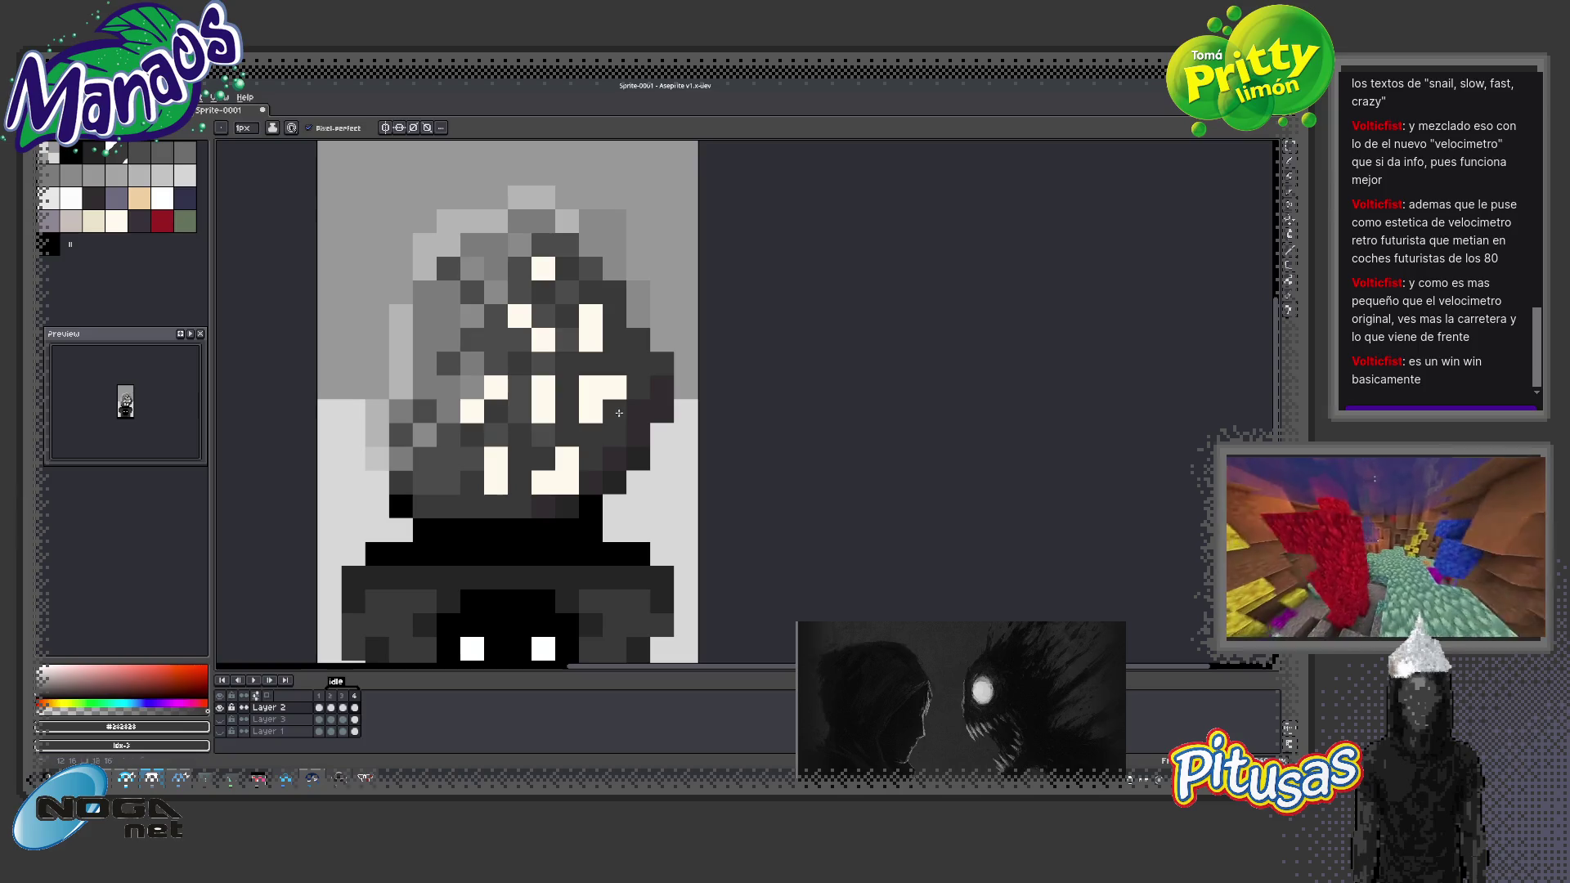
left_click(253, 679)
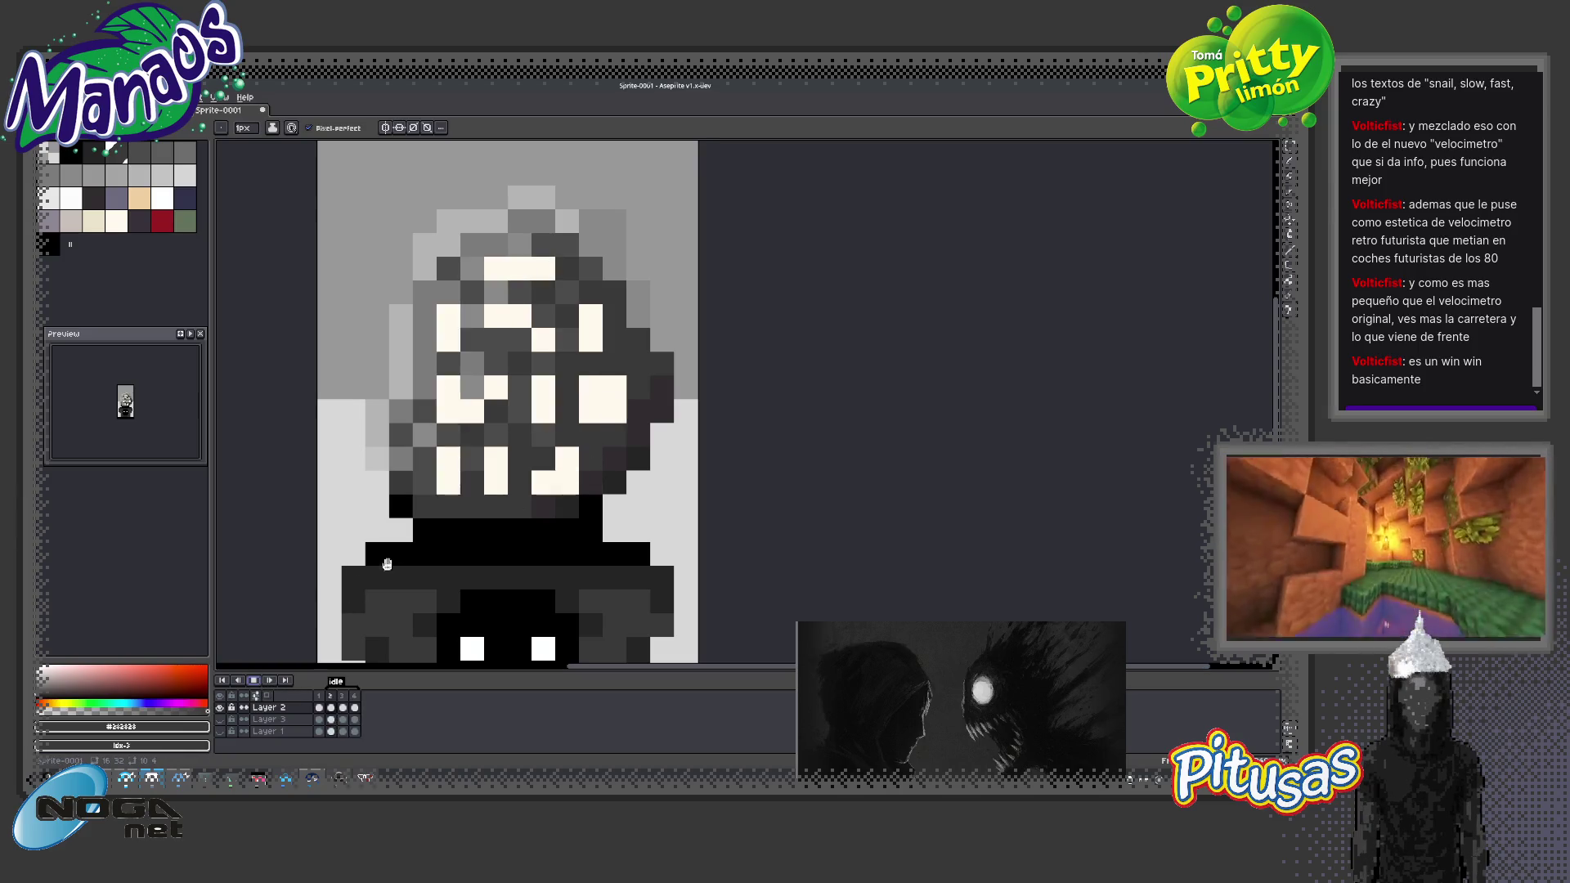
scroll(362, 583, "down", 4)
scroll(477, 491, "down", 1)
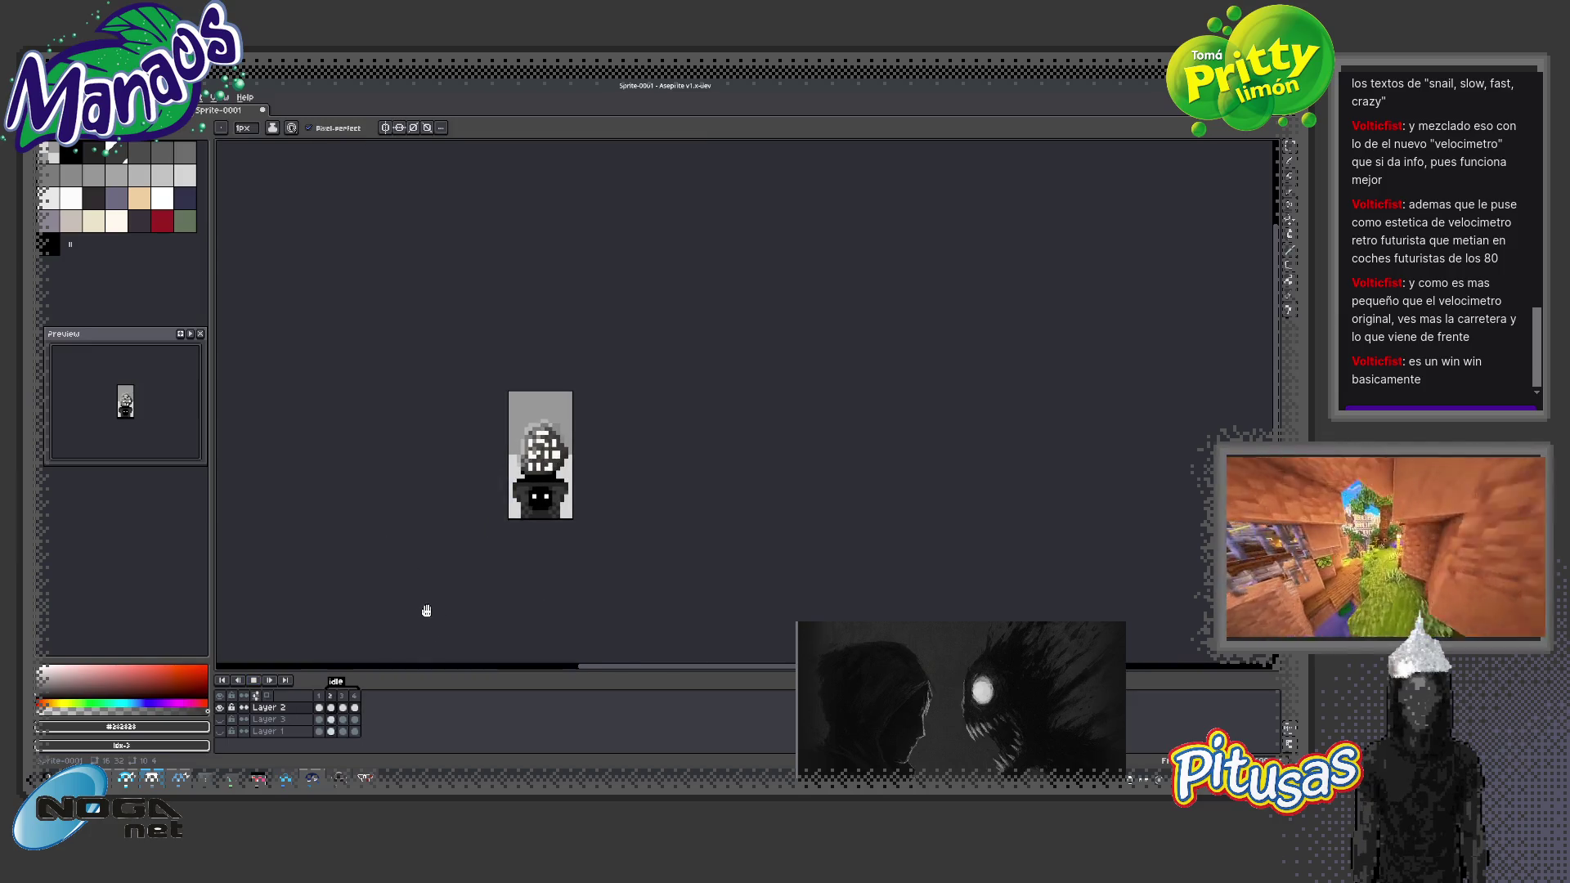
Stop playback and paint five cream highlights on frame 4's head dark
scroll(511, 540, "up", 1)
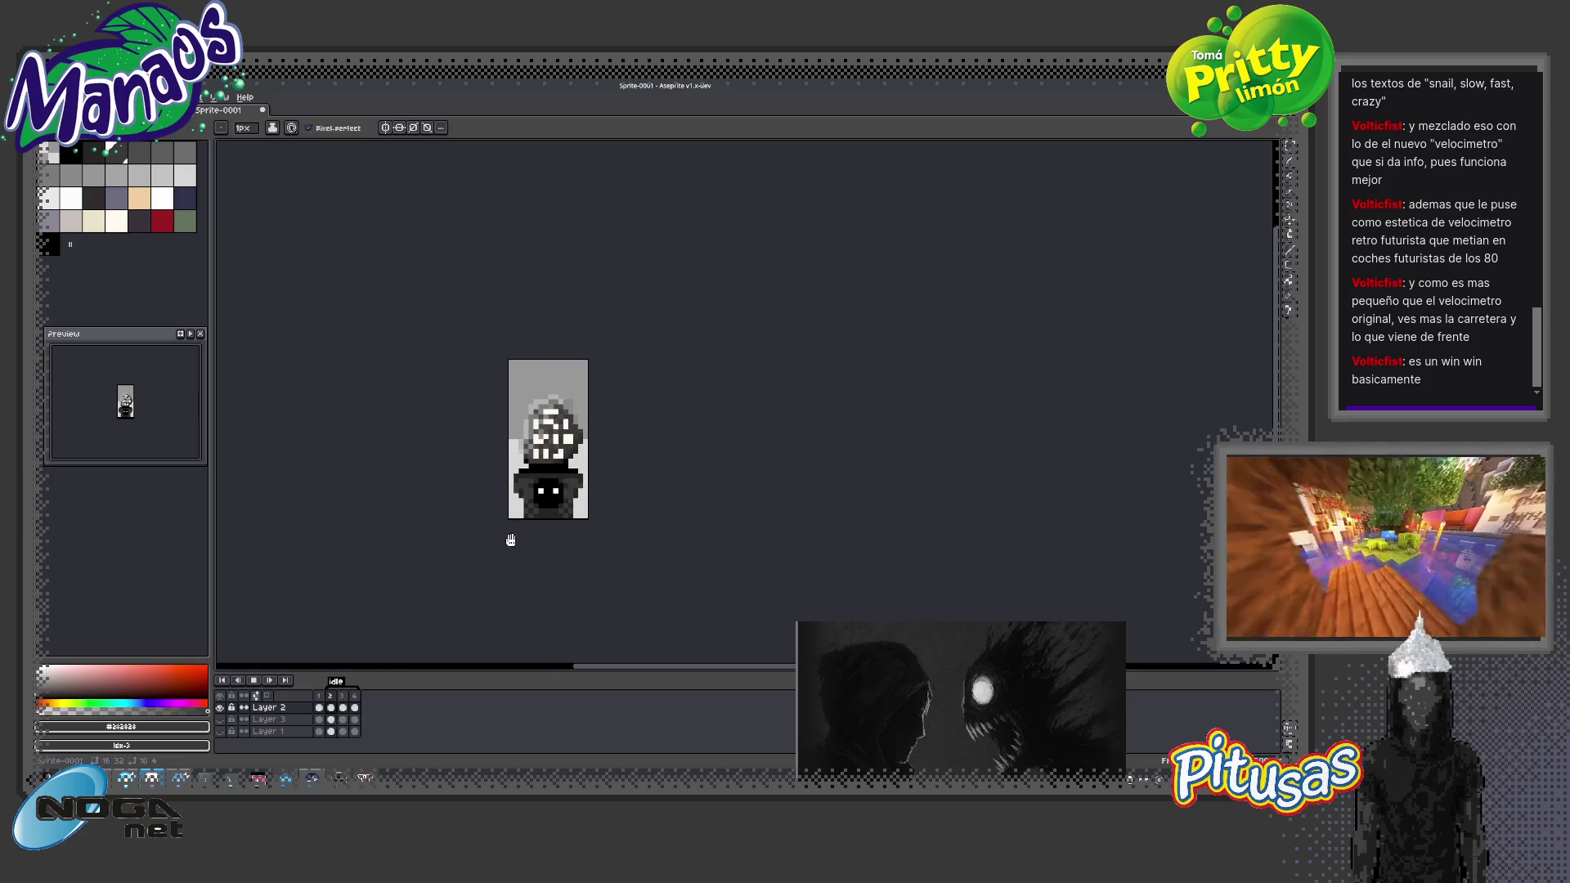
left_click(253, 681)
left_click(345, 697)
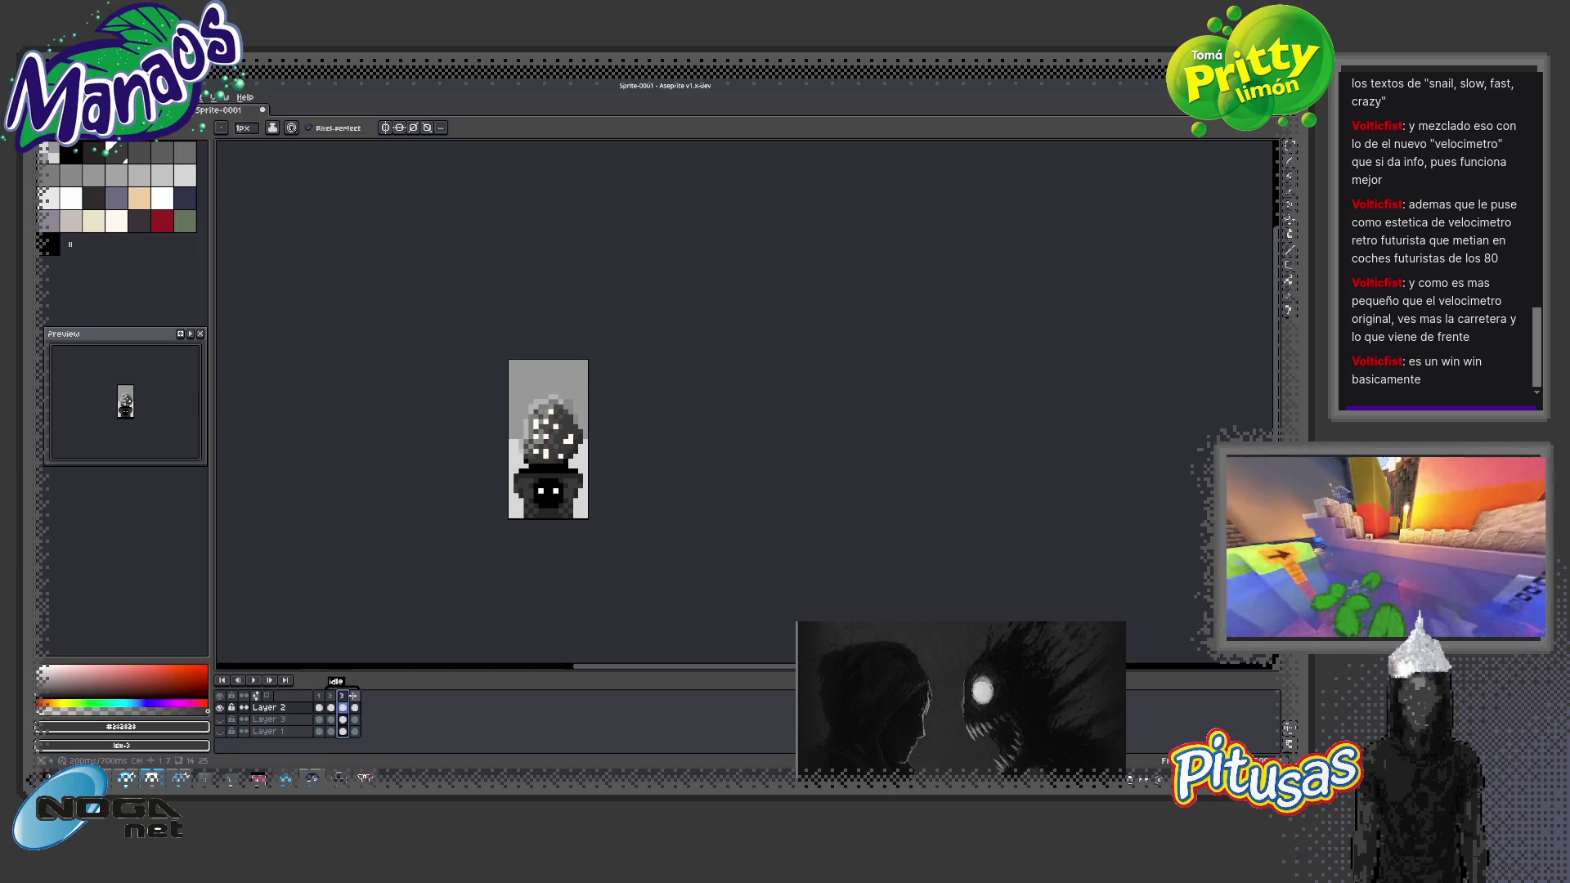
left_click(353, 696)
scroll(561, 409, "up", 3)
scroll(561, 408, "up", 2)
left_click(561, 409, "alt")
left_click(529, 404)
left_click(482, 476)
left_click(506, 477)
left_click(483, 500)
left_click(552, 427)
Step through frames 2, 3 and 4 twice to compare the head patterns
scroll(398, 537, "down", 3)
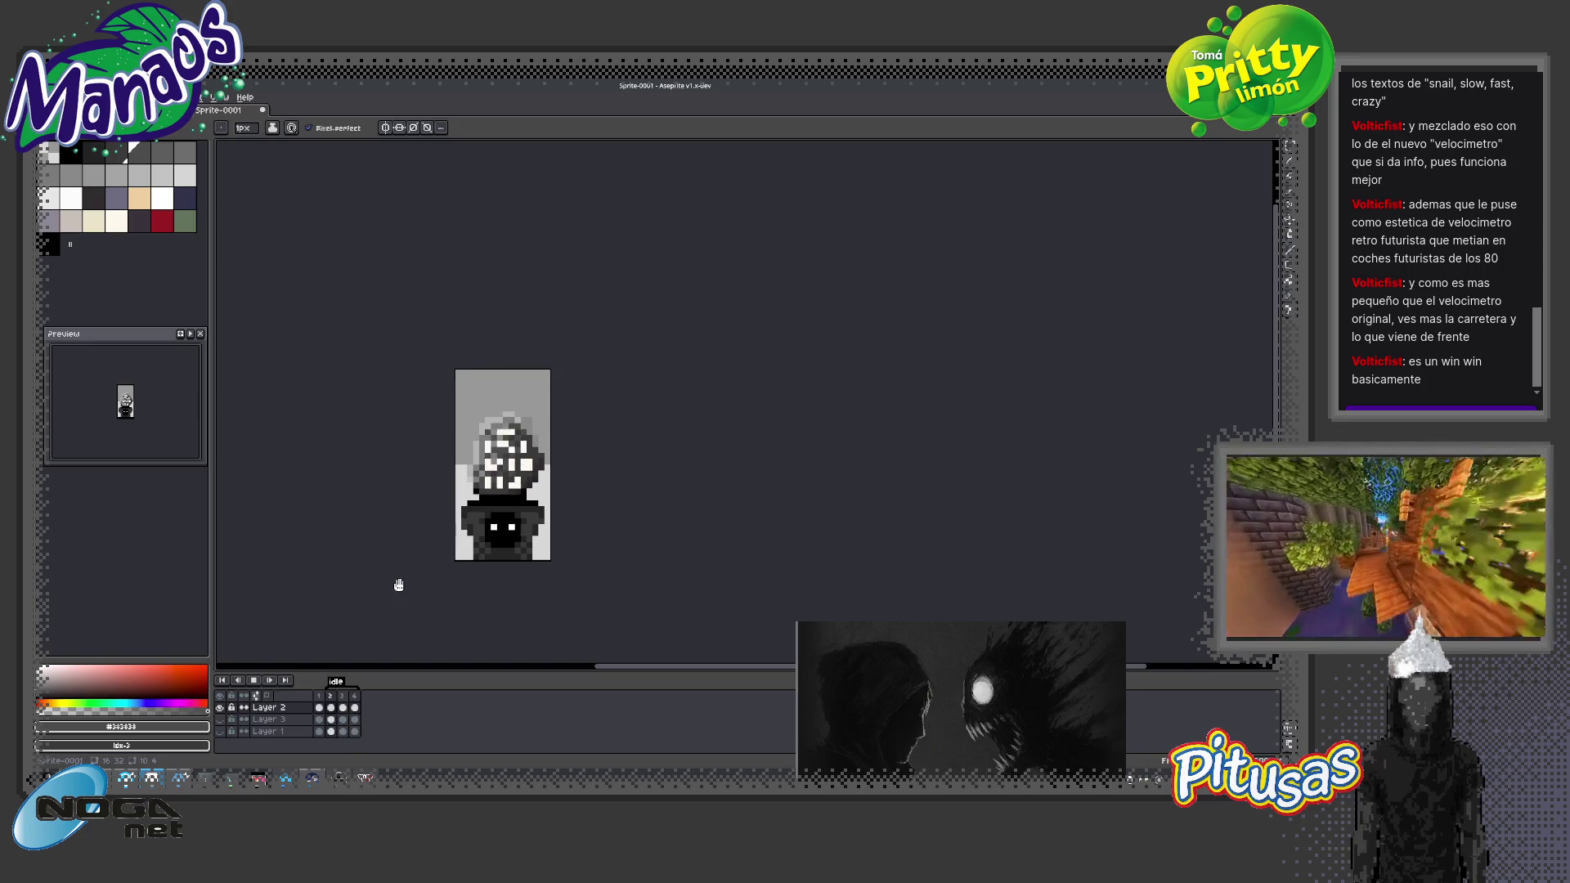
scroll(398, 582, "down", 1)
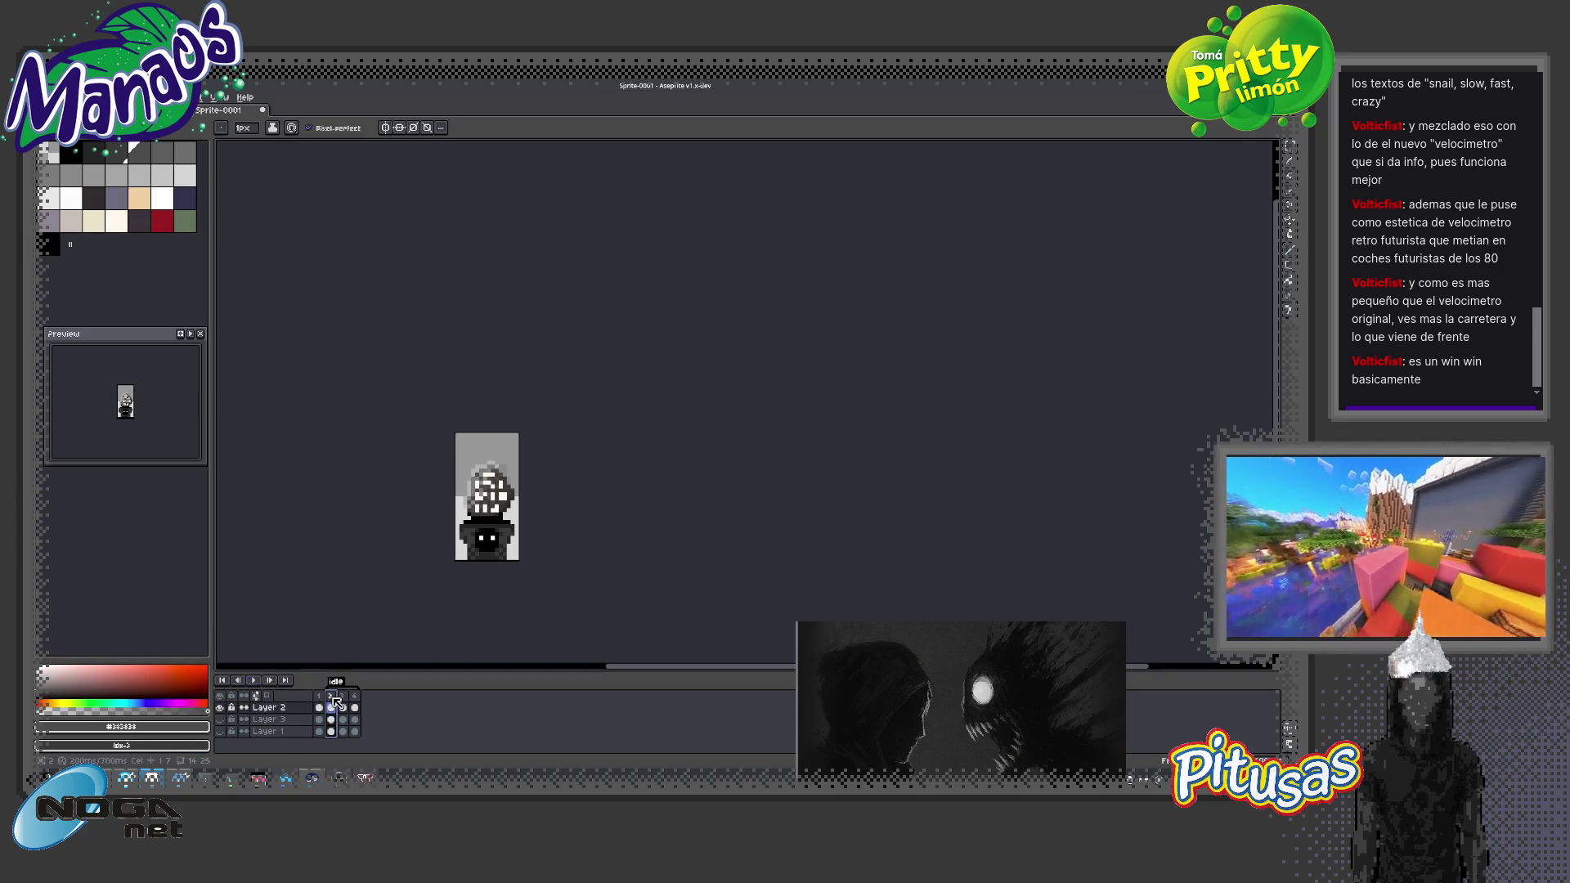
scroll(477, 512, "up", 2)
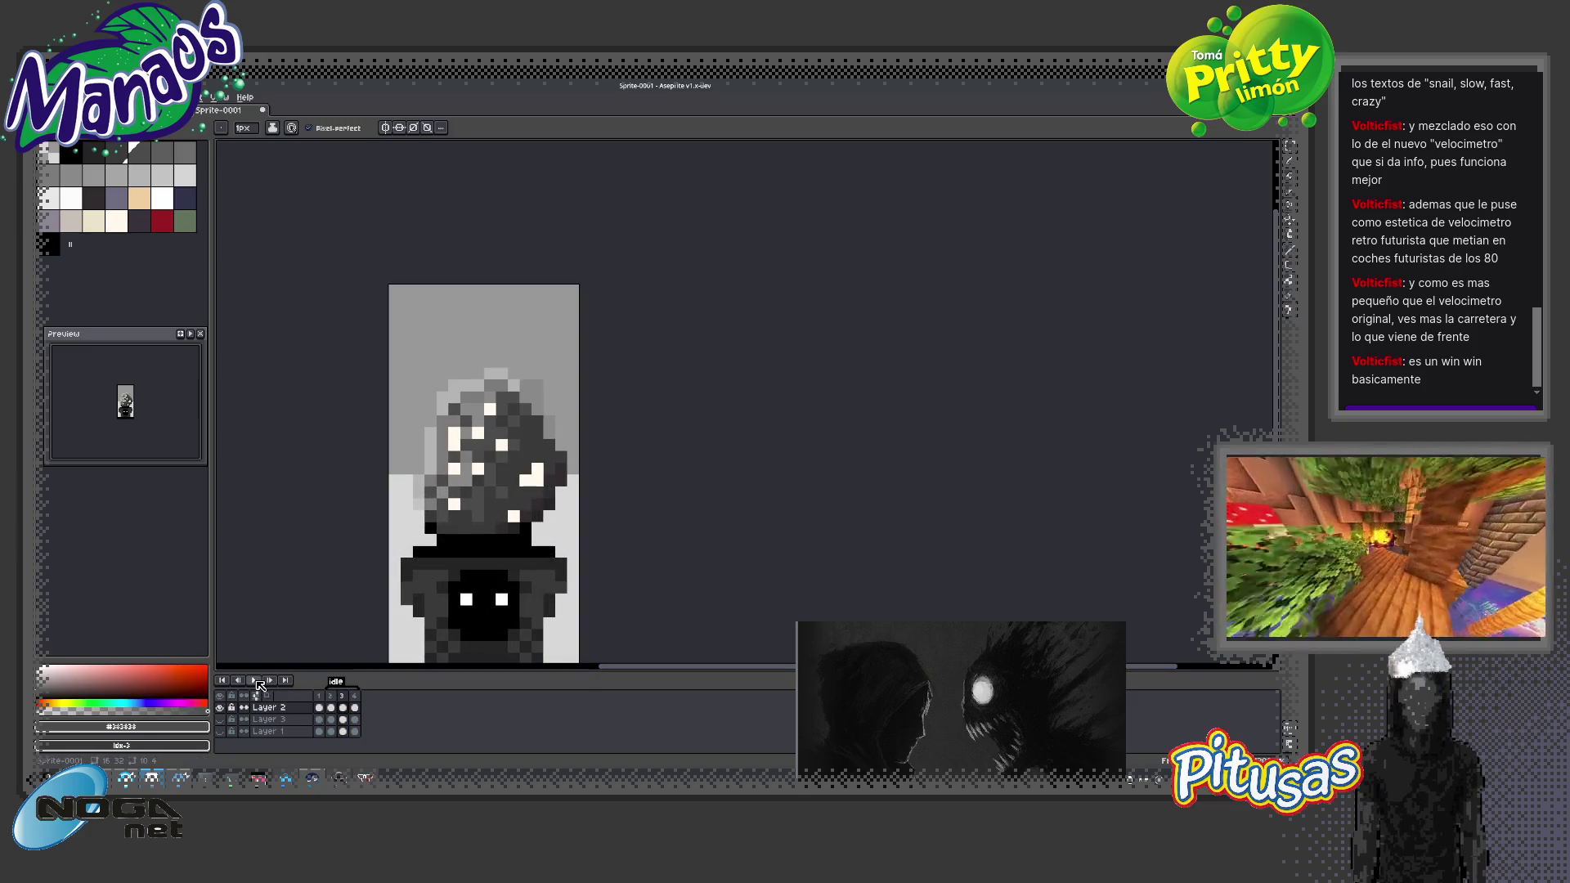
scroll(454, 566, "down", 2)
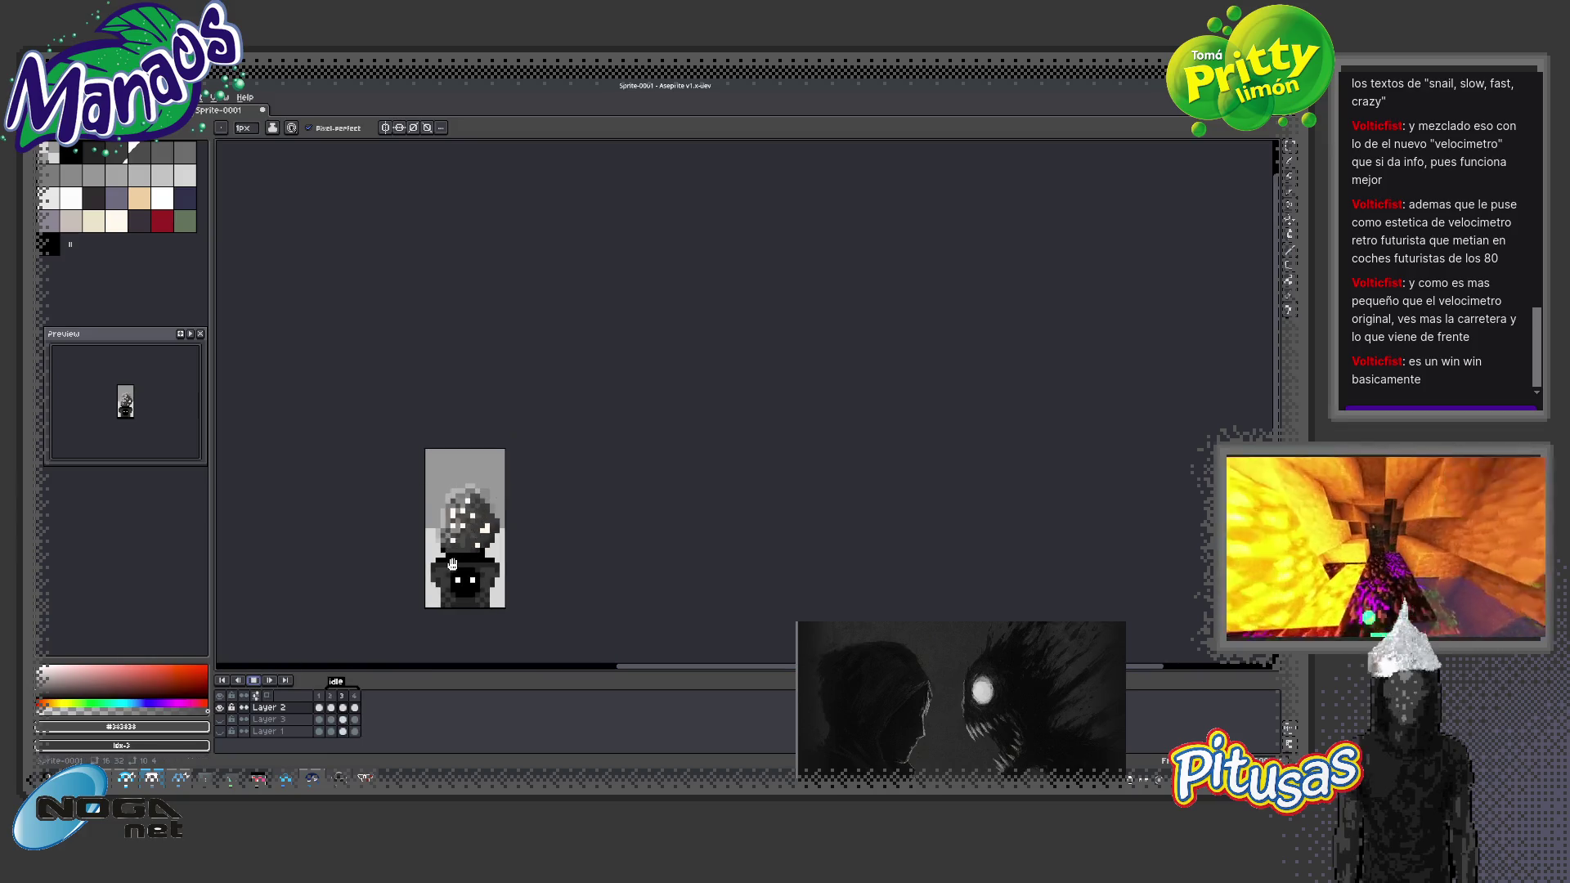
scroll(464, 560, "down", 1)
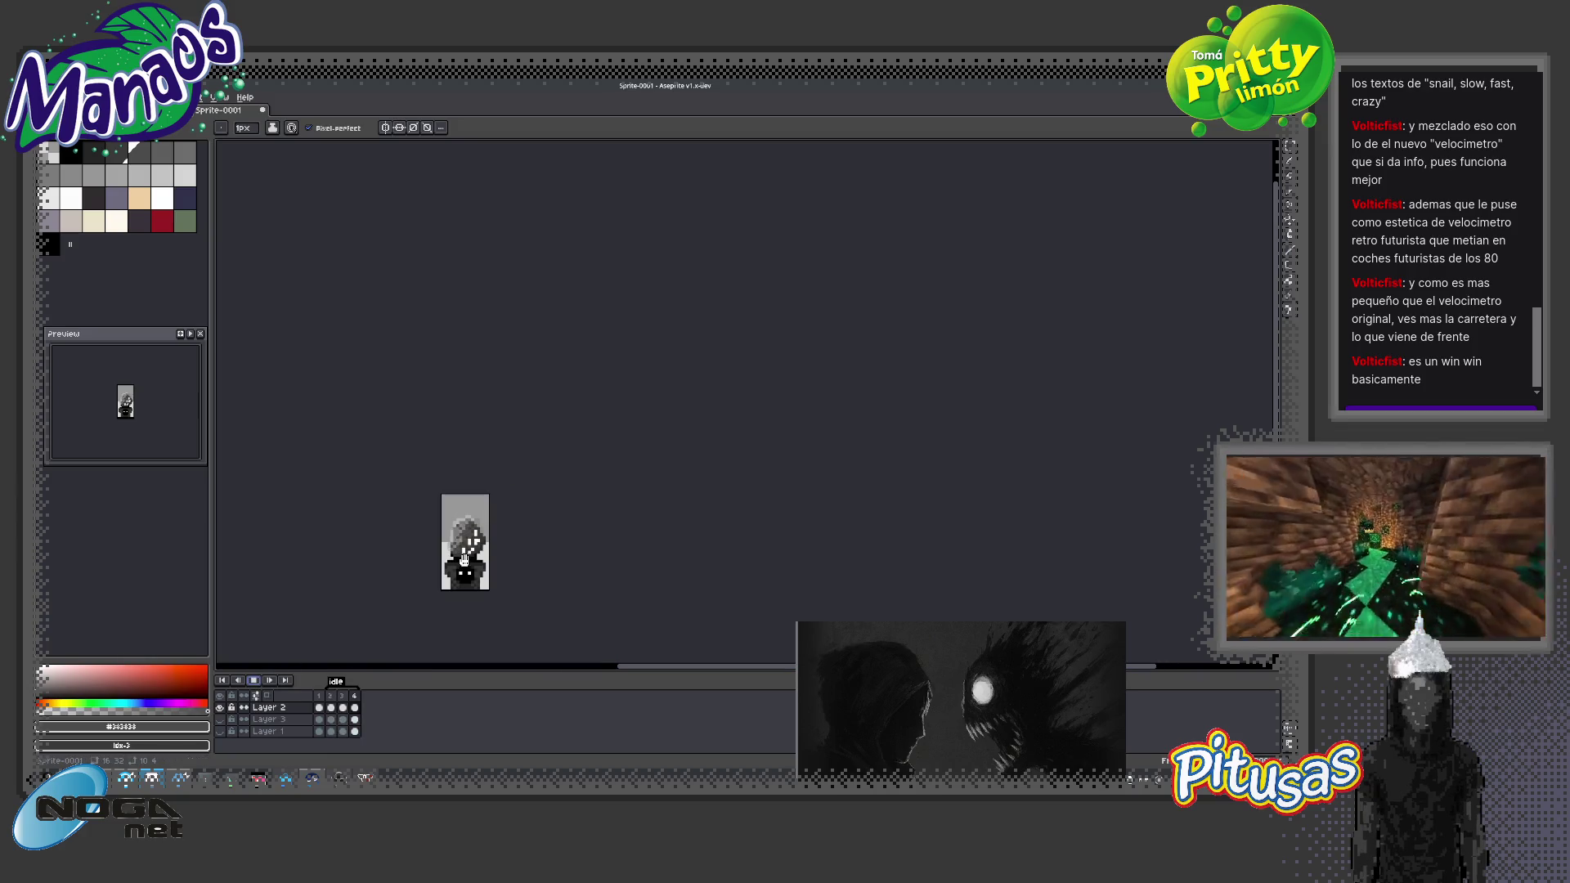
left_click_drag(463, 560, 533, 499)
scroll(534, 501, "down", 1)
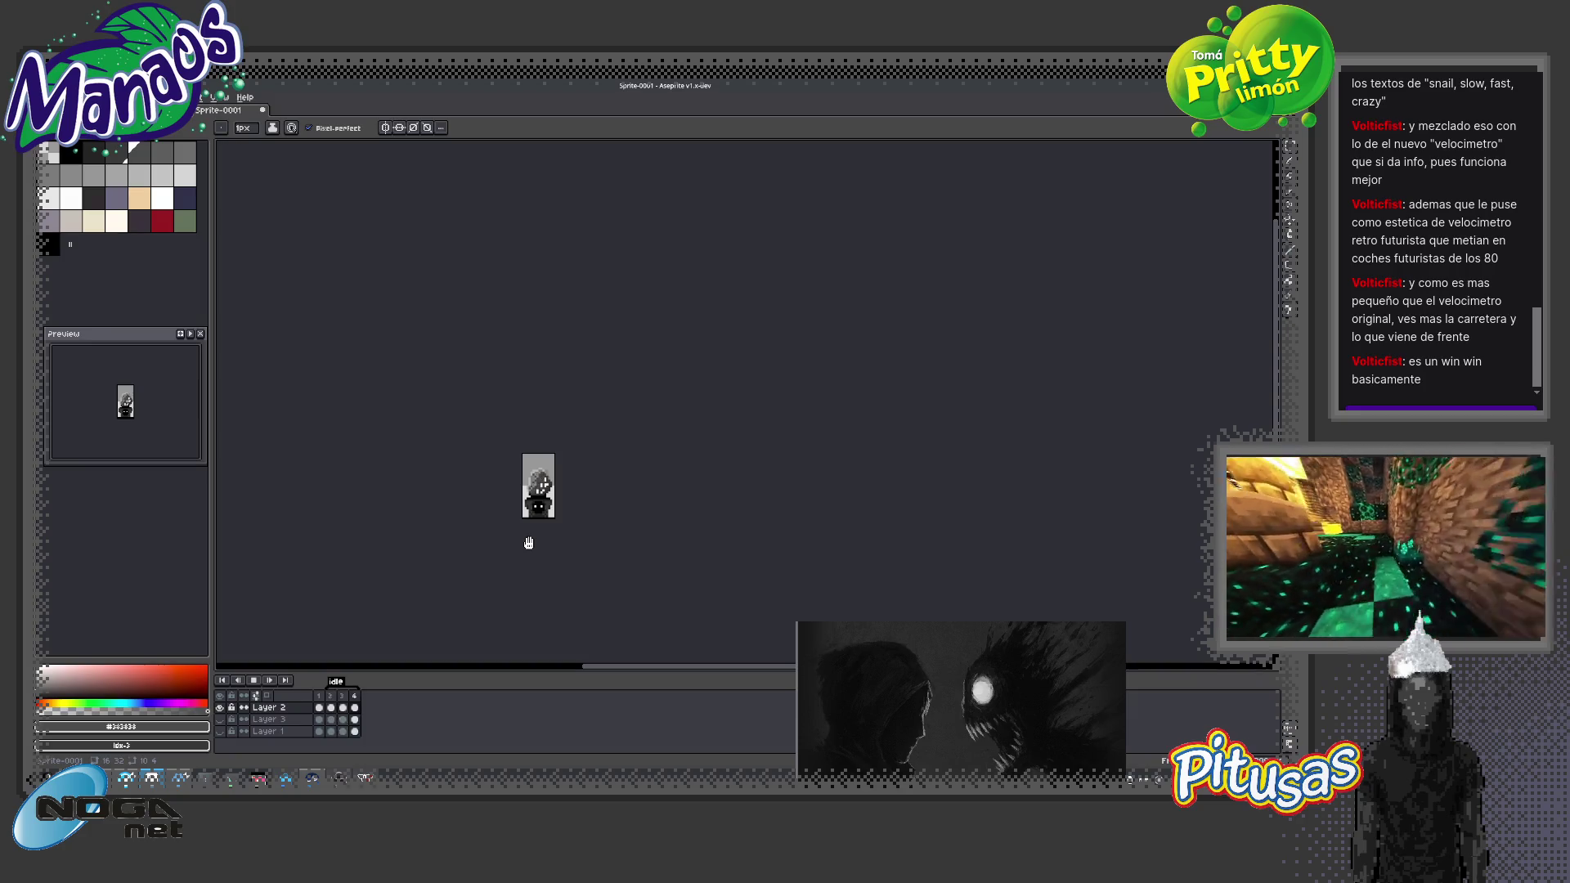
scroll(528, 543, "up", 2)
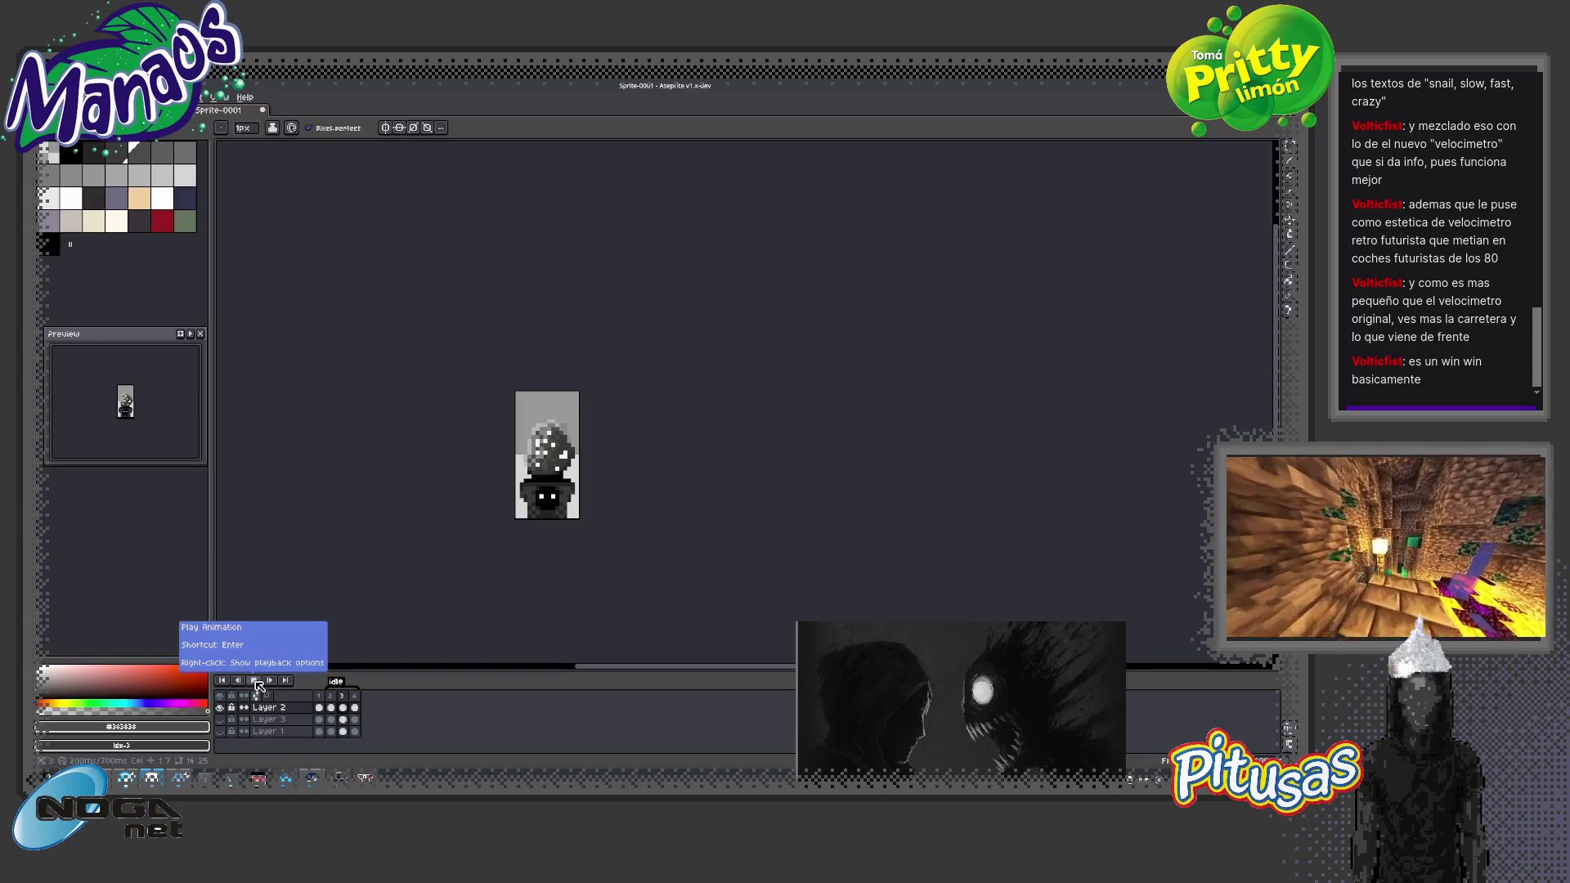
left_click(334, 696)
left_click(342, 695)
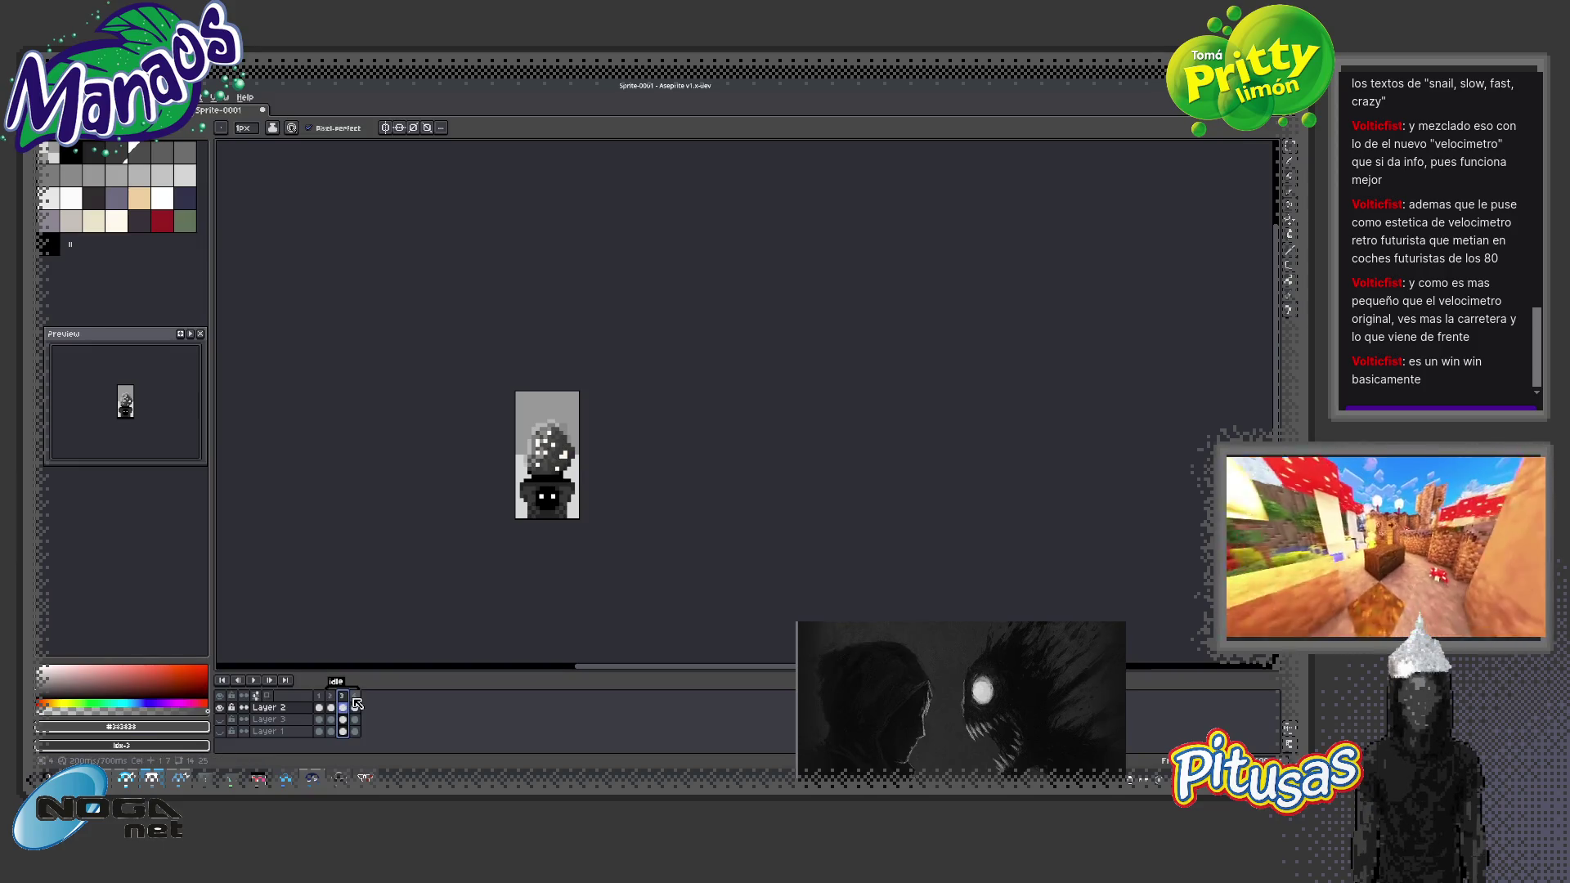
left_click(354, 699)
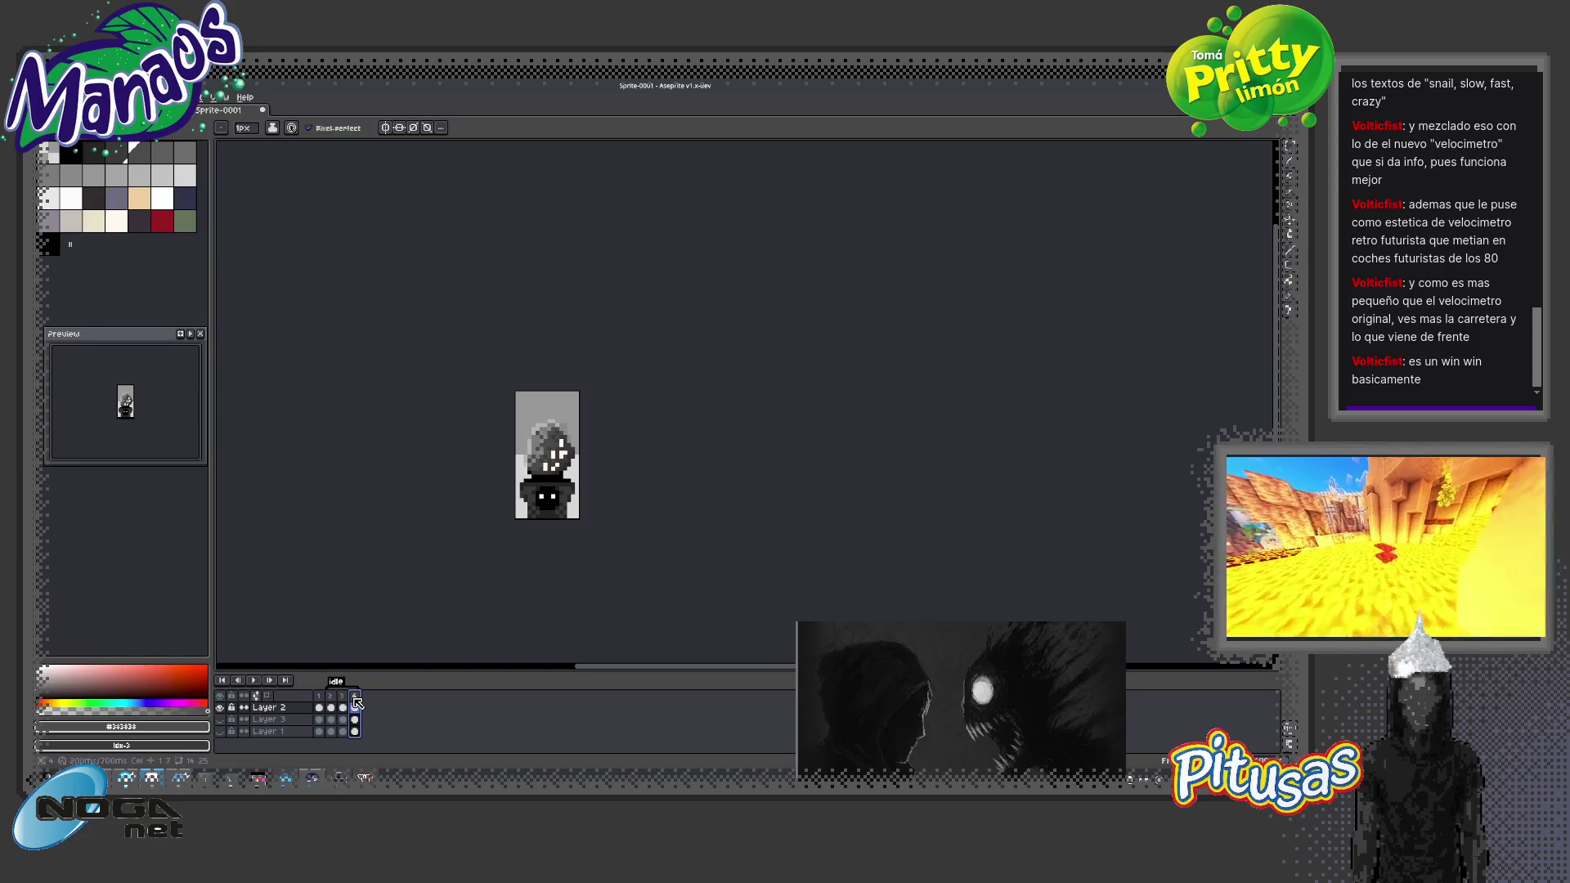
left_click(332, 702)
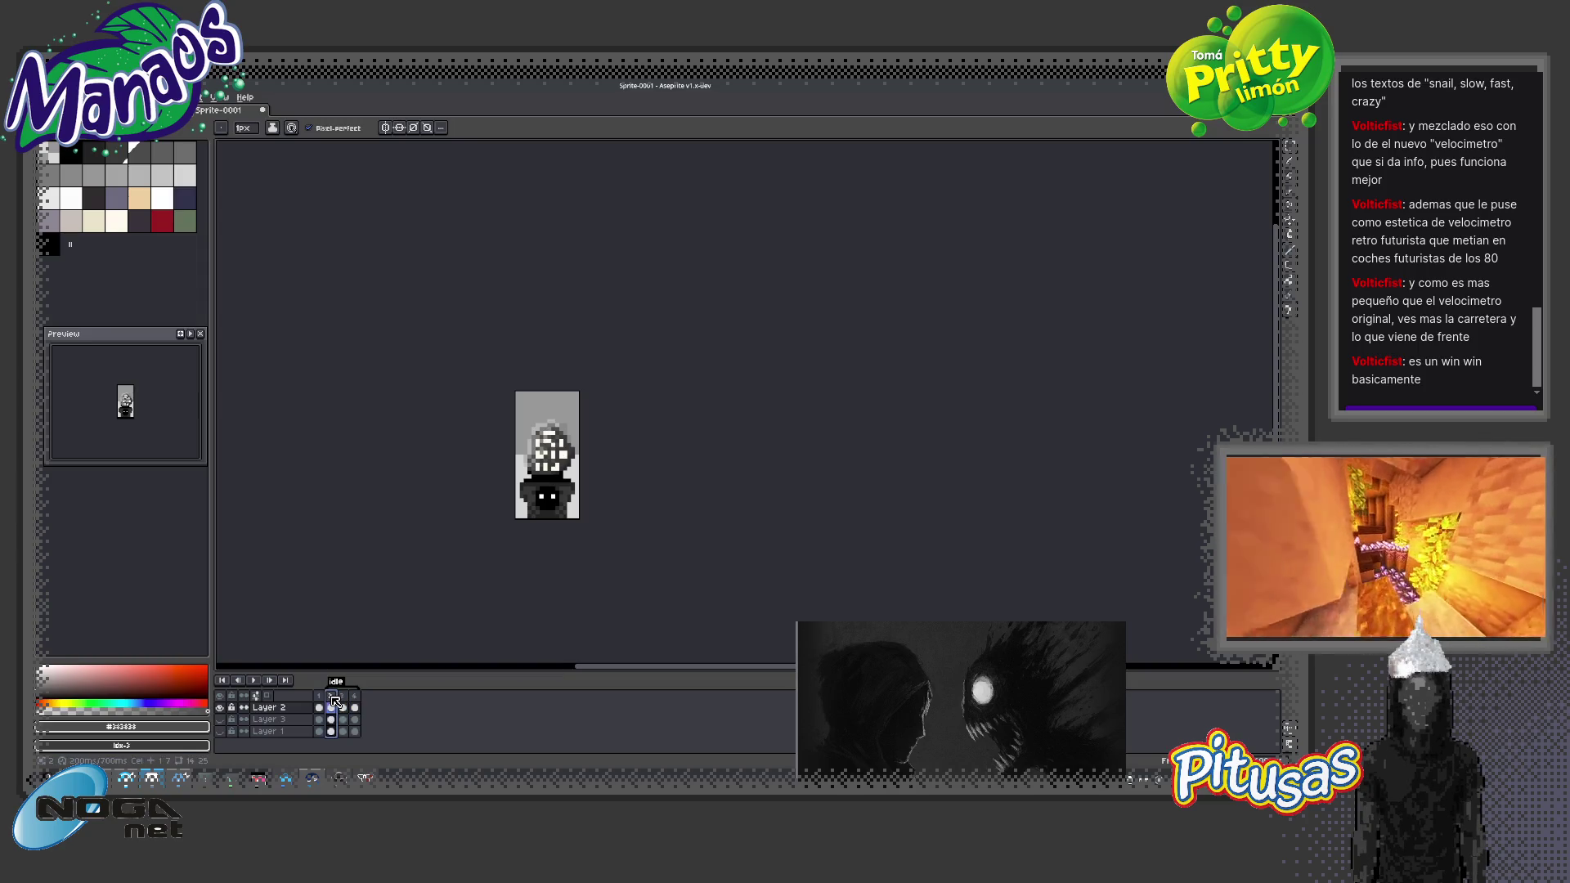
left_click(343, 701)
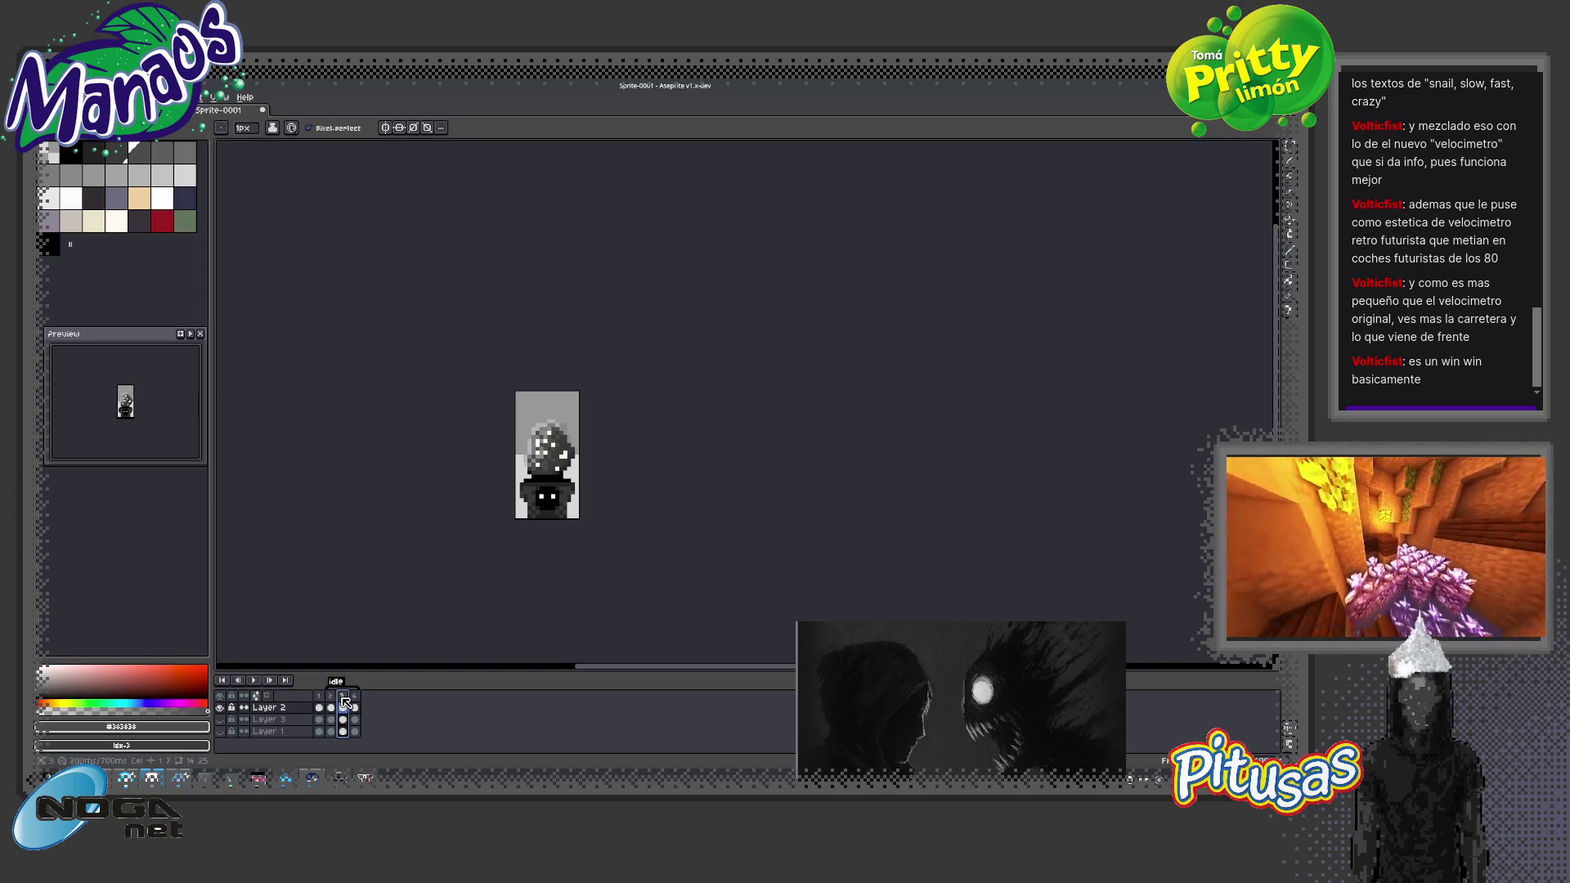
left_click(355, 700)
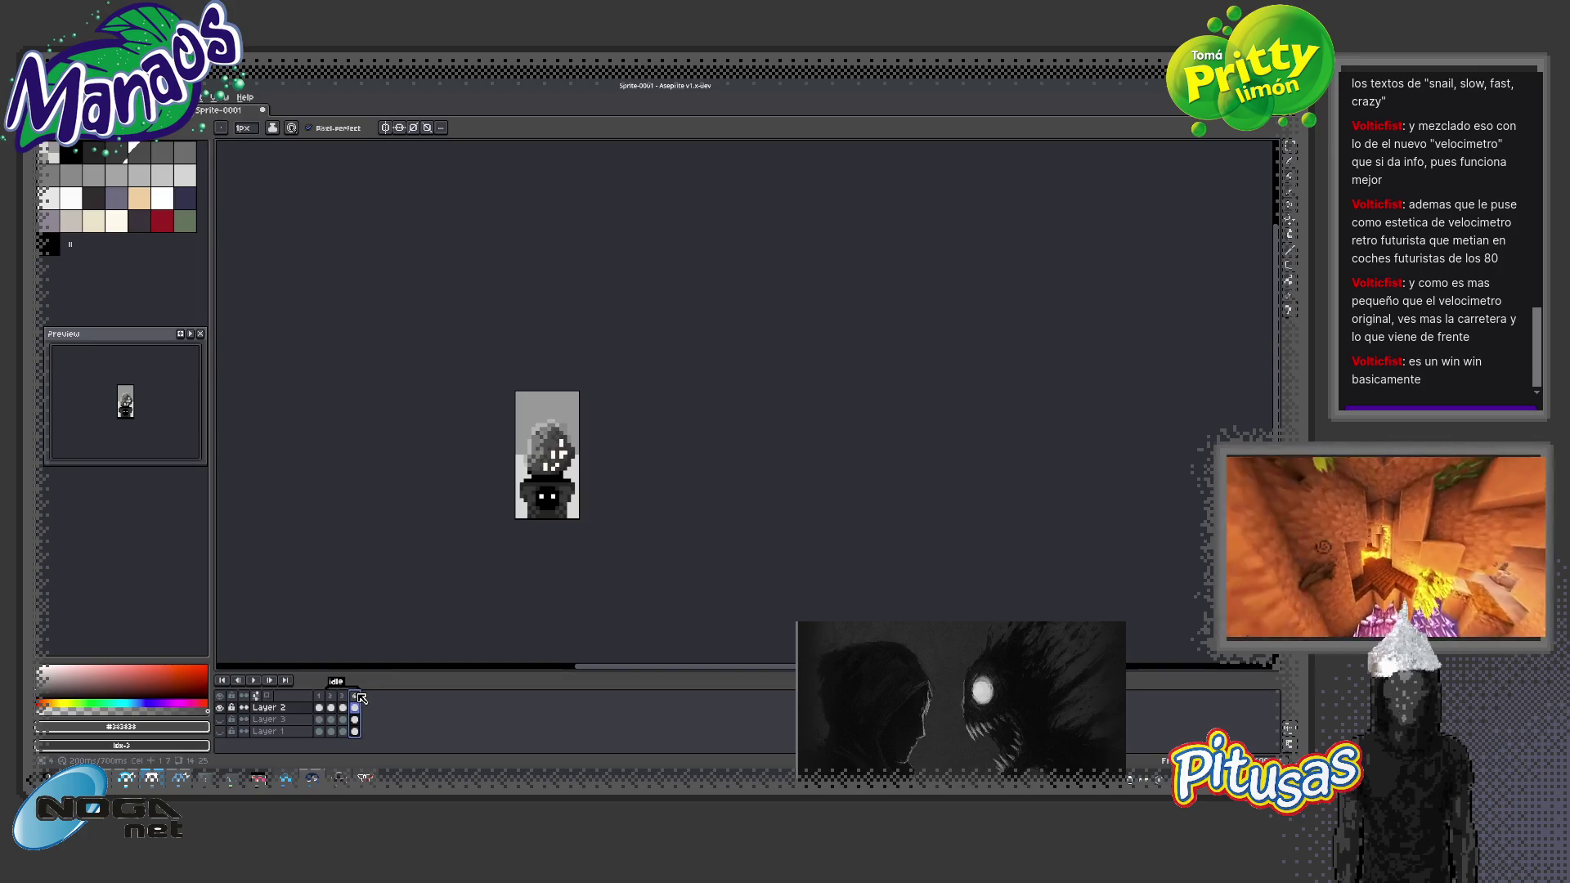
Ctrl-drag a copy of frame 2 to just before frame 4
scroll(586, 487, "up", 1)
left_click(333, 700)
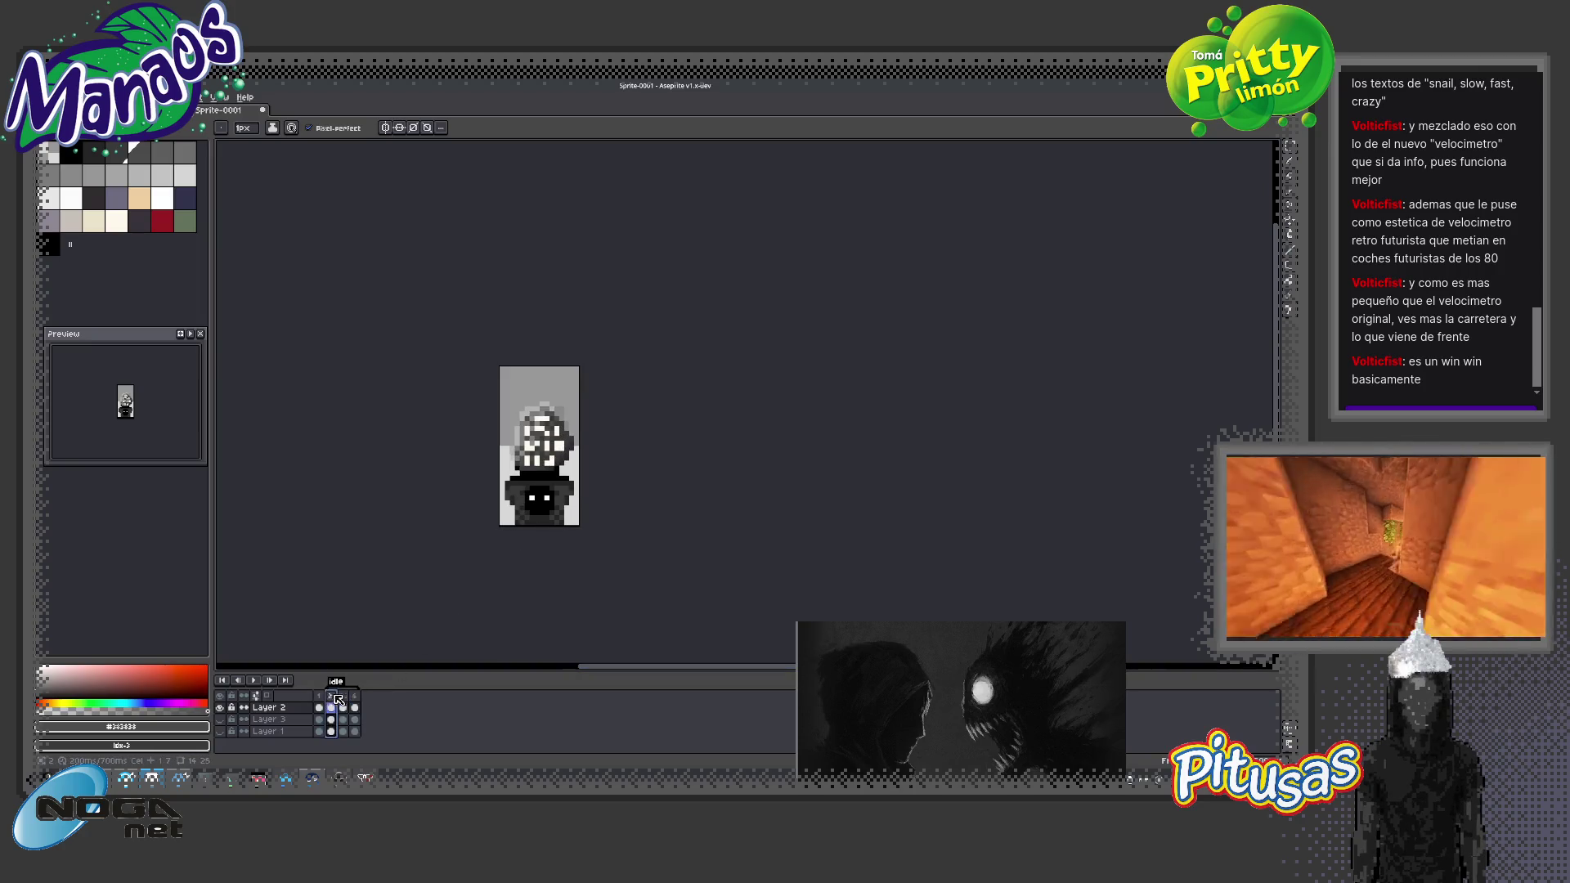
left_click_drag(336, 700, 355, 687)
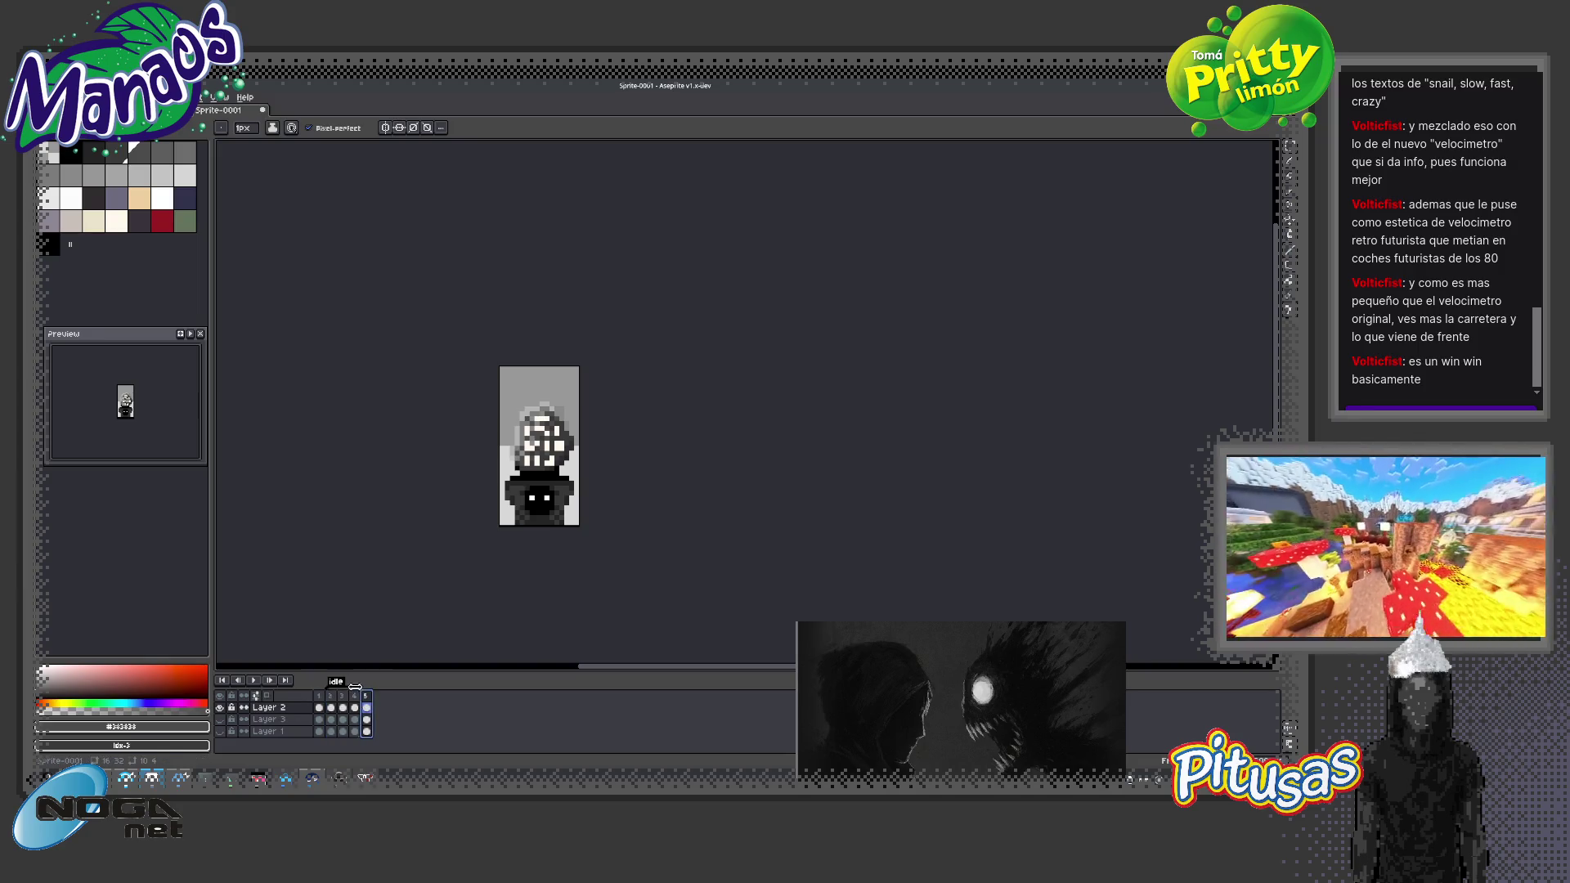
scroll(595, 504, "up", 3)
Pick dark grey #282828 and paint over the white highlight pixels on the hooded head
key("i")
left_click(595, 505)
key("b")
left_click_drag(564, 538, 544, 532)
left_click_drag(593, 466, 593, 442)
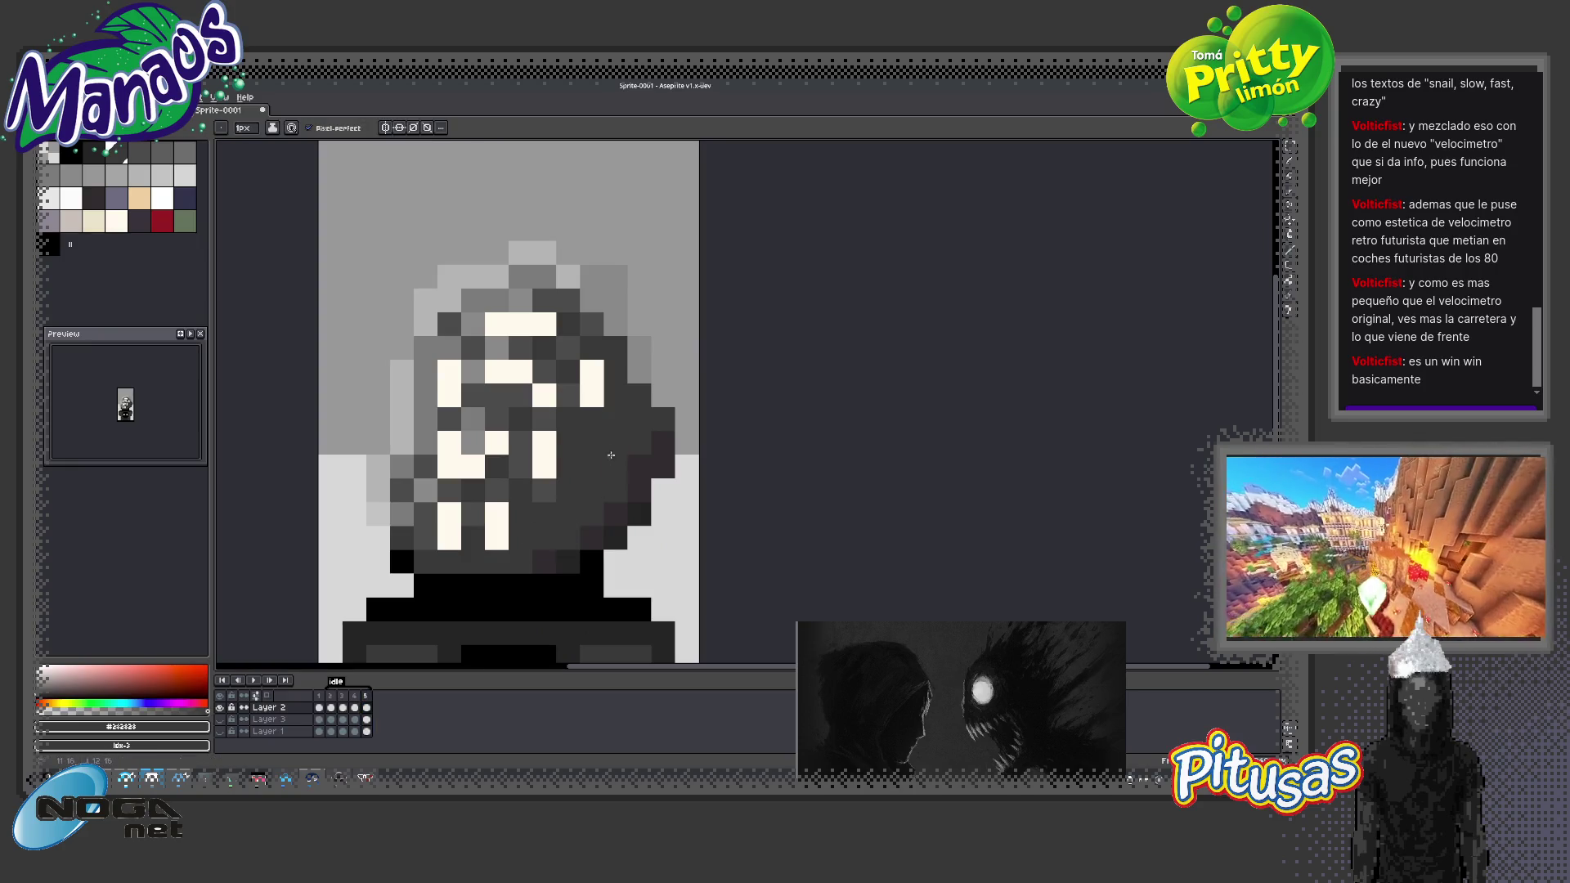
left_click(592, 395)
Play the idle loop and recentre the sprite to check the darkened head
scroll(556, 490, "down", 3)
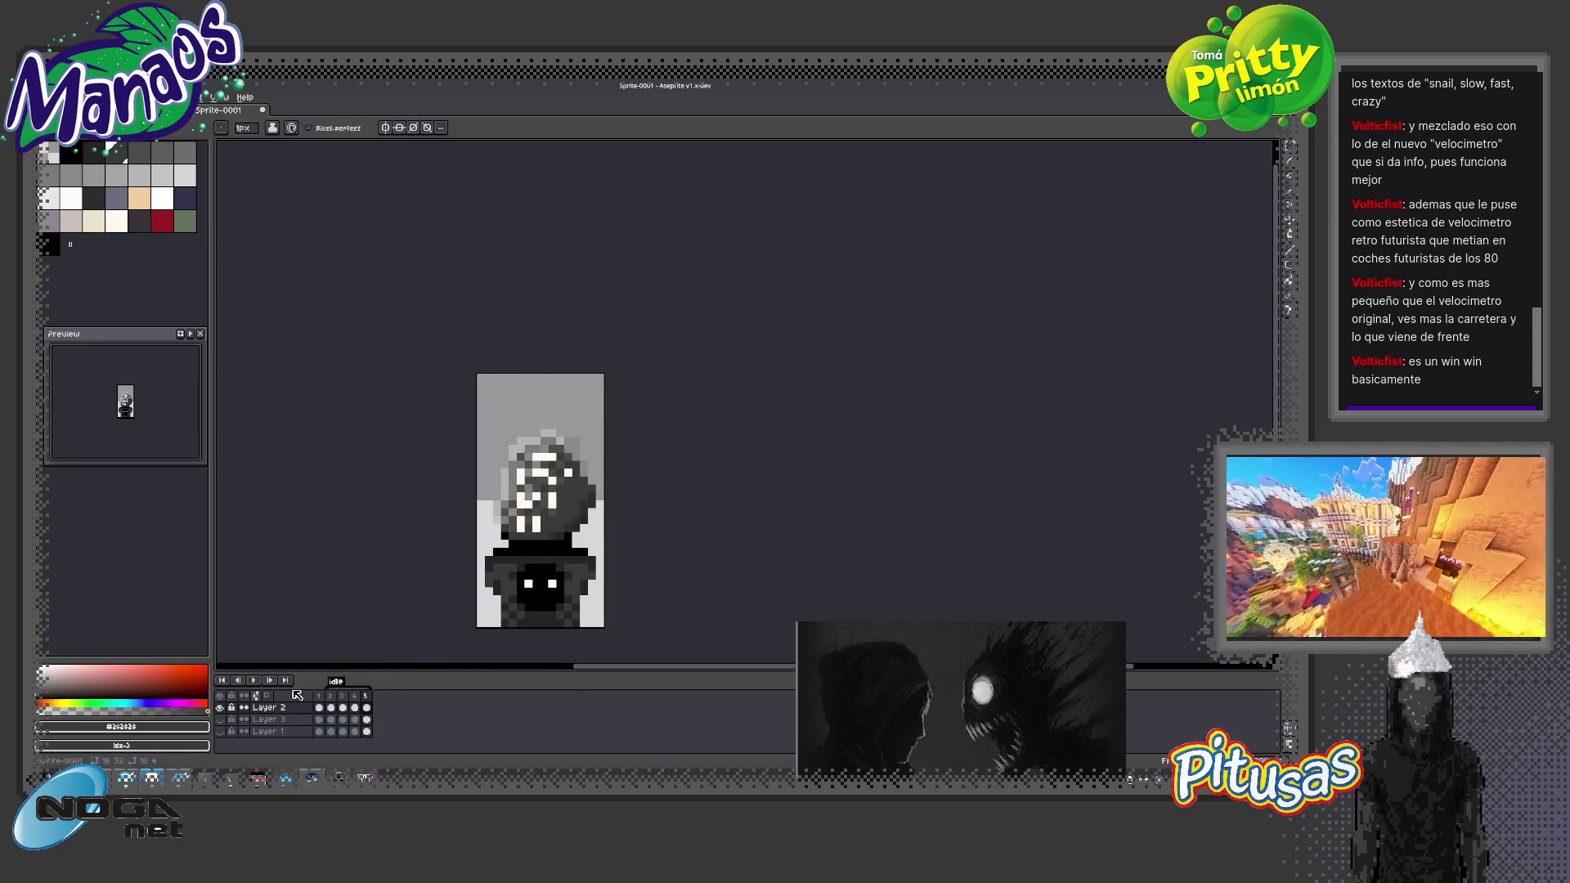
key("Return")
scroll(375, 595, "down", 1)
left_click_drag(375, 595, 413, 532)
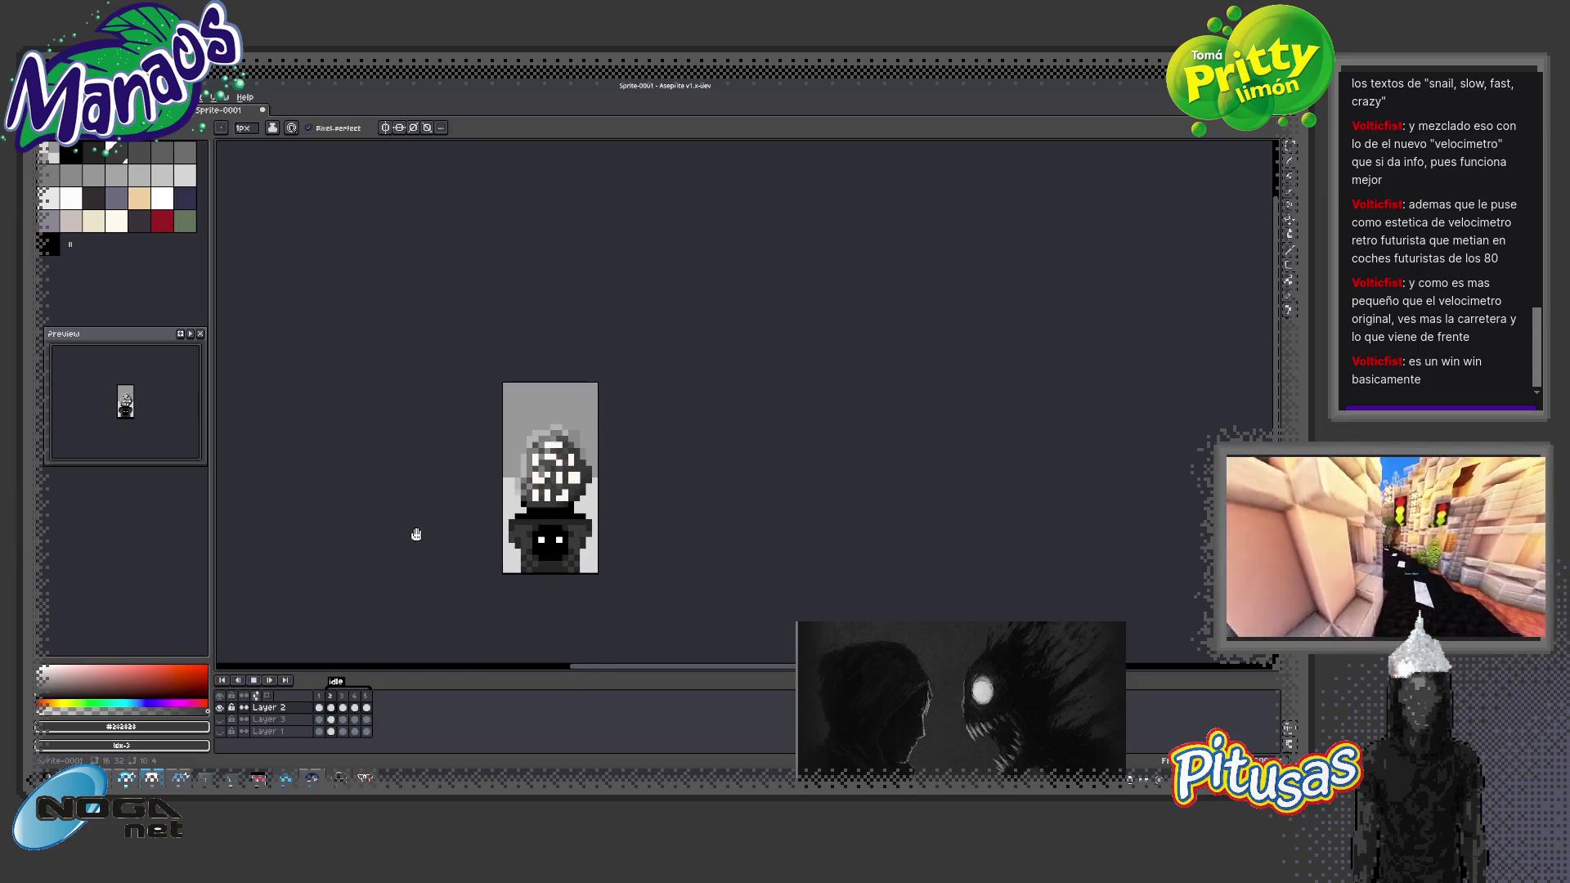
scroll(416, 533, "down", 1)
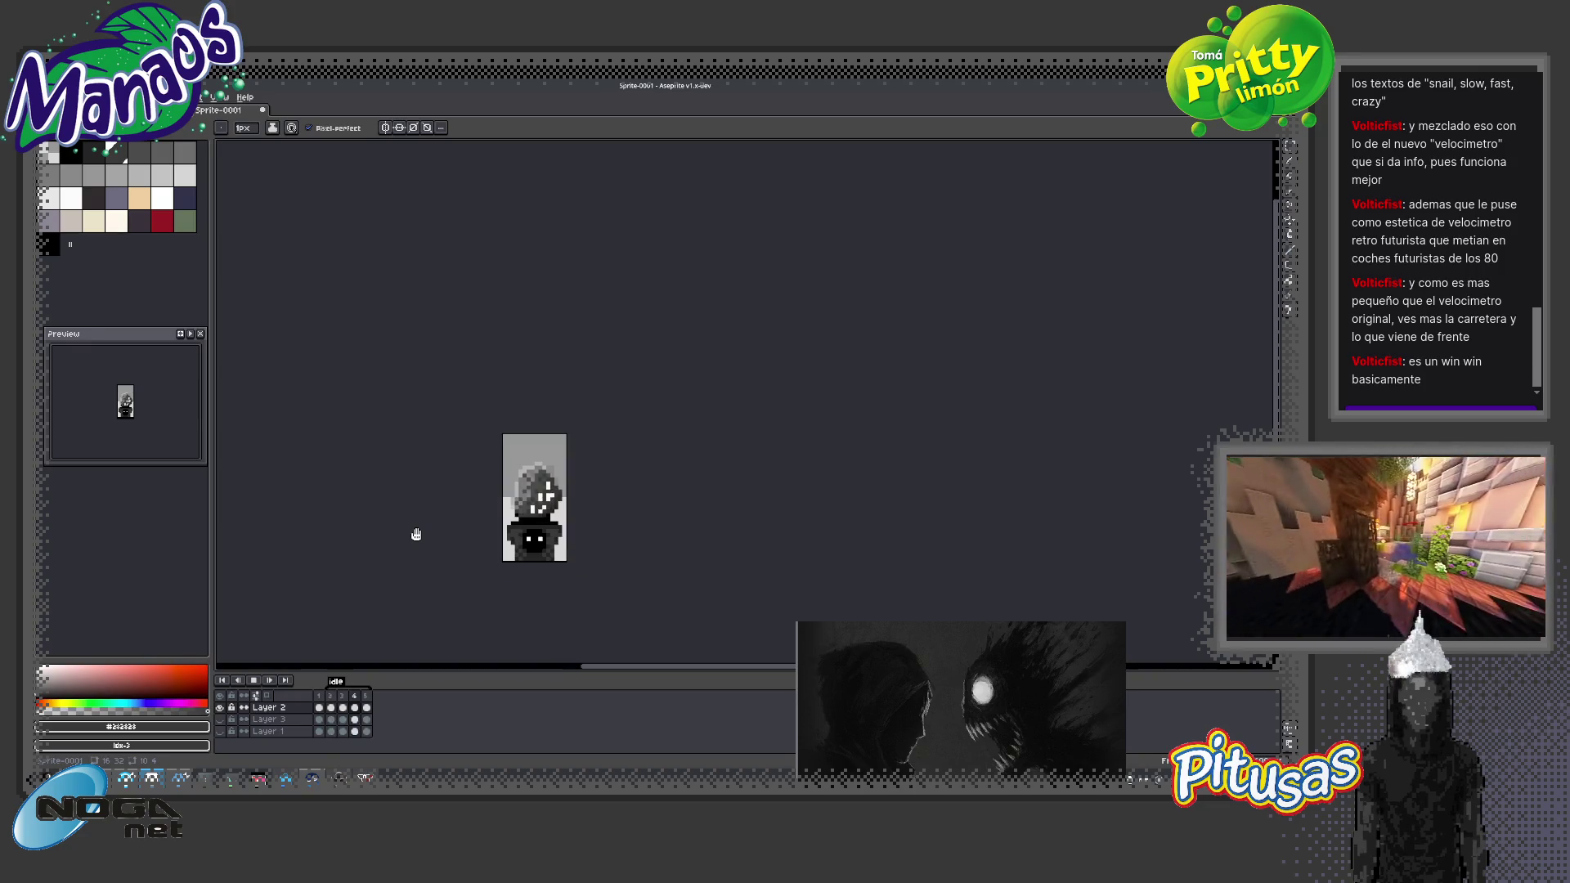
left_click_drag(416, 534, 480, 498)
scroll(481, 498, "down", 1)
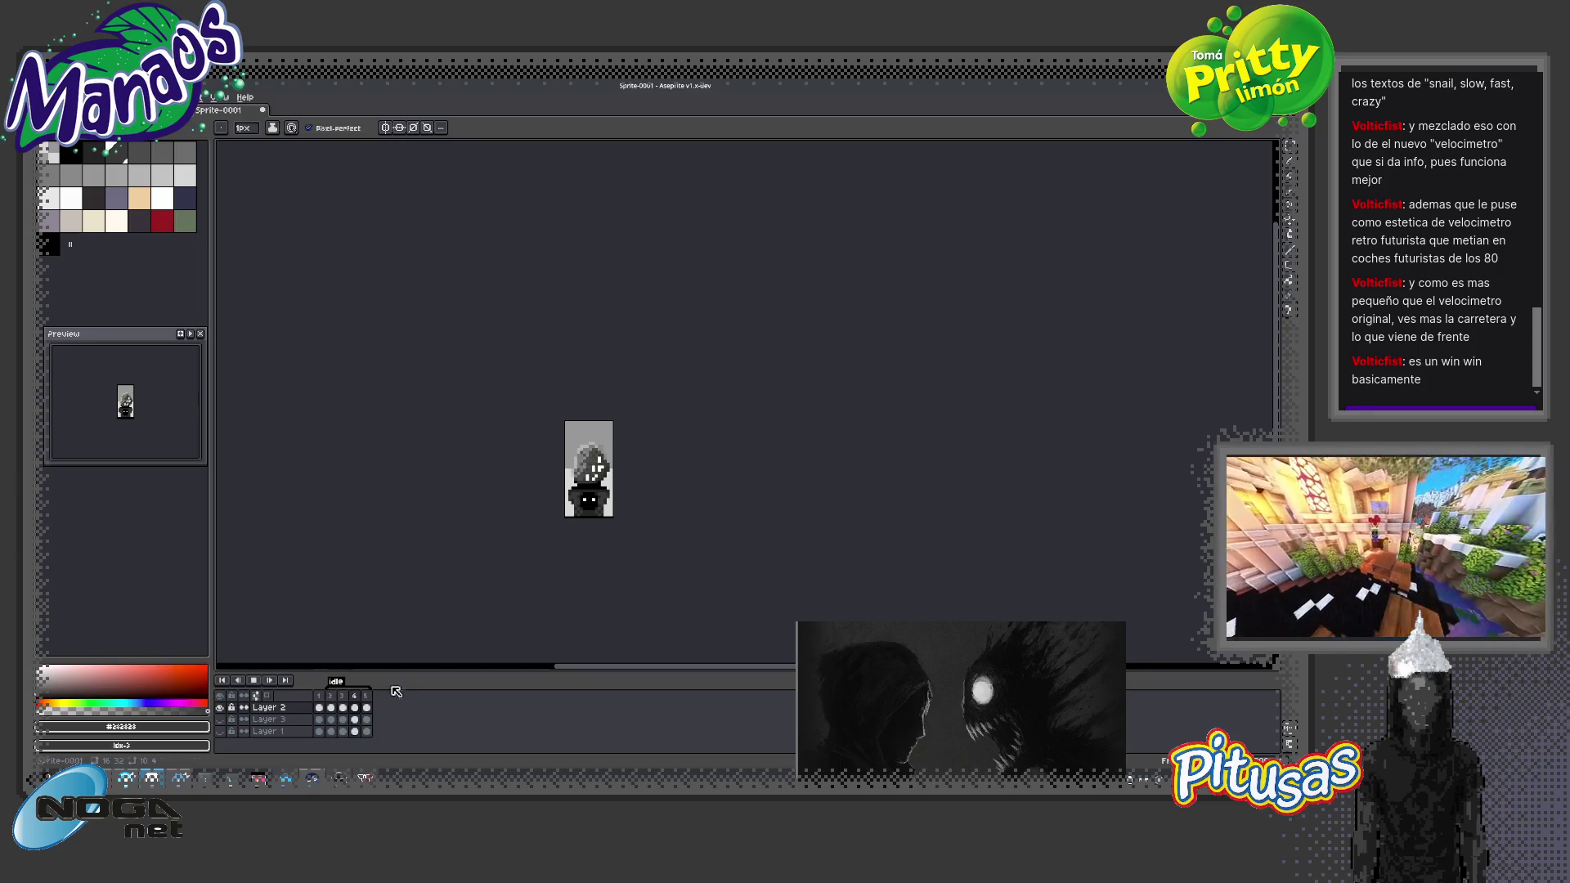
Stop playback and step through frames 2 and 3 of the animation
left_click(257, 685)
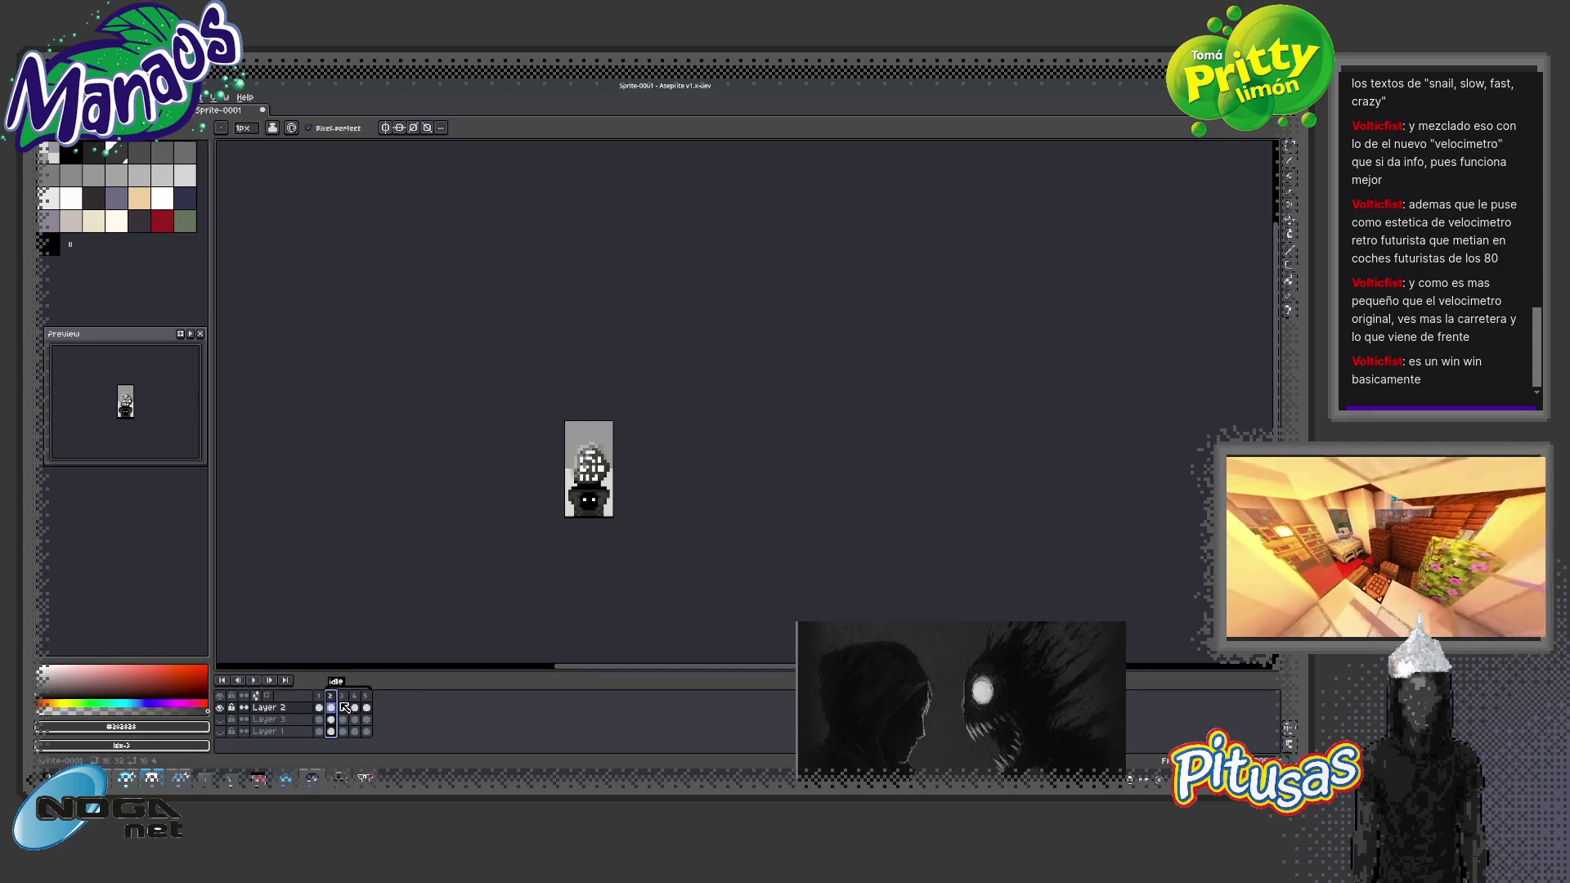
left_click(345, 697)
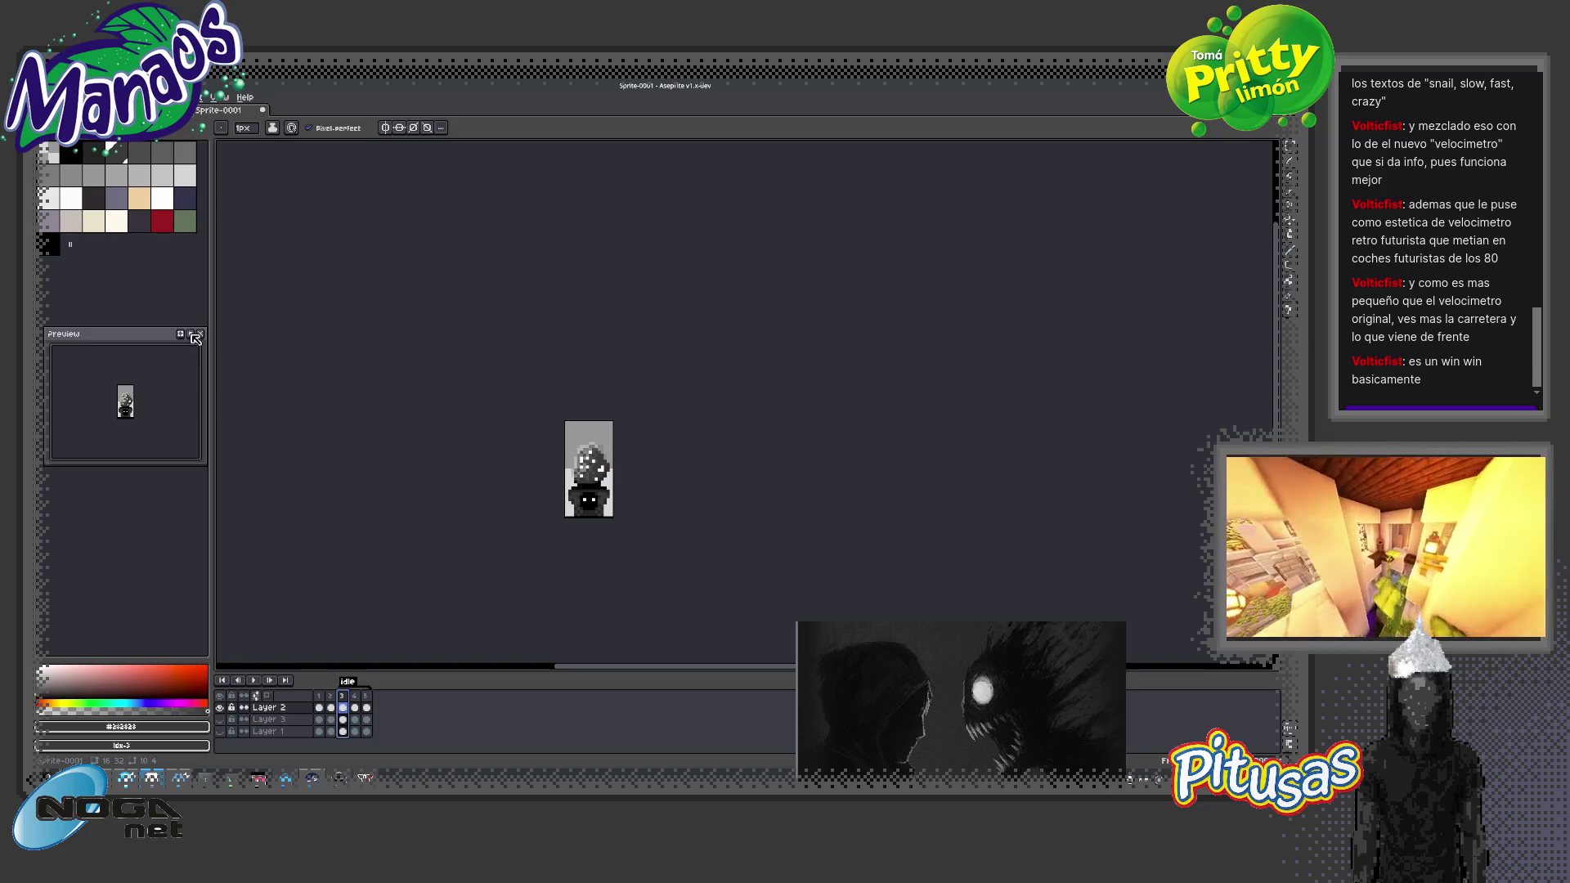
scroll(155, 419, "up", 3)
scroll(163, 427, "down", 2)
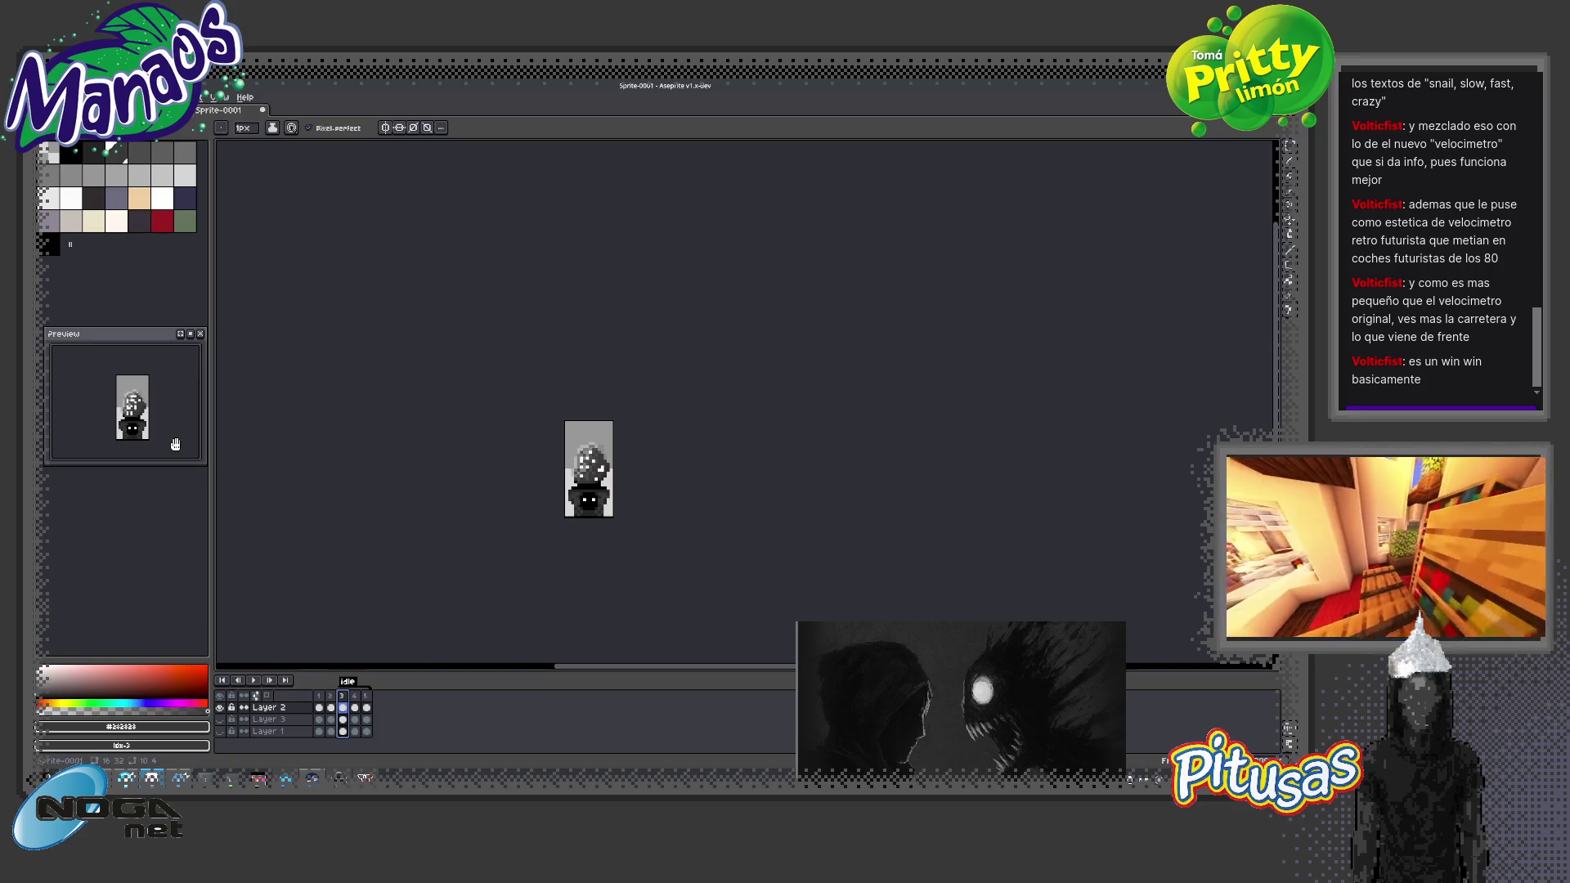
Stop the Preview playback, show frame 2 zoomed in, and bring up the File menu
left_click(189, 335)
left_click(331, 696)
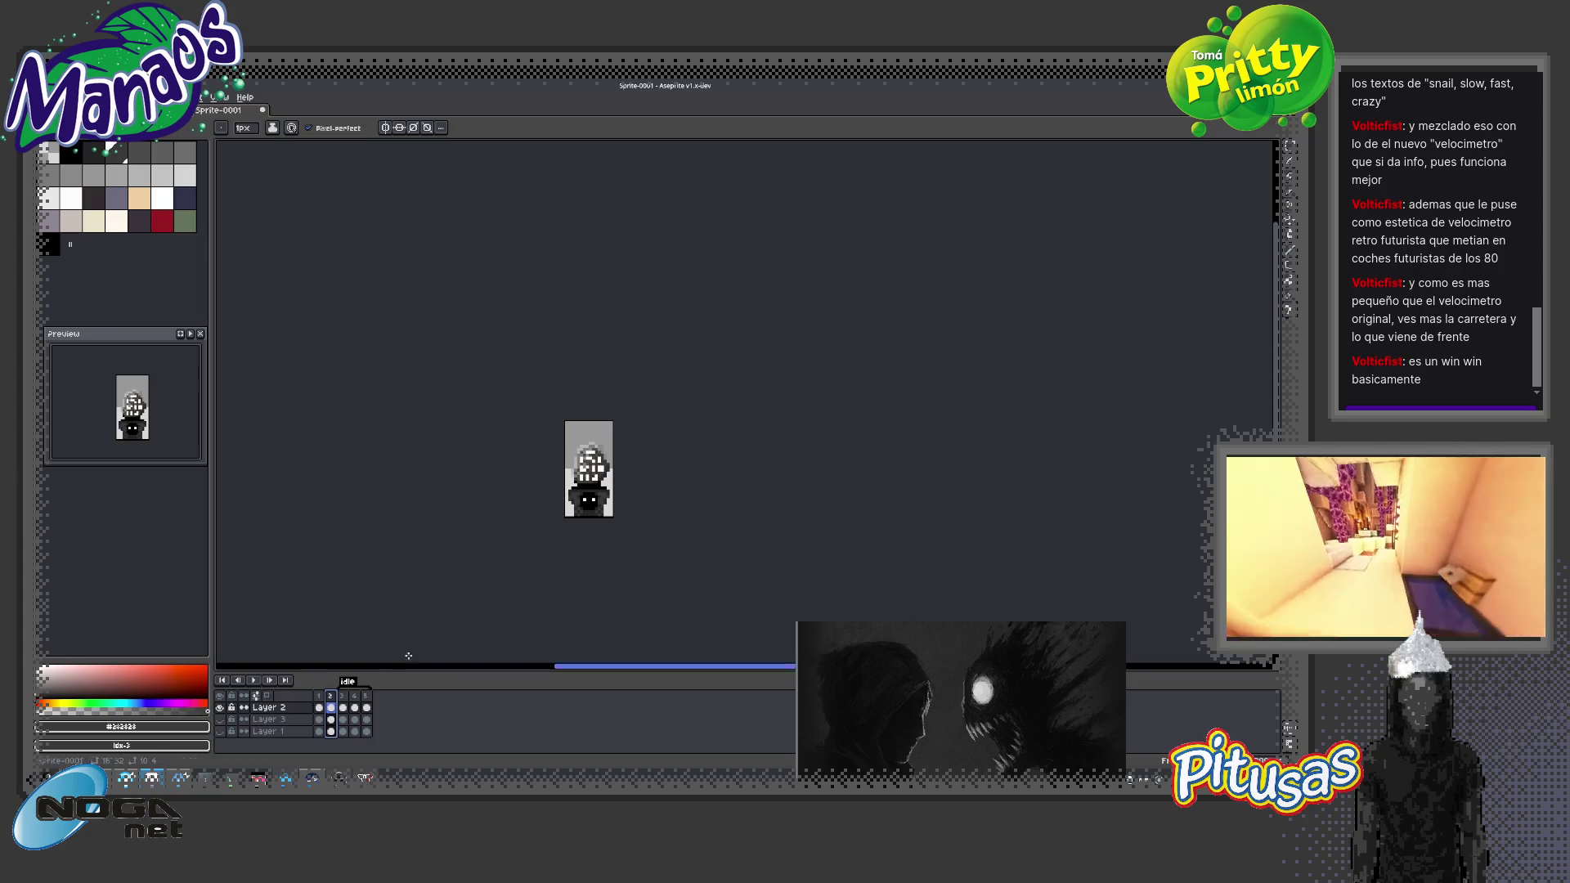
scroll(618, 466, "up", 1)
scroll(618, 466, "up", 1)
scroll(577, 515, "down", 2)
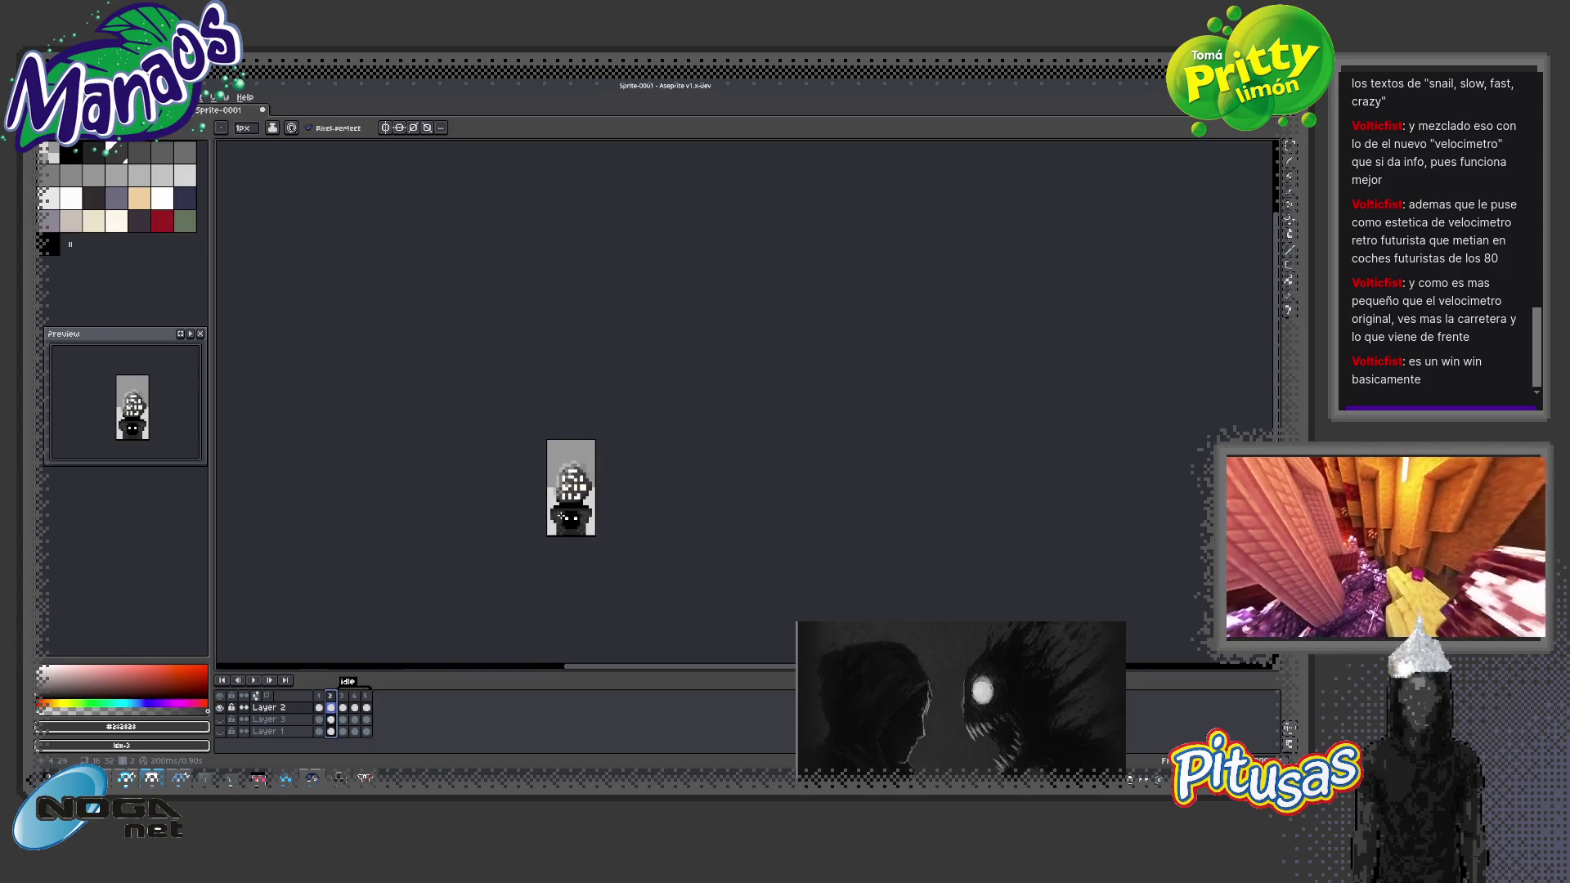
scroll(585, 514, "up", 1)
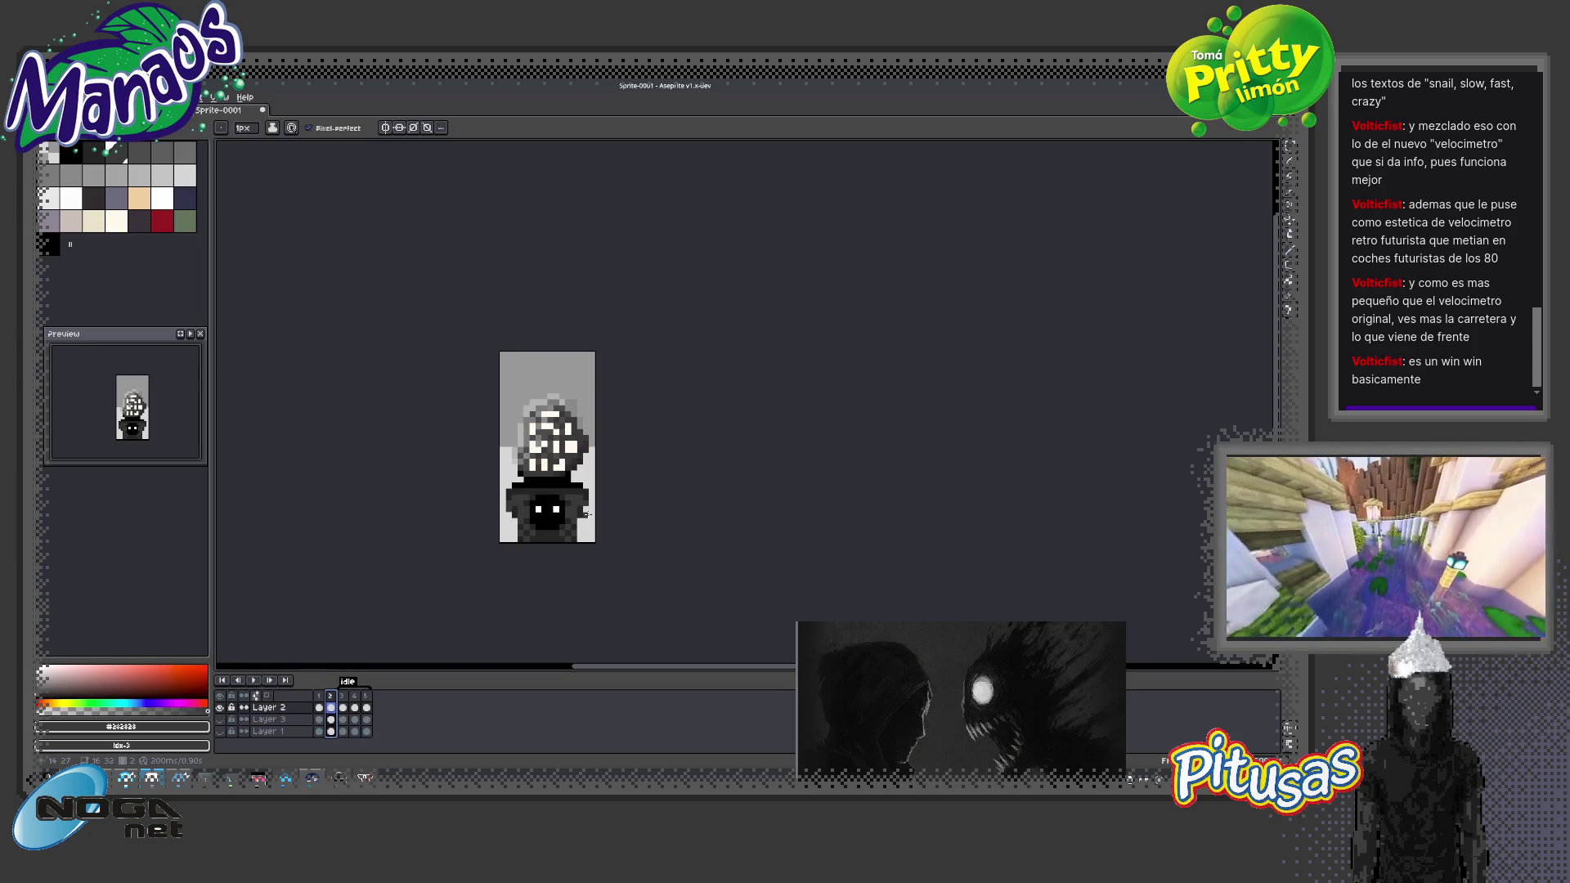
left_click(70, 96)
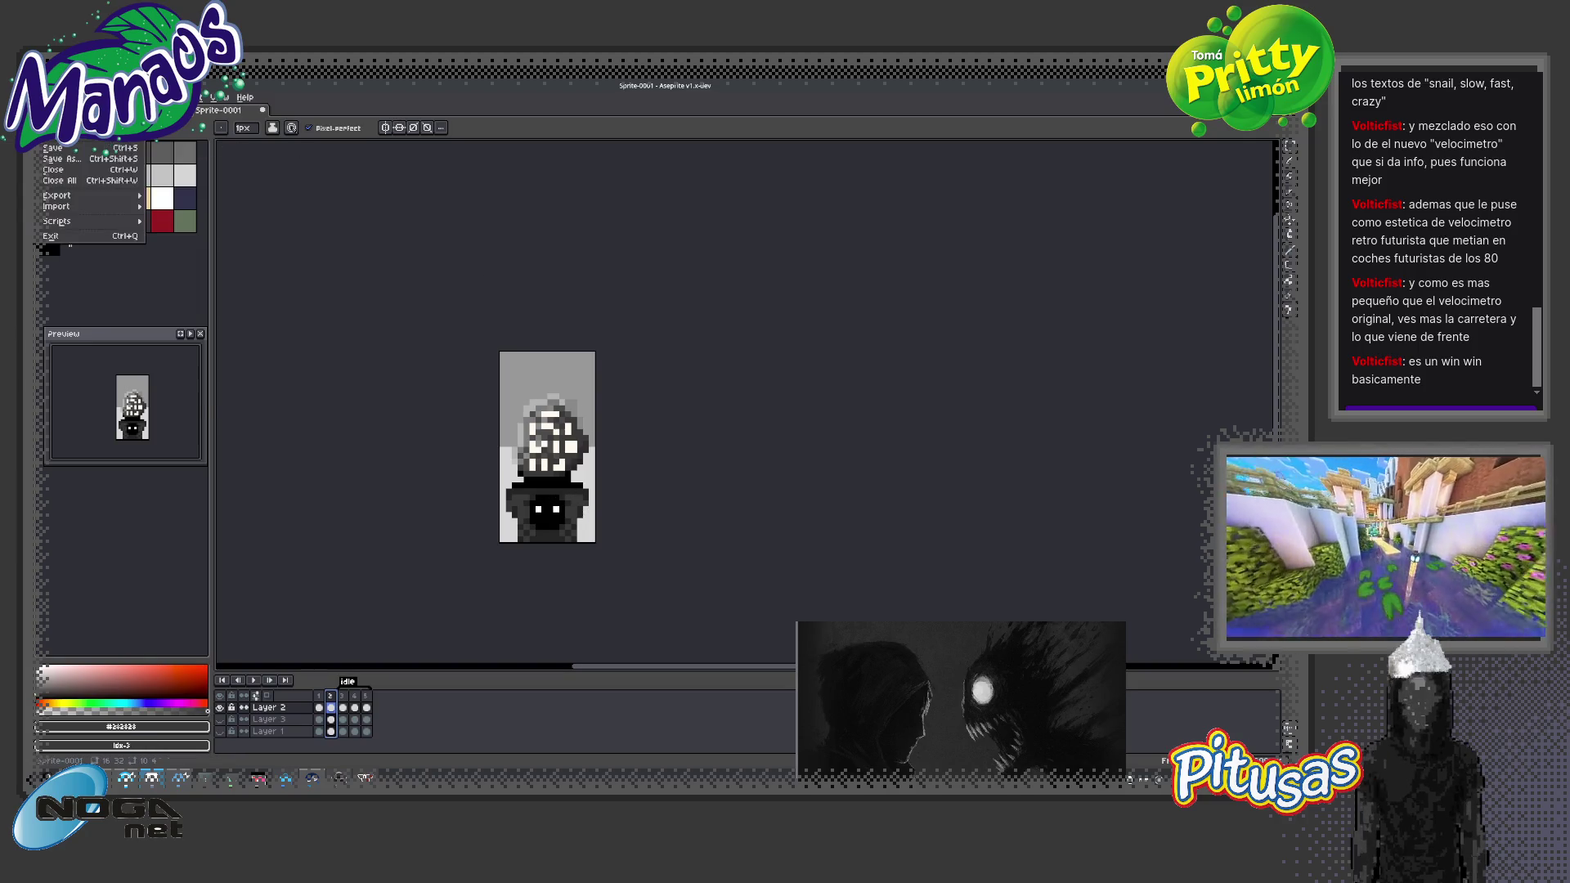
Save as altar_lore.aseprite in props, editing the existing altar.aseprite name
key("Escape")
key("ctrl+s")
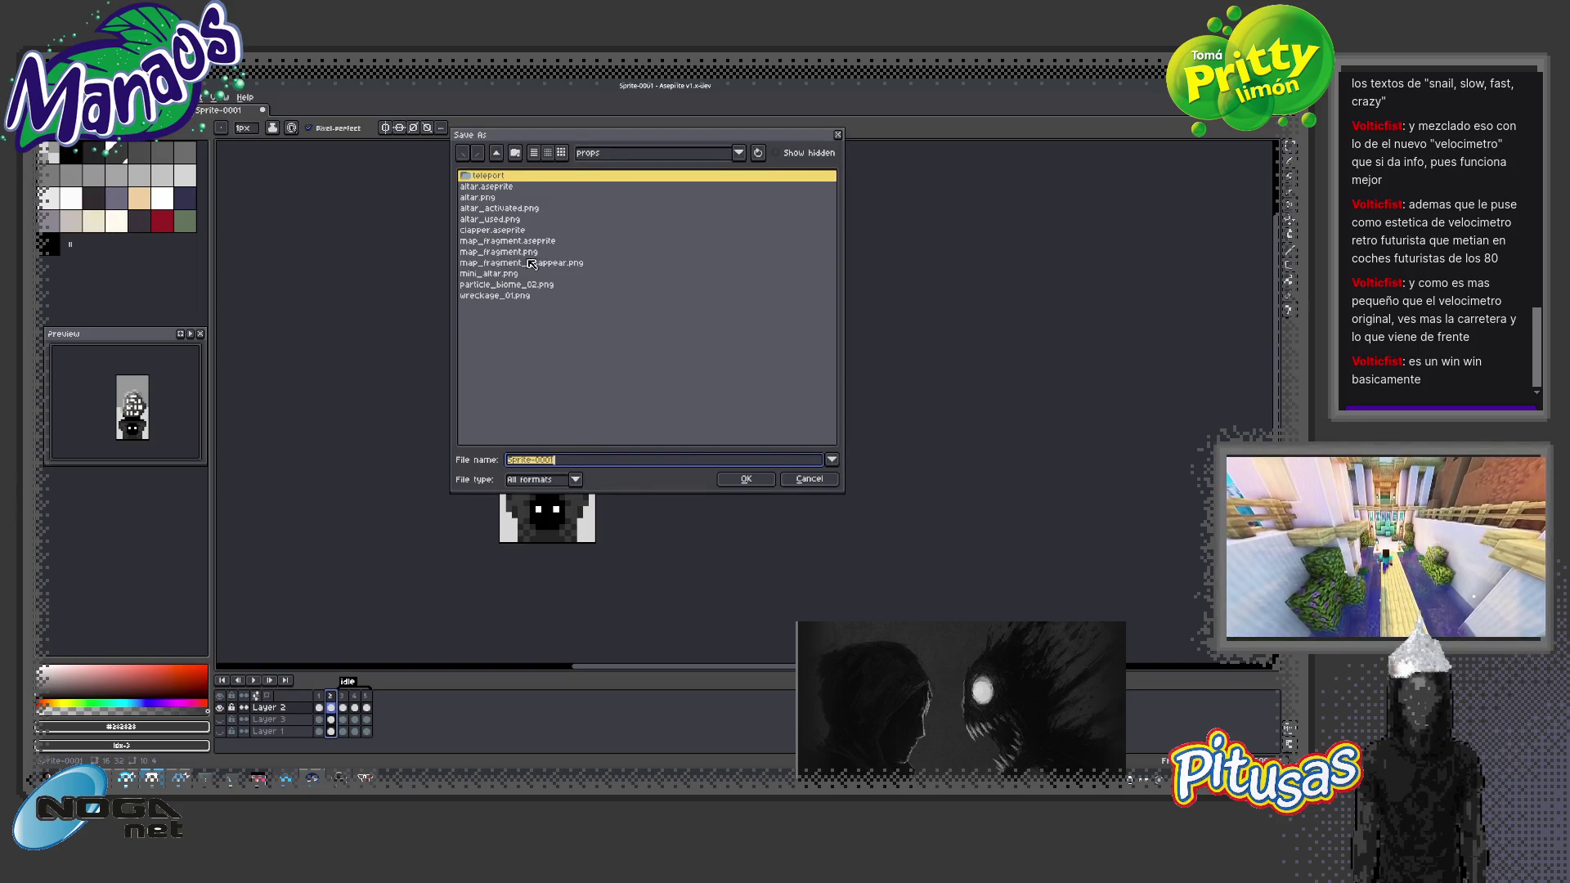
left_click(482, 187)
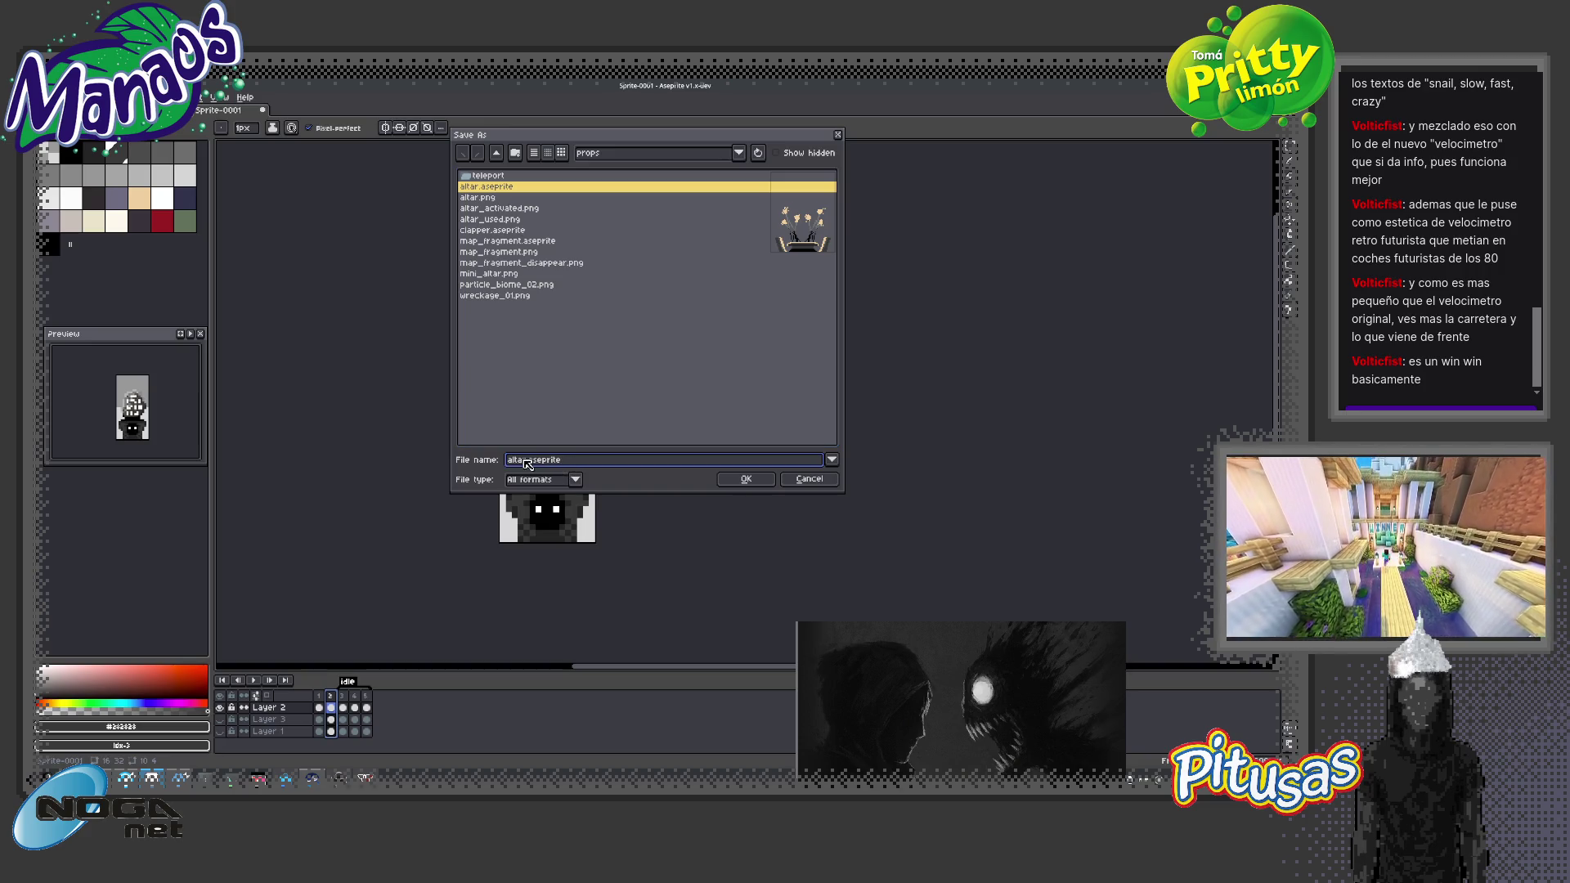
type("_lore")
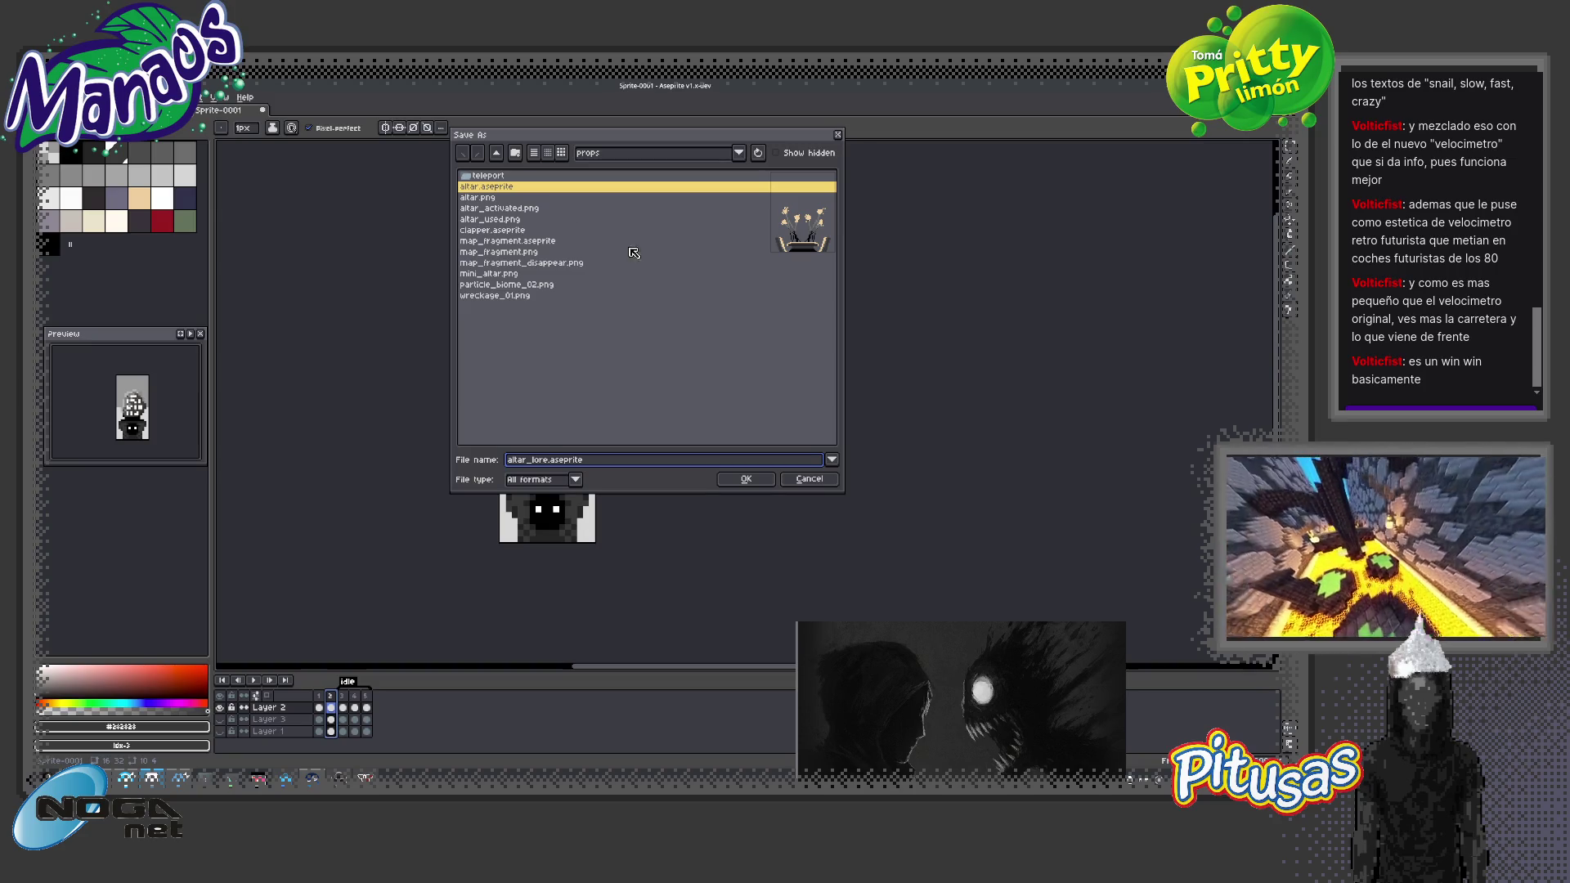
left_click(748, 482)
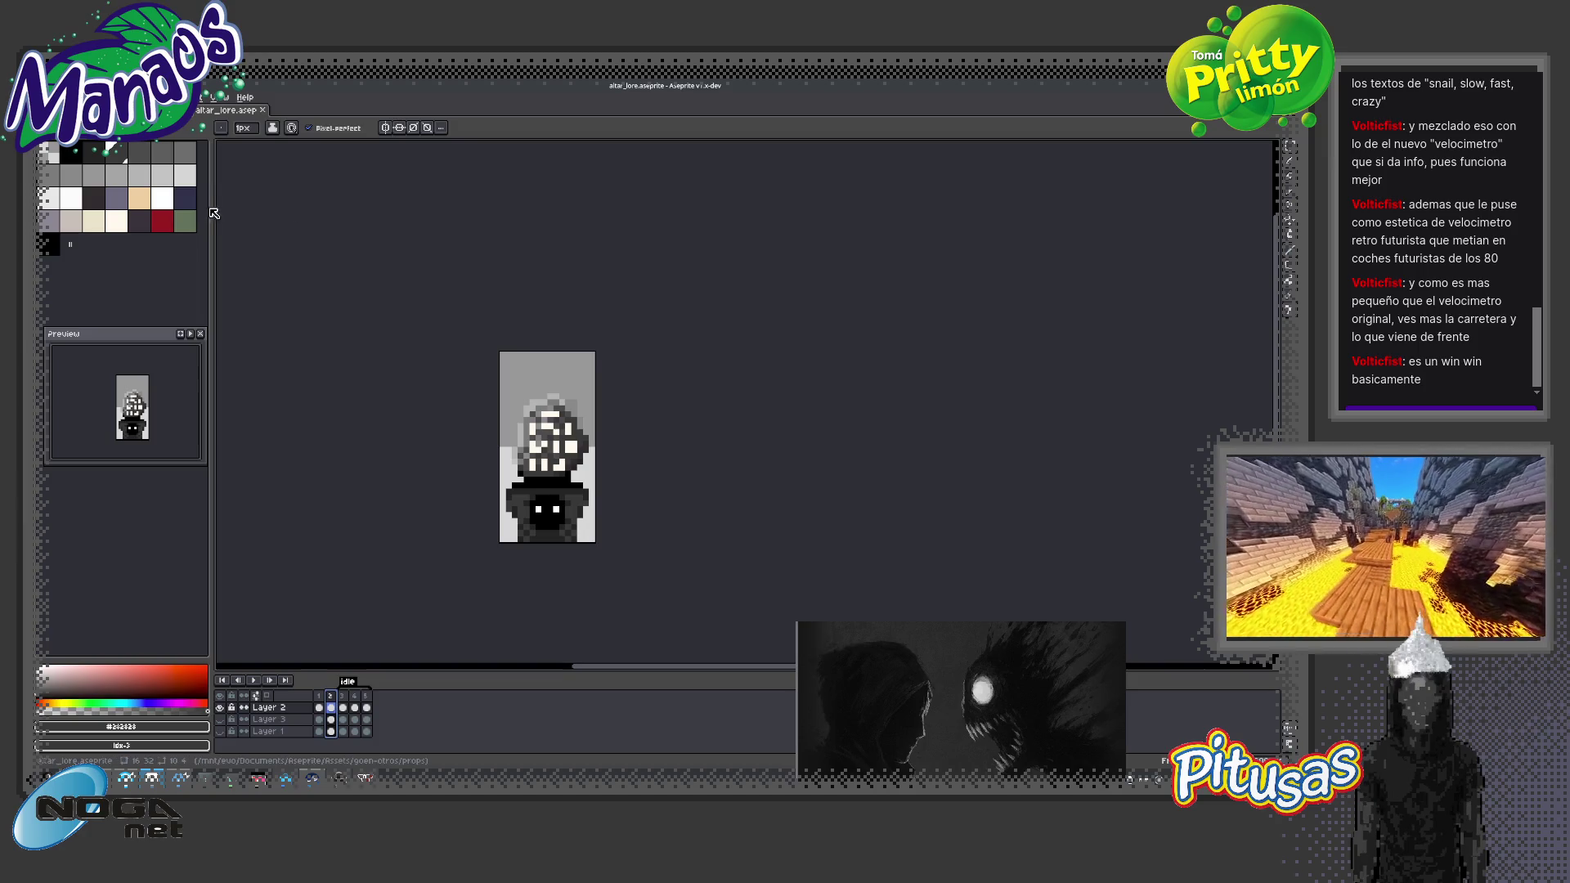
Replay the idle loop, then select frames 3–5 and open their frame context menu
left_click(254, 681)
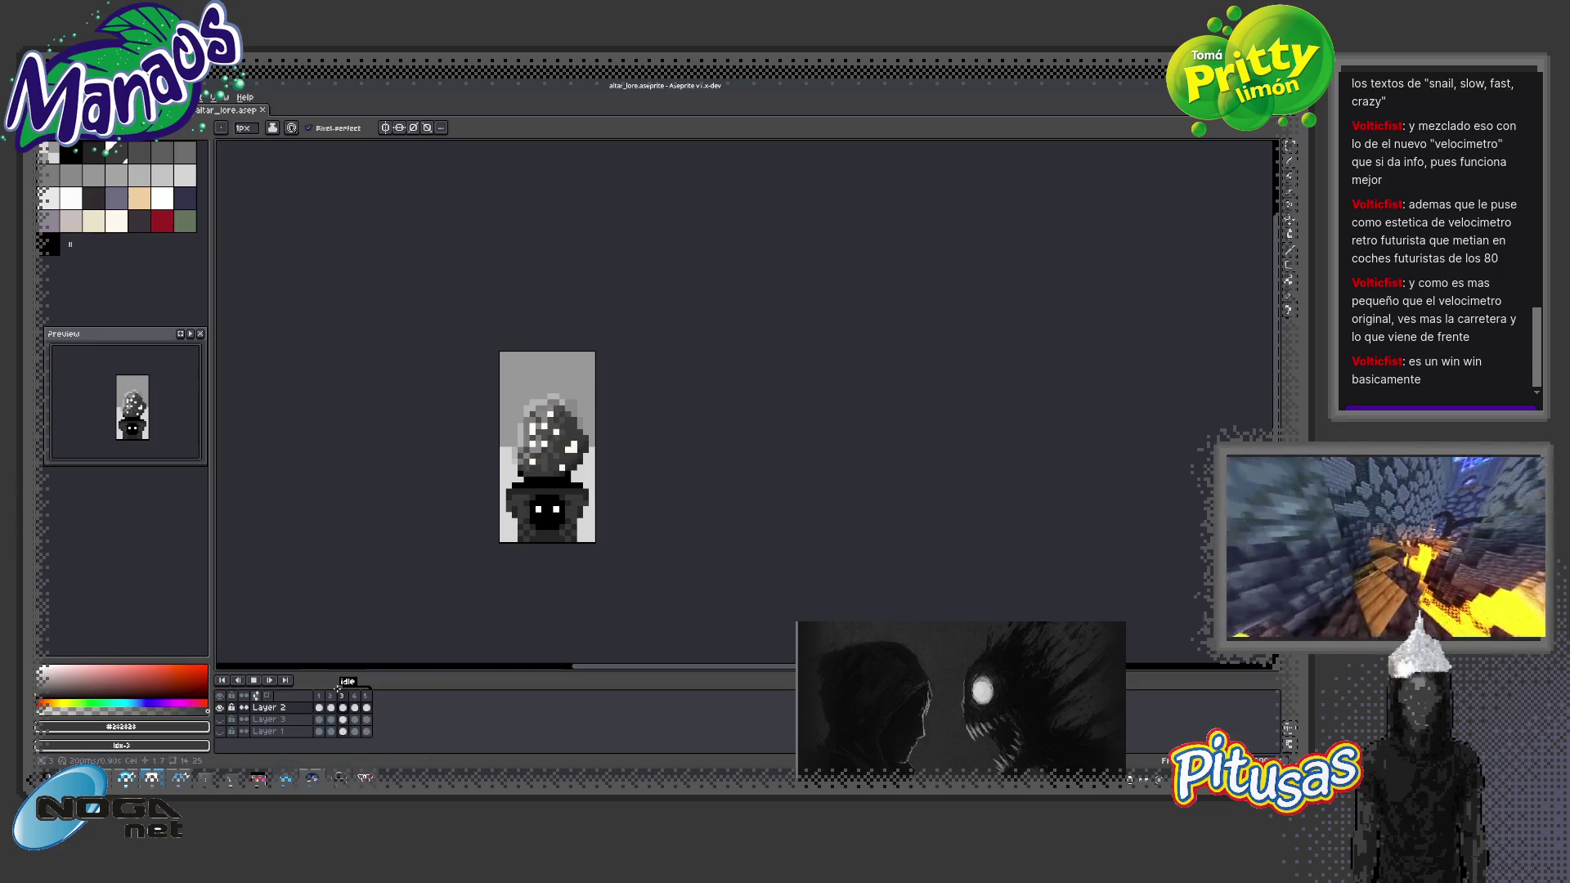
key("Return")
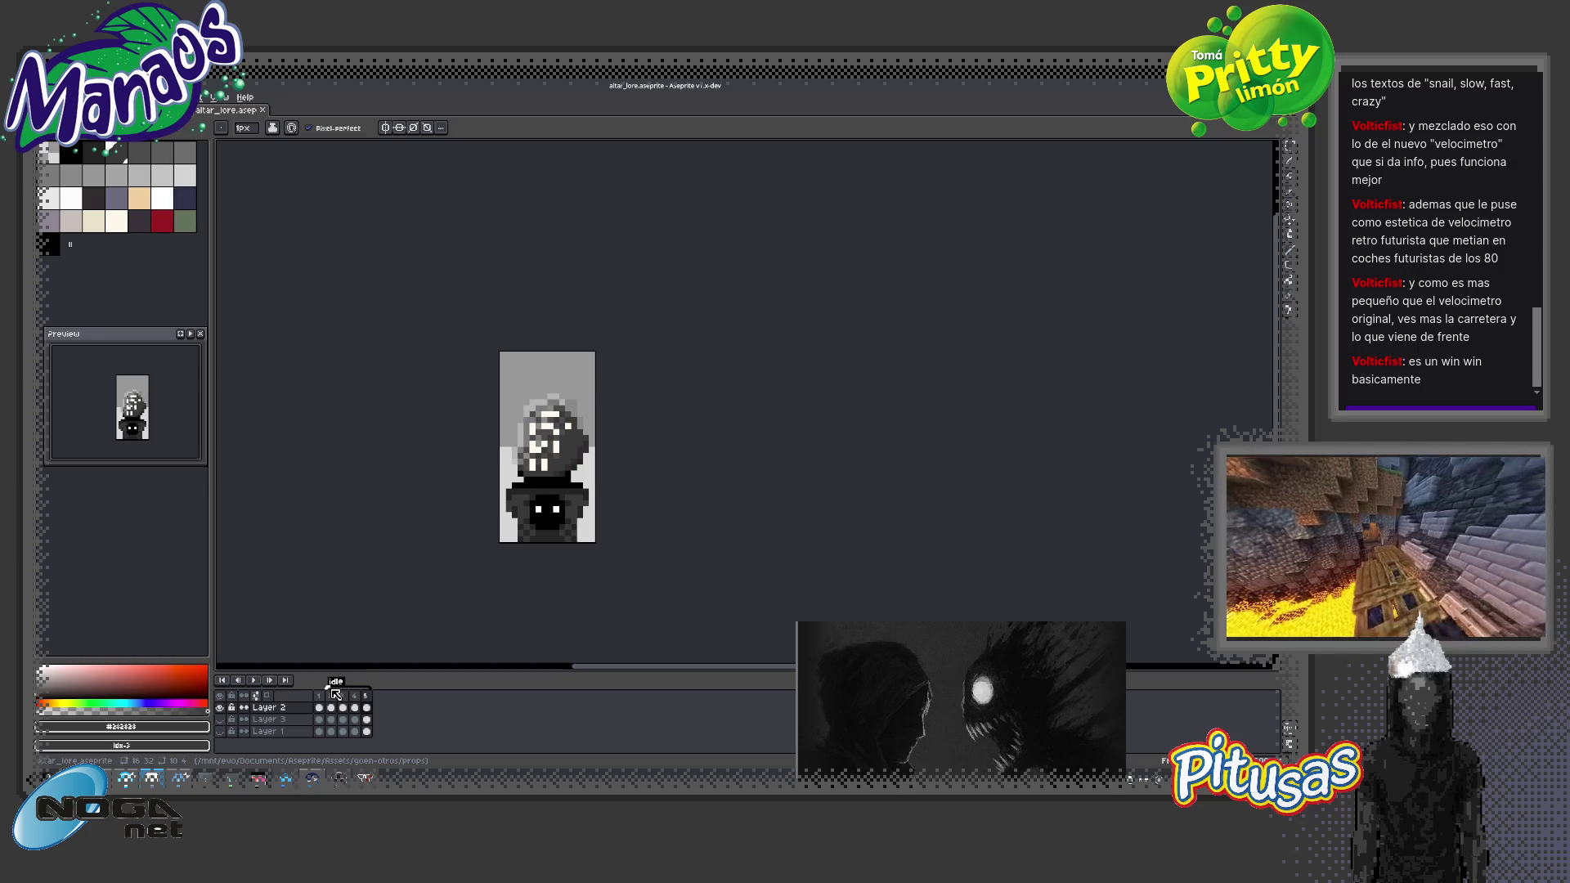
left_click(250, 681)
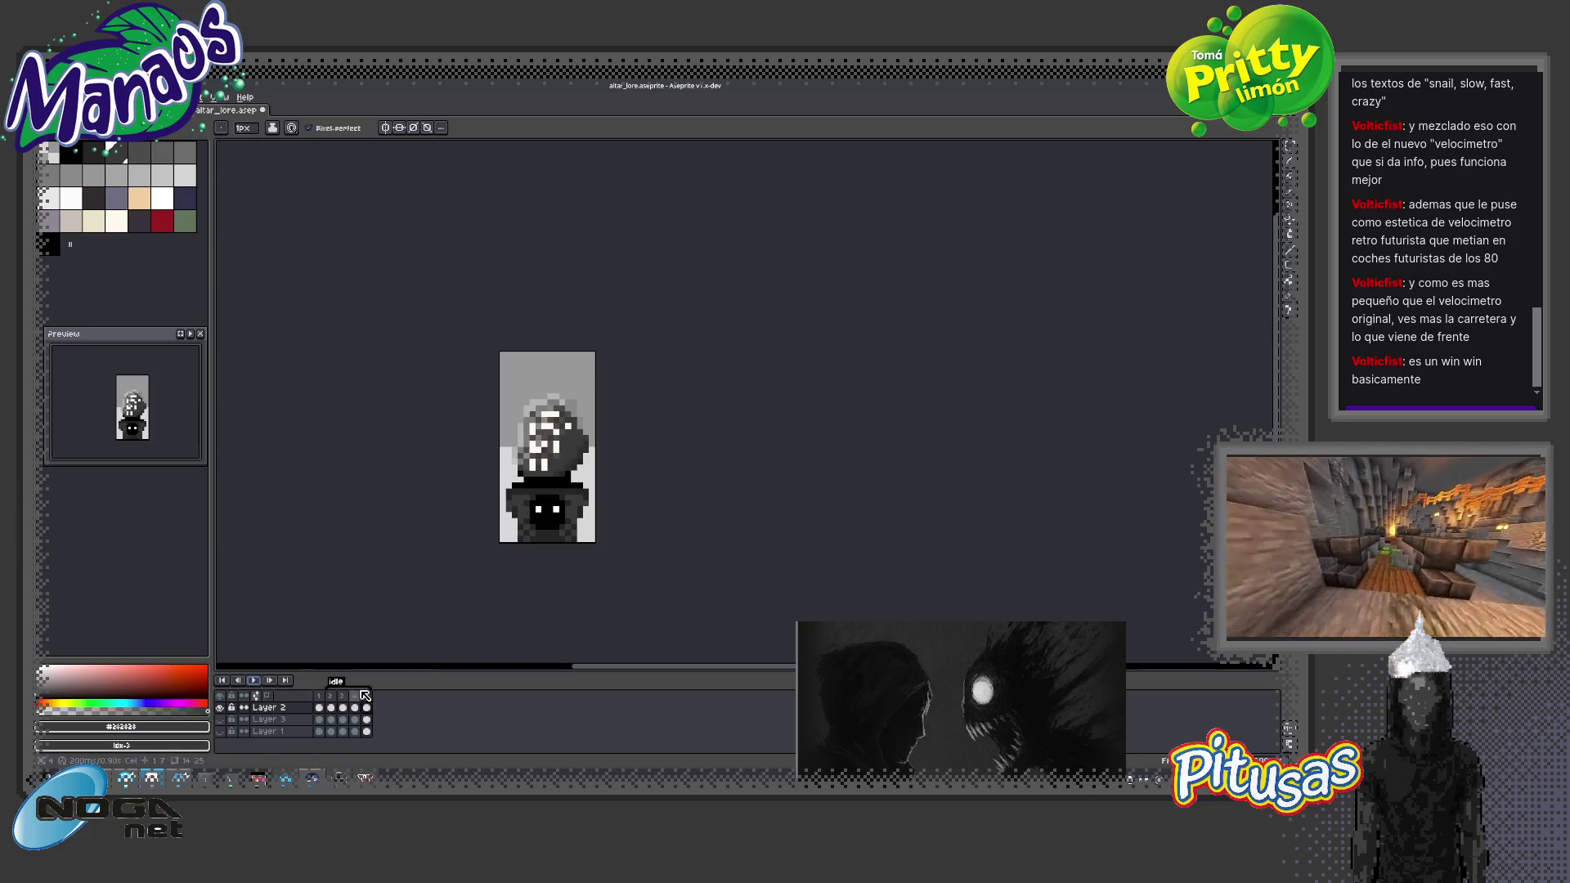
left_click_drag(345, 700, 369, 700)
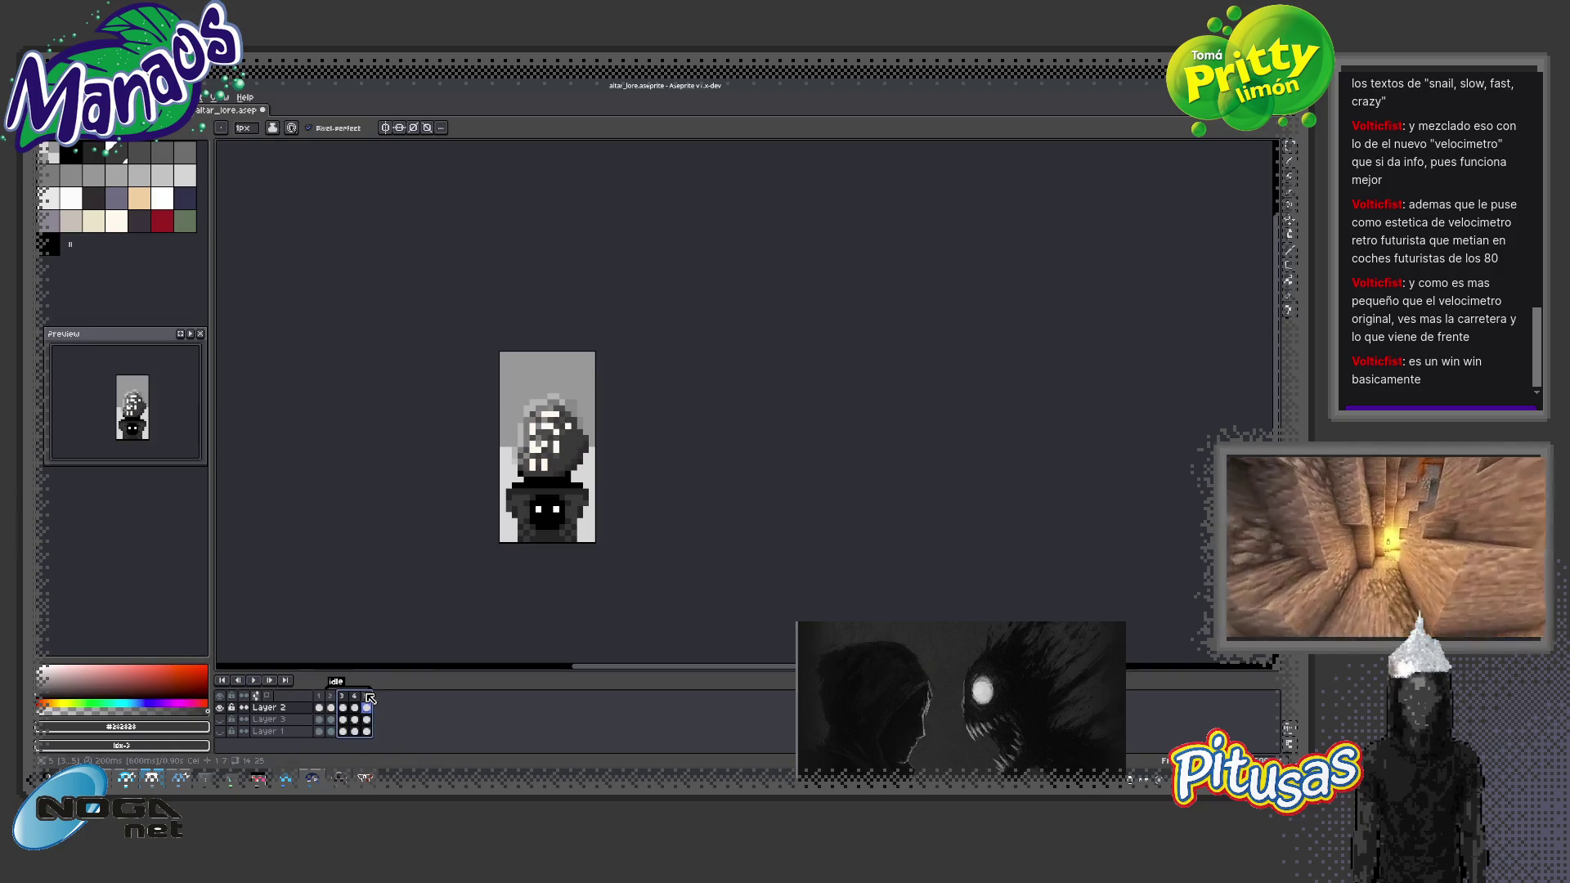
right_click(378, 695)
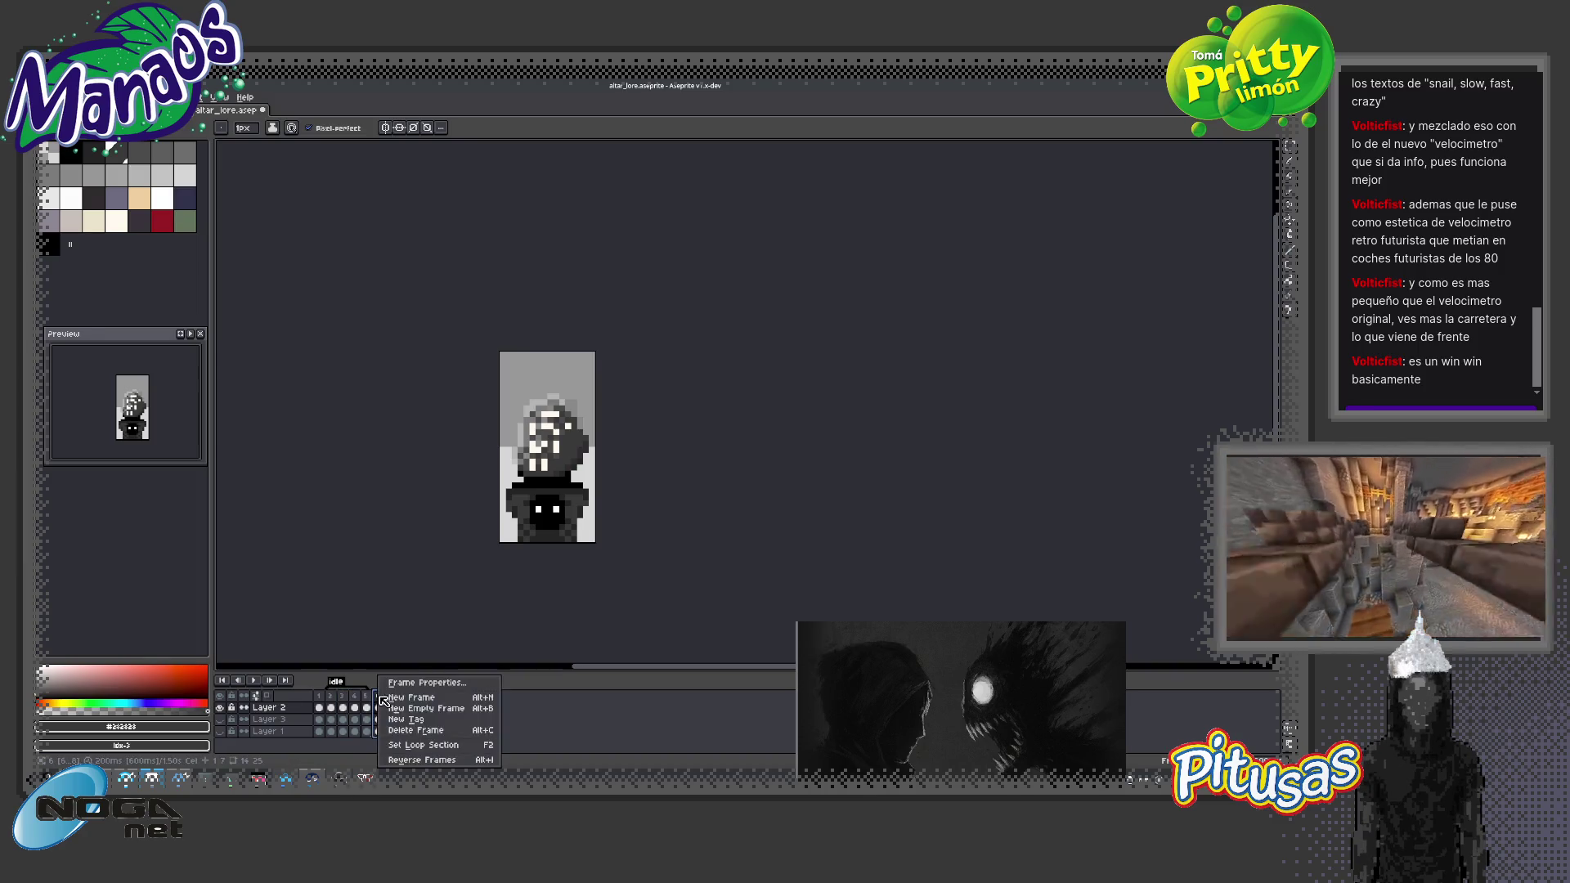
Duplicate frames 3–5 as new frames 6–8 and preview the extended loop
left_click(384, 696)
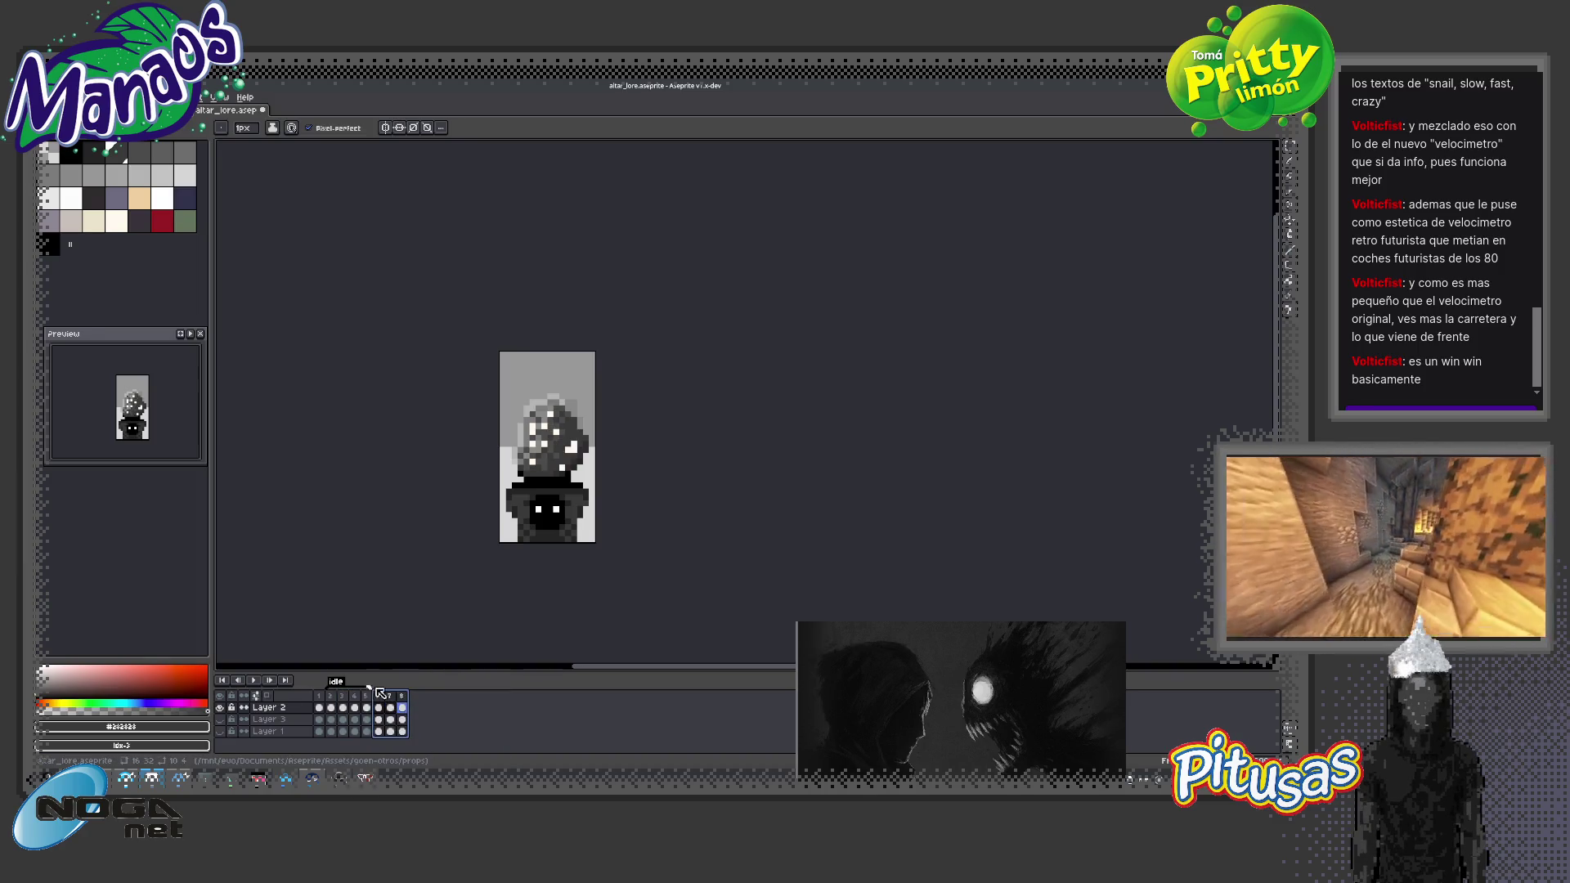
left_click(254, 680)
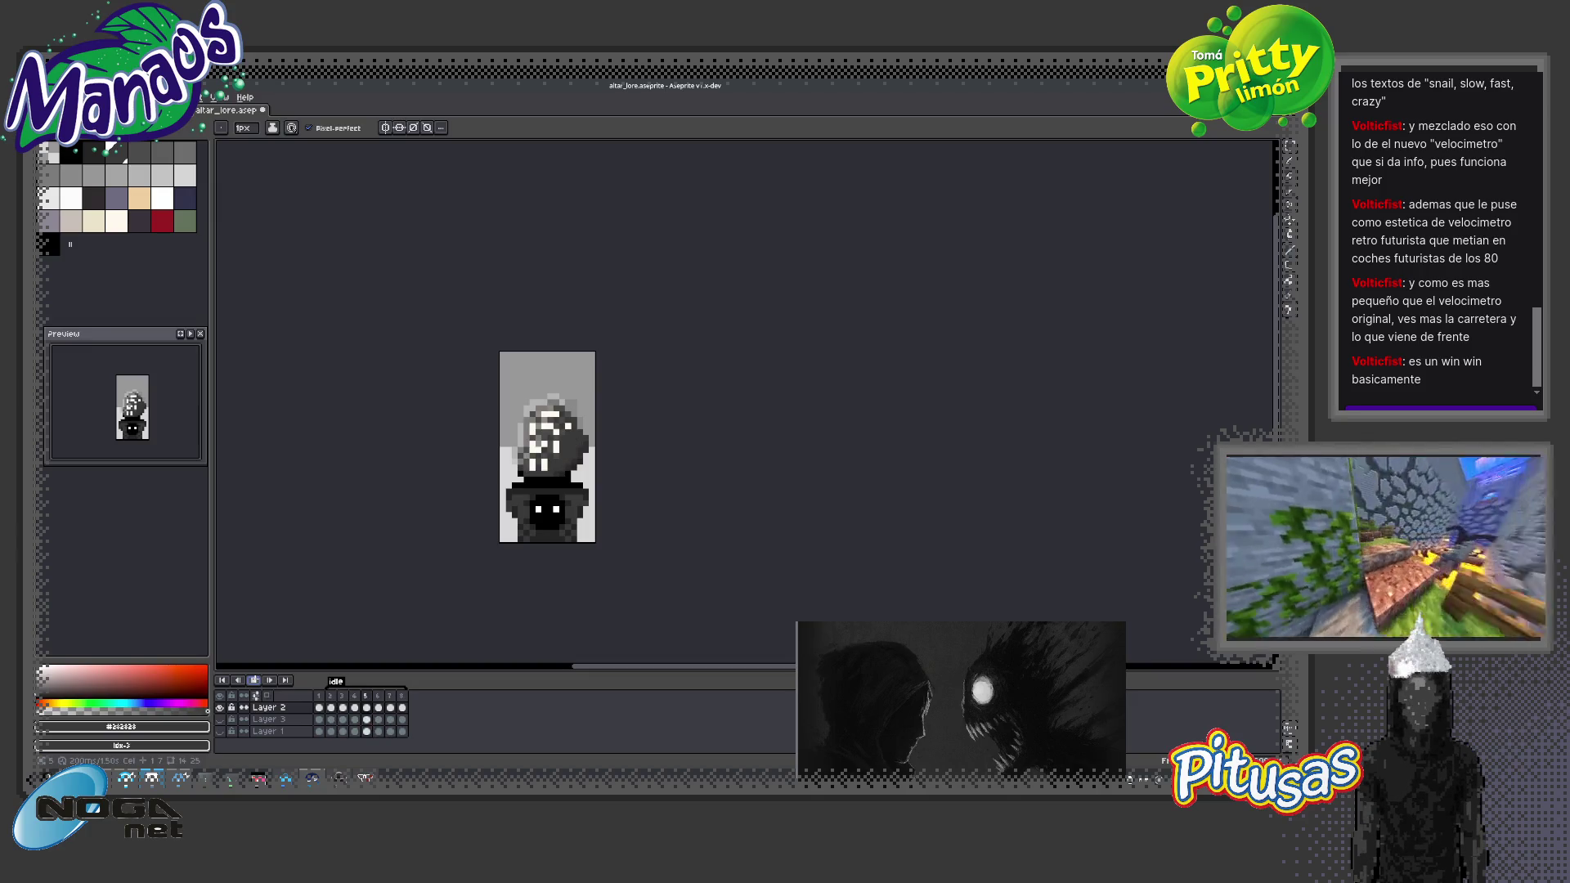
key("Return")
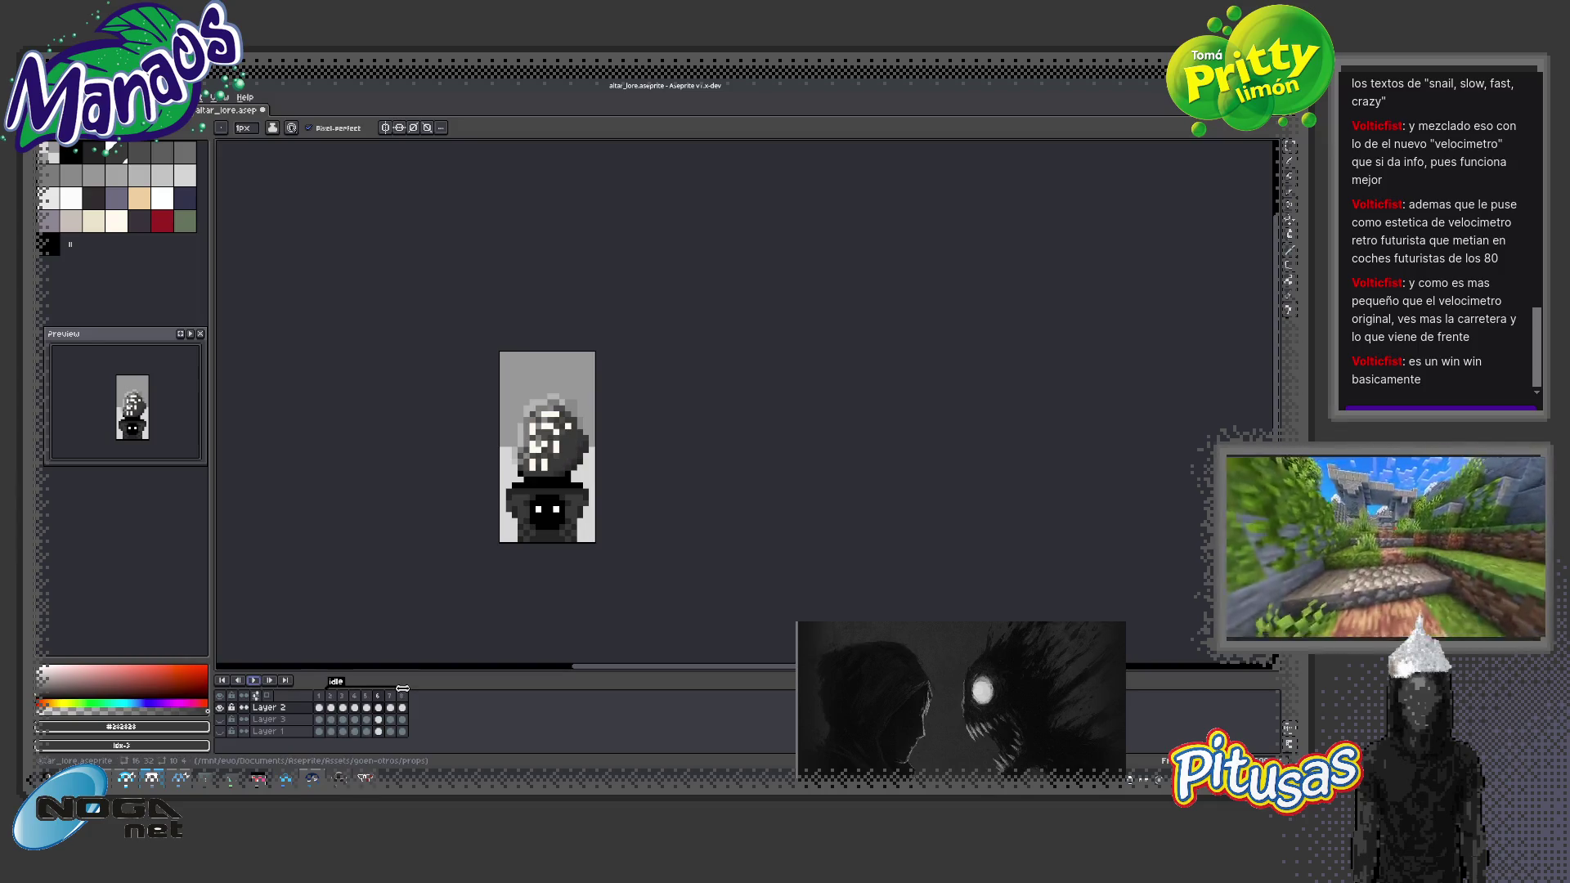
Delete an extra frame, replay the loop, then undo the copied frame range
left_click(342, 698)
left_click(358, 700)
left_click(369, 697)
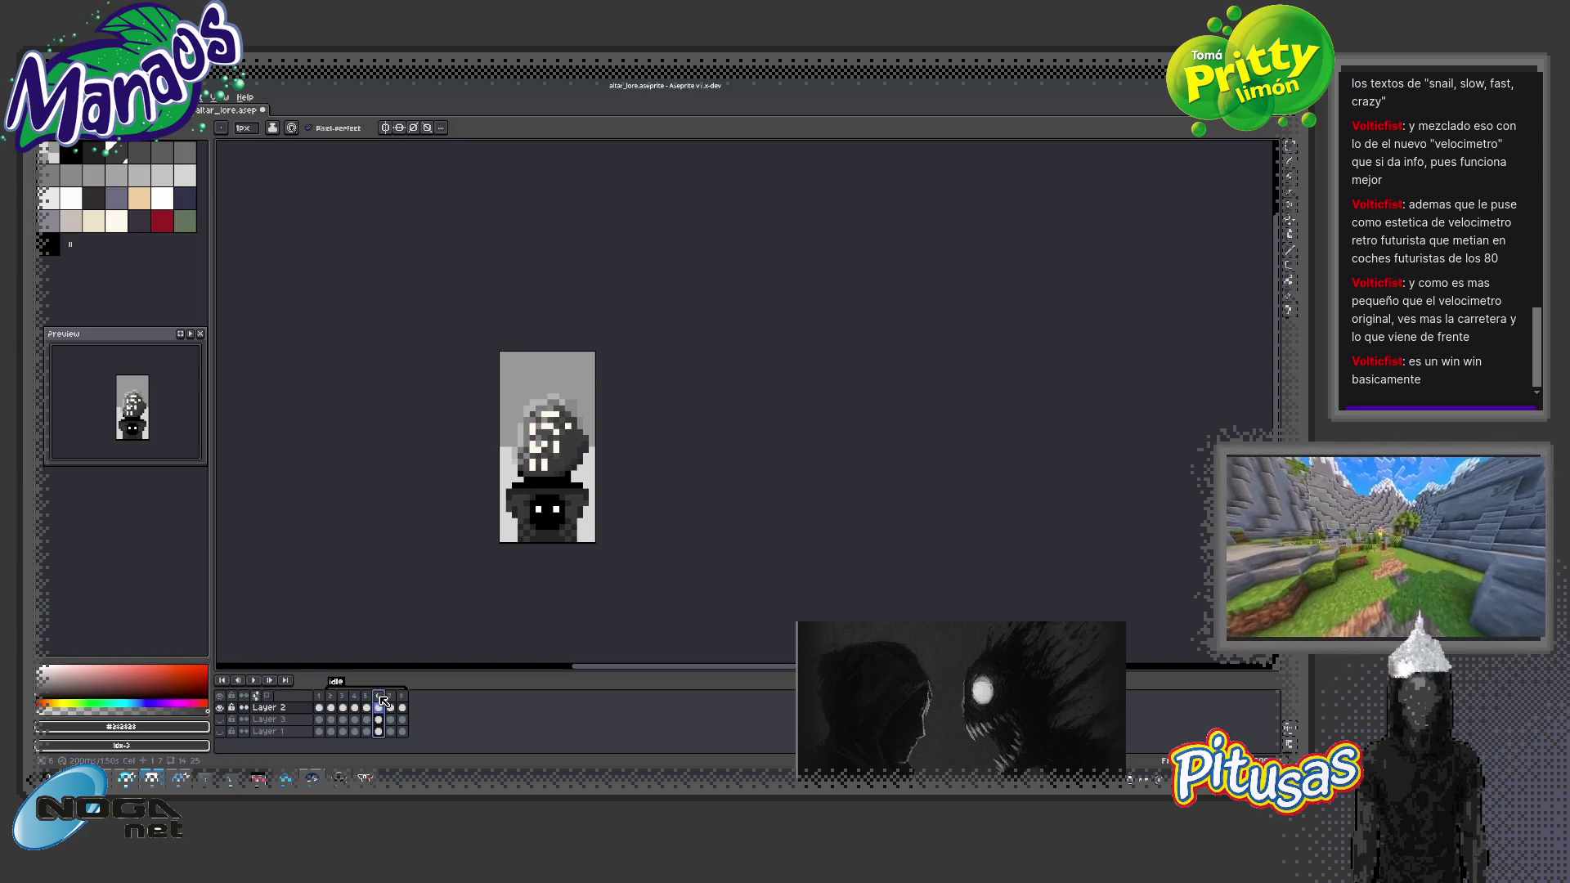
key("alt+c")
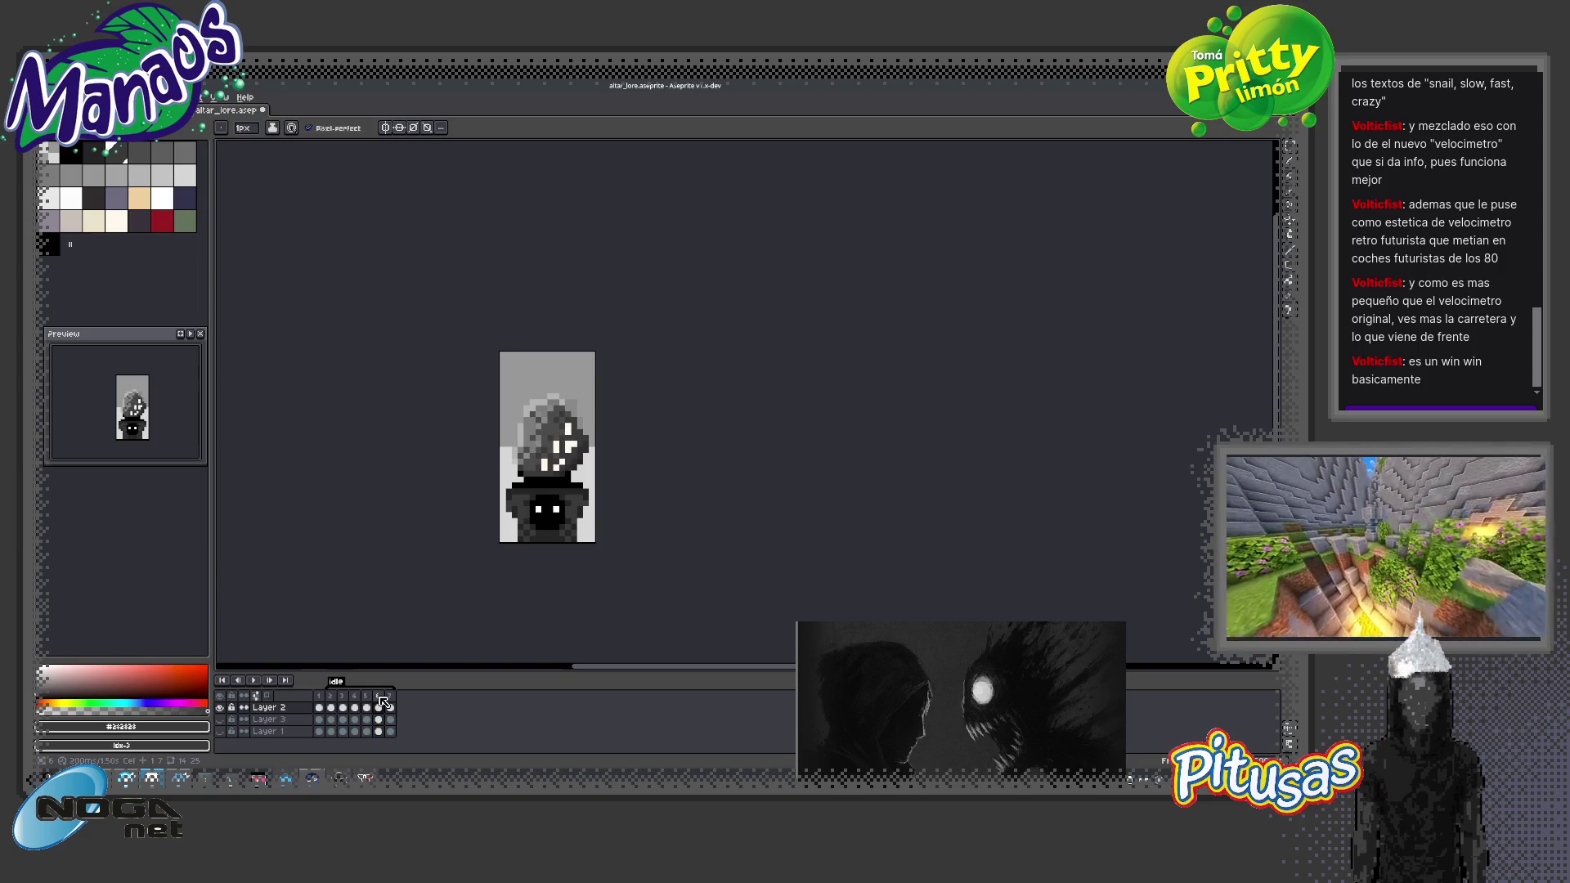
left_click(253, 681)
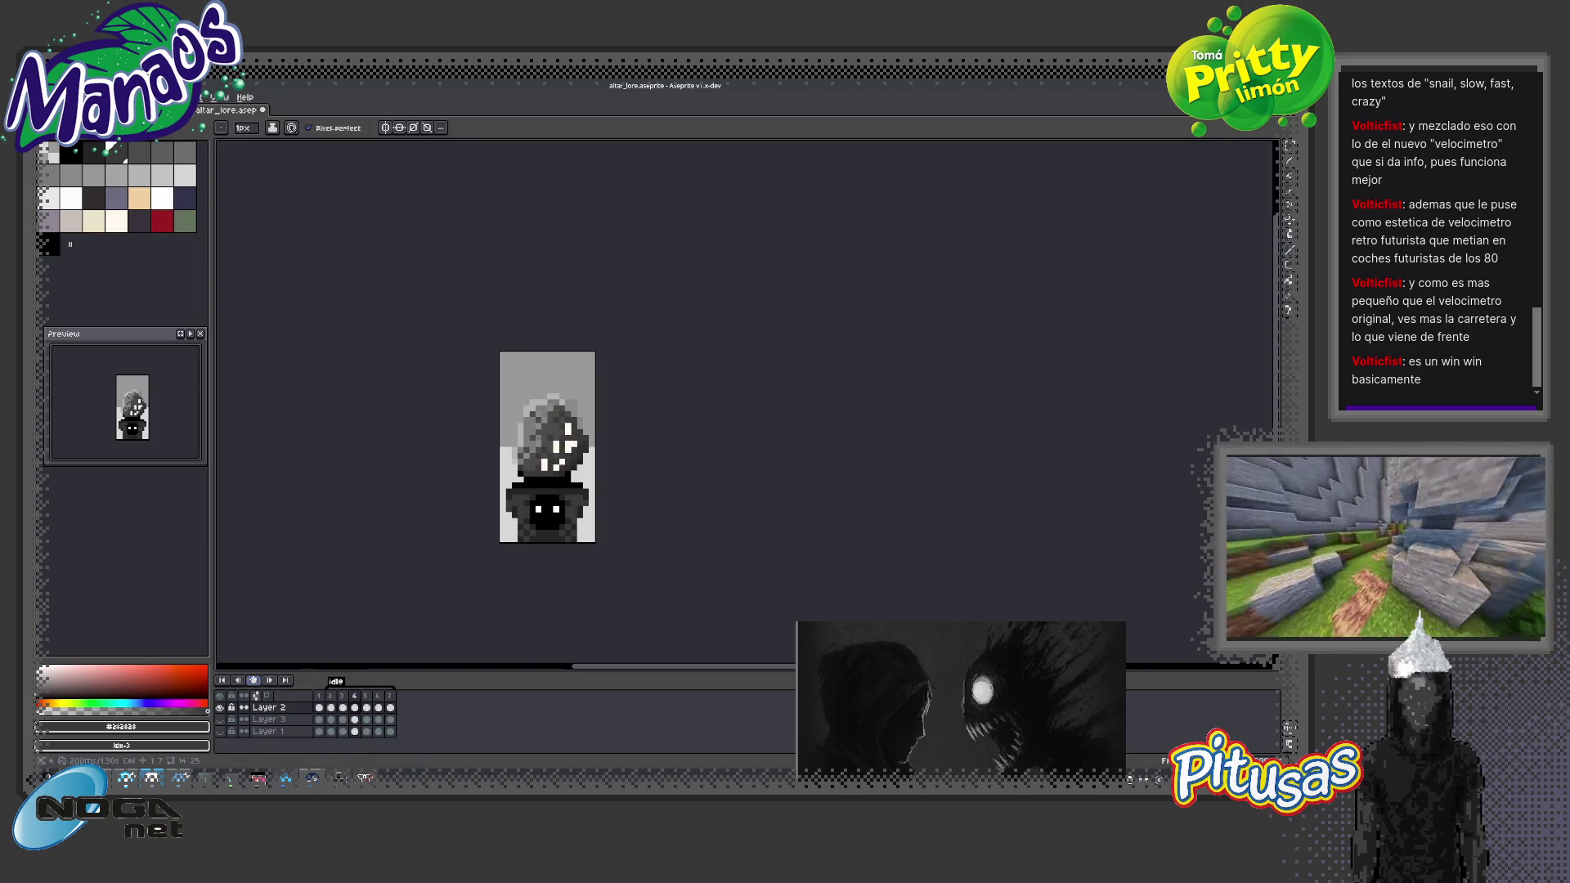
left_click(253, 680)
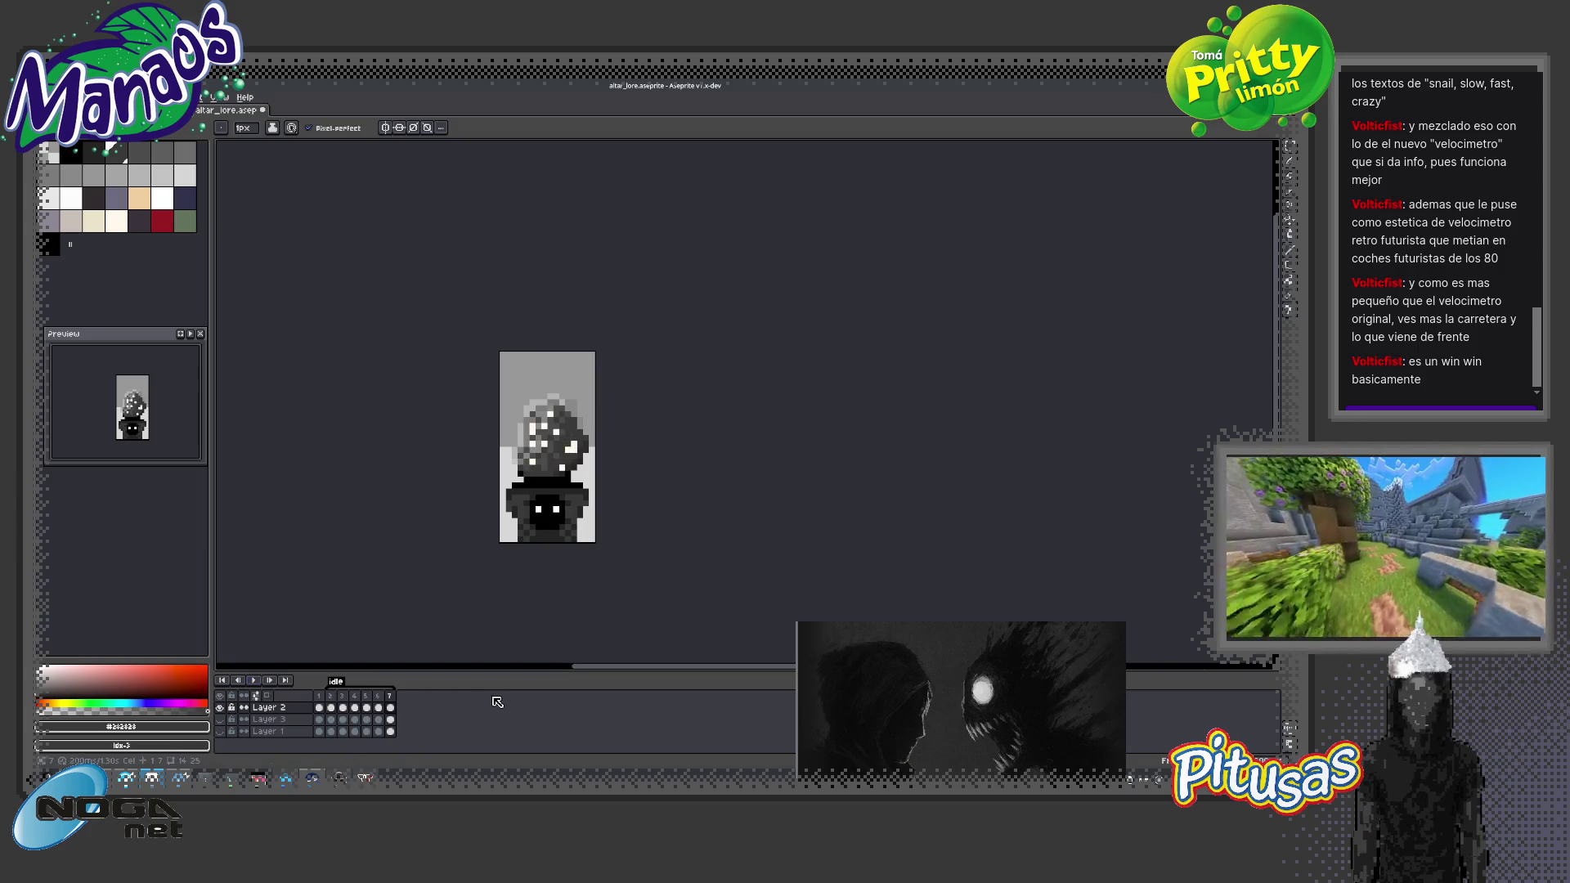
key("ctrl+z")
key("ctrl+z")
key("ctrl+z")
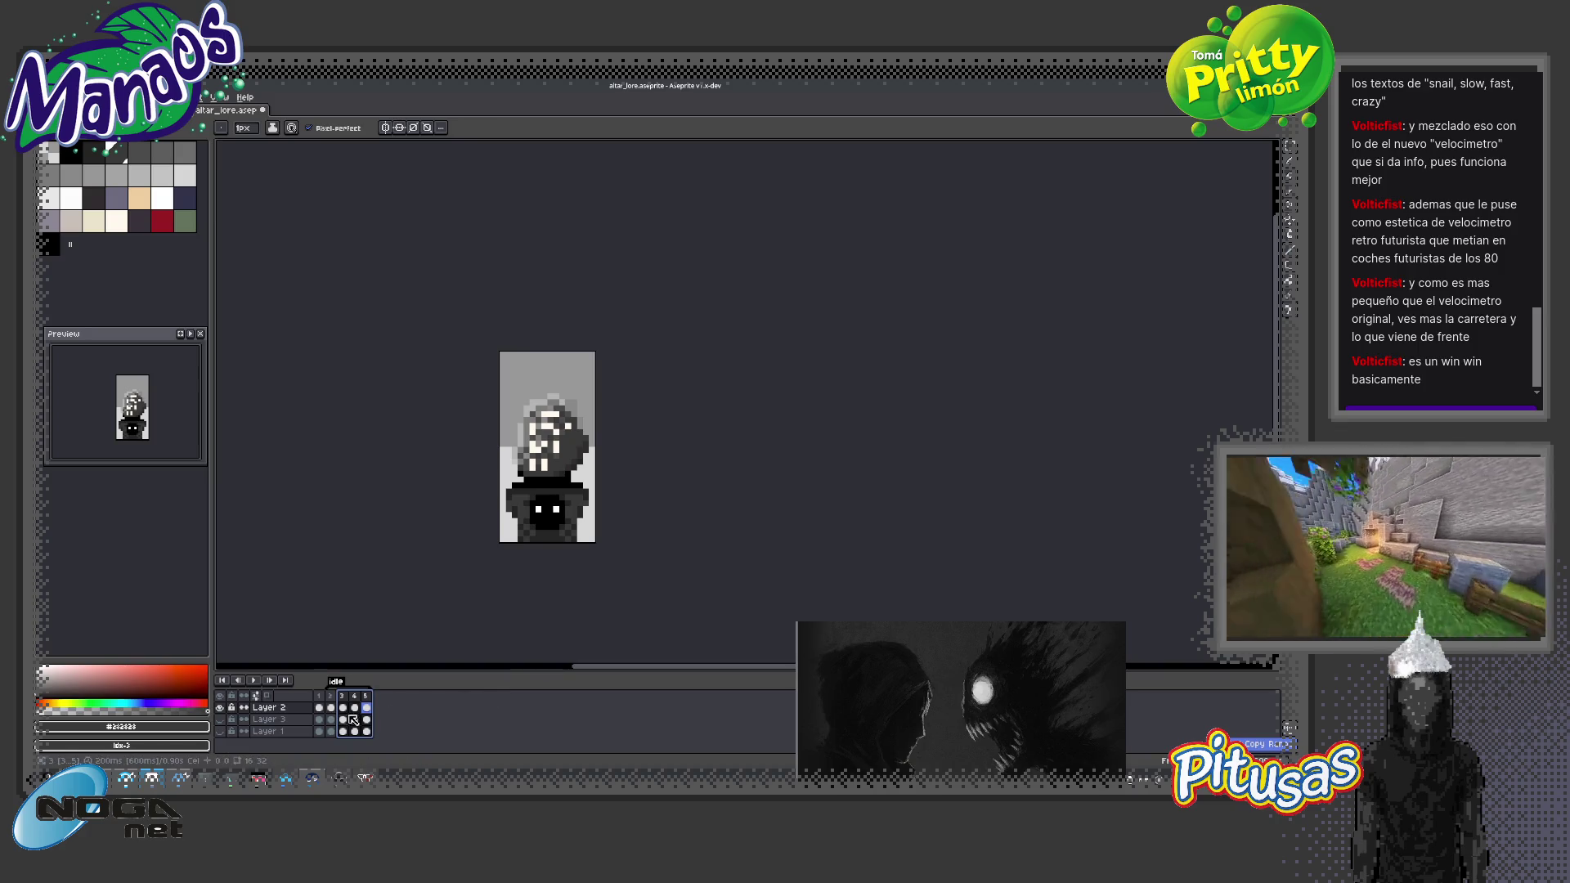
Step back and forth through frames 2–5 to compare the head highlights
left_click(344, 697)
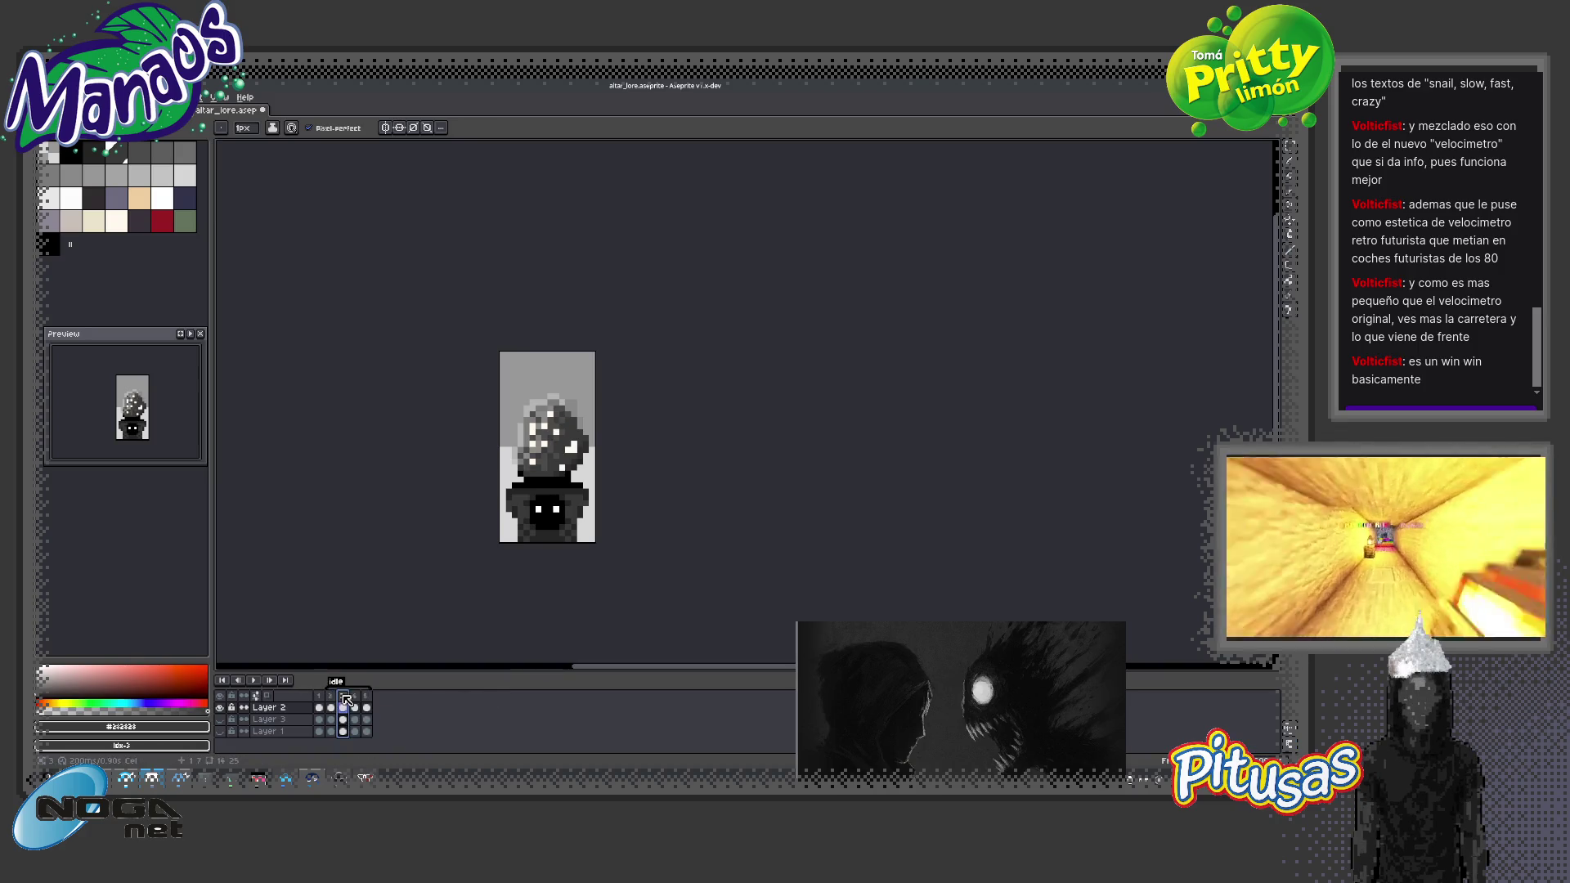
left_click(355, 701)
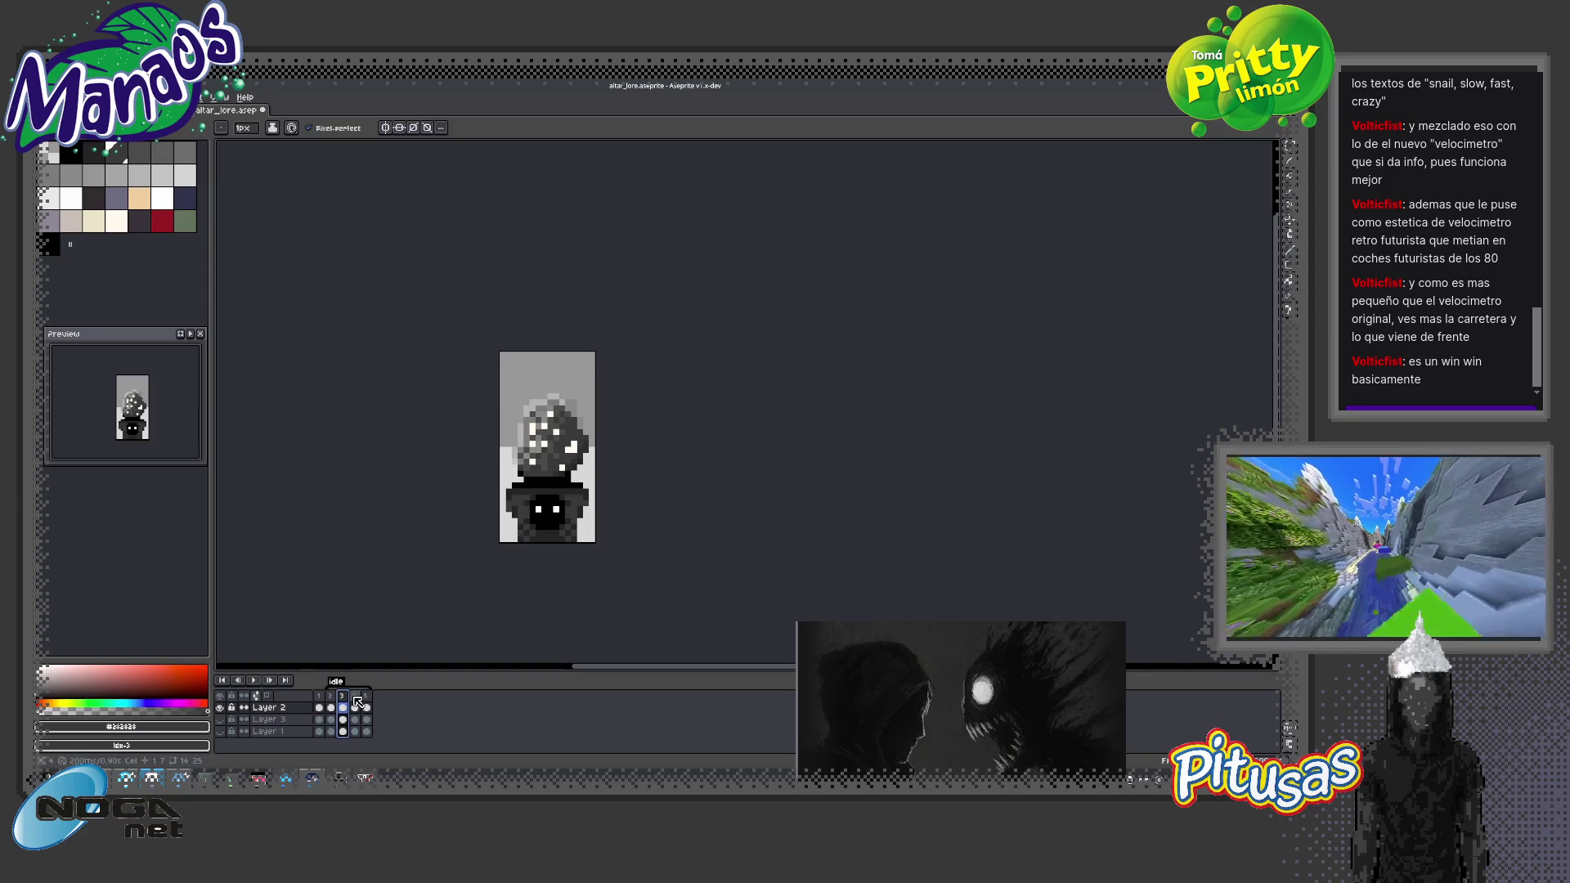
left_click(367, 702)
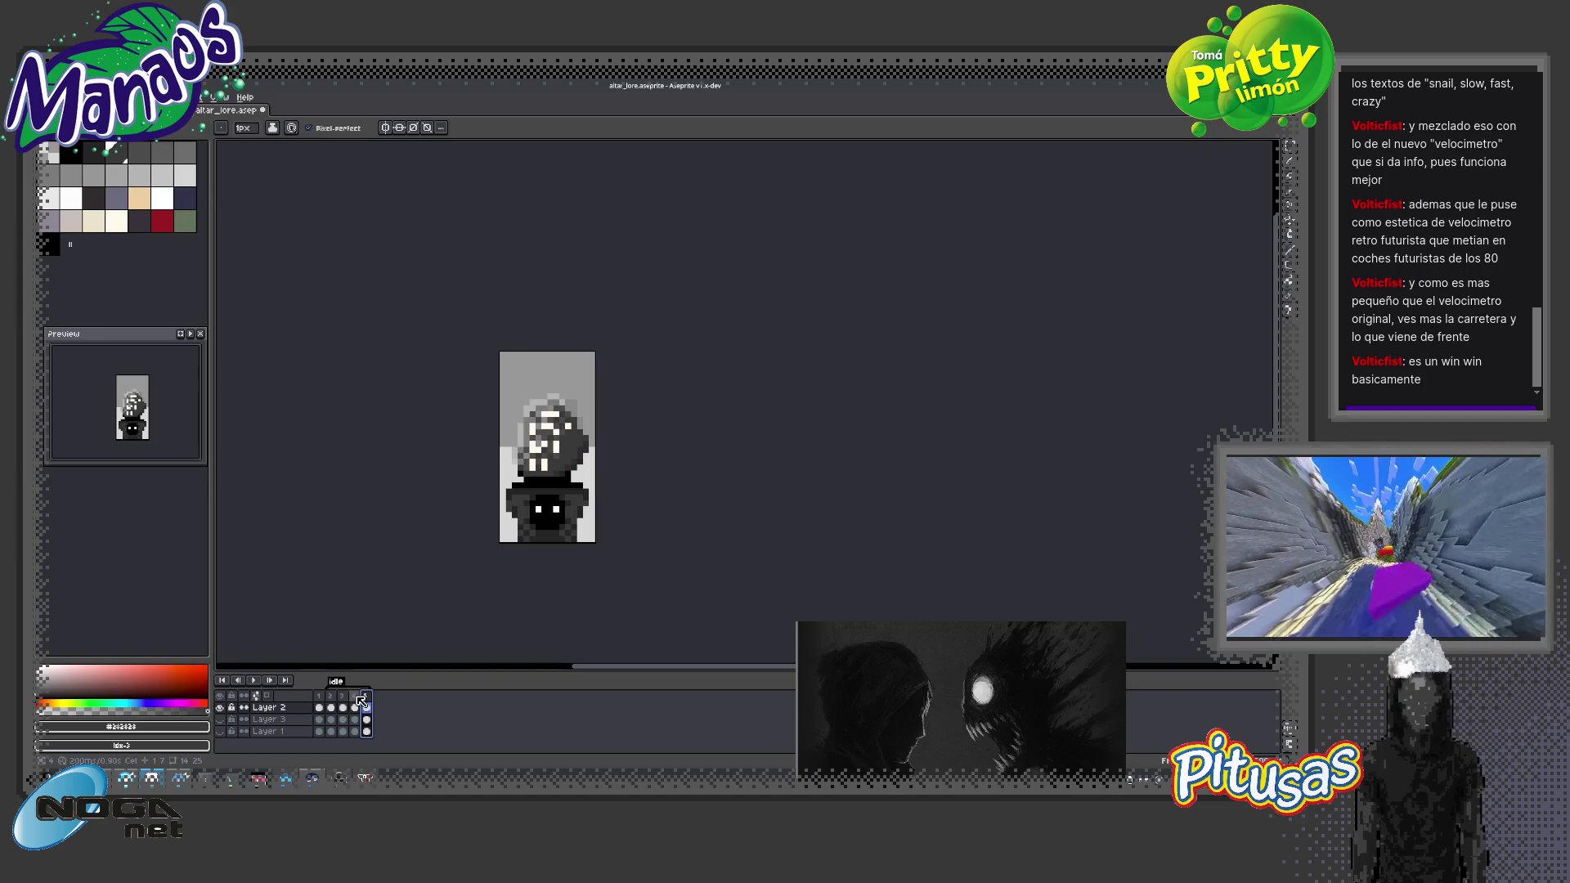
left_click(355, 697)
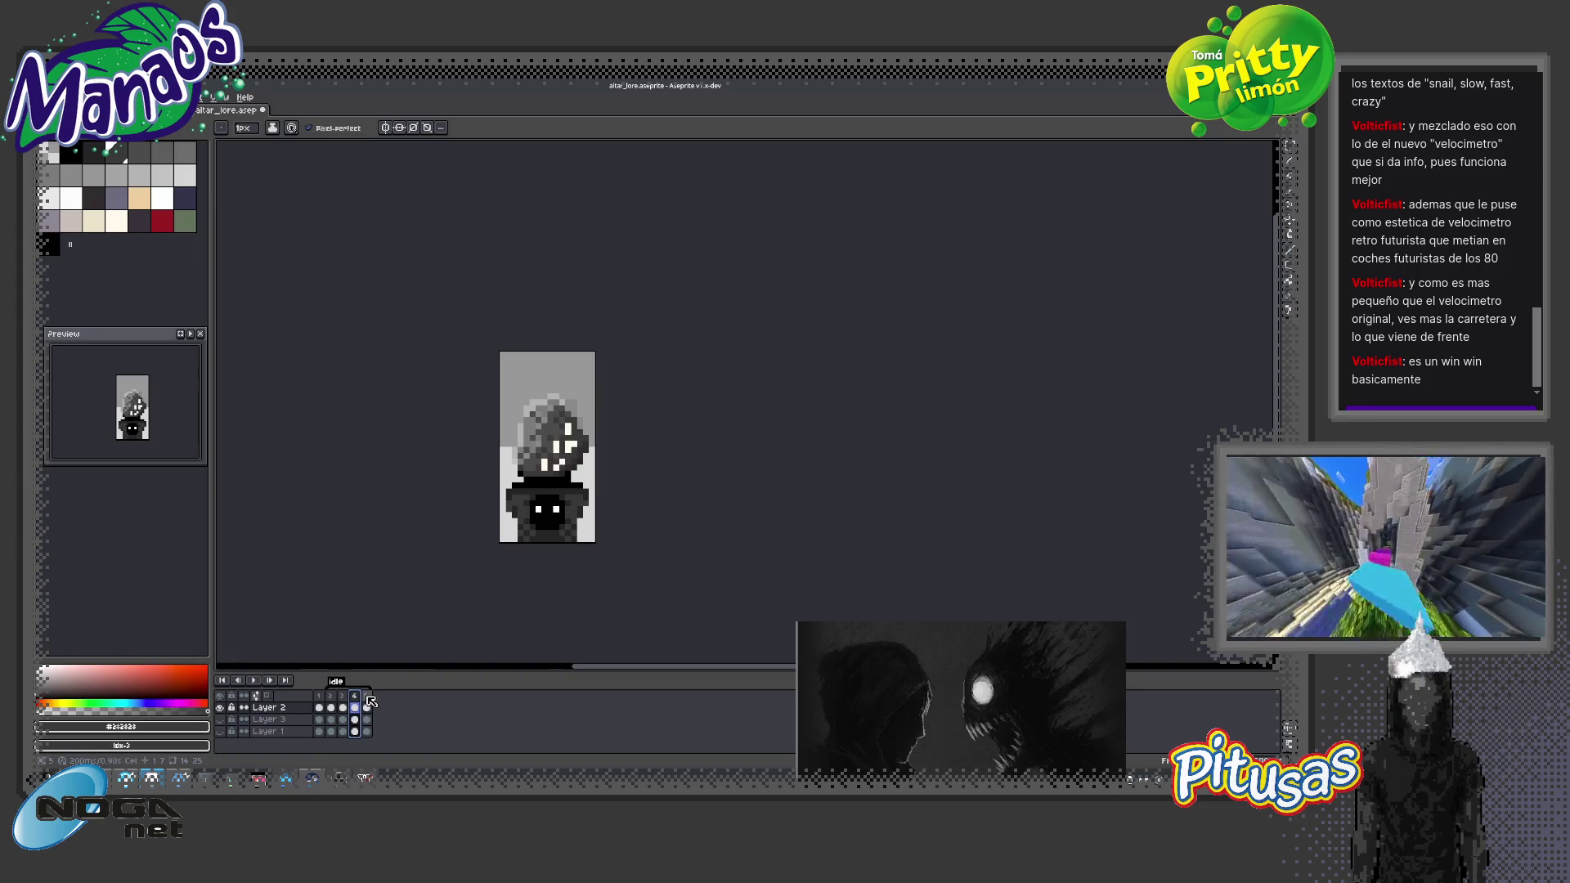
left_click(367, 702)
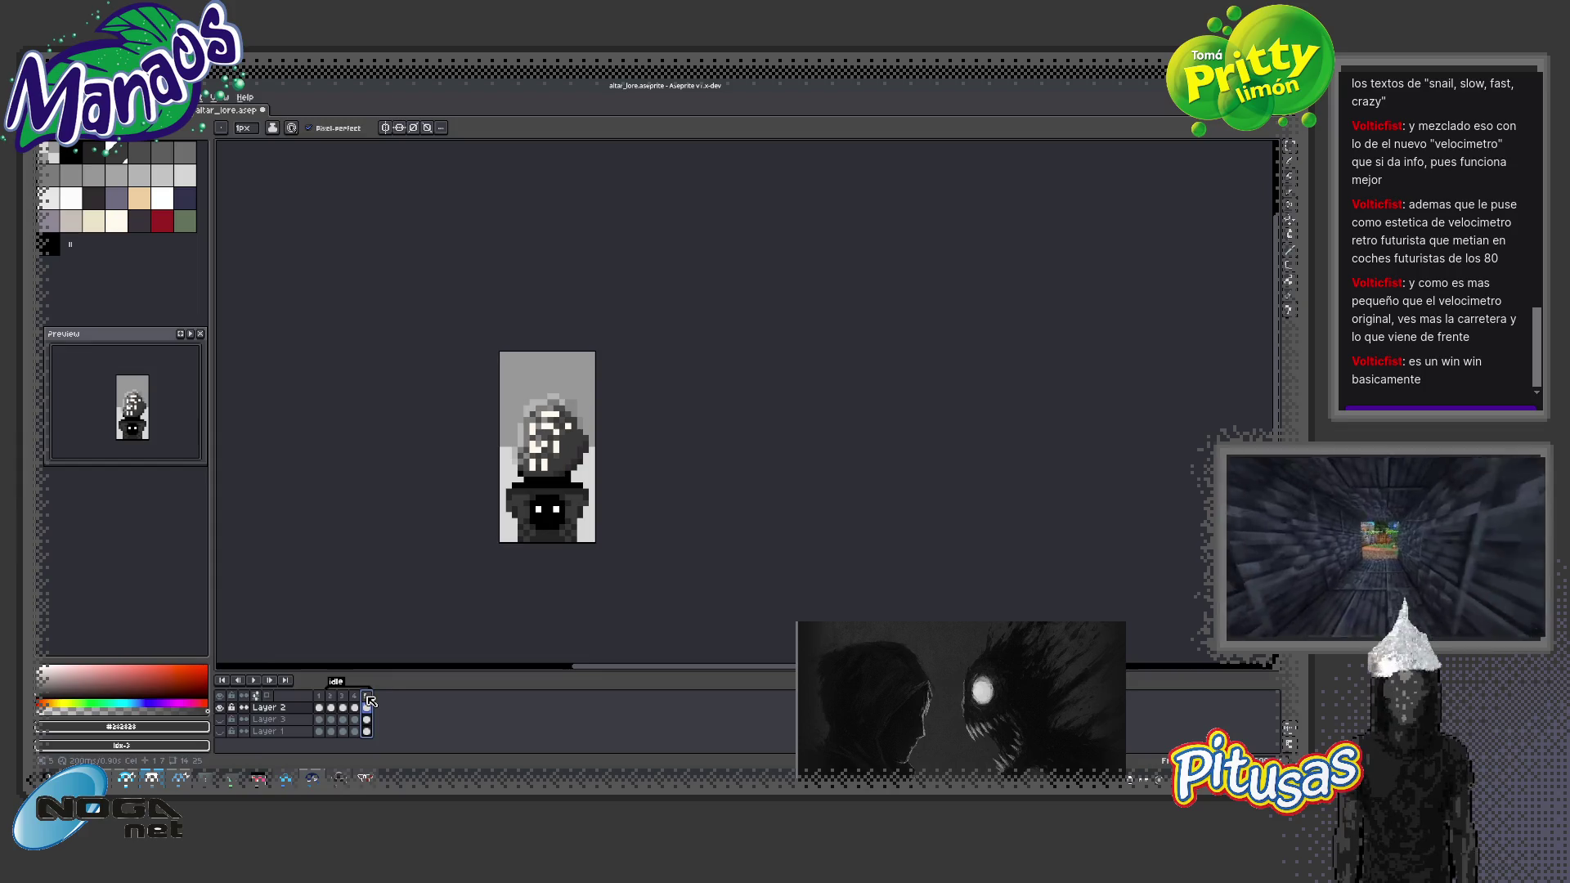
left_click(342, 700)
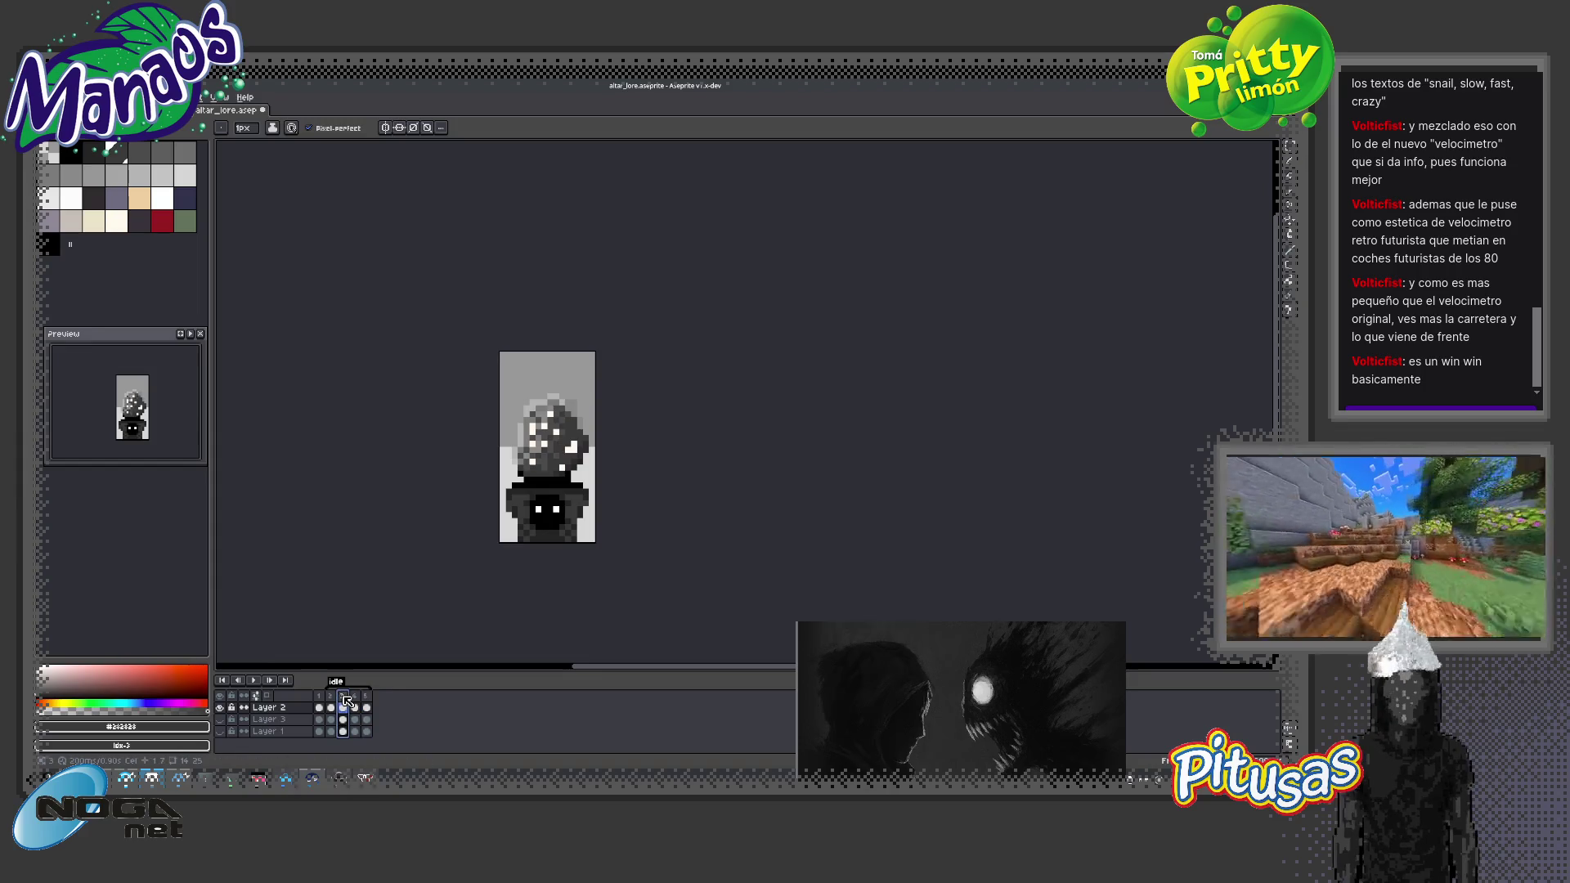
left_click(357, 699)
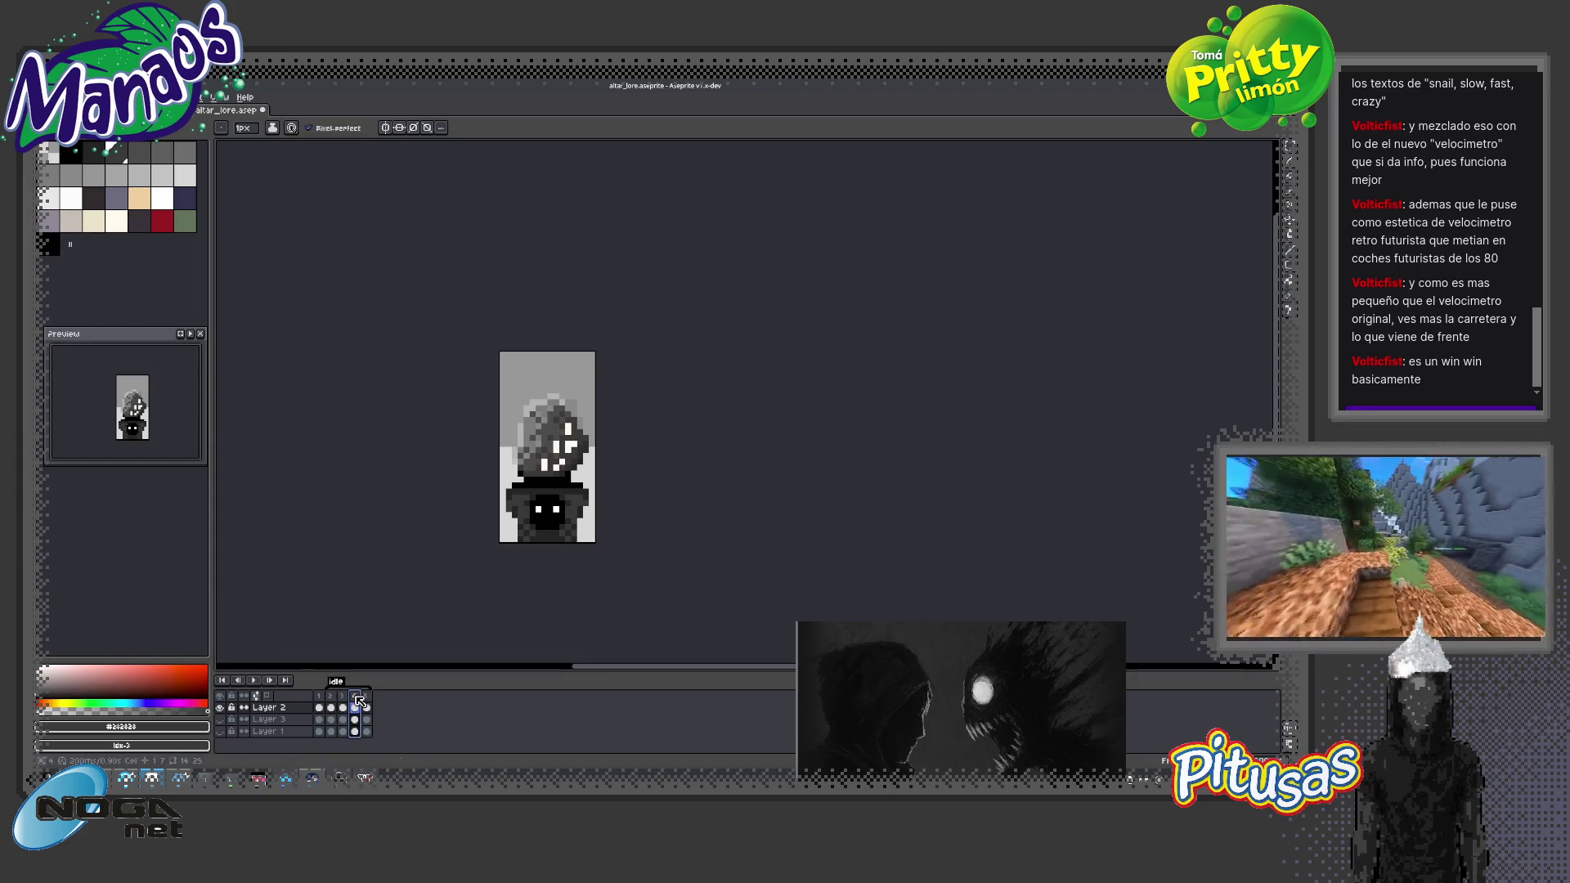
left_click(368, 699)
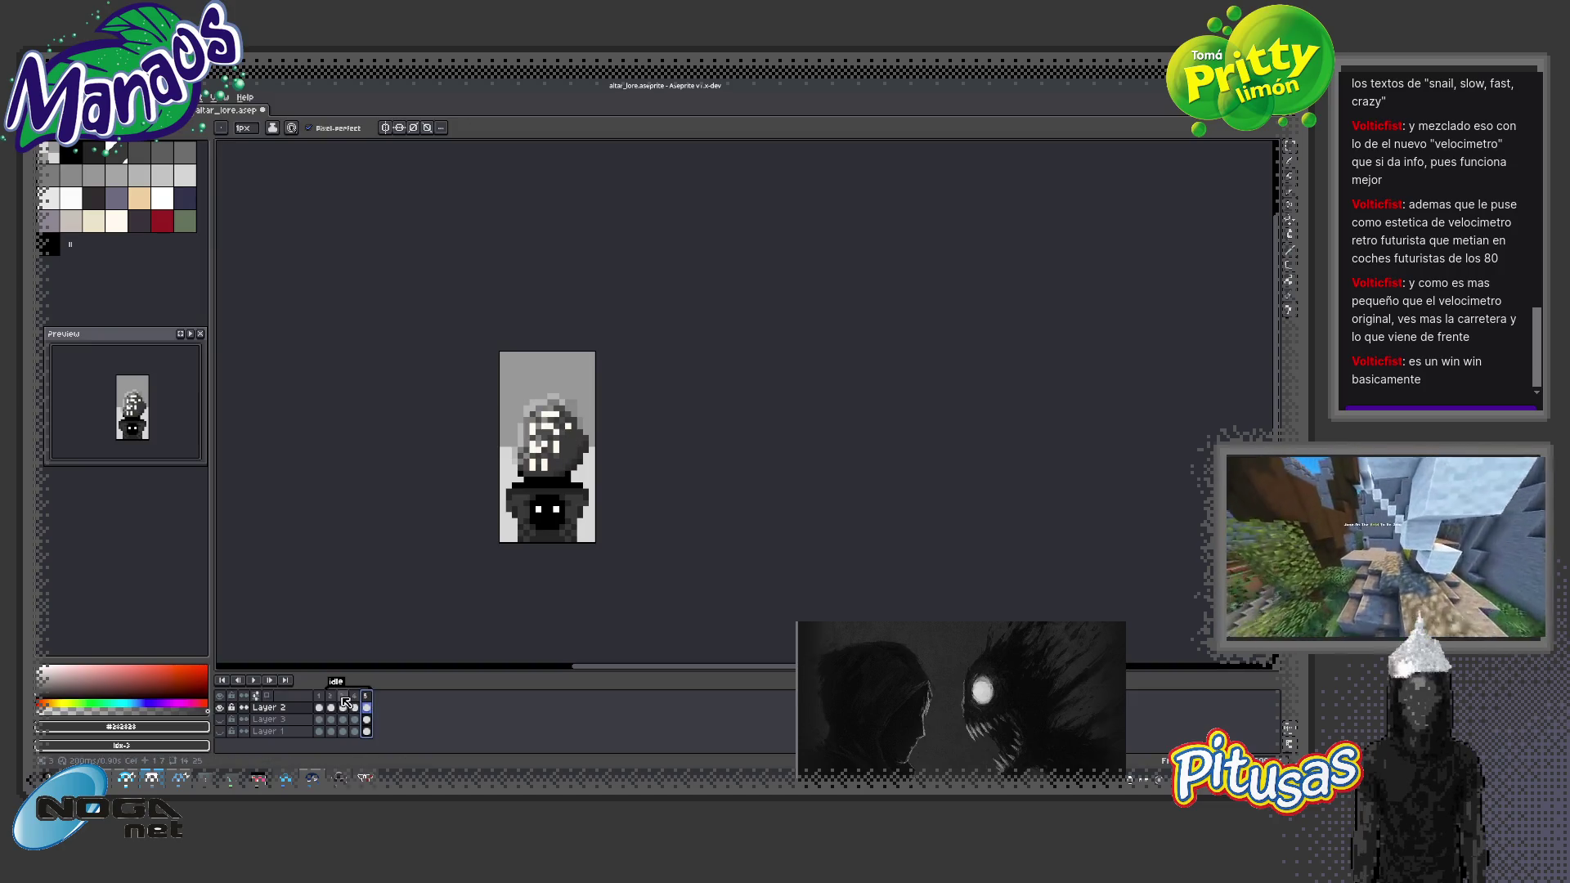
left_click(335, 699)
left_click(343, 698)
left_click(366, 697)
Add a sixth frame and play the six-frame idle loop to review it
key("alt+n")
left_click(264, 683)
left_click(255, 681)
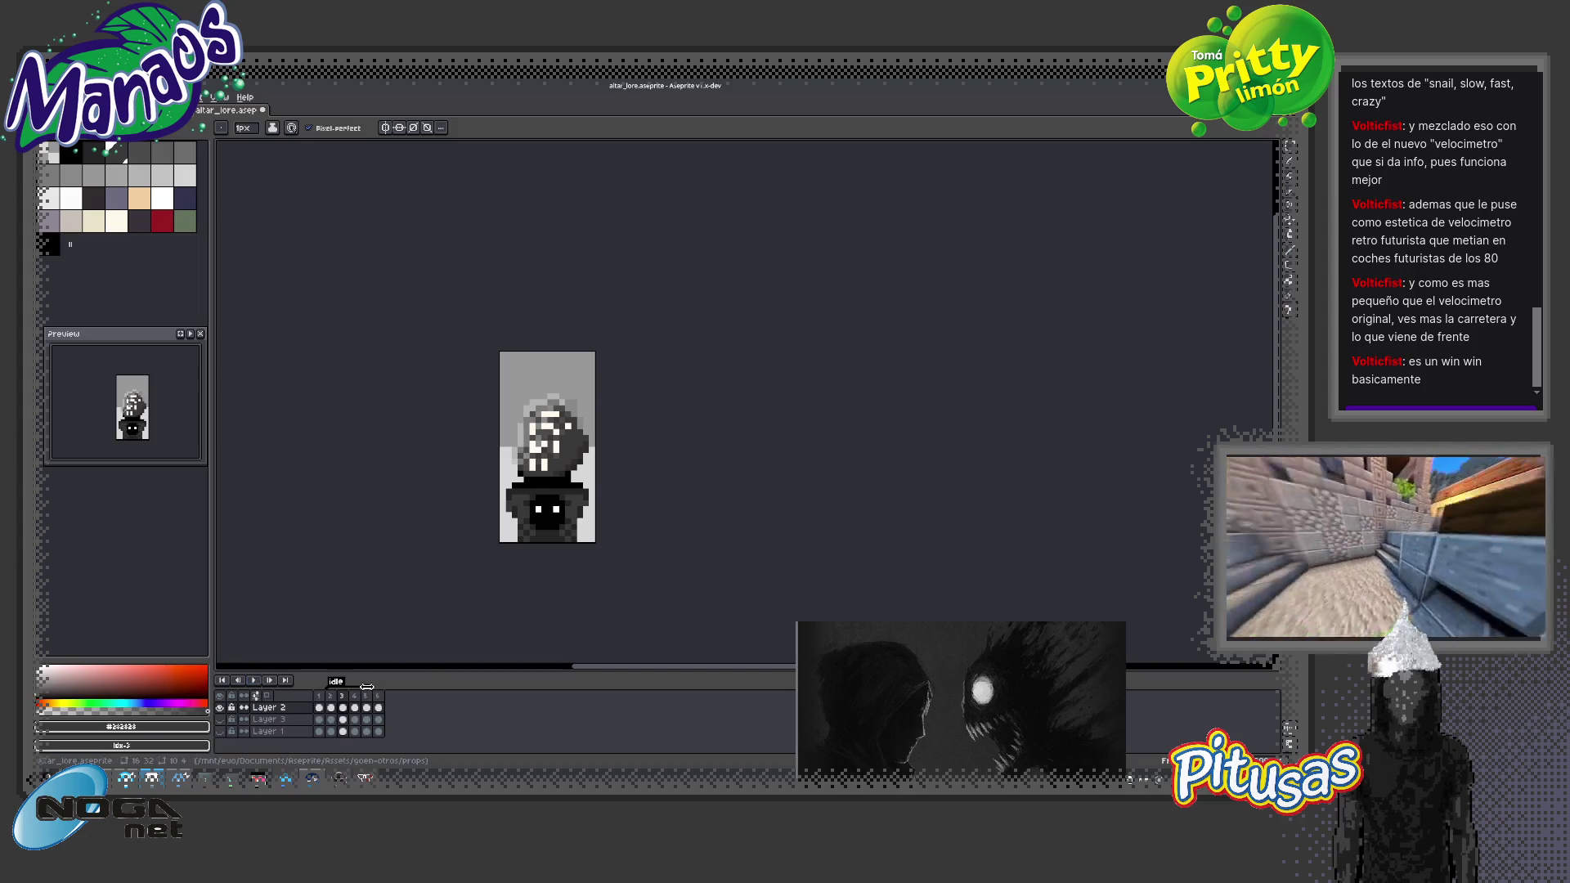
left_click(255, 680)
left_click(255, 680)
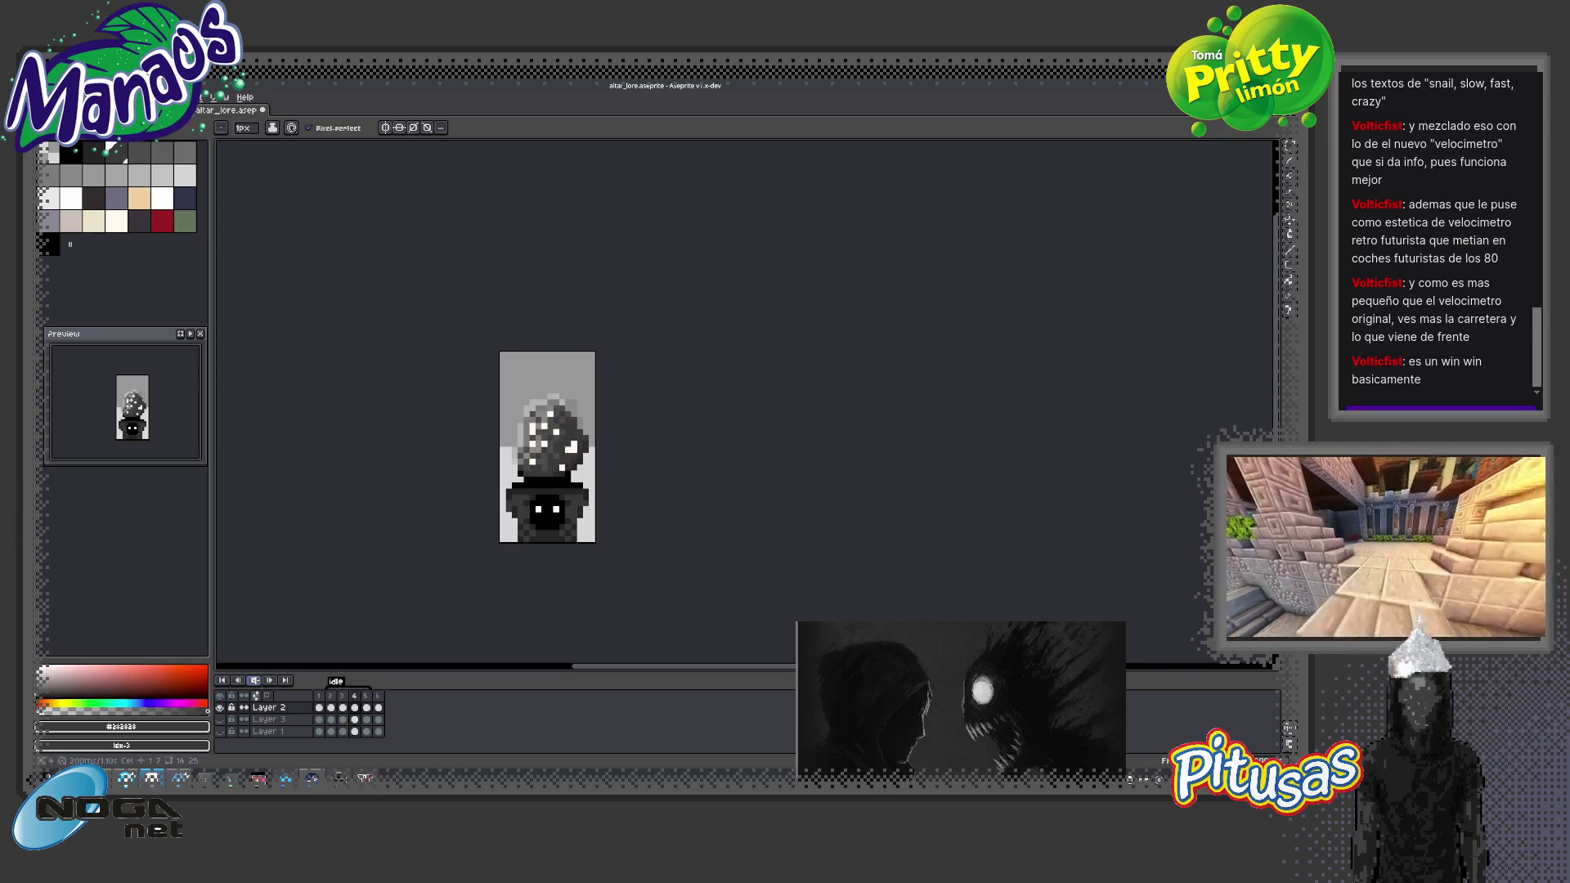
key("Return")
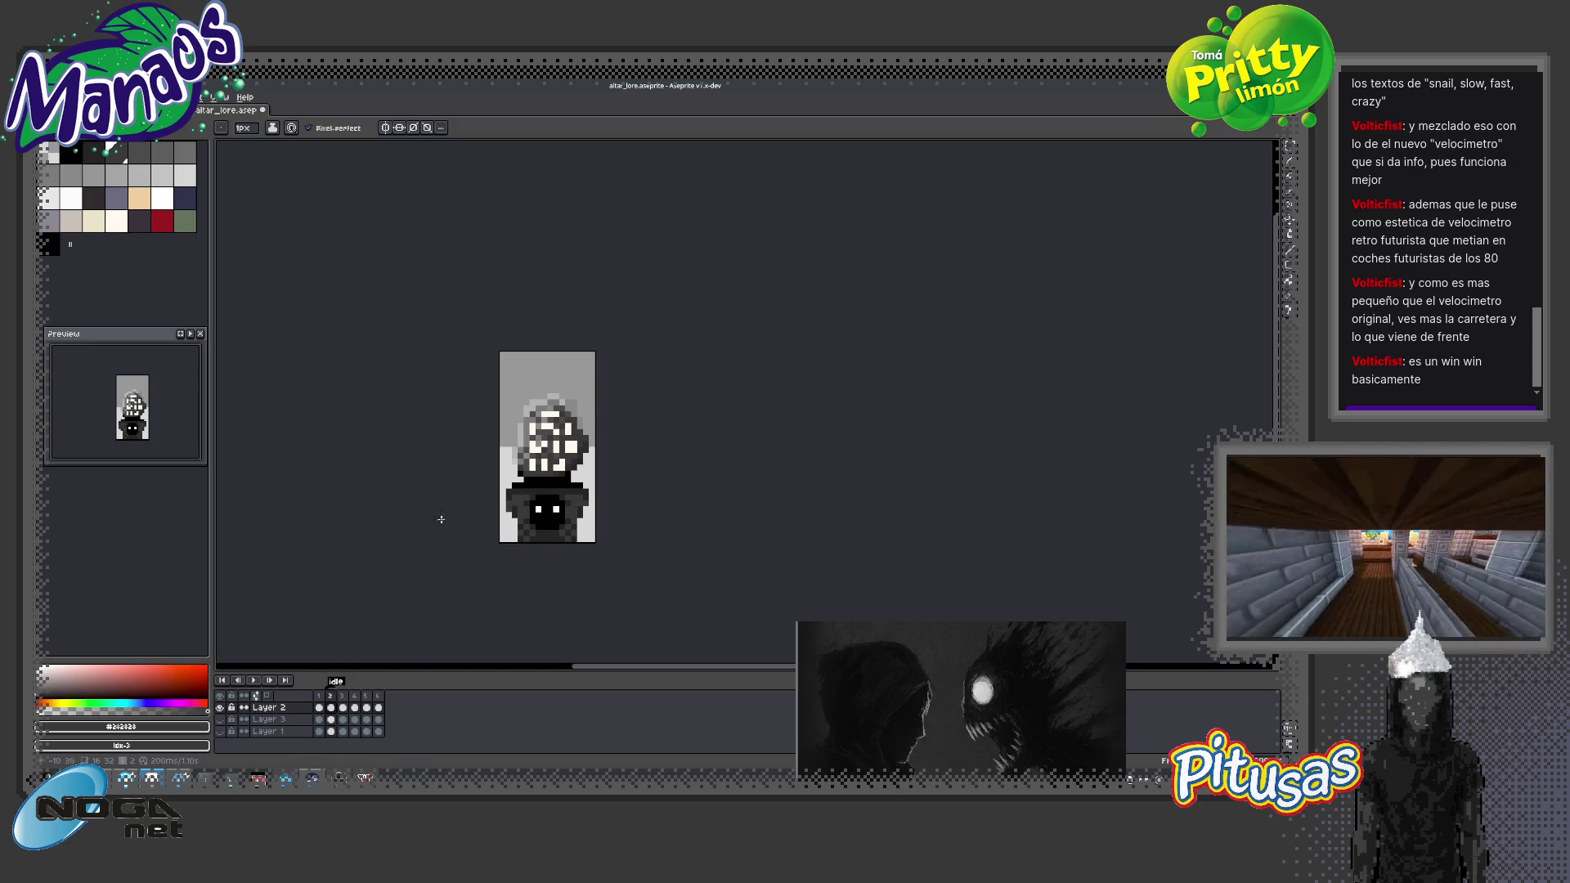
Select frame 2, zoom the canvas, and bring up File > Export > Export As
scroll(501, 435, "up", 2)
left_click(333, 697)
scroll(409, 537, "down", 2)
scroll(458, 458, "up", 1)
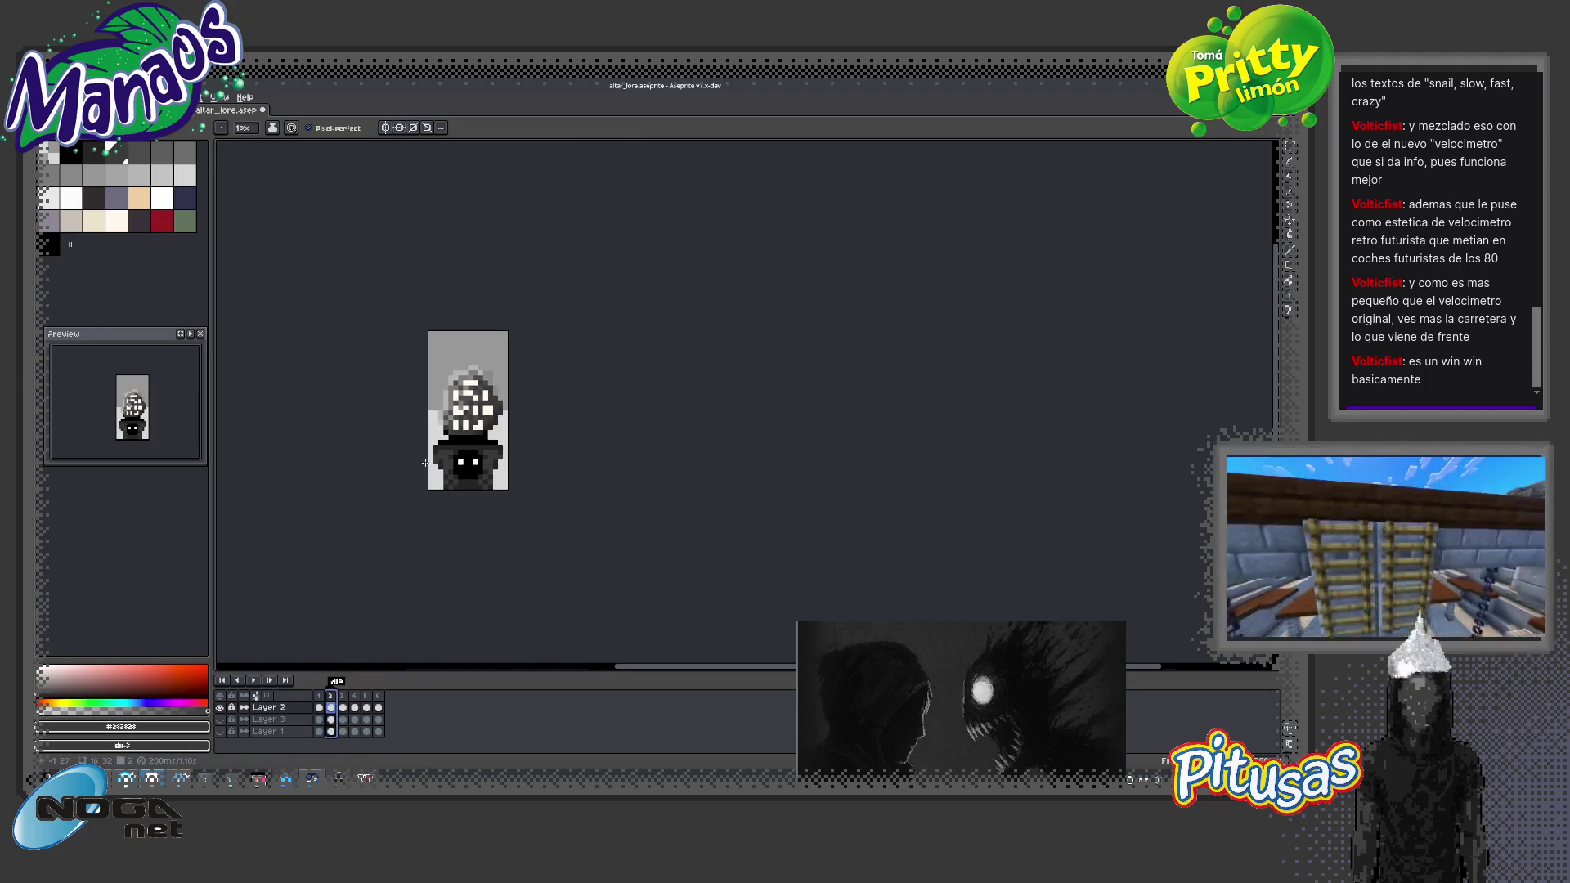
scroll(494, 424, "up", 1)
scroll(494, 425, "up", 1)
scroll(450, 402, "down", 2)
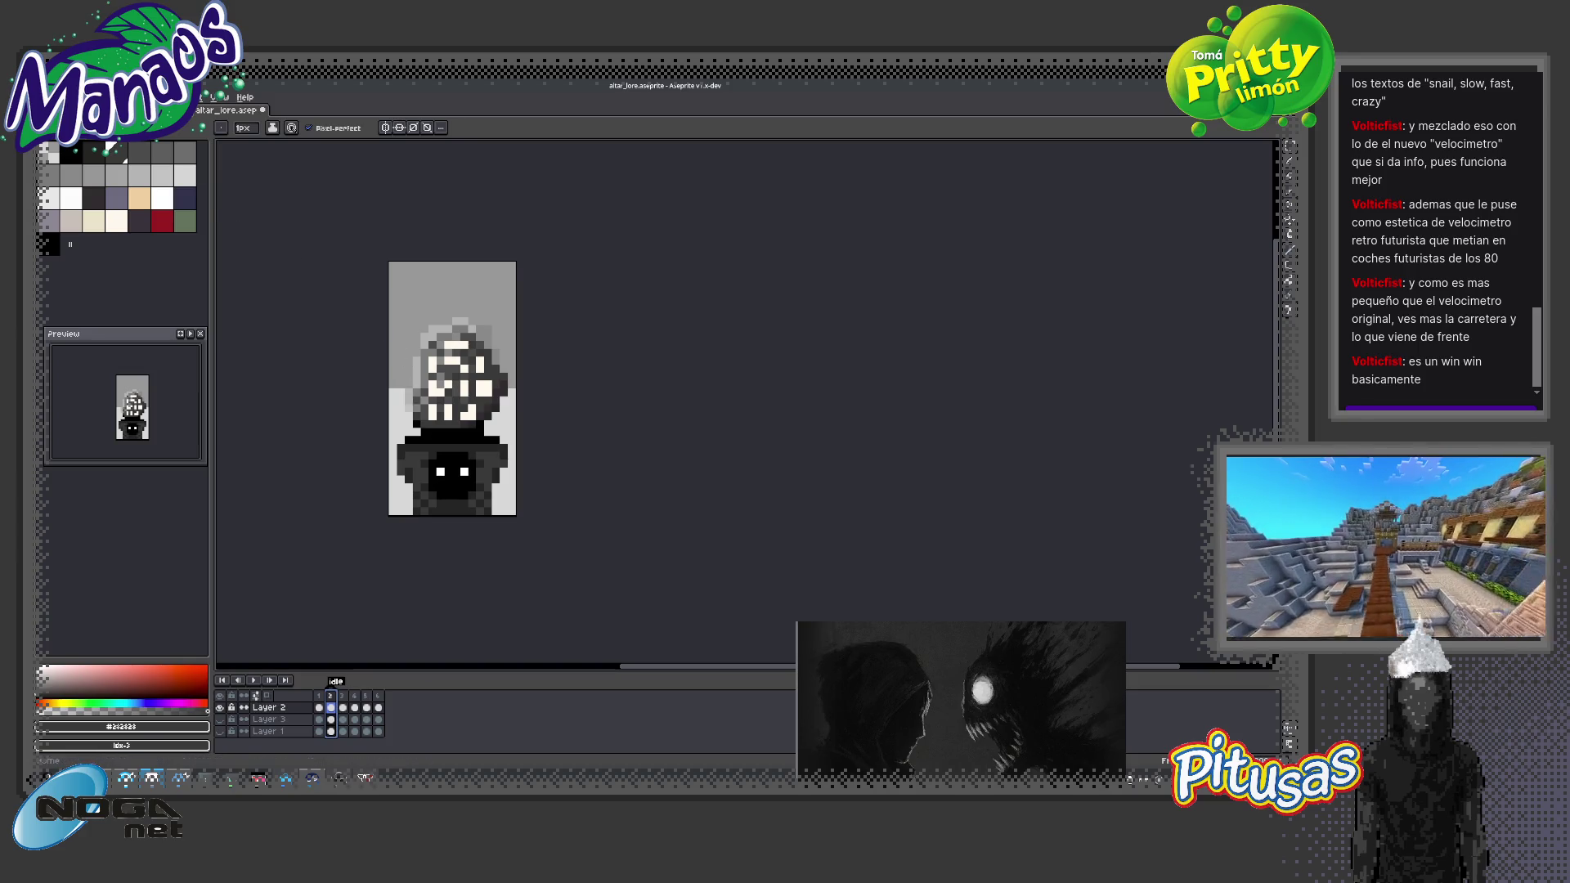
left_click(47, 97)
mouse_move(122, 195)
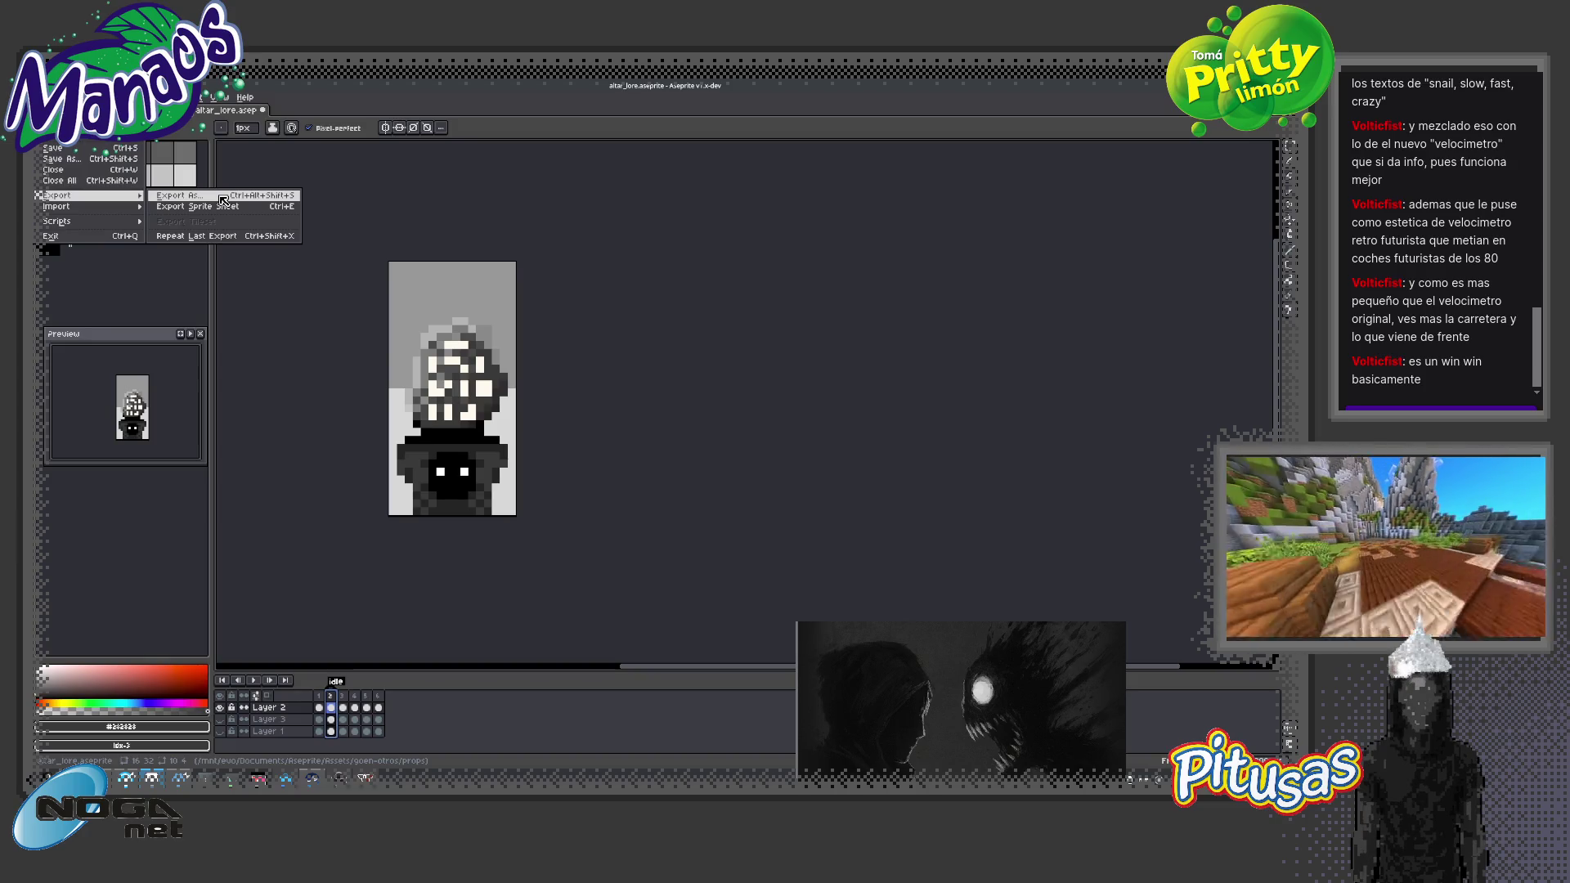
Set the export output file to altar_lore.png with PNG file type
left_click(223, 199)
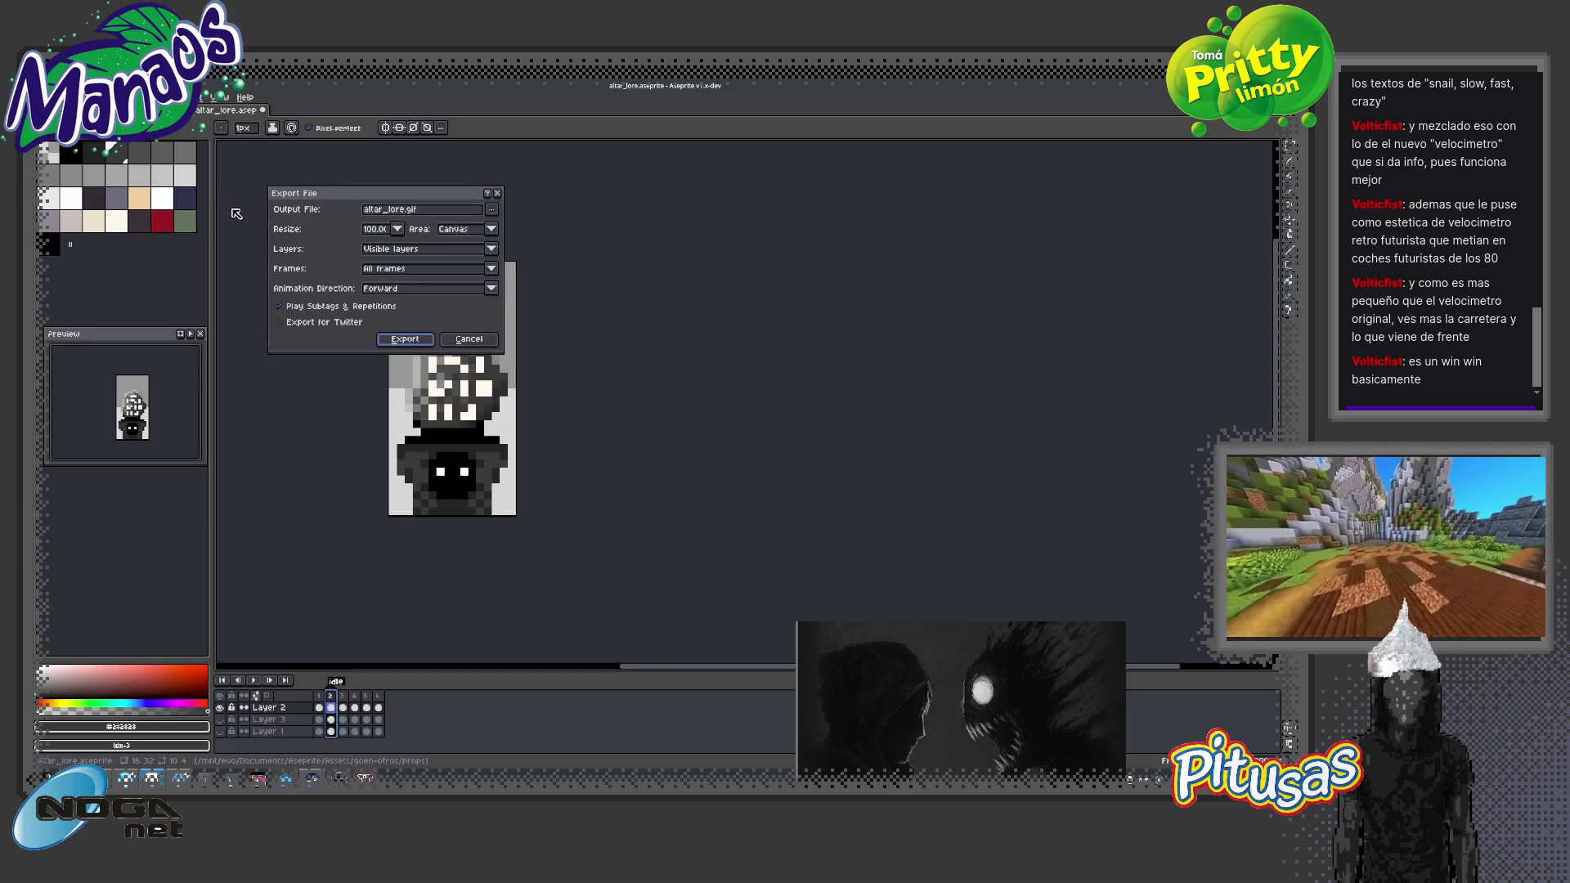
left_click(491, 213)
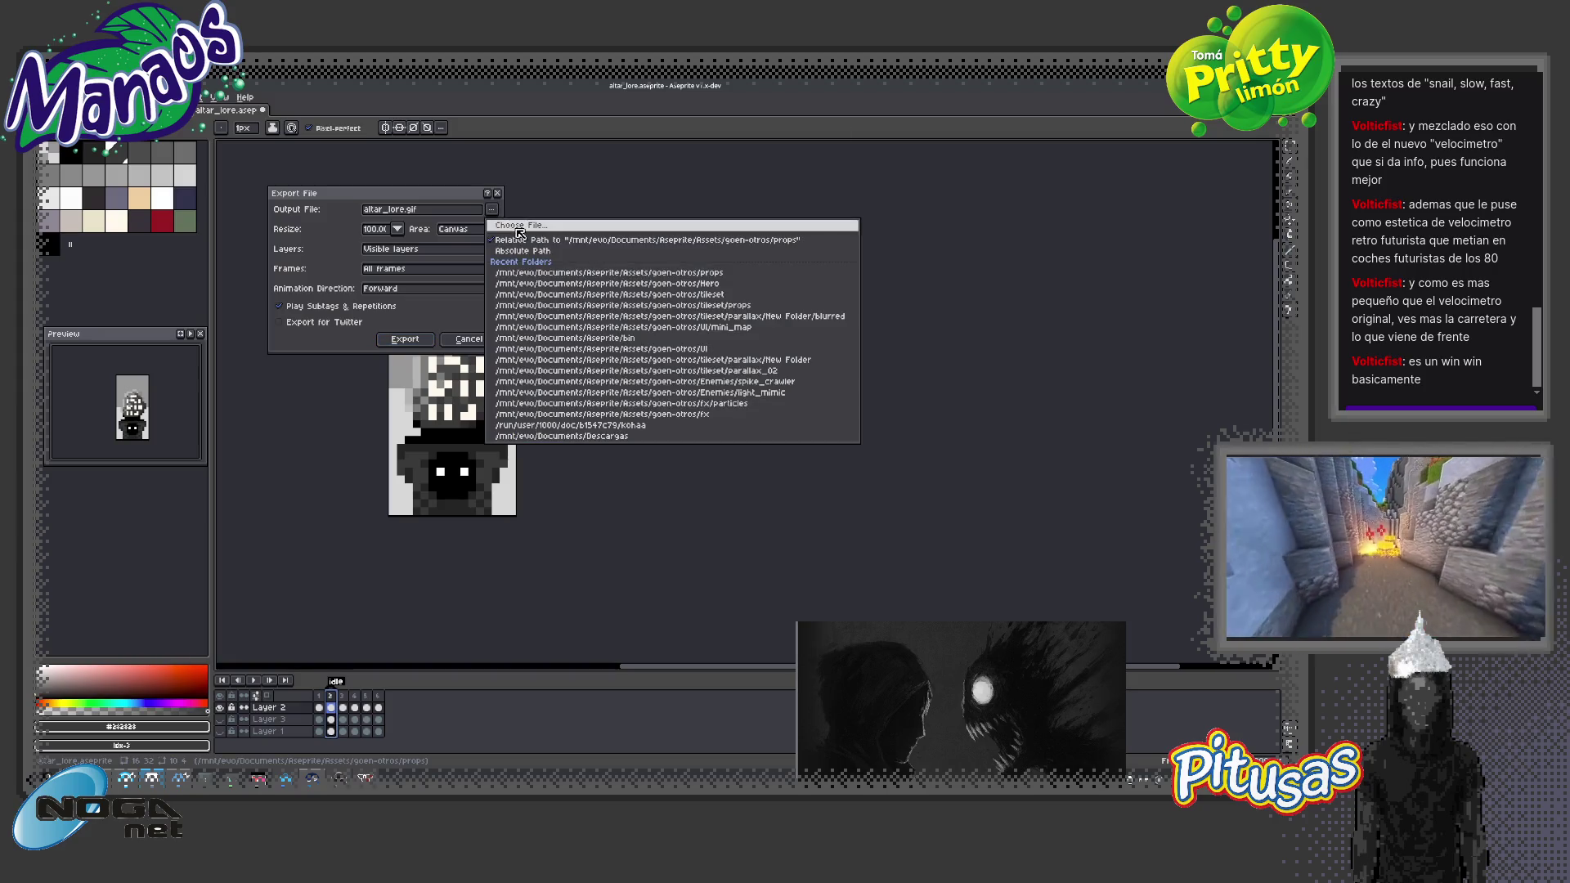
left_click(520, 225)
left_click(574, 479)
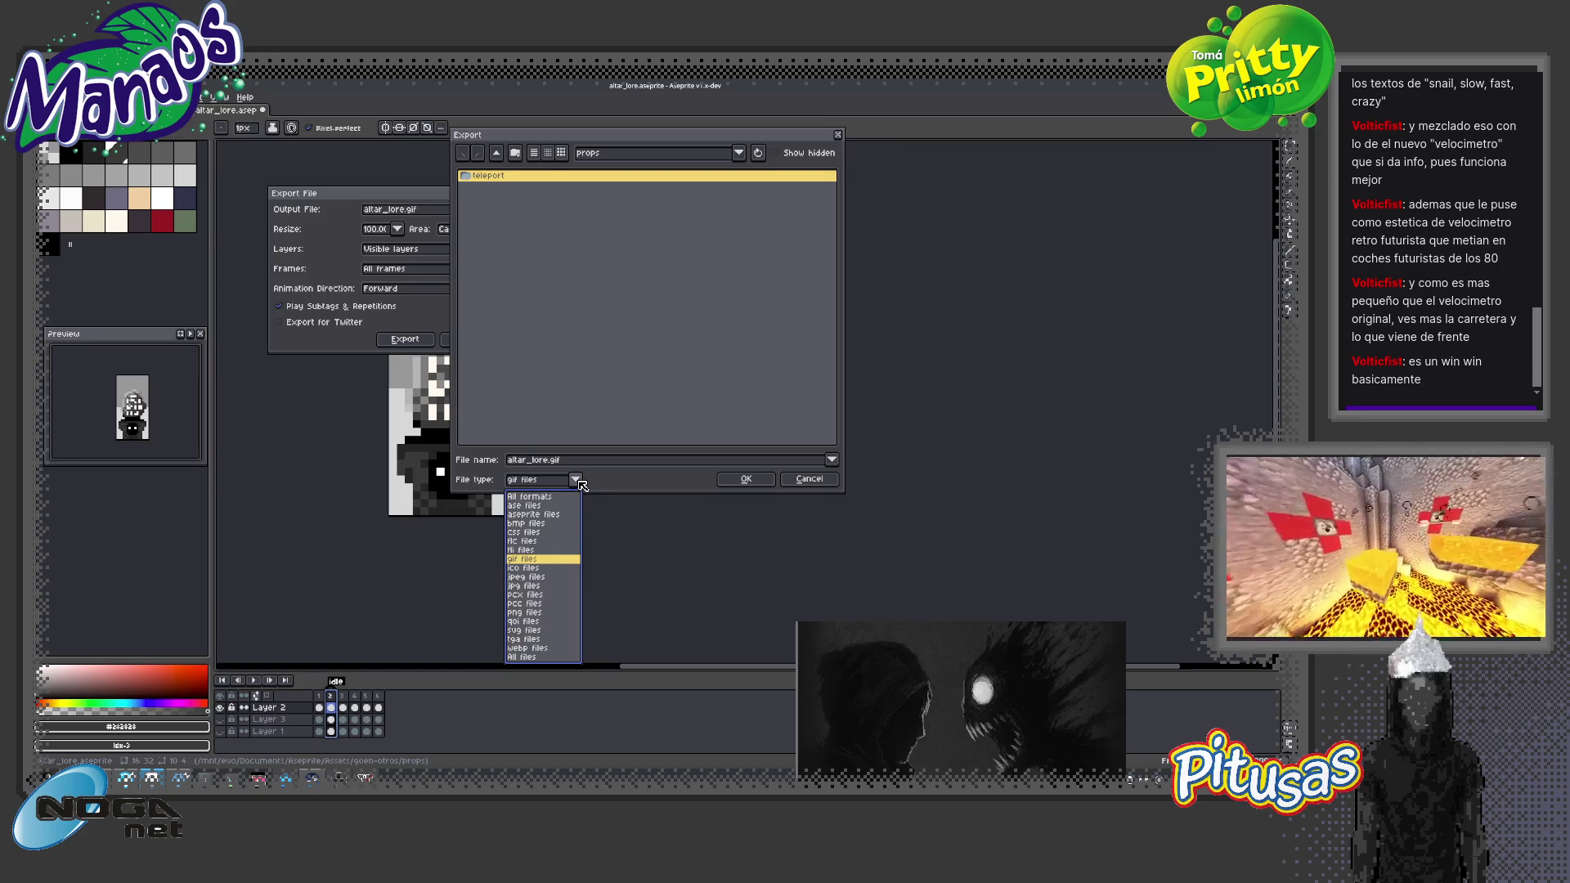
left_click(531, 613)
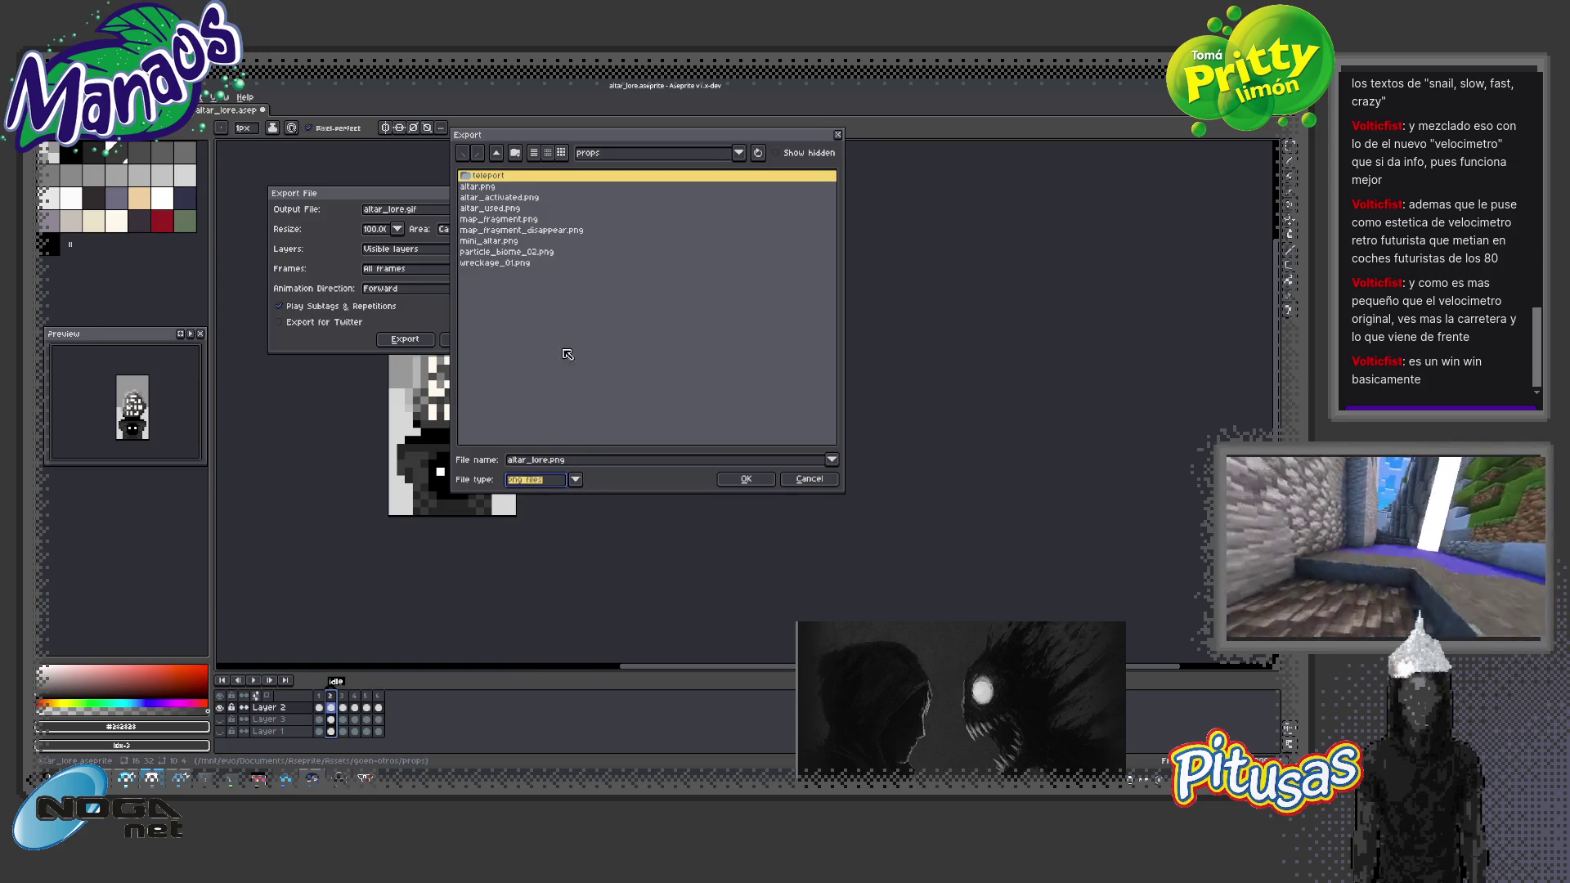
left_click(749, 483)
Export the animation, confirm writing 6 PNG files, then switch to Godot
left_click(405, 338)
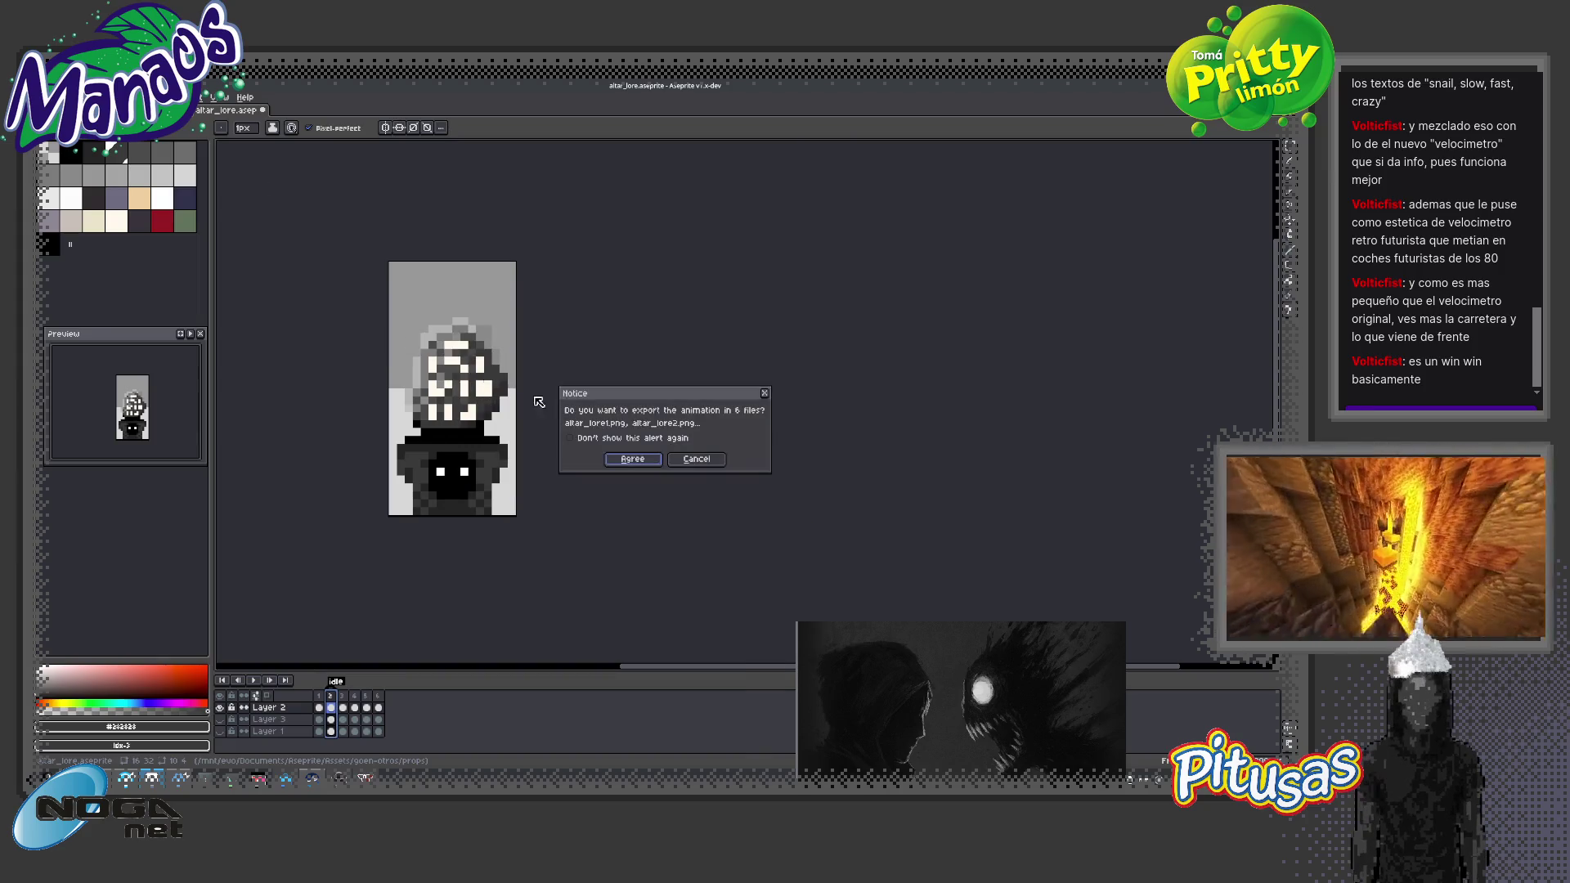
left_click(631, 463)
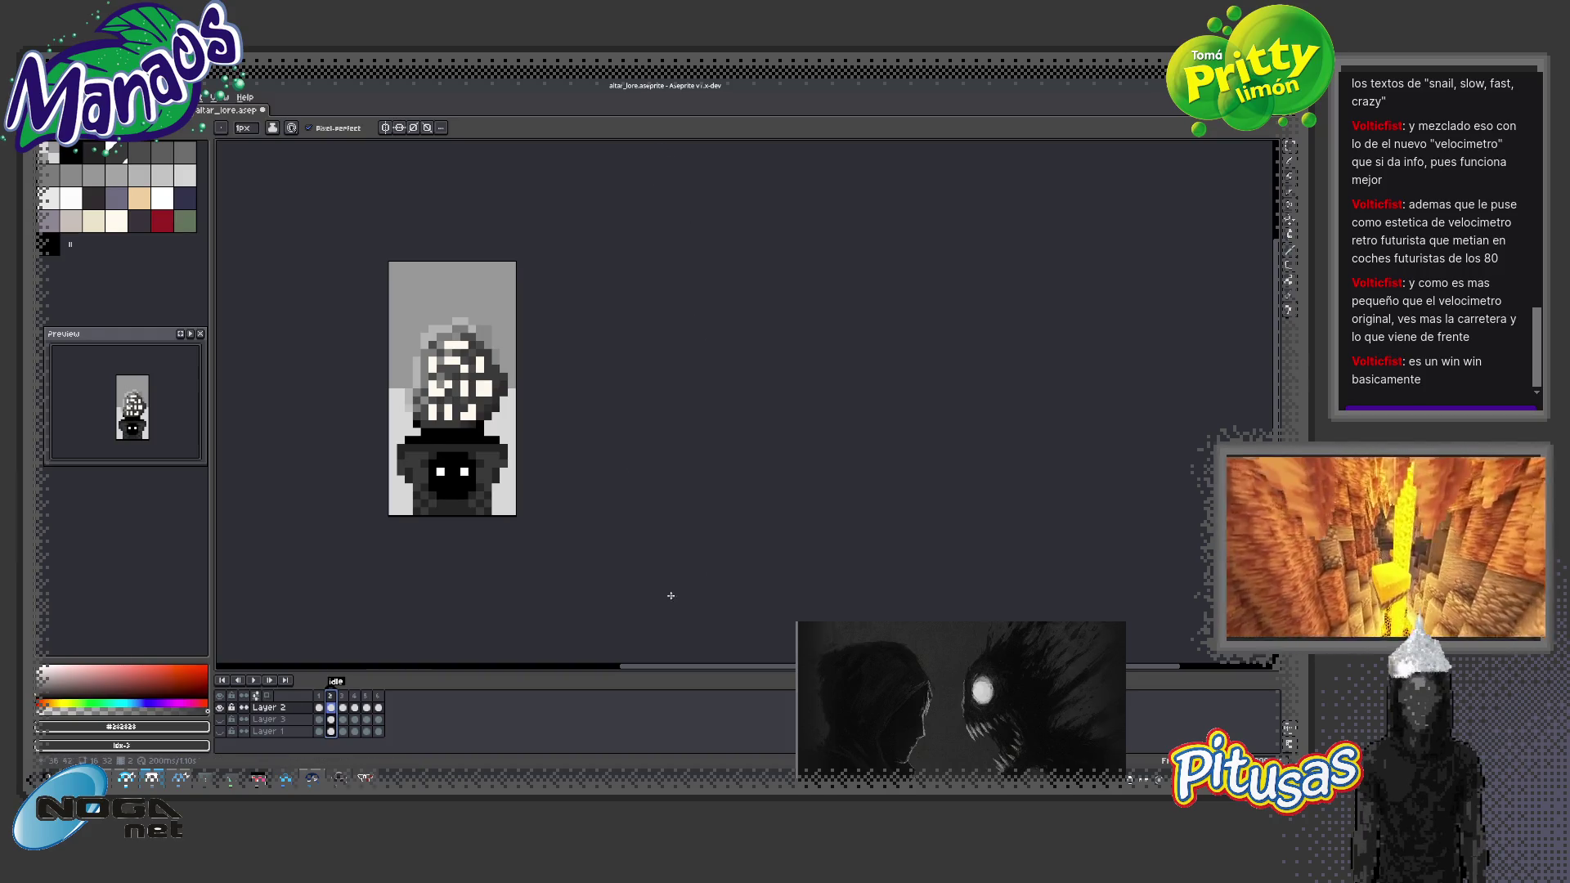
left_click(178, 776)
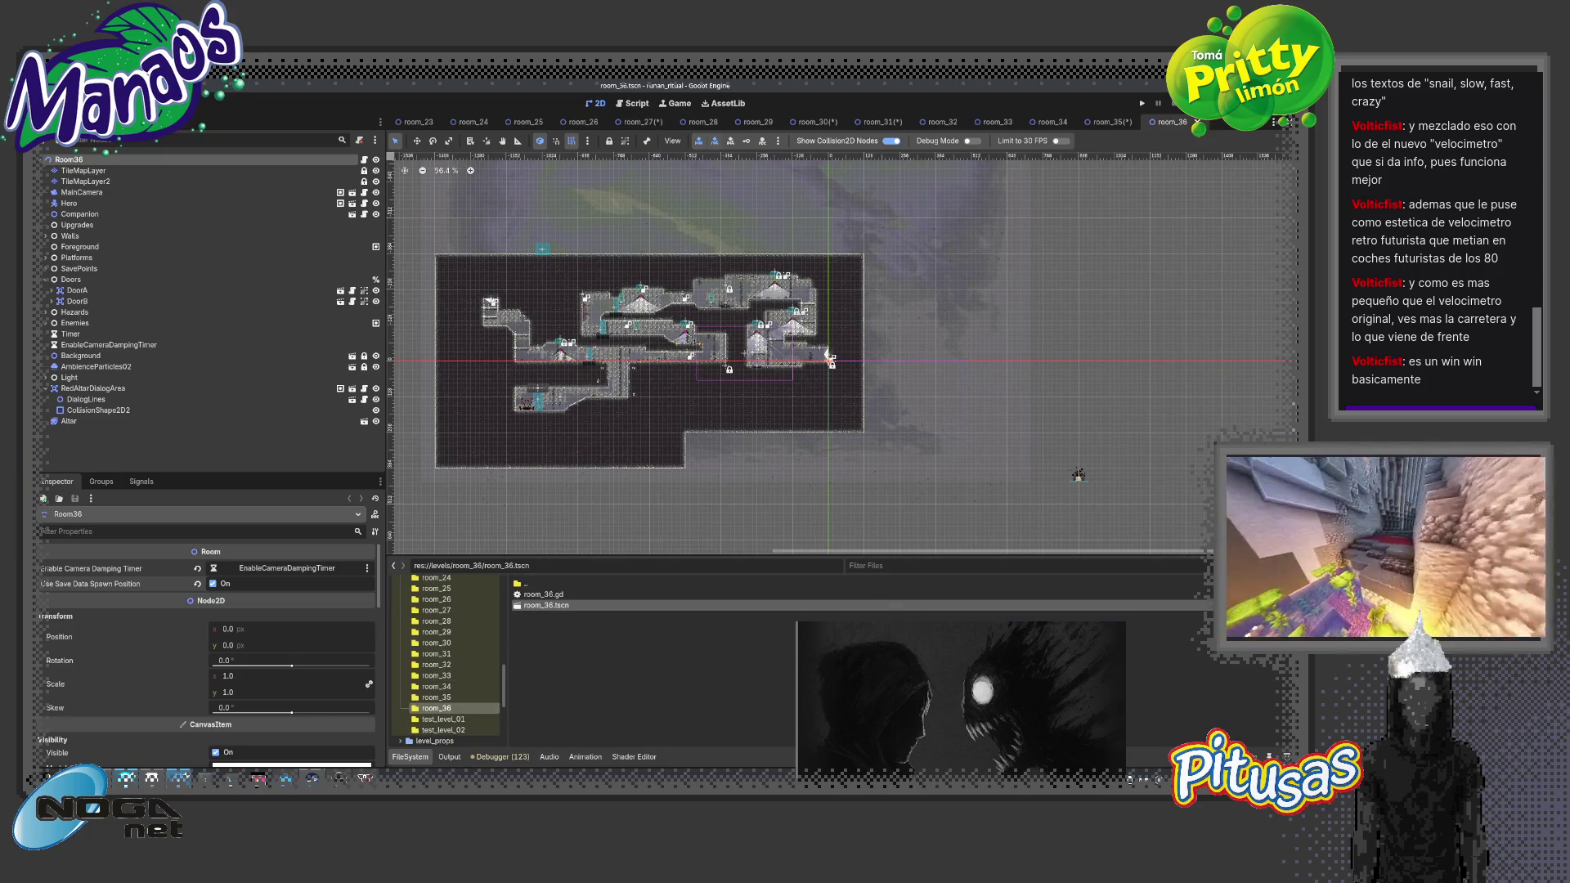
Bring the Godot editor forward from the taskbar, showing the room_36 scene
mouse_move(124, 774)
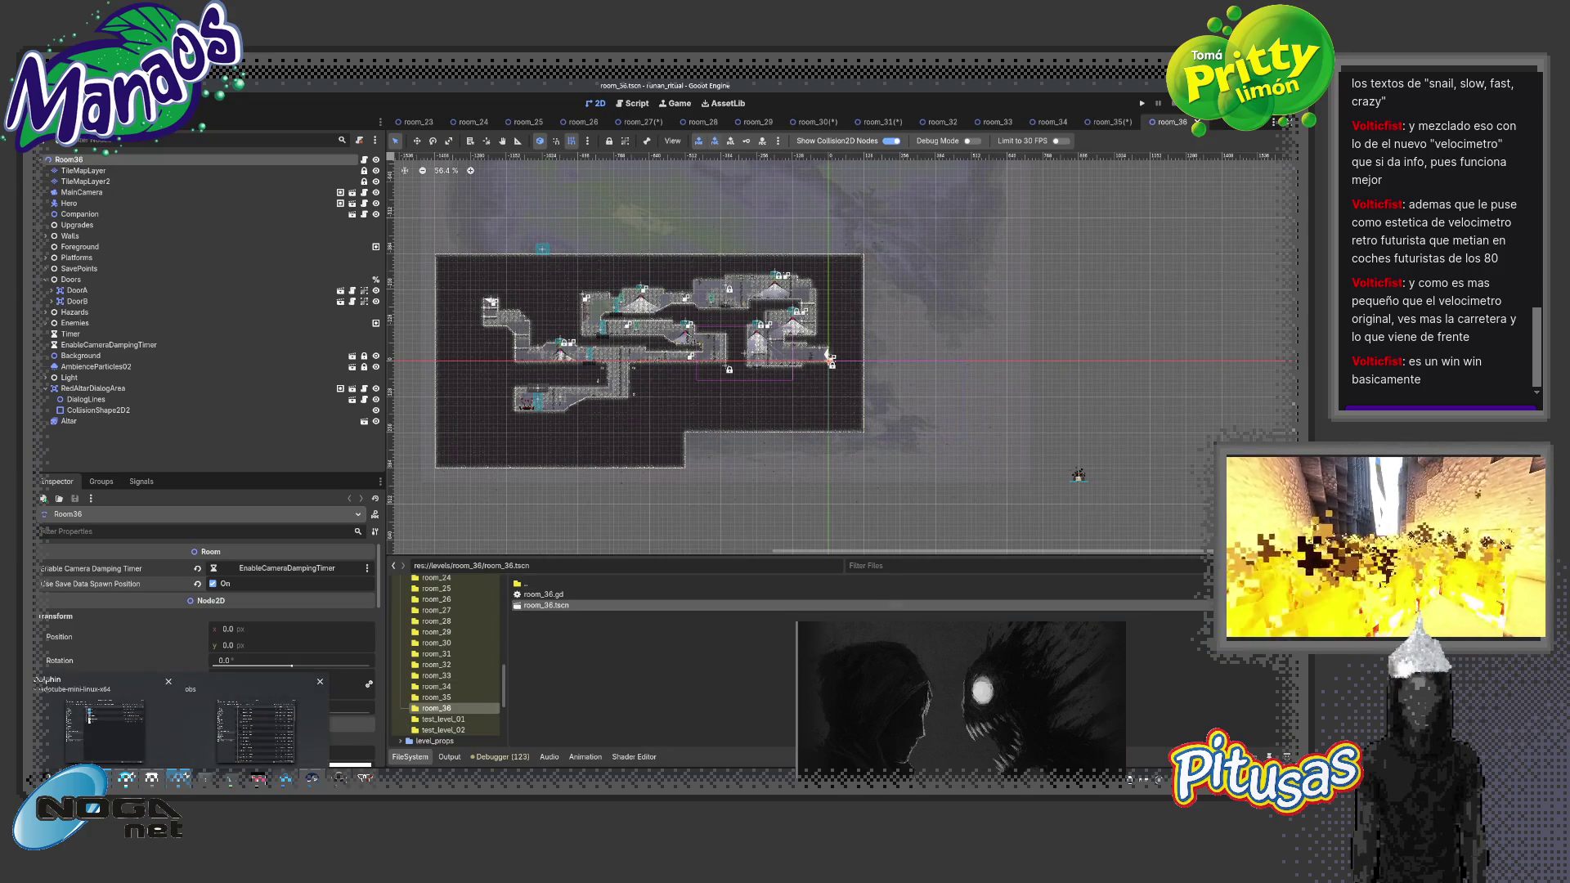
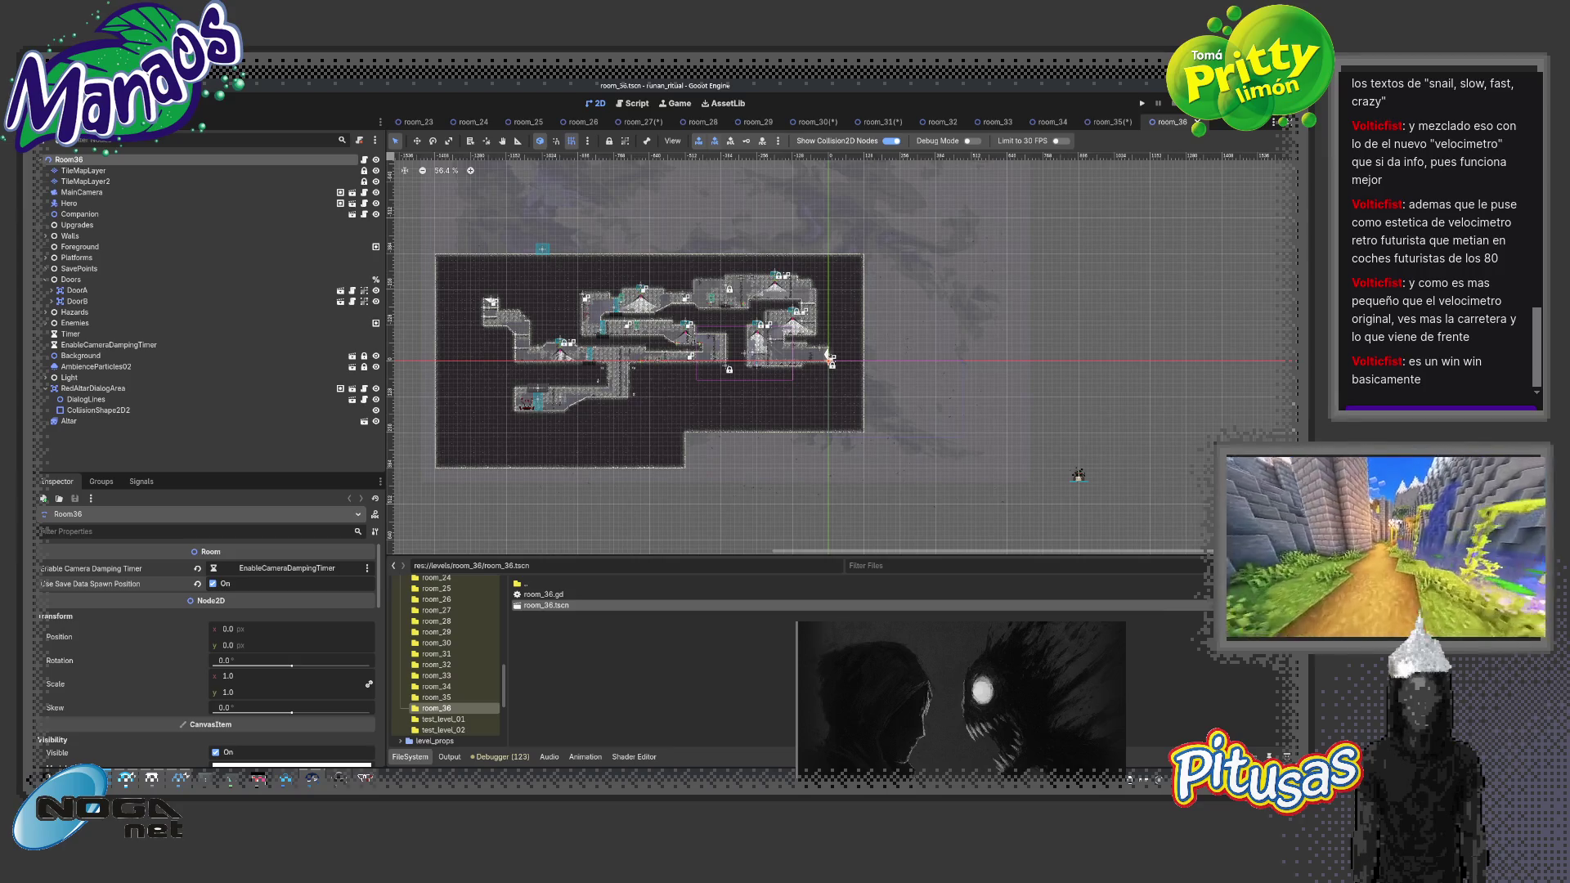
Collapse the levels folder and open Assets/props/altar in the FileSystem dock
scroll(450, 662, "up", 10)
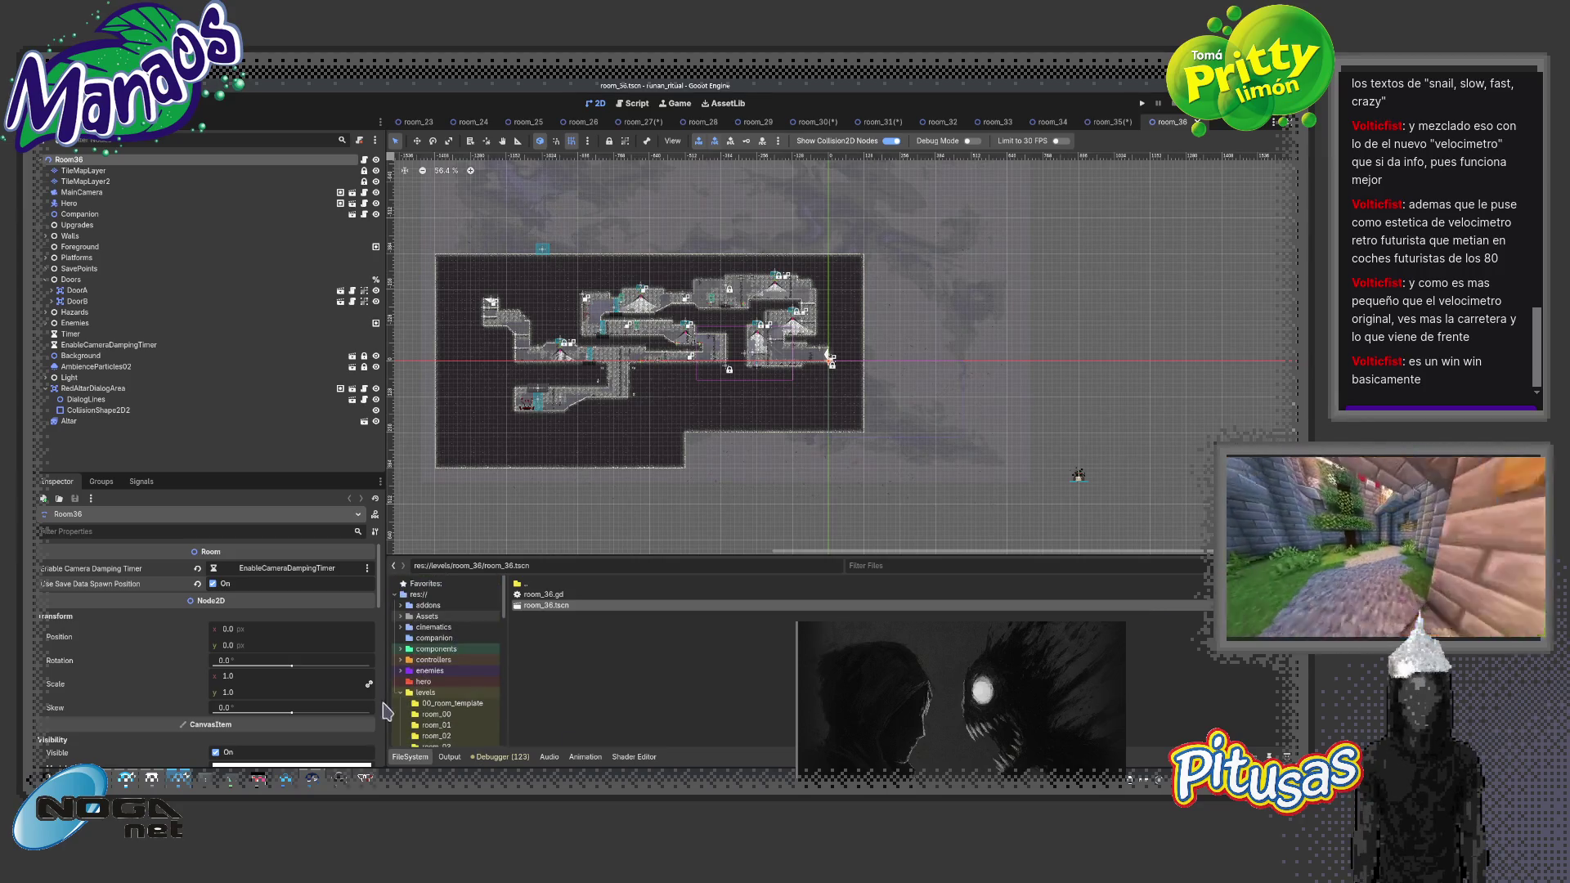
left_click(399, 692)
left_click(400, 616)
scroll(490, 638, "down", 3)
left_click(431, 662)
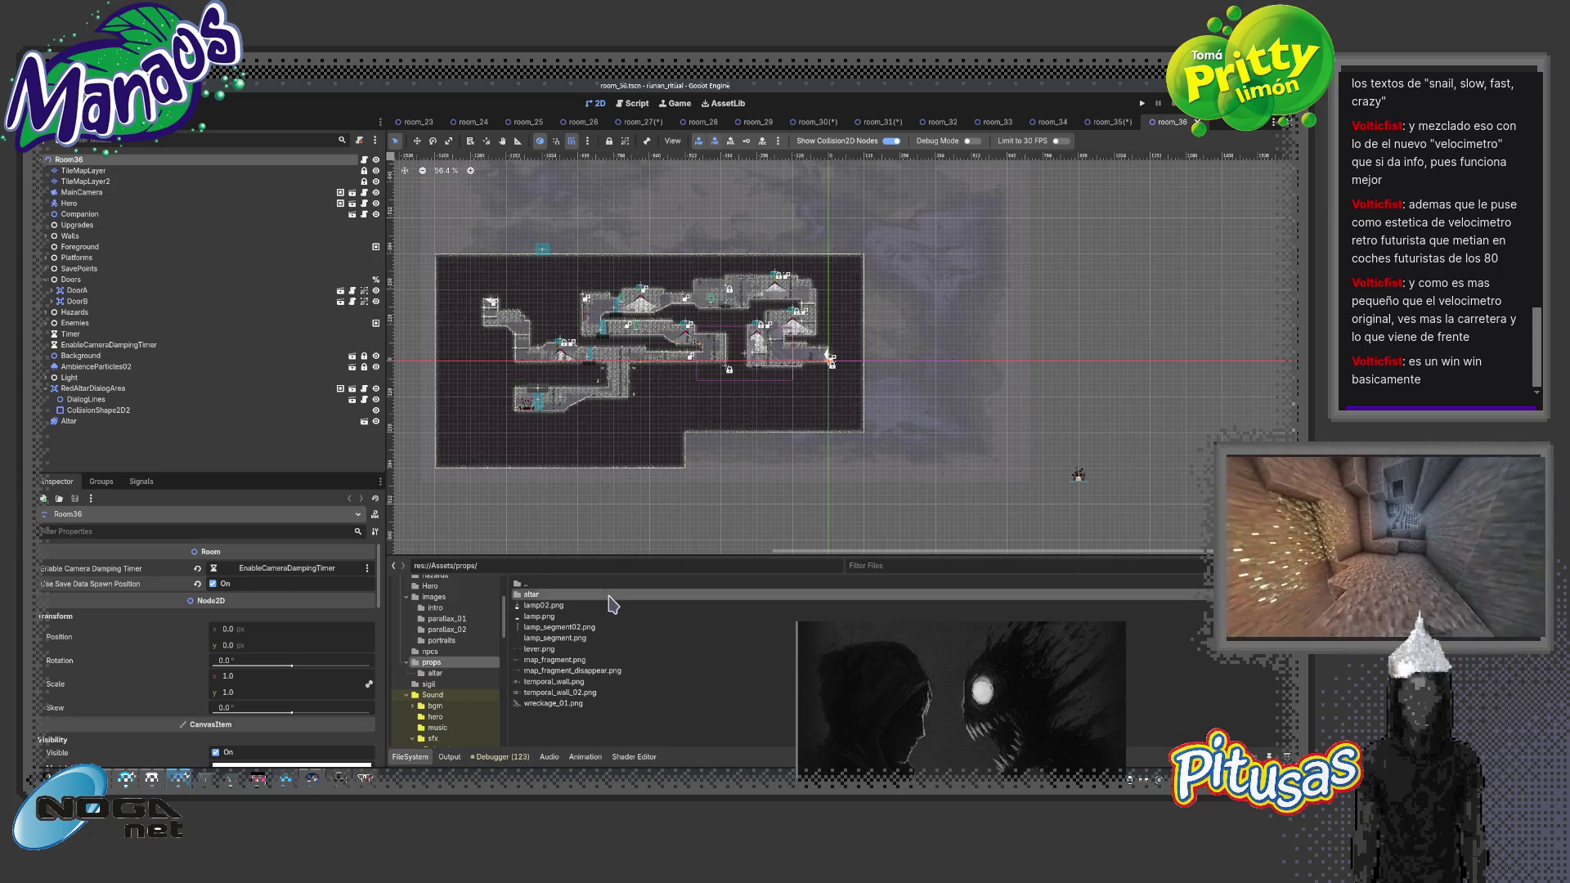
left_click(435, 673)
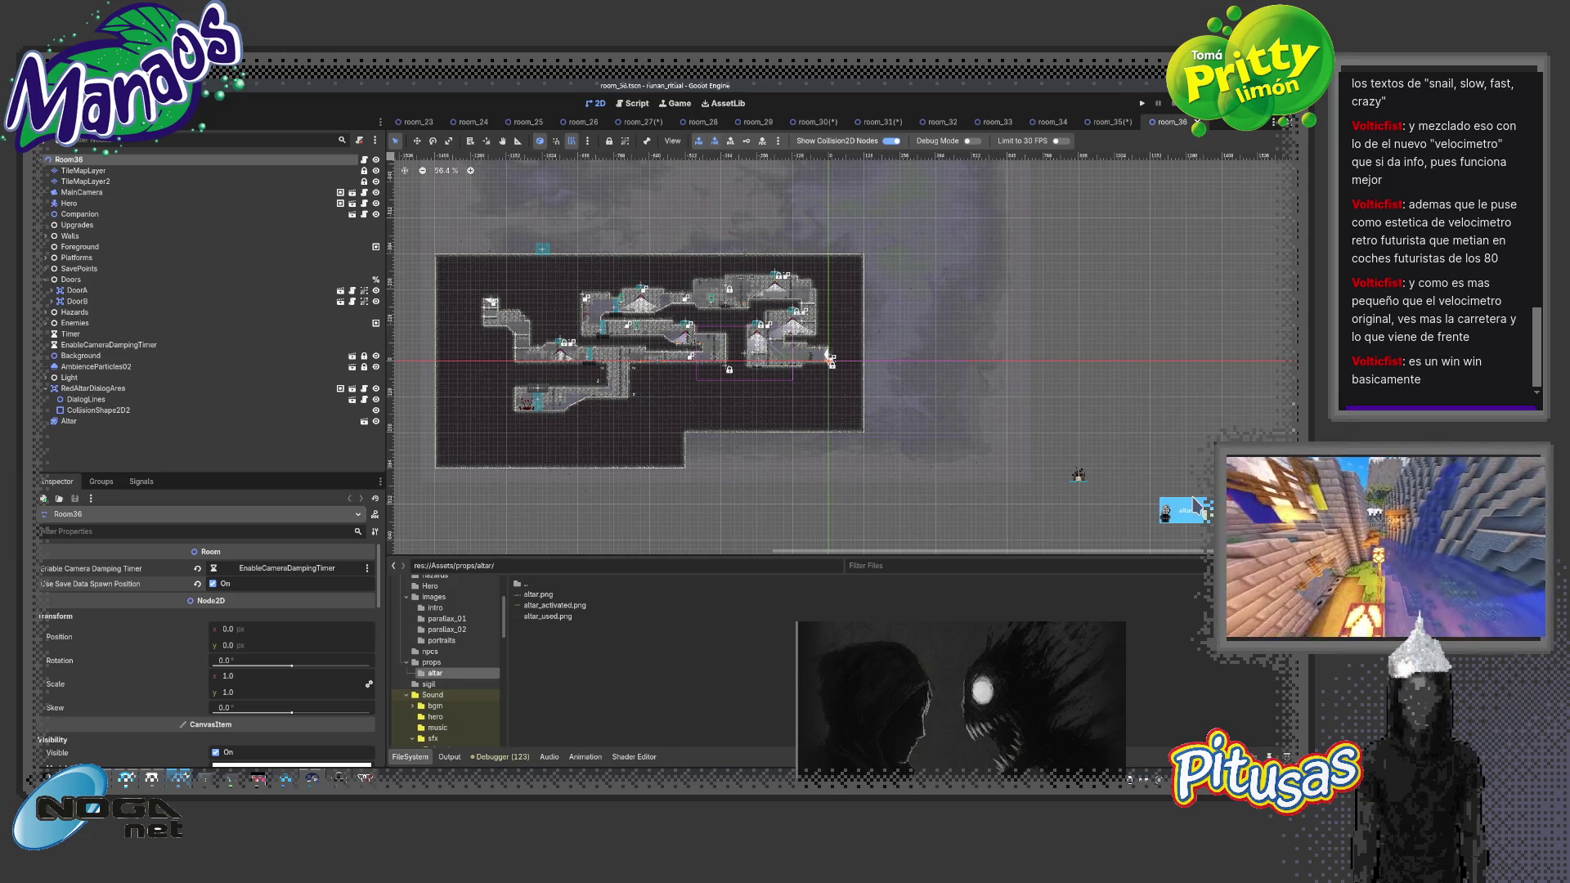
Duplicate an altar PNG and rename the copy to altar_lore.png
left_click_drag(1161, 515, 560, 647)
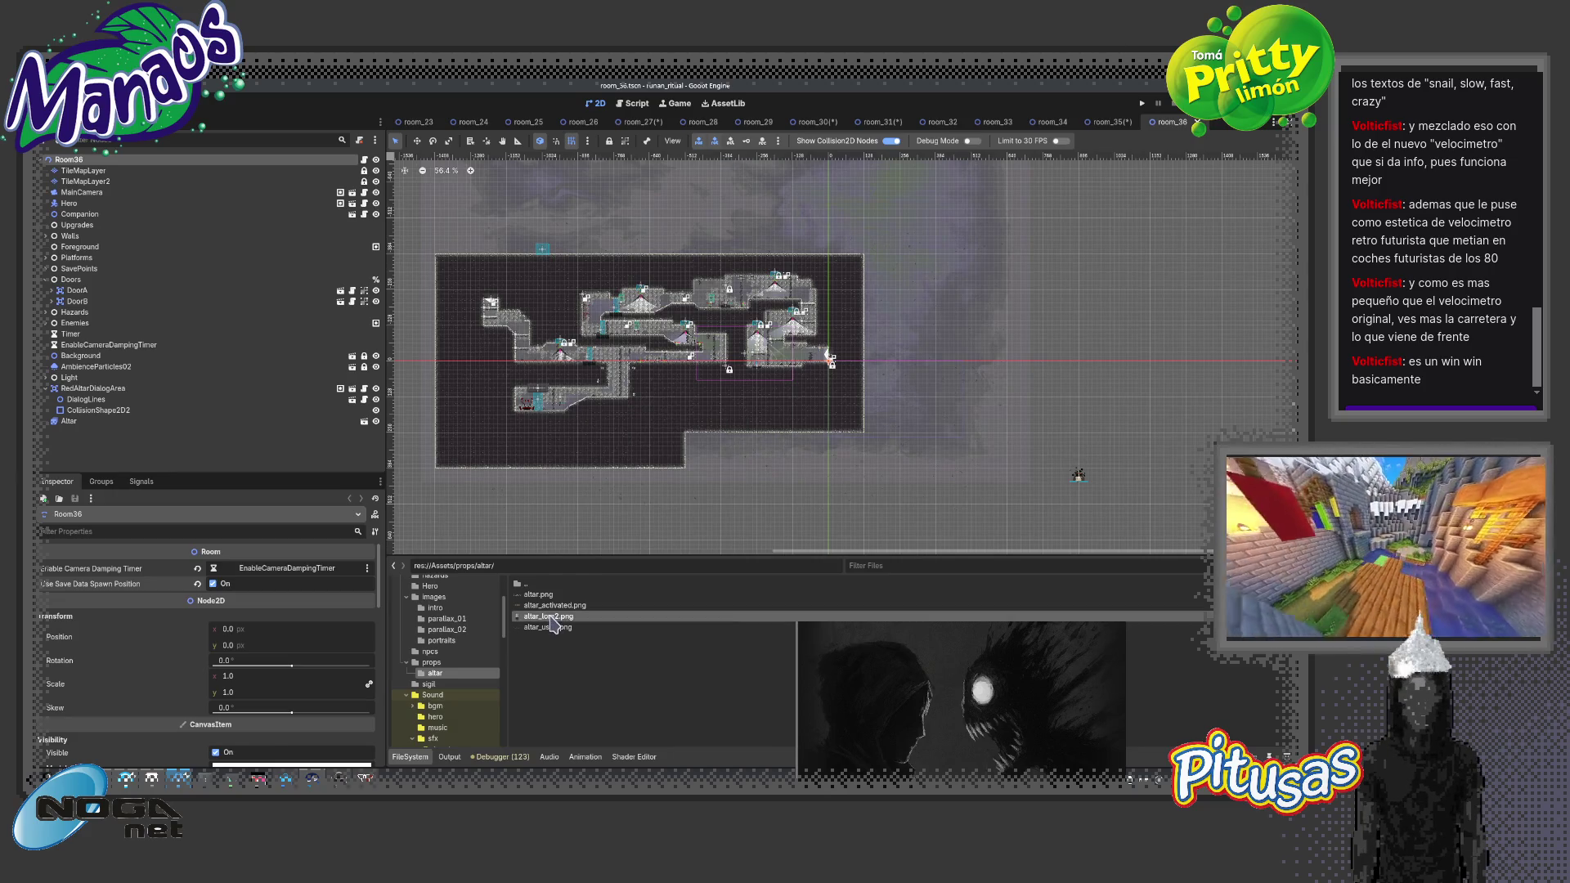
right_click(552, 617)
left_click(585, 612)
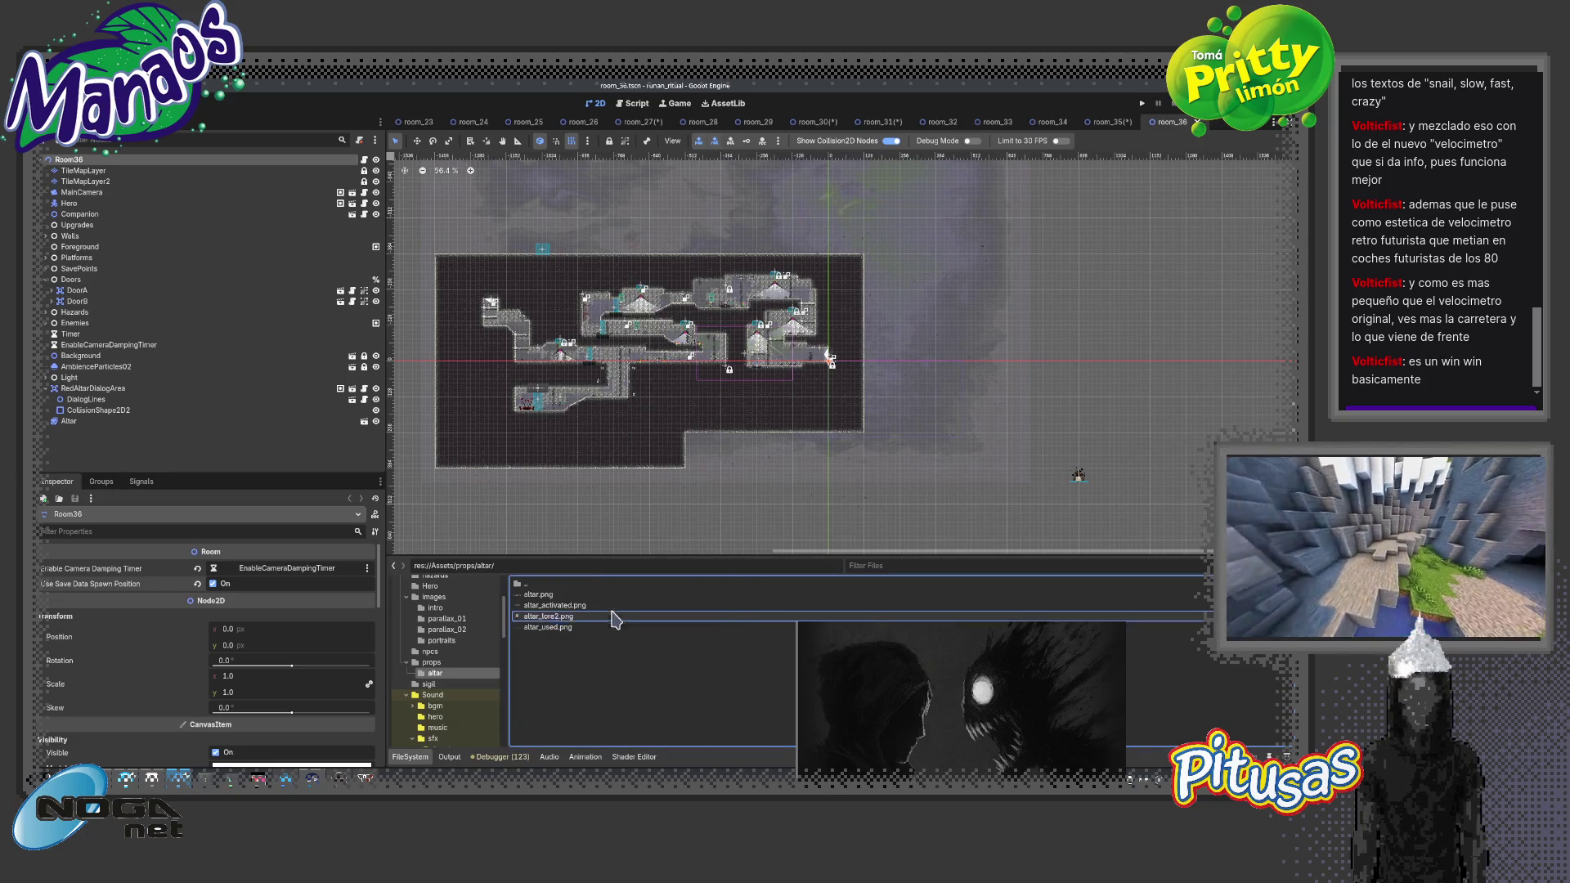
key("BackSpace")
key("Return")
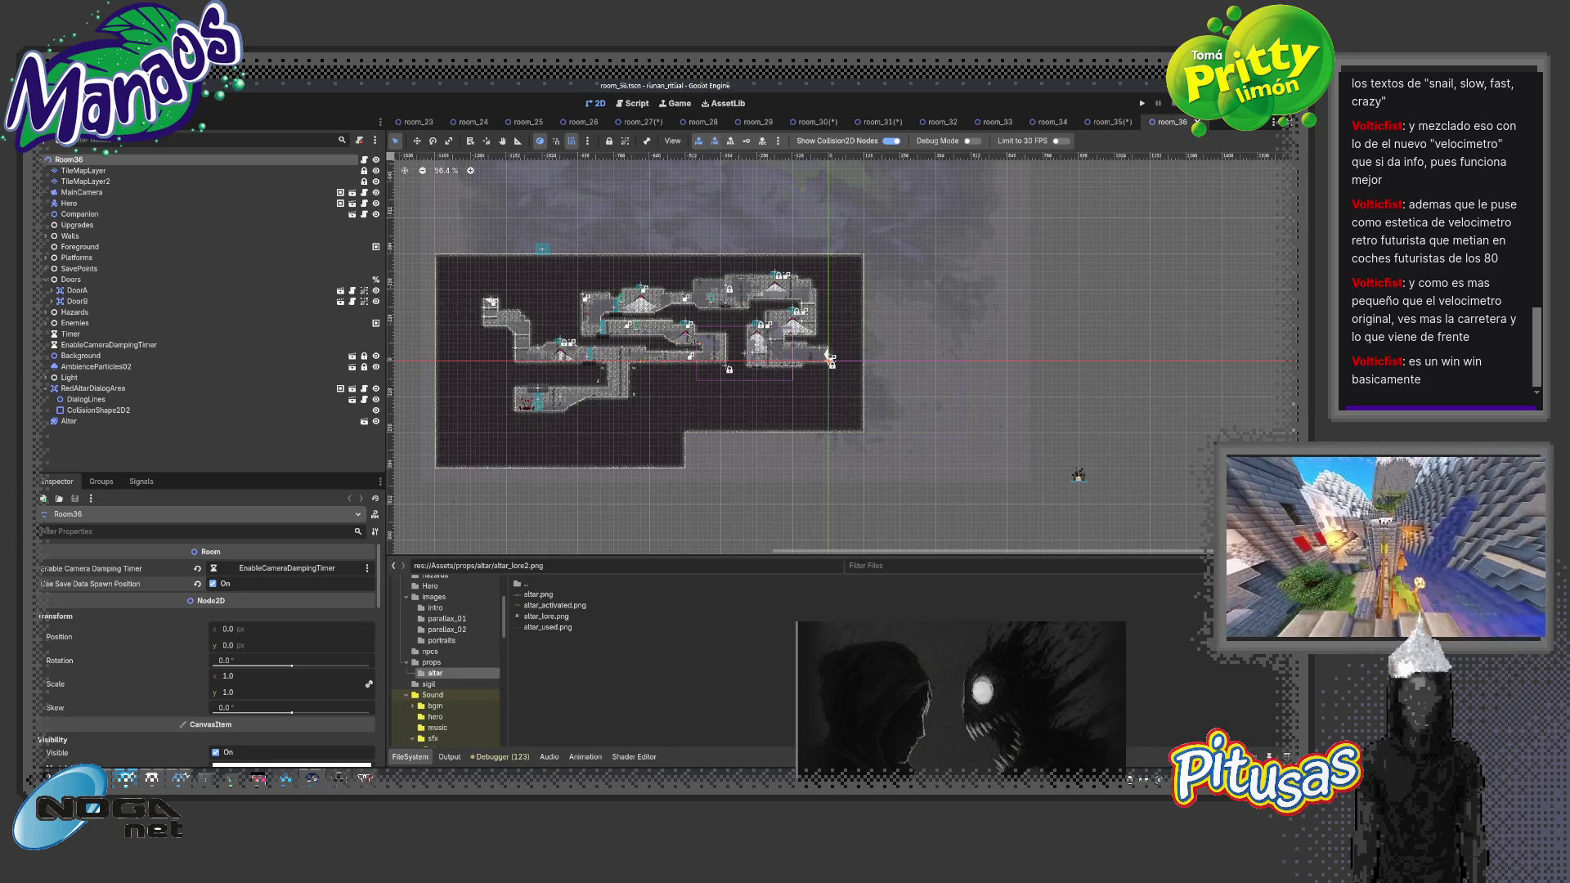
Scroll up the FileSystem dock to view the renamed altar_lore.png
scroll(771, 413, "up", 5)
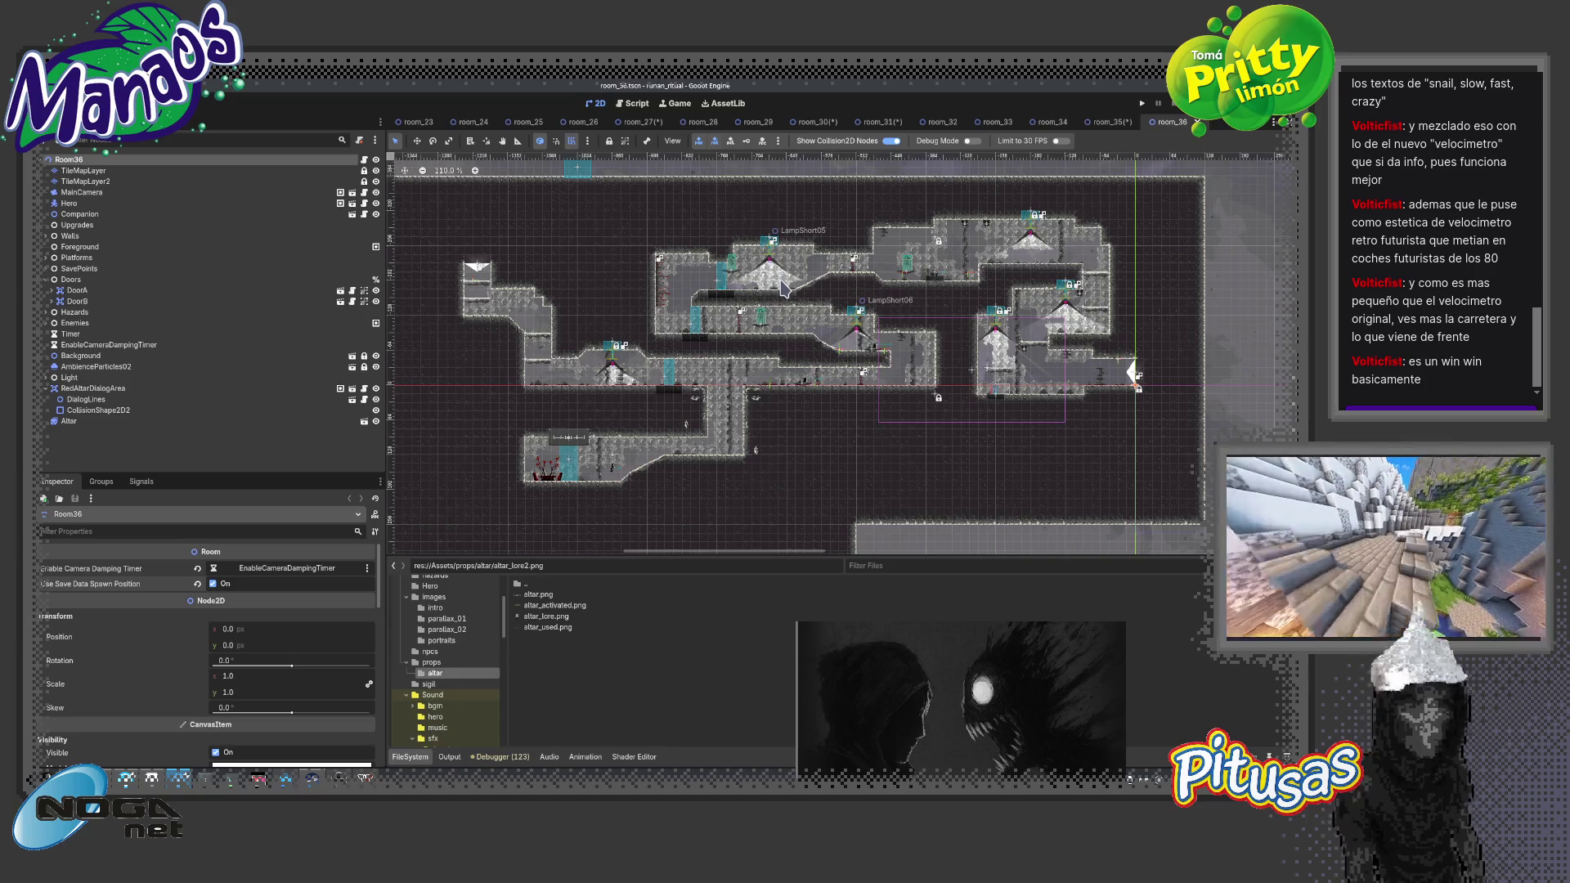
Frame the cyan area of room_27, save the scene, and run it with F6
left_click(636, 123)
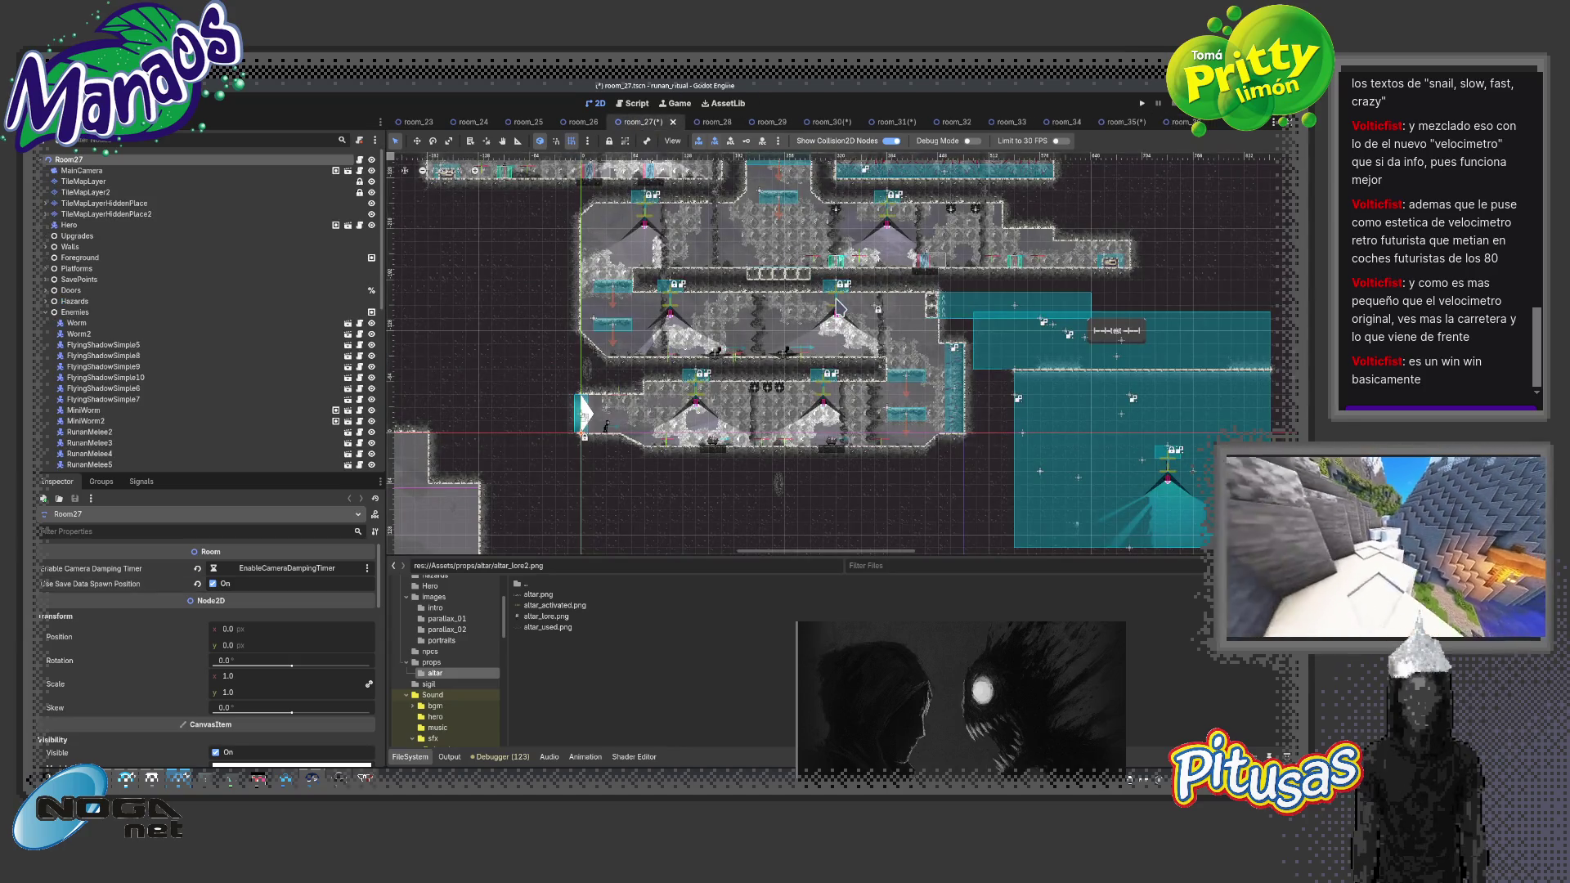
left_click_drag(837, 307, 665, 199)
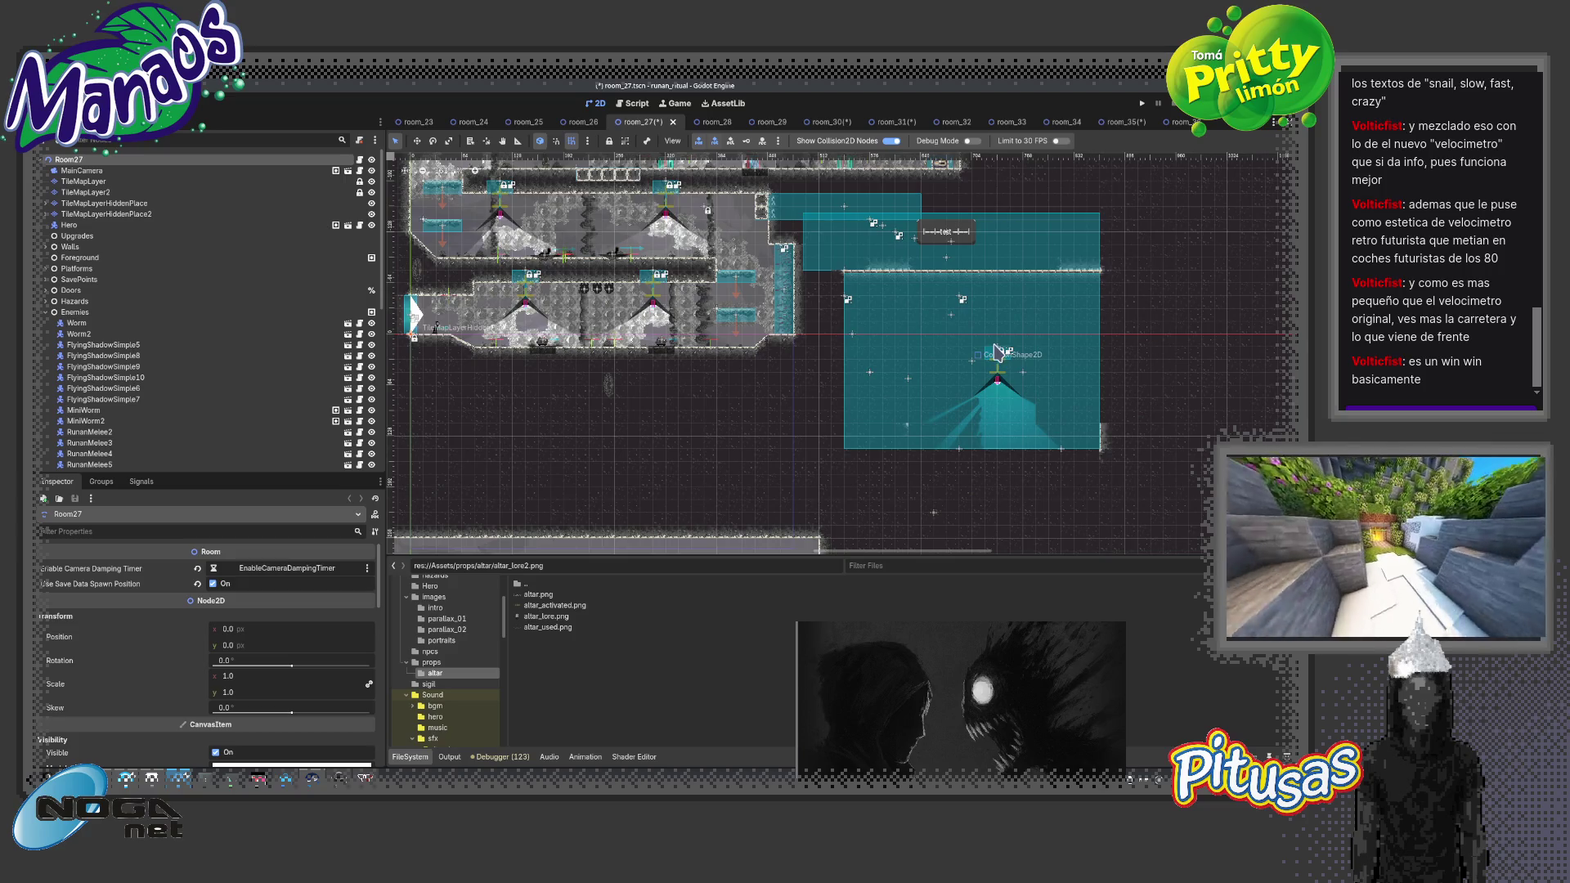
left_click_drag(998, 353, 951, 419)
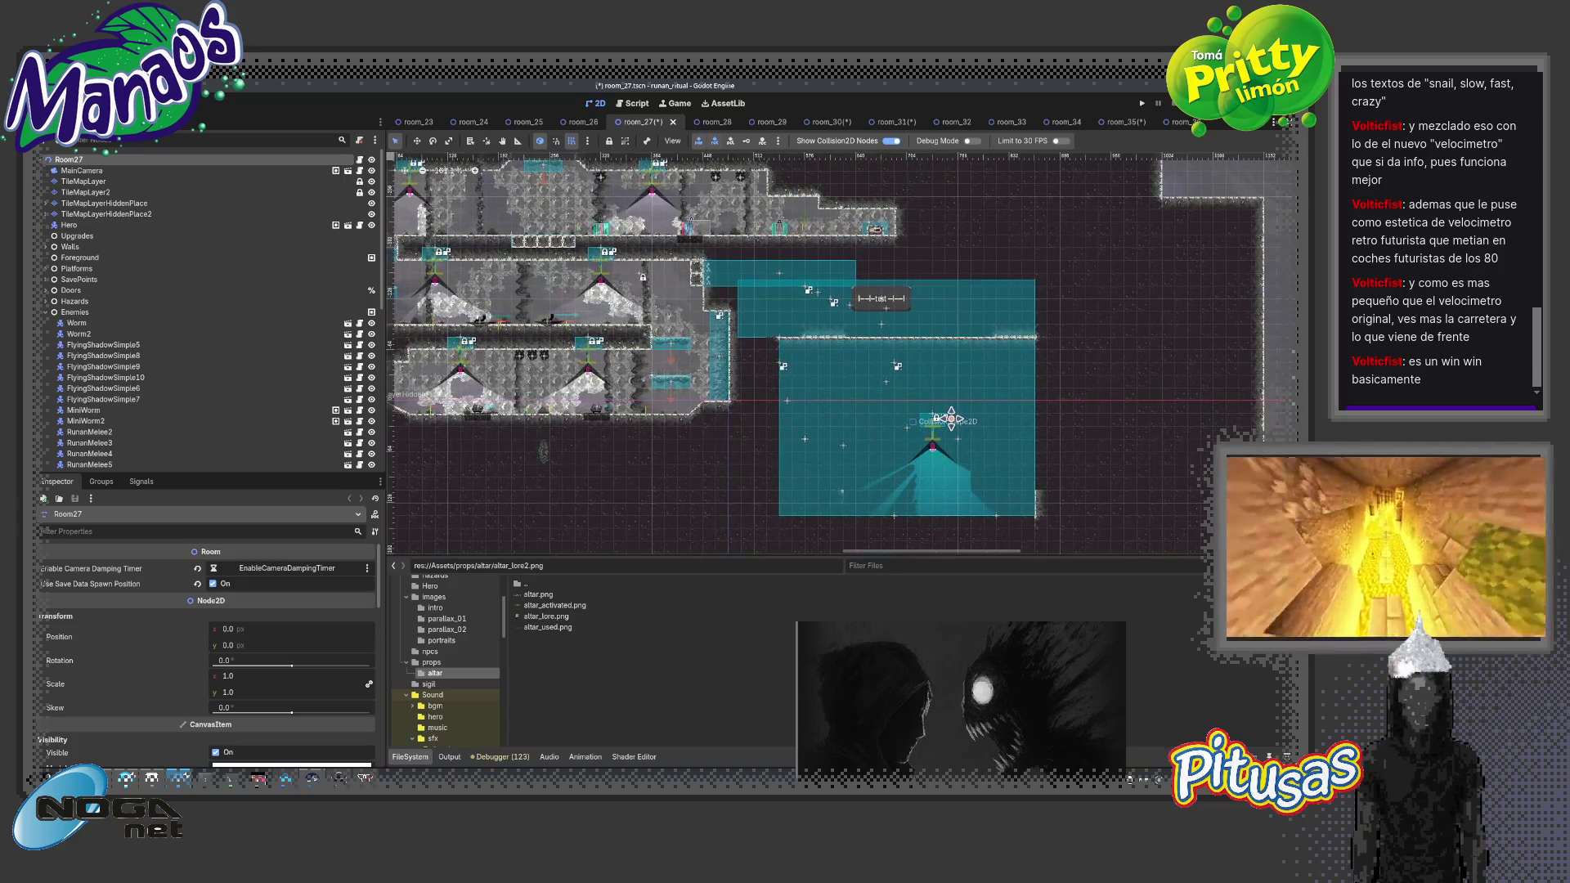
scroll(951, 419, "down", 2)
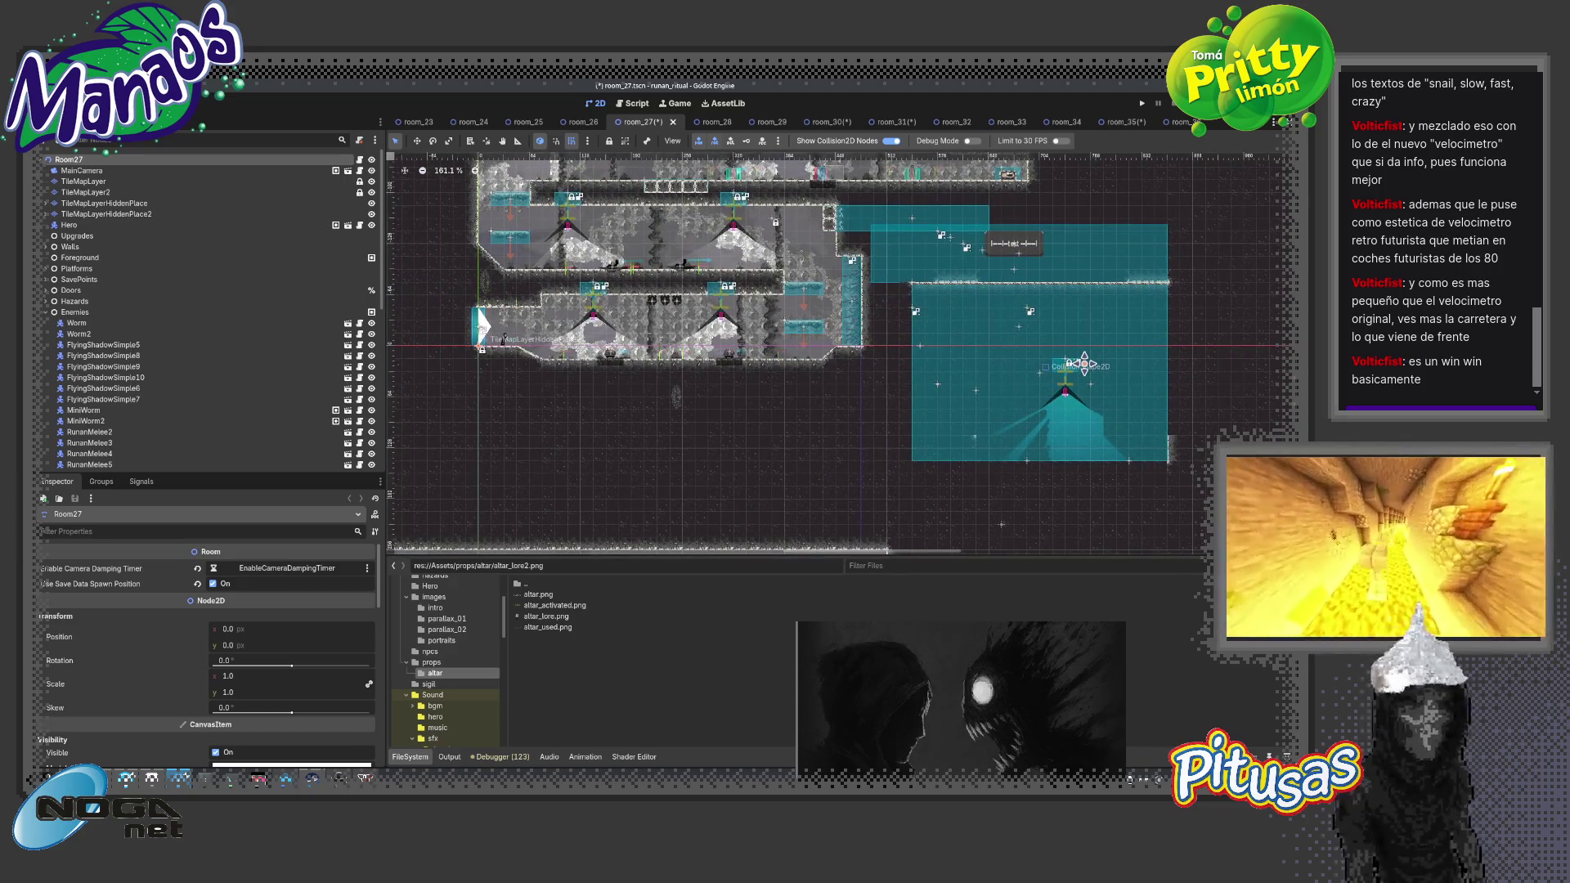
left_click_drag(963, 427, 1100, 459)
scroll(1099, 459, "down", 1)
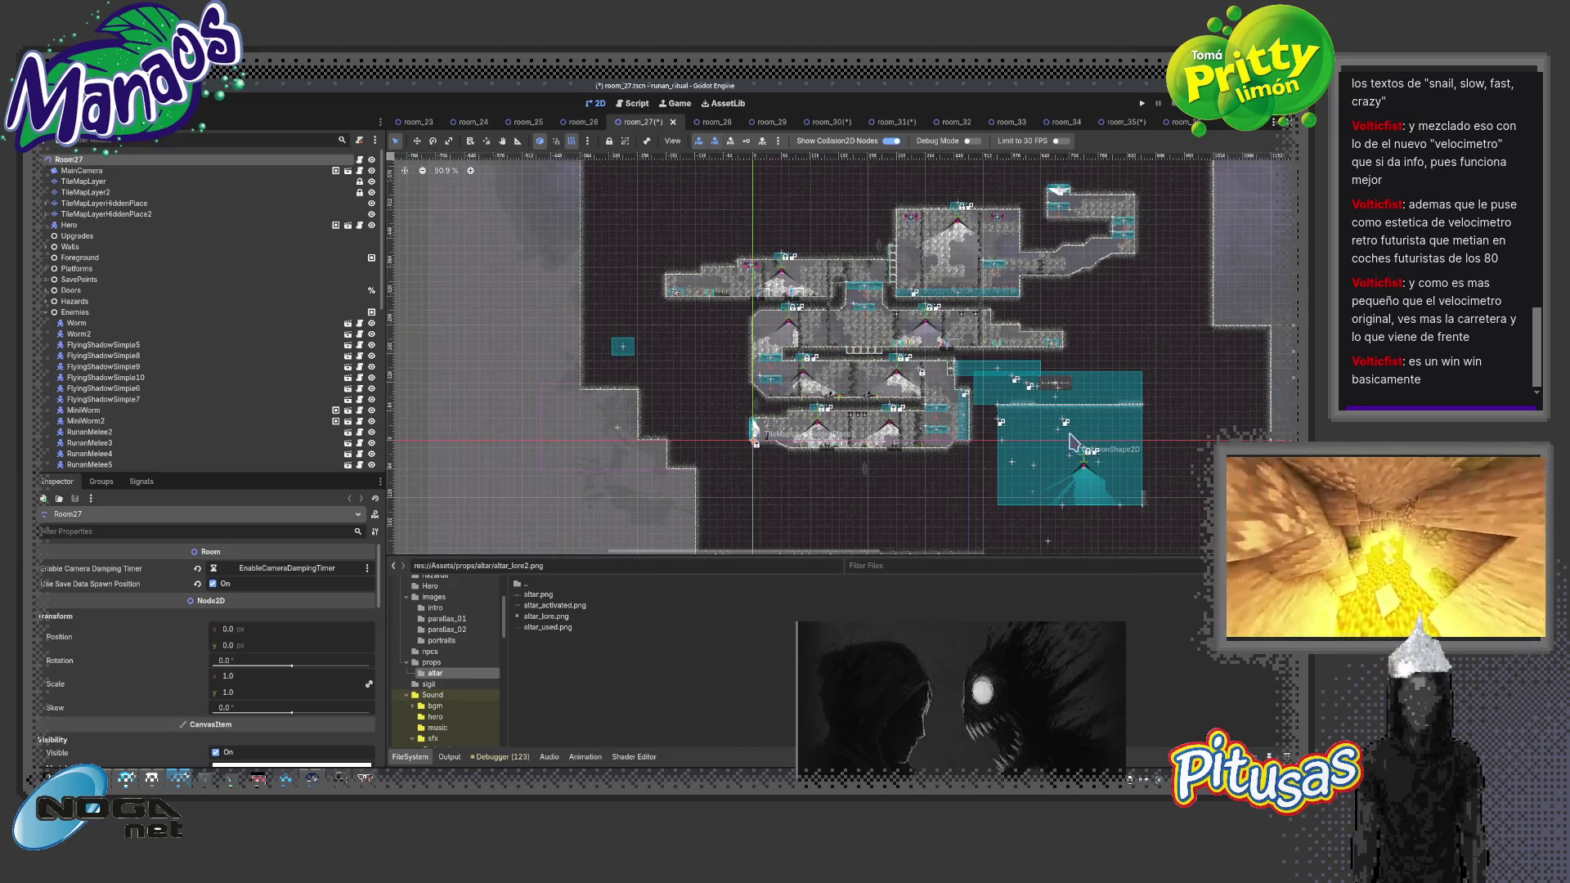
key("ctrl+s")
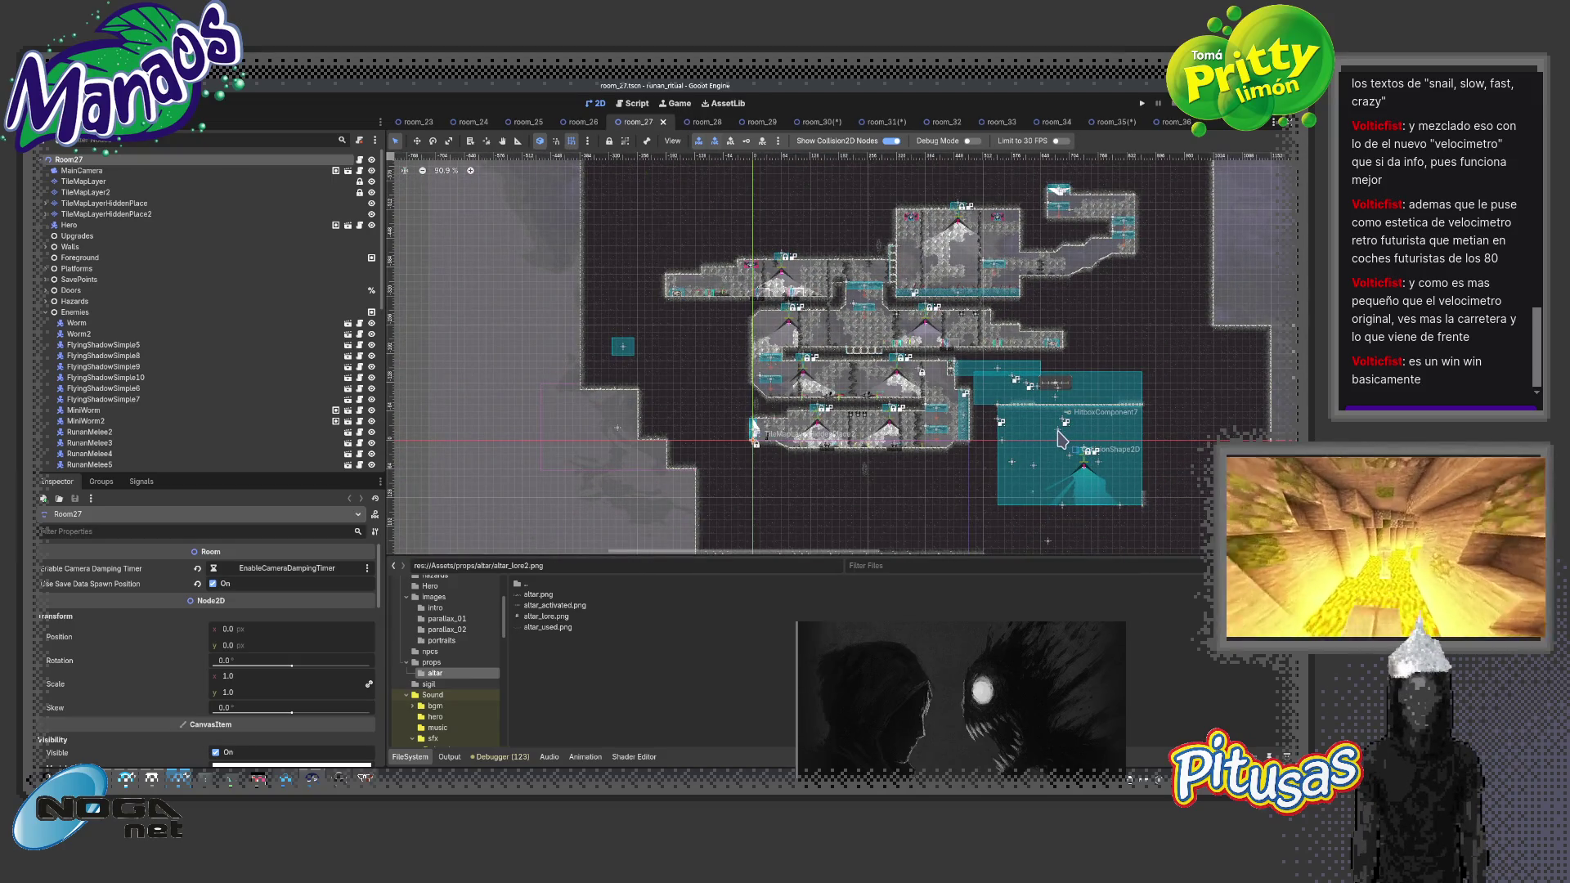
key("F6")
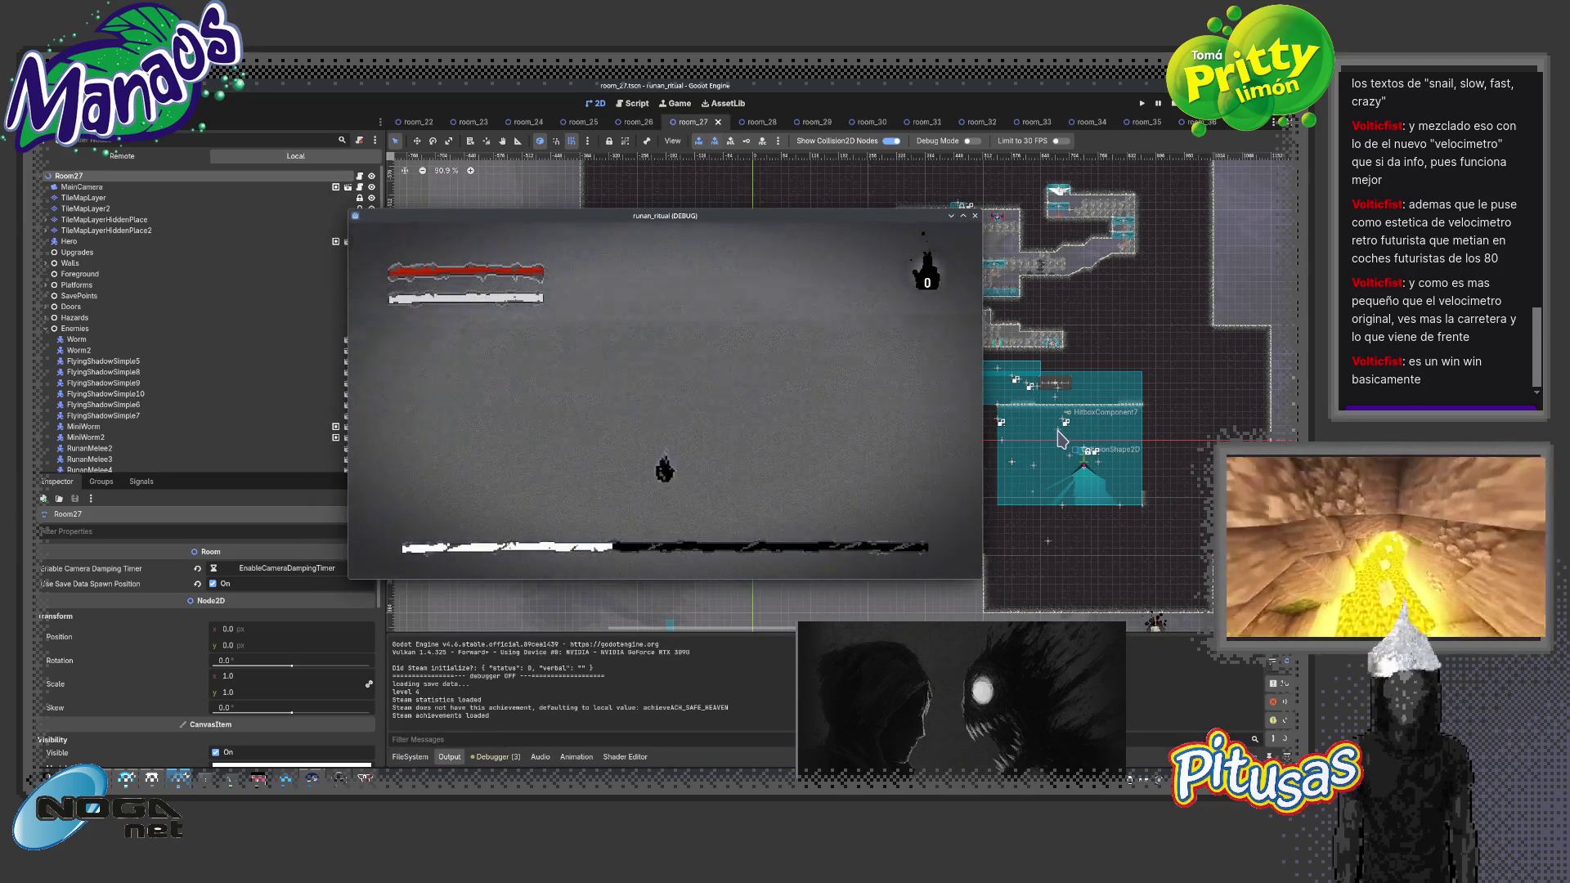
Stop the running game, relaunch the scene with F6, and make it fullscreen
key("Escape")
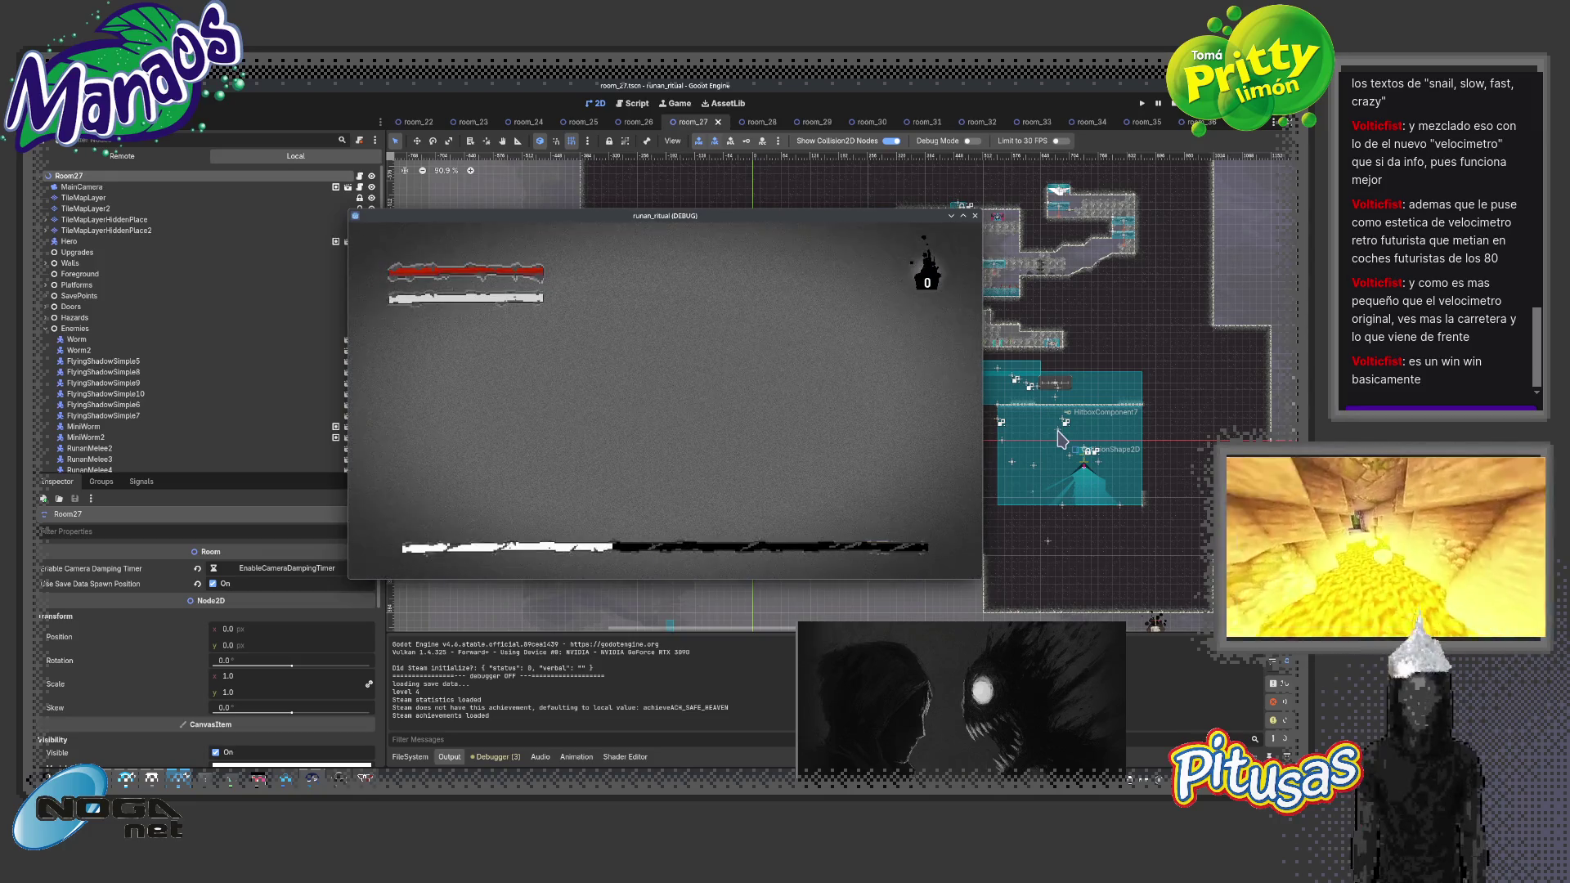
left_click(976, 217)
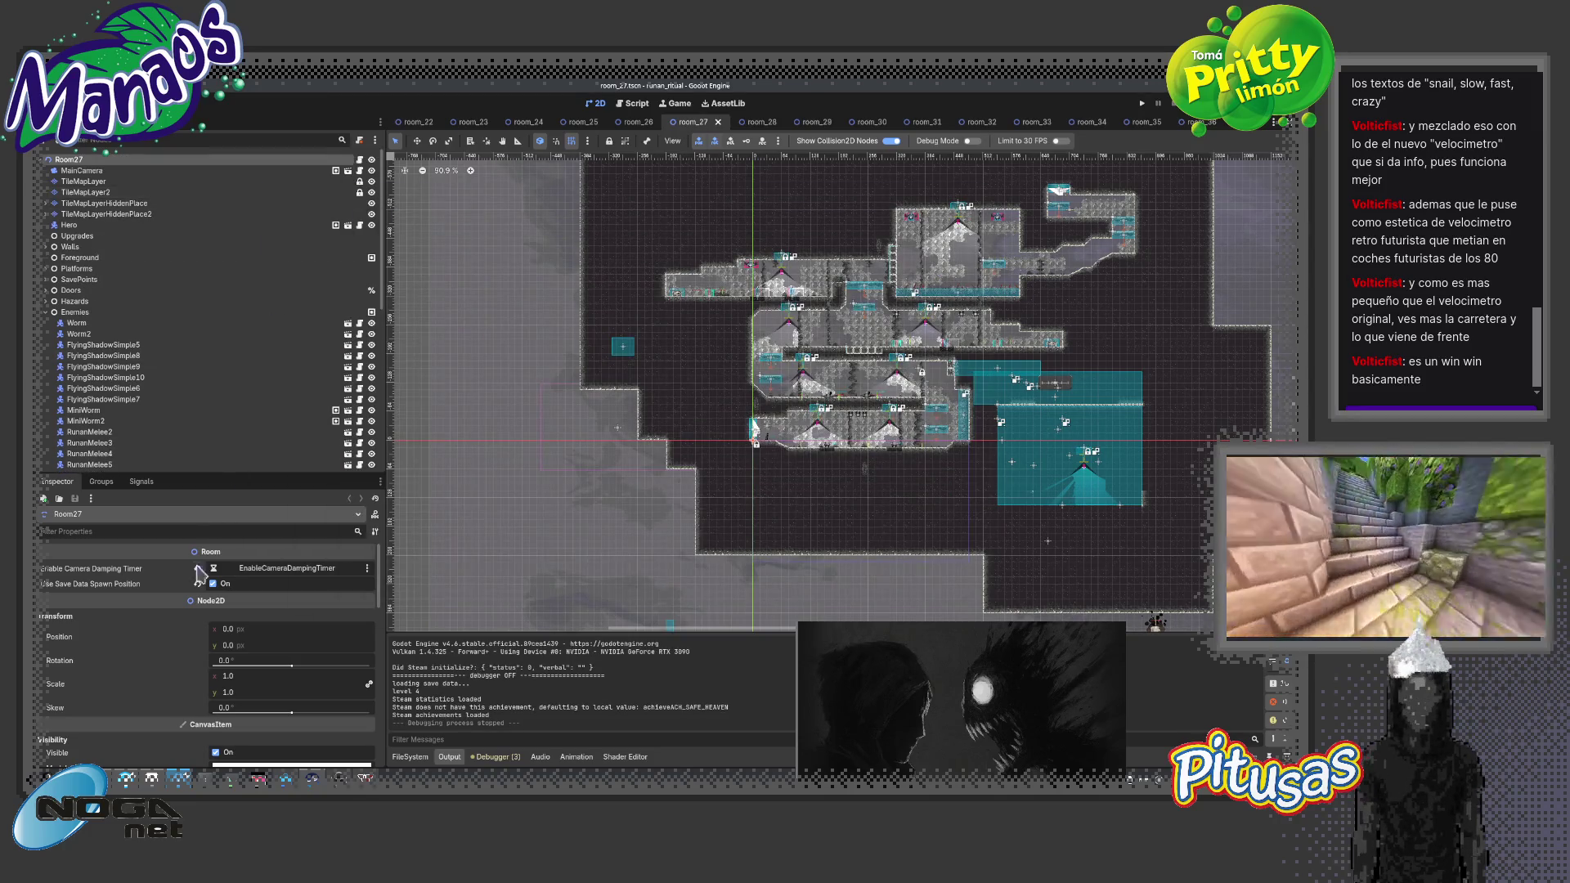
key("F6")
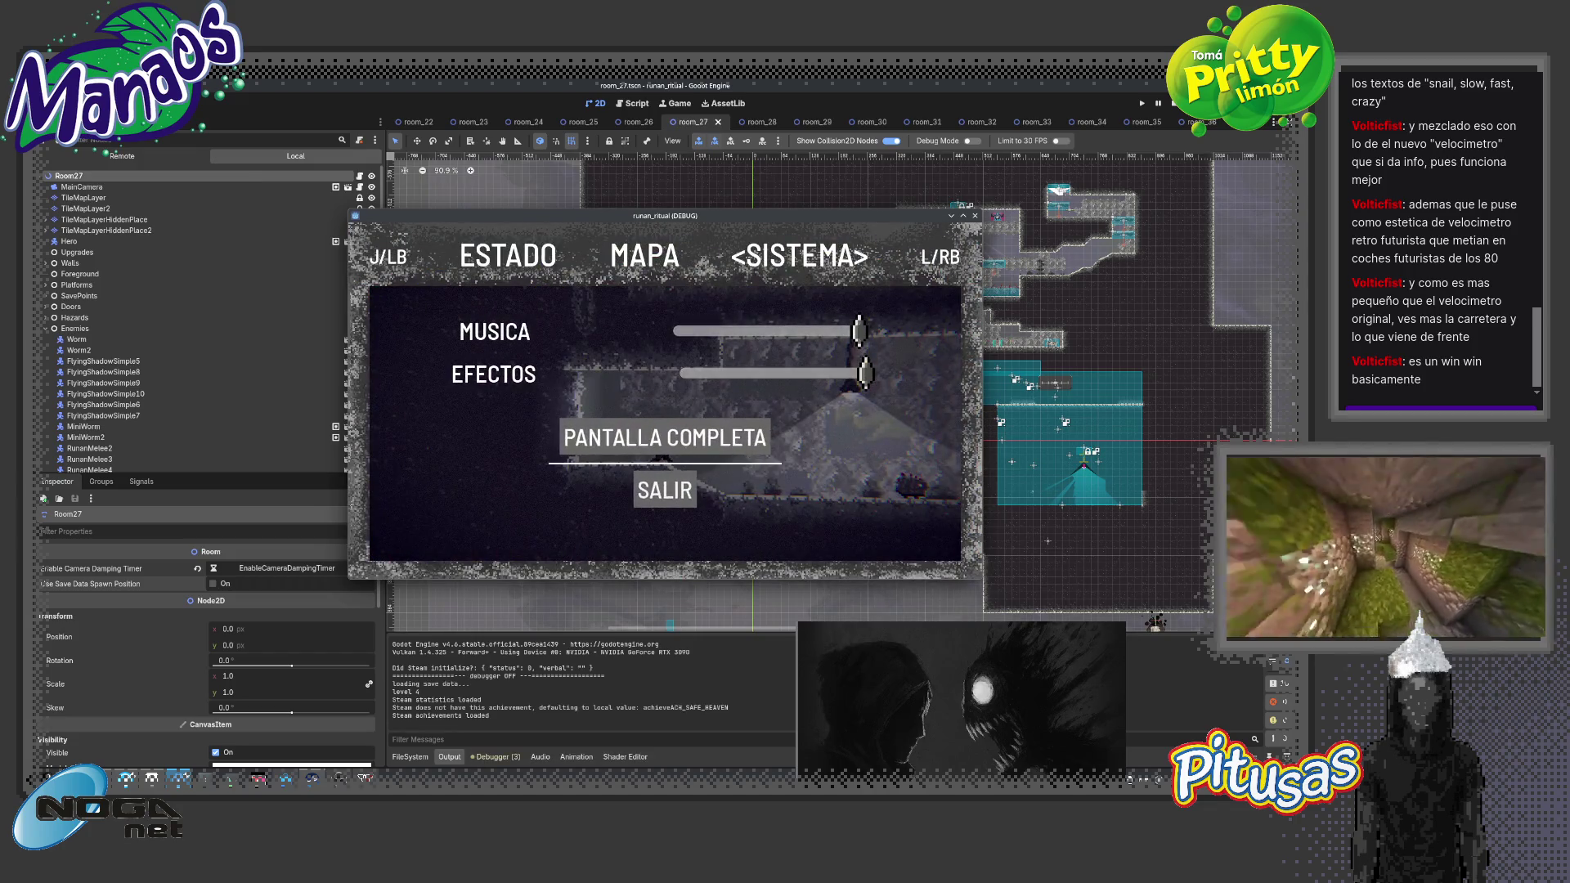
key("Return")
key("Escape")
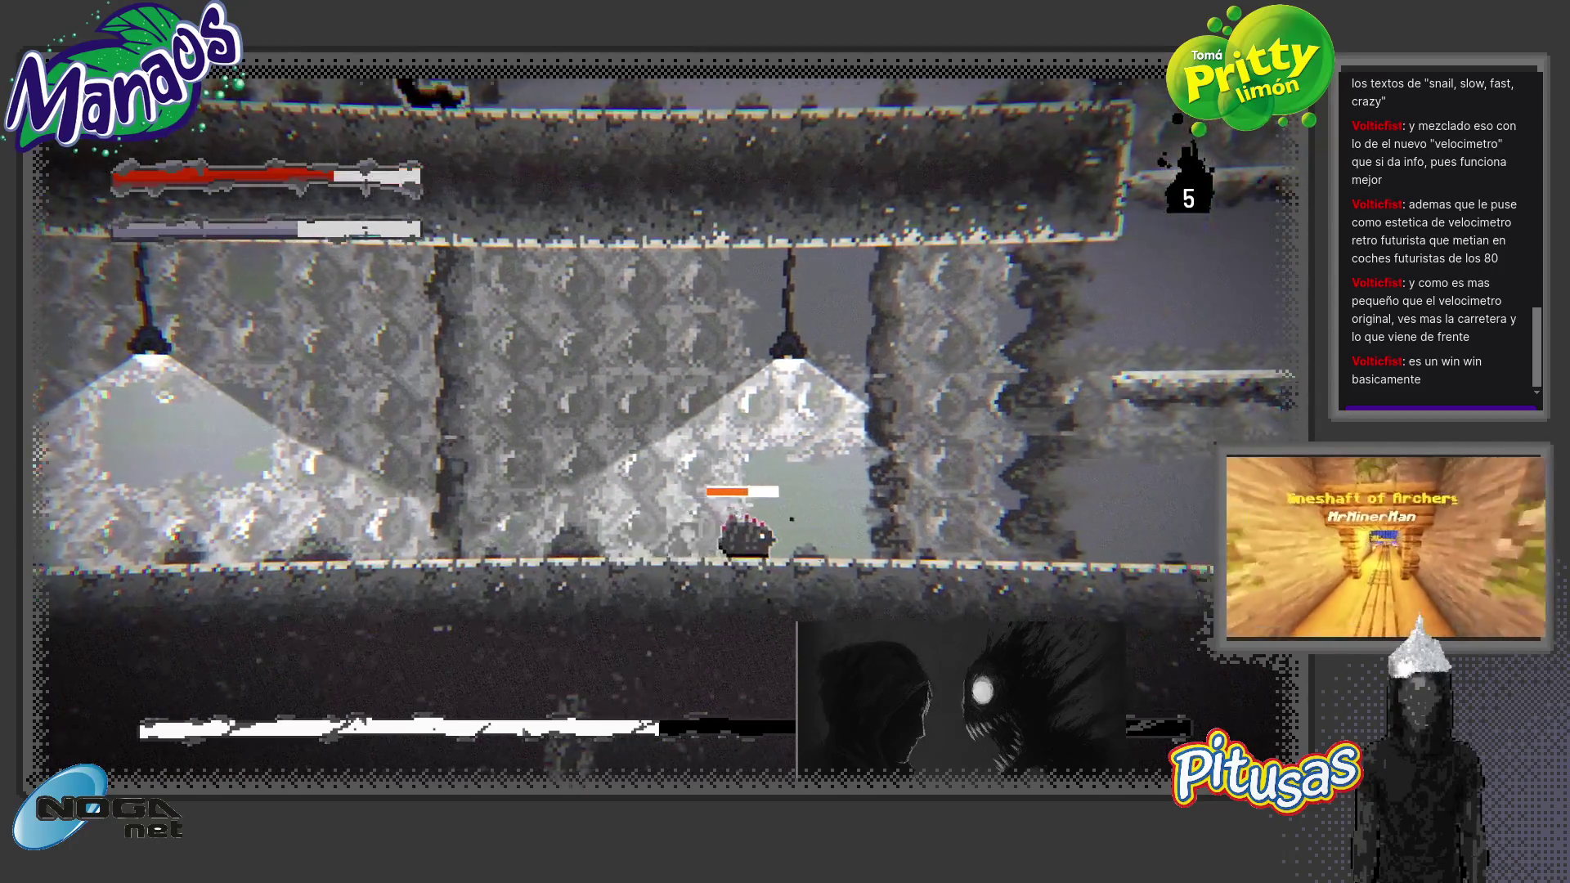
Check the ESTADO stats, then fight through the lamp-lit corridors and enemy rooms
key("Escape")
key("j")
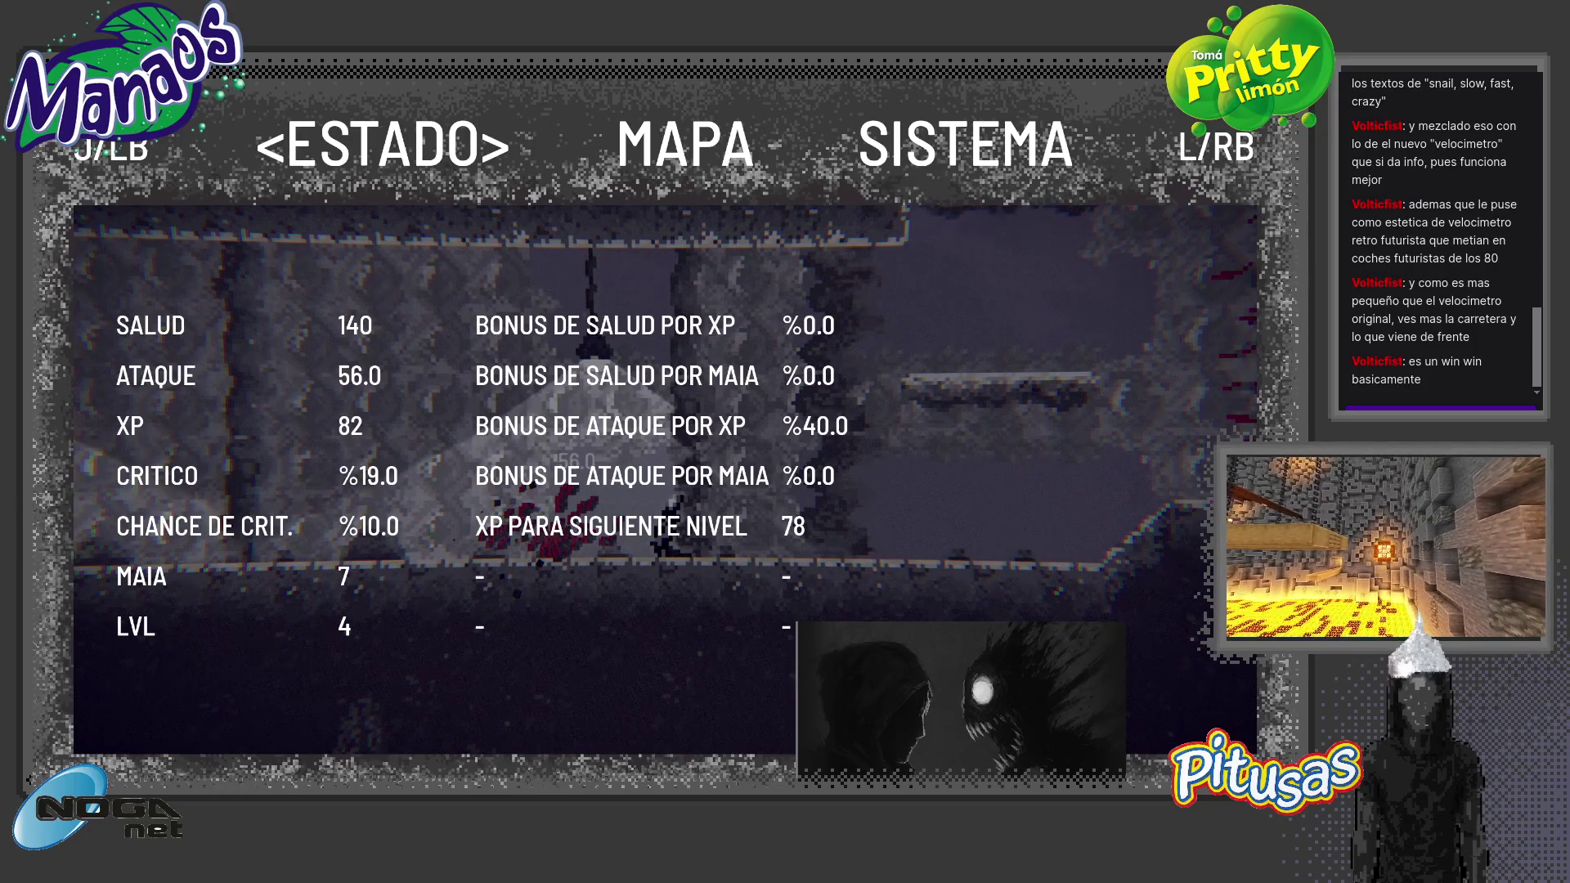
key("Escape")
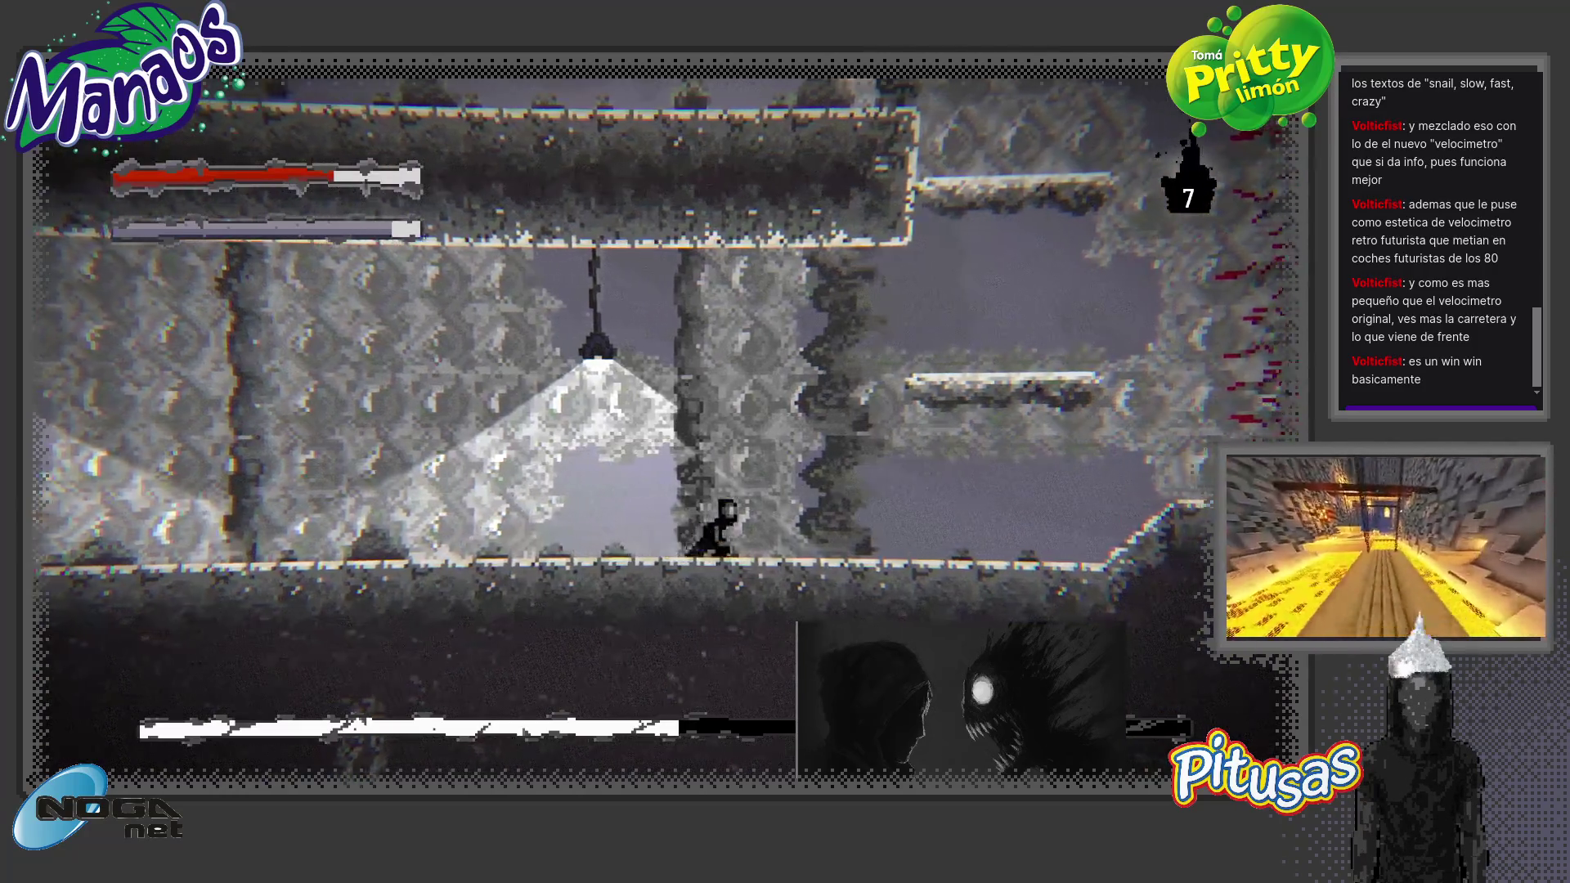
key("Right")
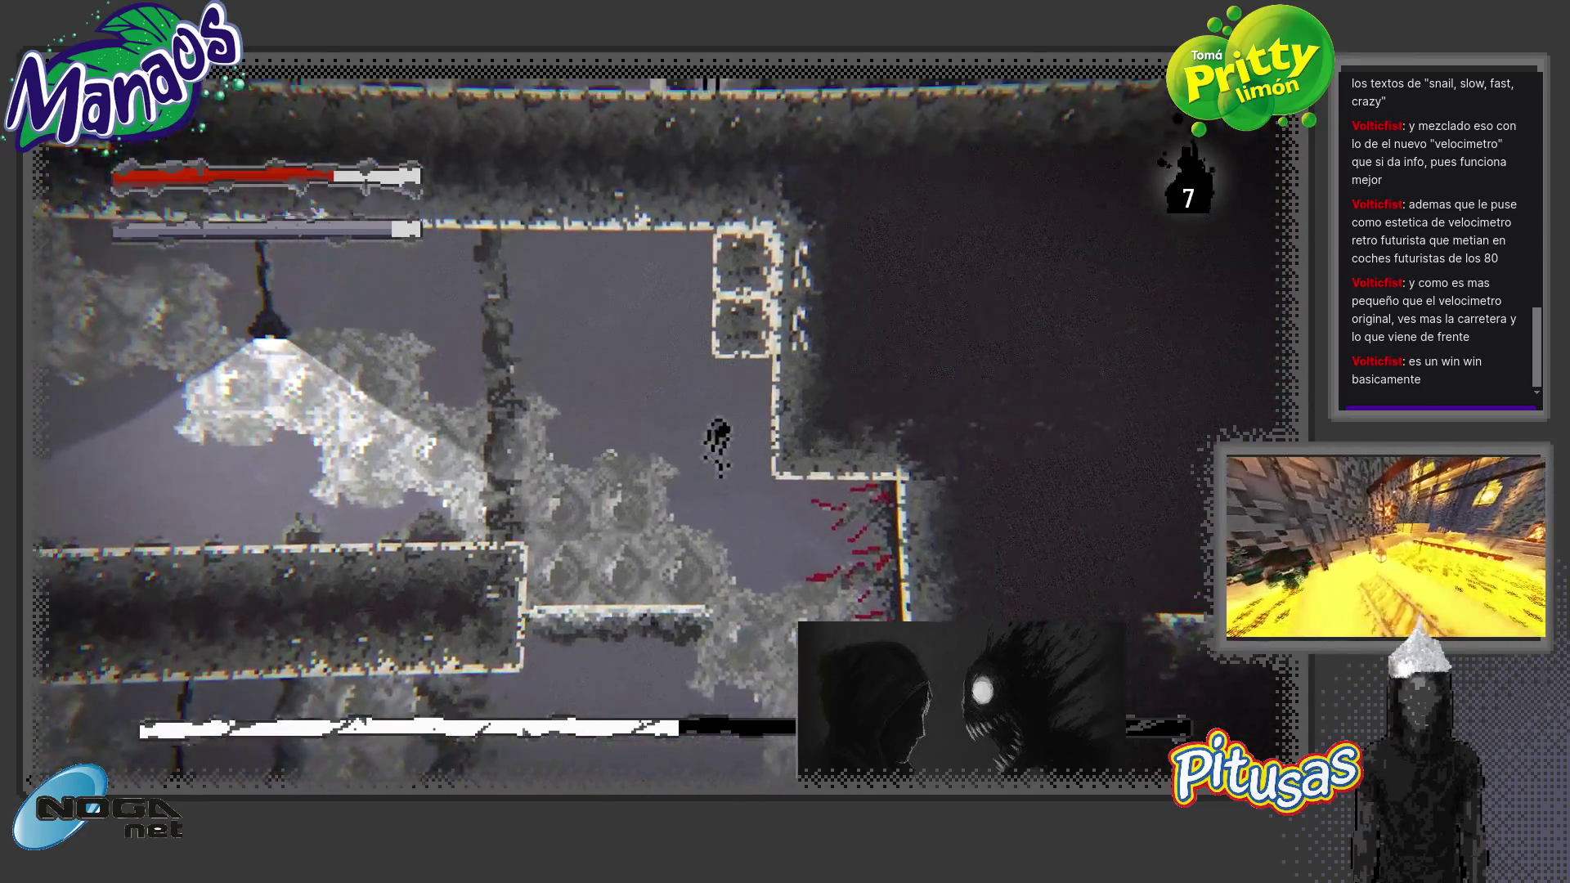
key("Left")
key("Right")
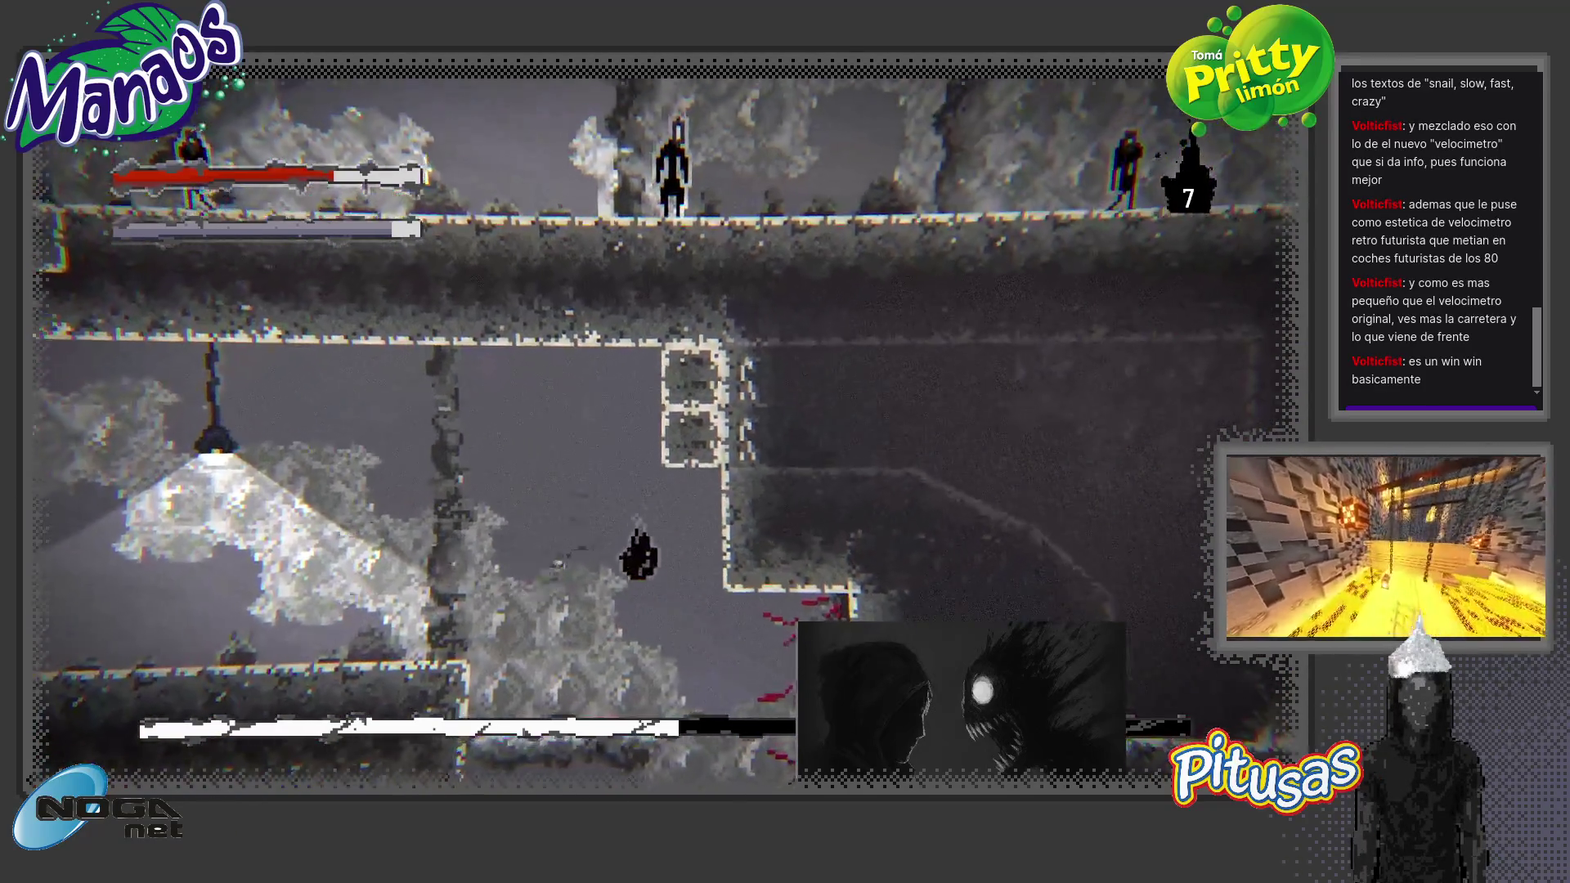
key("Right")
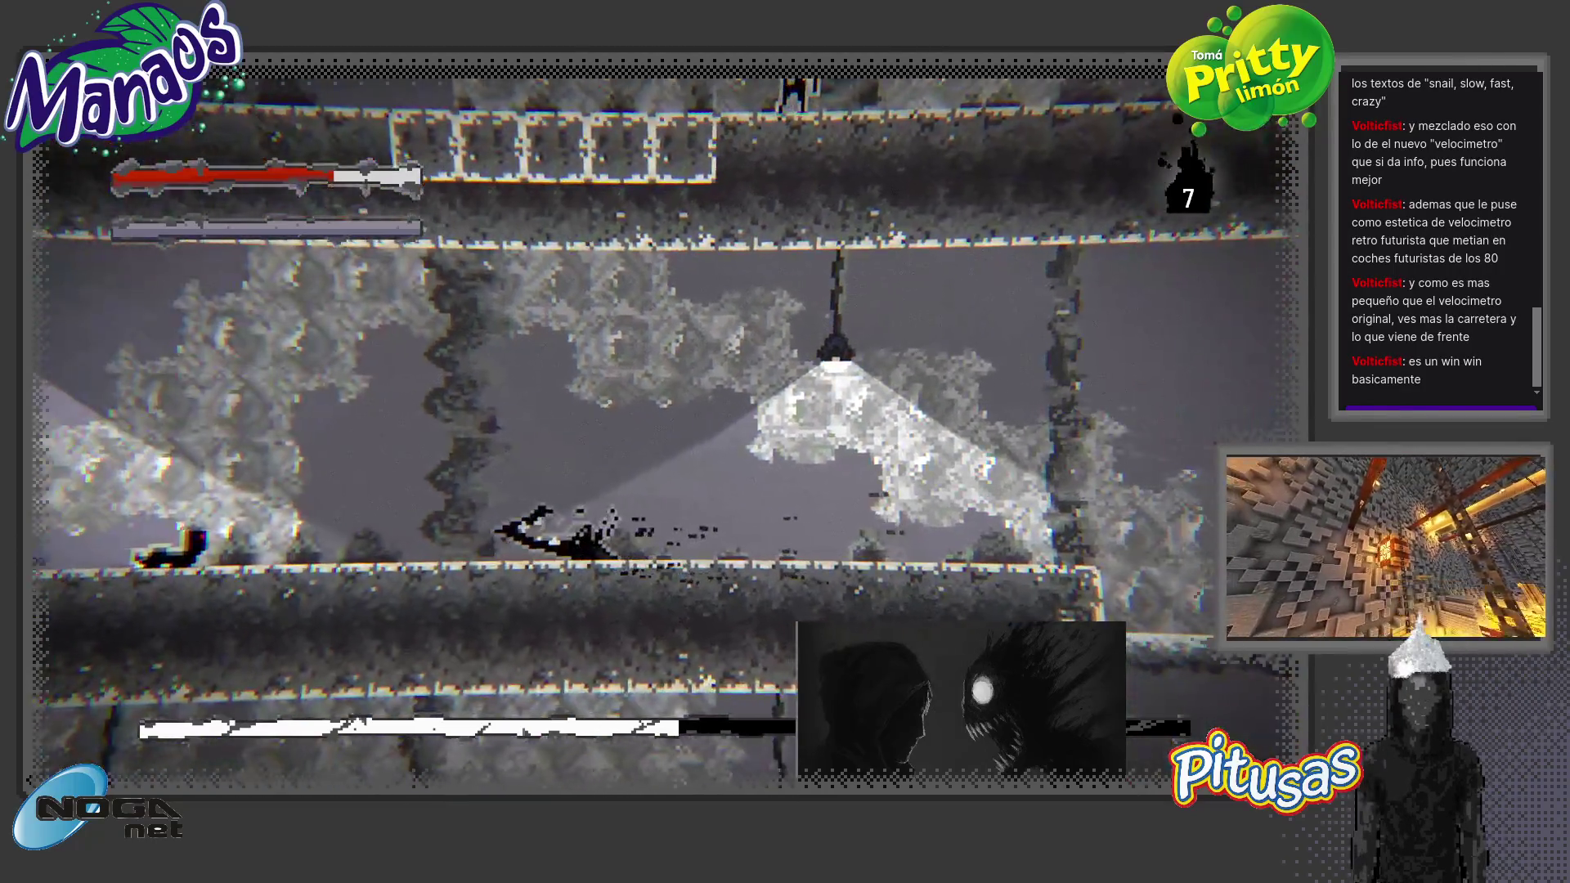
key("Left")
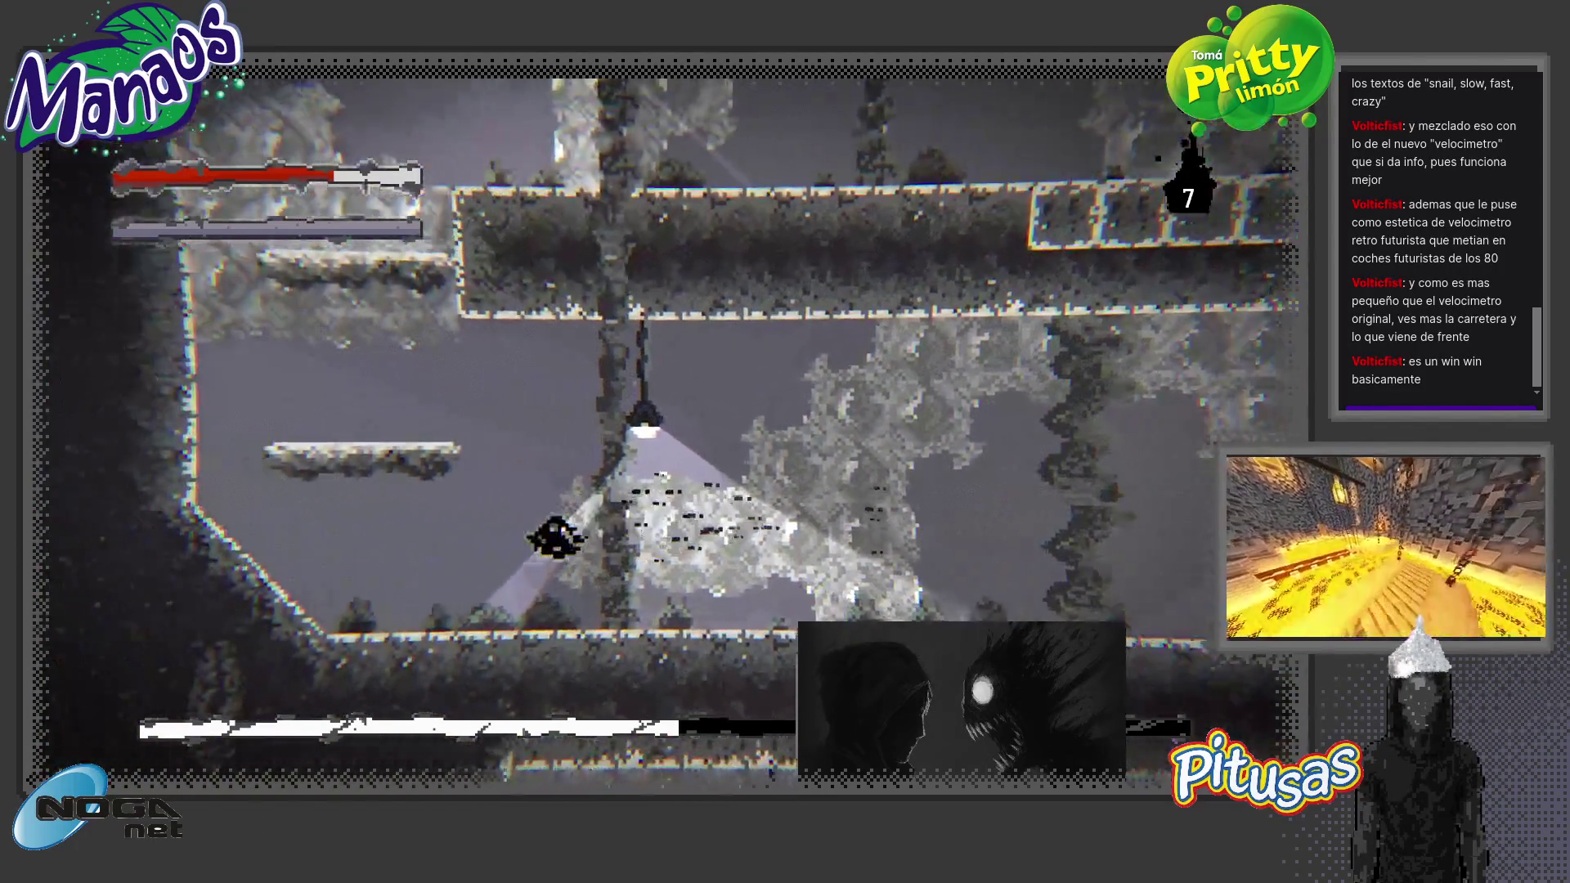
key("Right")
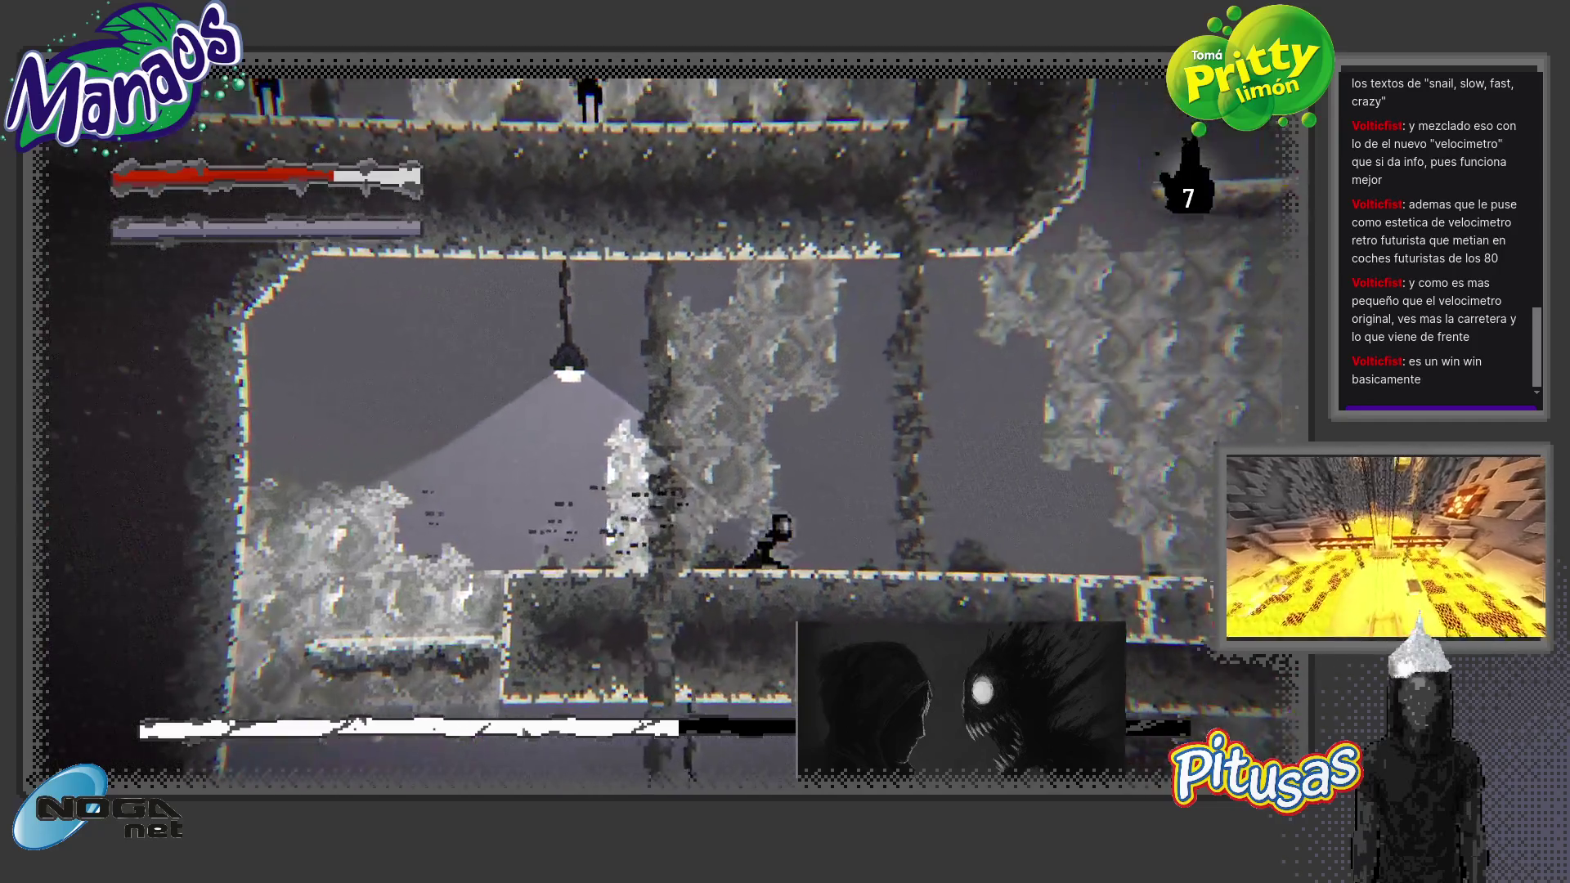
key("Right")
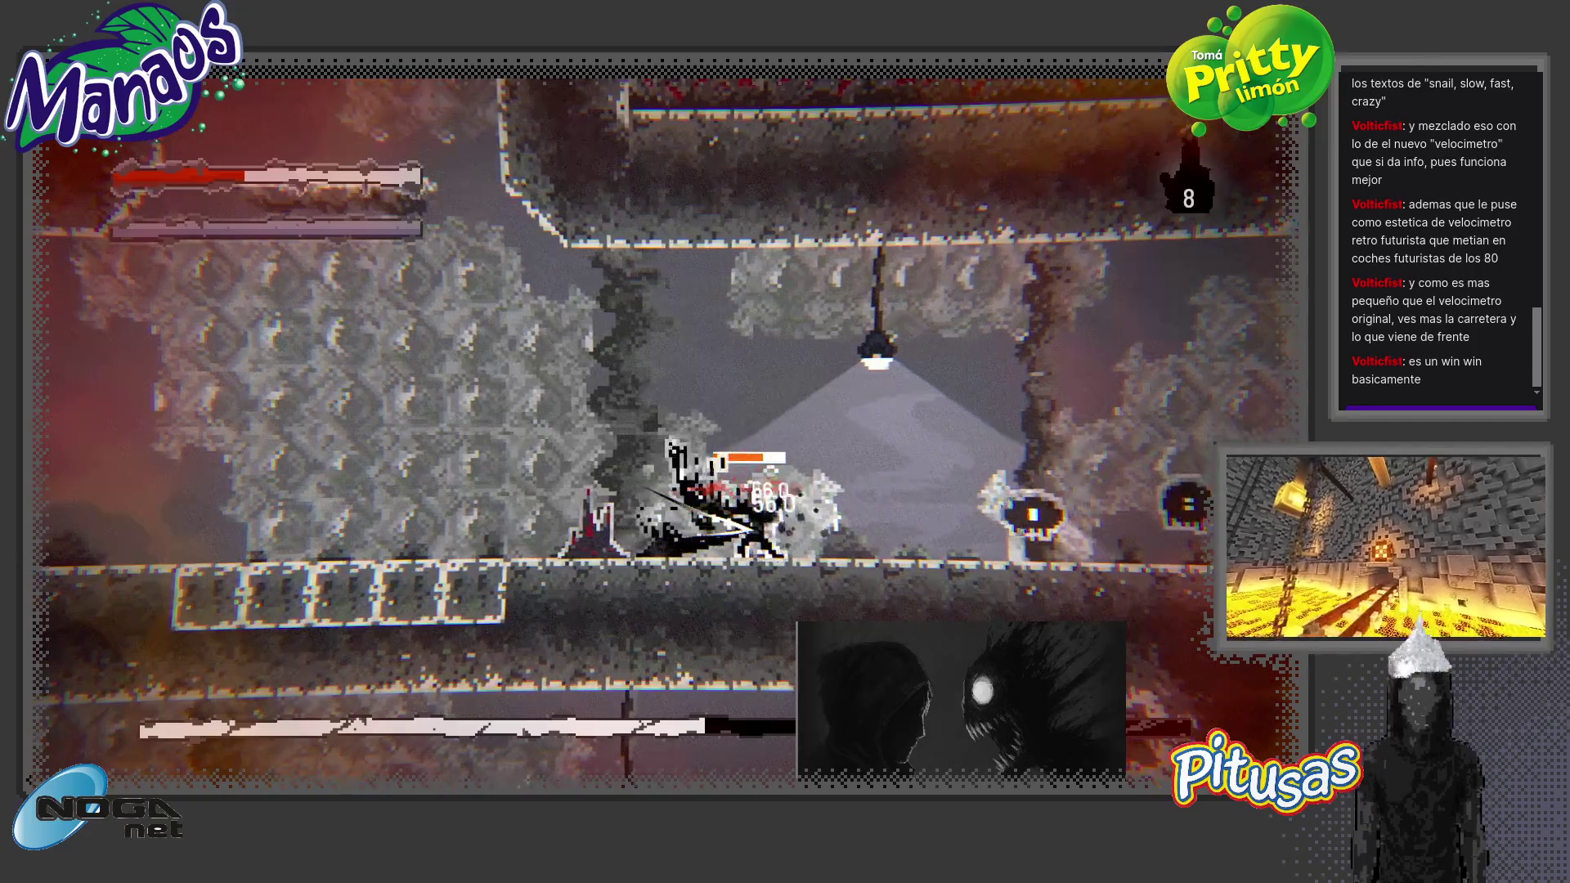
Quit the play-test from the SISTEMA pause page
key("m")
key("l")
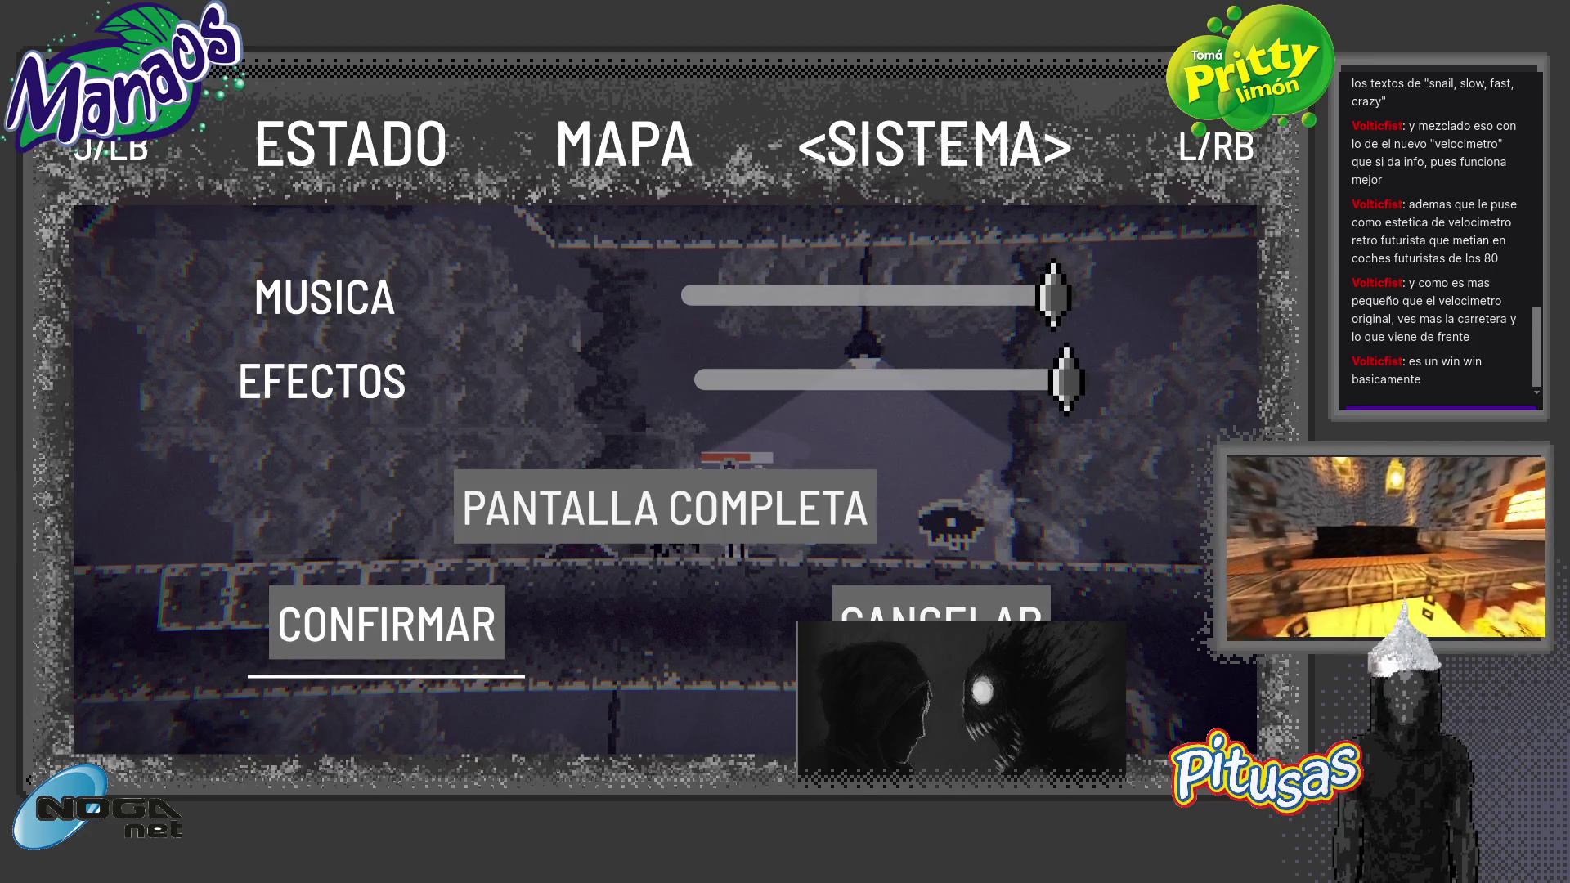
key("Return")
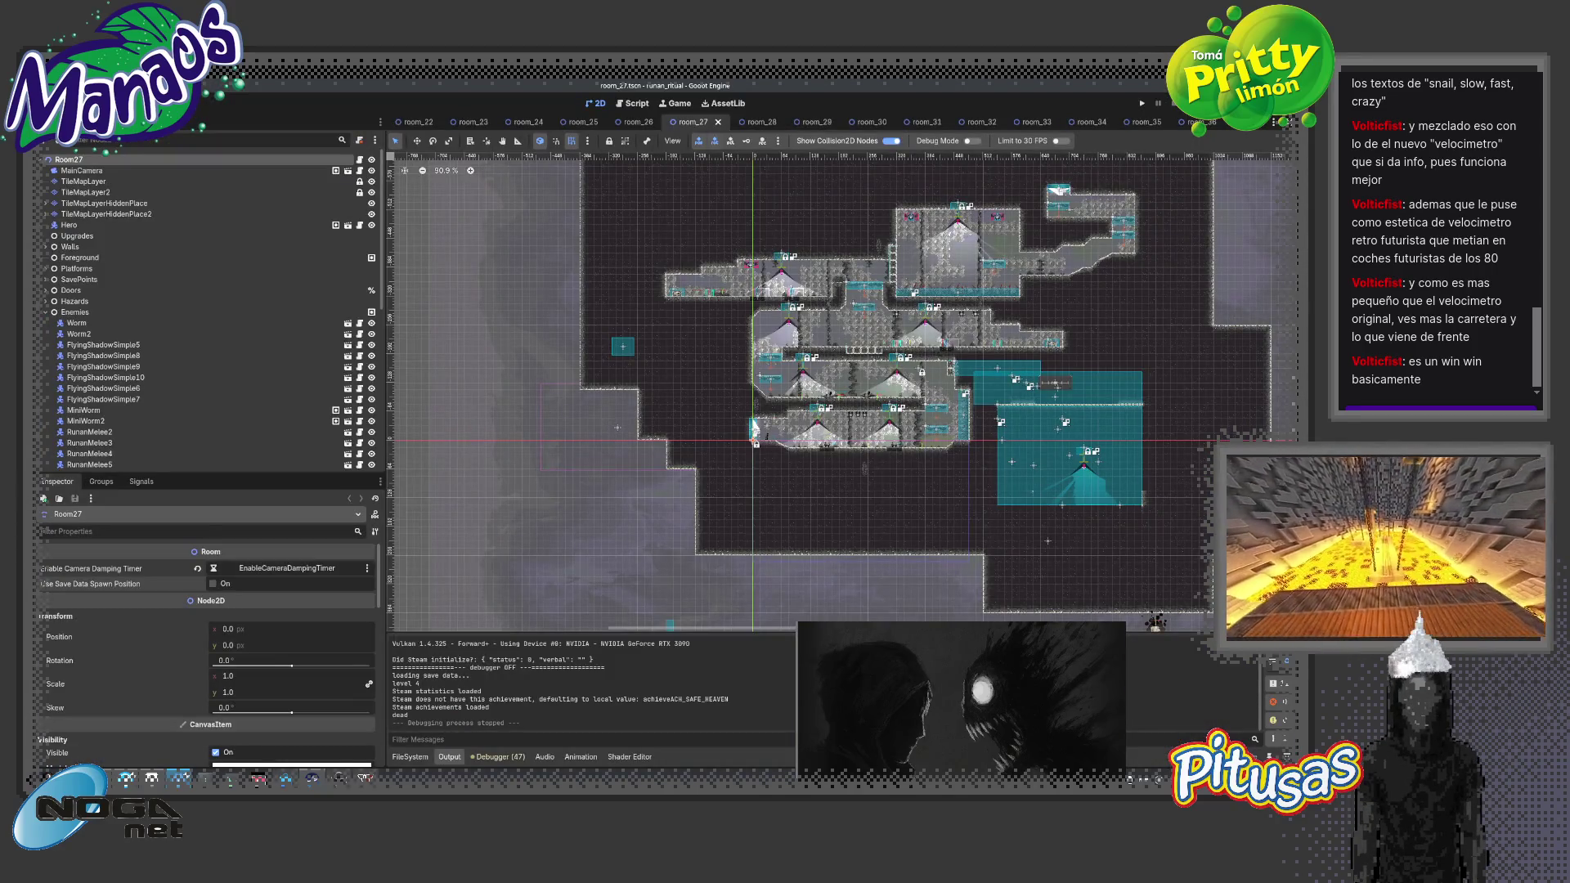
Close the room_21 through room_36 scene tabs
left_click(712, 121)
left_click(713, 121)
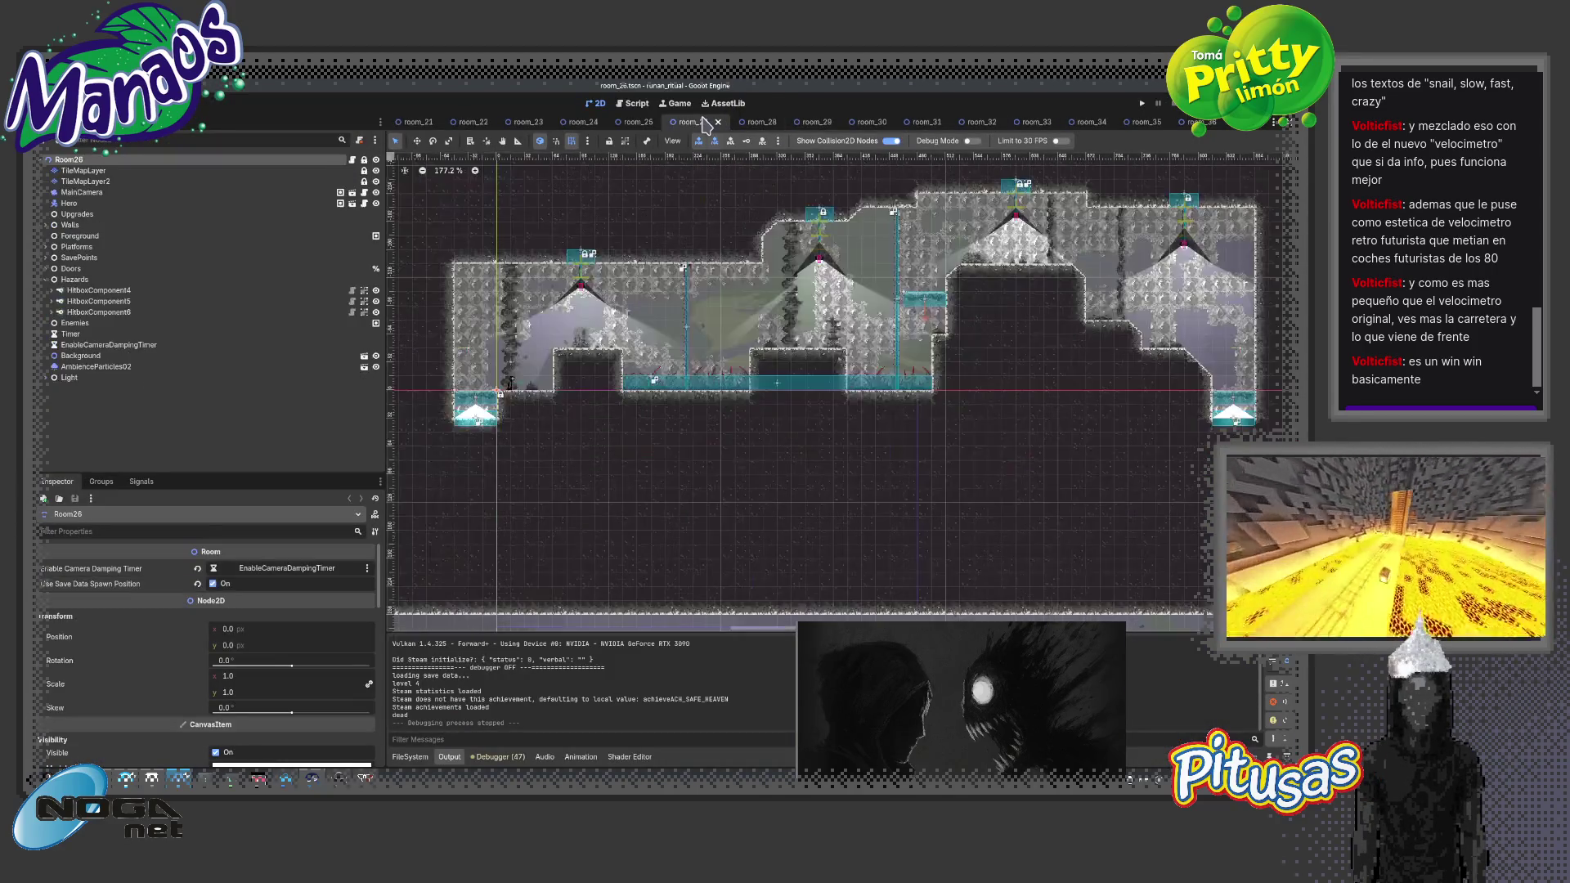
left_click(711, 121)
left_click(710, 121)
left_click(706, 121)
left_click(699, 122)
left_click(699, 122)
left_click(663, 122)
left_click(609, 122)
left_click(553, 122)
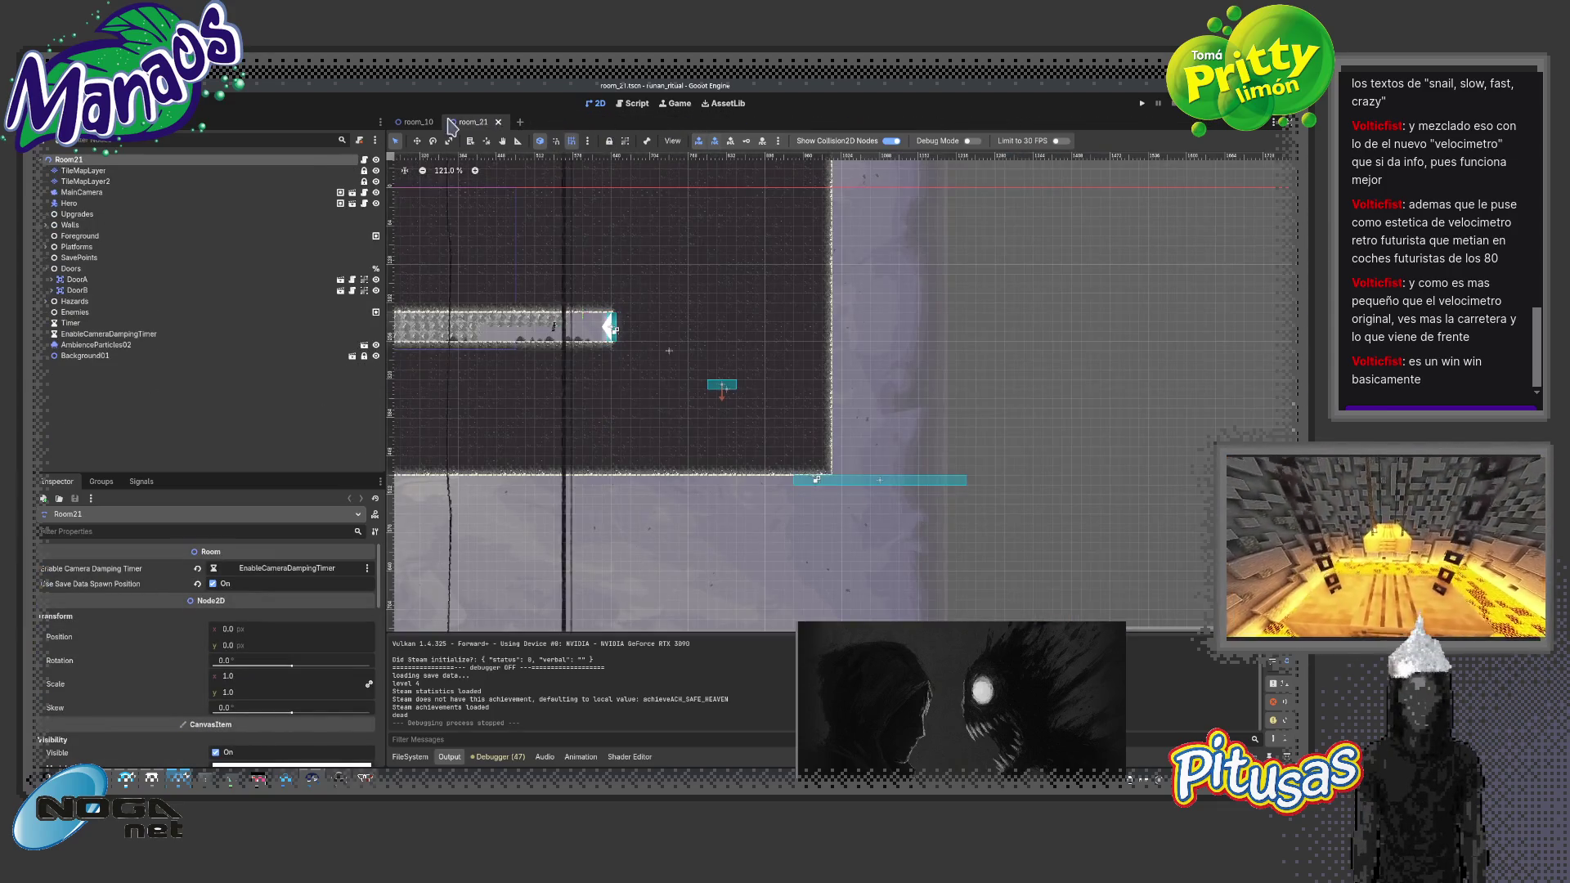
left_click(498, 122)
Quick-open room_00 and look over its layout
key("ctrl+shift+o")
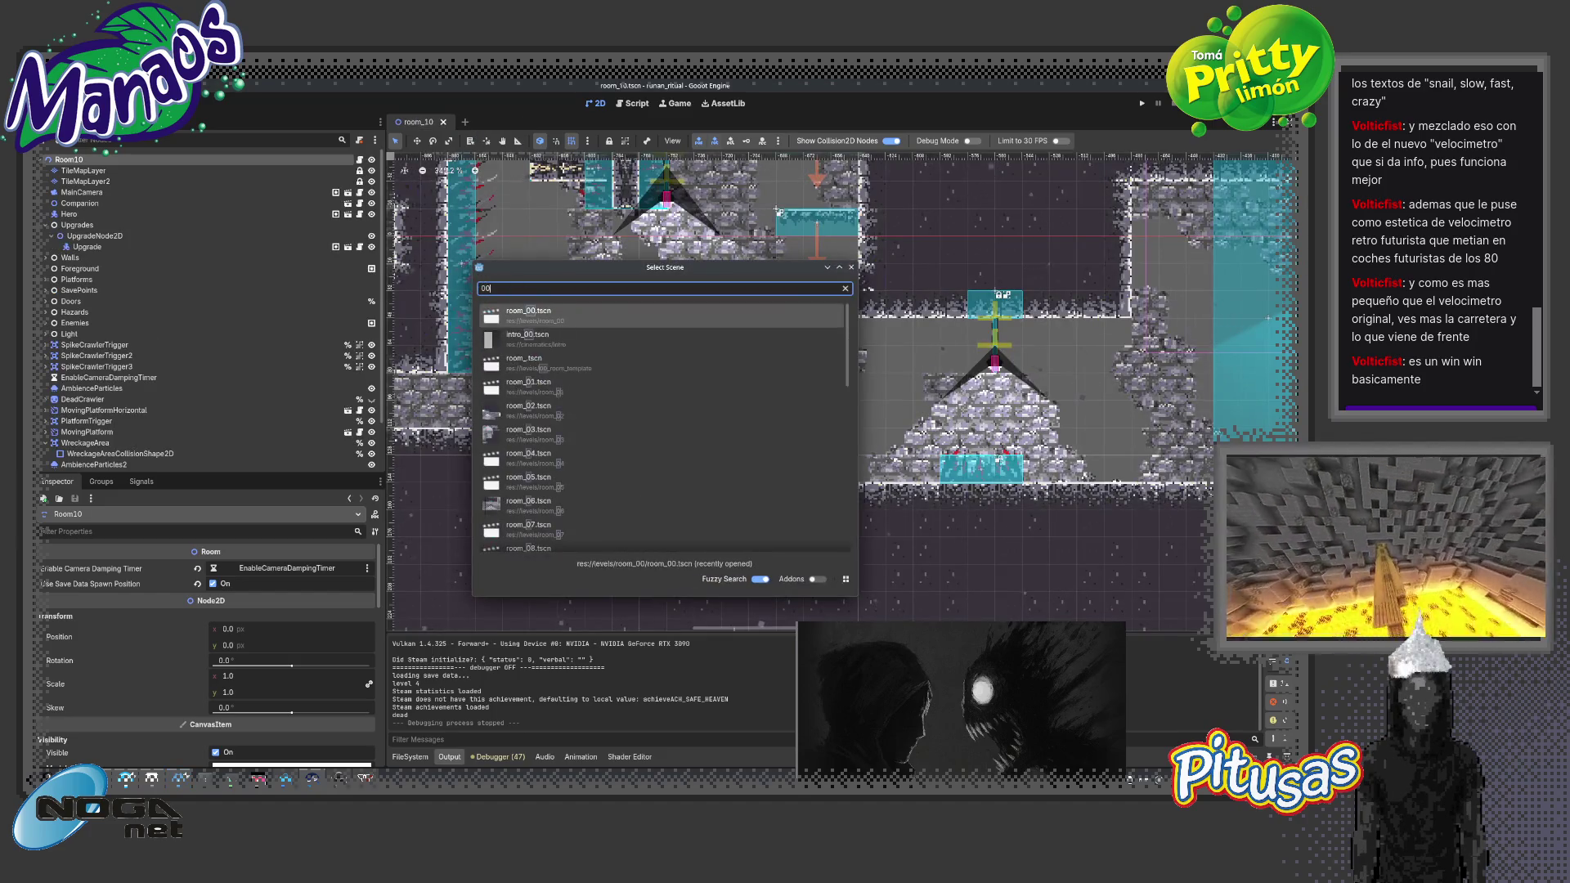
key("Return")
scroll(561, 392, "down", 1)
scroll(572, 384, "down", 1)
scroll(556, 442, "down", 2)
scroll(599, 426, "down", 2)
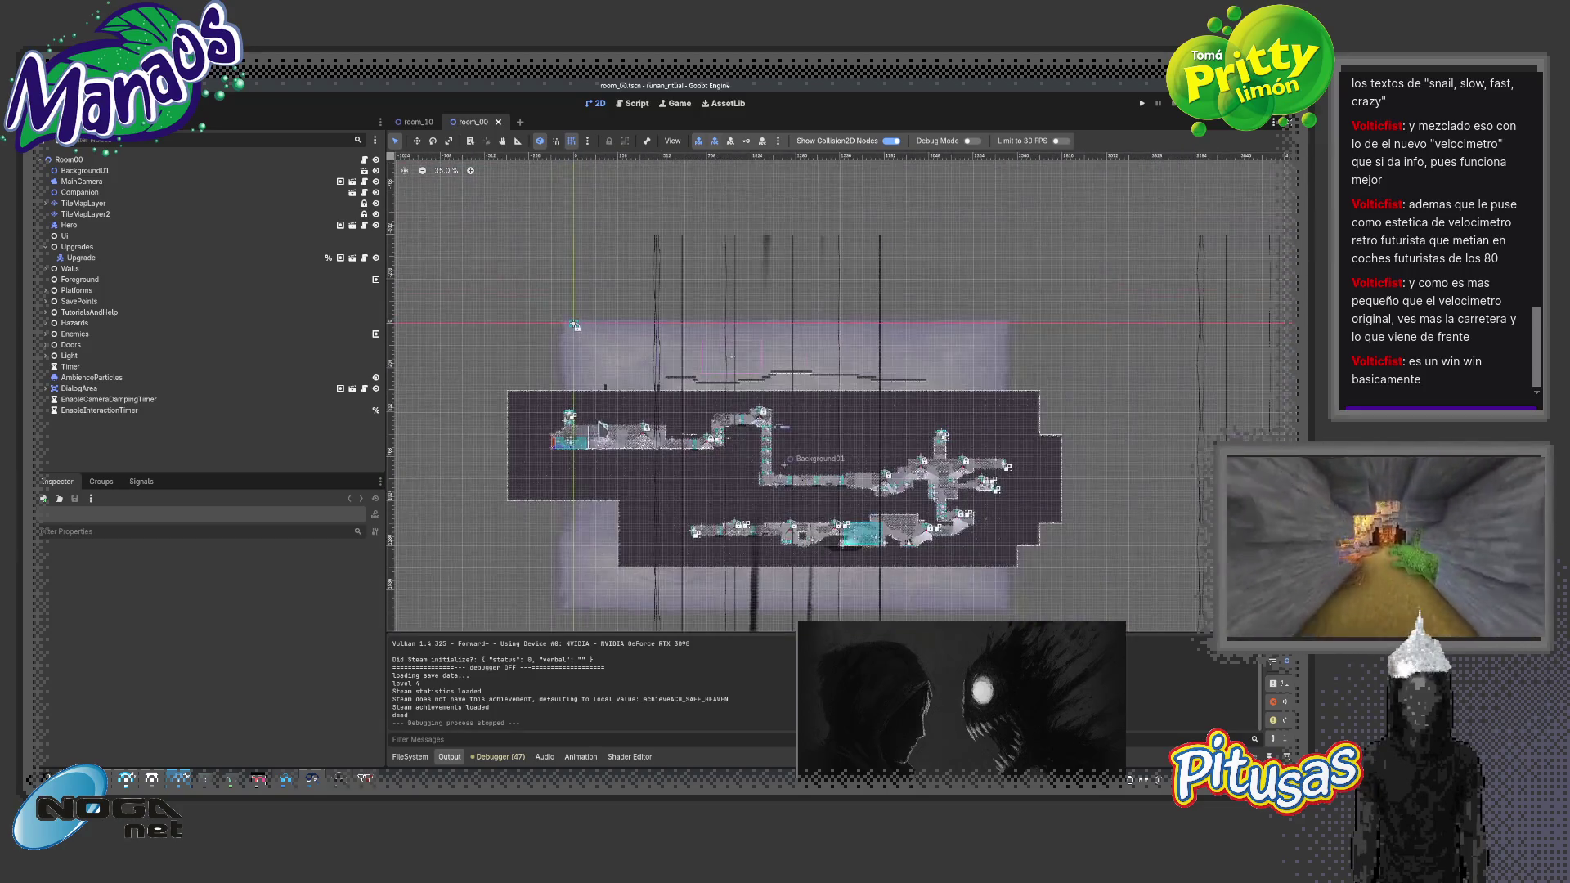
scroll(630, 426, "up", 5)
scroll(736, 439, "down", 3)
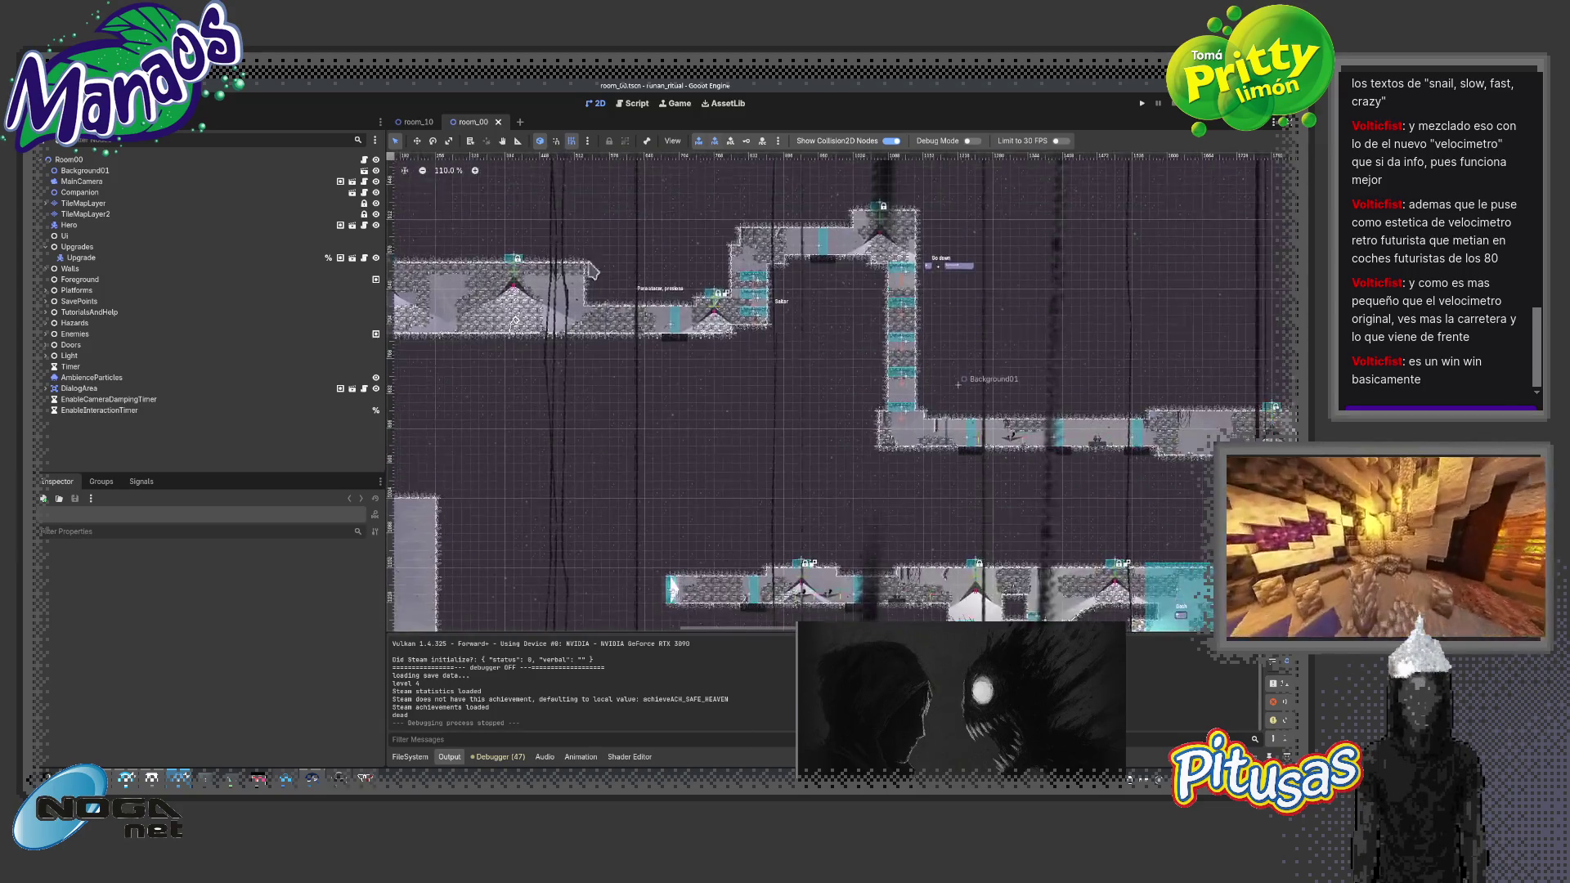
scroll(817, 439, "up", 4)
scroll(880, 439, "up", 1)
scroll(881, 439, "down", 6)
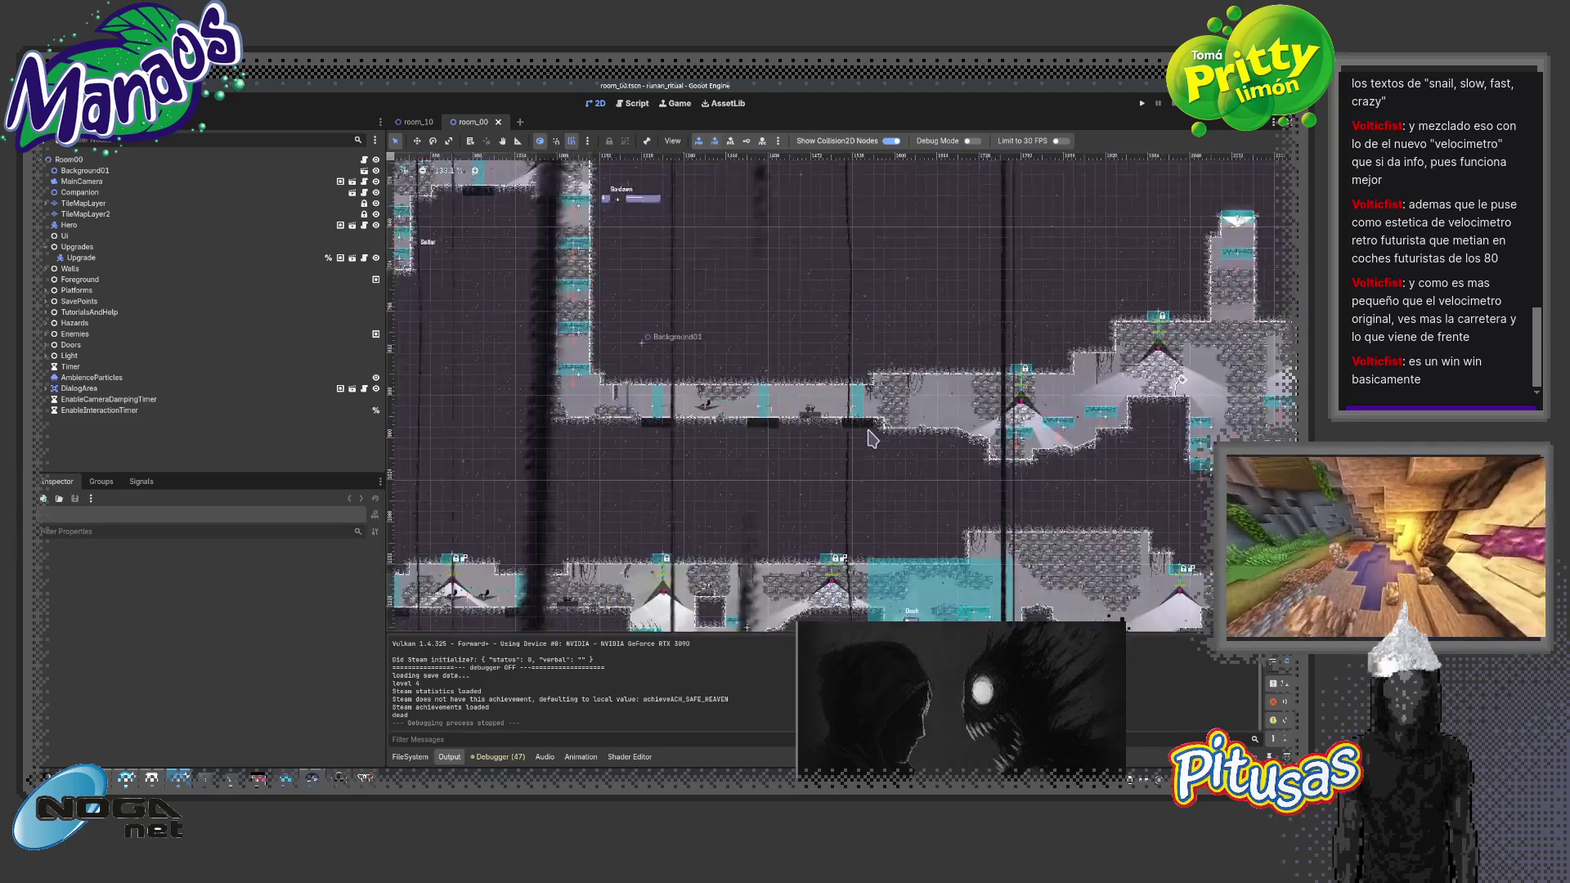
scroll(886, 434, "down", 2)
scroll(981, 466, "up", 5)
scroll(918, 439, "up", 10)
scroll(987, 419, "down", 4)
scroll(852, 410, "down", 4)
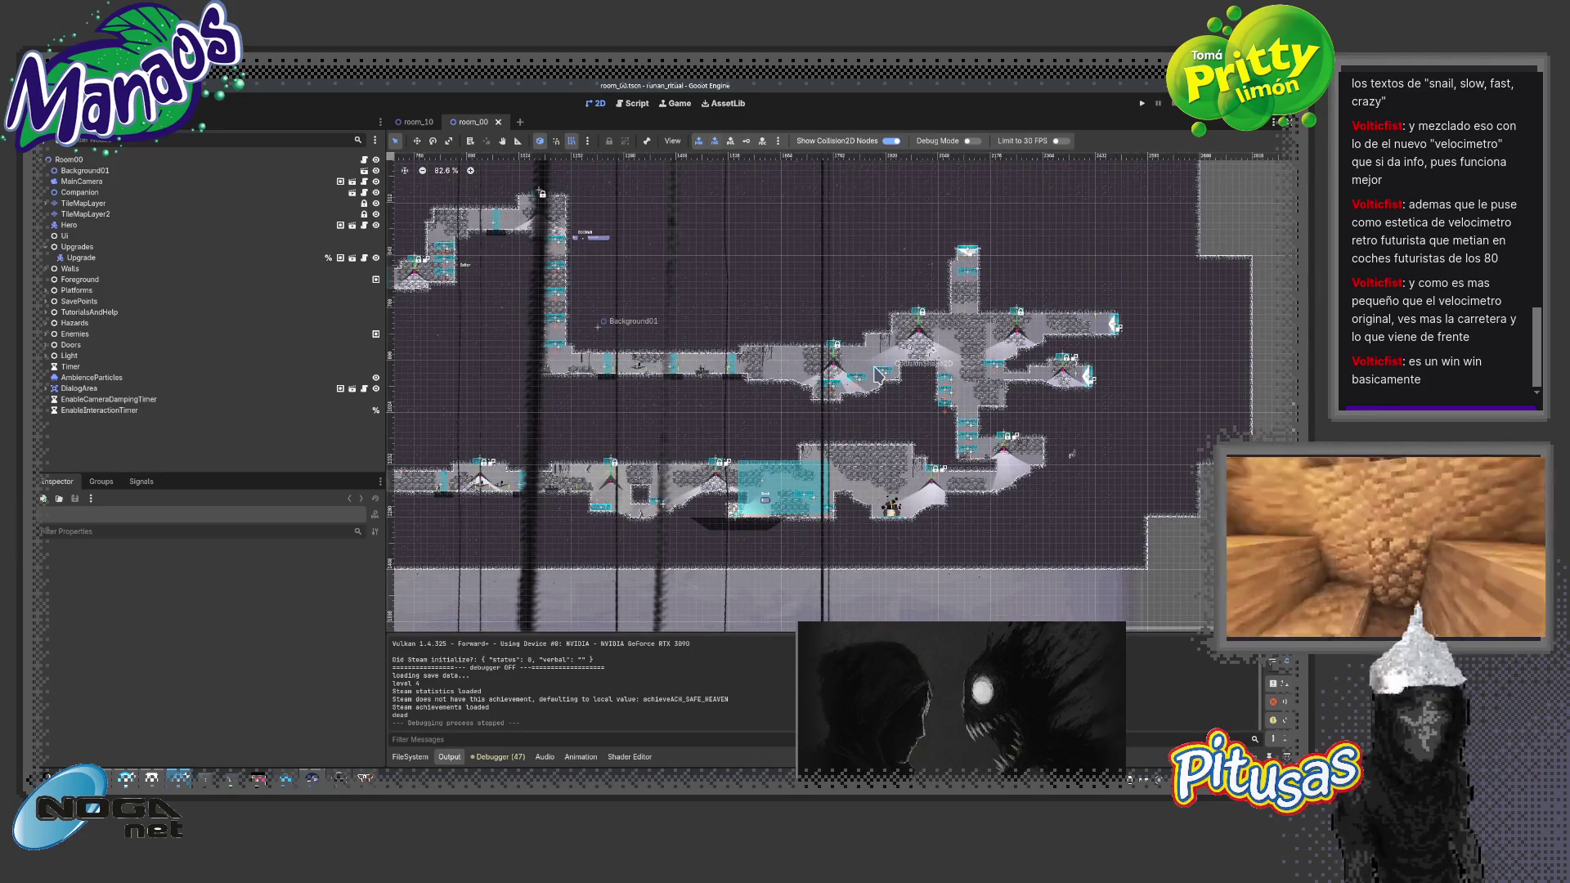
Quick-open Boss02, close it, show the FileSystem dock, and reopen the scene search
key("ctrl+shift+o")
type("boss")
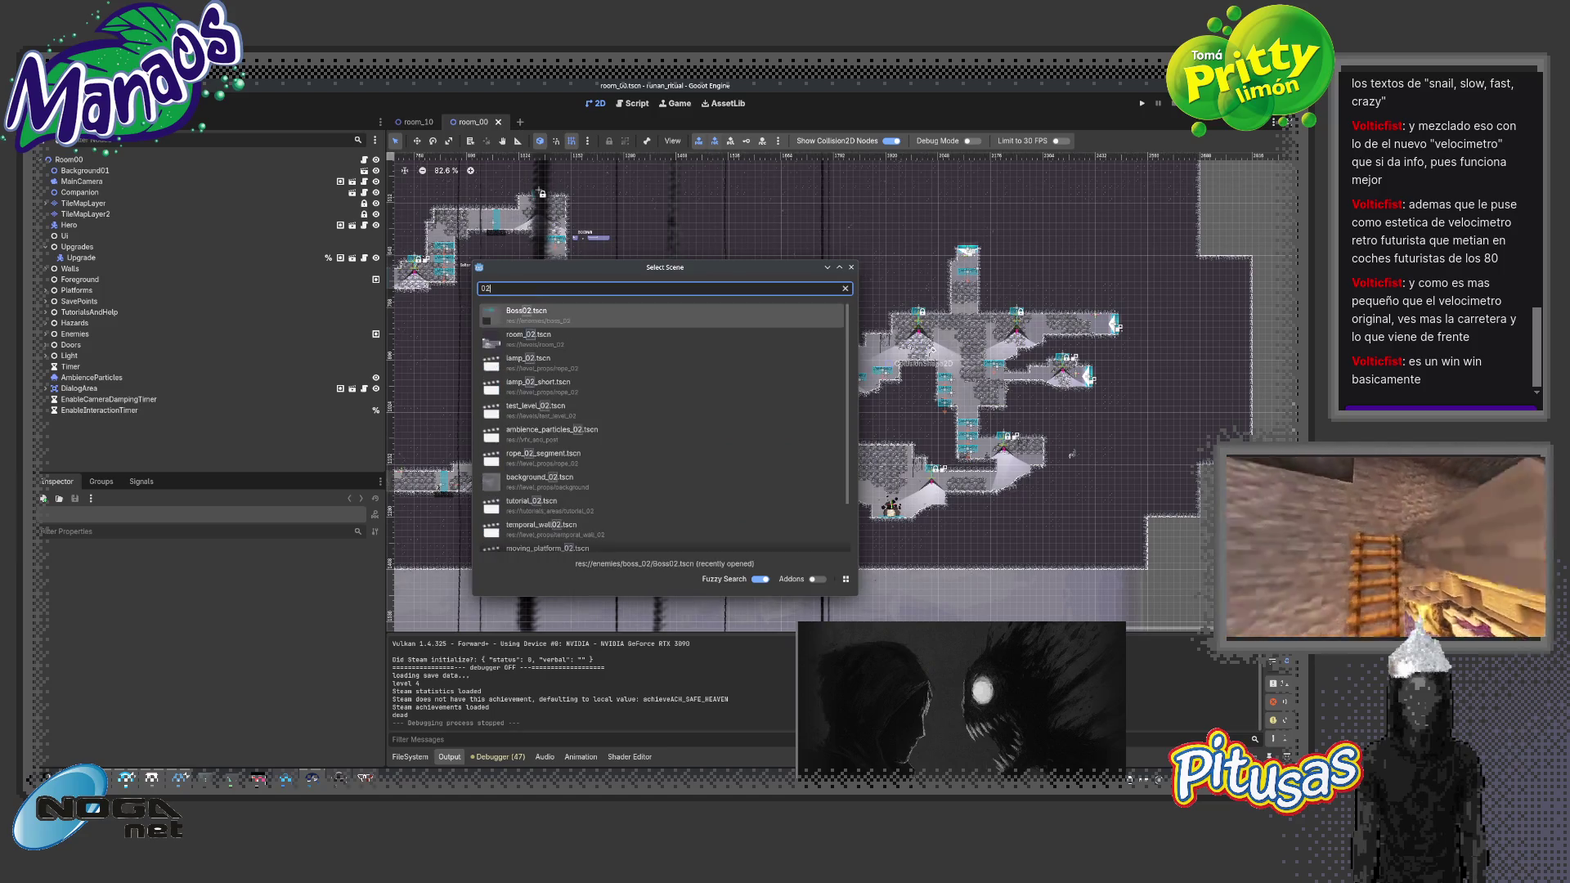
key("Return")
left_click(548, 122)
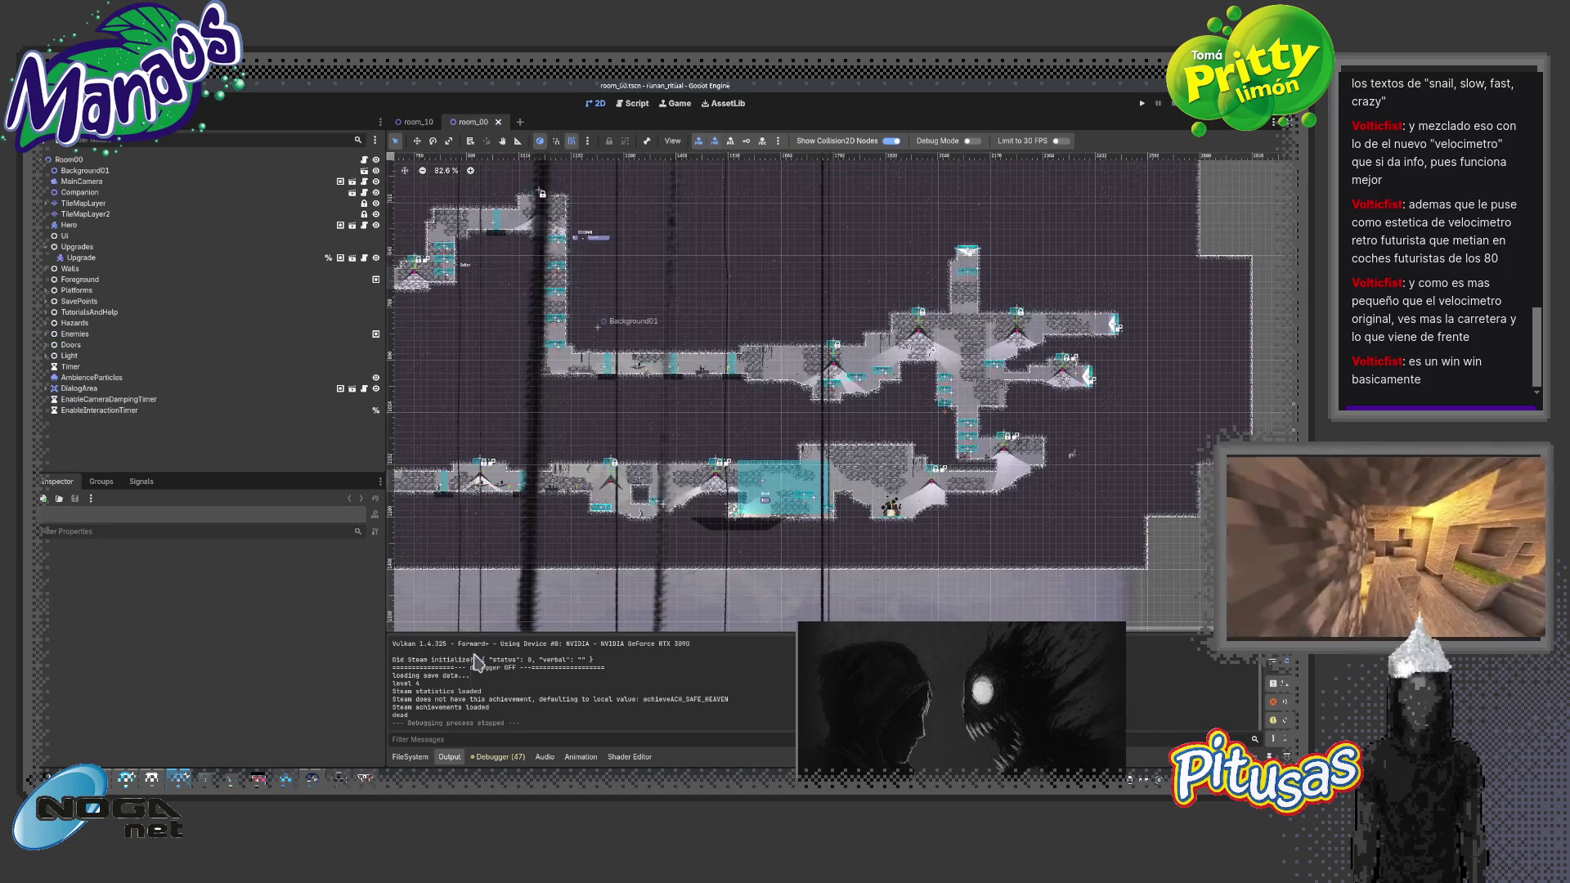
left_click(417, 757)
scroll(482, 670, "down", 5)
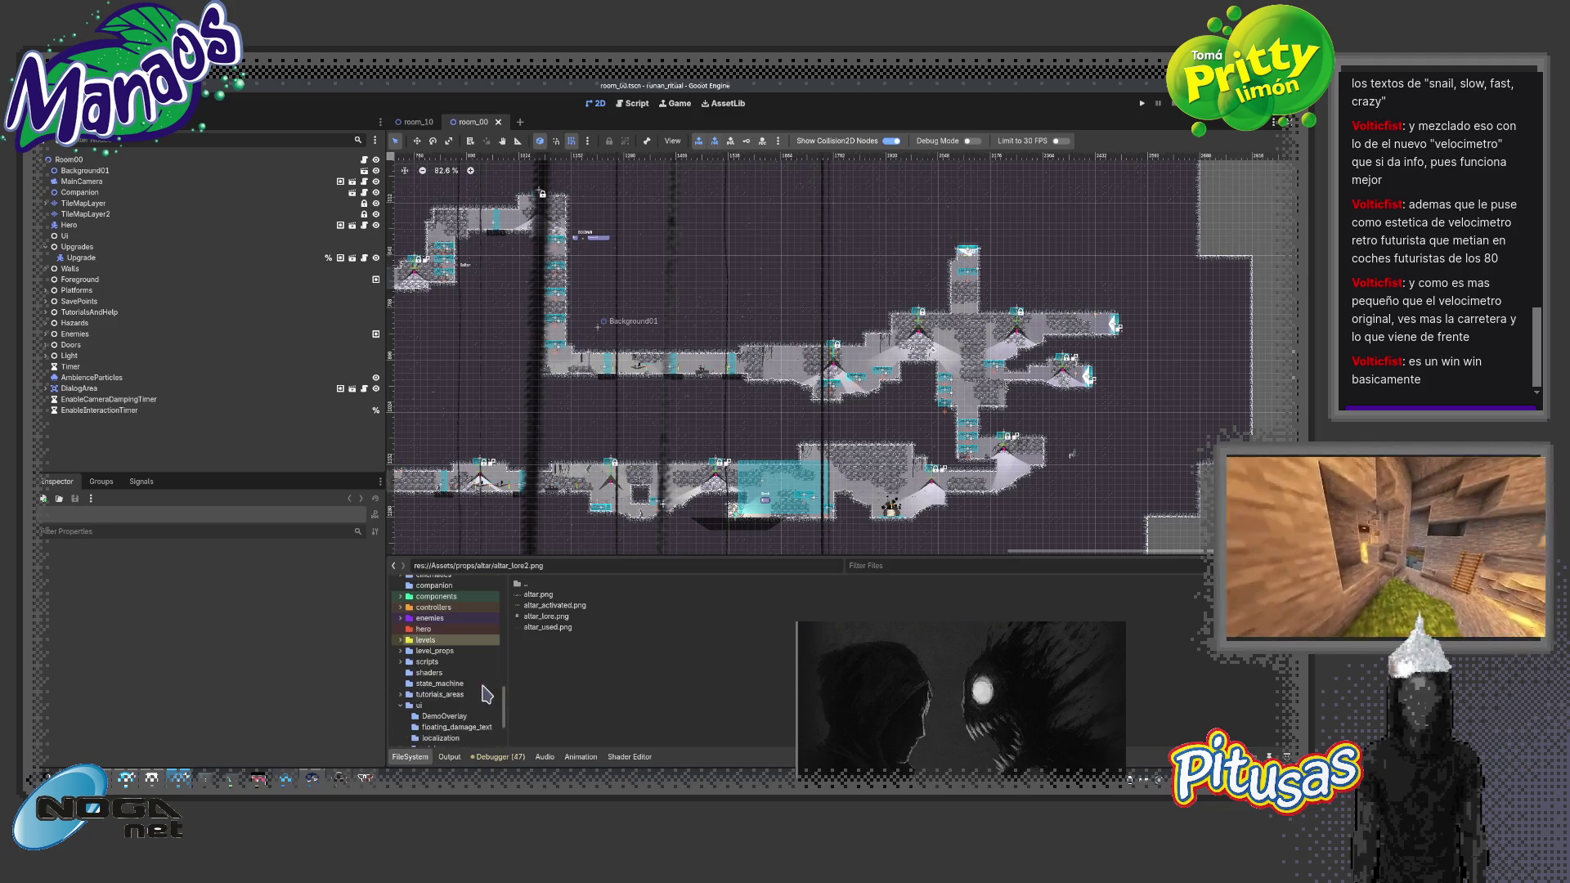
key("ctrl+shift+o")
Quick-open the room_01 scene
type("room_01")
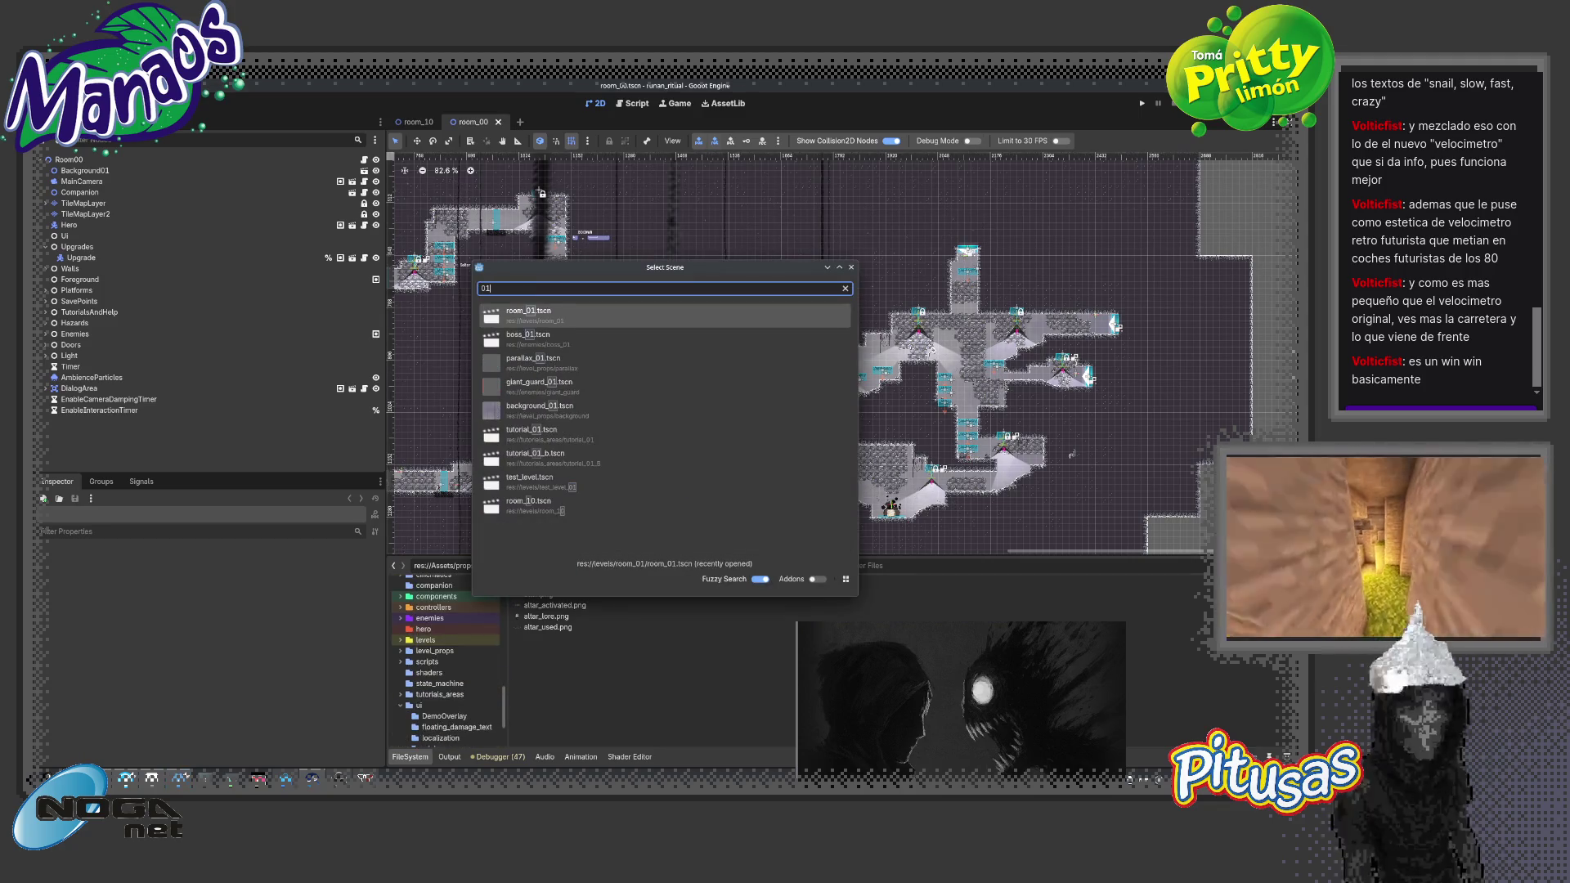
key("Return")
scroll(996, 511, "down", 3)
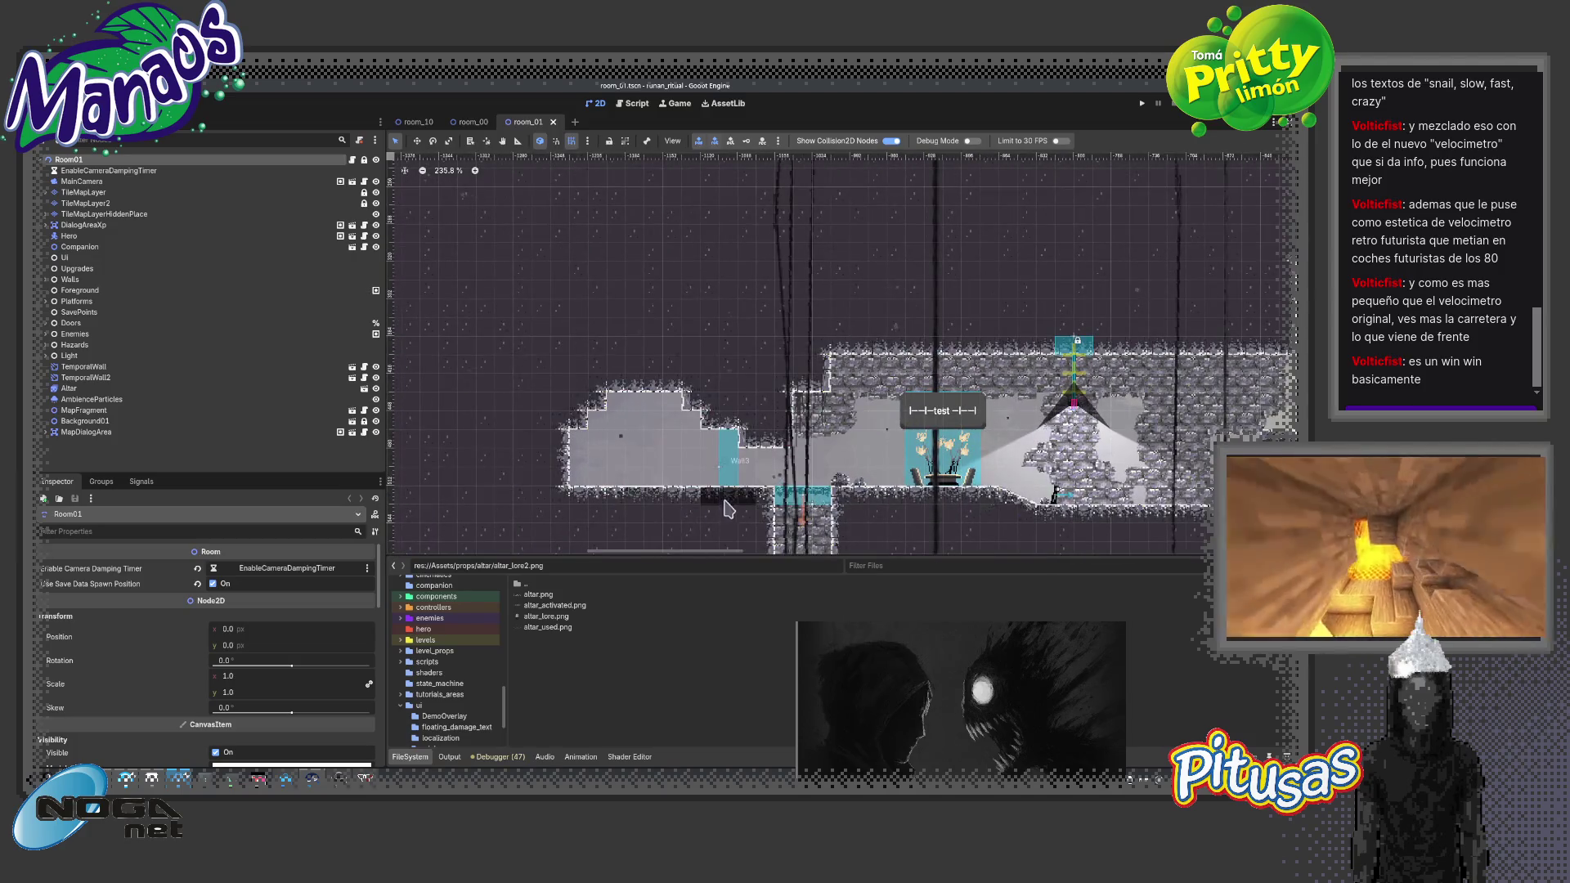
scroll(722, 510, "up", 3)
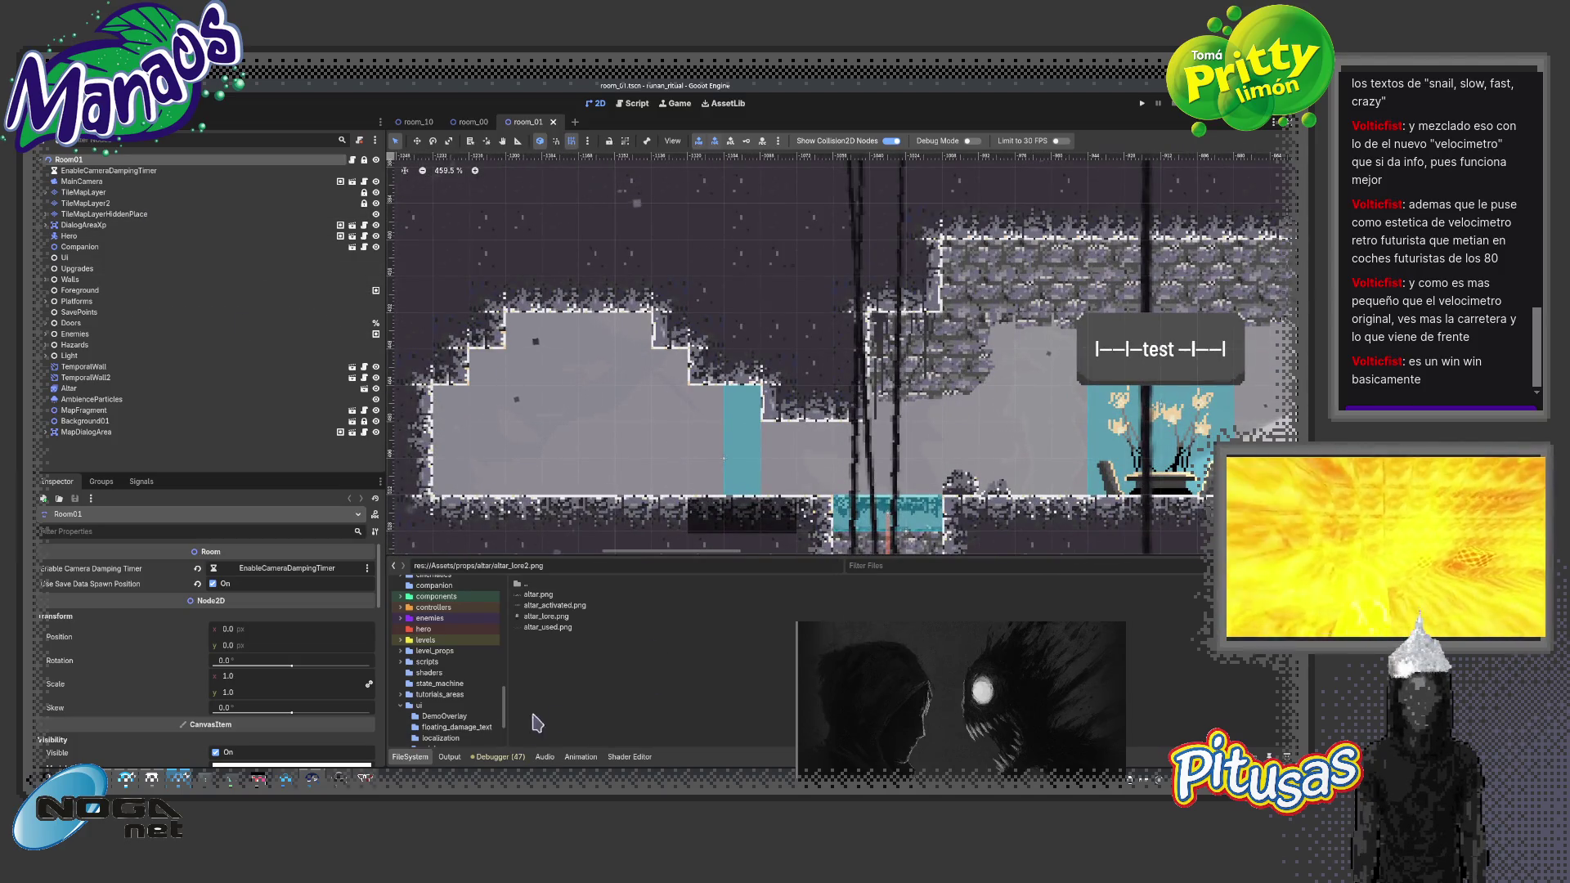
Add a Sprite2D child node under Room01
right_click(71, 160)
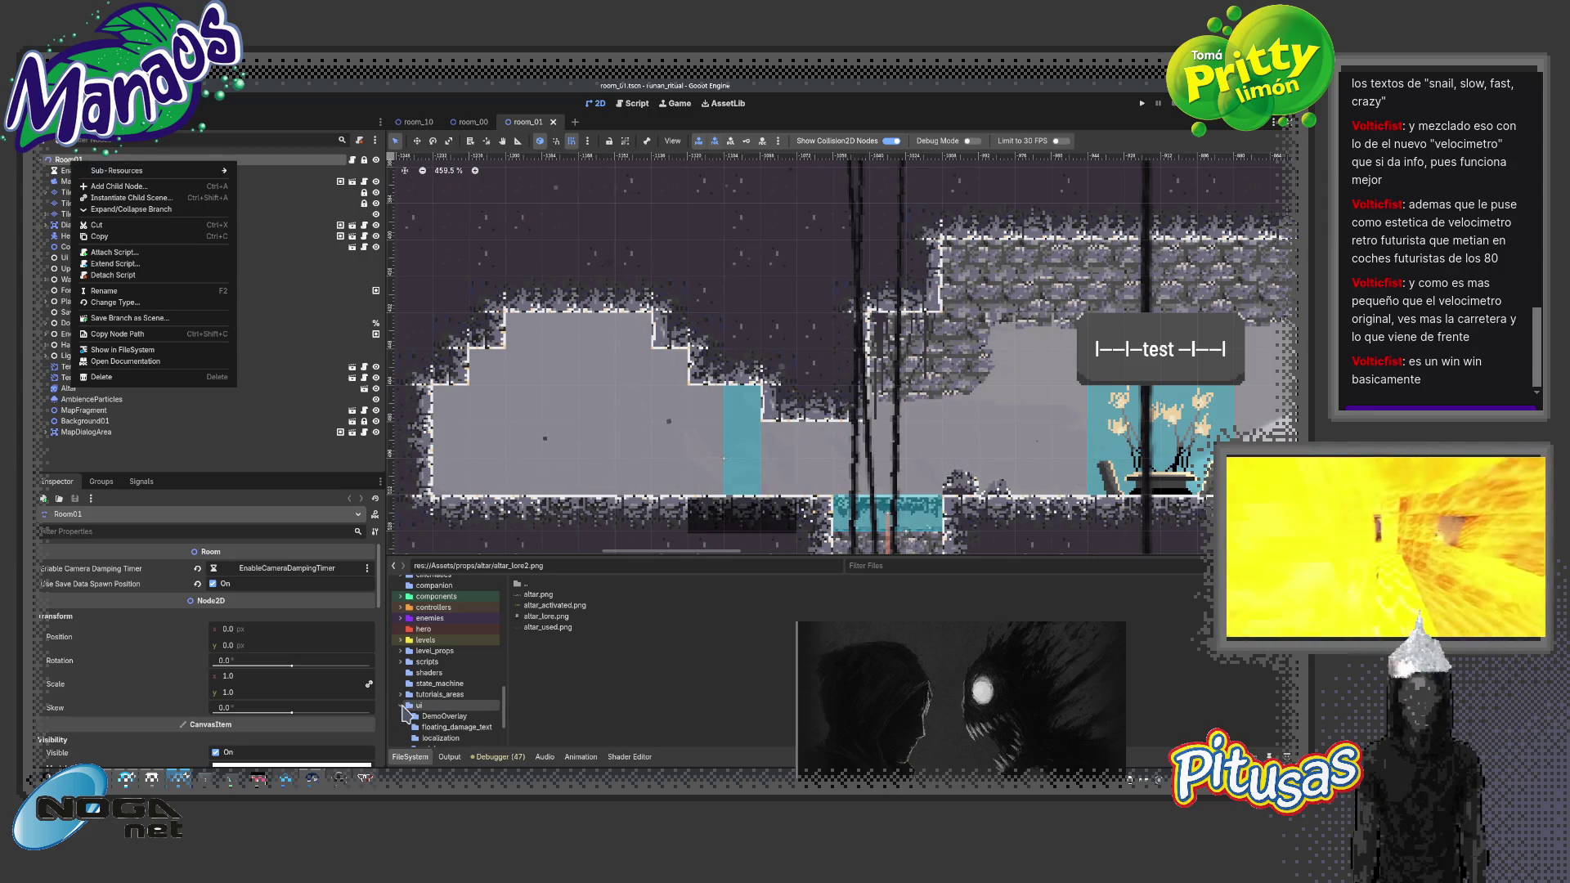
left_click(185, 462)
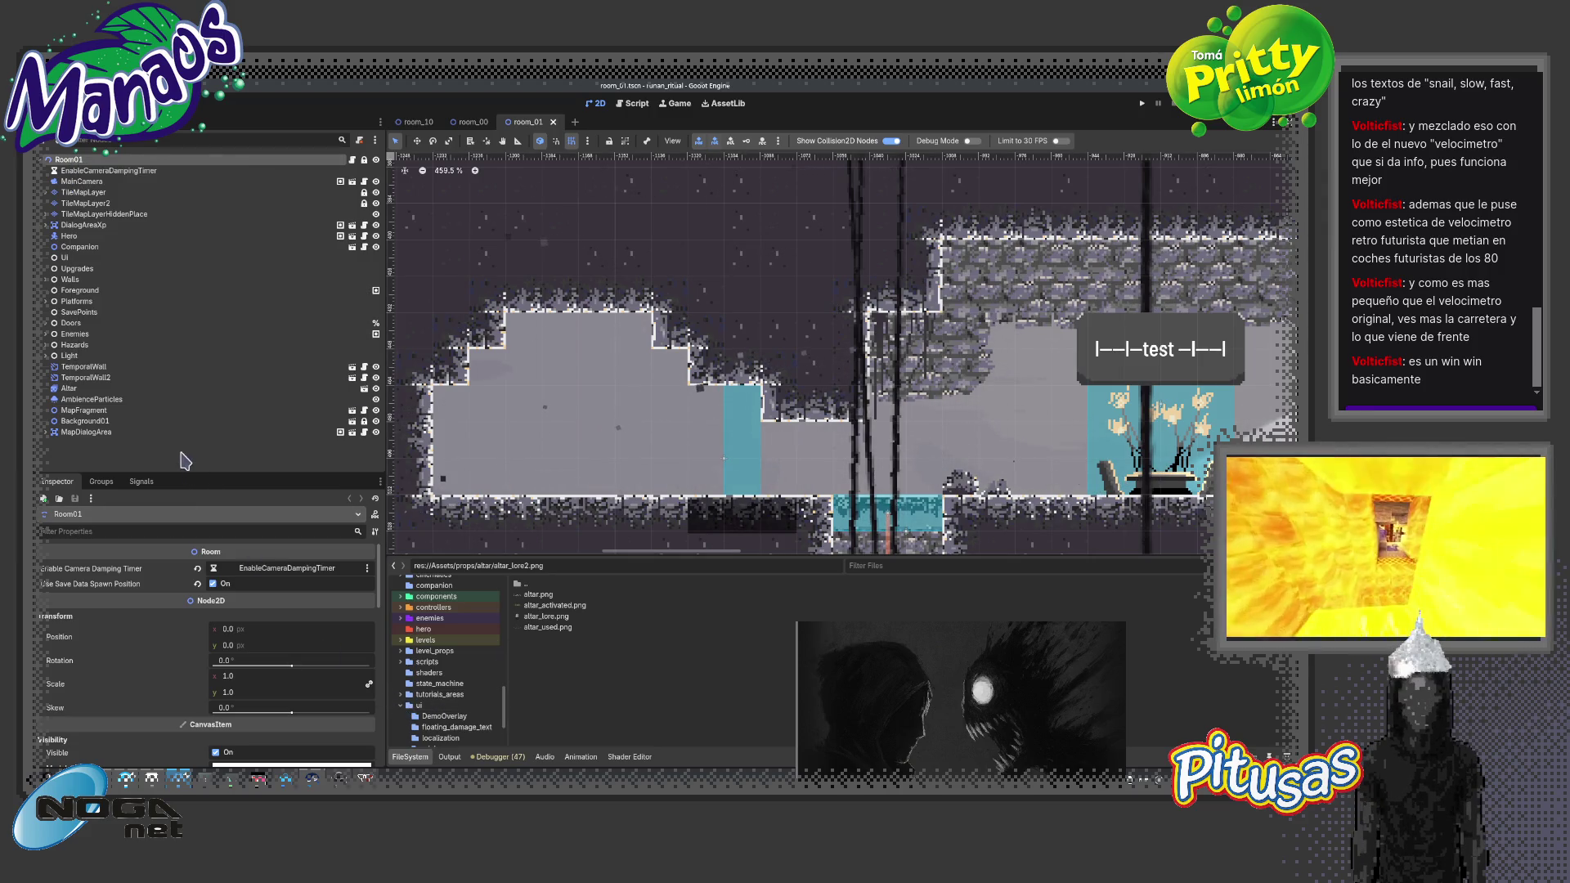
right_click(78, 159)
left_click(164, 181)
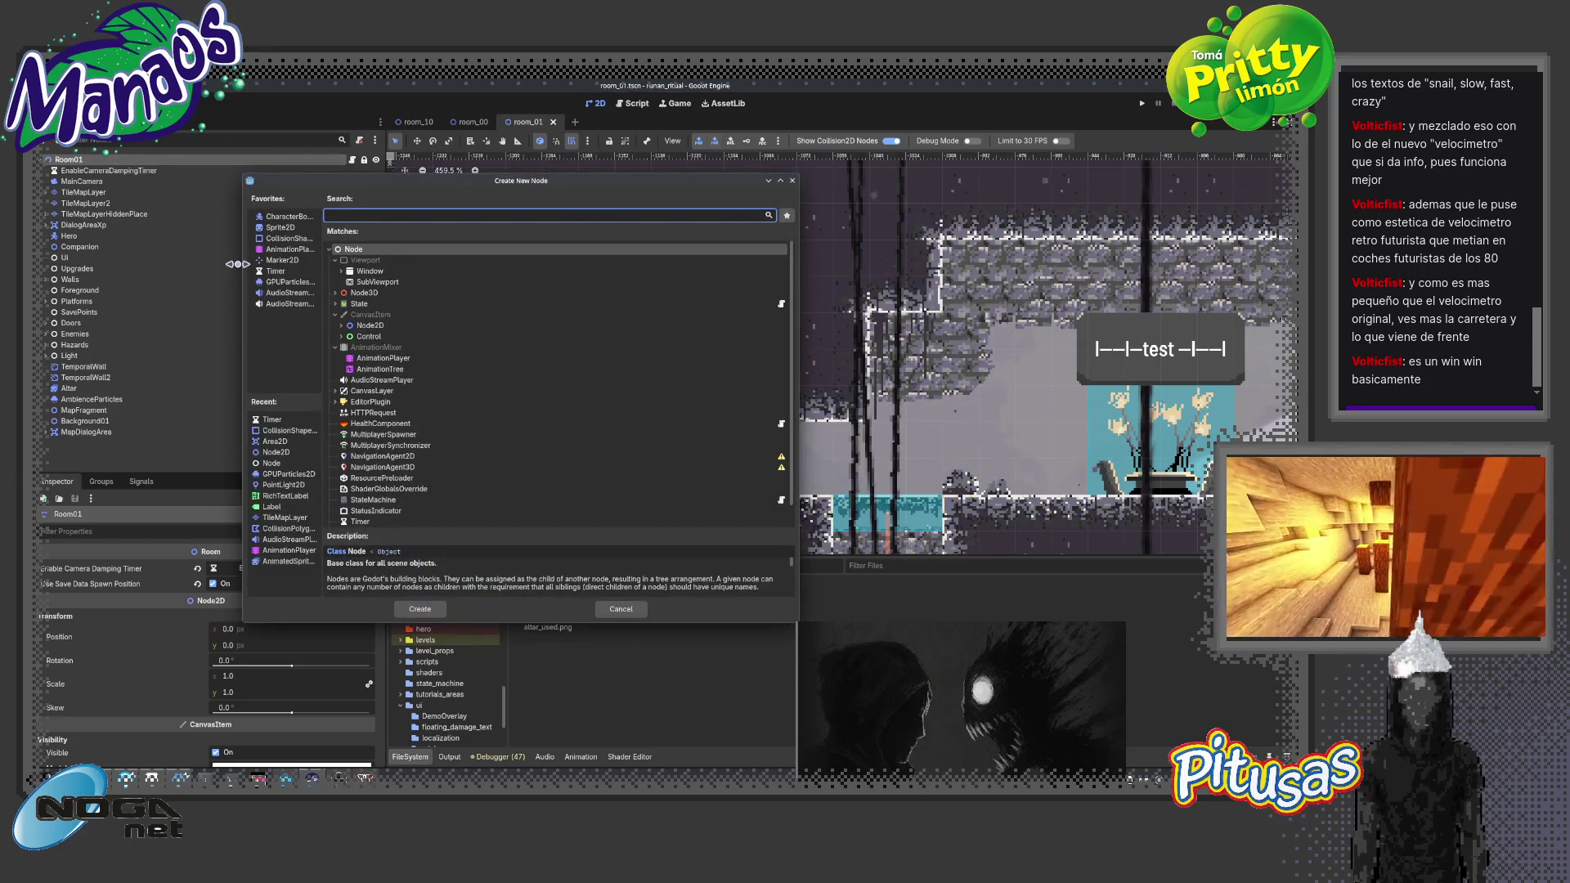
type("sprite2d")
key("Return")
scroll(724, 458, "down", 8)
key("w")
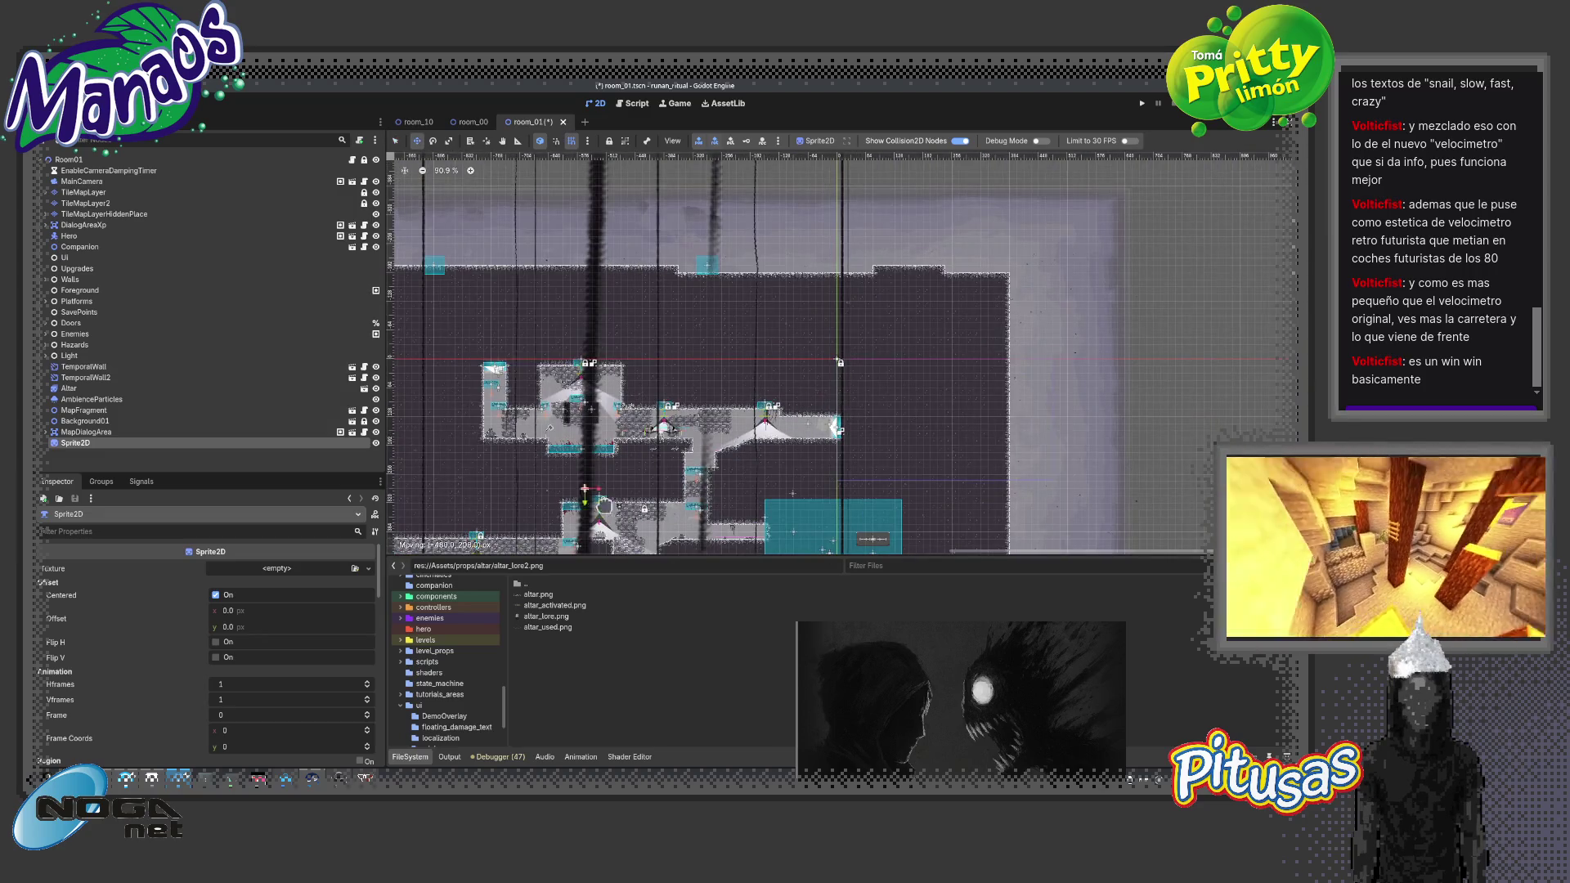
scroll(615, 502, "up", 4)
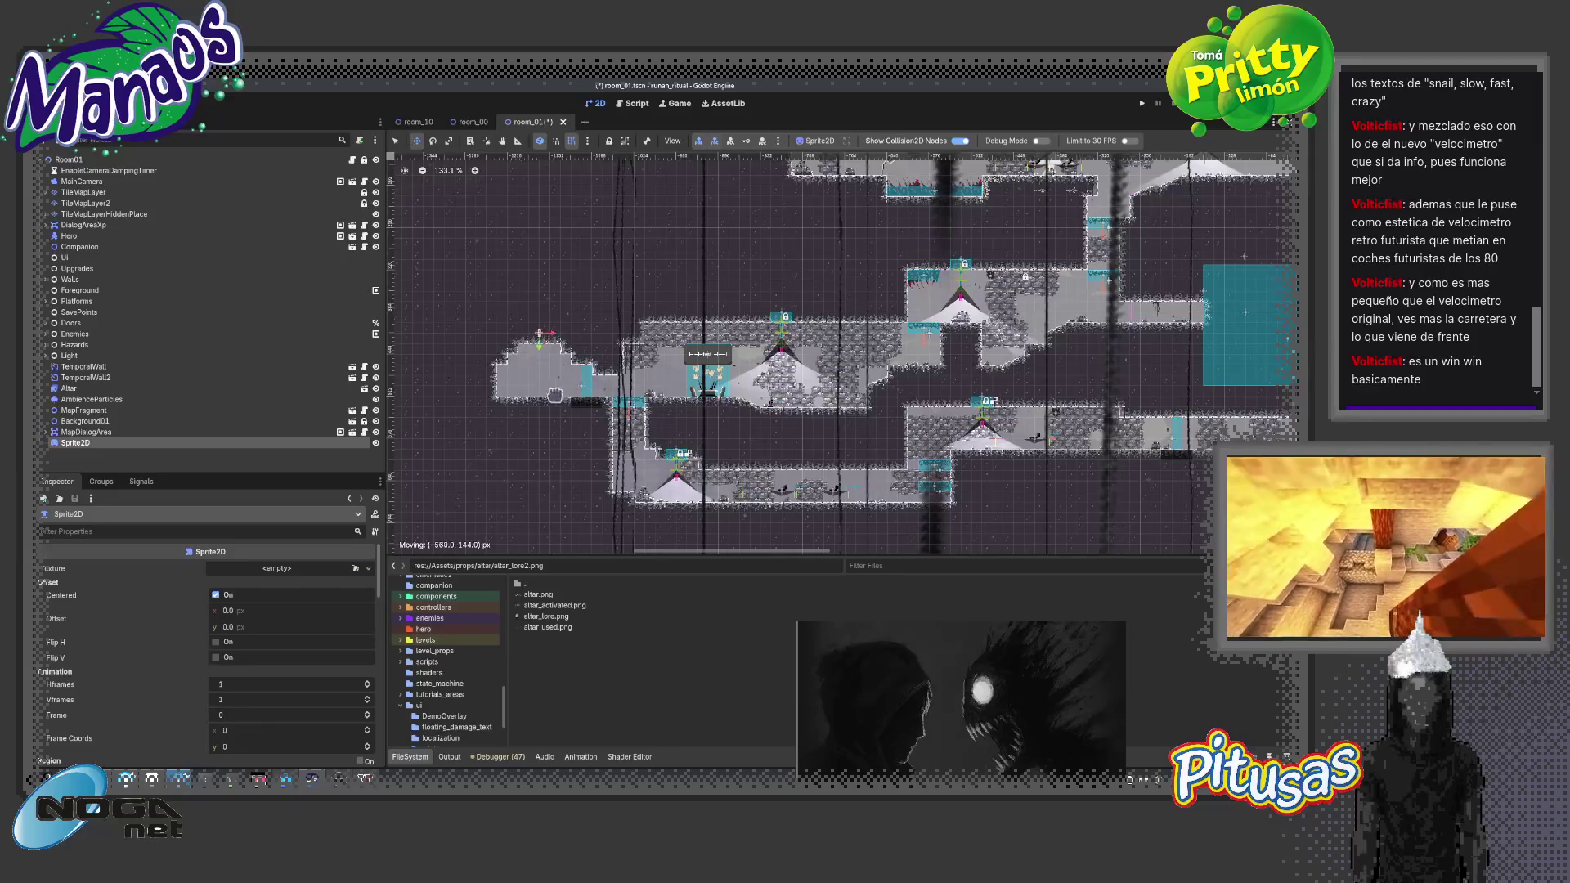
scroll(560, 390, "up", 11)
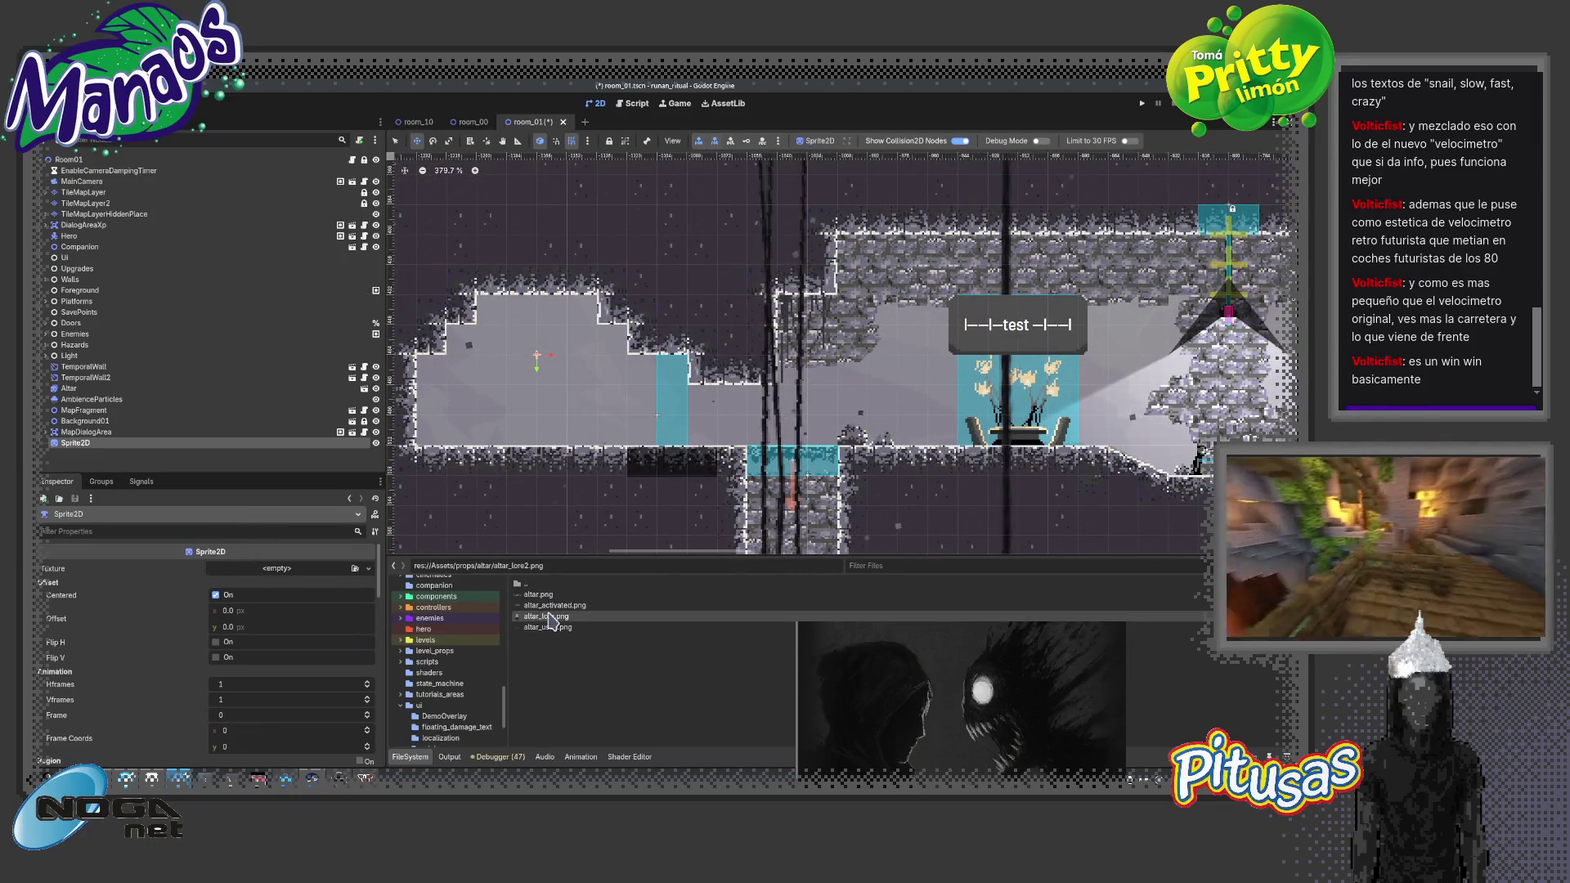
Assign altar_lore.png as the Sprite2D texture and view it in the altar area
left_click_drag(549, 619, 294, 568)
scroll(539, 360, "up", 4)
scroll(543, 359, "up", 3)
scroll(543, 360, "down", 3)
left_click_drag(526, 526, 913, 455)
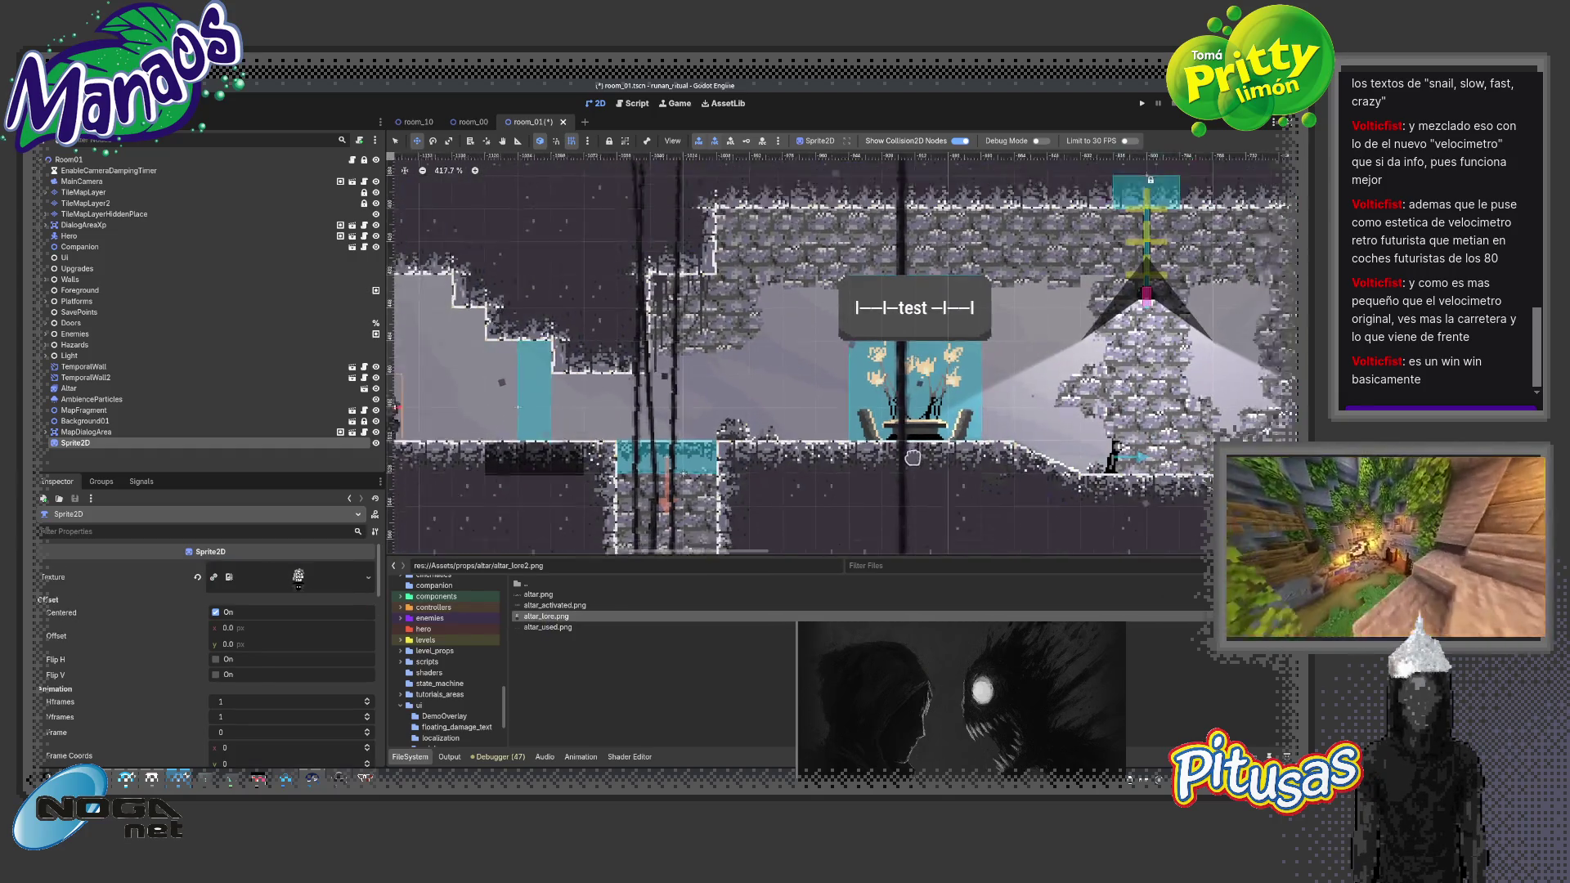
scroll(913, 455, "down", 2)
left_click(940, 450)
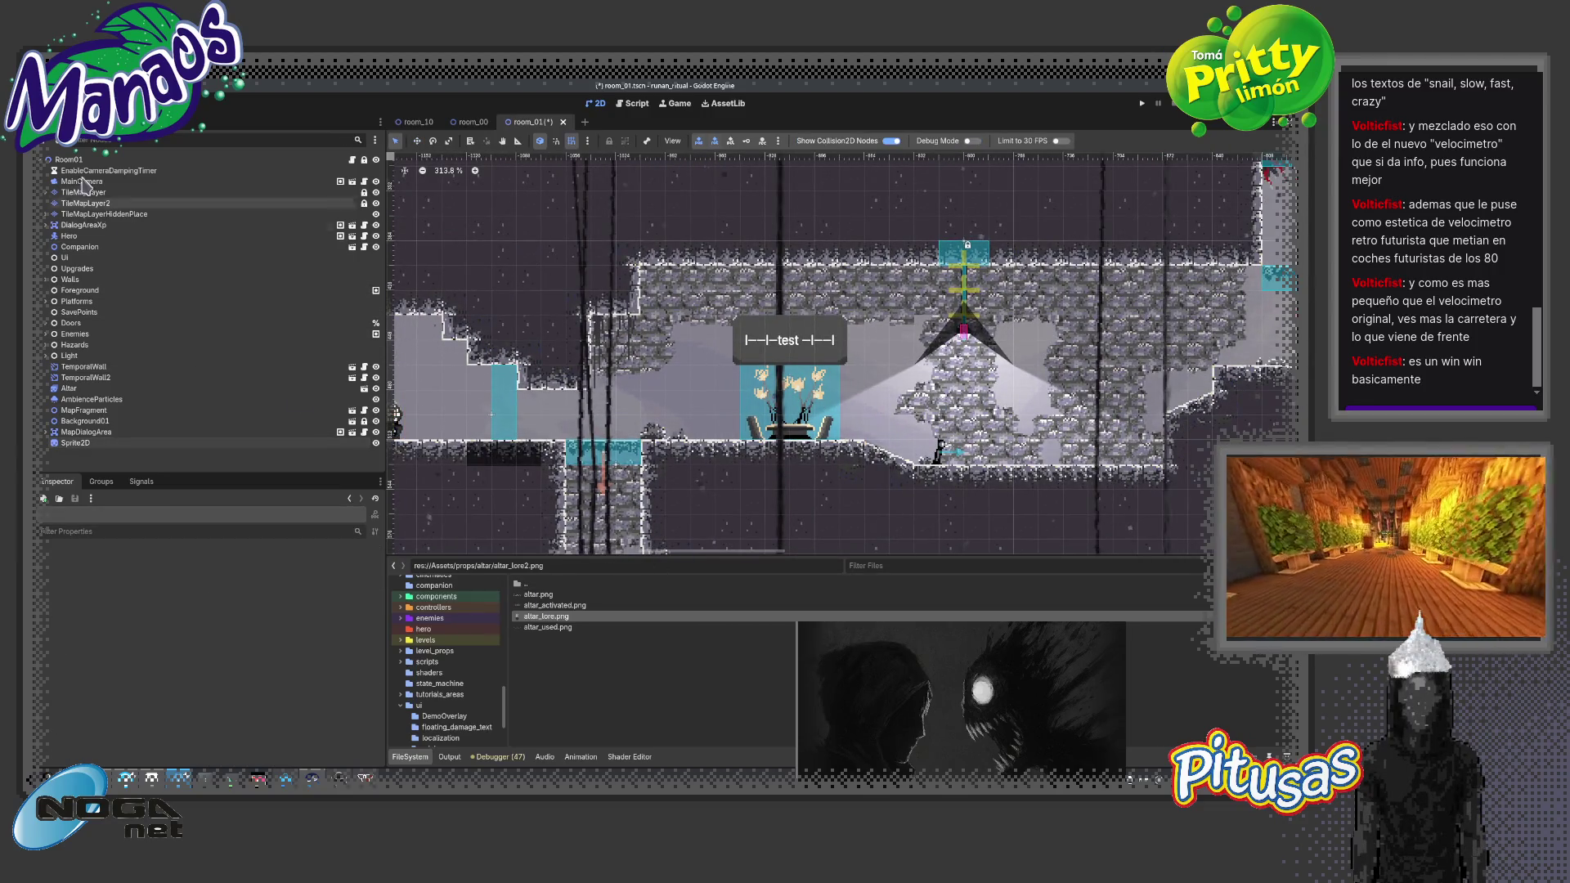
Move the Hero to the left of the altar and reselect Room01
left_click(69, 235)
key("w")
left_click(125, 160)
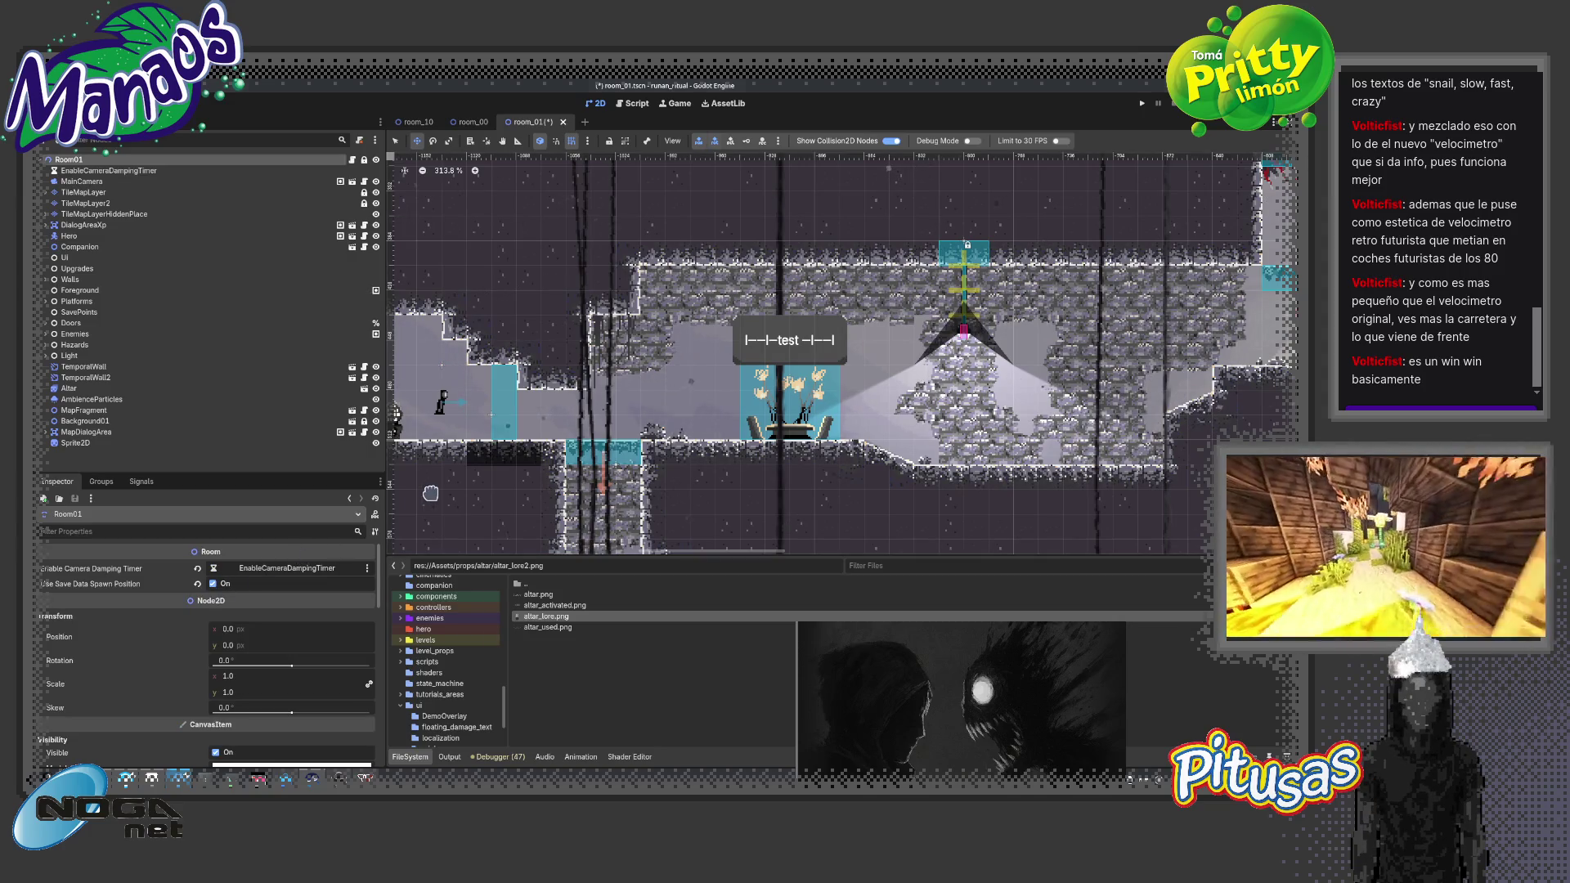
key("ctrl+shift+o")
type("2")
key("BackSpace")
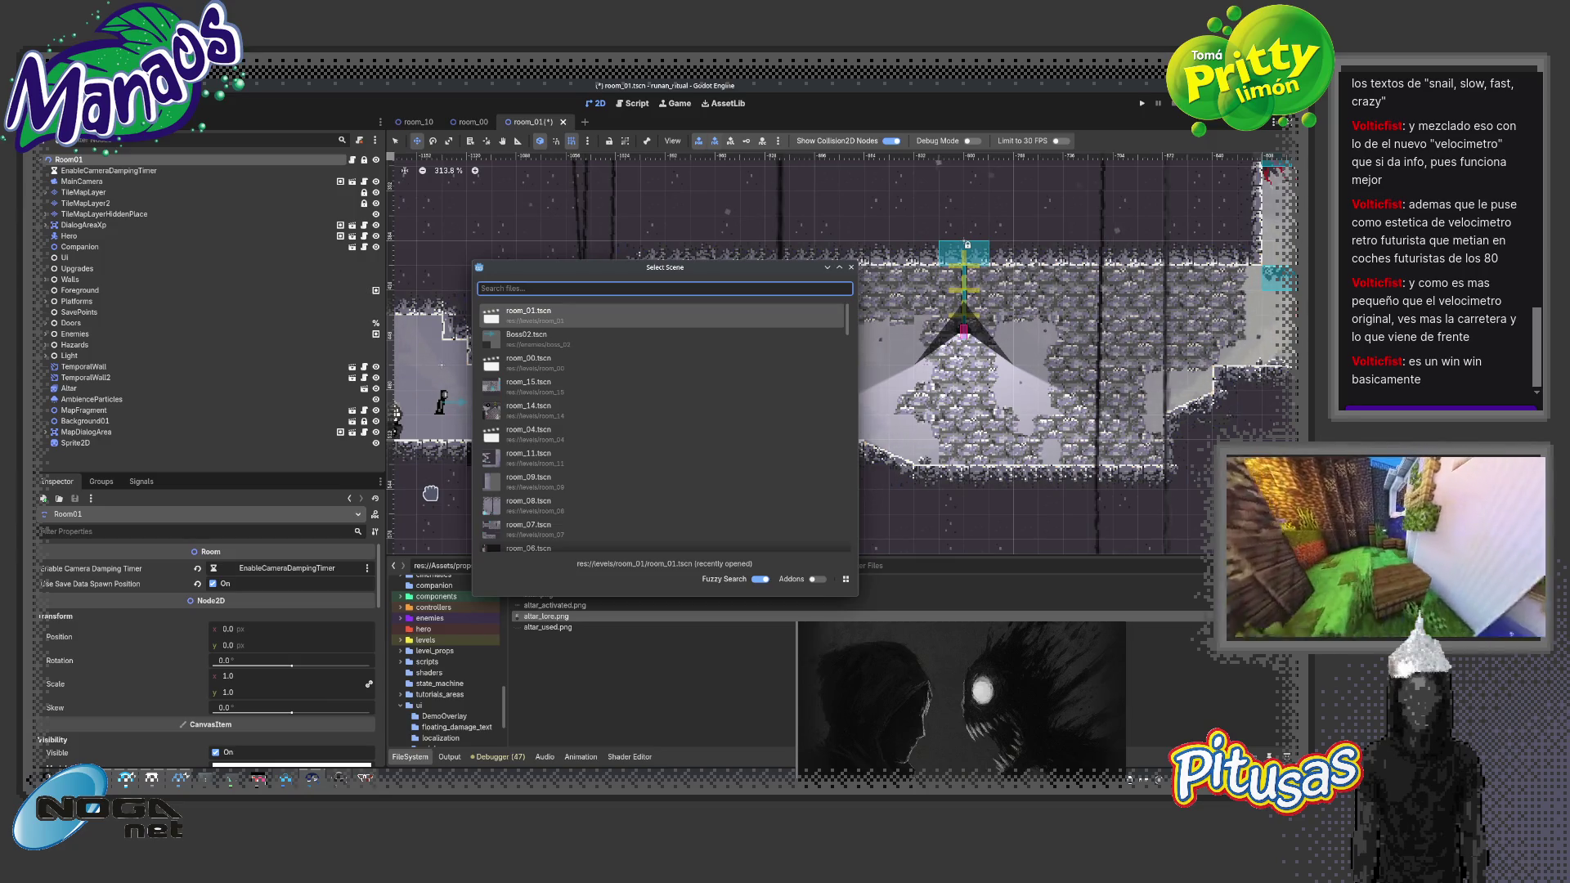
Save and run room_01, toggle PANTALLA COMPLETA fullscreen, then close the game with Alt+F4
key("Escape")
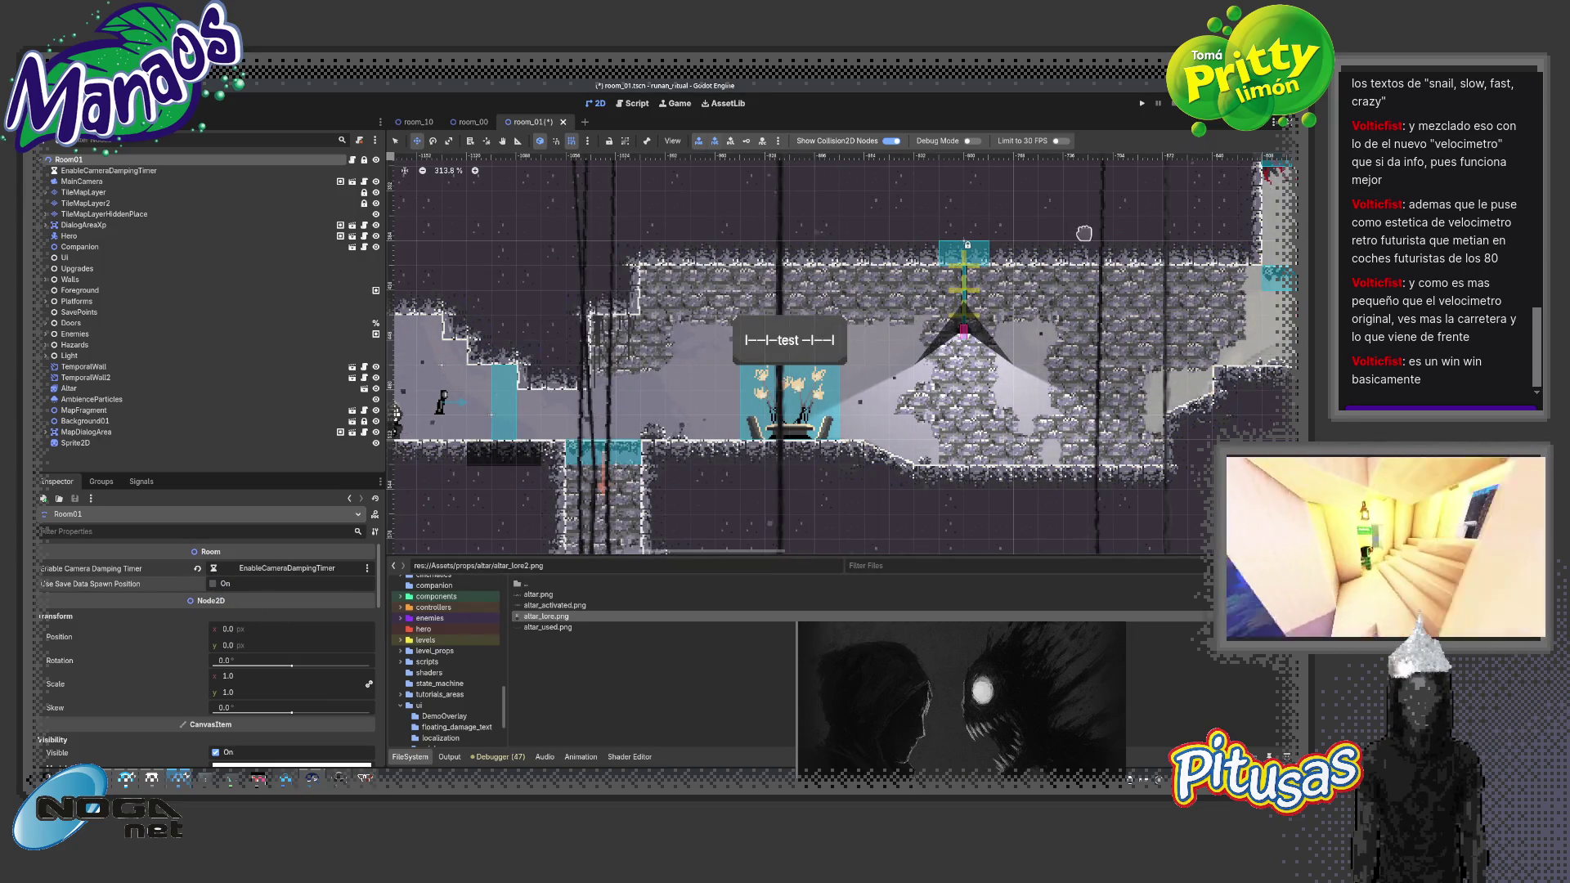
key("F6")
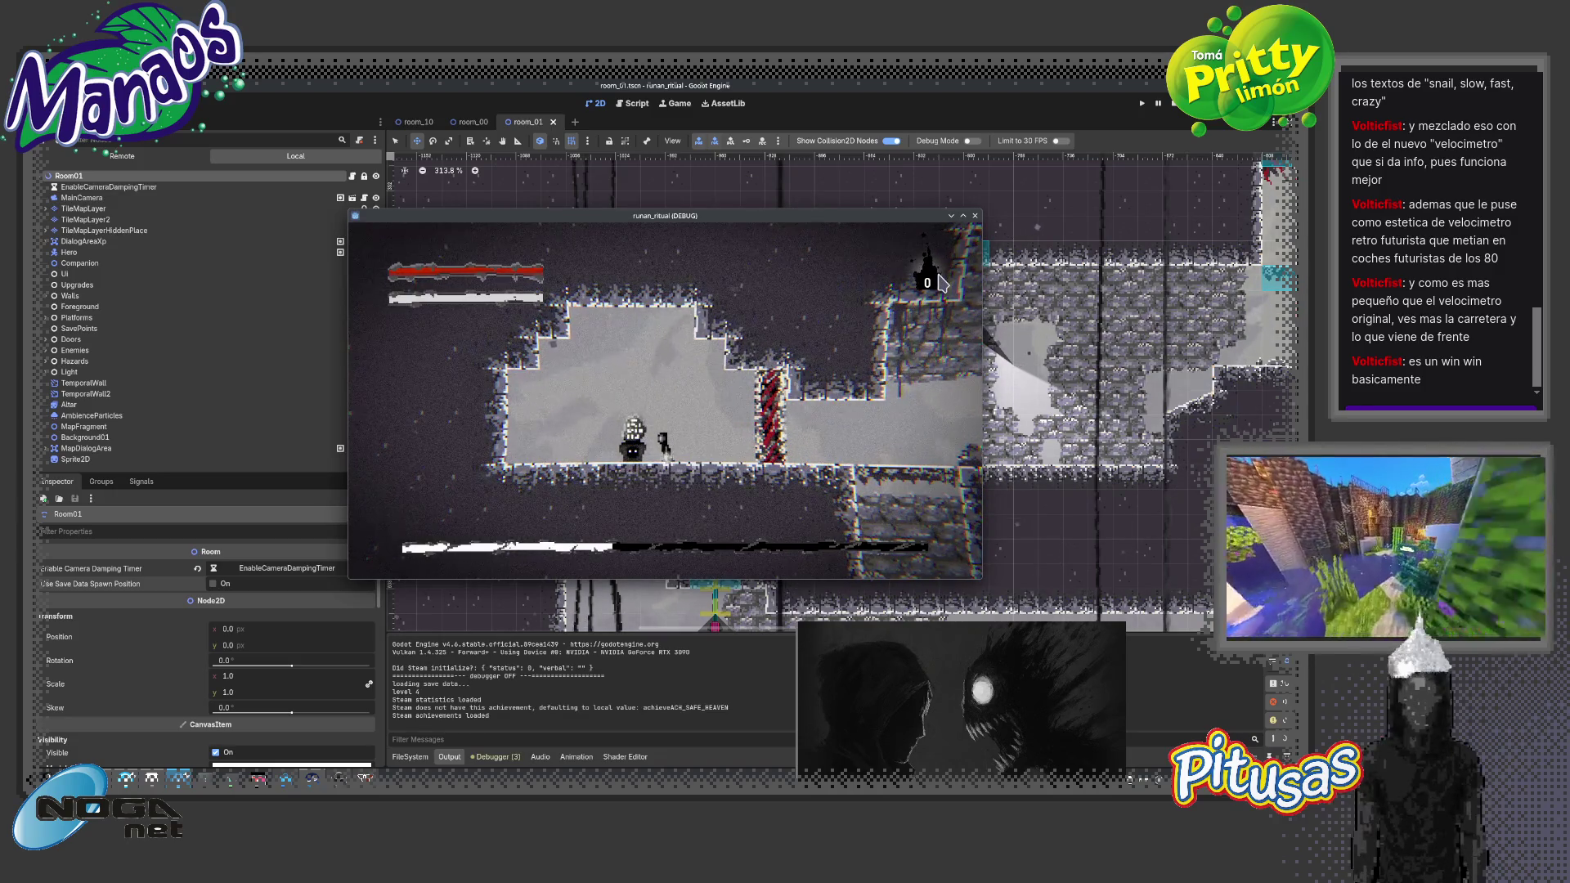
key("Escape")
key("l")
key("Return")
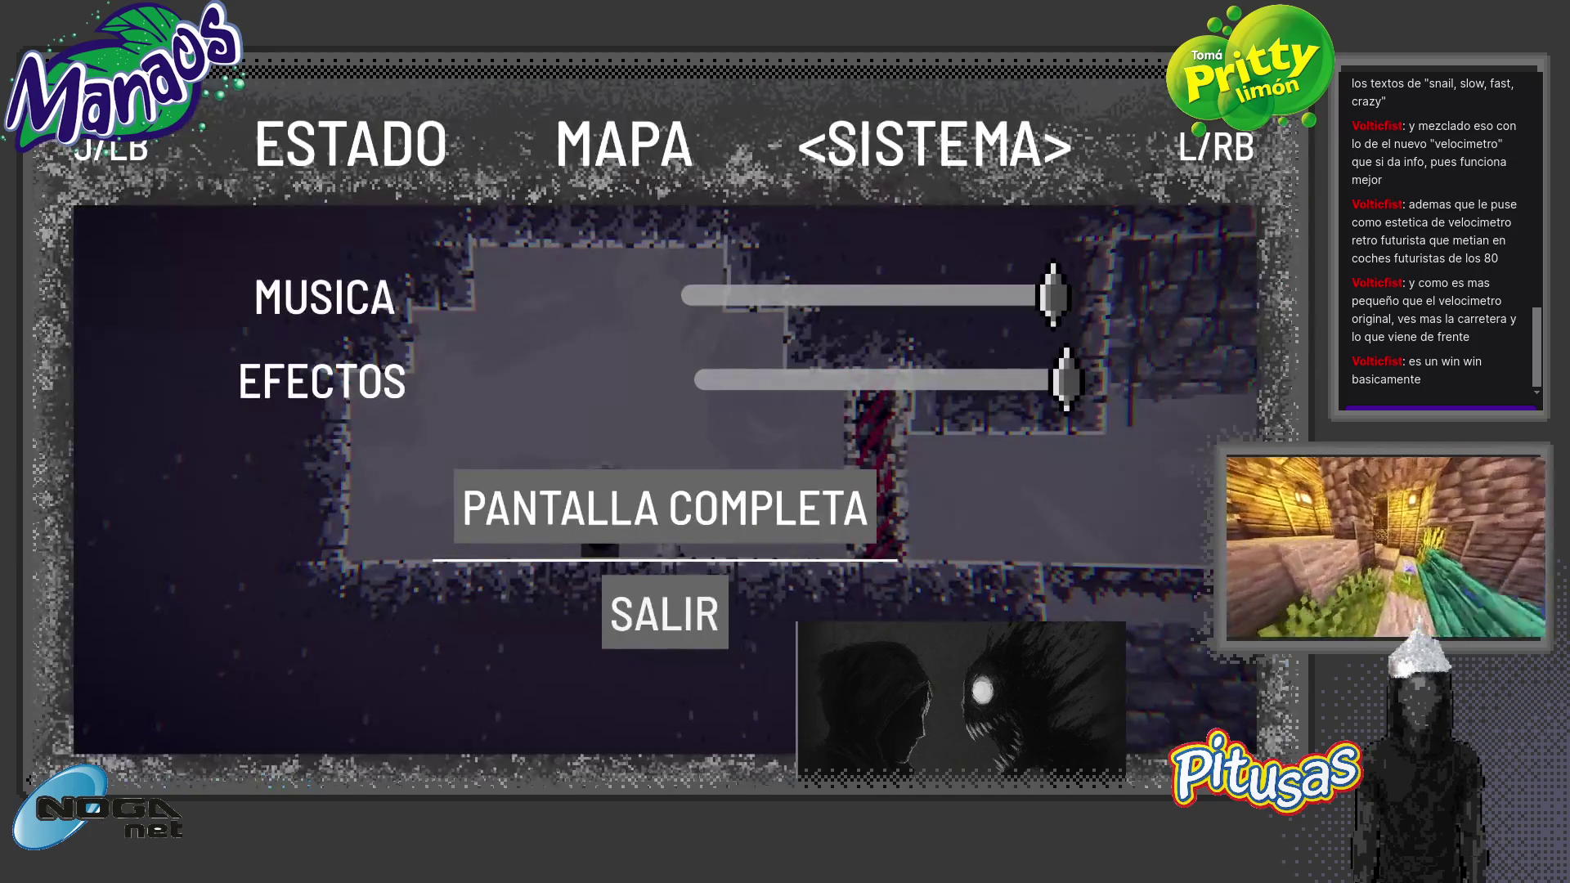
key("Escape")
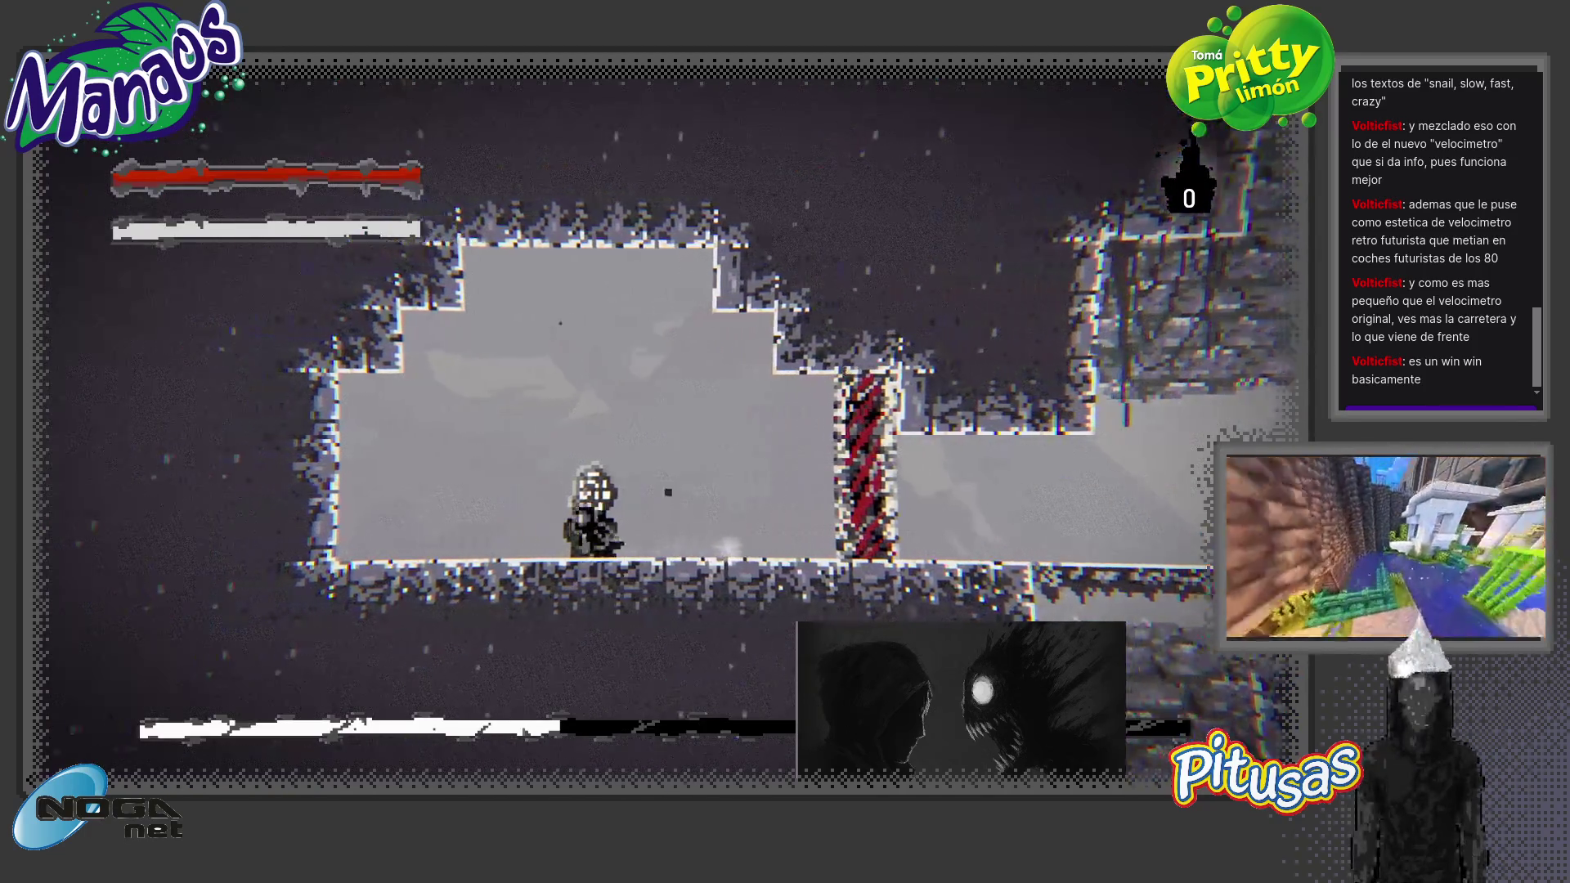
key("alt+F4")
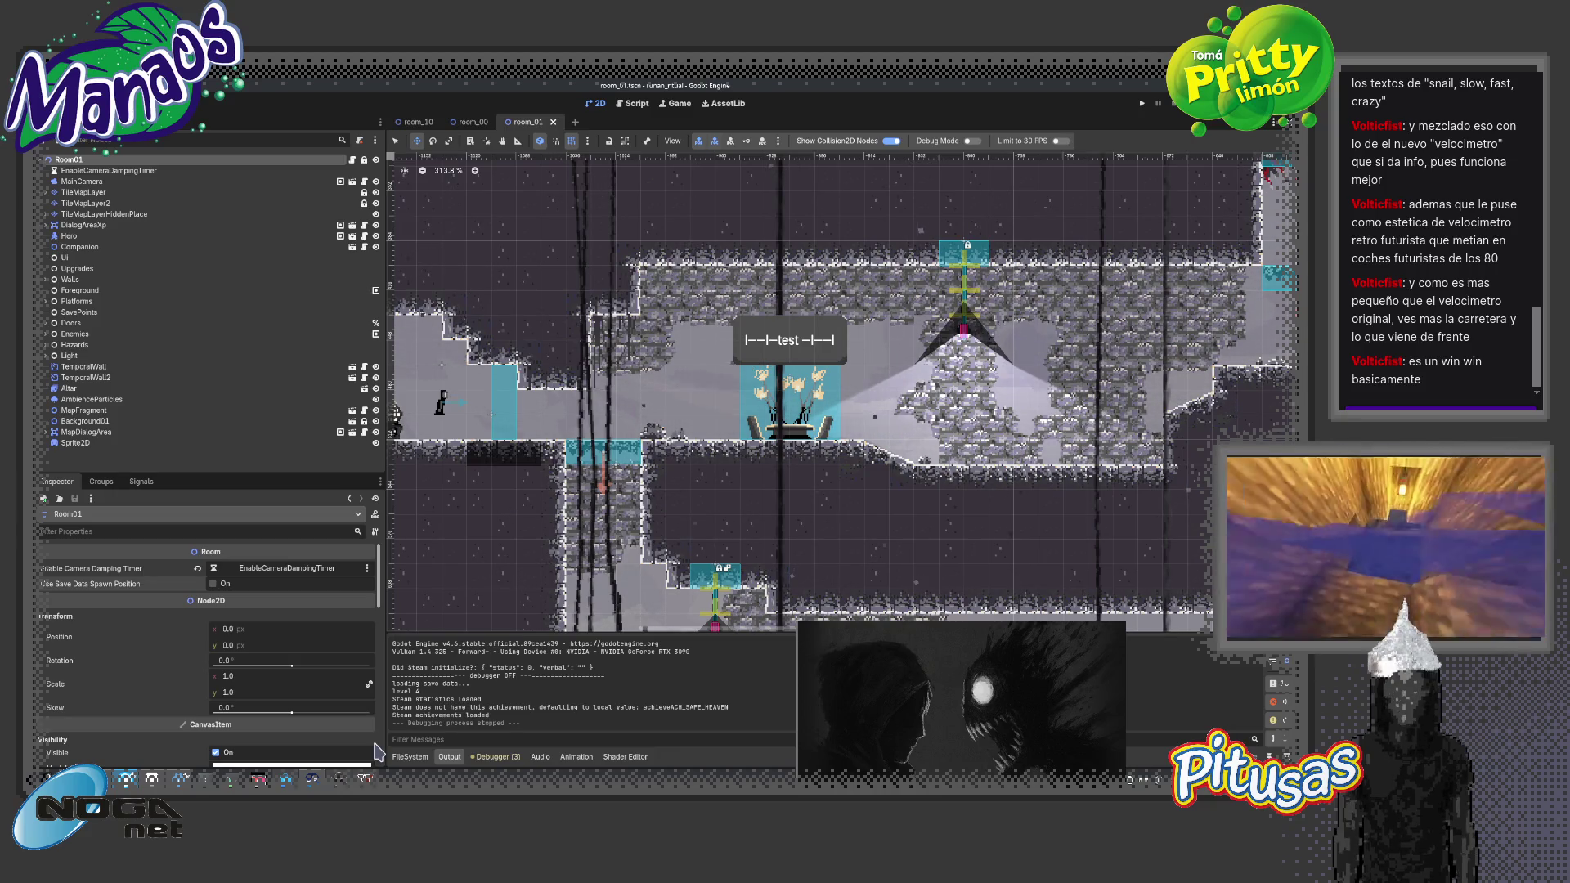
Zoom in on the hooded sprite beside the Hero, then switch to Aseprite
scroll(539, 352, "up", 4)
left_click_drag(687, 434, 821, 451)
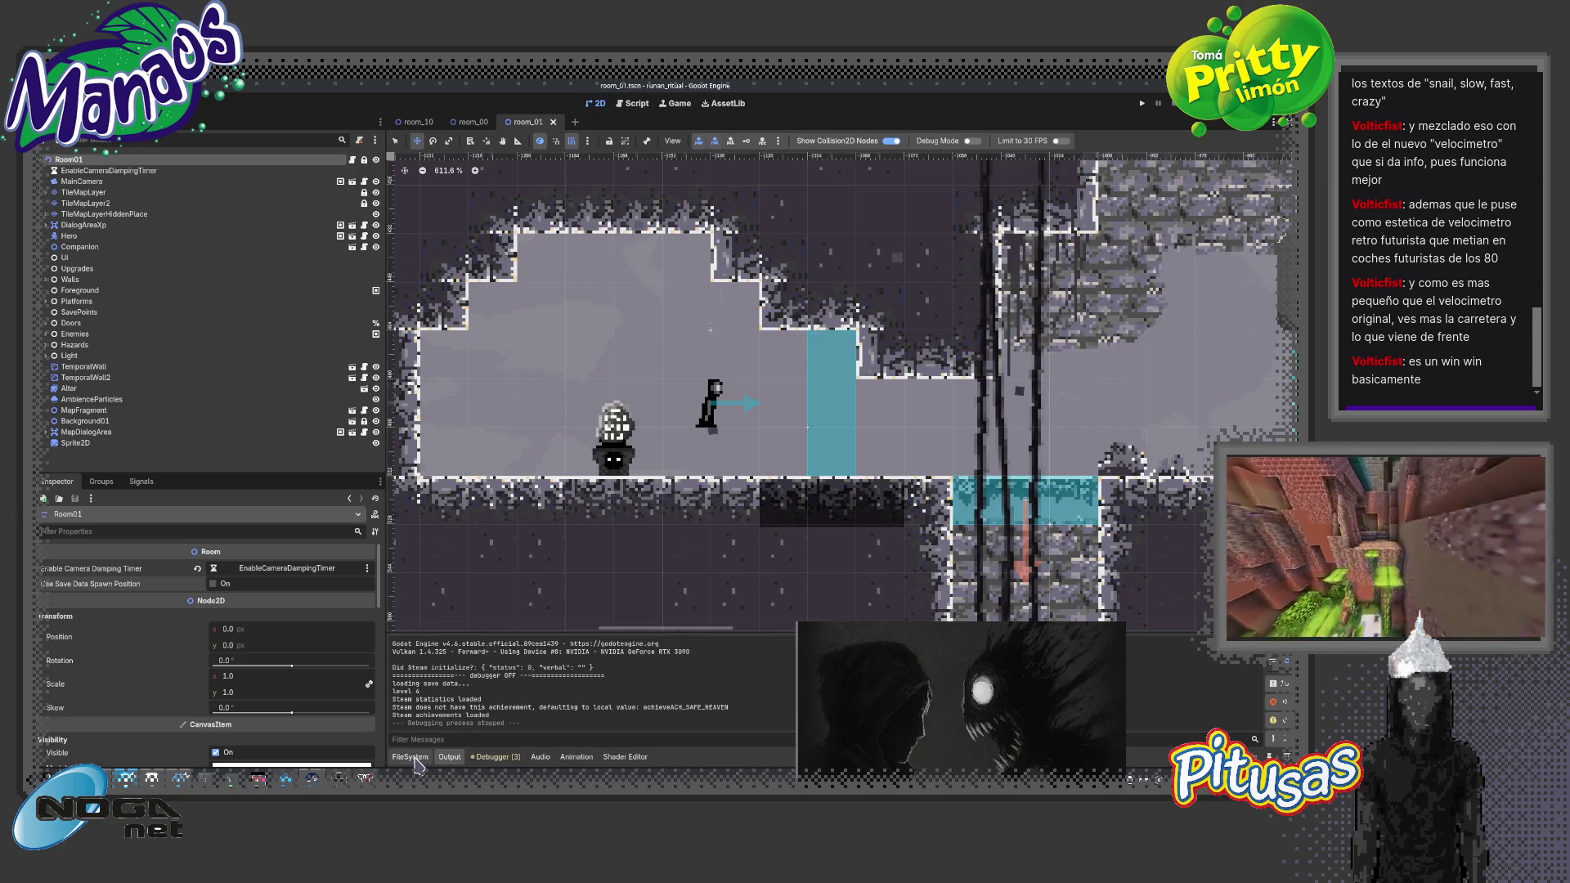
left_click(151, 778)
scroll(626, 486, "up", 1)
scroll(626, 486, "up", 2)
Set altar_lore's canvas width to 32 px, centered, in Canvas Size
key("ctrl+alt+c")
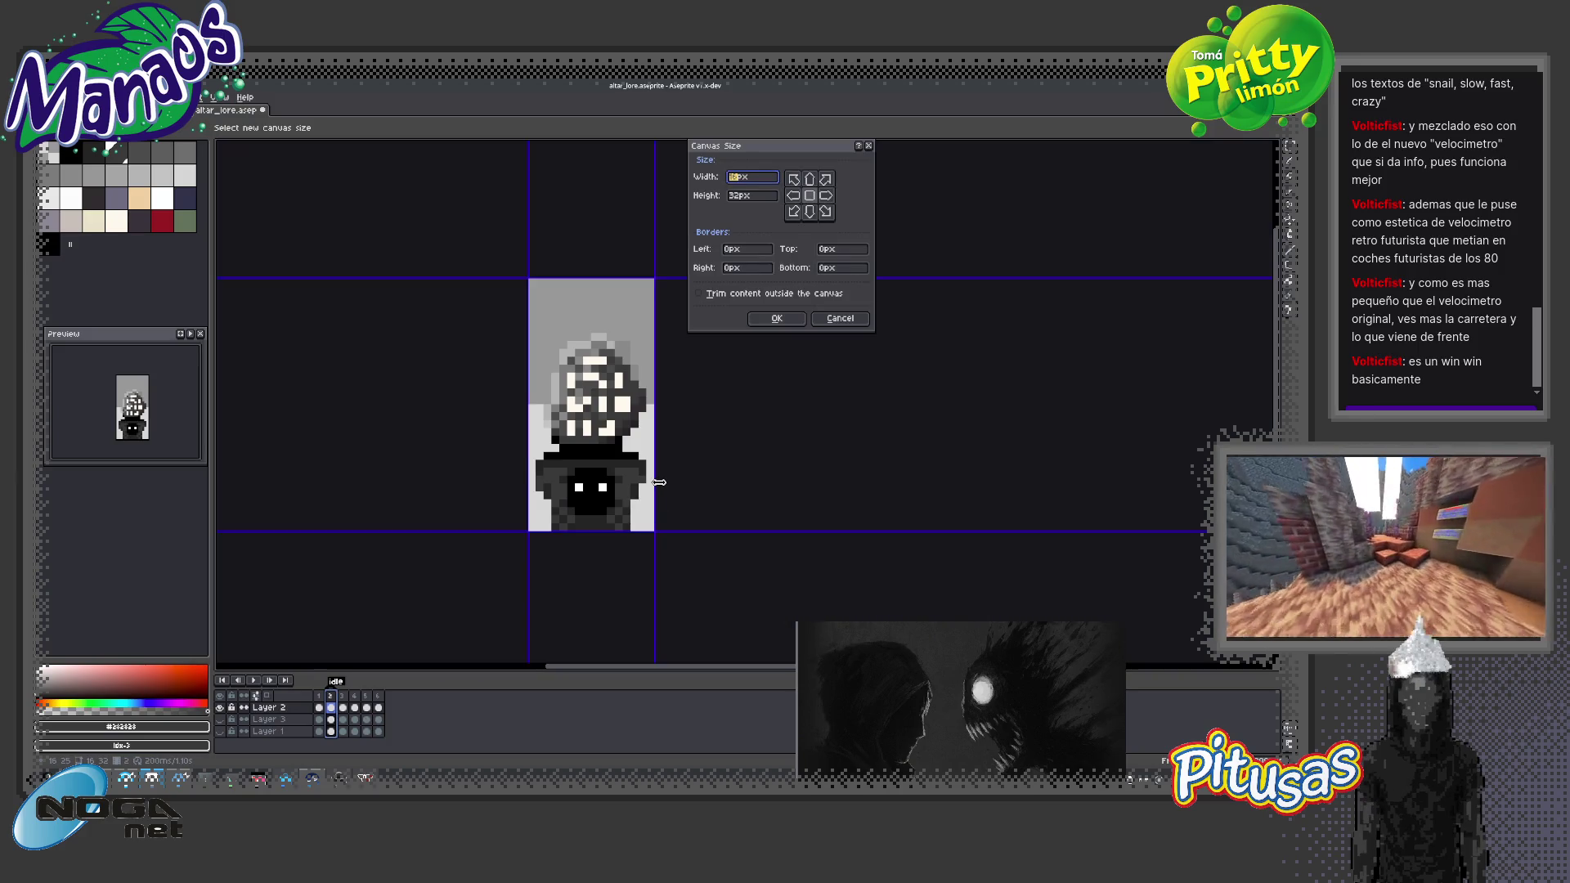
left_click_drag(660, 482, 656, 482)
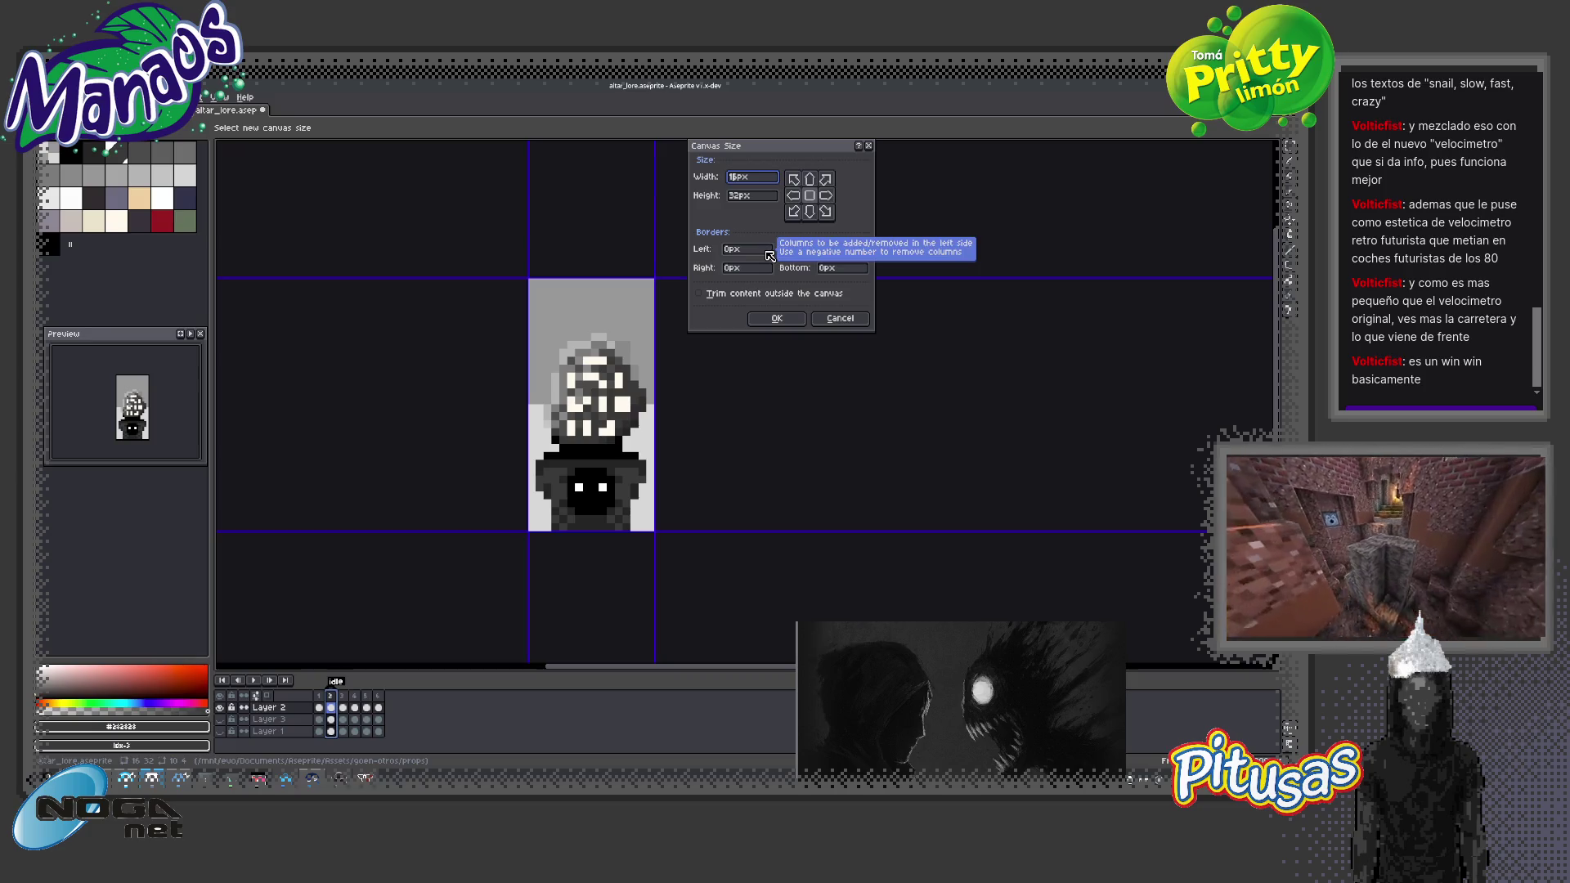
type("0")
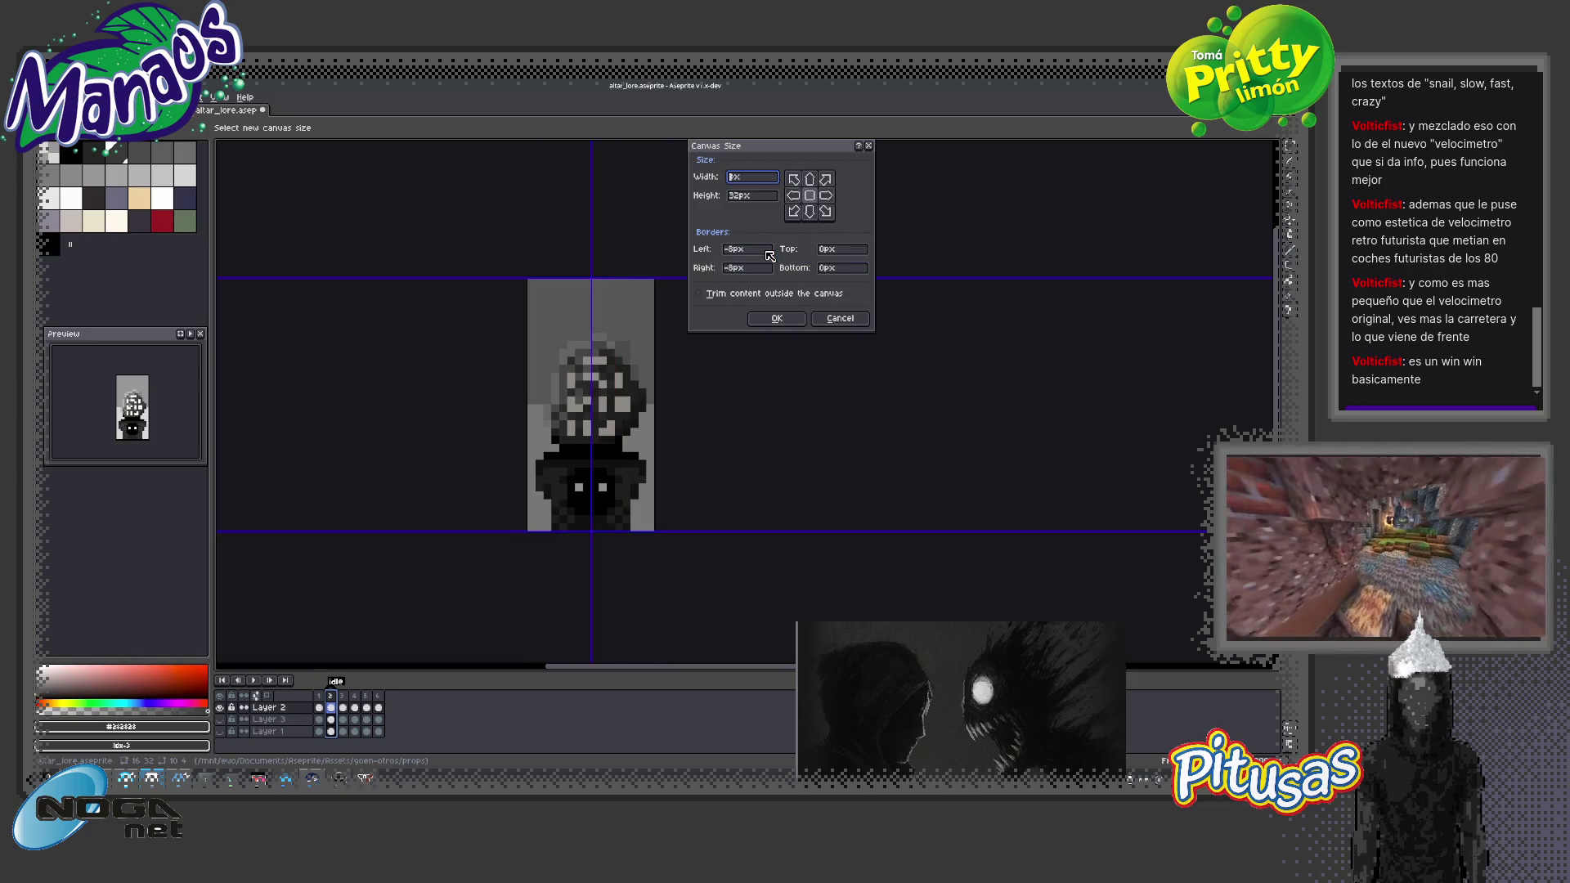
type("32")
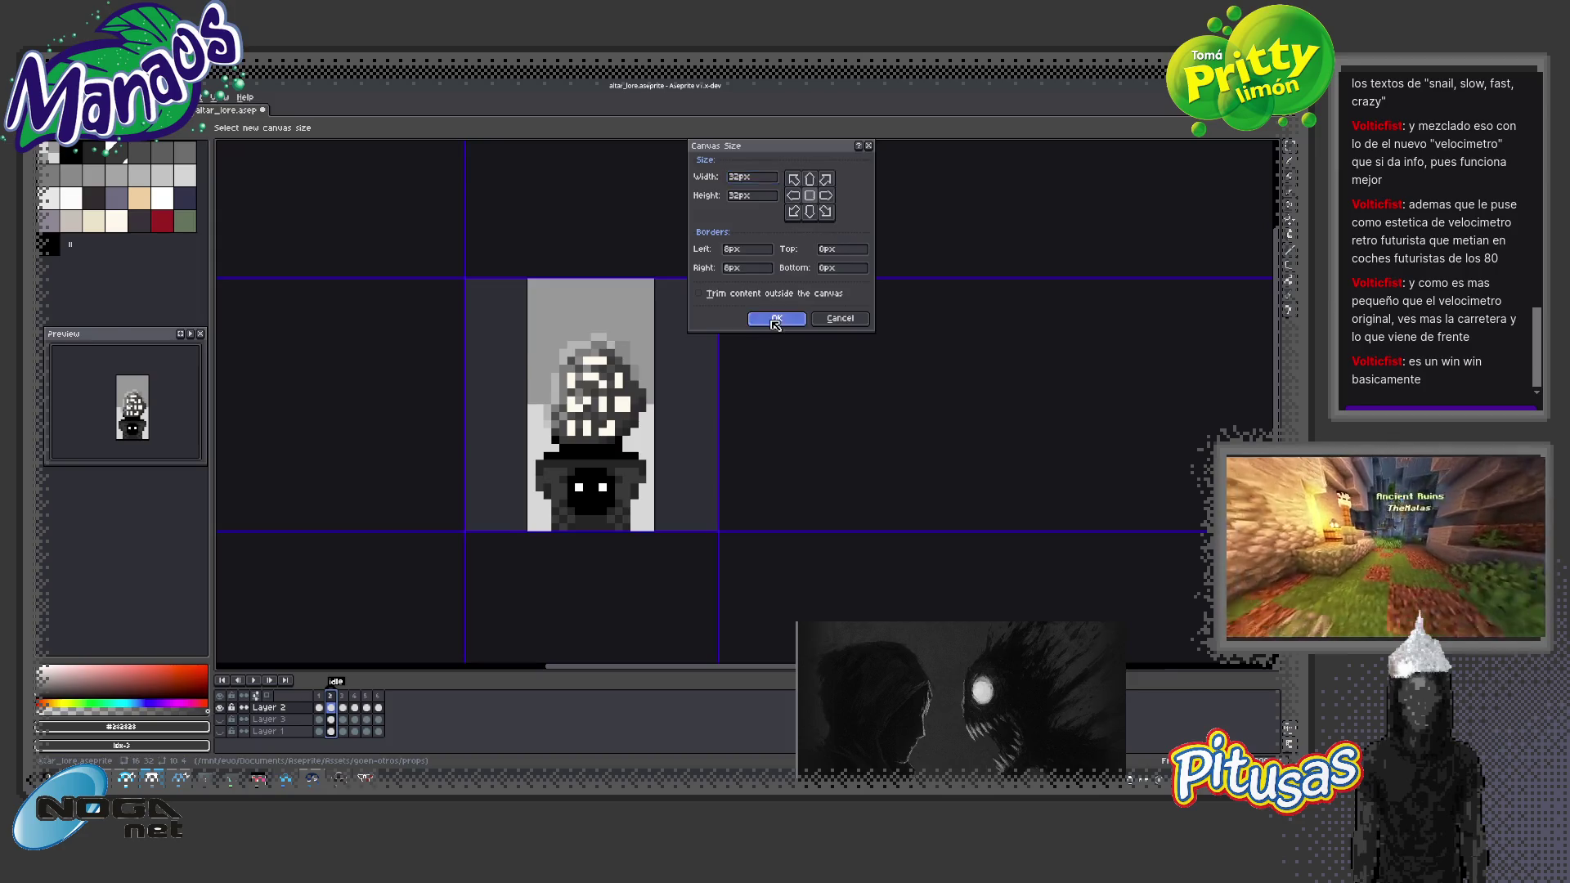
left_click(776, 318)
scroll(664, 492, "up", 2)
scroll(665, 491, "down", 2)
Draw a dark arm down from the figure's right shoulder with the Pencil
scroll(665, 491, "up", 2)
key("v")
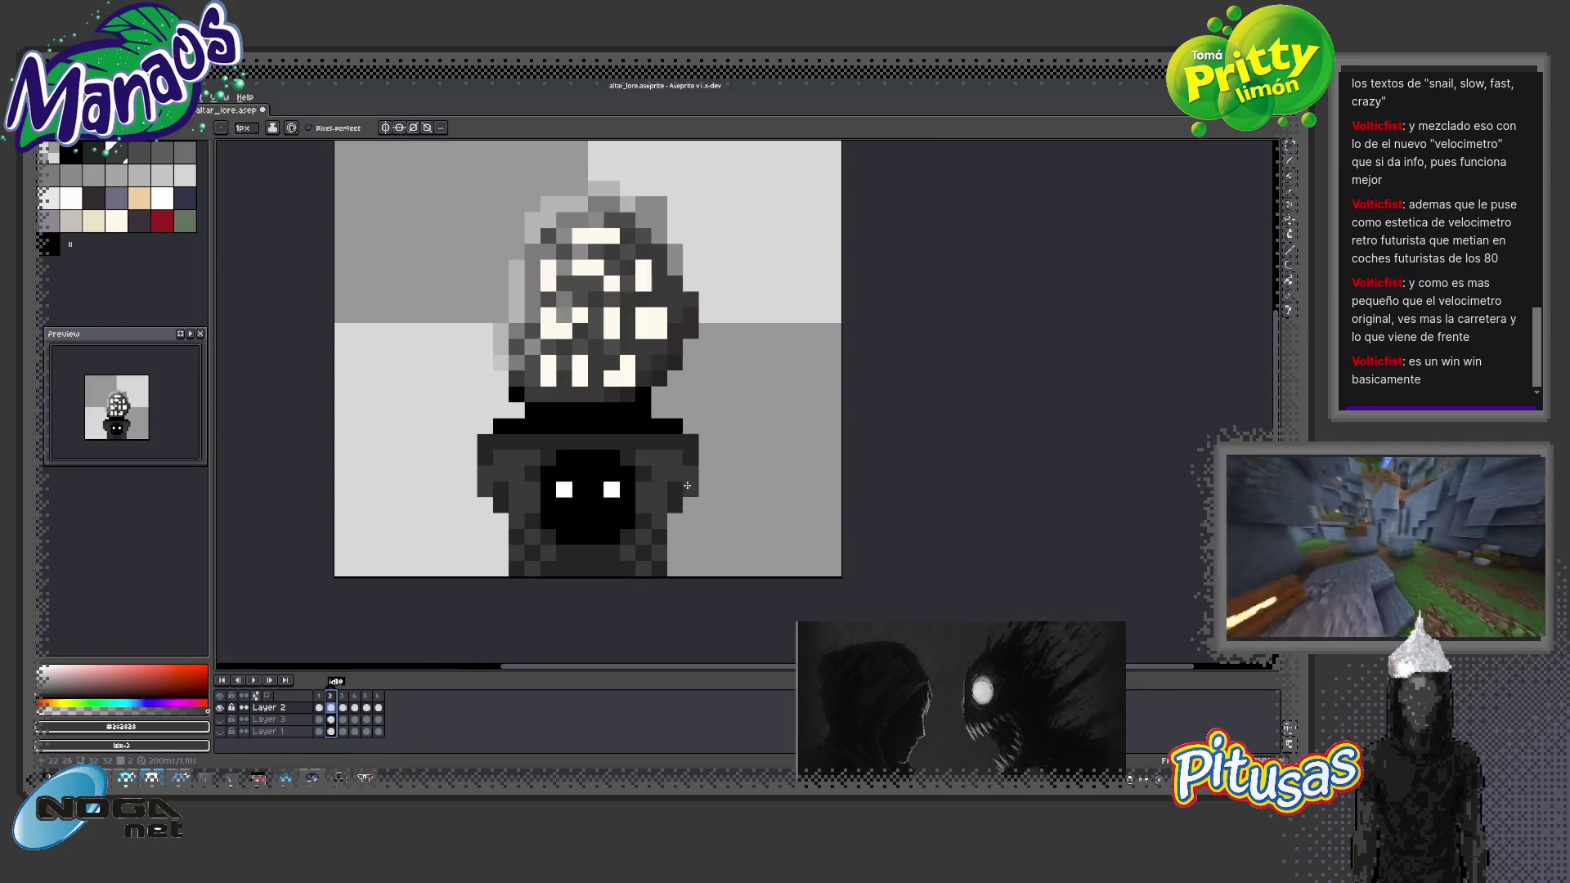
key("b")
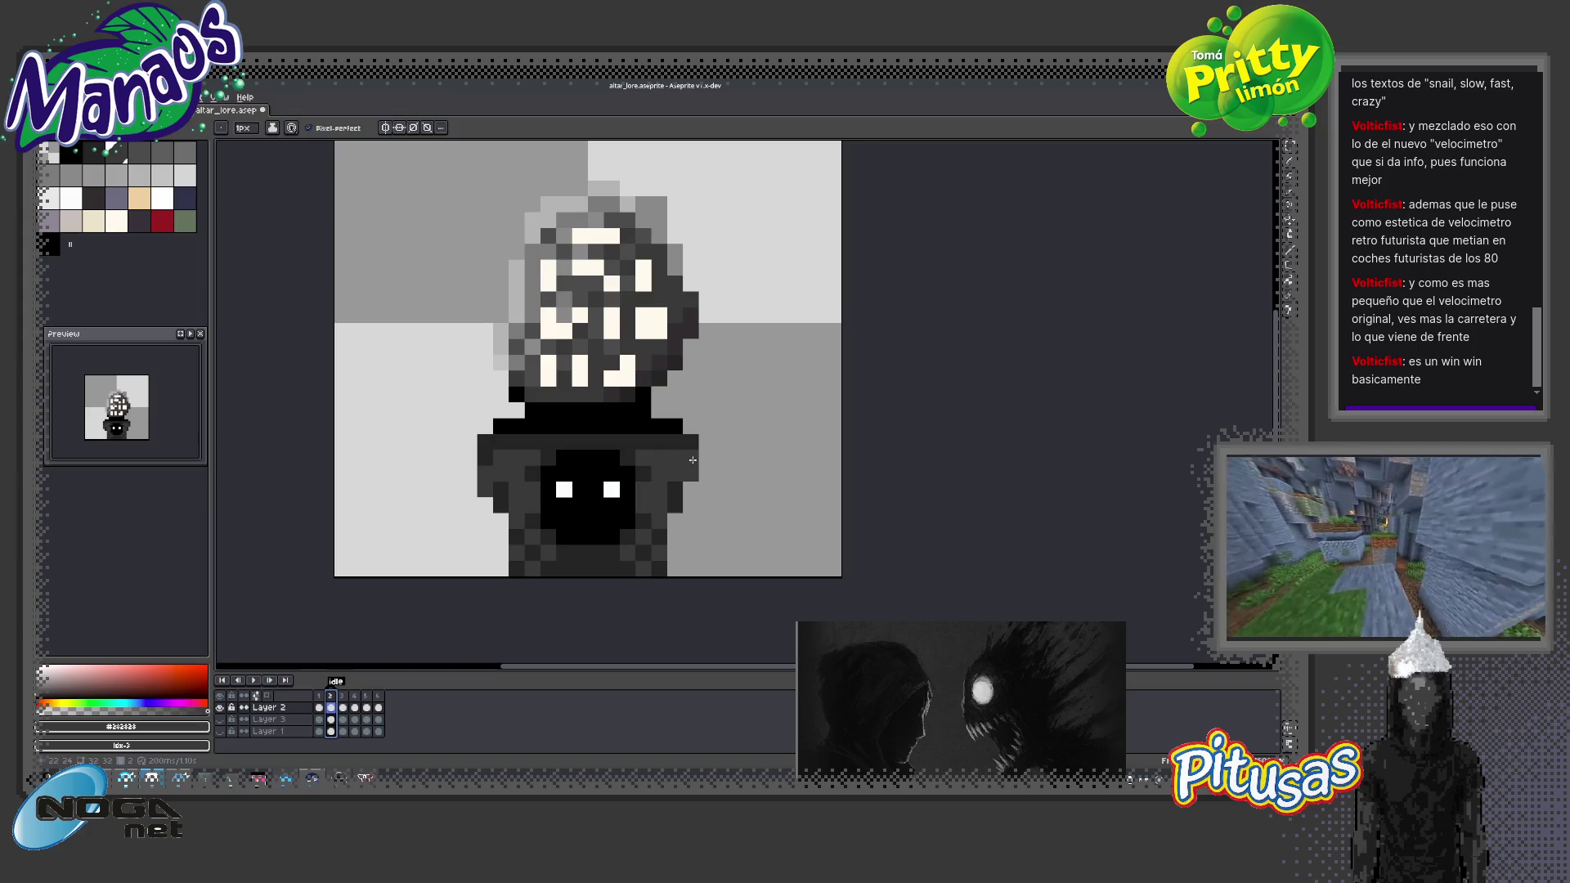
left_click(707, 458)
left_click(707, 474)
left_click_drag(719, 489, 767, 557)
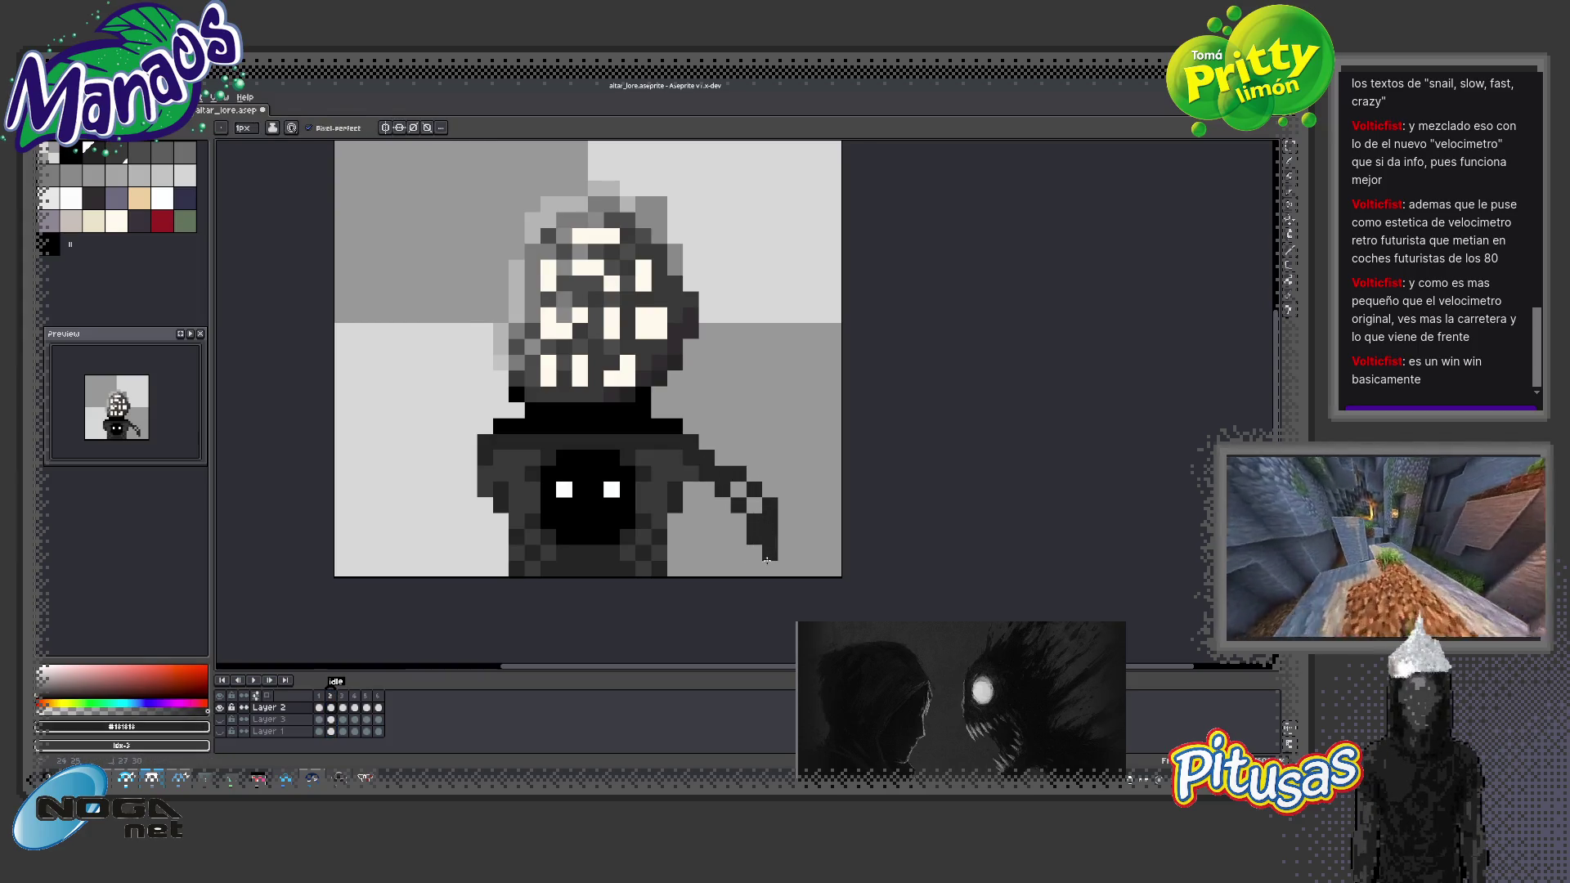
Enable centred vertical symmetry and paint mirrored arms and robe in dark grey #282828
left_click(385, 128)
scroll(736, 448, "down", 1)
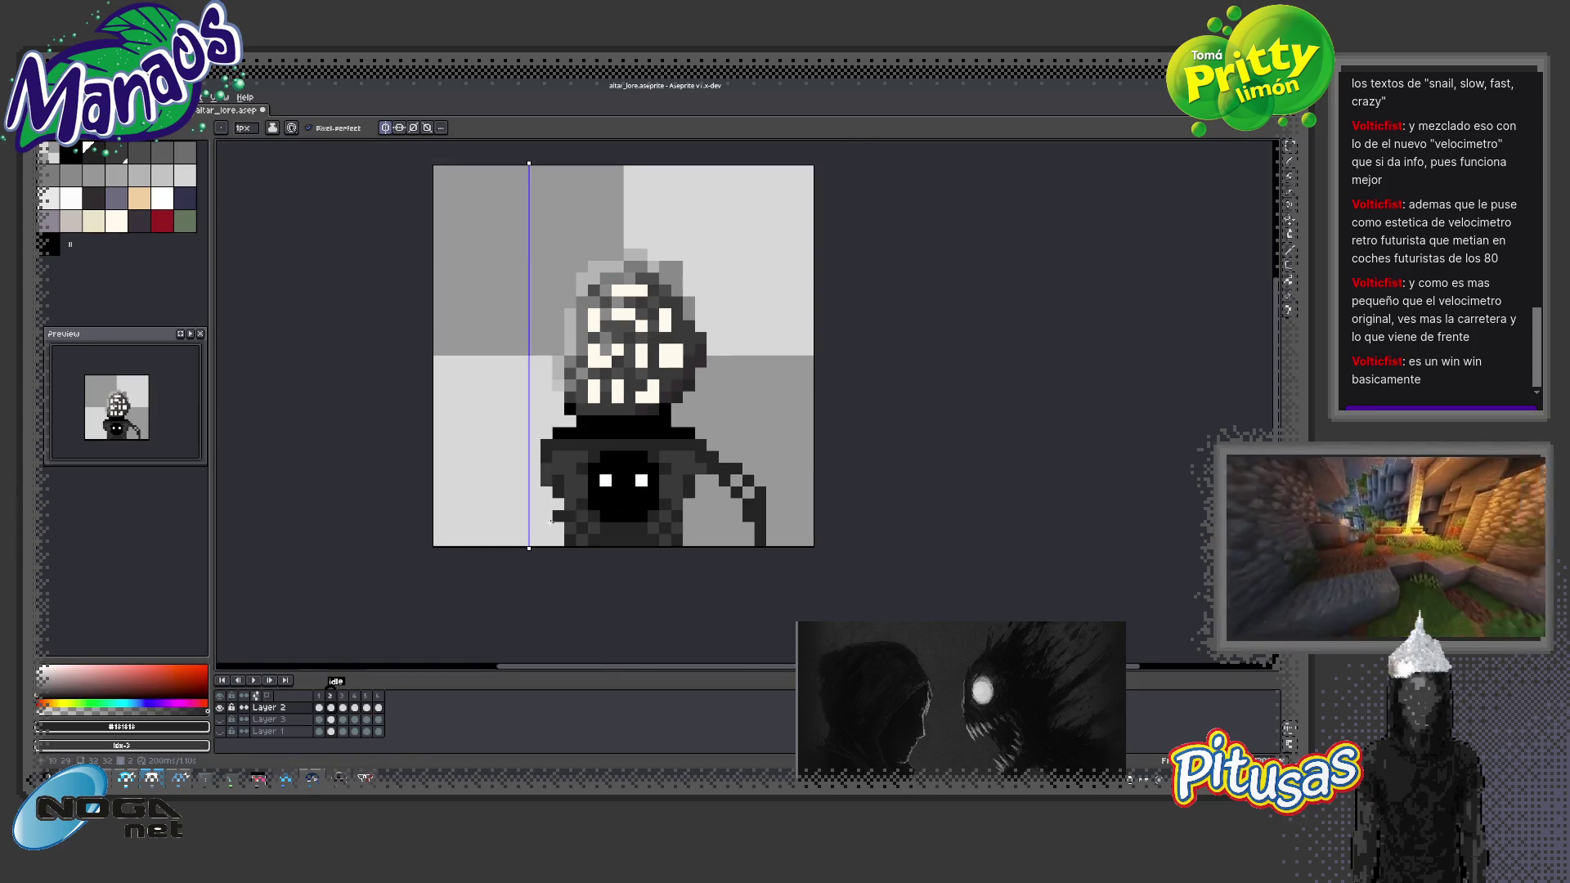
left_click_drag(529, 549, 623, 549)
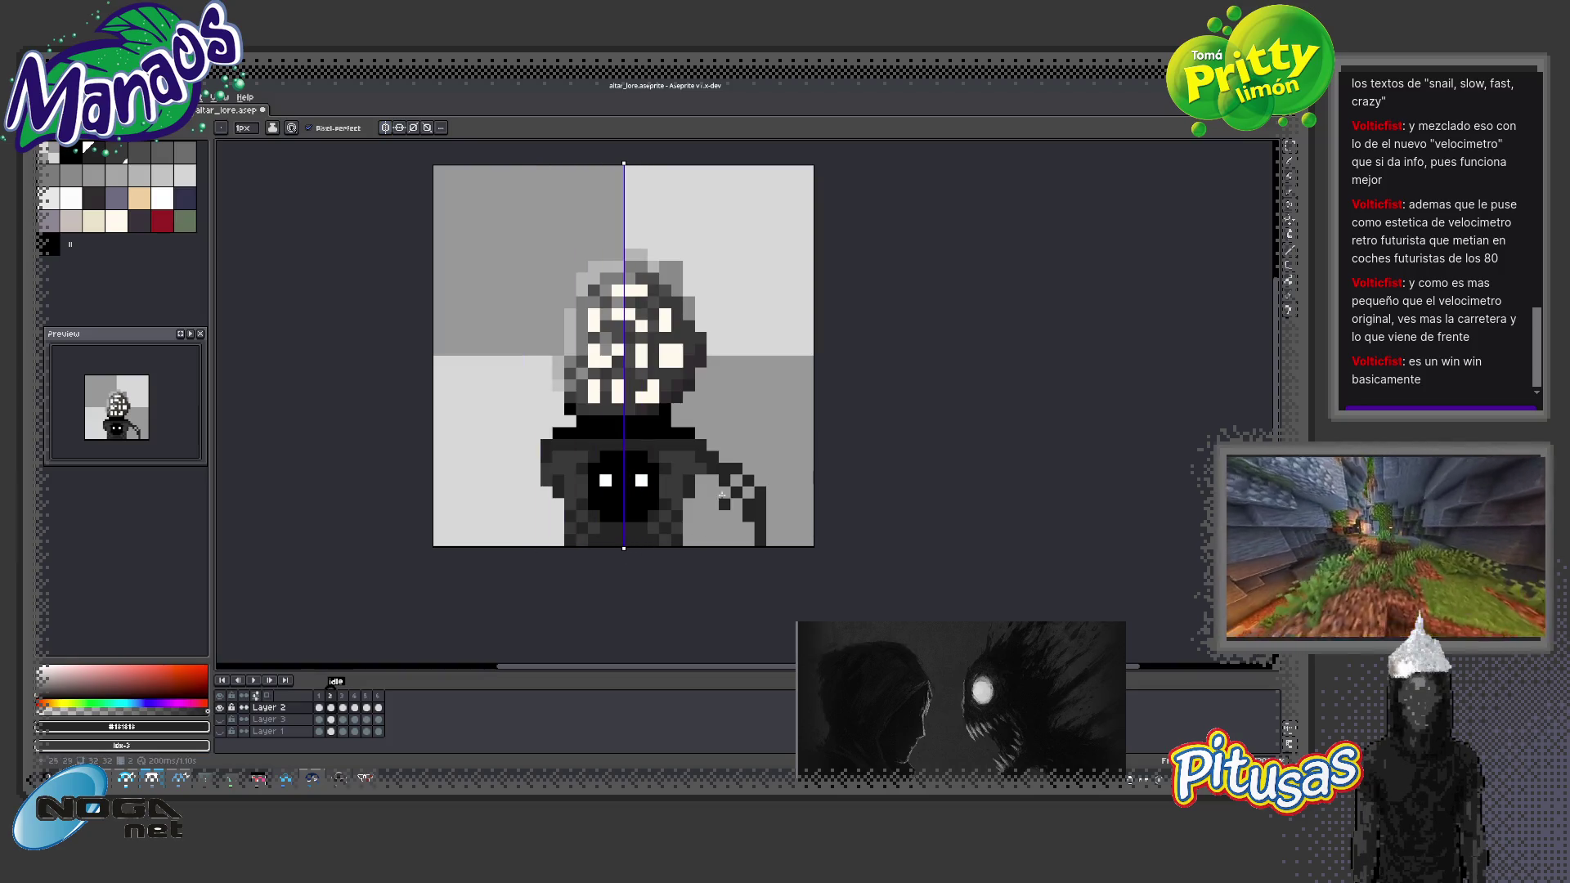
mouse_move(709, 455)
left_mouse_down()
mouse_move(761, 542)
mouse_move(729, 493)
mouse_move(705, 515)
left_mouse_up()
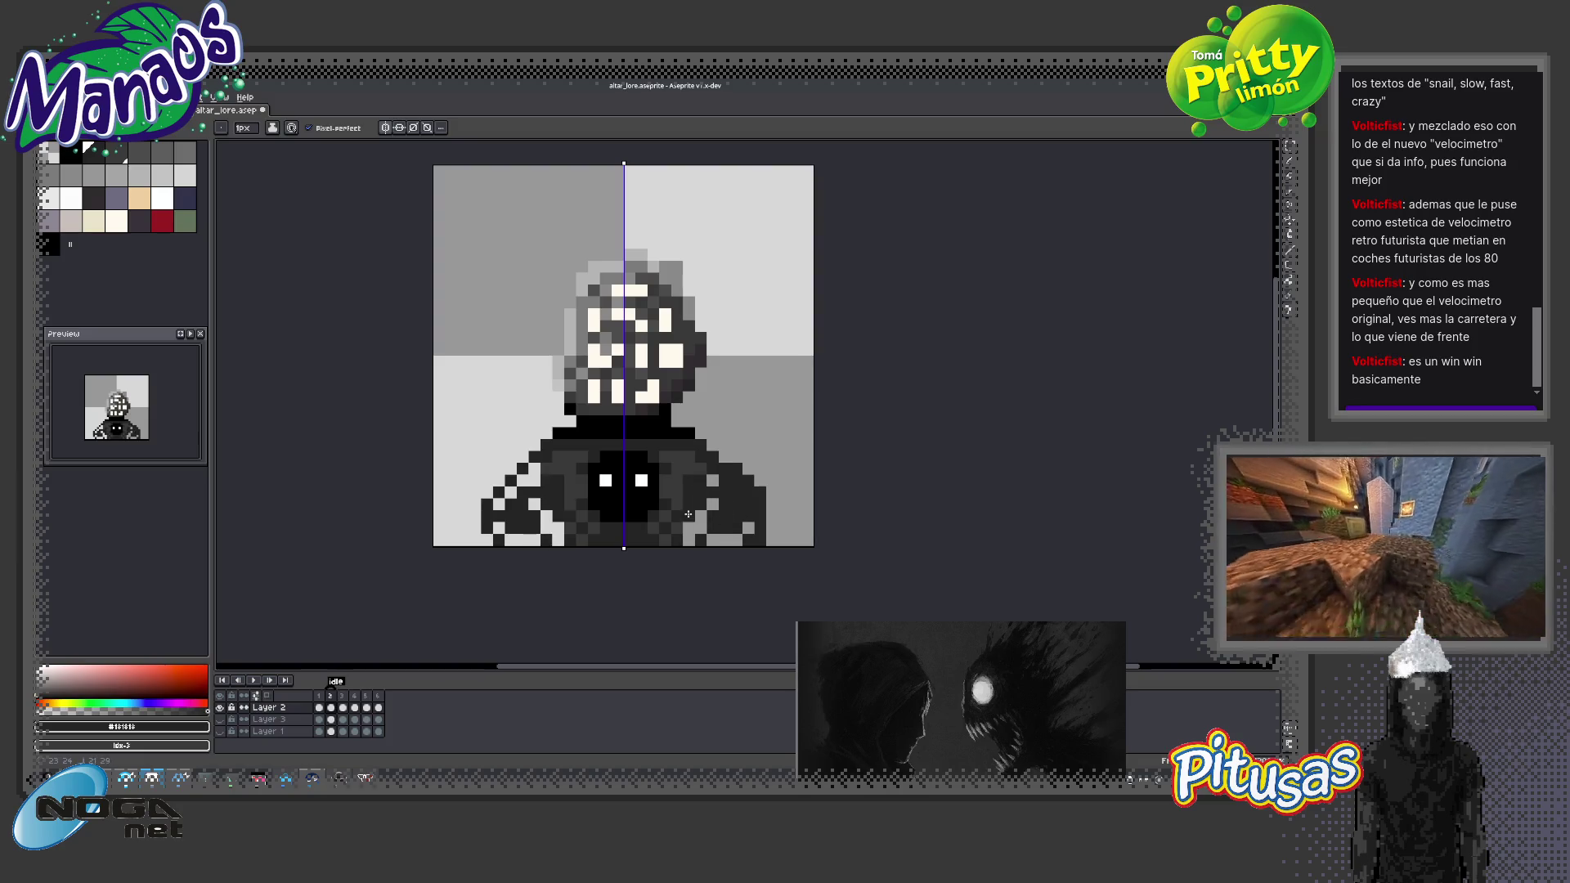
mouse_move(761, 514)
left_mouse_down()
mouse_move(774, 524)
mouse_move(716, 488)
left_mouse_up()
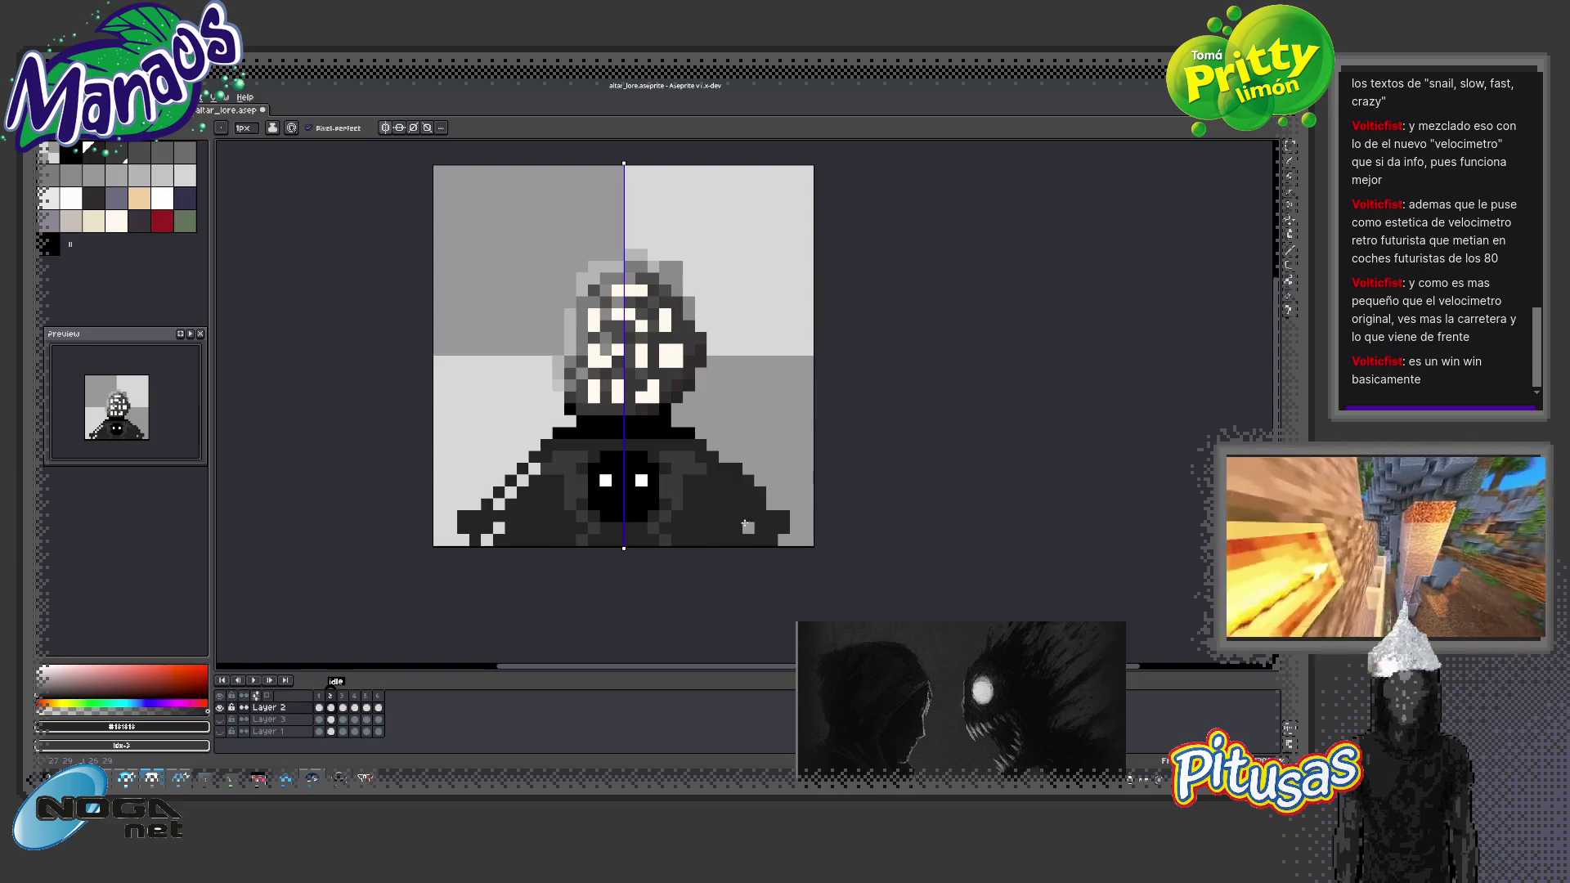
left_click_drag(504, 502, 491, 533)
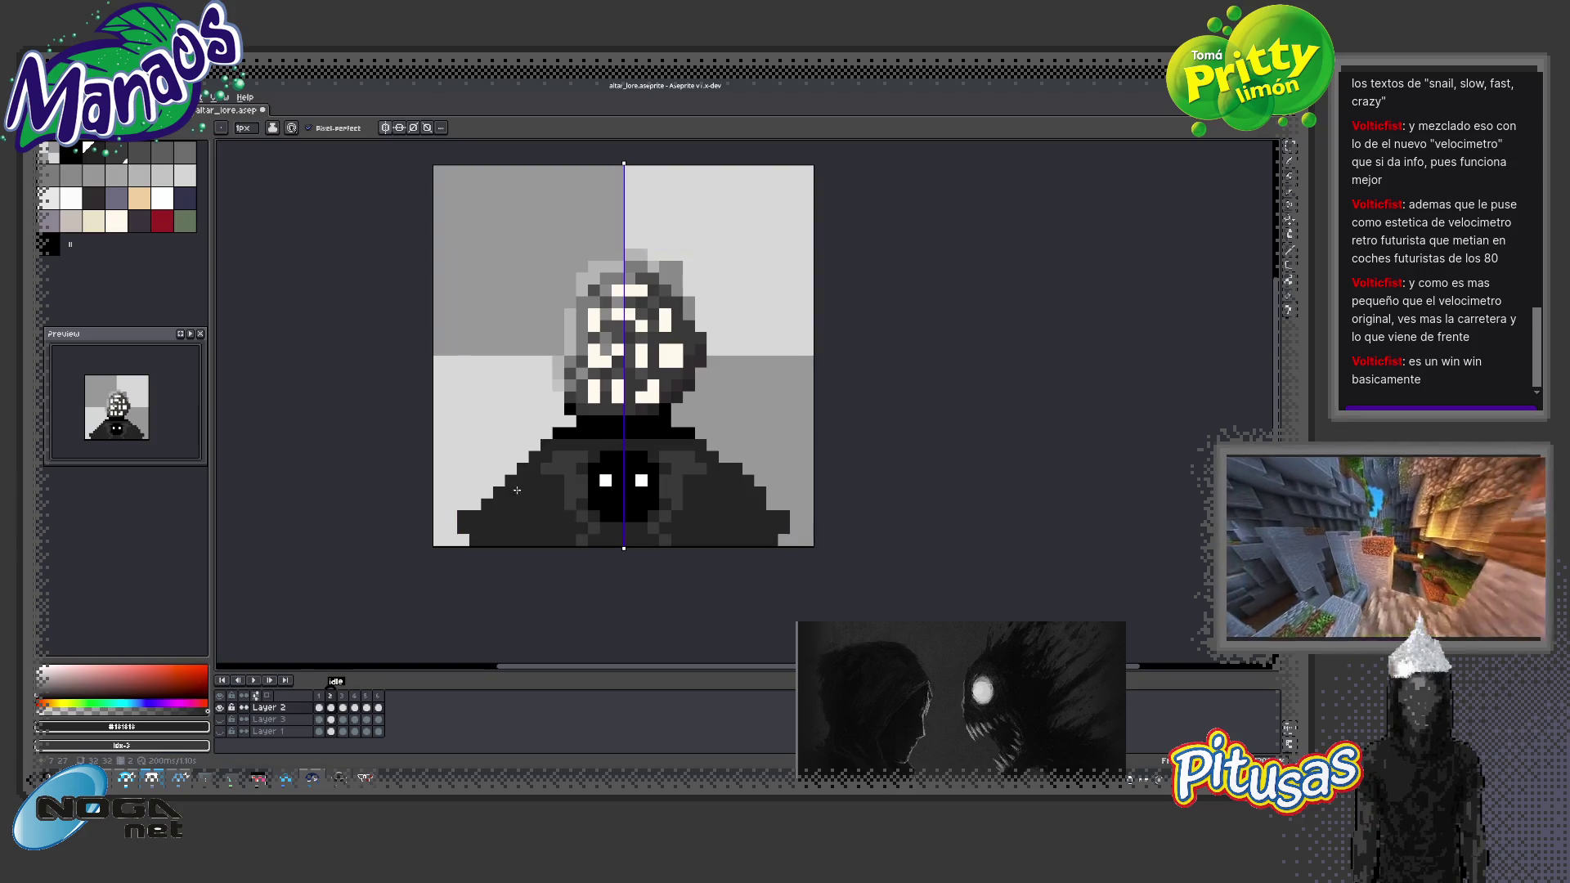
left_click(568, 464, "alt")
left_click(546, 448)
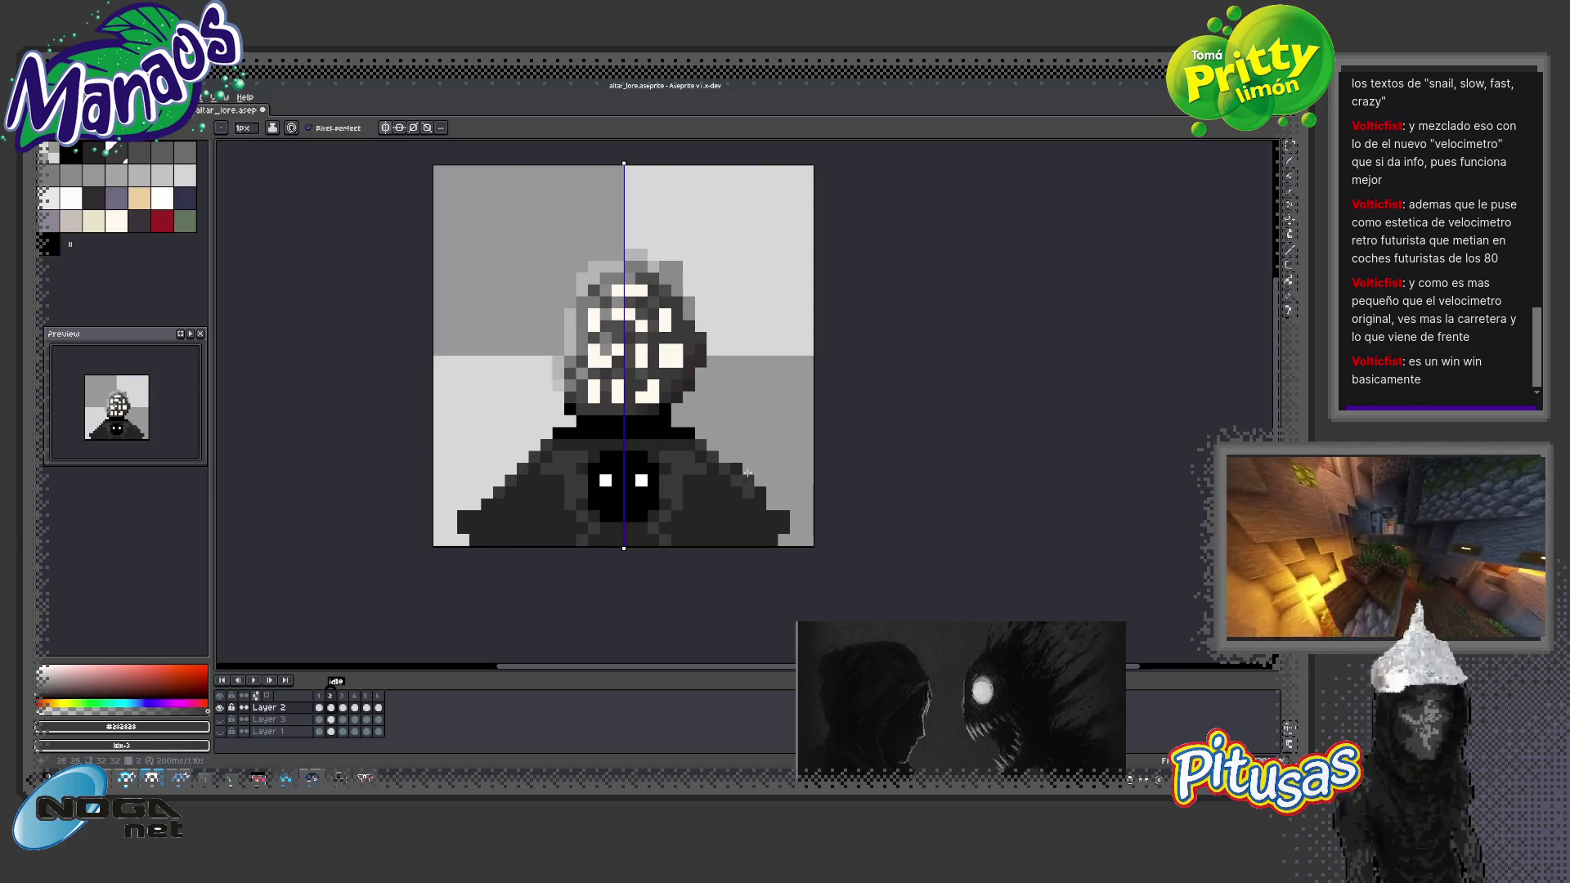
key("e")
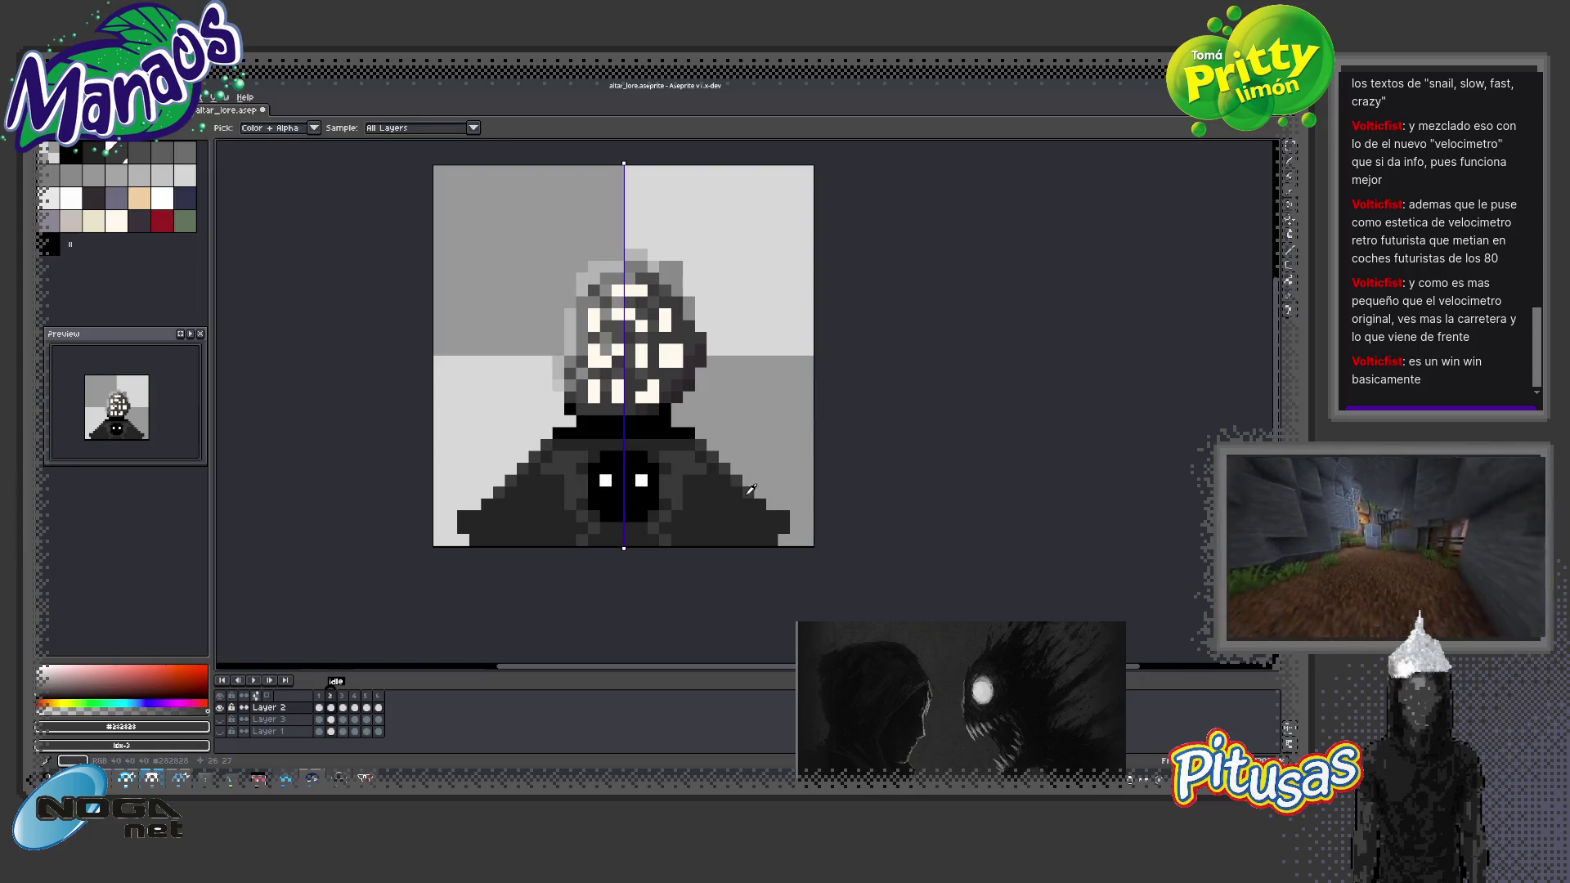
Turn off symmetry so drawing is no longer mirrored
left_click(441, 128)
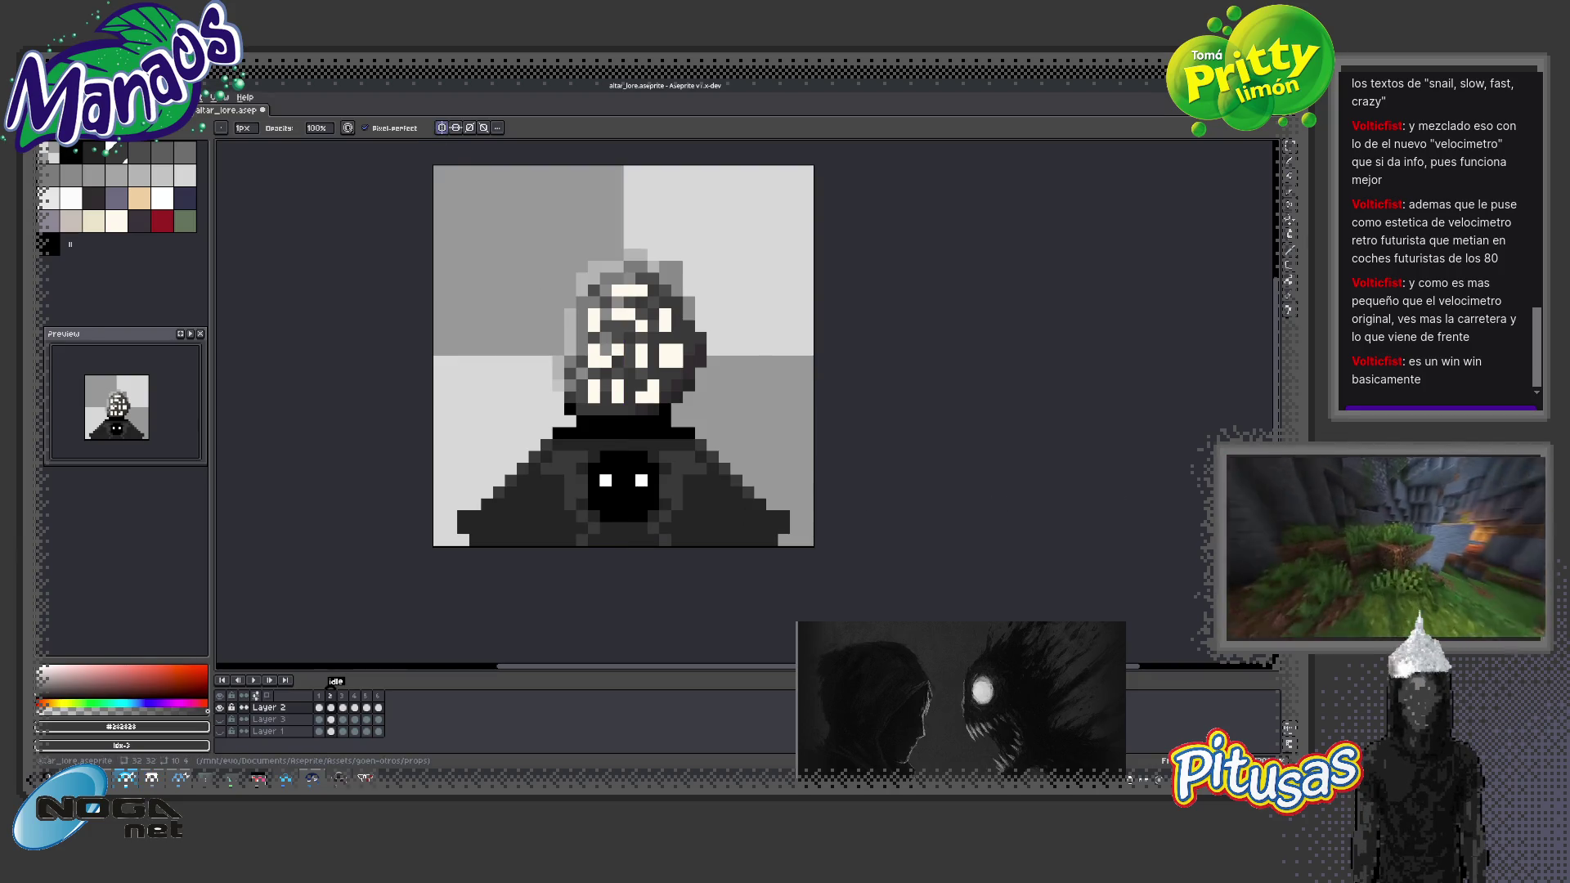
scroll(677, 517, "up", 3)
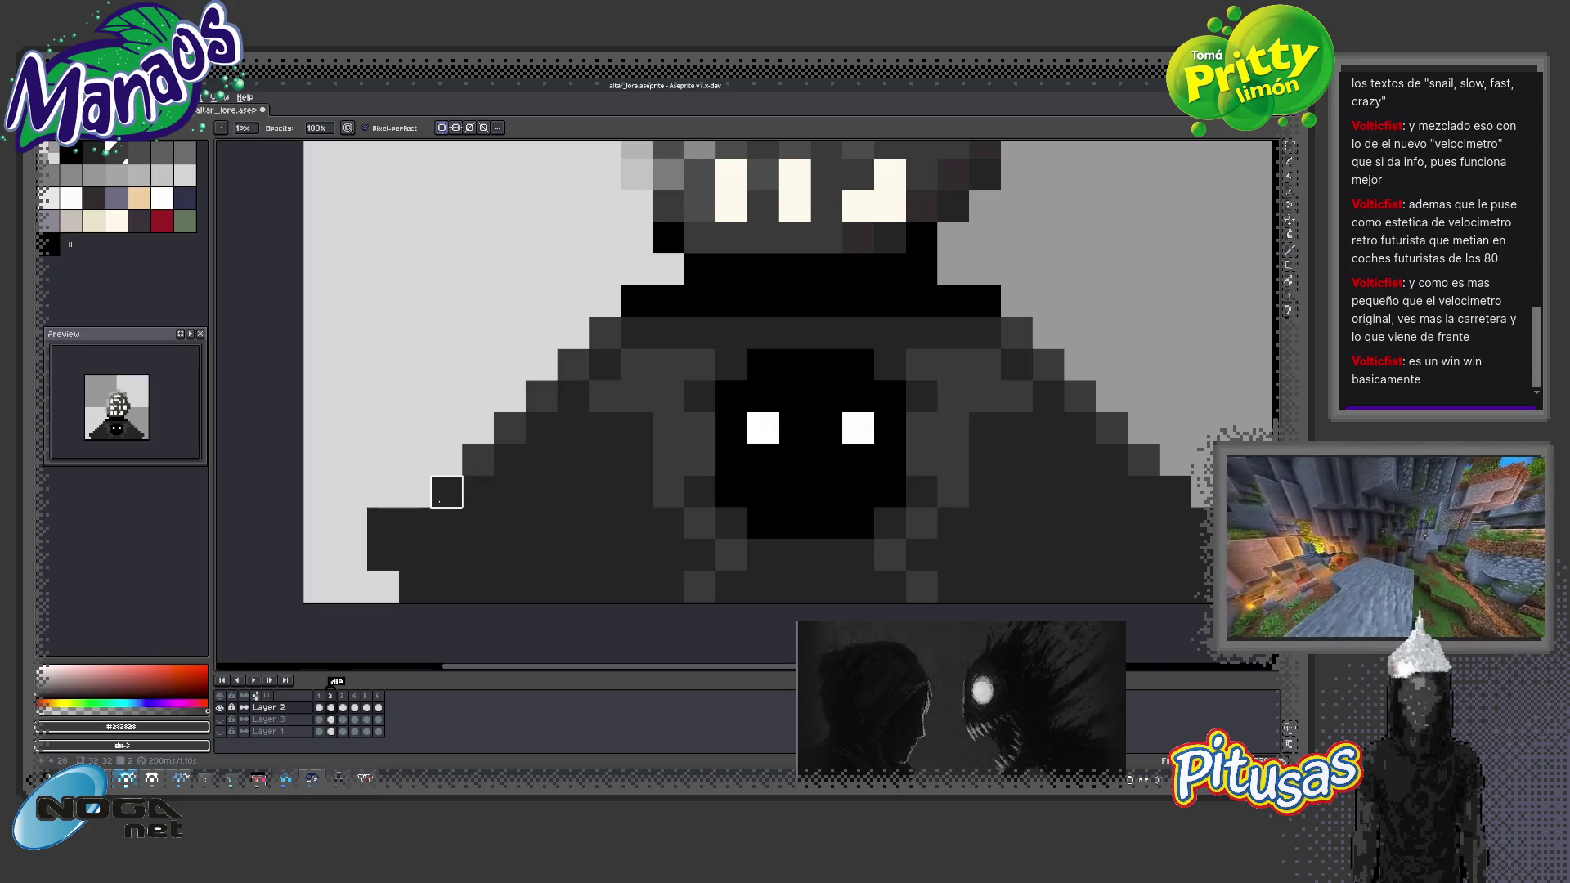
scroll(446, 491, "down", 5)
scroll(475, 494, "up", 1)
scroll(481, 474, "up", 3)
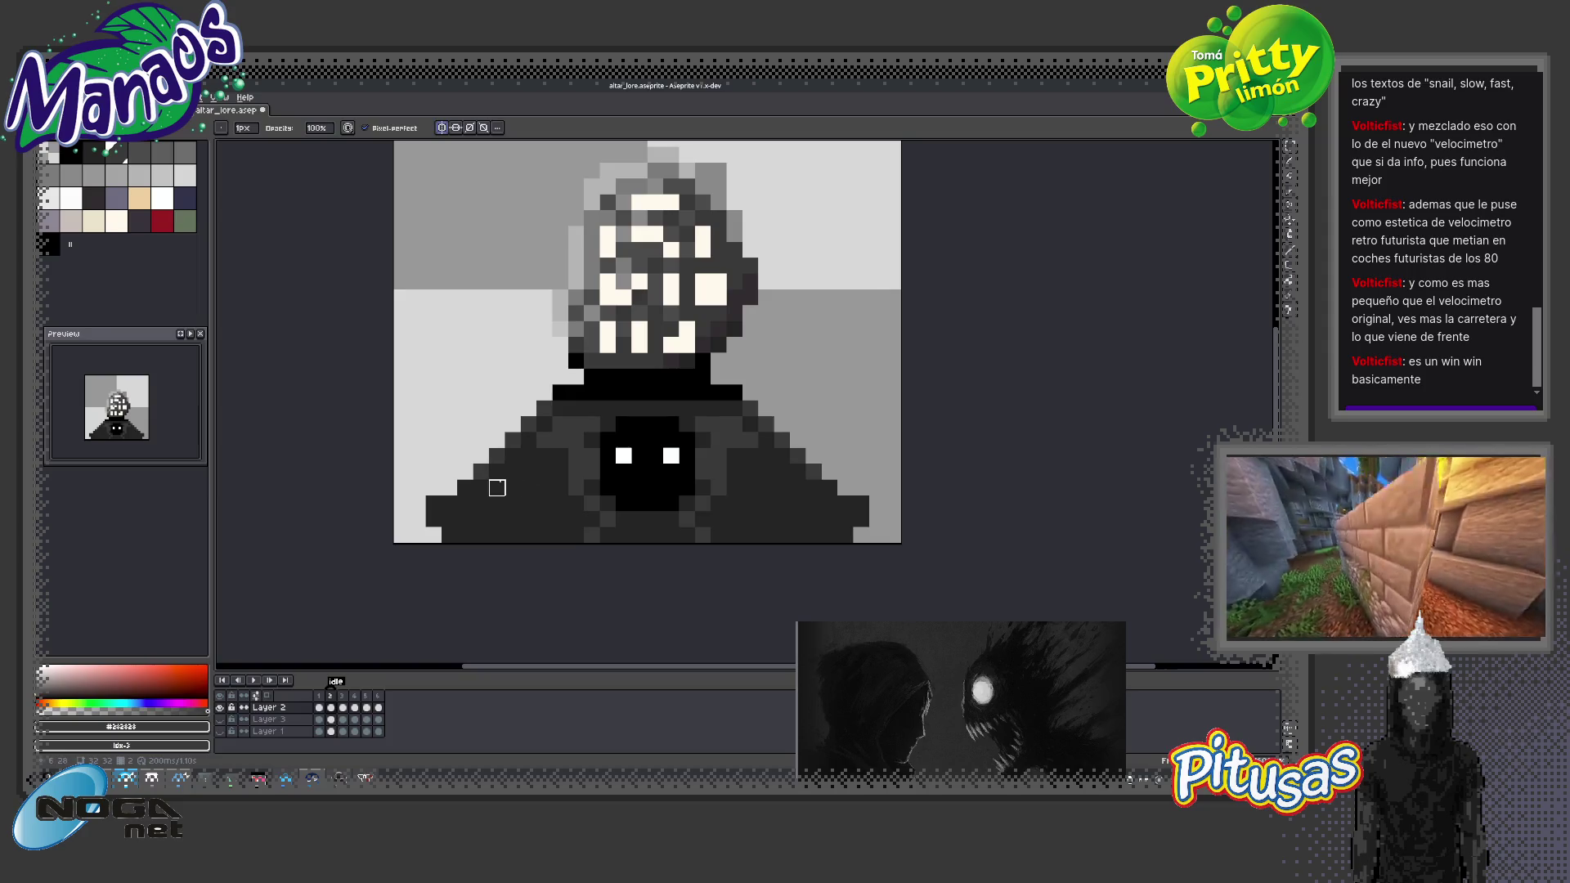
Switch to the Pencil and pick palette colour index 4
key("b")
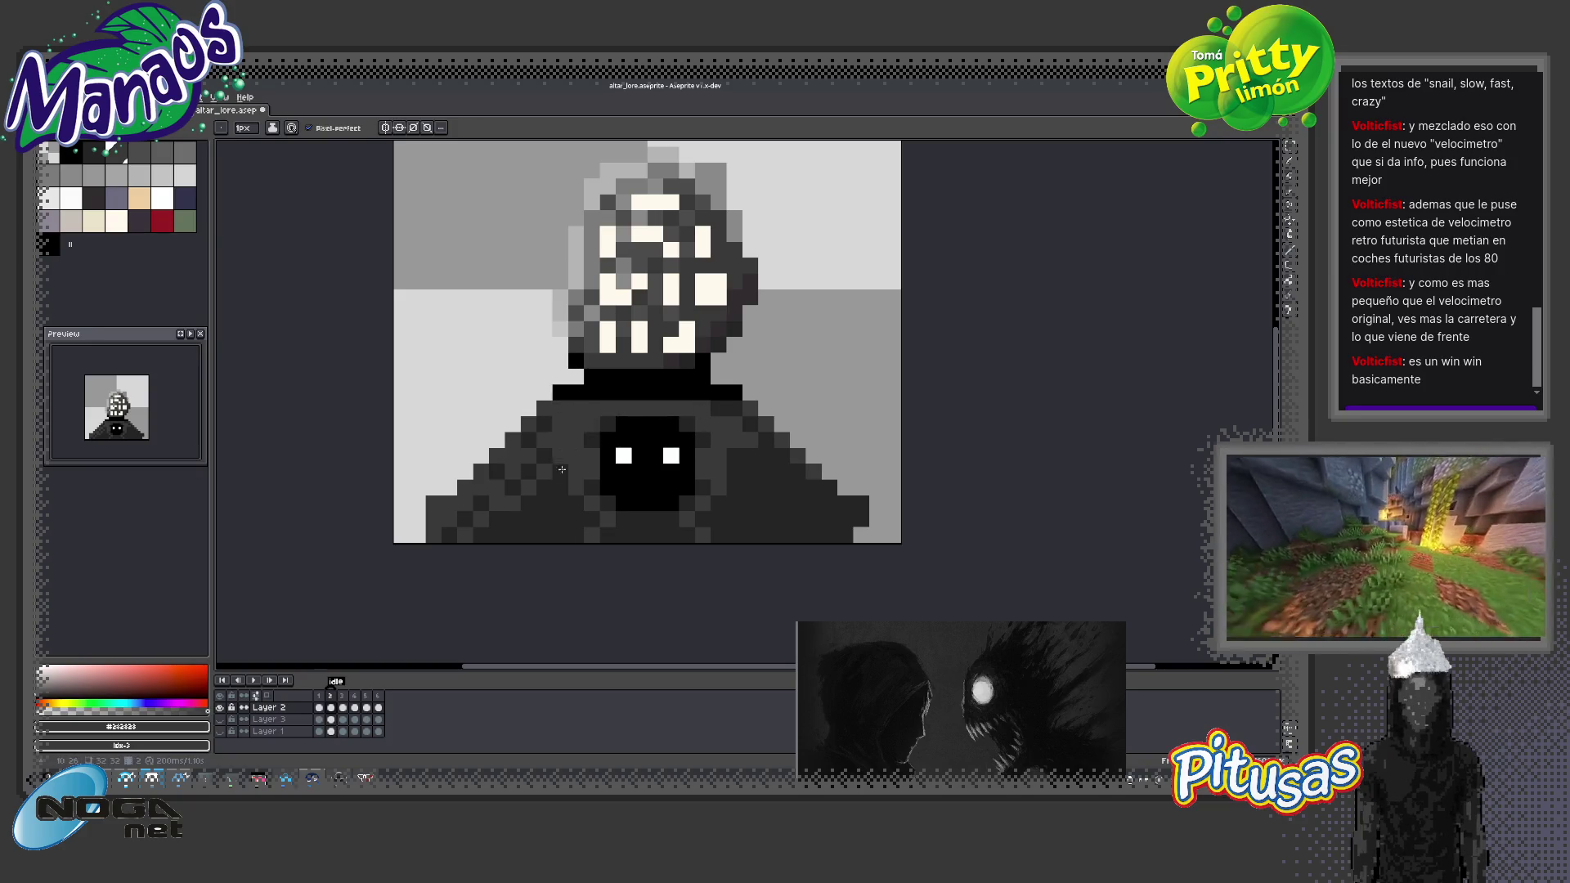
scroll(458, 425, "down", 2)
scroll(350, 395, "up", 1)
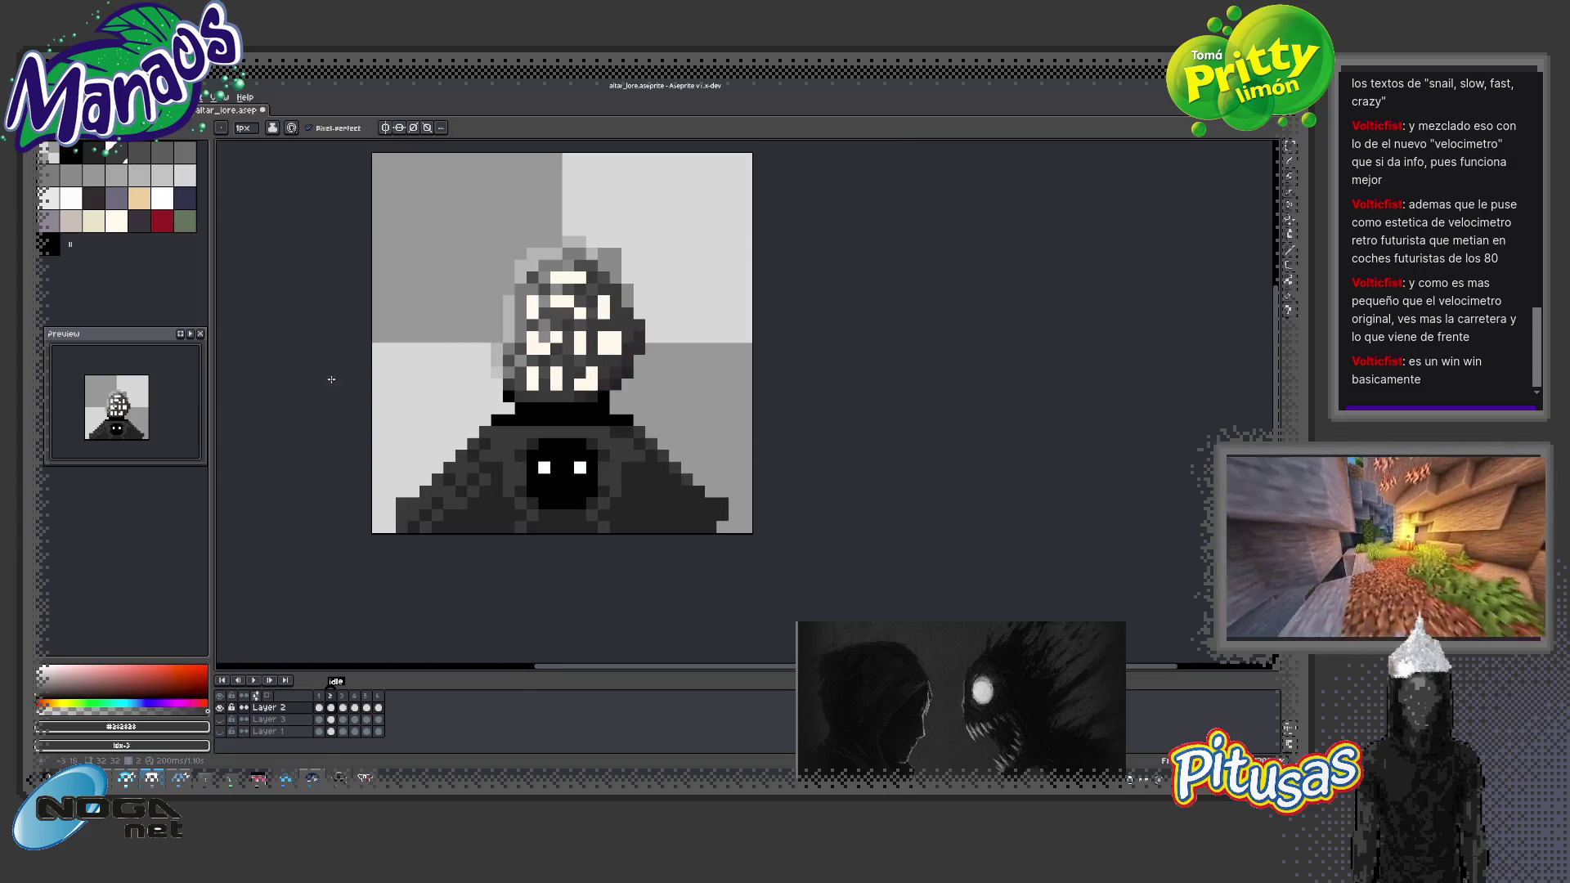
left_click(139, 152)
scroll(494, 483, "up", 2)
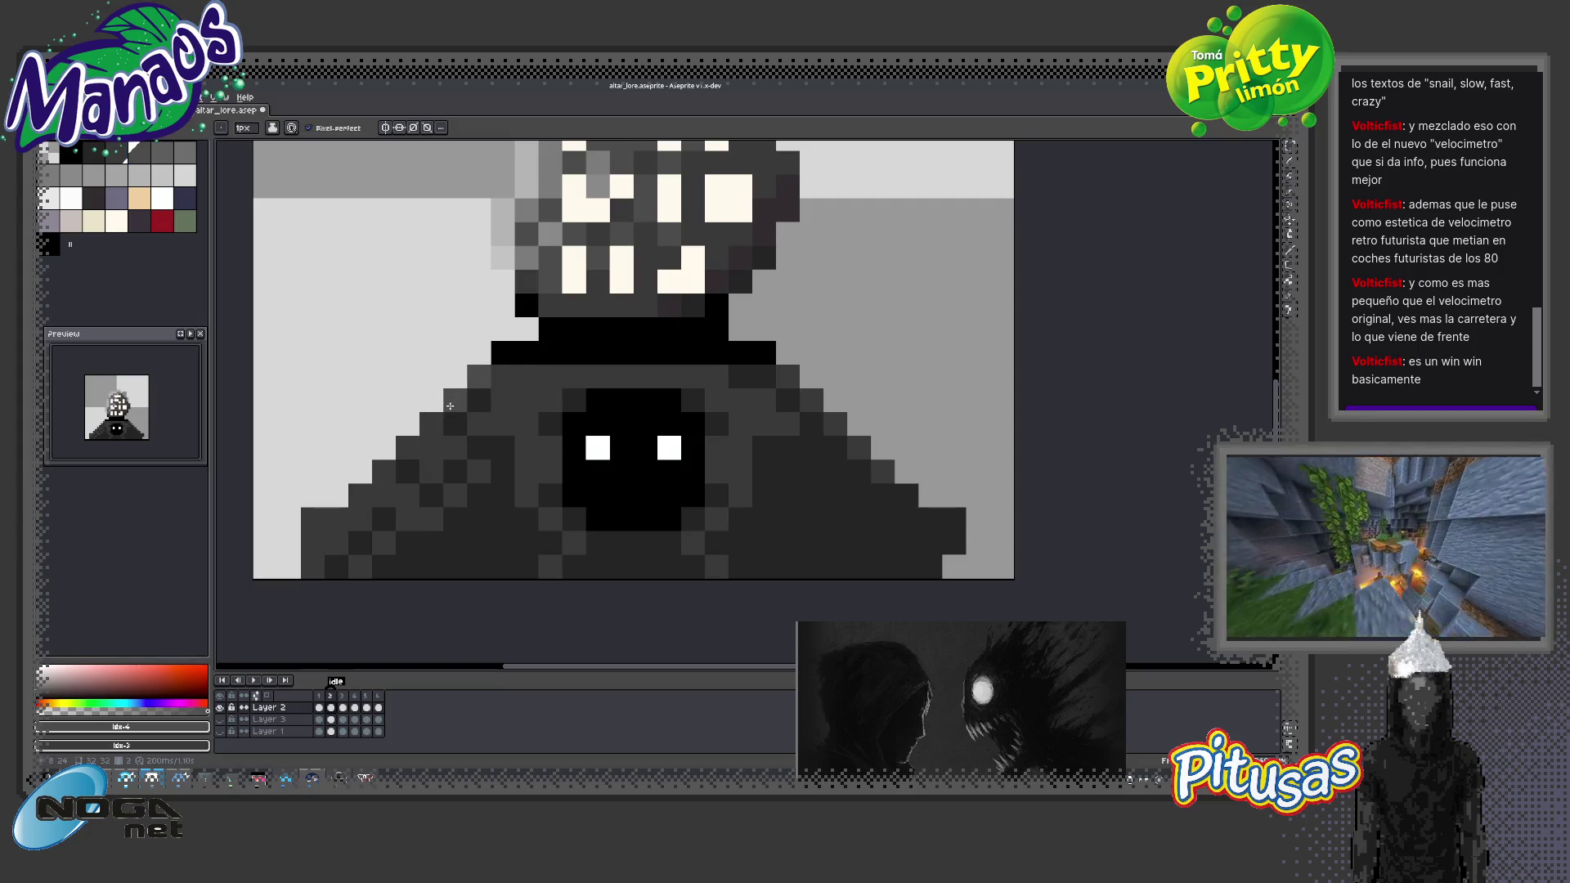
Fix stray pixels along the hood's left edge, lightening two and darkening one
left_click_drag(407, 448, 485, 384)
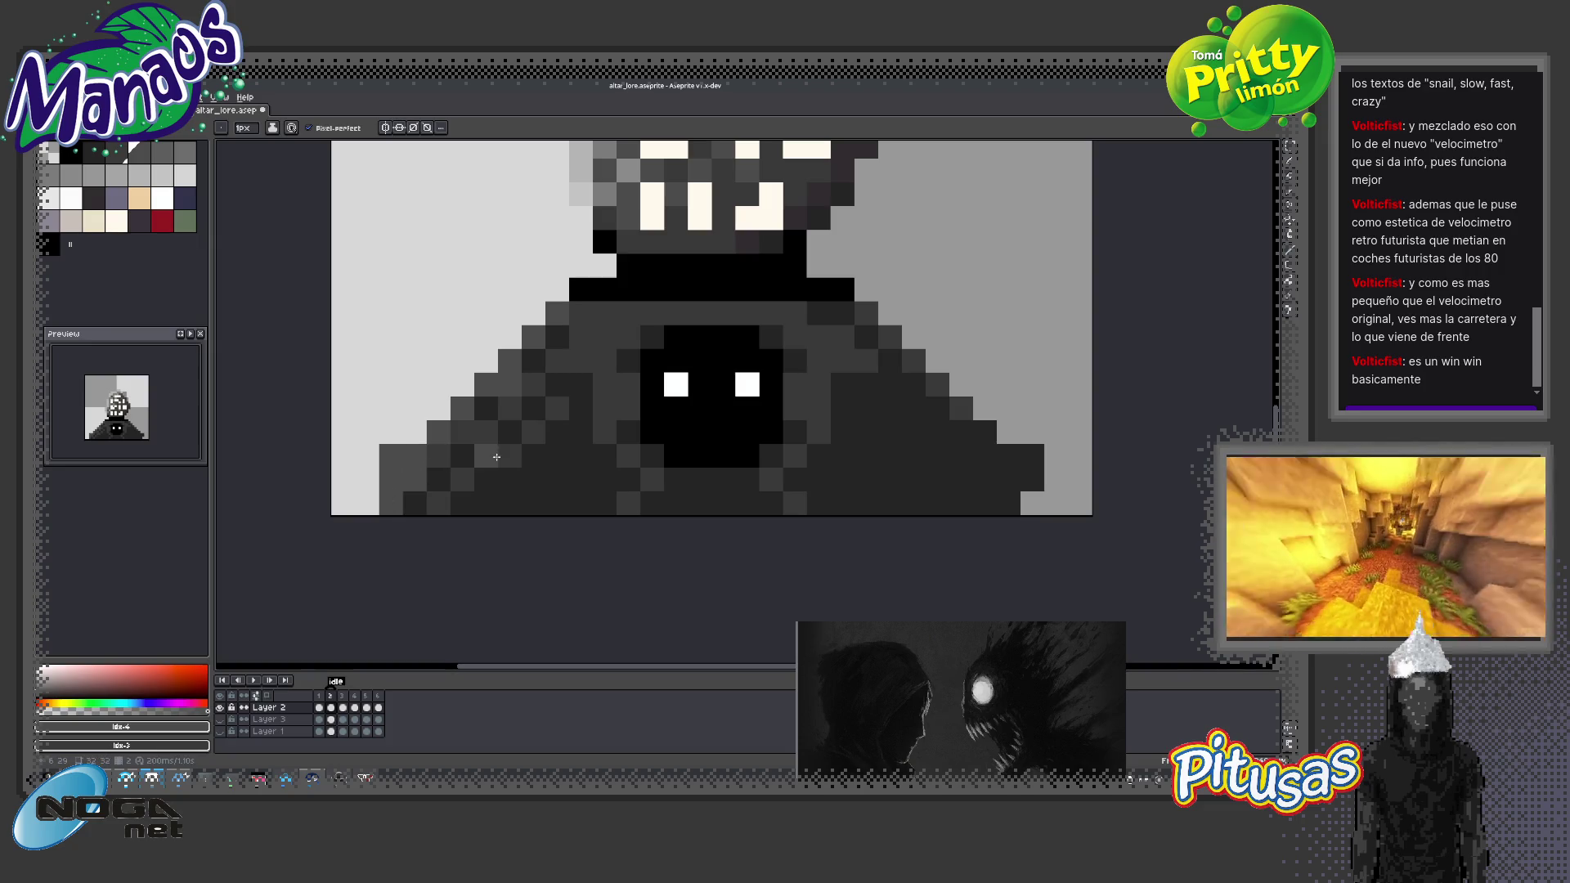
scroll(496, 457, "down", 3)
scroll(527, 463, "up", 2)
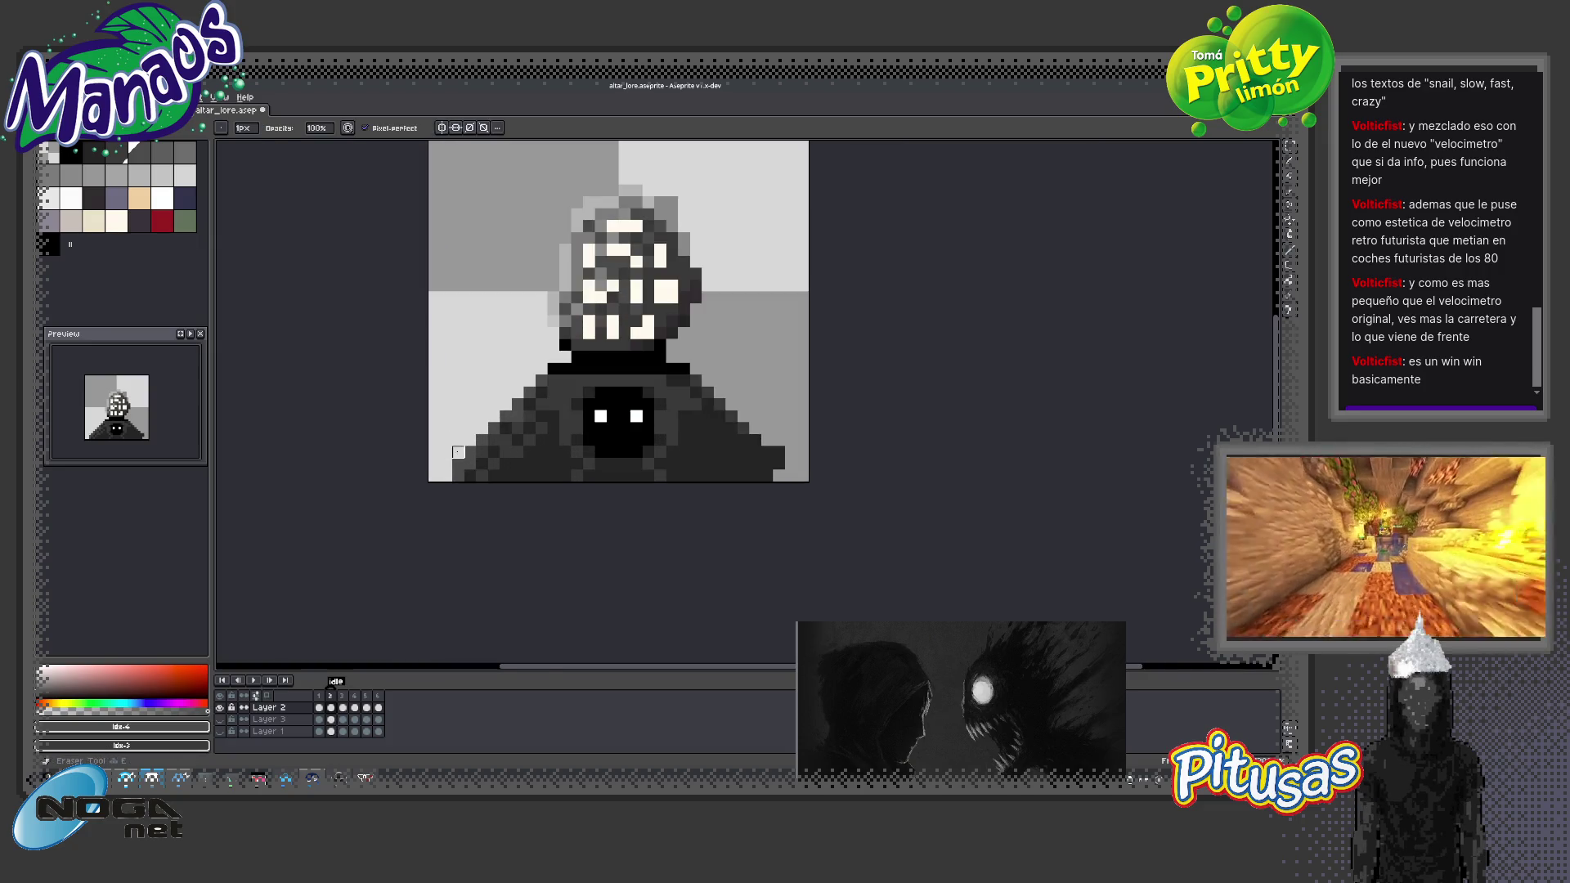
scroll(506, 436, "up", 2)
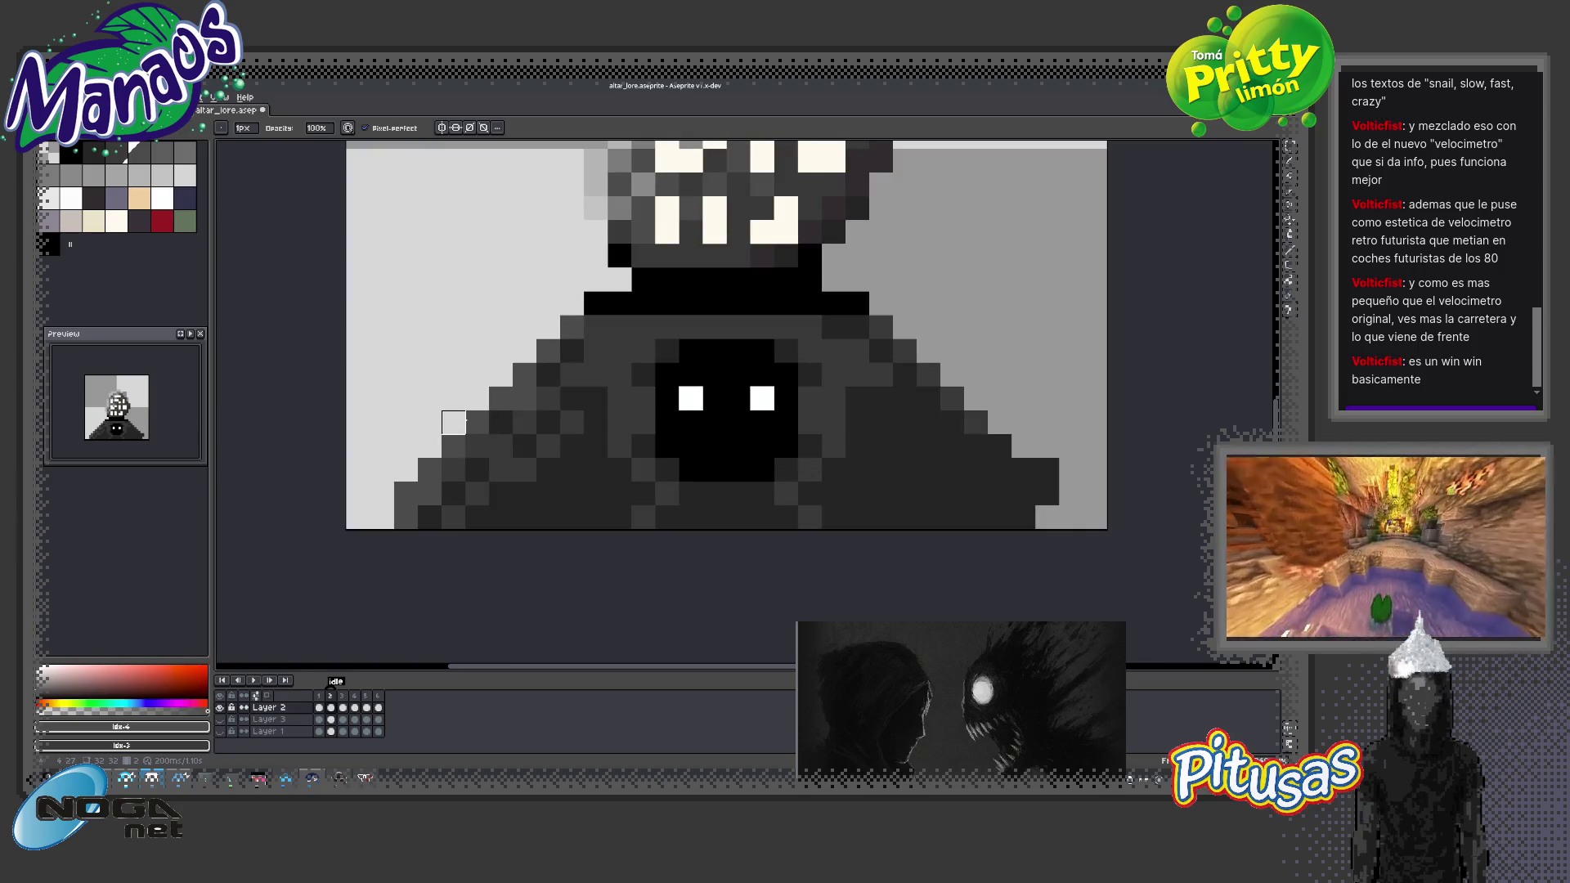
right_click(524, 373)
left_click(478, 422)
right_click(453, 446)
Darken a pixel on the robe's right edge and marquee the robe's lower-left edge block
scroll(543, 472, "up", 2)
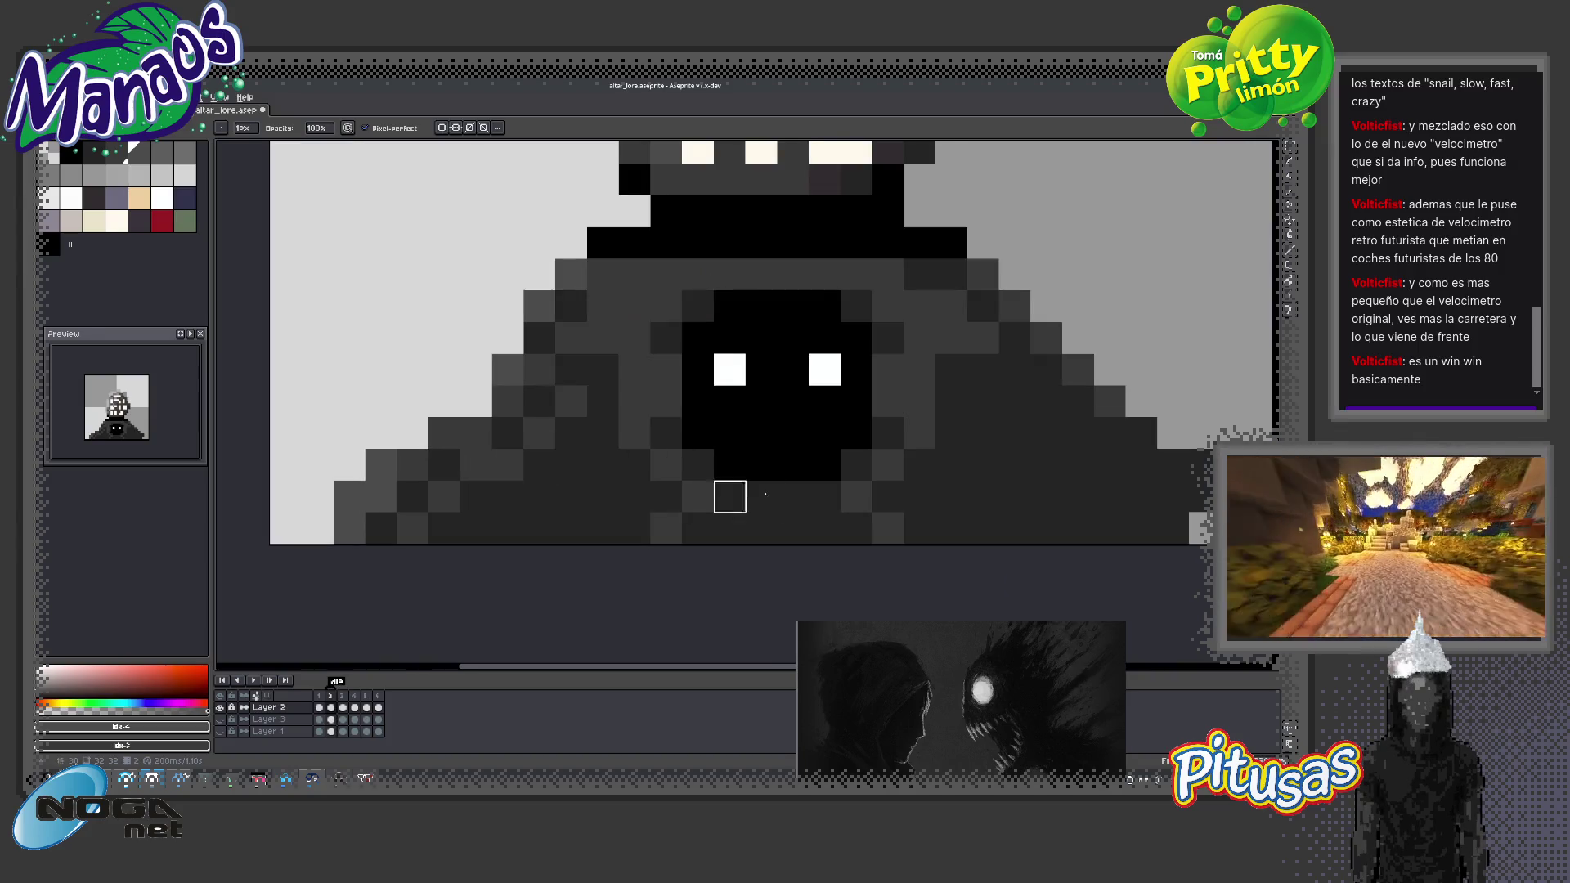
scroll(694, 493, "down", 1)
scroll(735, 490, "down", 2)
left_click_drag(874, 488, 788, 487)
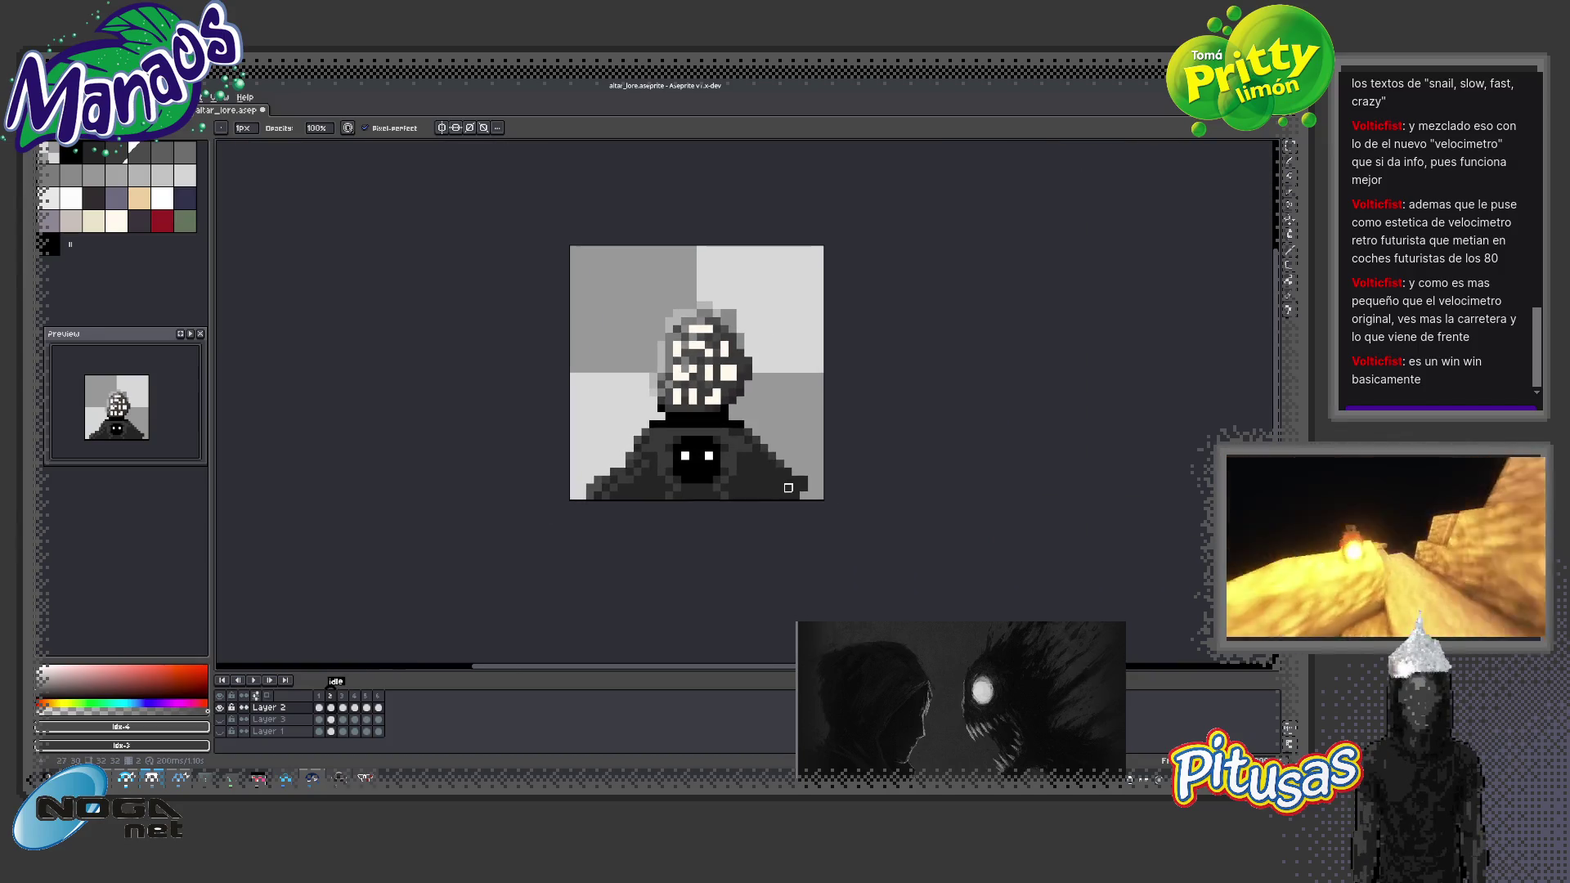
scroll(788, 496, "up", 1)
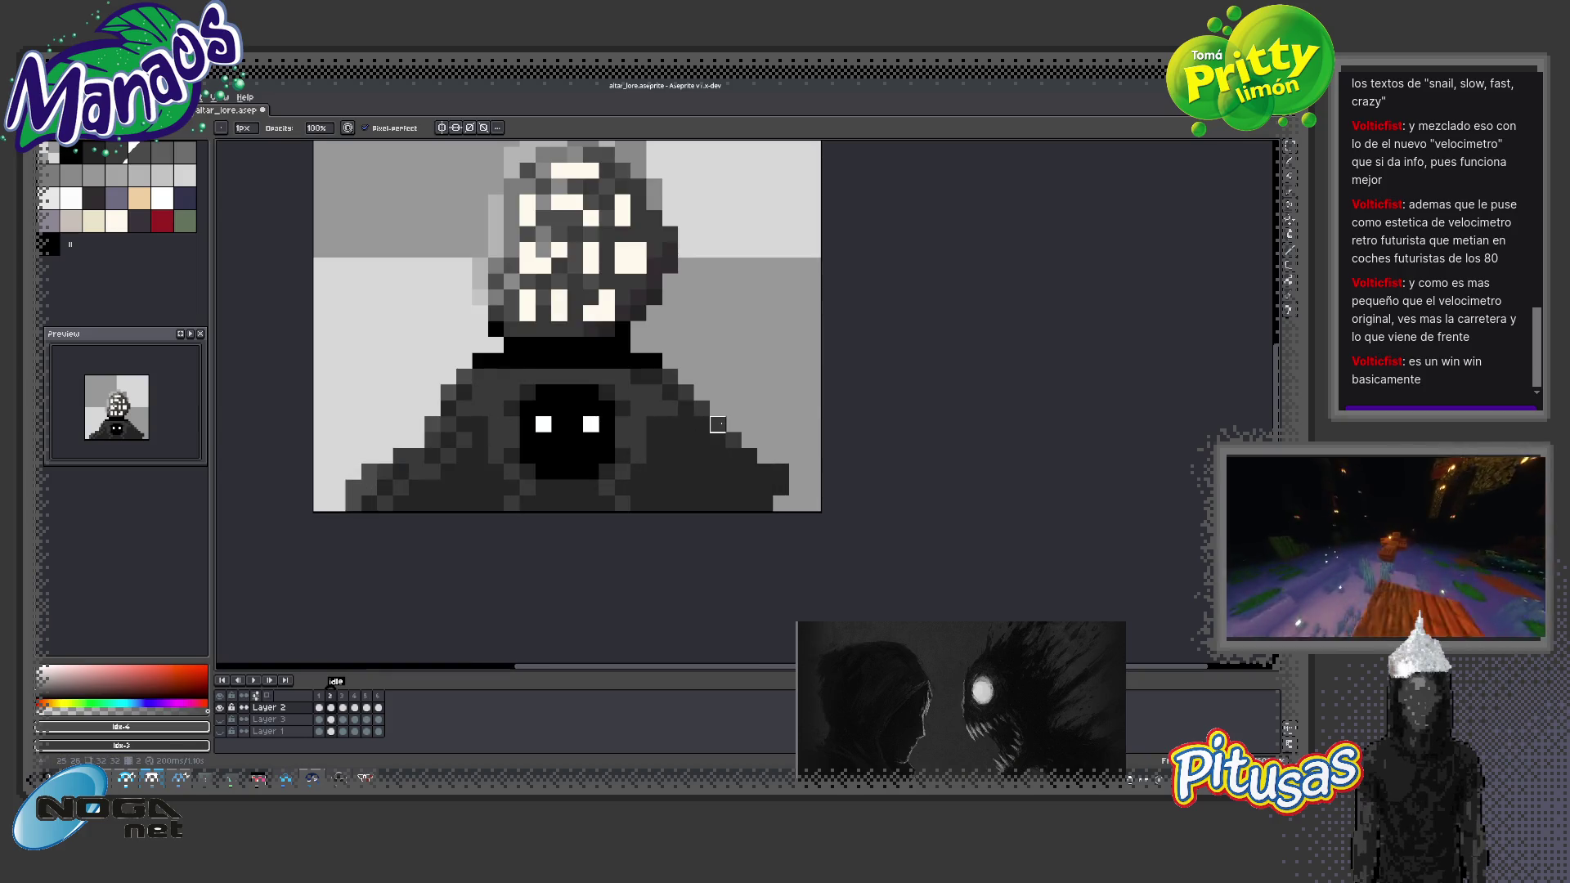
left_click_drag(733, 424, 797, 472)
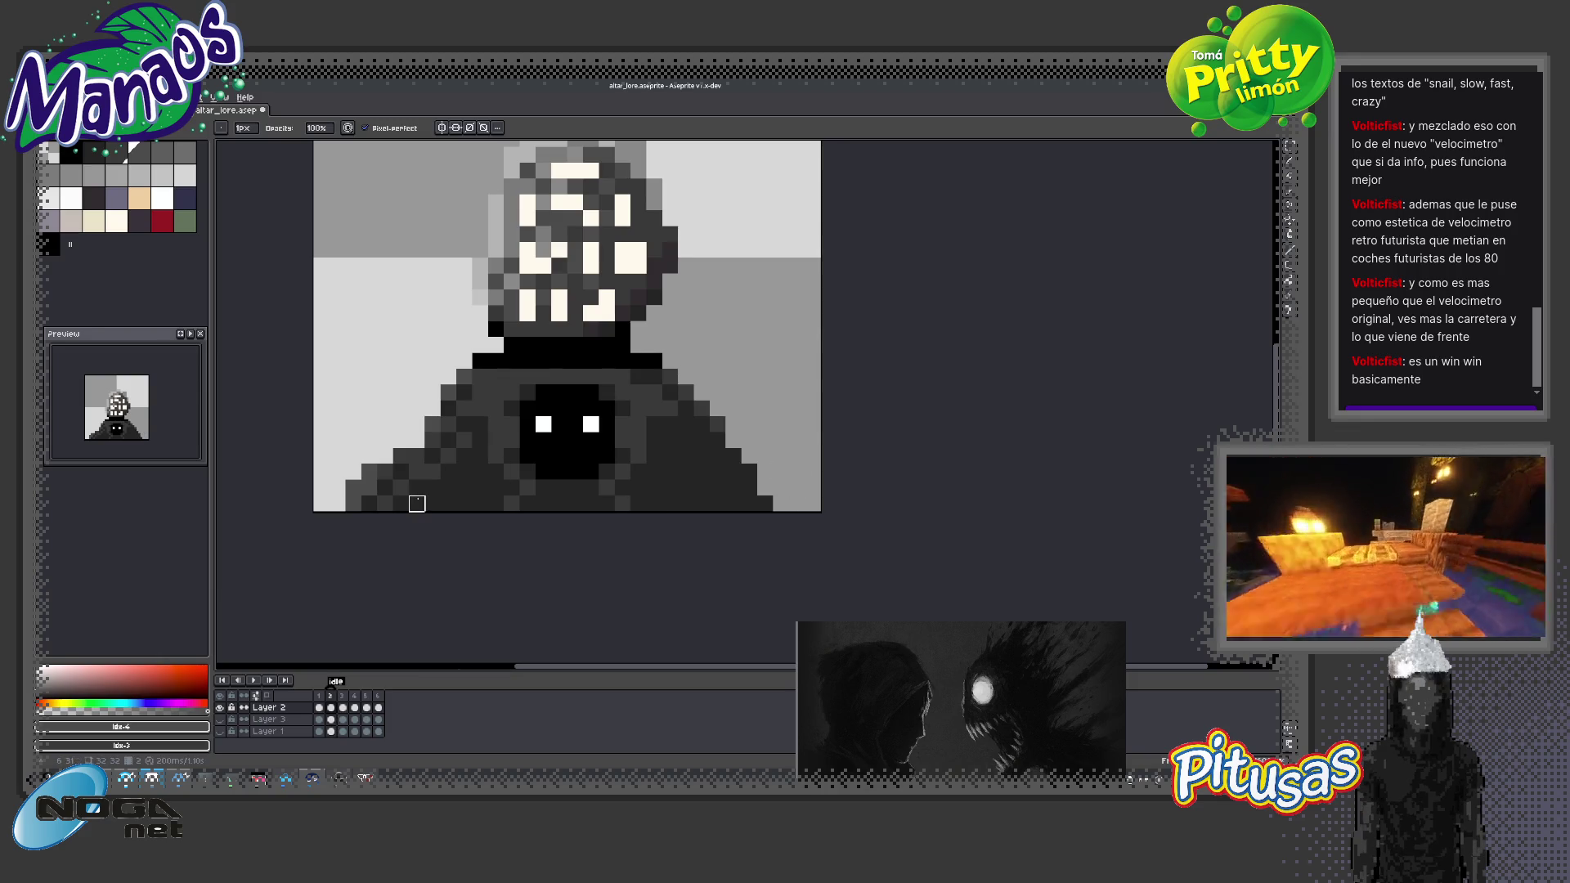
key("m")
left_click_drag(459, 513, 343, 414)
Move the robe piece to the right side, flip it horizontally, nudge it and commit
left_click_drag(399, 487, 710, 491)
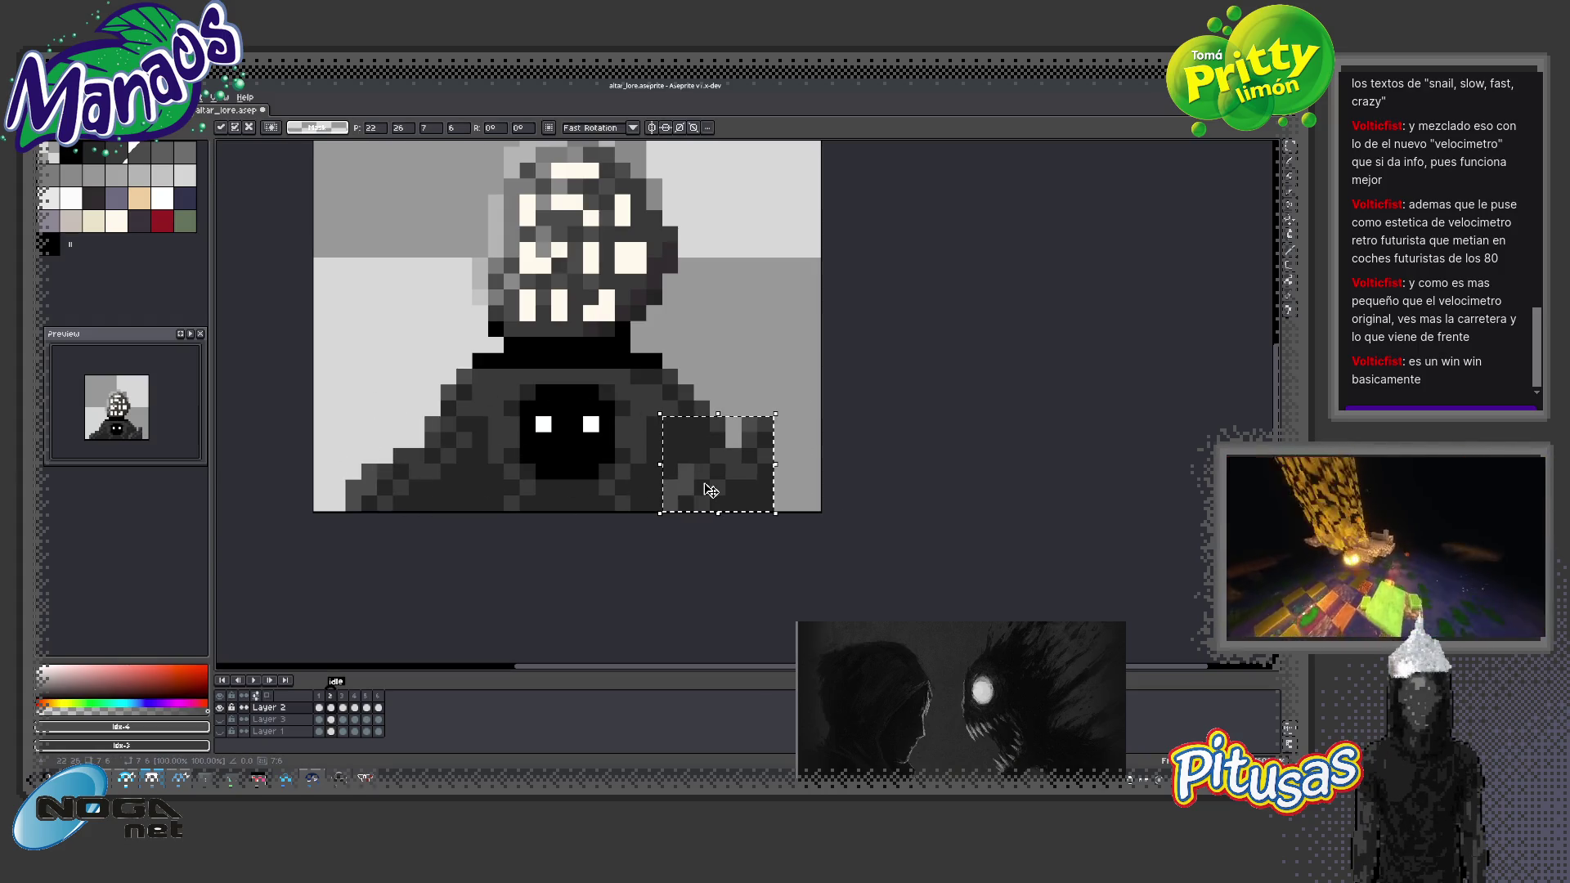
key("shift+h")
mouse_move(710, 491)
left_mouse_down()
mouse_move(733, 486)
mouse_move(699, 406)
left_mouse_up()
key("Return")
left_click(719, 470)
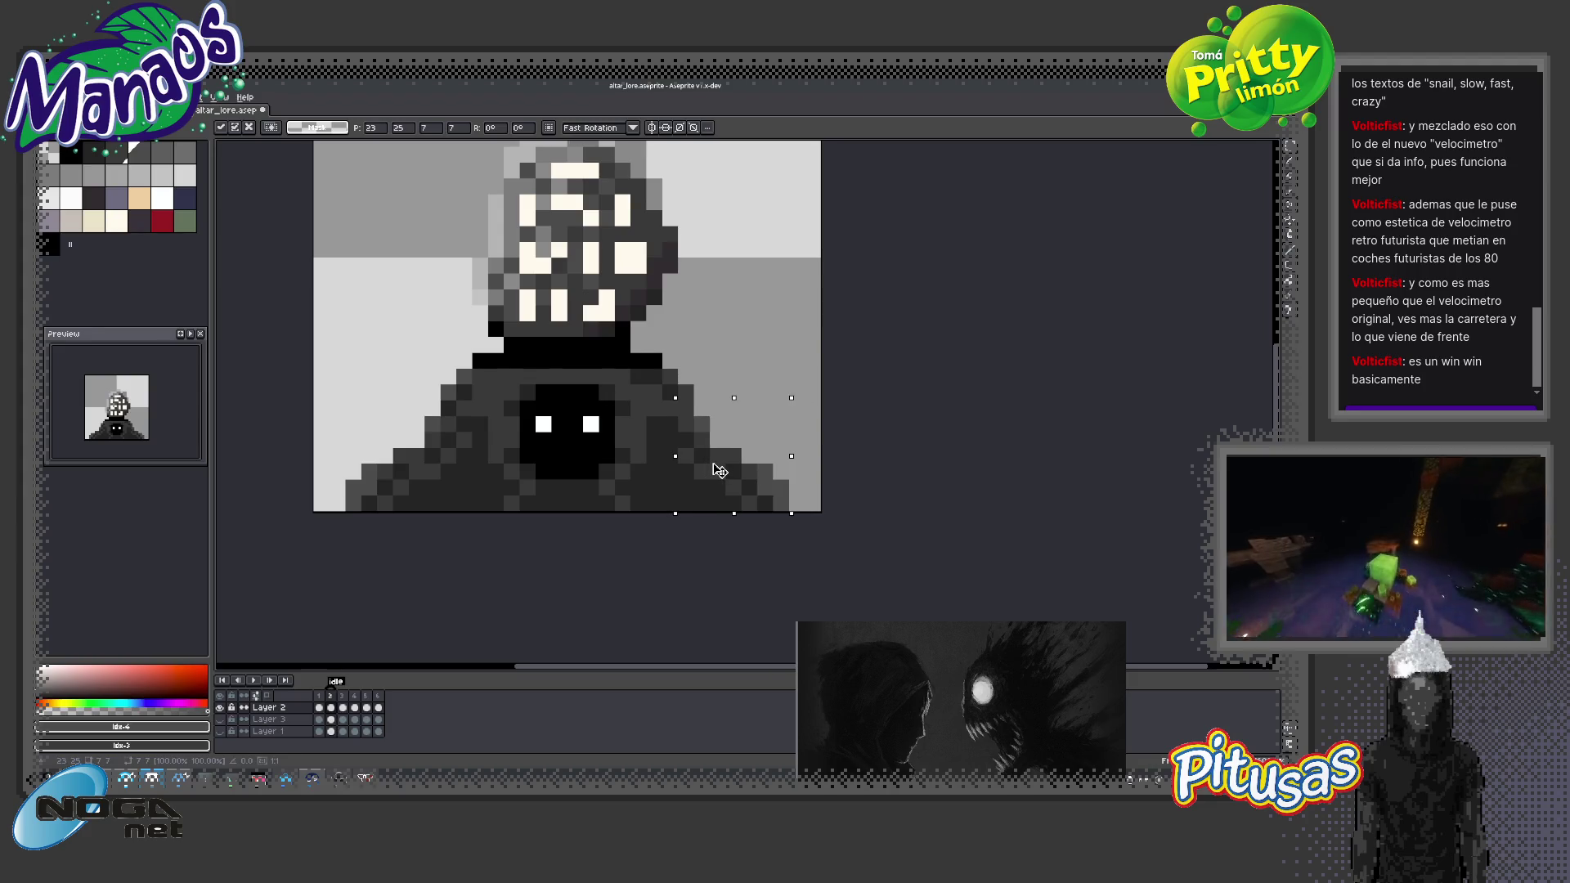
key("Return")
Eyedrop the dark cloak grey and darken the cloak's right slope down to the bottom
scroll(654, 518, "down", 1)
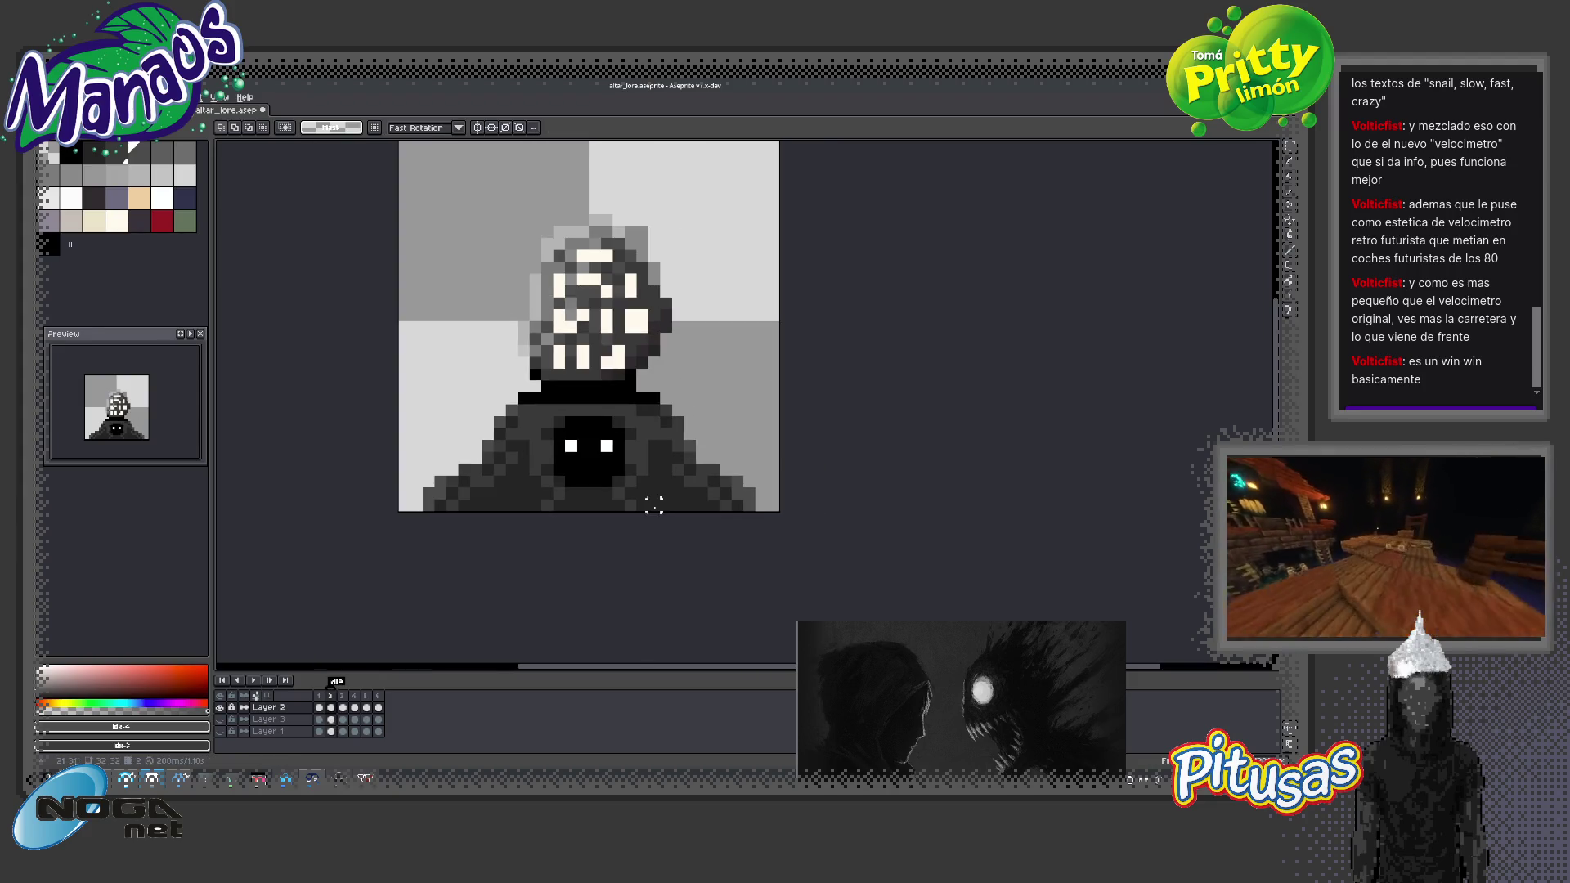
scroll(654, 505, "up", 1)
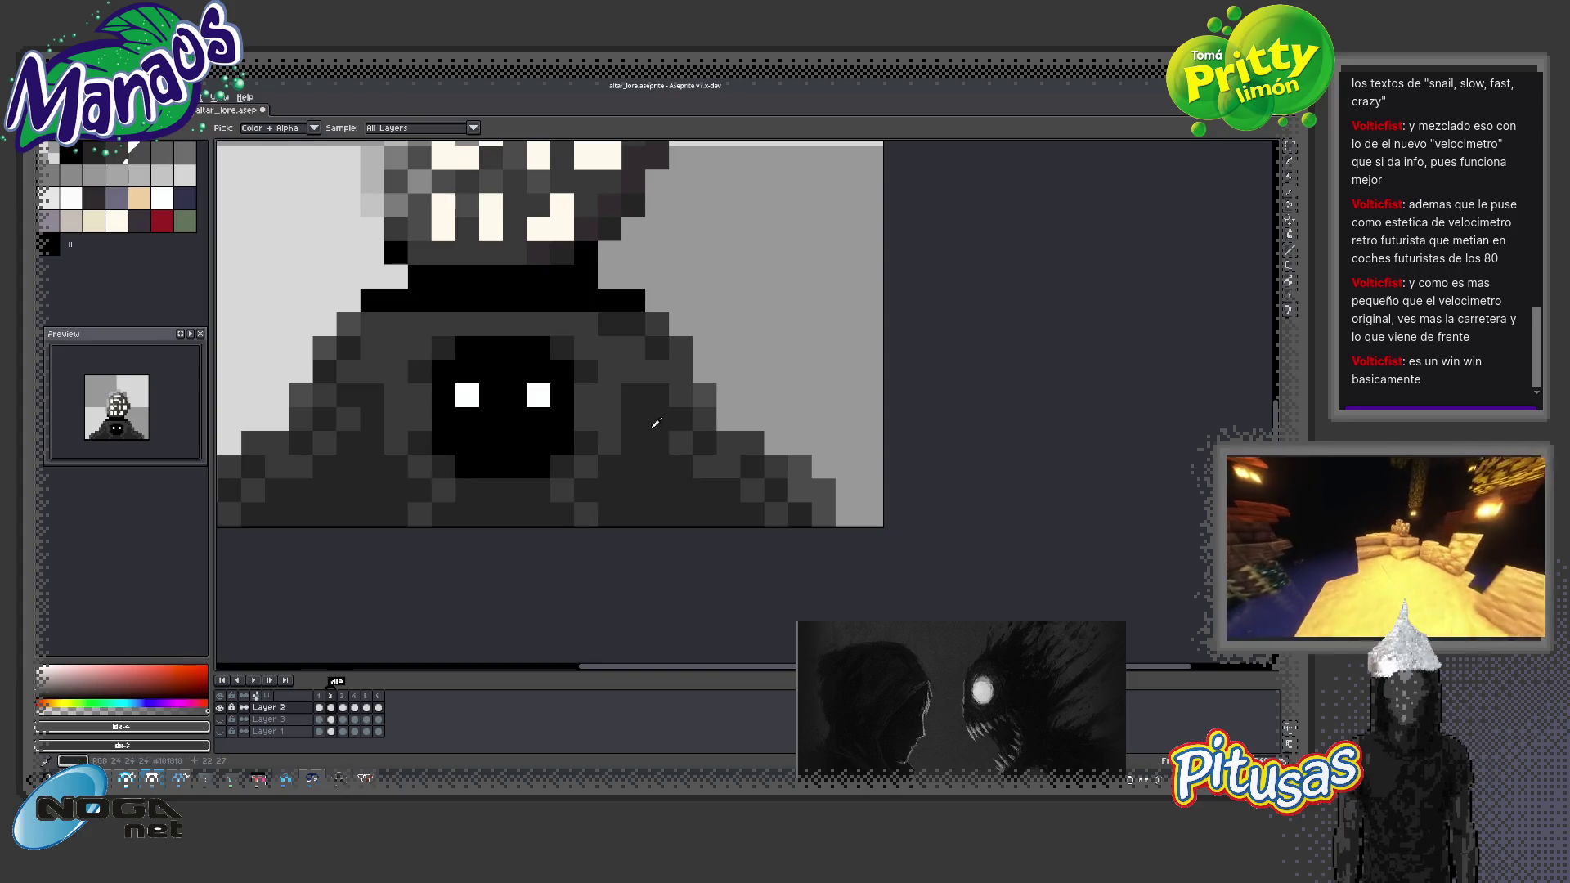
left_click(657, 466, "alt")
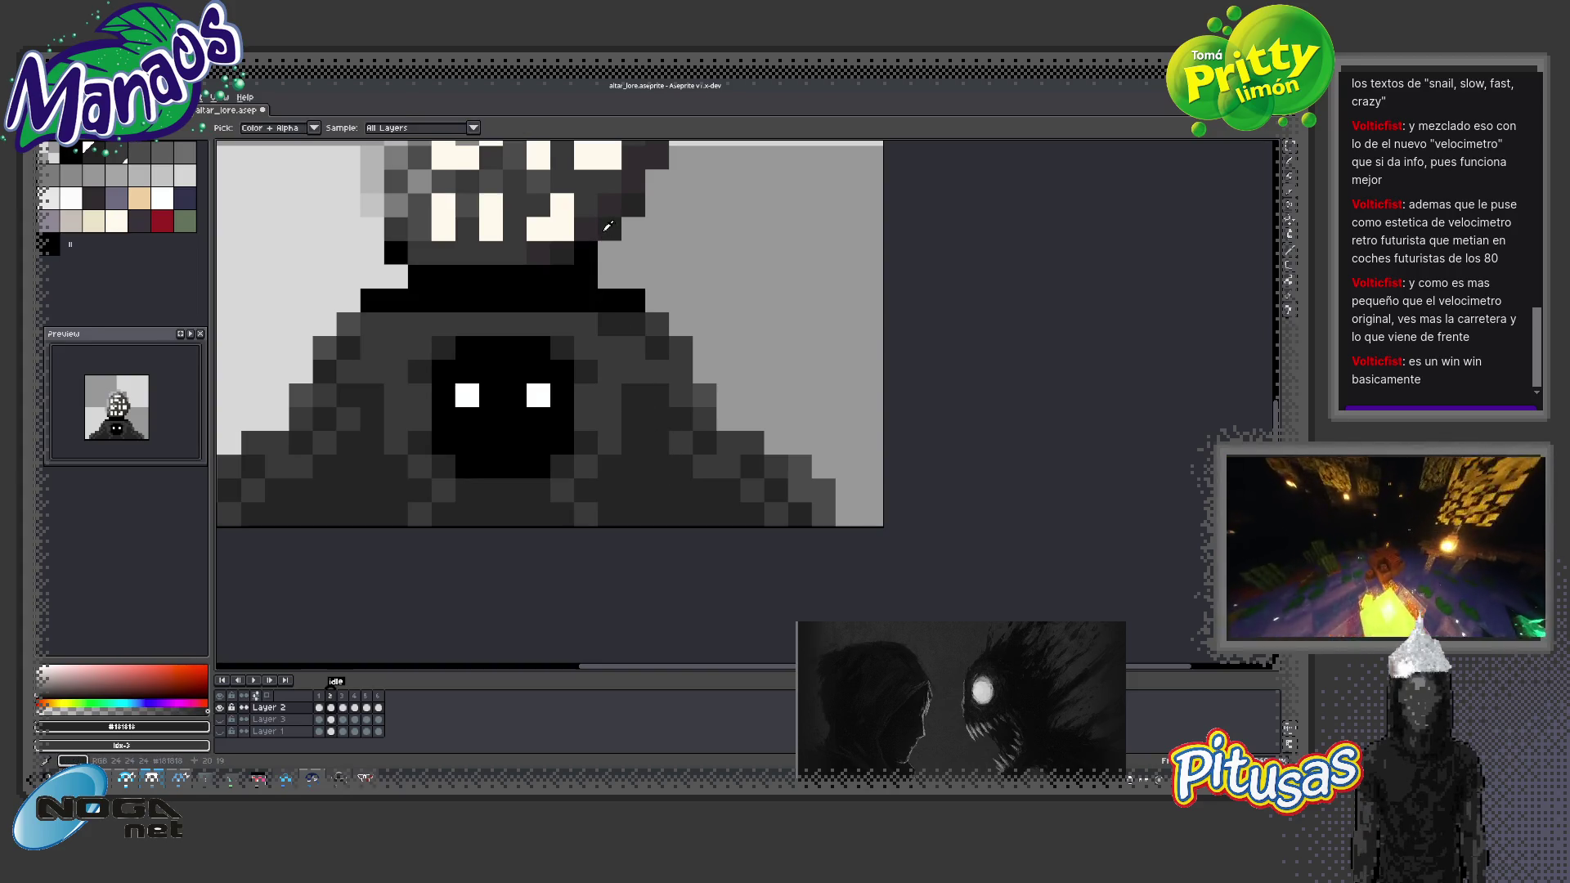
mouse_move(670, 382)
left_mouse_down()
mouse_move(824, 524)
mouse_move(654, 324)
left_mouse_up()
Pencil a lighter palette grey along the cloak's right stair-step edge
scroll(652, 409, "down", 3)
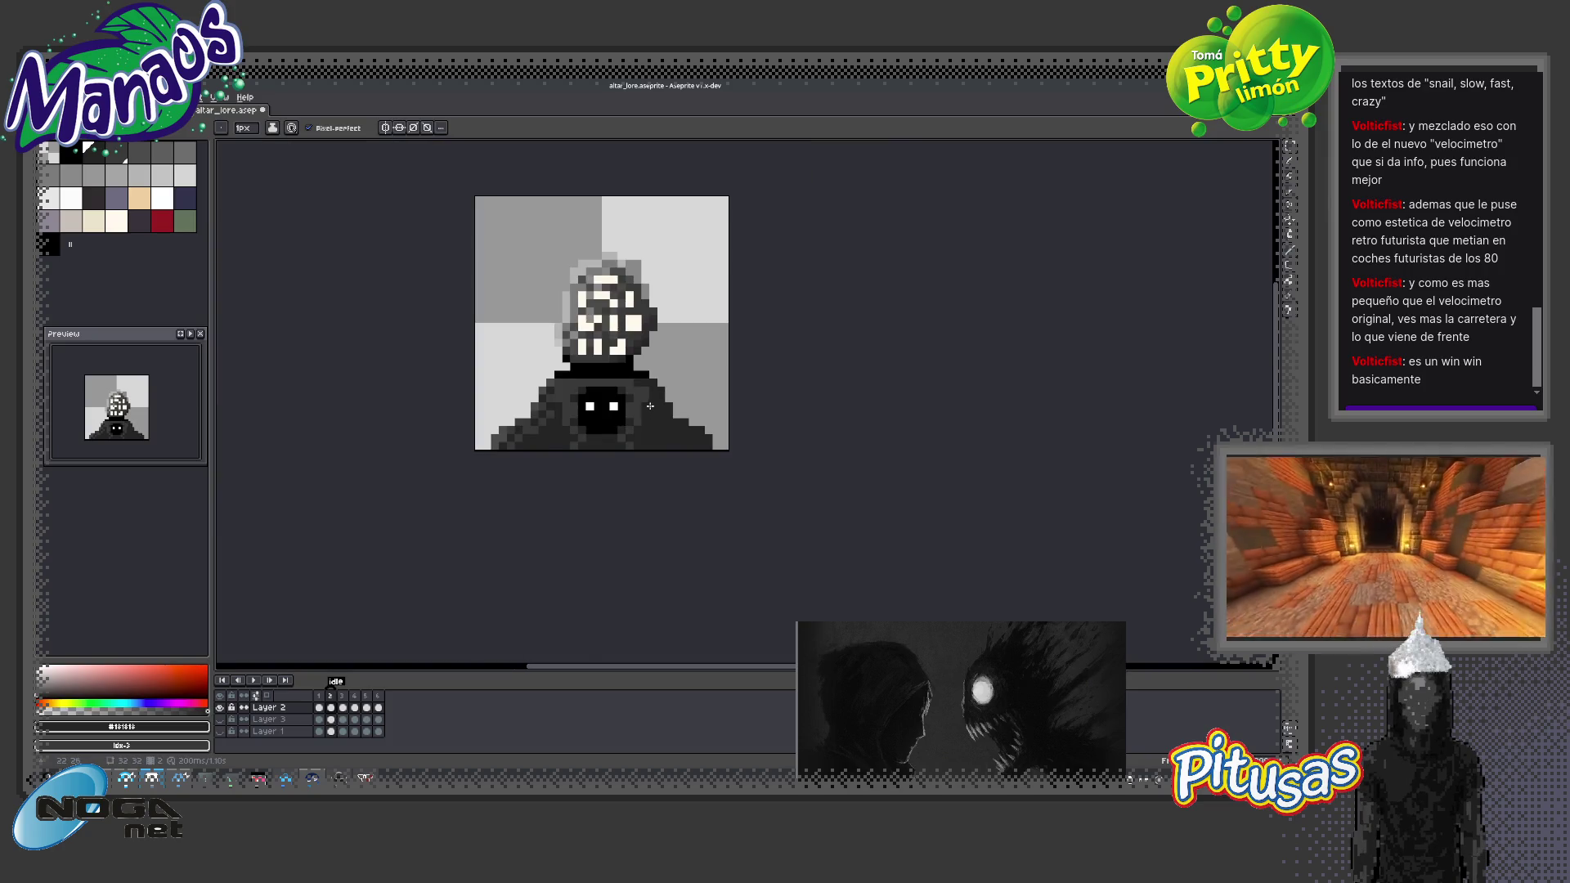
left_click(93, 153)
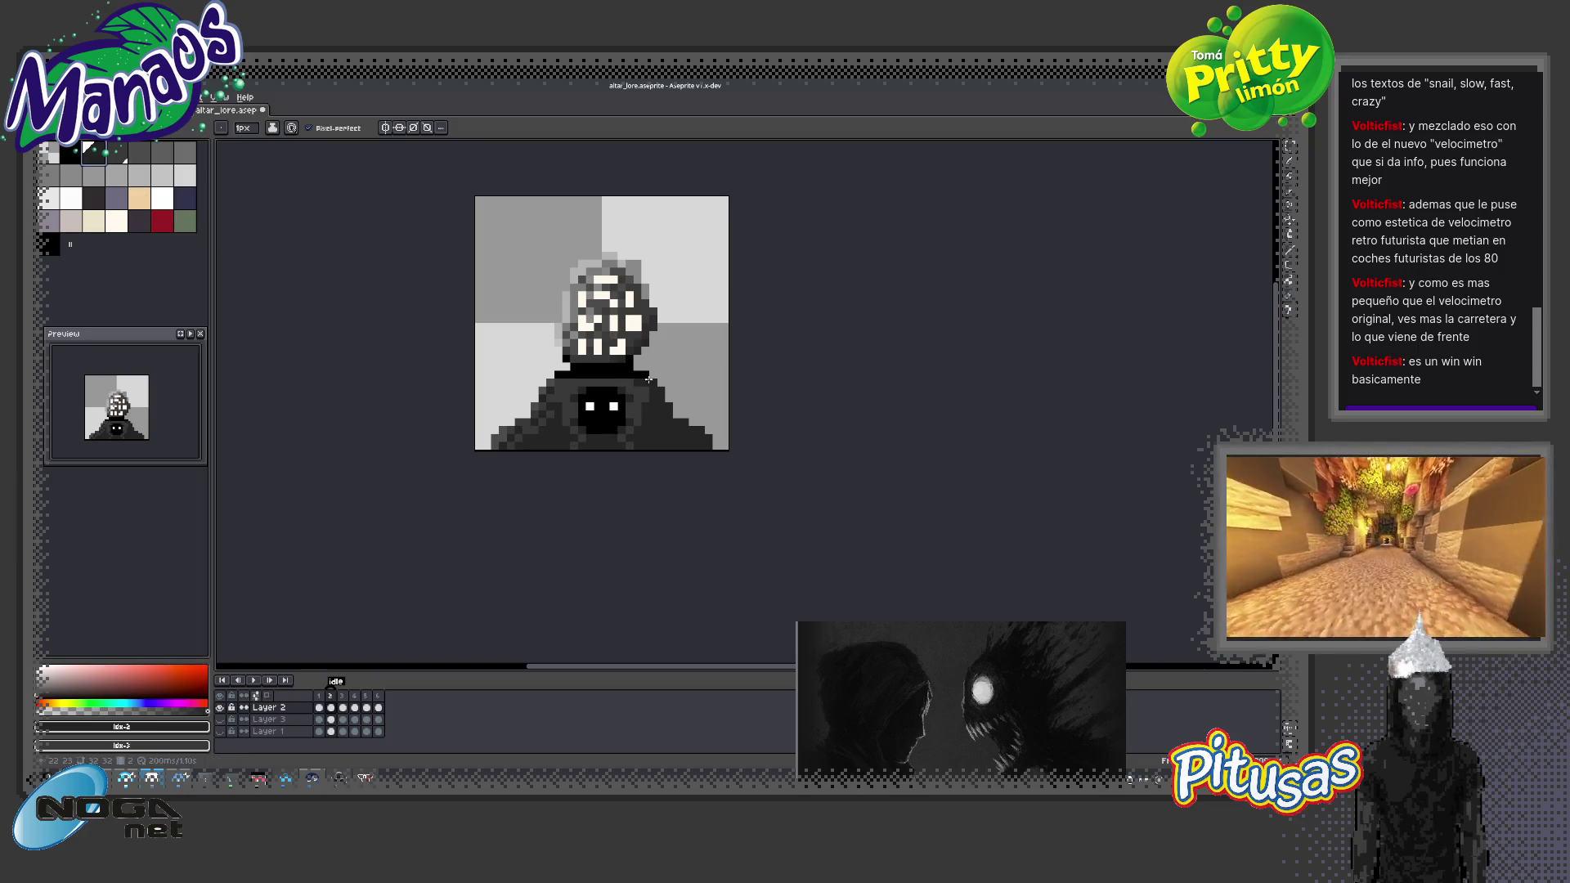
scroll(646, 384, "up", 4)
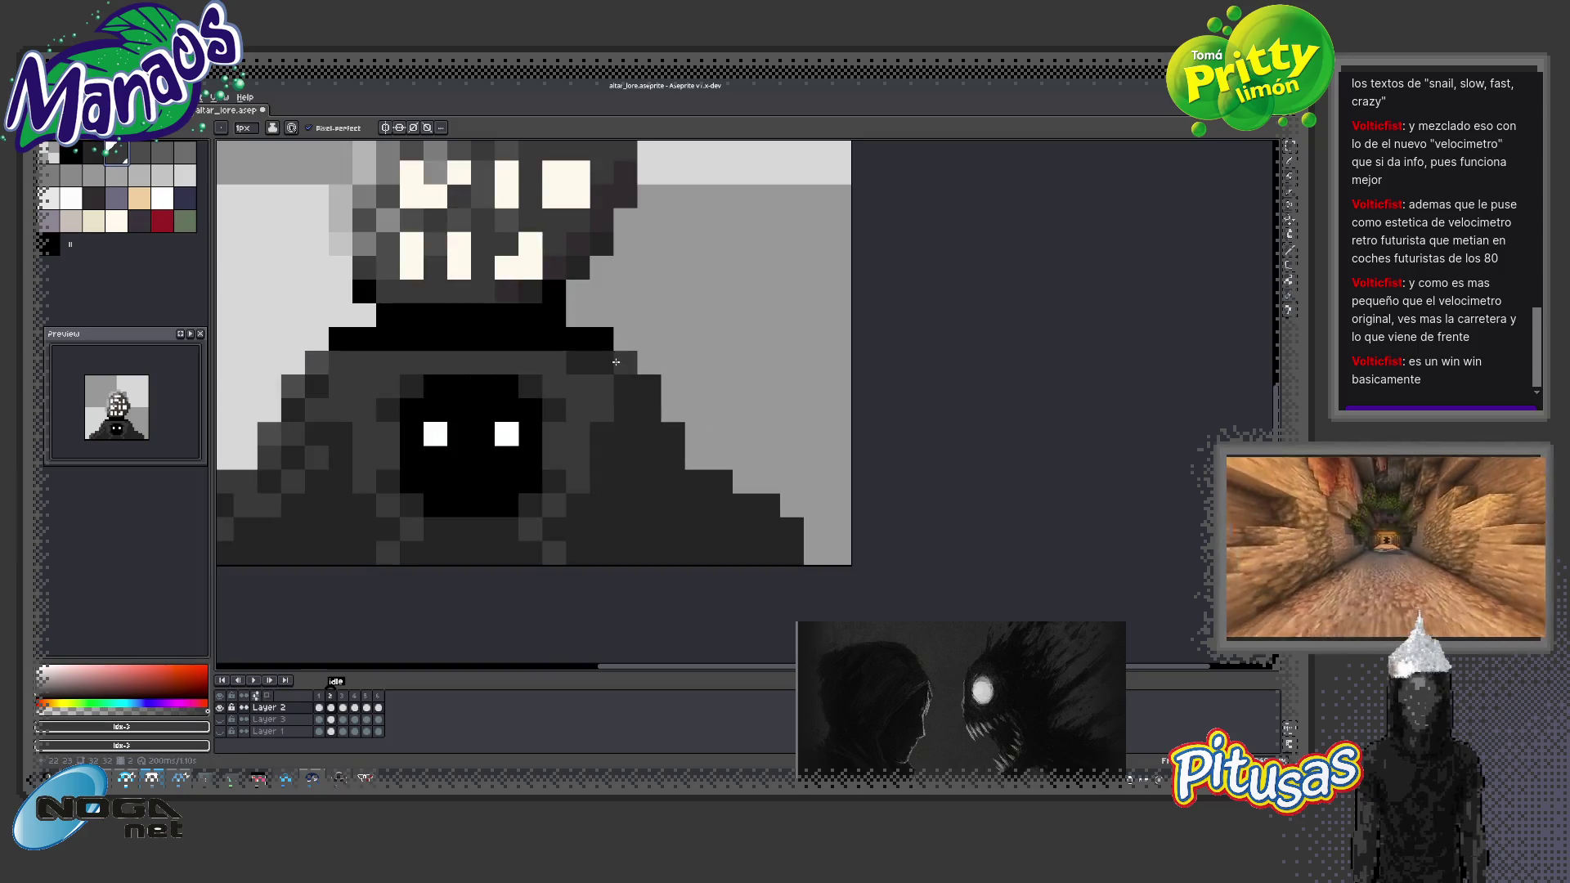
left_click_drag(652, 392, 799, 529)
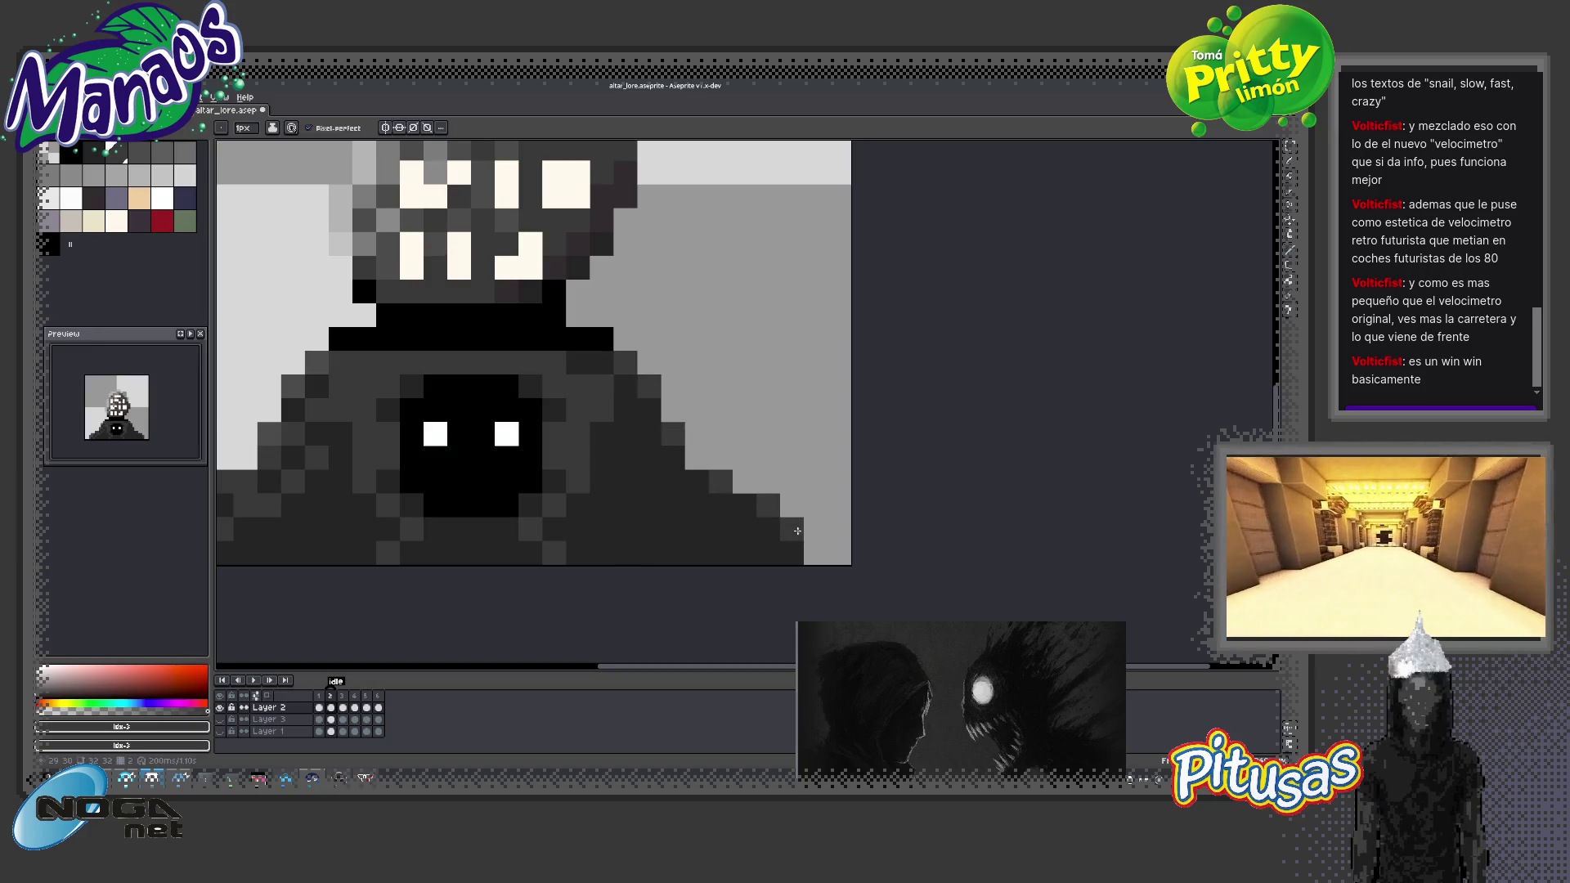
scroll(632, 448, "down", 3)
scroll(579, 435, "up", 2)
Step to another palette grey, then resample the dark cloak grey from the sprite
key("bracketright")
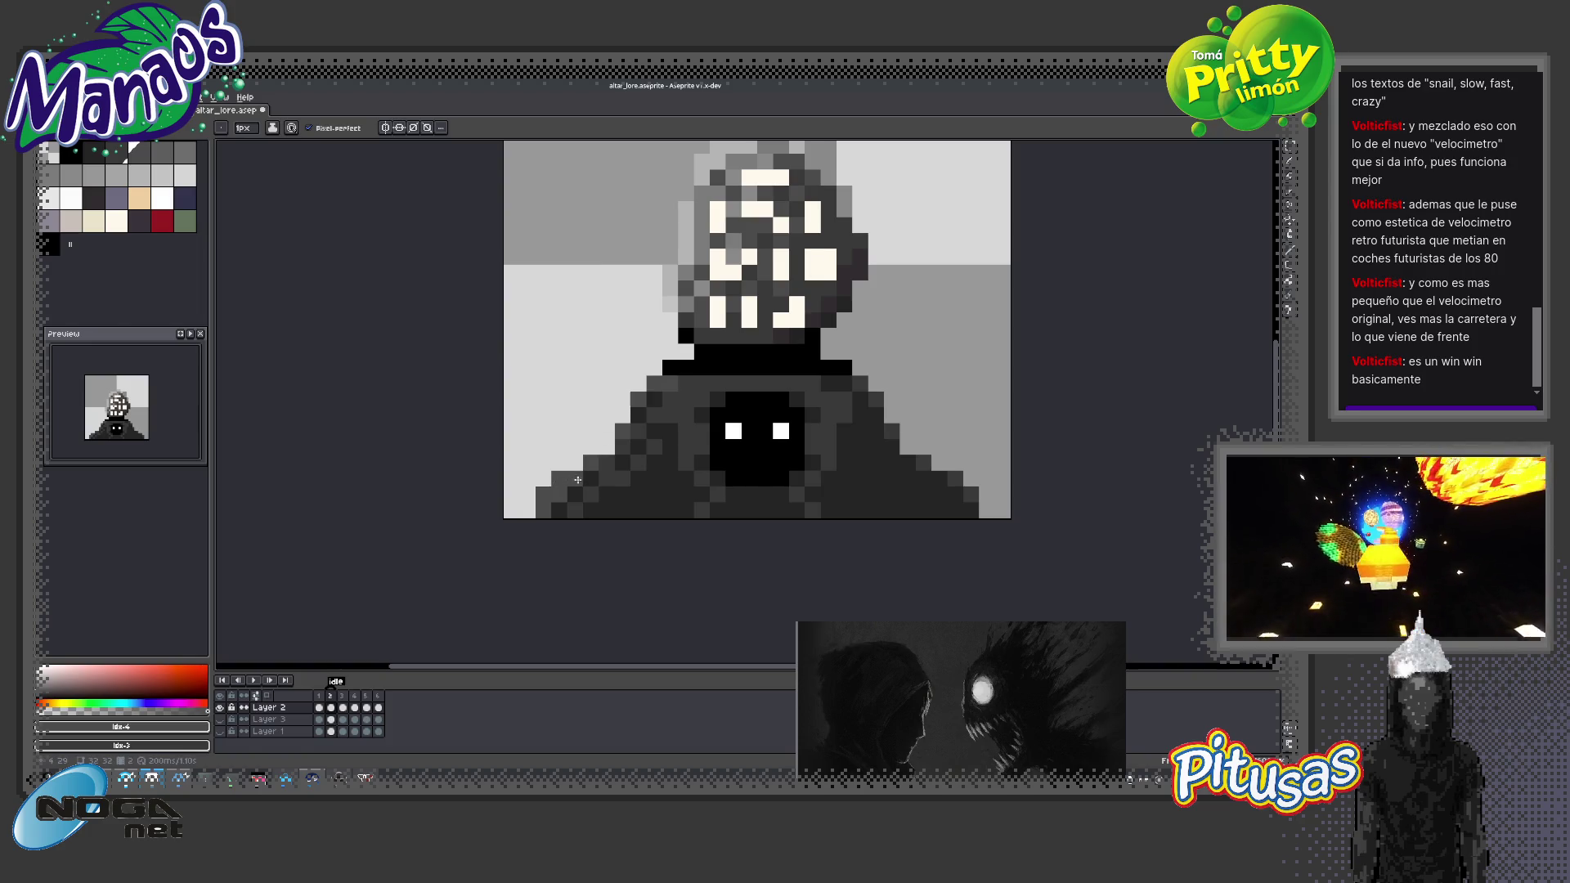
scroll(686, 485, "down", 2)
scroll(739, 495, "up", 1)
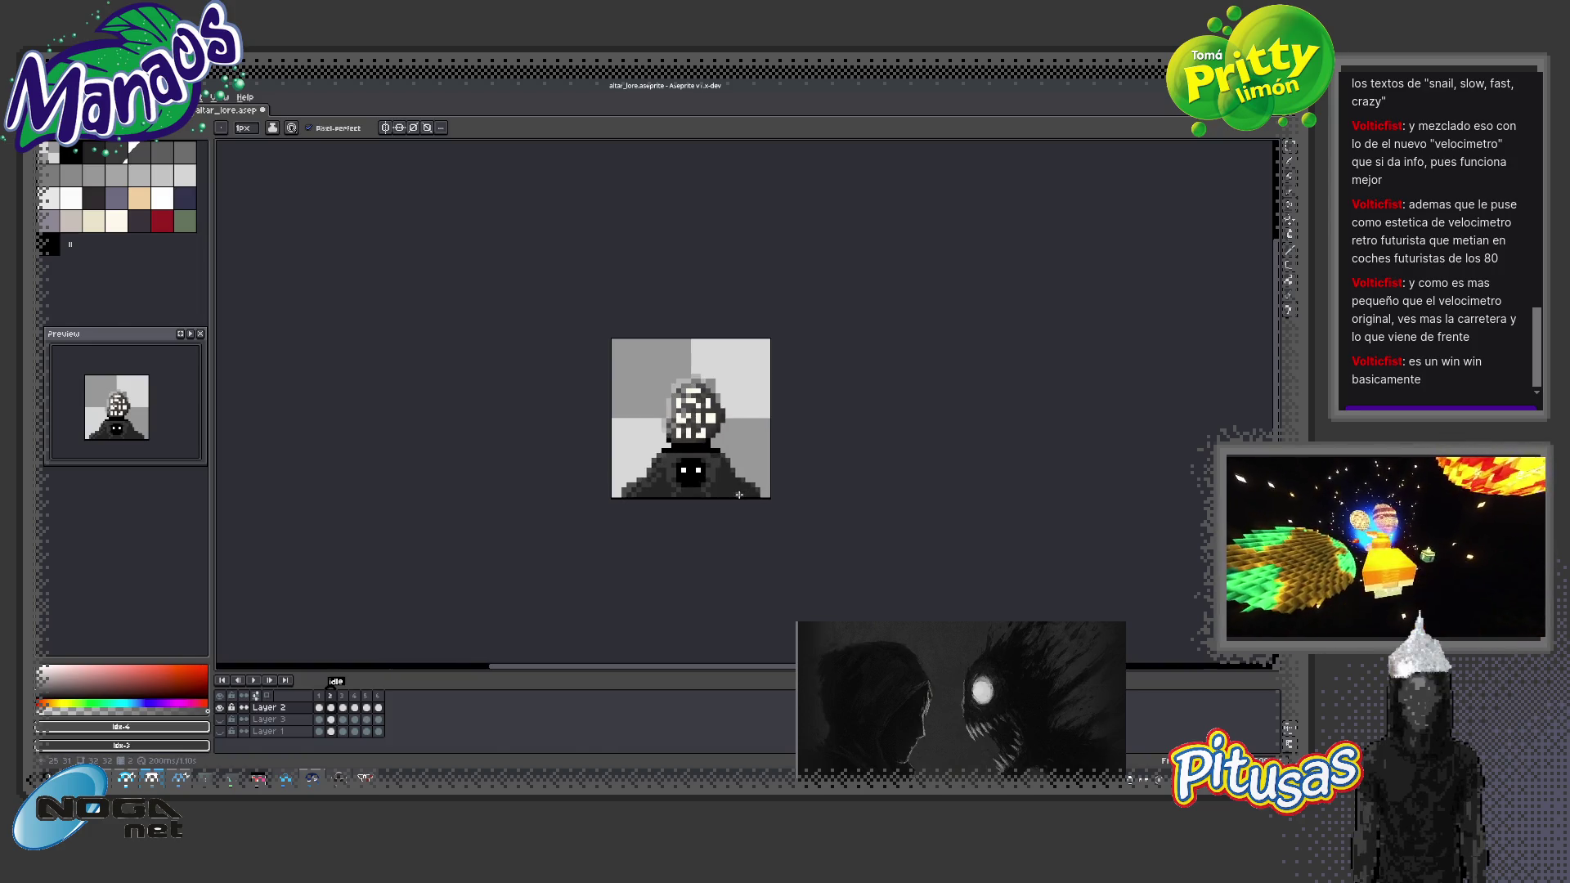
scroll(734, 492, "up", 2)
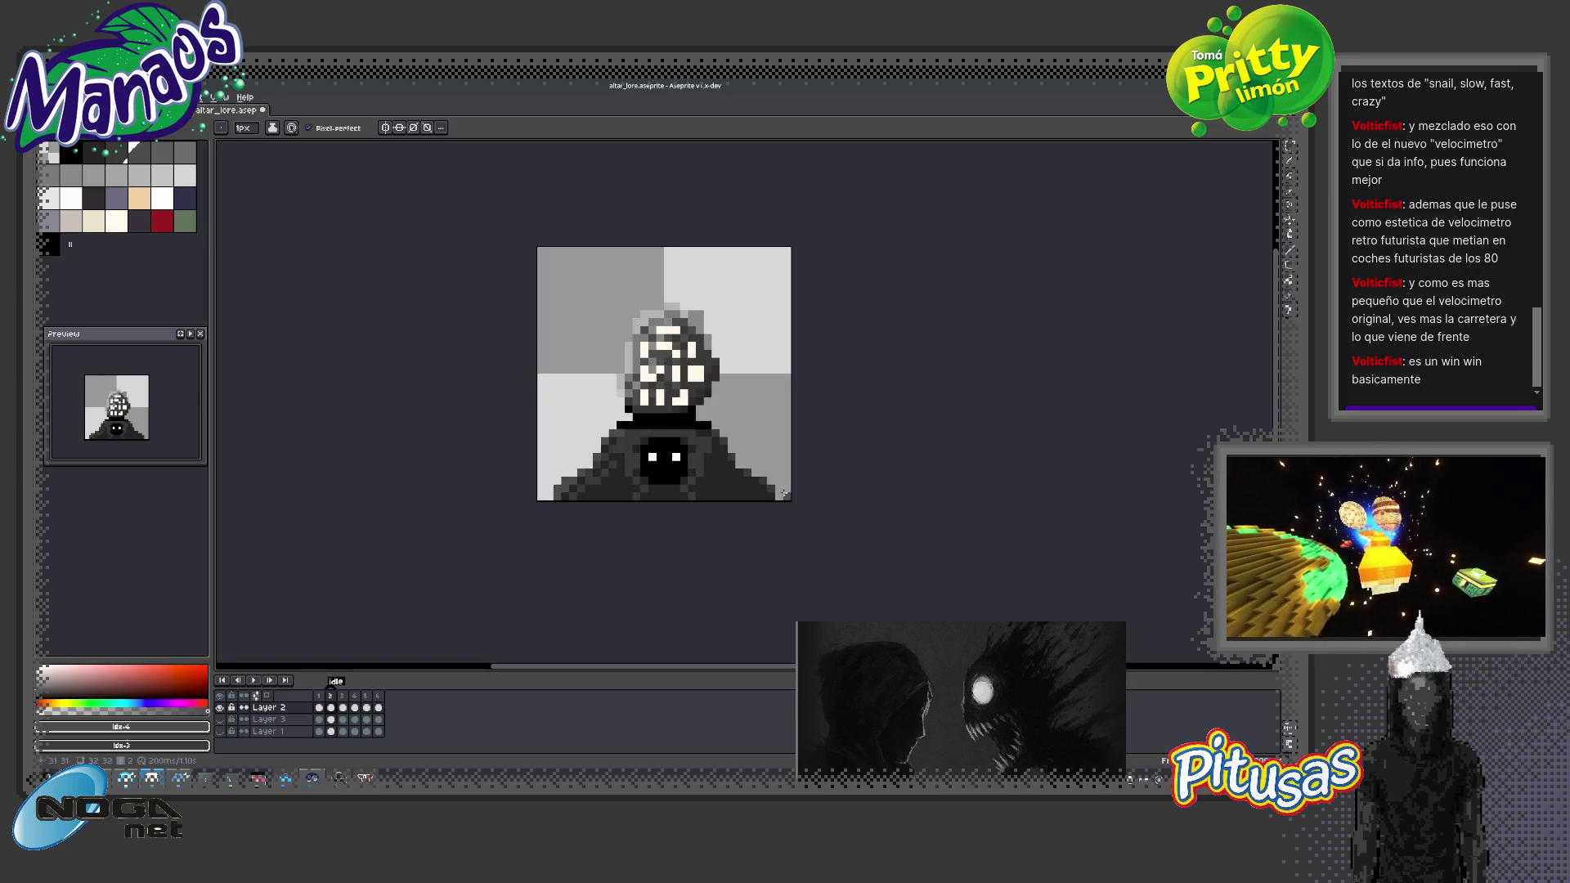
left_click(758, 478, "alt")
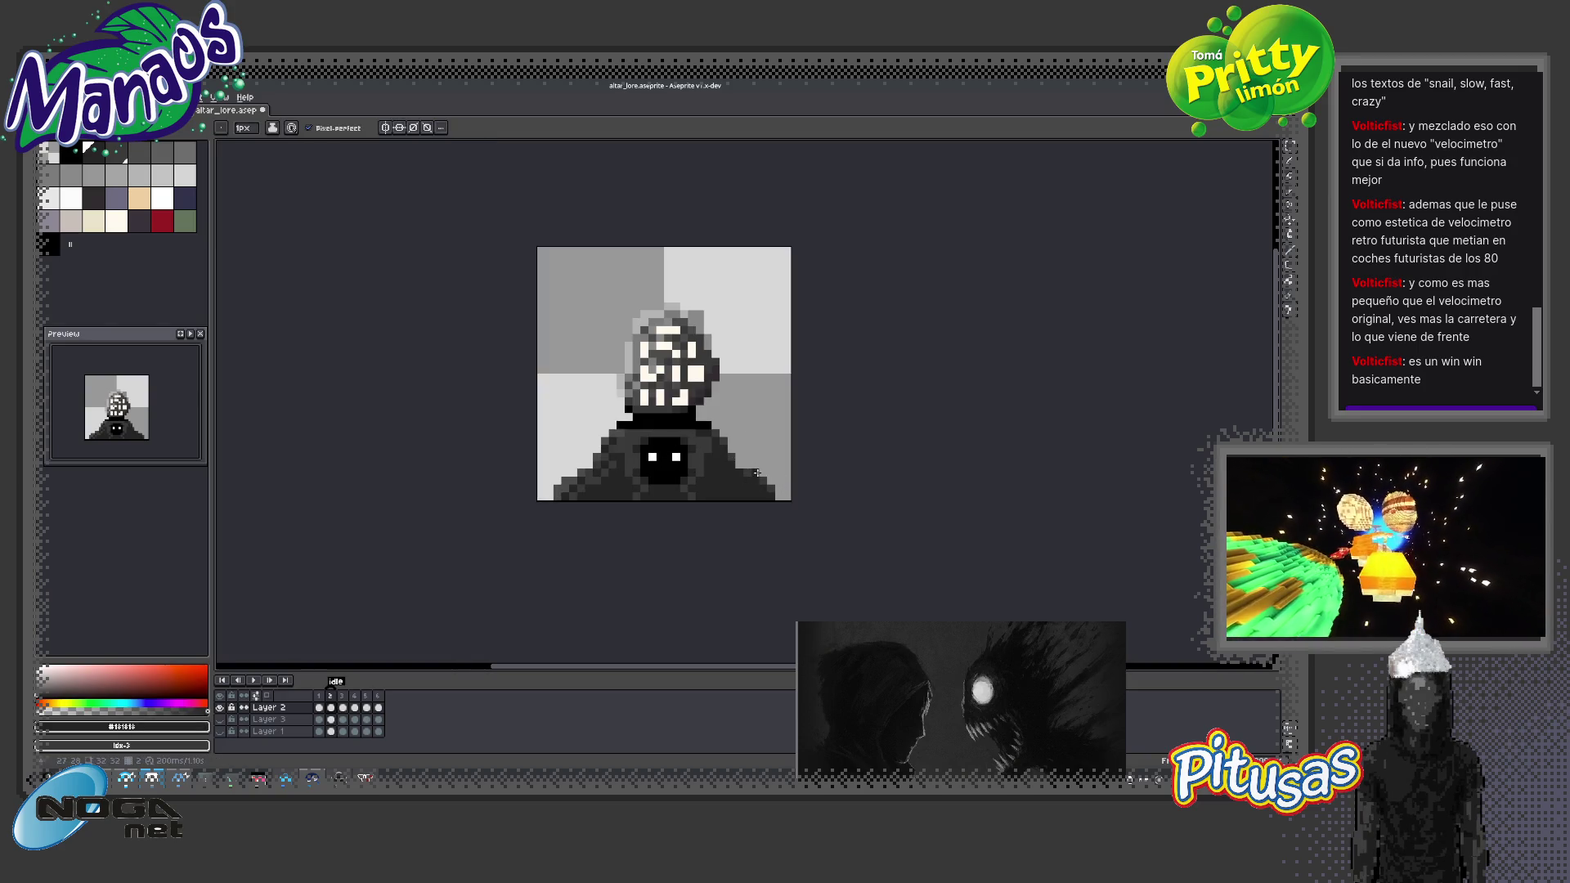
left_click_drag(754, 470, 754, 414)
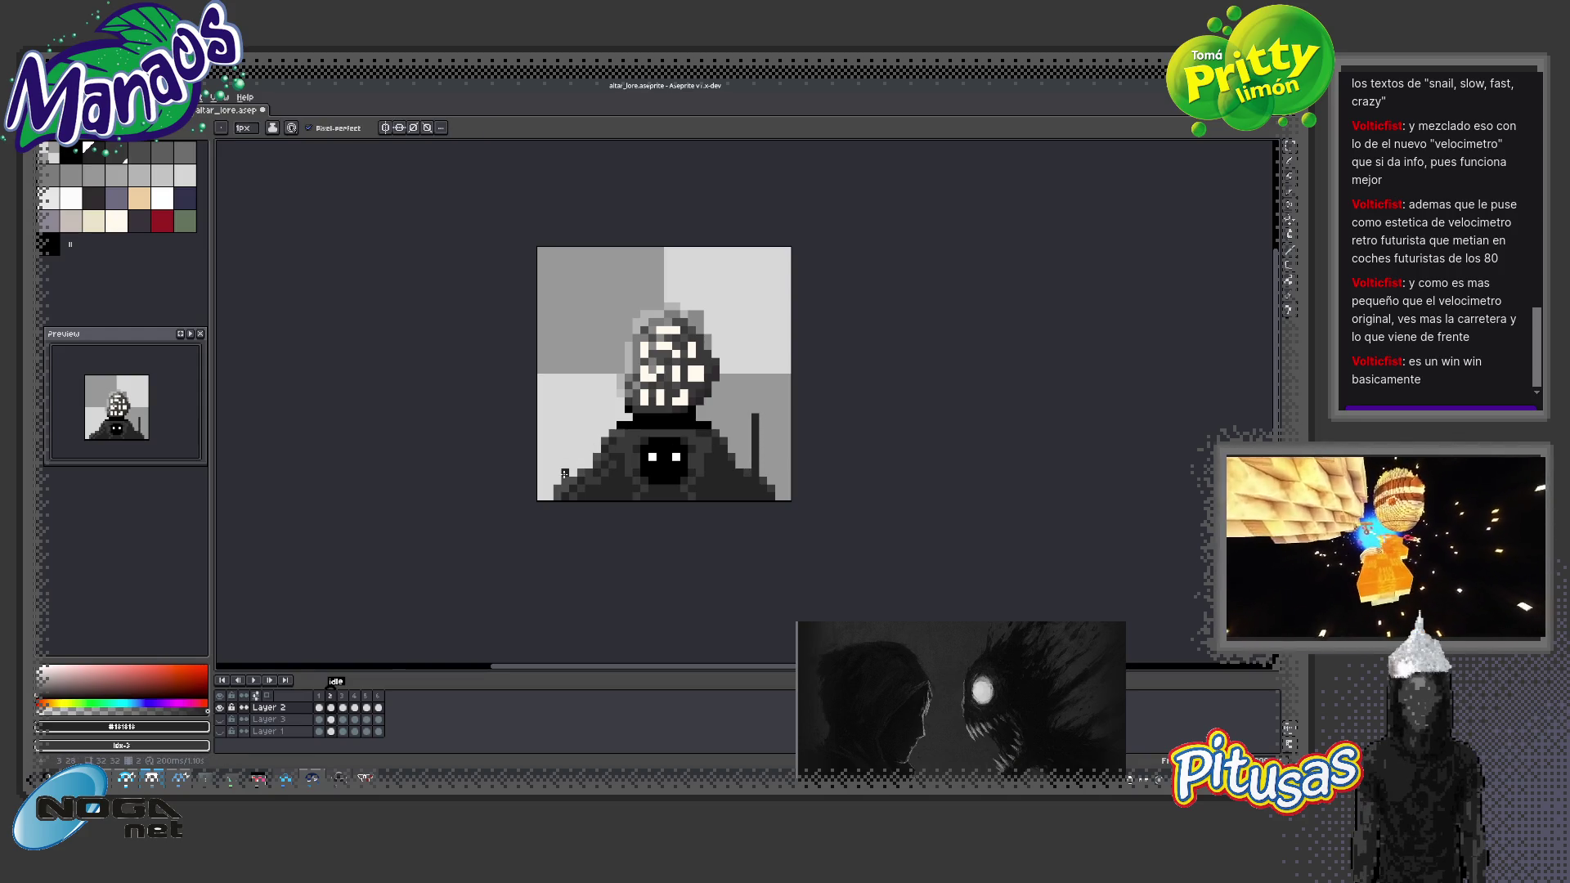
left_click_drag(572, 469, 572, 421)
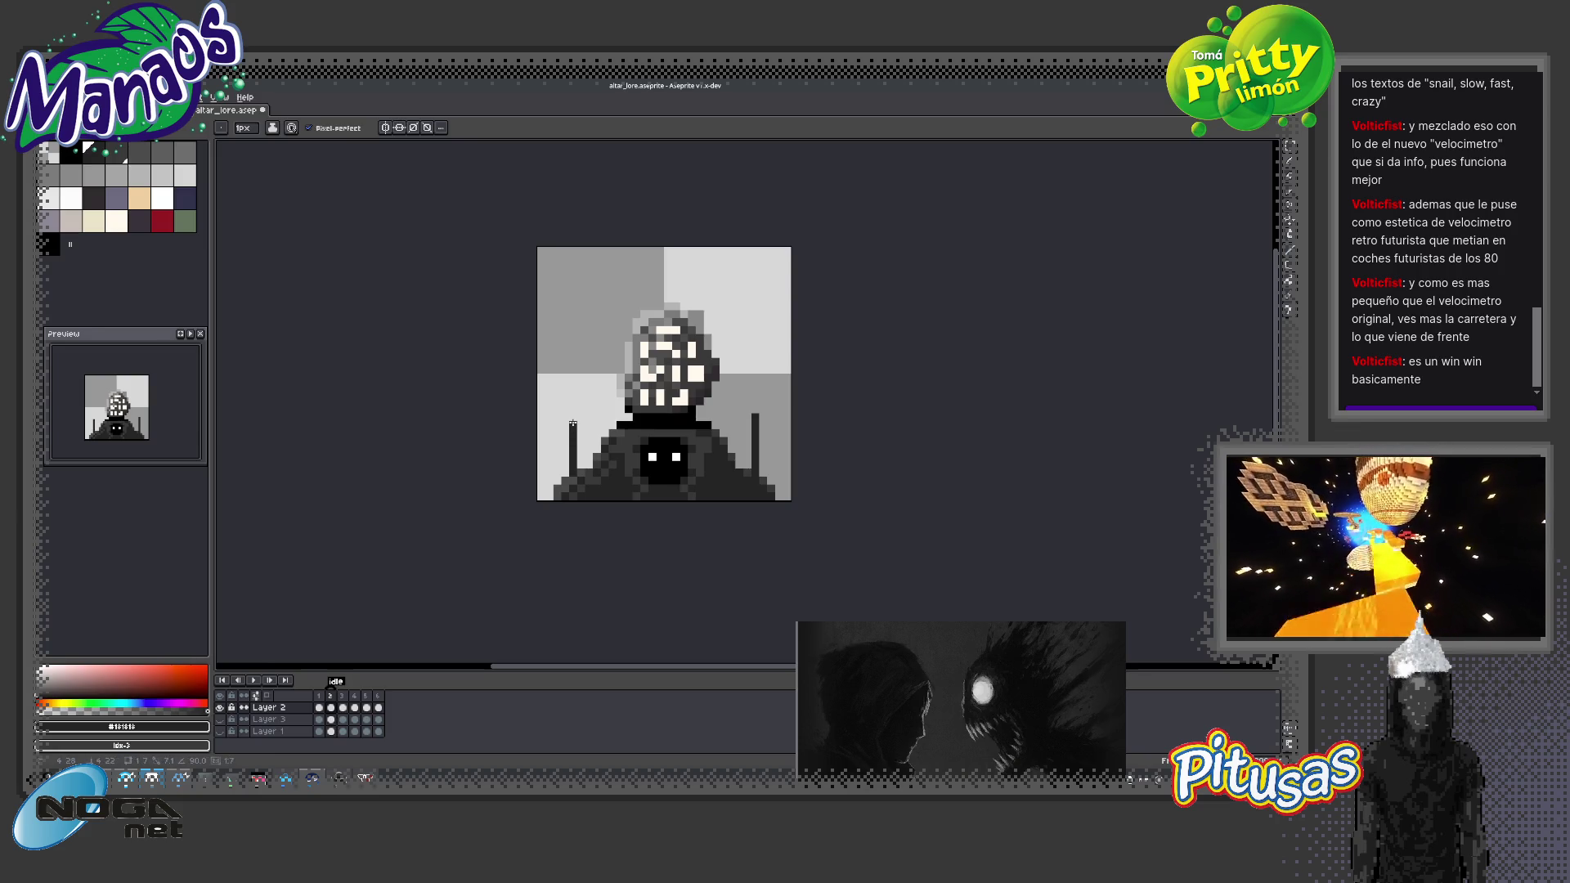
left_click_drag(732, 449, 731, 419)
left_click_drag(596, 447, 596, 421)
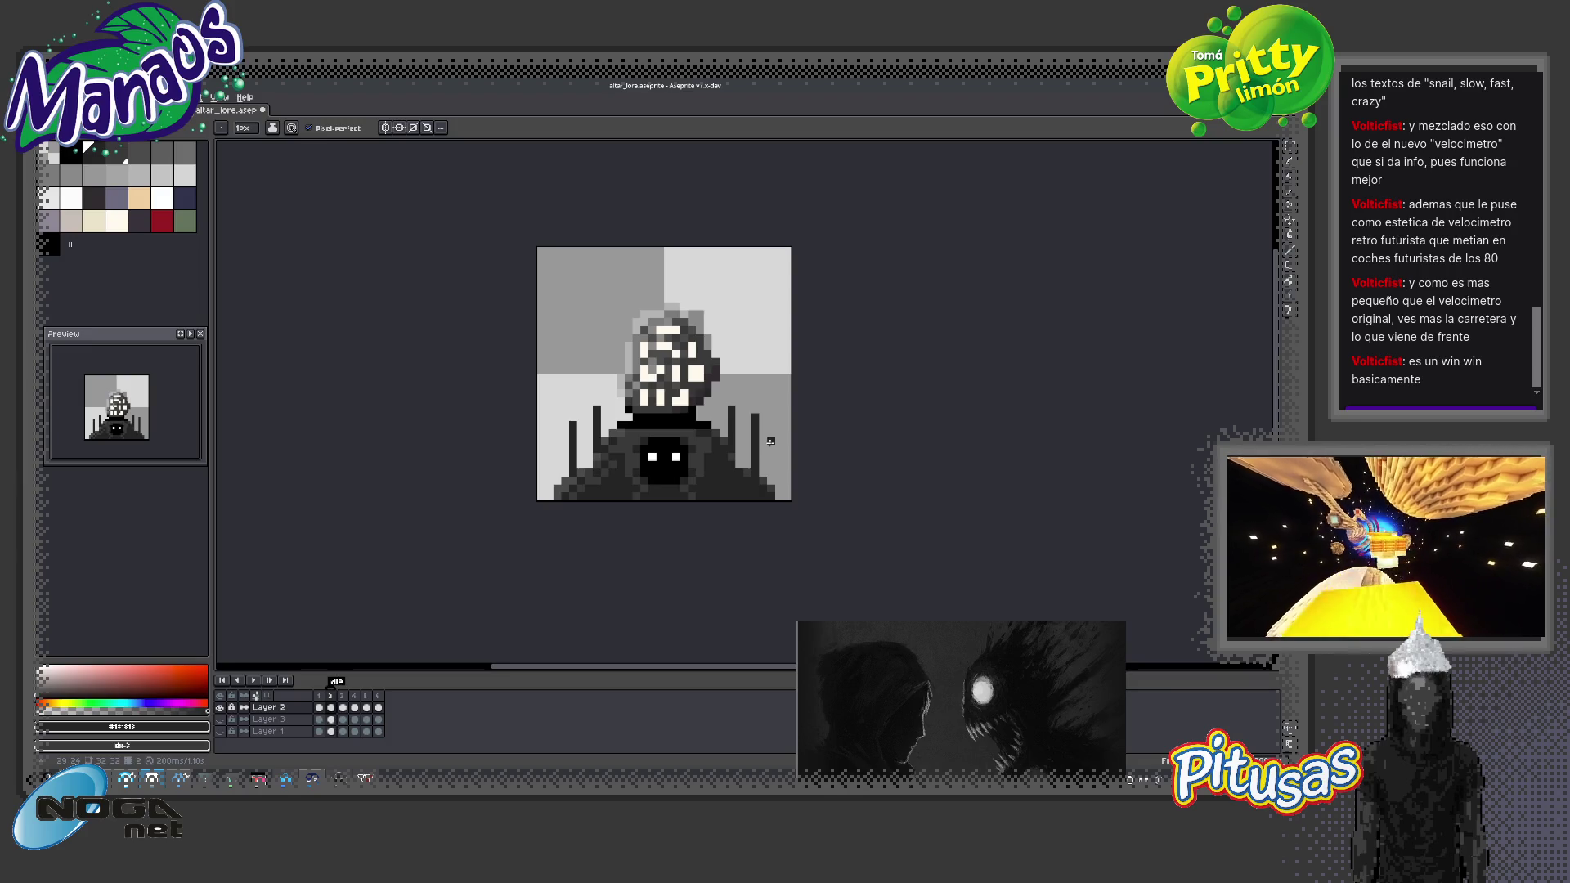
left_click(162, 220)
scroll(785, 404, "up", 1)
left_click(737, 393)
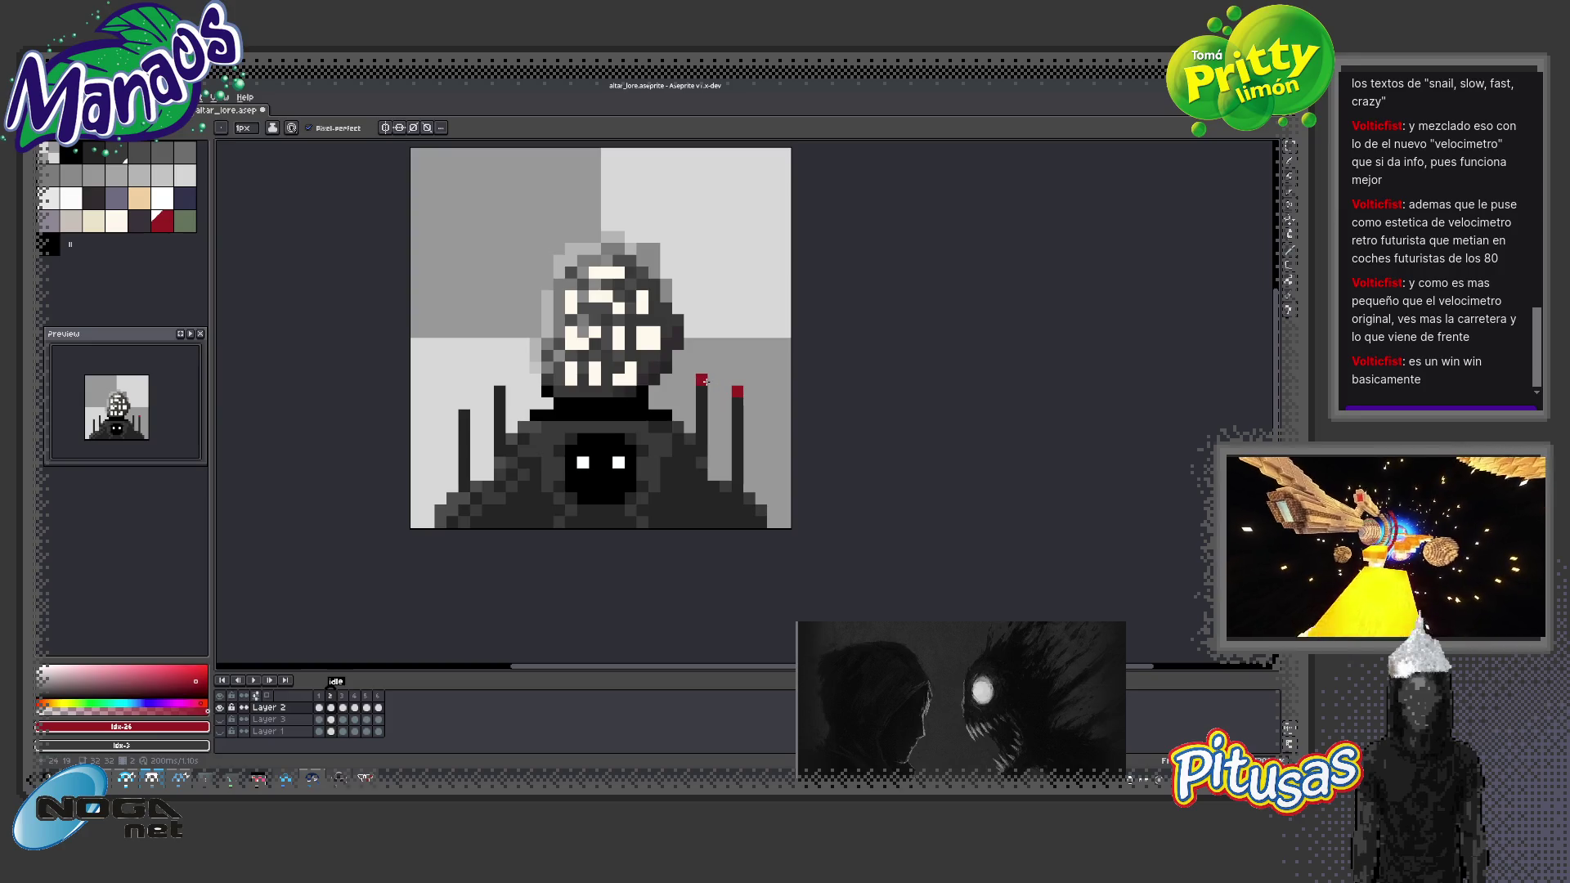
scroll(692, 475, "down", 3)
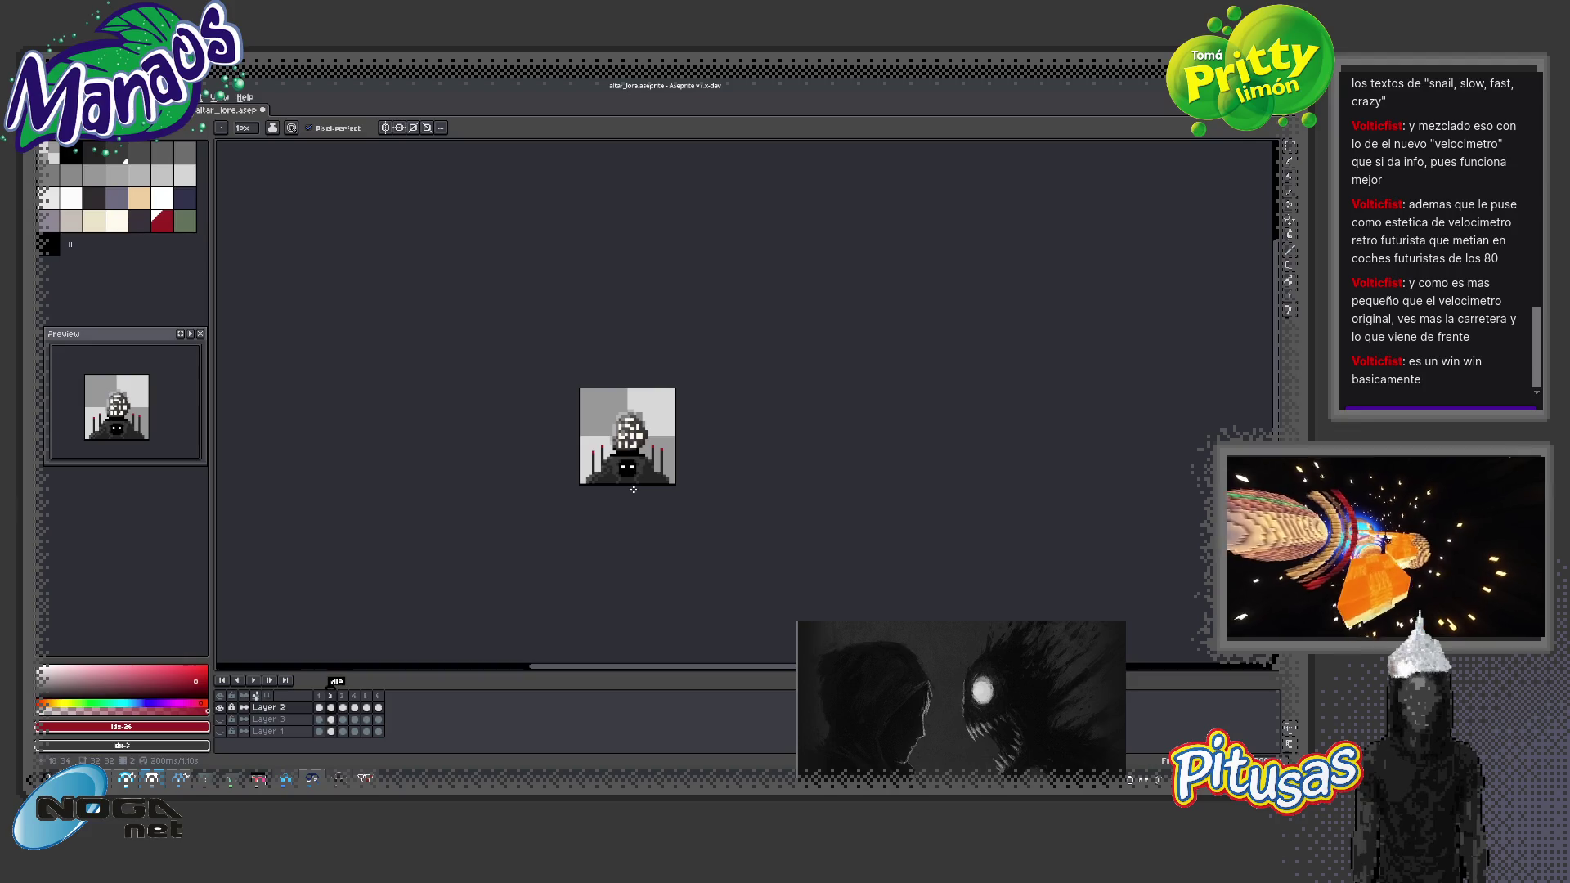
scroll(680, 499, "up", 2)
key("ctrl")
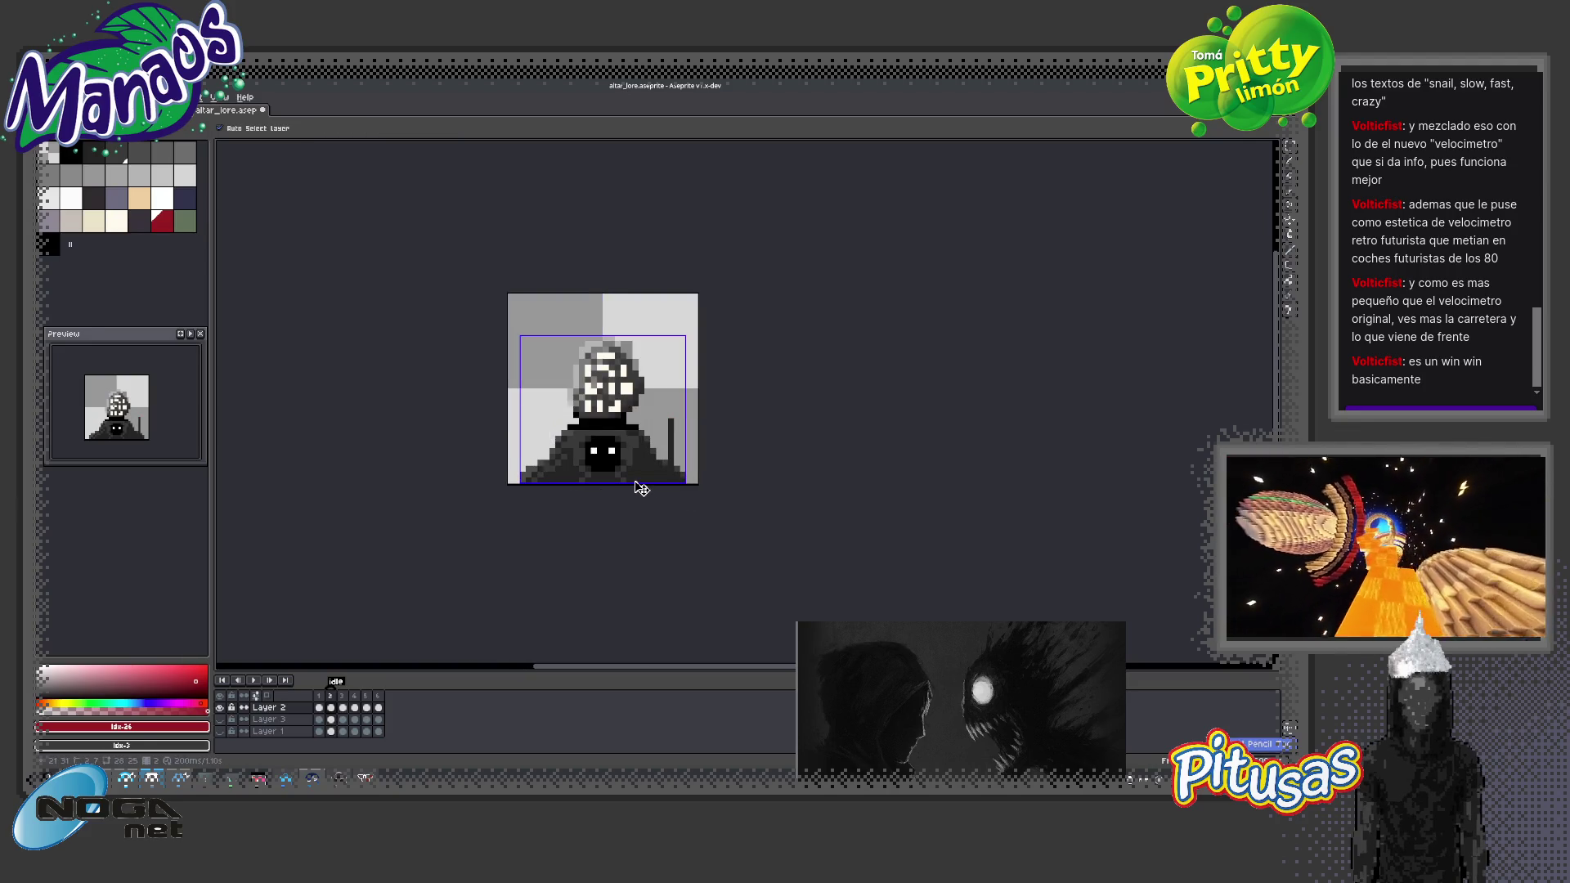
key("ctrl")
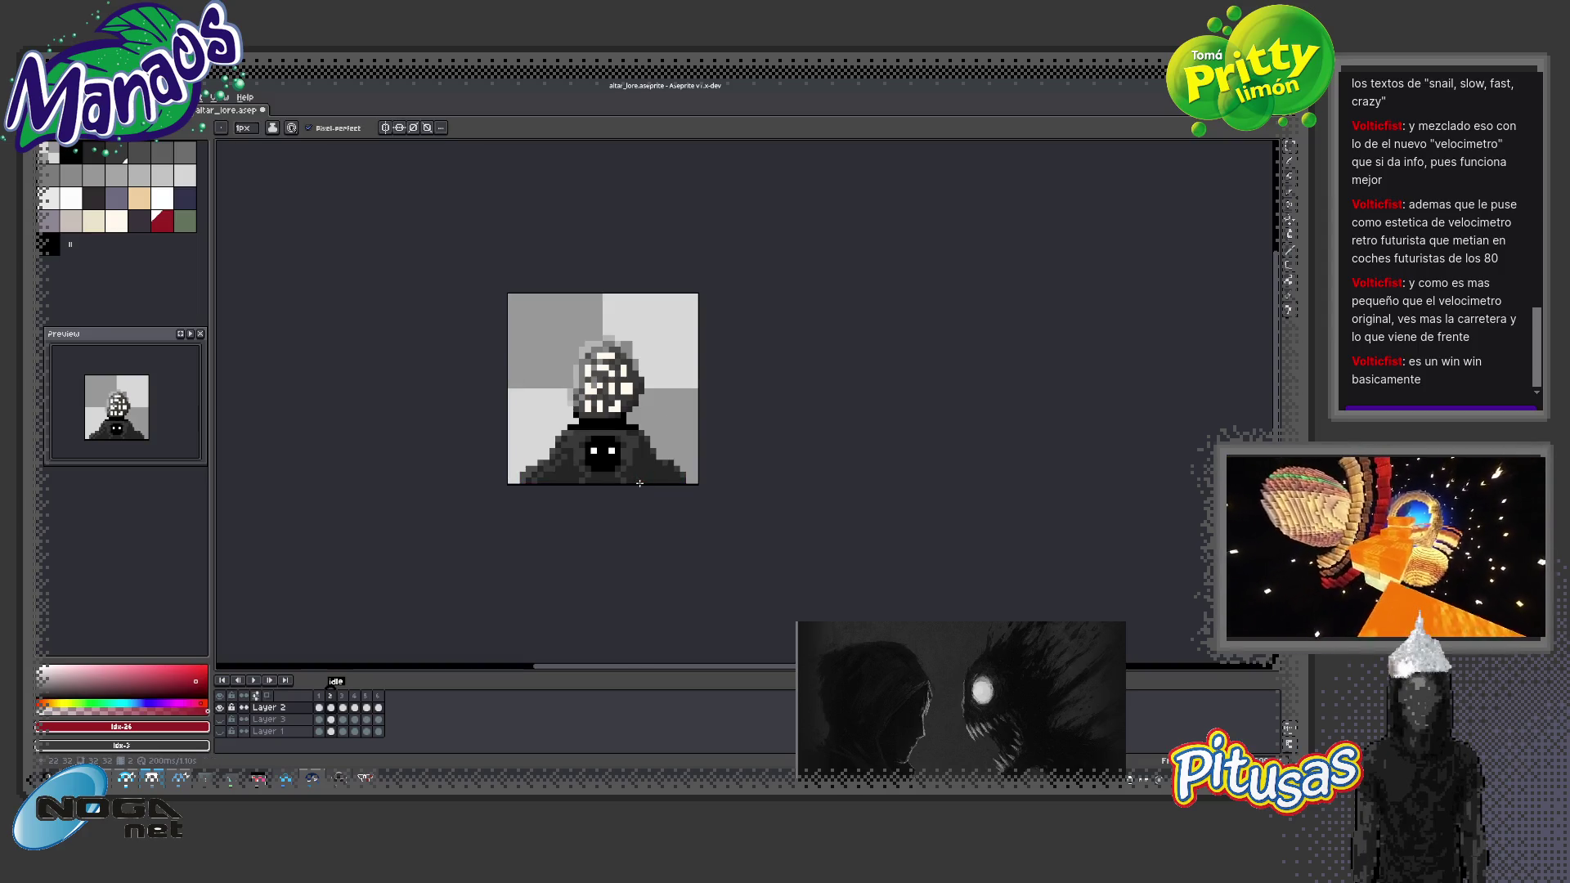
Pencil light grey along the cloak's lower-left stair-step edge
scroll(557, 474, "up", 1)
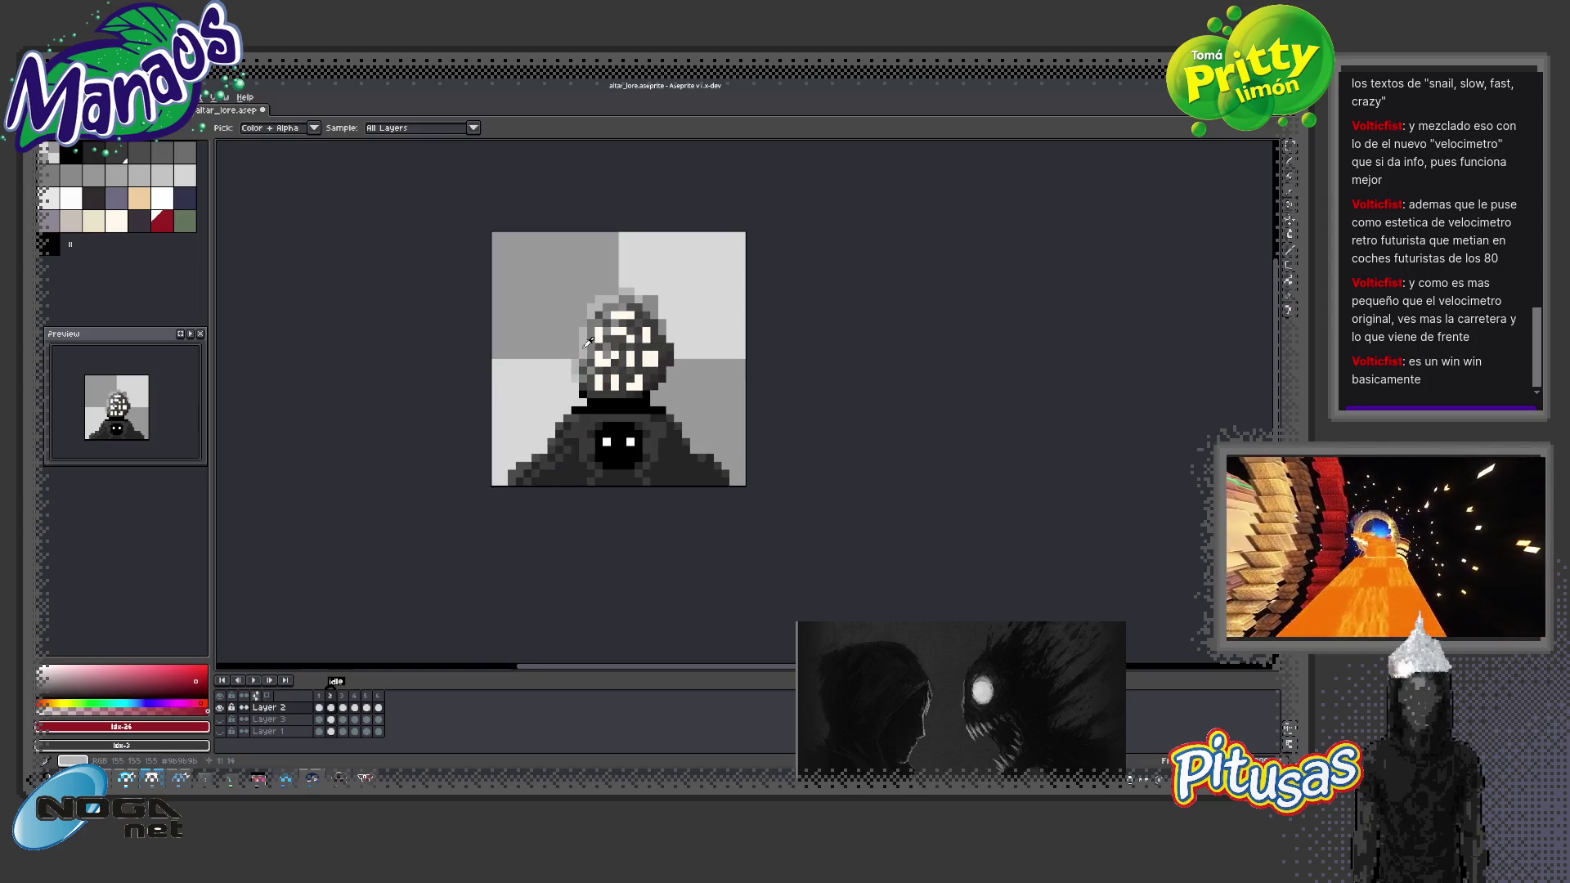
scroll(566, 409, "up", 3)
left_click_drag(515, 485, 450, 538)
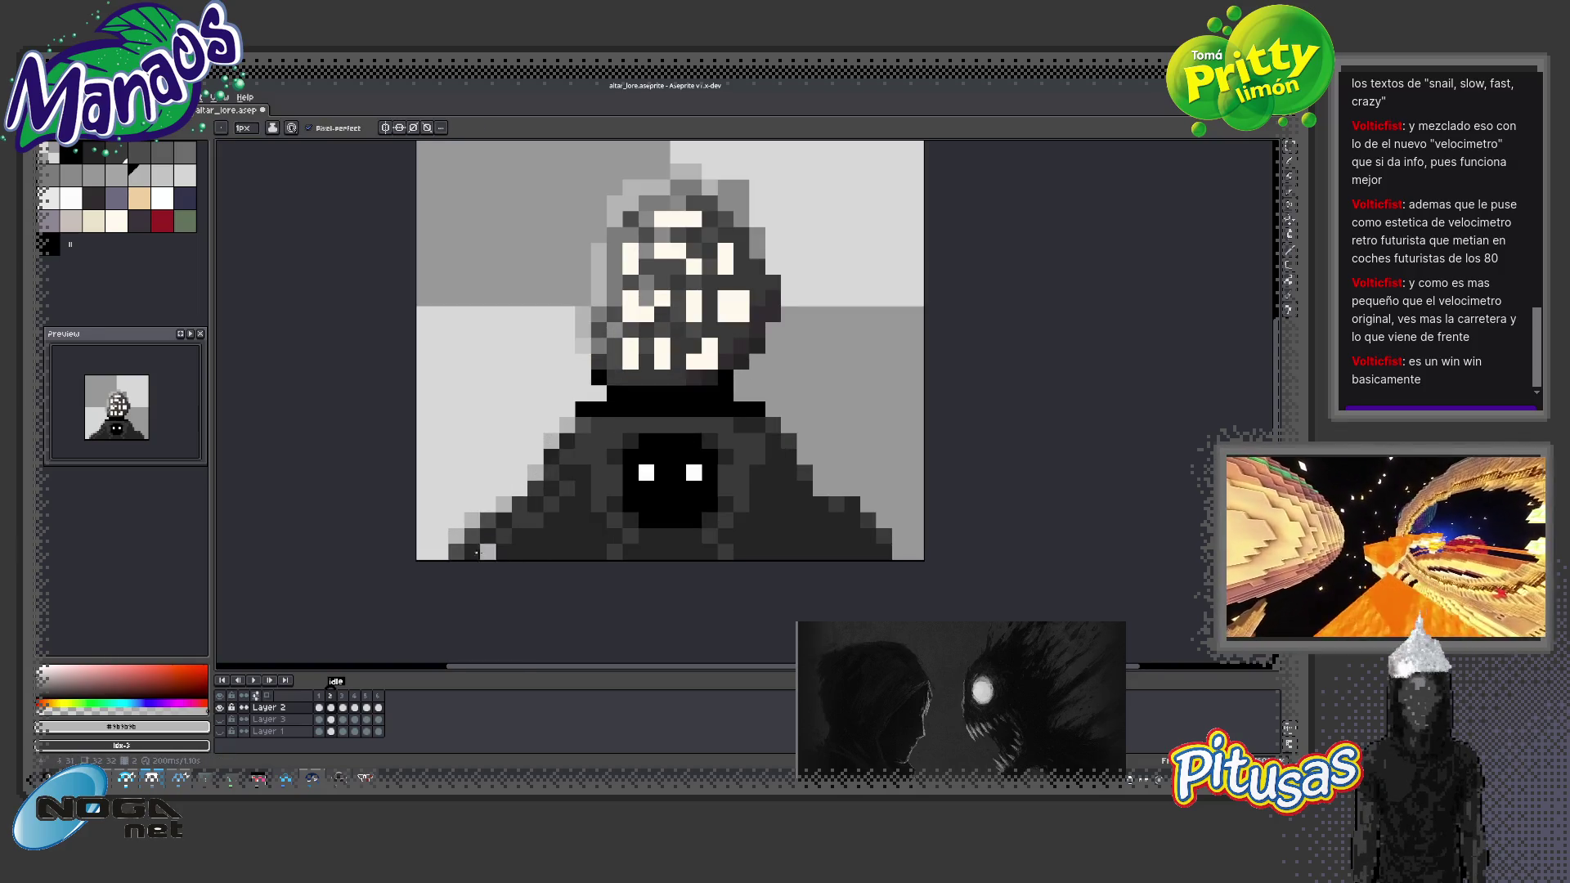
Eyedrop dark grey #383838 and recolour the collar band's leftmost pixel
scroll(733, 525, "down", 3)
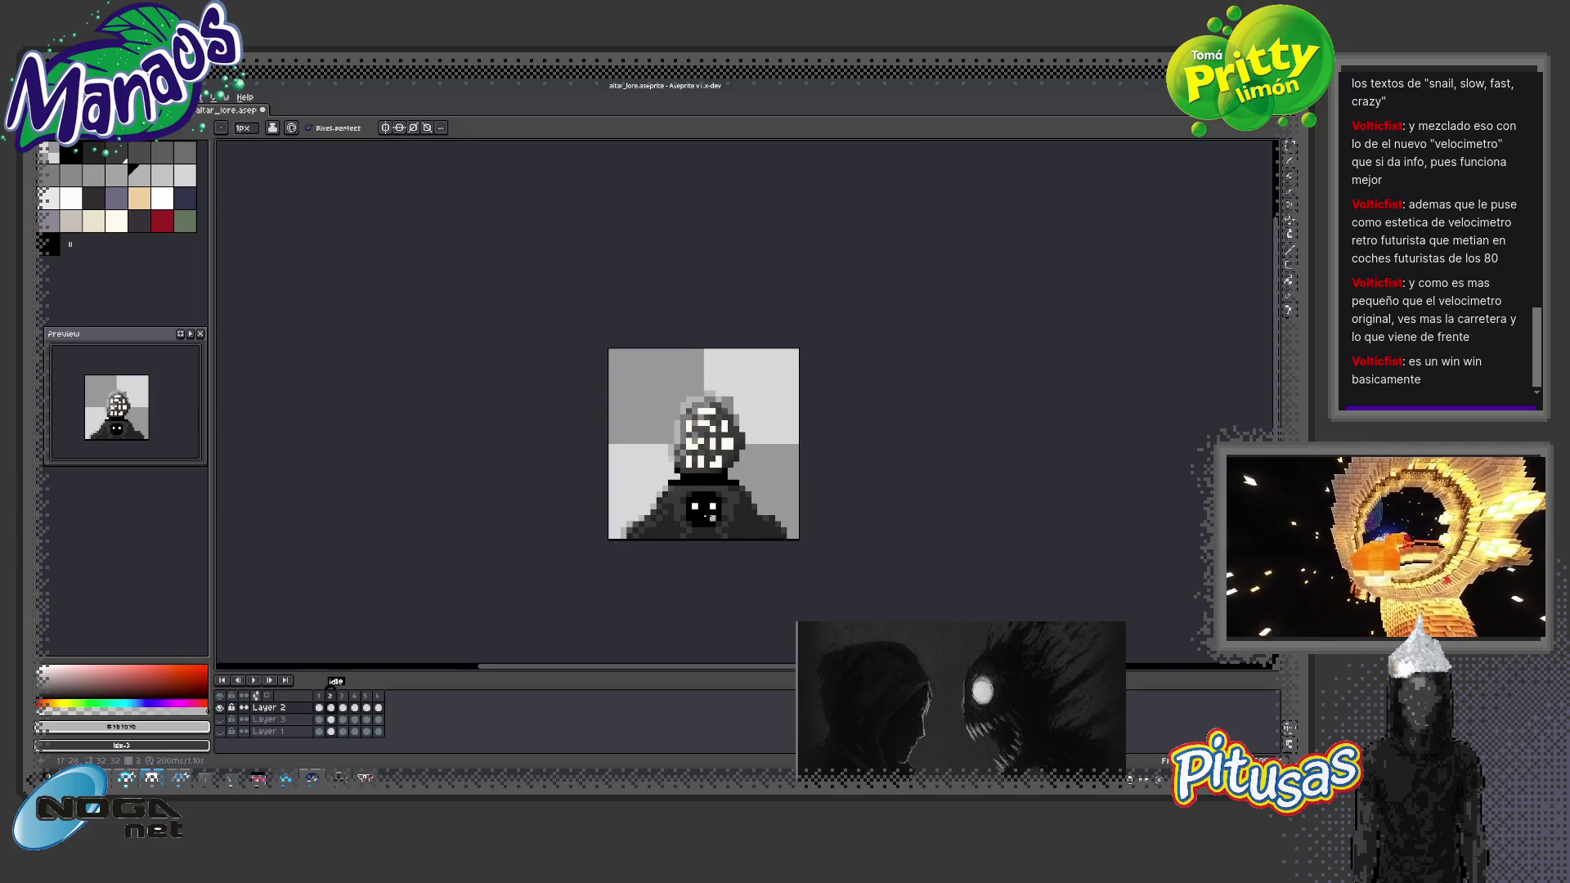
scroll(712, 517, "up", 3)
left_click(611, 440, "alt")
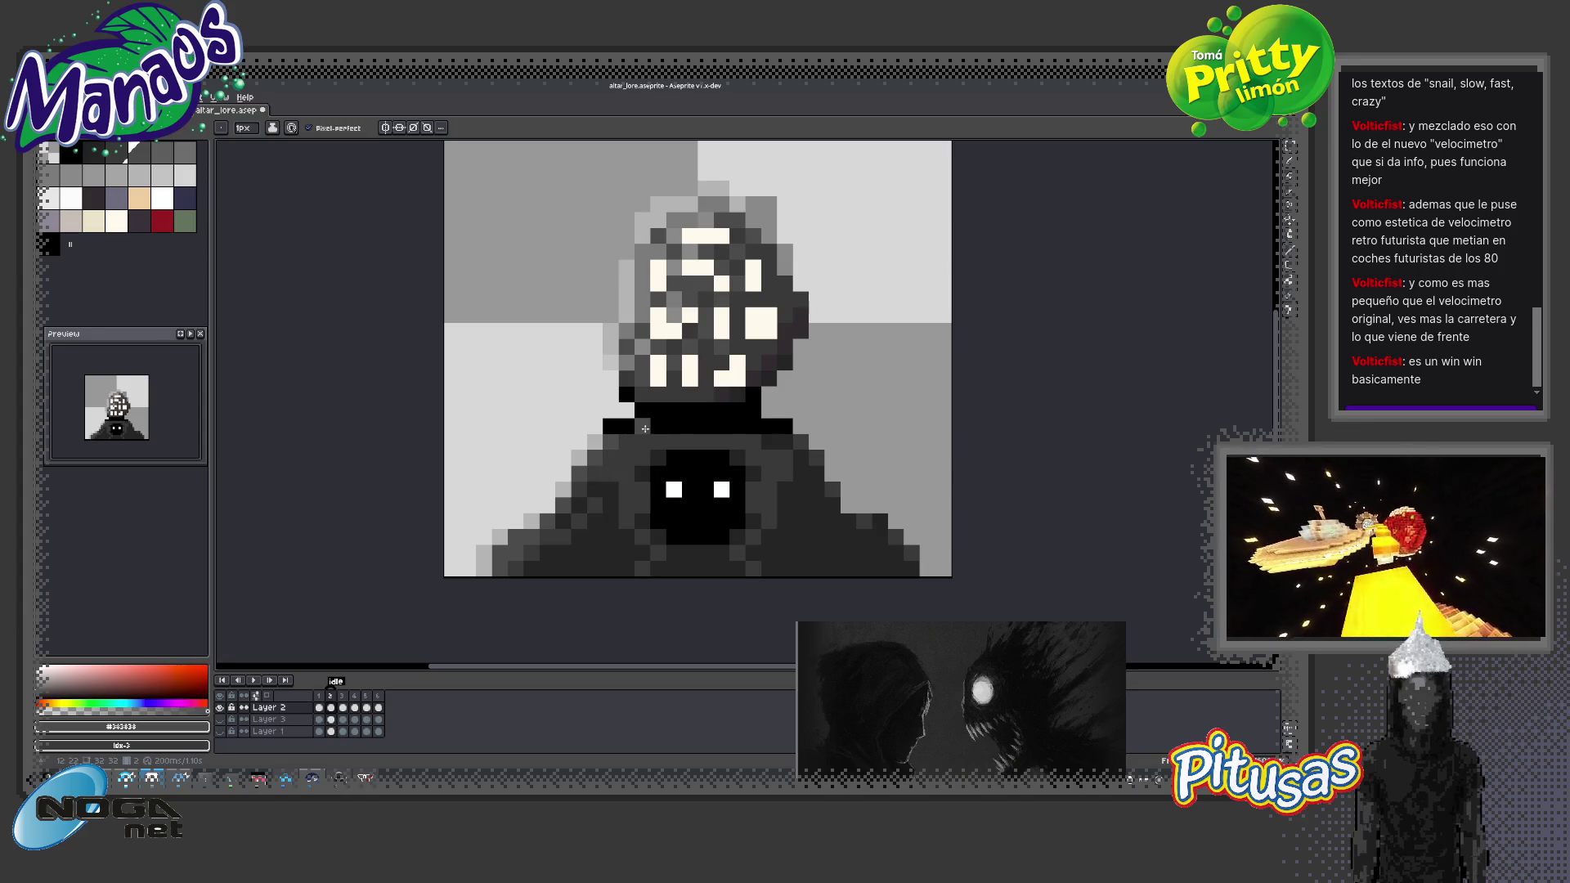
left_click(605, 422)
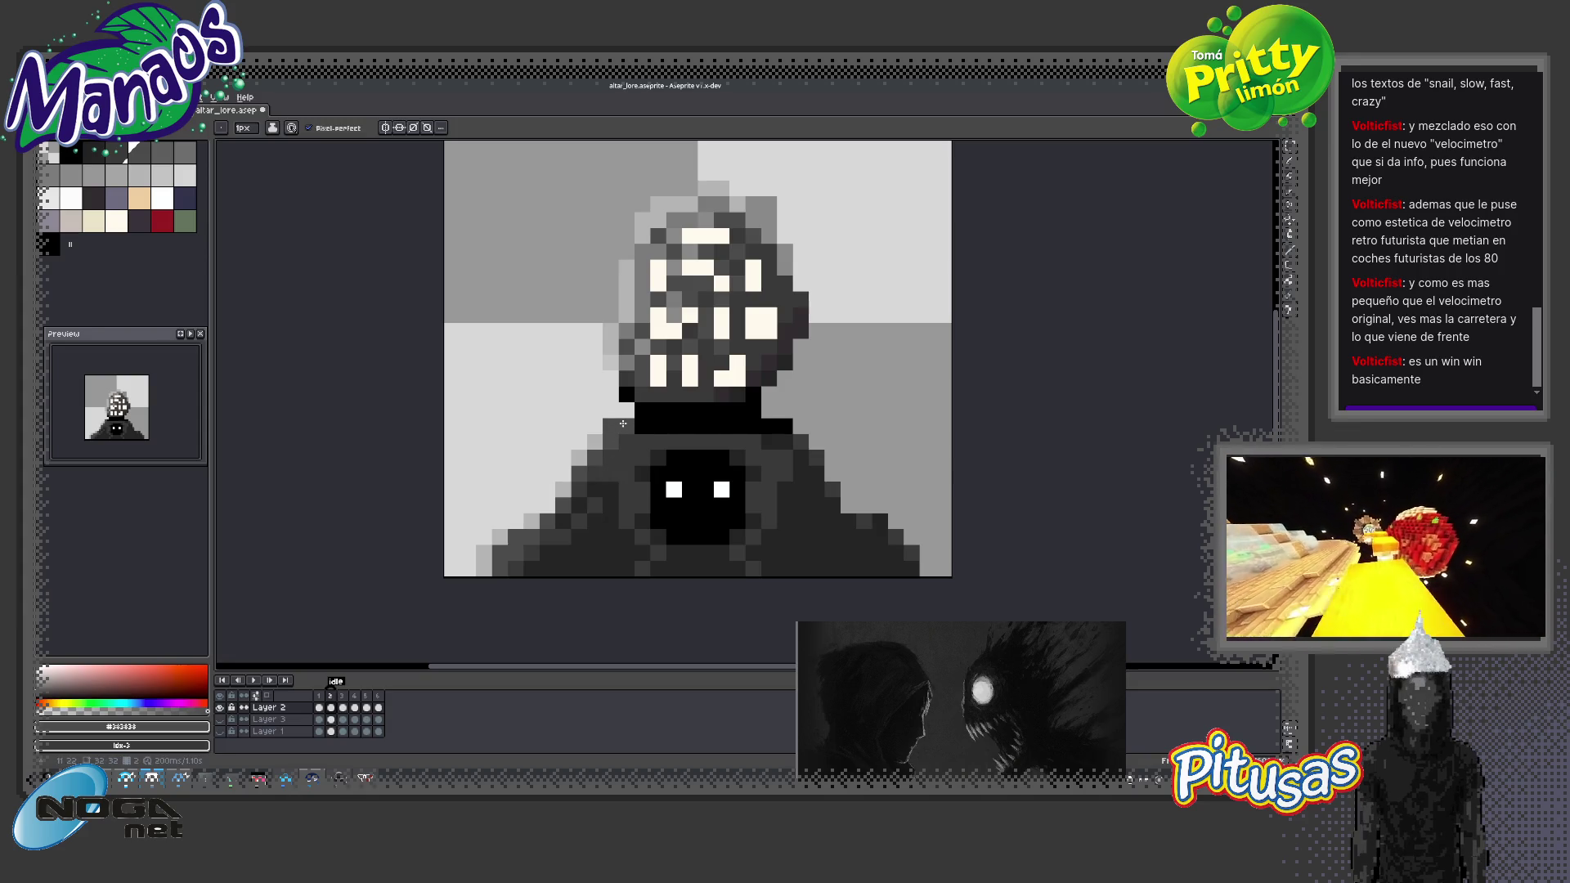
scroll(707, 479, "down", 3)
scroll(654, 478, "down", 1)
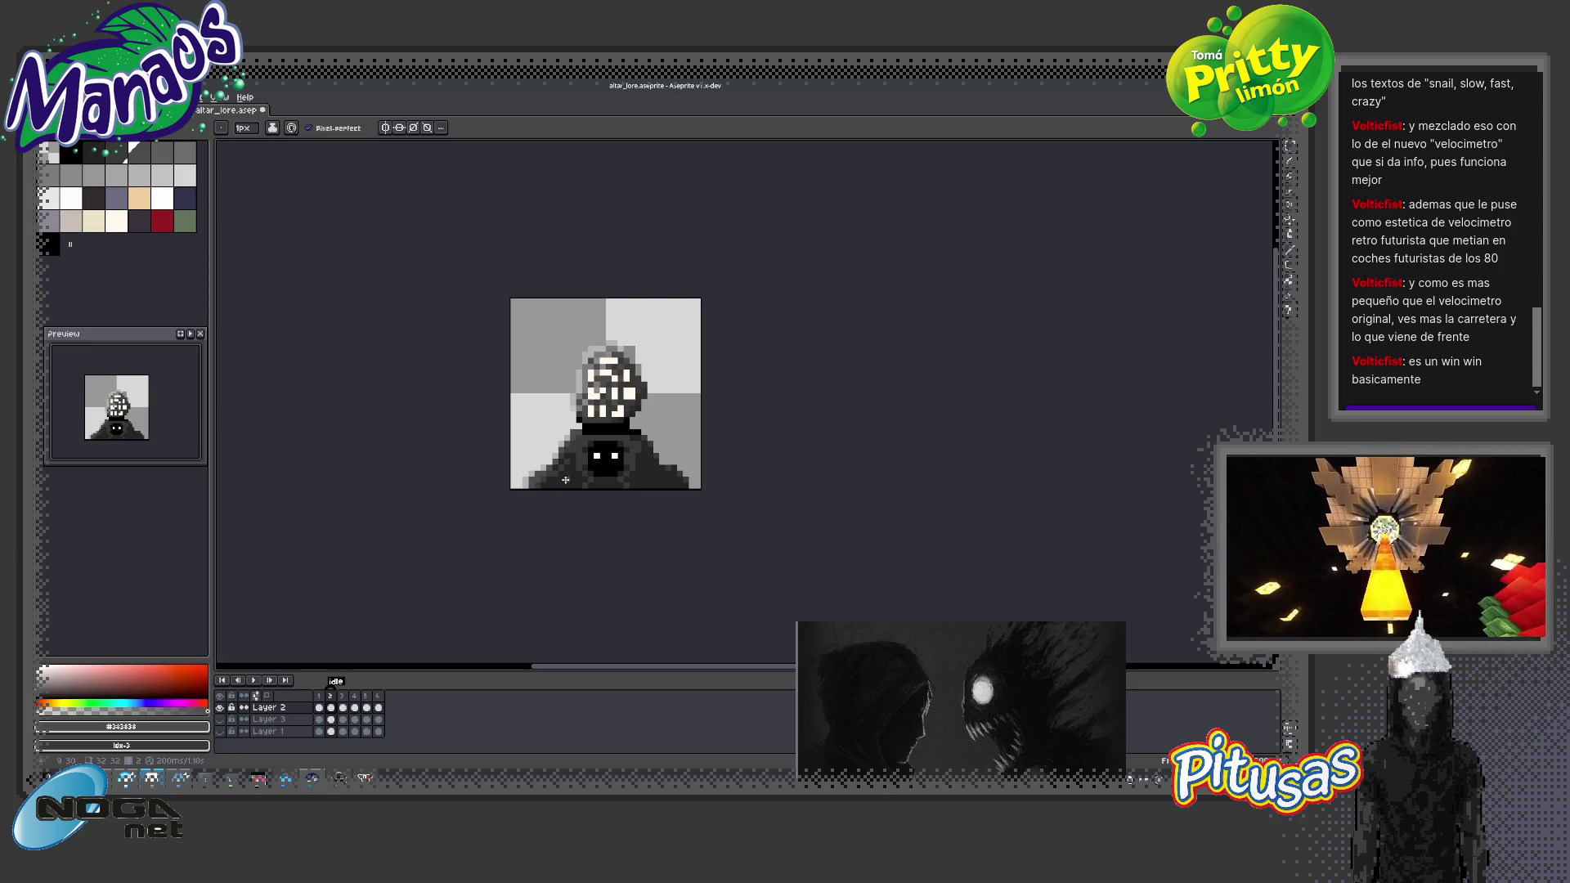
Marquee the whole hooded figure and shift it slightly down the canvas
key("m")
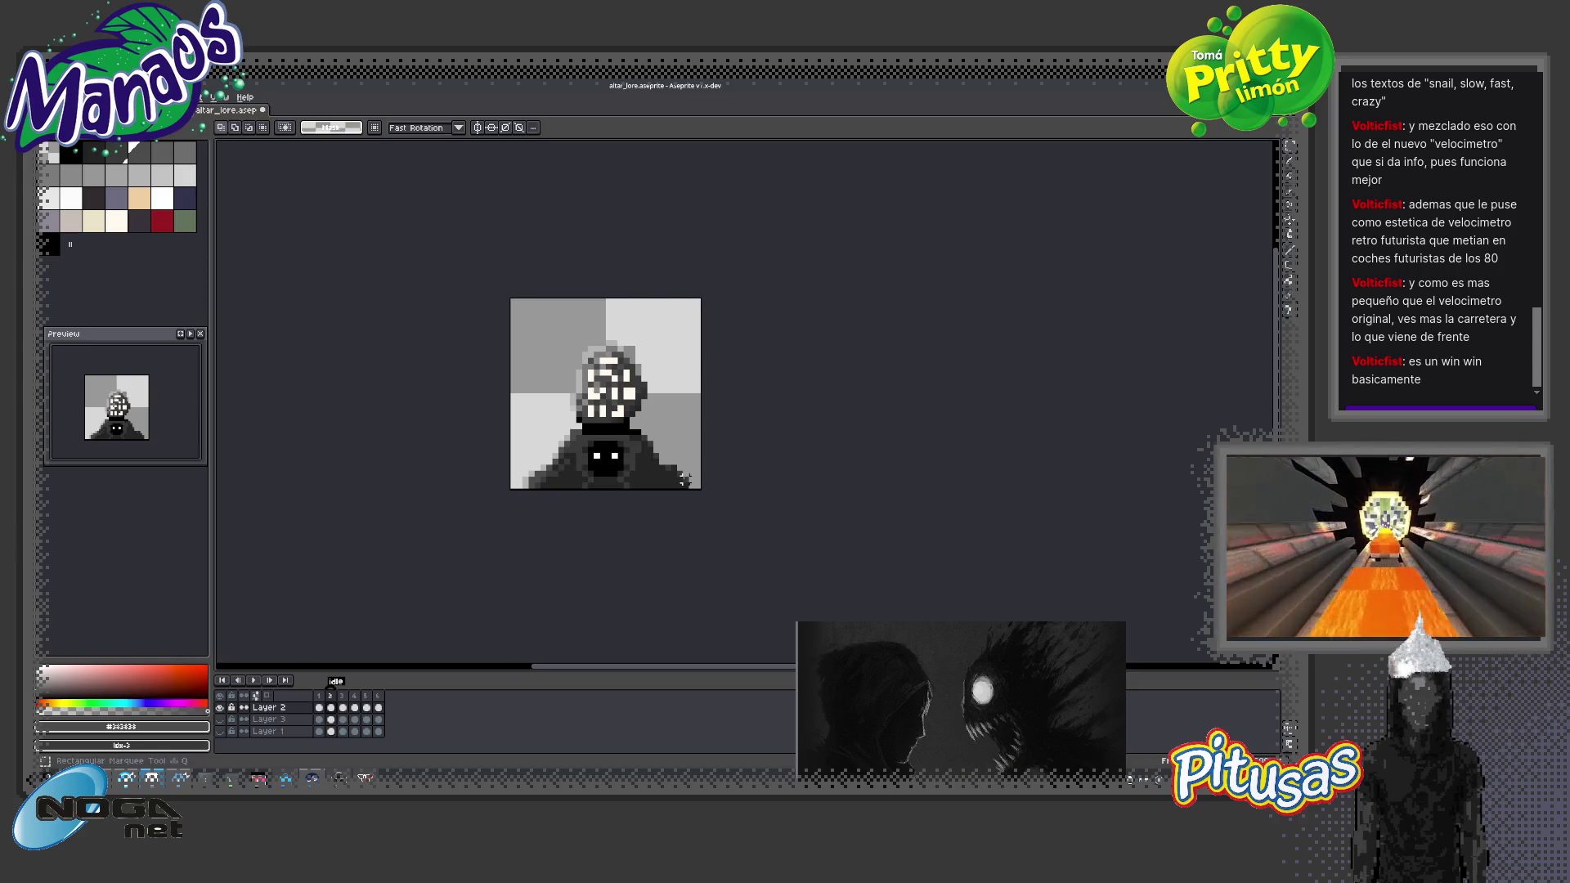
left_click_drag(684, 480, 524, 336)
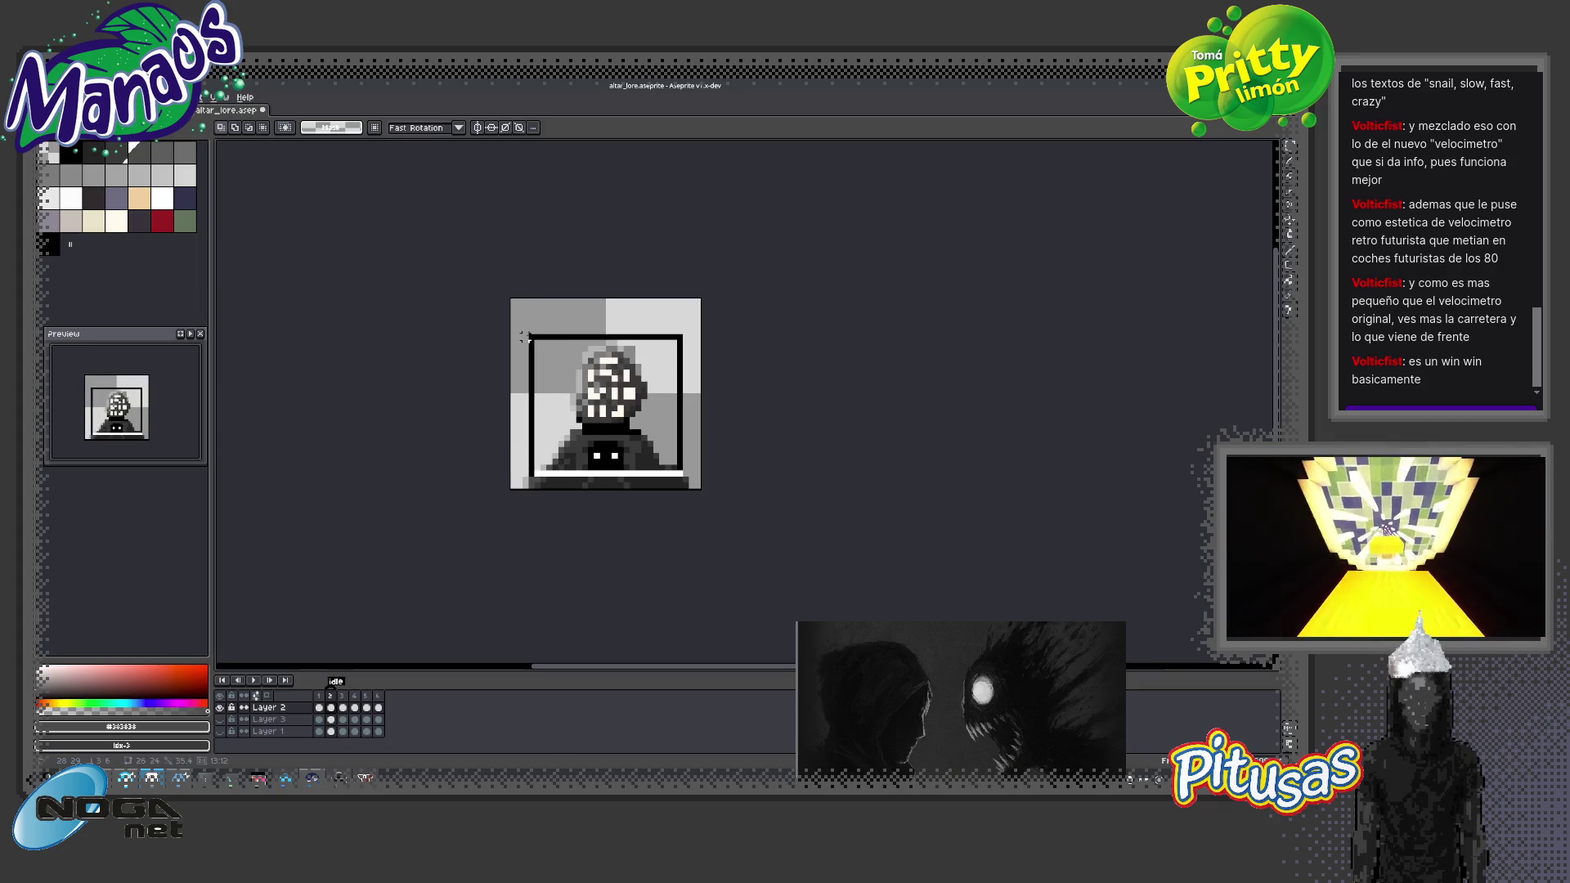
left_click_drag(625, 415, 625, 424)
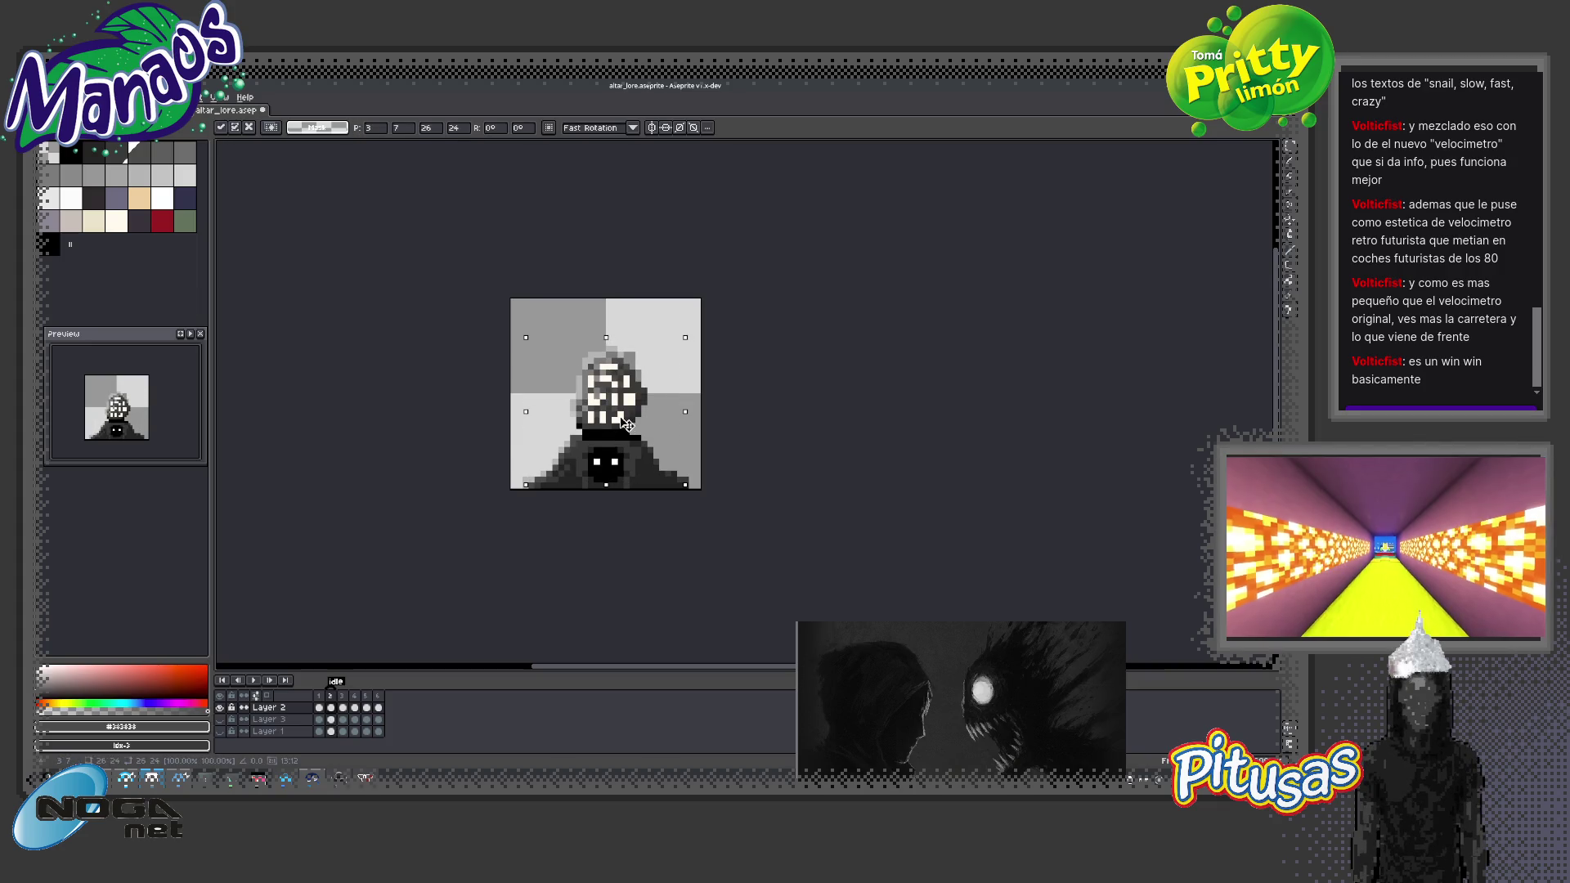
left_click(736, 407)
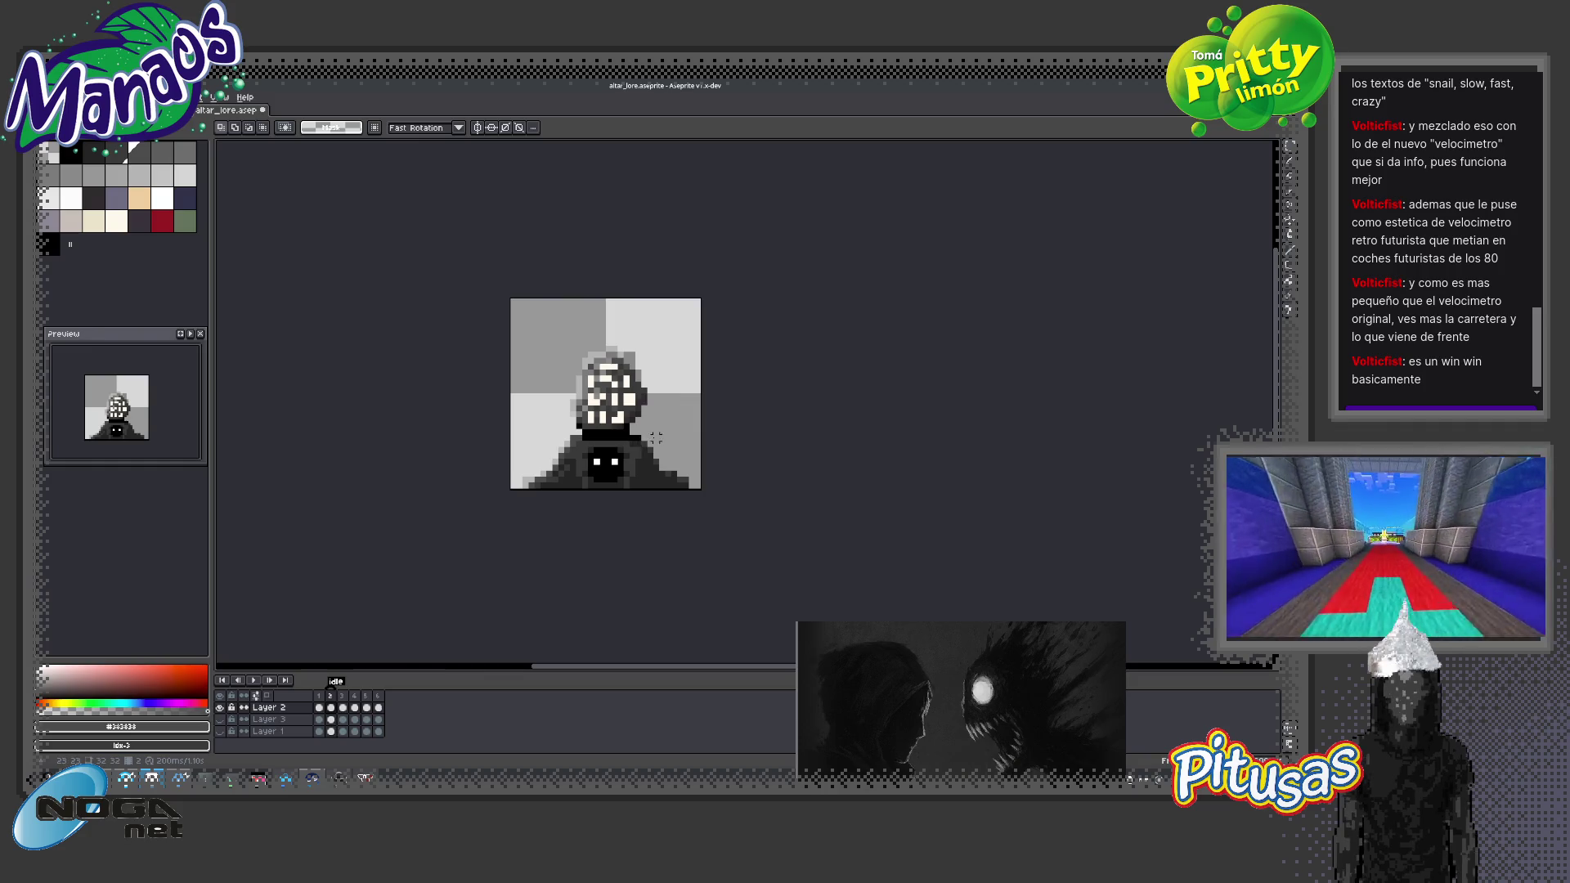
Switch to the Pencil and darken a few pixels on the figure
scroll(590, 436, "up", 3)
key("b")
left_click(559, 437, "alt")
left_click(630, 454)
scroll(638, 458, "down", 2)
scroll(646, 450, "up", 1)
Pick a light grey and pencil a stroke across the figure's right side
left_click(651, 442, "alt")
scroll(791, 442, "down", 2)
left_click_drag(792, 442, 707, 430)
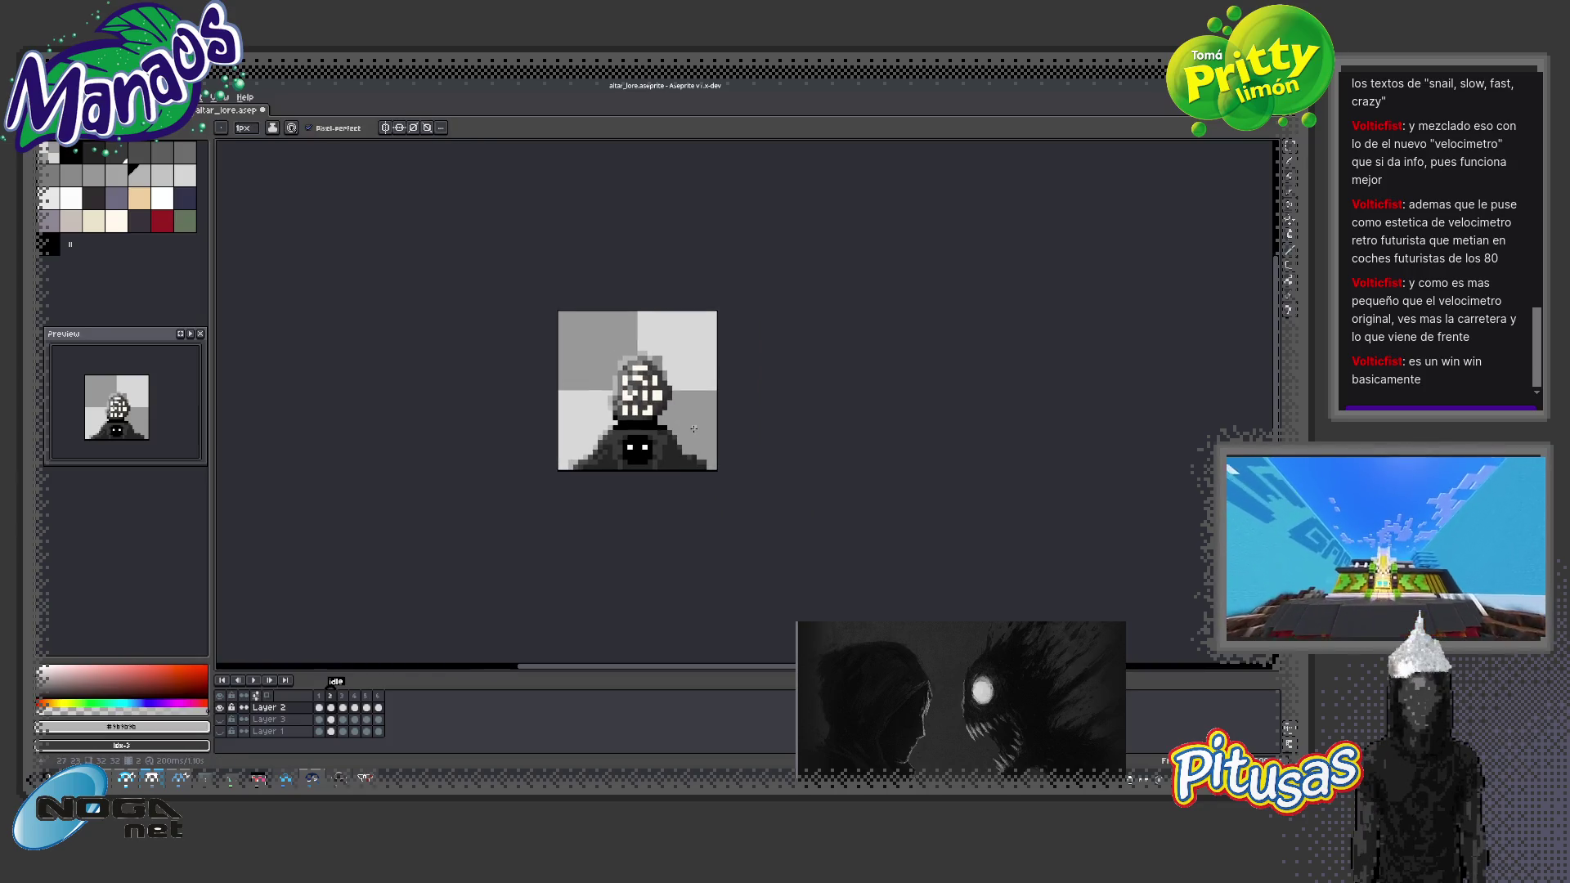